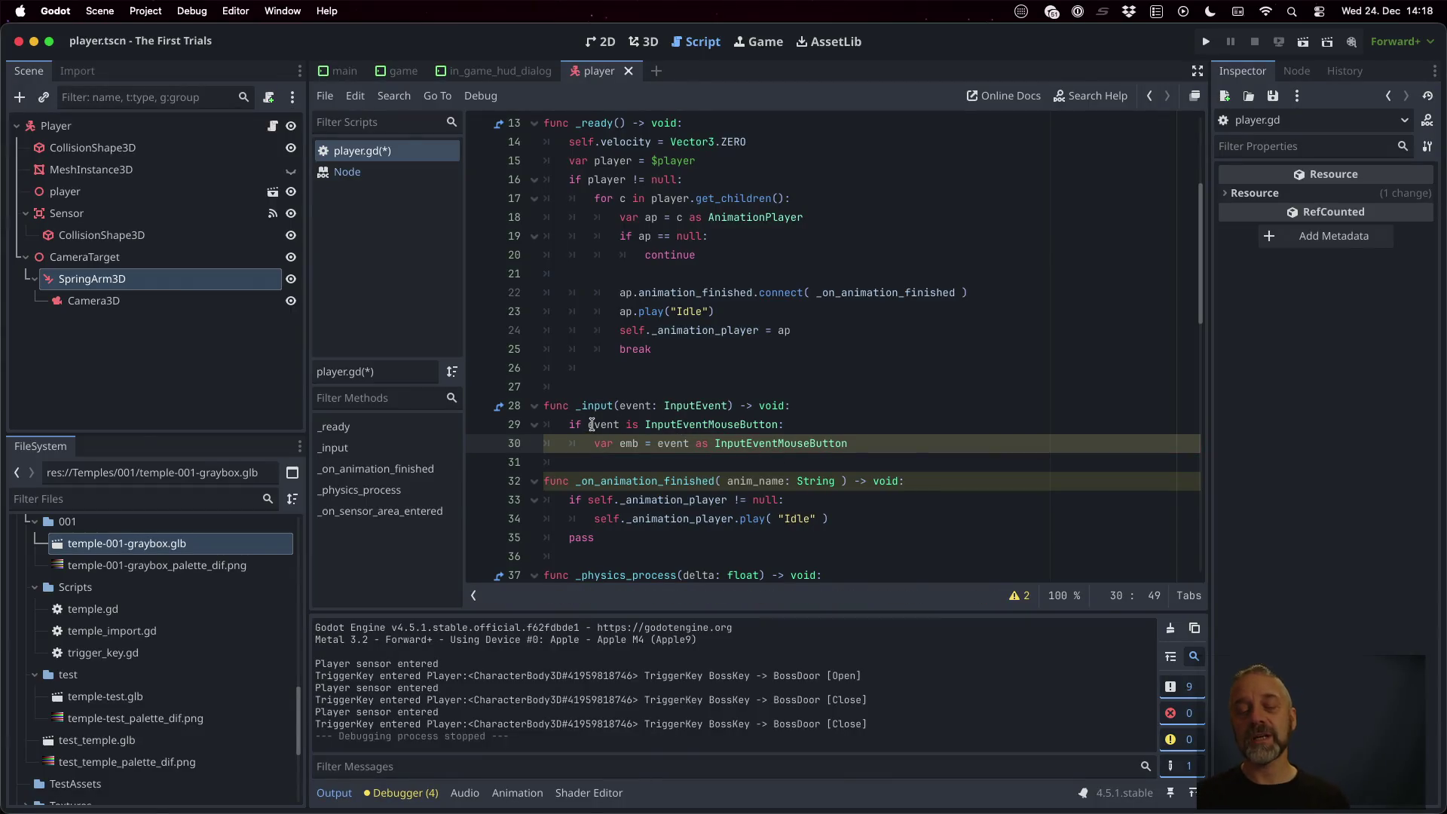
In _input, add 'if emb.button_index == MOUSE_BUTTON_LEFT' setting Input.mouse_mode to MOUSE_MODE_CAPTURED, and save
left_click(590, 424)
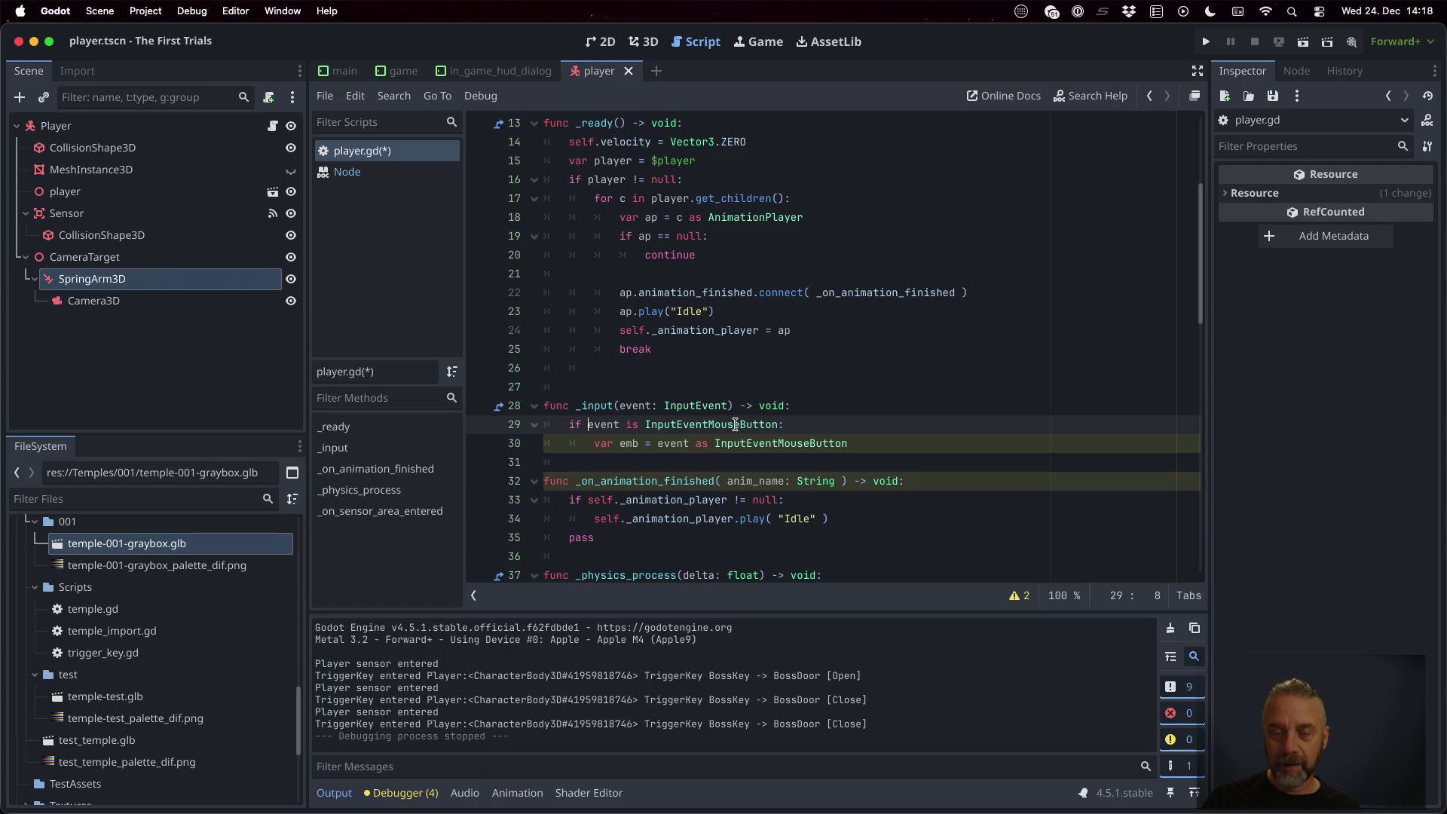
left_click(874, 443)
key("Return")
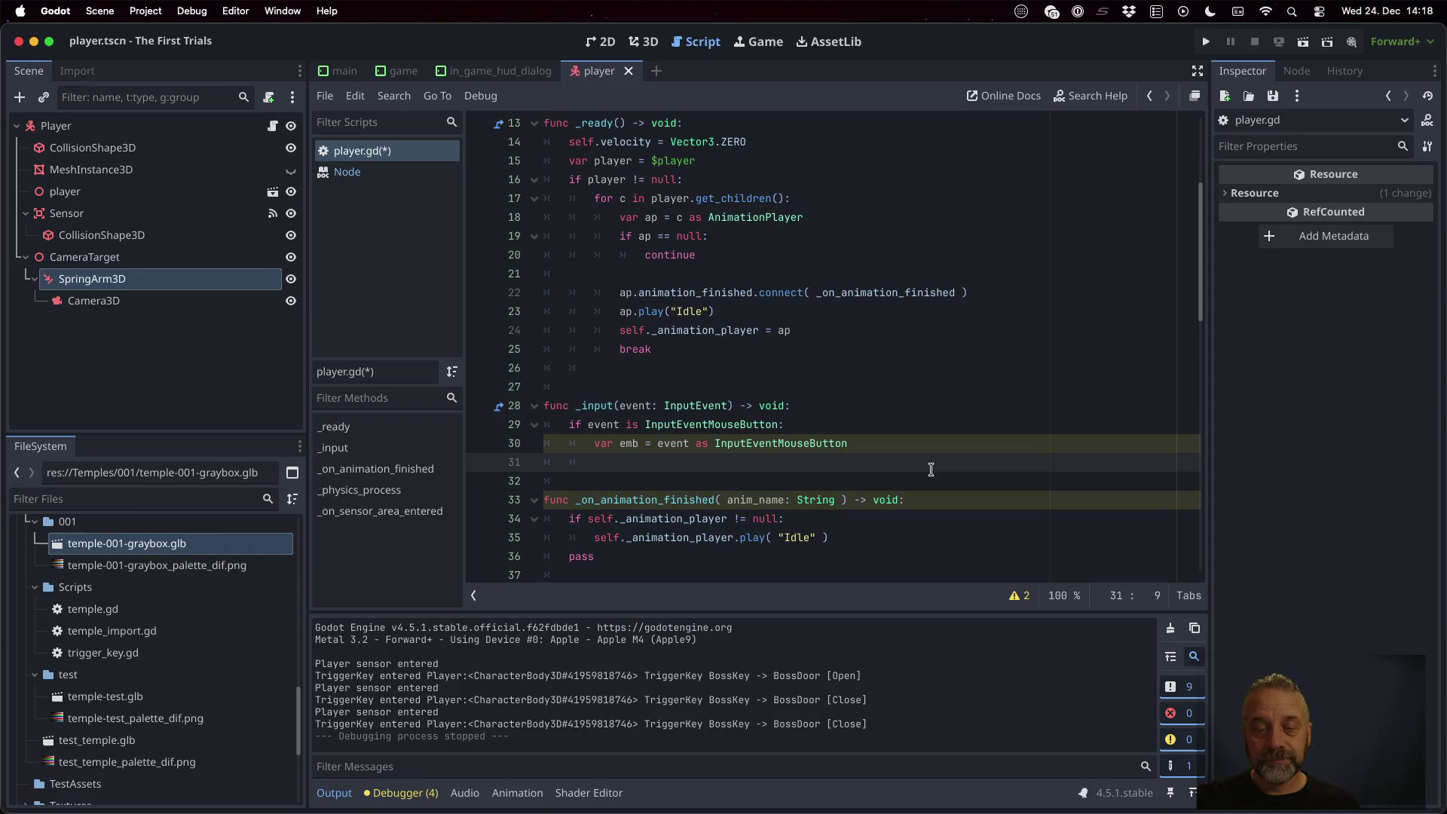
type("if emb")
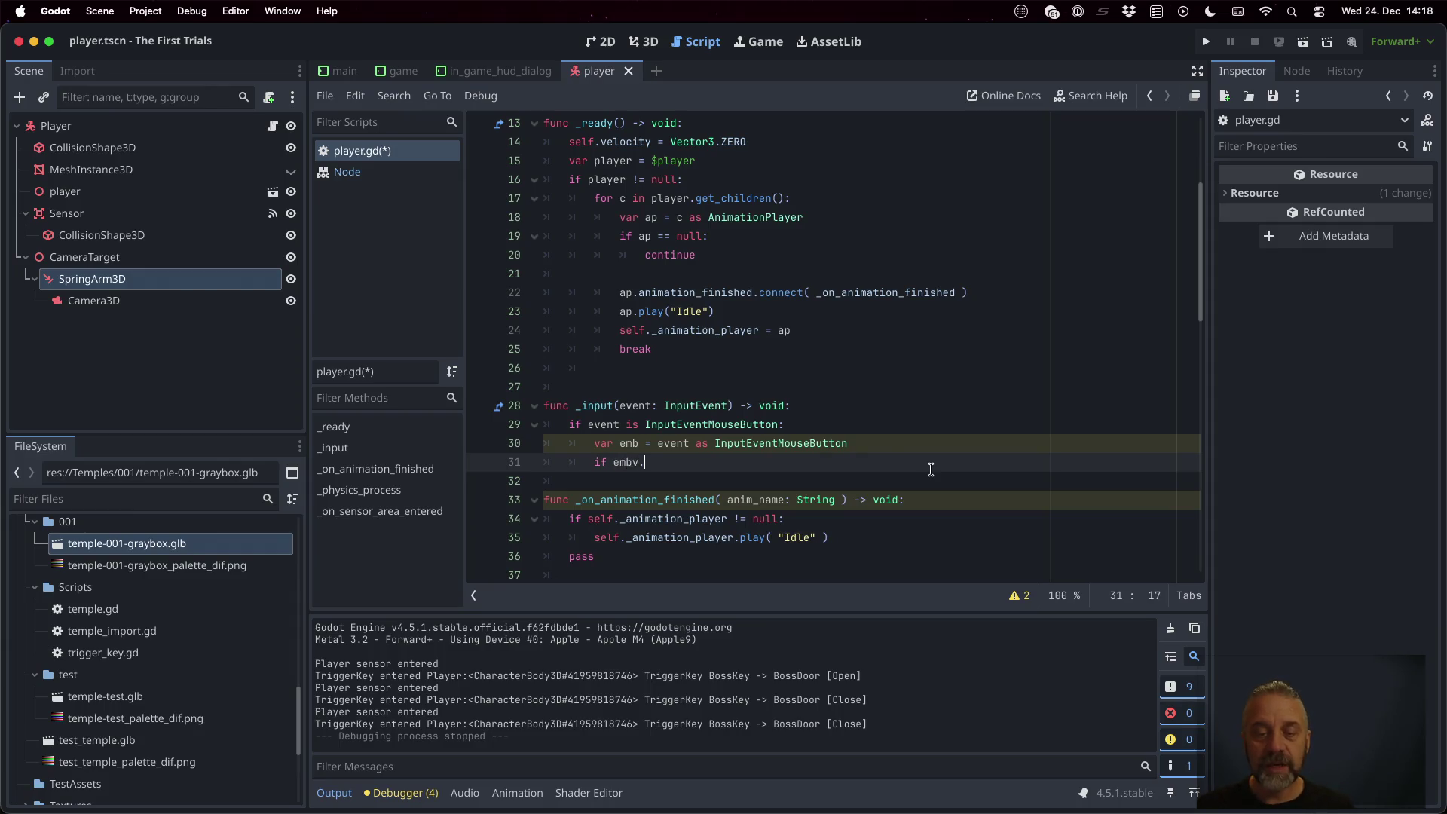
type(".")
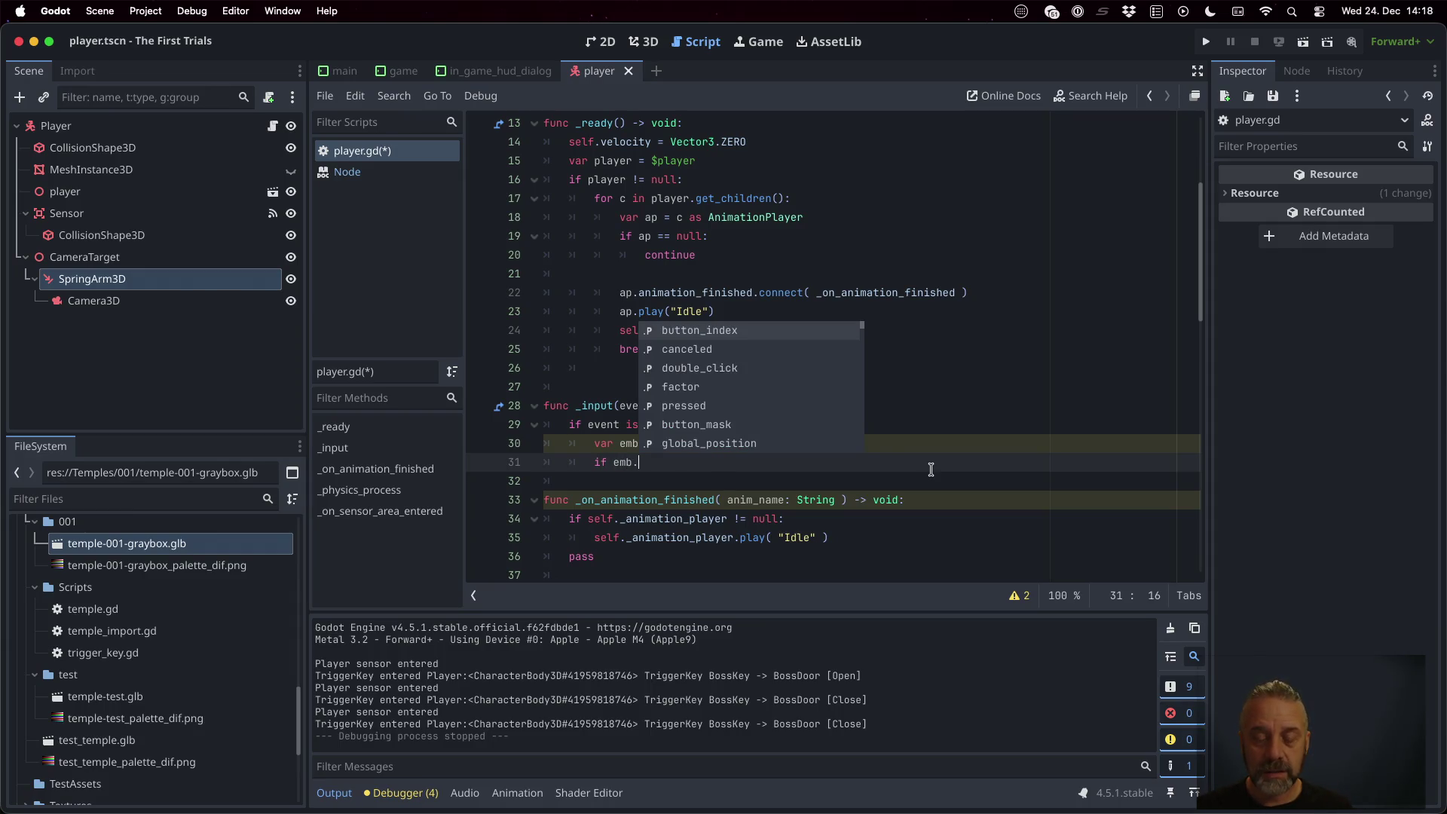
key("Return")
type("== M")
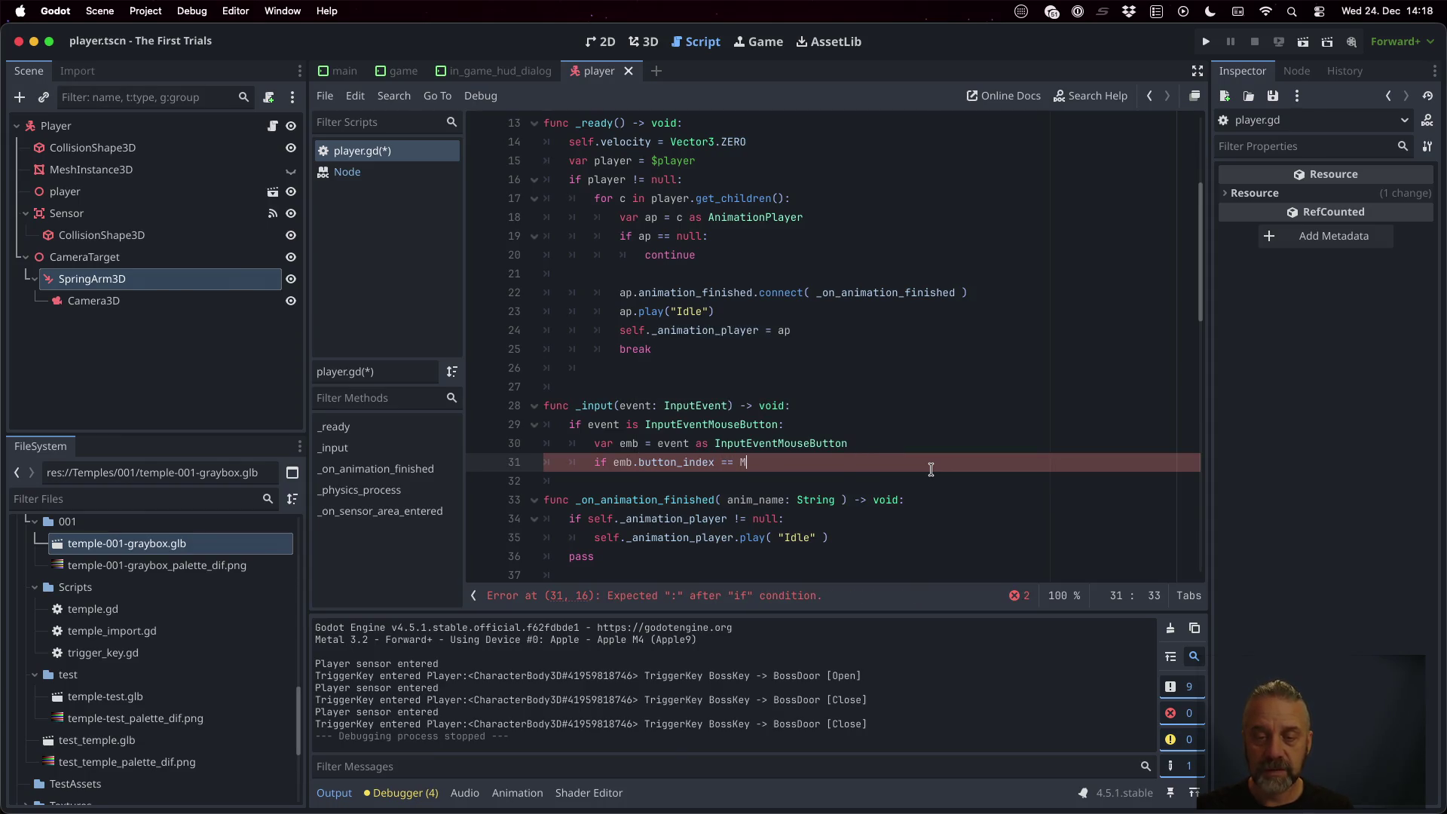
type("ouse")
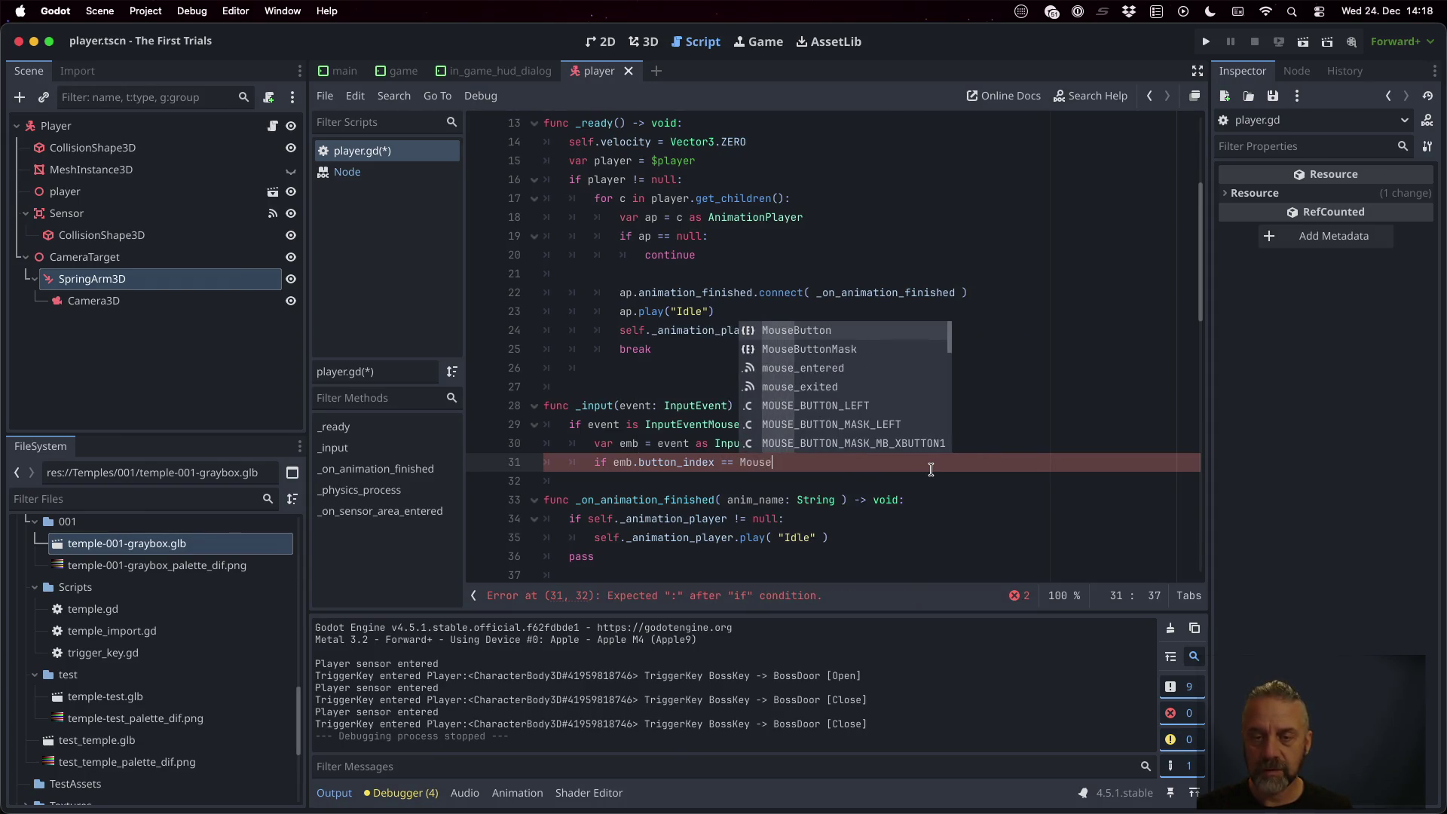
key("Down")
key("Down")
key("Down")
key("Return")
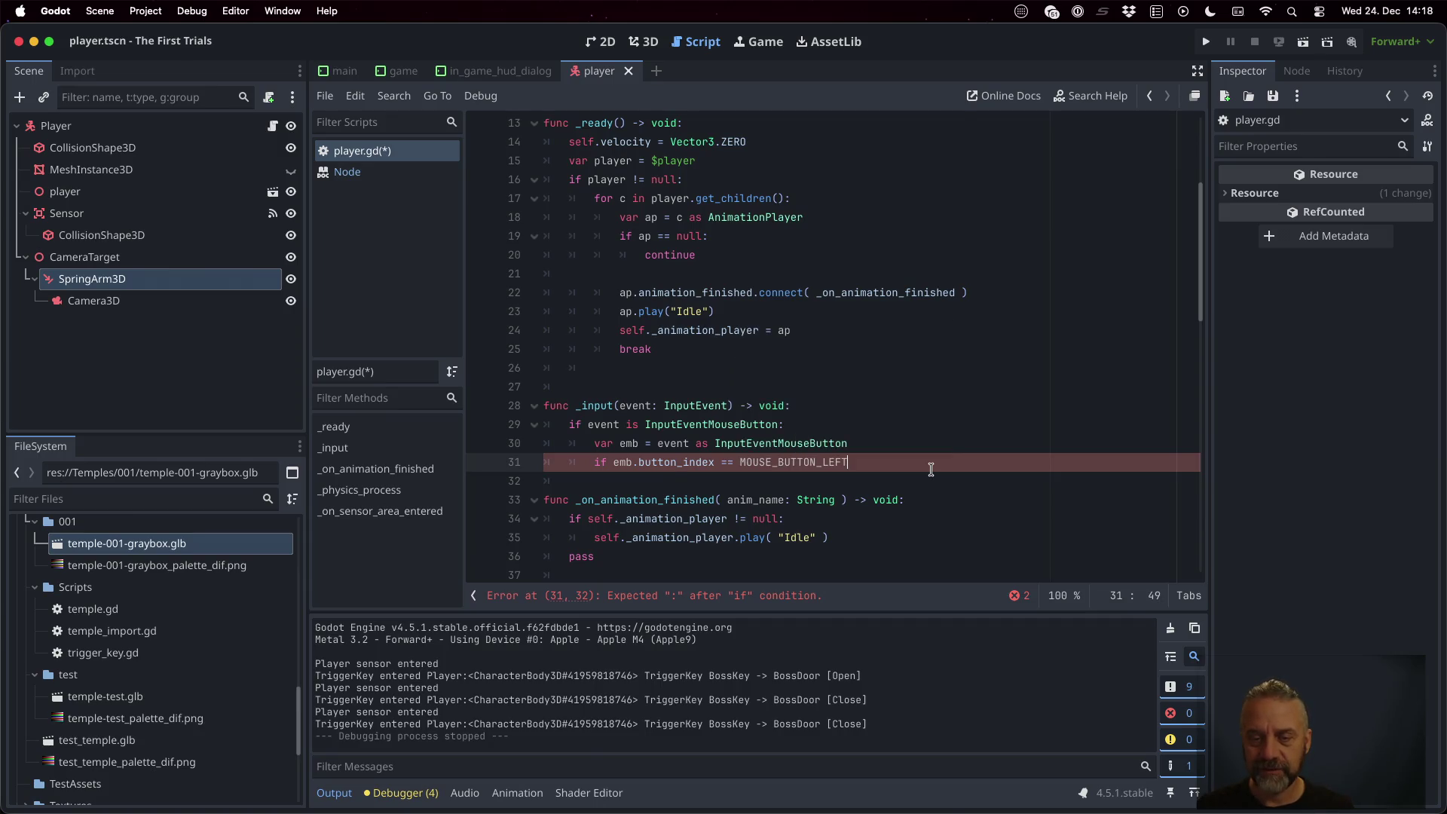
key("Return")
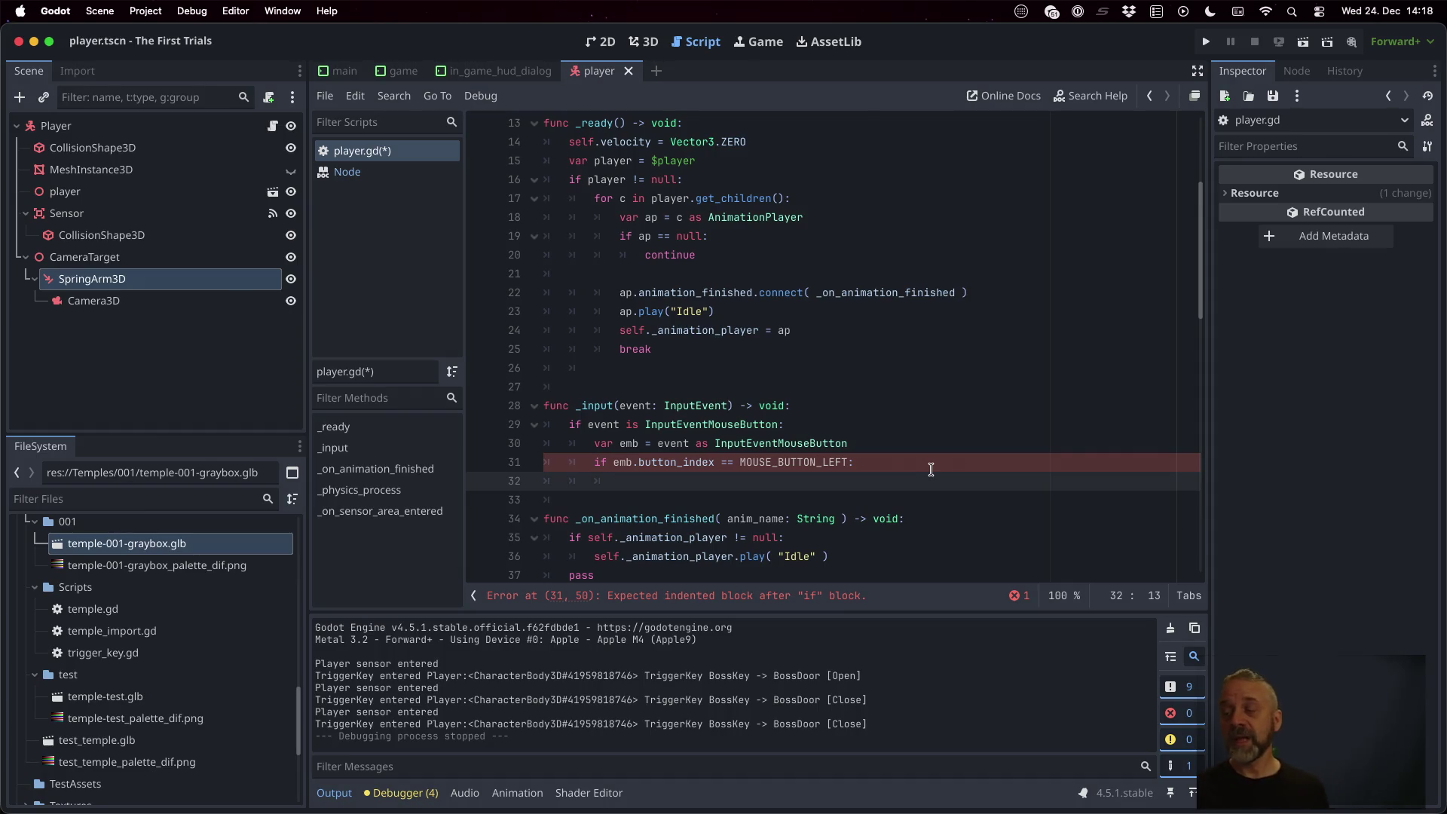
type("Input.mou")
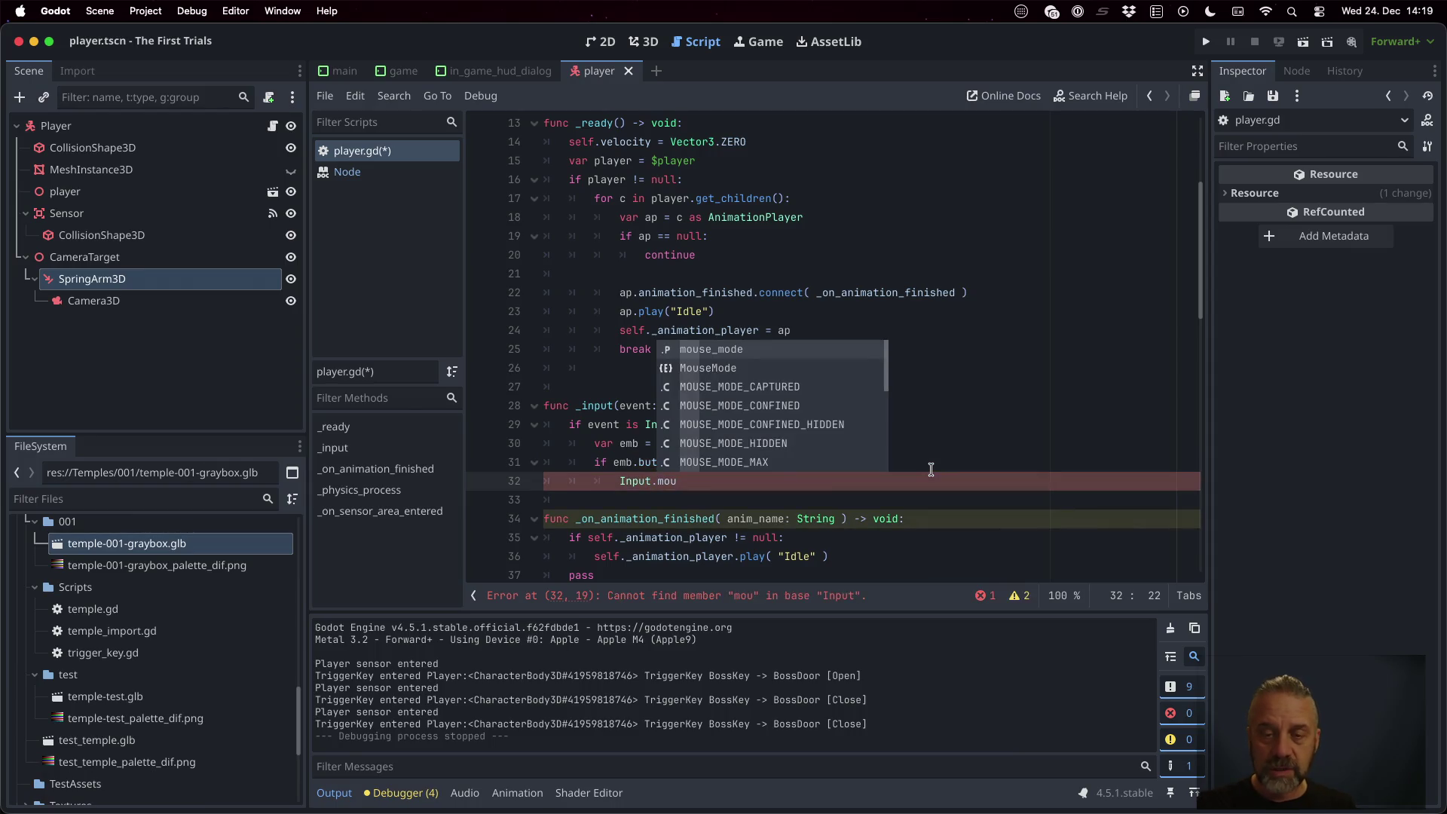
key("Return")
type("= ")
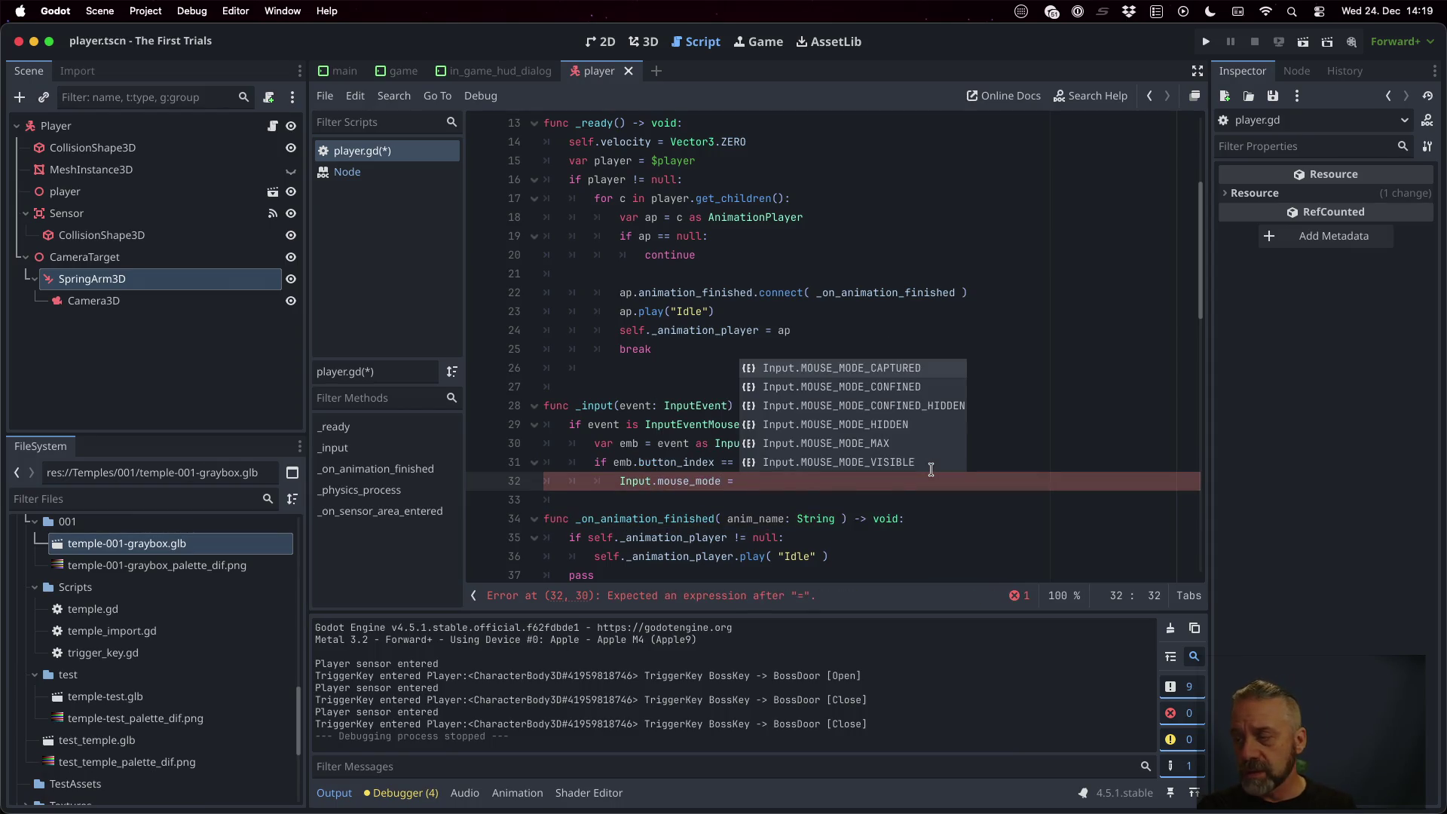
type("M")
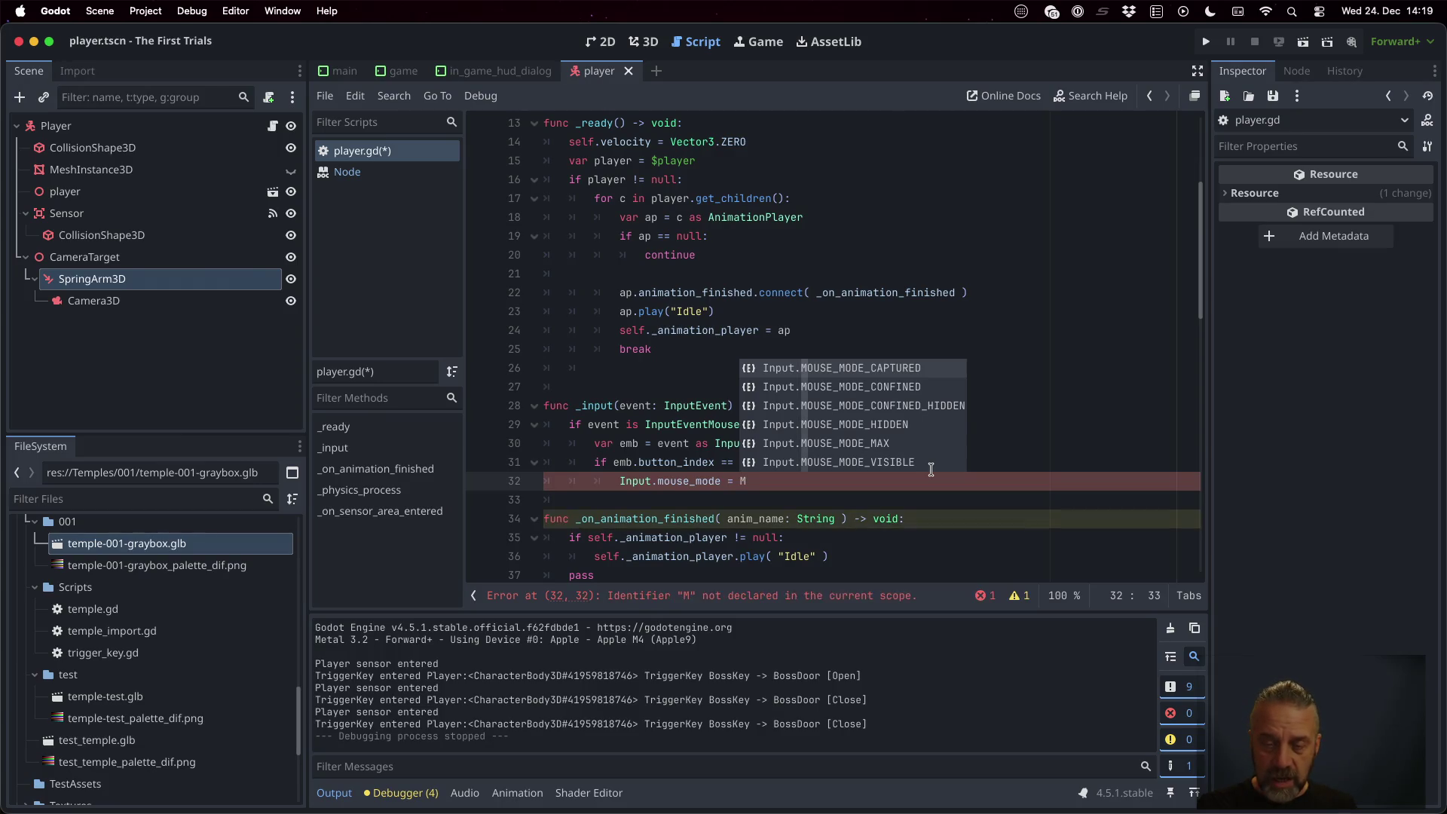
key("BackSpace")
type("Input.MO")
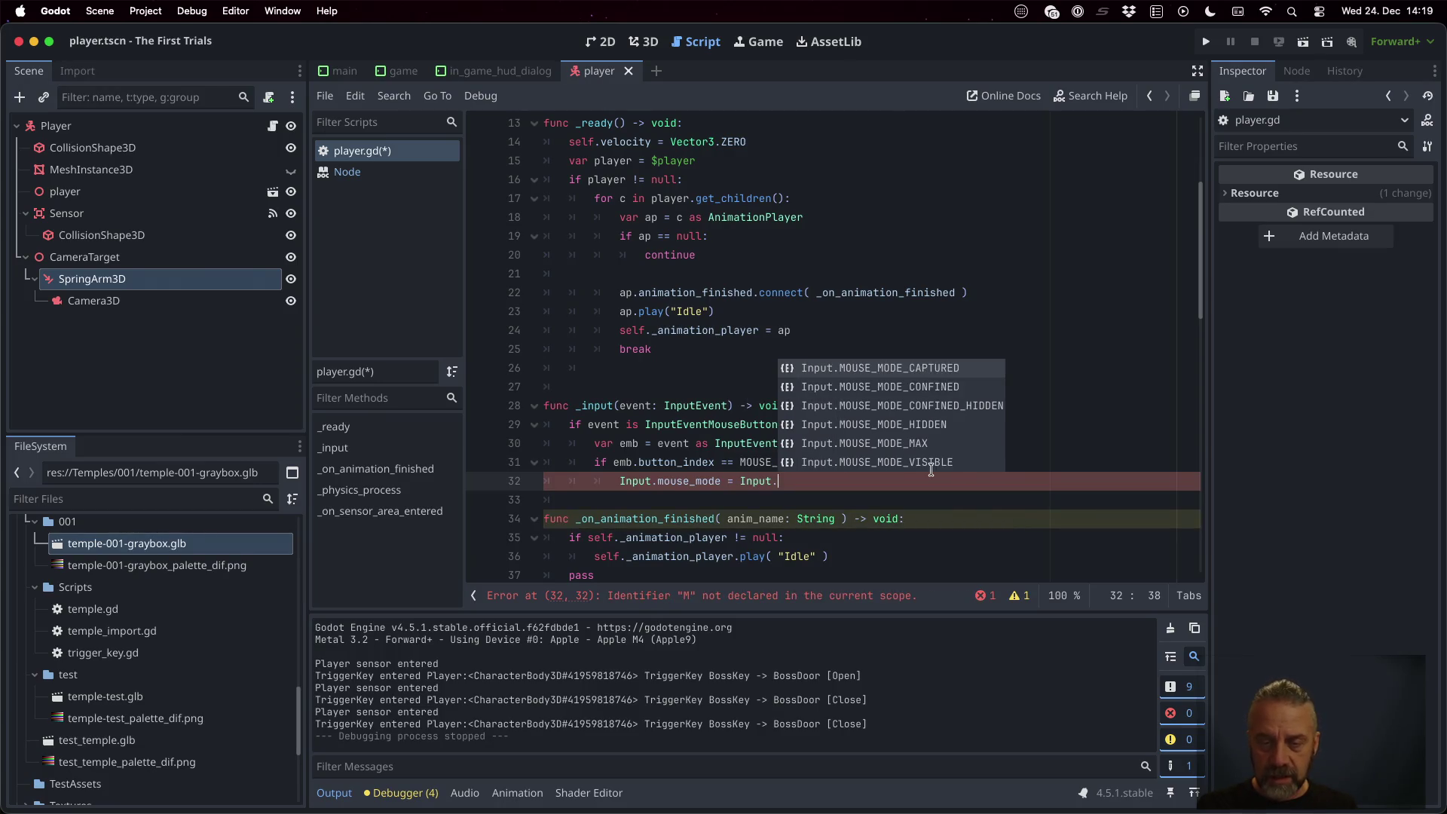
type("U")
key("Return")
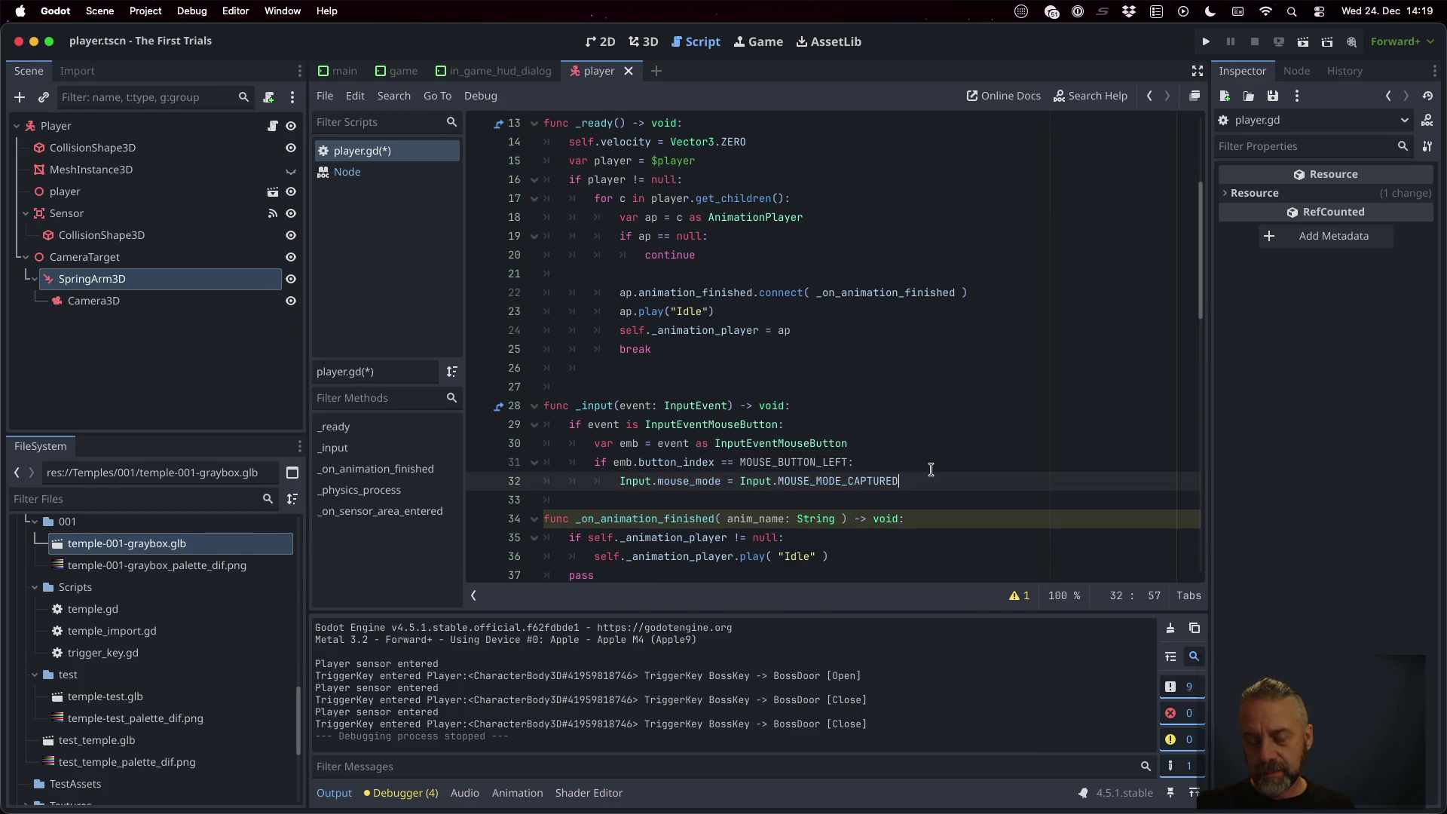
key("ctrl+s")
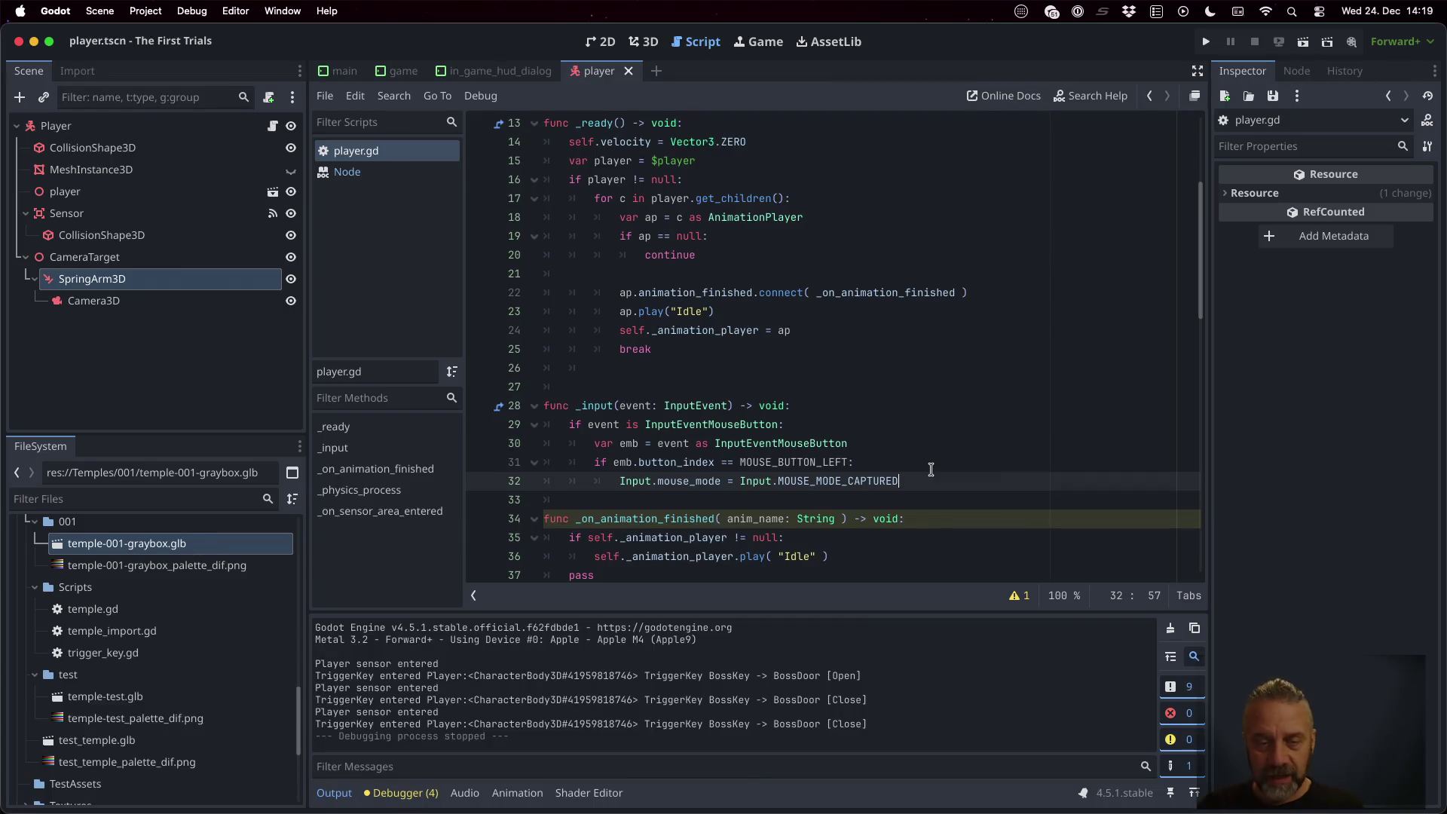
Add an 'elif event.is_action_pressed("ui_cancel")' branch with a pass body and save
key("Return")
key("BackSpace")
key("BackSpace")
type("elif event")
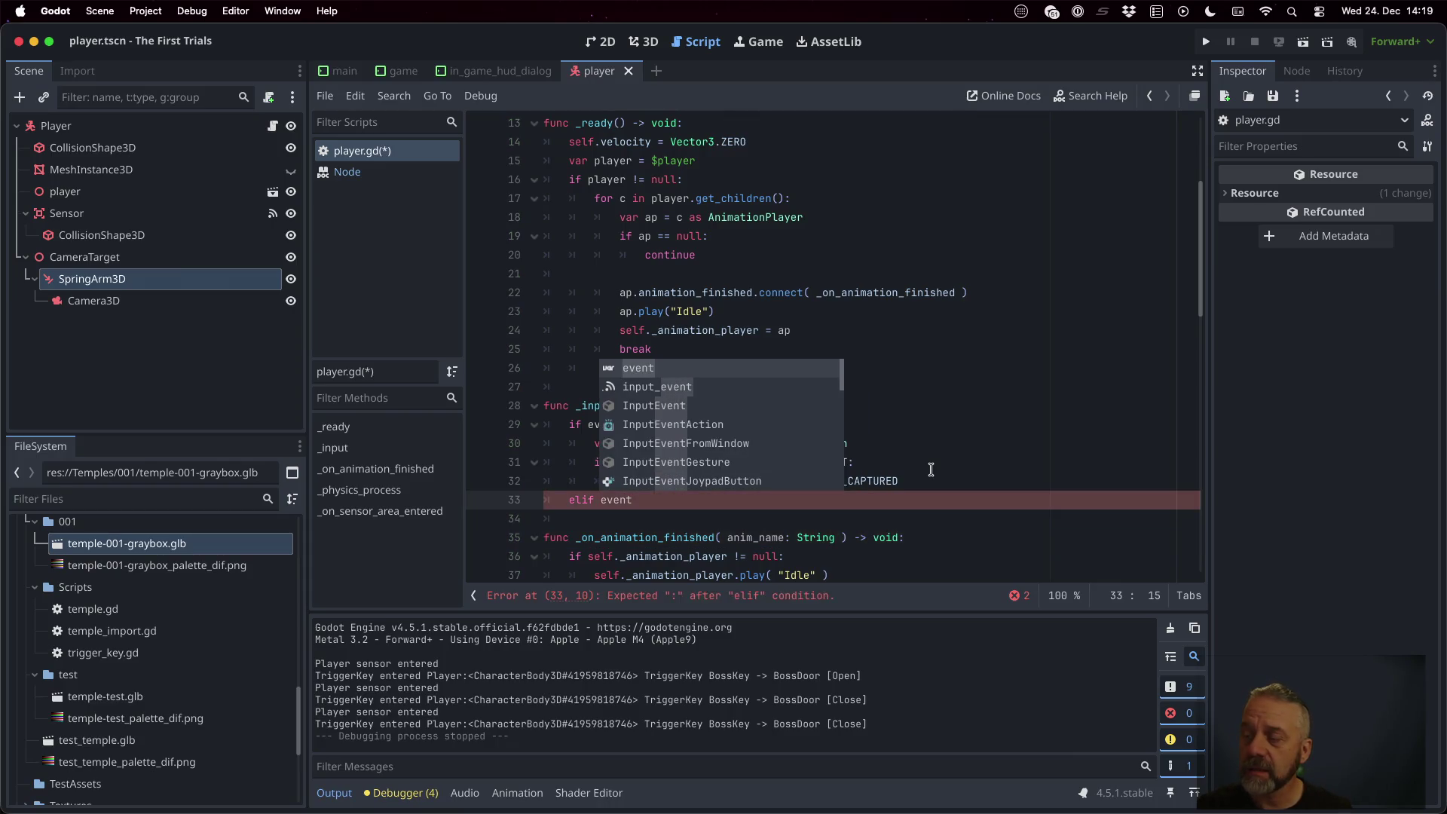
type(".is")
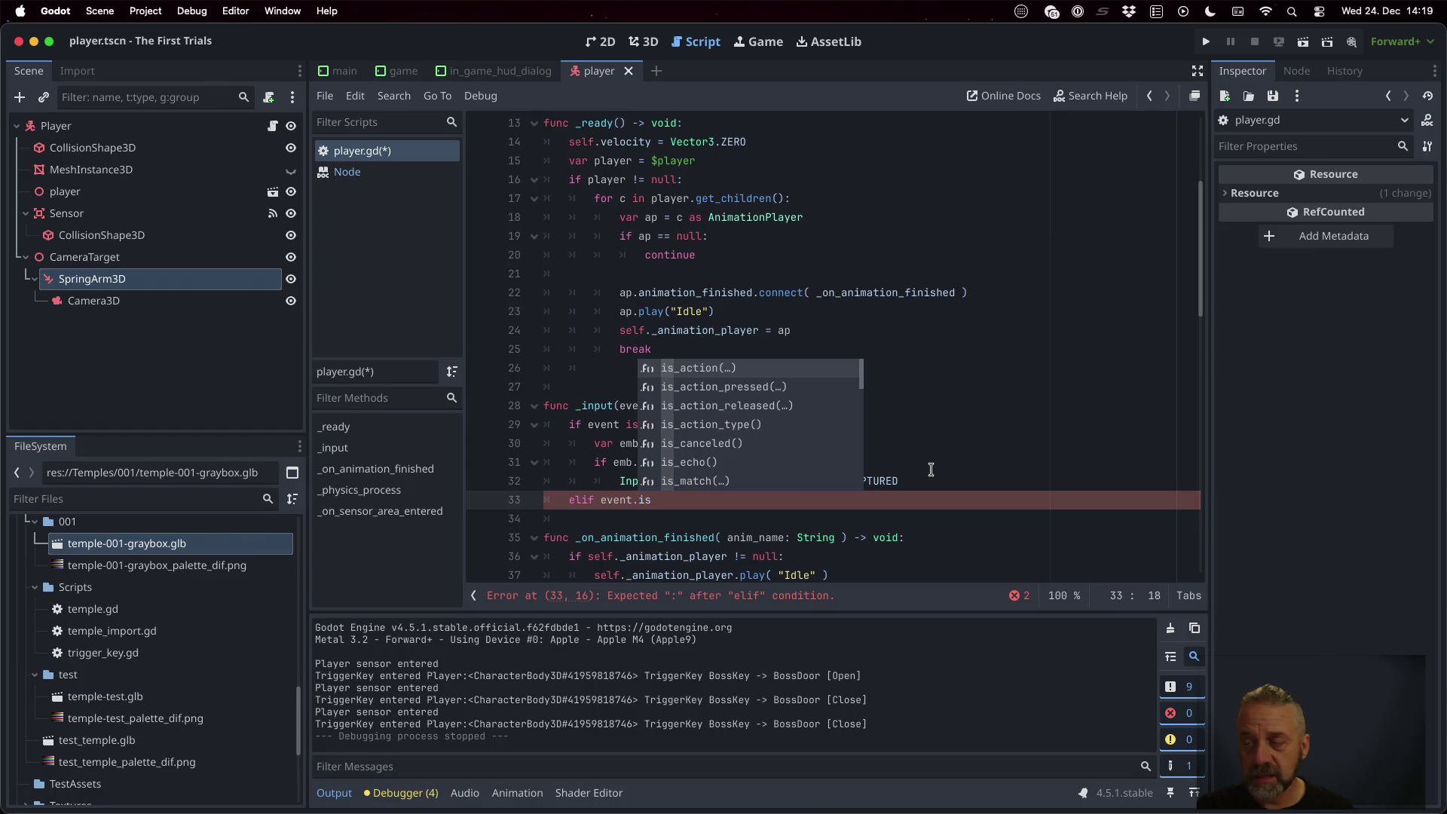
key("Down")
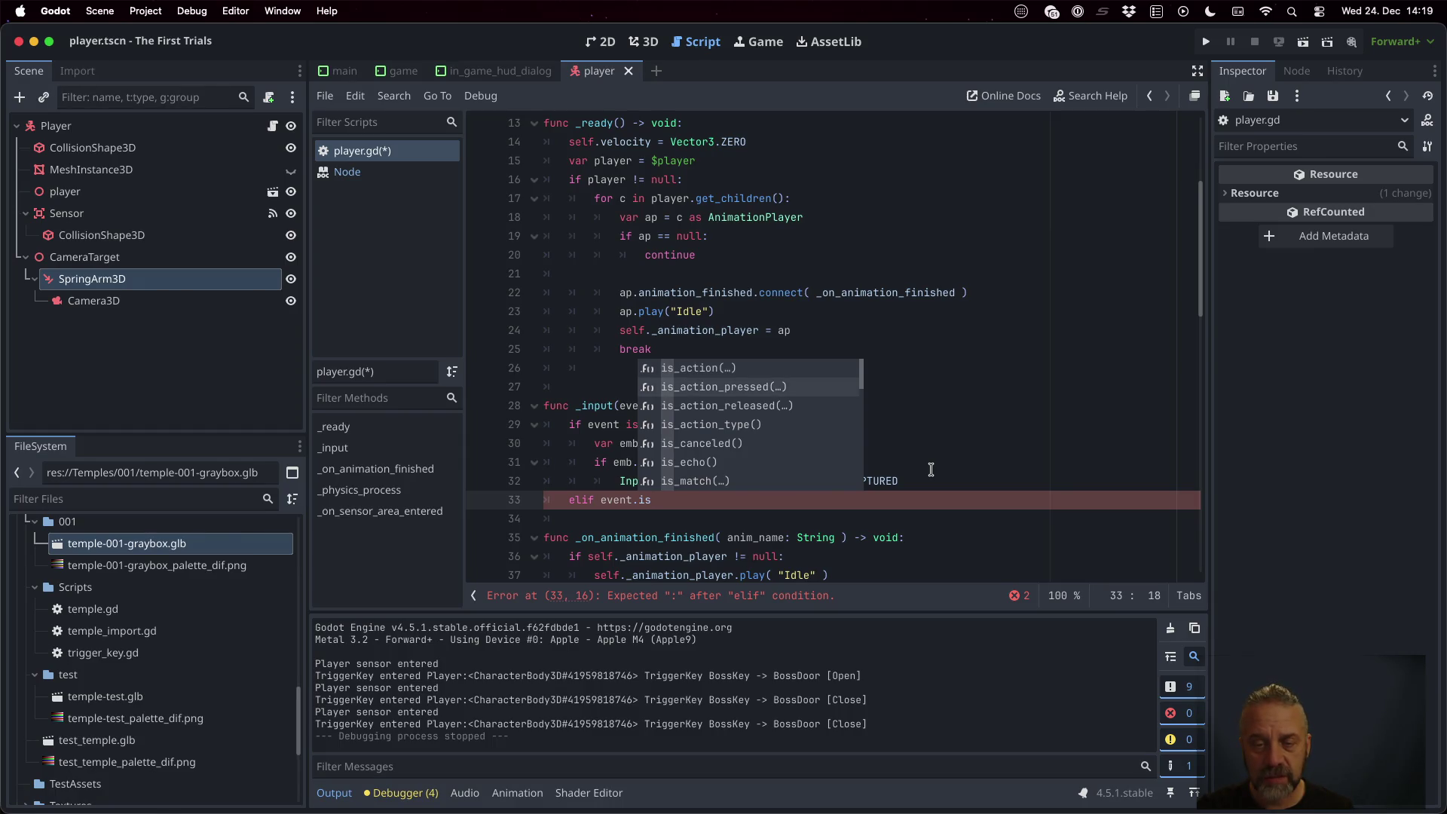
key("Return")
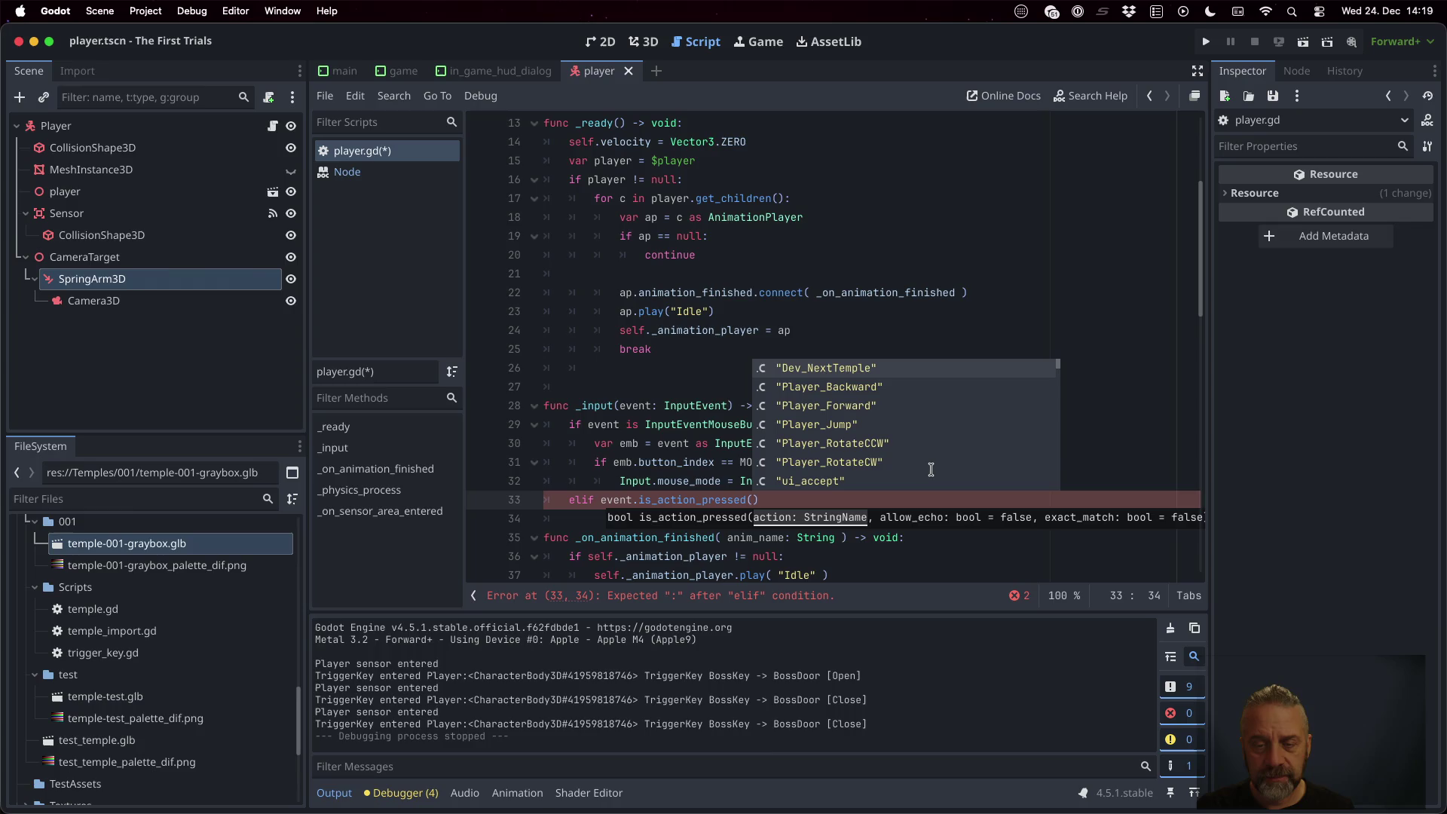
type("\"ui_c")
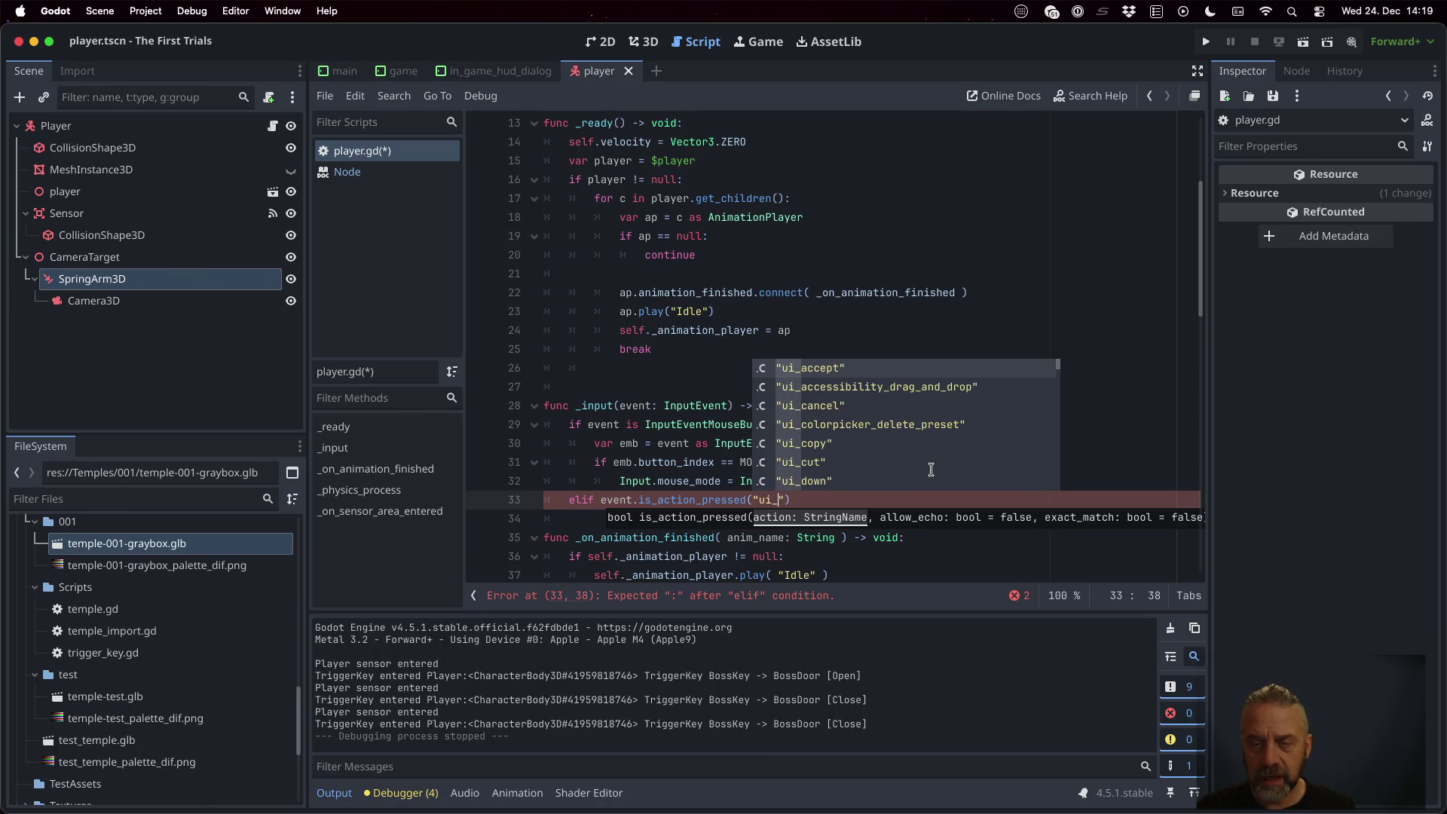
key("Return")
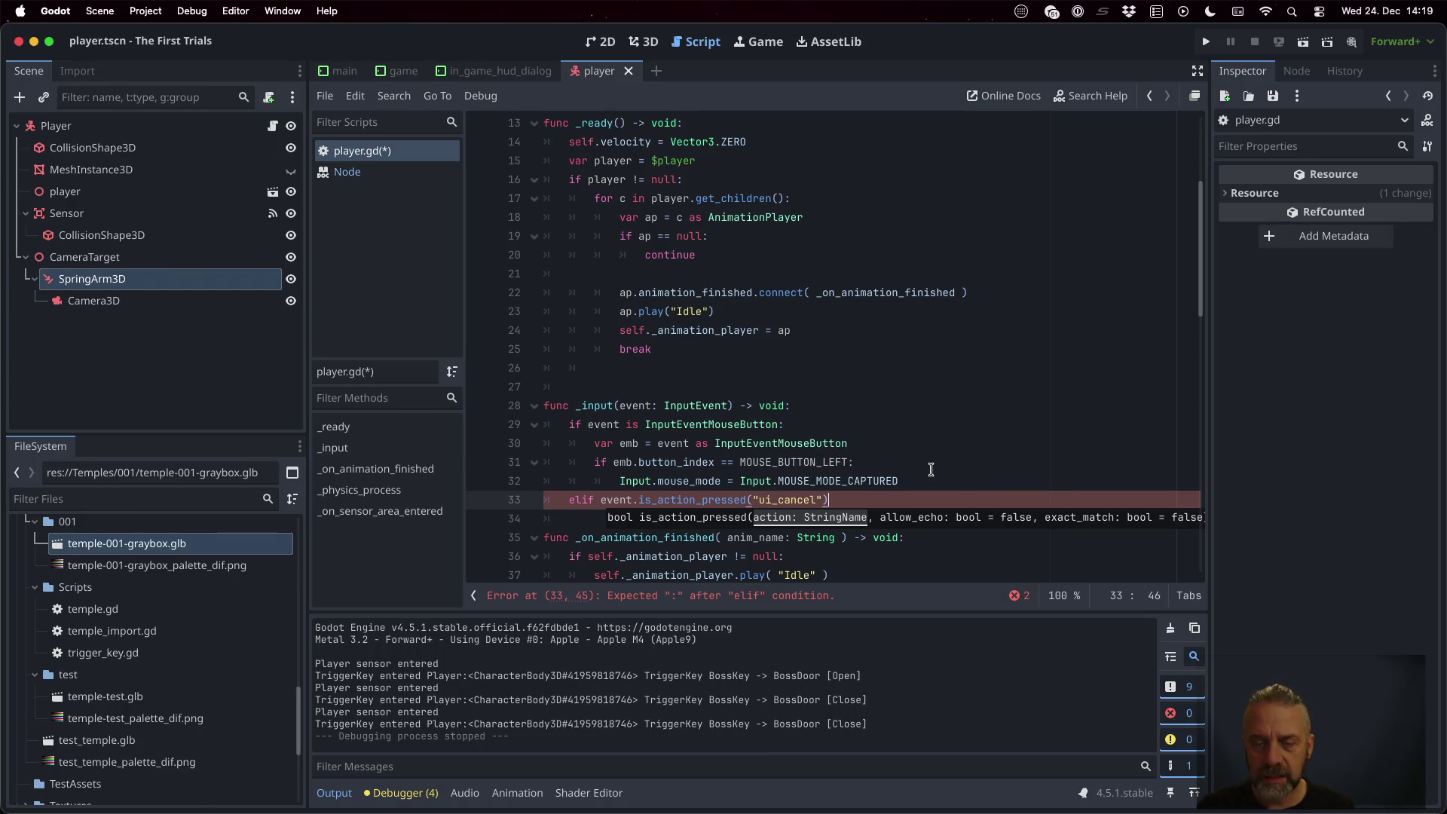
key("Return")
type("pass")
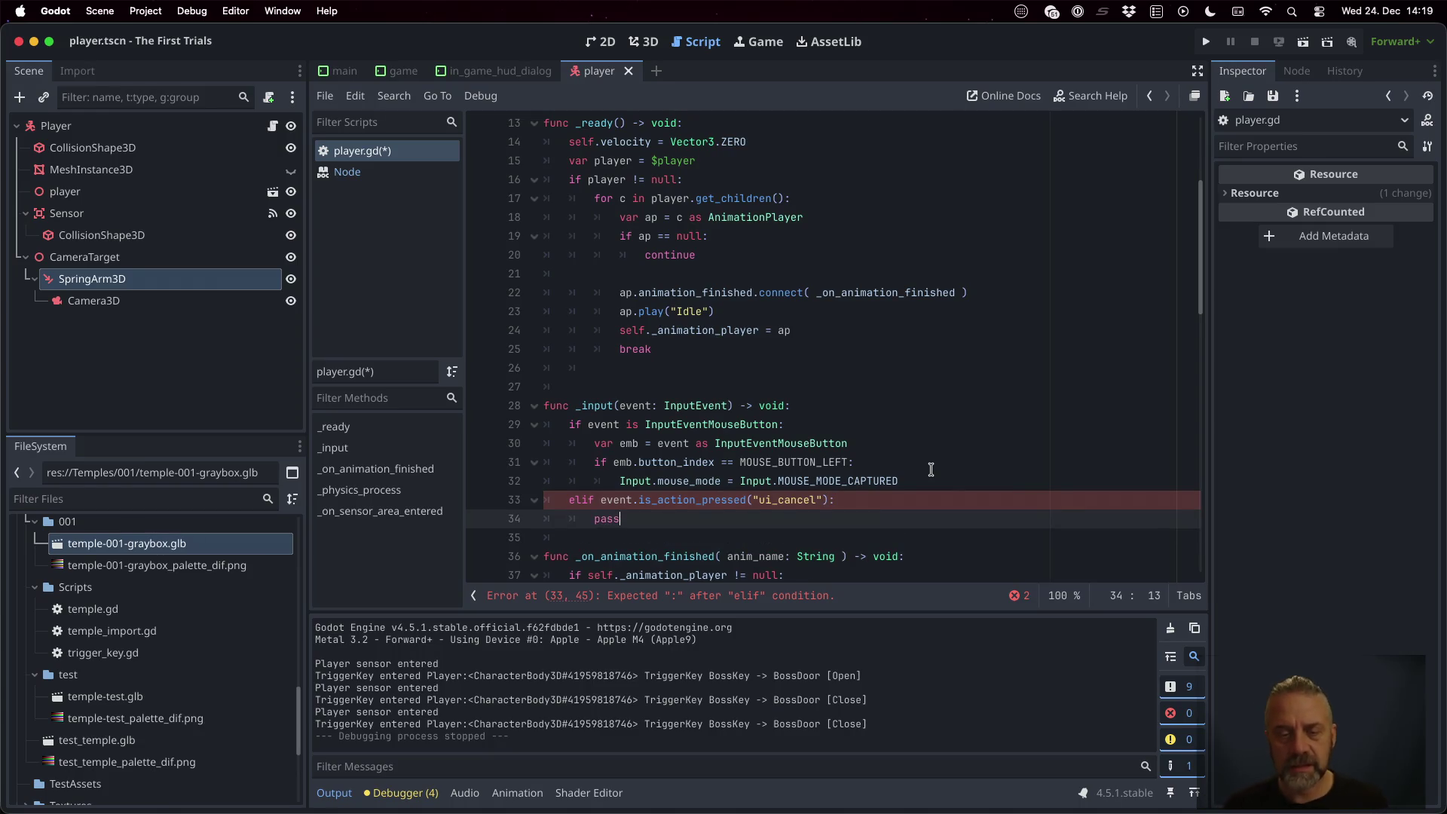
key("super+s")
left_click(147, 11)
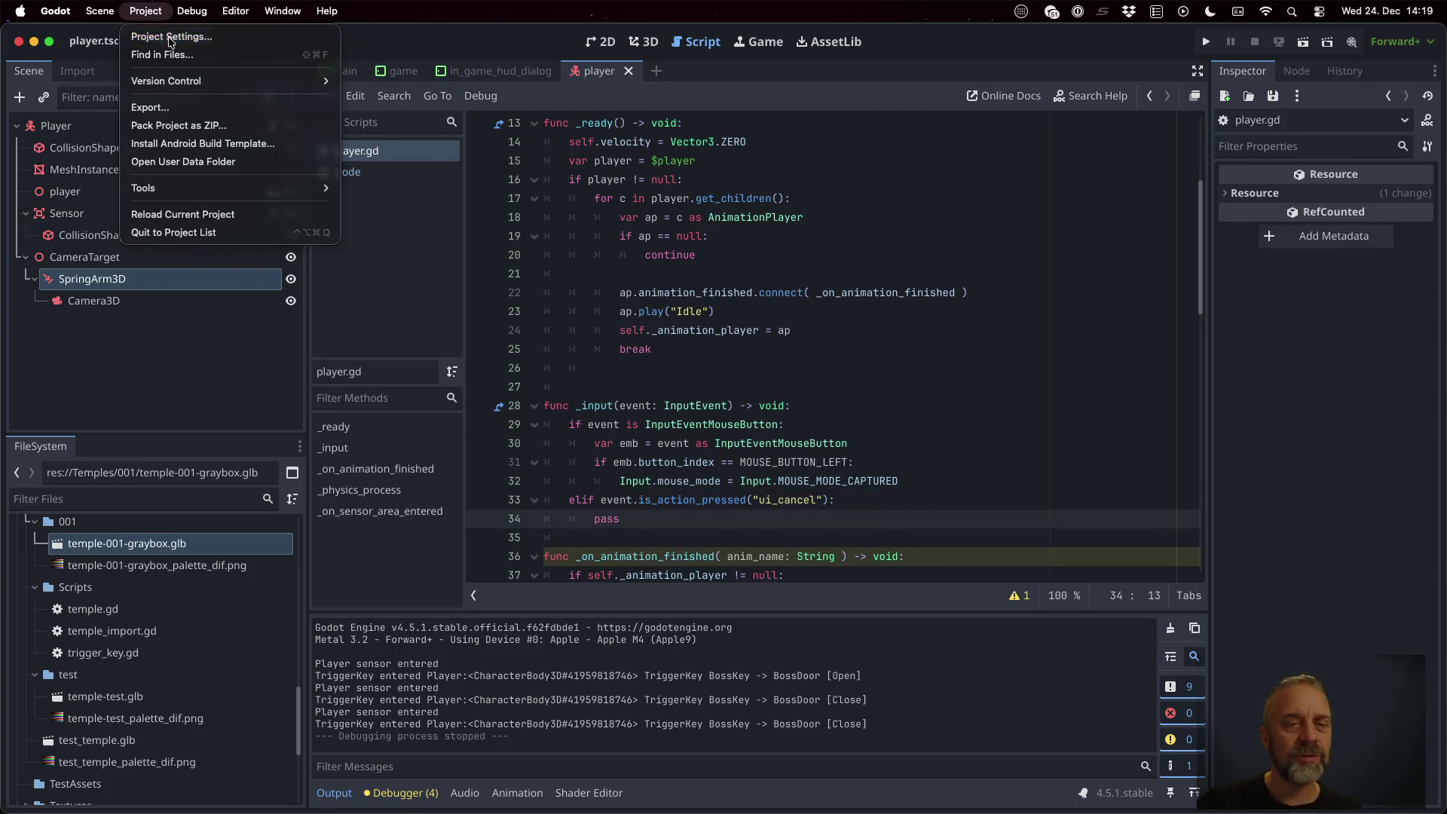
left_click(181, 44)
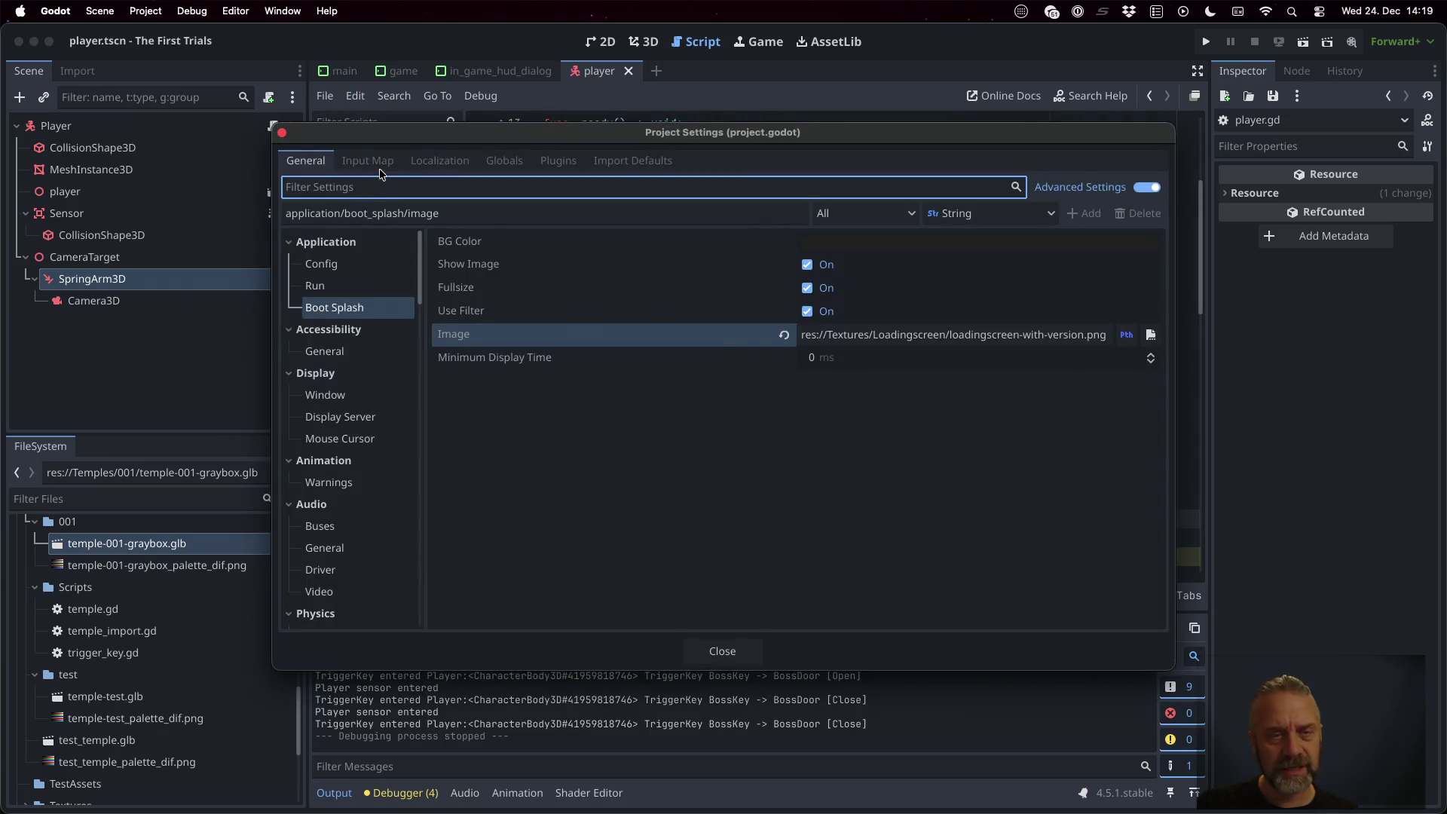
left_click(379, 162)
left_click(1151, 214)
left_click(463, 211)
type("cancel")
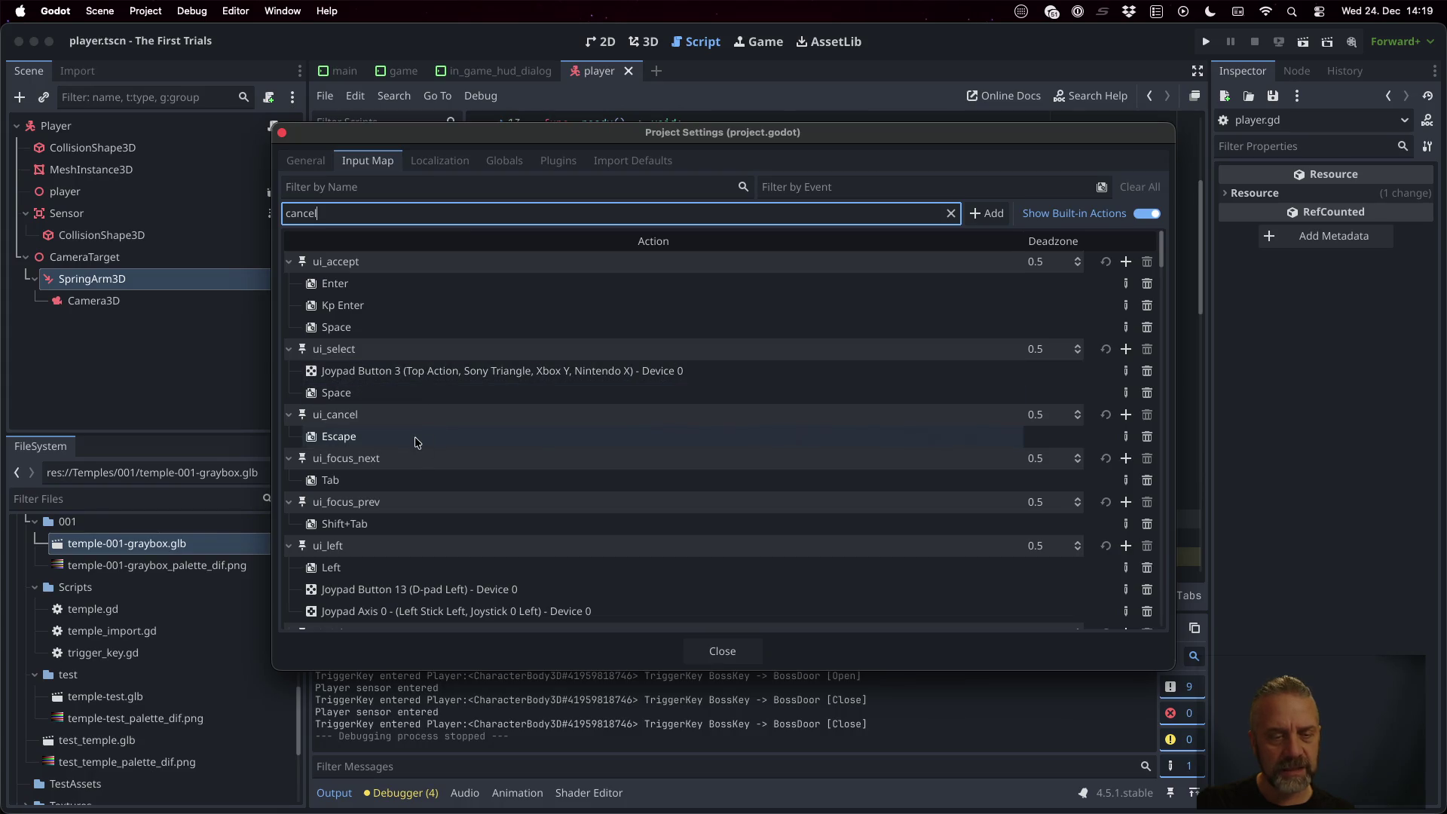
key("Escape")
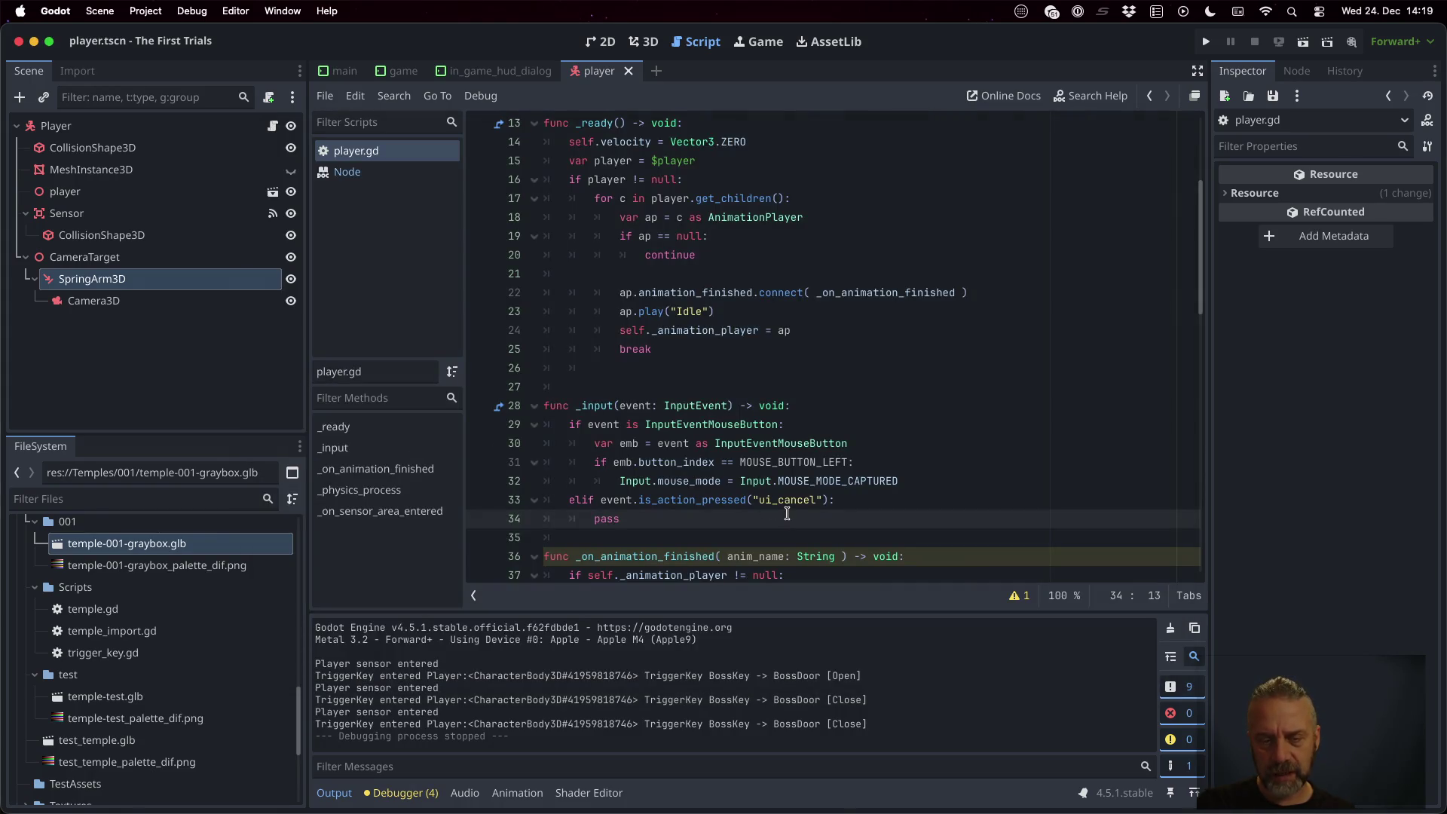
Under the ui_cancel elif, add 'Input.mouse_mode = Input.MOUSE_MODE_VISIBLE'
key("Up")
key("End")
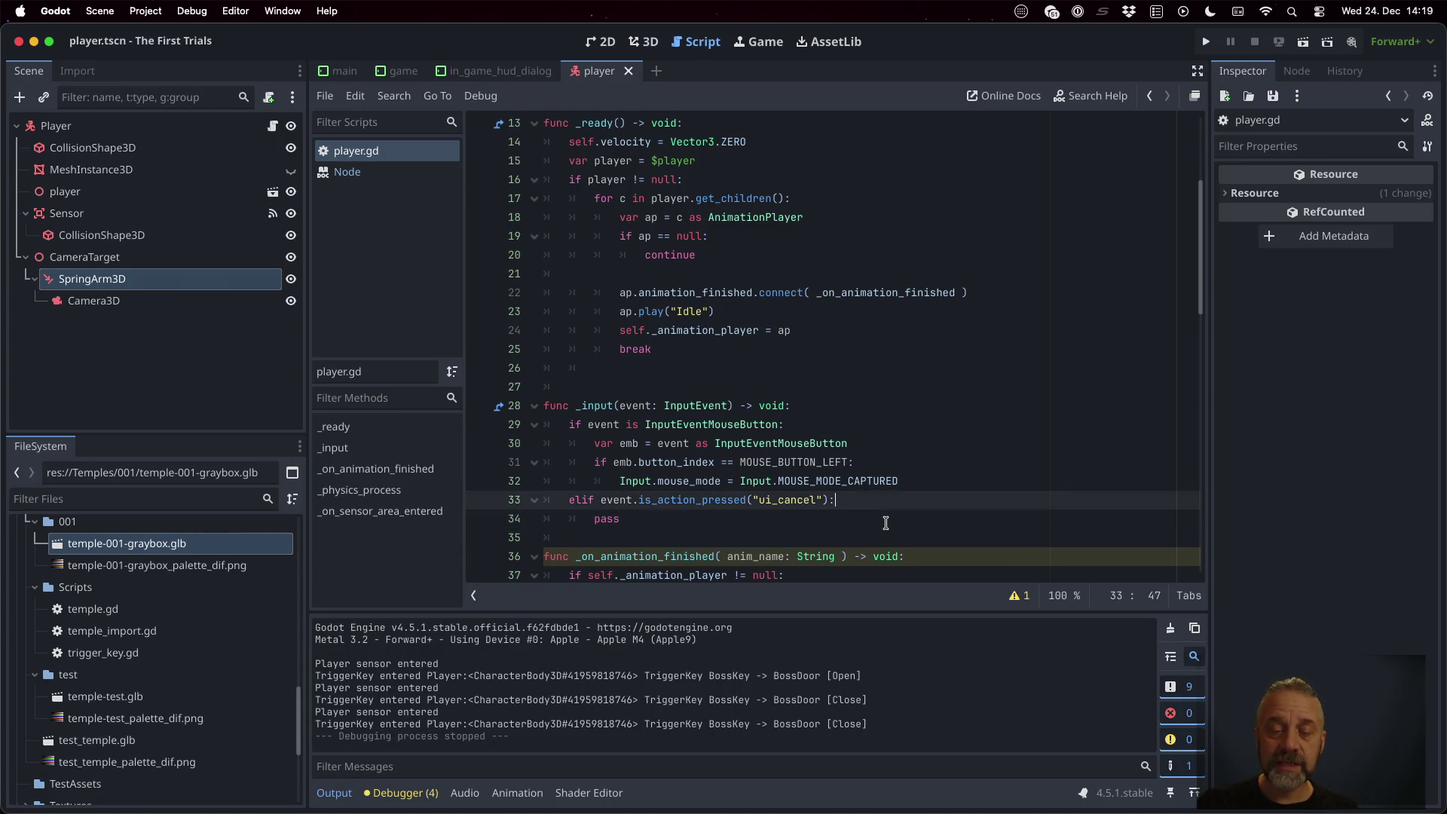
key("Return")
type("Input.")
type("mouse_mode = ")
type("Mo")
key("BackSpace")
key("BackSpace")
type("IUn")
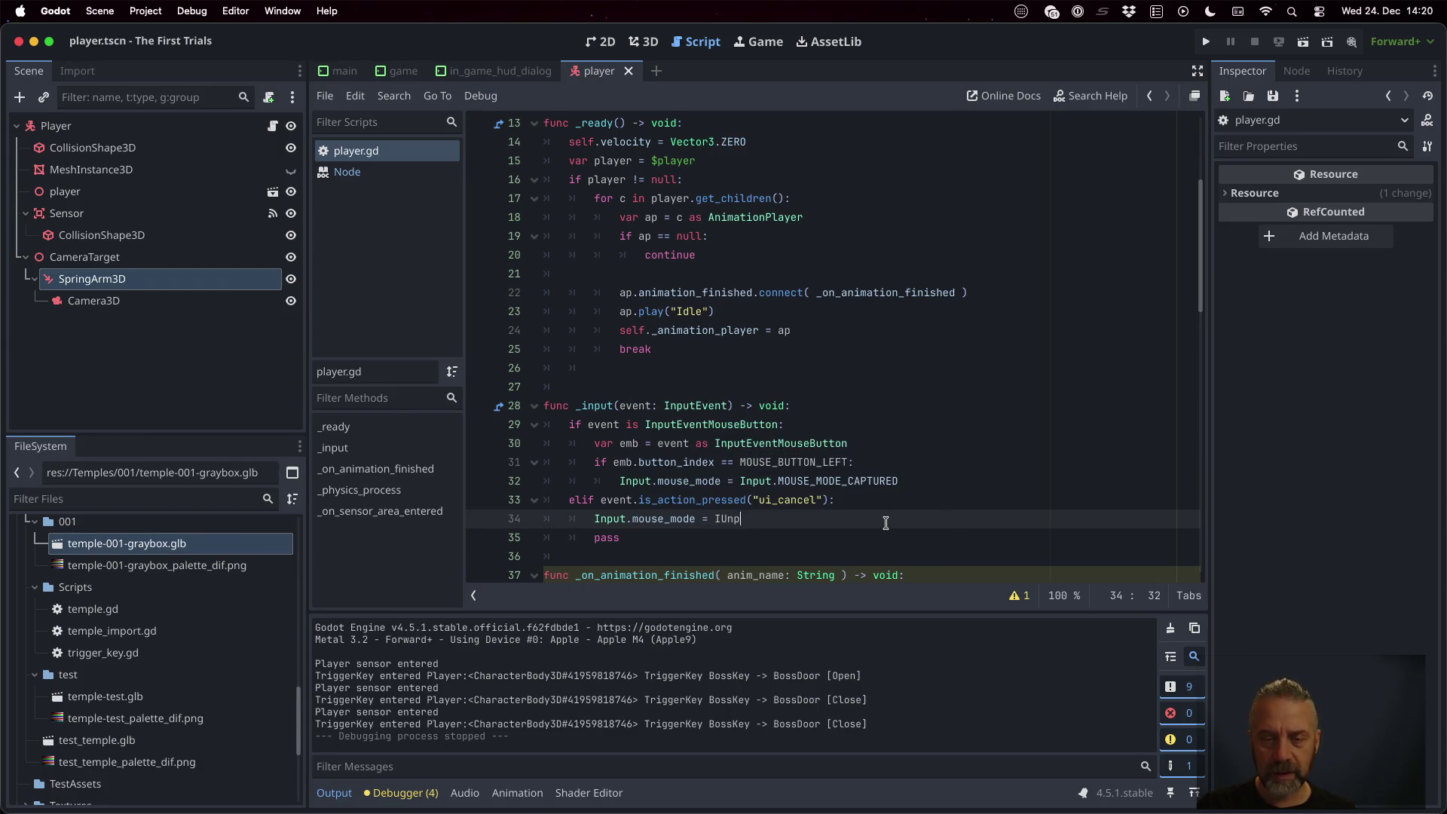
key("BackSpace")
key("BackSpace")
type("nput")
type(".MOUS")
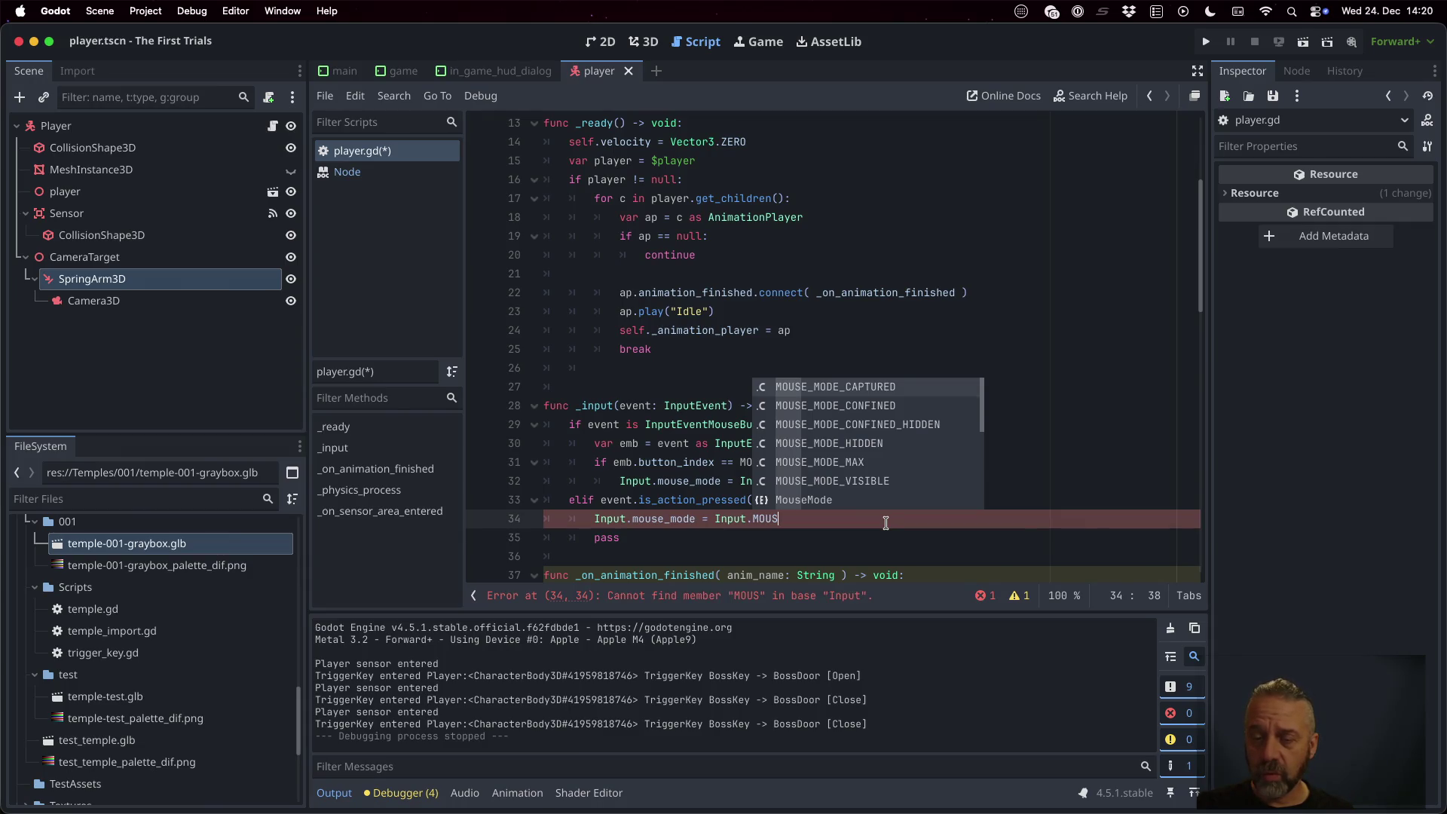
key("Down")
key("Down")
key("Down")
key("Return")
Delete the leftover pass line, save player.gd, and run the game to test mouse capture
key("Down")
key("super+shift+k")
key("super+s")
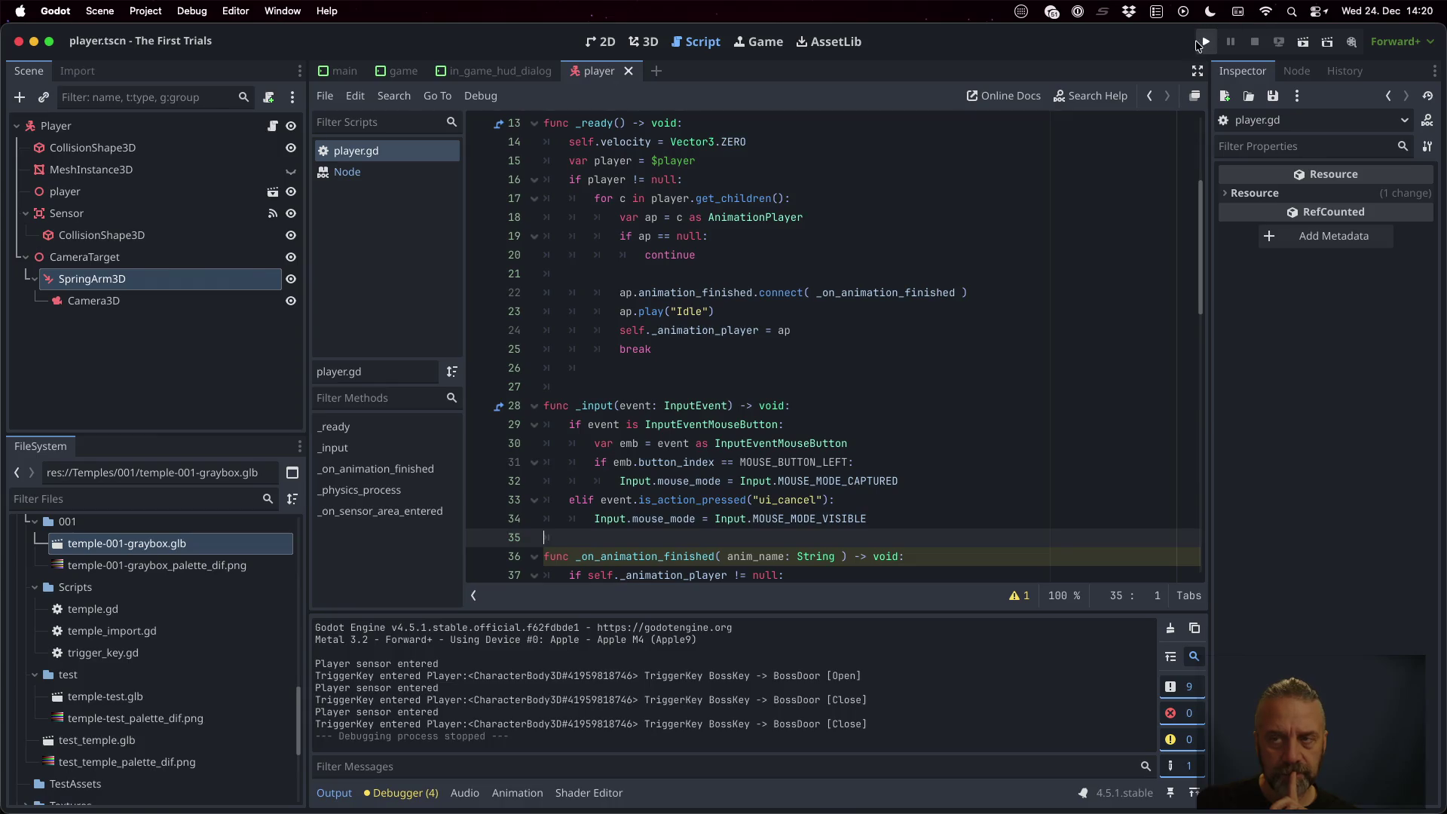
left_click(1204, 42)
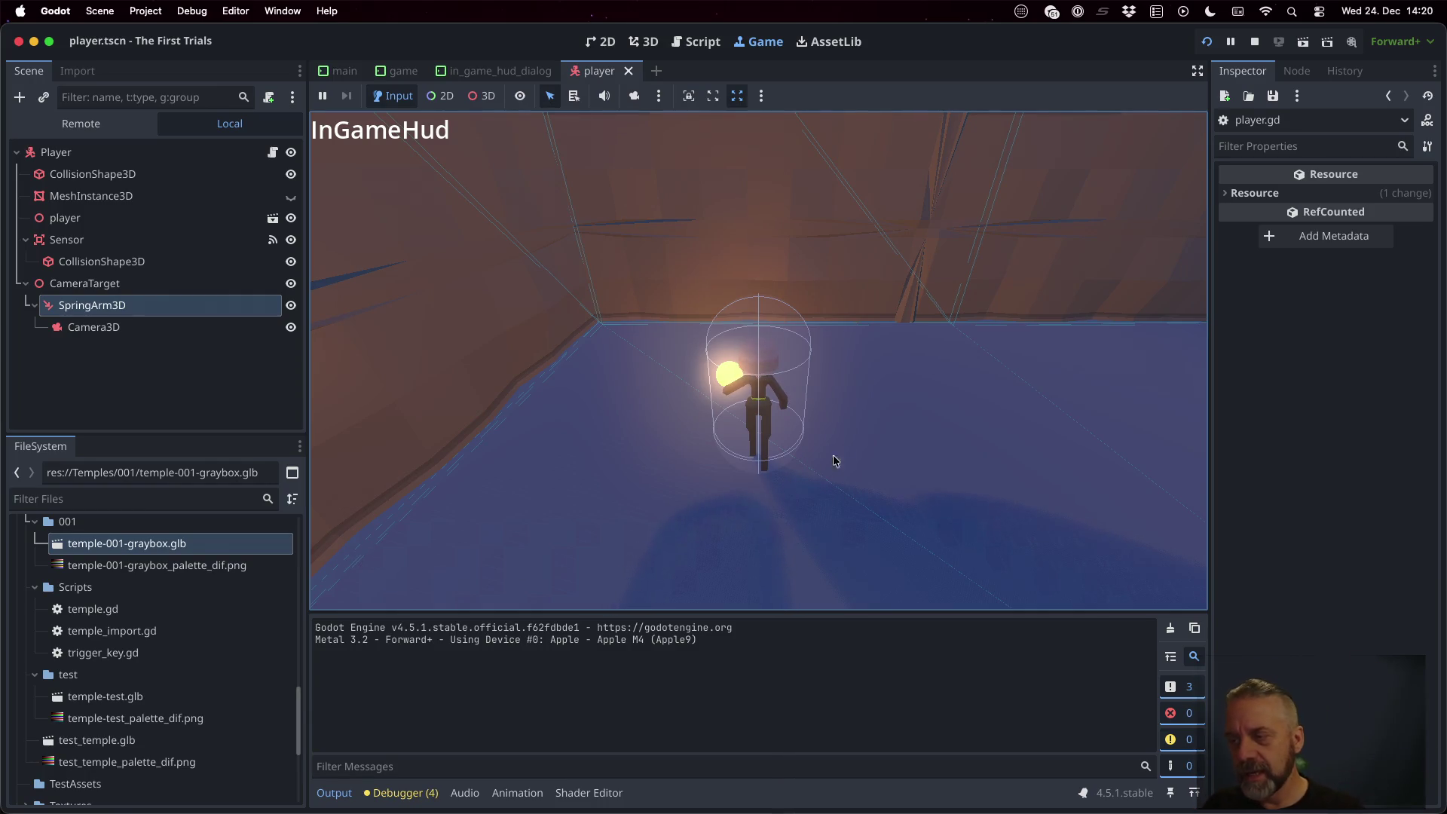
left_click(1253, 48)
left_click(797, 407)
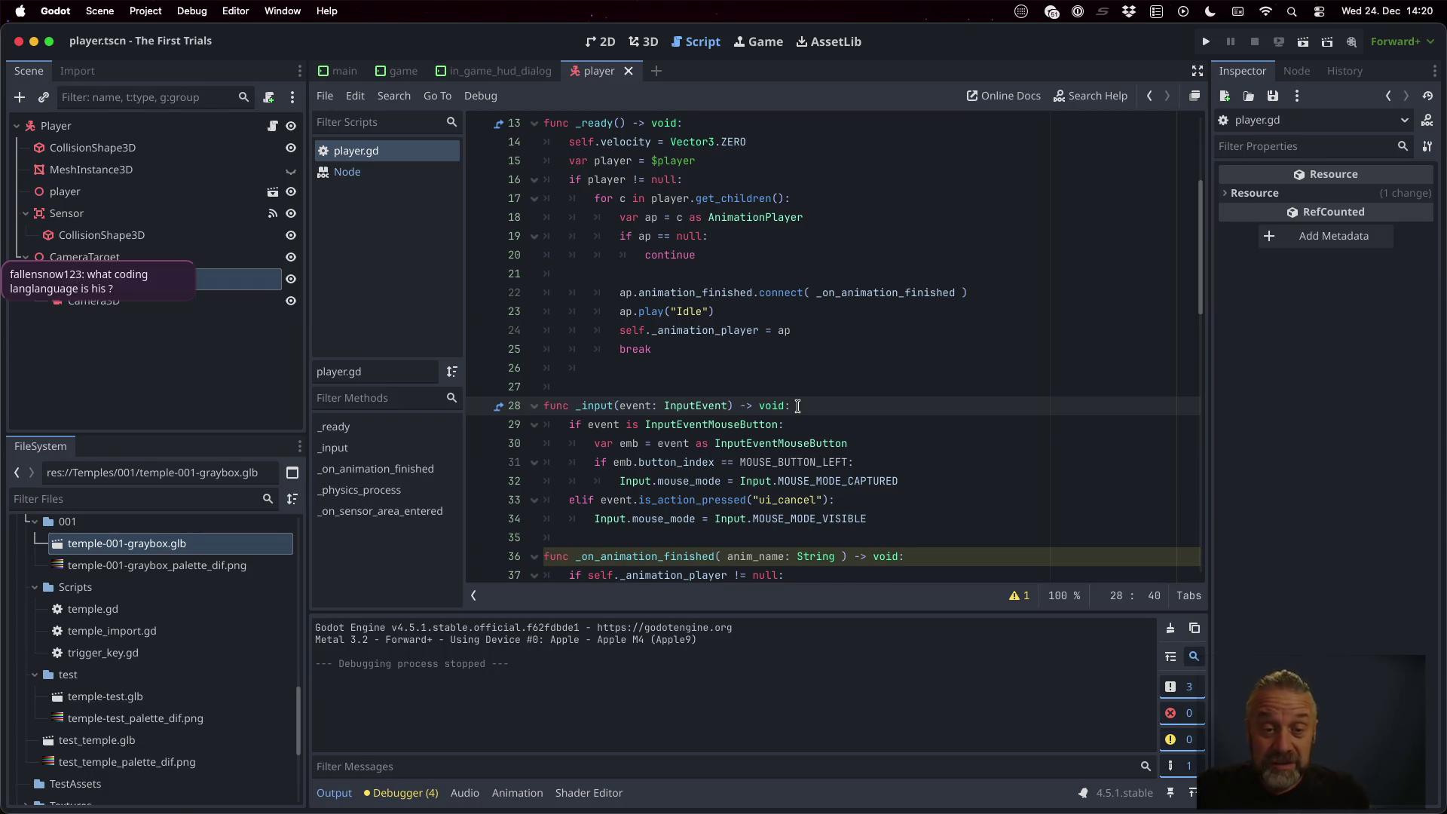
Below _input, add '_unhandled_input(event: InputEvent) -> void:' with a pass body
key("Down")
key("Down")
key("Down")
key("Up")
key("Up")
key("Up")
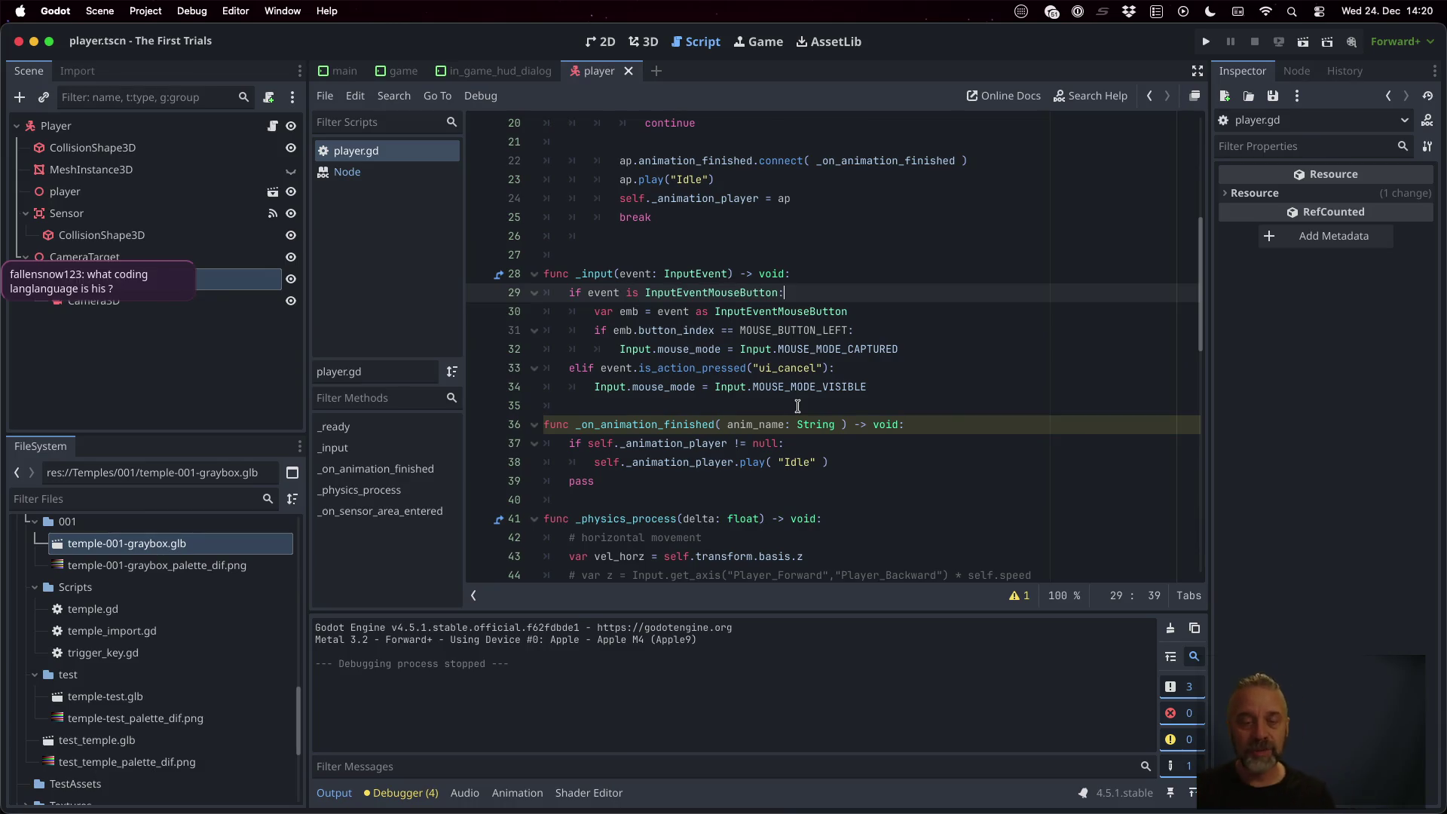
key("Down")
key("Down")
key("Down")
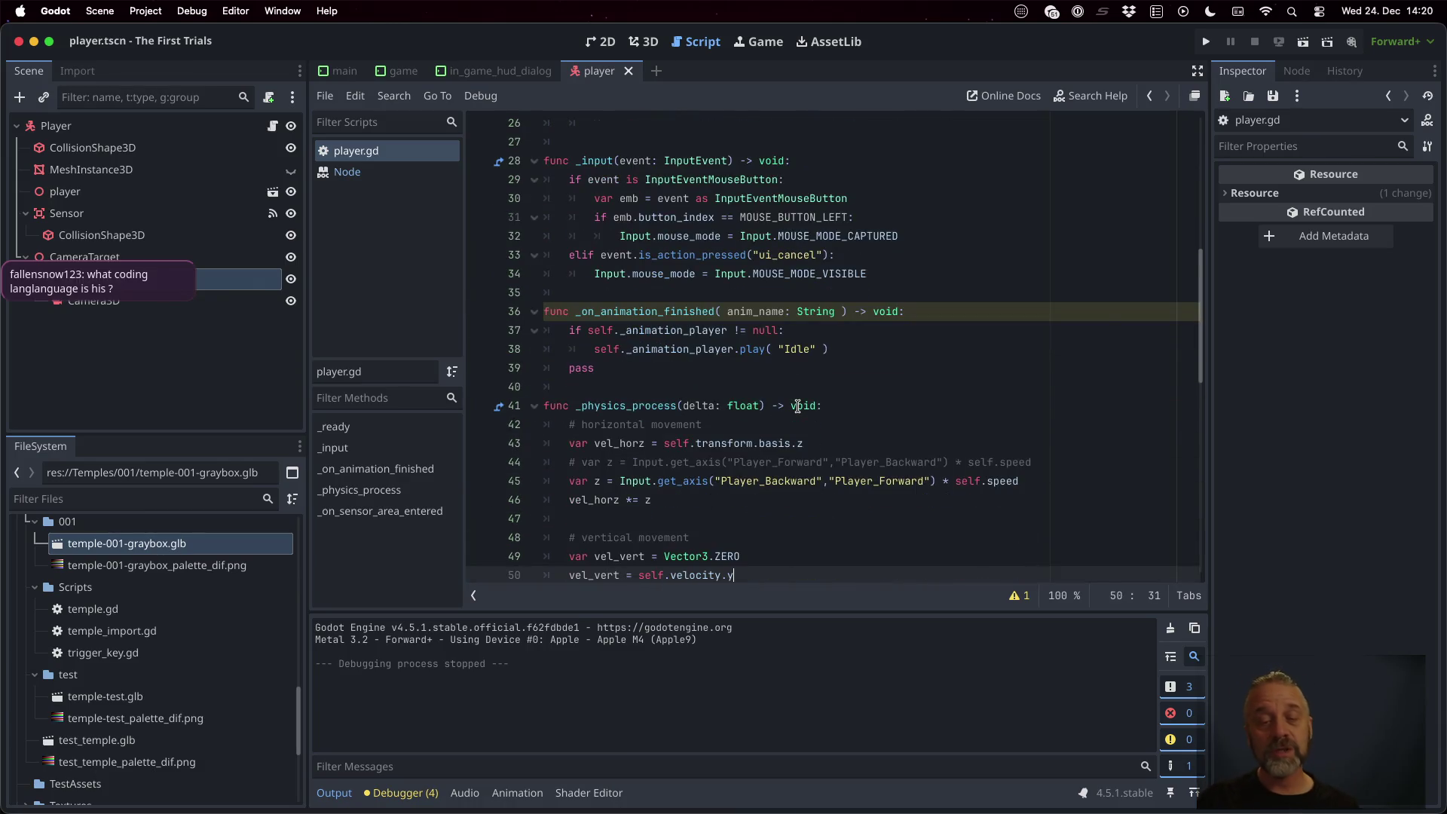
key("Up")
key("Up")
key("Up")
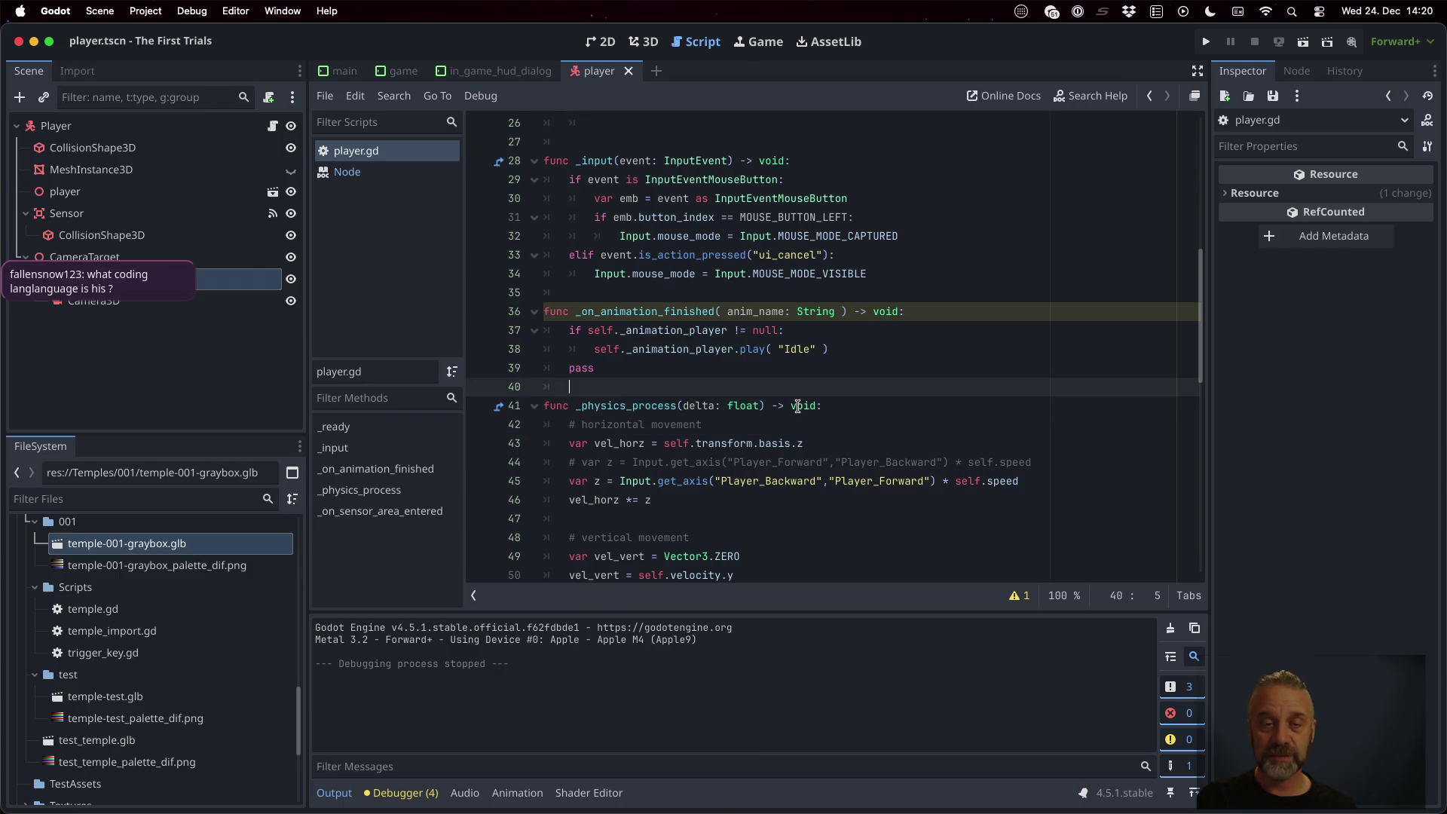
key("Return")
type("func")
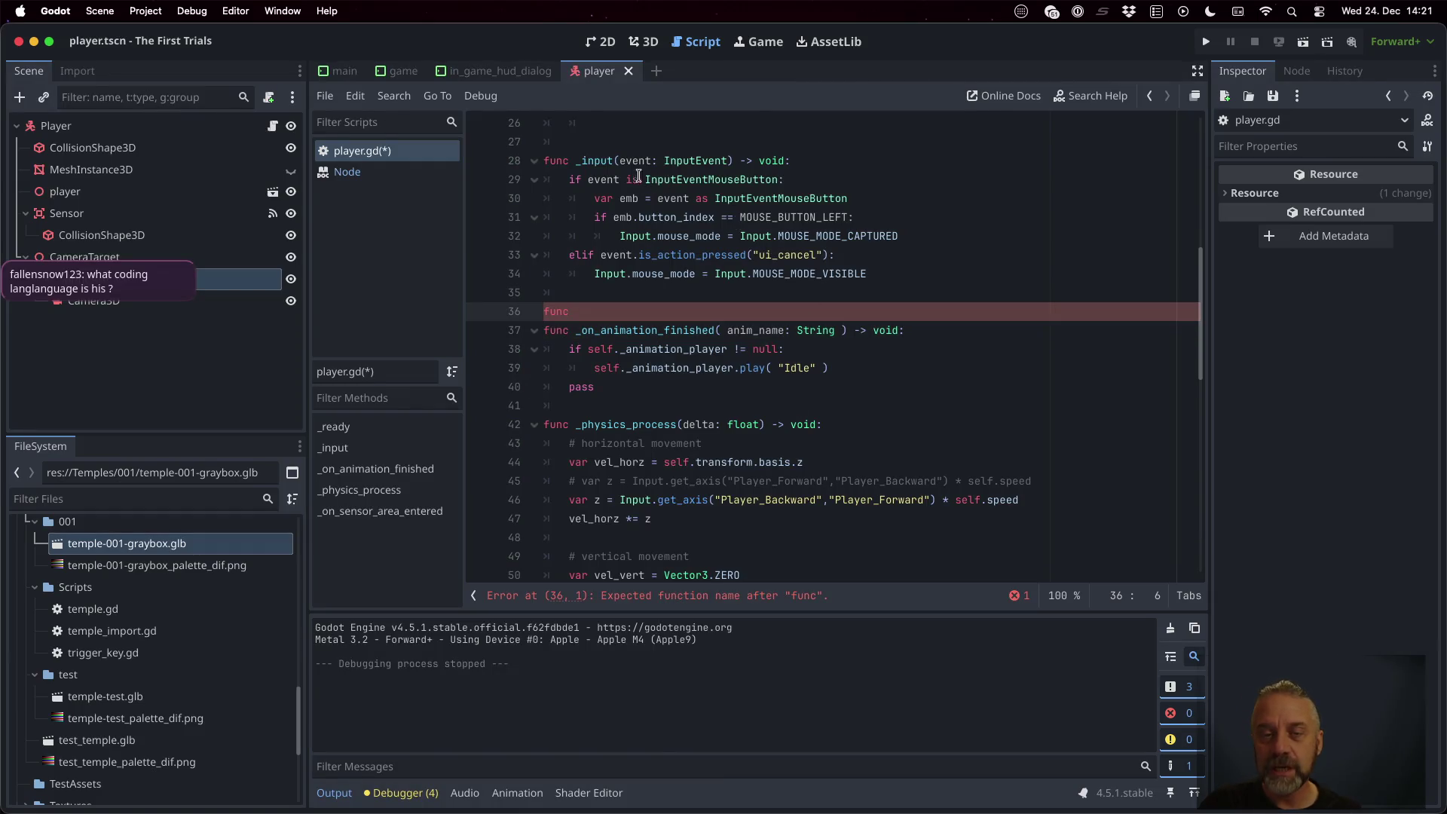
mouse_move(592, 159)
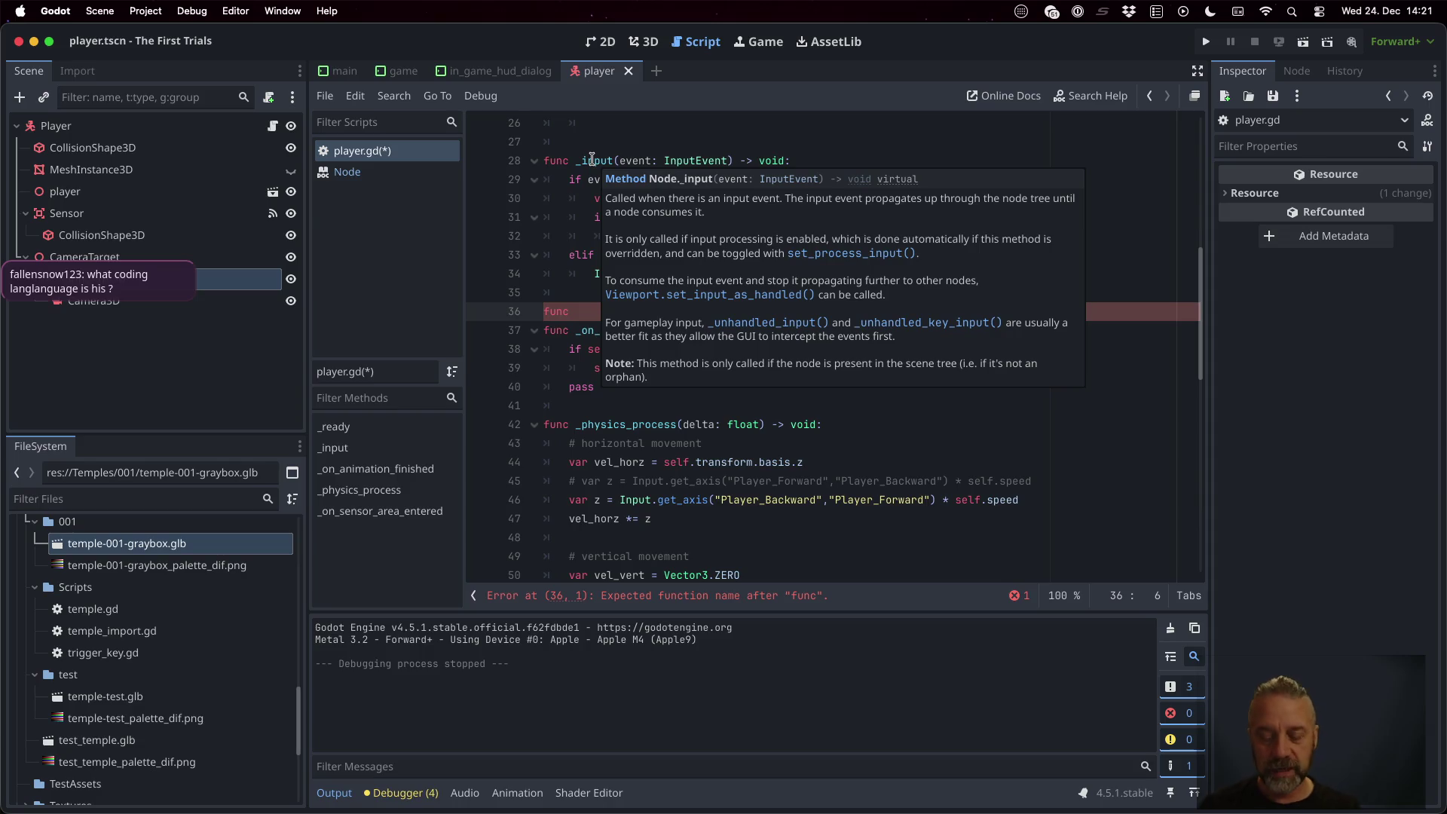
type("_unh")
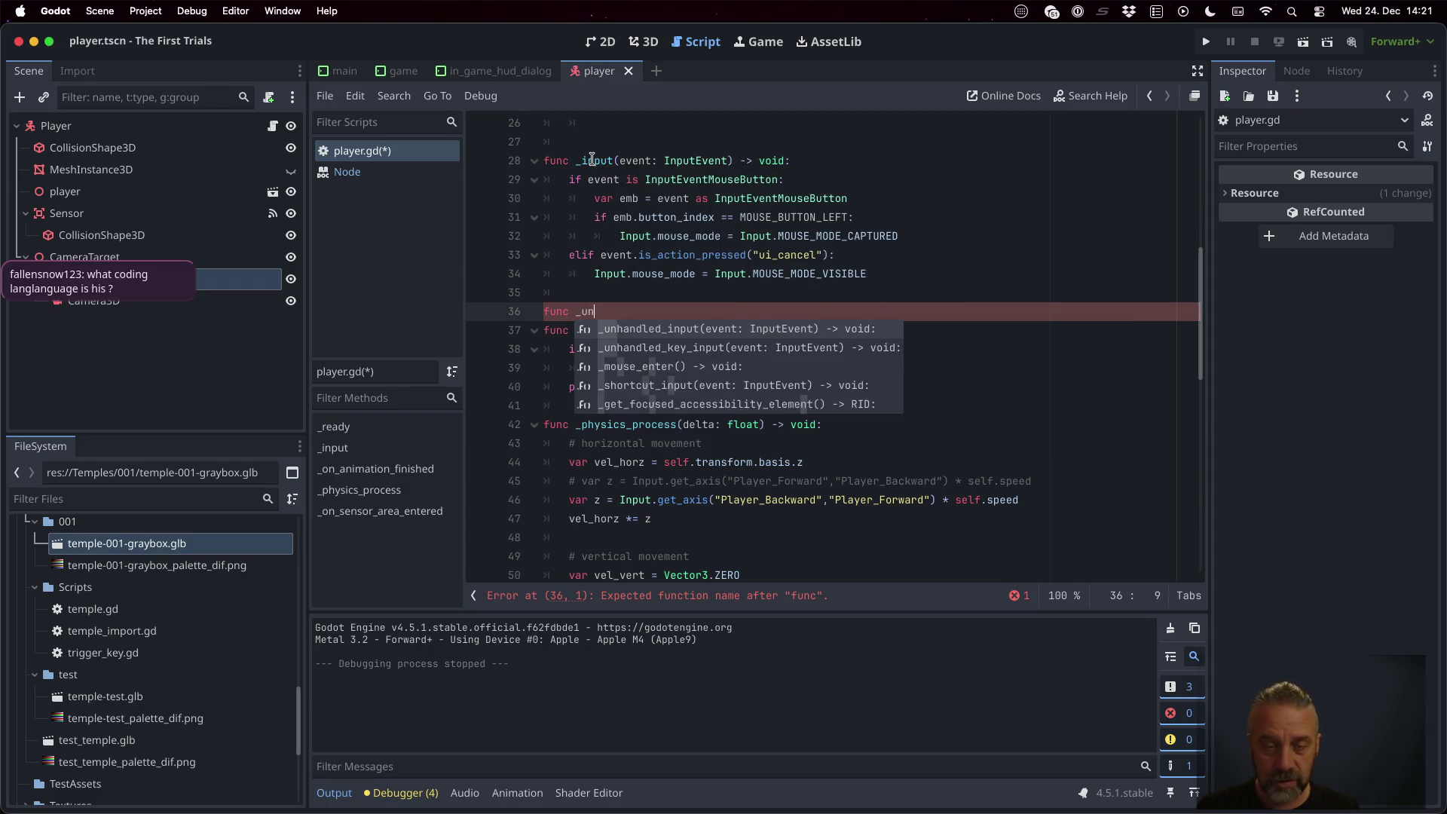
key("Return")
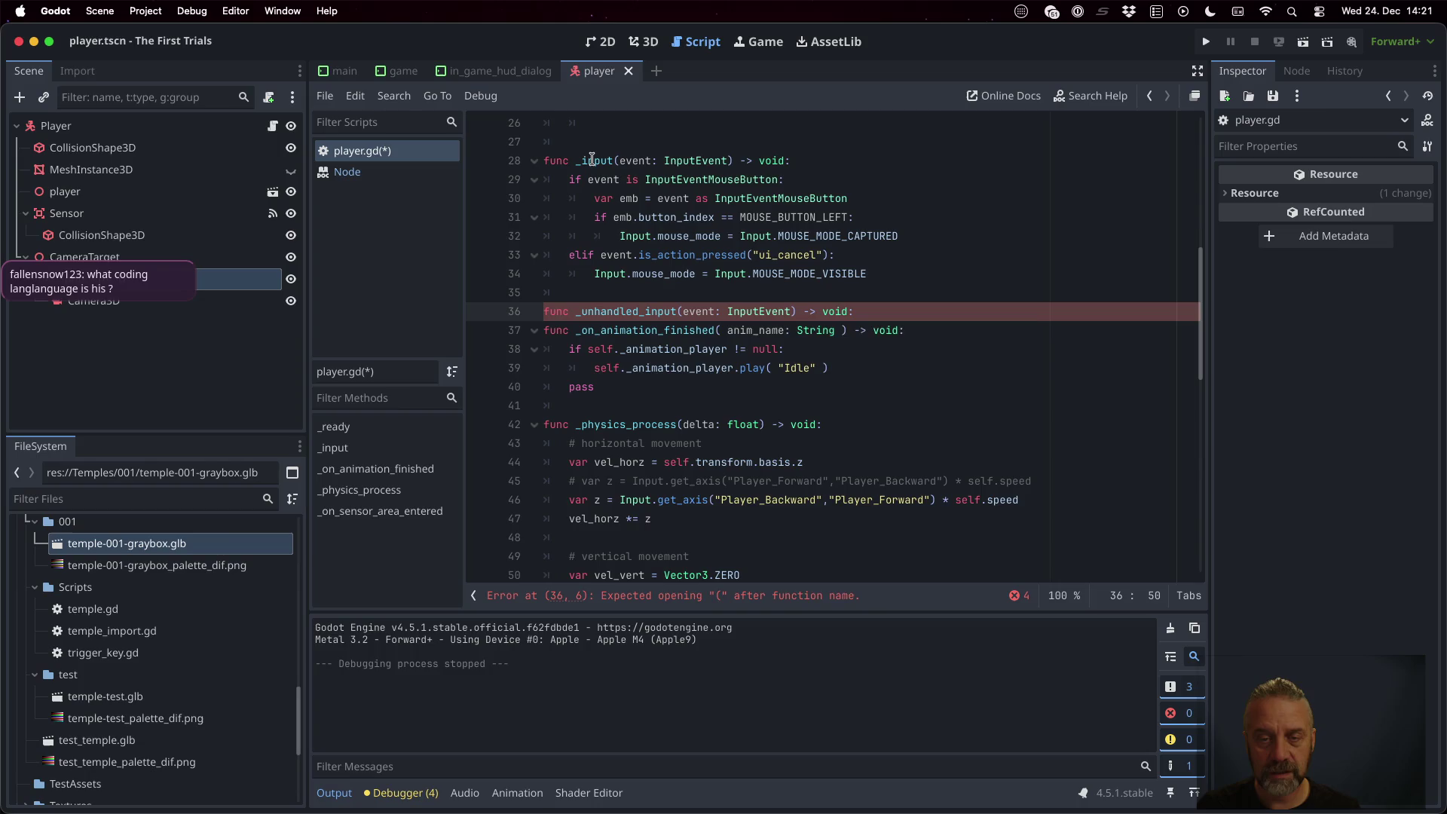
key("Return")
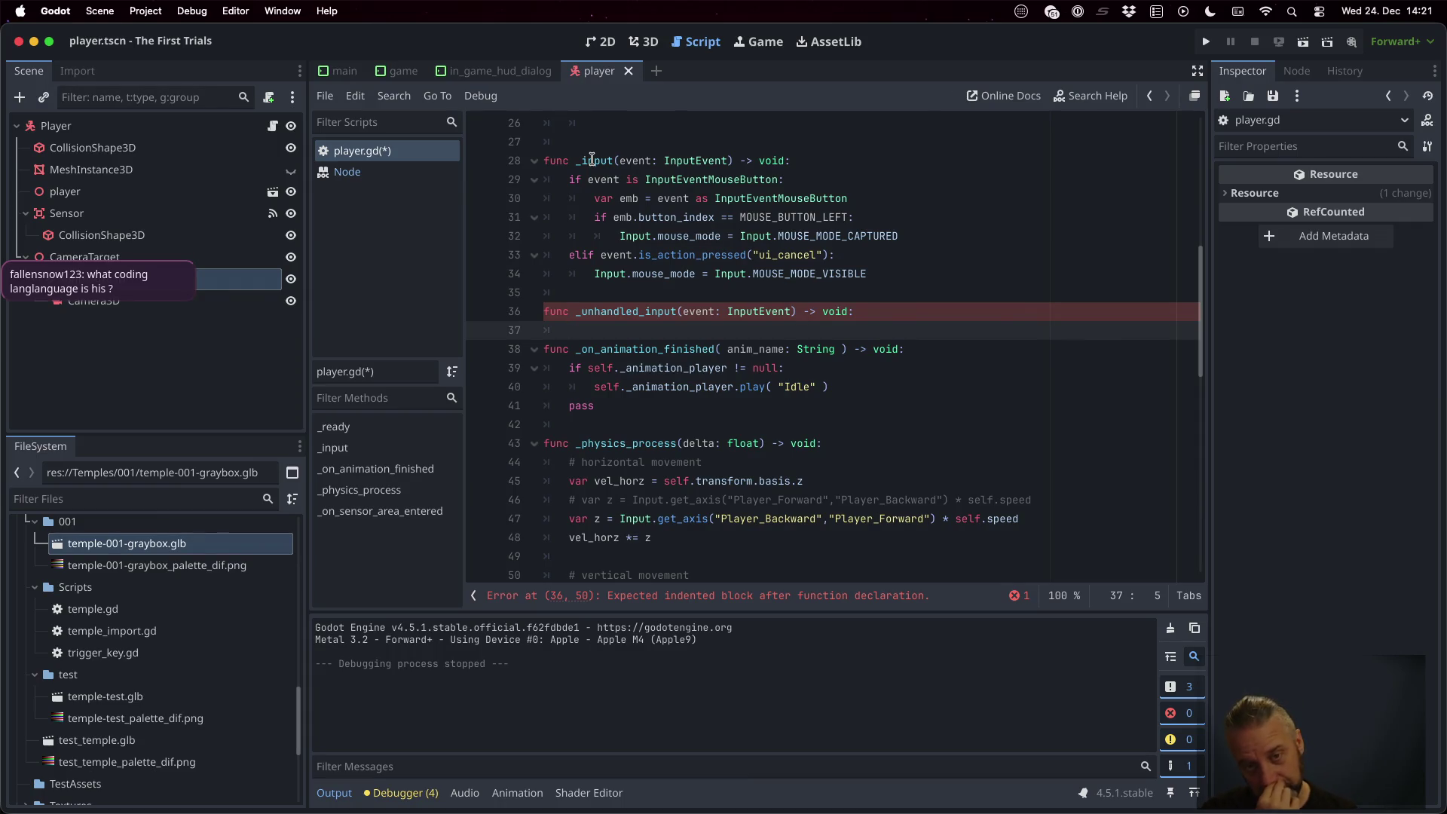
type("pass")
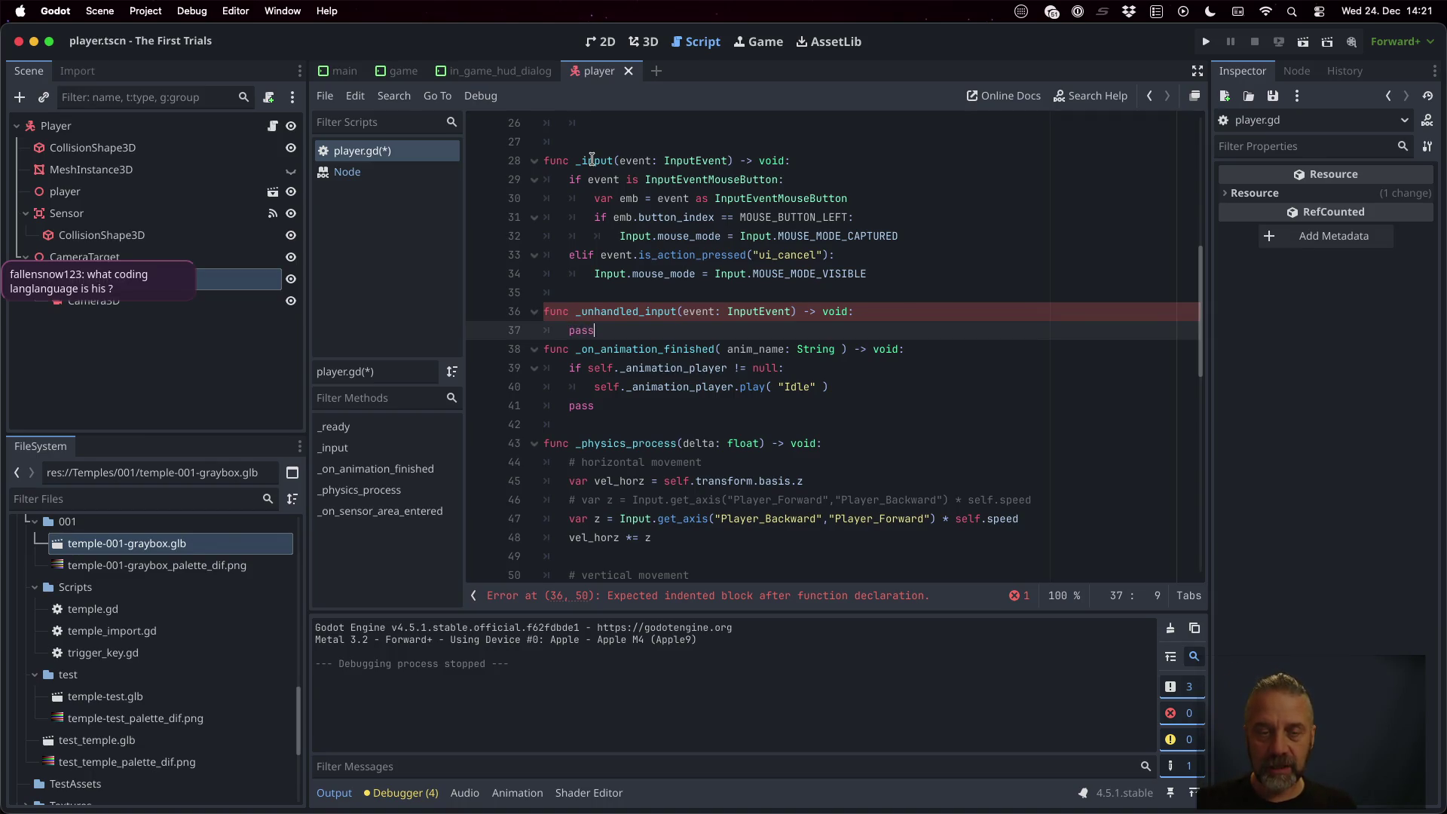
key("Return")
Scroll back up to the variable declarations at the top of player.gd
mouse_move(667, 217)
scroll(667, 217, "up", 5)
scroll(667, 217, "up", 3)
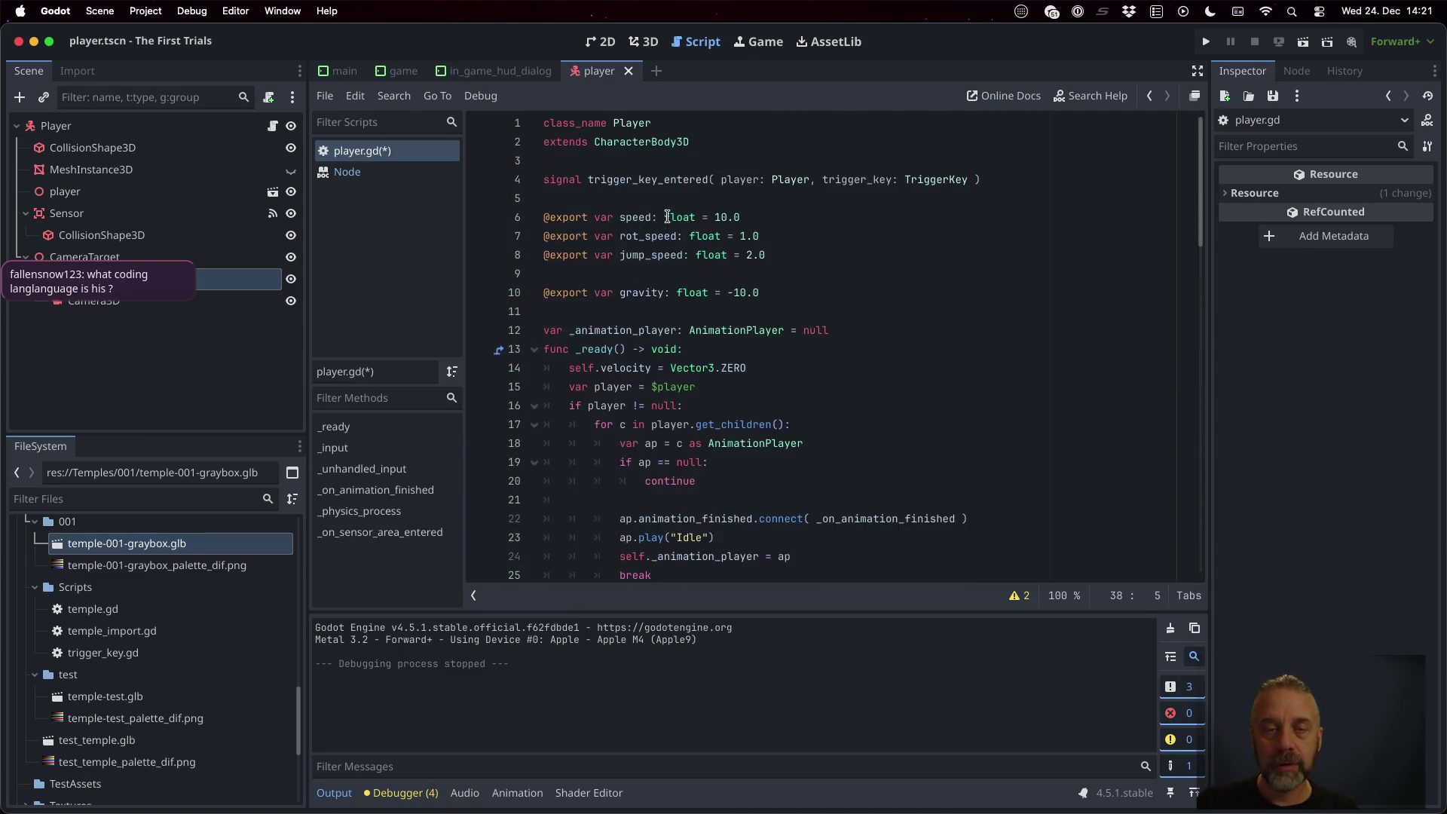
left_click(668, 310)
Type a 'var _is_mouse_captured' declaration, then delete it and its blank line, and save
key("Down")
key("End")
key("Return")
key("Return")
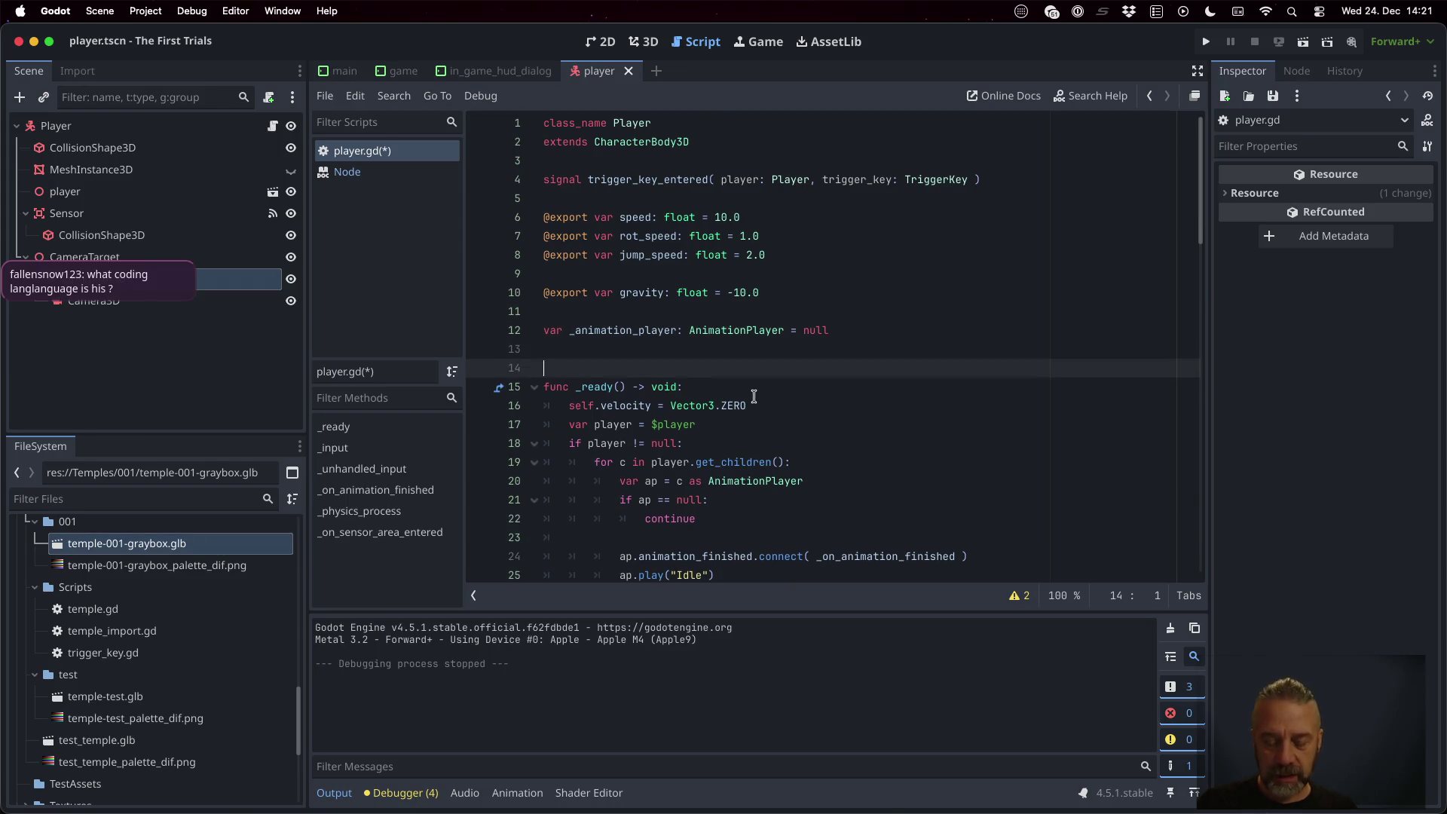
type("var _mou")
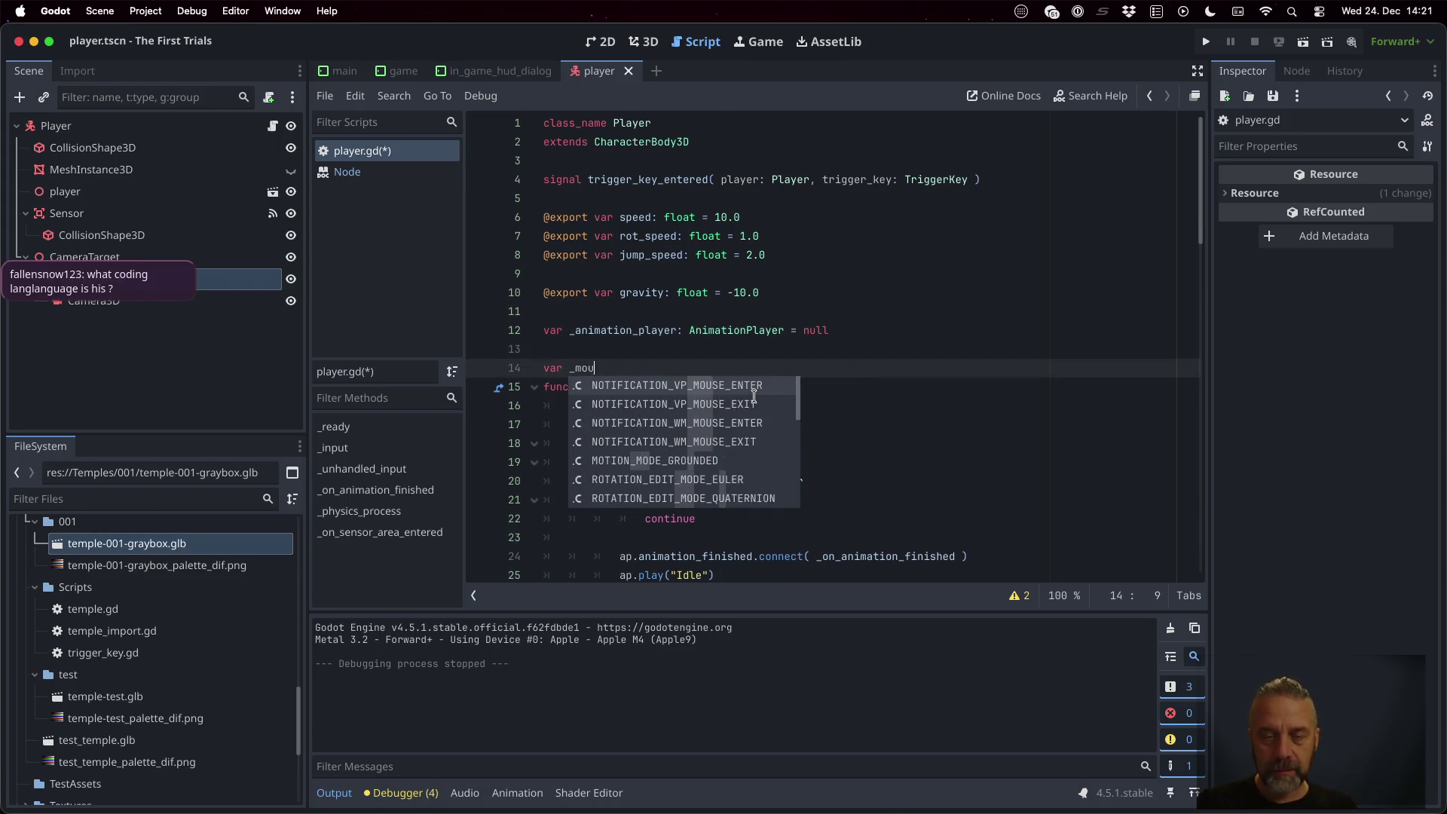
key("BackSpace")
key("BackSpace")
key("BackSpace")
type("is_m")
type("ouse_ca")
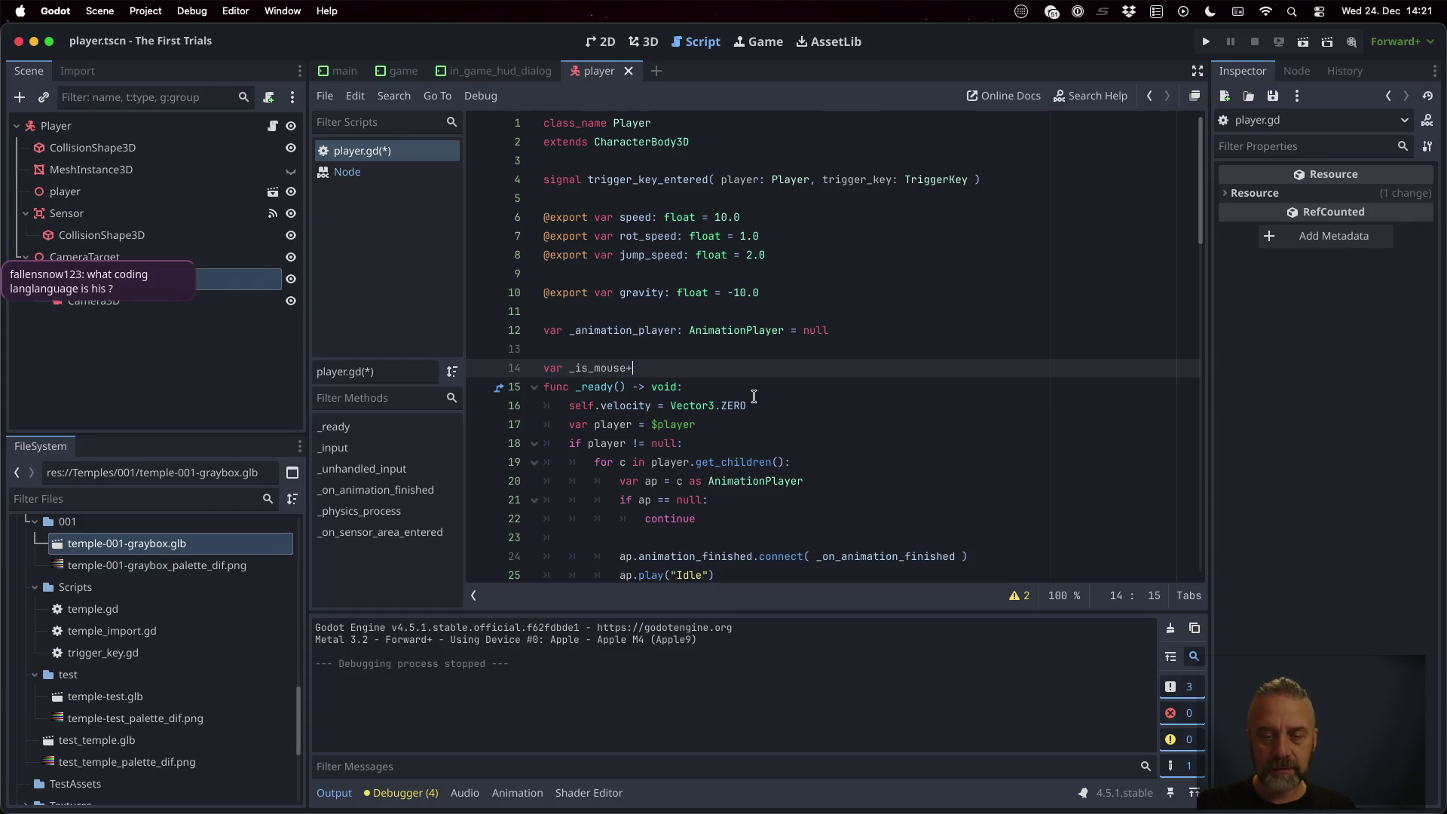
type("ptured")
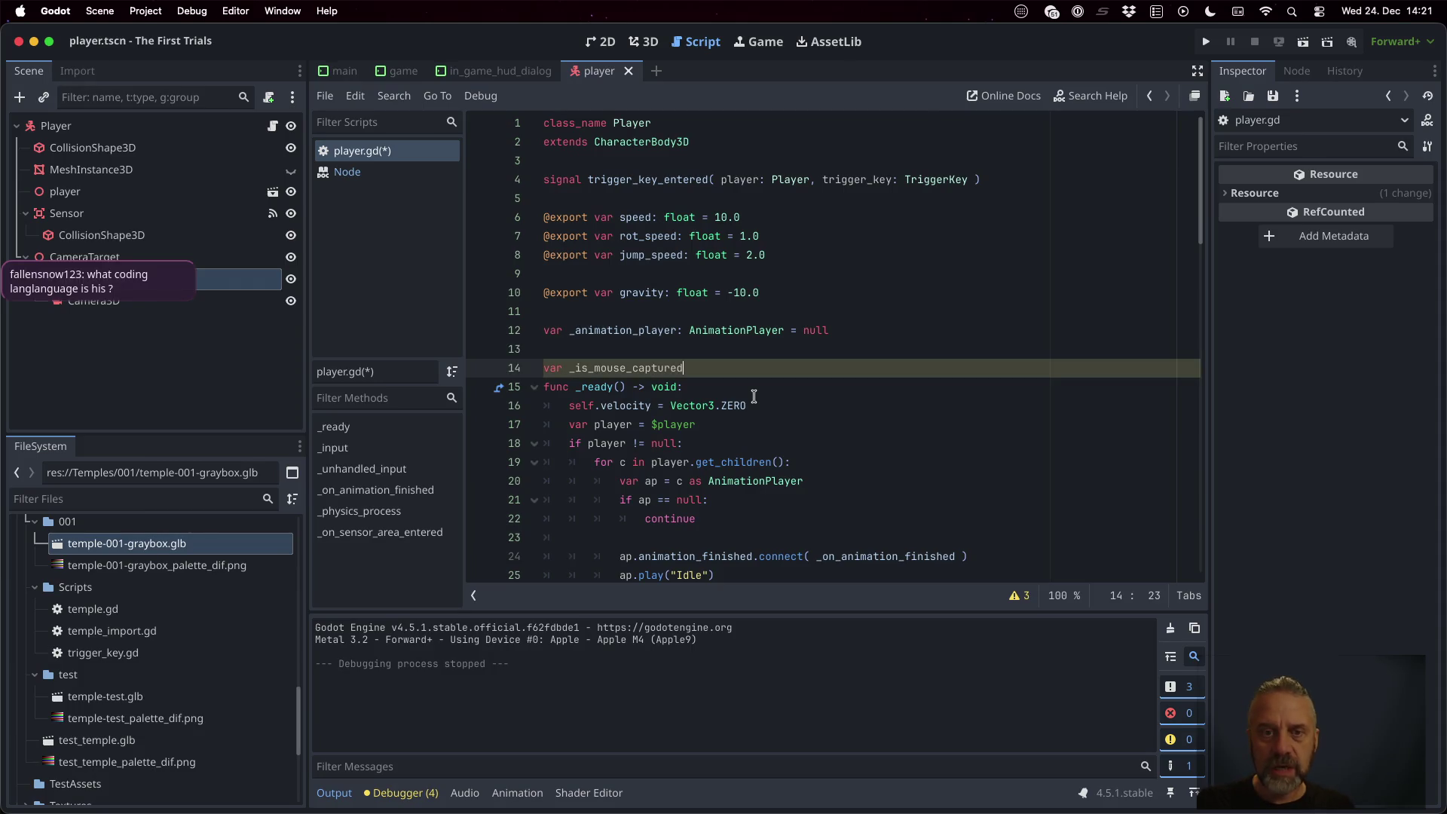
key("super+shift+Left")
key("BackSpace")
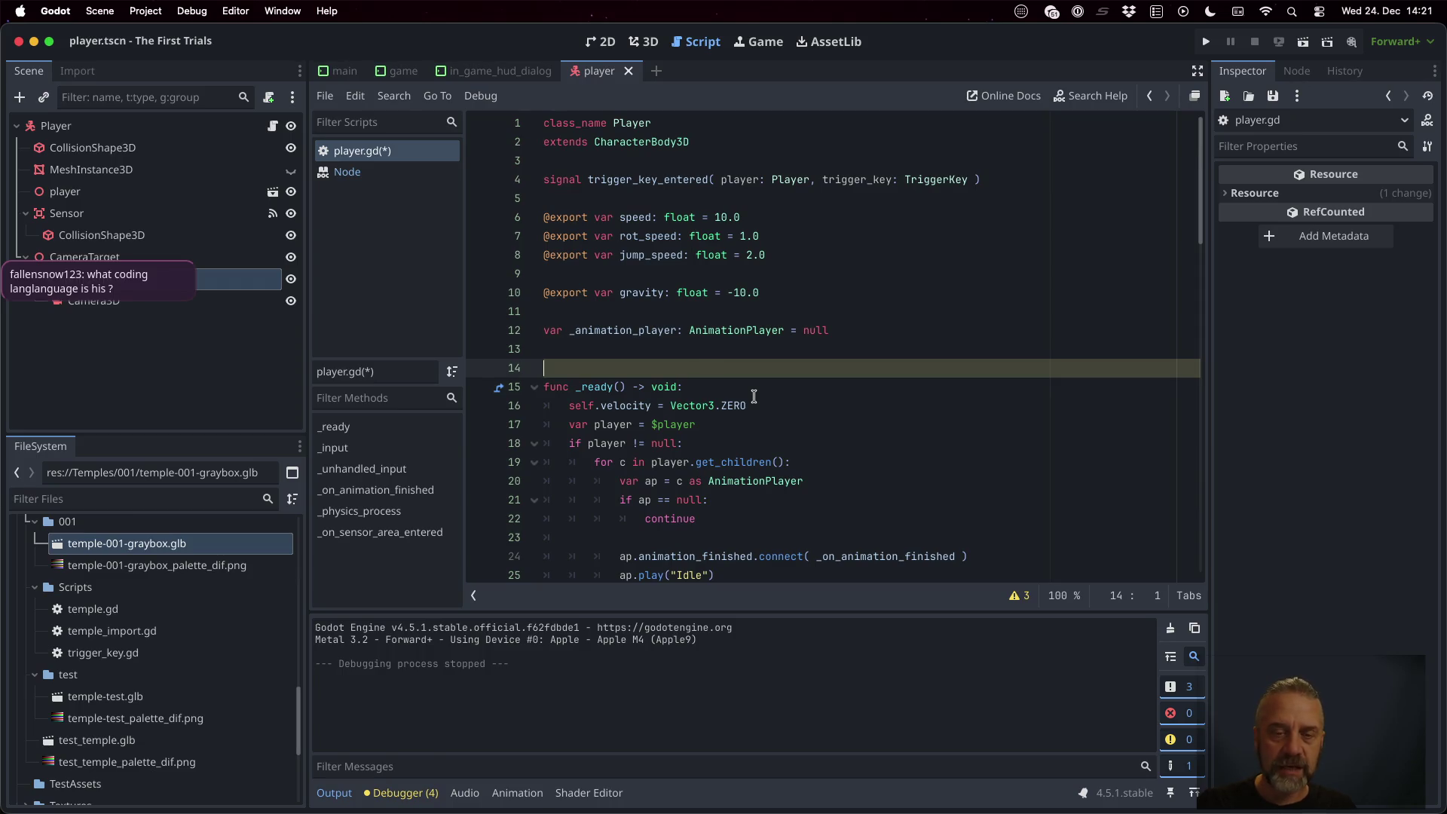
key("BackSpace")
key("super+s")
Open a new line above pass inside _unhandled_input for a condition
key("Down")
key("Down")
key("Down")
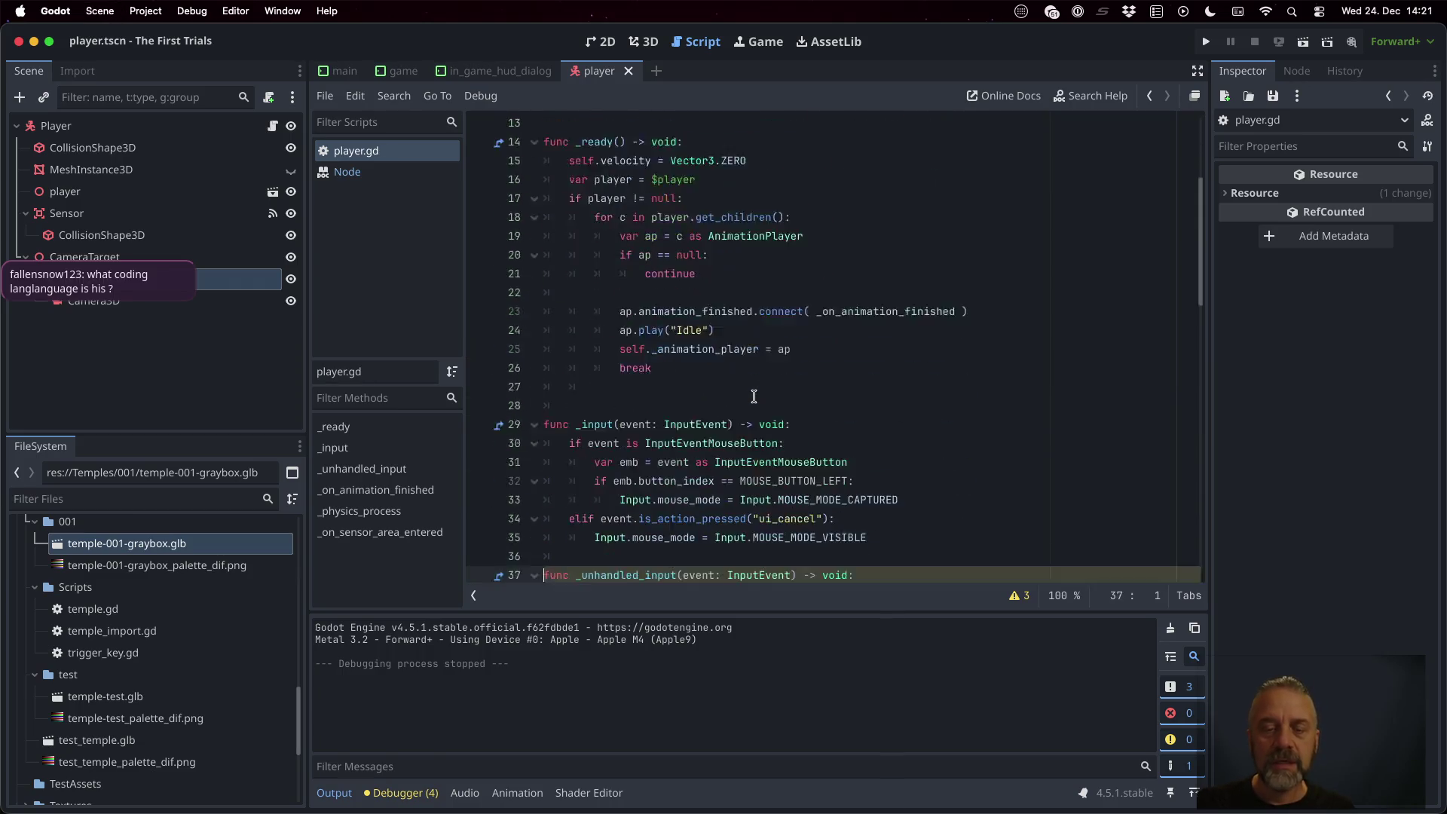
key("Up")
key("Up")
key("Up")
key("End")
key("Return")
Add the condition 'if Input.mouse_mode == Input.MOUSE_MODE_CAPTURED:' in _unhandled_input
type("if Input.m")
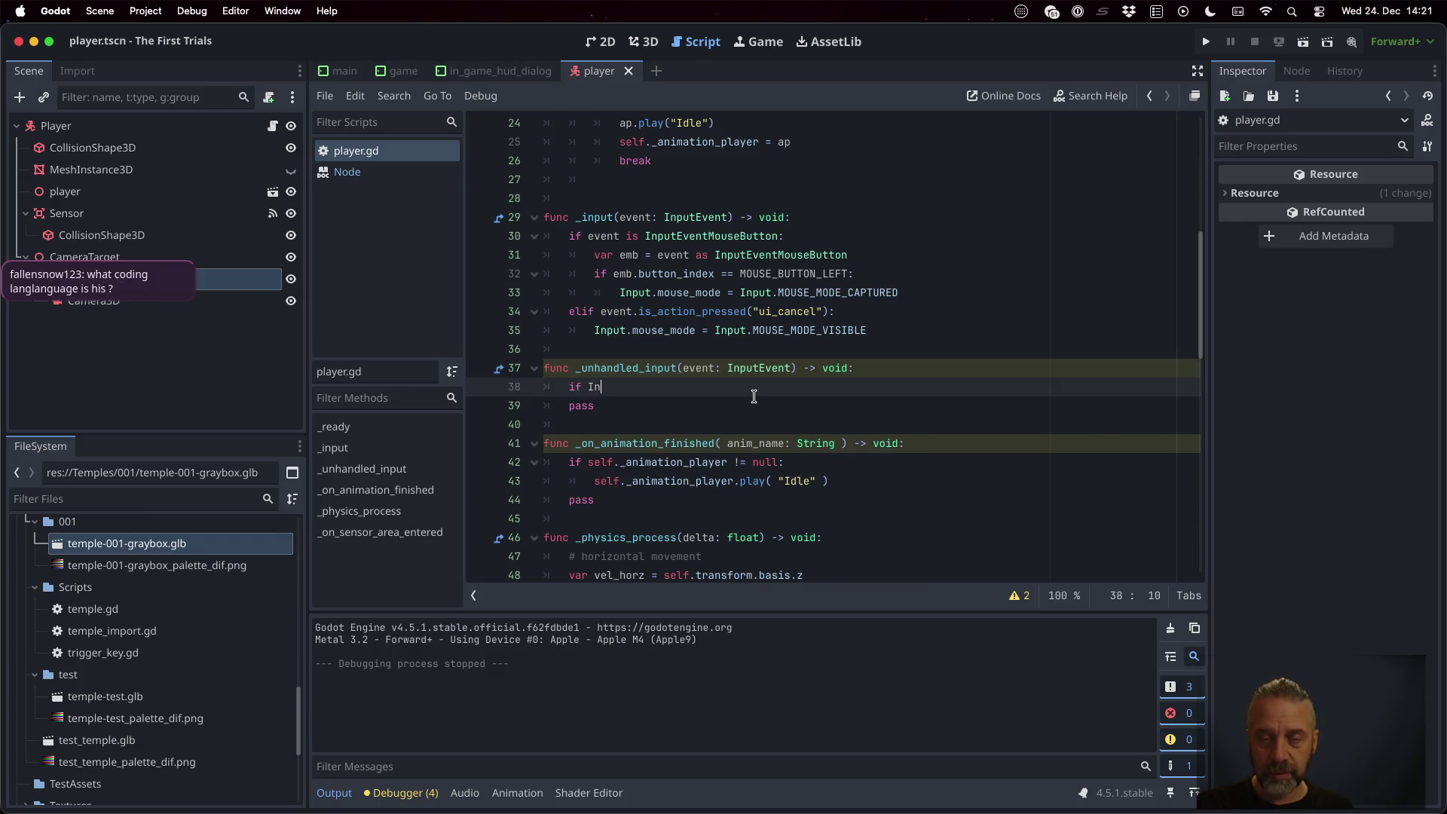
type("ouse_mode == In")
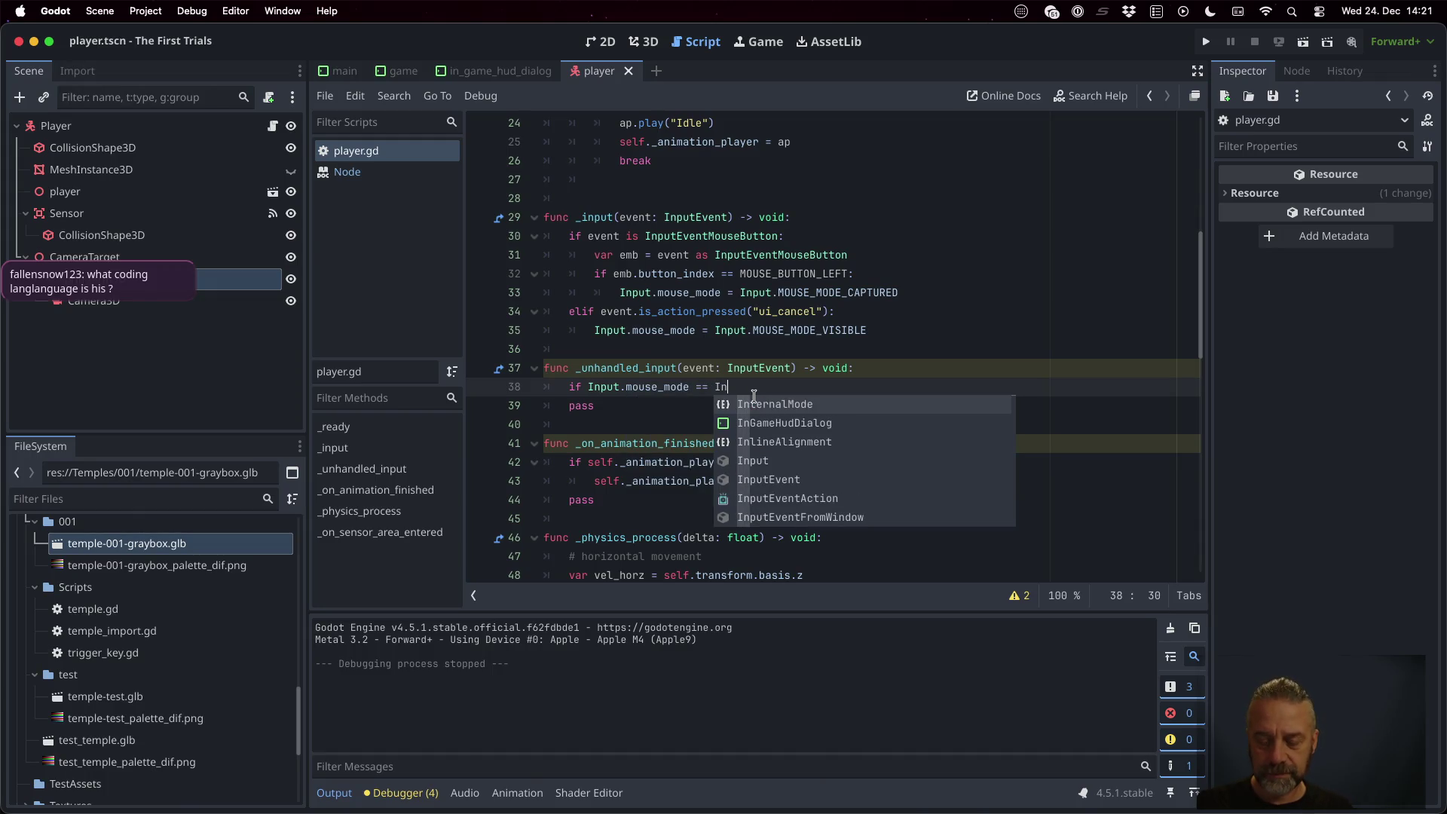
type("put.MO")
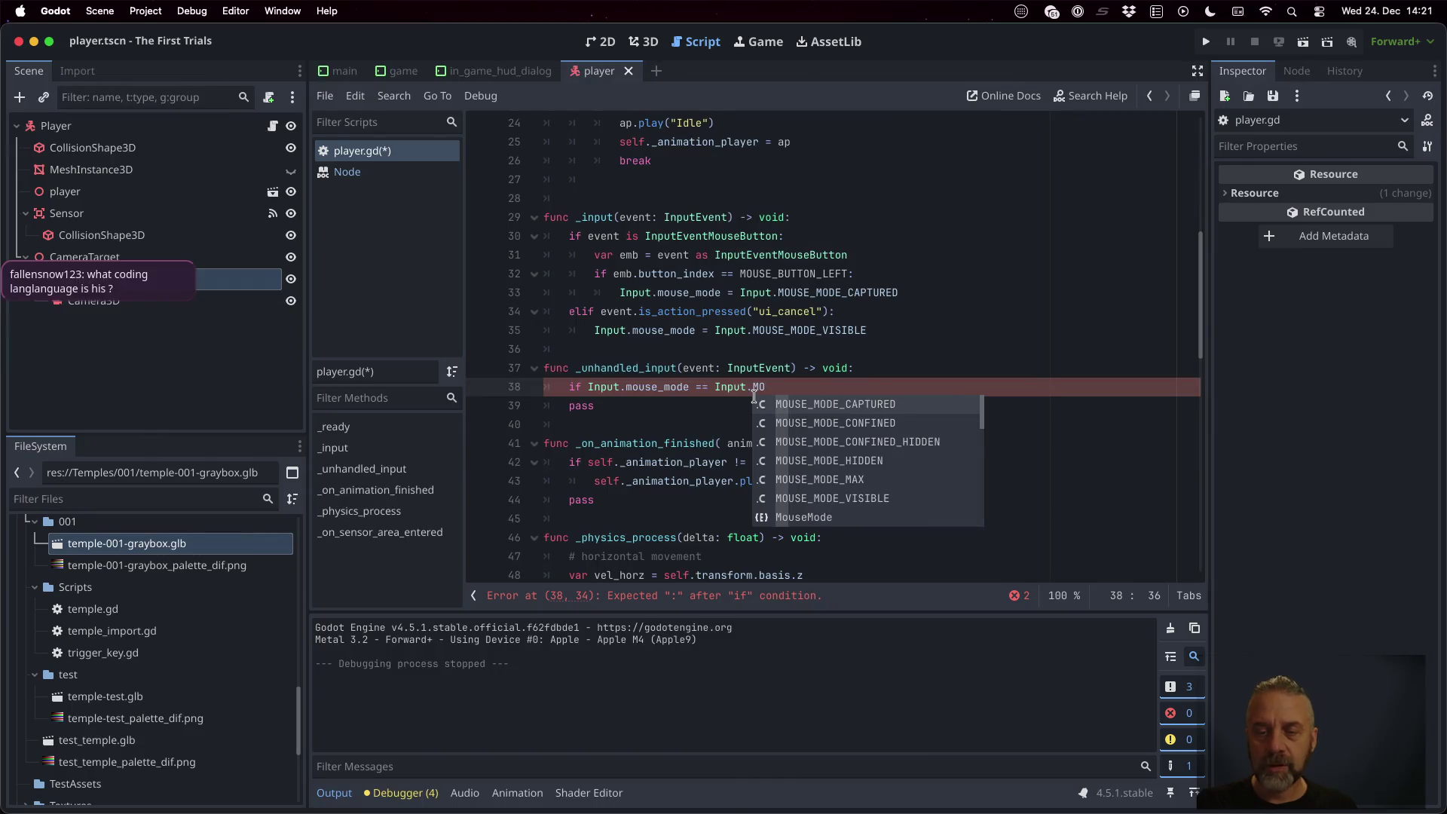
key("Down")
key("Up")
key("Return")
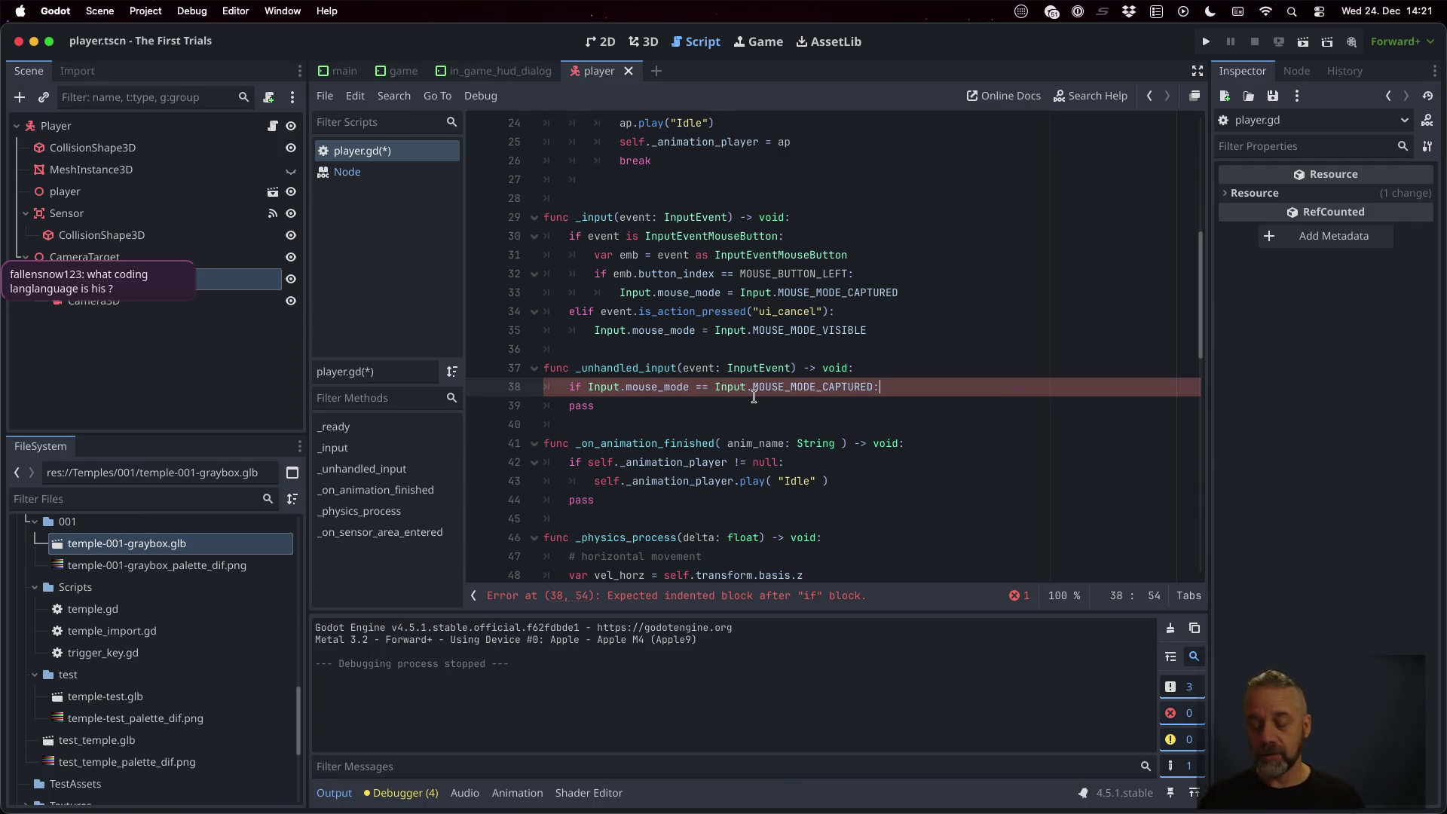
key("Return")
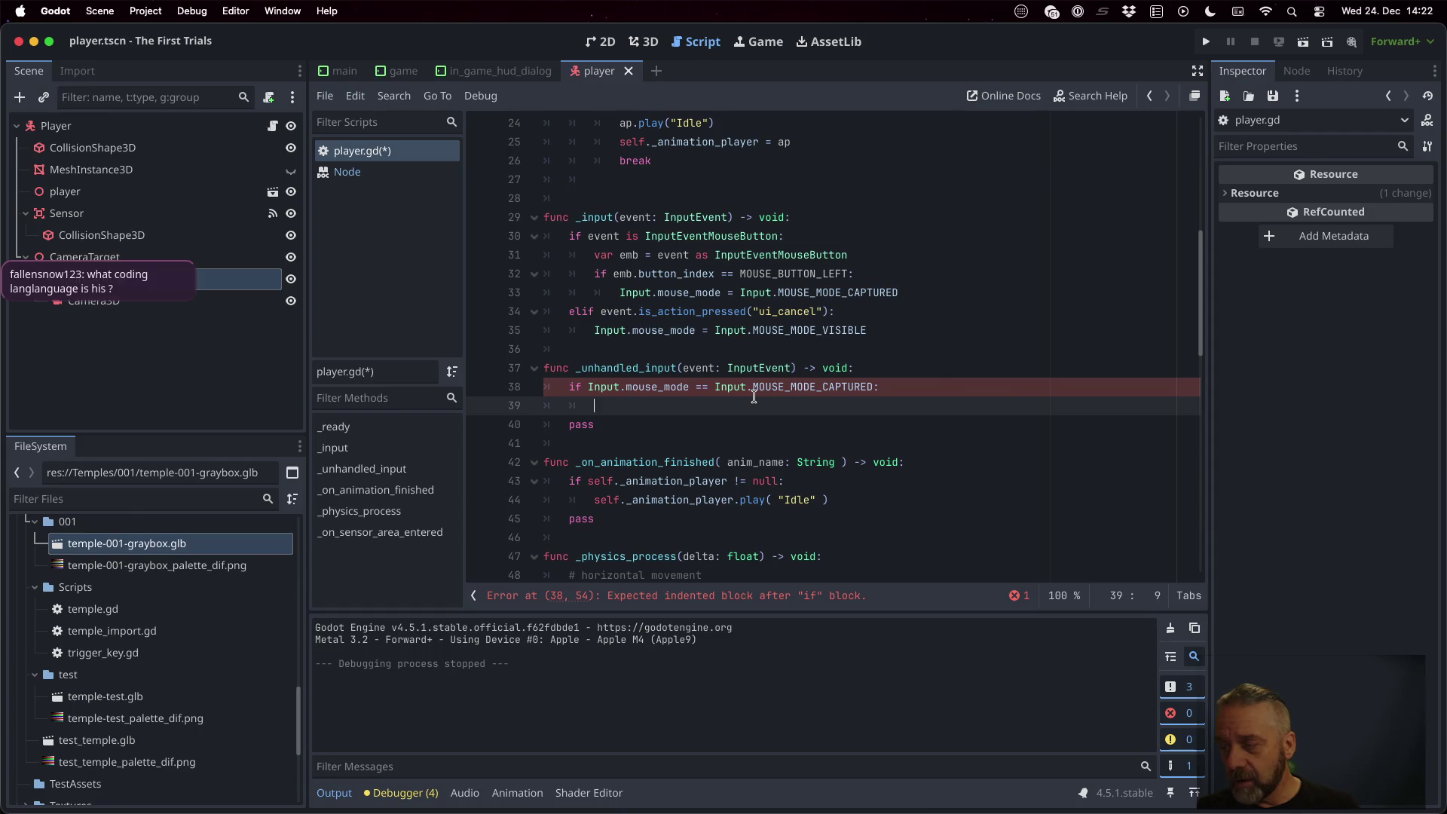
Inside it, add 'var emm = event as InputEventMouseMotion' and 'if emm != null:', then begin 'emm.'
type("_")
key("BackSpace")
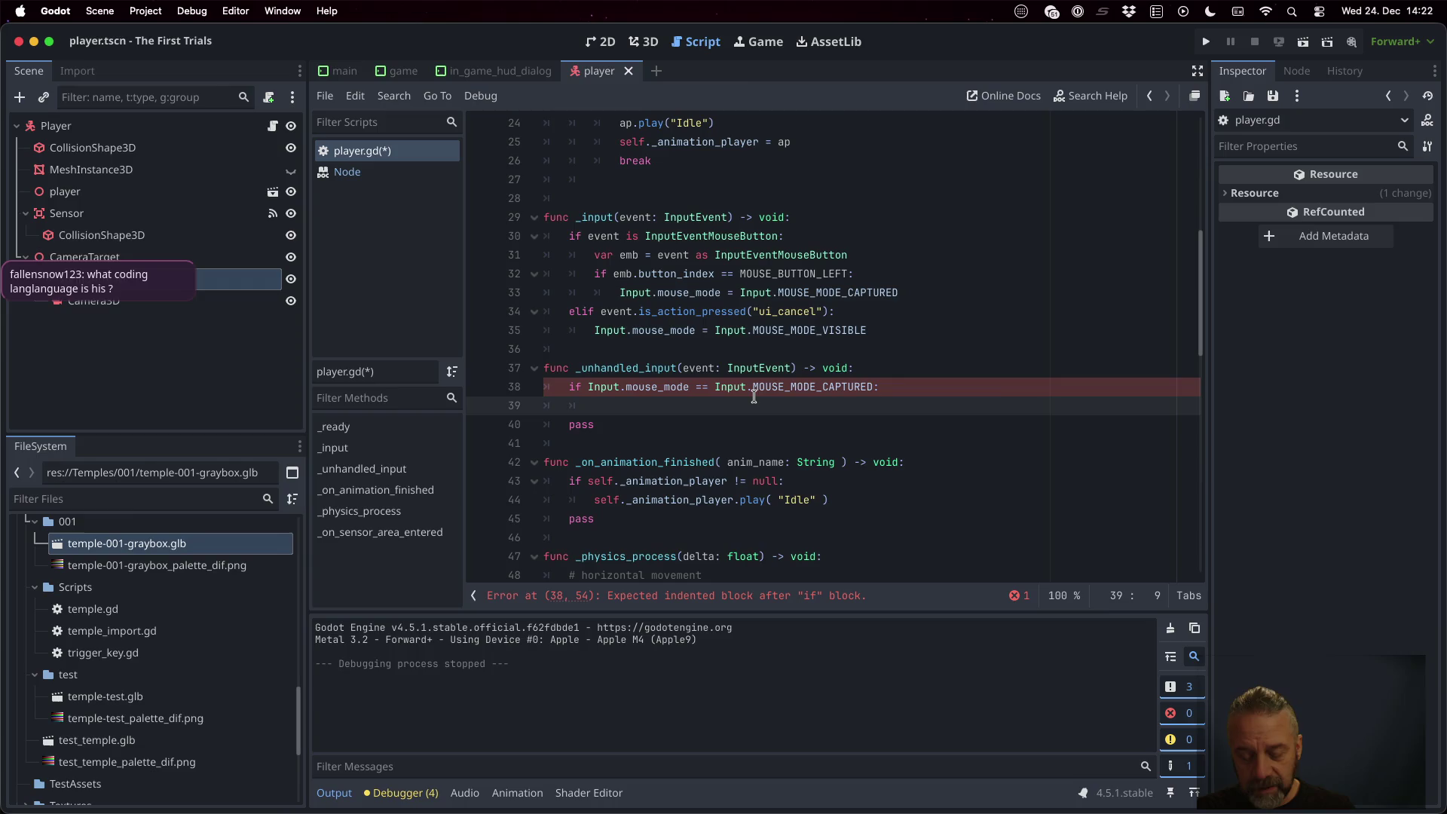
type("if event")
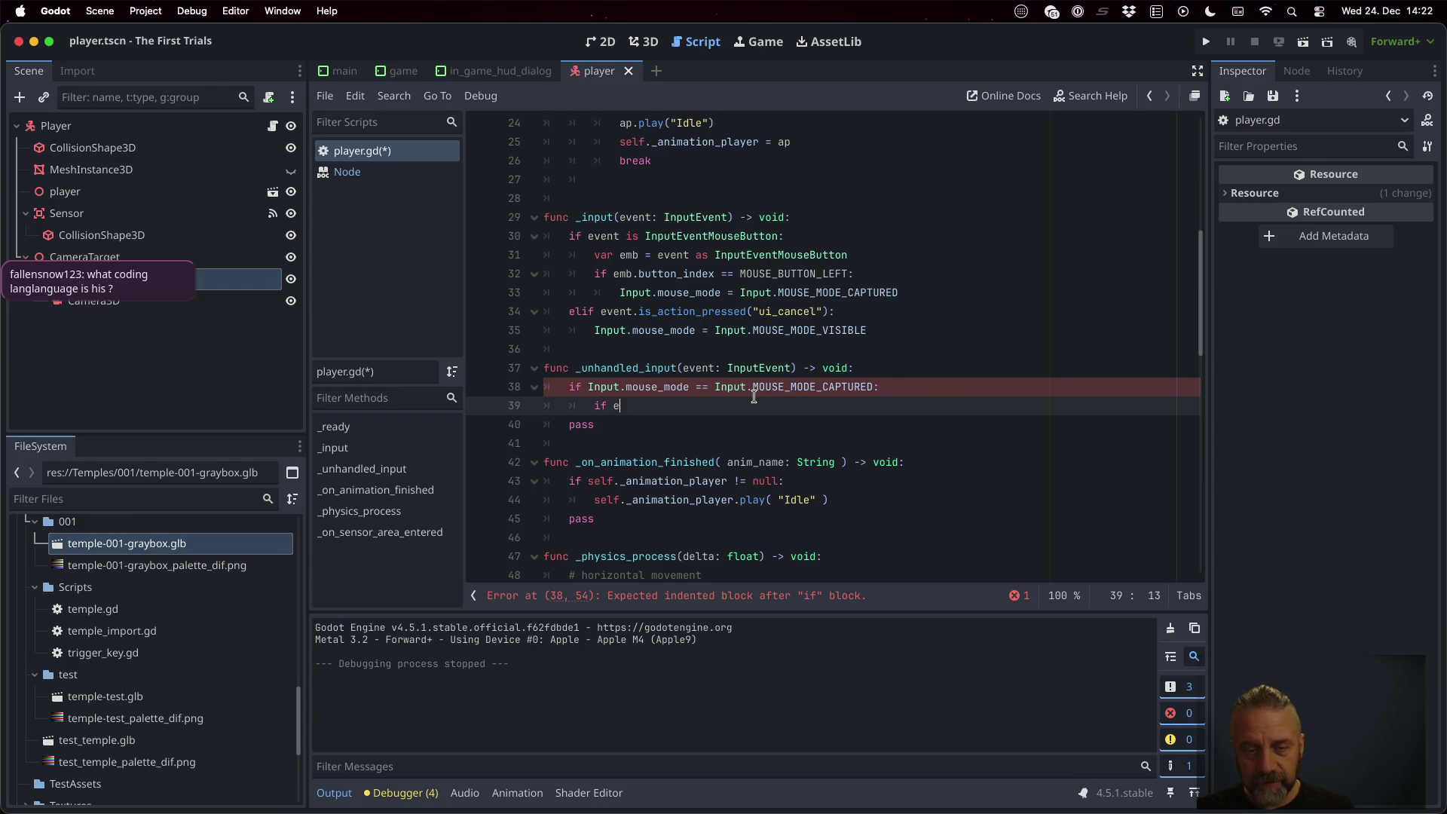
key("alt+BackSpace")
key("alt+BackSpace")
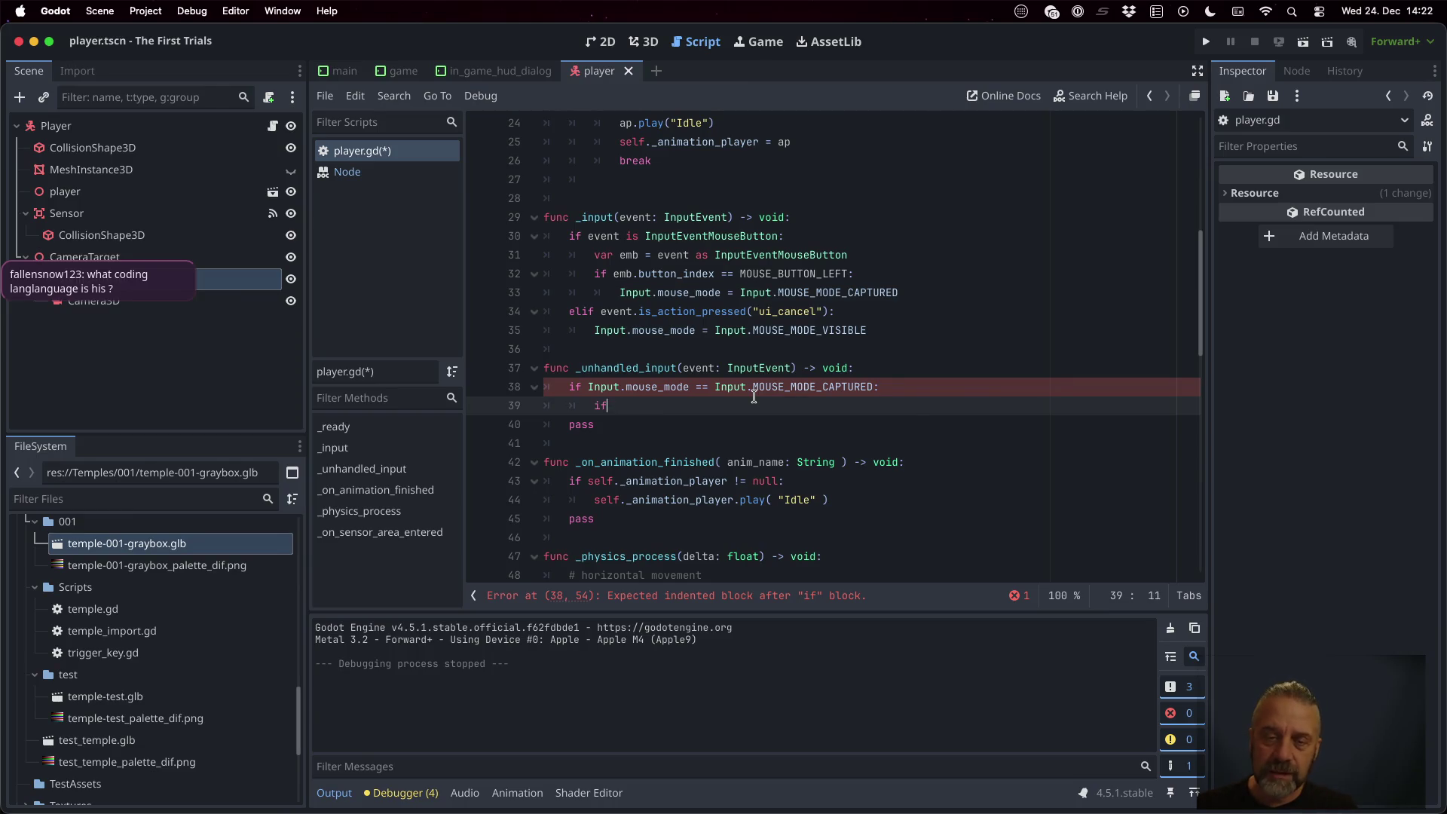
type("var ")
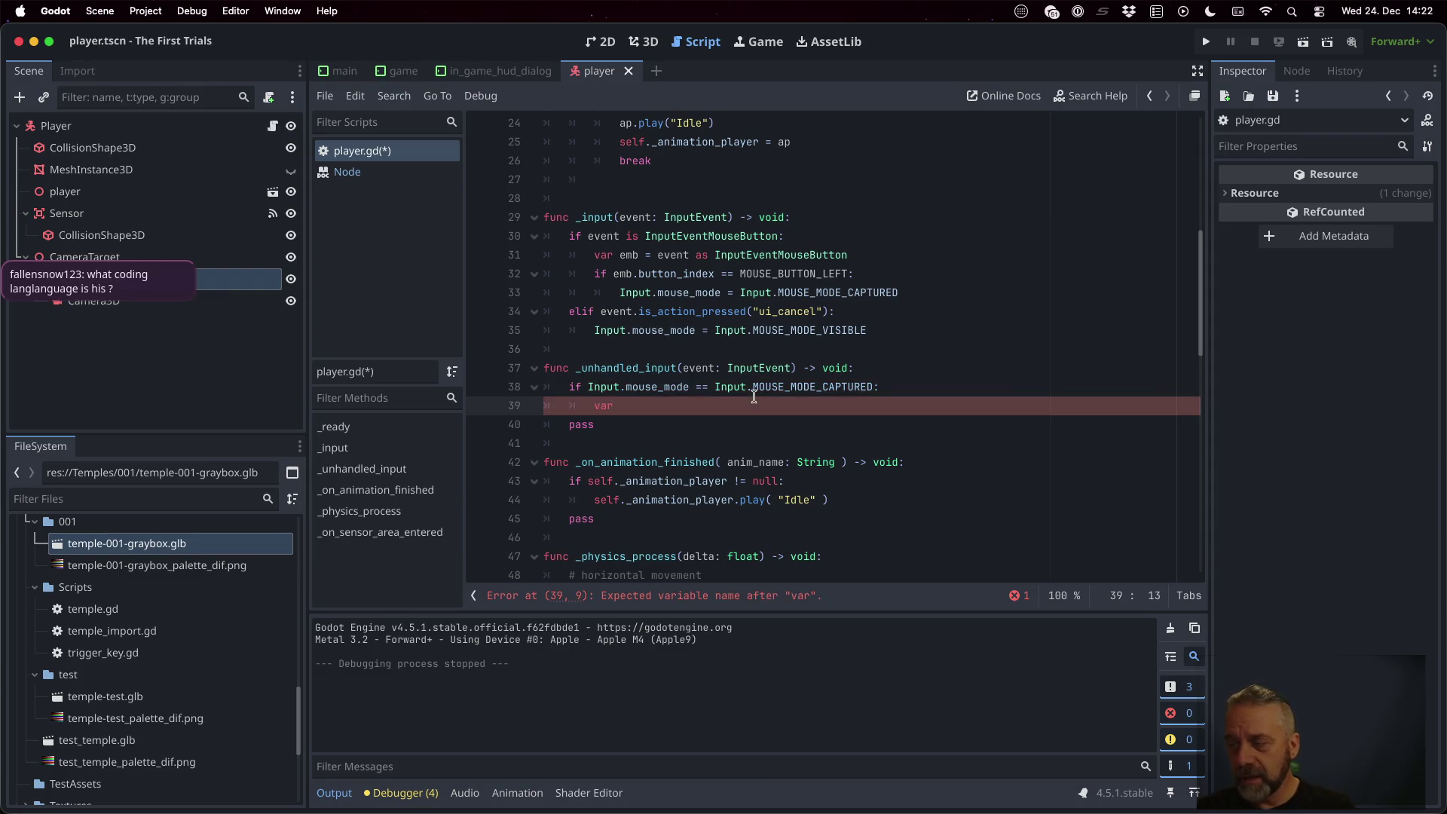
type("emm = ")
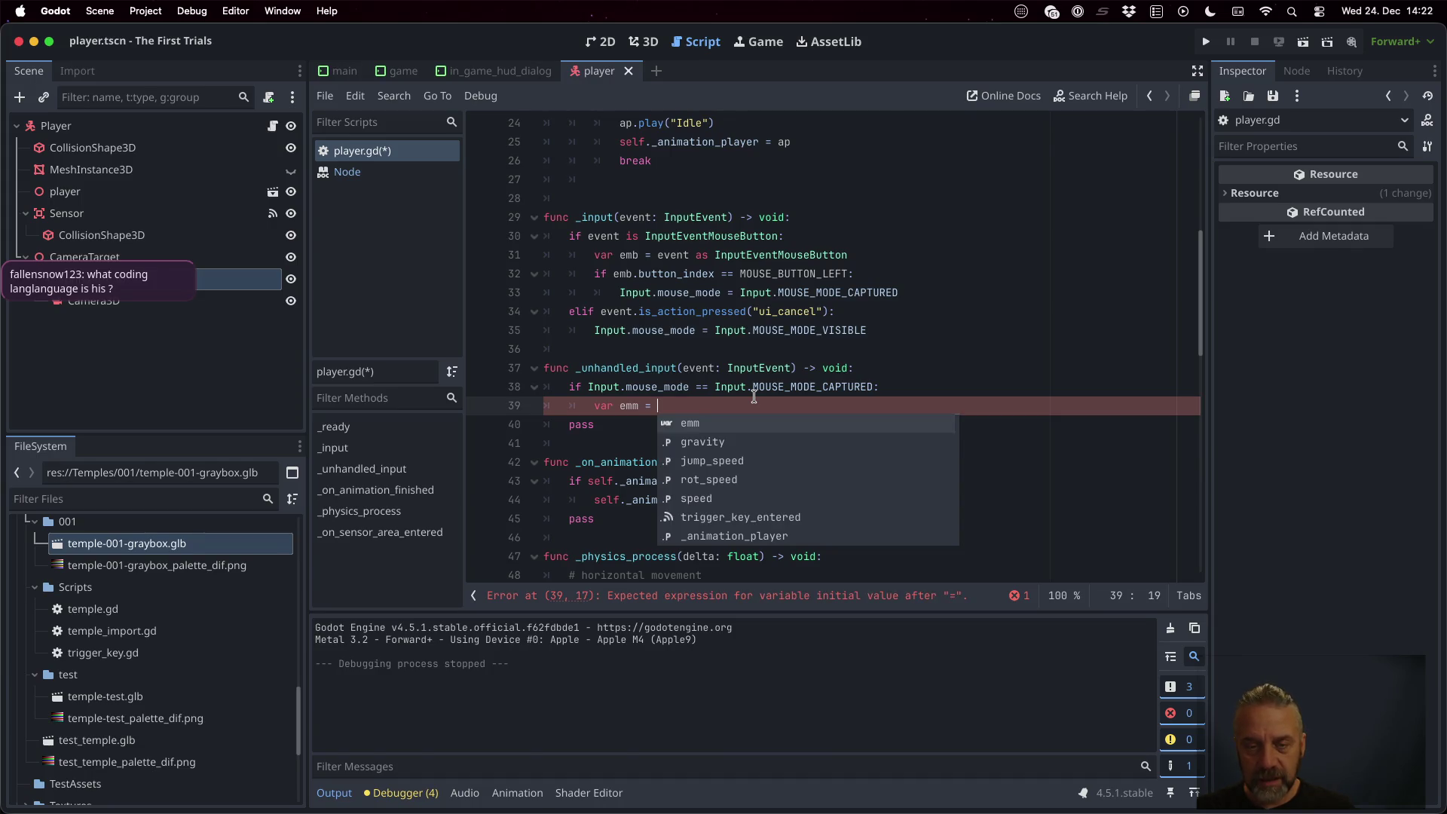
type("event as Inp")
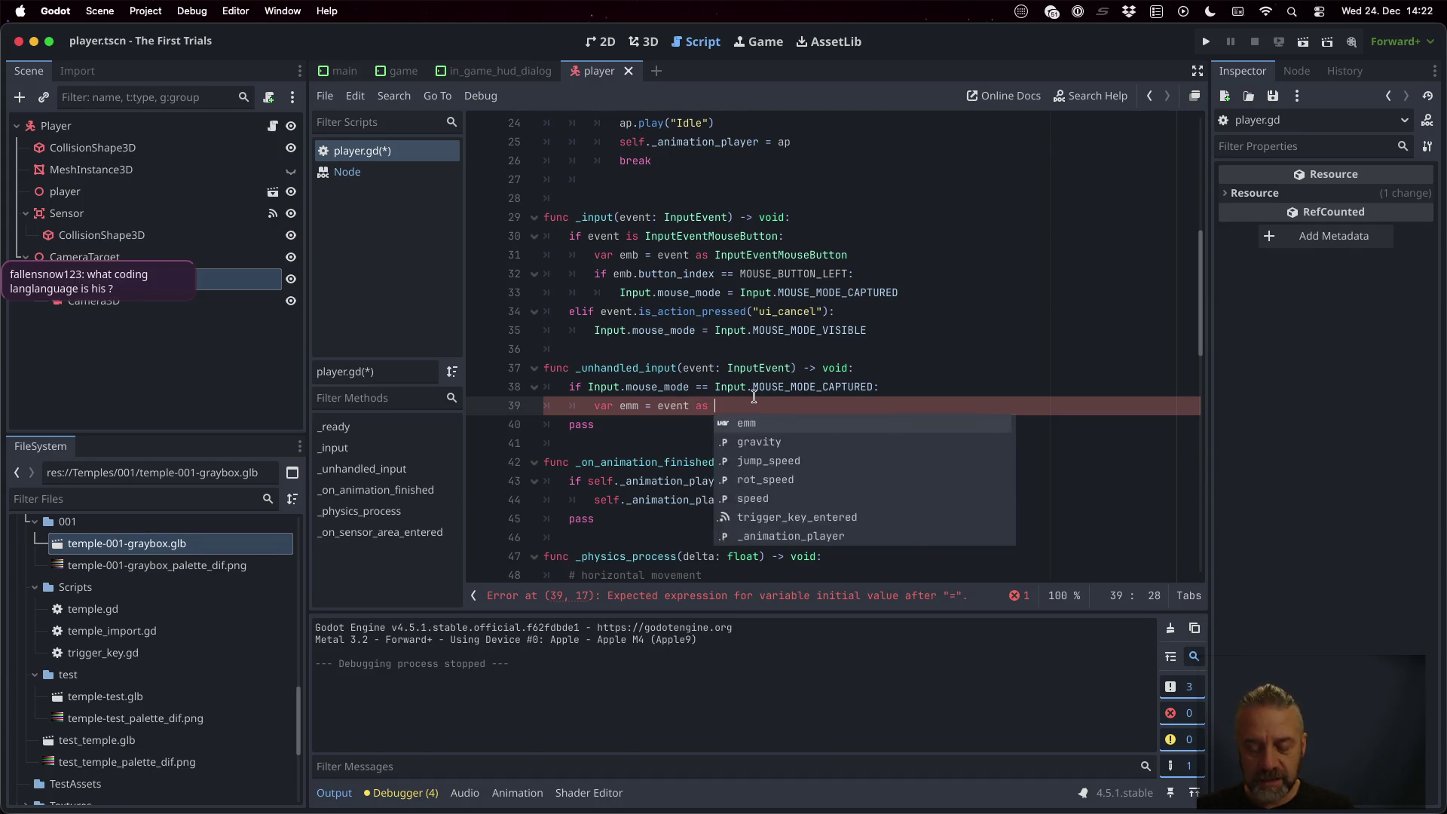
type("ut")
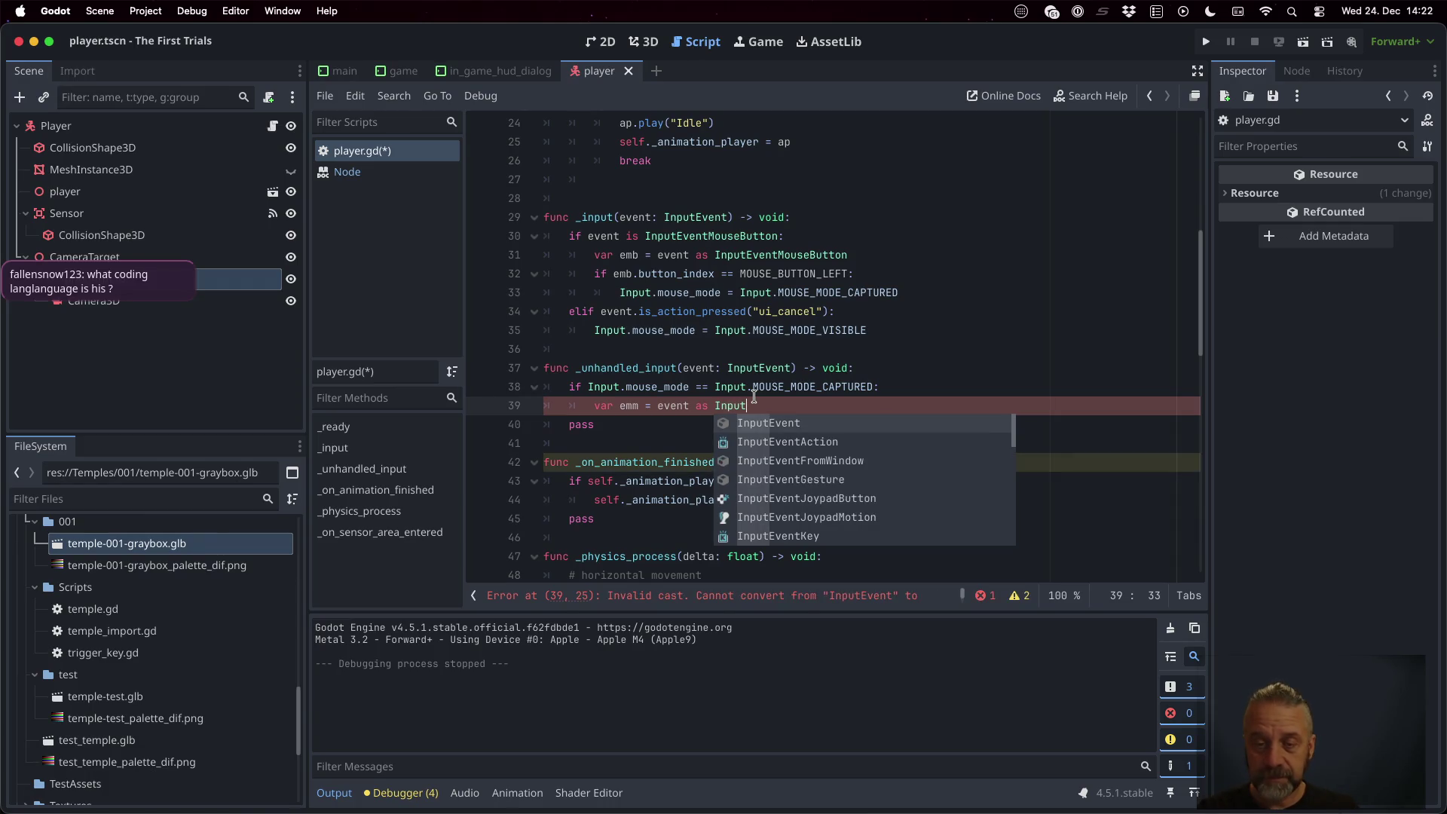
type("Eve")
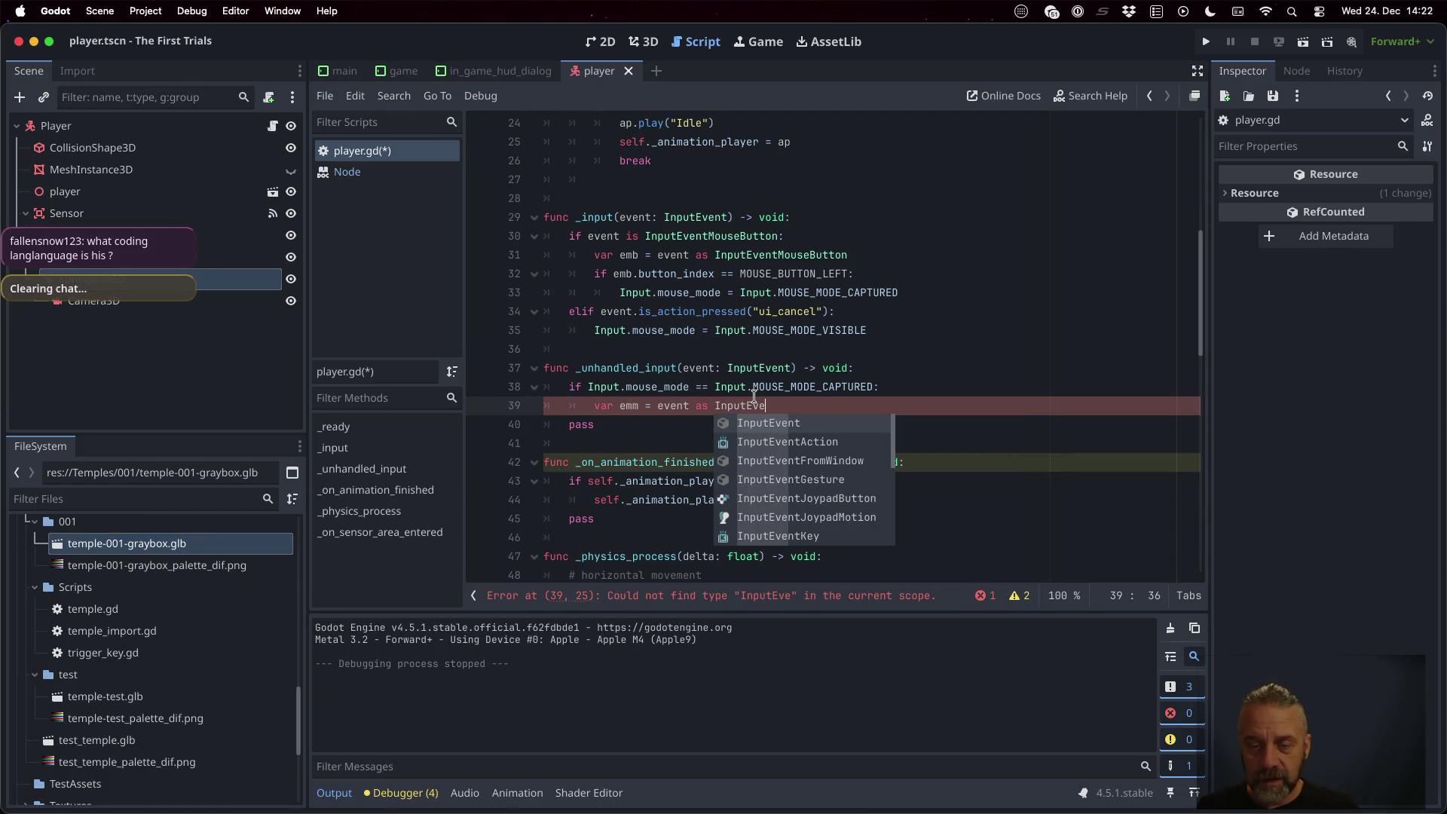
type("ntM")
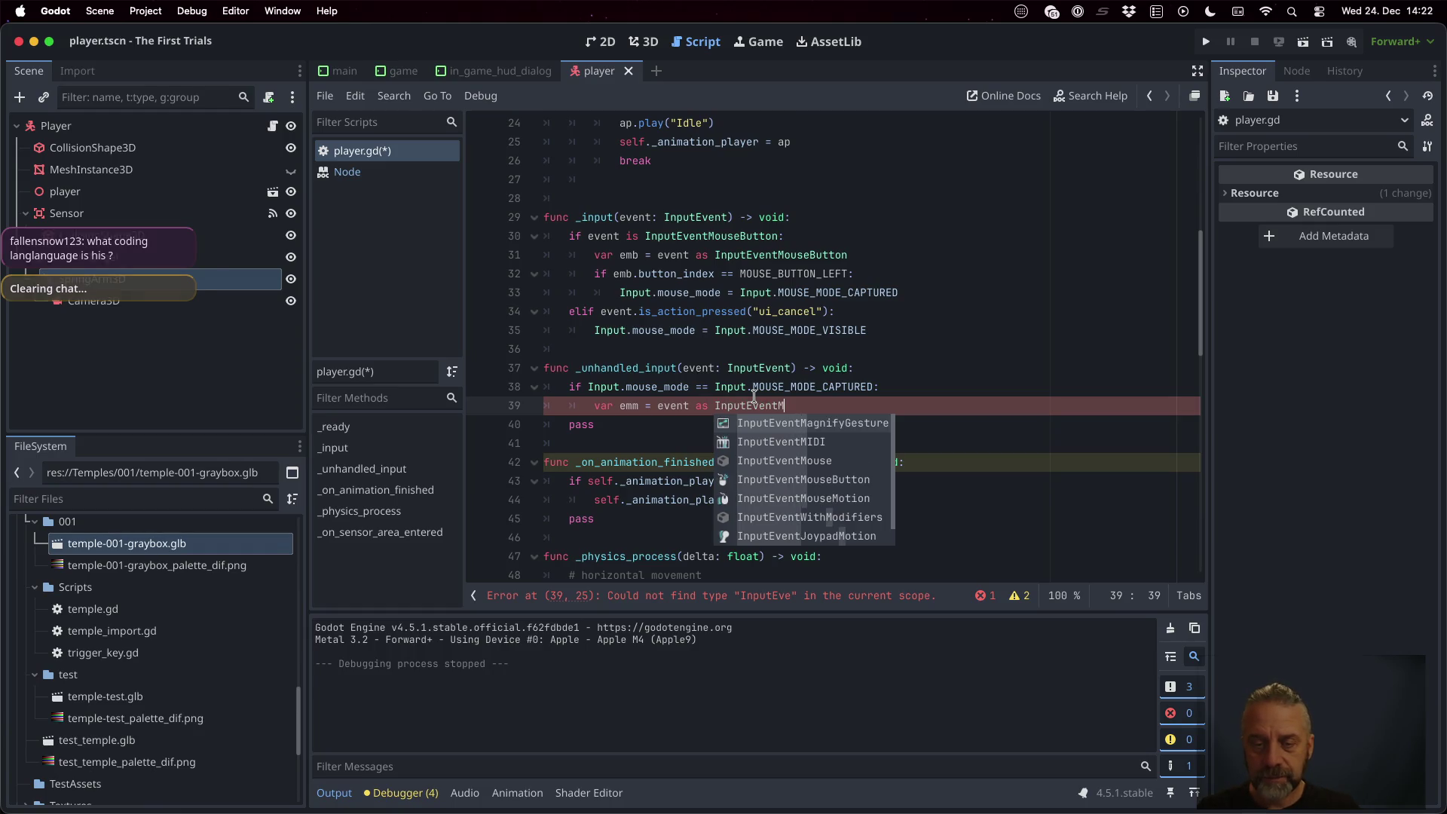
key("Down")
key("Down")
key("Down")
key("Return")
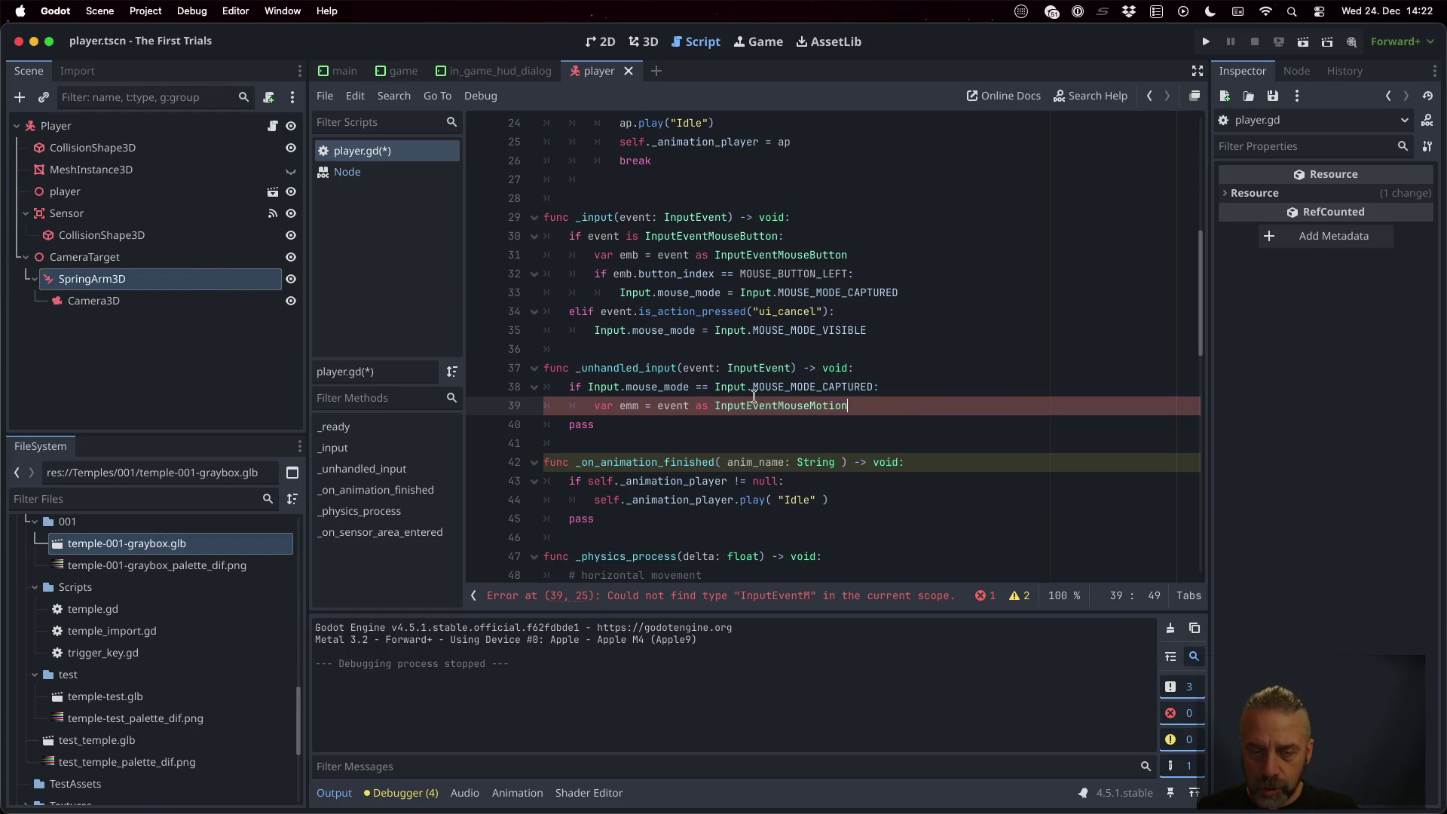
key("Return")
type("if emm ")
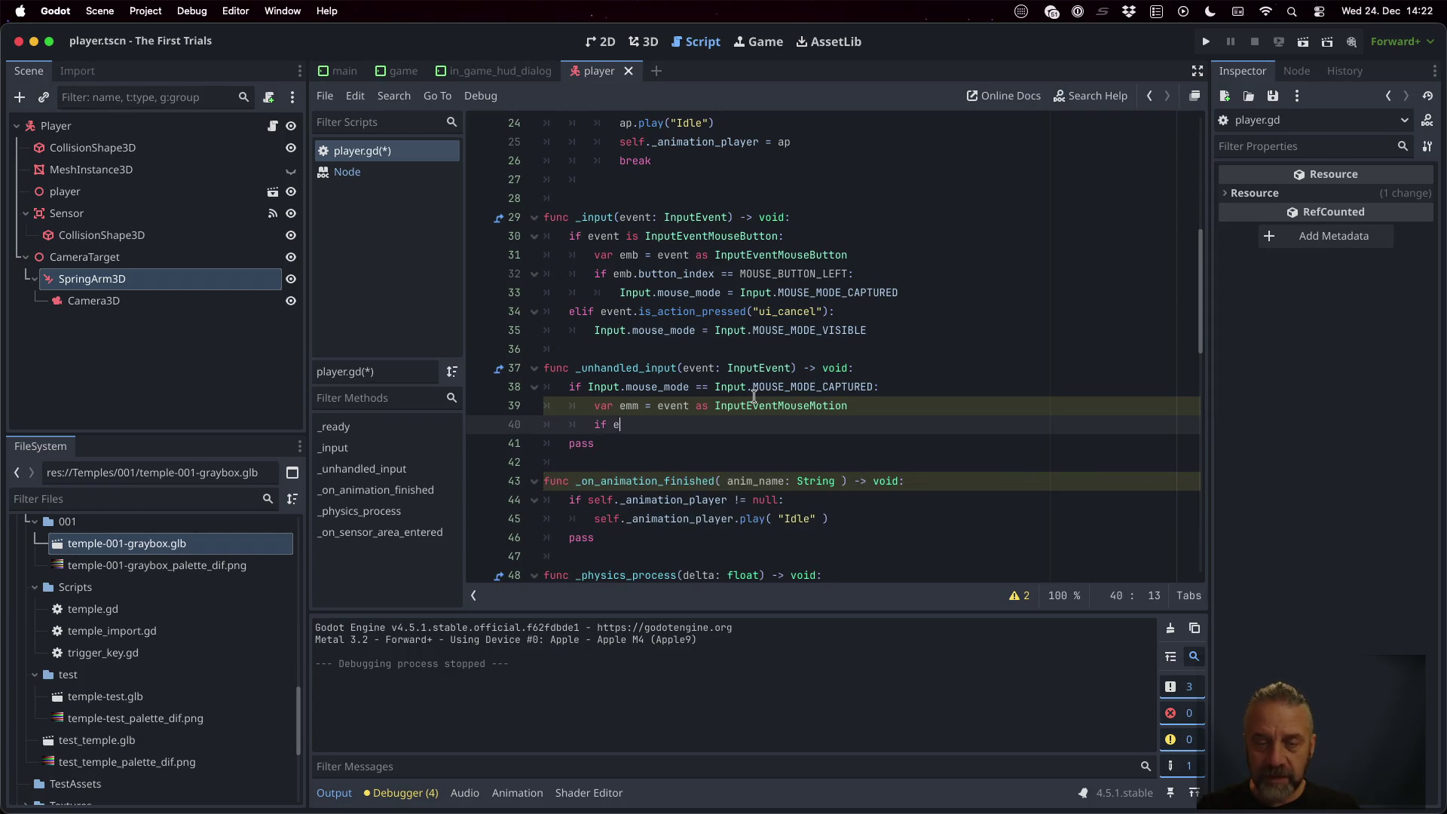
type("!= ")
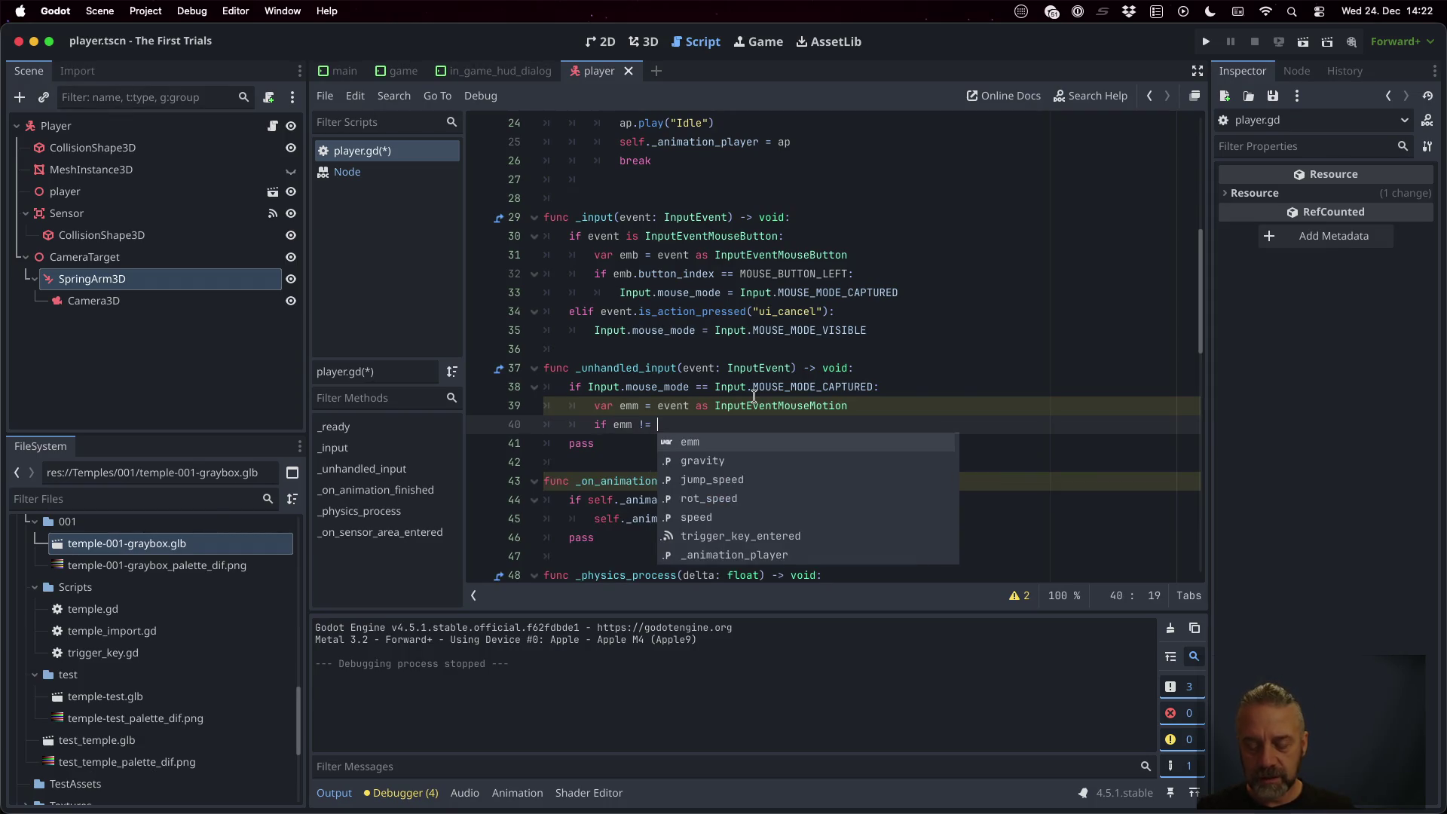
type("null:")
key("Return")
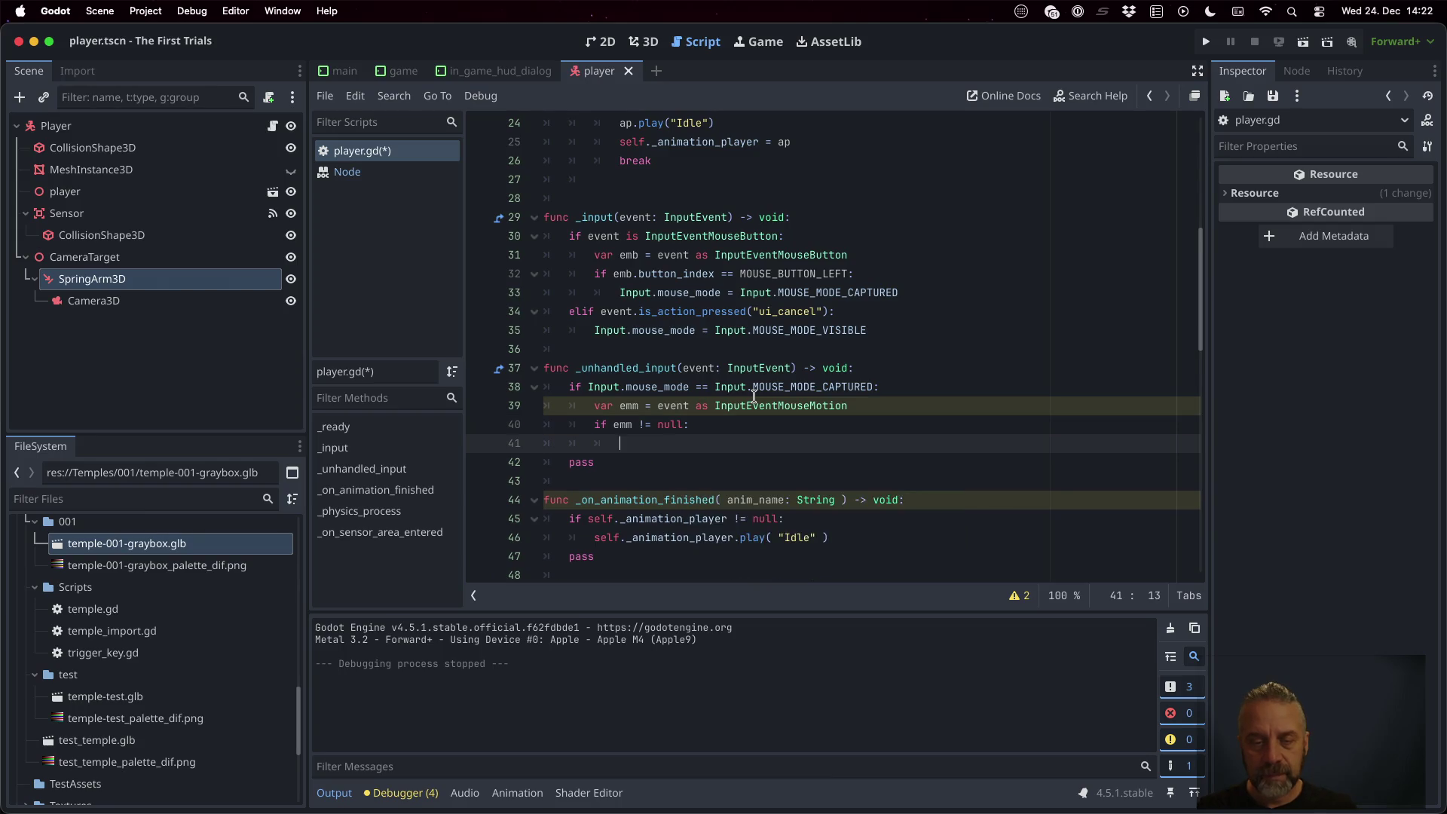
type("emm.")
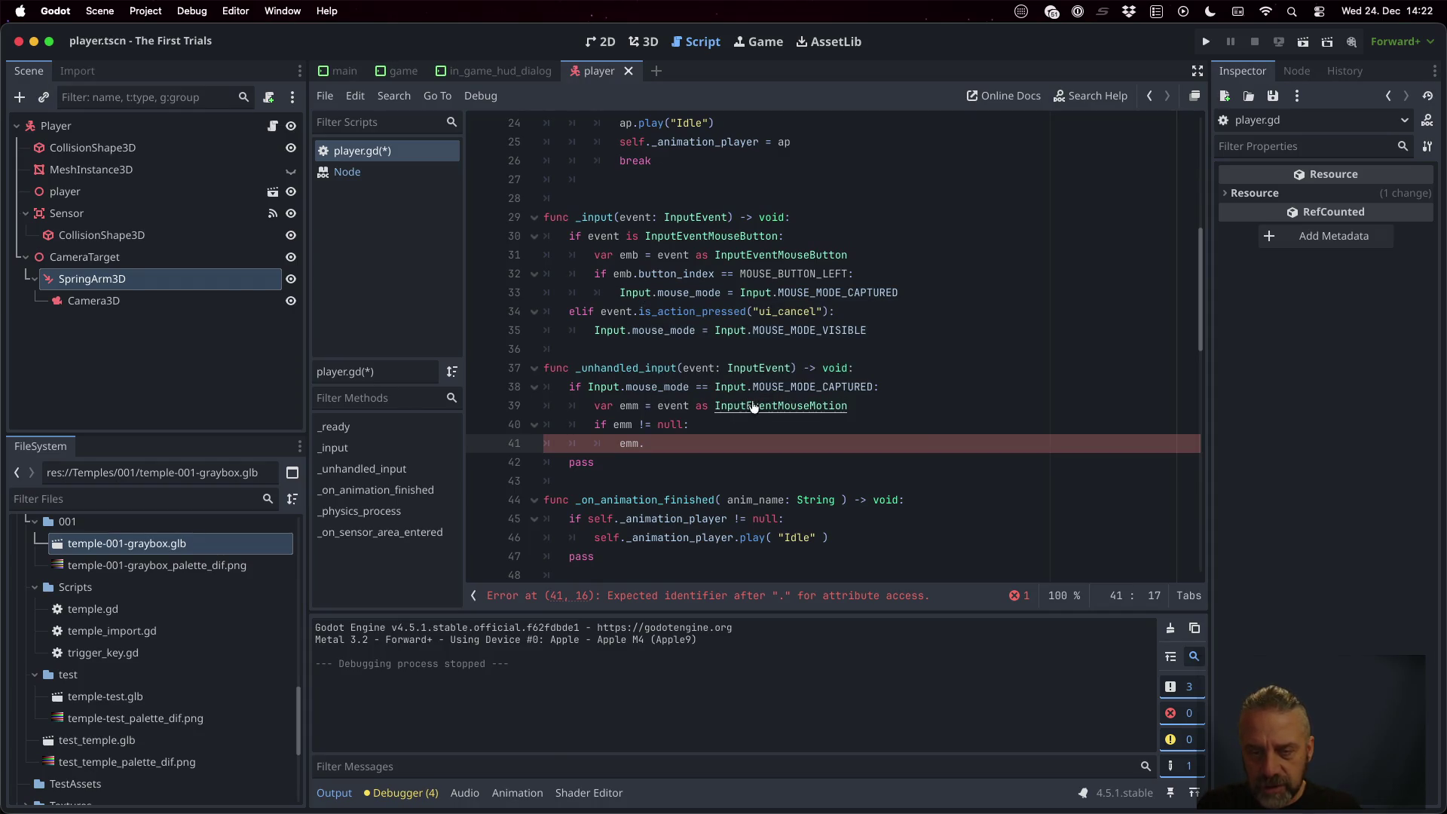
Look up the screen_relative property in the InputEventMouseMotion documentation, then return to player.gd
left_click(754, 407, "super")
scroll(764, 343, "down", 5)
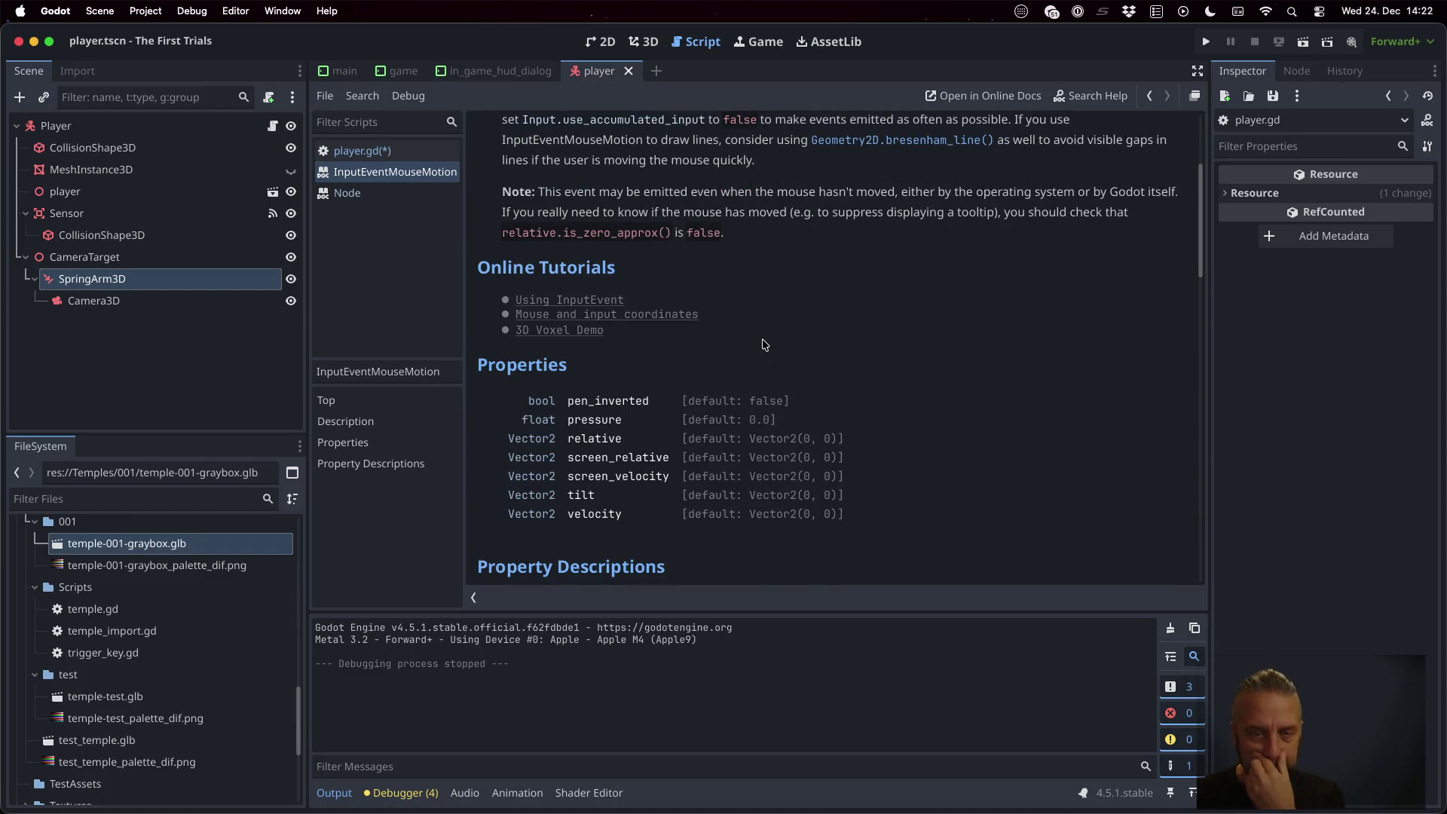
left_click(632, 464)
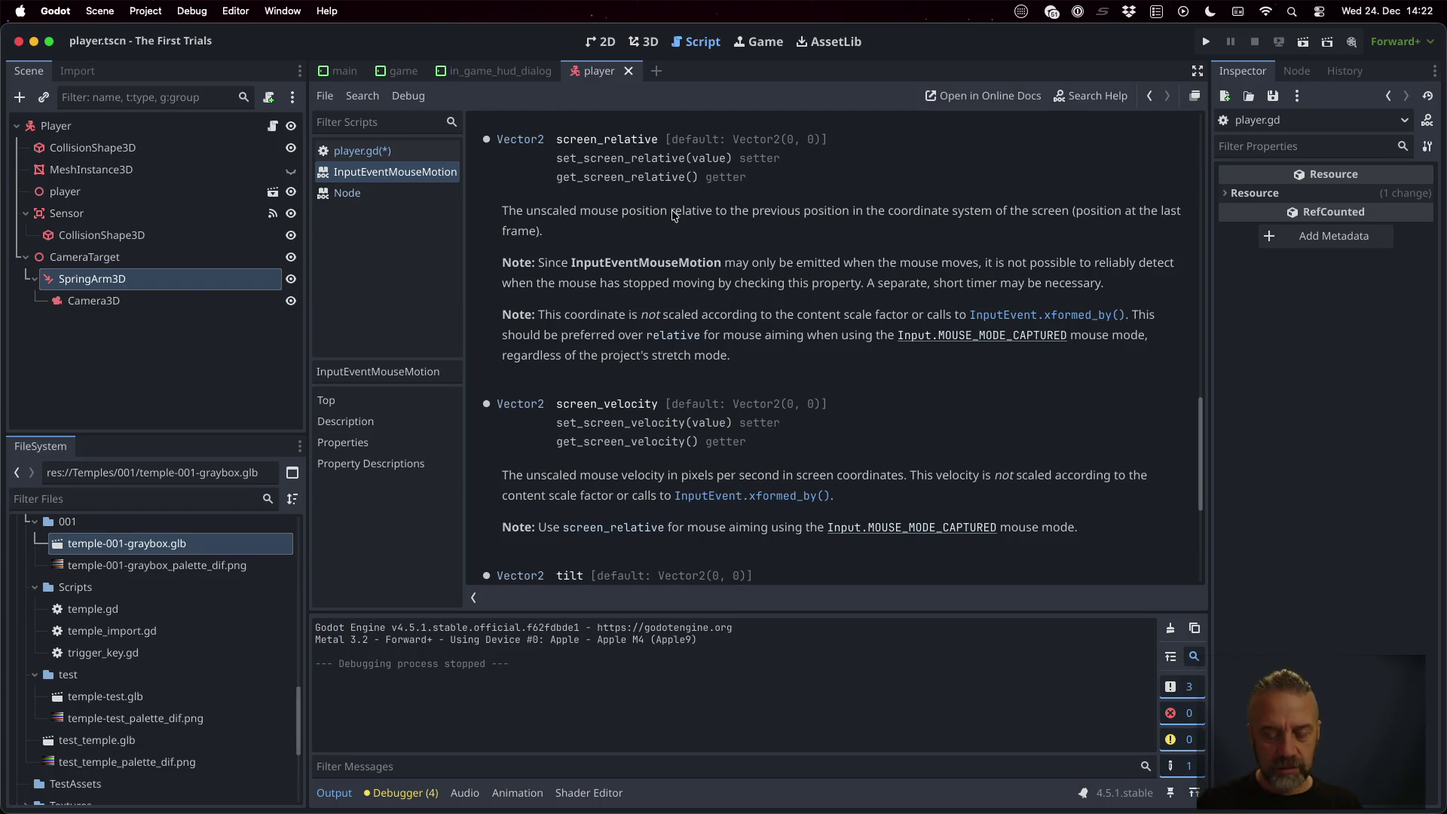
key("super+alt+Left")
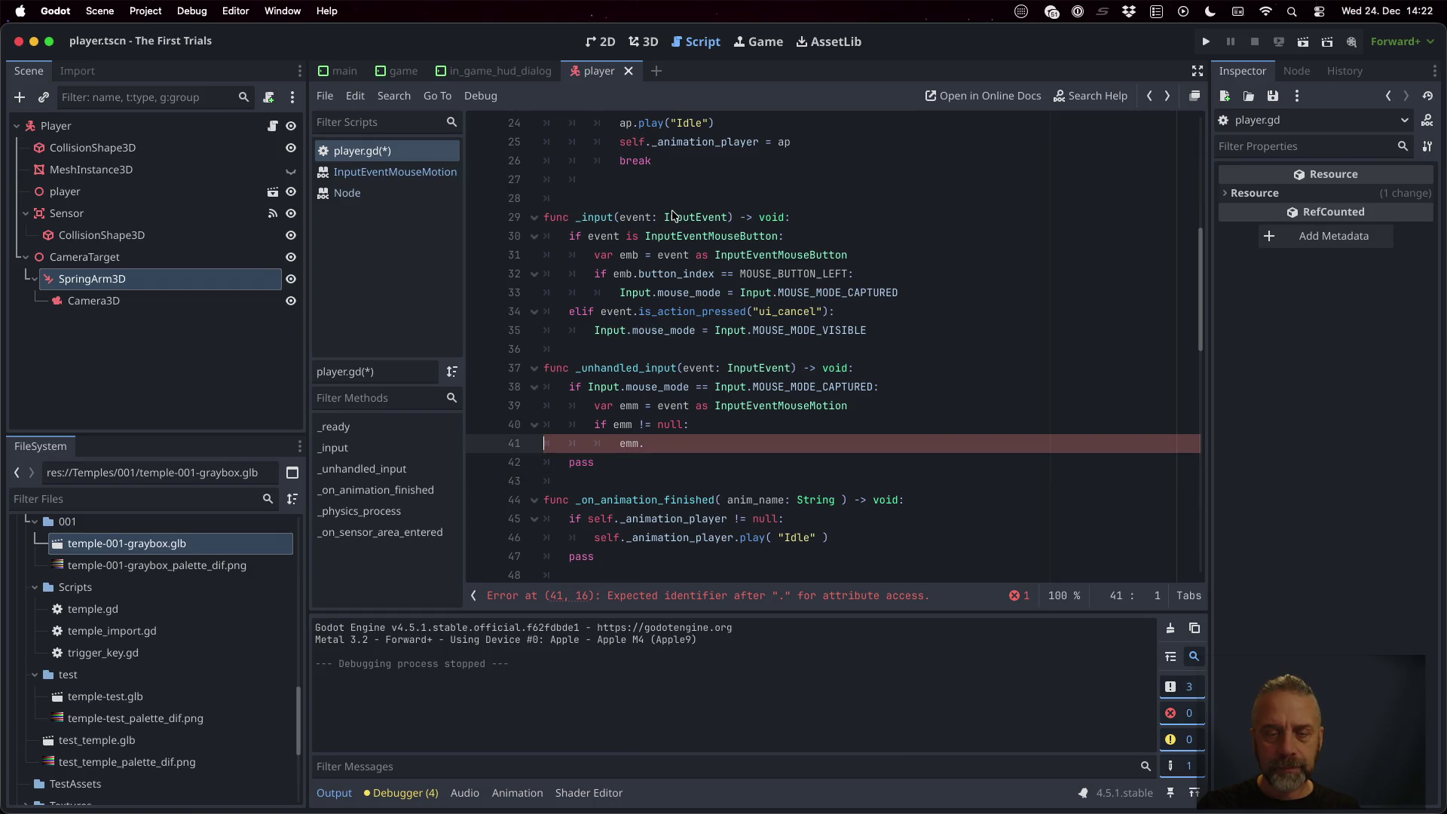
Complete line 41 as emm.screen_relative inside the null check
type("sc")
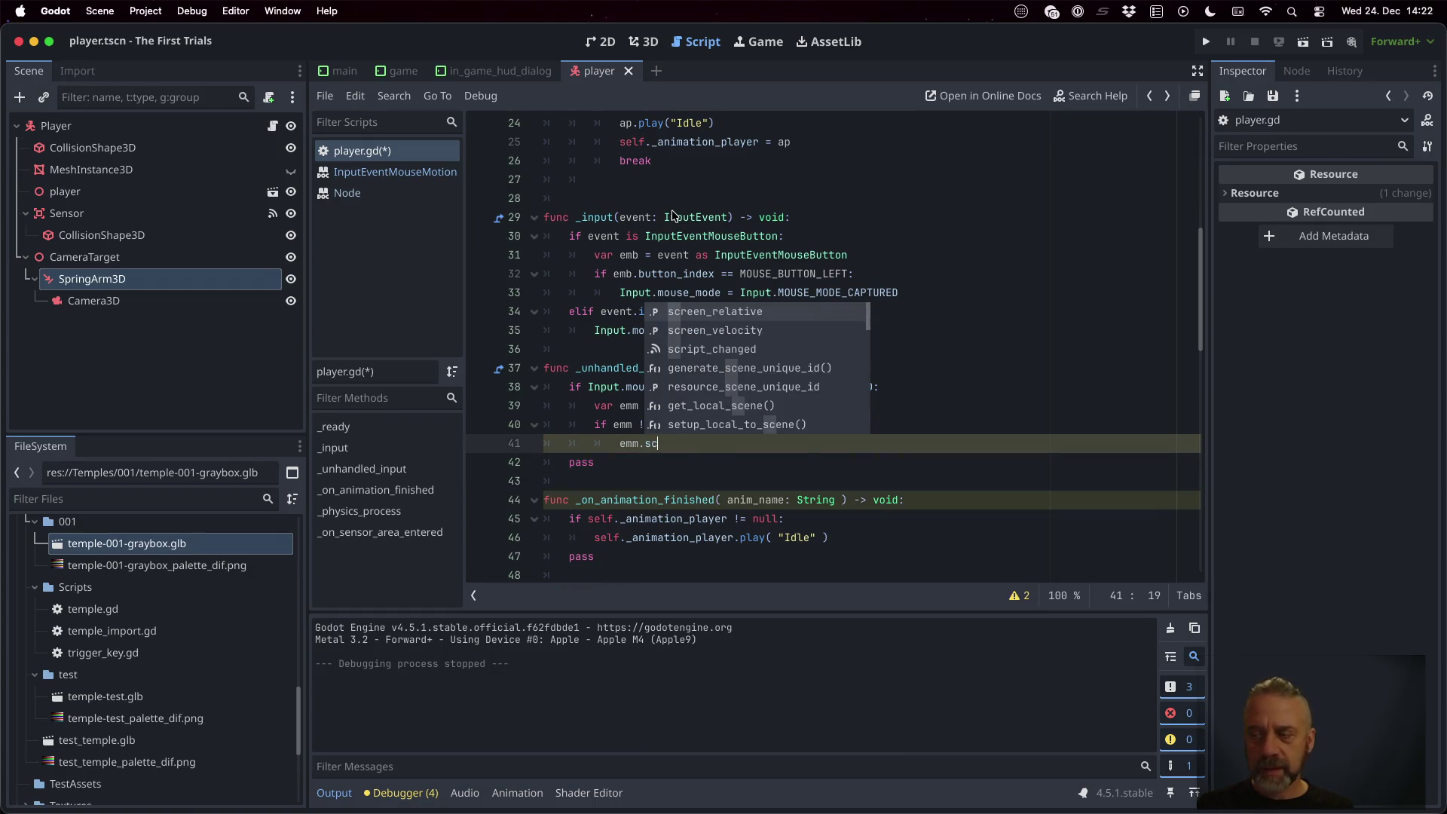
key("Return")
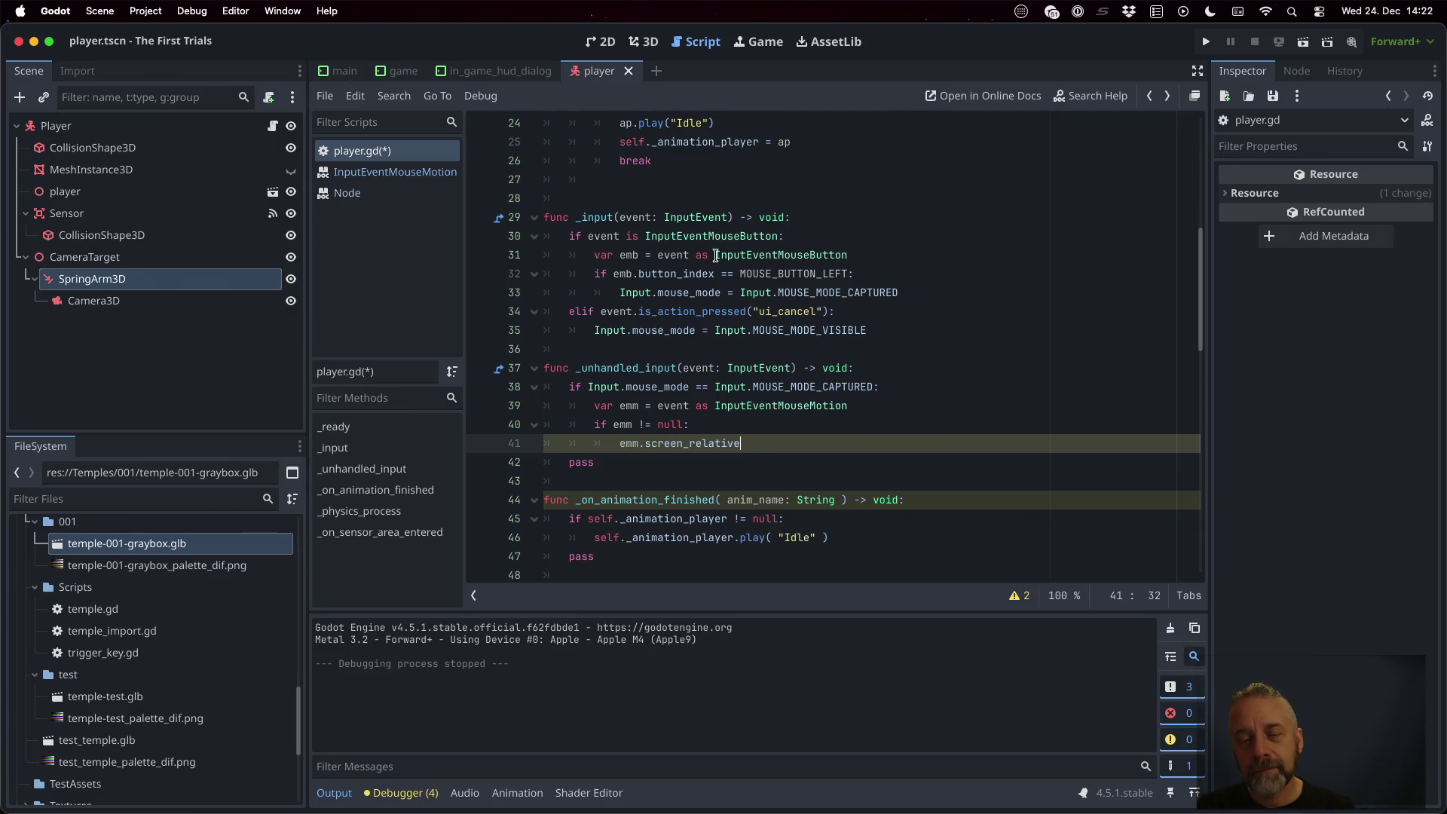
mouse_move(715, 256)
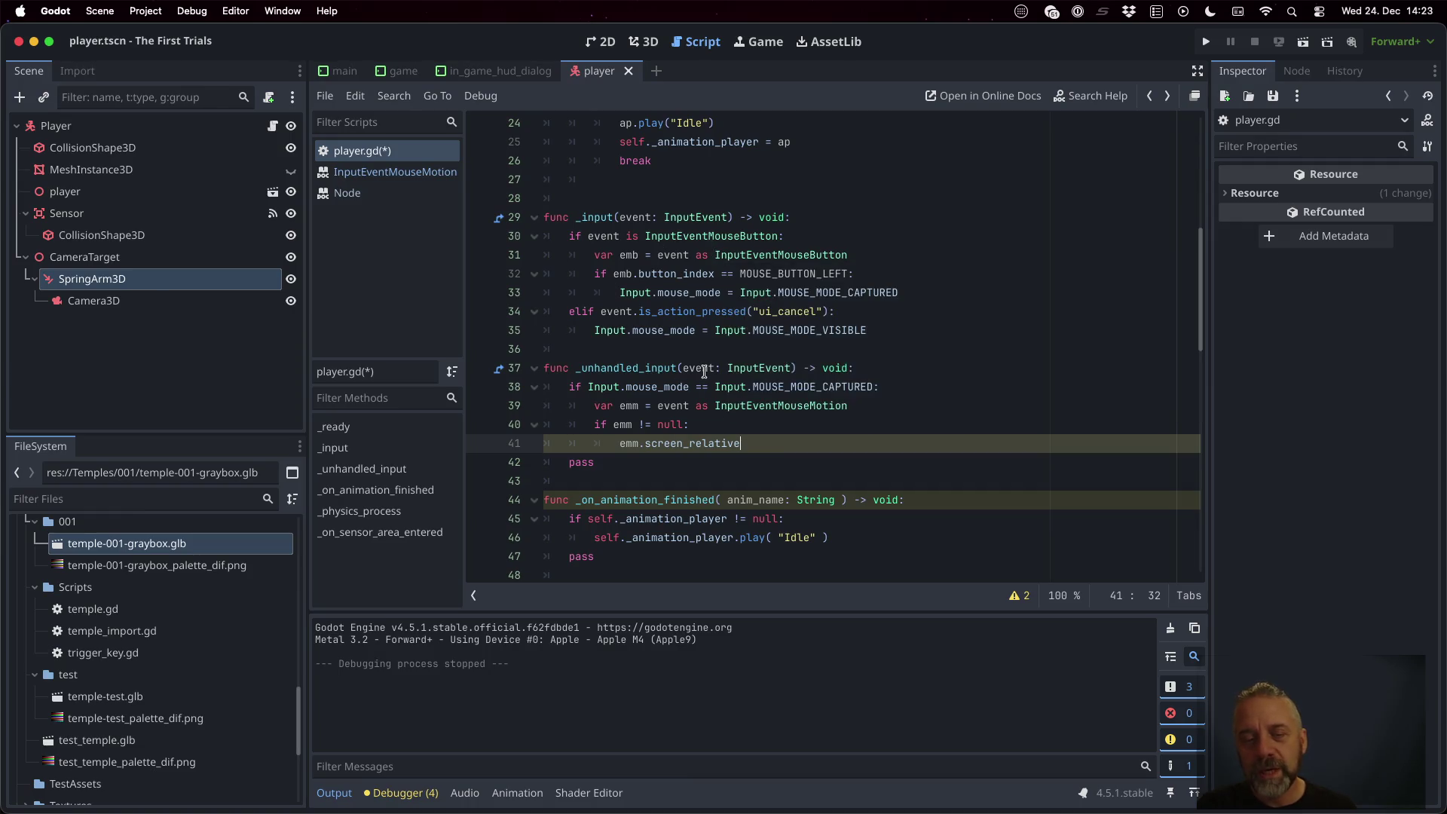
scroll(730, 410, "down", 2)
scroll(730, 410, "down", 3)
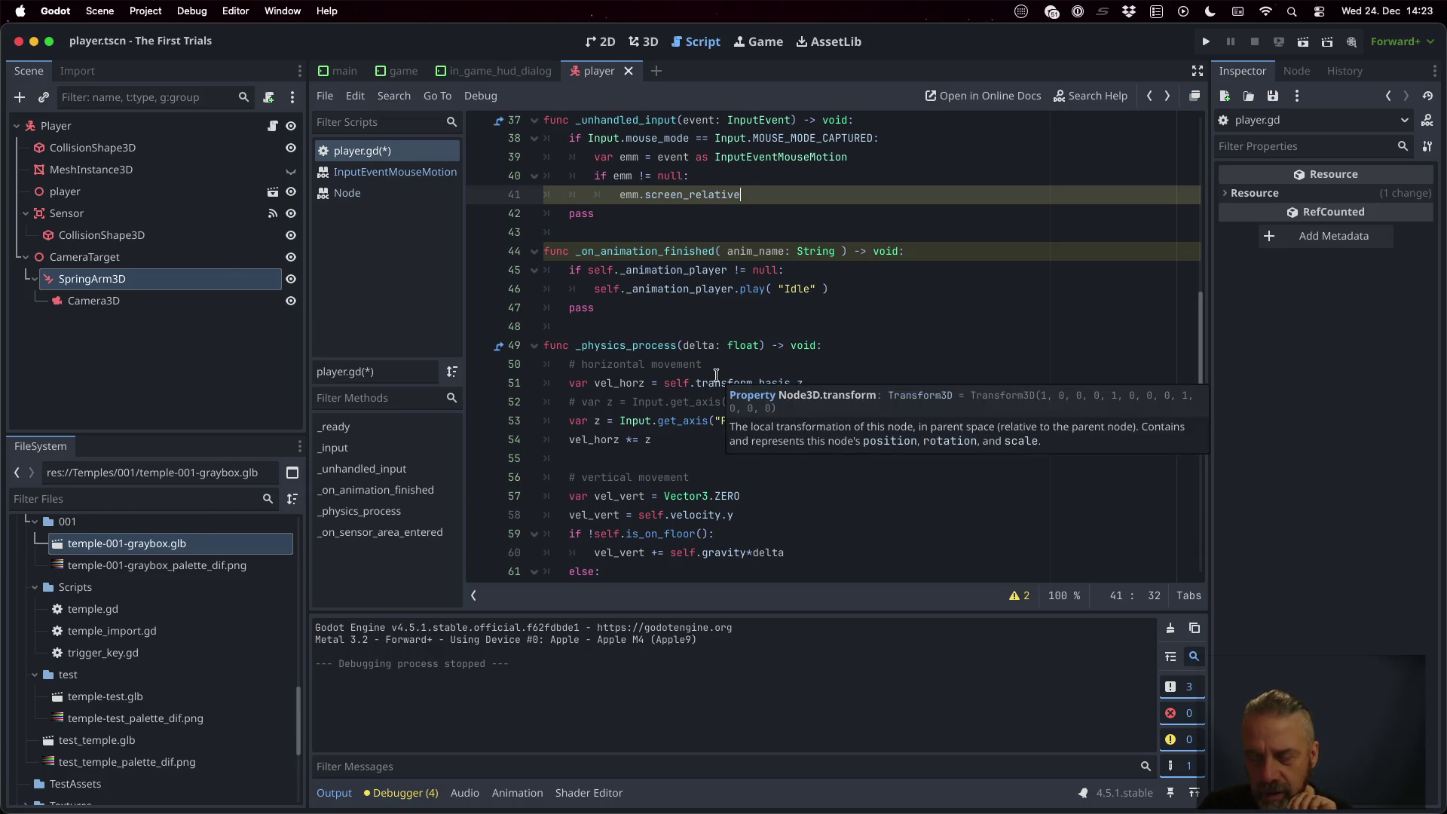
scroll(715, 374, "up", 10)
Declare 'var _mouse_motion: Vector2 = Vector2.ZERO' above func _ready and save
left_click(675, 348)
key("Return")
type("var _mouse_")
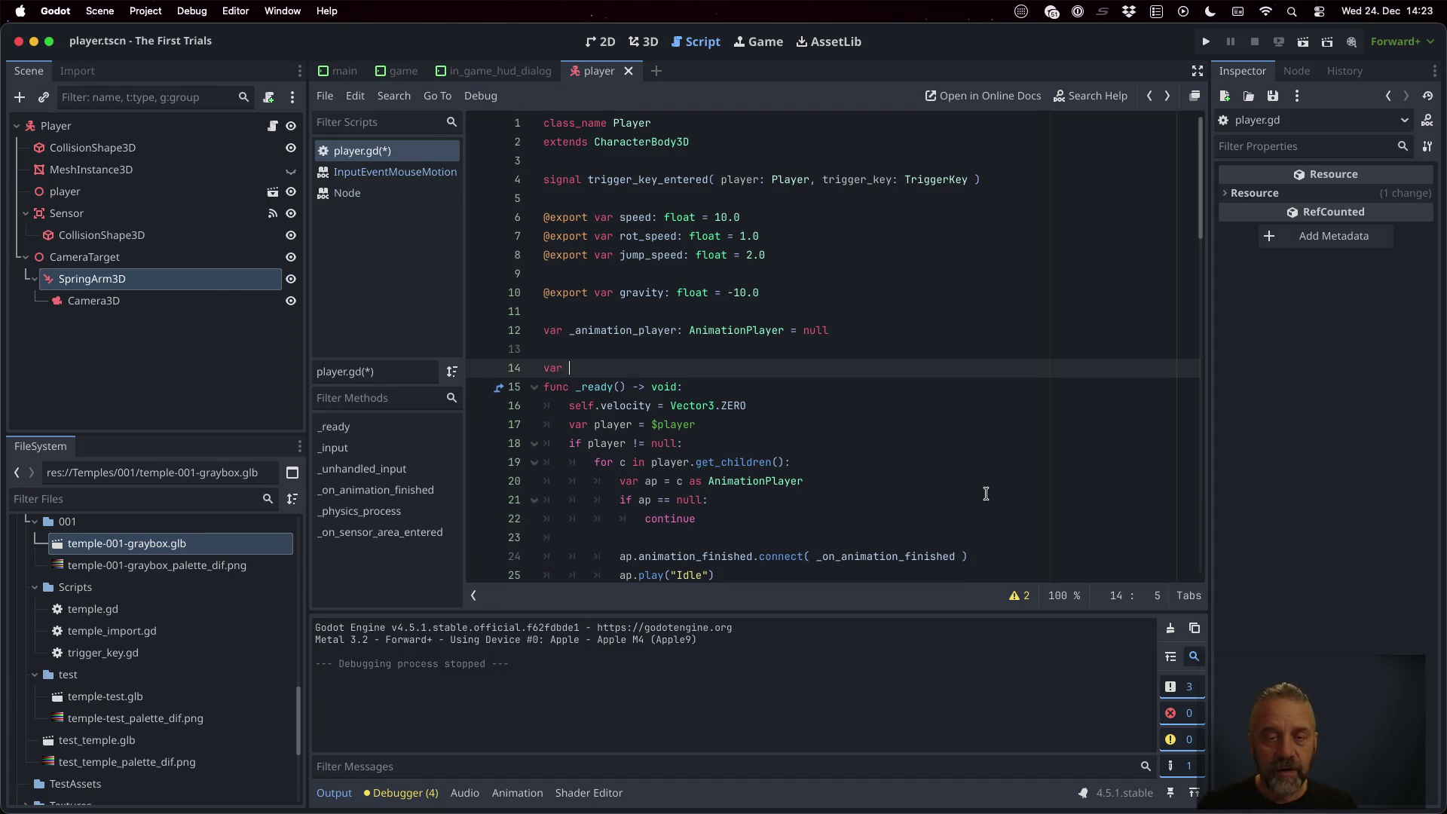
type("motion: ")
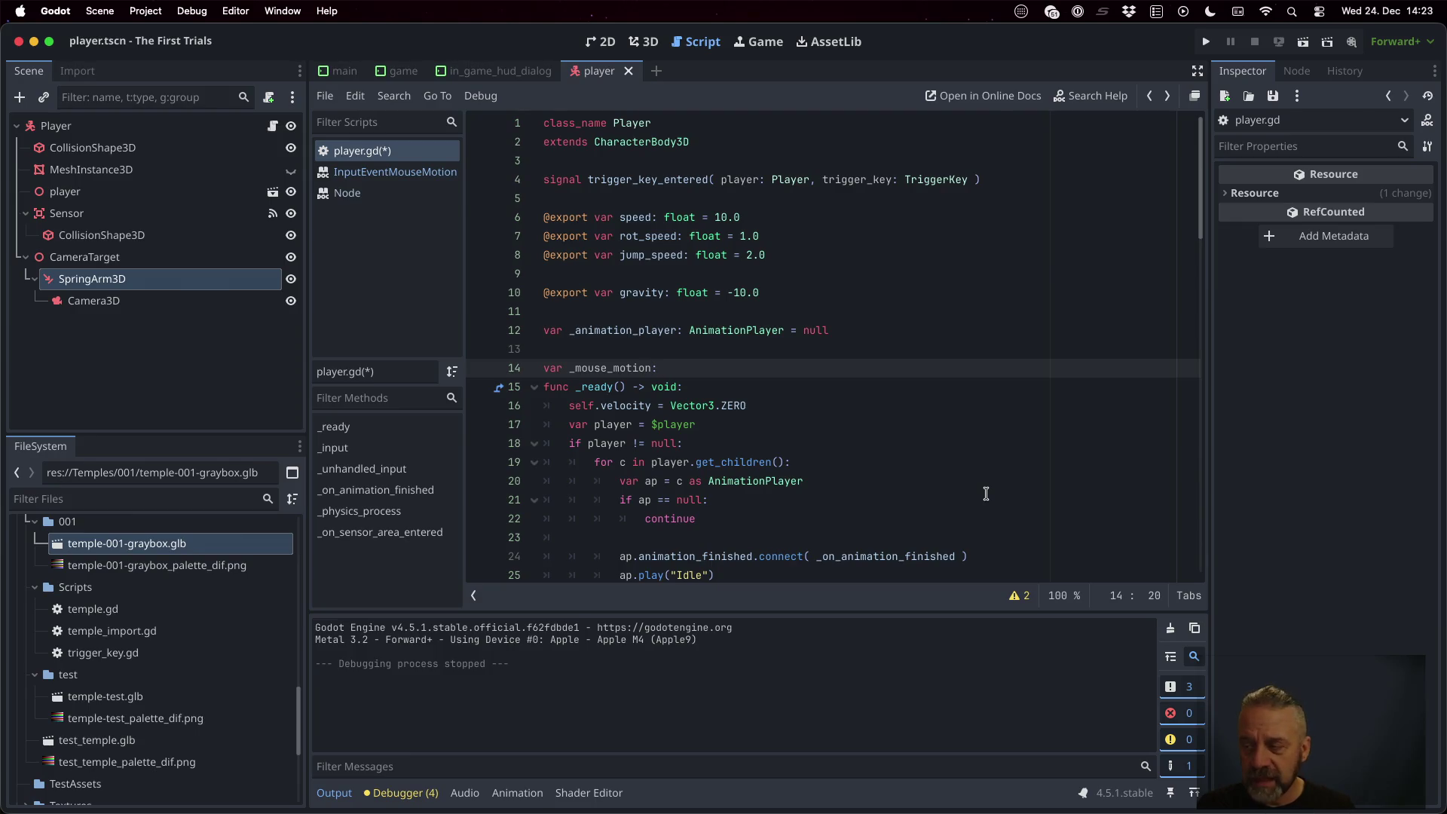
type("Vector2")
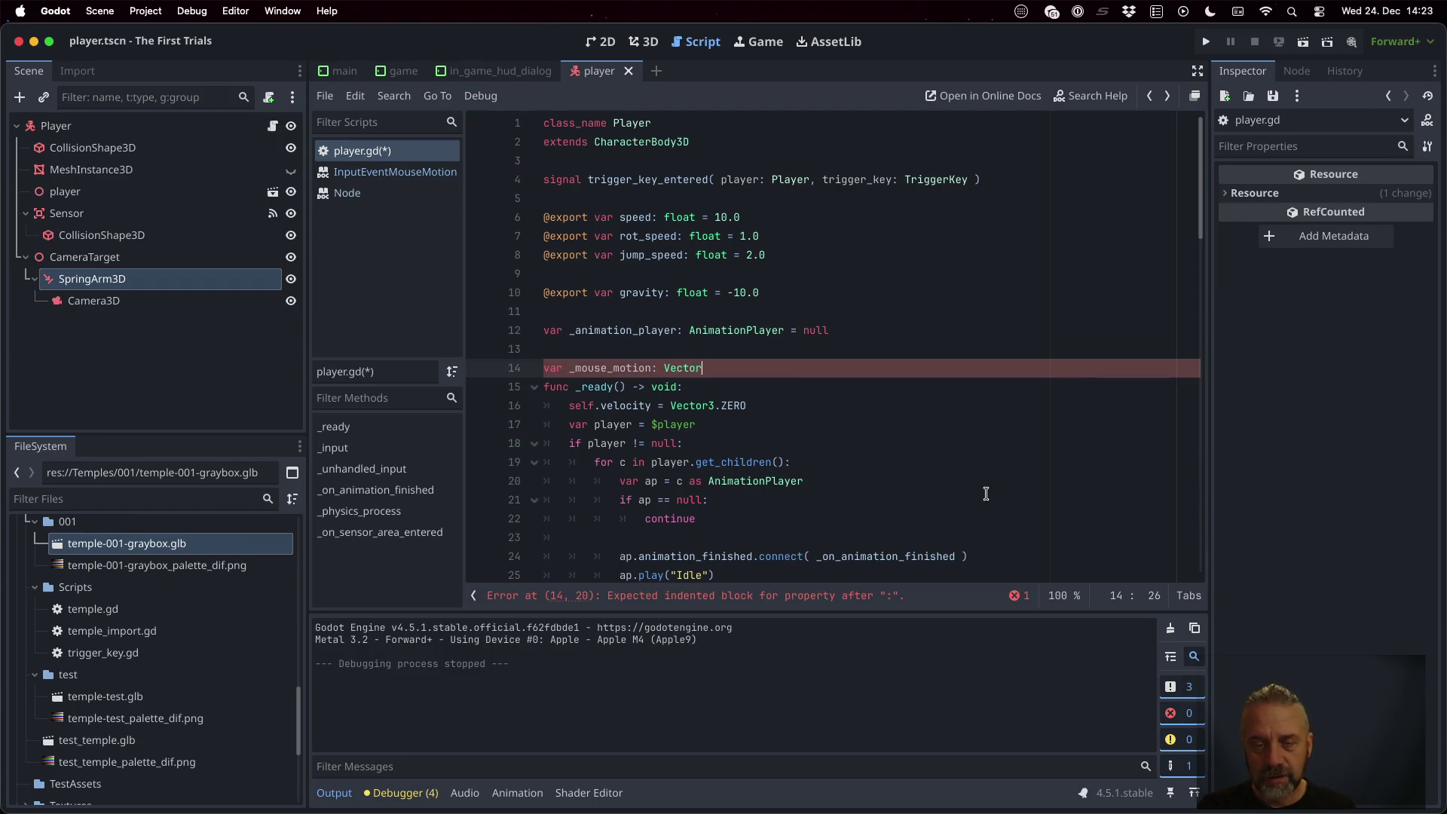
type(" = Vec")
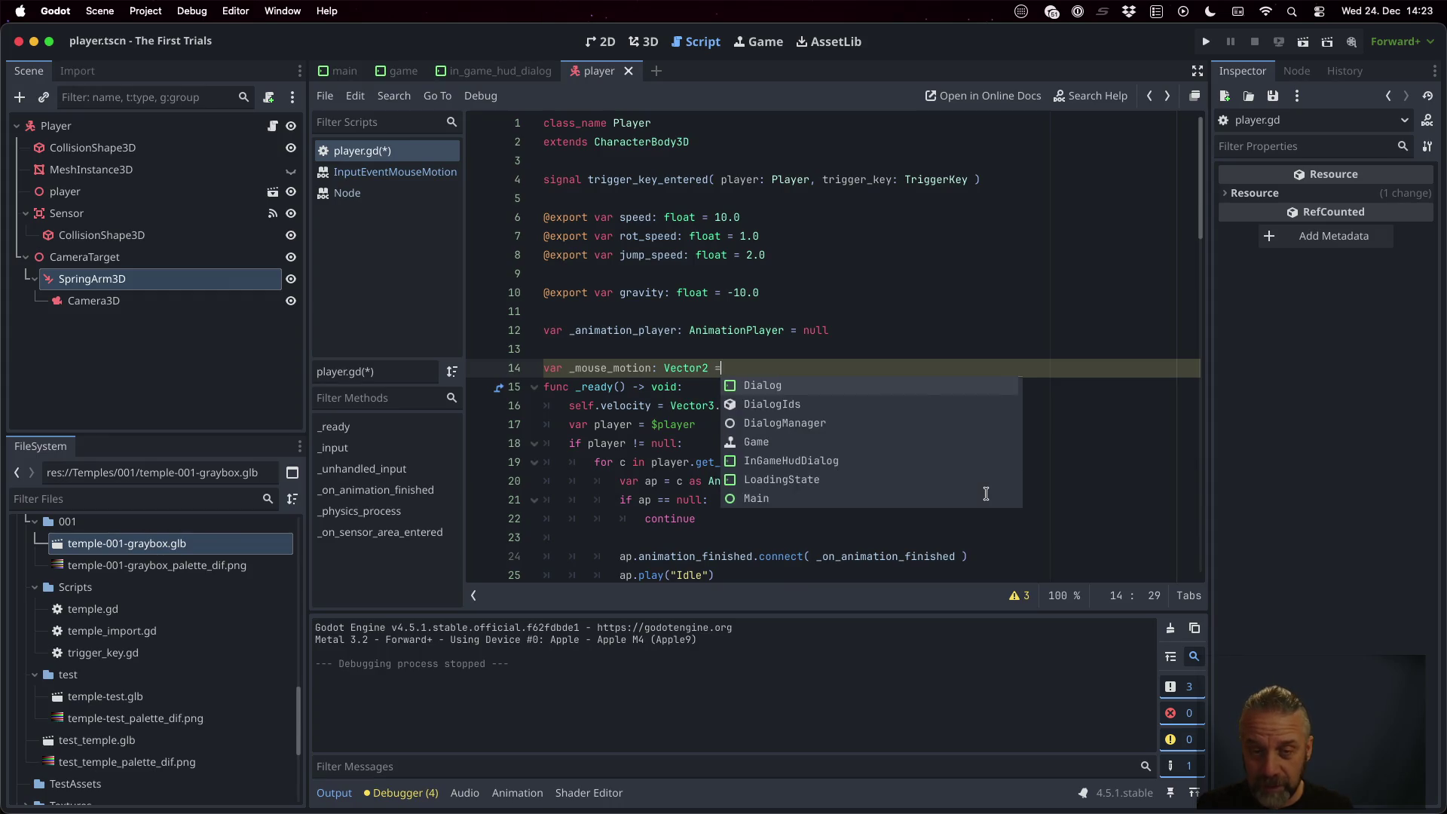
key("Return")
type(".ZERO")
key("Return")
key("ctrl+s")
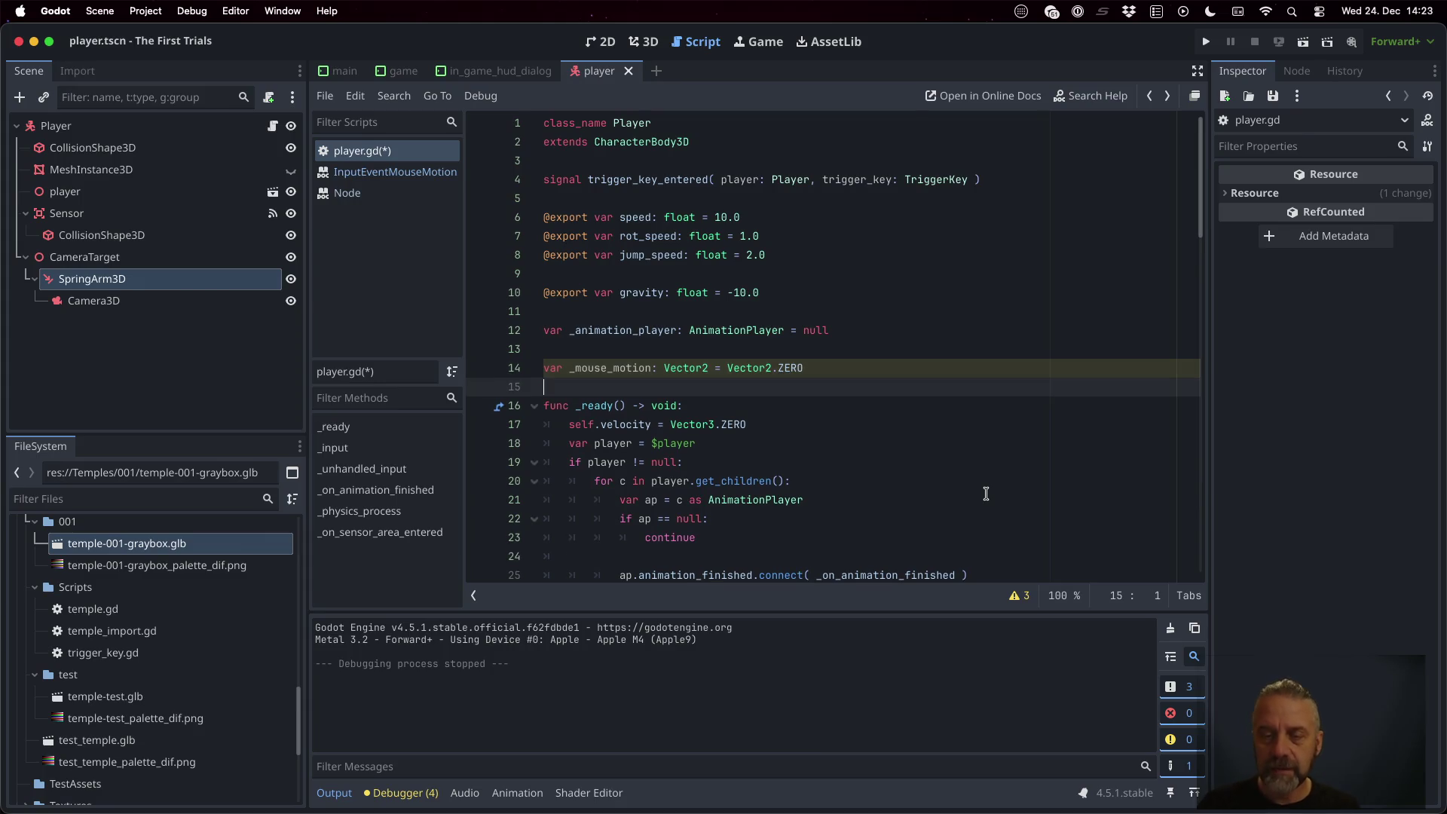
Make the motion line 'self._mouse_motion = emm.screen_relative' and delete the leftover pass line
double_click(626, 368)
key("cmd+c")
scroll(826, 452, "down", 7)
scroll(825, 452, "down", 1)
left_click(619, 465)
key("cmd+v")
type("=")
key("Home")
type("self.")
key("Escape")
key("Down")
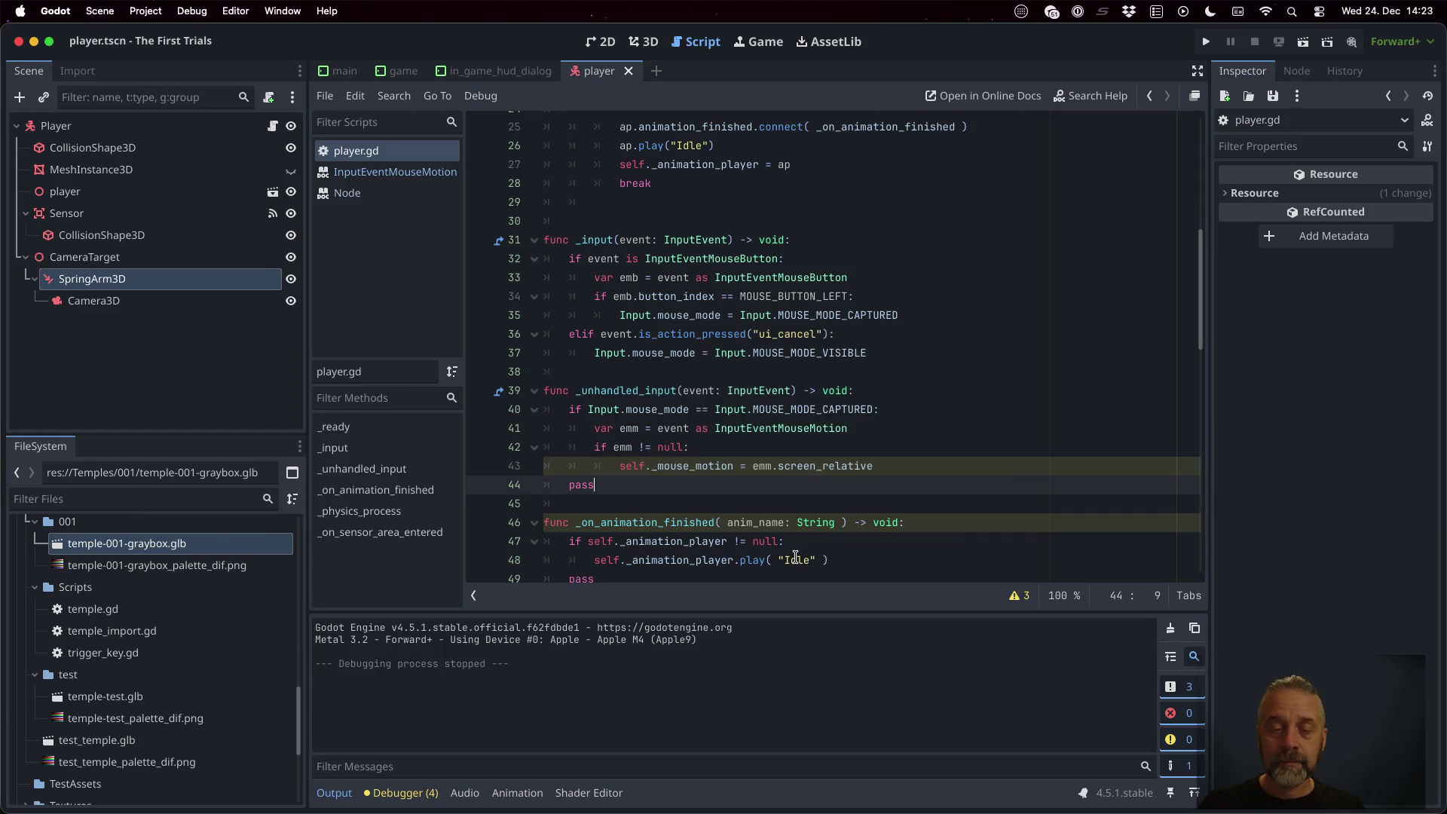
key("cmd+shift+k")
Insert a bare 'return' at the top of _physics_process
key("Down")
key("Down")
key("Down")
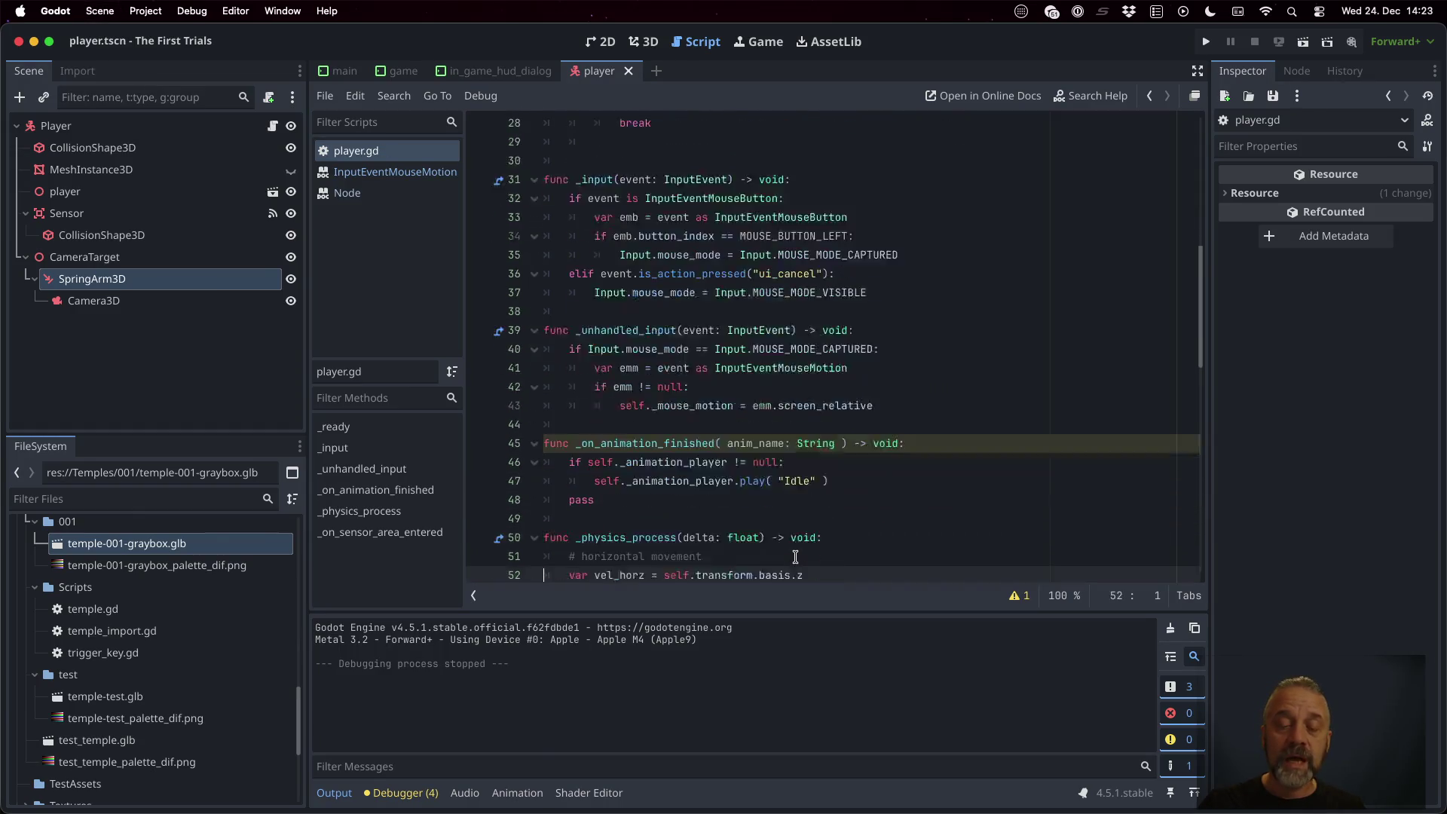
key("Up")
key("Up")
key("Up")
key("Down")
key("End")
key("Return")
key("Return")
type("return")
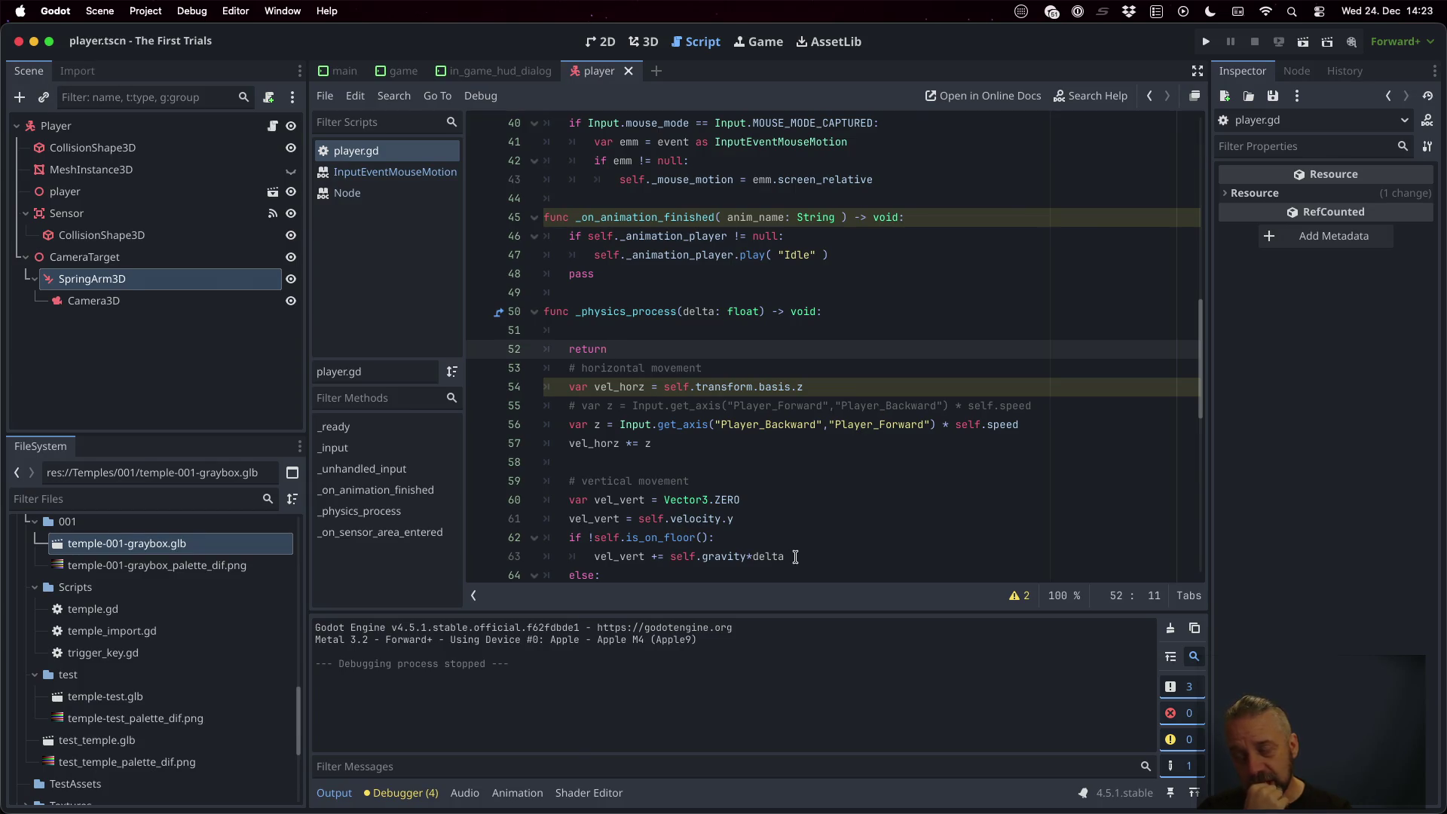
Enable Access as Unique Name on the CameraTarget node
right_click(86, 259)
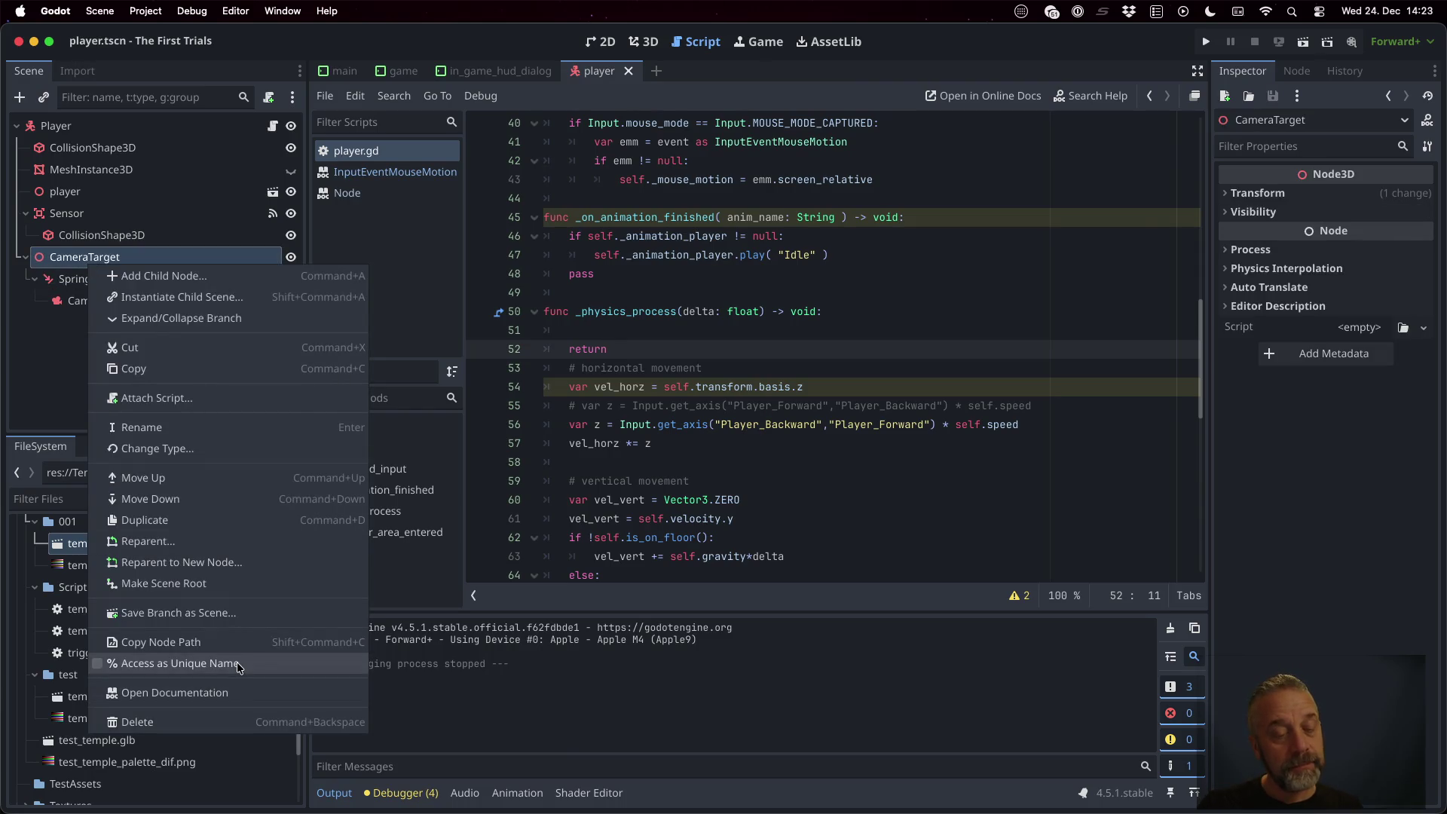
left_click(174, 663)
scroll(718, 389, "up", 13)
left_click(108, 260)
mouse_move(108, 260)
left_mouse_down()
mouse_move(678, 275)
mouse_move(754, 388)
mouse_move(814, 385)
left_mouse_up()
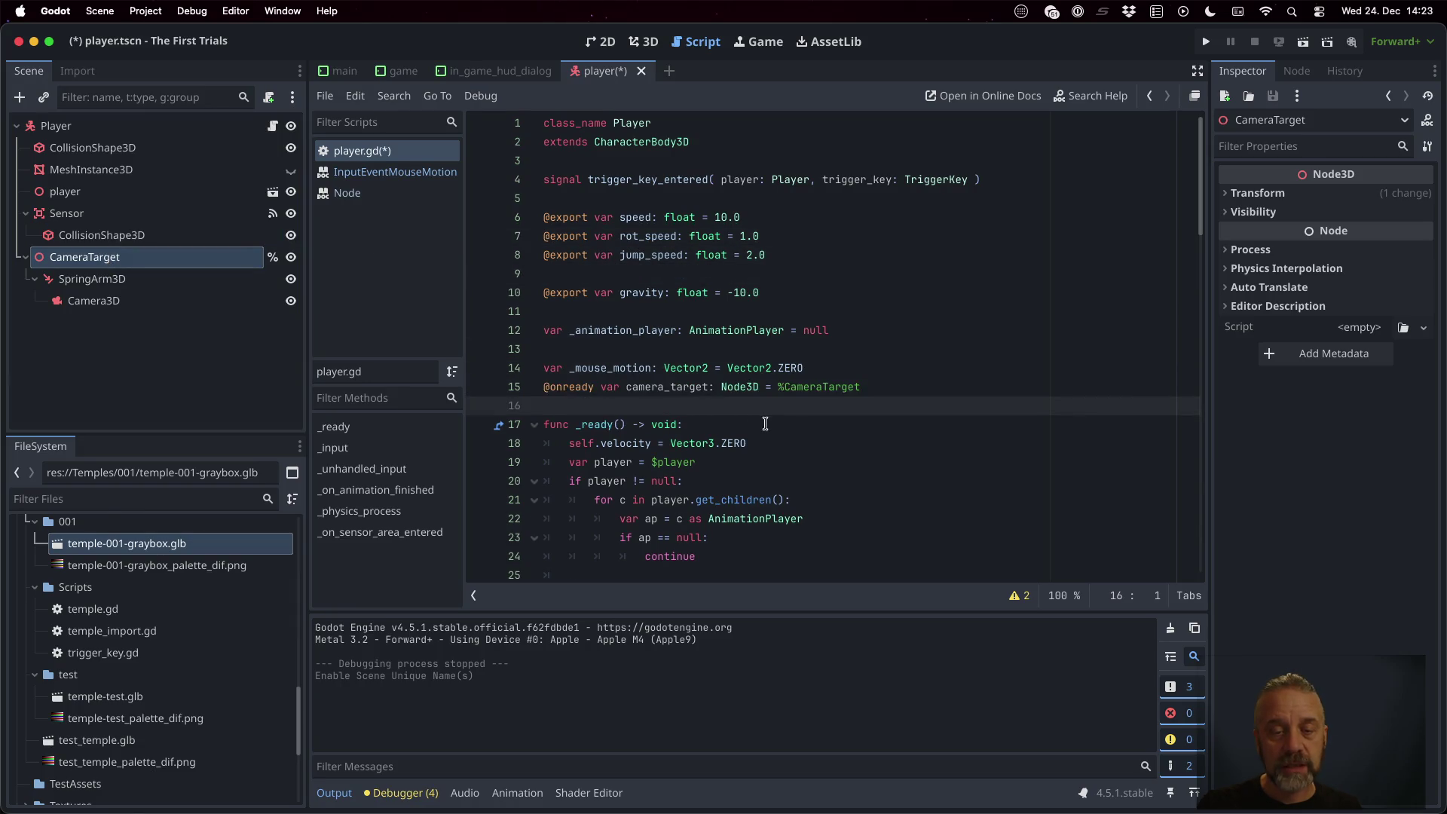
key("Up")
key("Return")
key("super+s")
double_click(667, 406)
scroll(830, 488, "down", 15)
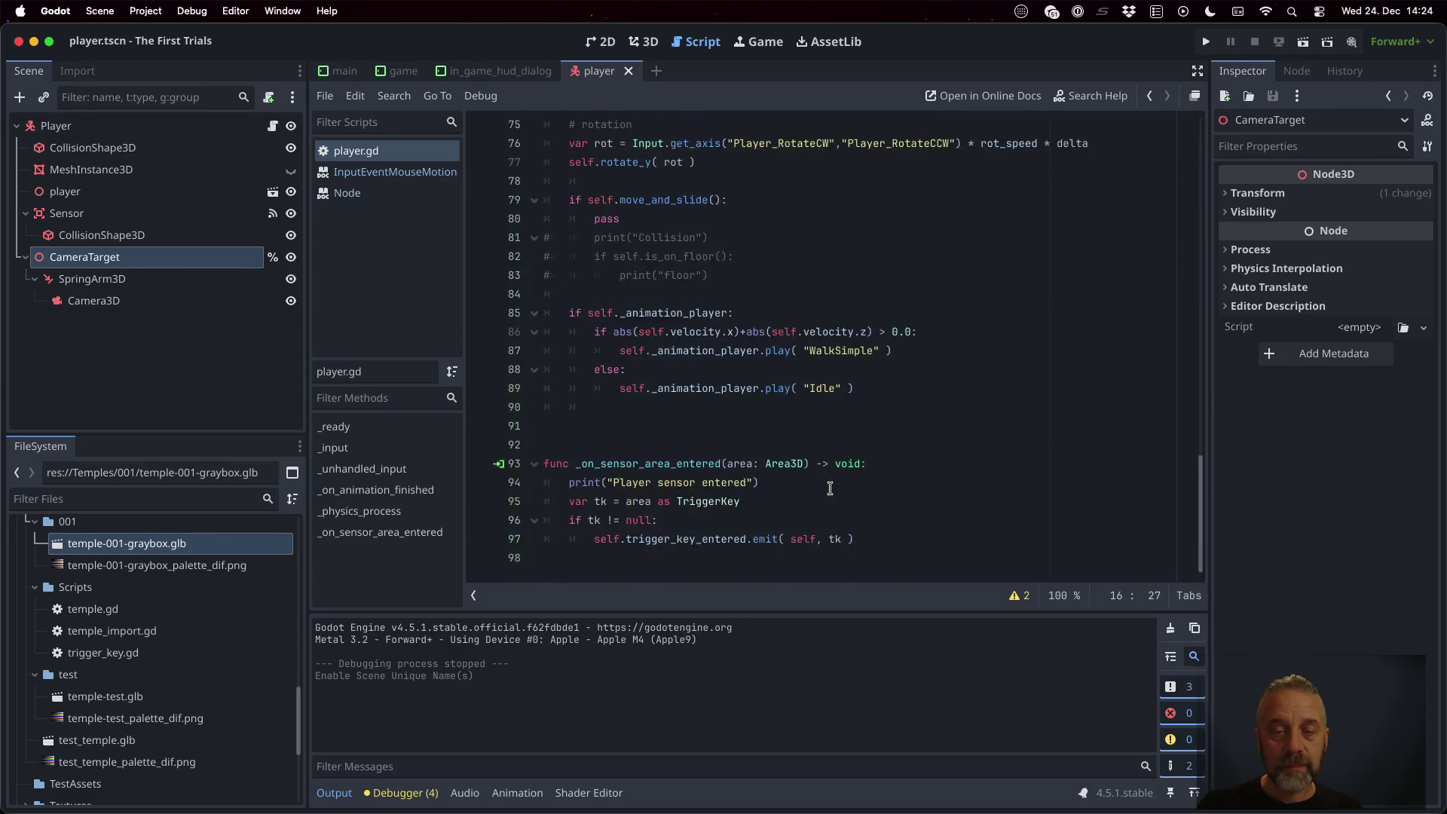
scroll(830, 488, "up", 1)
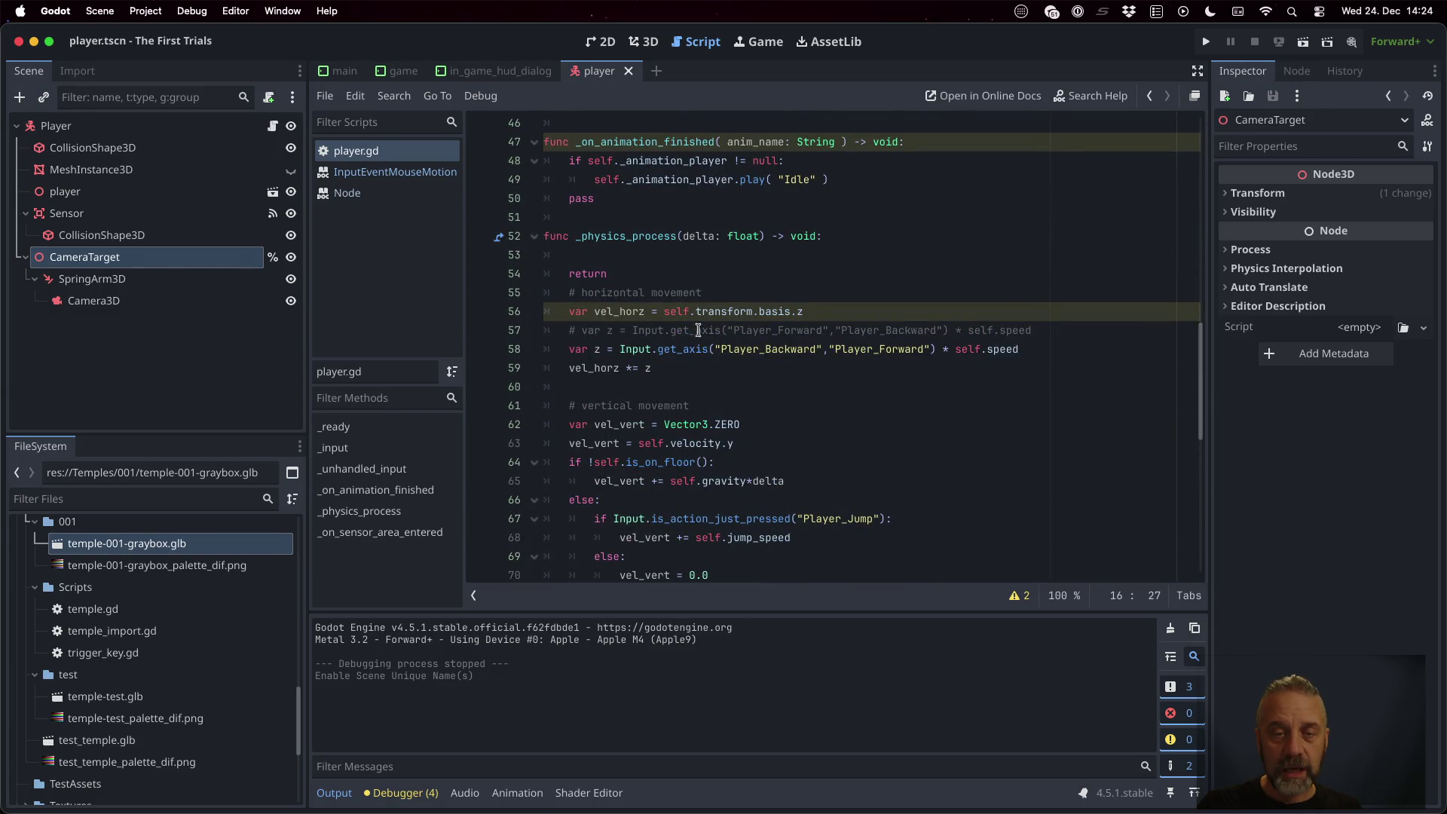
left_click(653, 261)
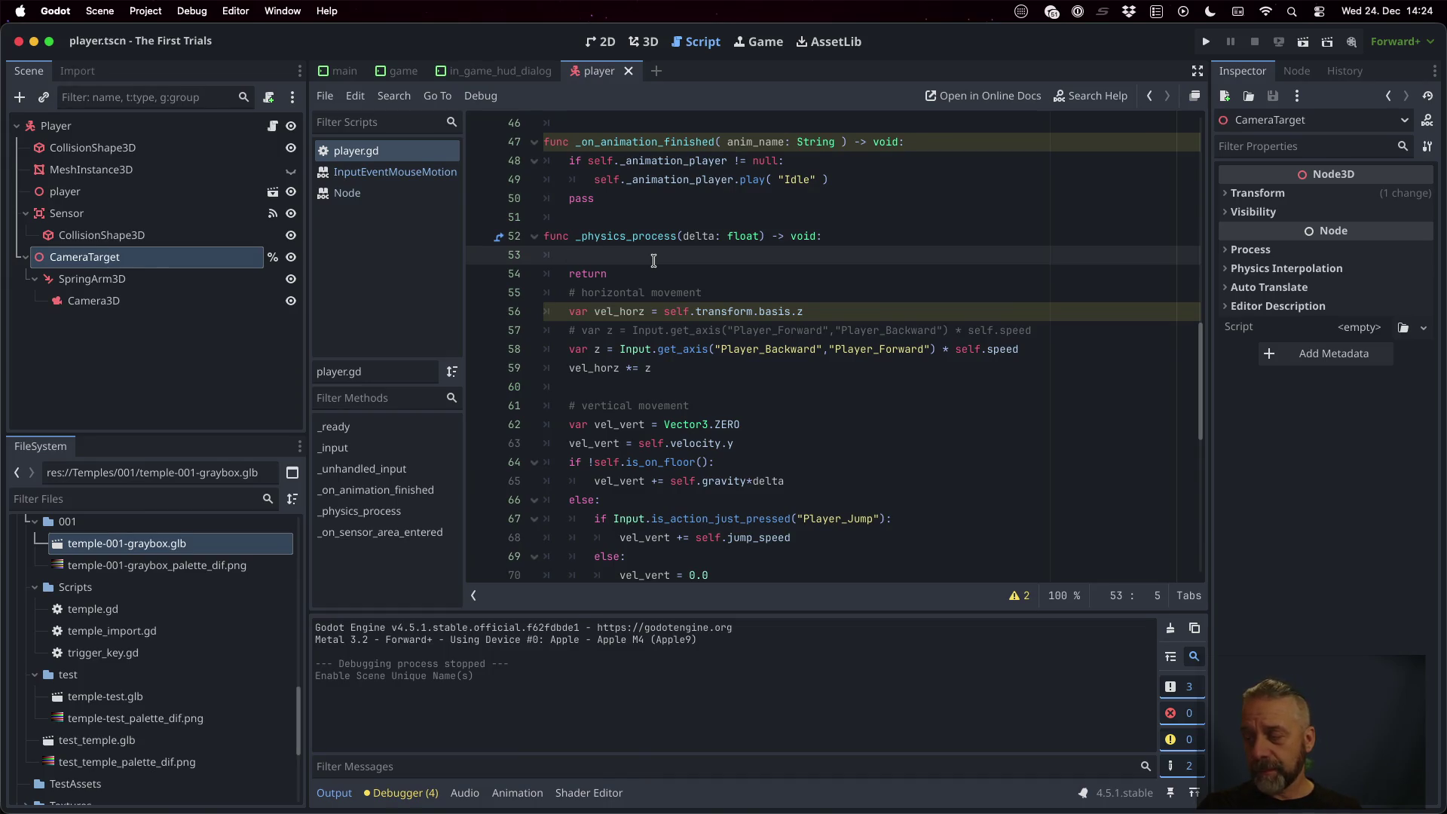
Begin line 53 with self.camera_target.rotation, accepting the rotation autocomplete suggestion
type("camera_target.ro")
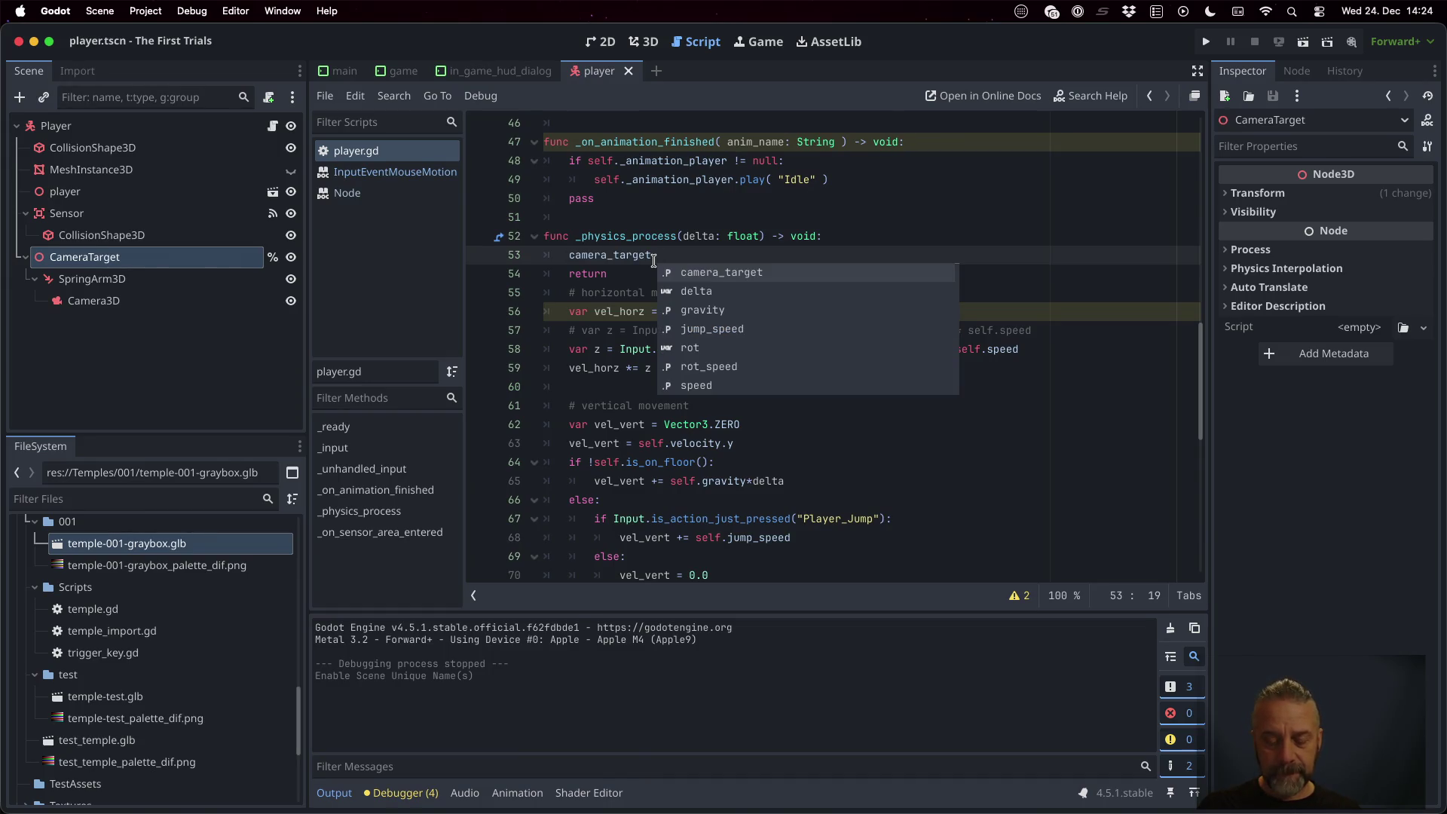
key("BackSpace")
key("BackSpace")
key("BackSpace")
type(",")
key("Home")
type("self.")
key("End")
key("BackSpace")
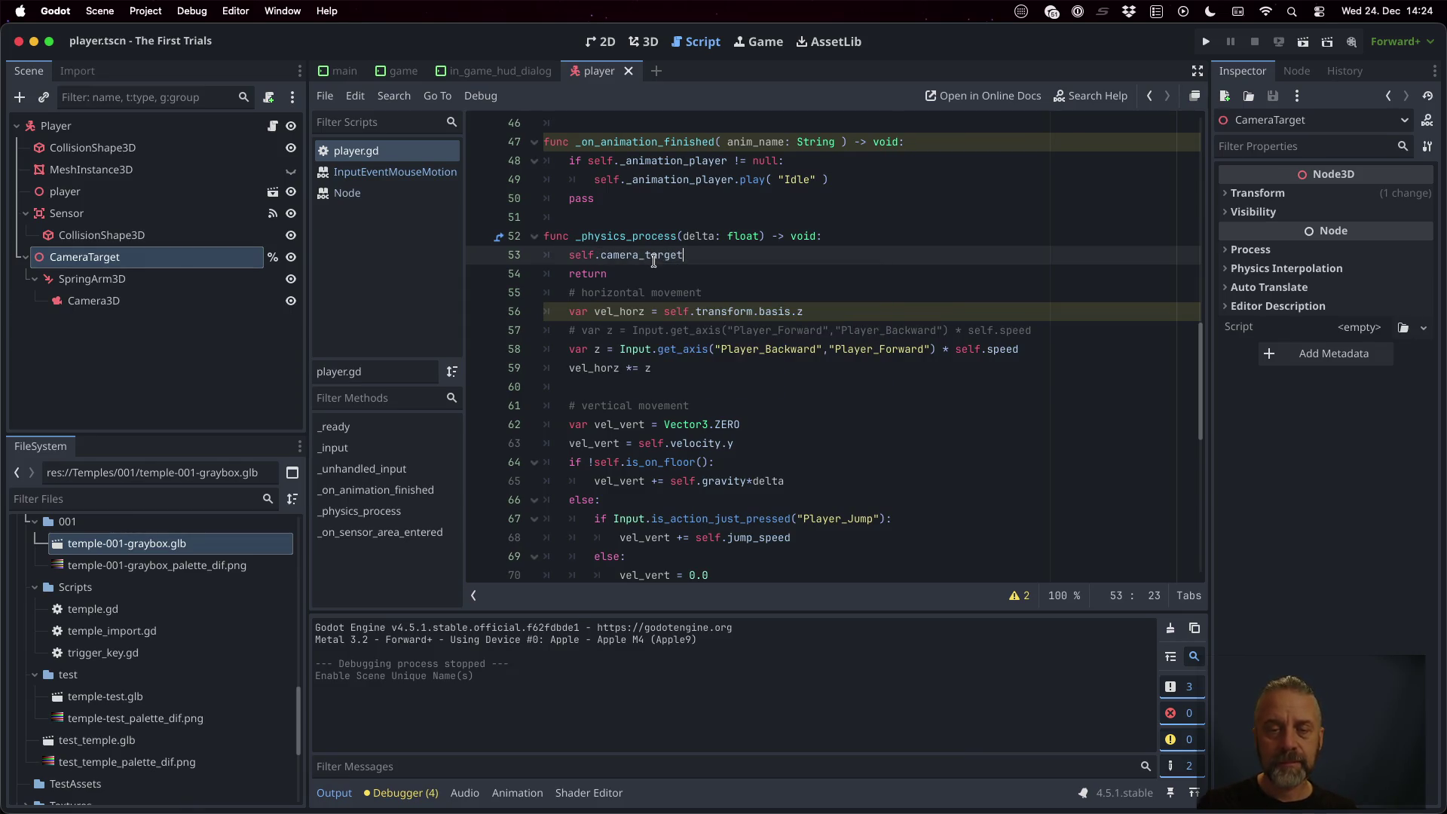
key("BackSpace")
type(".r")
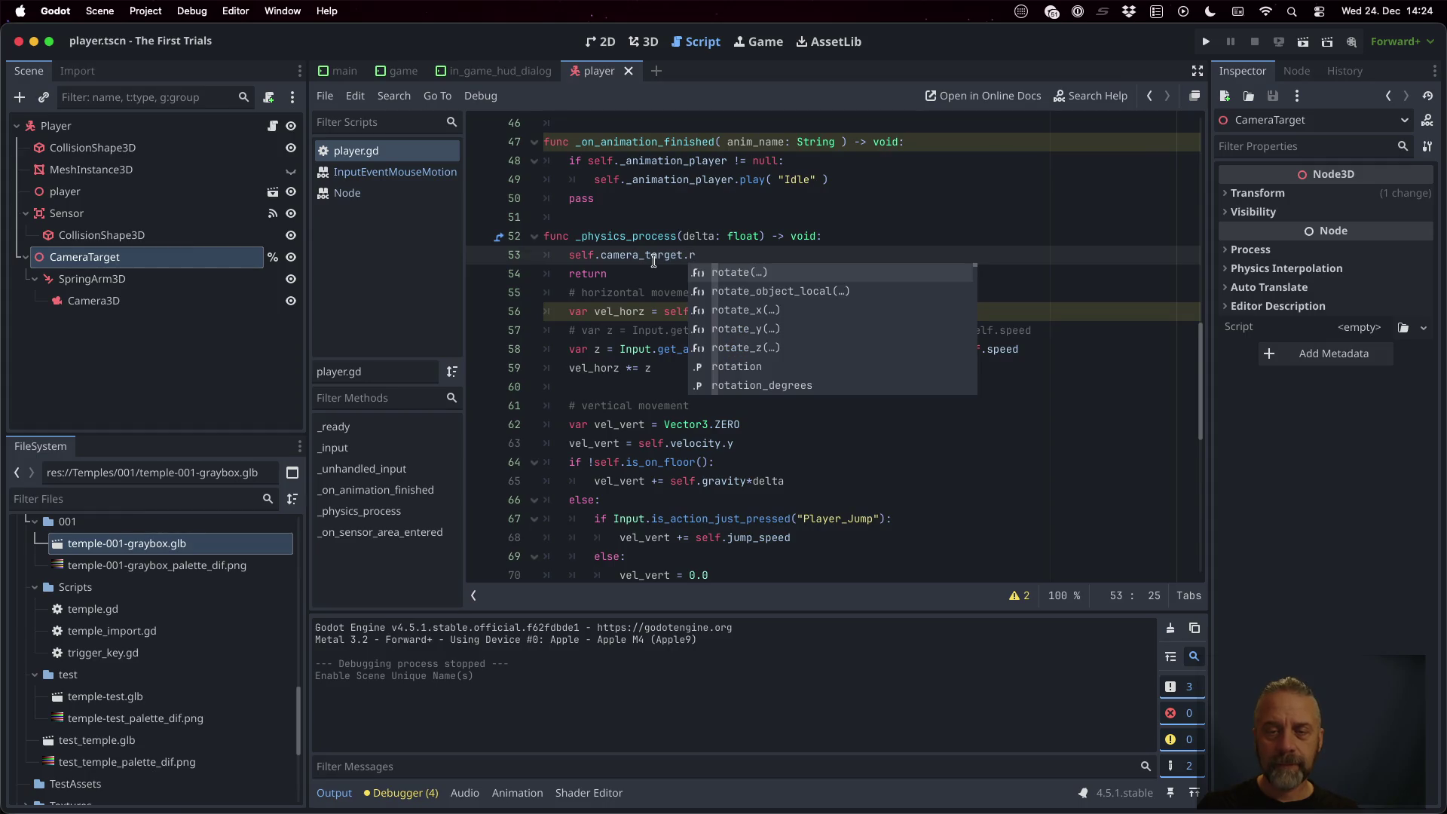
key("Down")
key("Down")
key("Down")
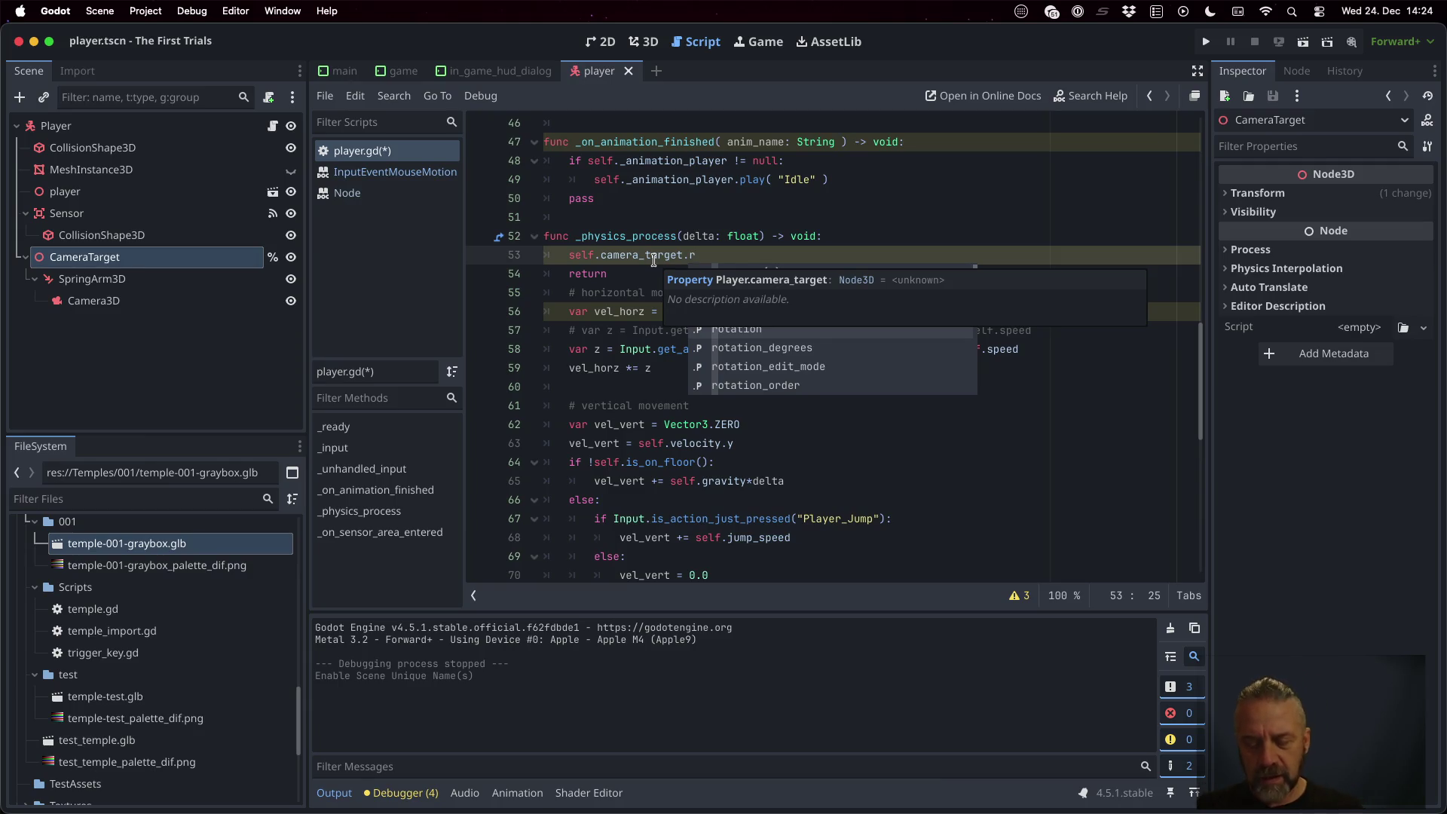
type("o")
key("Return")
Complete the assignment as .x = self._mouse_motion.y * delta using the _mouse_motion suggestion
type(".x =")
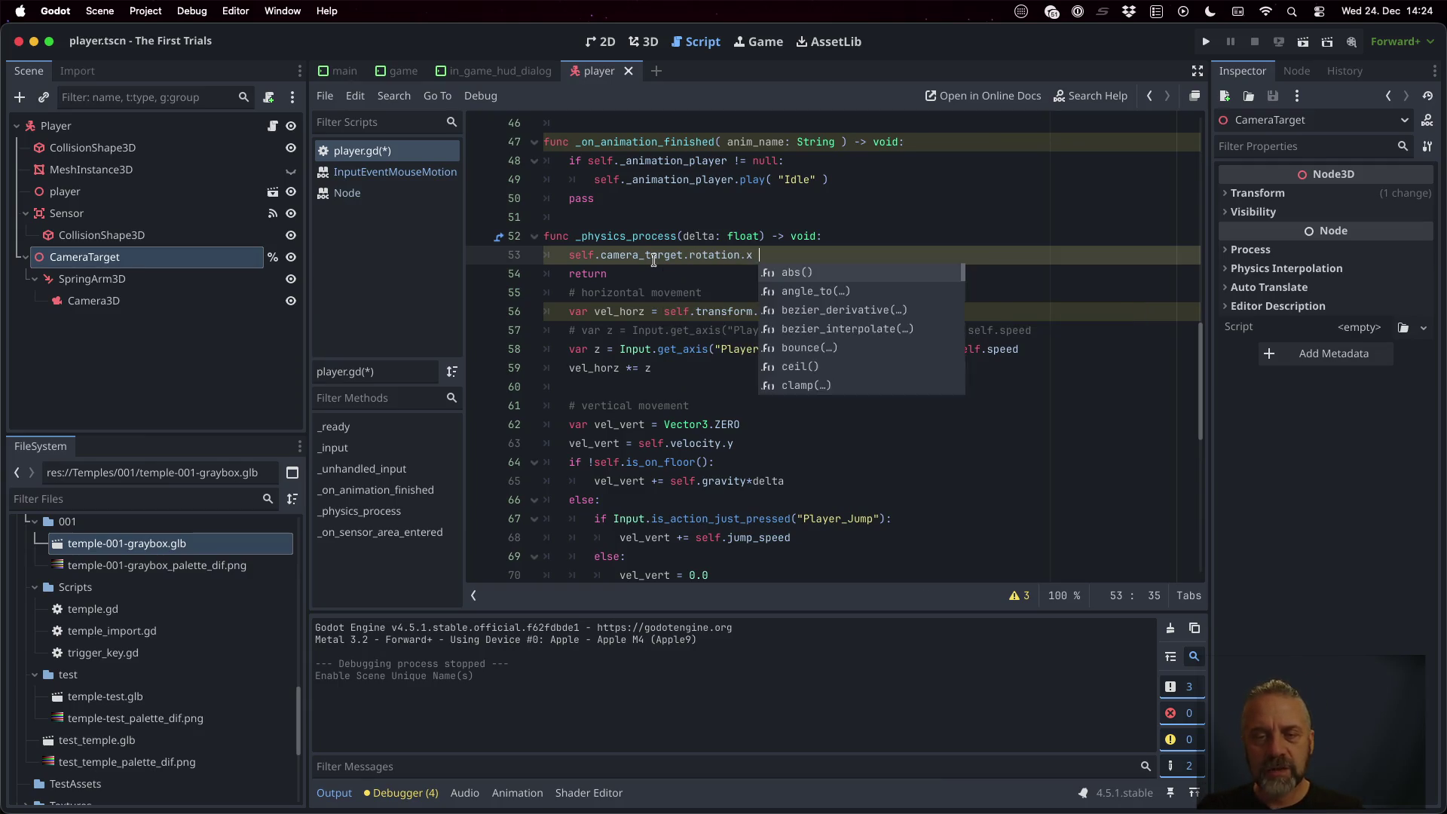
key("Escape")
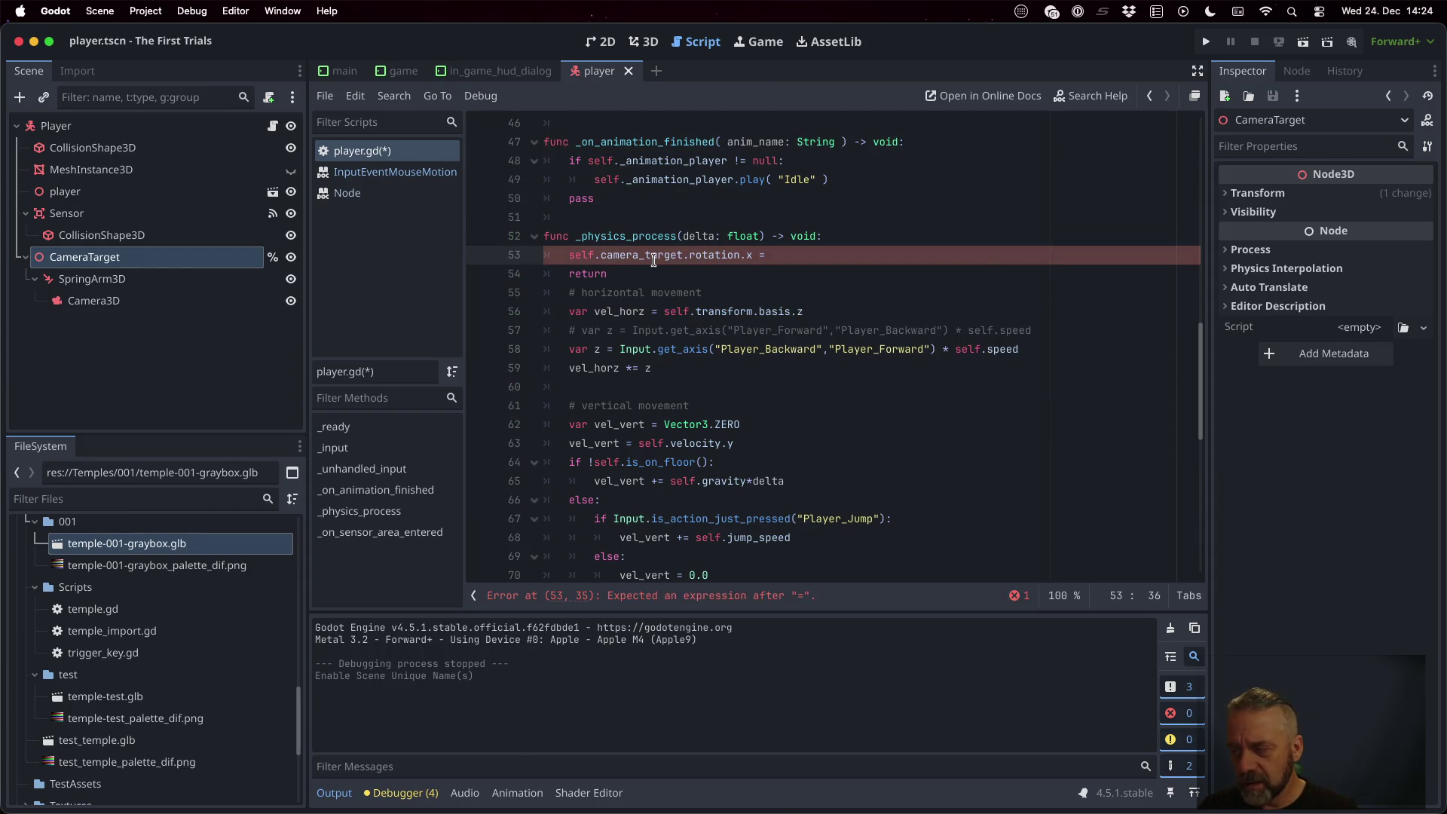
type("self._mo")
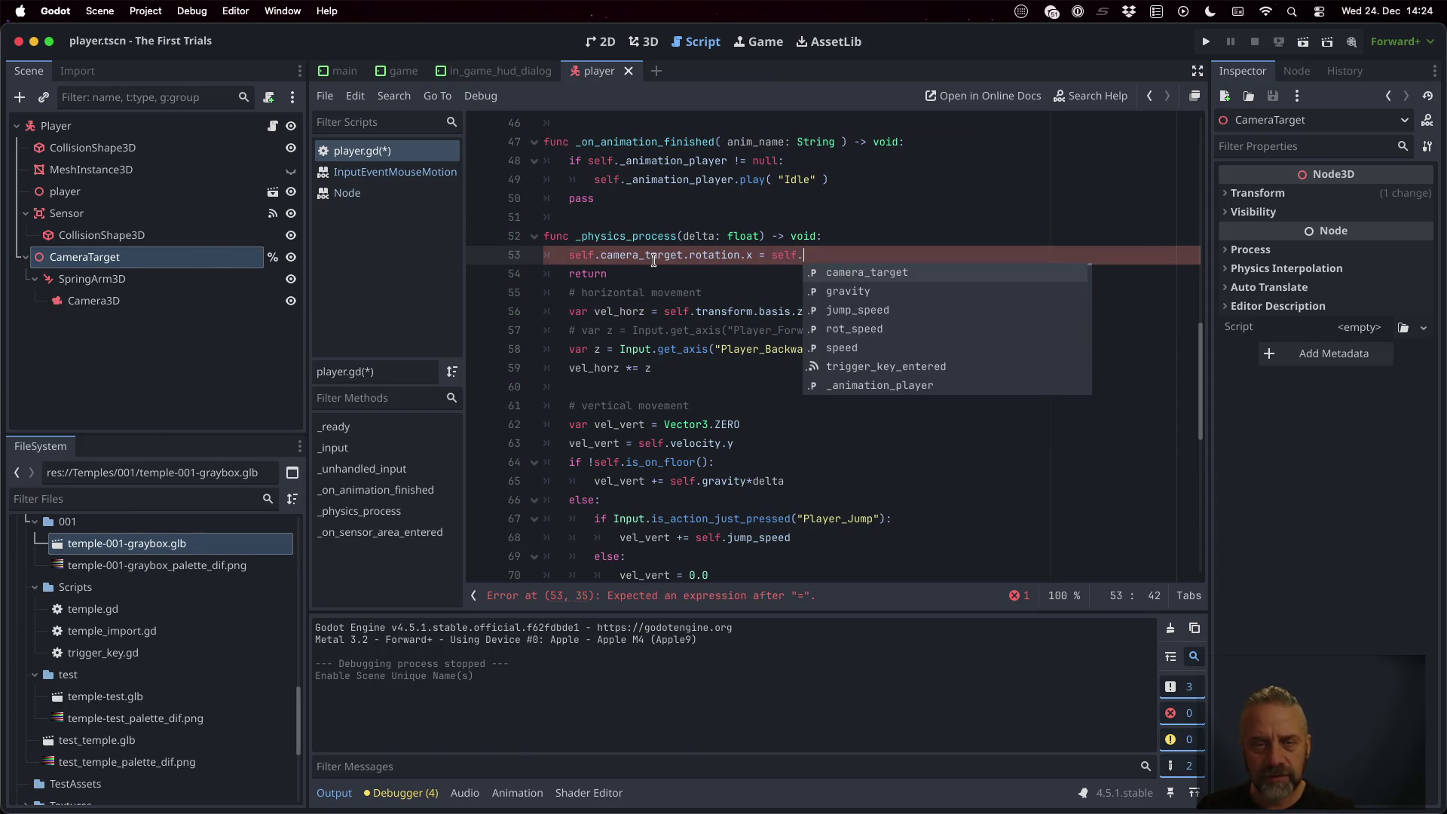
key("Return")
scroll(654, 260, "up", 1)
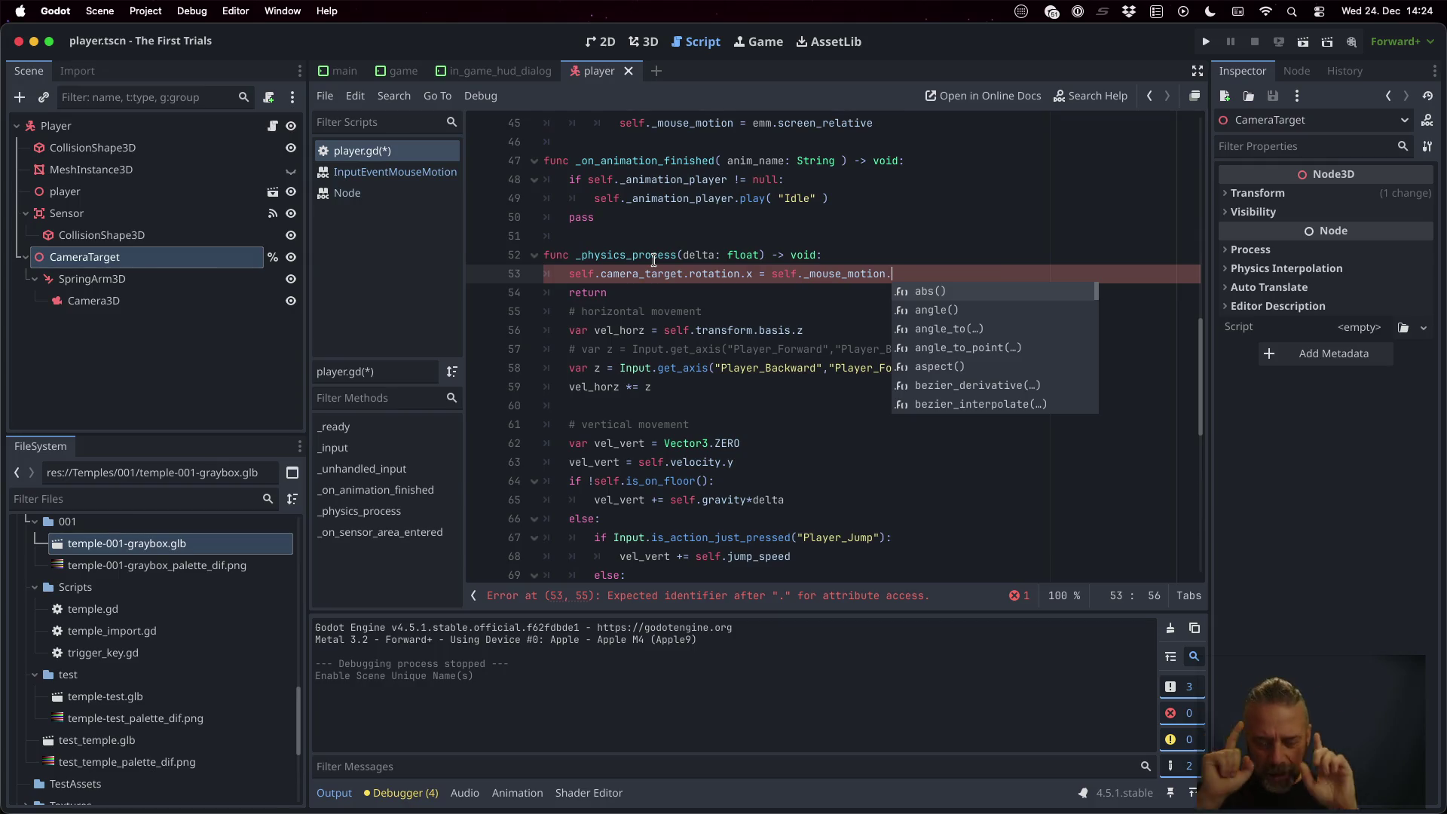
type("y * ")
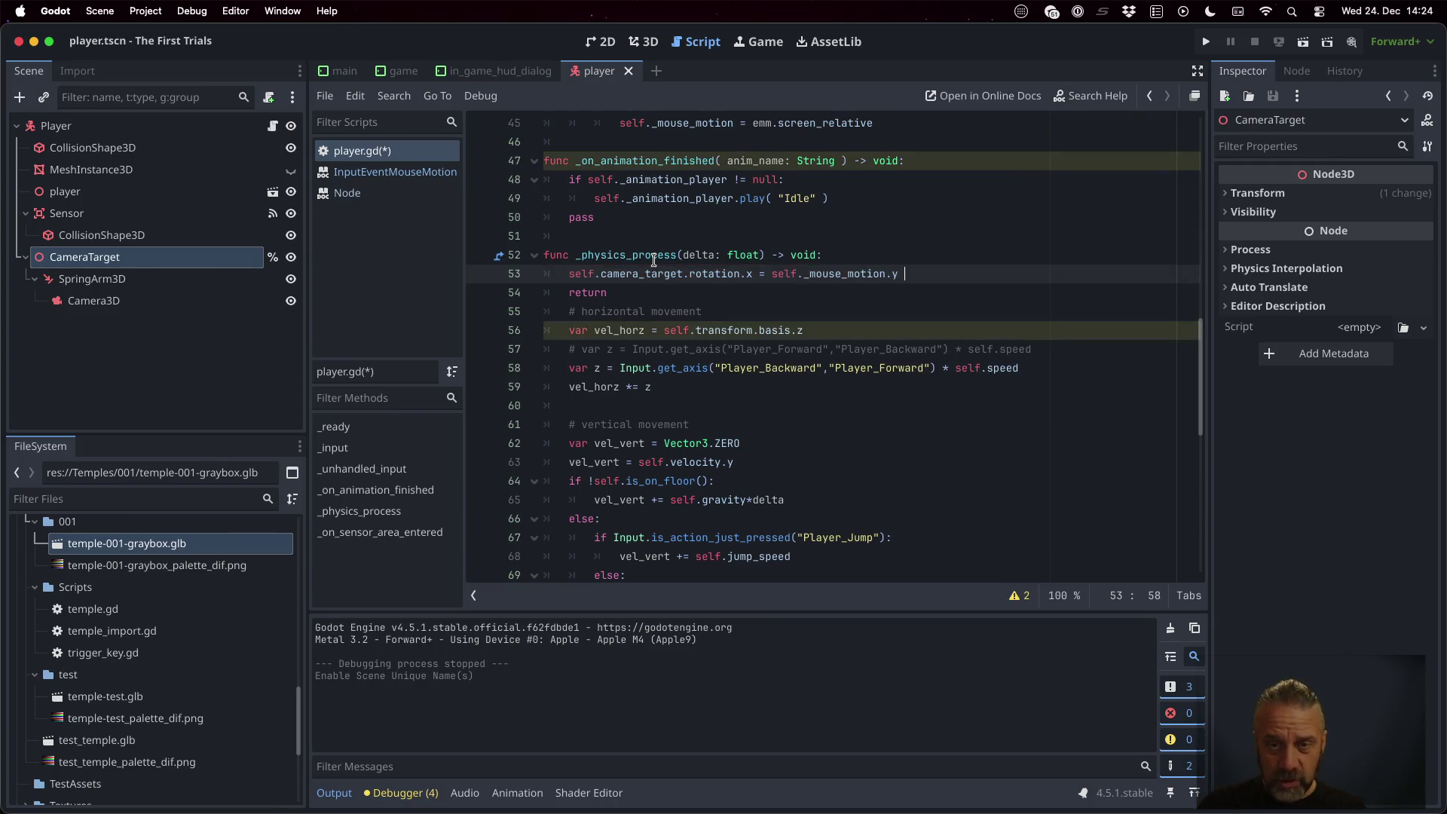
type("delta")
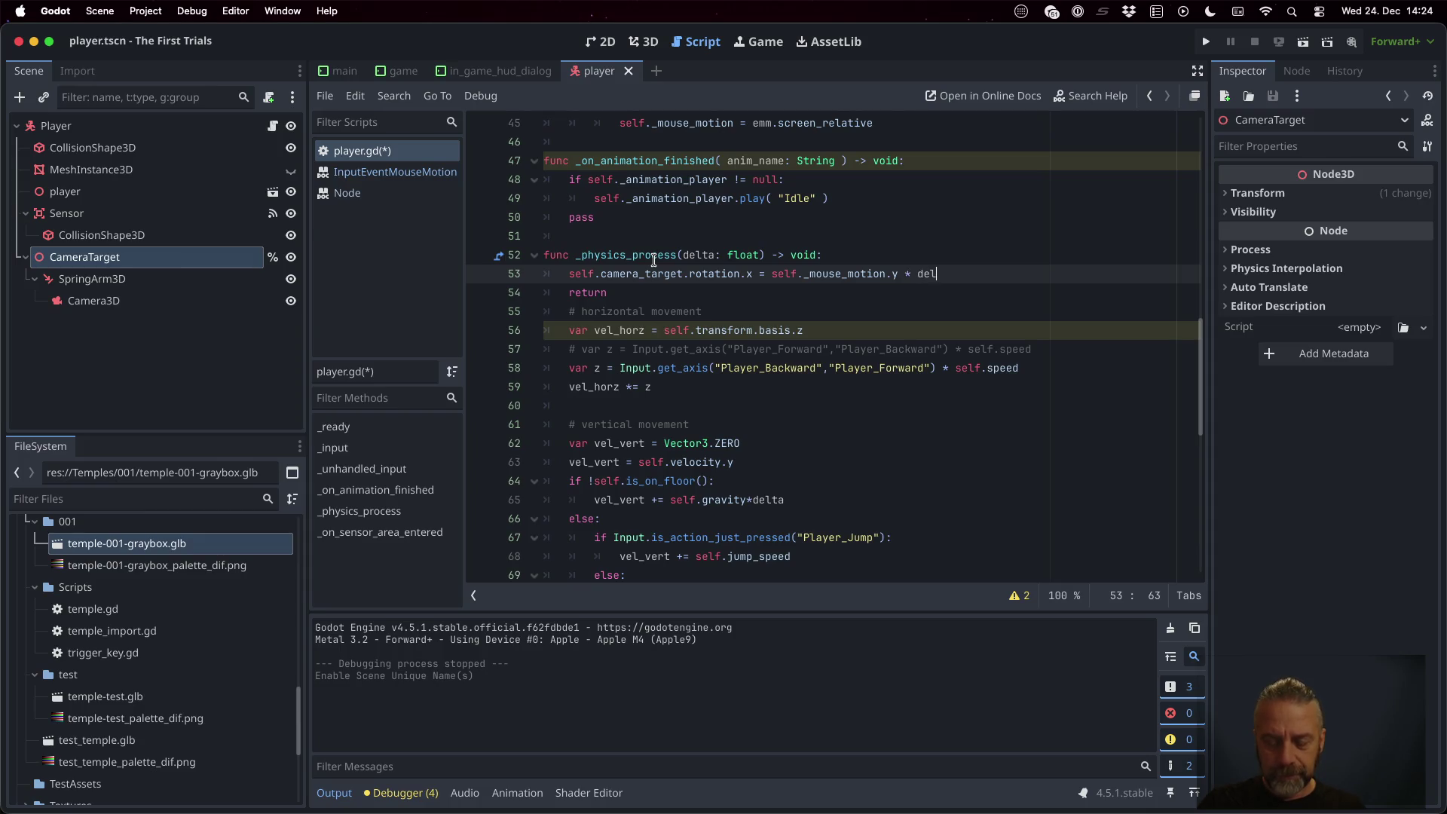
Run the project with Cmd+B, capture the mouse in the game view, then return to player.gd
key("super+b")
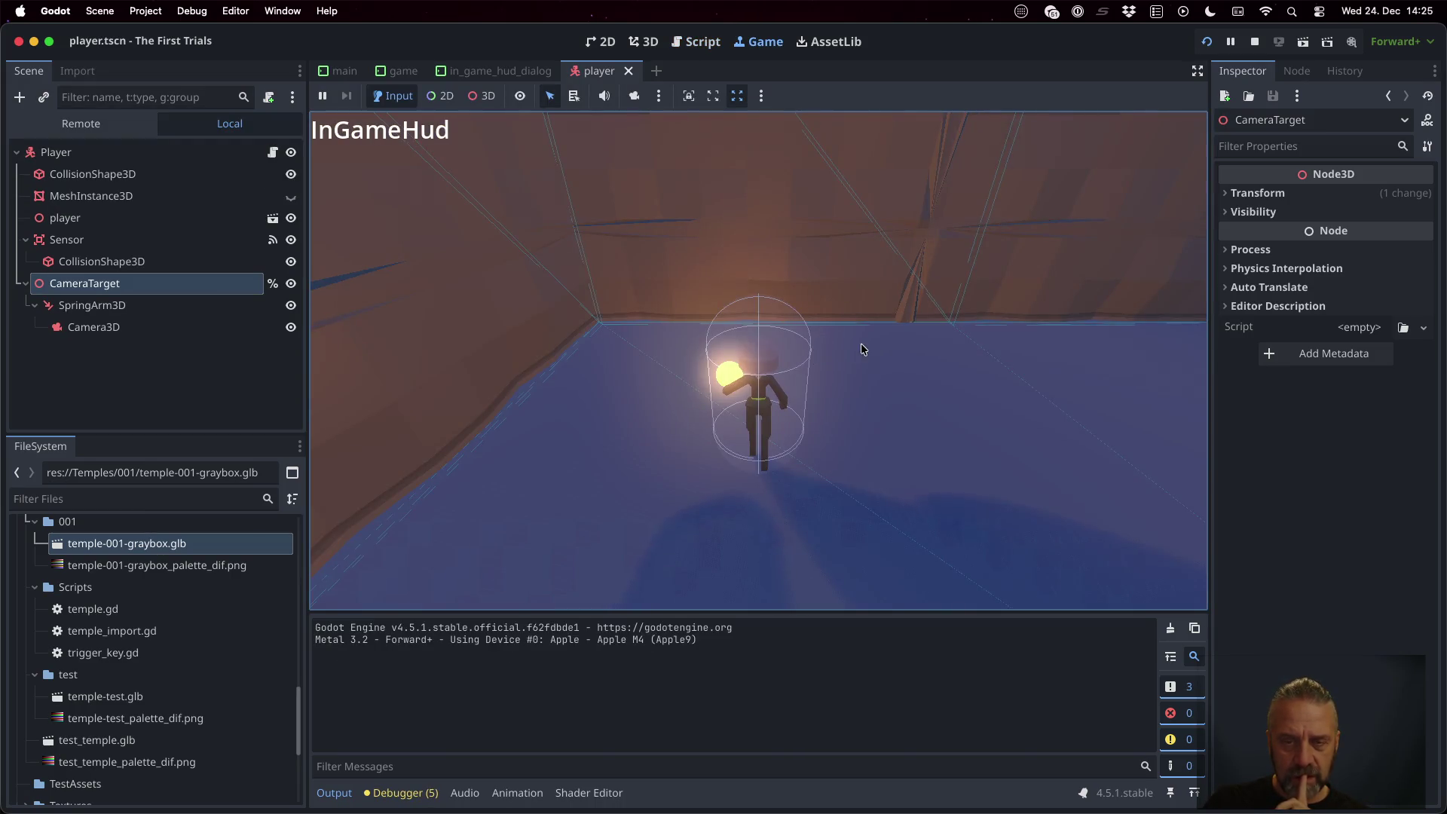
left_click(861, 345)
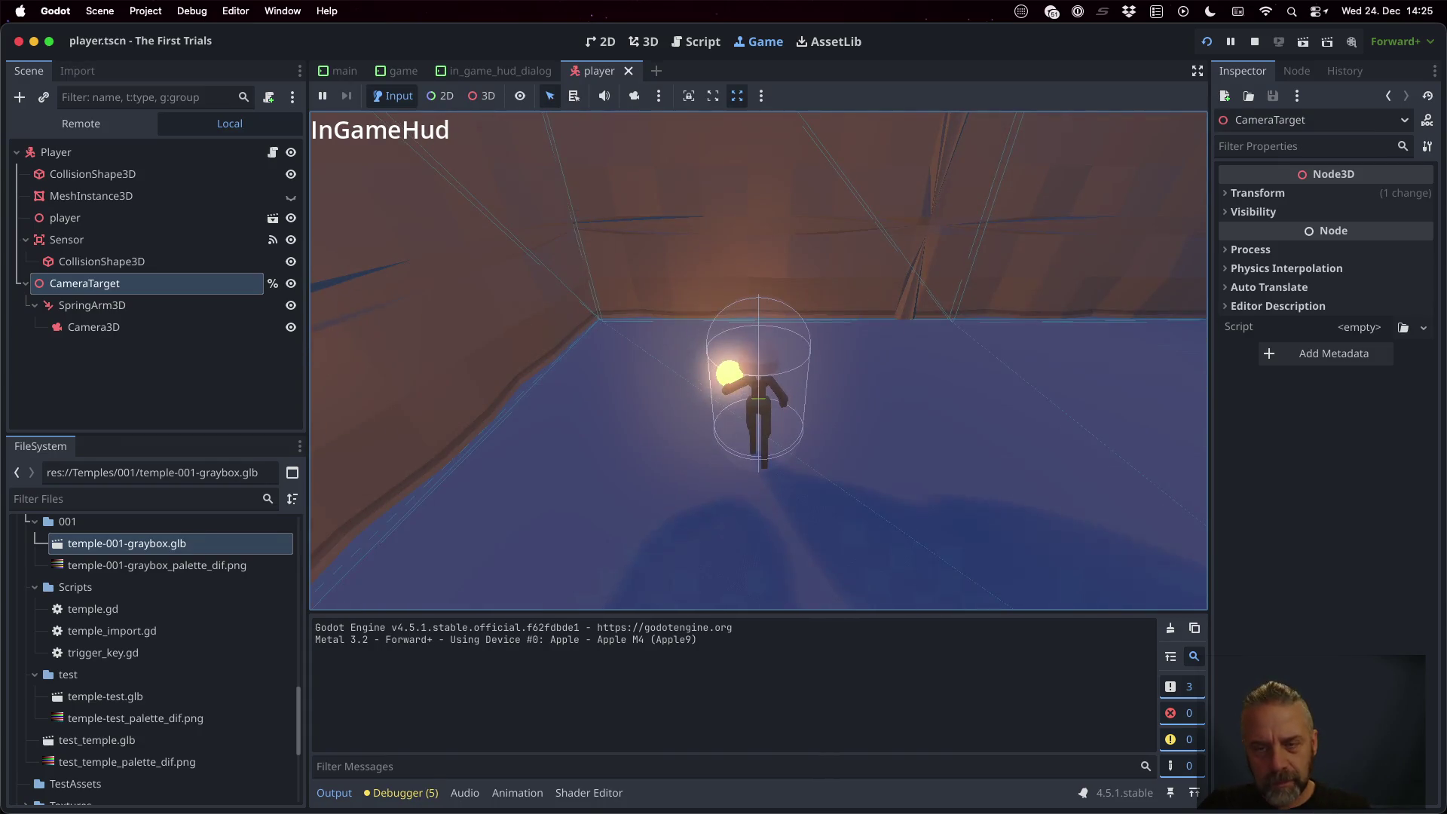
left_click(694, 42)
left_click(830, 319)
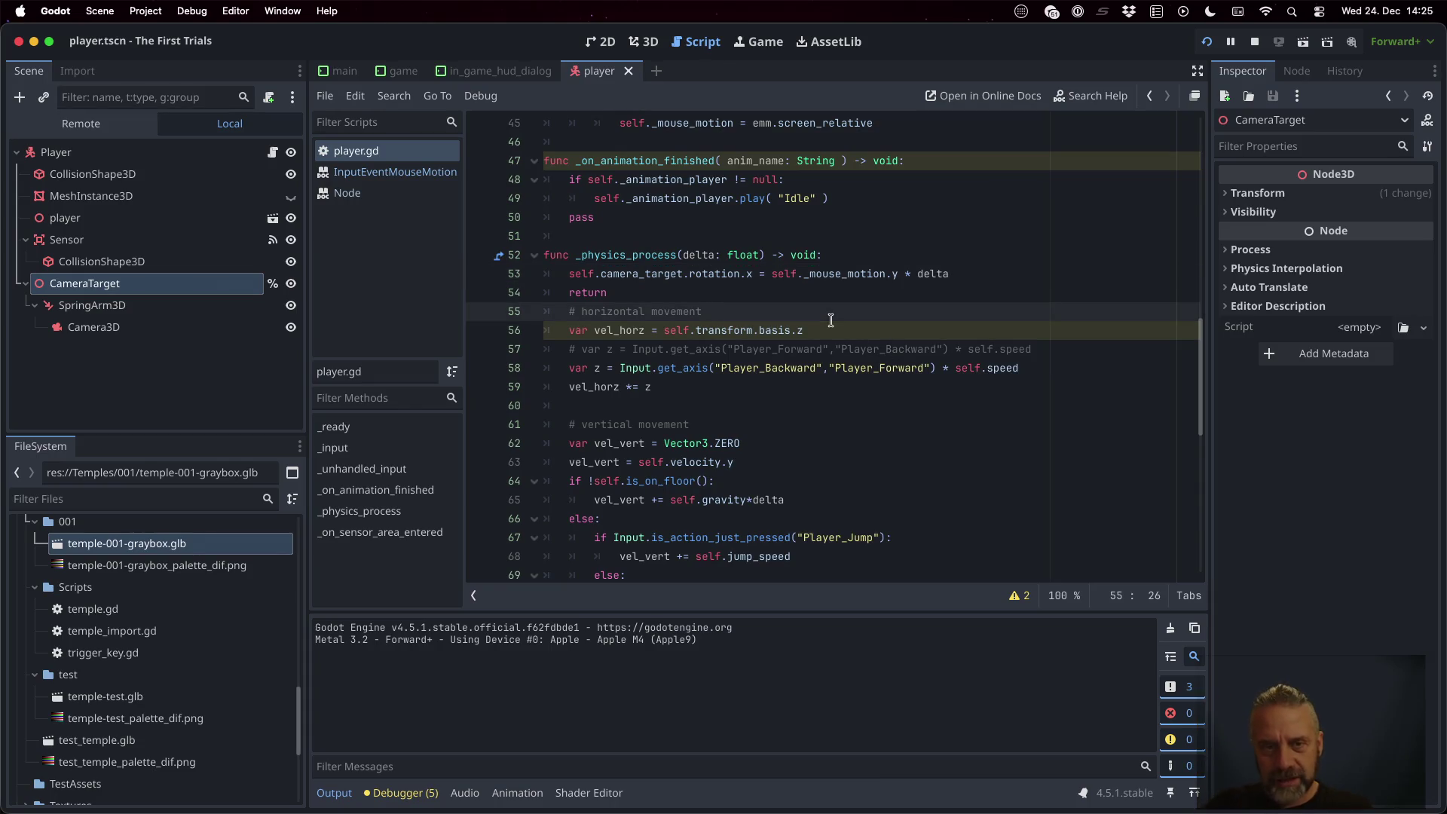
Add a new line 54 starting a print with an 'x: %f %f' format string
key("Up")
key("Up")
key("End")
key("Return")
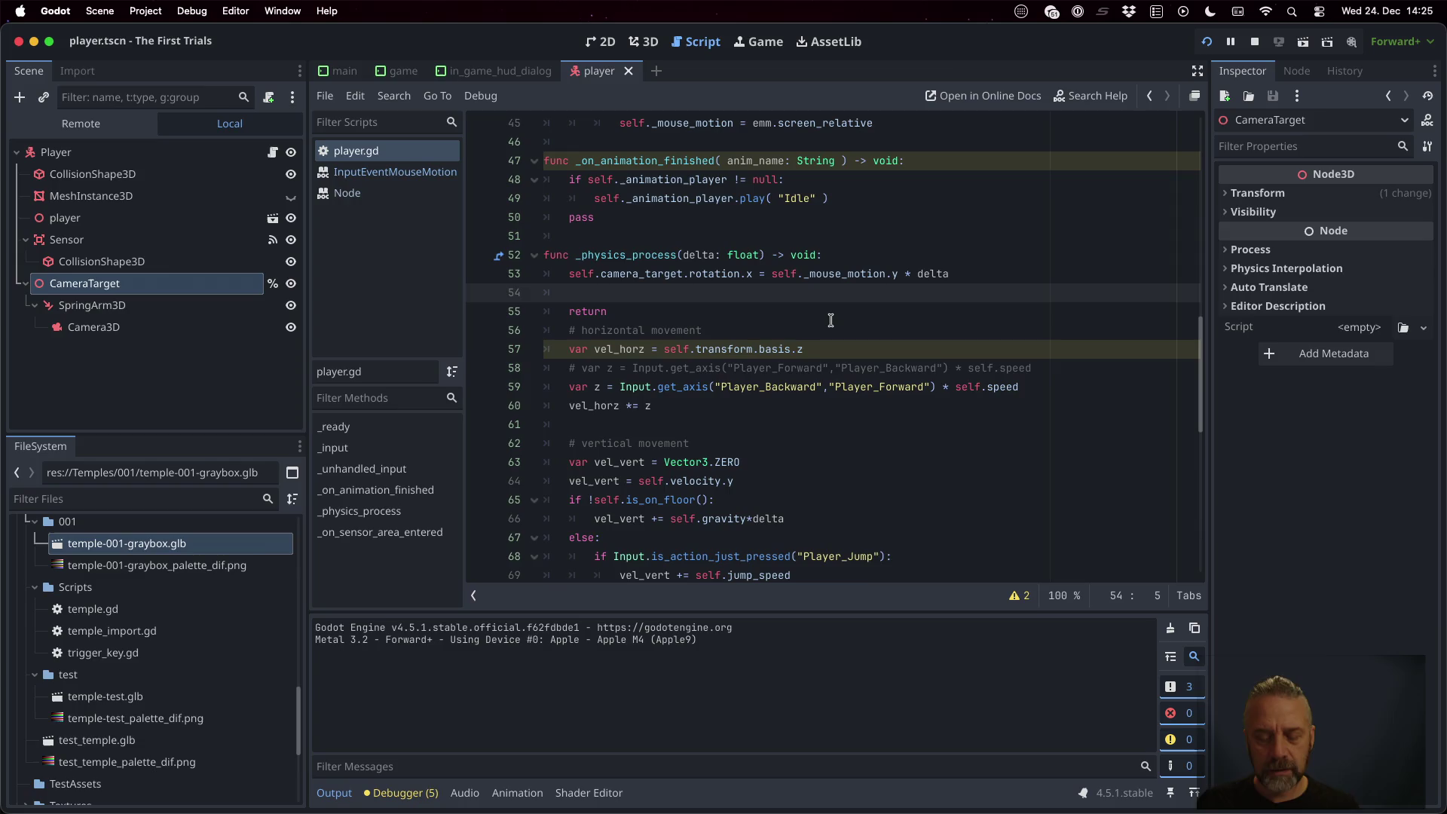
type("(\"x")
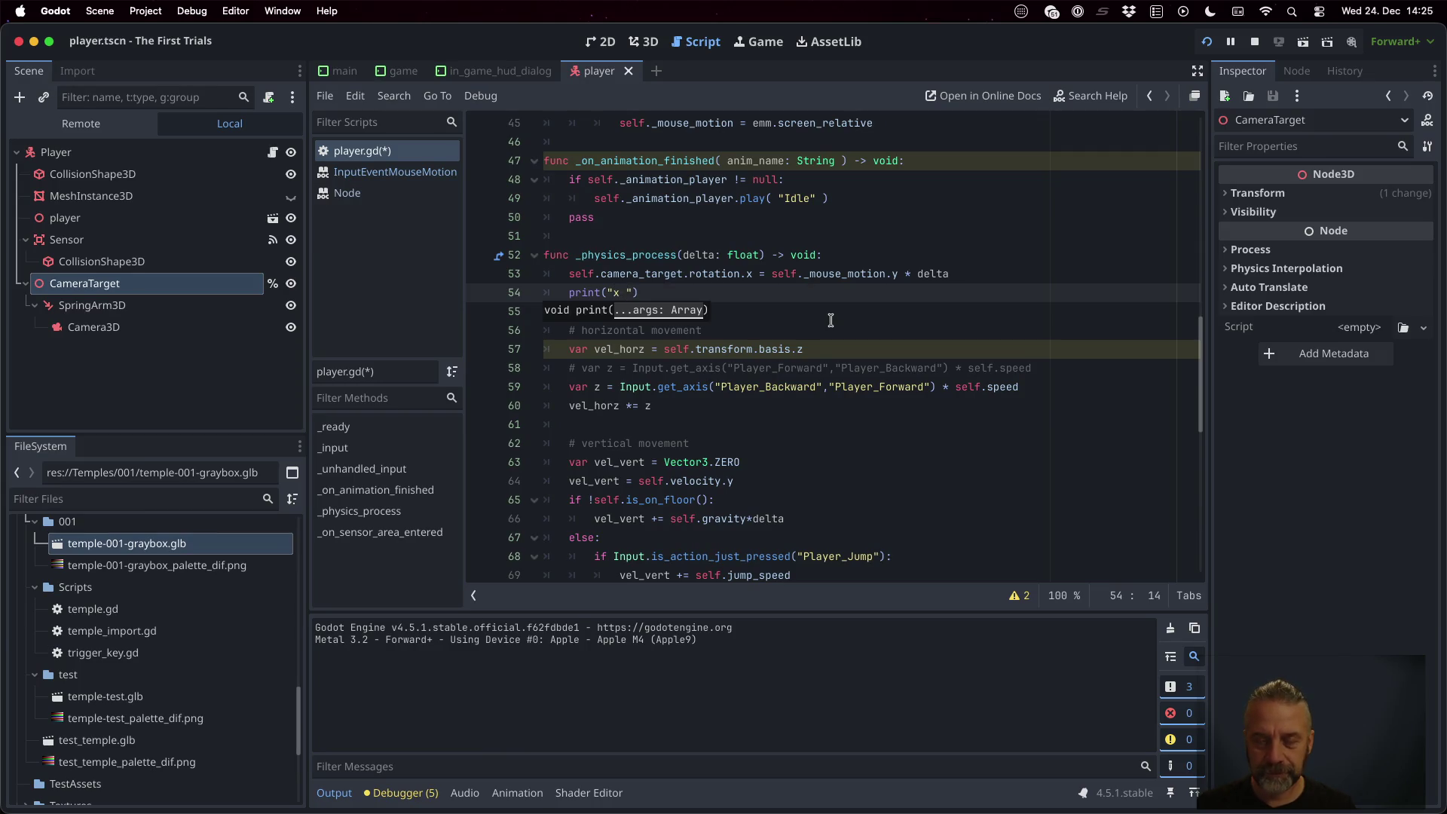
type("%f %f")
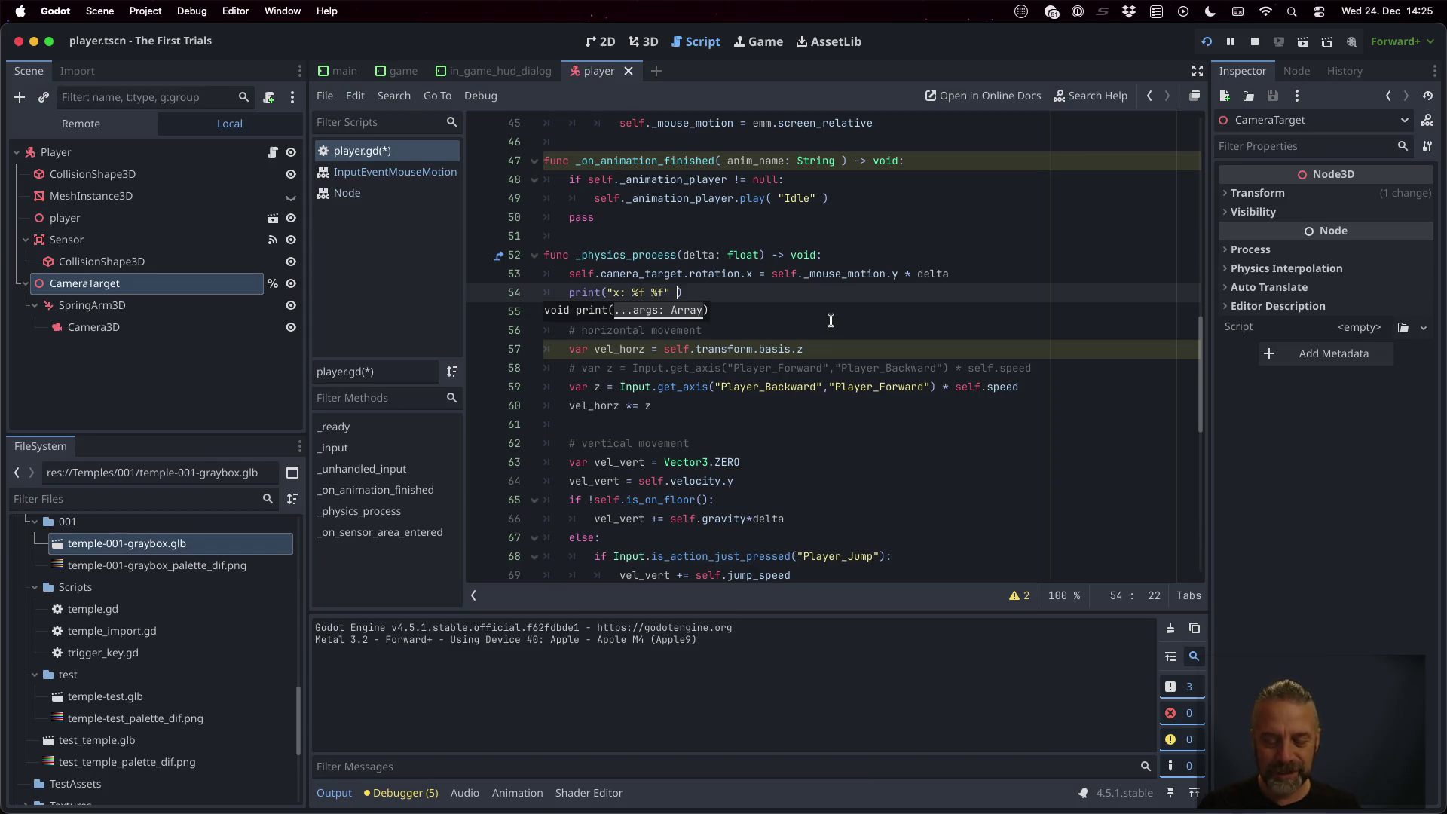
Fill the print's values with camera_target.rotation.x and self._mouse_motion.y copied from line 53, then save
left_click_drag(569, 274, 747, 276)
key("ctrl+c")
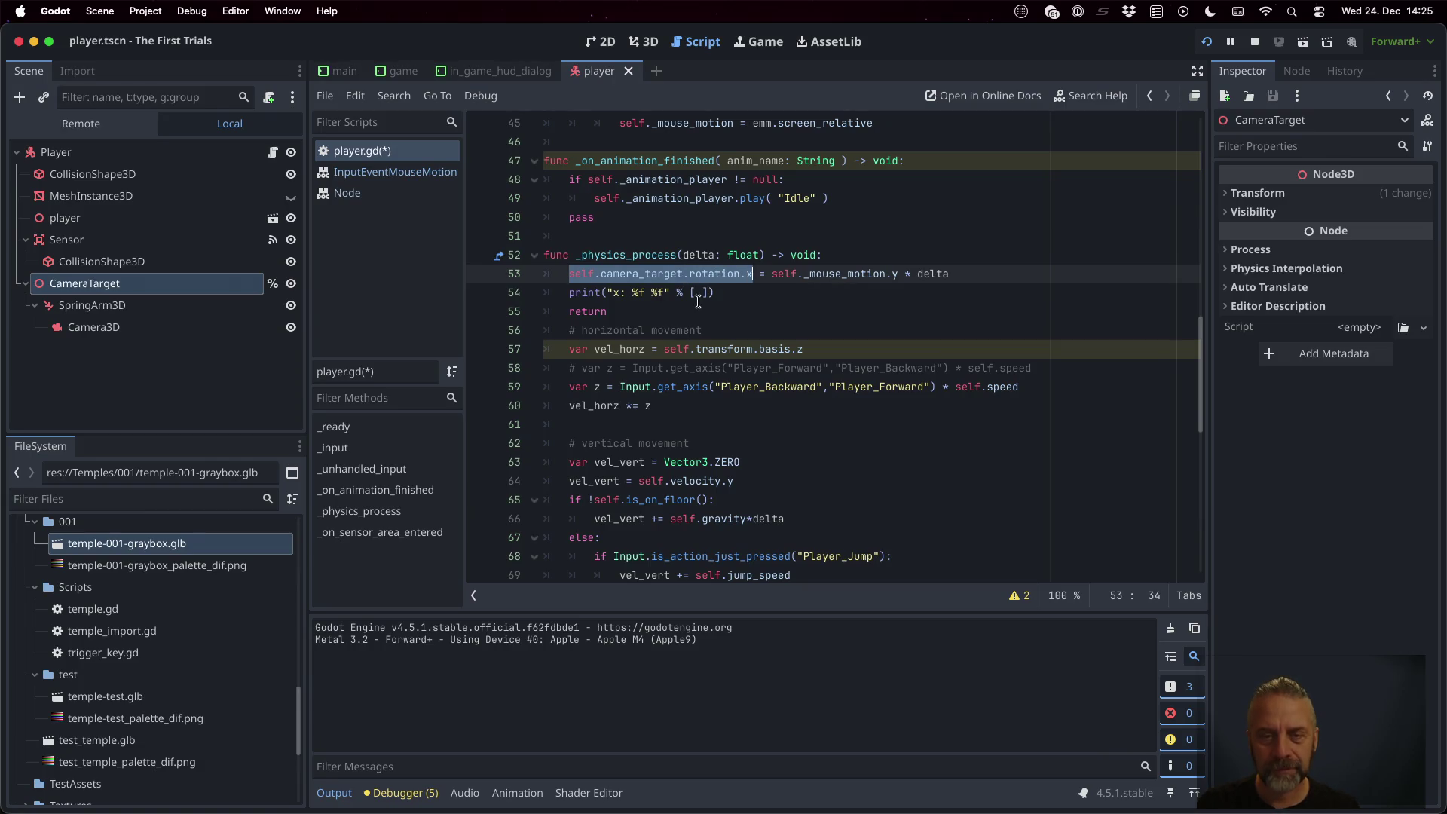
left_click(701, 295)
key("ctrl+v")
type("x")
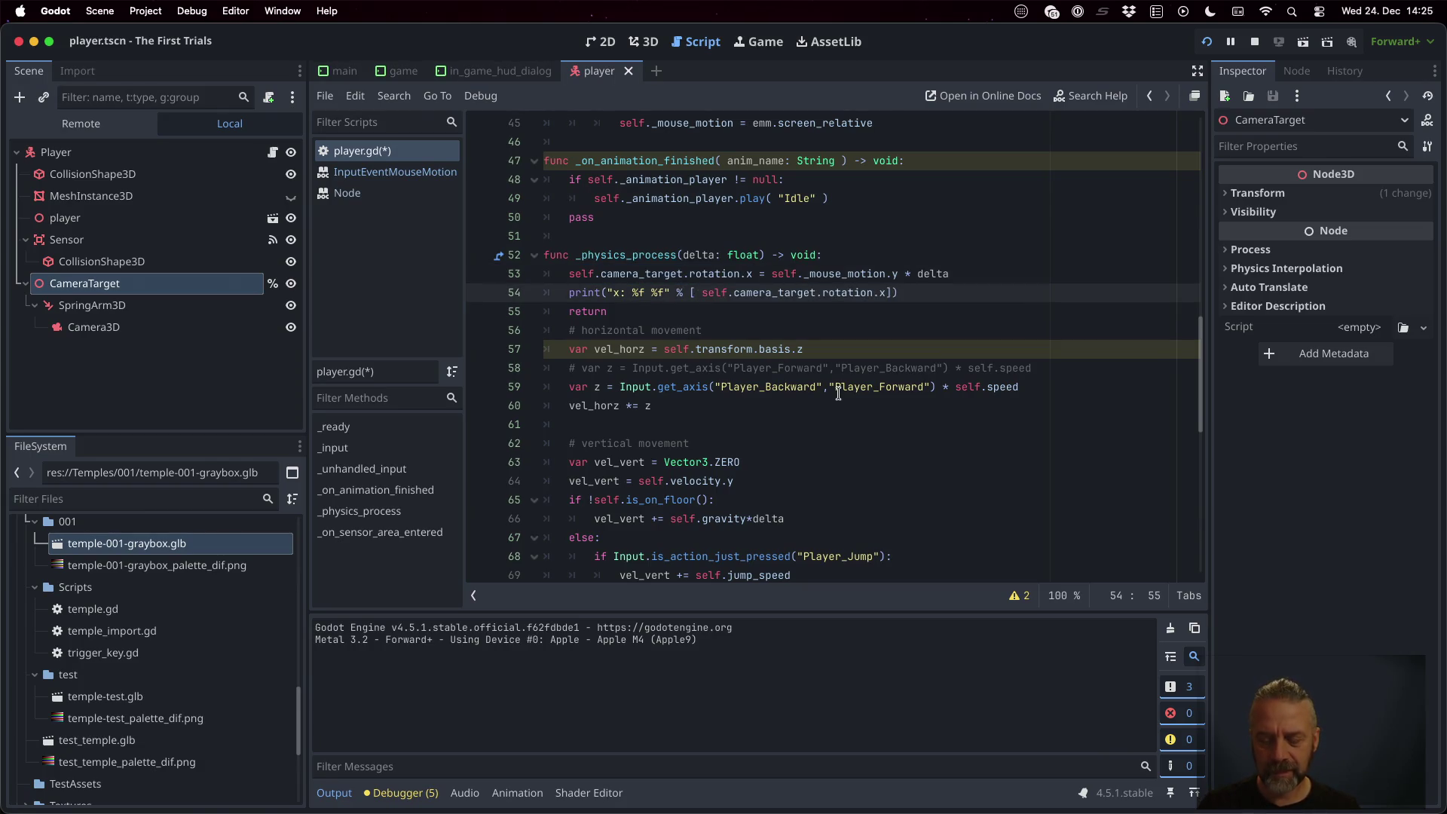
left_click_drag(772, 274, 898, 274)
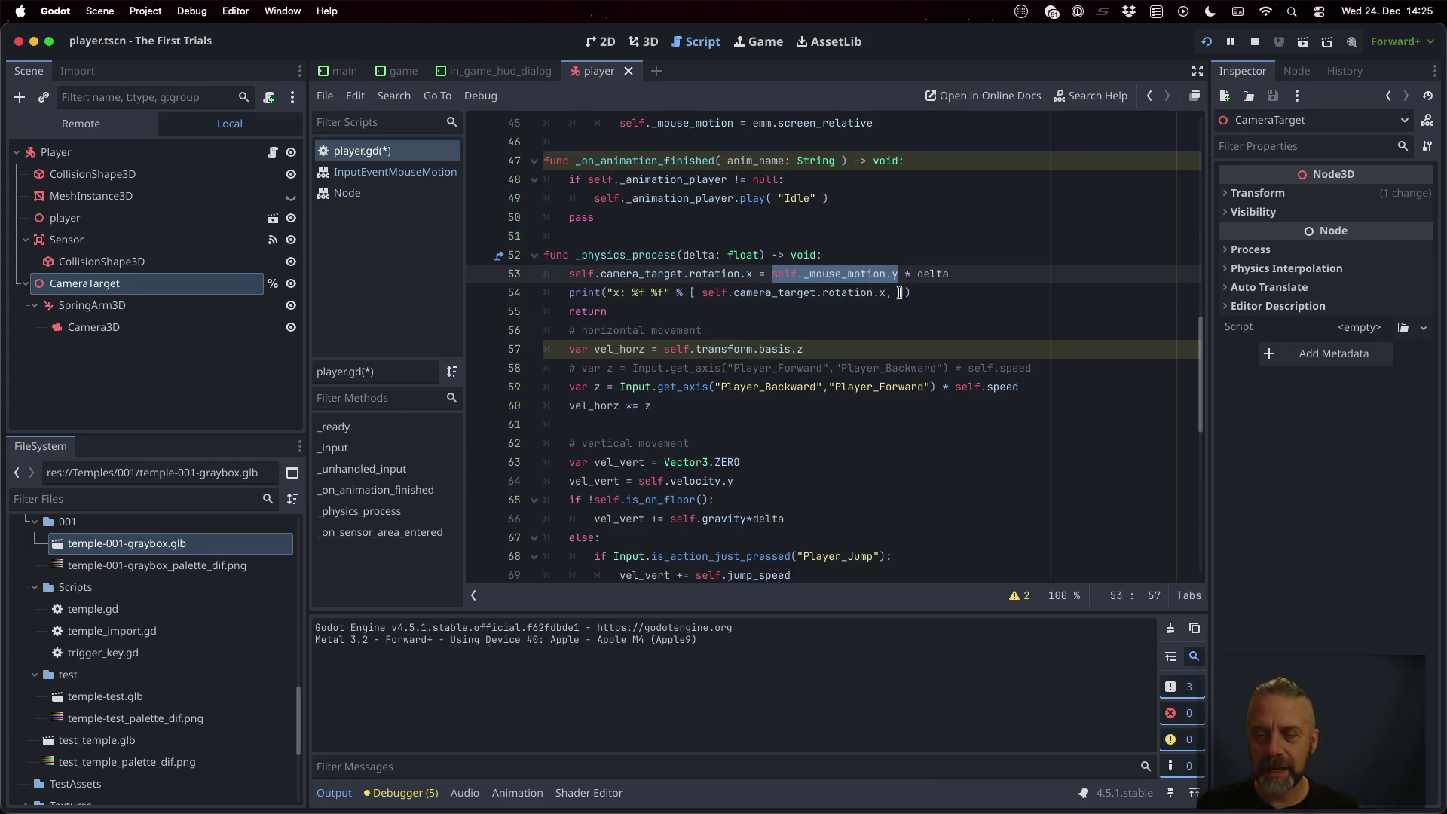
key("ctrl+c")
left_click(898, 293)
key("ctrl+v")
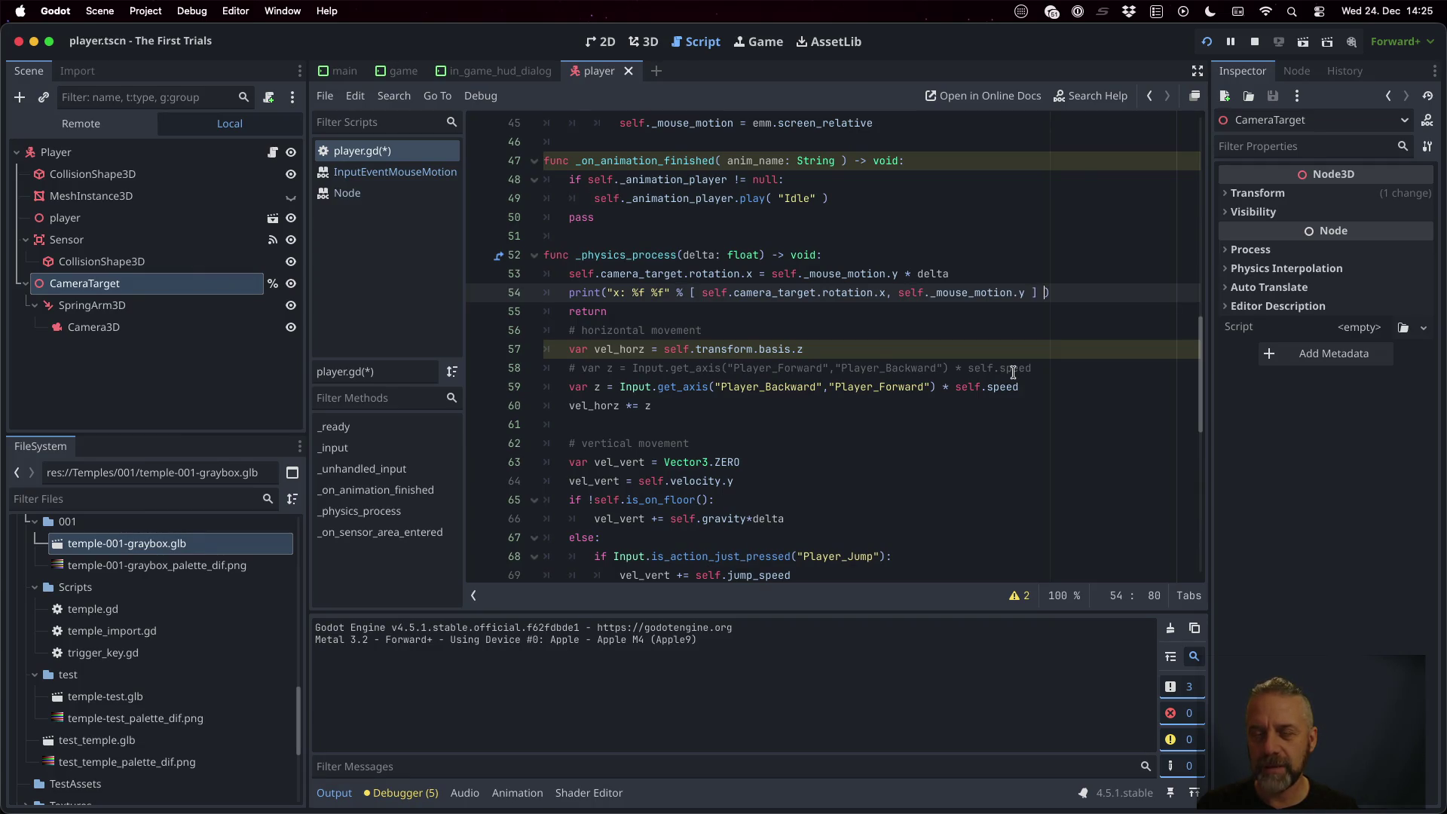
key("ctrl+s")
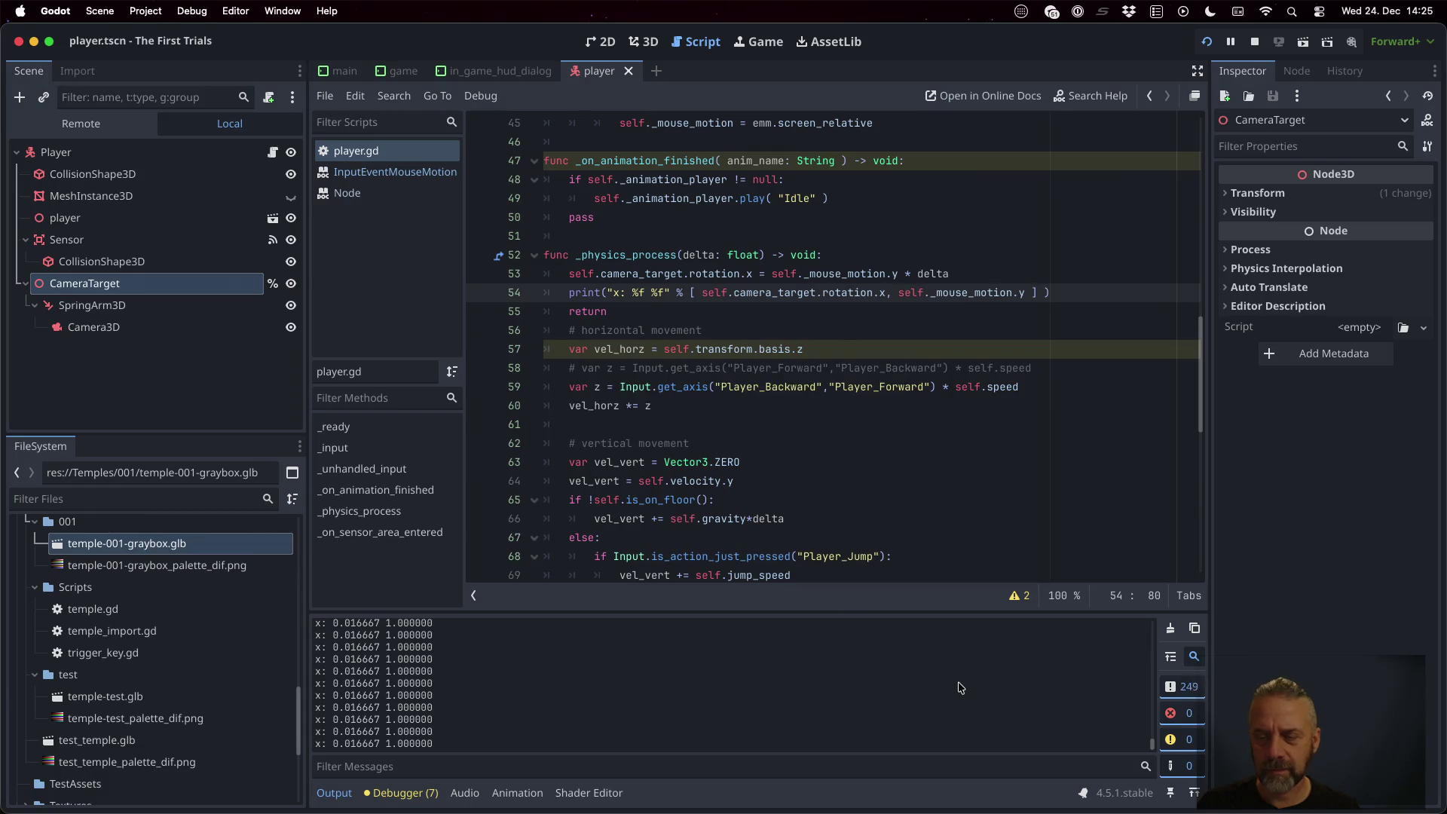
left_click(1206, 41)
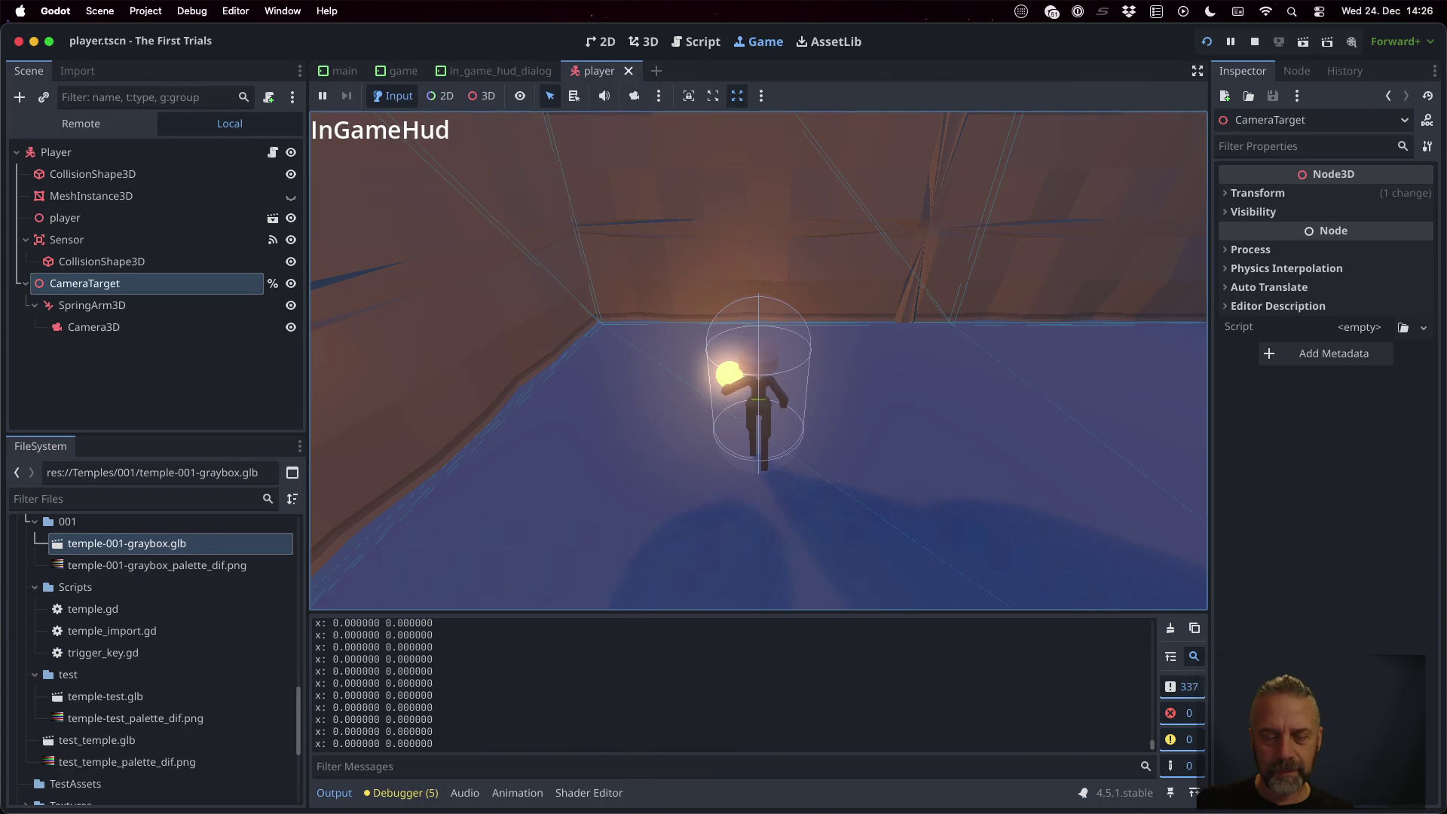
mouse_move(758, 360)
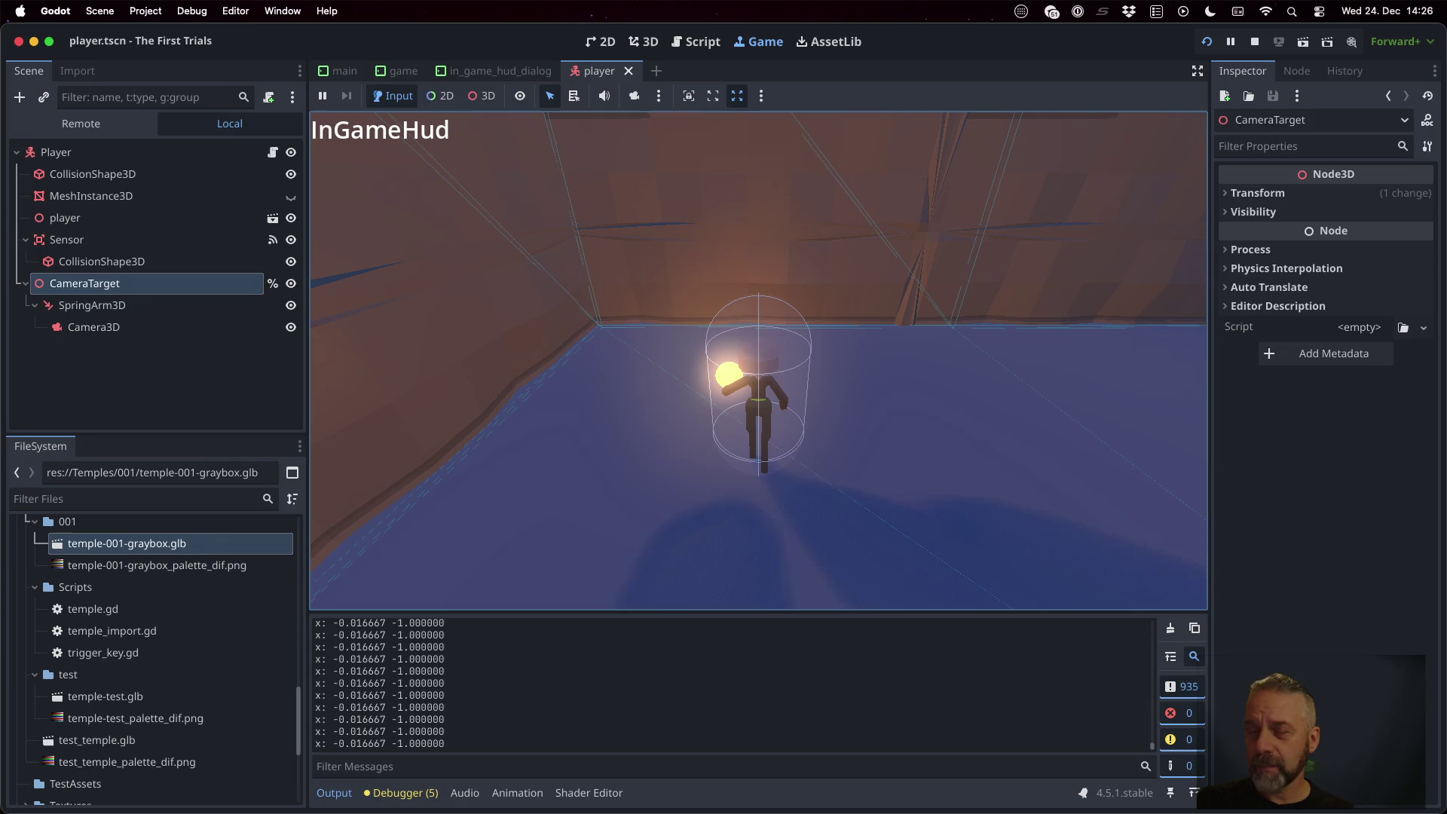
left_click(697, 42)
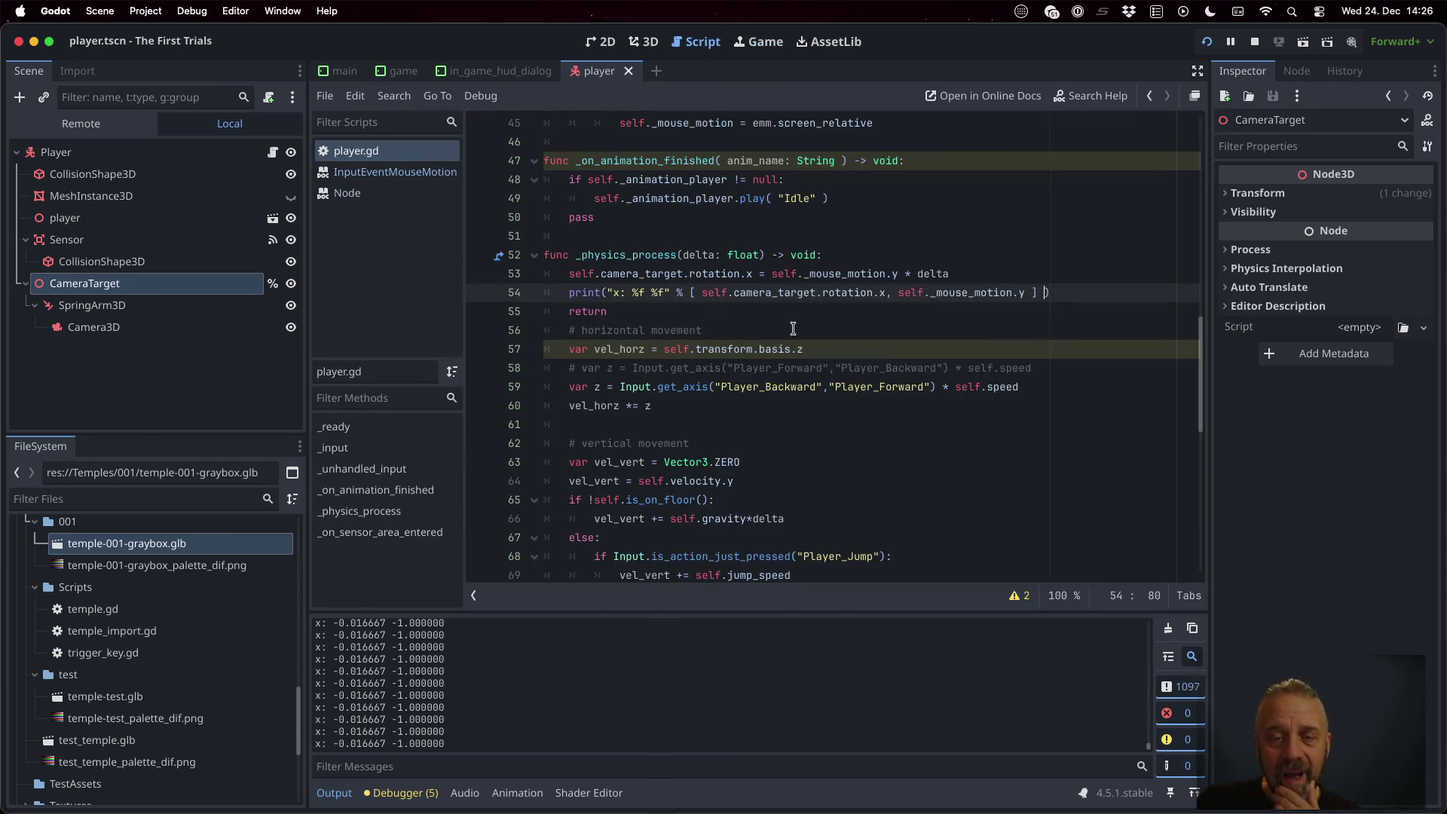
Change line 53 to accumulate pitch with '+=' and stop the running game
left_click(753, 275)
type("+")
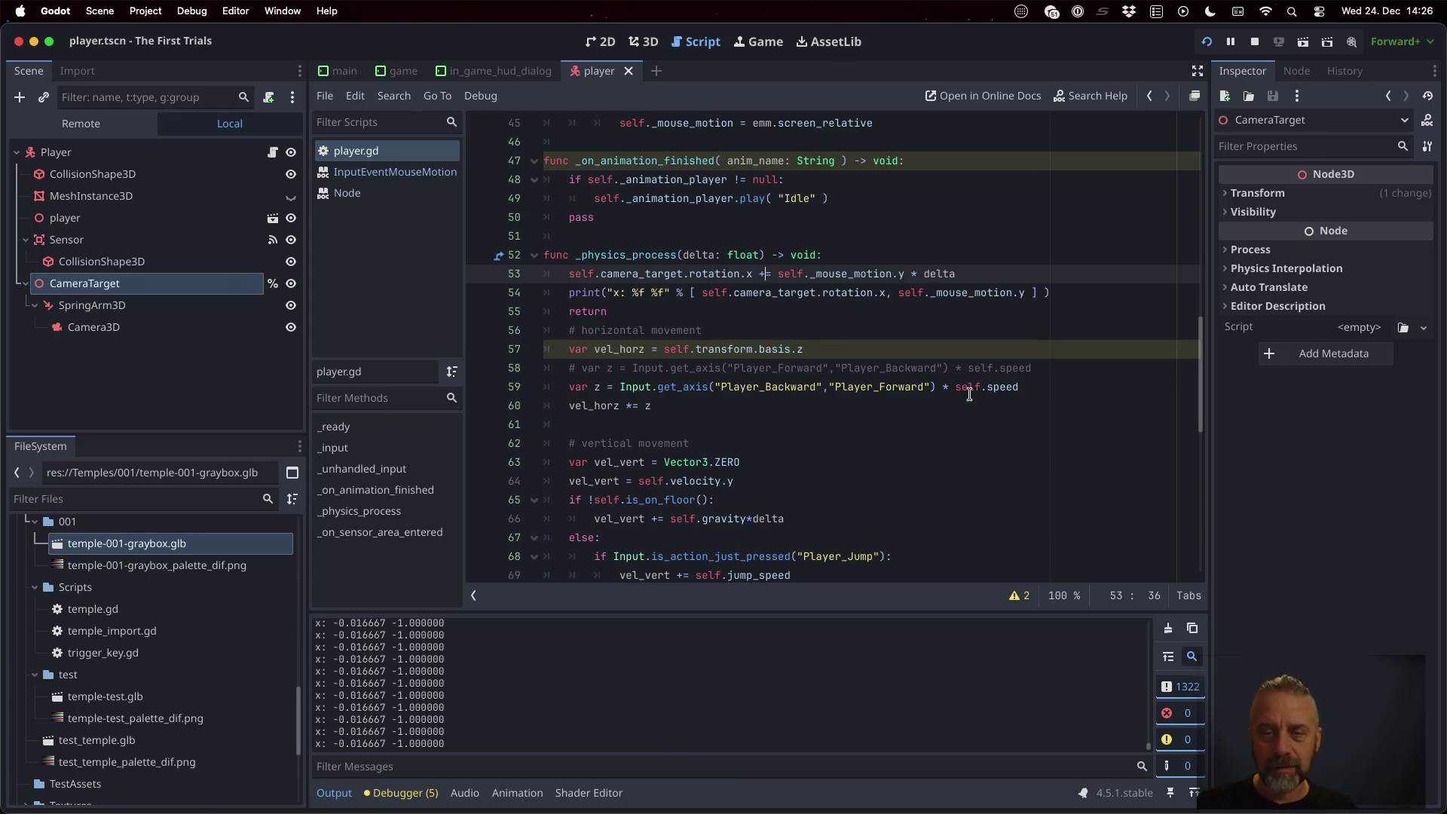
left_click(870, 308)
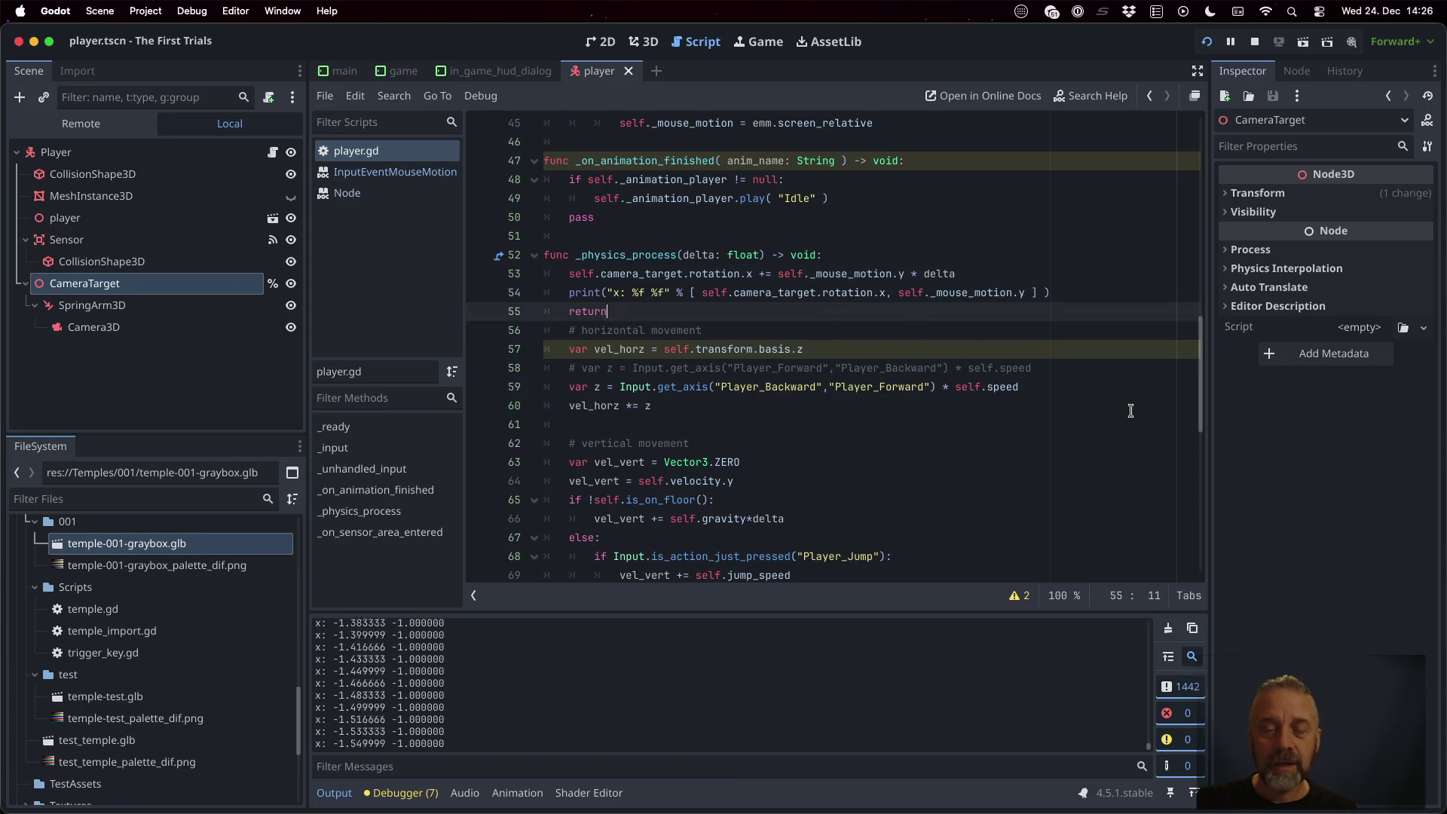
left_click(1248, 45)
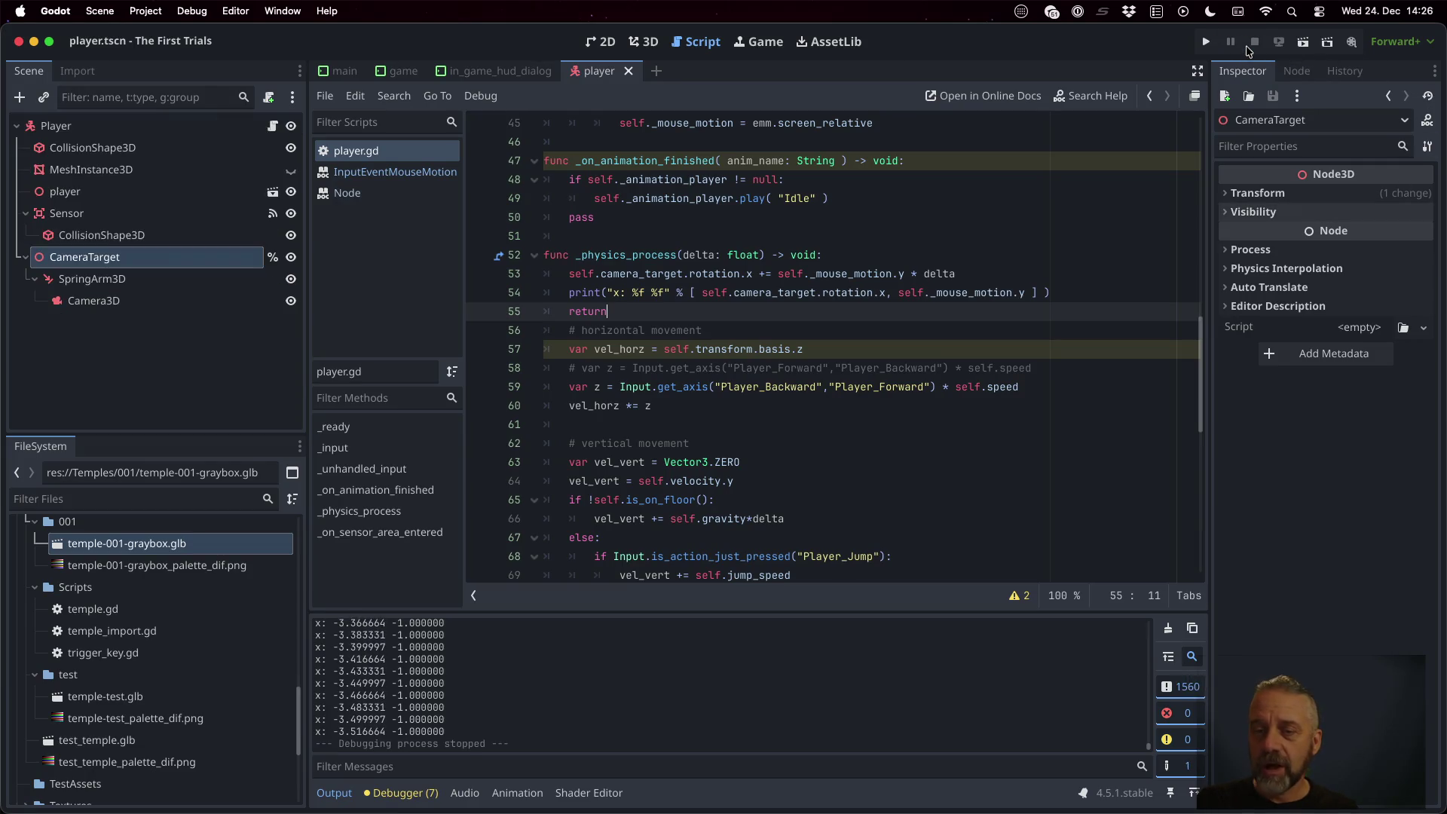
Start a condition on a new line with abs() calls around the pitch and self._mouse_motion.y
left_click(1003, 267)
key("Return")
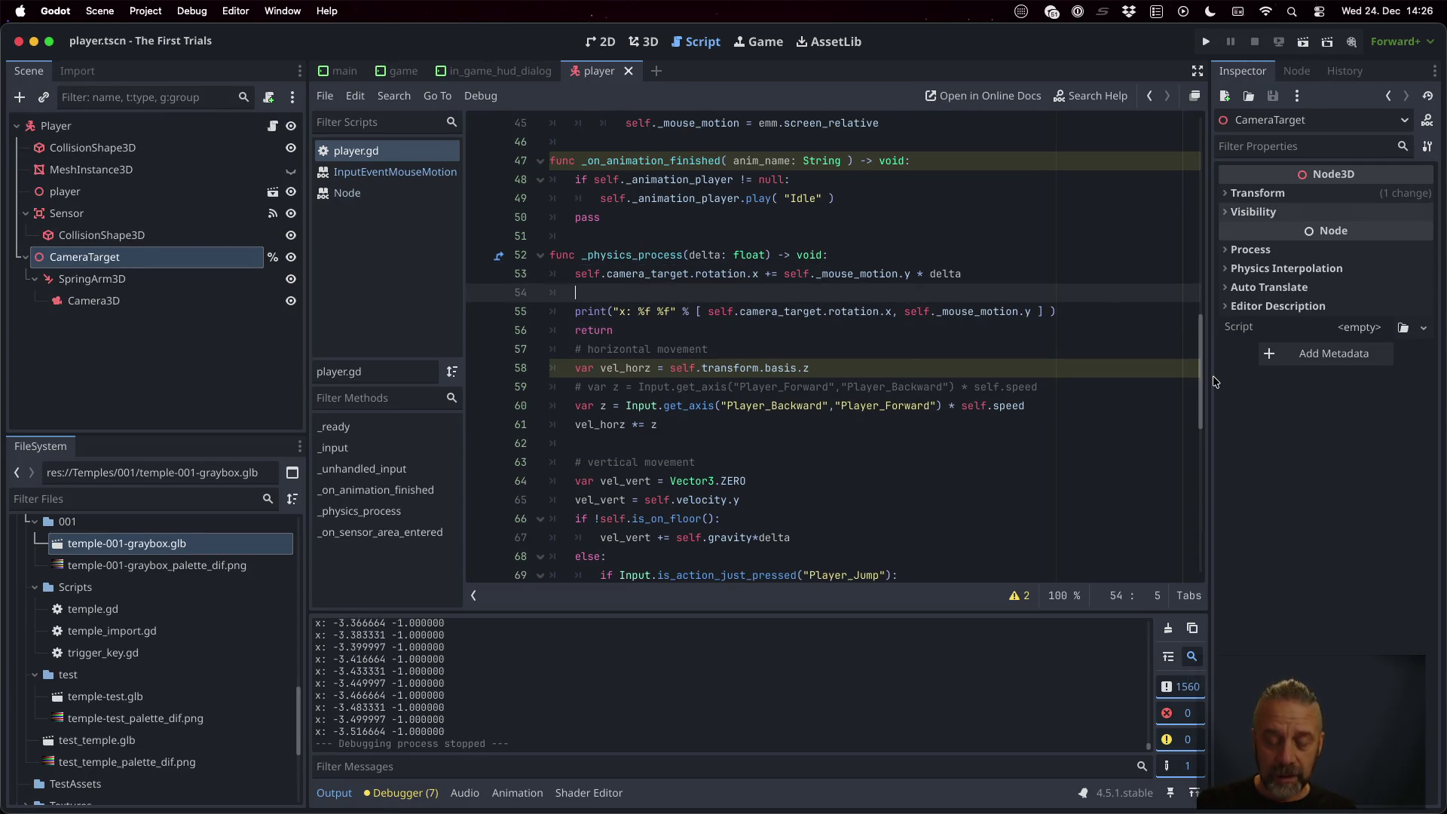
type("abs(")
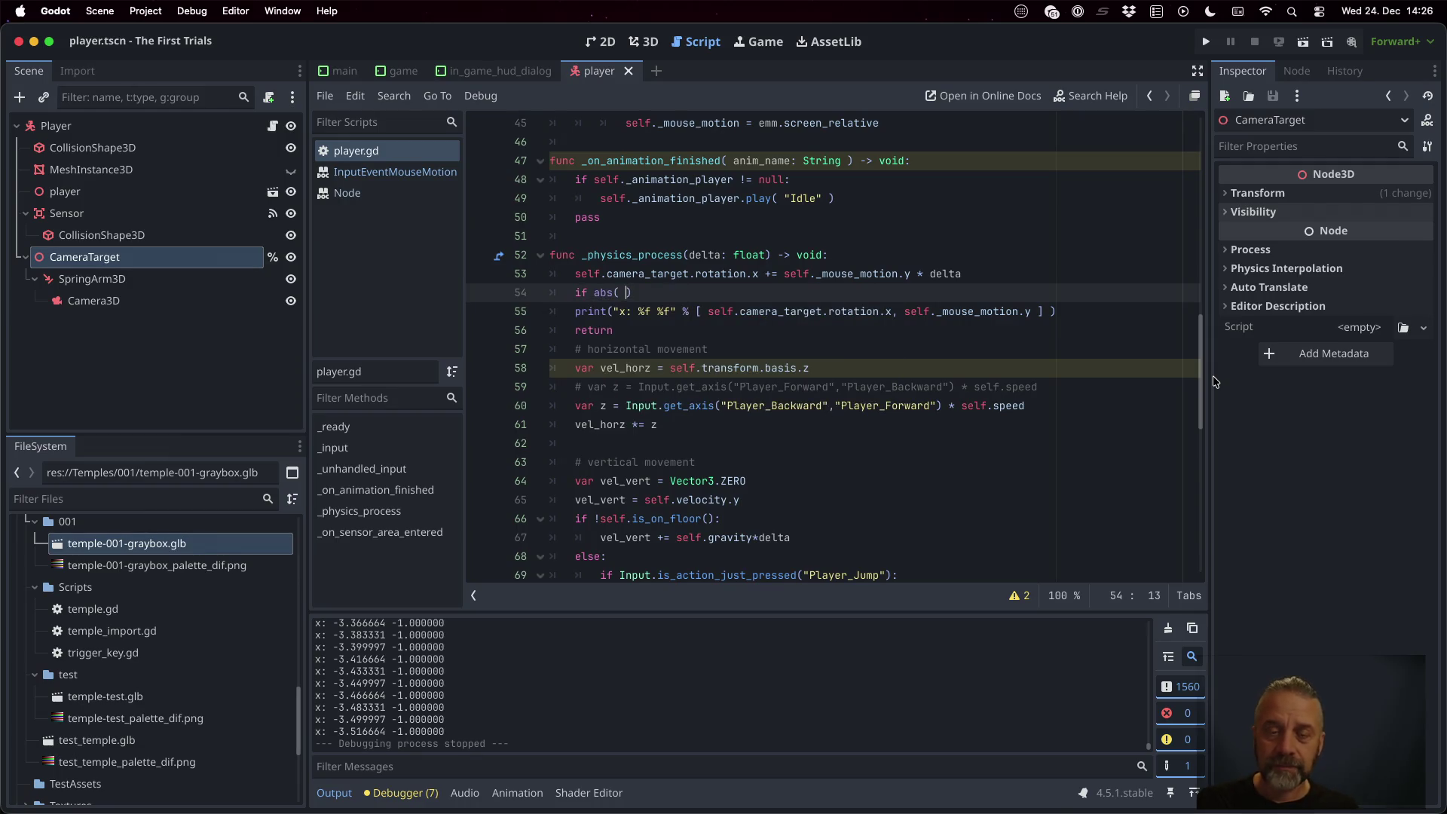
left_click_drag(574, 272, 756, 271)
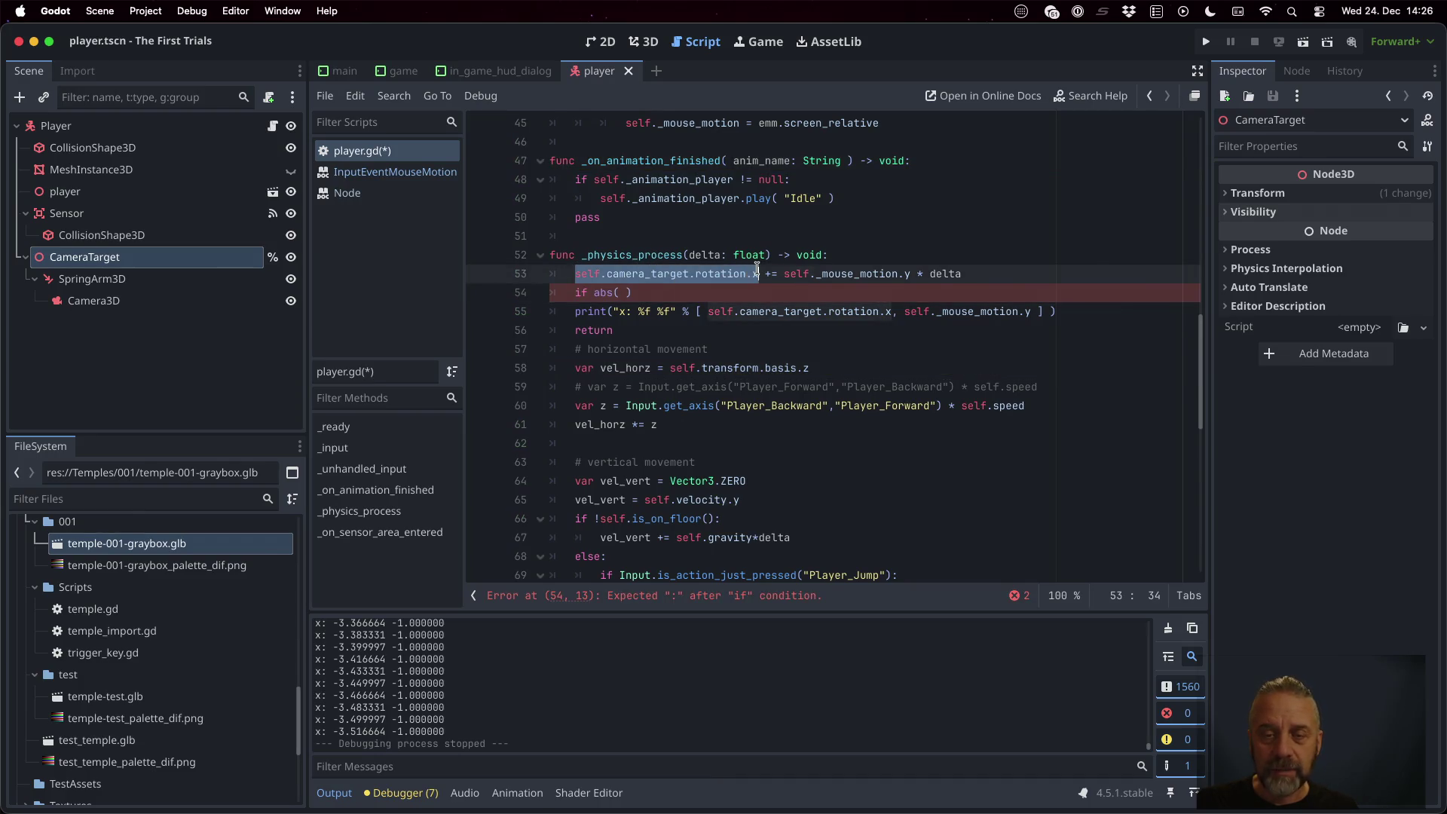
key("super+c")
left_click(625, 292)
key("super+v")
type("abs(")
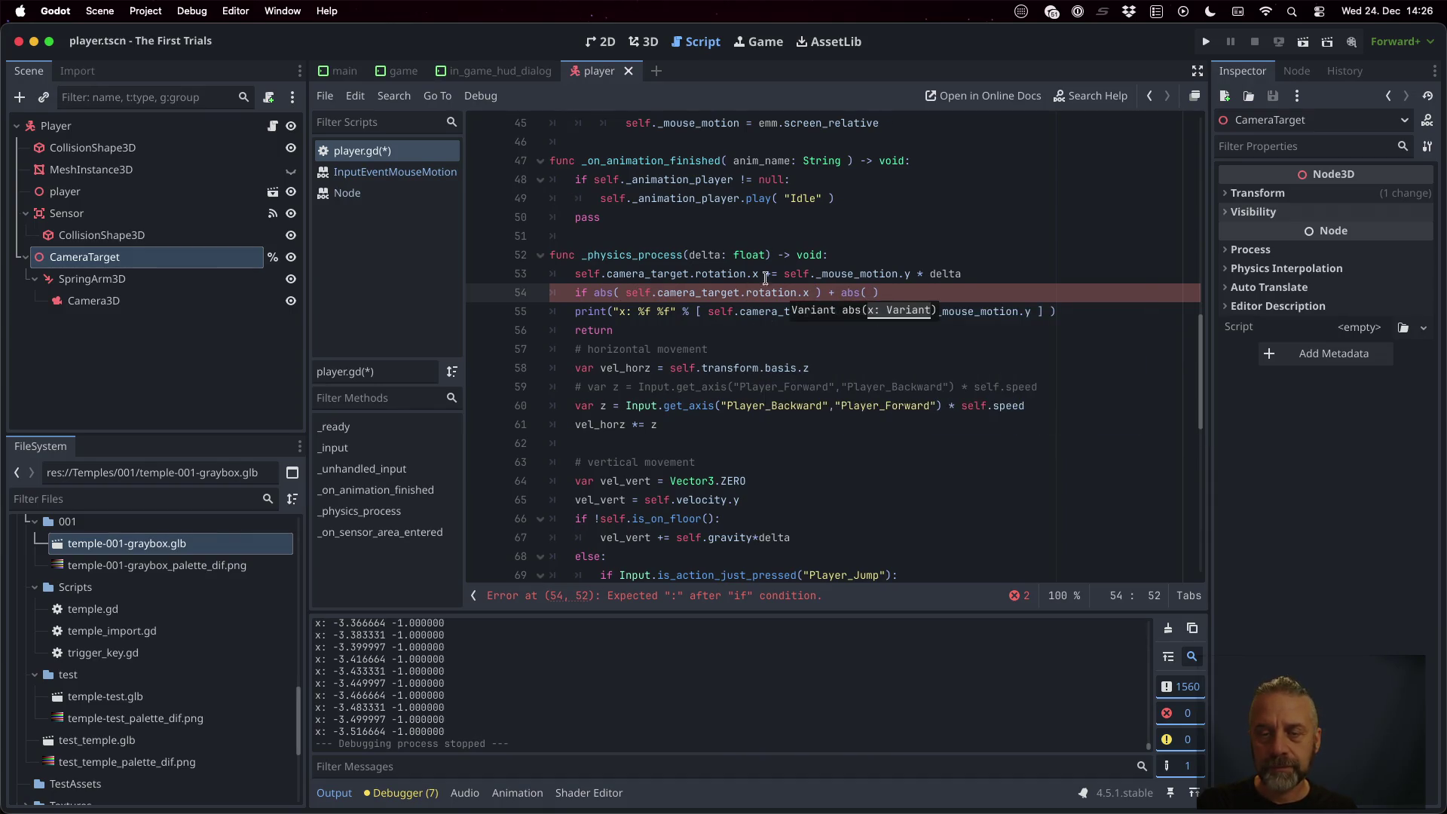
left_click_drag(785, 273, 917, 273)
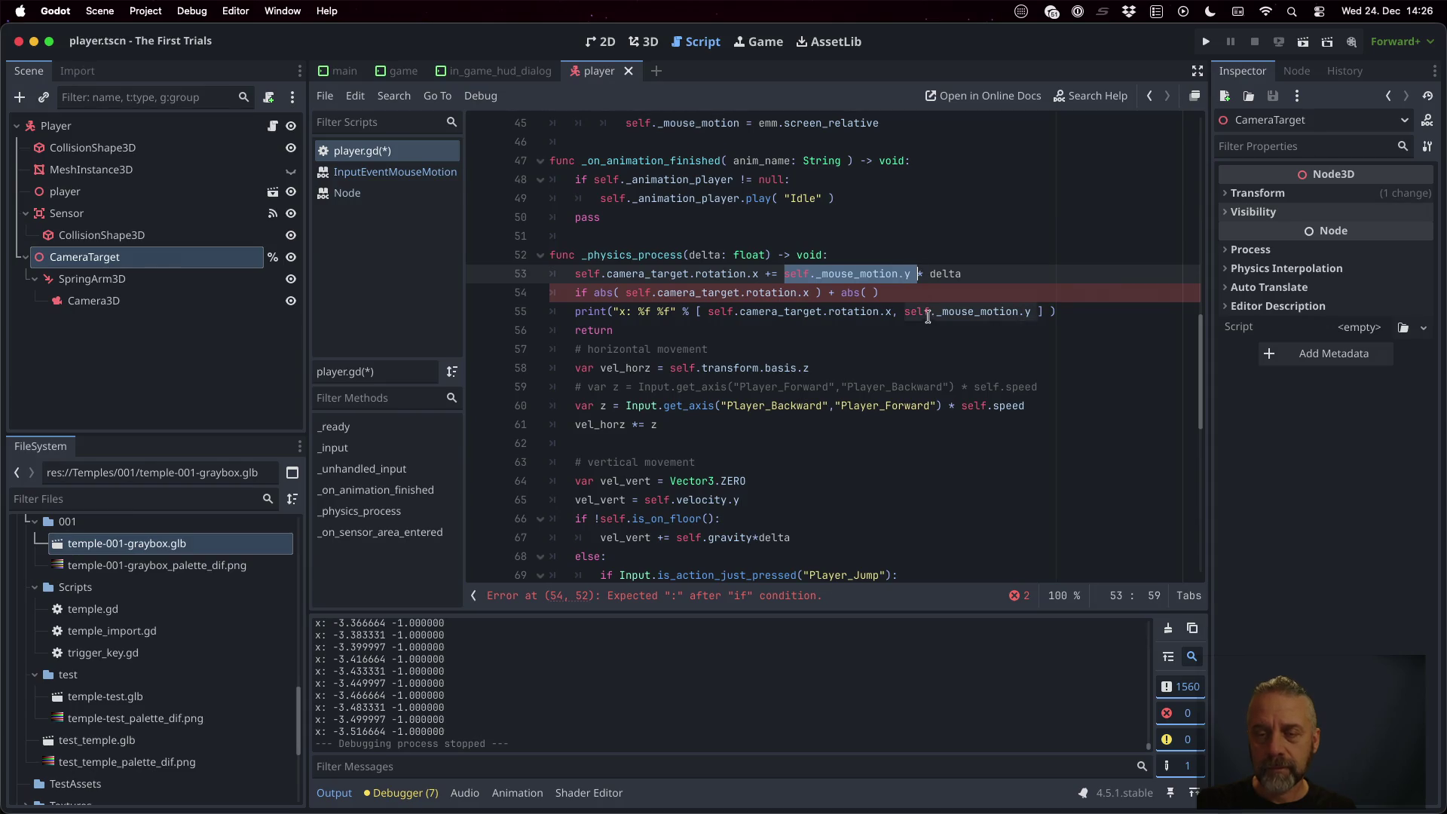
key("super+c")
left_click(871, 291)
key("super+v")
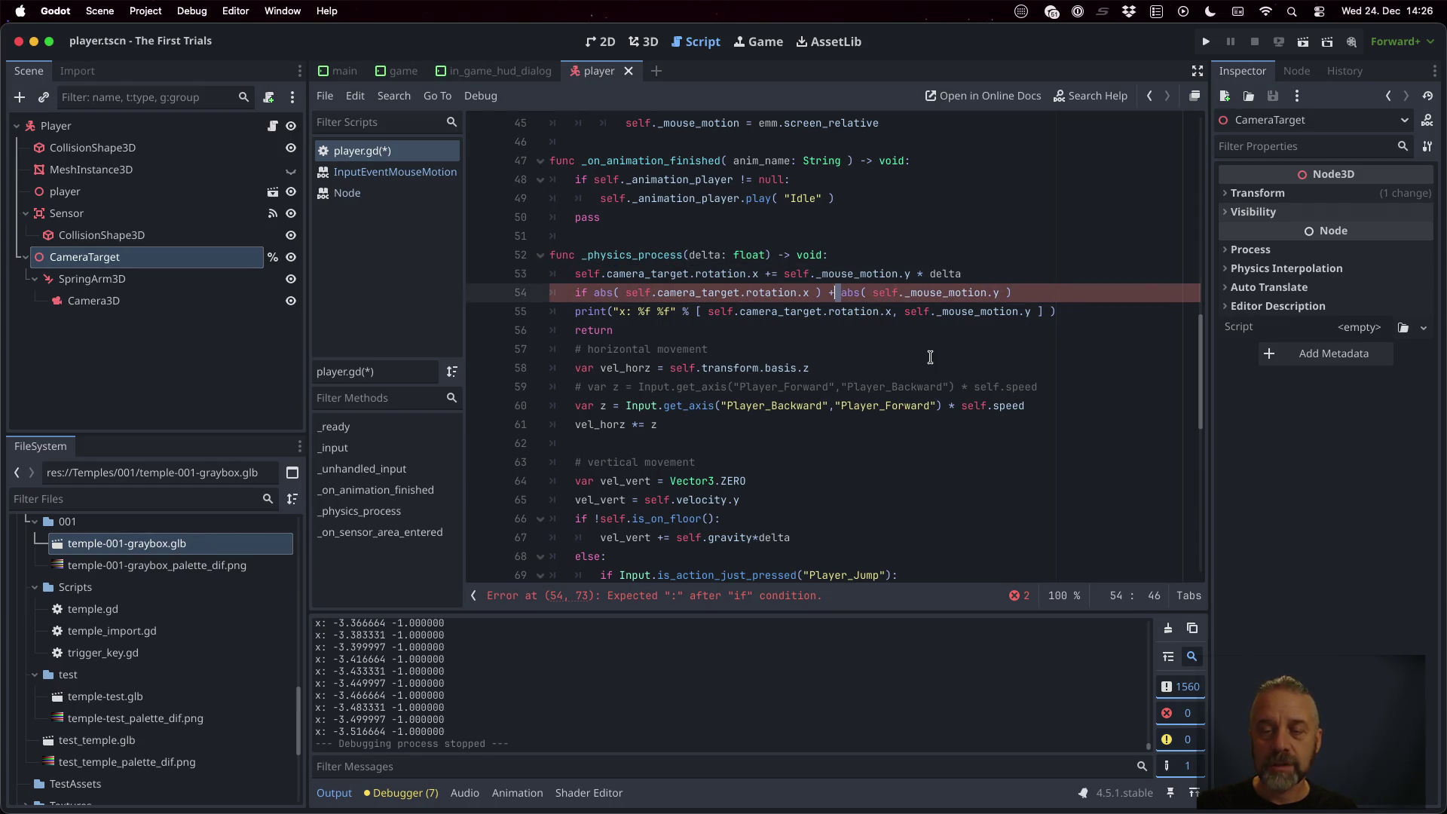
Reduce it to if abs(self._mouse_motion.y) > 0.0:, indent the print under it, and save
key("shift+alt+Left")
key("shift+alt+Left")
key("shift+alt+Left")
key("BackSpace")
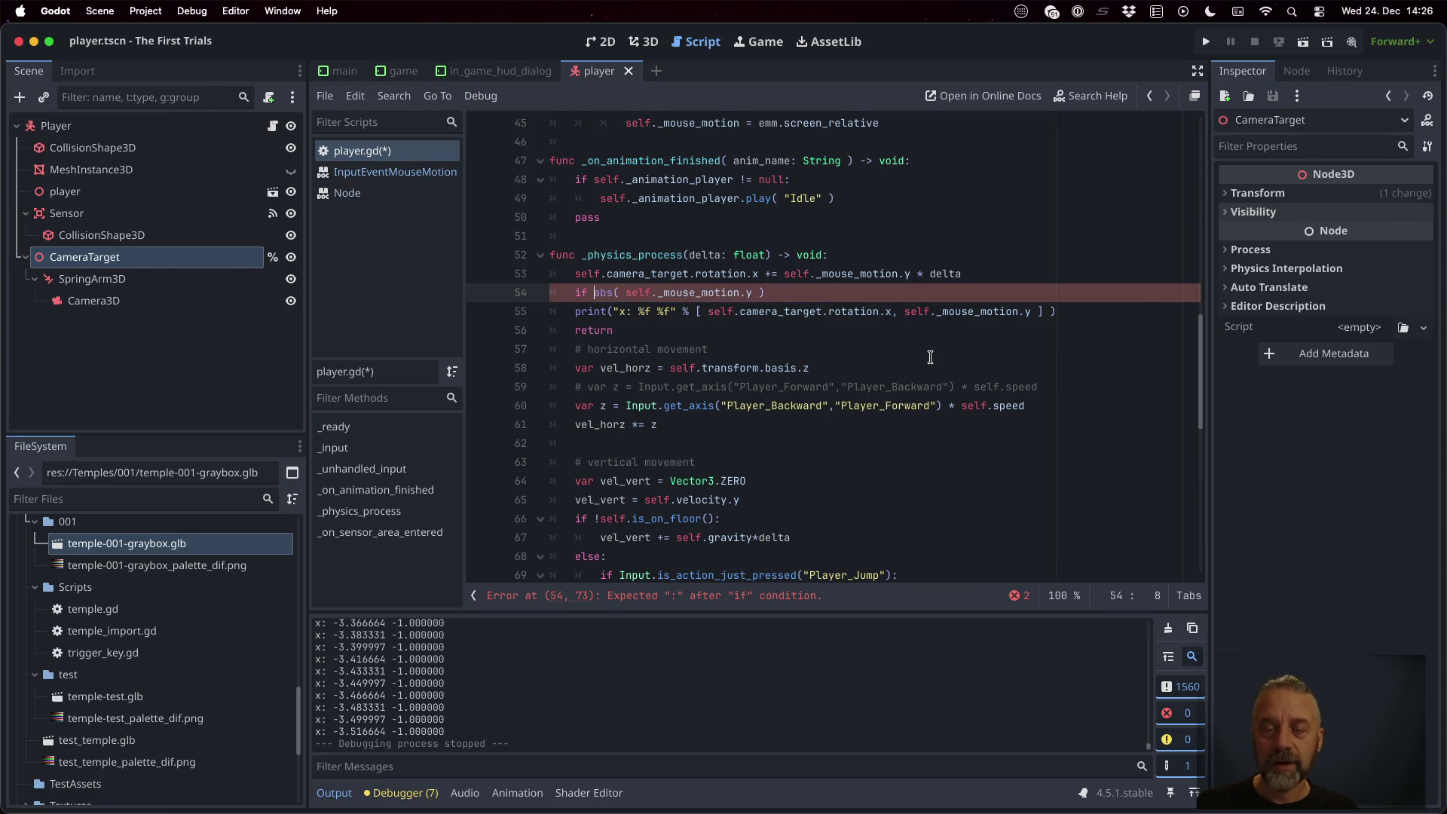
type(":")
key("Down")
key("Home")
key("Tab")
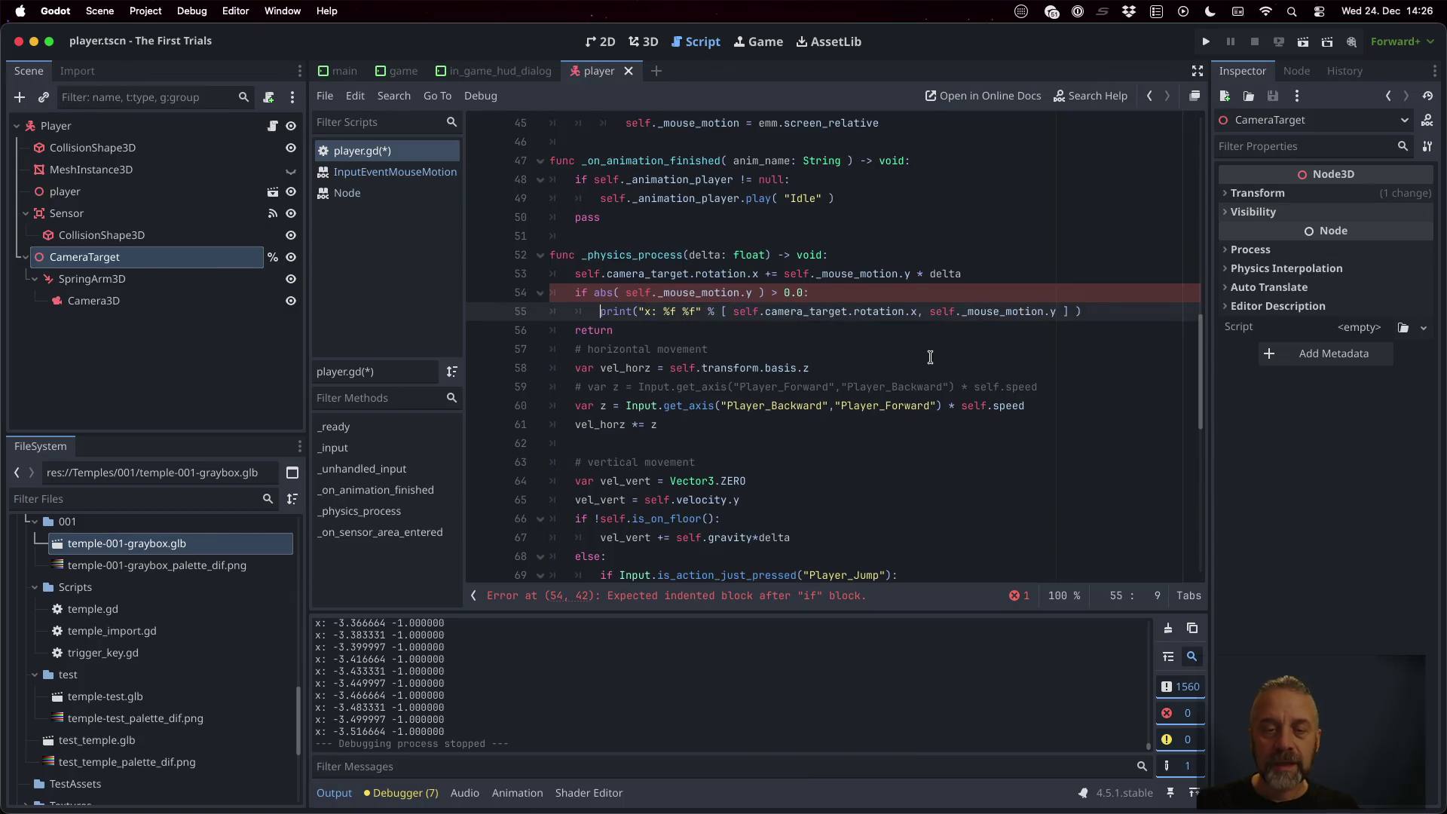
key("super+s")
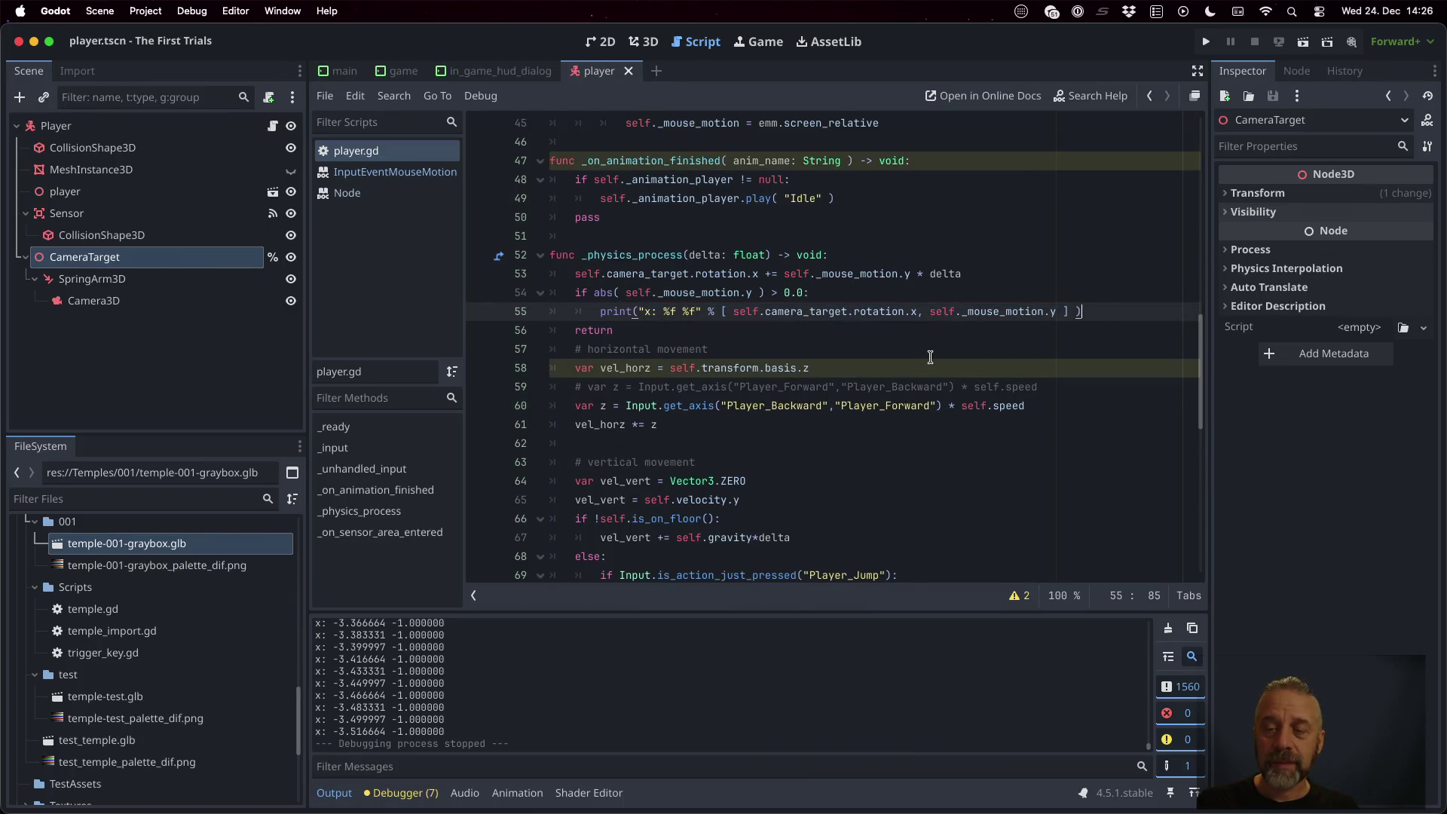
key("Return")
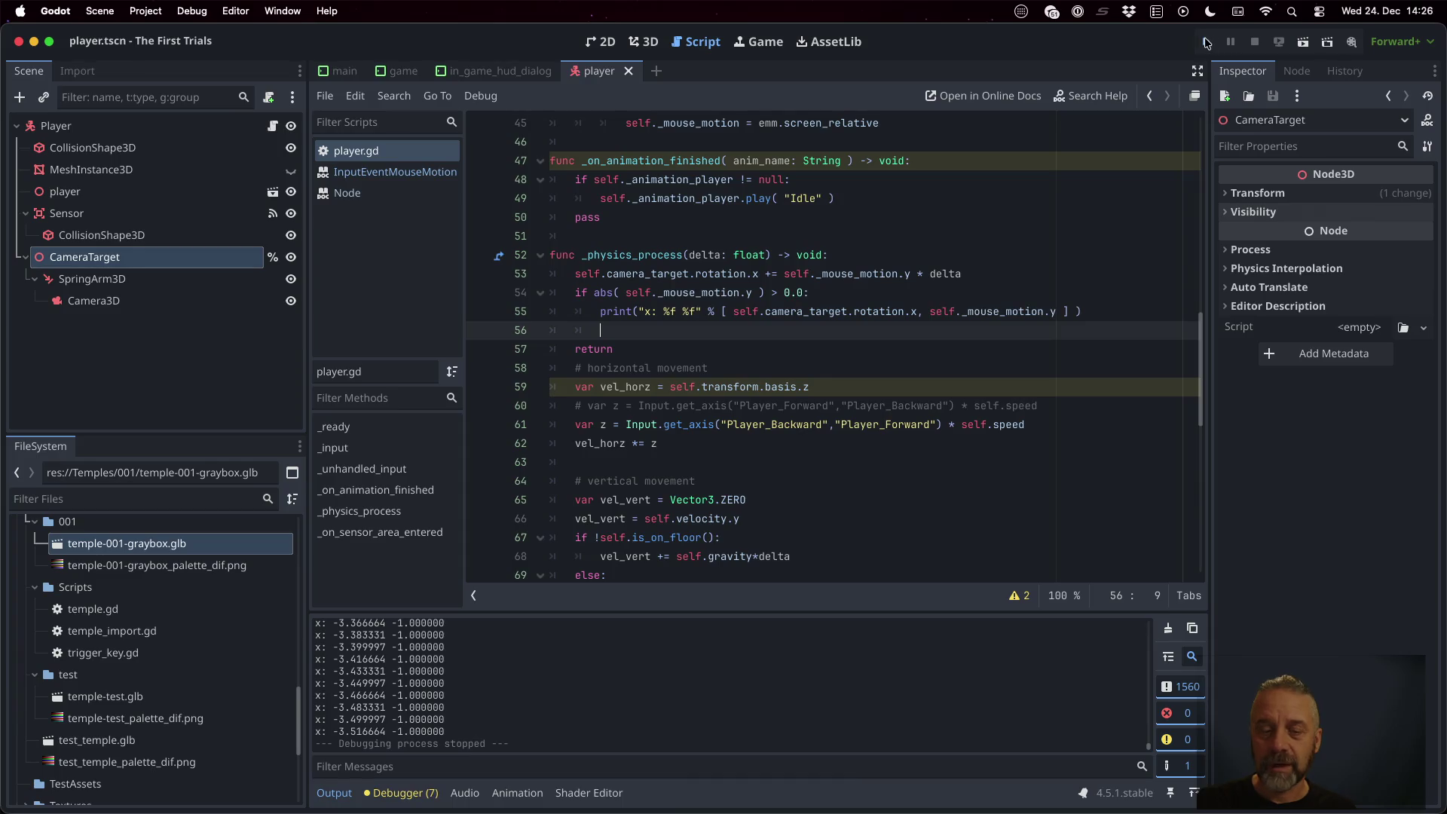
Run the game, tilt the camera with the mouse until pitch passes 8.0, then stop it
left_click(1205, 42)
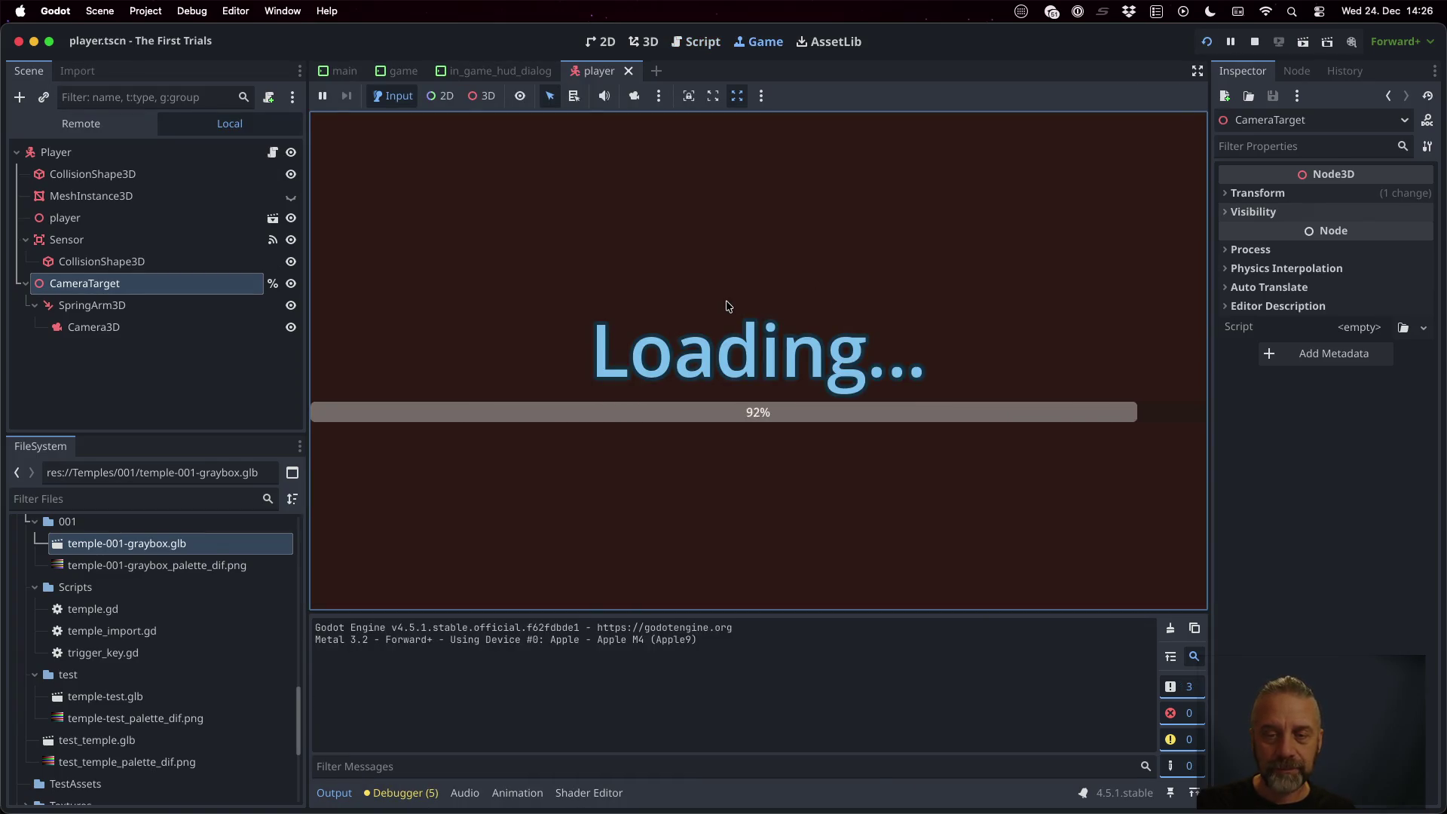
key("Up")
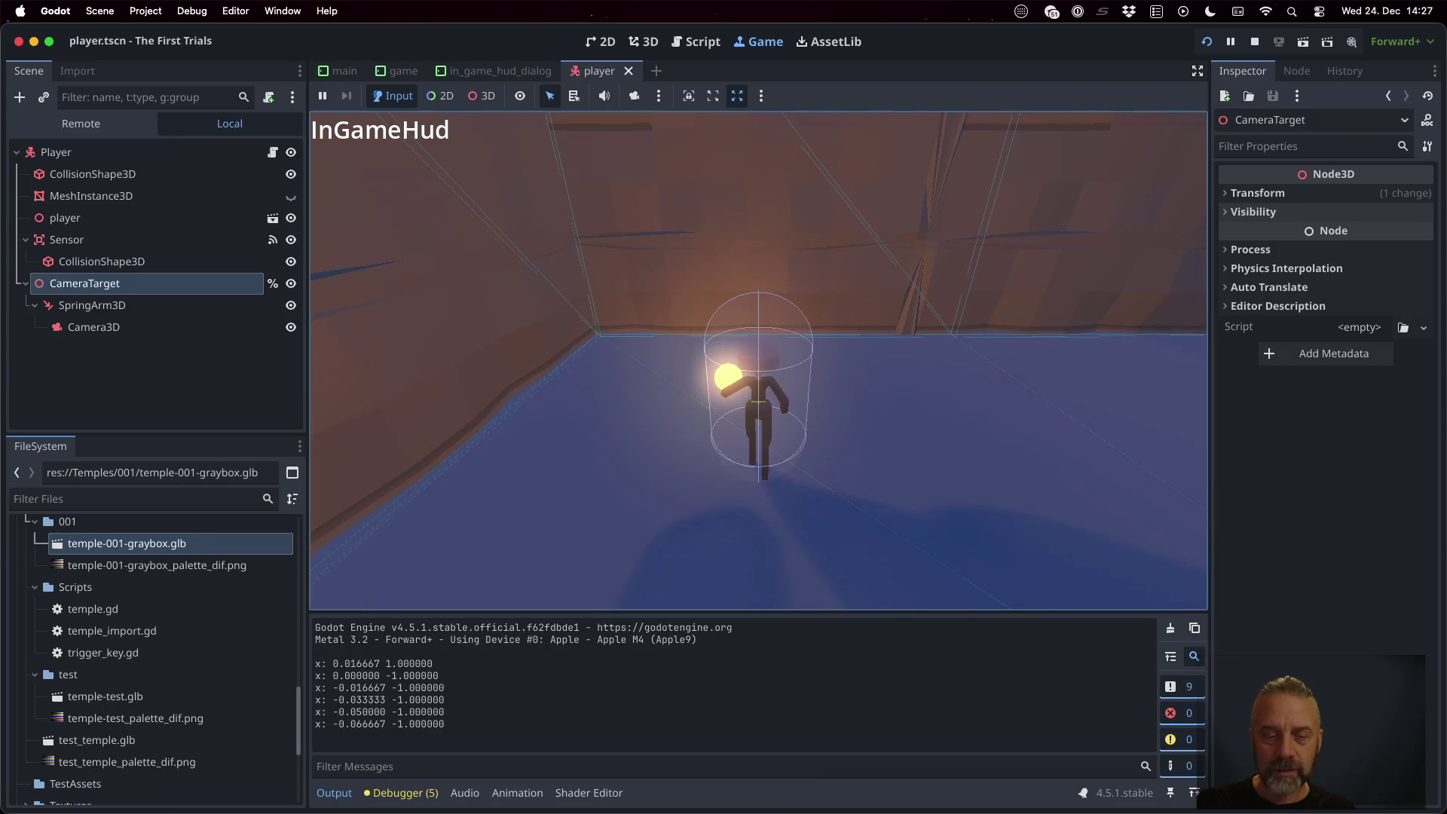
mouse_move(758, 360)
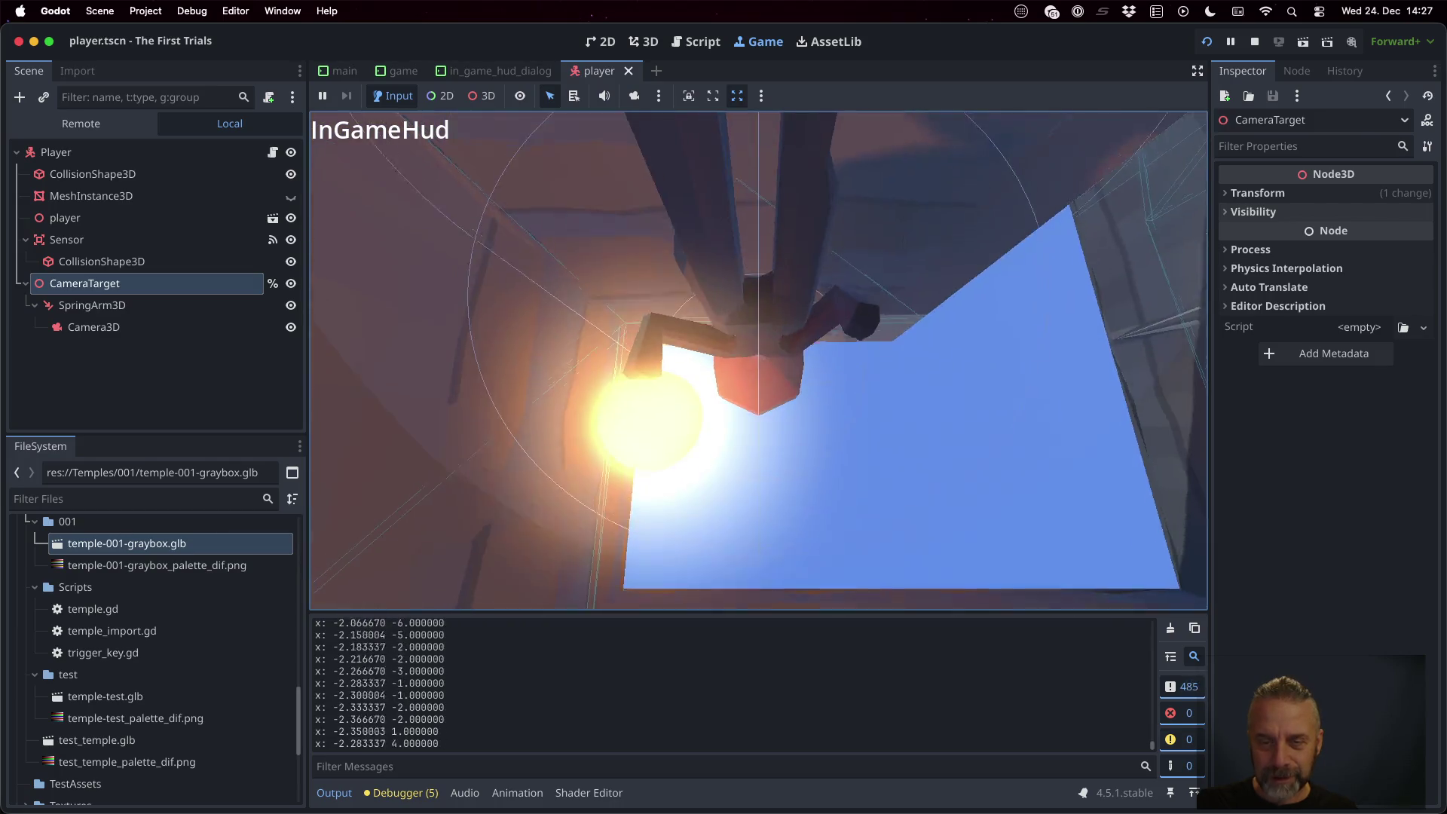
key("Escape")
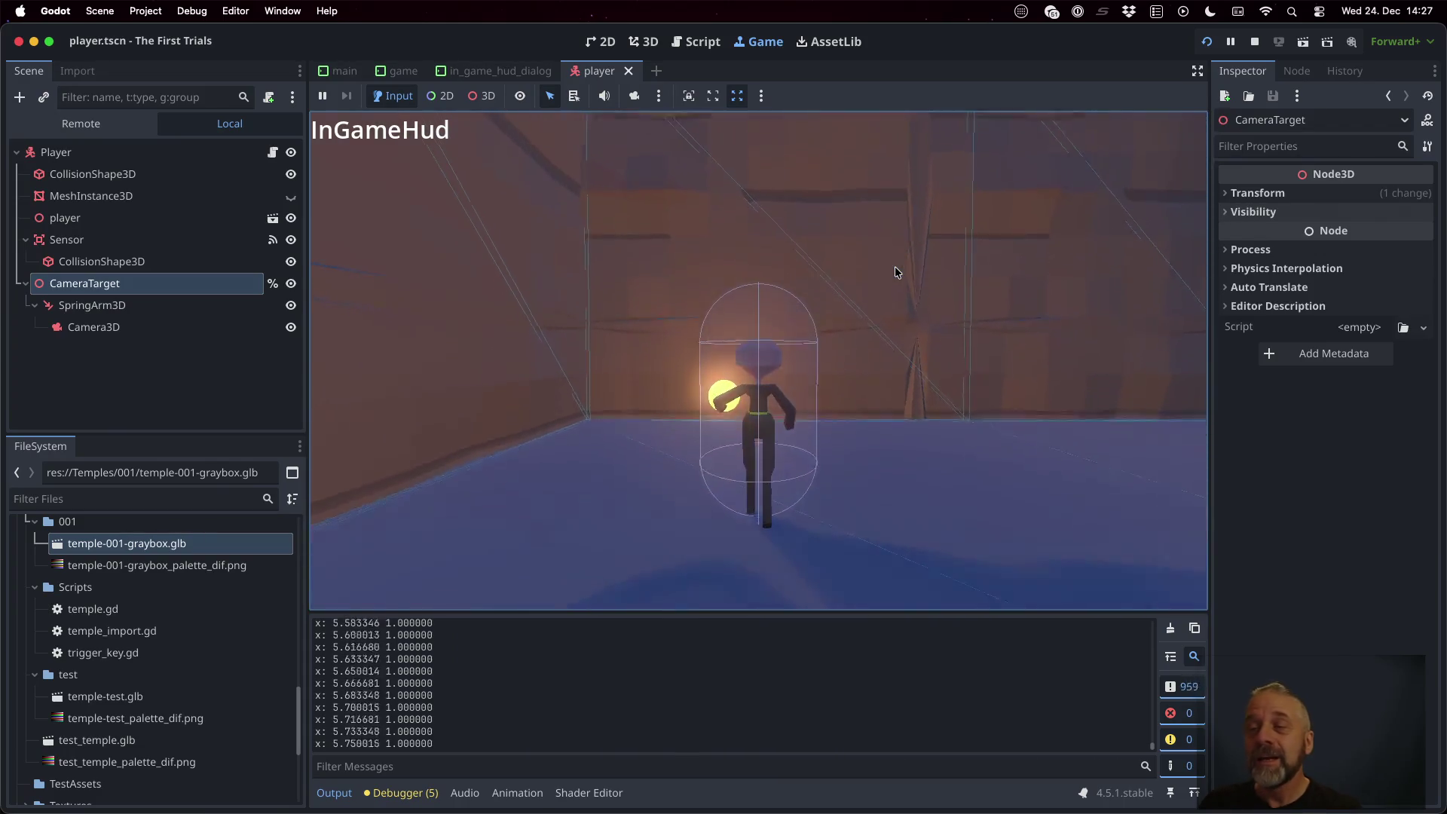
left_click(1253, 41)
scroll(873, 335, "up", 5)
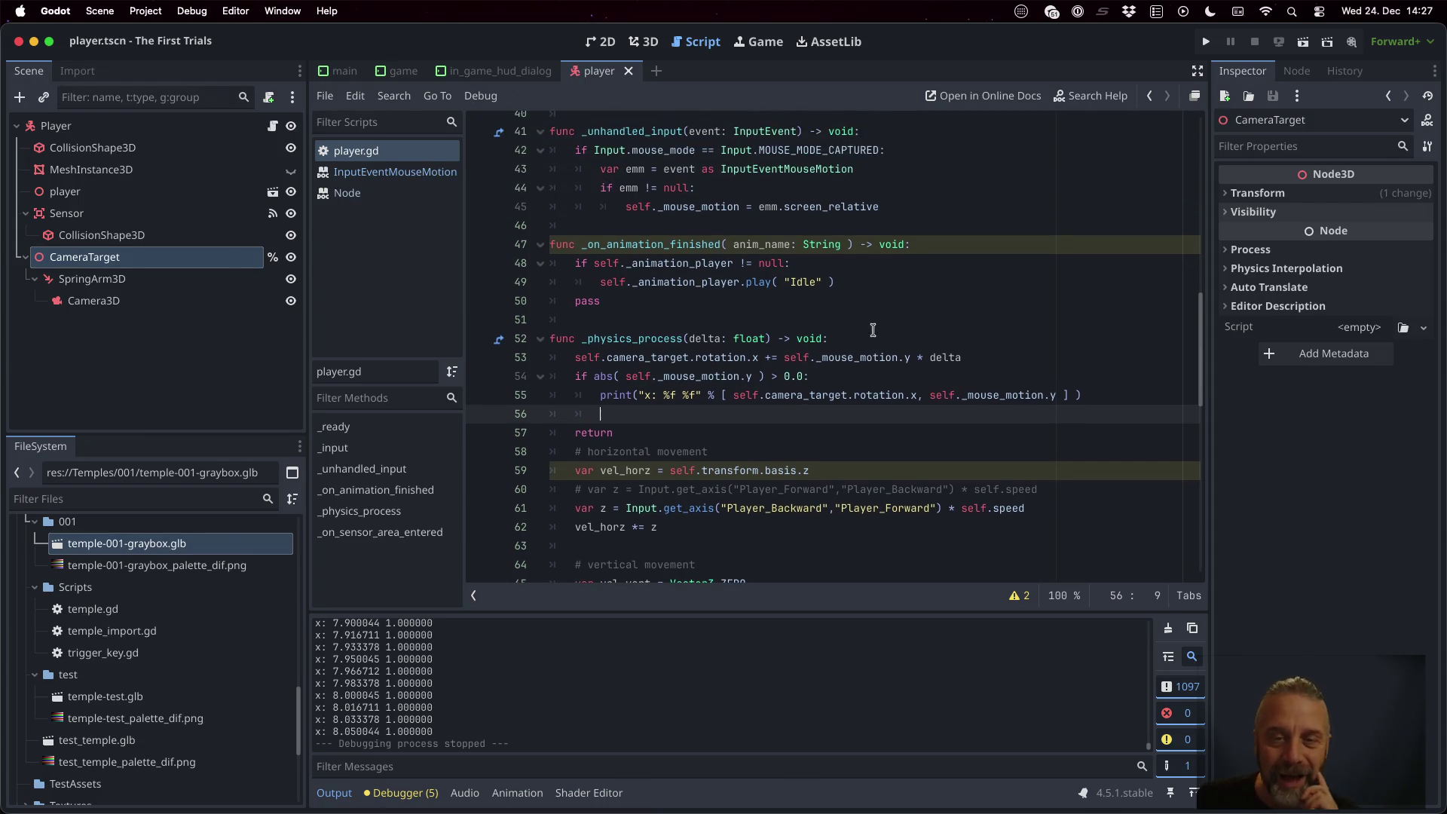
Add self._mouse_motion = Vector2.ZERO at the end of the ui_cancel branch
left_click(891, 304)
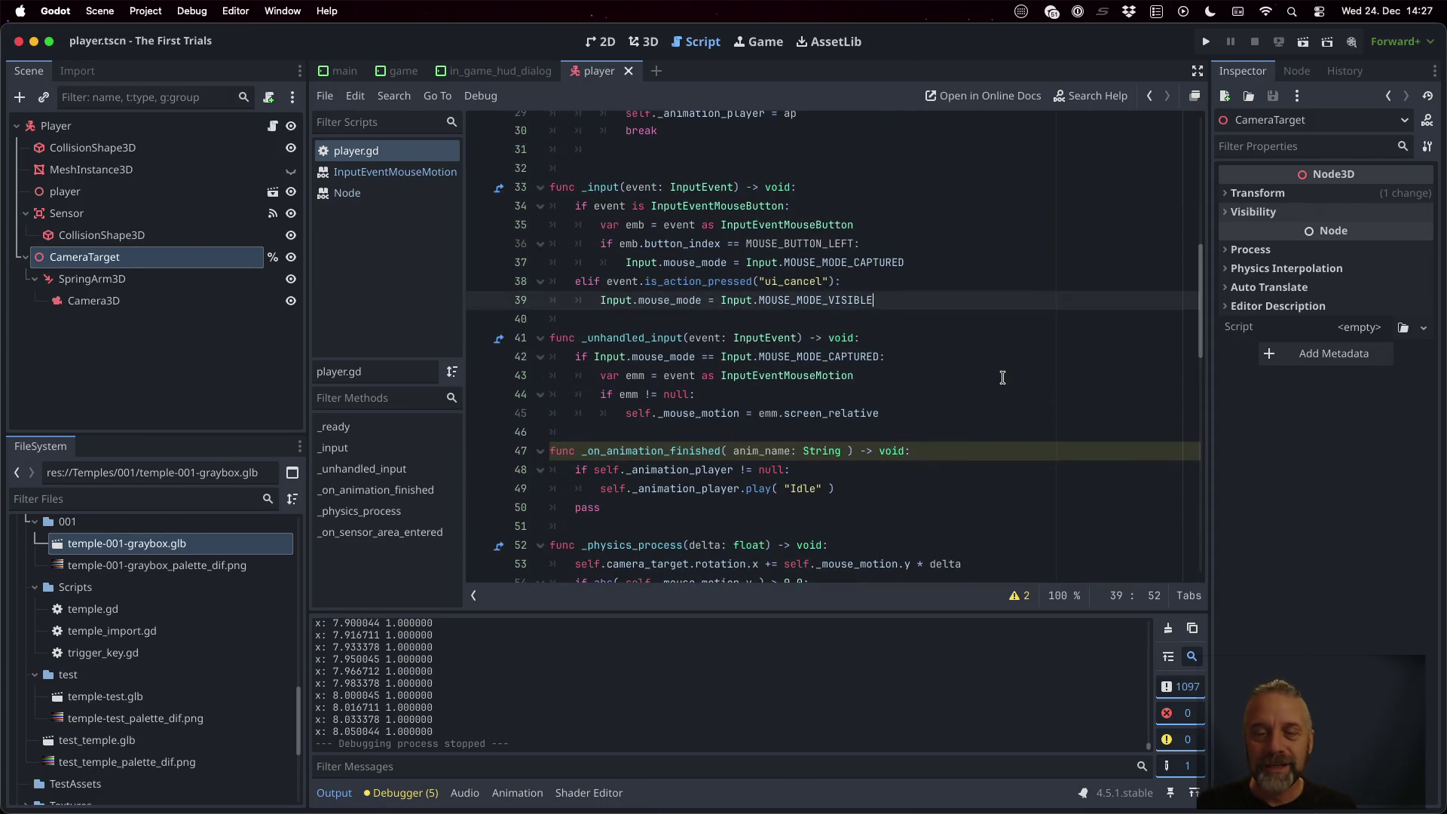
key("Return")
type("elf._mouse_motion ")
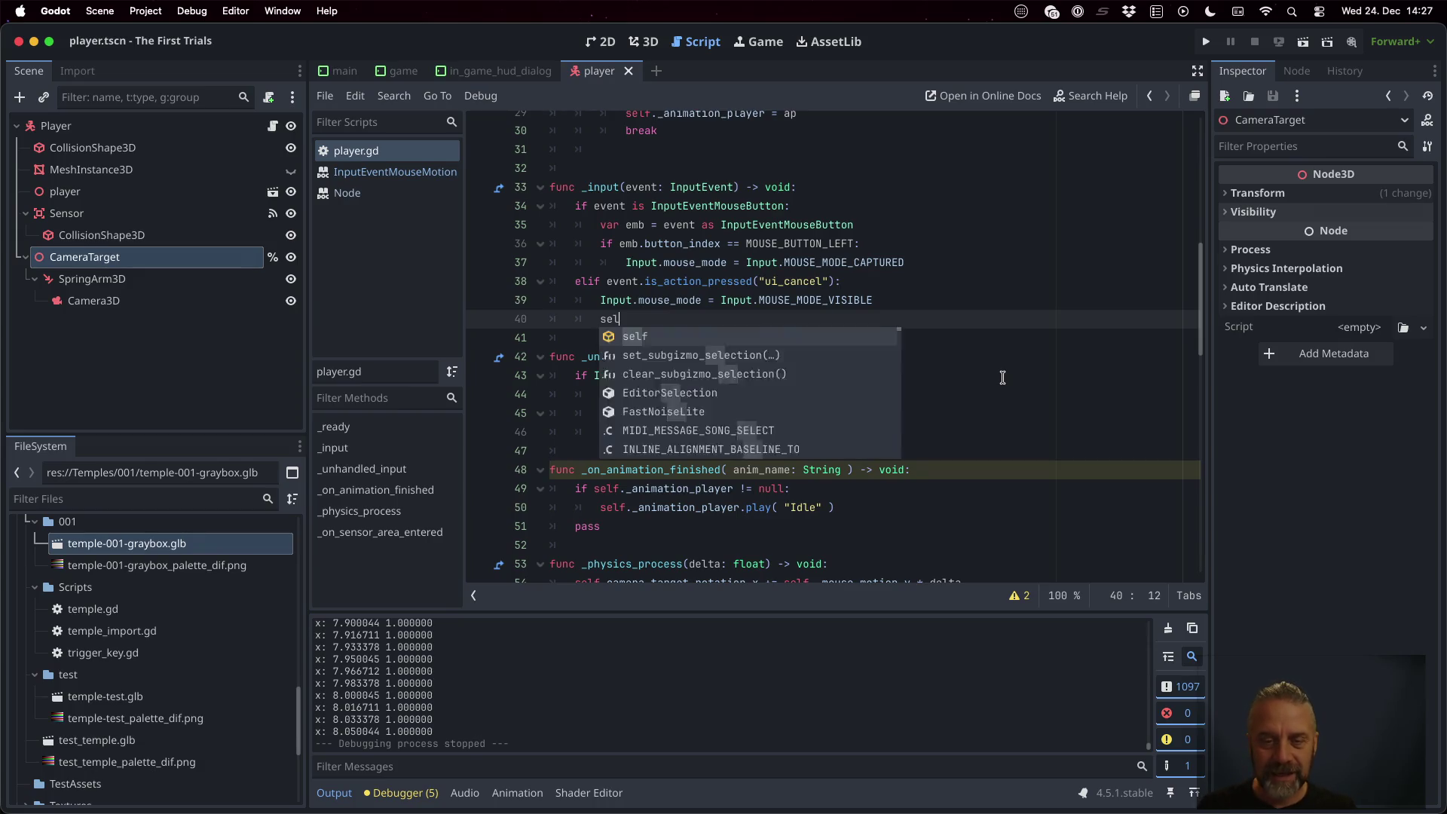
type("= ")
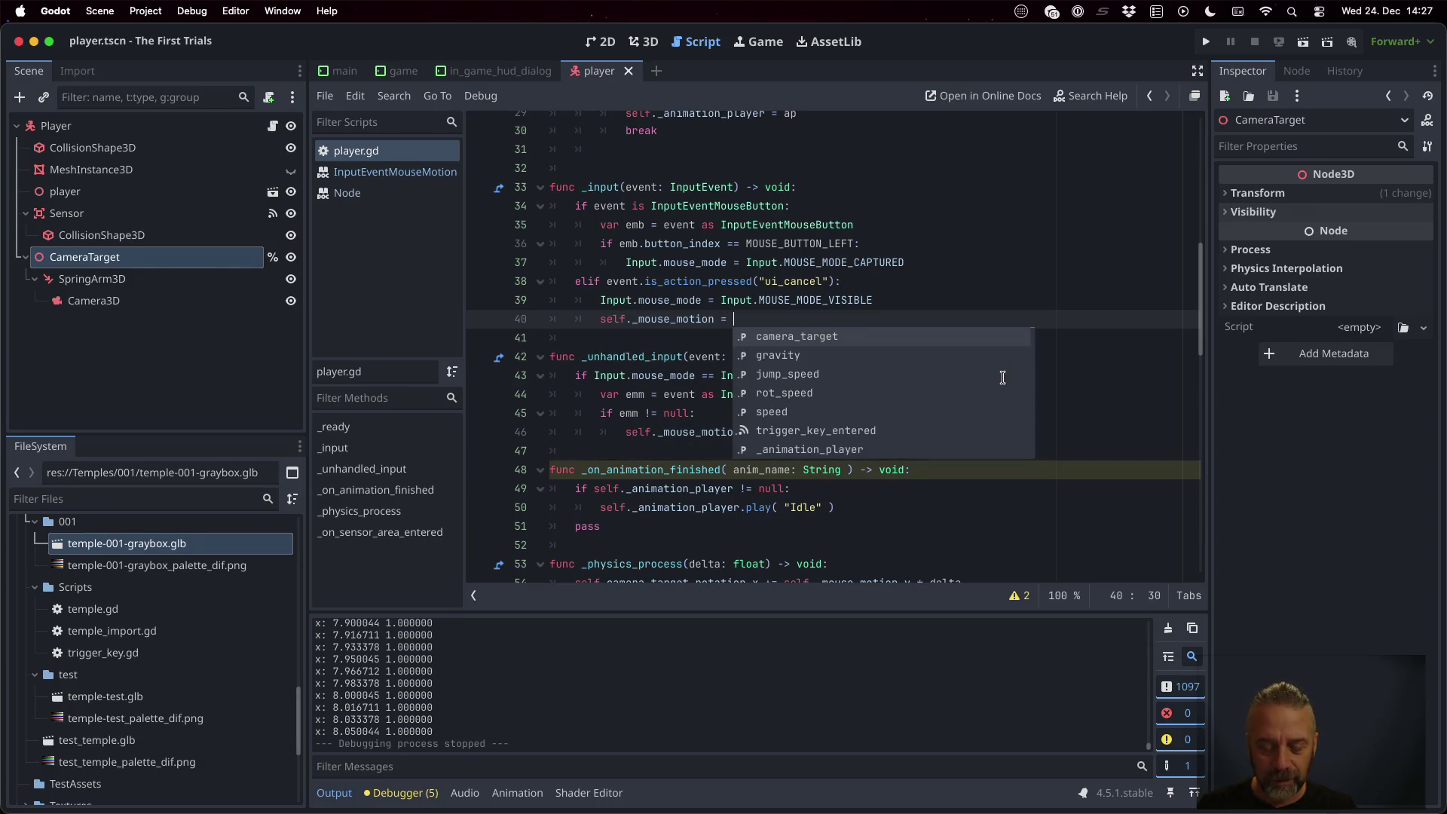
type("V")
key("Down")
key("Down")
key("Down")
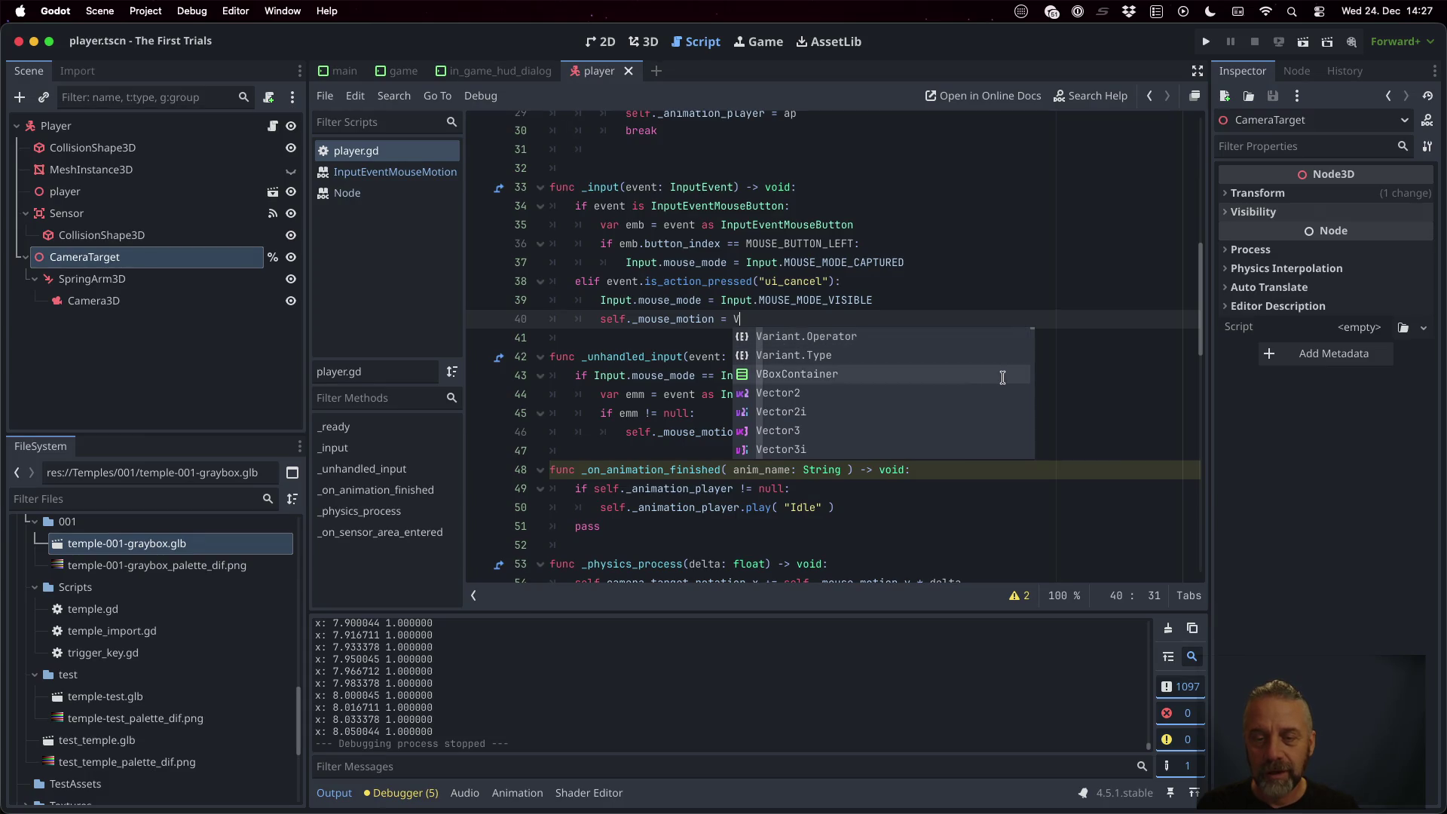
key("Return")
type("E")
key("Return")
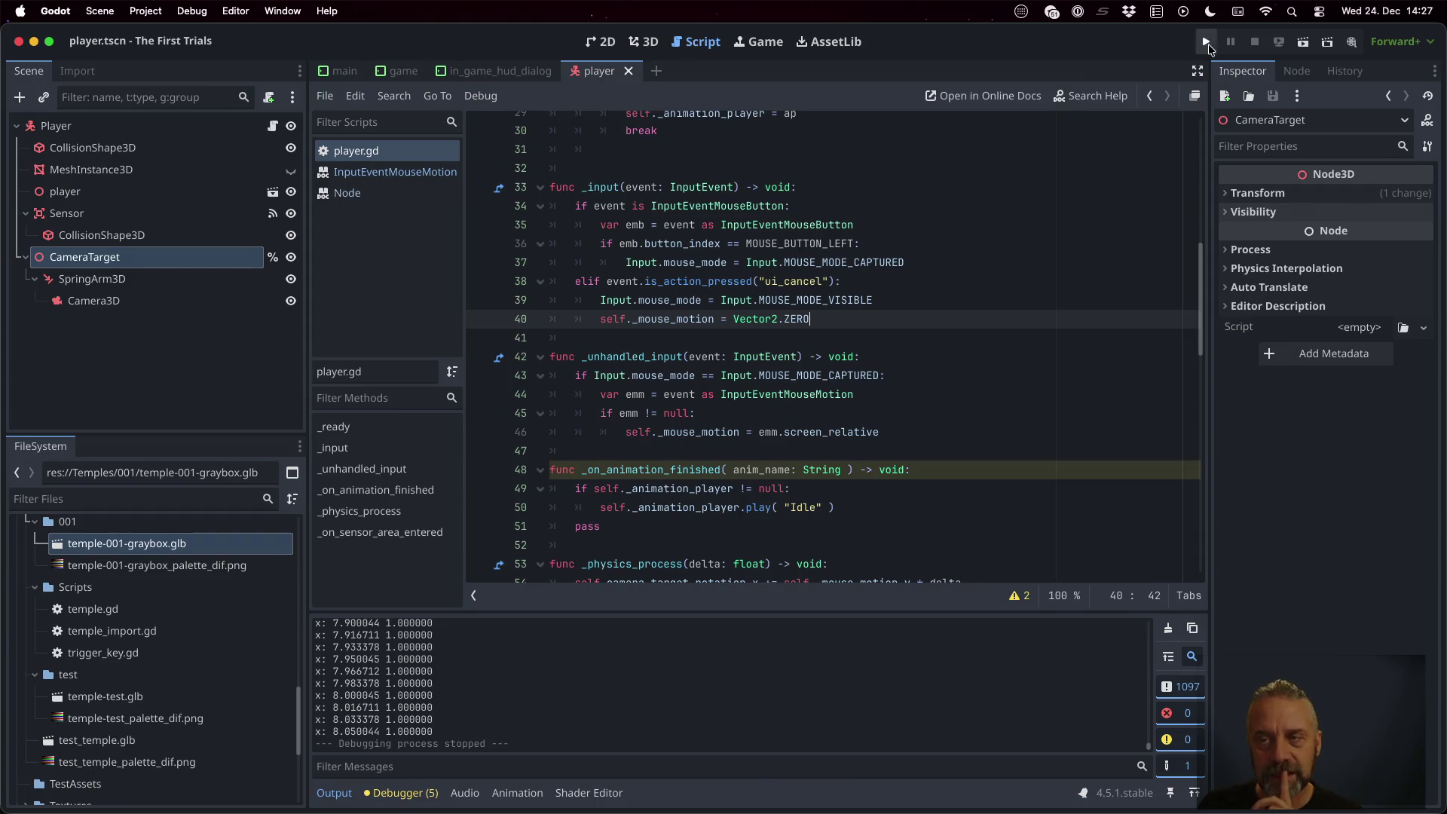
Test-run the game, stop it, and select the new reset line
left_click(1205, 41)
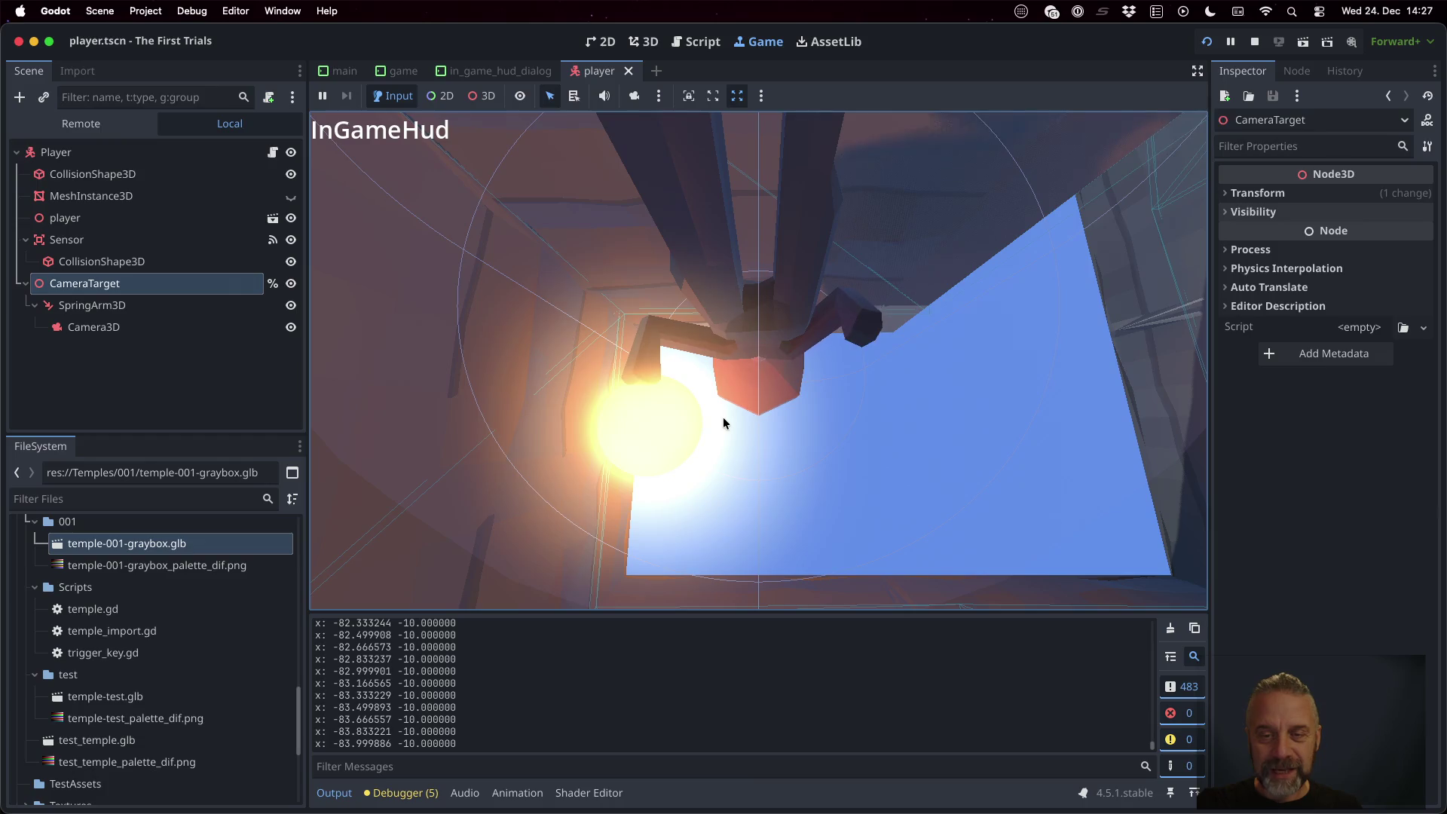
left_click(1255, 40)
triple_click(754, 330)
key("ctrl+c")
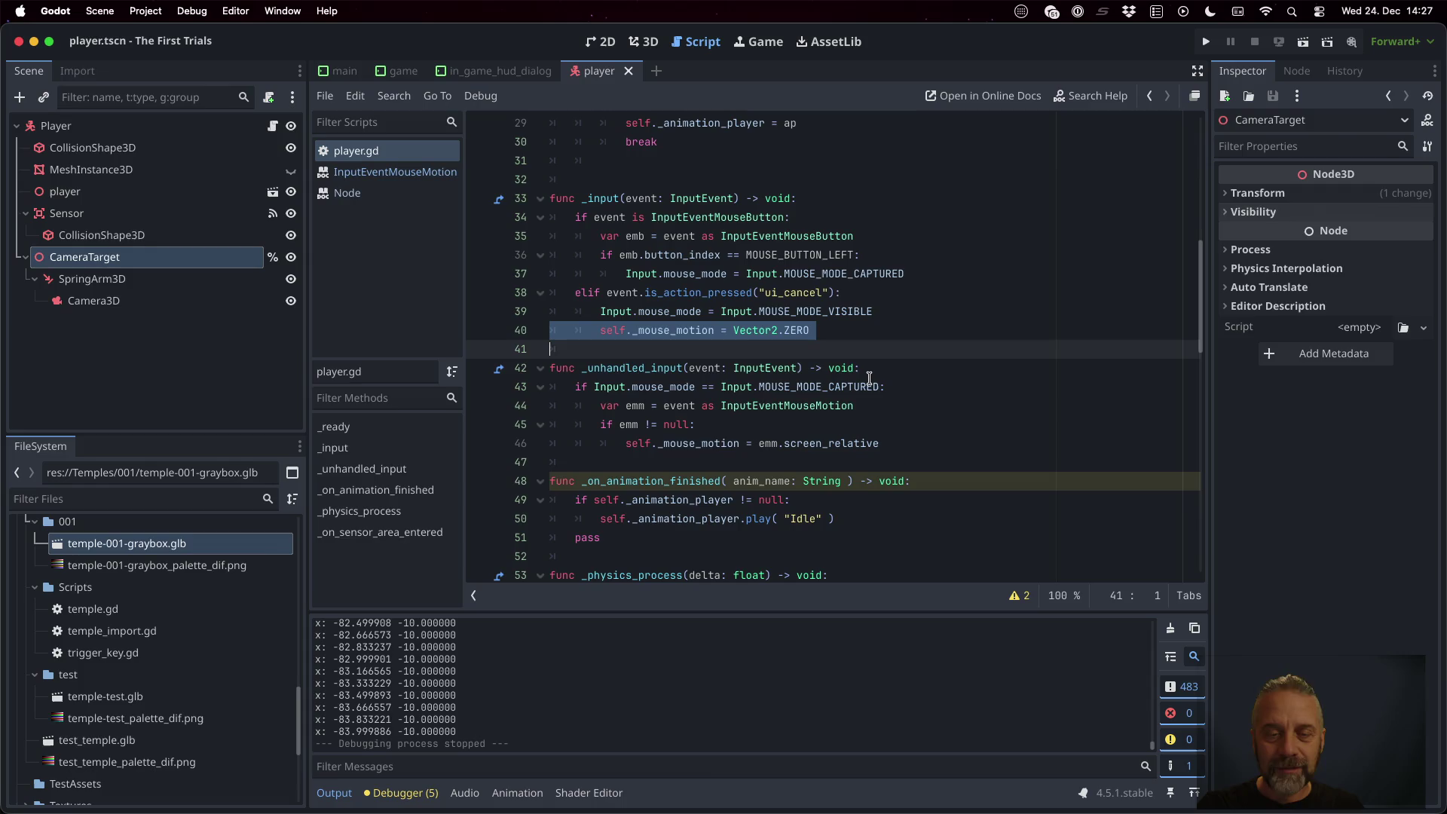
Paste the self._mouse_motion = Vector2.ZERO reset into _physics_process after the debug print
scroll(816, 395, "down", 3)
scroll(816, 395, "down", 2)
left_click(780, 428)
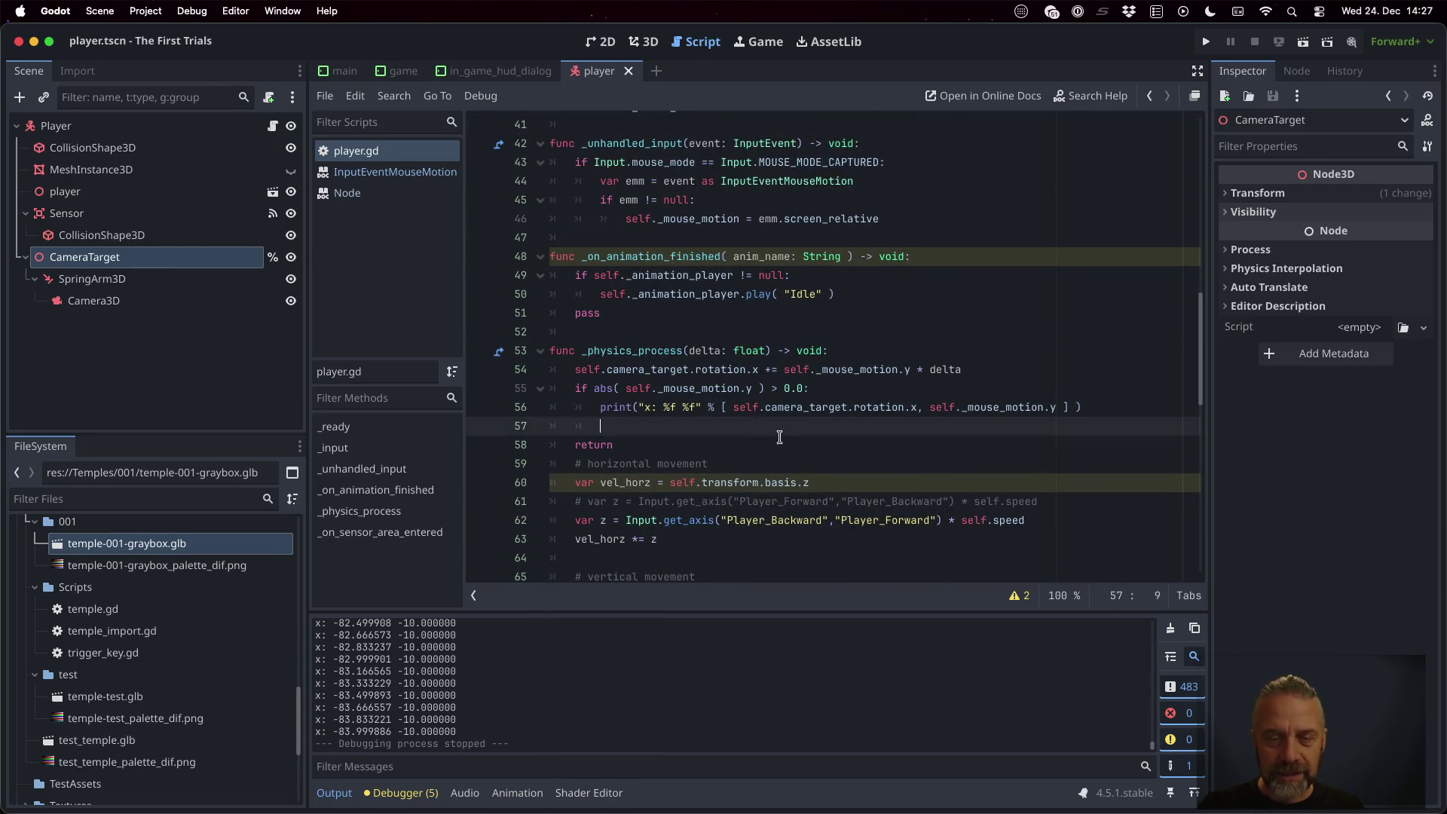
key("Return")
key("ctrl+v")
key("Home")
Declare rot_x at the start of _physics_process, initialised from camera_target.rotation.x
left_click(777, 369)
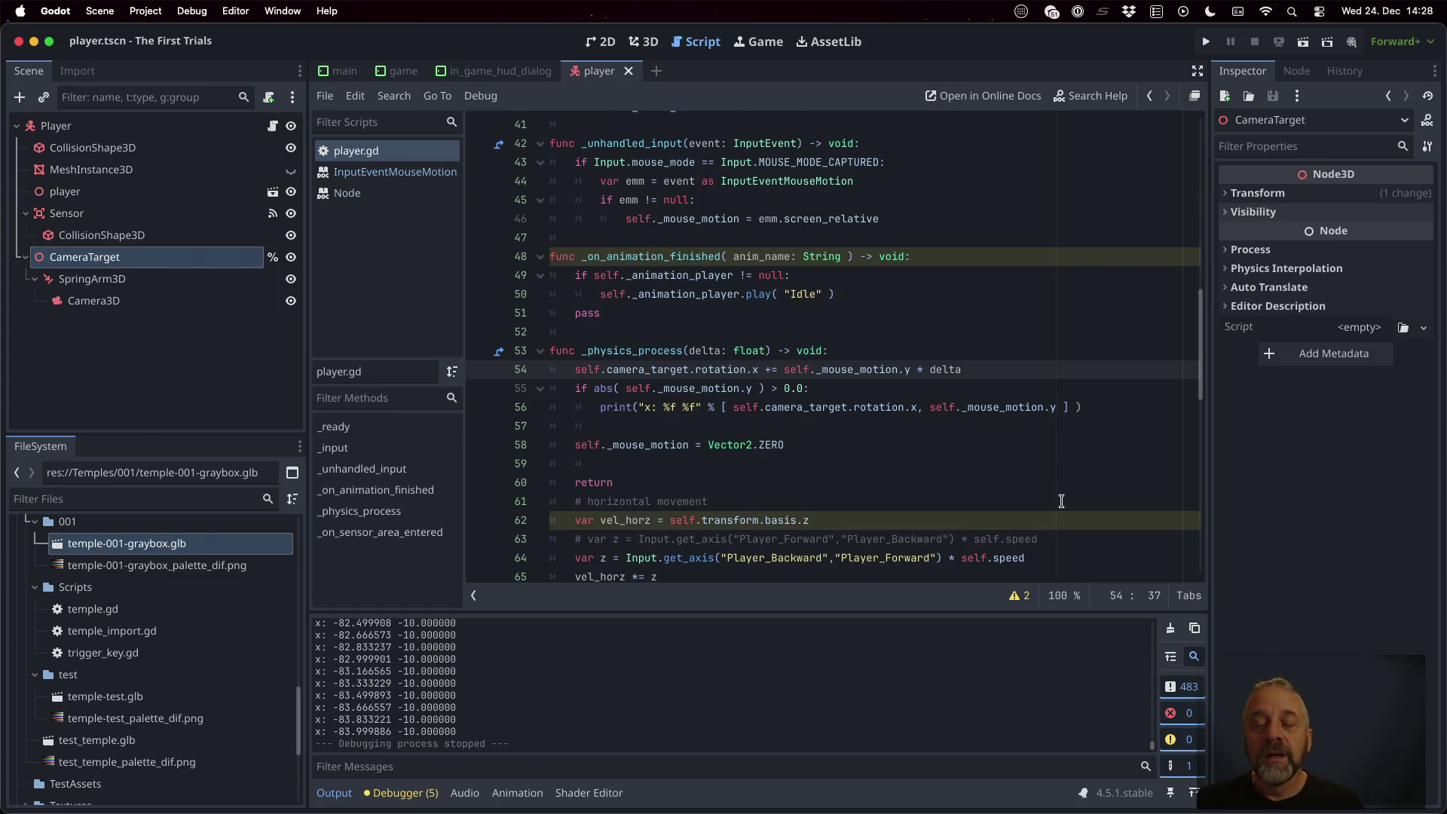
key("End")
key("Return")
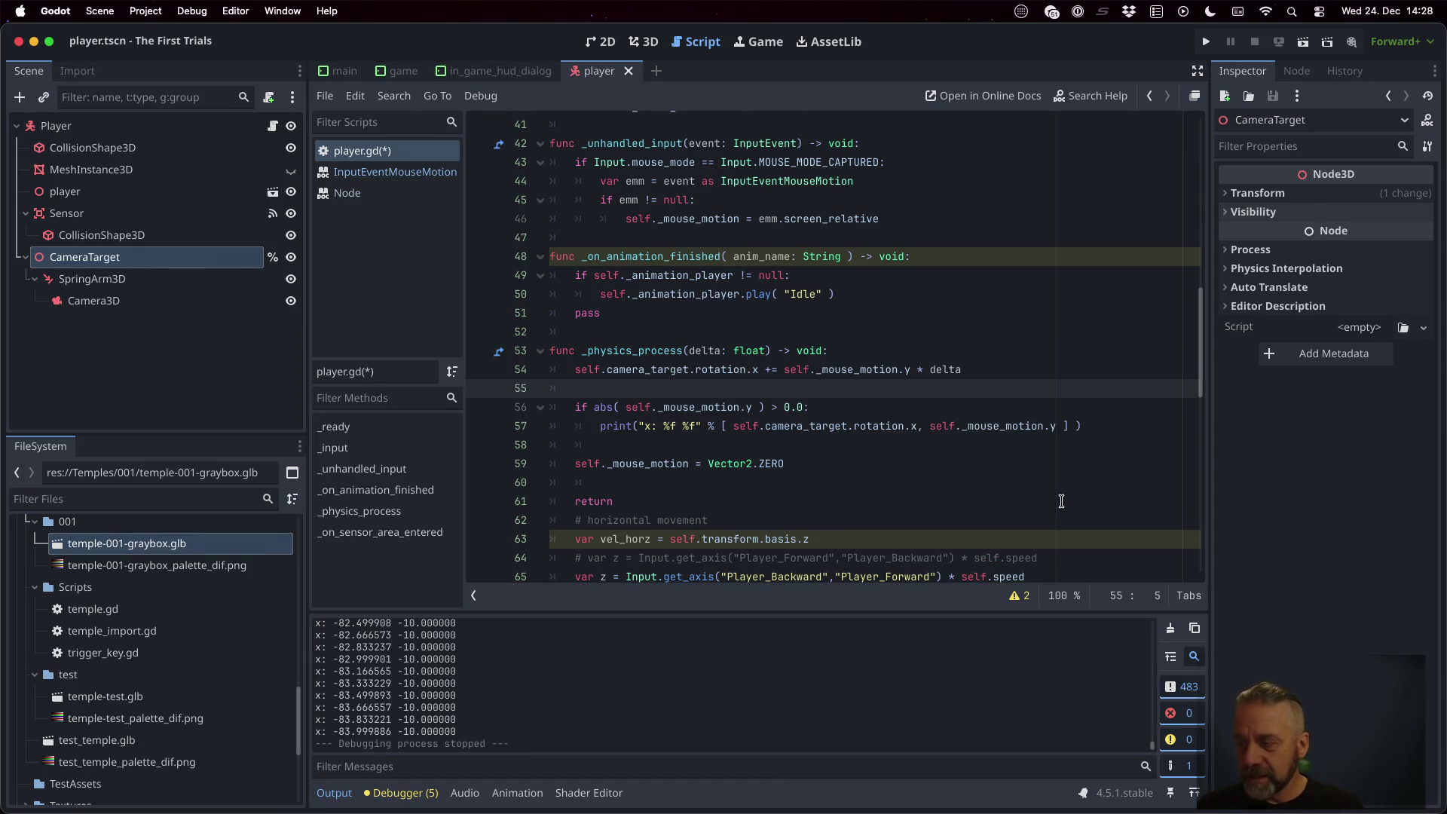
key("Up")
key("shift+Right")
key("shift+Right")
key("shift+Right")
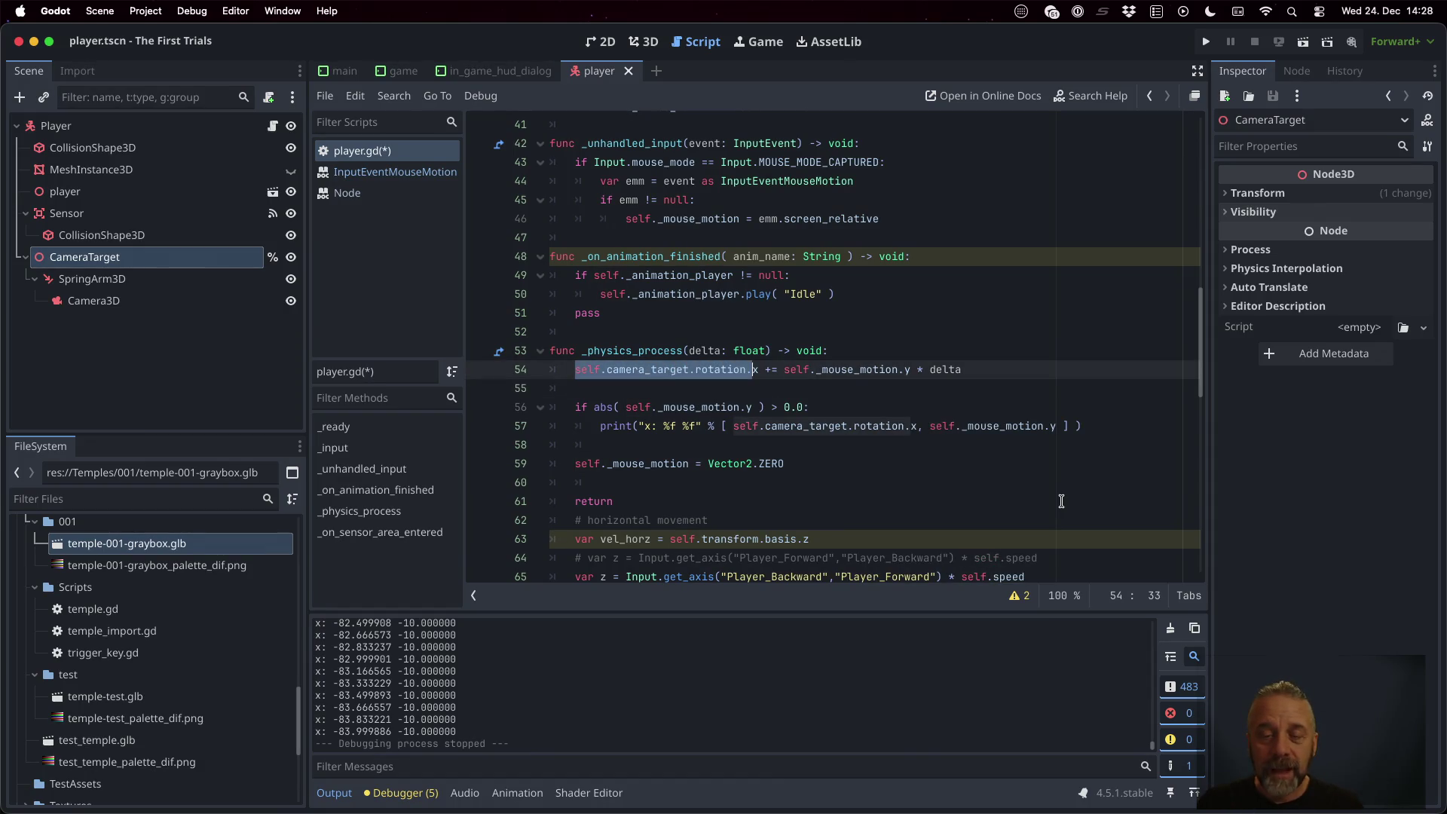
key("Up")
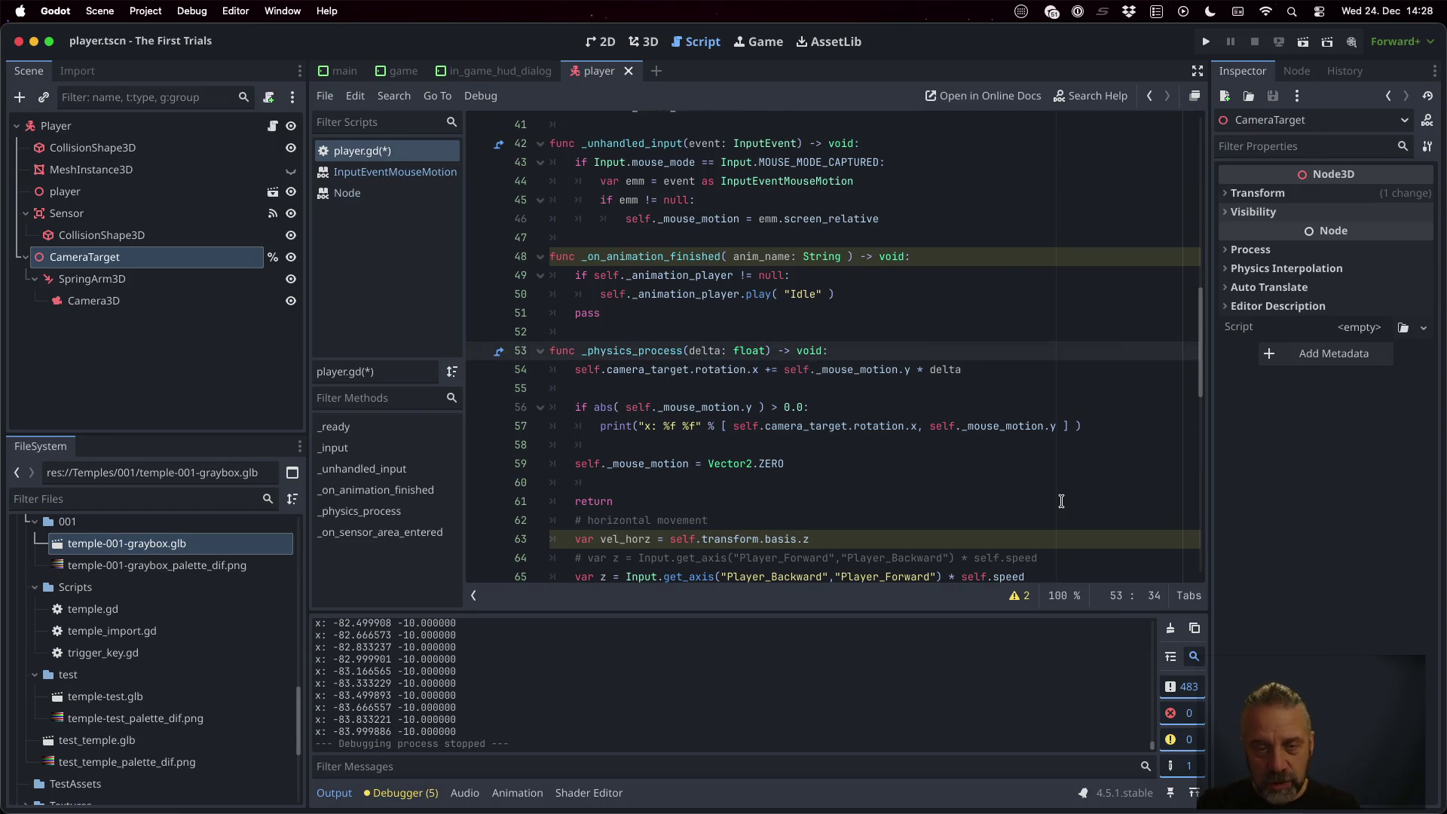
key("Return")
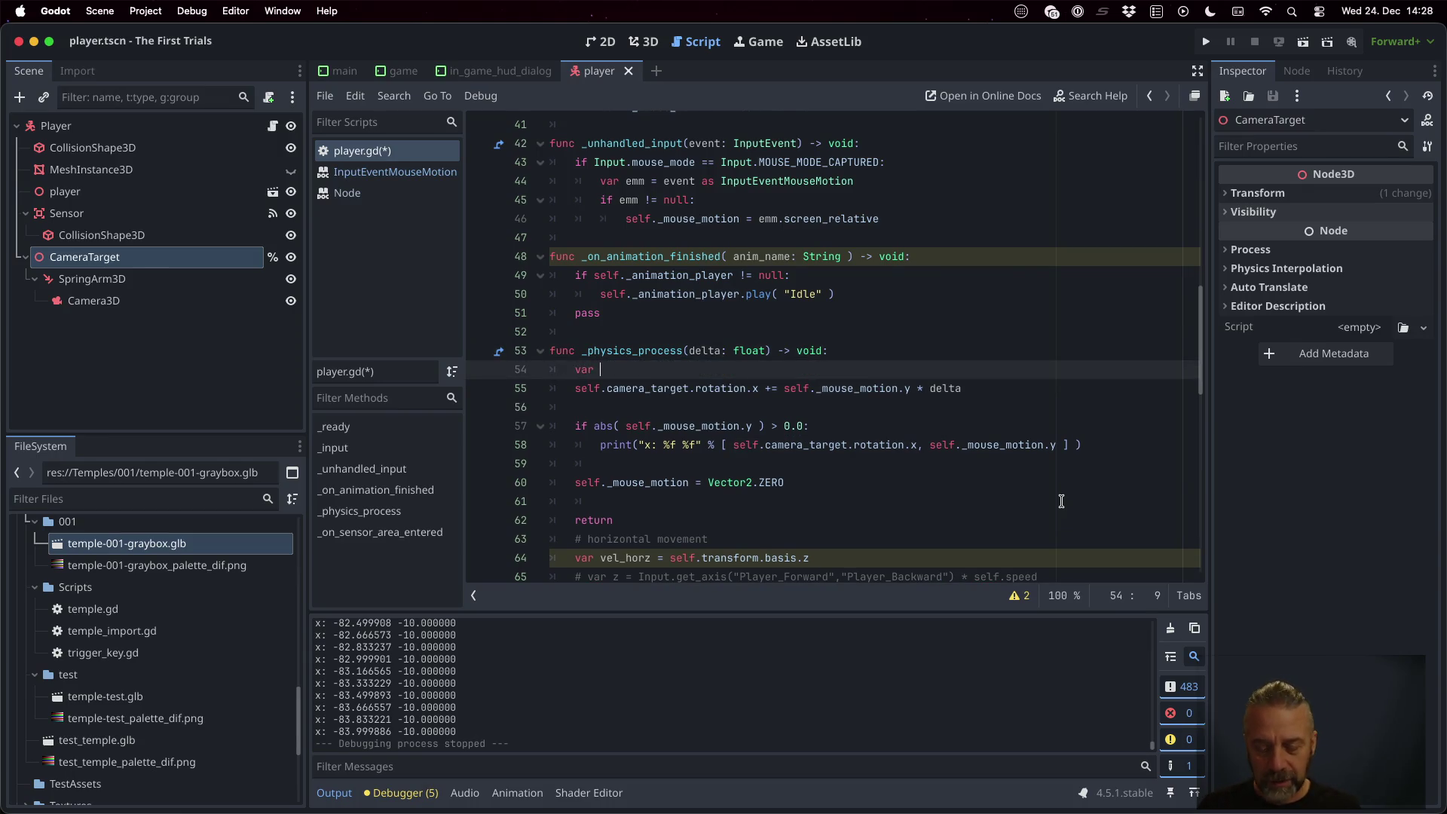
key("Escape")
key("Down")
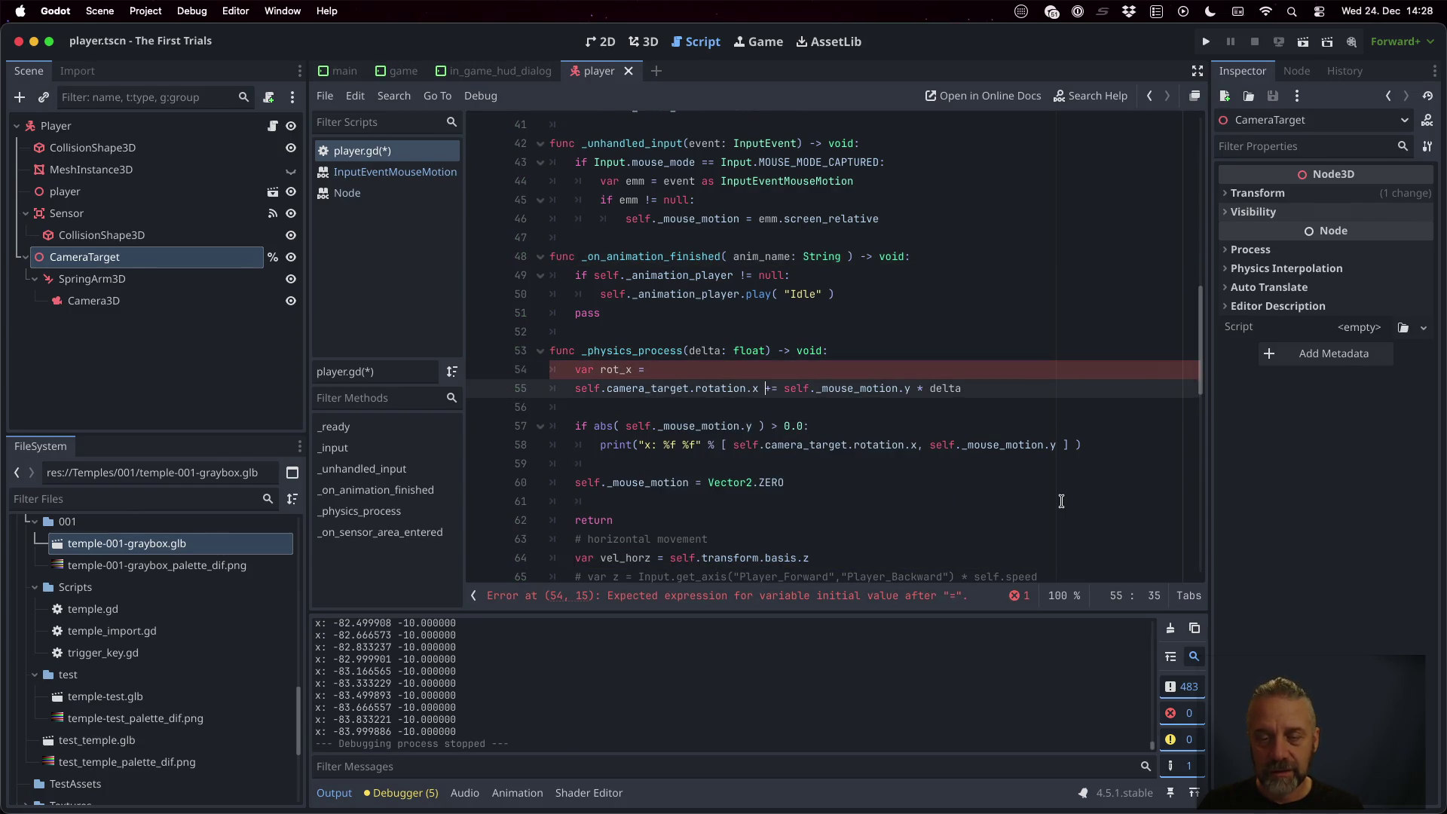
key("shift+Home")
key("ctrl+c")
key("Up")
key("End")
key("ctrl+v")
Apply the mouse increment to rot_x and assign rot_x back to camera_target.rotation.x
key("Down")
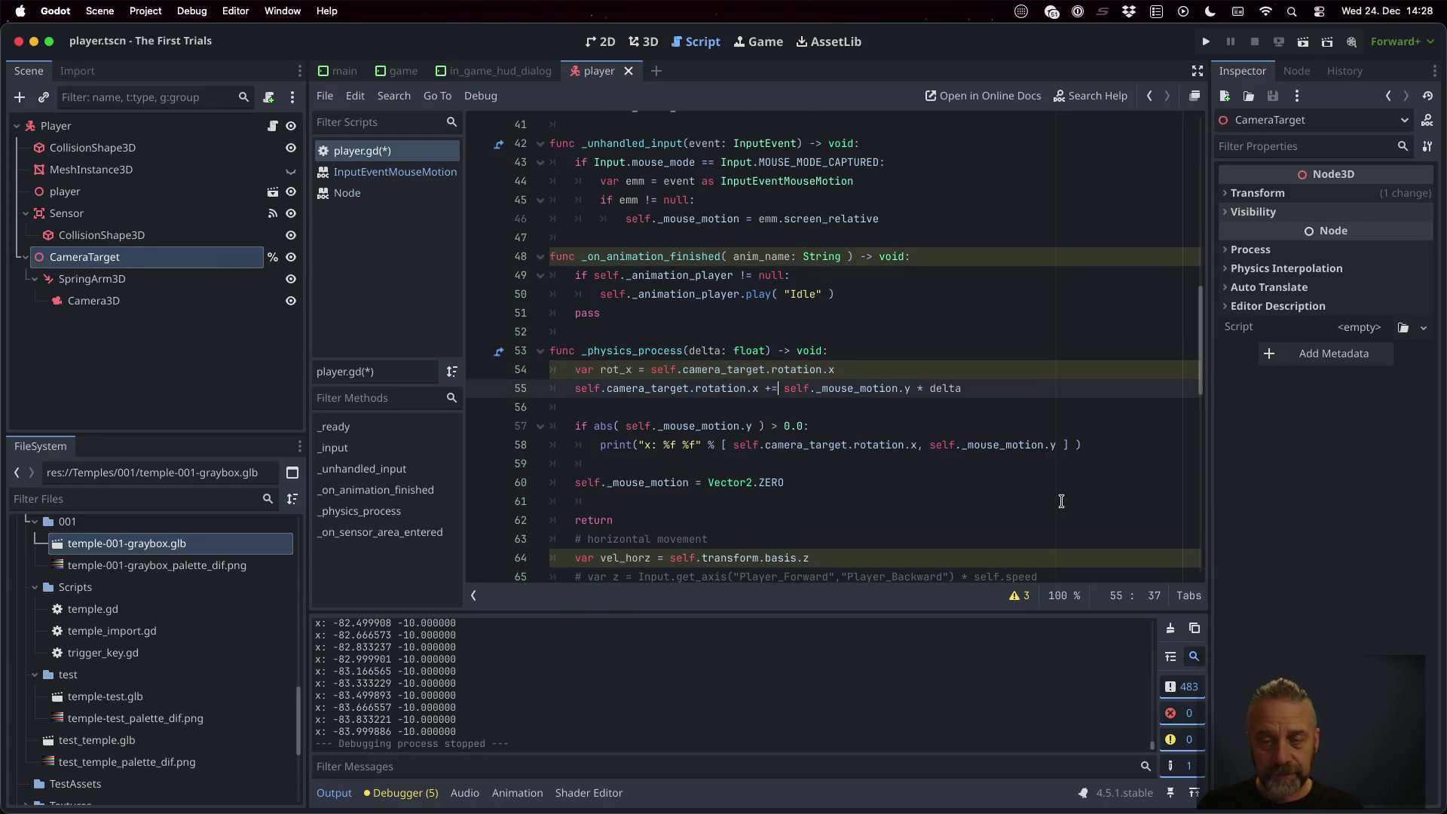
key("shift+Home")
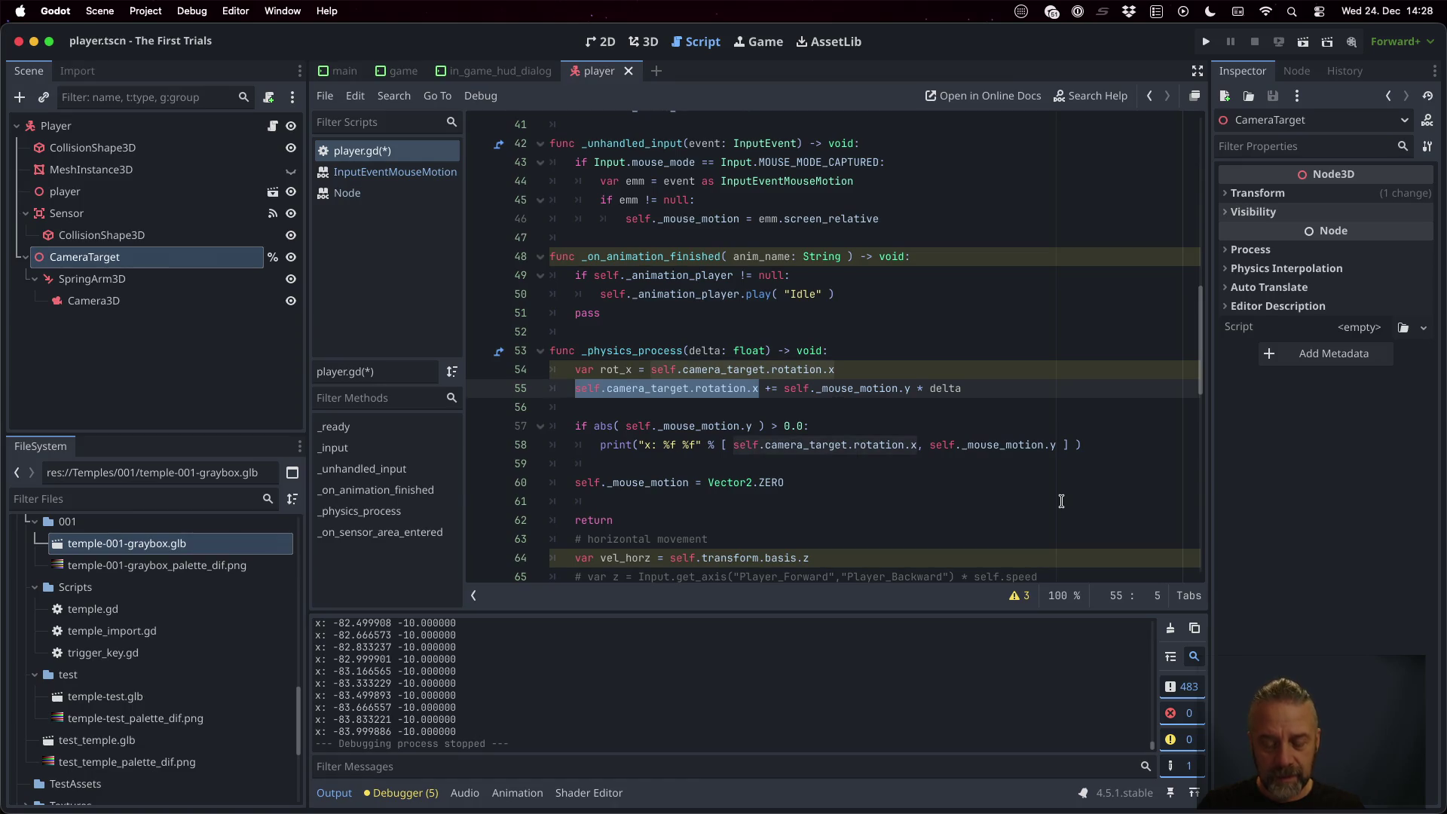
key("ctrl+c")
key("Down")
key("ctrl+v")
type("rot_x")
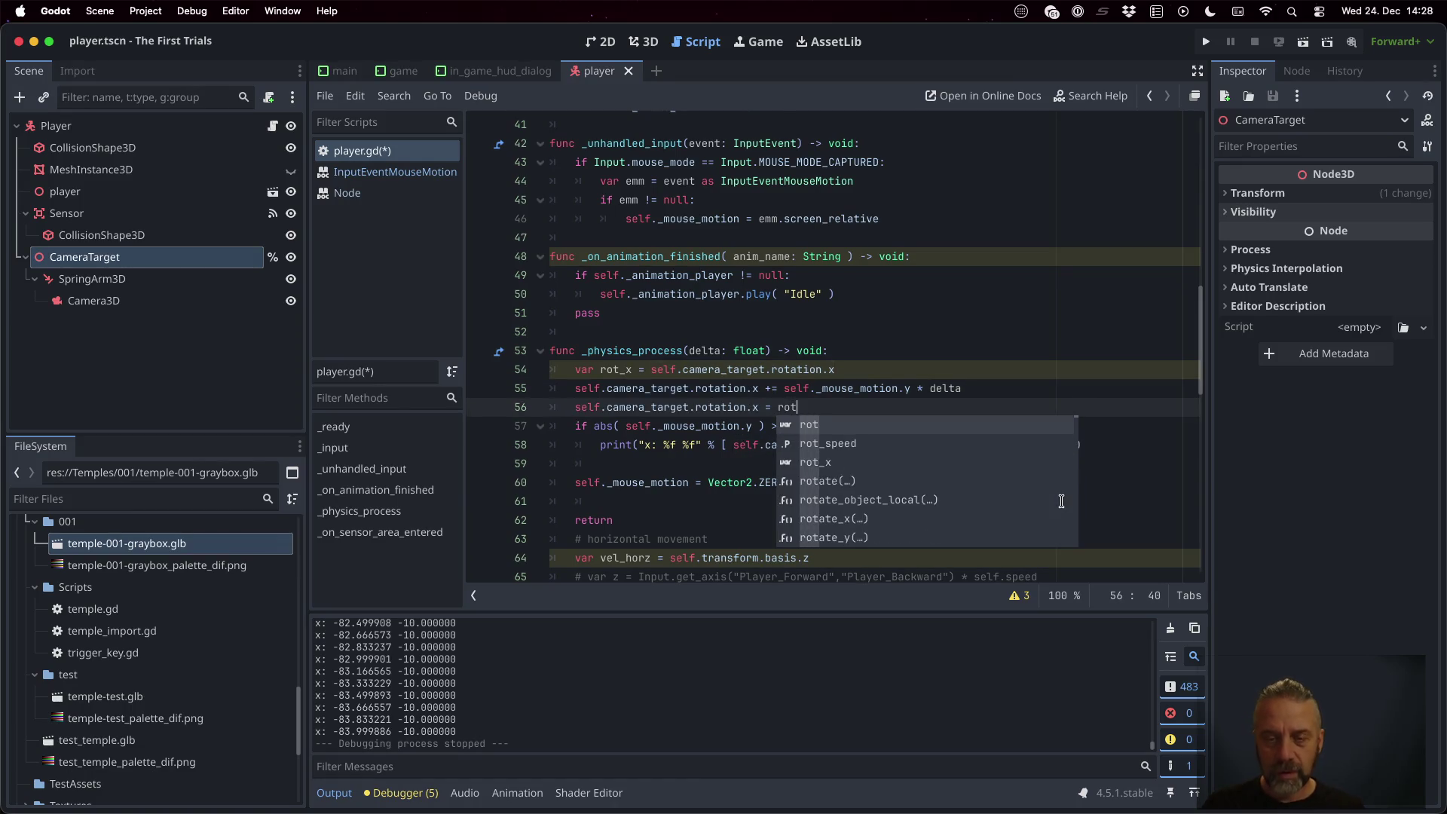
key("Up")
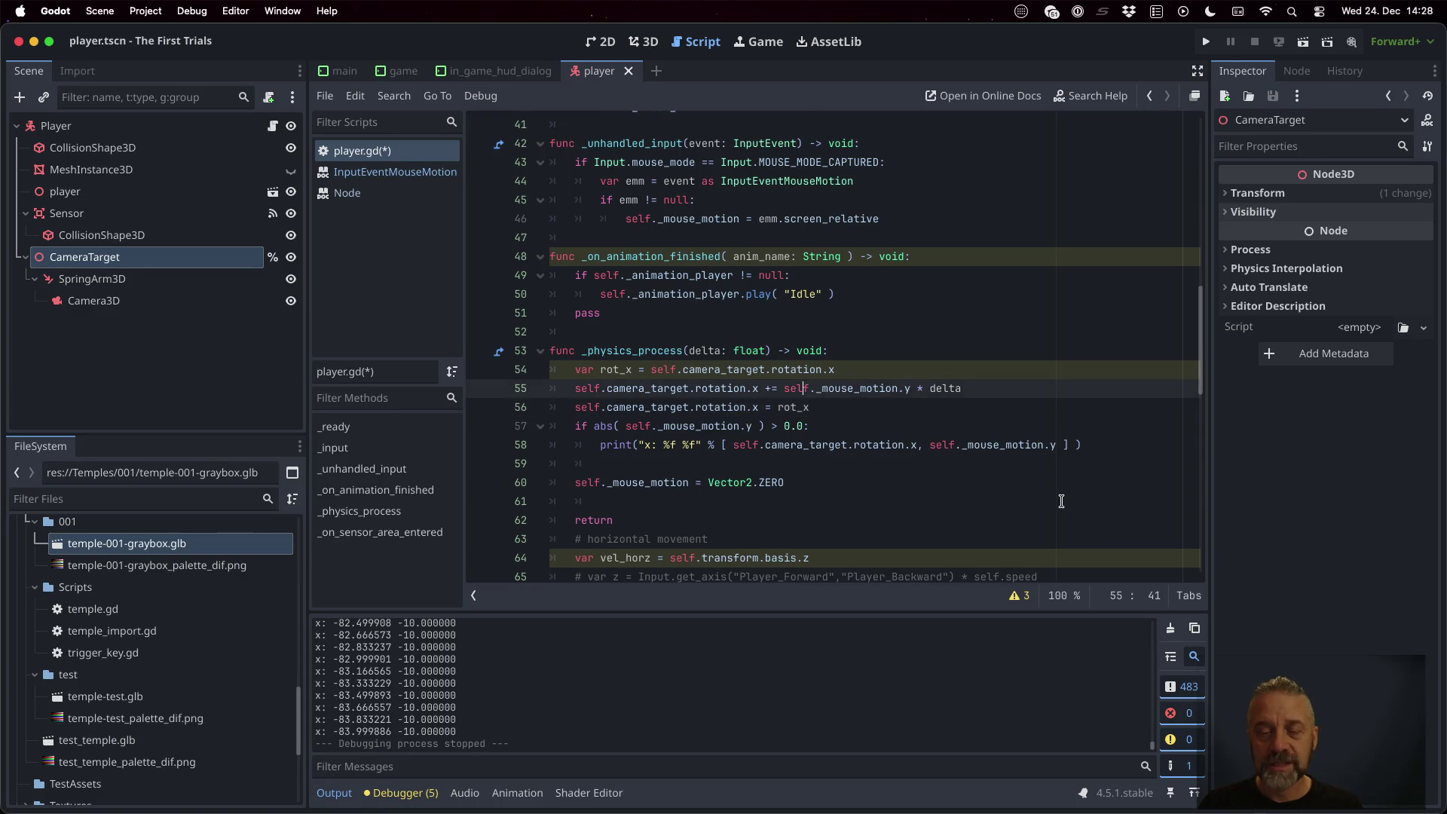
key("ctrl+Left")
key("ctrl+Left")
key("Left")
key("shift+Home")
type("rot_x")
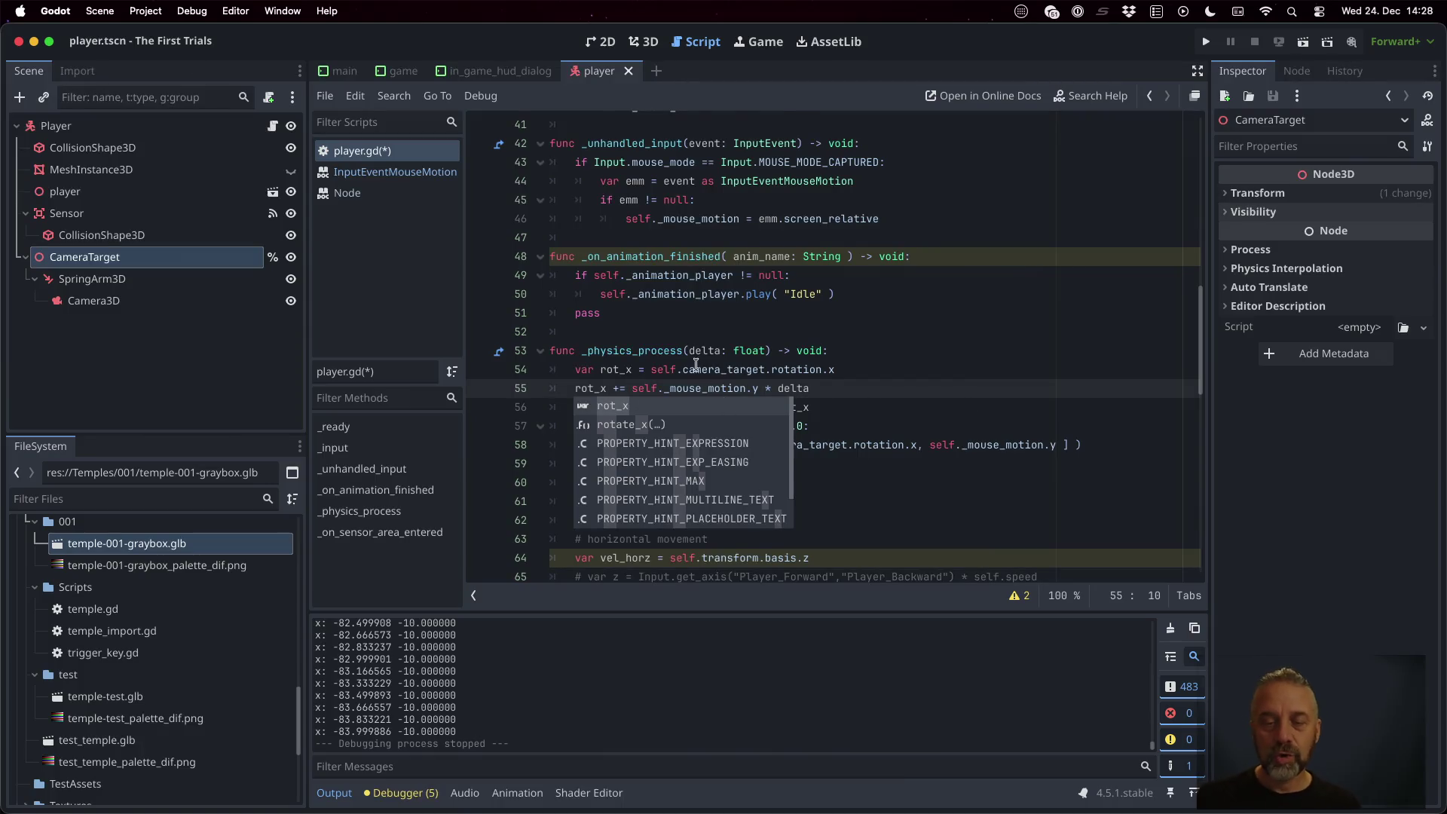
Save player.gd and run the game to test the pitch
left_click_drag(671, 367, 834, 370)
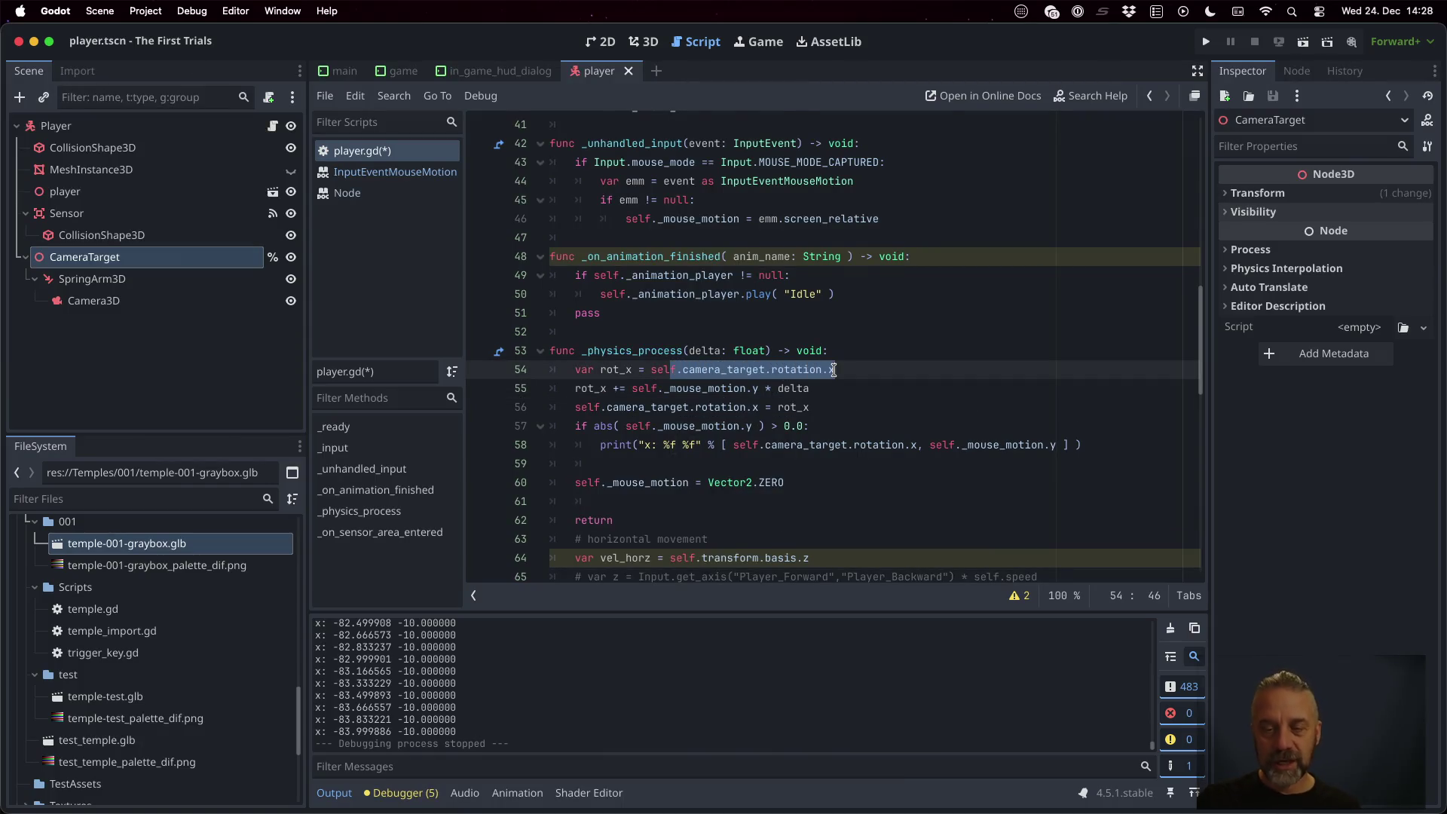
key("super+s")
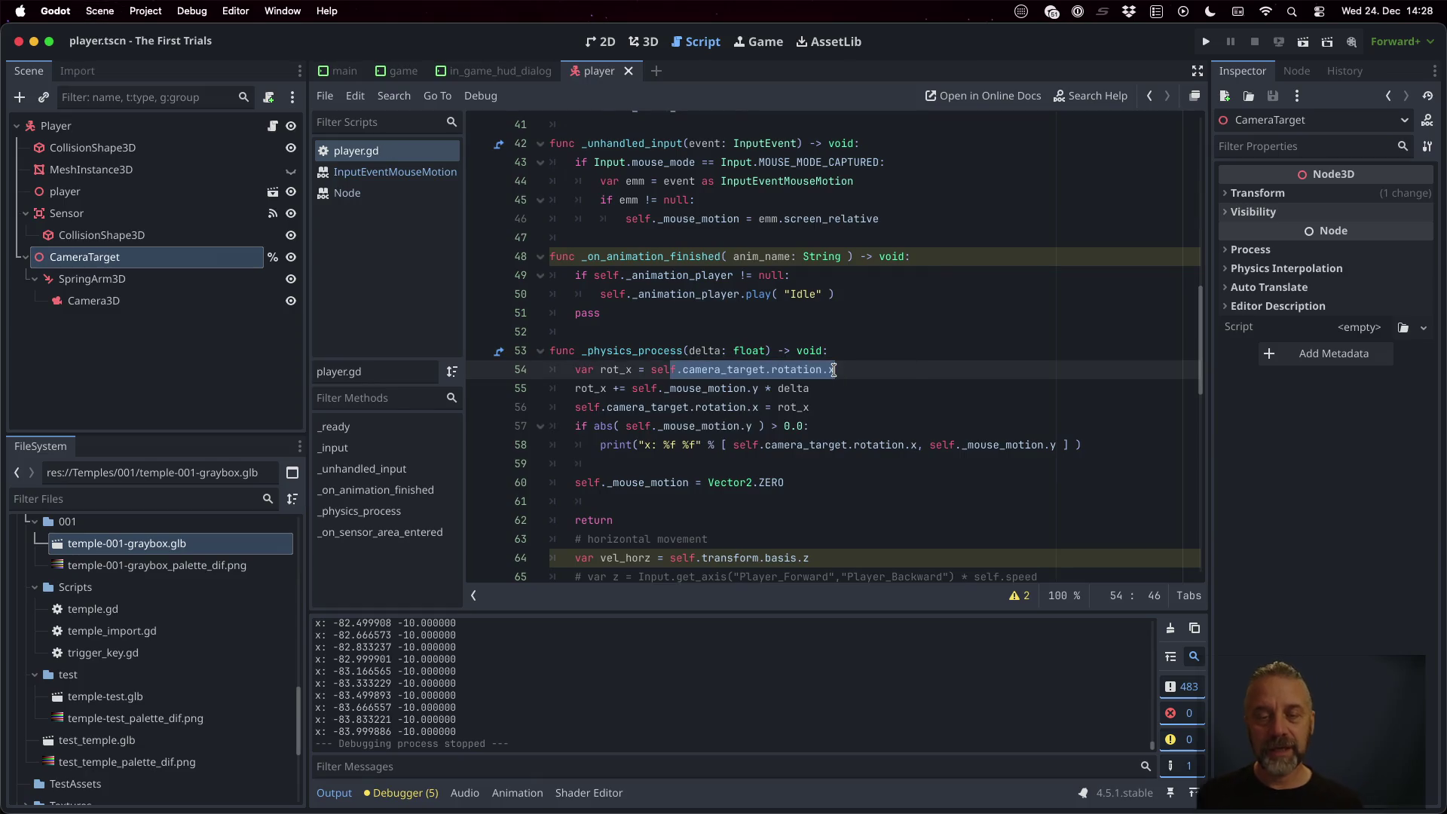
left_click(1205, 41)
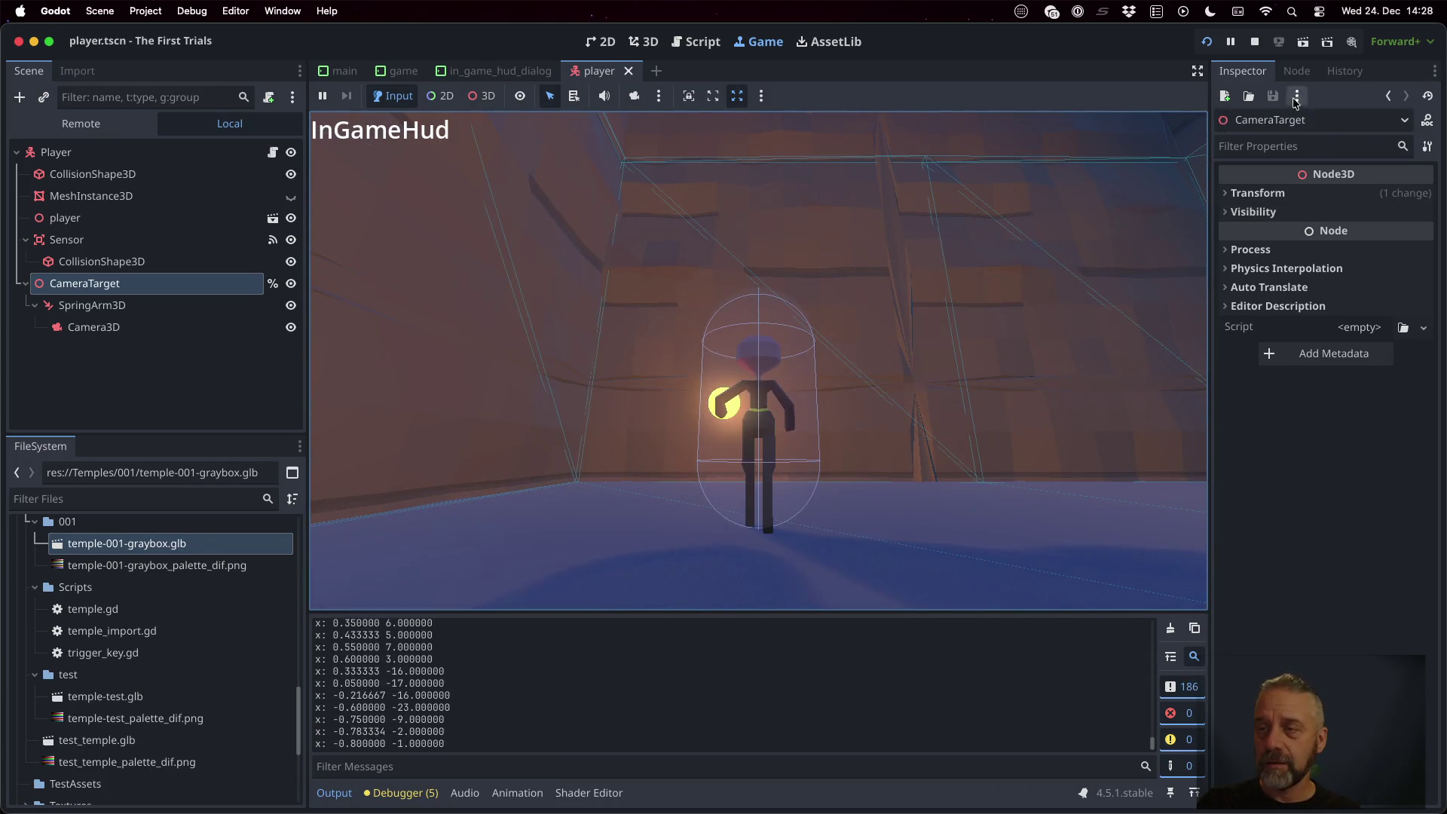
left_click(1254, 41)
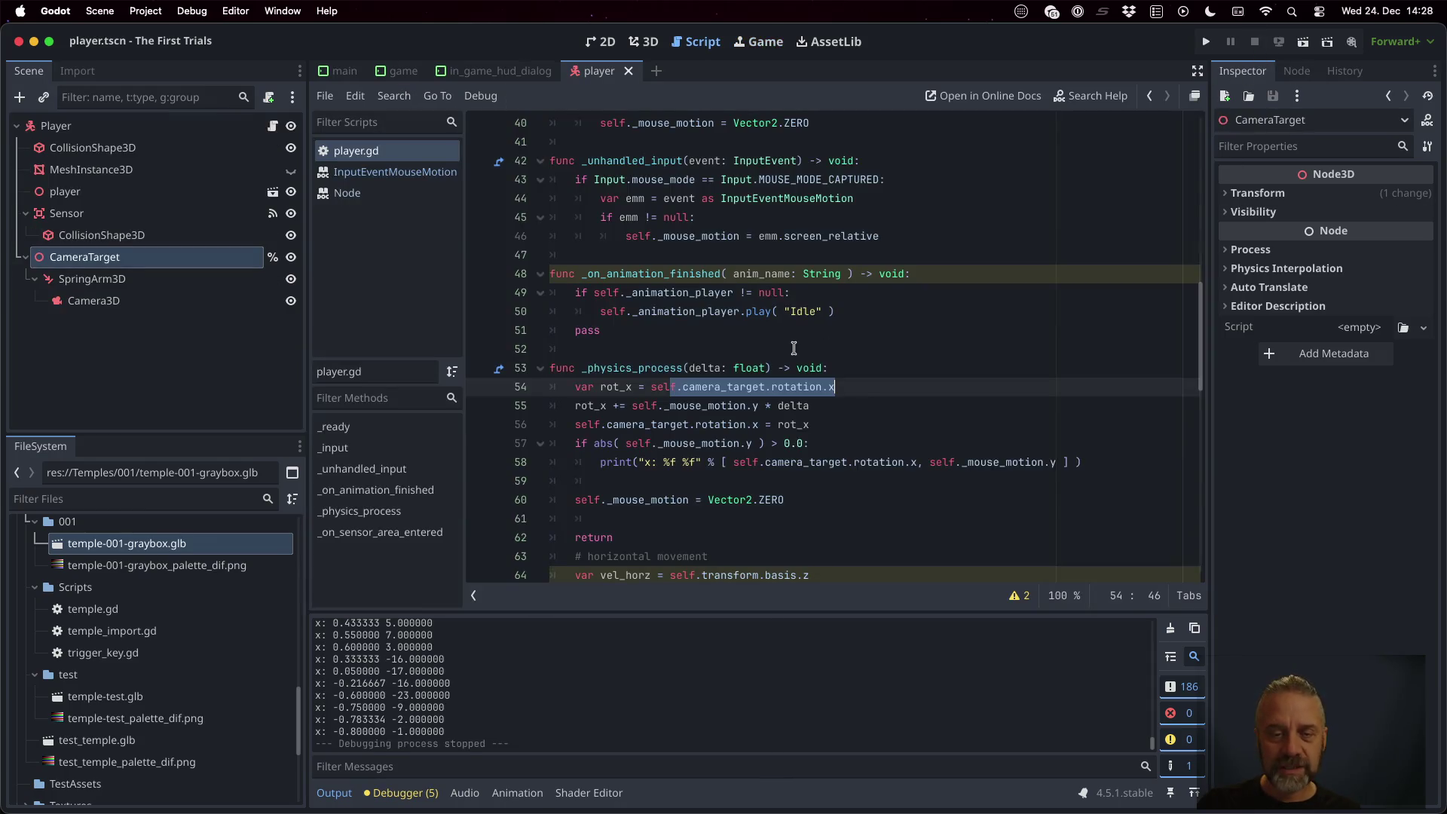
Add a rot_x = clamp(rot_x, deg_to_rad(...)) line after the increment, fixing the 'clmap' typo
key("Down")
key("Down")
key("Down")
key("Up")
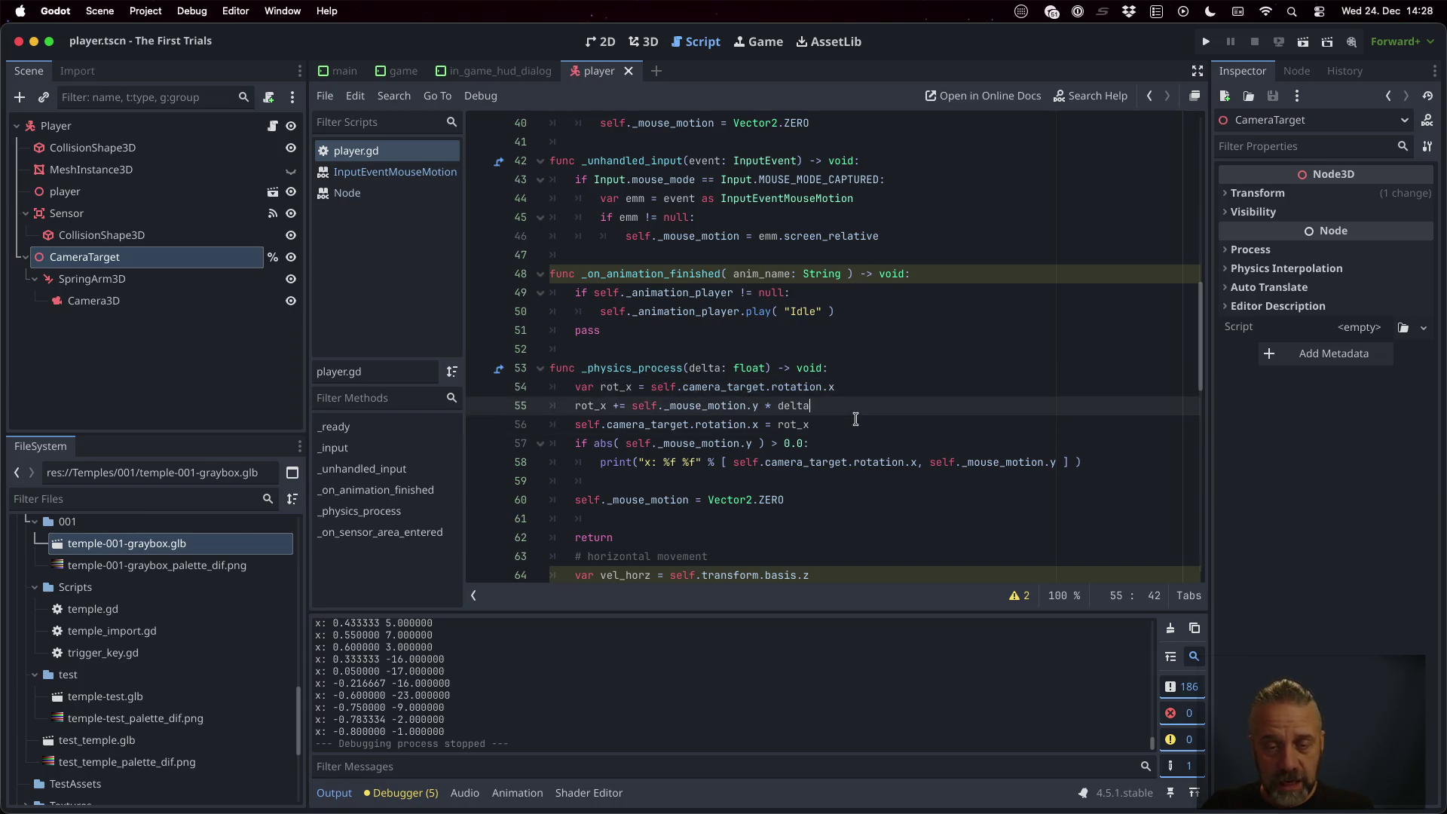
key("Return")
type("t_x = ")
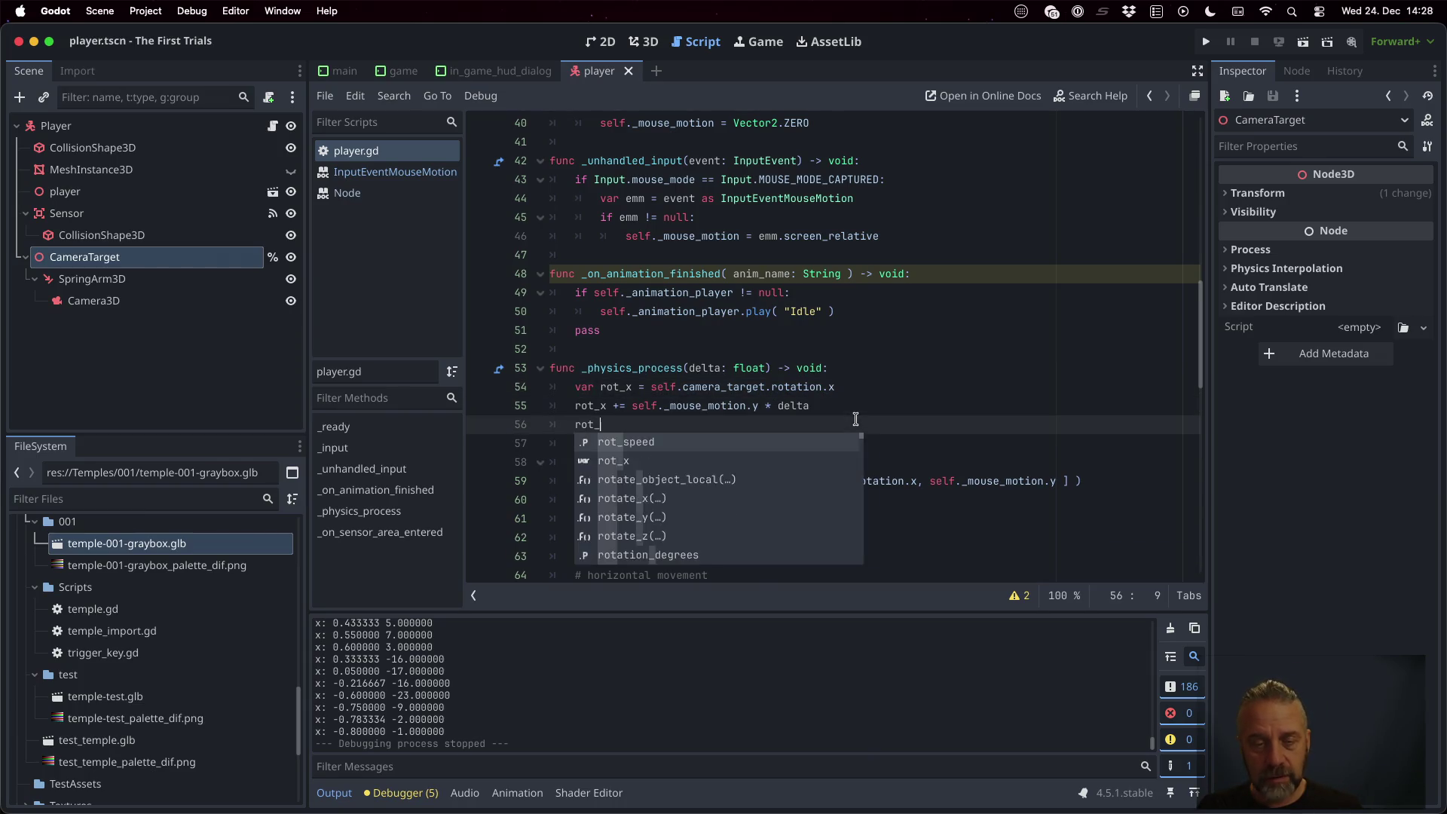
type("clmap(")
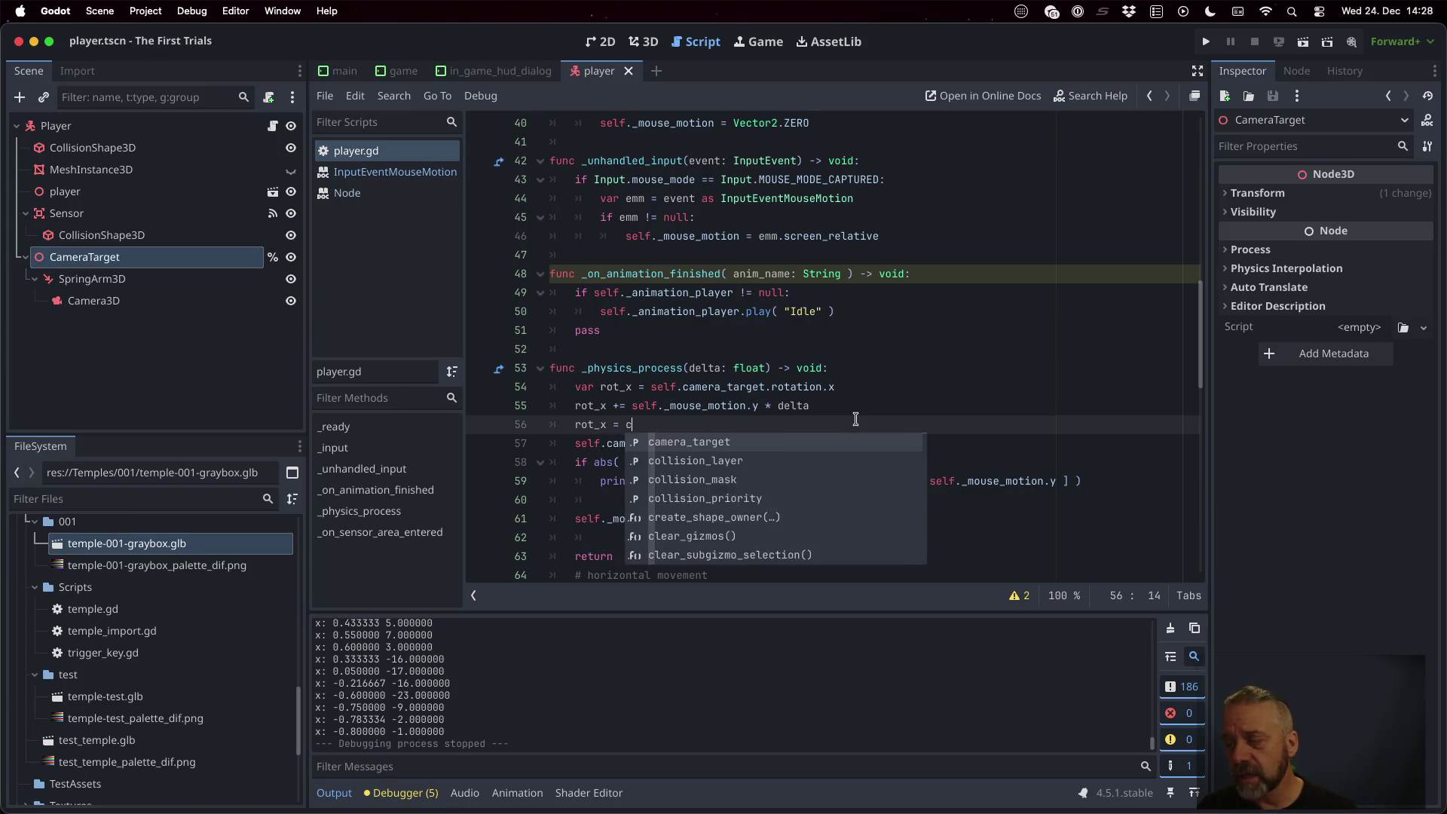
type("( rot_x, de")
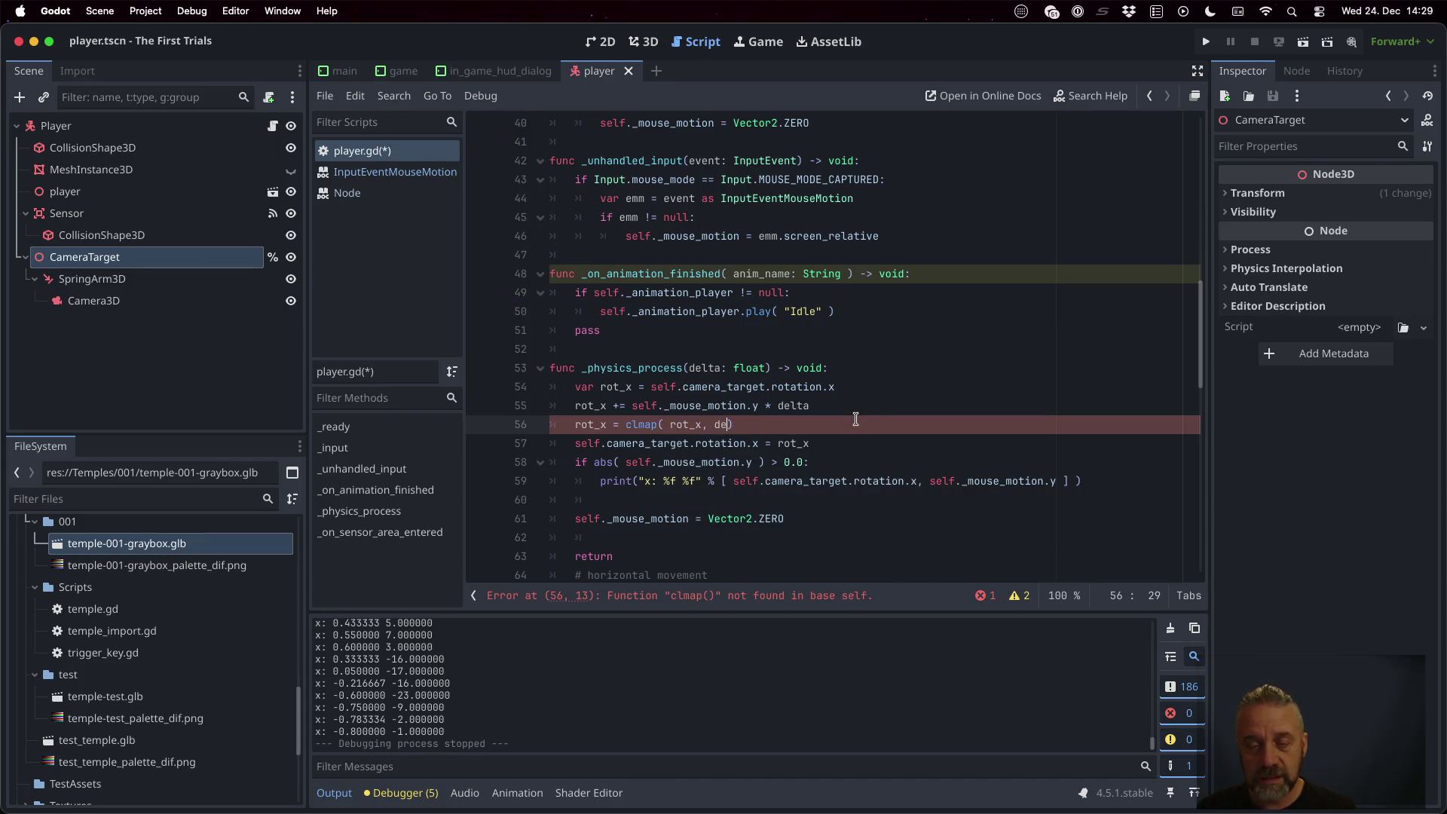
type("eg")
key("Return")
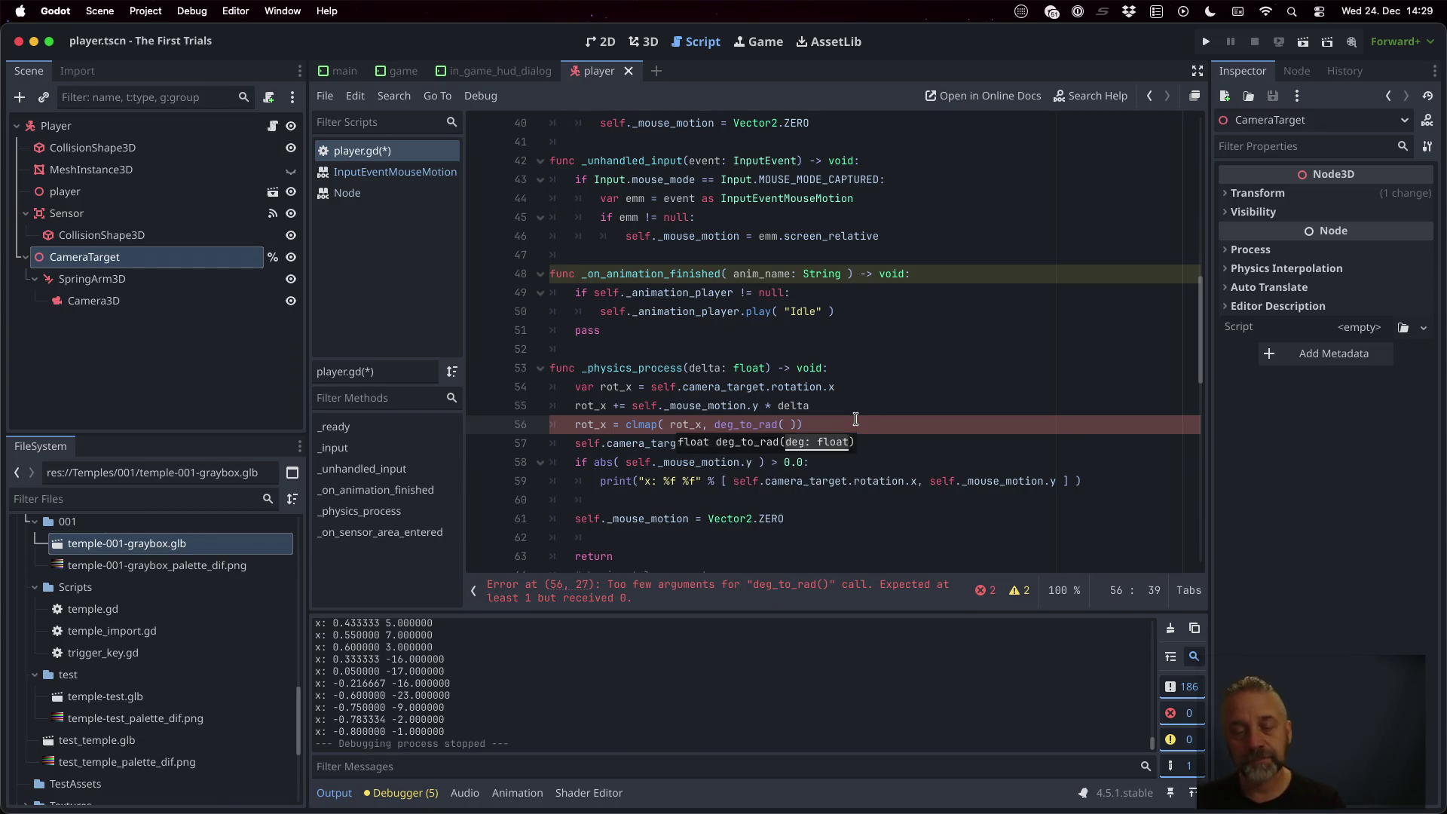
key("BackSpace")
key("Right")
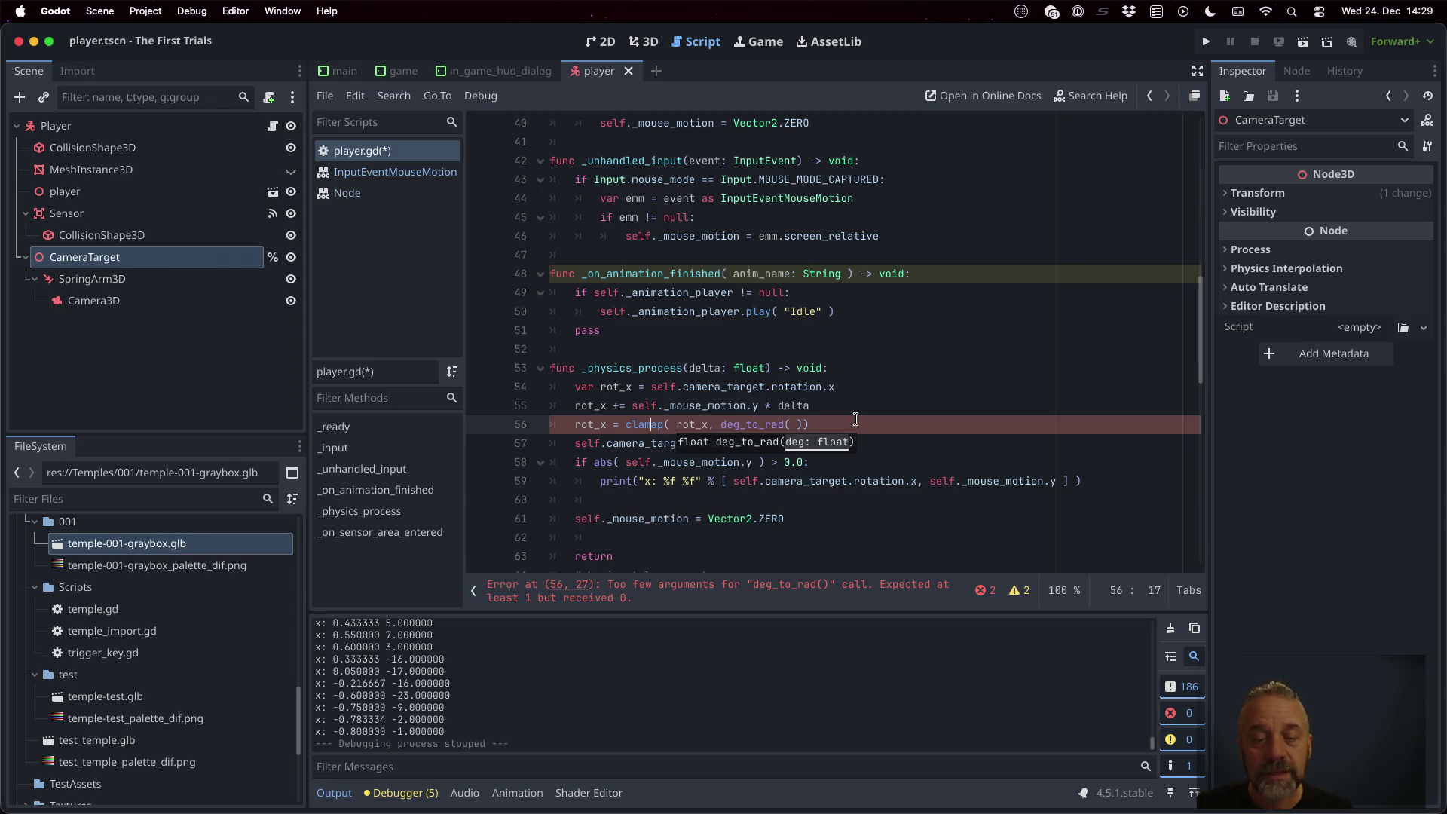
type("m")
Set the clamp limits to deg_to_rad(-30.0) and deg_to_rad(60.0), close it, and save
key("End")
key("Left")
key("Left")
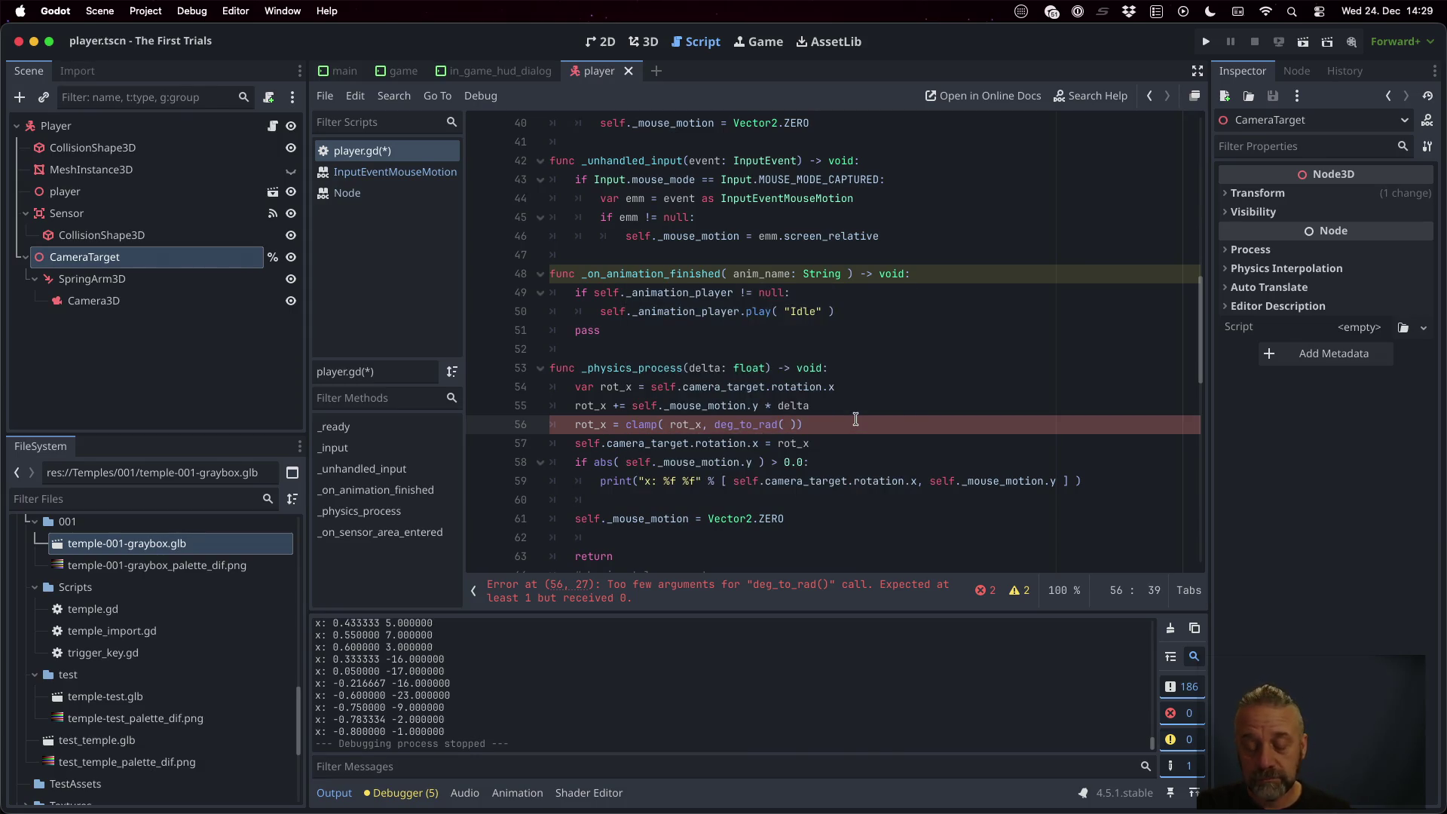
type("-30.0 ), ")
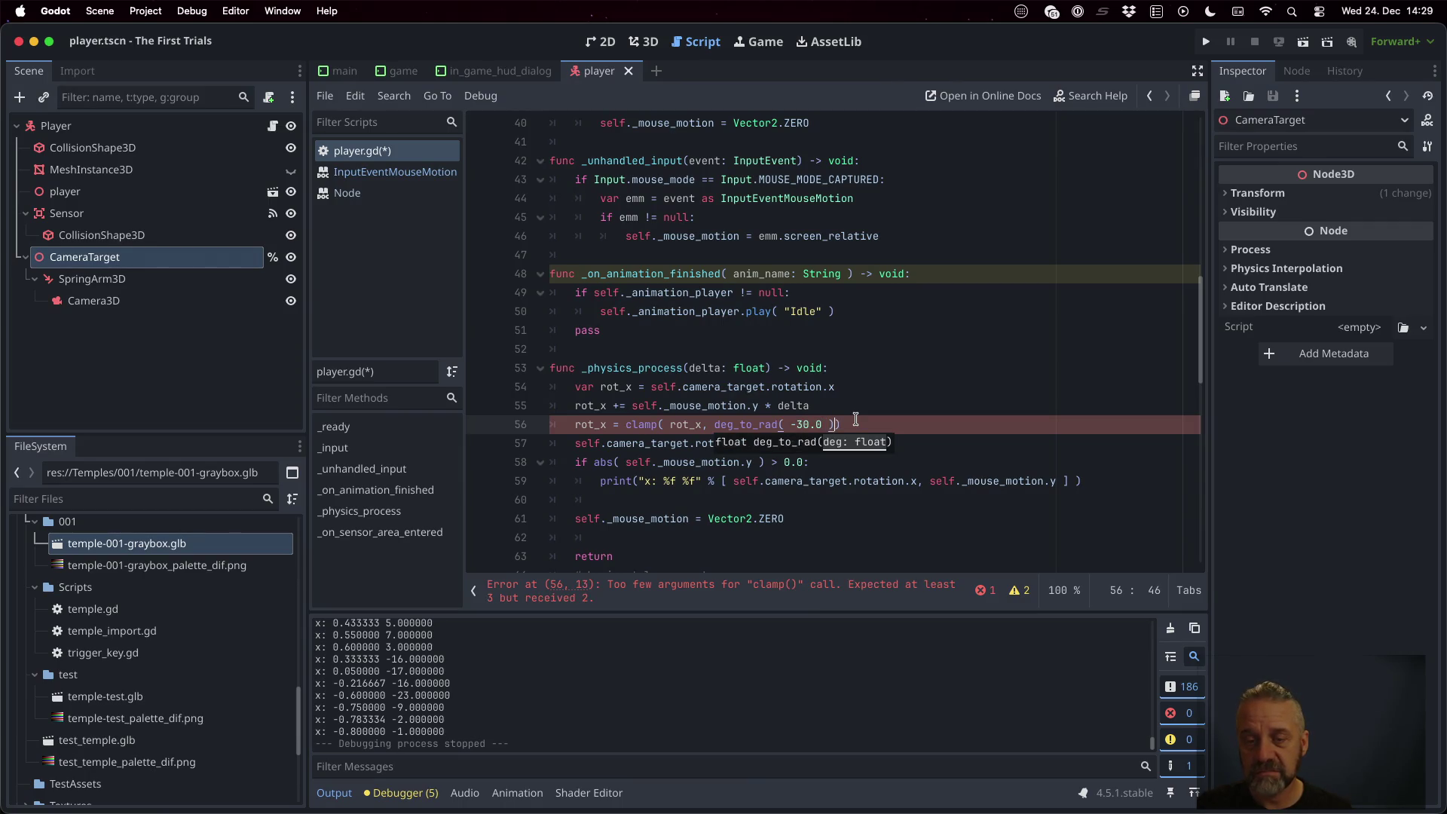
type("deg_t")
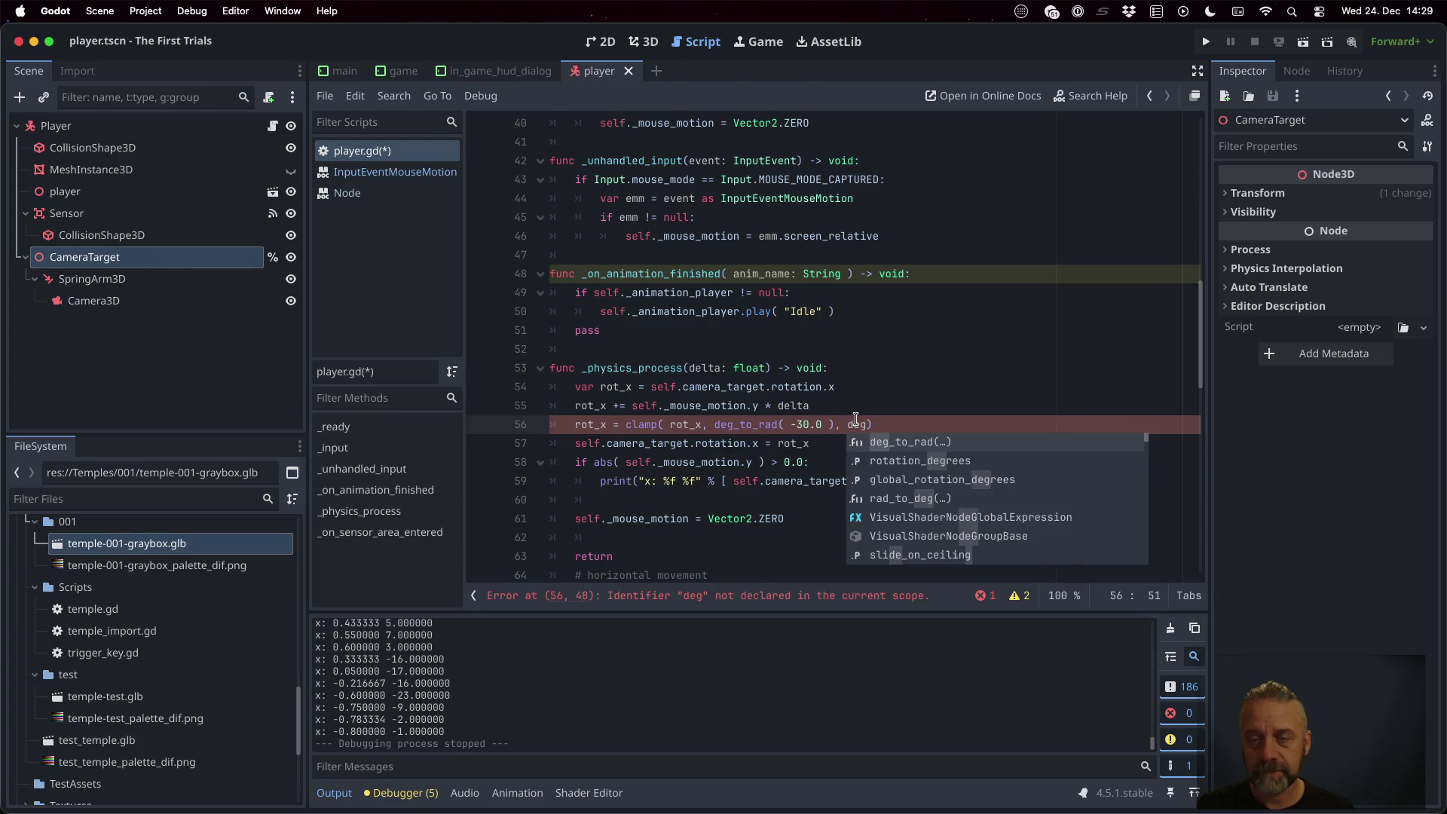
key("Return")
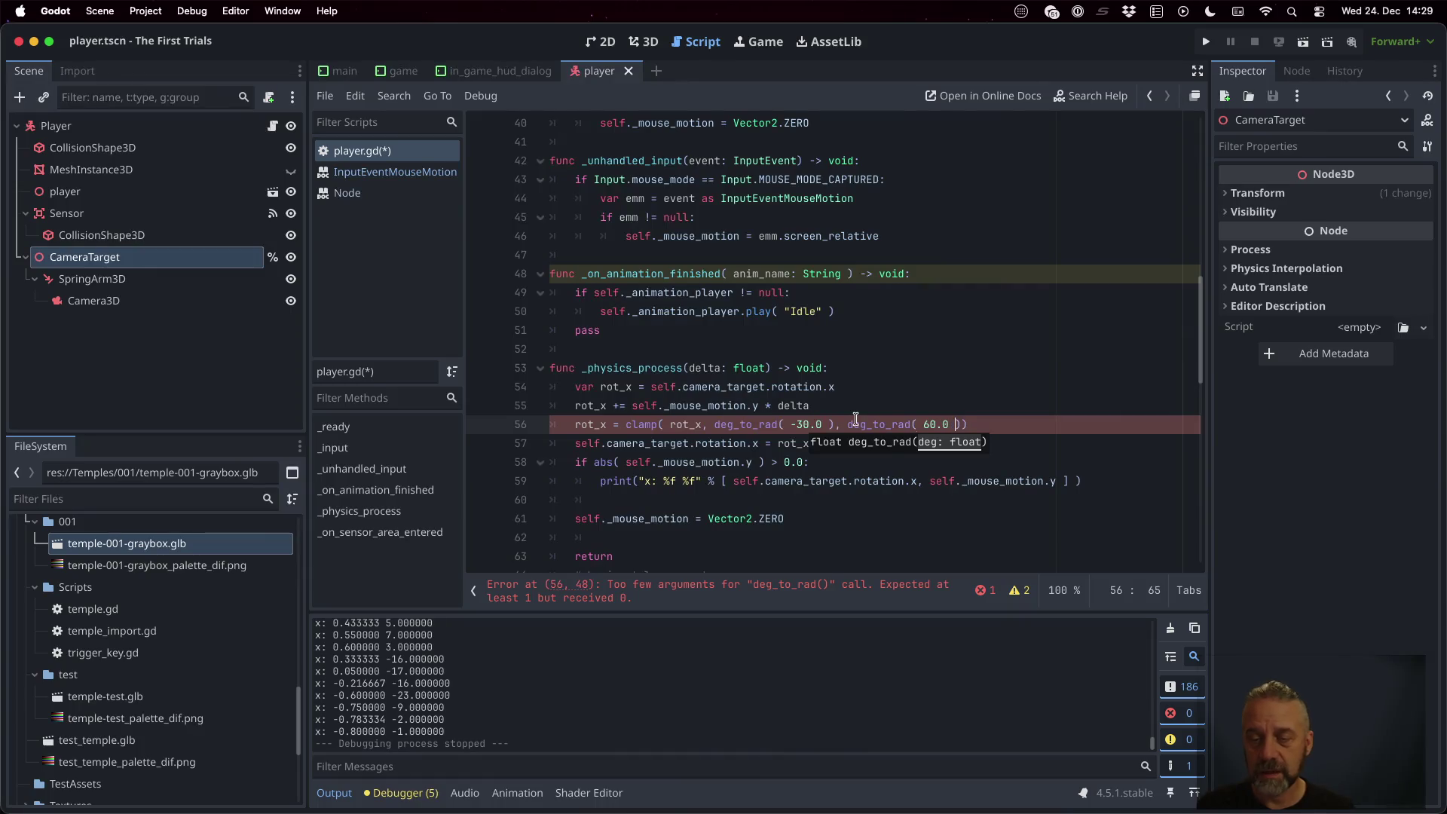
type(")")
key("super+s")
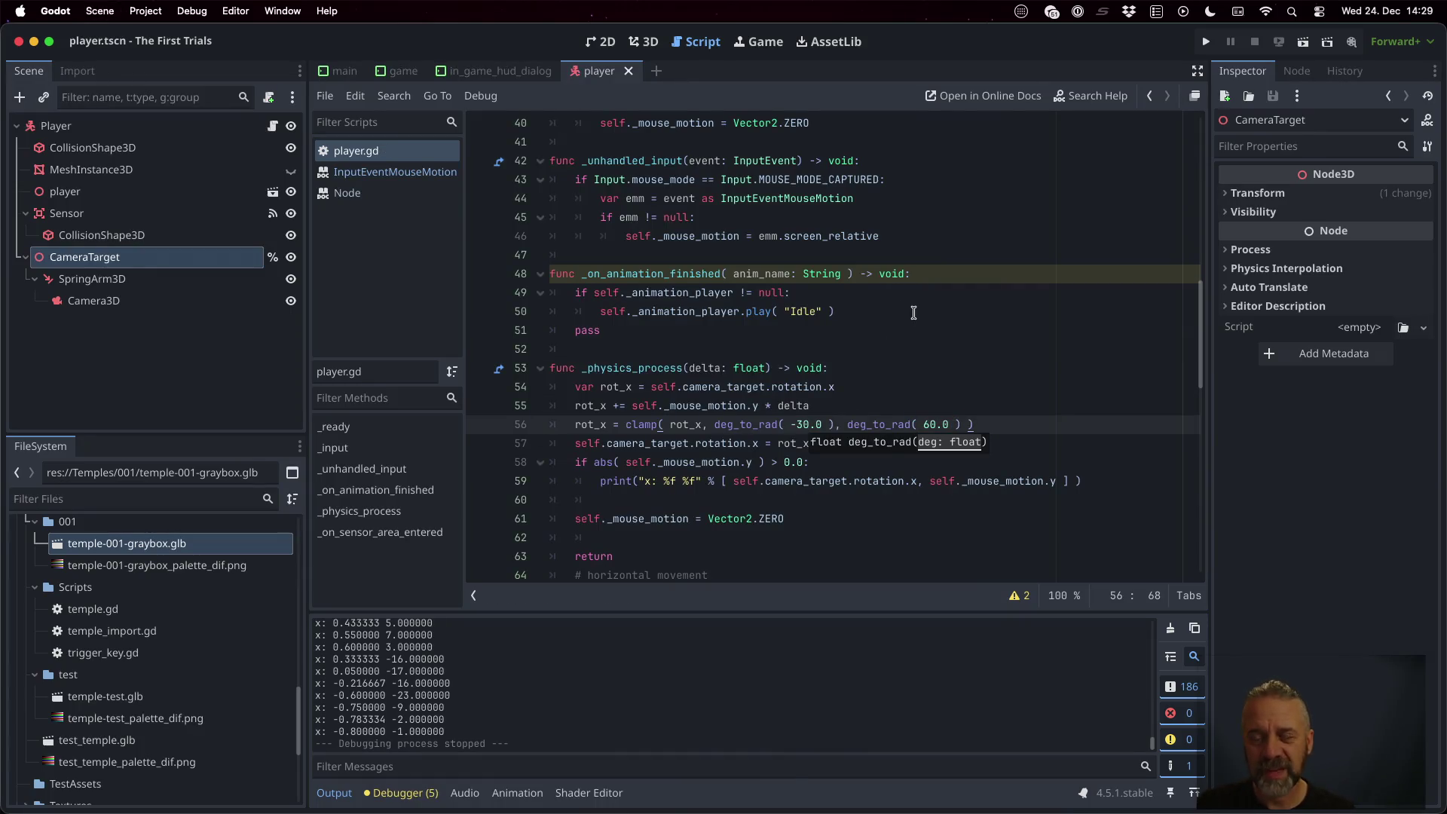
Run the game, look up and down to see pitch cap at 1.047198 and -0.523599, then stop
left_click(1208, 44)
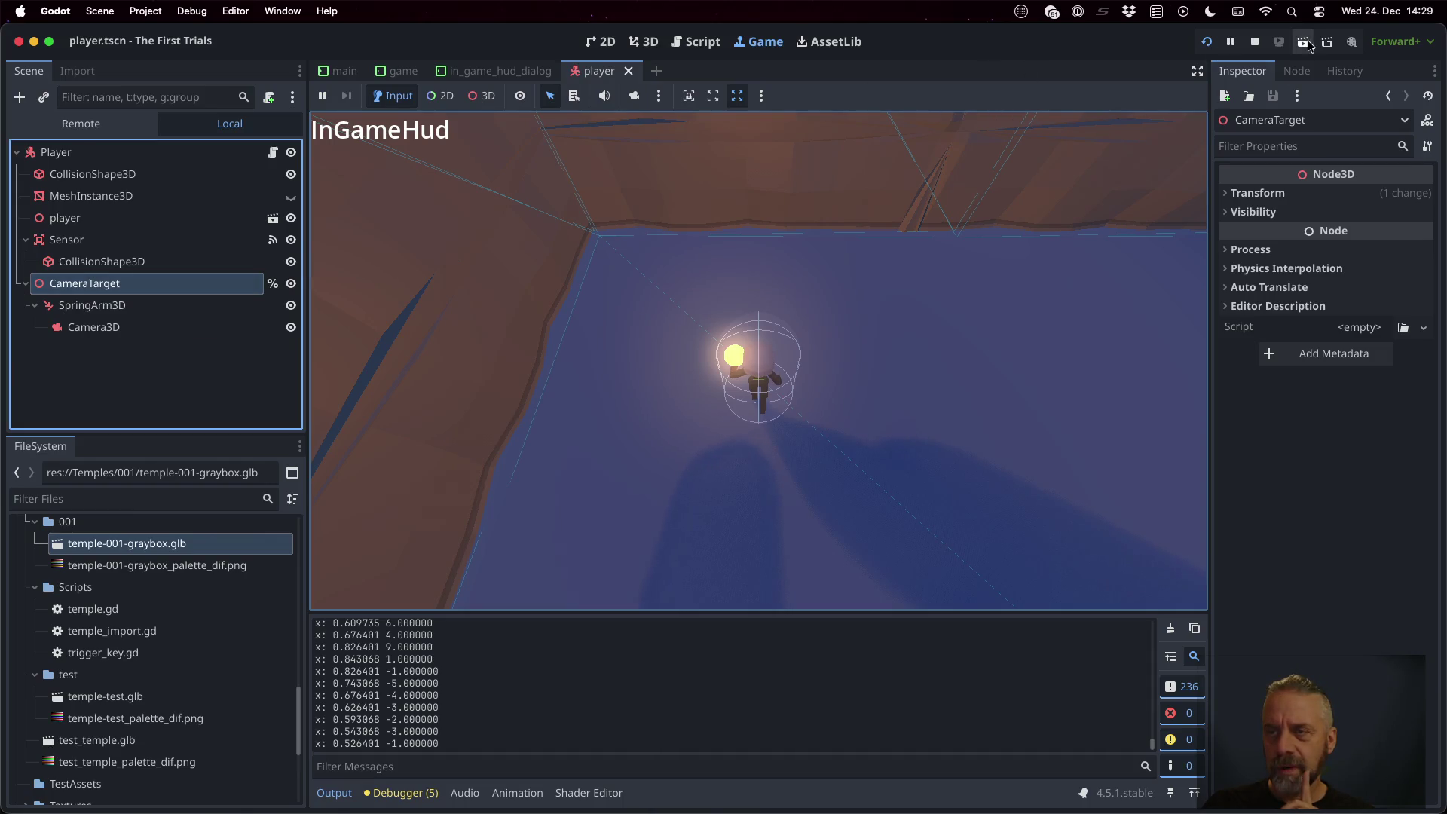
left_click(1253, 43)
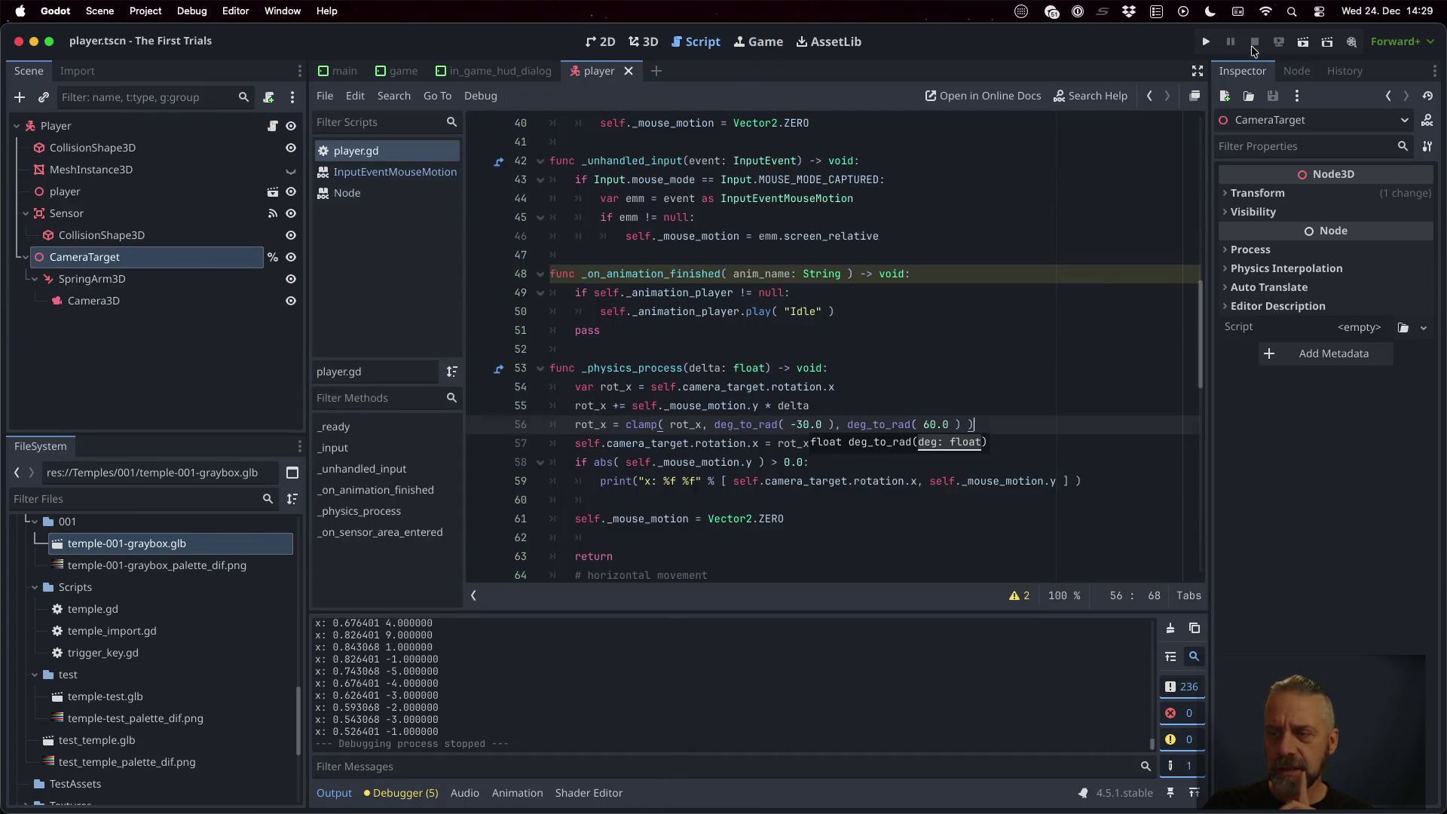
Reset SpringArm3D's Transform rotation x to 0 in the Inspector
left_click(152, 281)
left_click(149, 262)
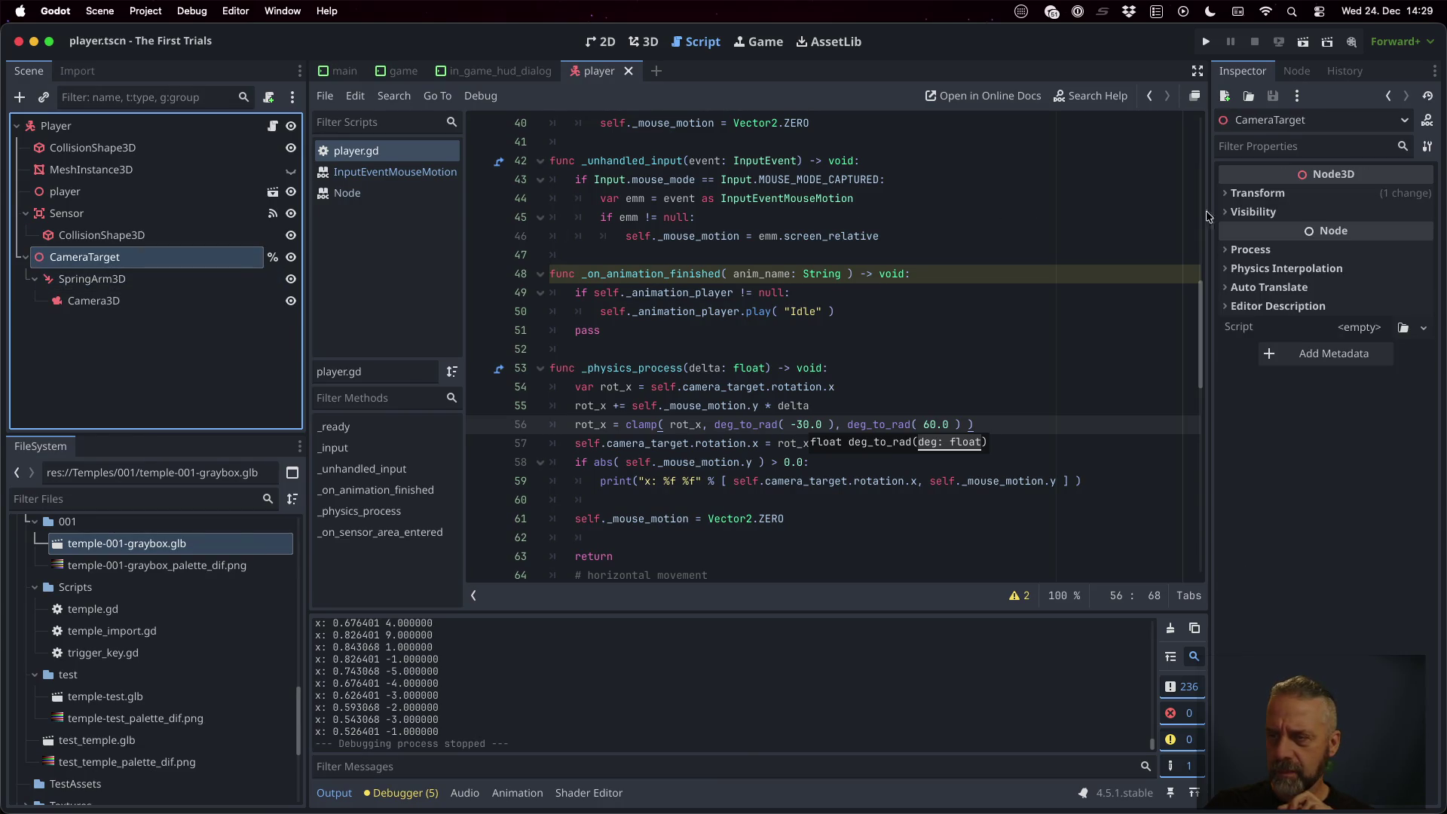
left_click(1224, 194)
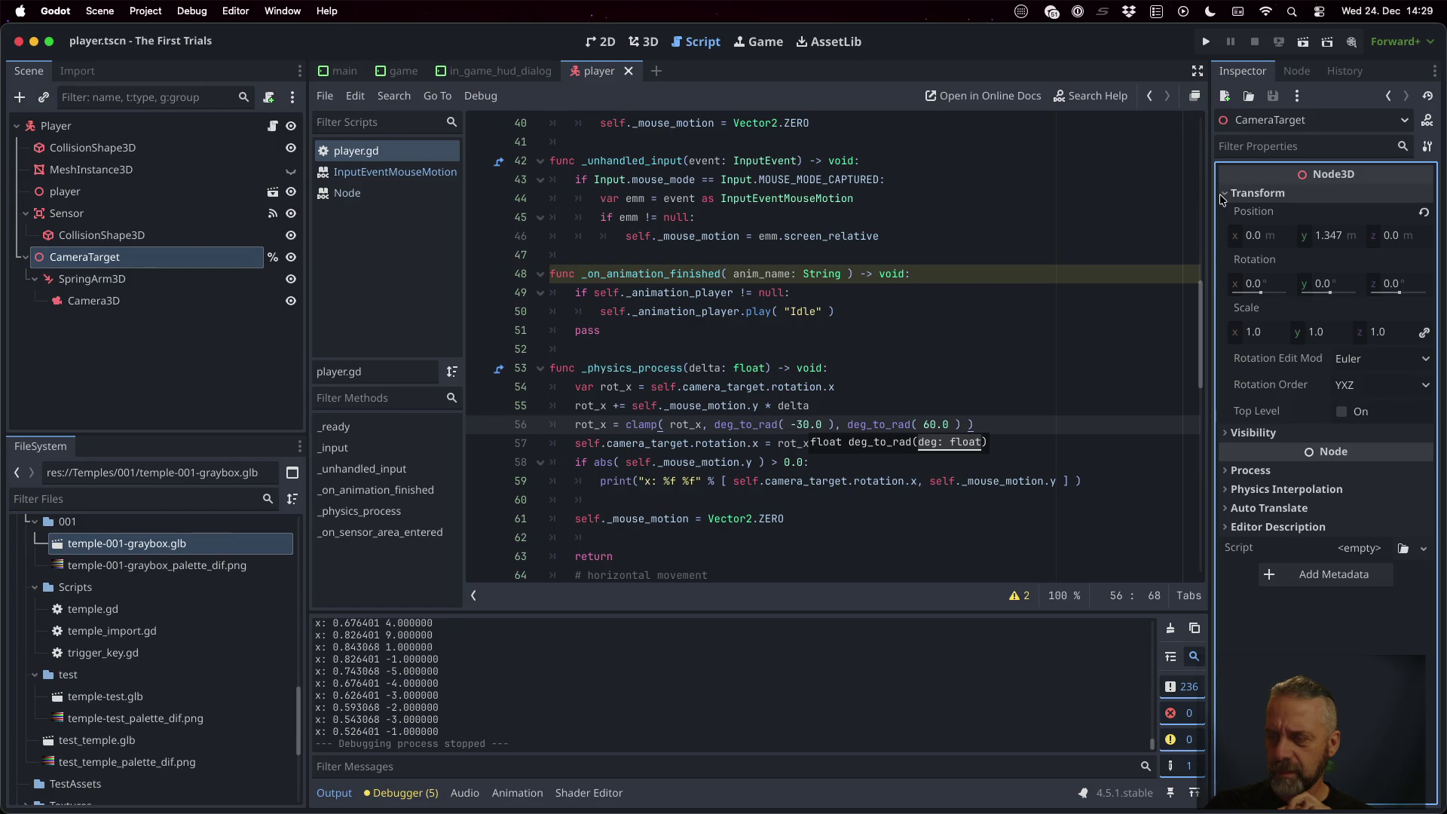
left_click(184, 282)
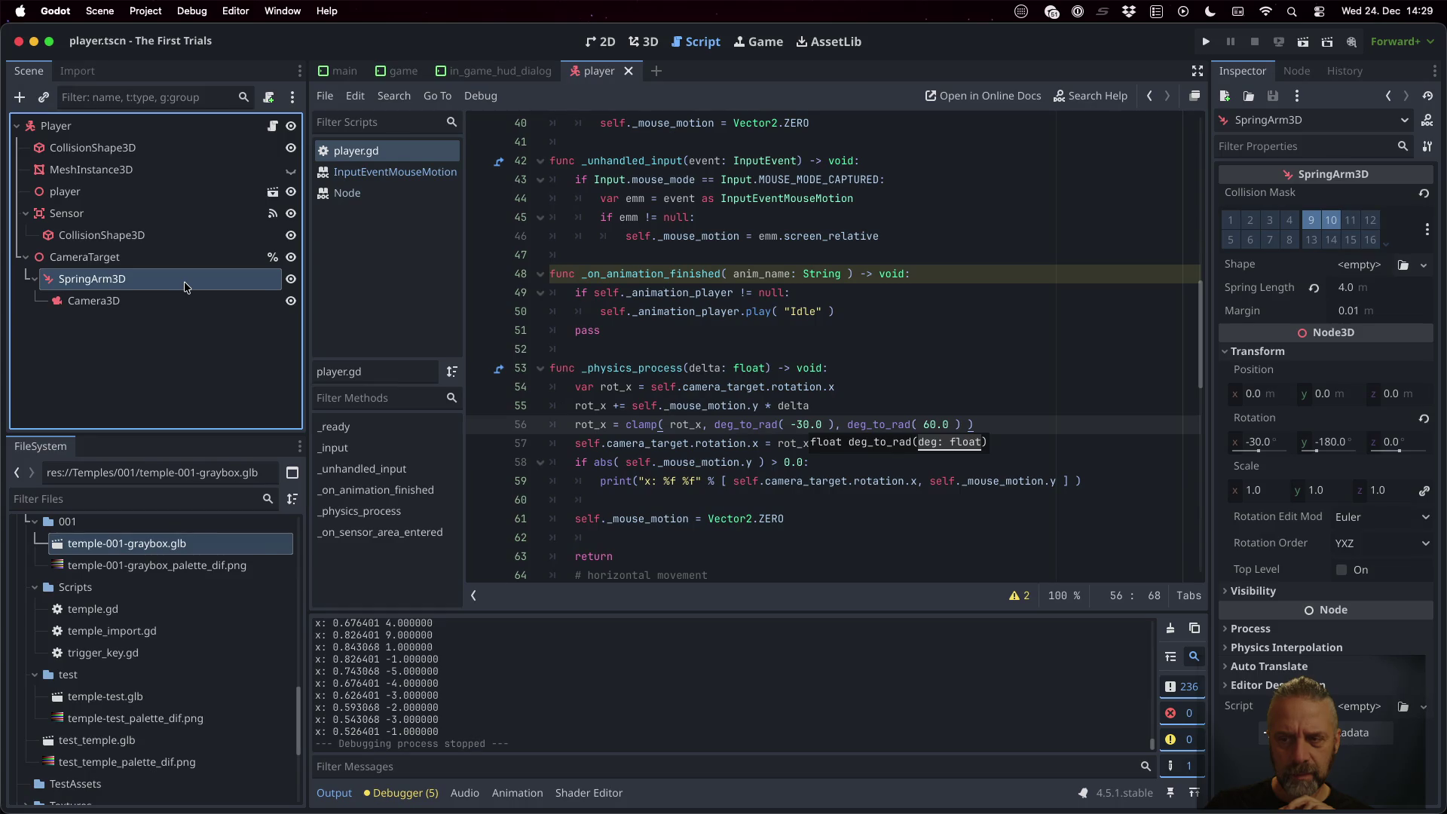
left_click(1244, 447)
type("0")
key("Return")
Set CameraTarget's rotation x to 30, save the scene, and view it in 3D
left_click(84, 256)
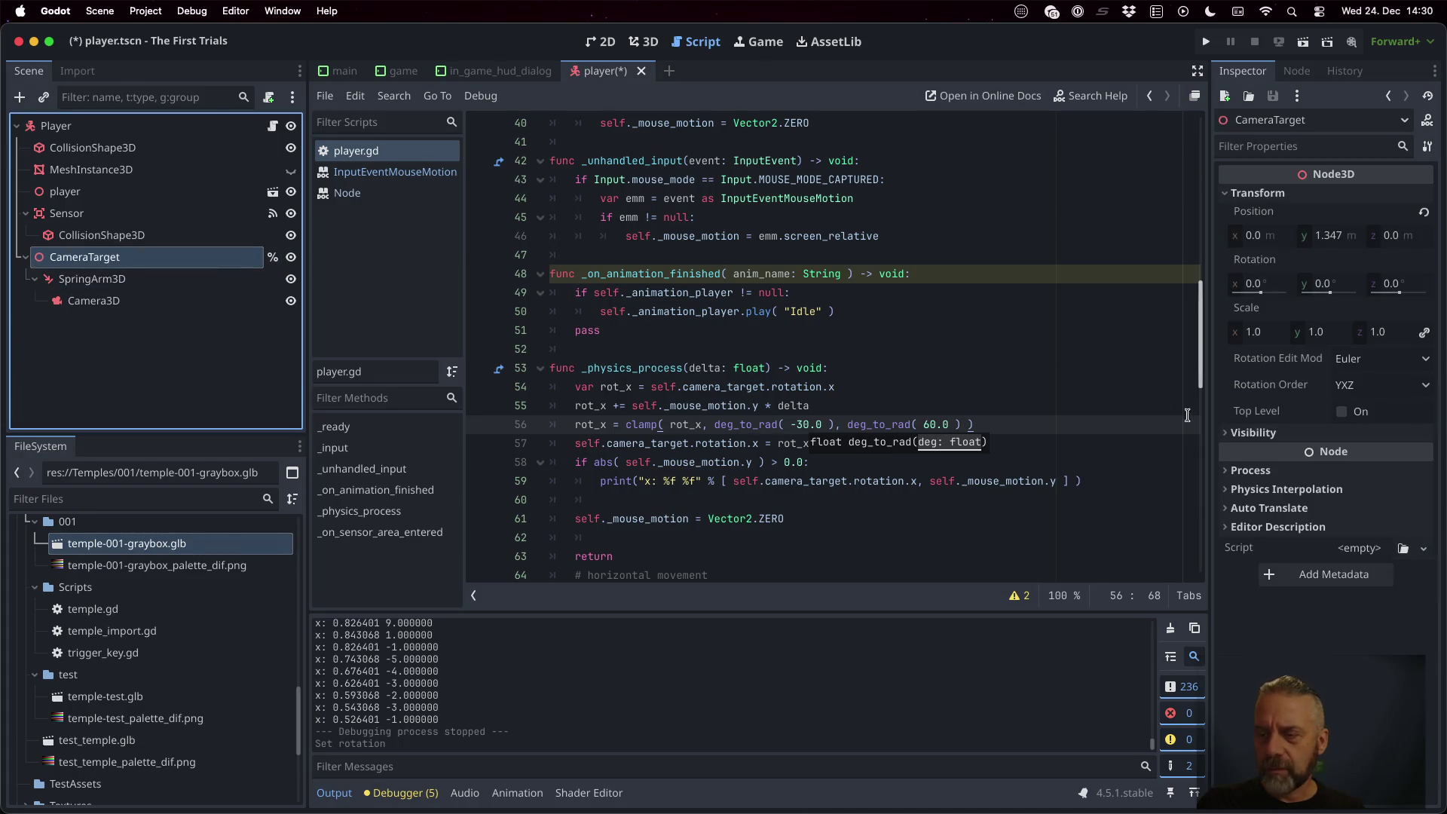
left_click(1267, 287)
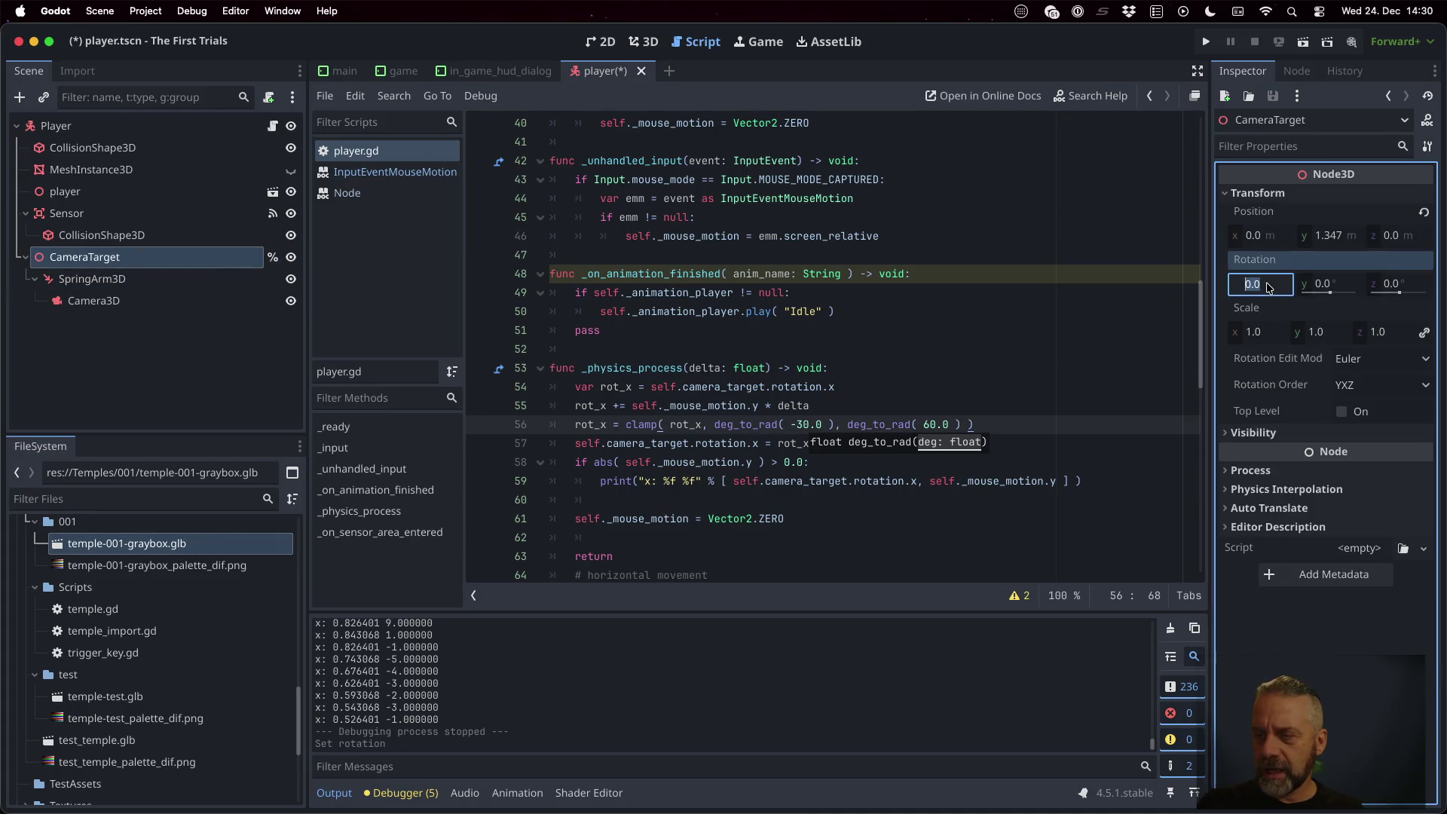
type("30")
key("Return")
key("super+s")
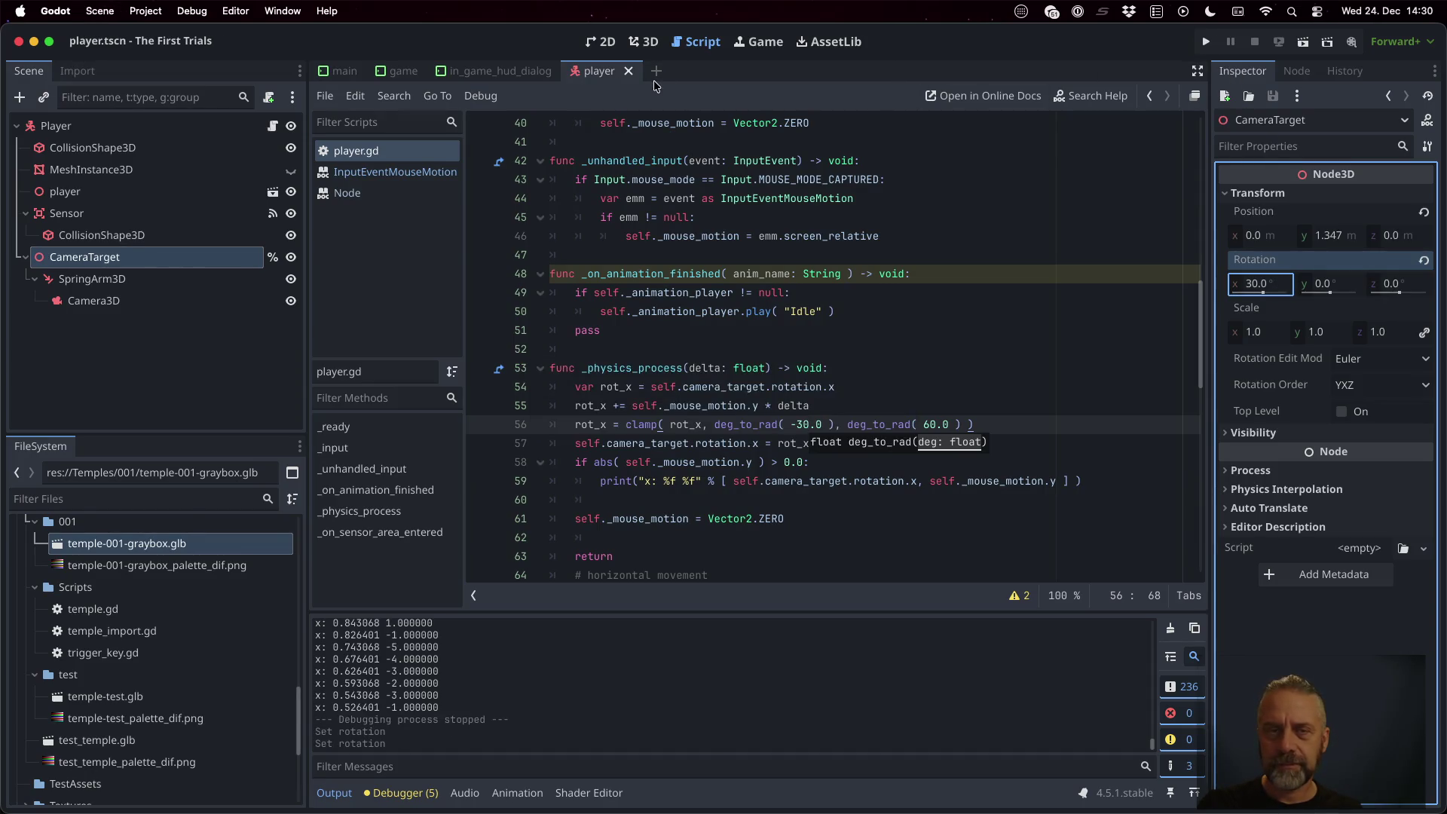
left_click(644, 41)
scroll(828, 339, "left", 5)
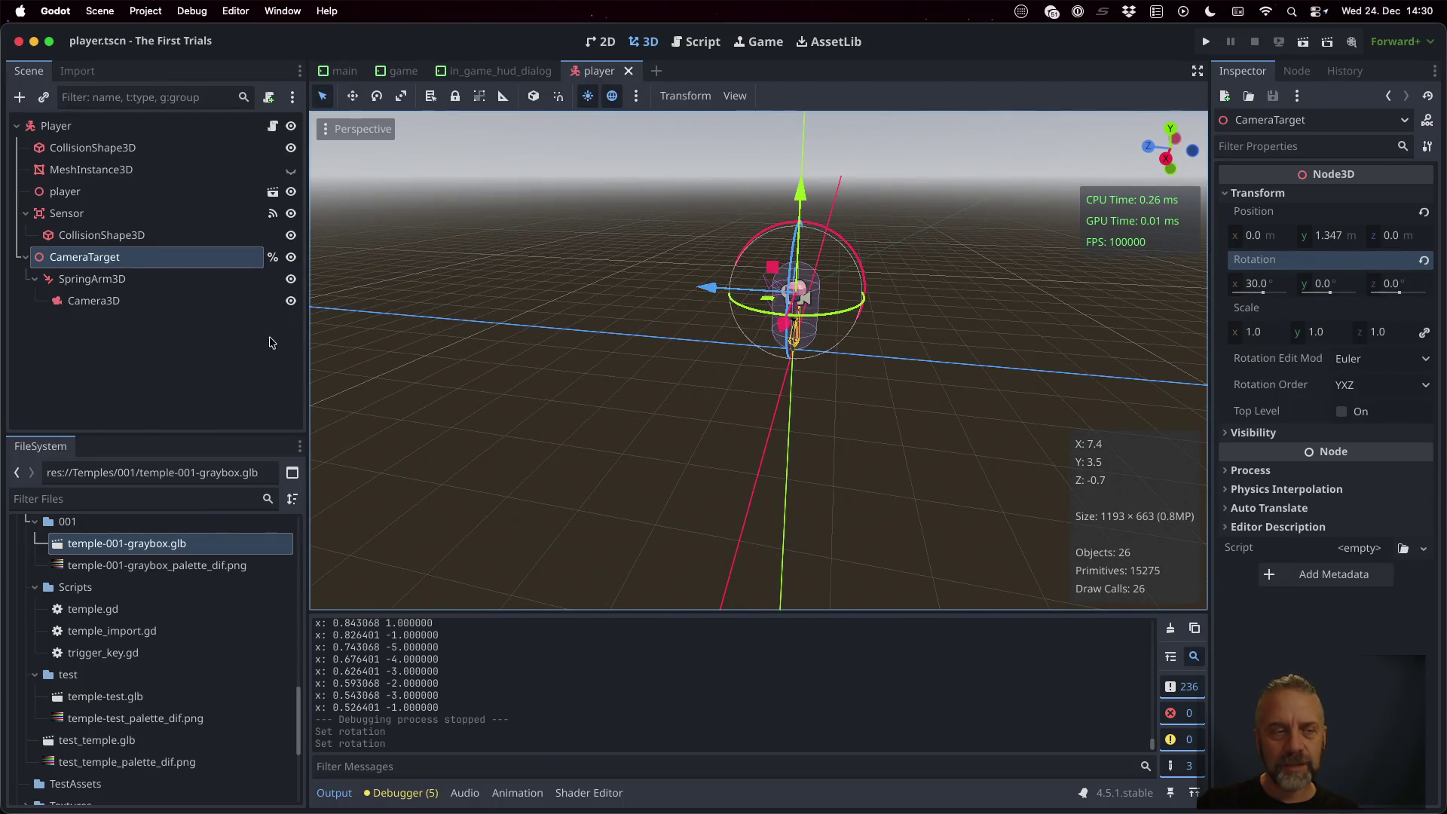
Play the game, look up and down to confirm pitch stops at 60°, then stop and select Player
left_click(1208, 42)
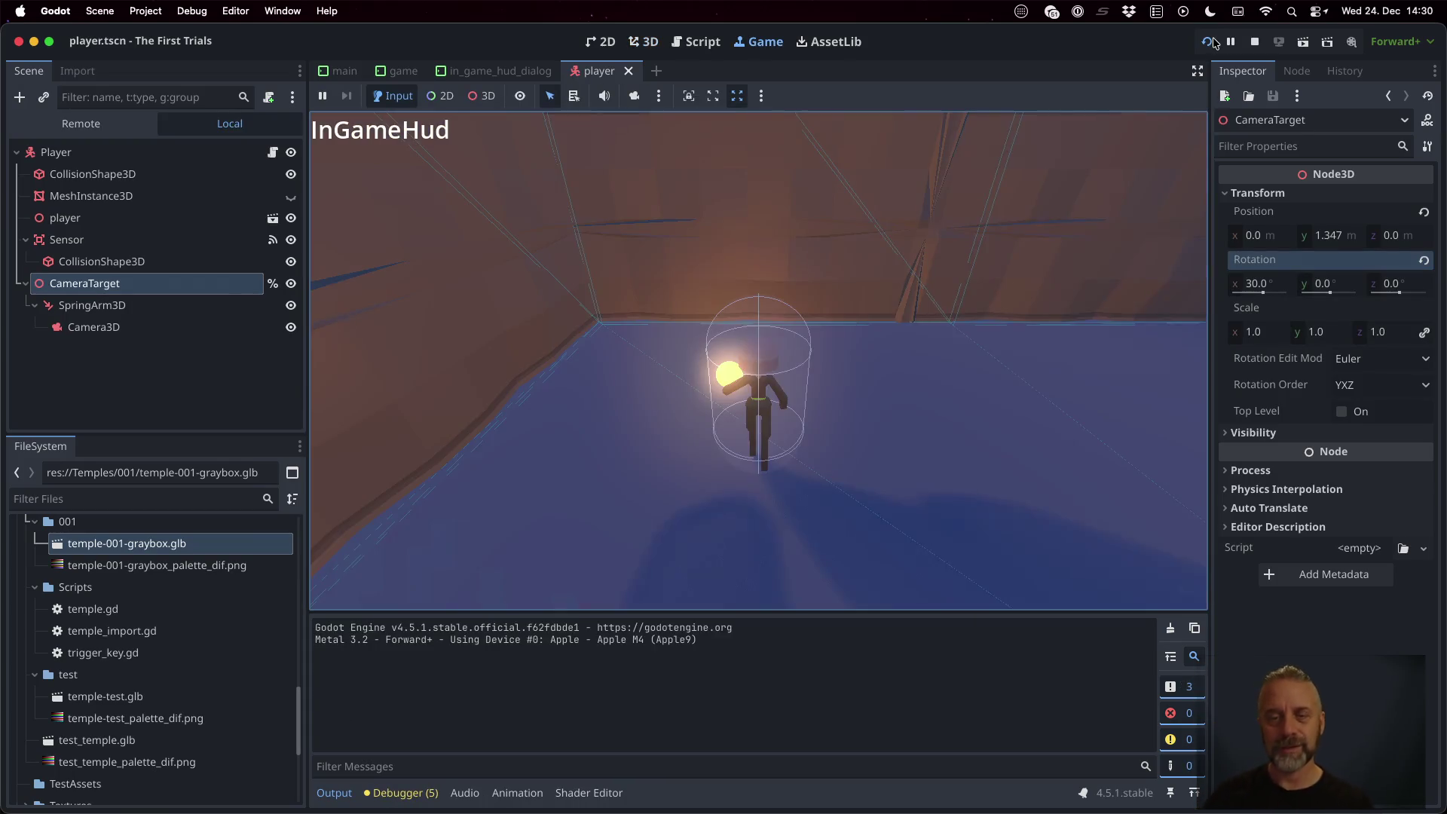
left_click(894, 377)
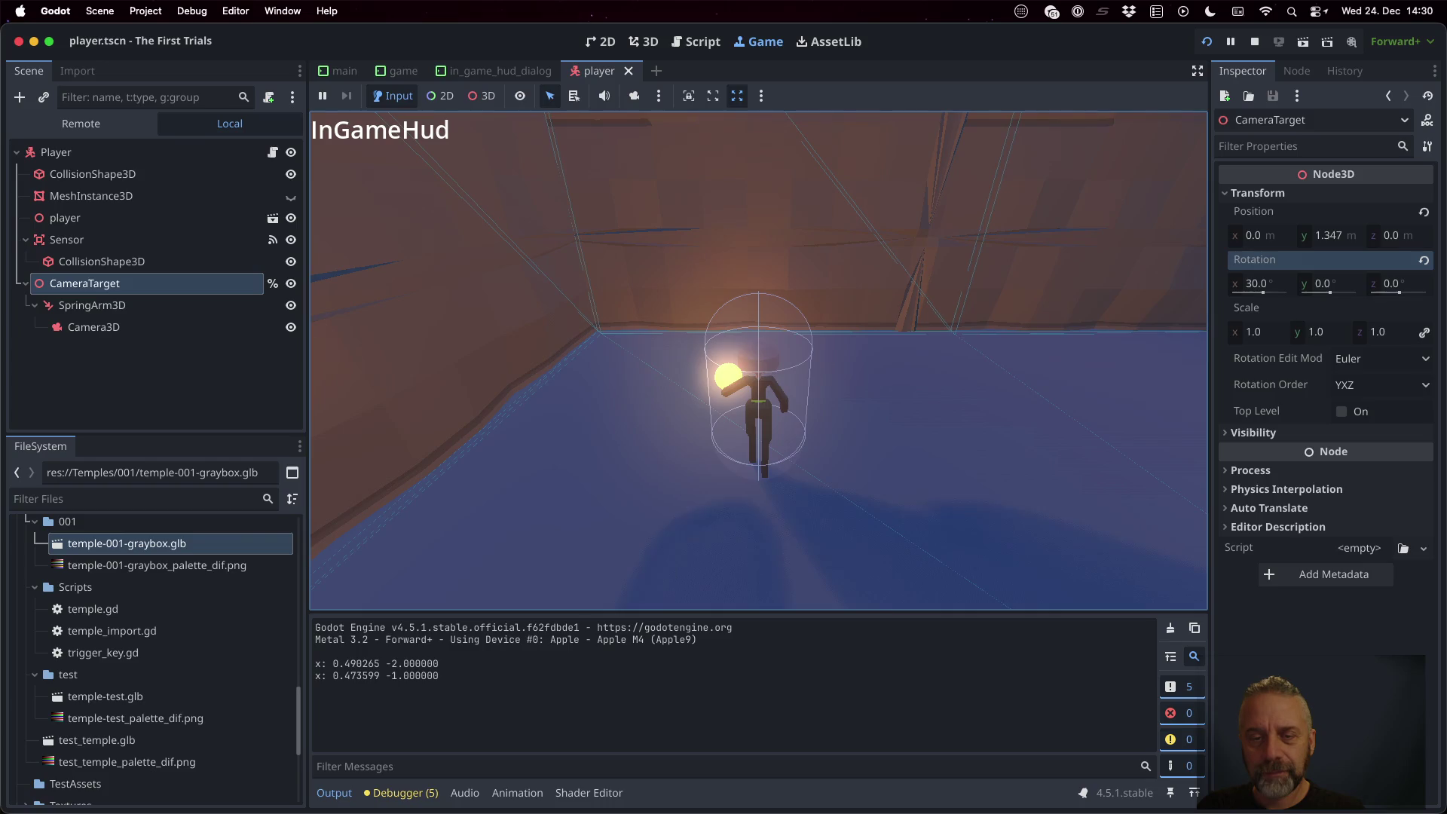
mouse_move(758, 360)
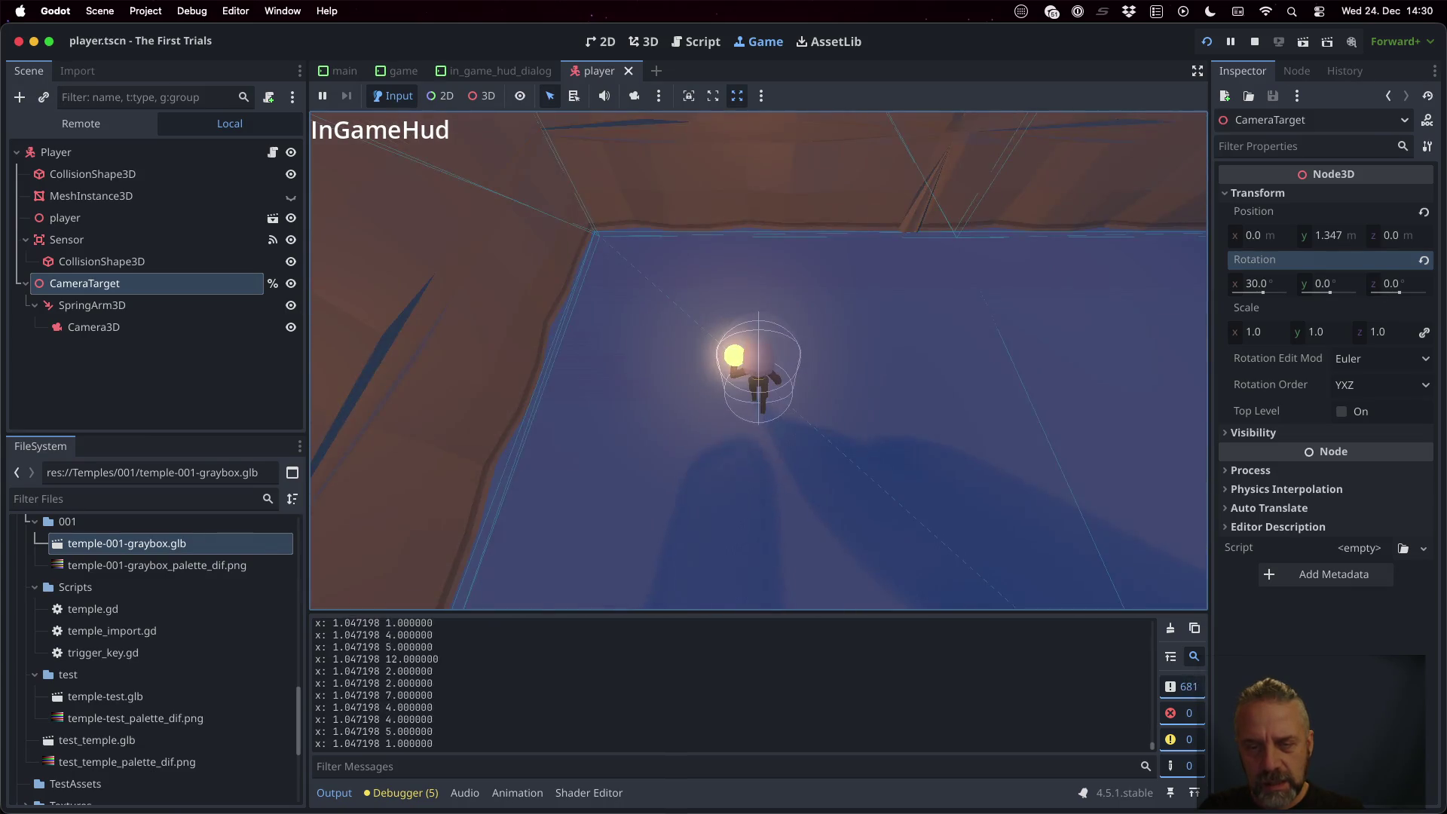
mouse_move(722, 420)
left_click(1254, 42)
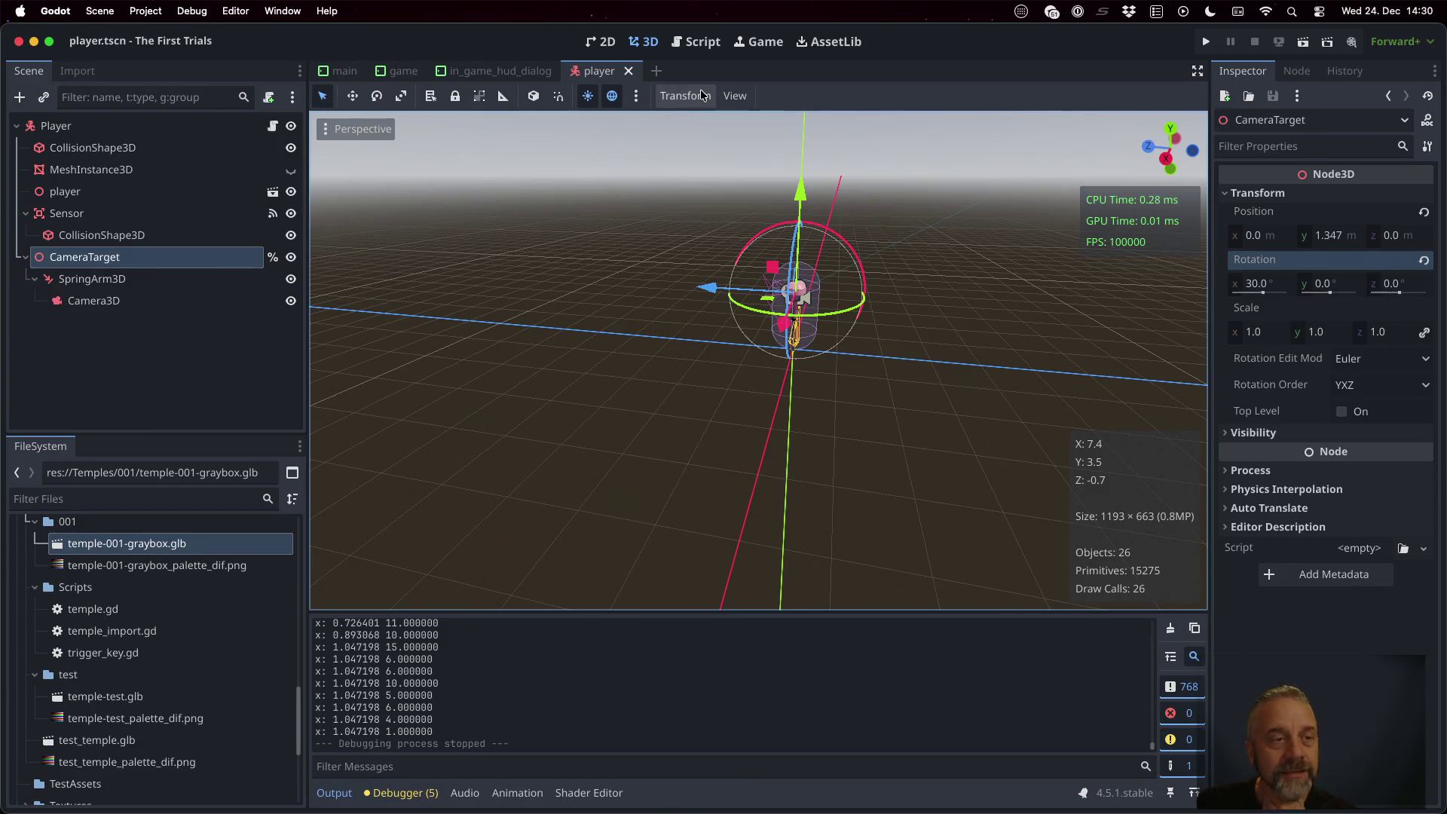
left_click(215, 126)
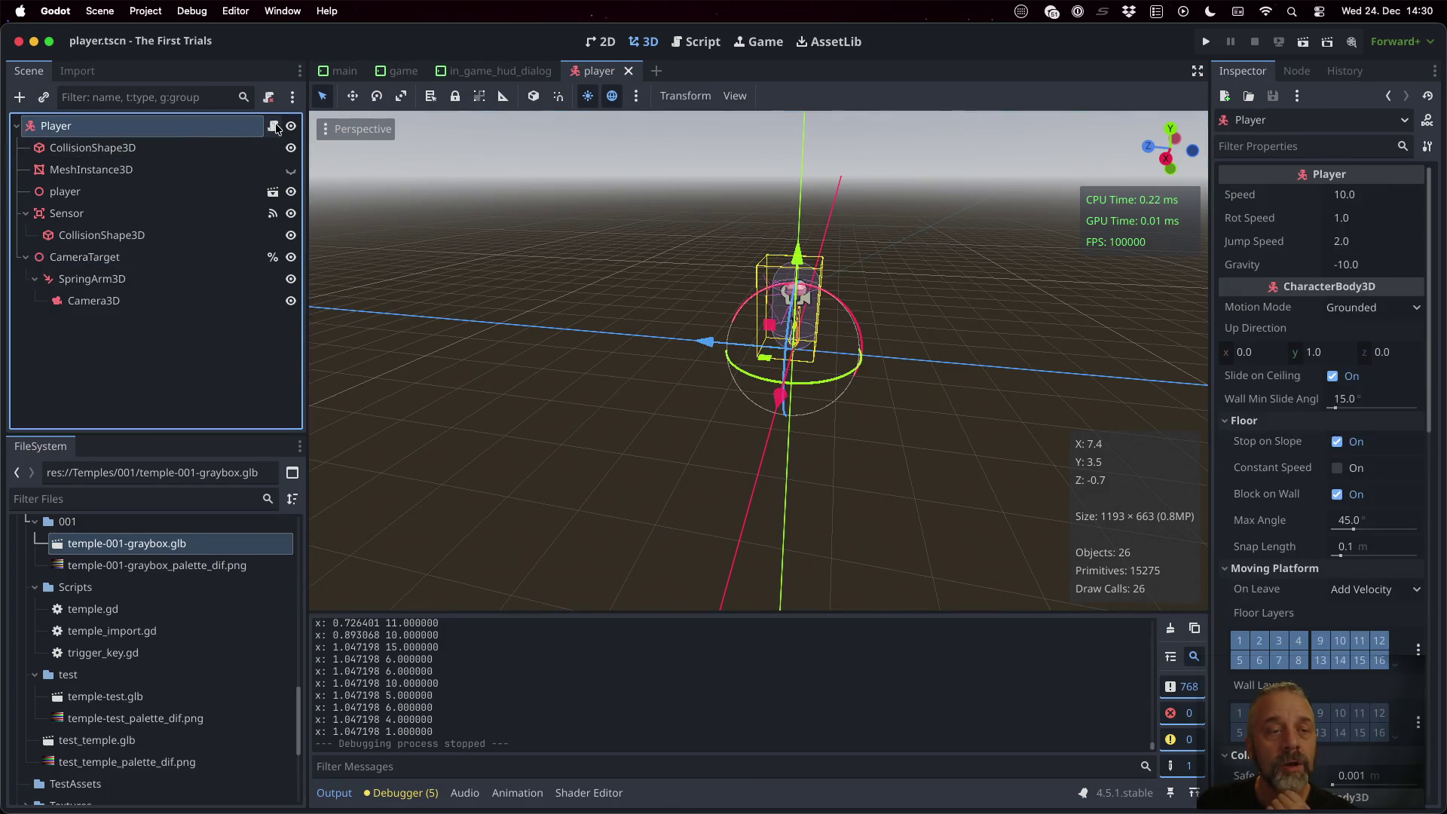
left_click(696, 42)
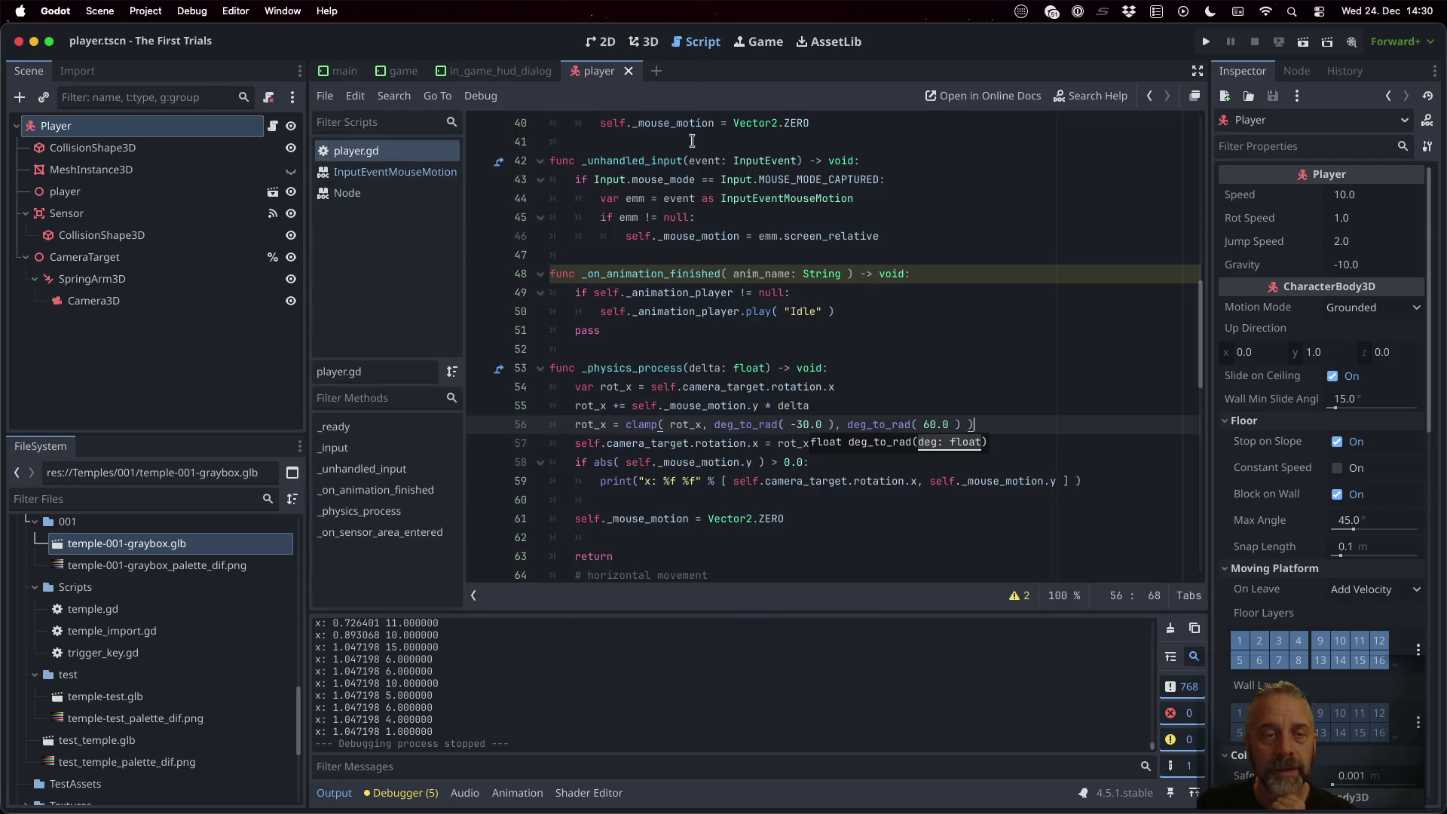
scroll(747, 224, "up", 15)
left_click(844, 274)
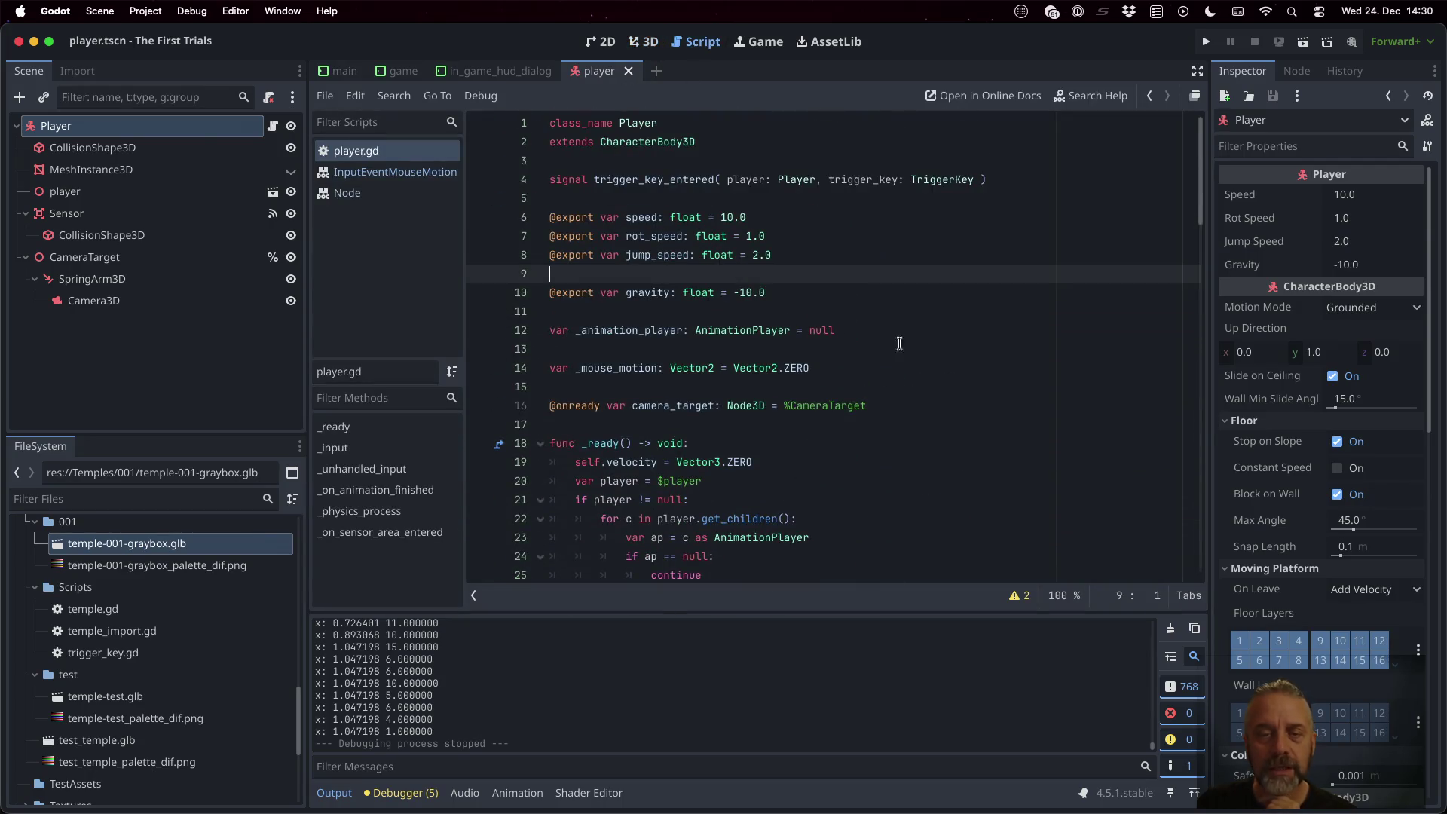
key("Up")
key("Up")
key("Up")
key("Return")
key("Up")
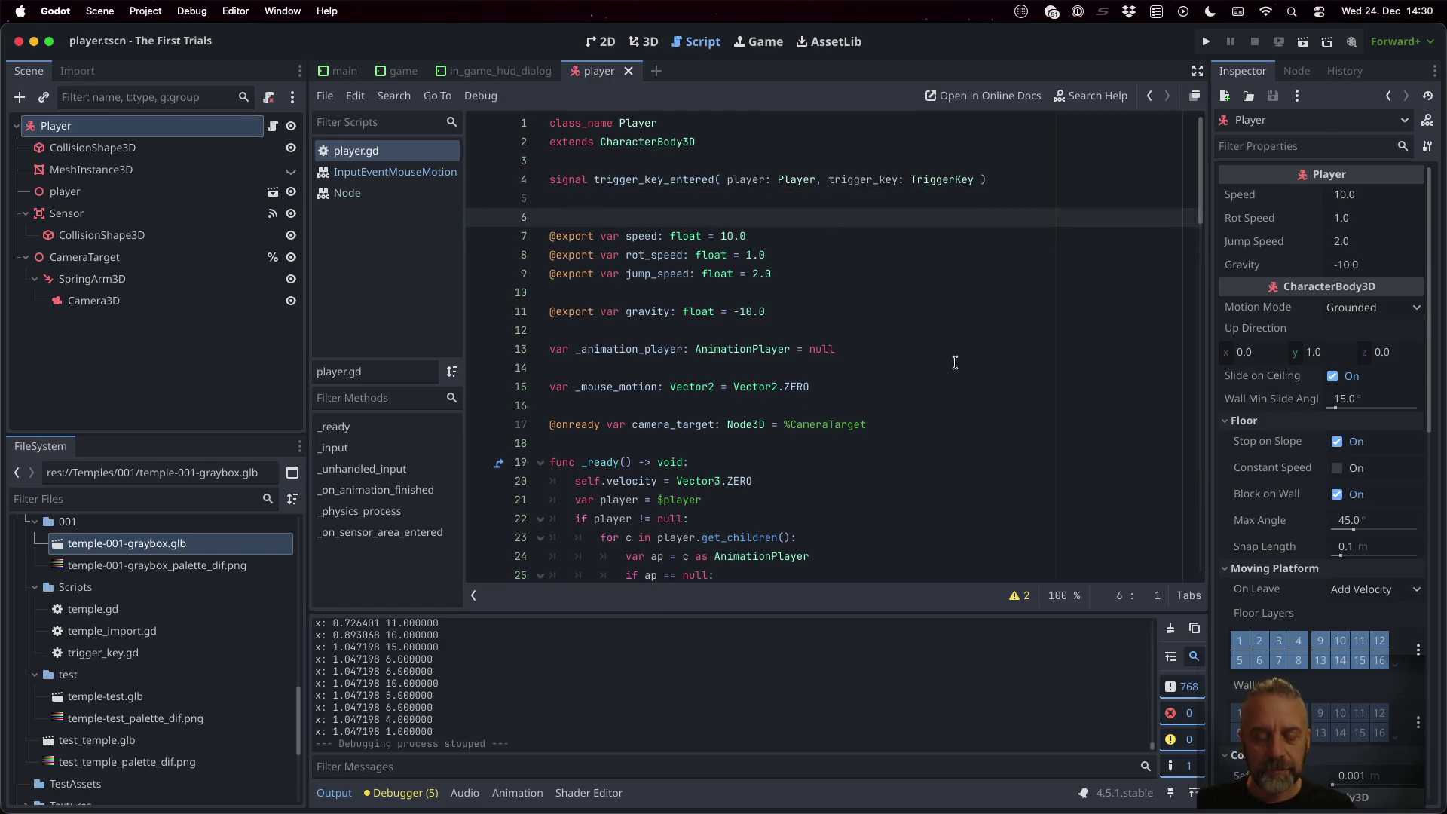
type("@export_")
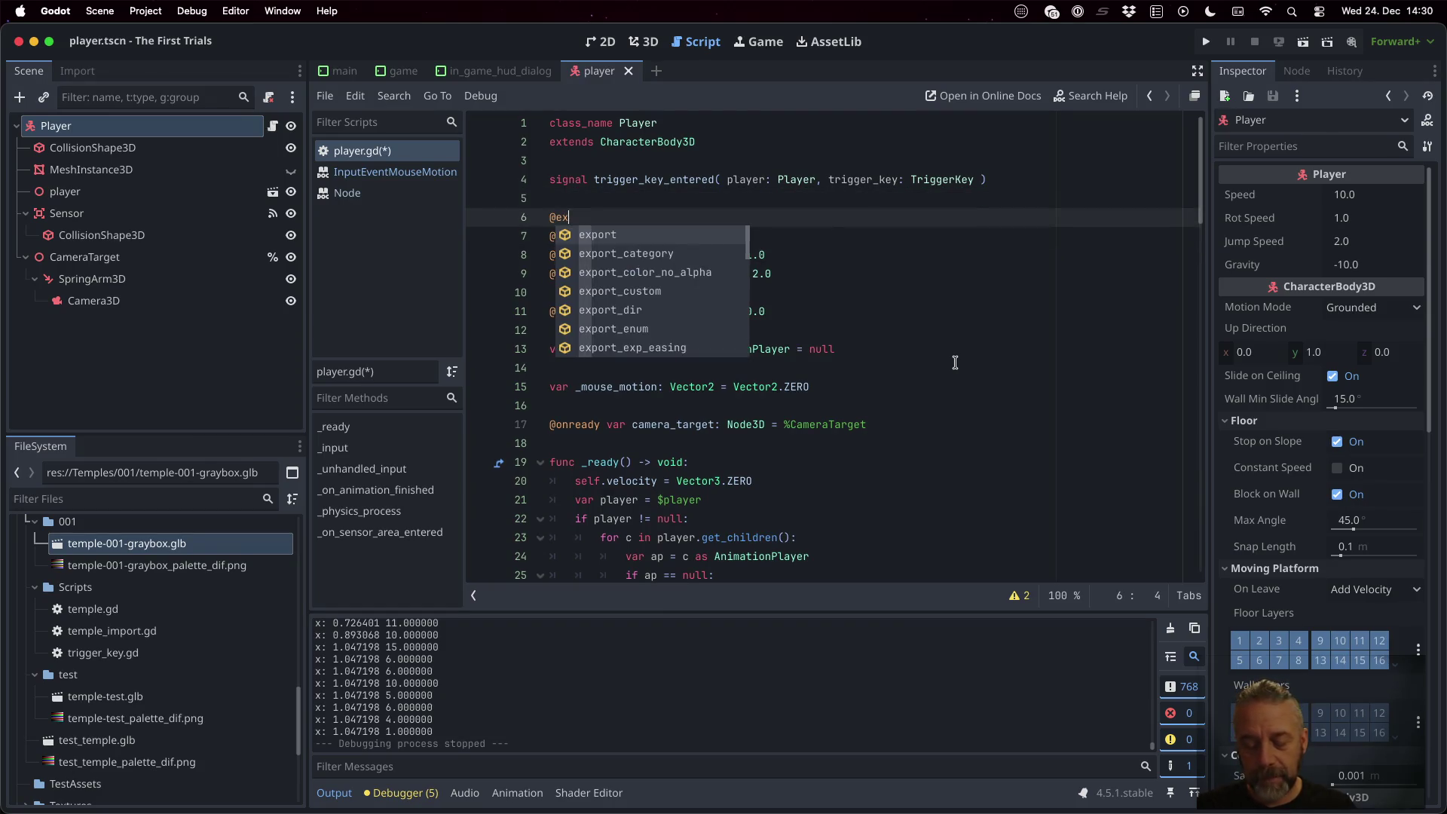
type("gr")
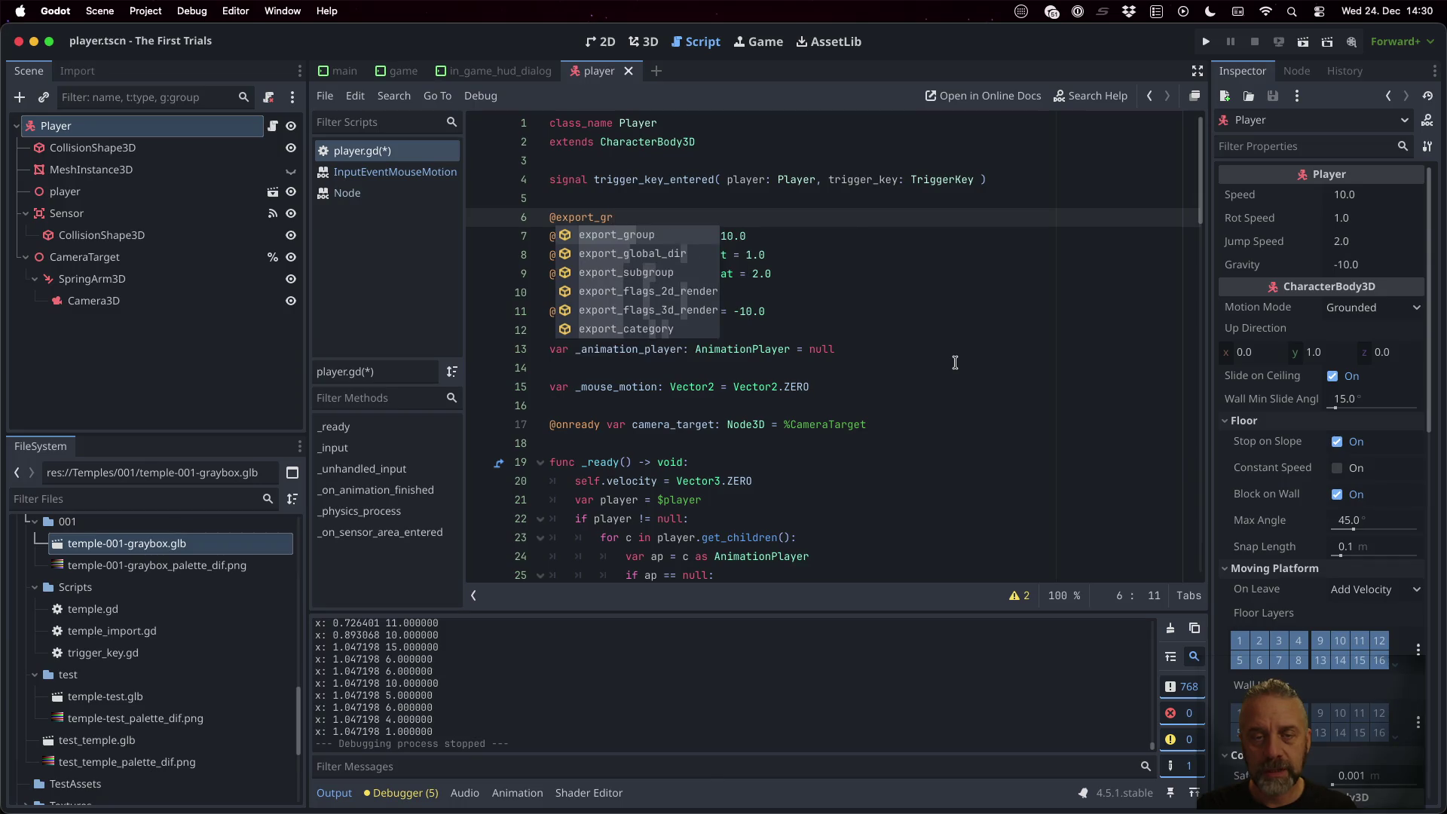
key("Return")
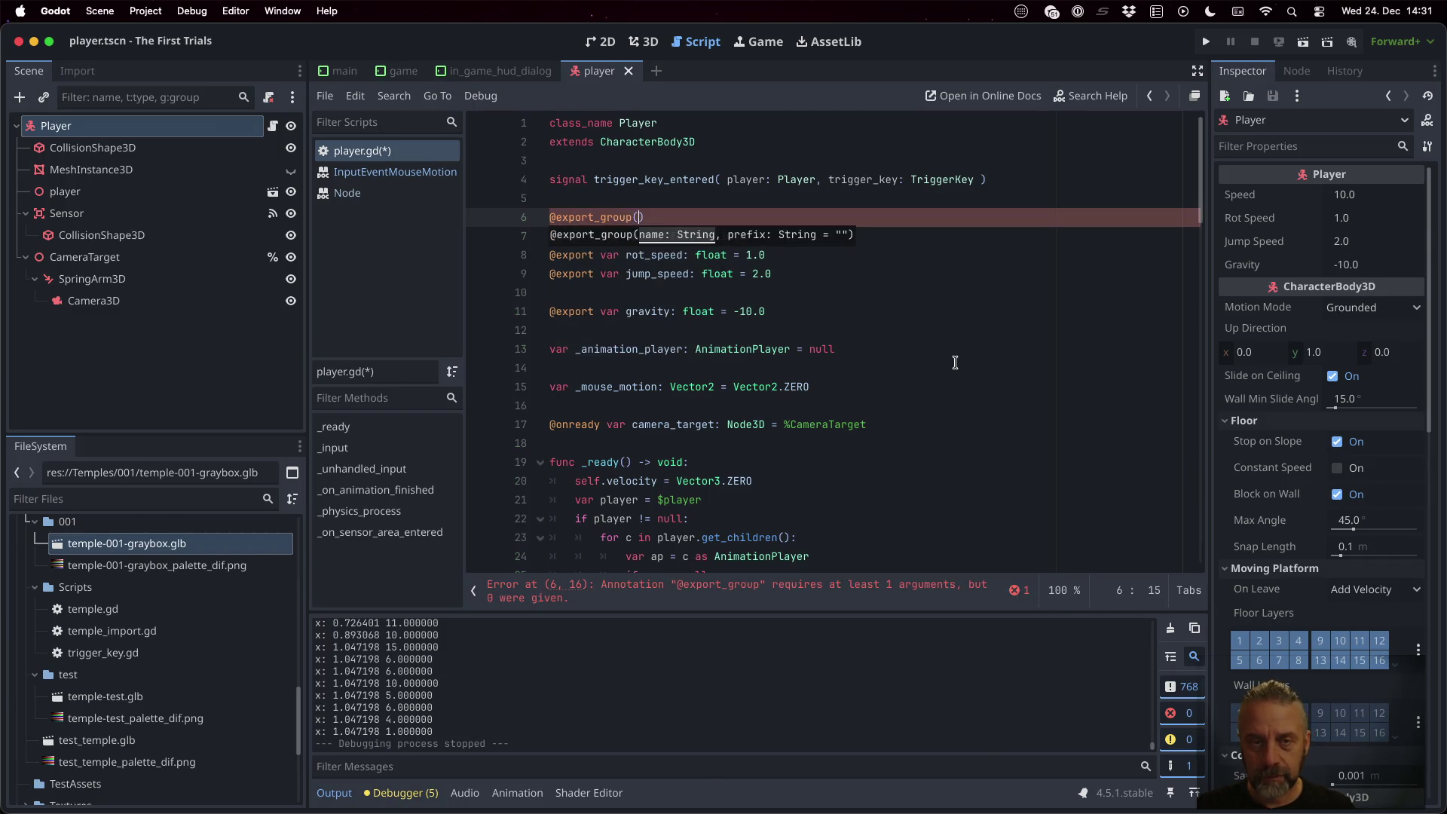
Name the group Camera and export camera_mouse_scale with default 1.0, then save
type("Camera\"")
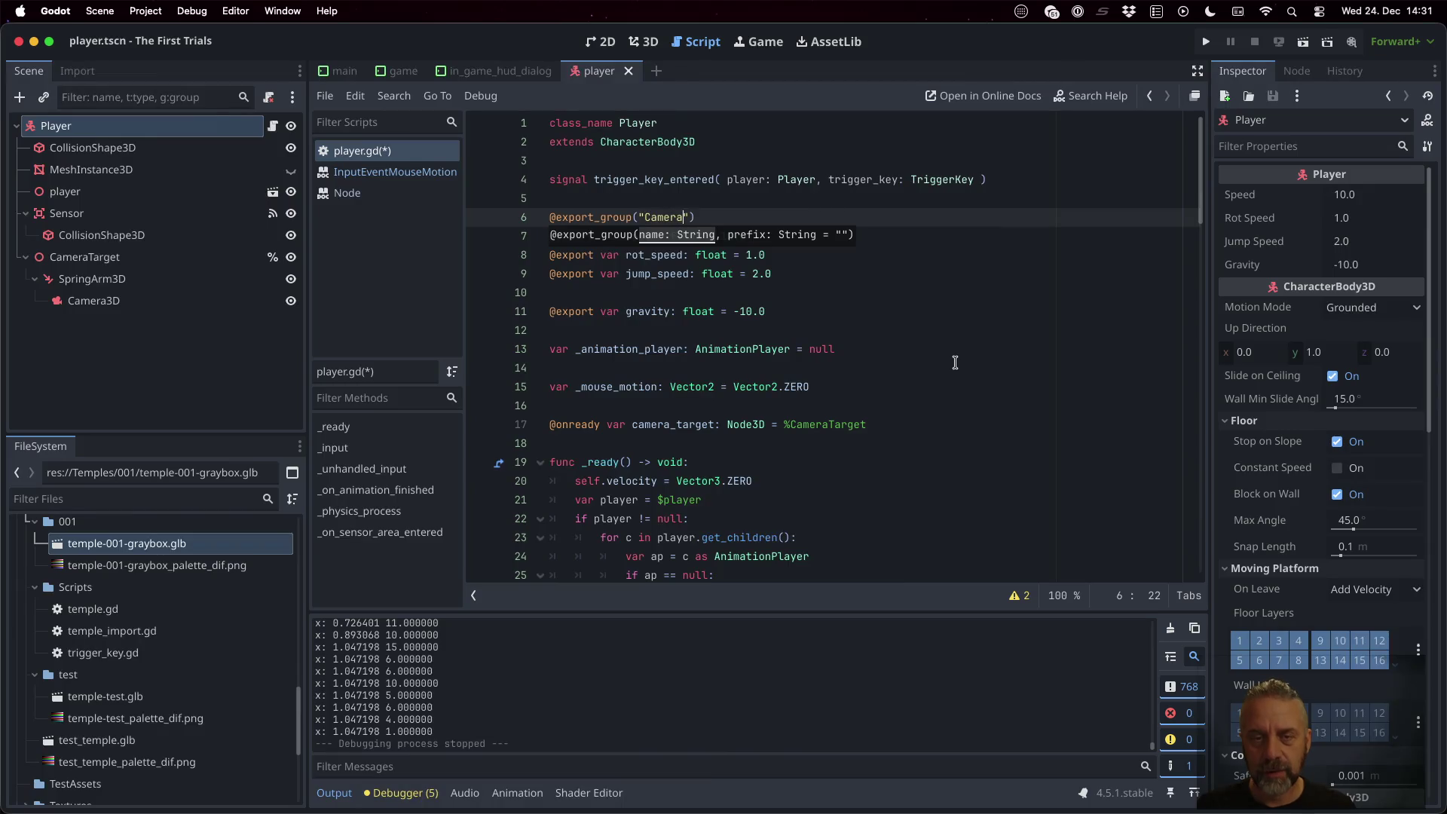
key("Return")
type("@expor")
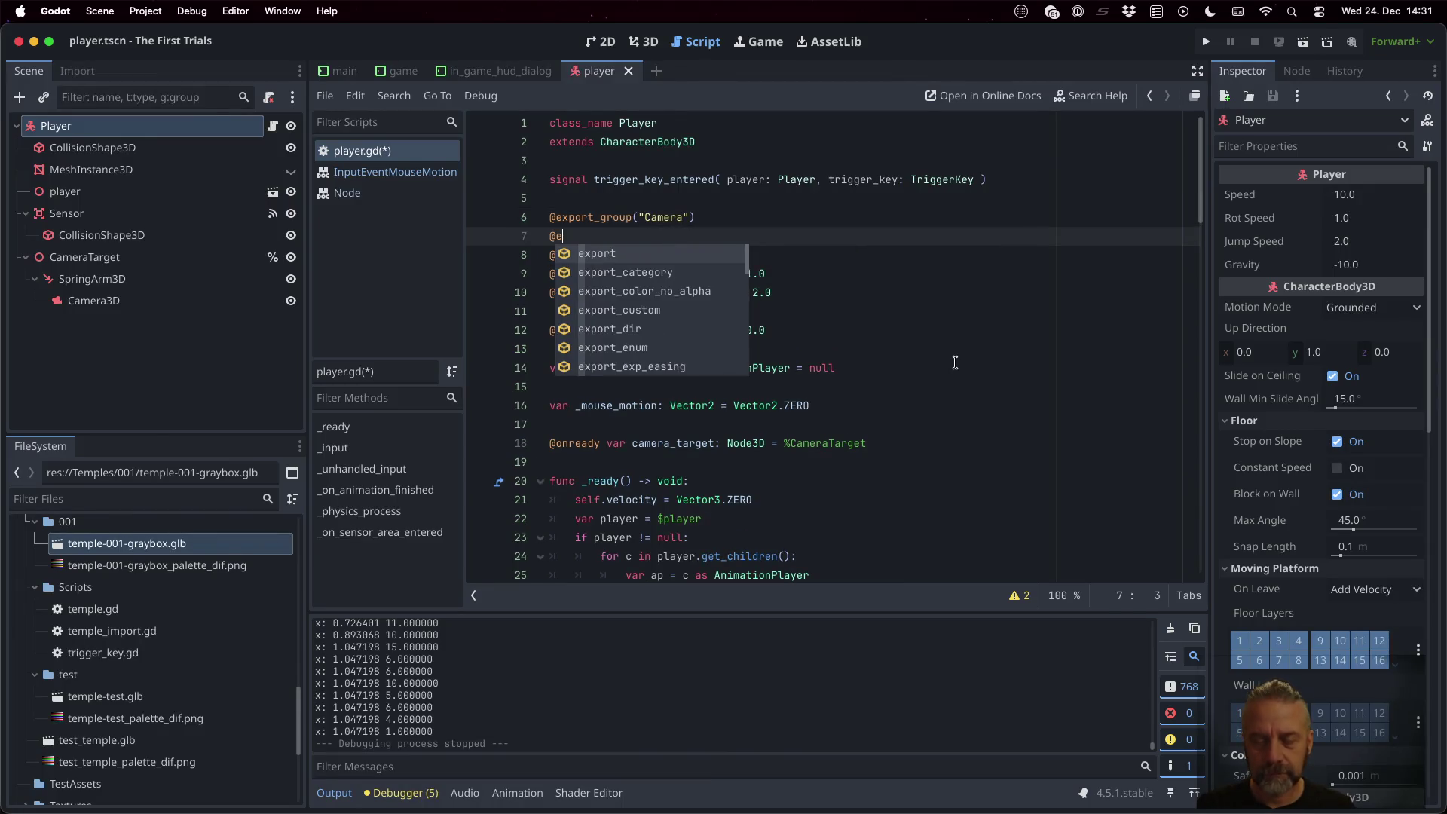
type("t var camera_mouse_scale: fl")
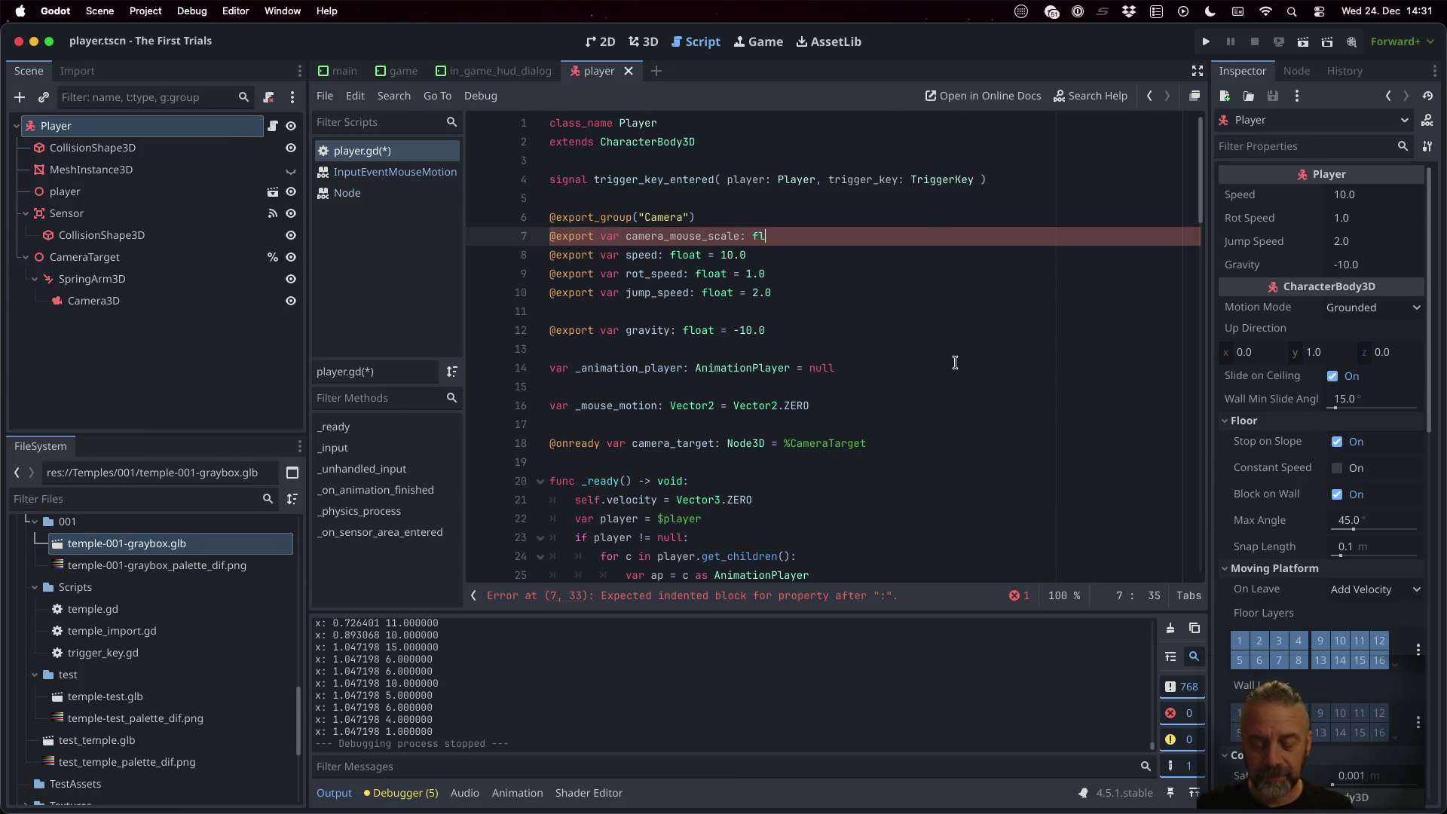
type("'1.")
key("BackSpace")
key("BackSpace")
key("BackSpace")
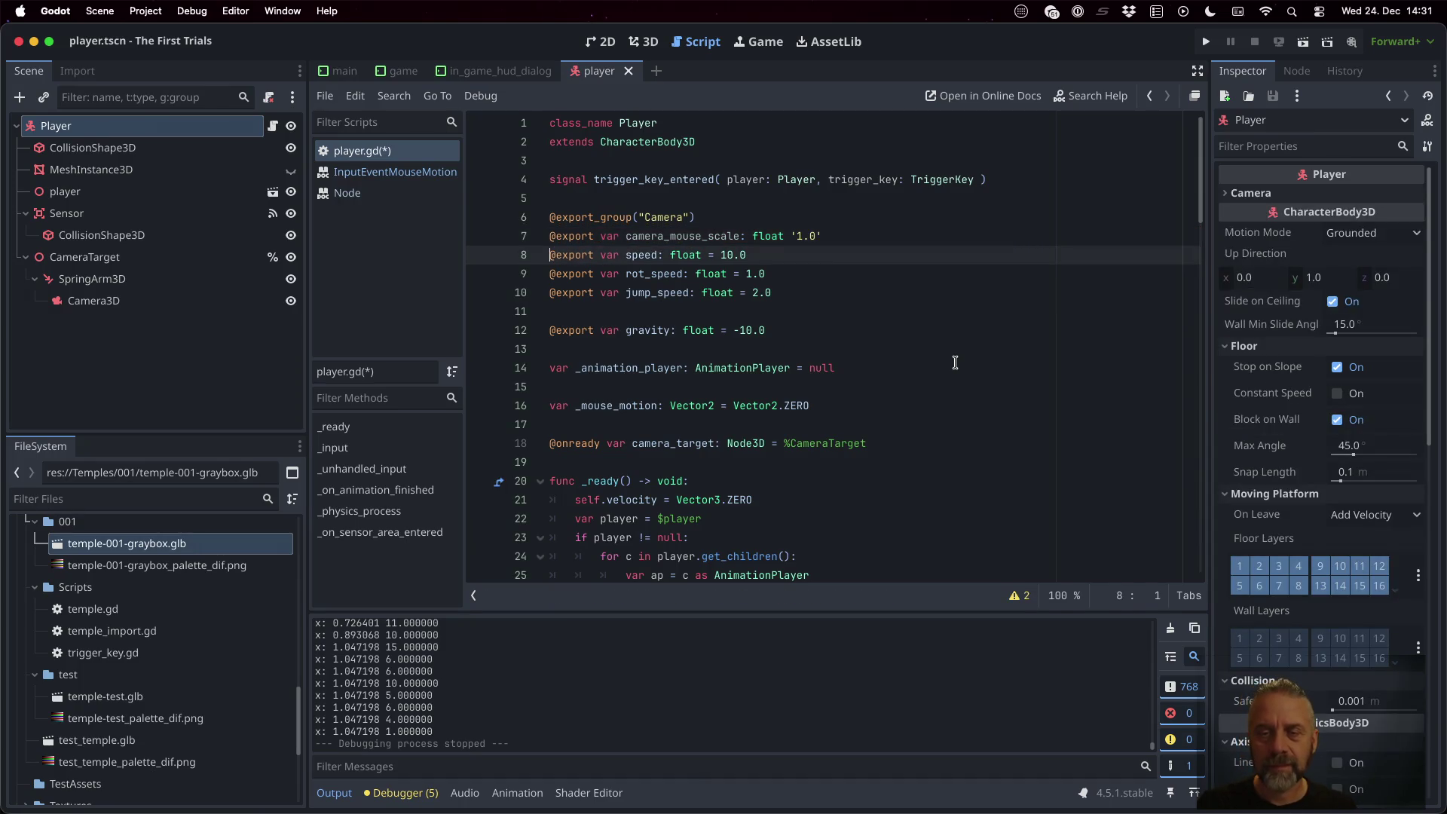
type("= 1.")
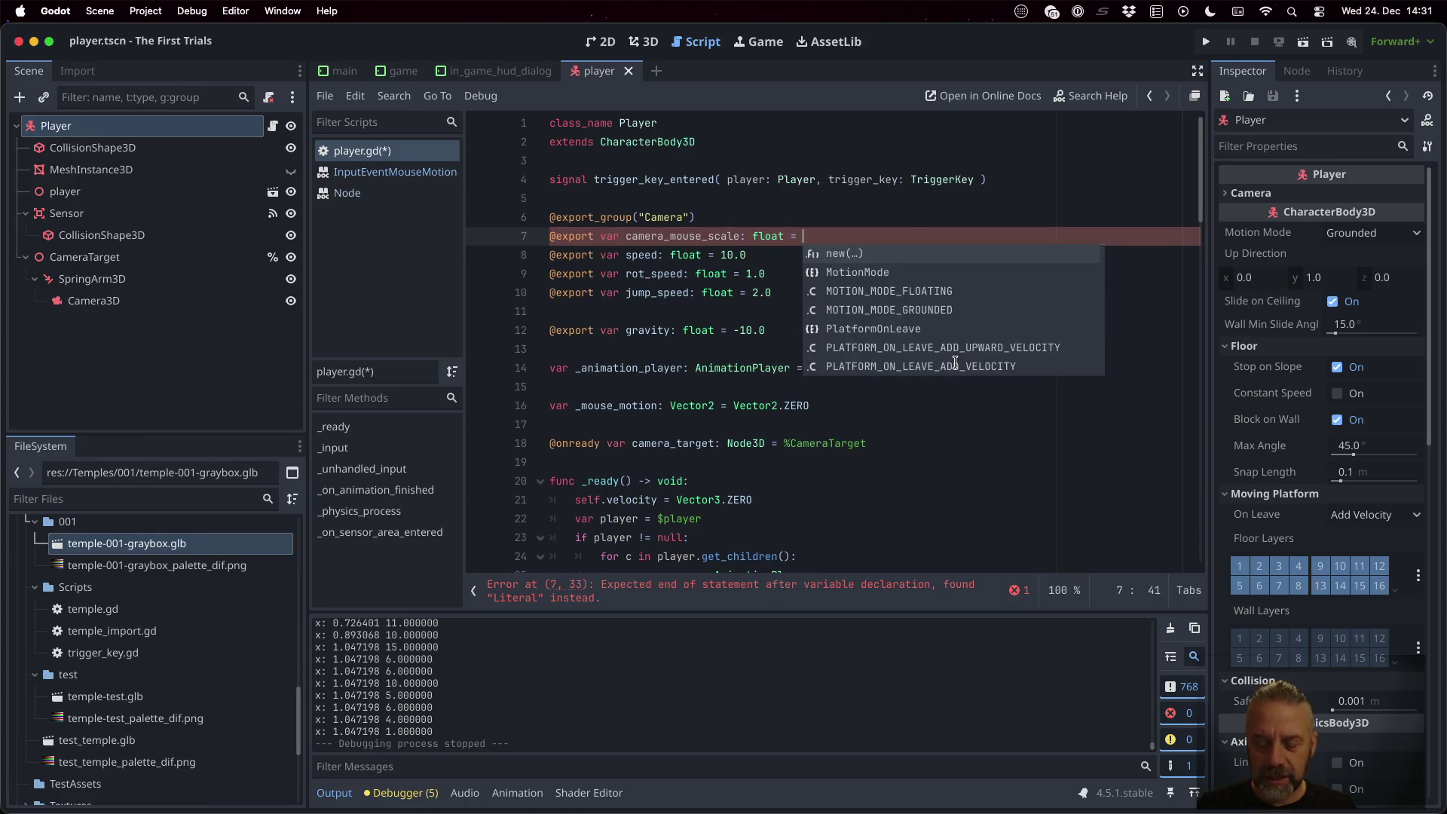
key("super+s")
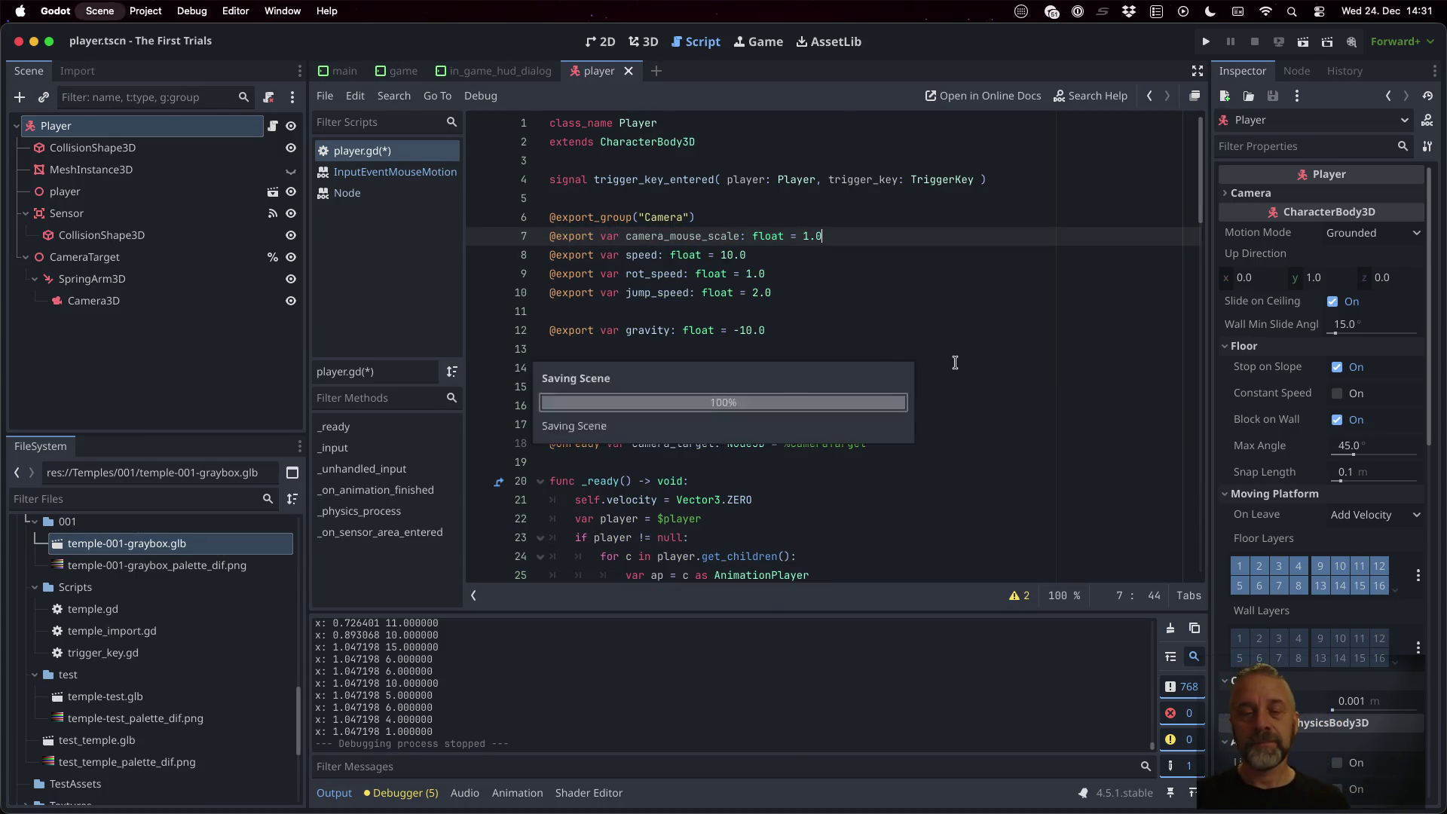
Add an "Old" export group after camera_mouse_scale to close the Camera group
left_click(1231, 190)
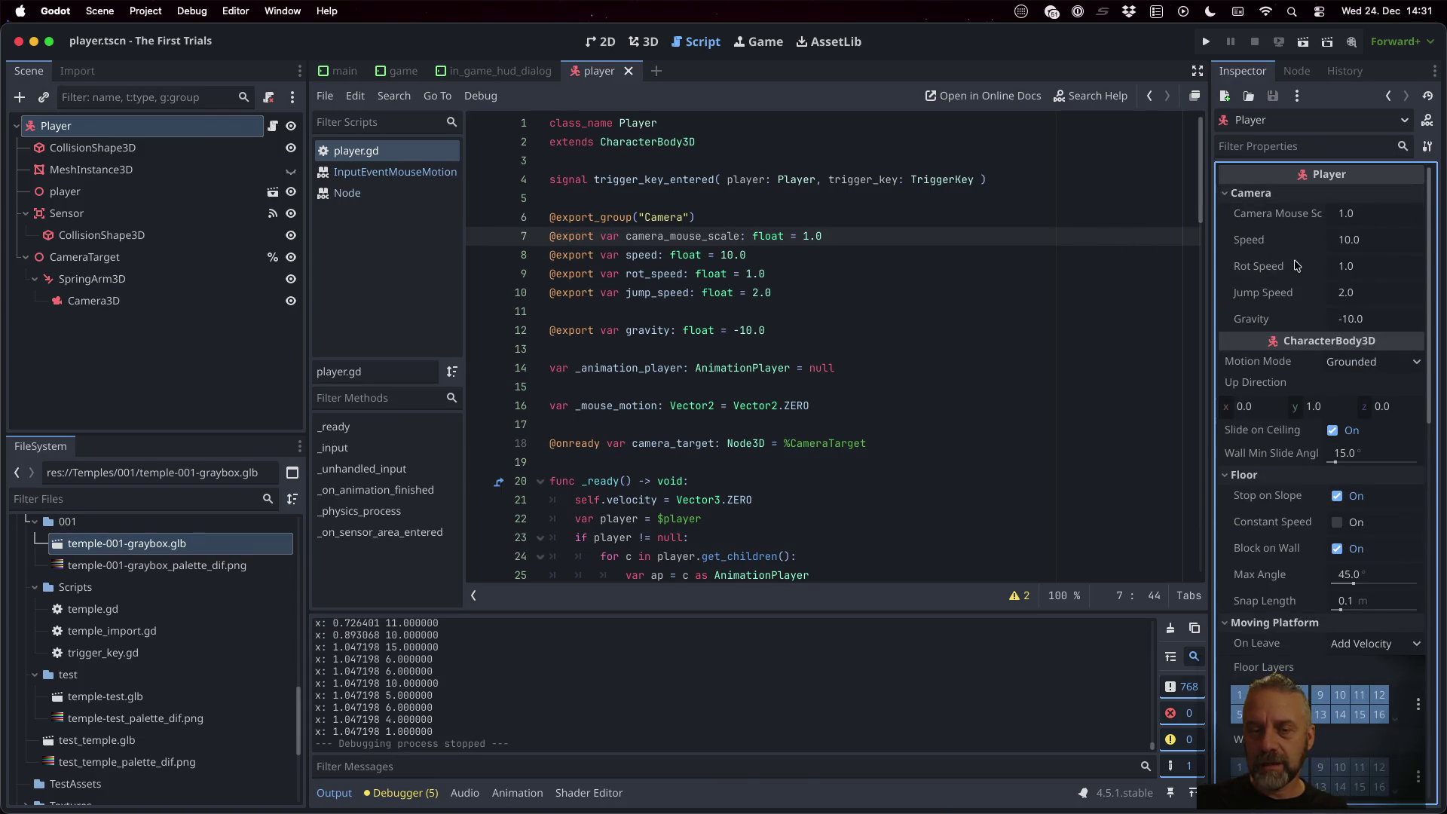
left_click(893, 236)
key("Return")
type("@export")
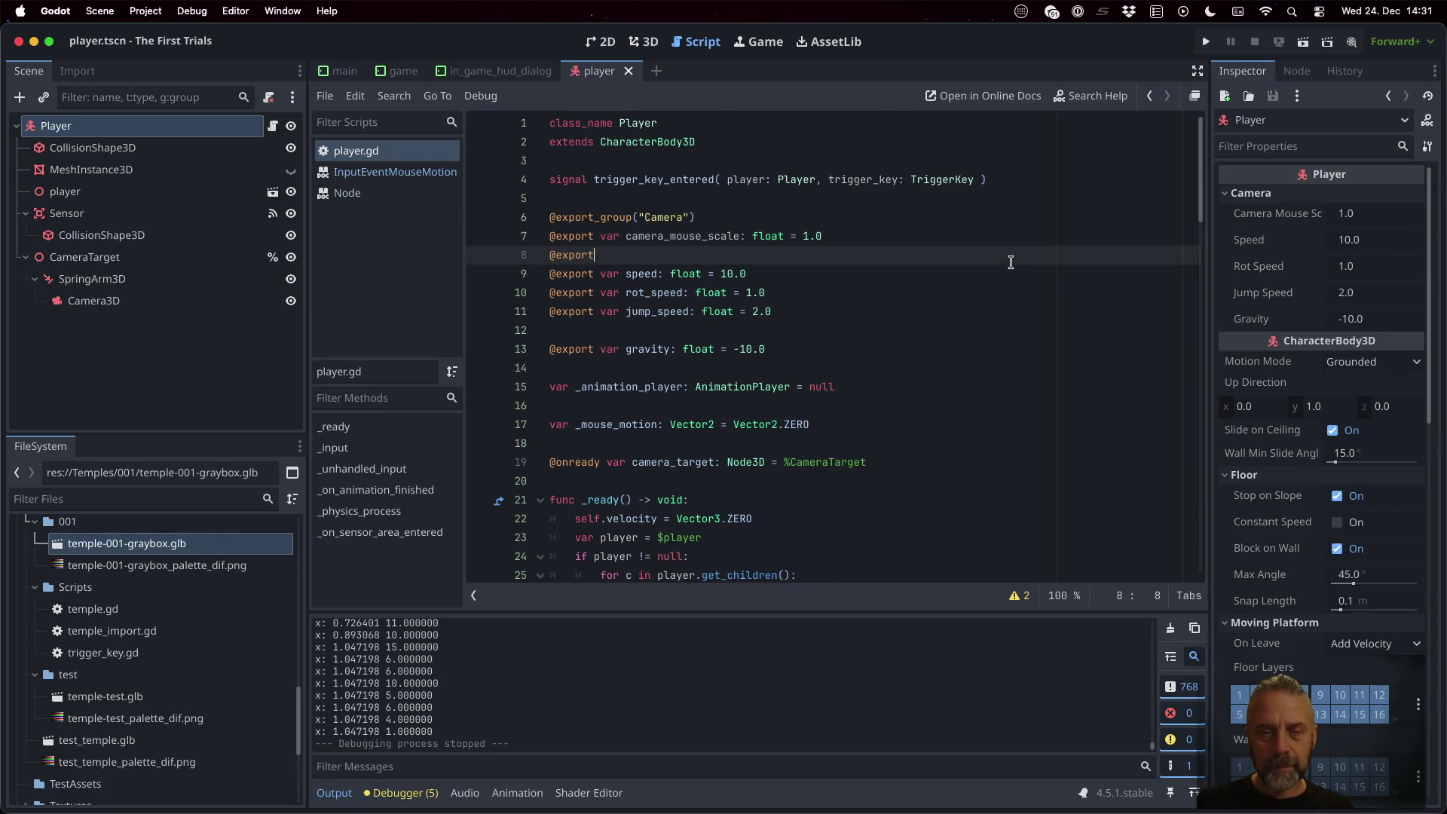
type("_groudp(\"Old")
key("Up")
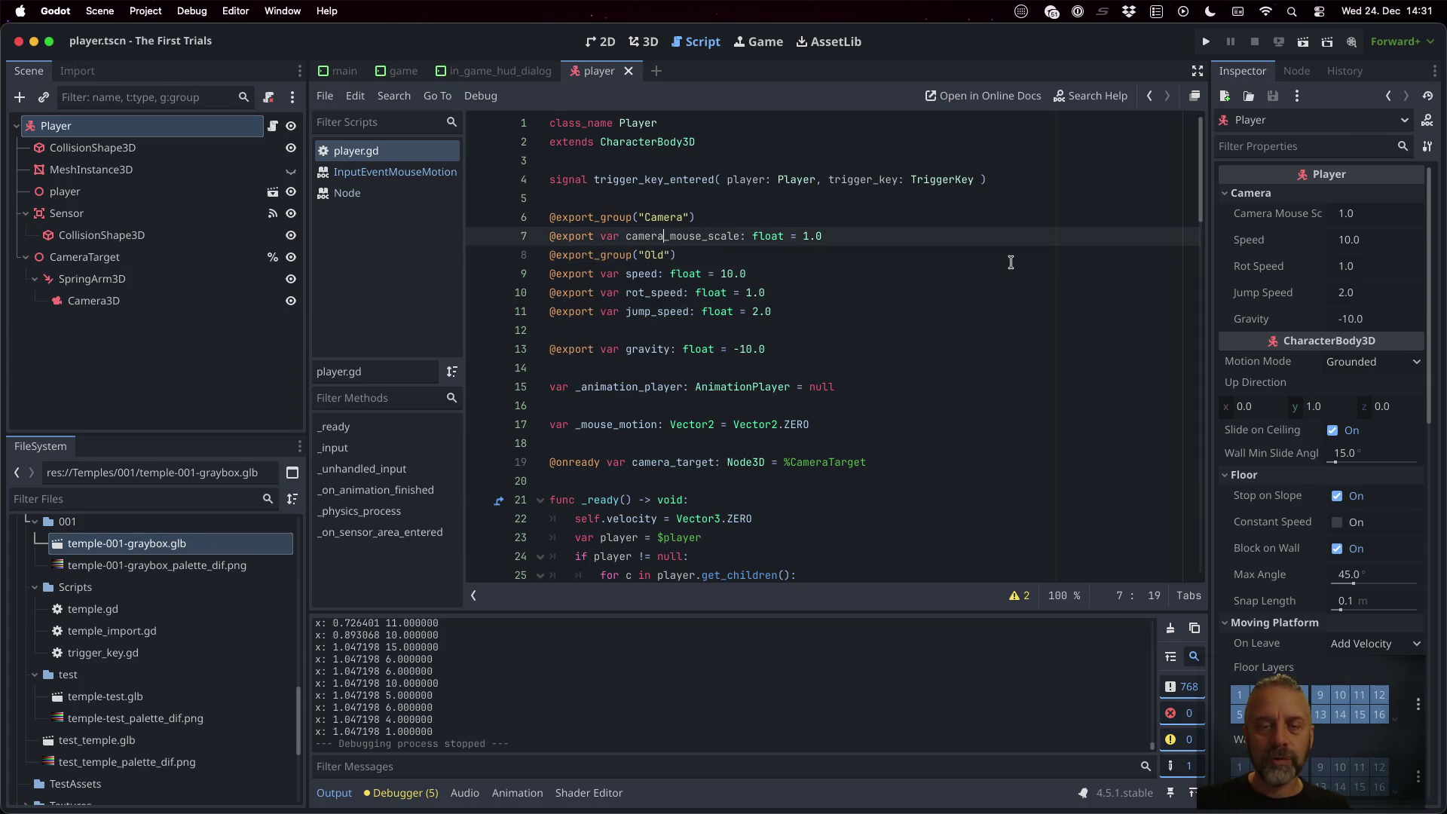
key("super+Return")
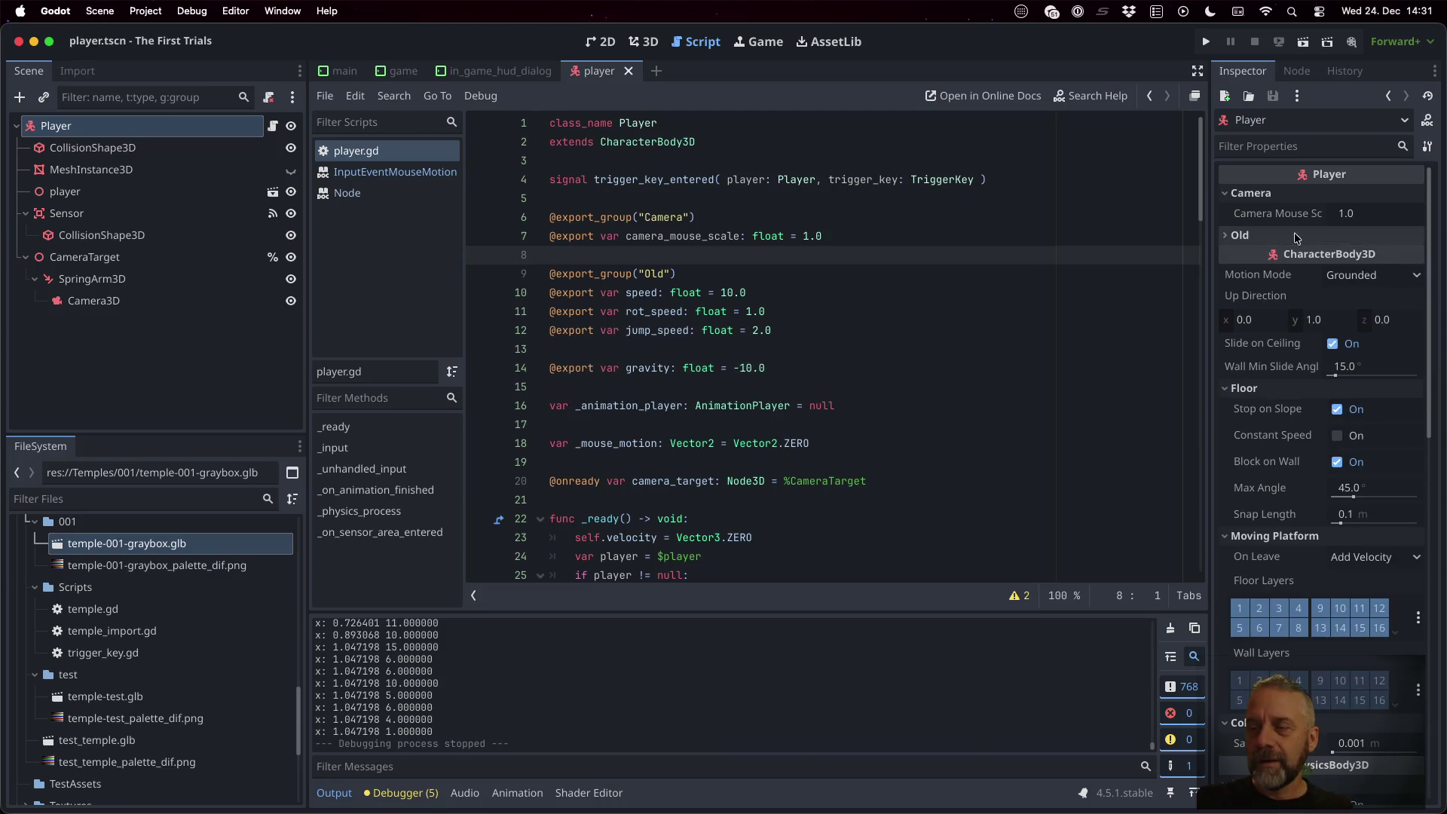
Set Camera Mouse Scale to 0.1 in the Inspector and save
left_click(1364, 214)
type("0.1")
key("Return")
key("ctrl+s")
Multiply the mouse motion on line 50 by self.camera_mouse_scale, save, and run the project
double_click(629, 236)
key("ctrl+c")
scroll(858, 400, "down", 2)
scroll(857, 400, "down", 5)
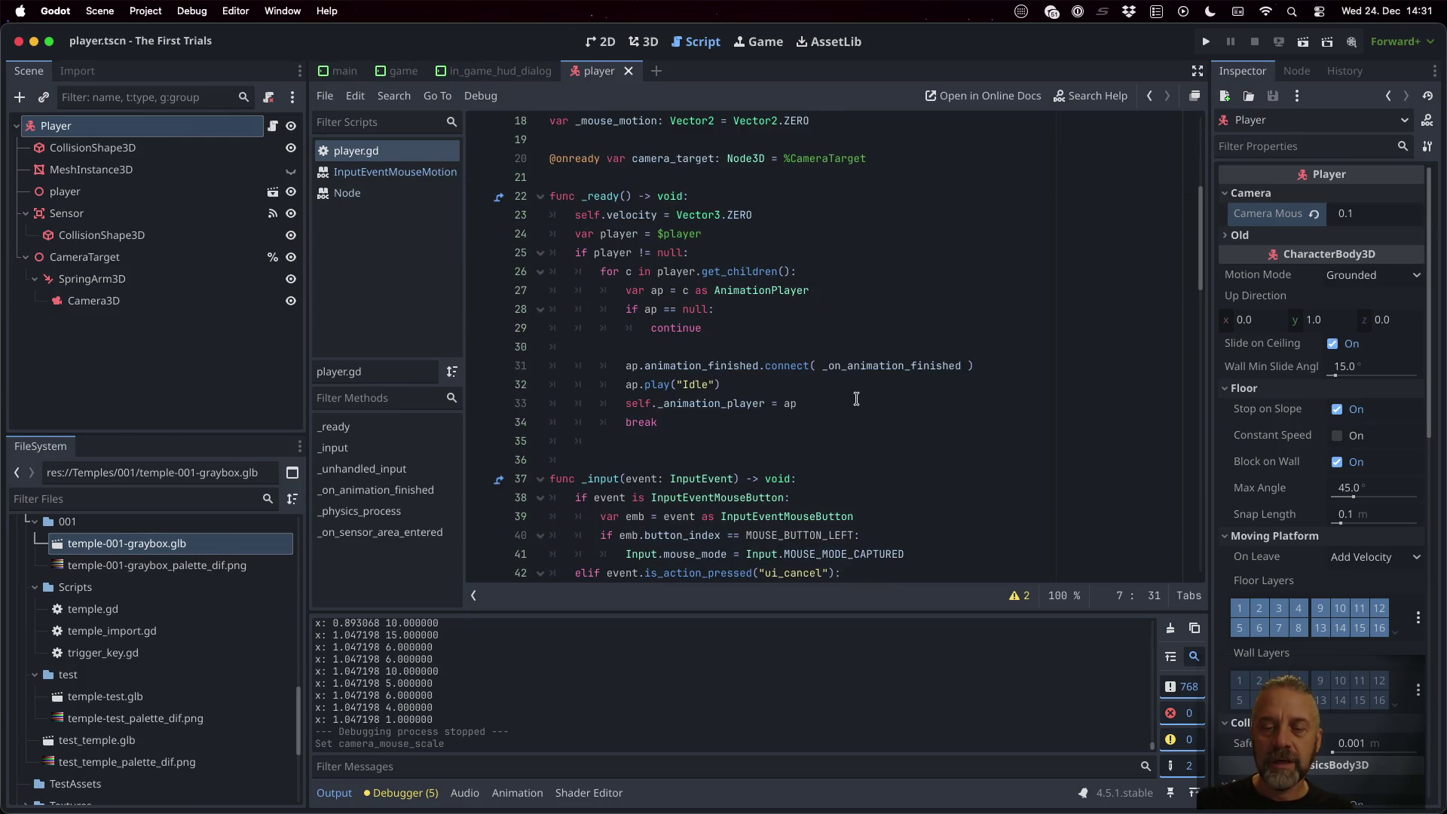
scroll(855, 399, "down", 4)
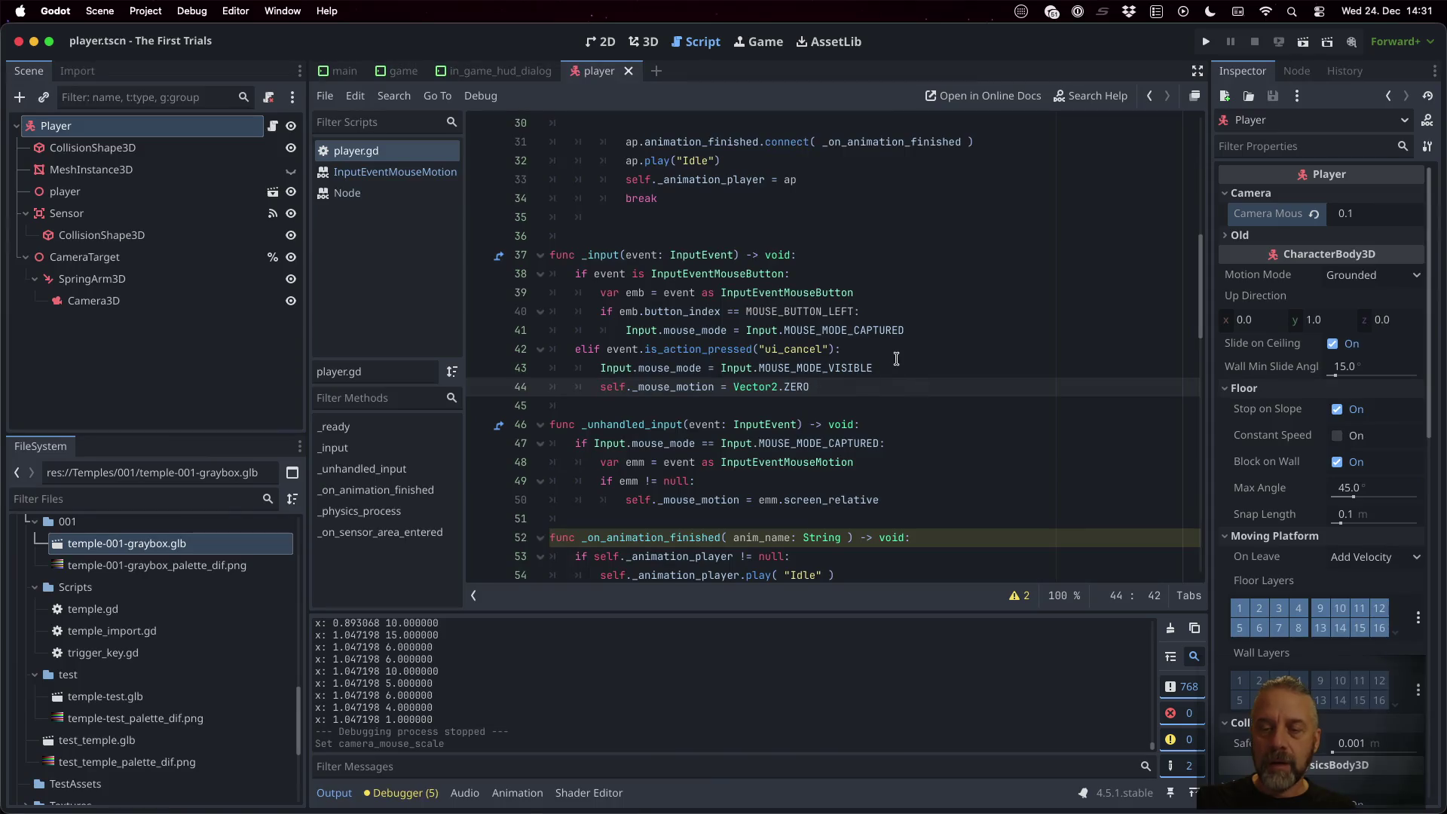
scroll(838, 382, "down", 3)
left_click(904, 429)
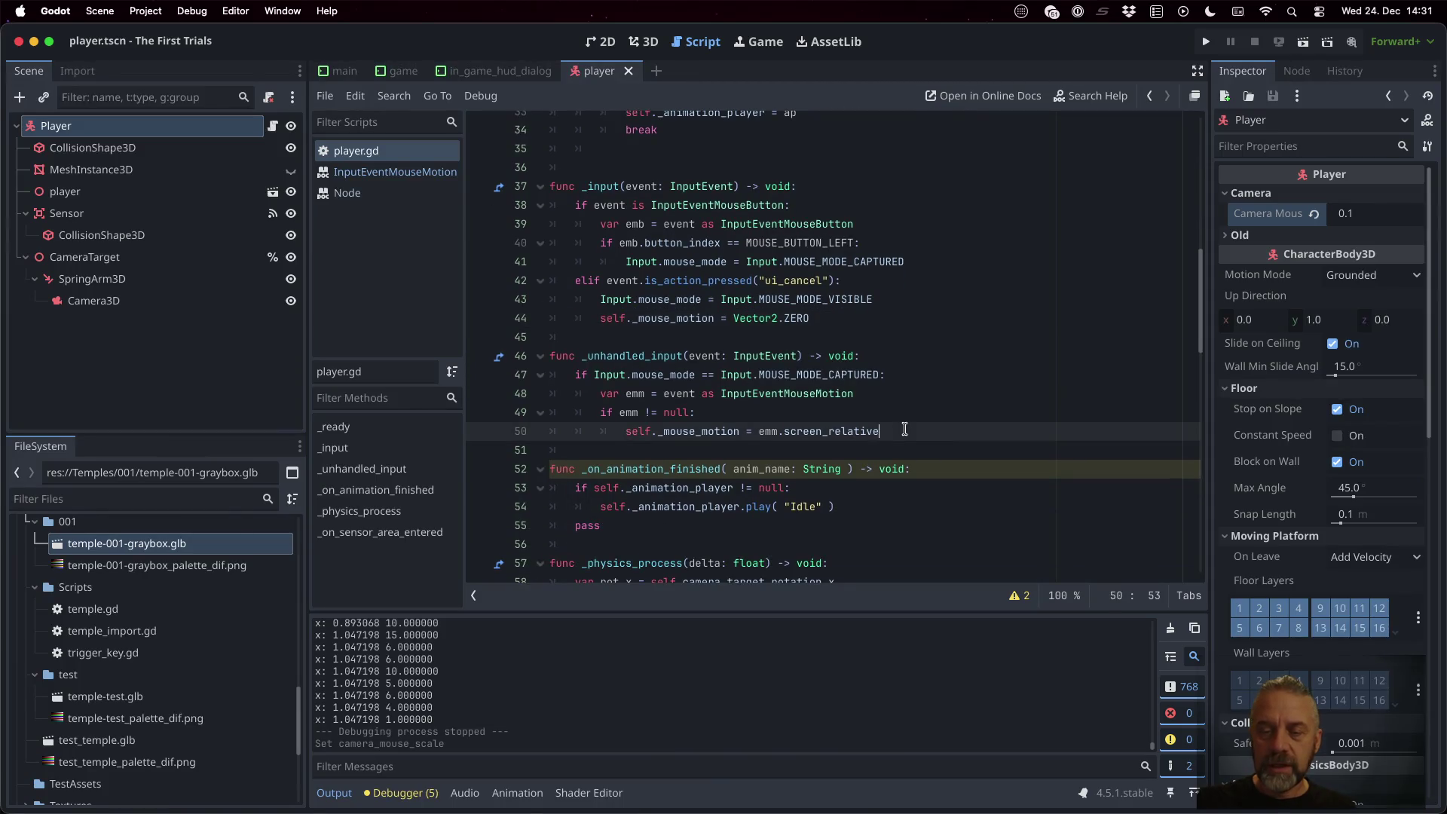
key("ctrl+v")
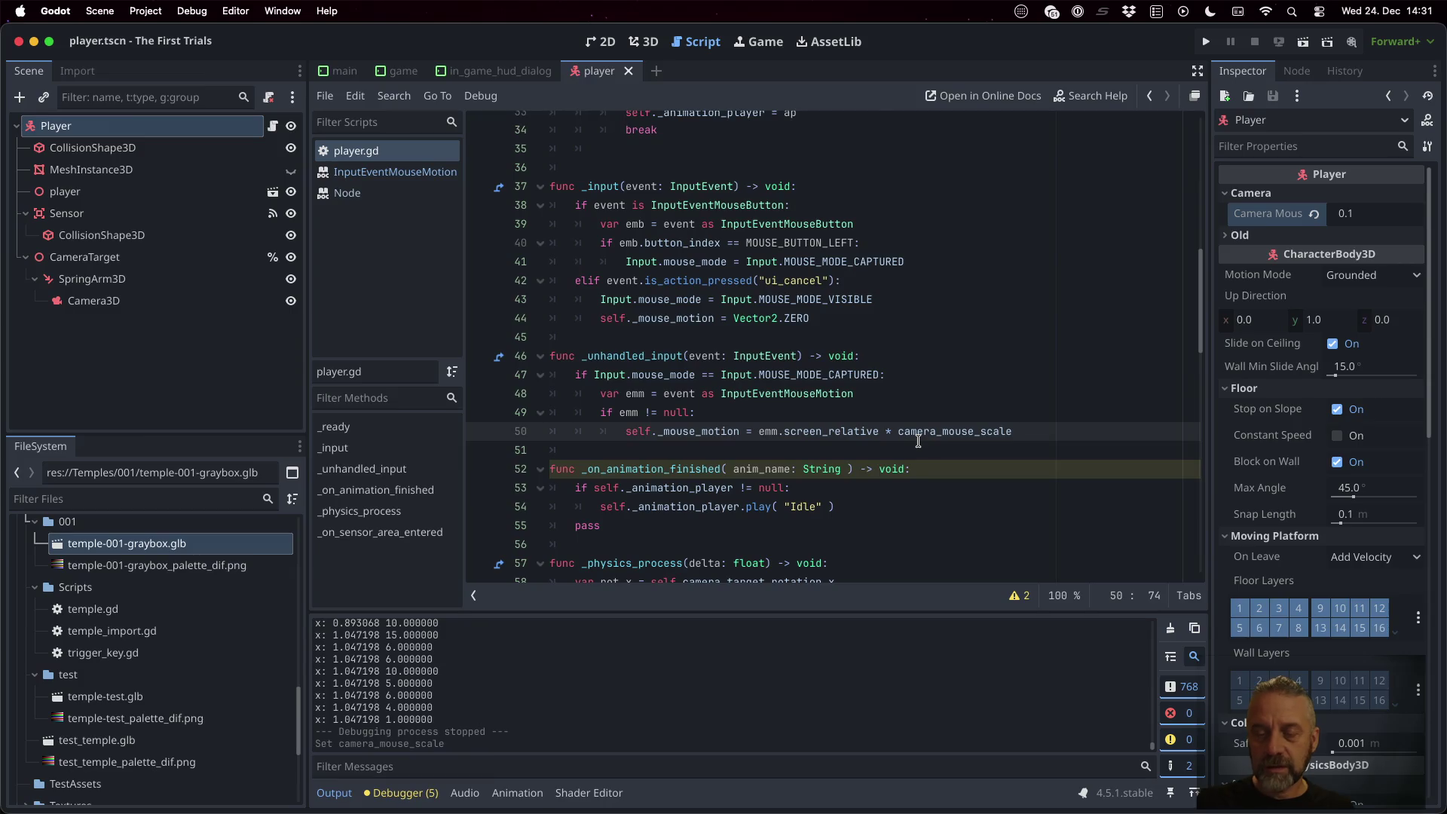
type("self.")
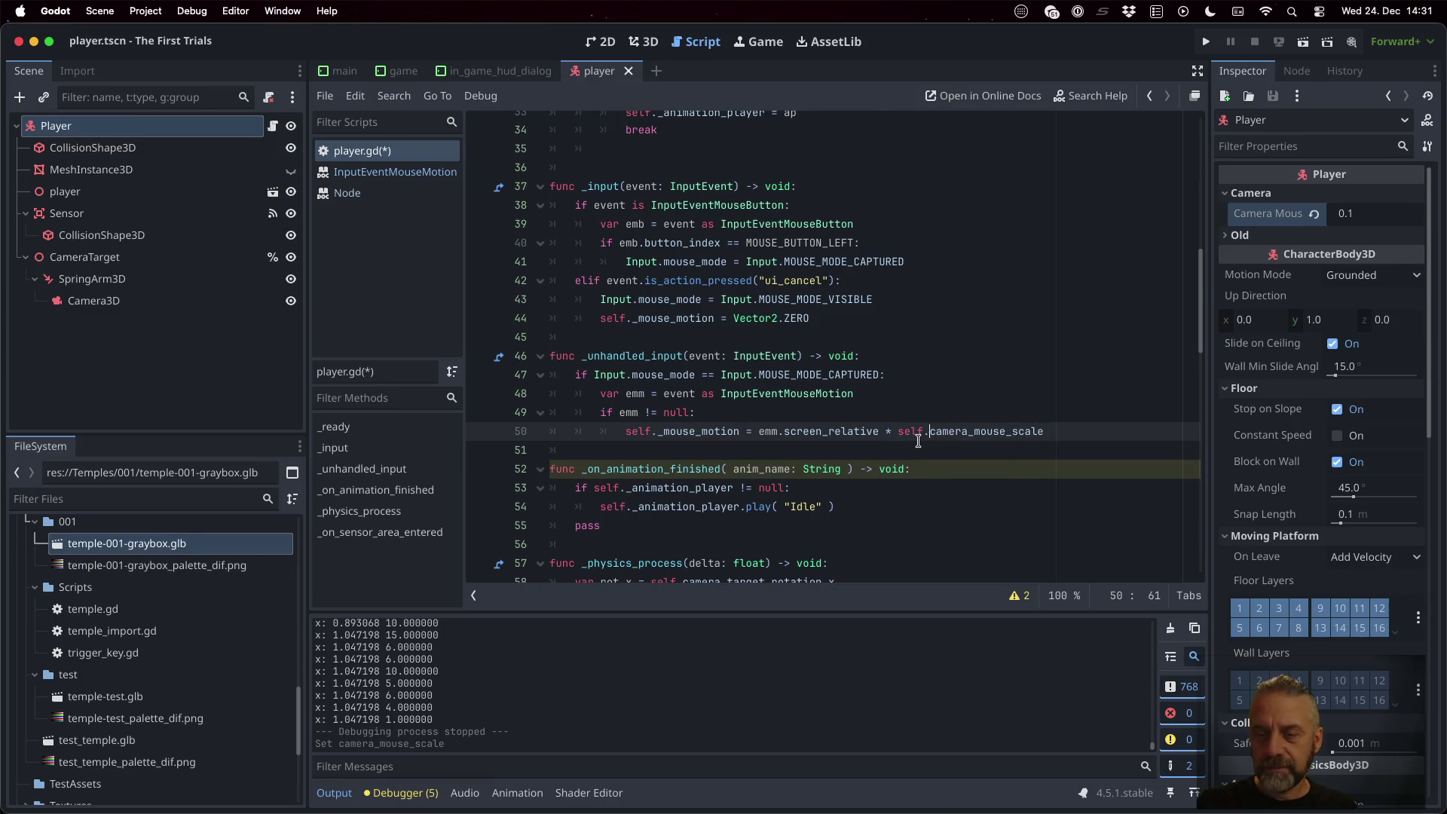
key("ctrl+s")
key("Escape")
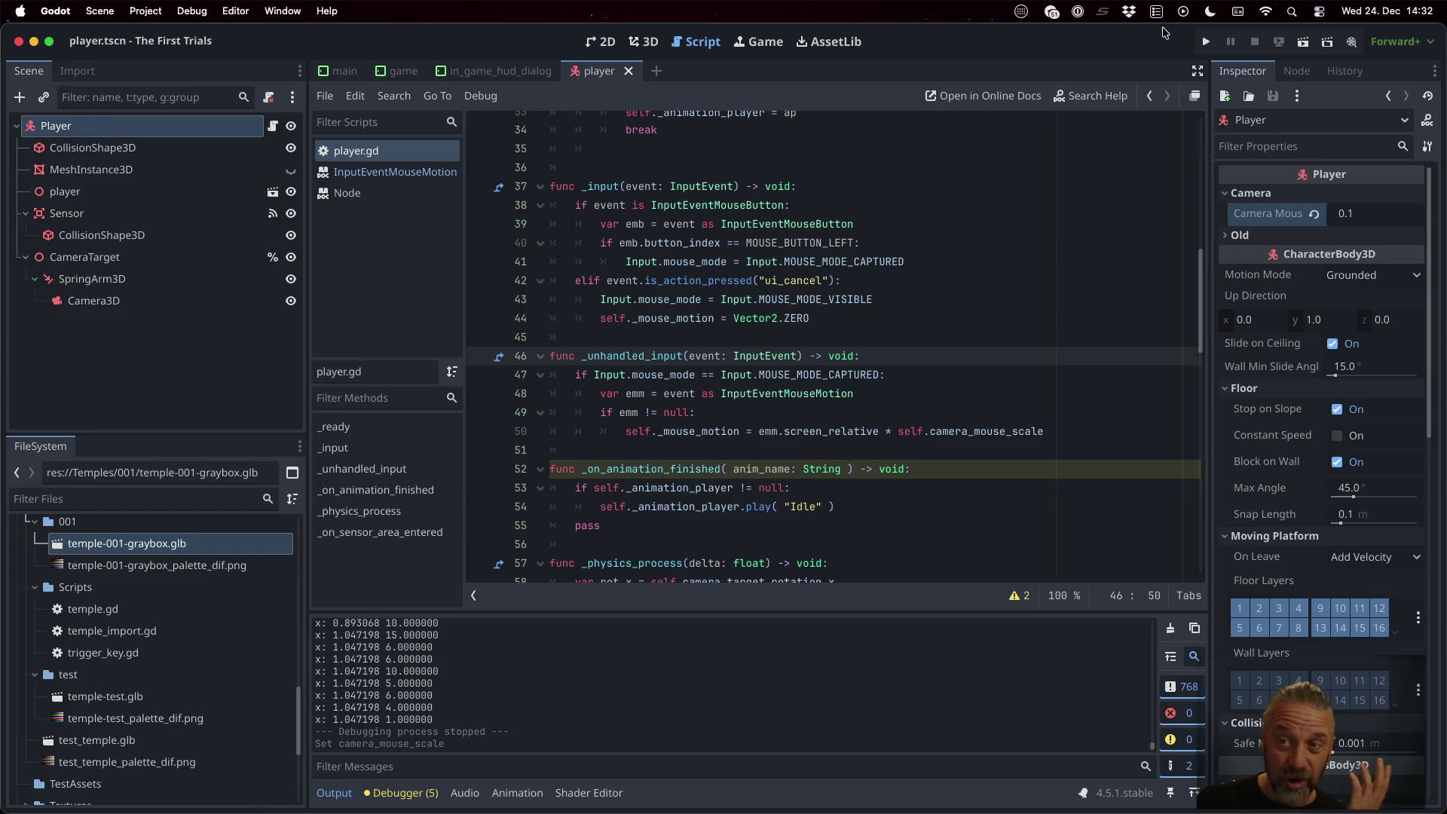
key("super+b")
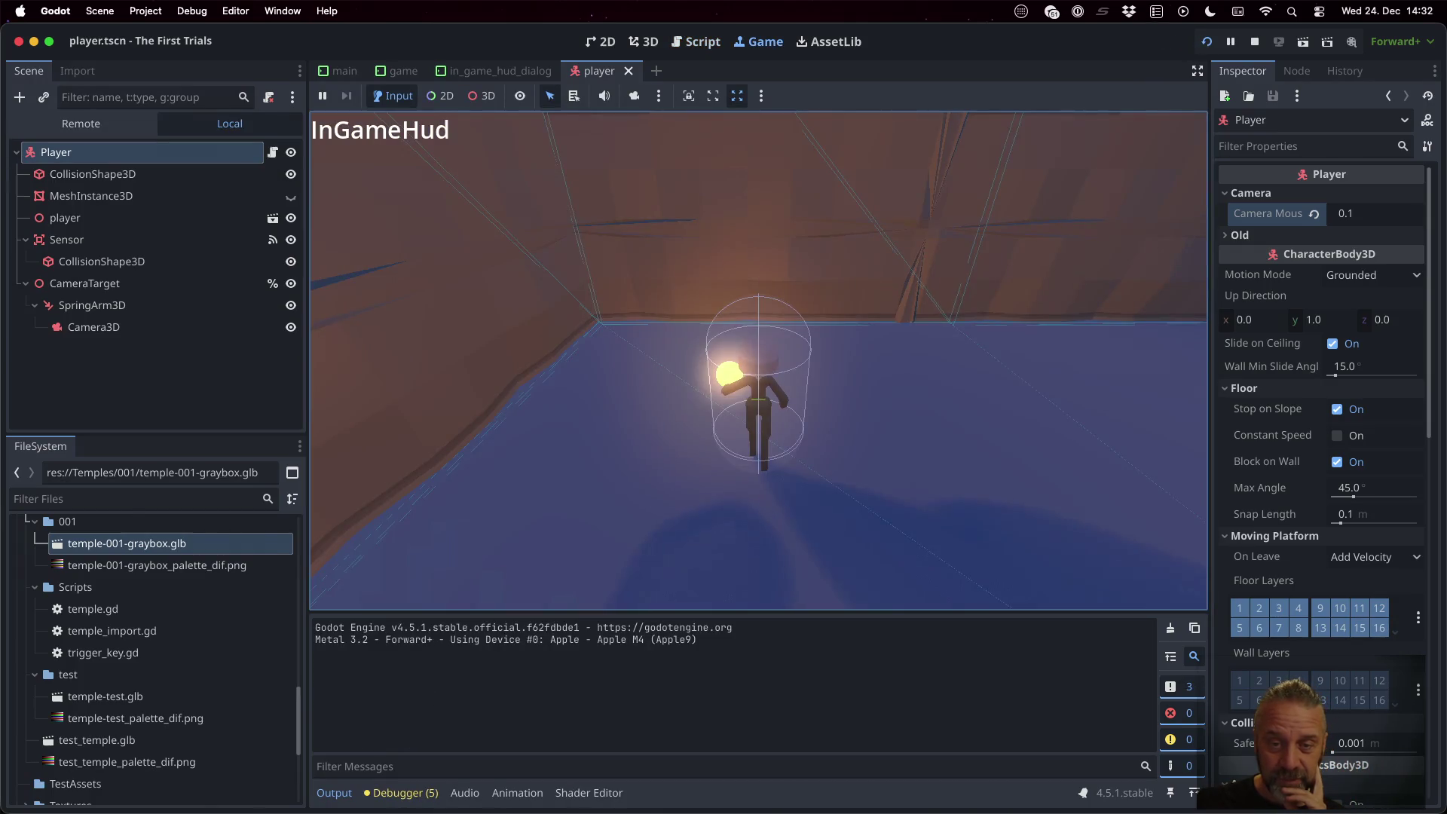
In the remote scene tree, select the running Player and set Camera Mouse Scale to 0.01
left_click(750, 391)
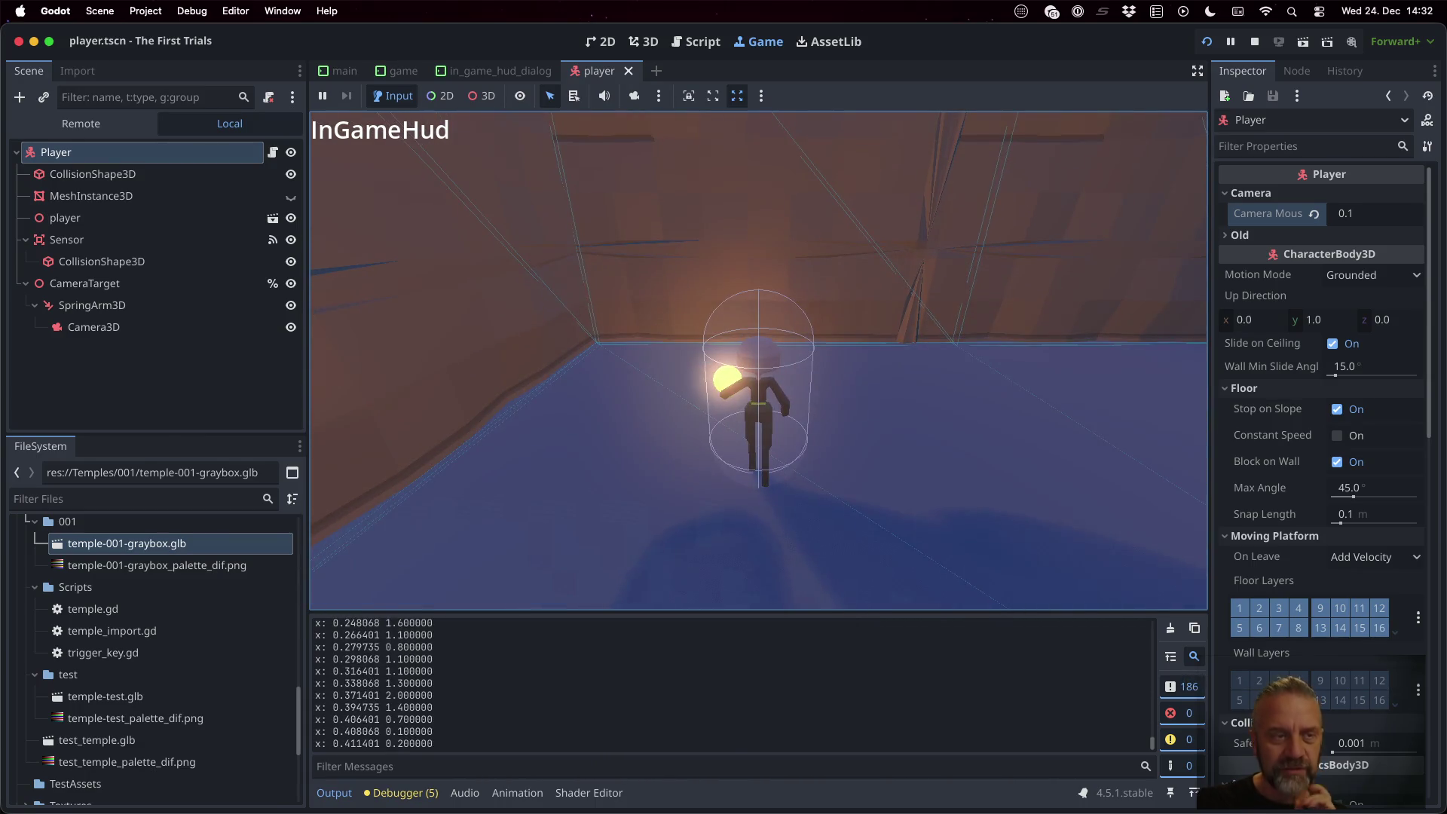
left_click(107, 134)
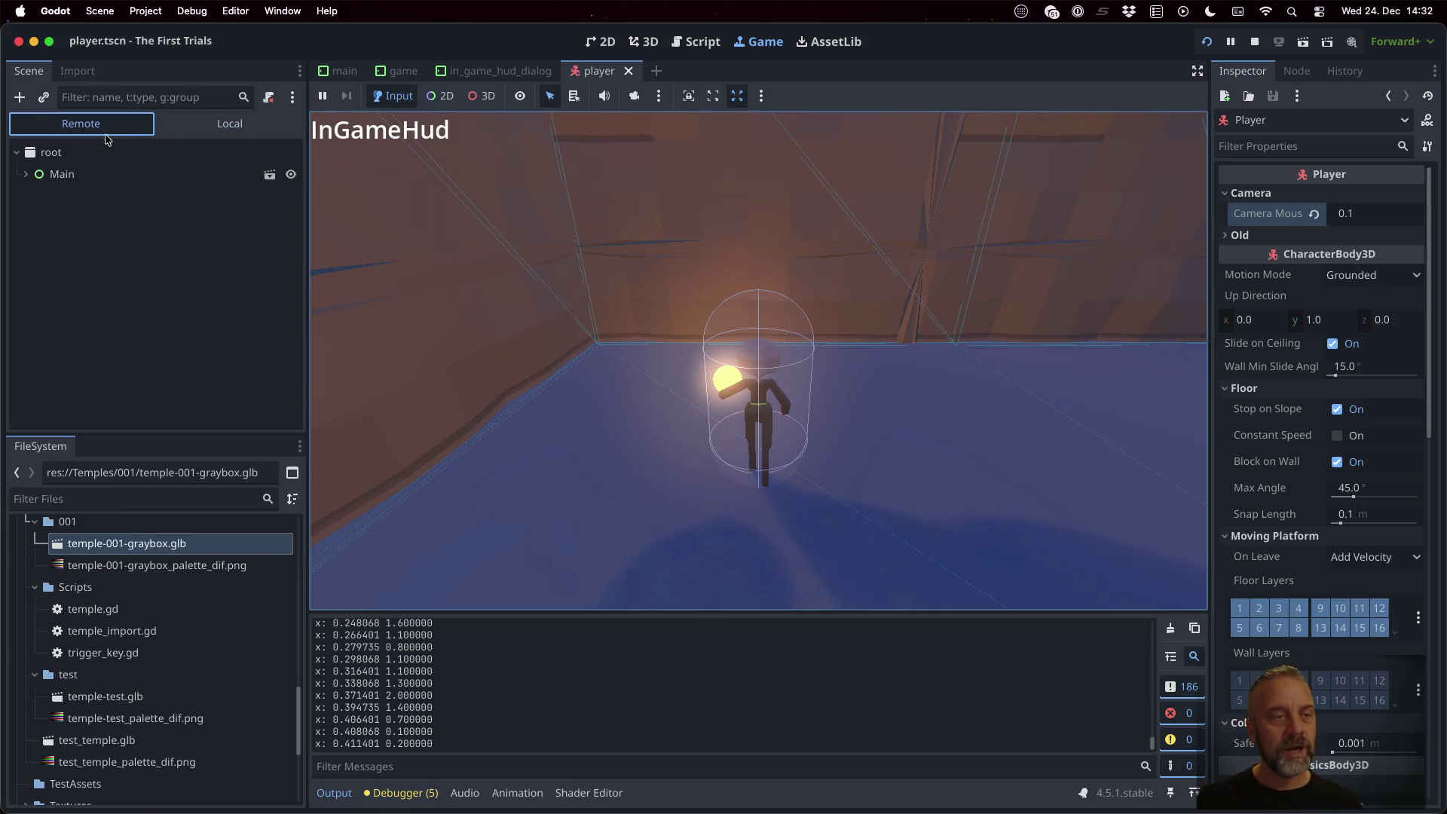
left_click(475, 104)
left_click(776, 363)
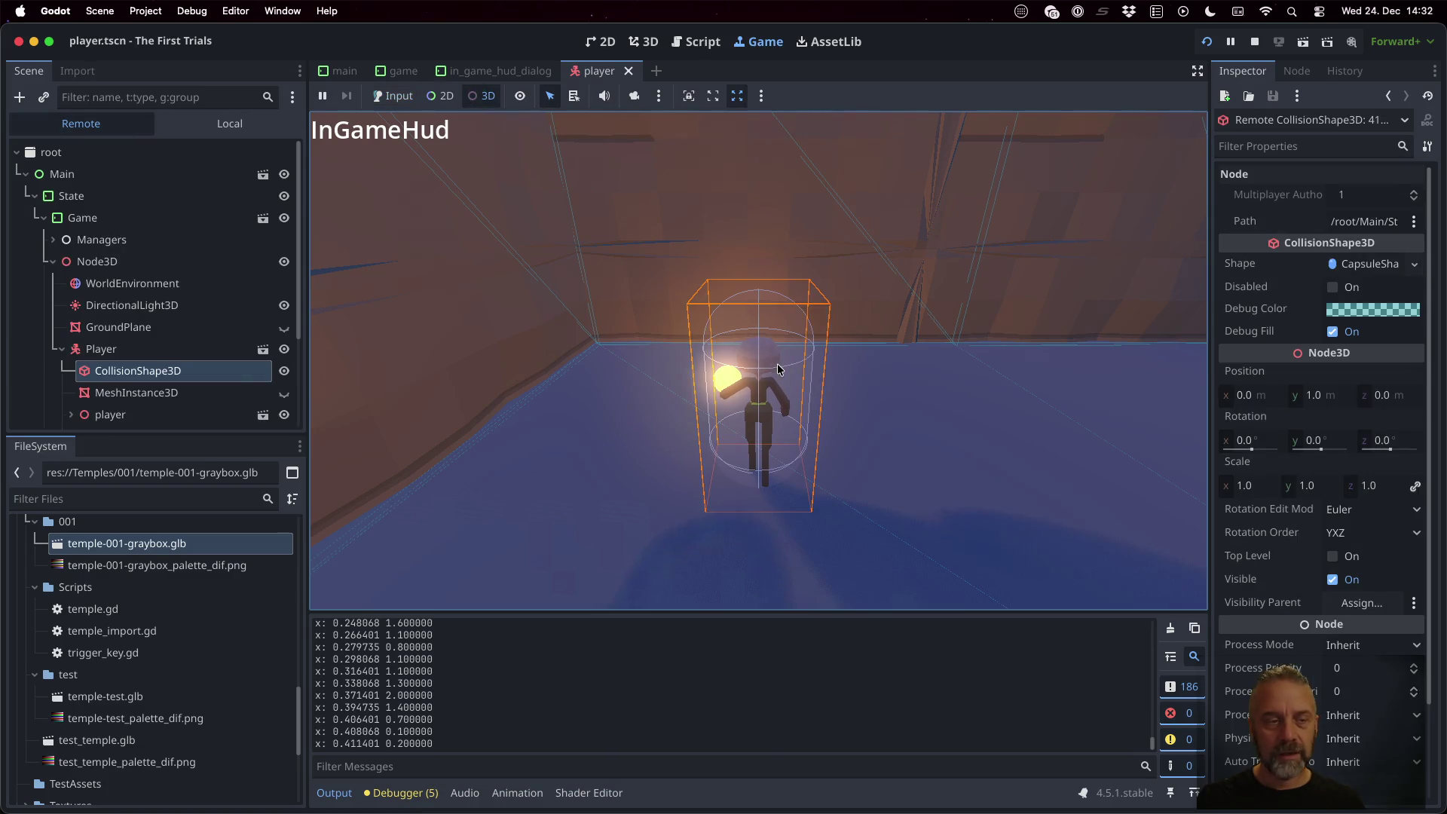
left_click(168, 348)
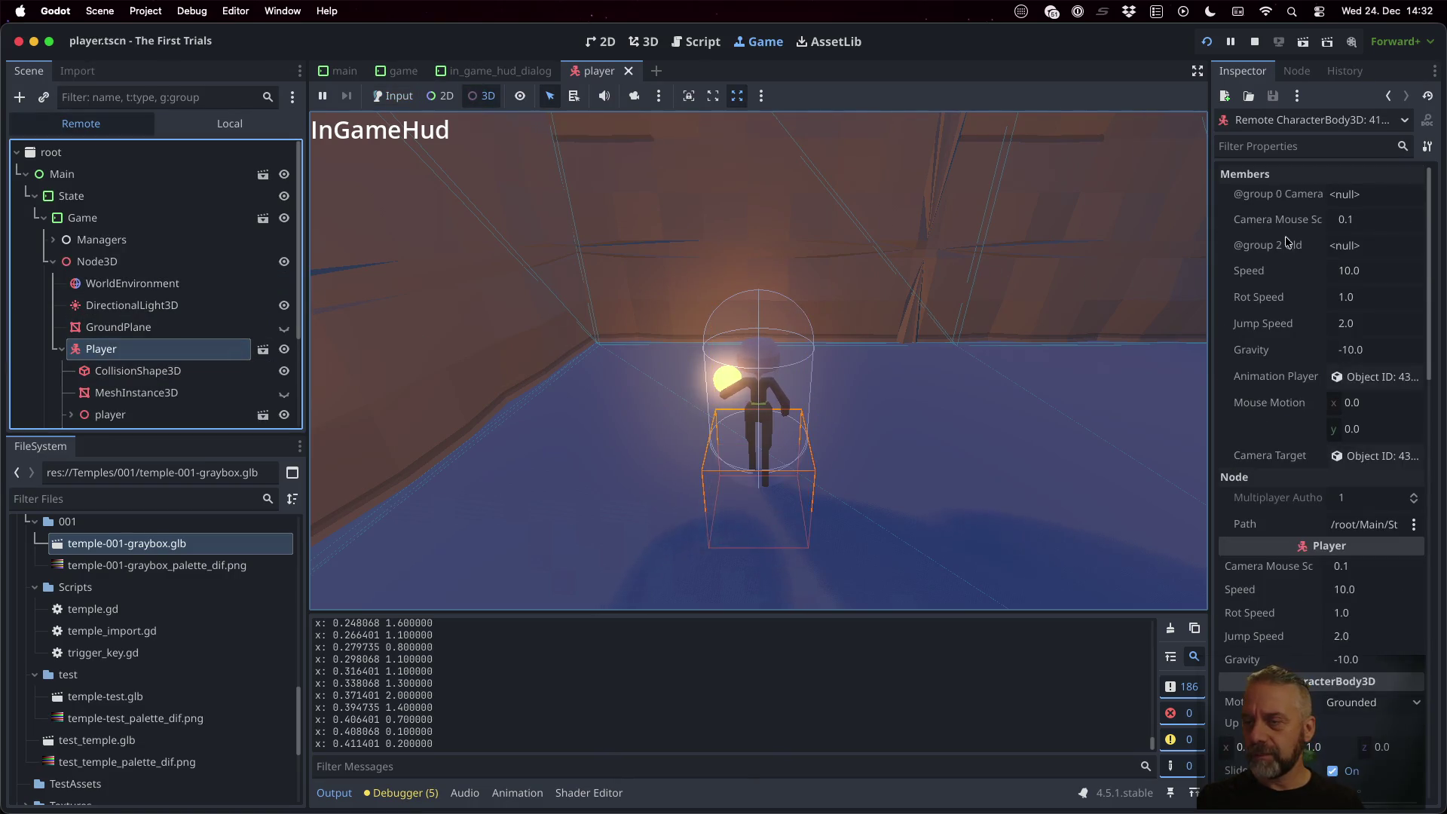
left_click(1367, 221)
type("0.01")
key("Return")
Test camera rotation at 0.01 in the running game, then reselect the live Player node
left_click(794, 343)
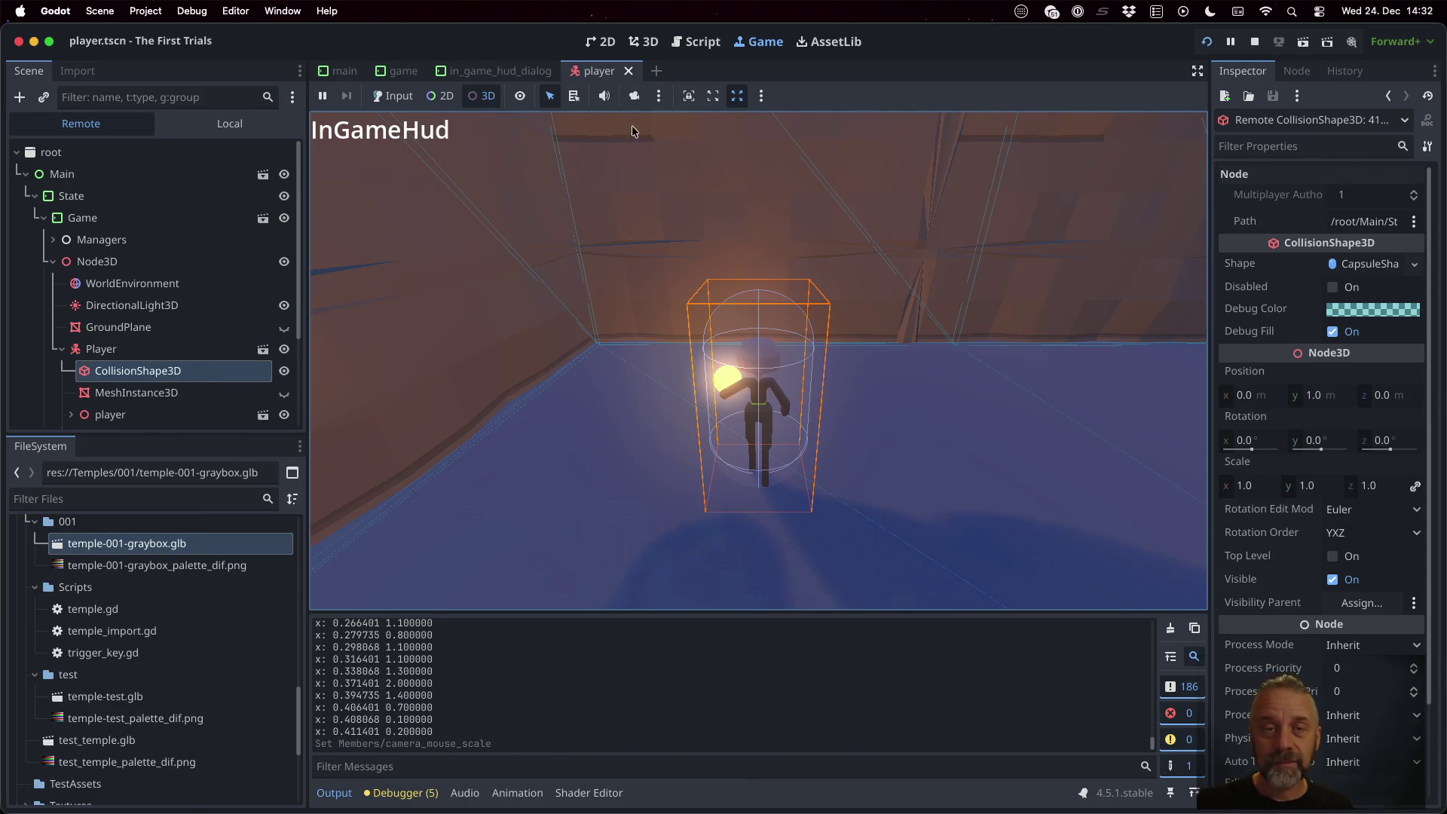
left_click(409, 95)
left_click(753, 362)
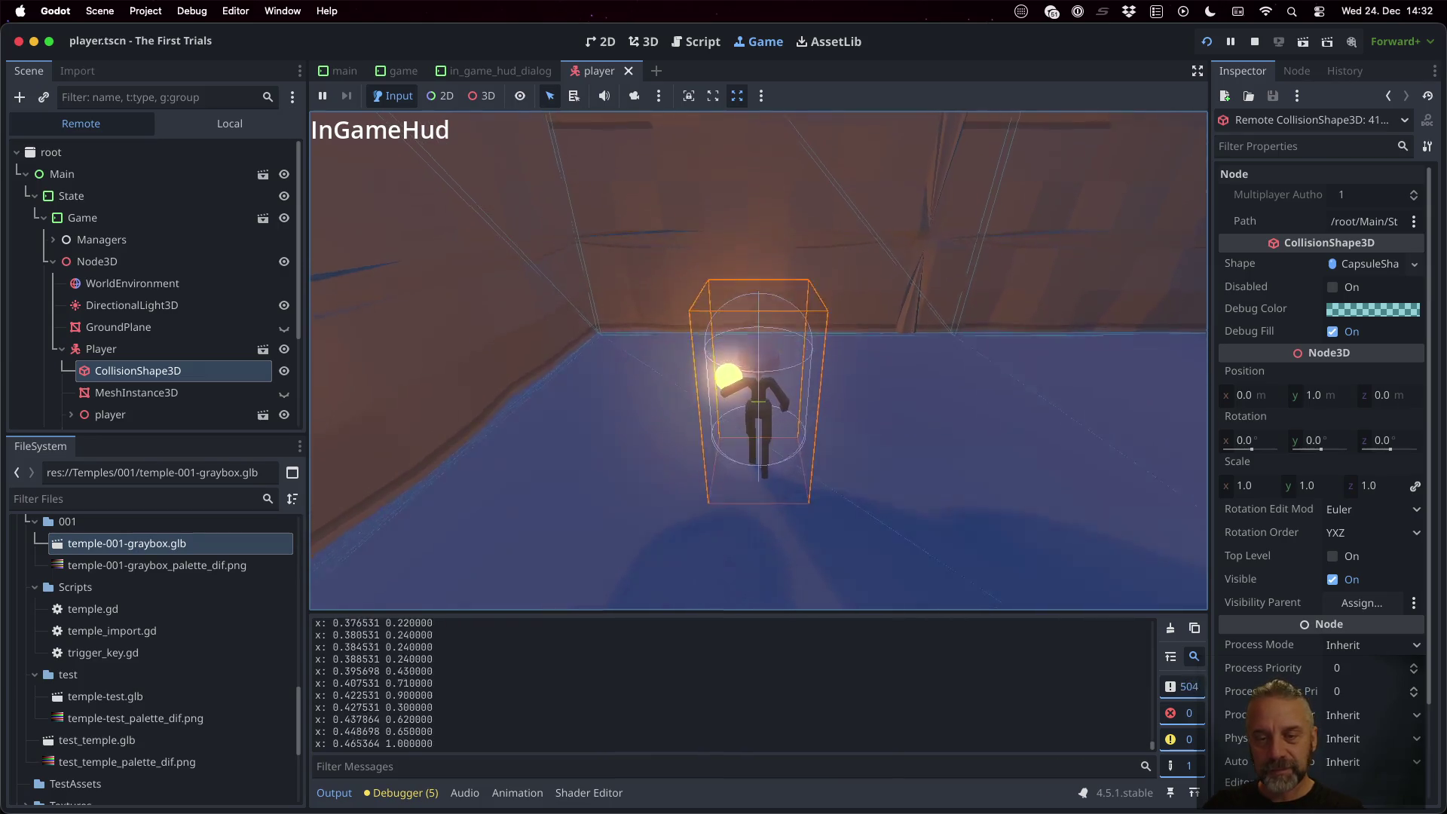
key("Escape")
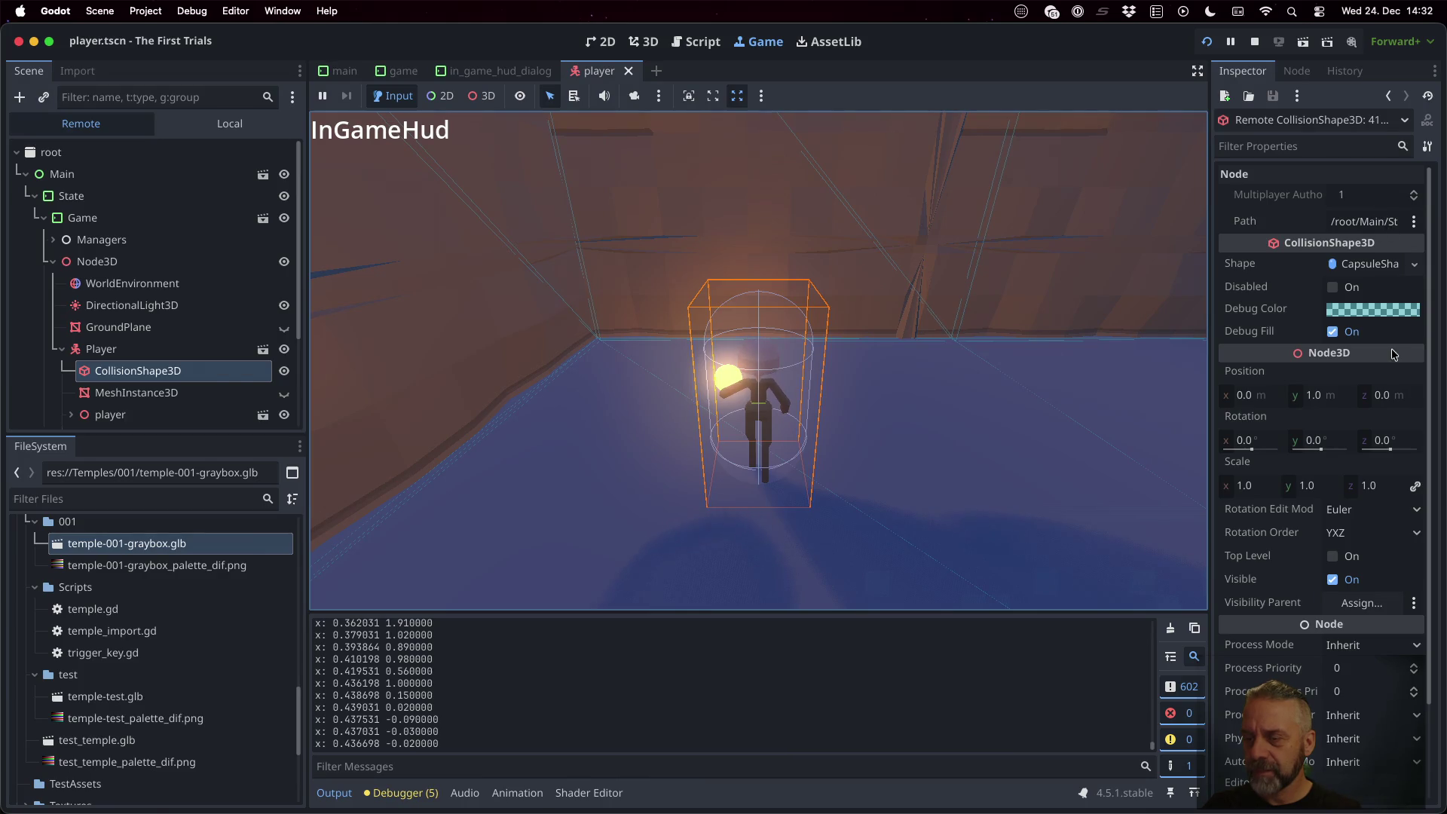
left_click(668, 323)
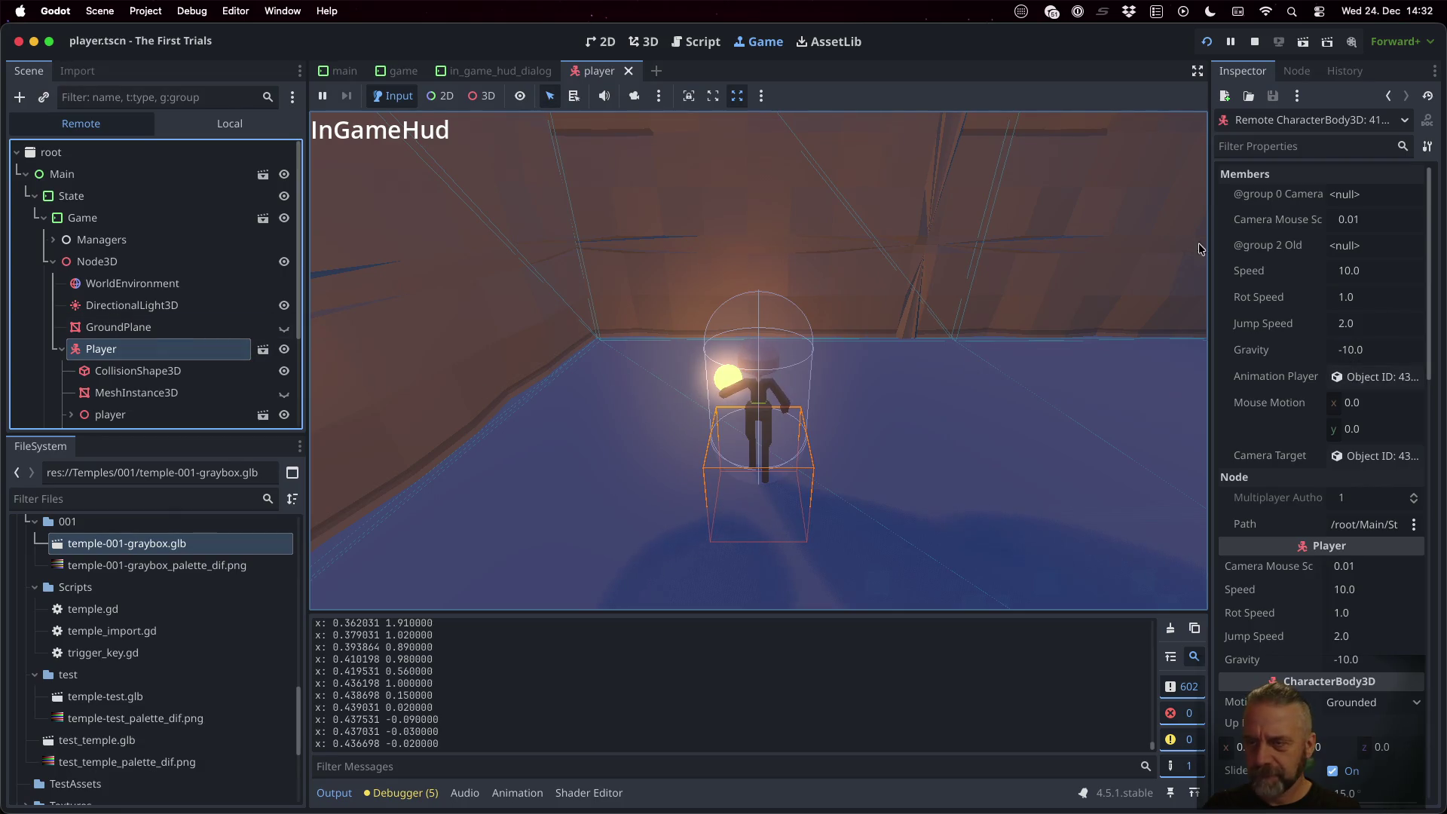
left_click(1383, 218)
Try a live Camera Mouse Scale of 2.0 in game, then settle on 0.25 and return to player.gd
type("2")
key("Return")
left_click(1088, 279)
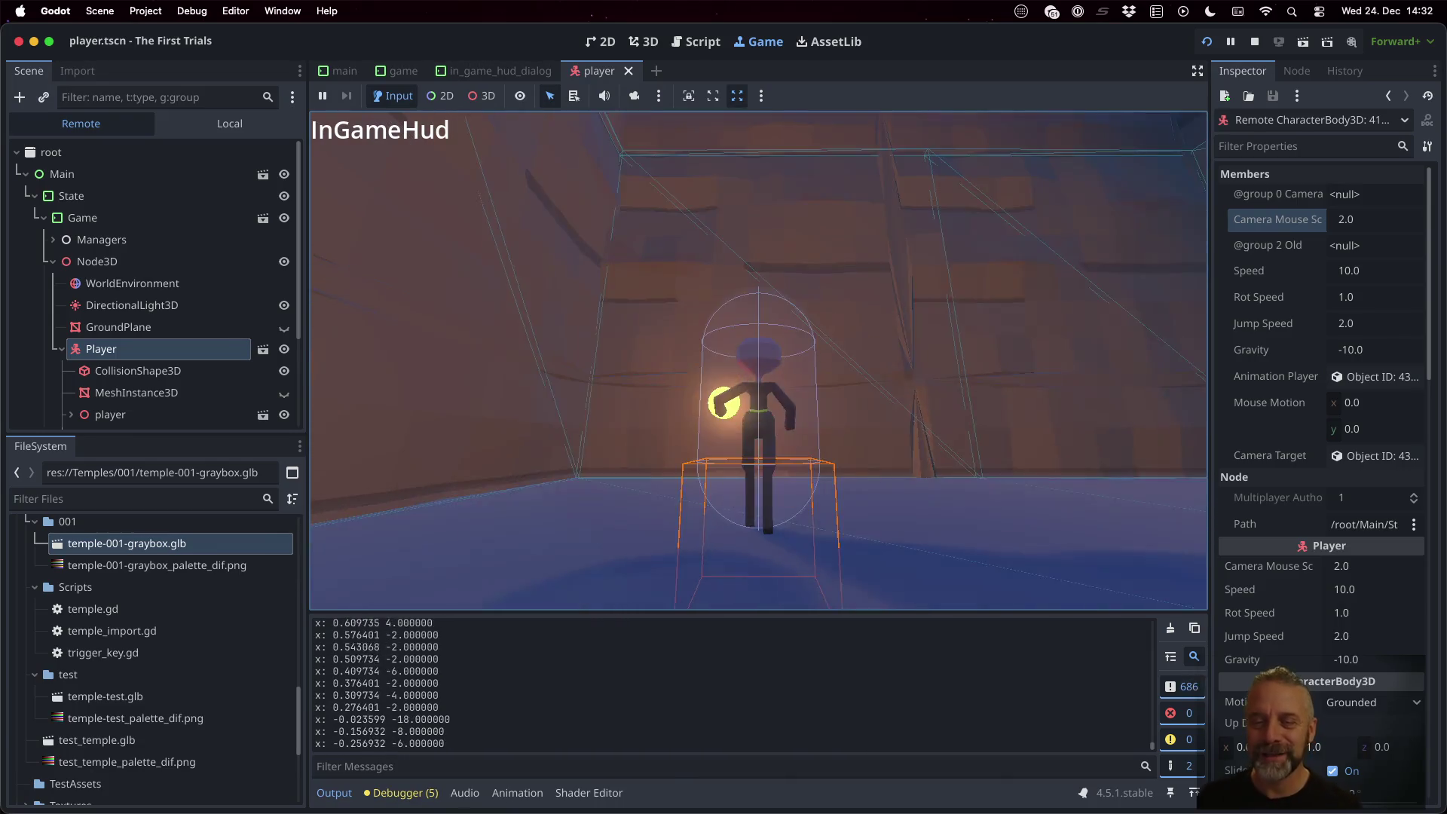
left_click(1383, 220)
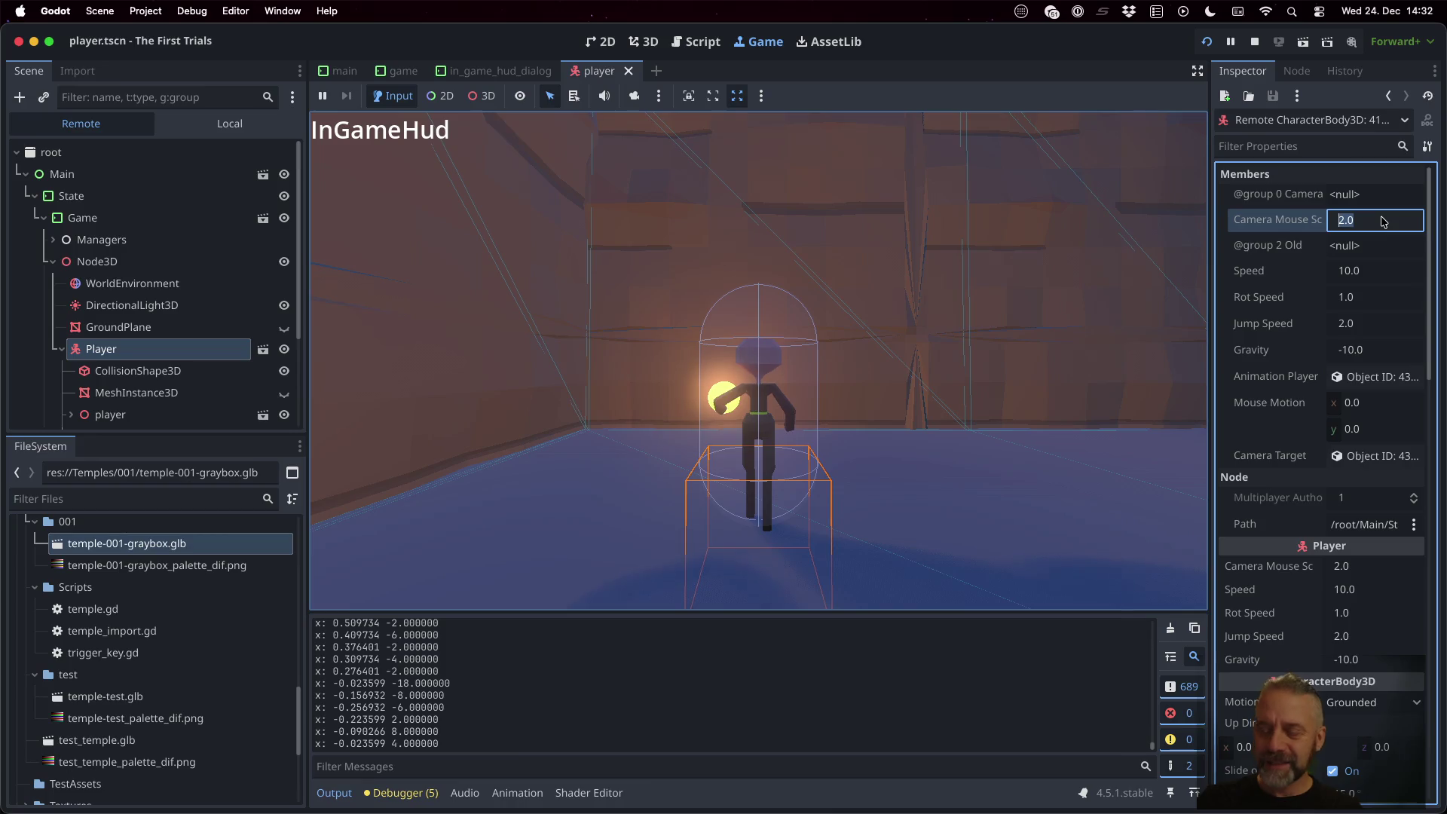
type("0.25")
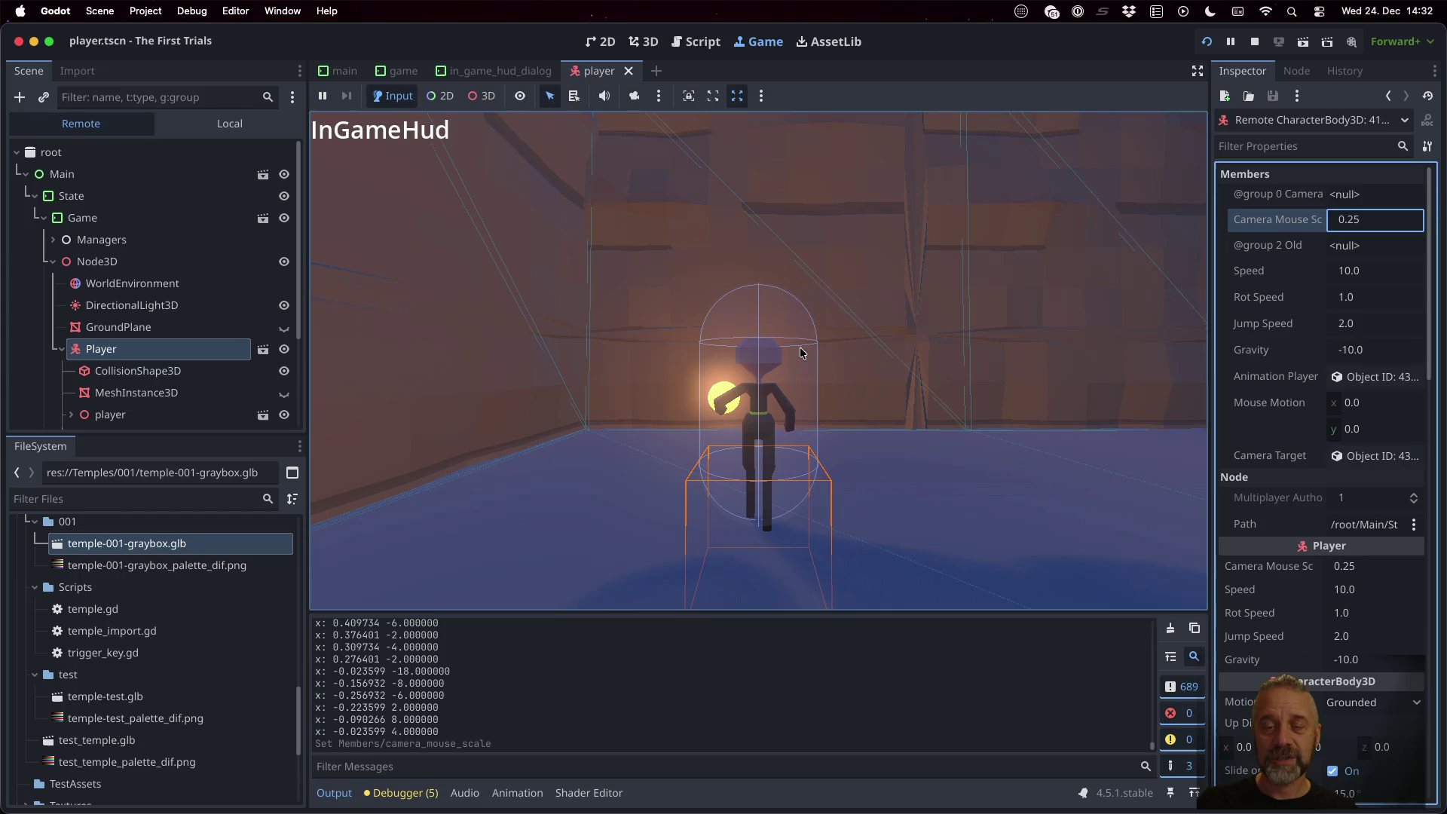
key("Return")
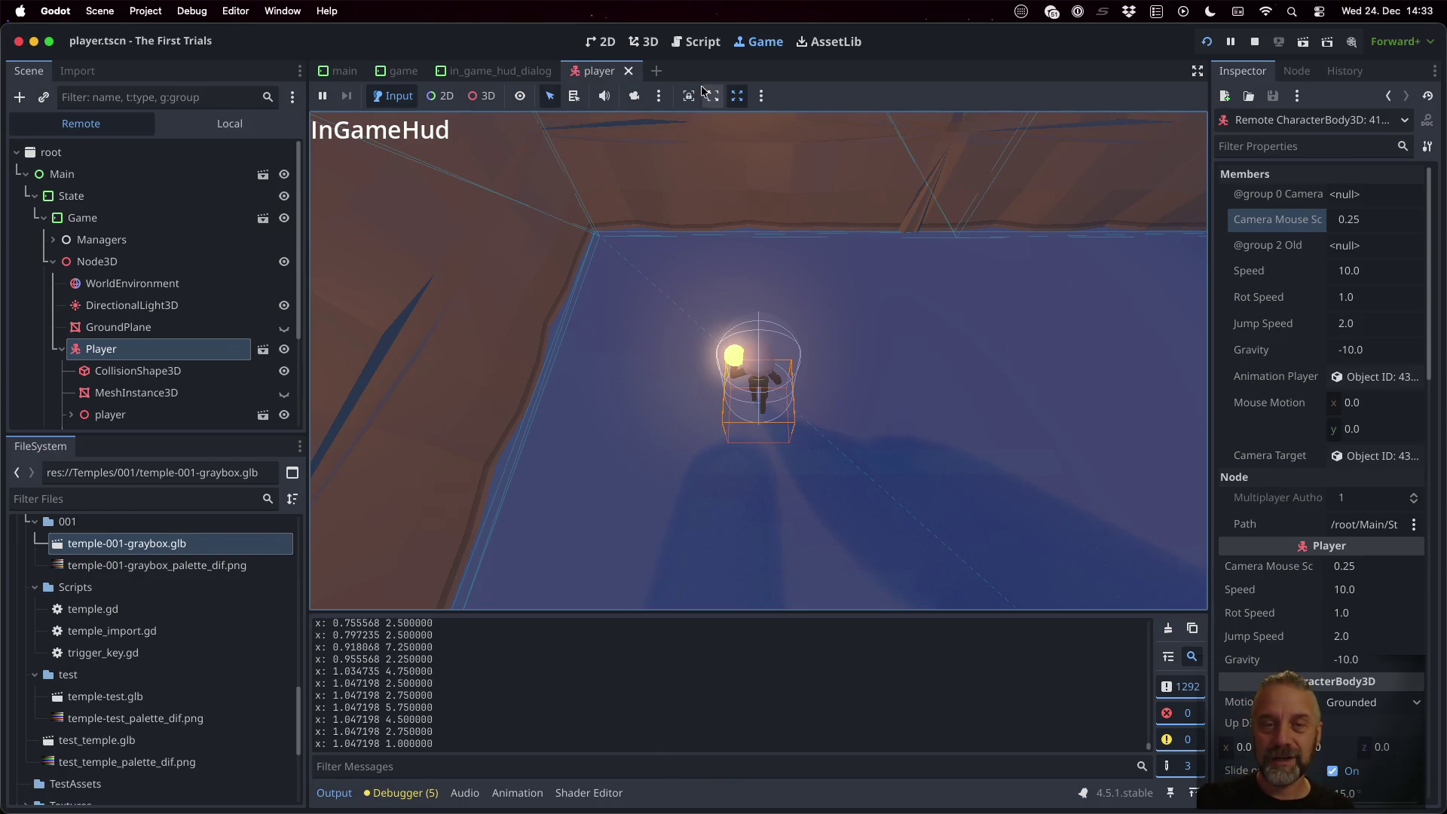
left_click(693, 42)
Export camera_rot_x_min = -30.0 on line 8 in the Camera group
scroll(852, 357, "down", 10)
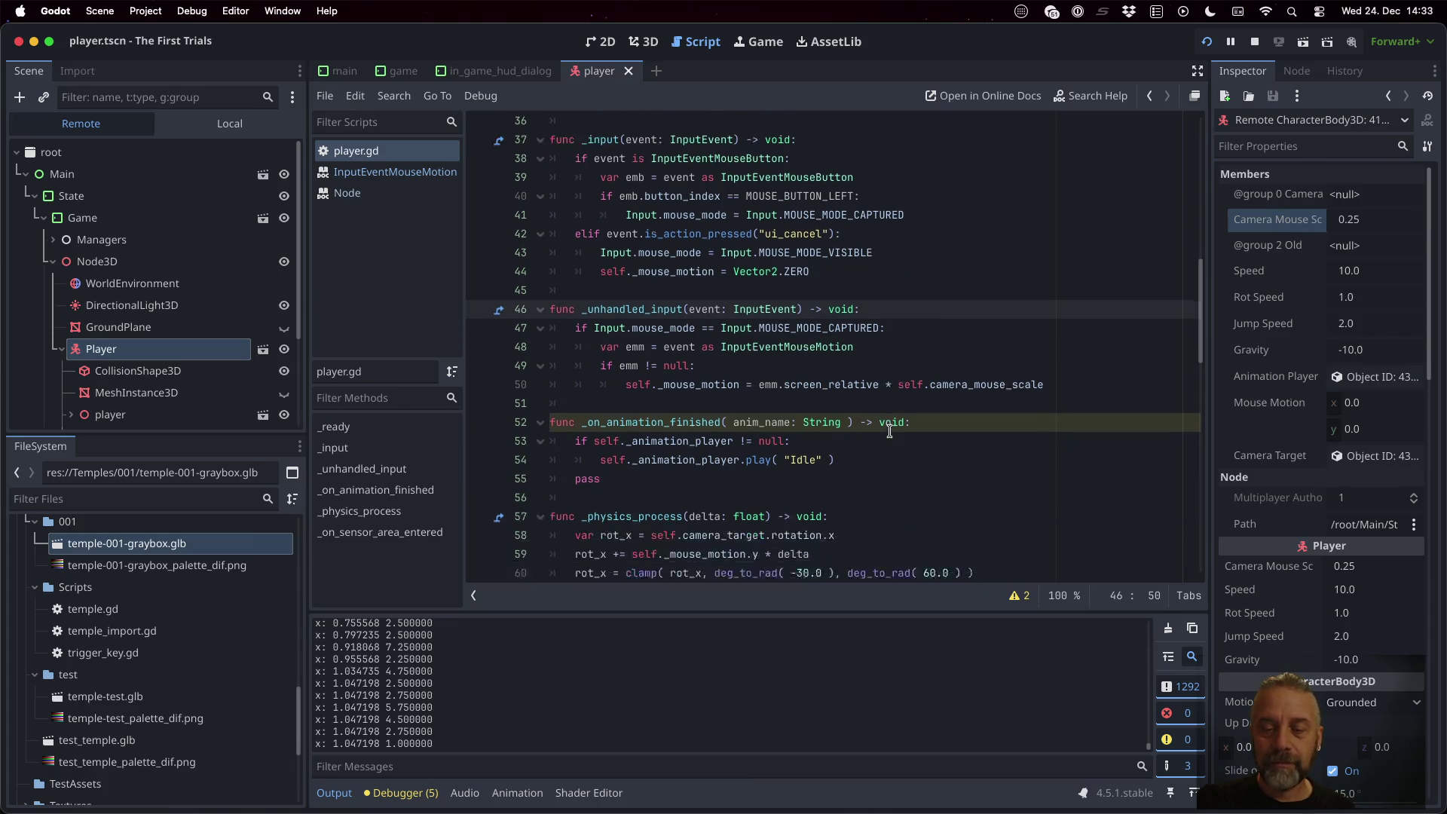
scroll(889, 431, "down", 5)
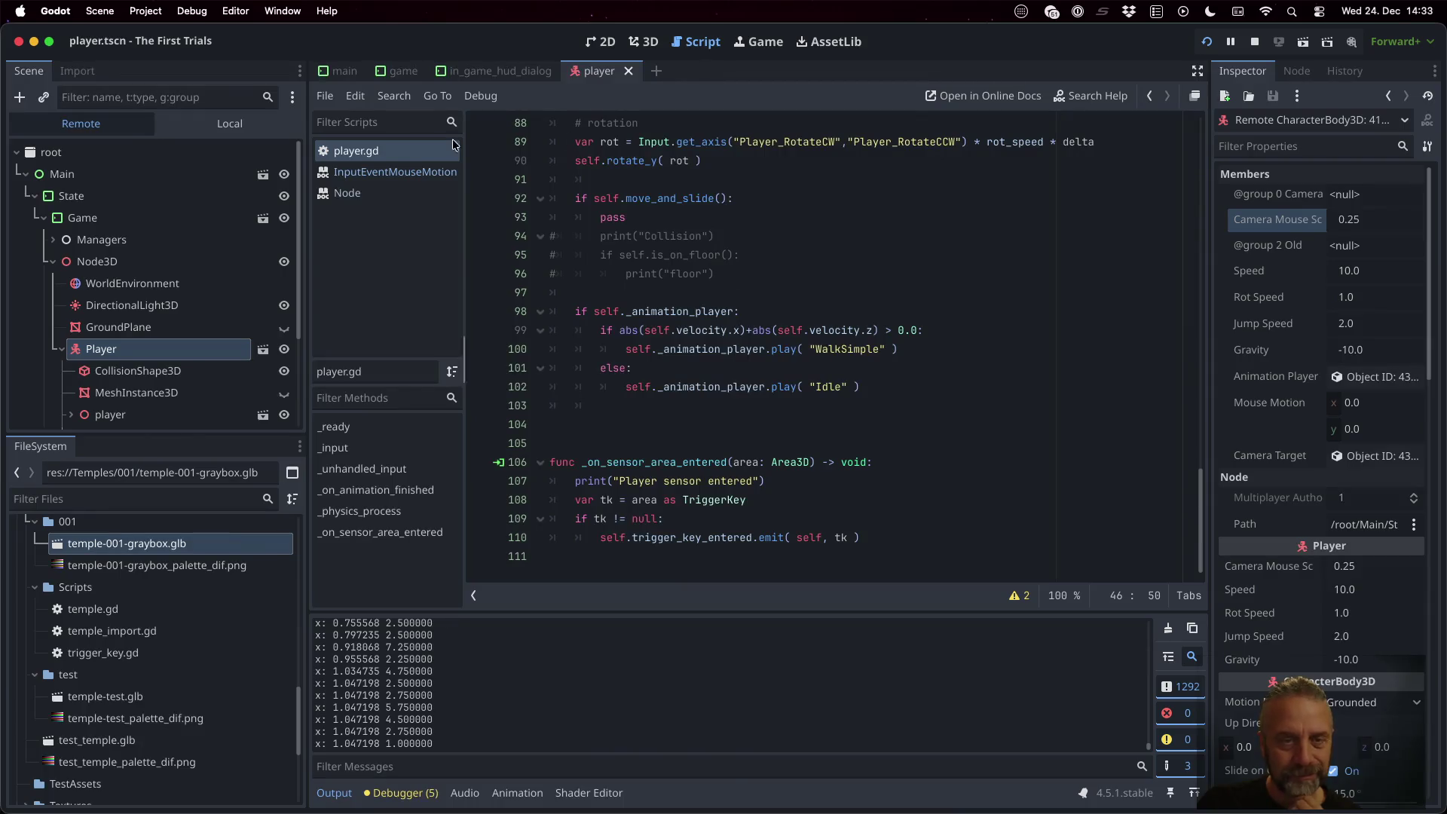
scroll(849, 399, "up", 8)
scroll(849, 407, "up", 2)
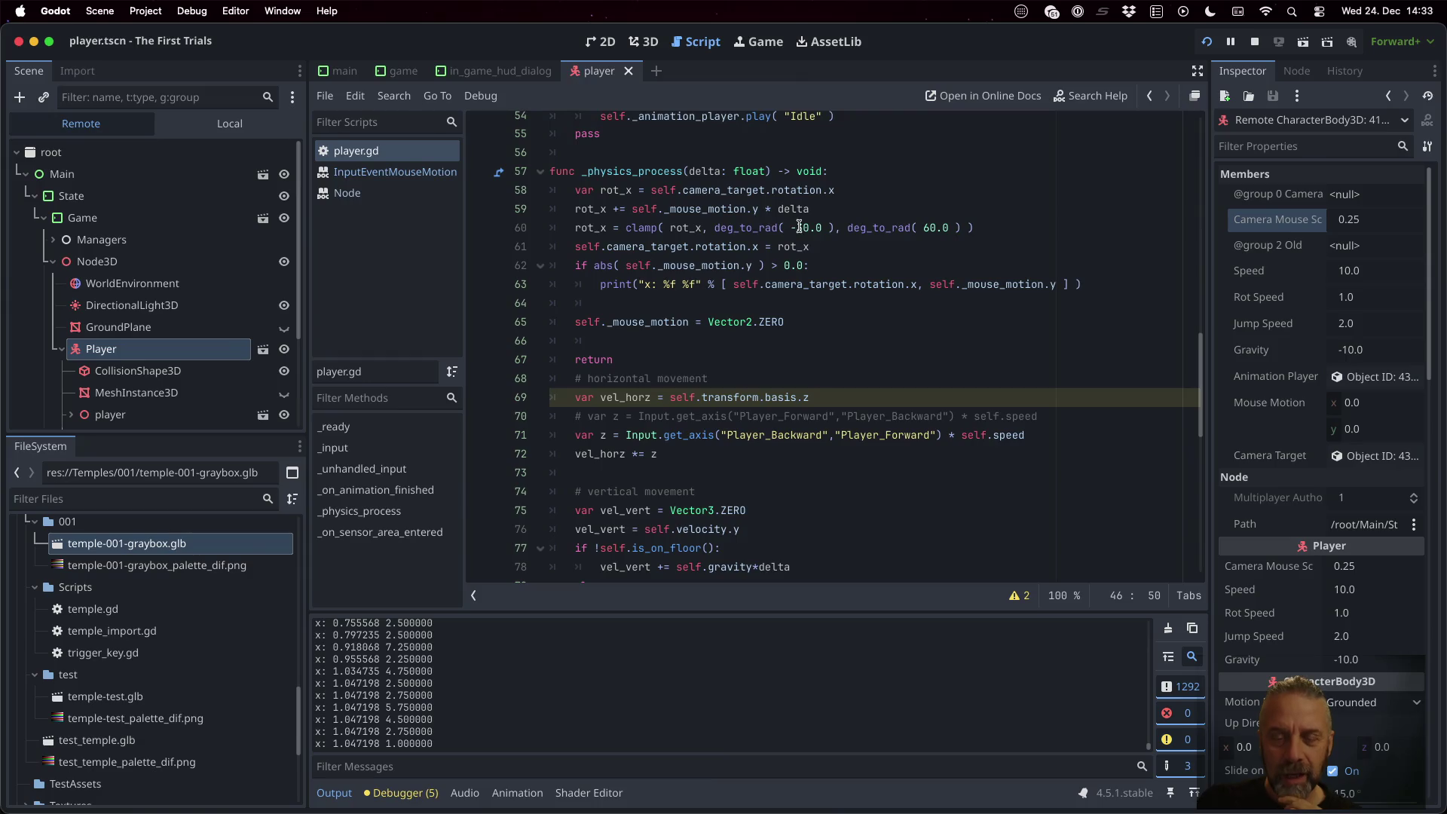
left_click(786, 228)
key("Right")
key("Right")
key("Right")
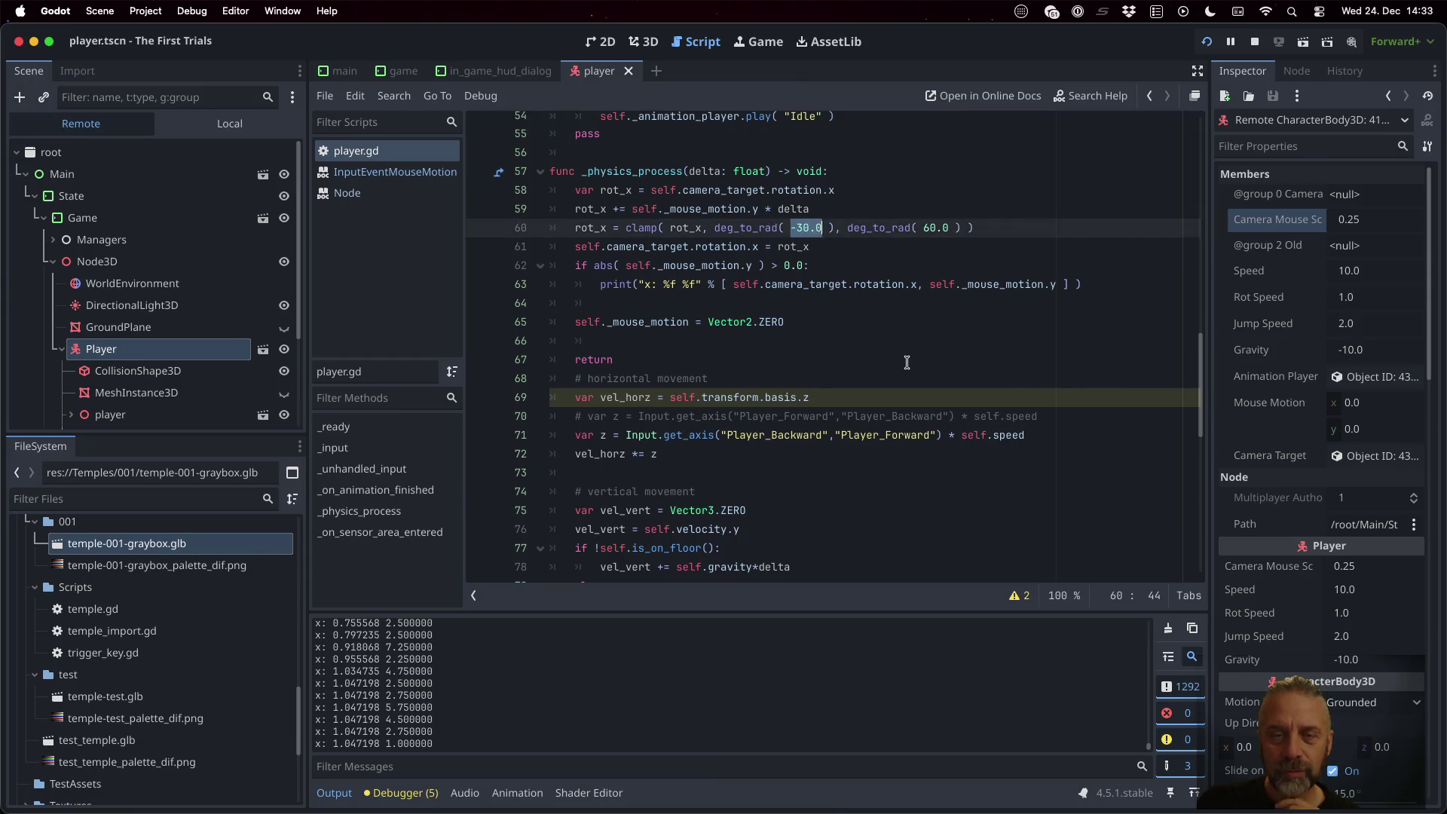
scroll(907, 363, "up", 8)
scroll(907, 362, "up", 5)
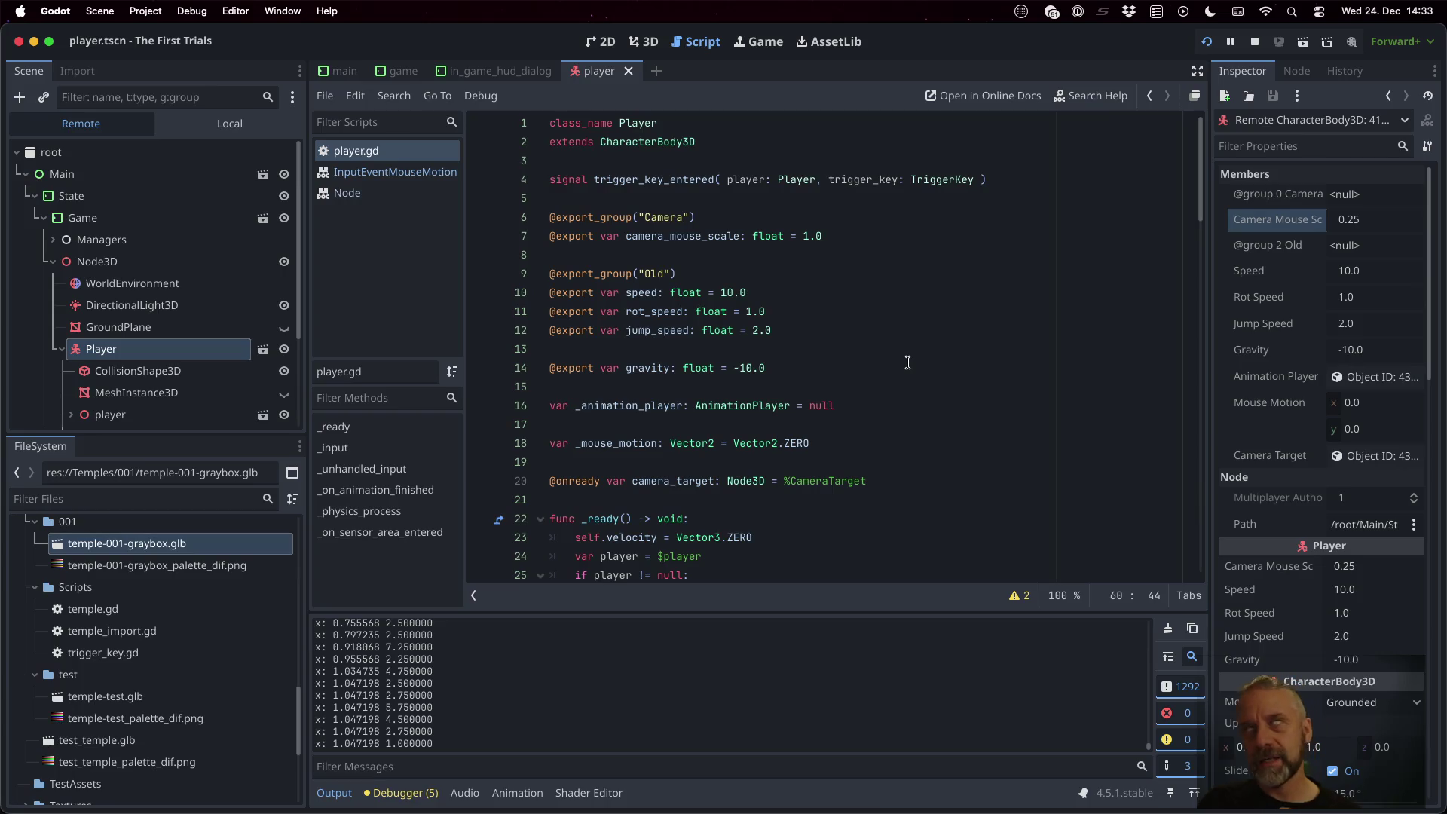
left_click(863, 298)
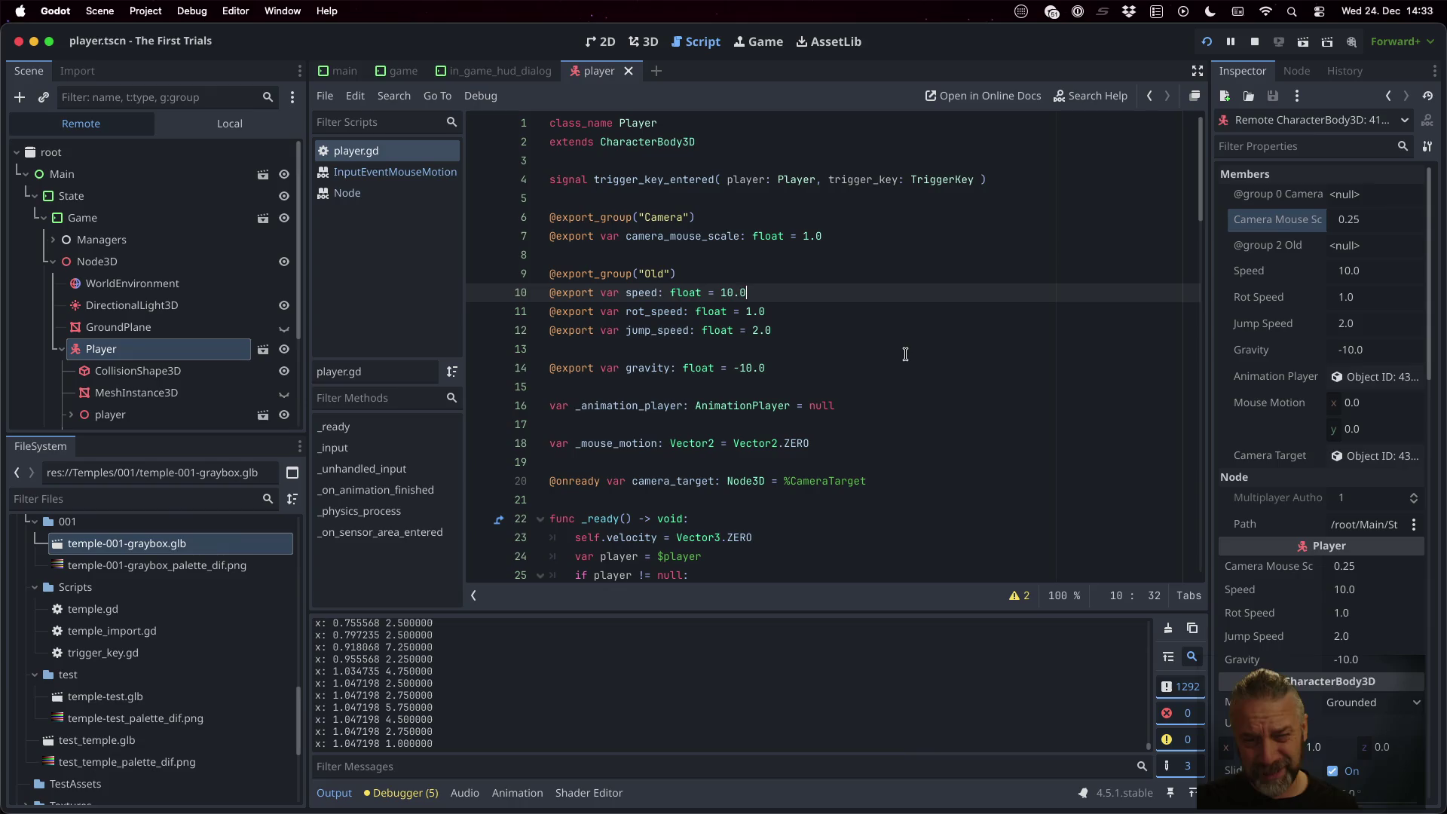
key("Up")
key("Up")
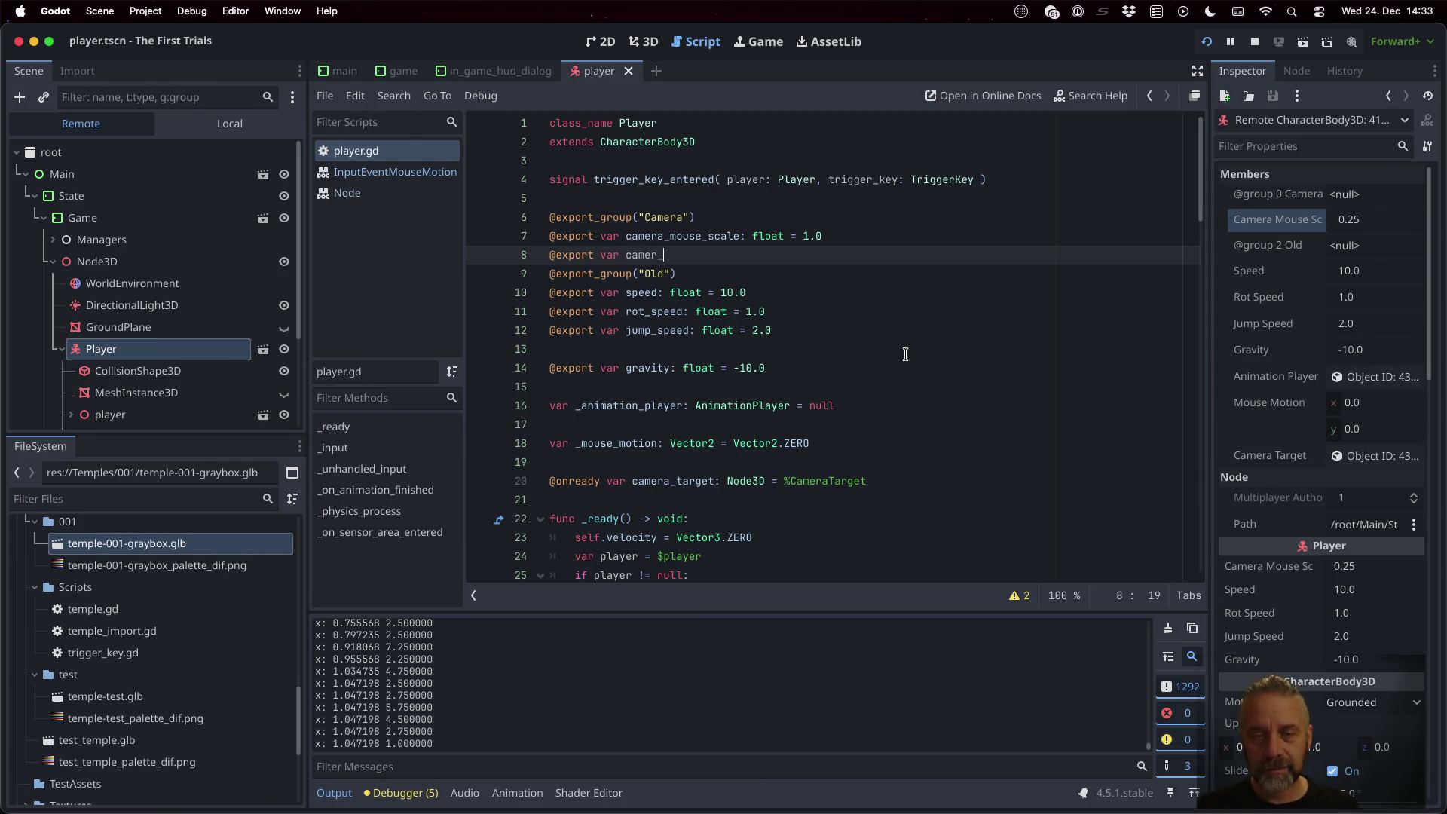
type("rot_x_min:")
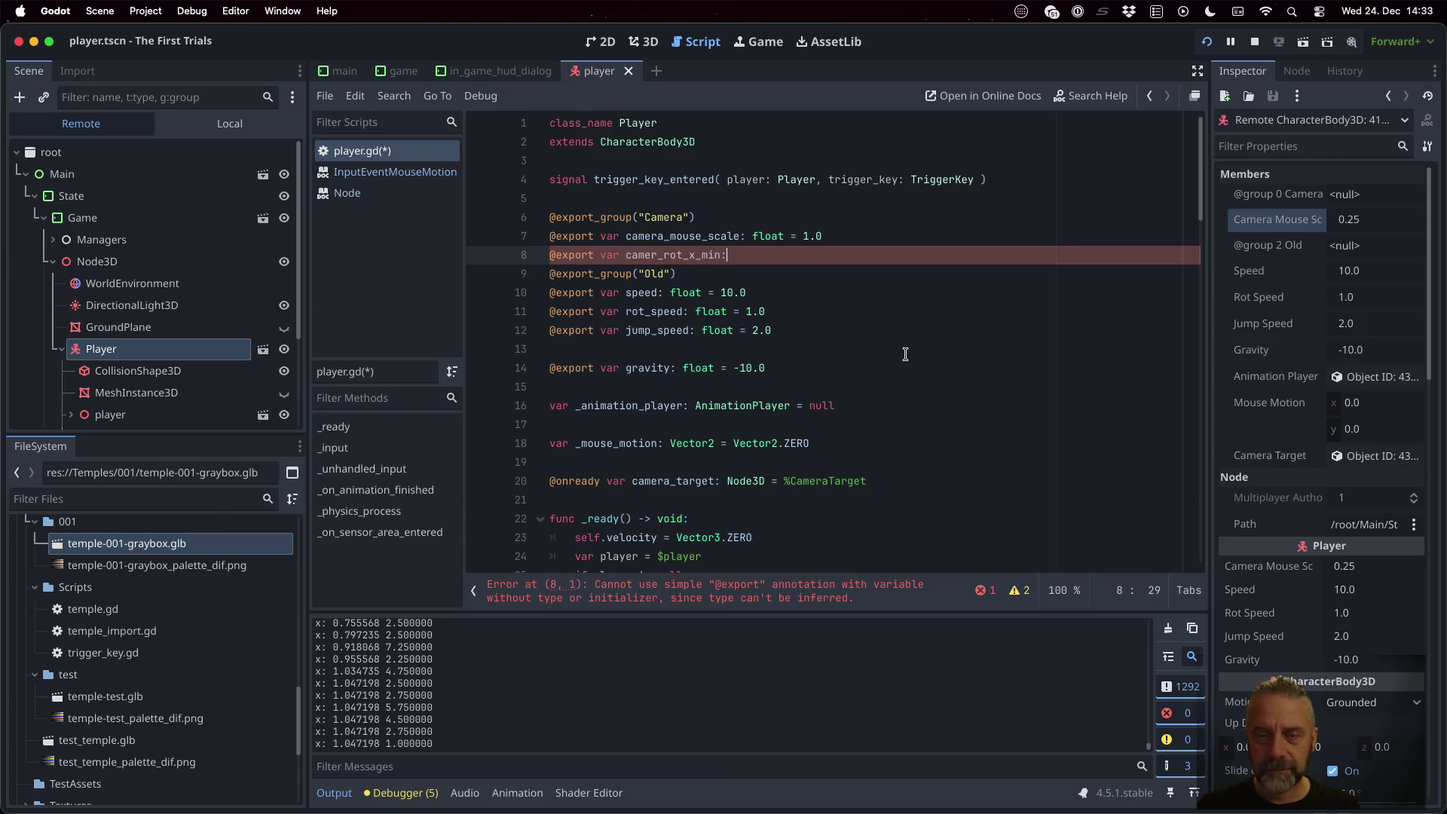
type(" = ")
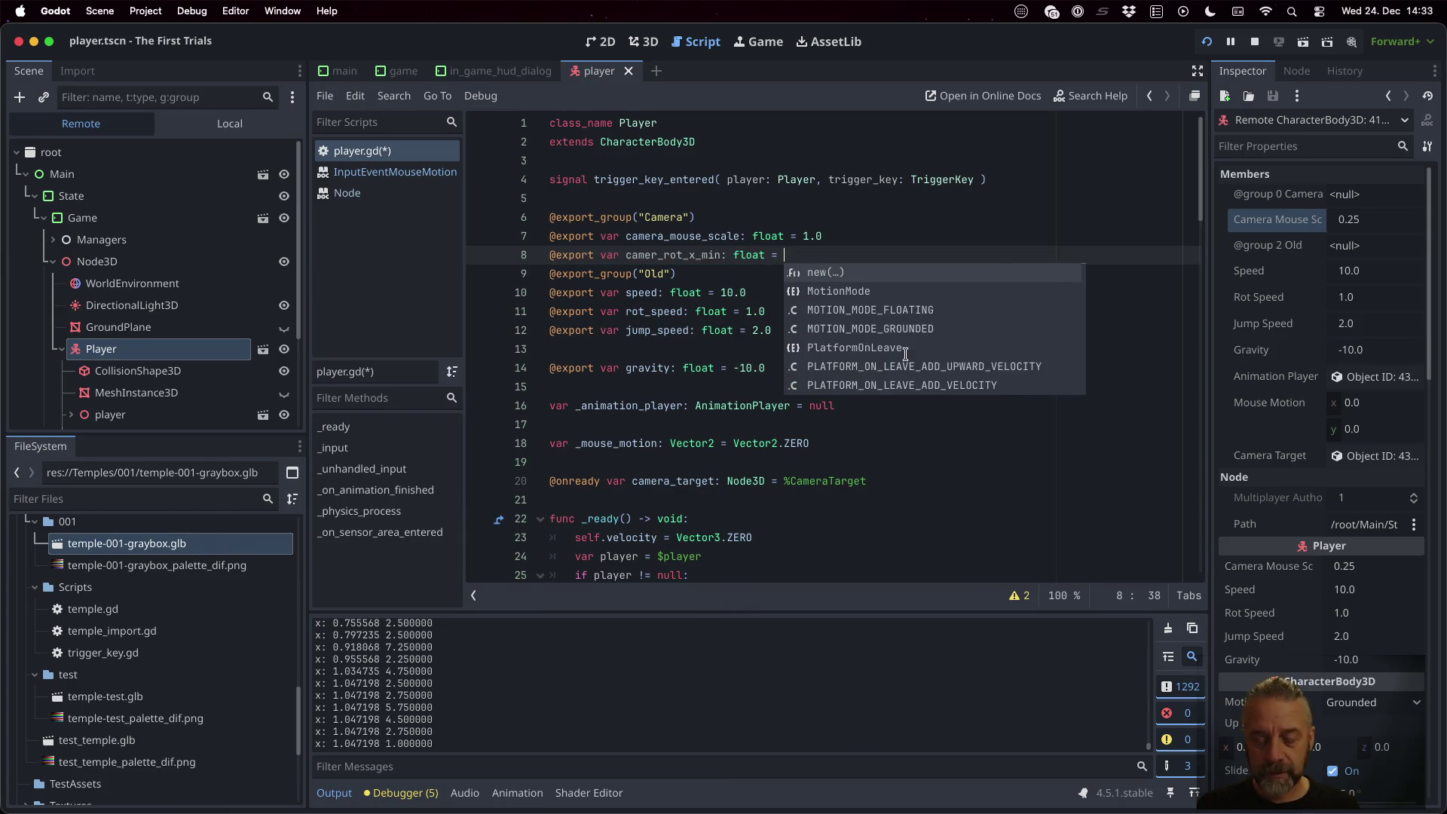
type("-30.0")
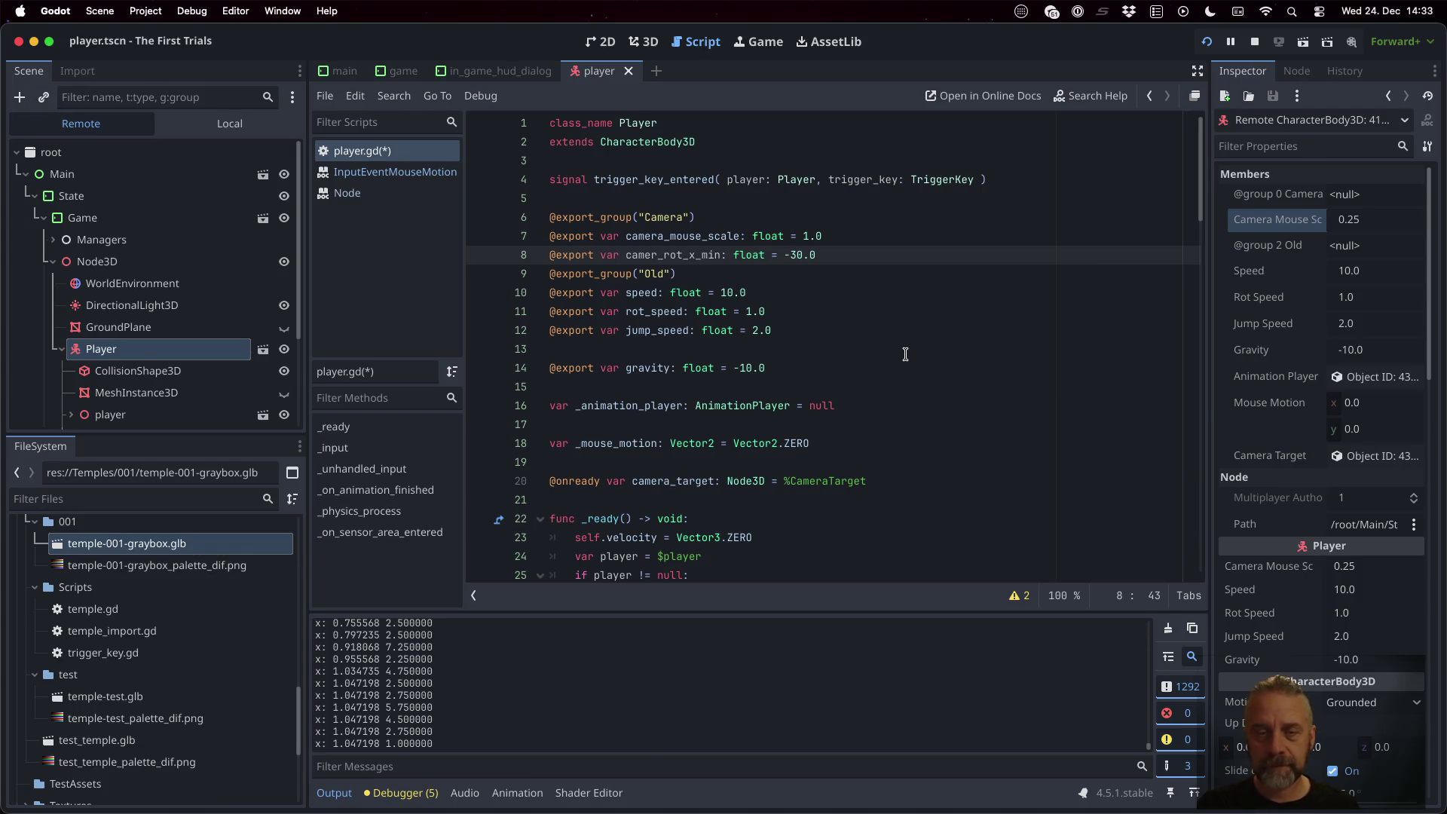
key("Return")
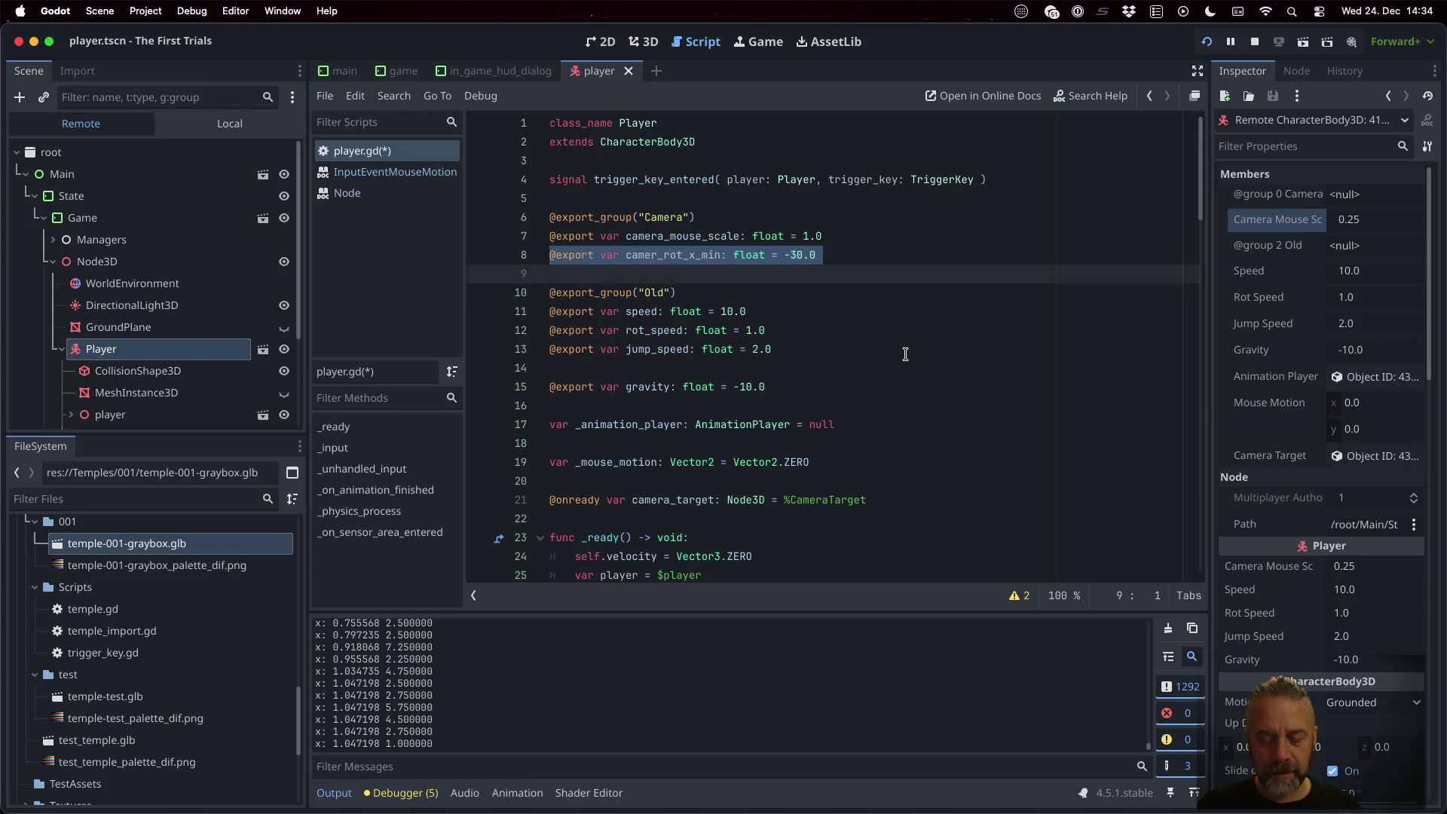
Duplicate it as camera_rot_x_max with value 60.0 and save
key("ctrl+shift+d")
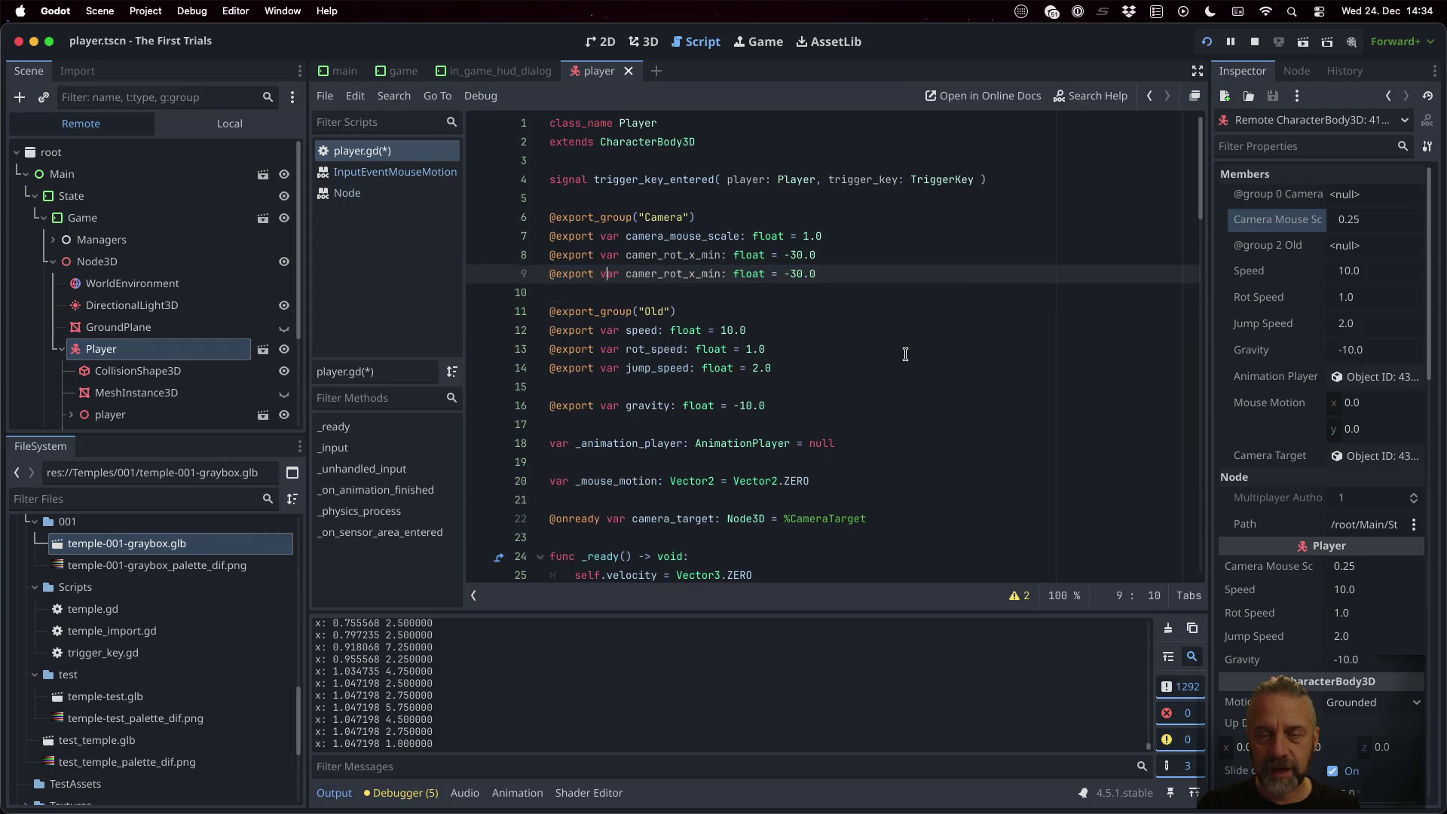
key("Right")
key("Right")
key("Right")
key("BackSpace")
key("BackSpace")
type("ax")
key("Right")
key("Right")
key("Right")
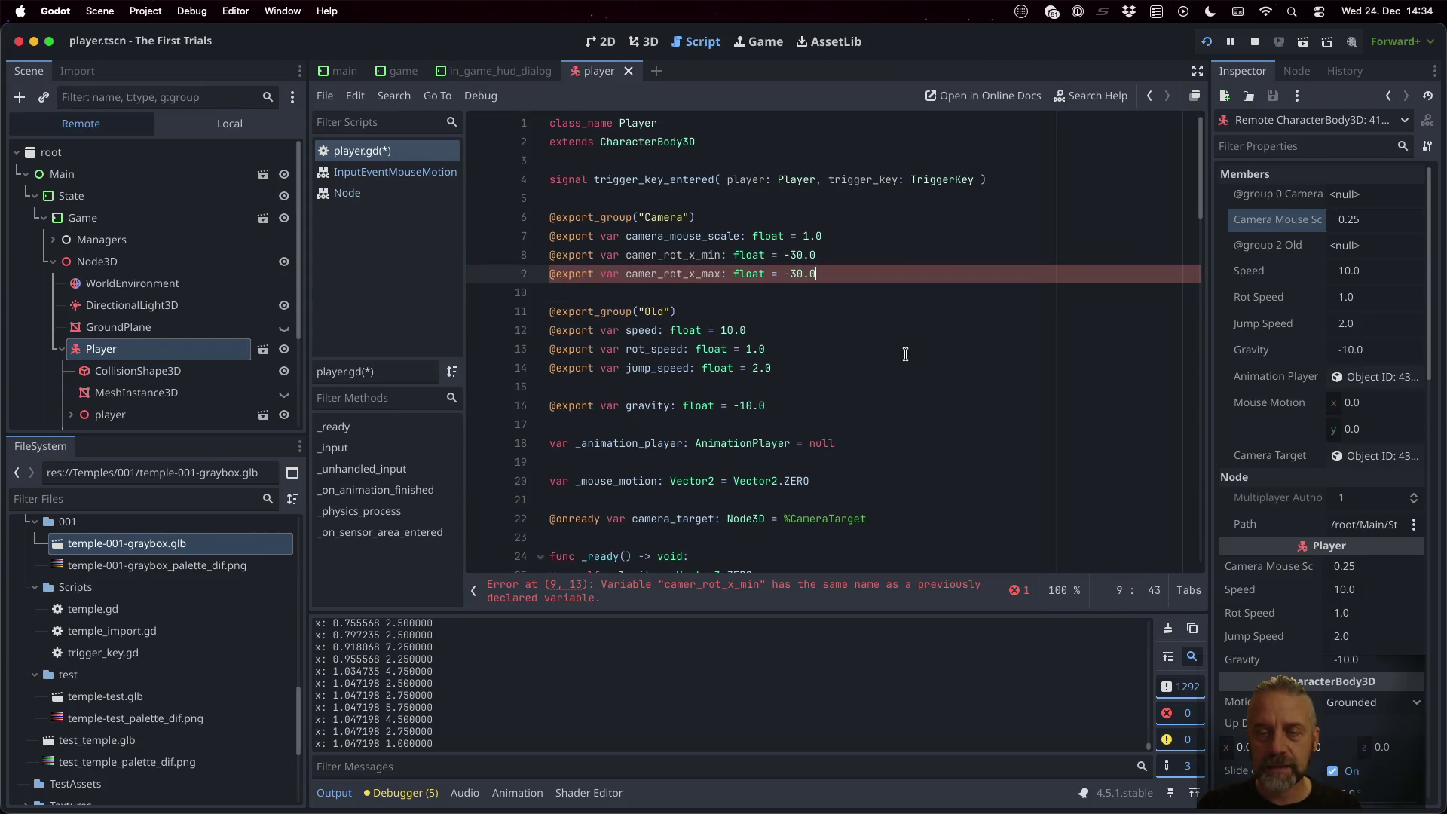
key("BackSpace")
key("BackSpace")
type("6")
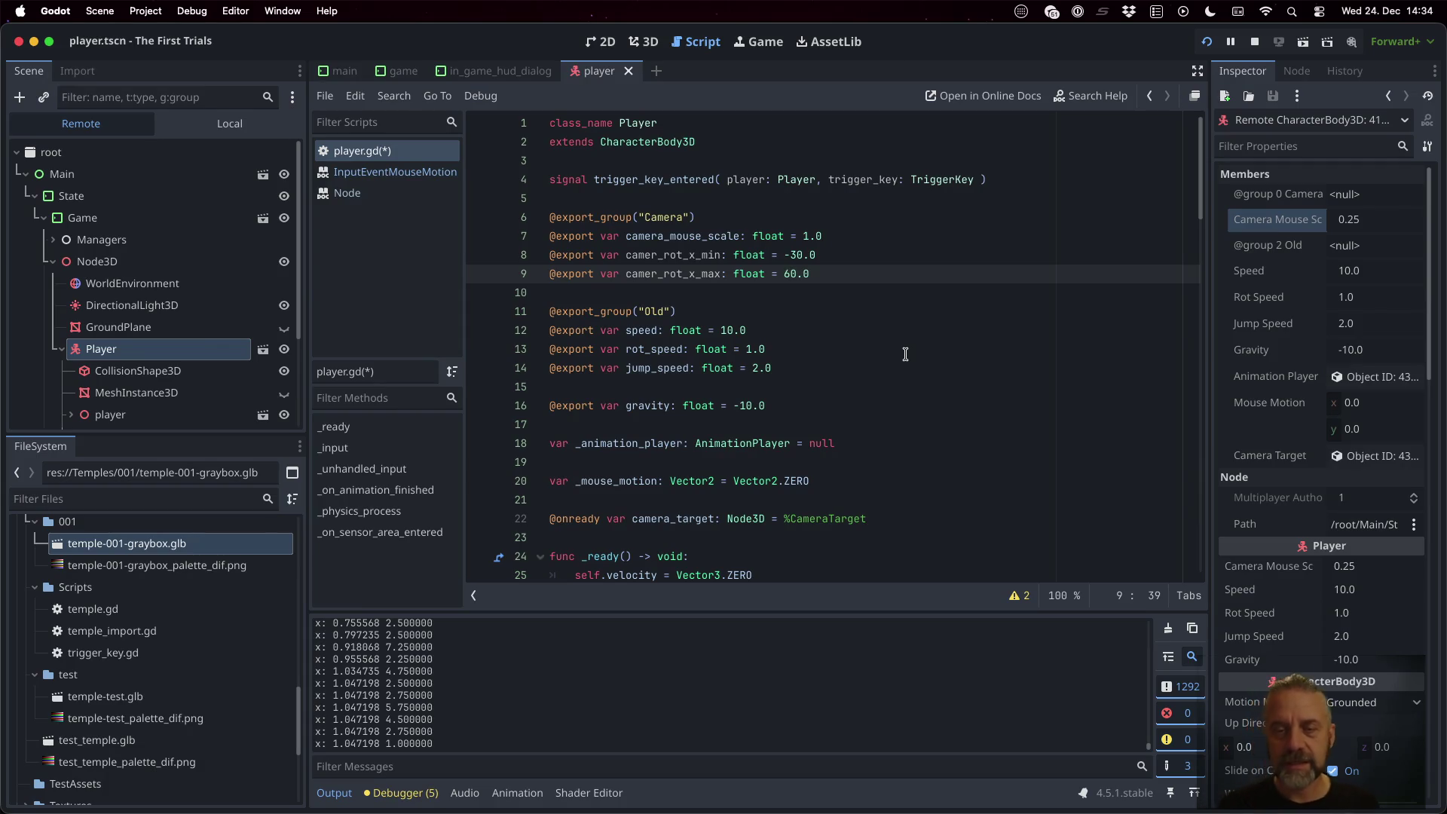
key("ctrl+s")
Correct the "camer" typos in the camera_rot_x_min and camera_rot_x_max names
left_click(660, 254)
type("e")
key("BackSpace")
type("a")
key("Down")
key("Left")
type("a")
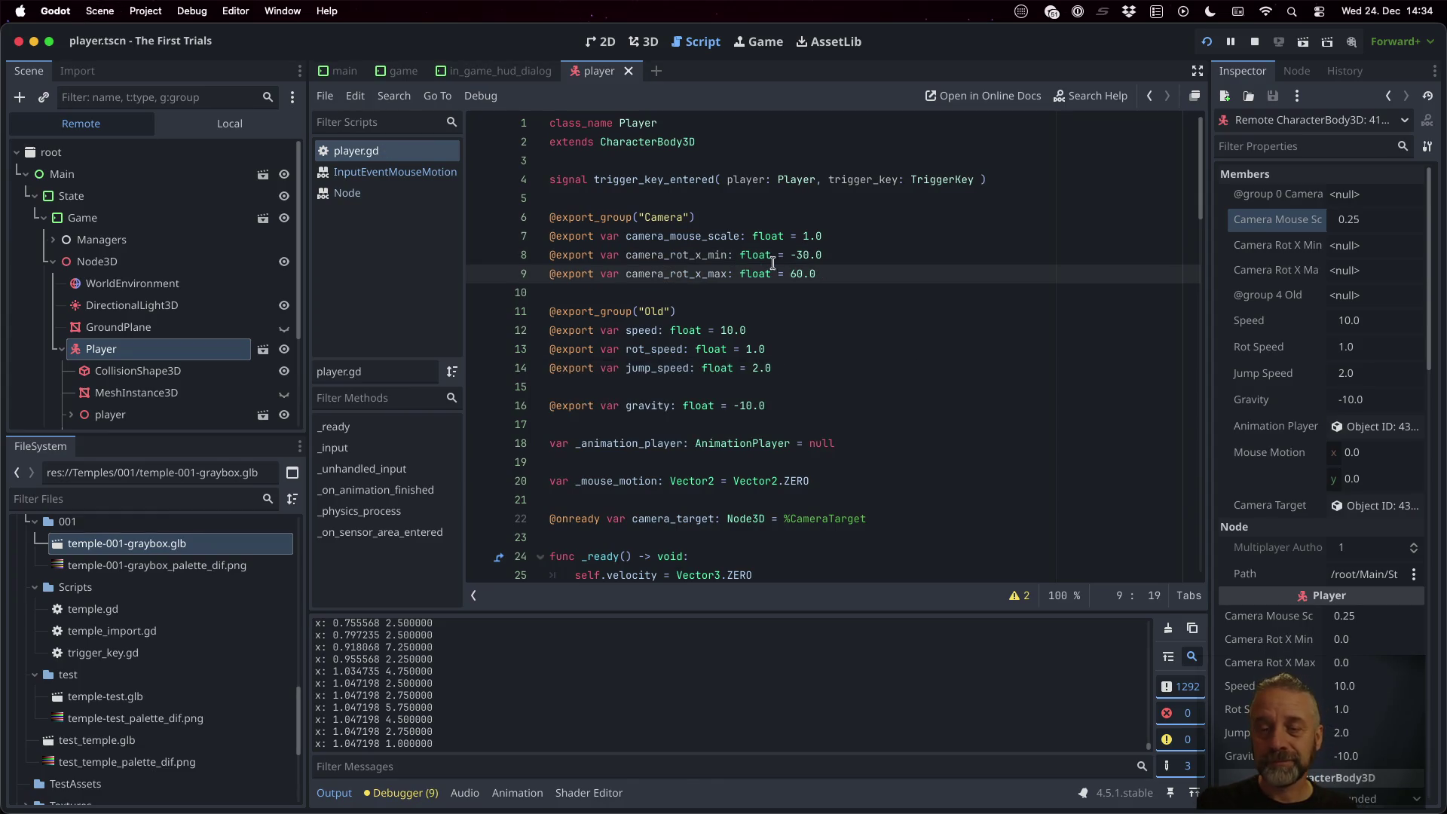
Replace the clamp's -30.0 with self.camera_rot_x_min and put each clamp argument on its own line
double_click(704, 254)
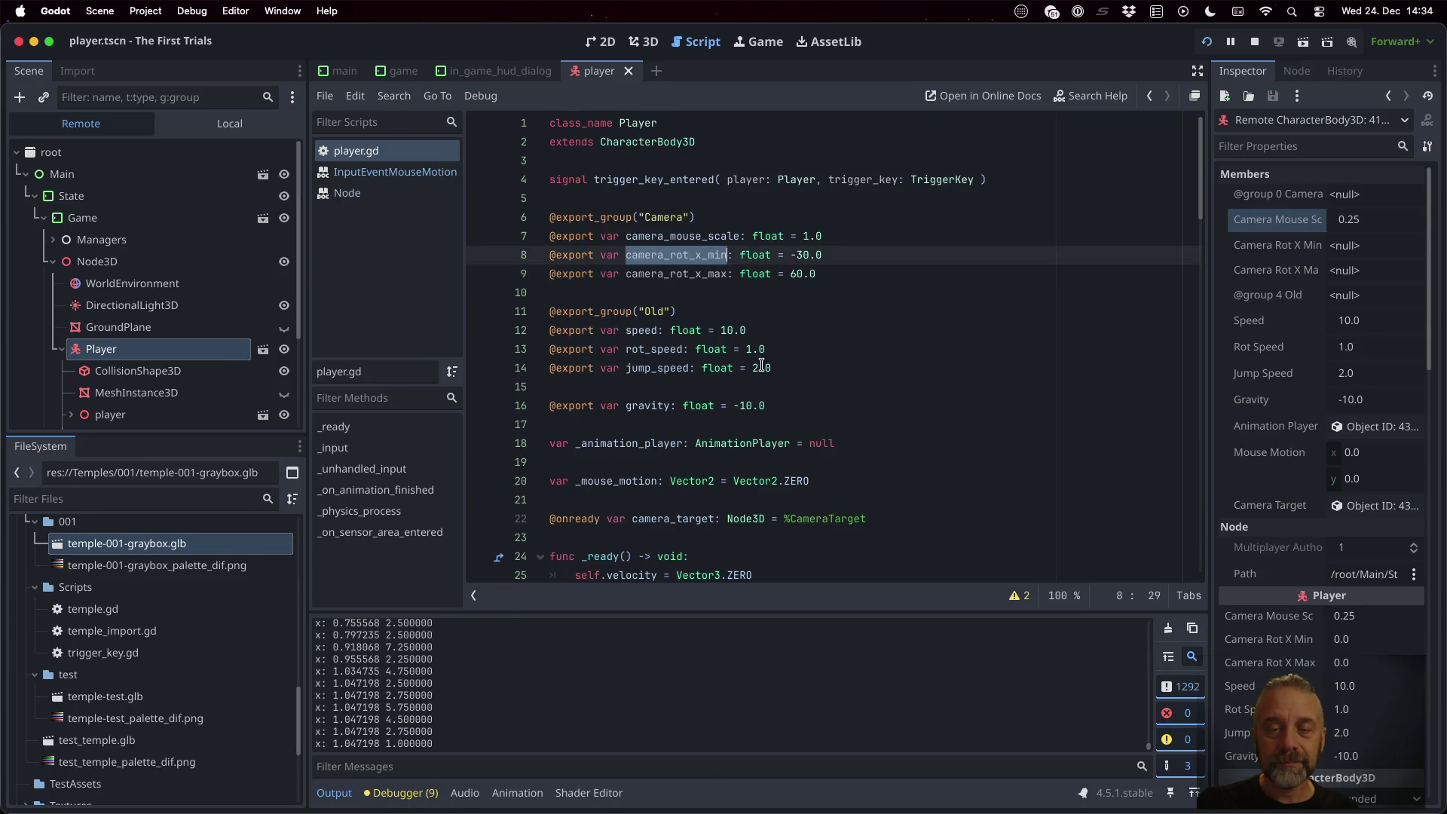
scroll(760, 362, "down", 15)
scroll(761, 369, "up", 8)
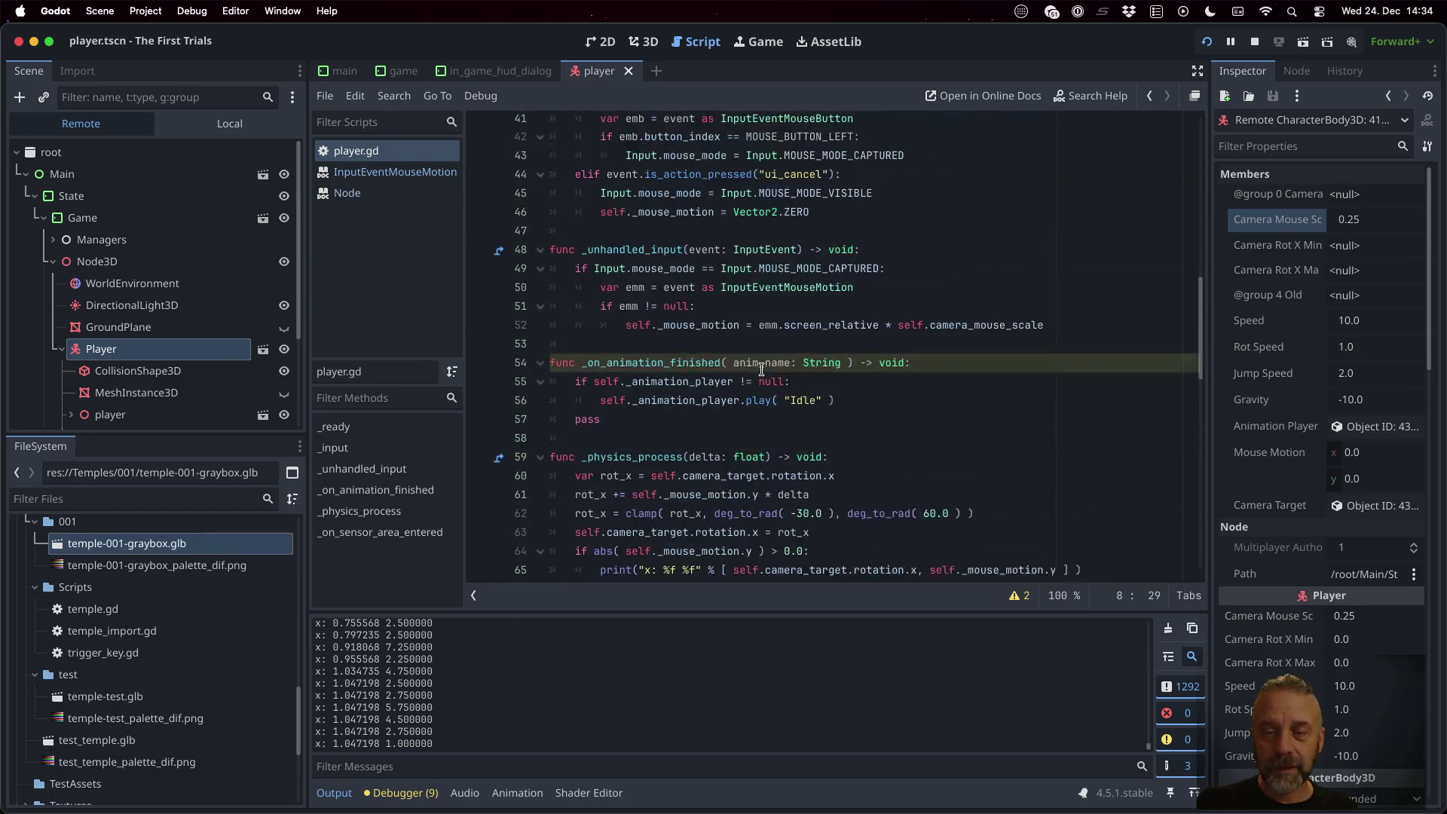
scroll(761, 369, "down", 1)
left_click(820, 442)
key("BackSpace")
key("BackSpace")
key("BackSpace")
type("self.camera_rot_x_min")
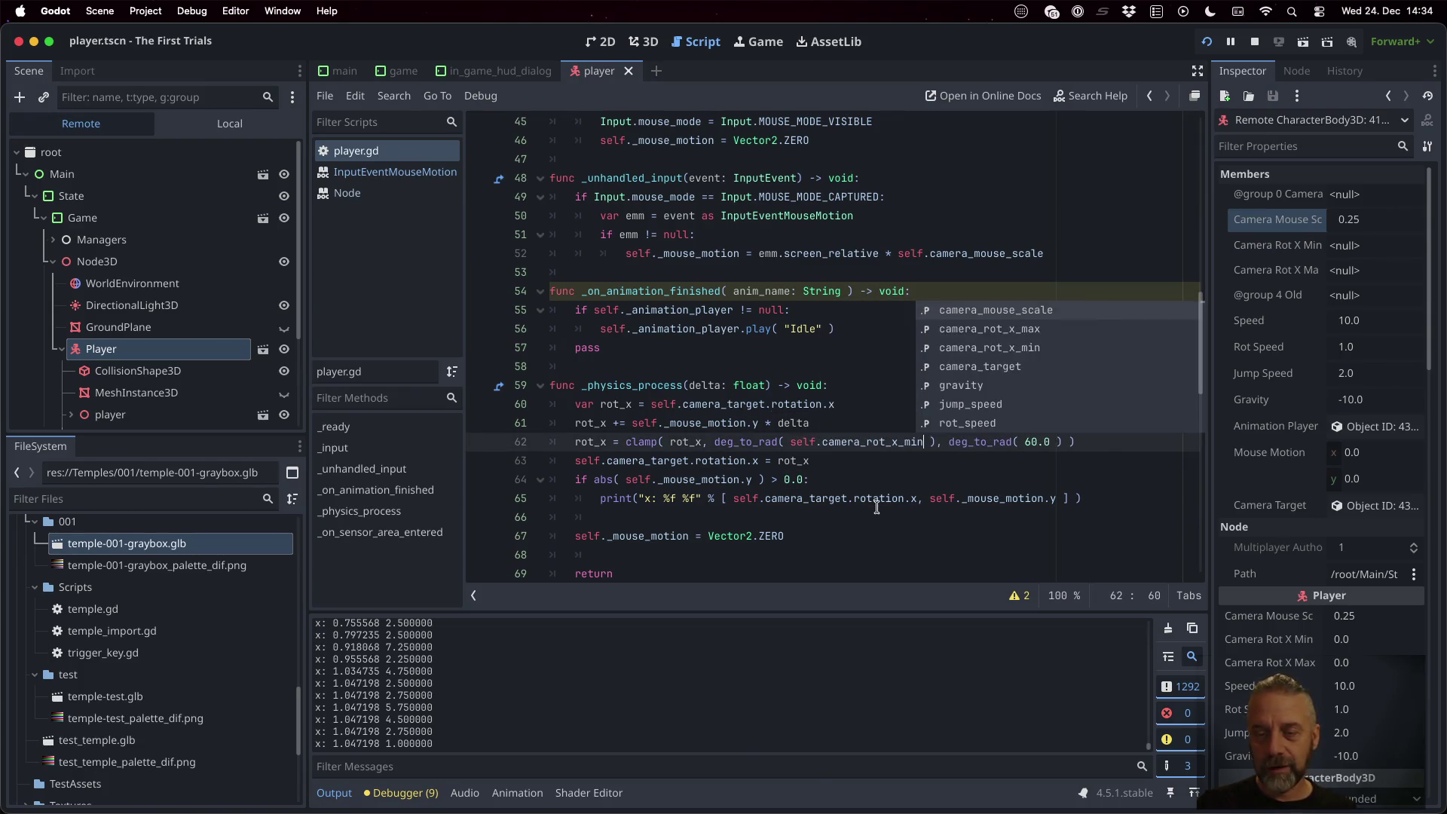
key("Left")
key("Left")
key("Left")
key("Left")
key("Left")
key("Return")
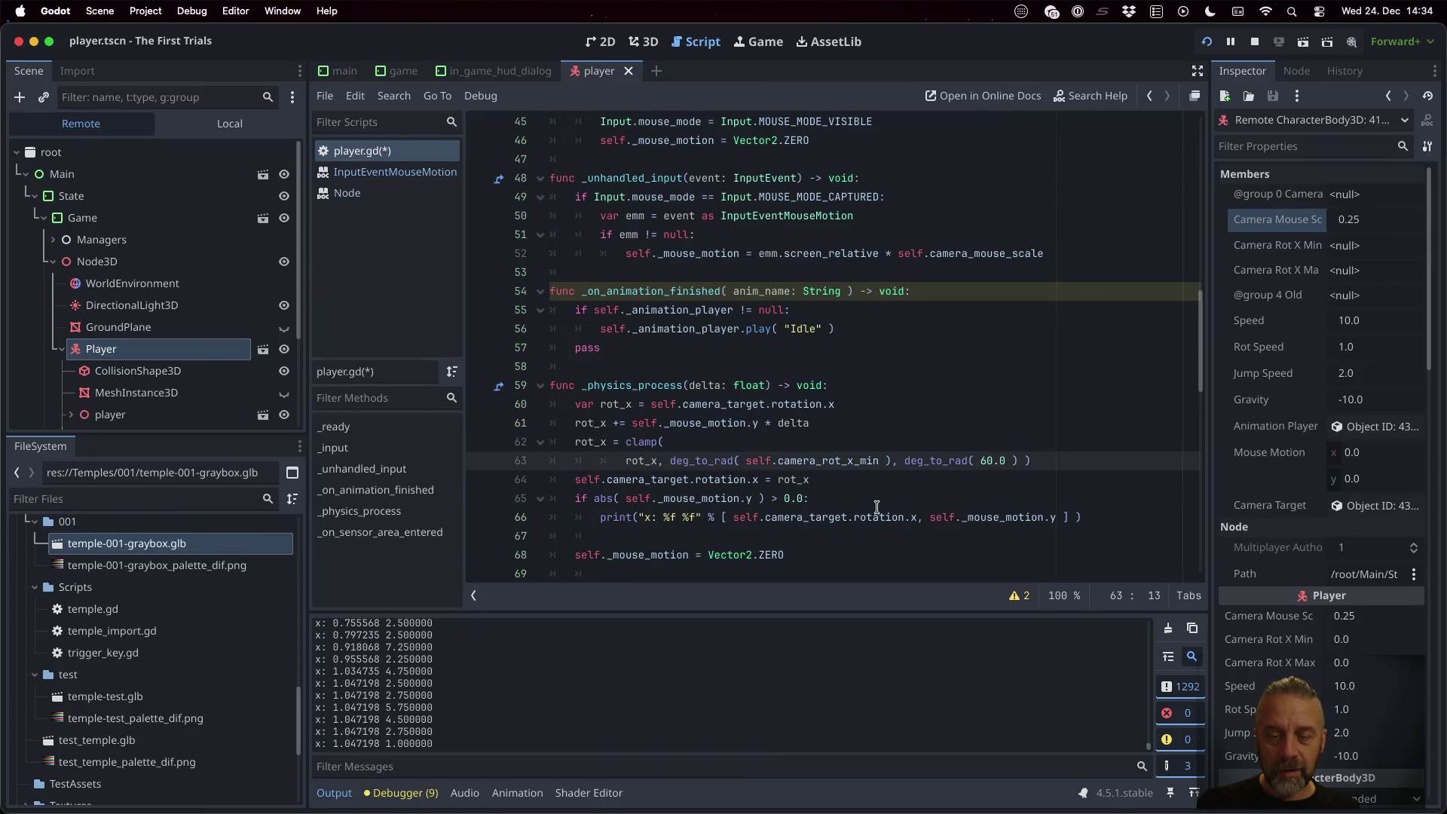
key("Return")
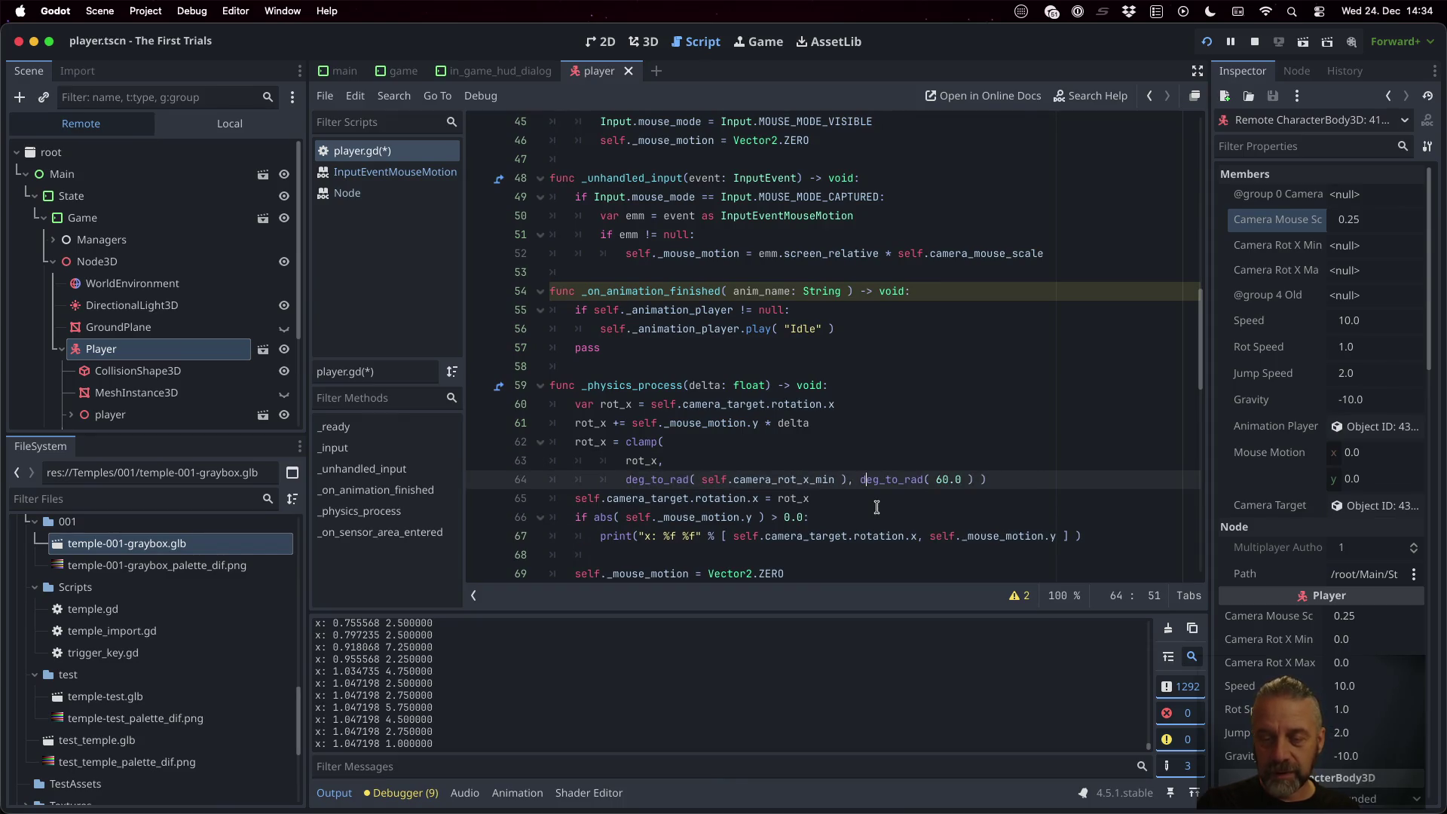
key("Return")
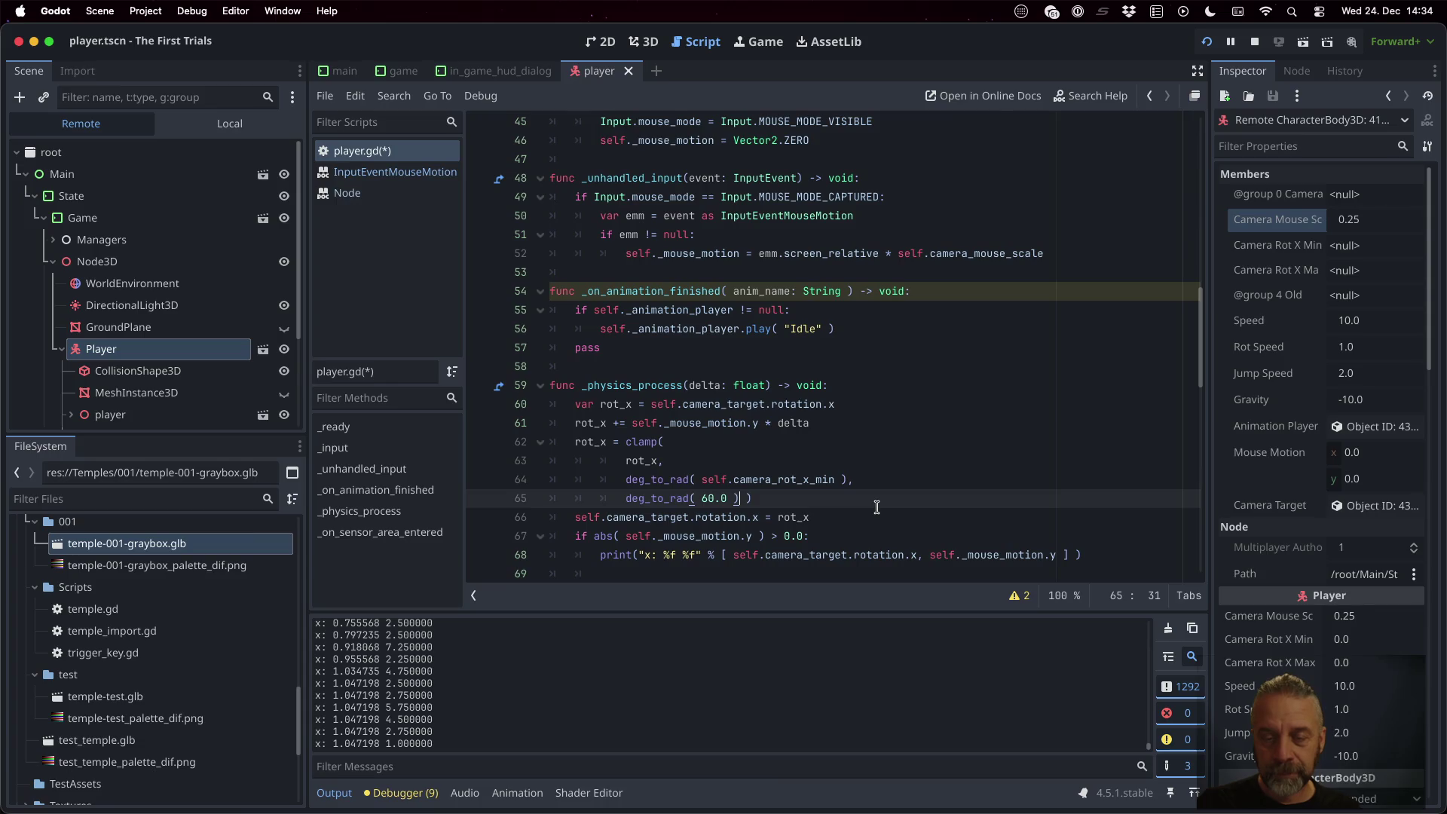
key("Return")
Replace 60.0 with self.camera_rot_x_max, save, and relaunch the game
key("Up")
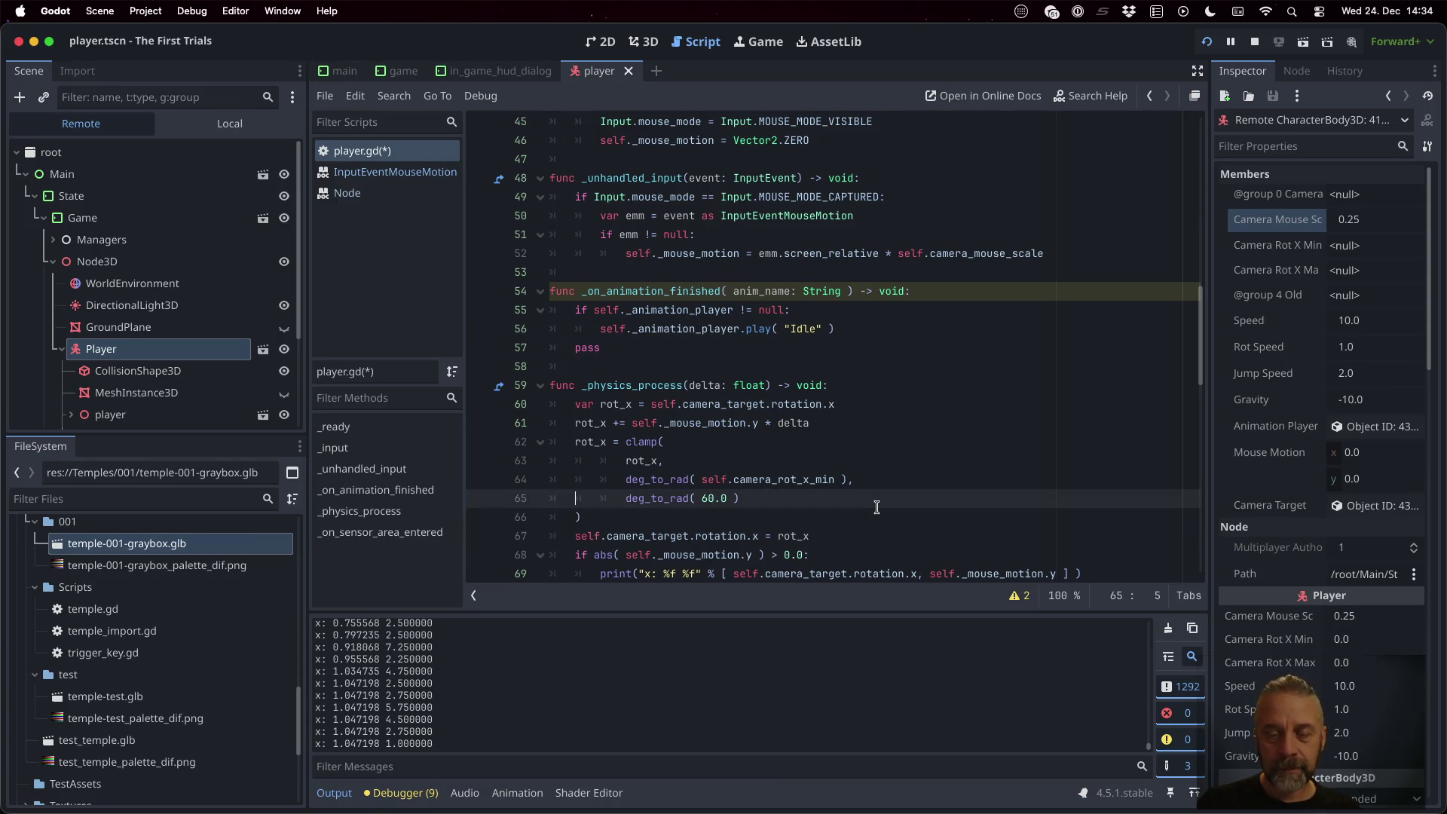
key("BackSpace")
key("BackSpace")
key("BackSpace")
type("camera_rot_x_min")
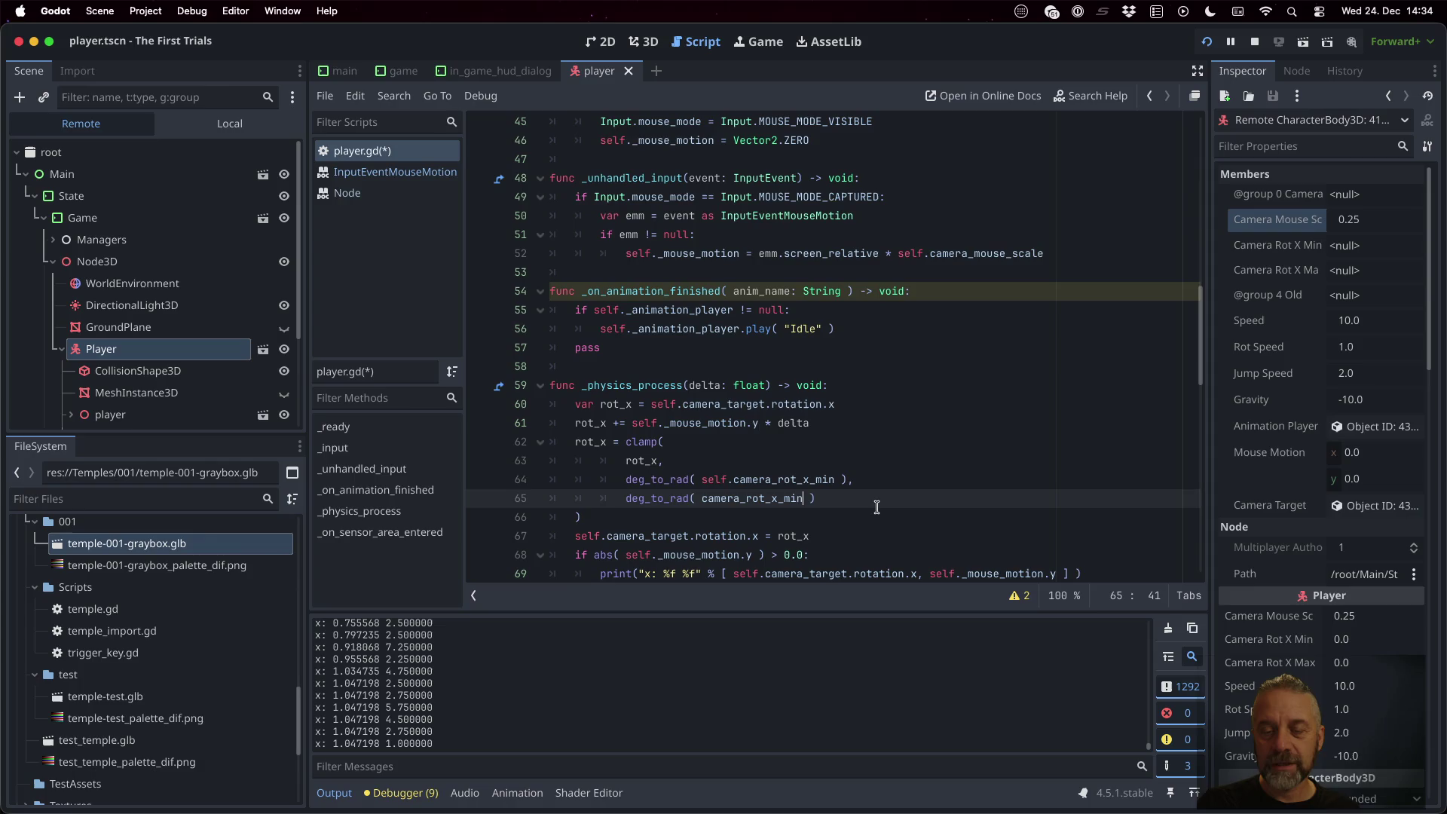
type("ax")
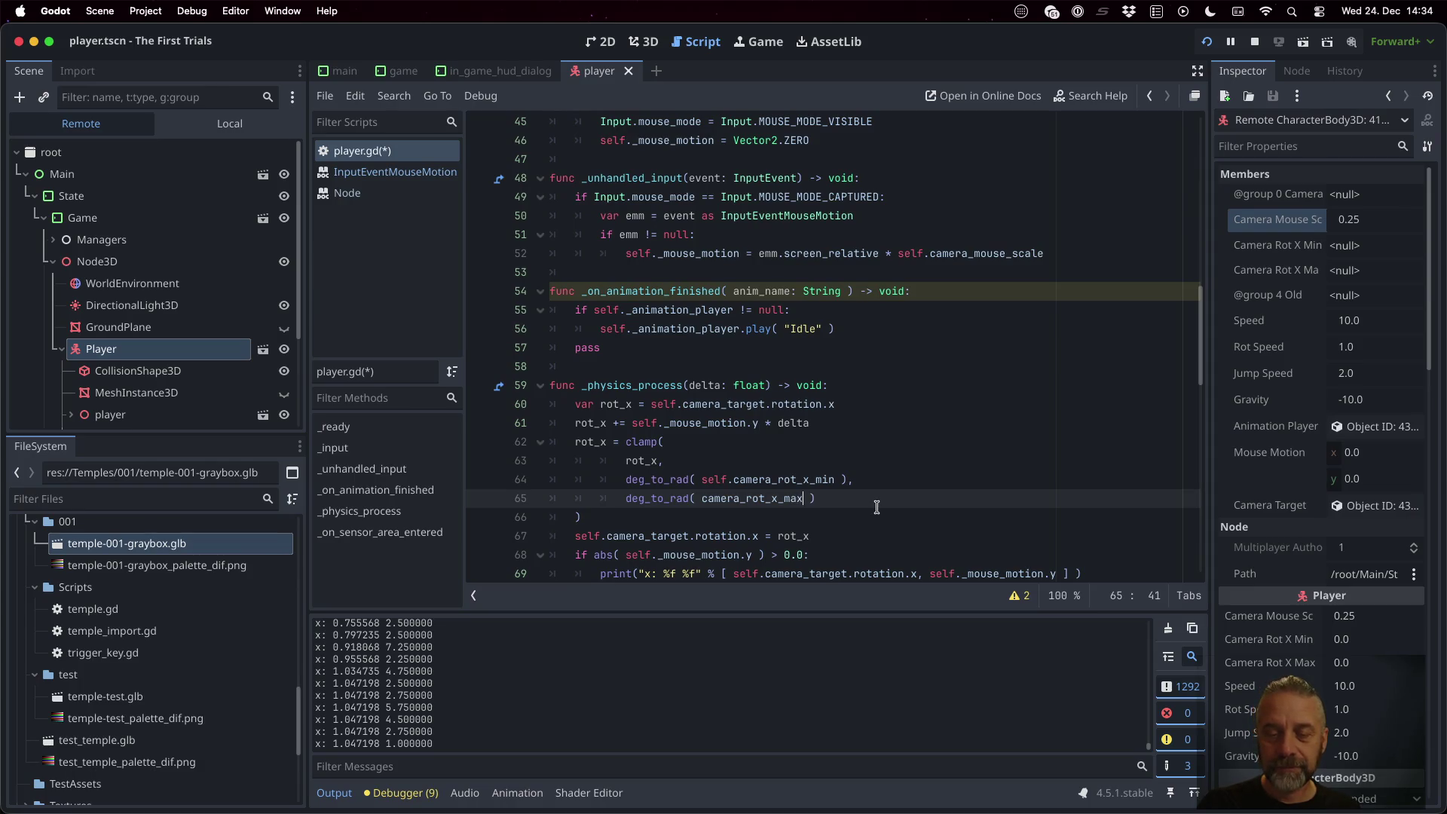
key("alt+Left")
type("self.")
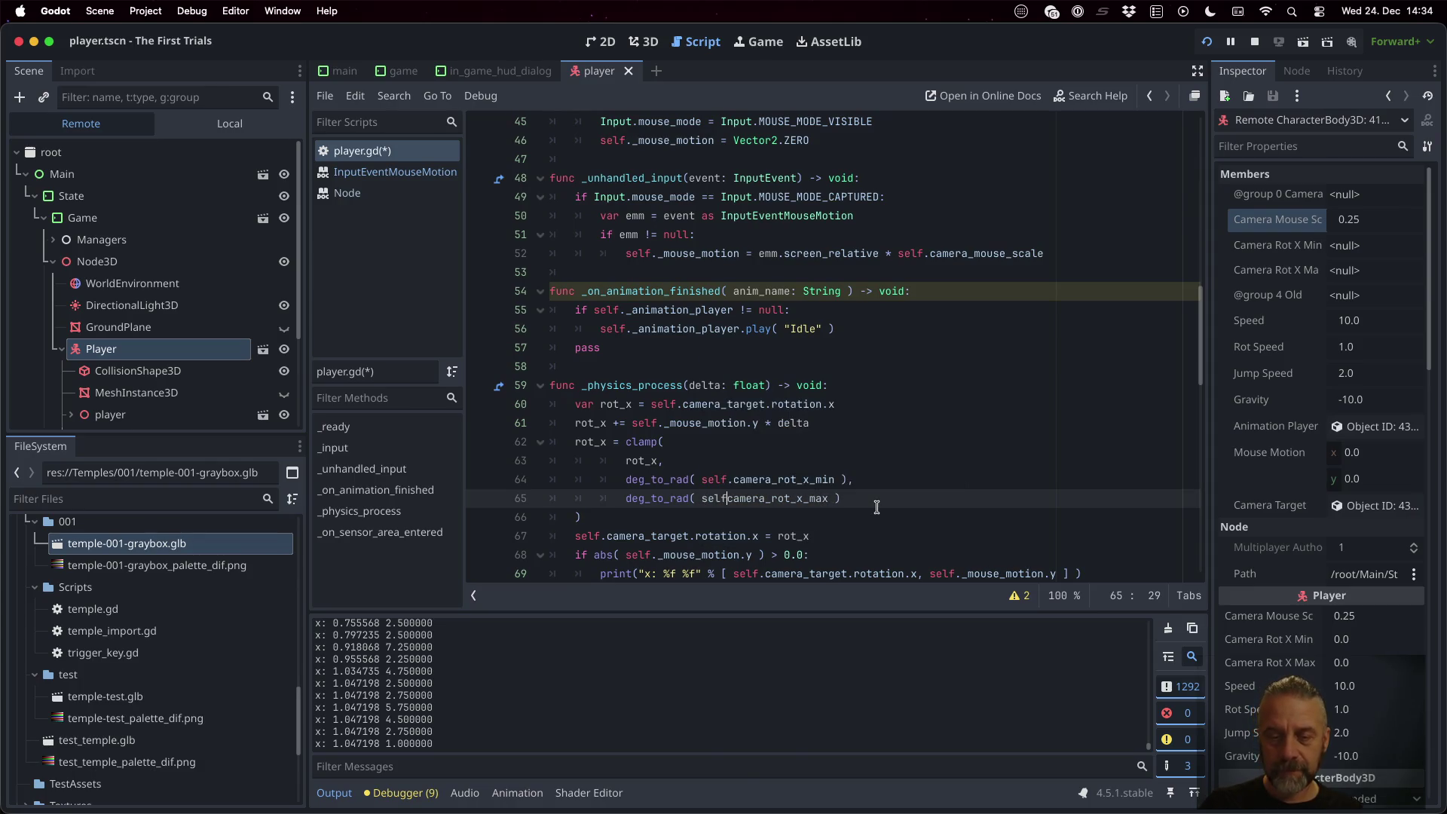
key("ctrl+s")
left_click(914, 193)
left_click(1208, 43)
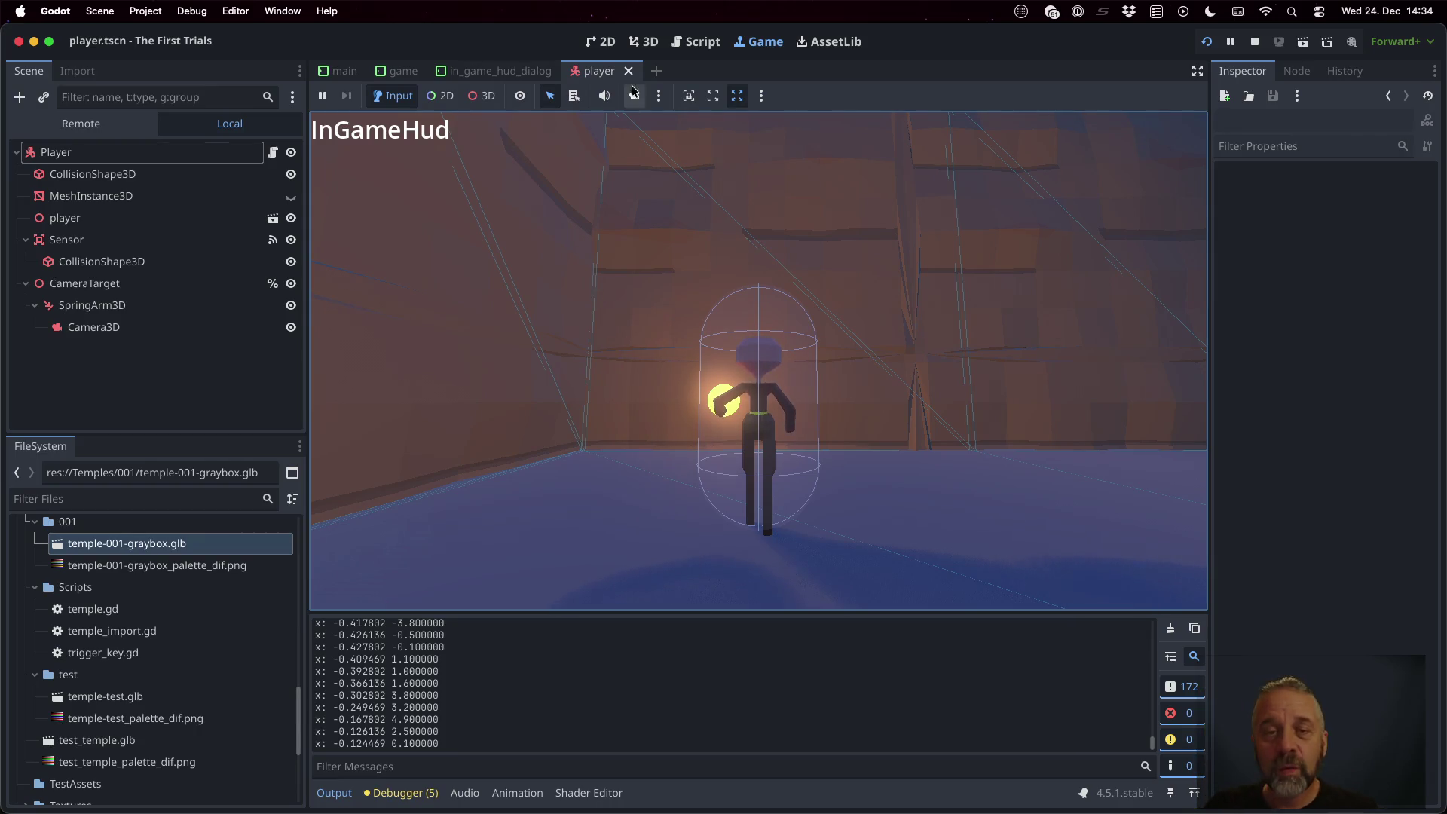
Return to player.gd and place the caret in the pitch clamp block of _physics_process
left_click(695, 41)
scroll(738, 360, "down", 4)
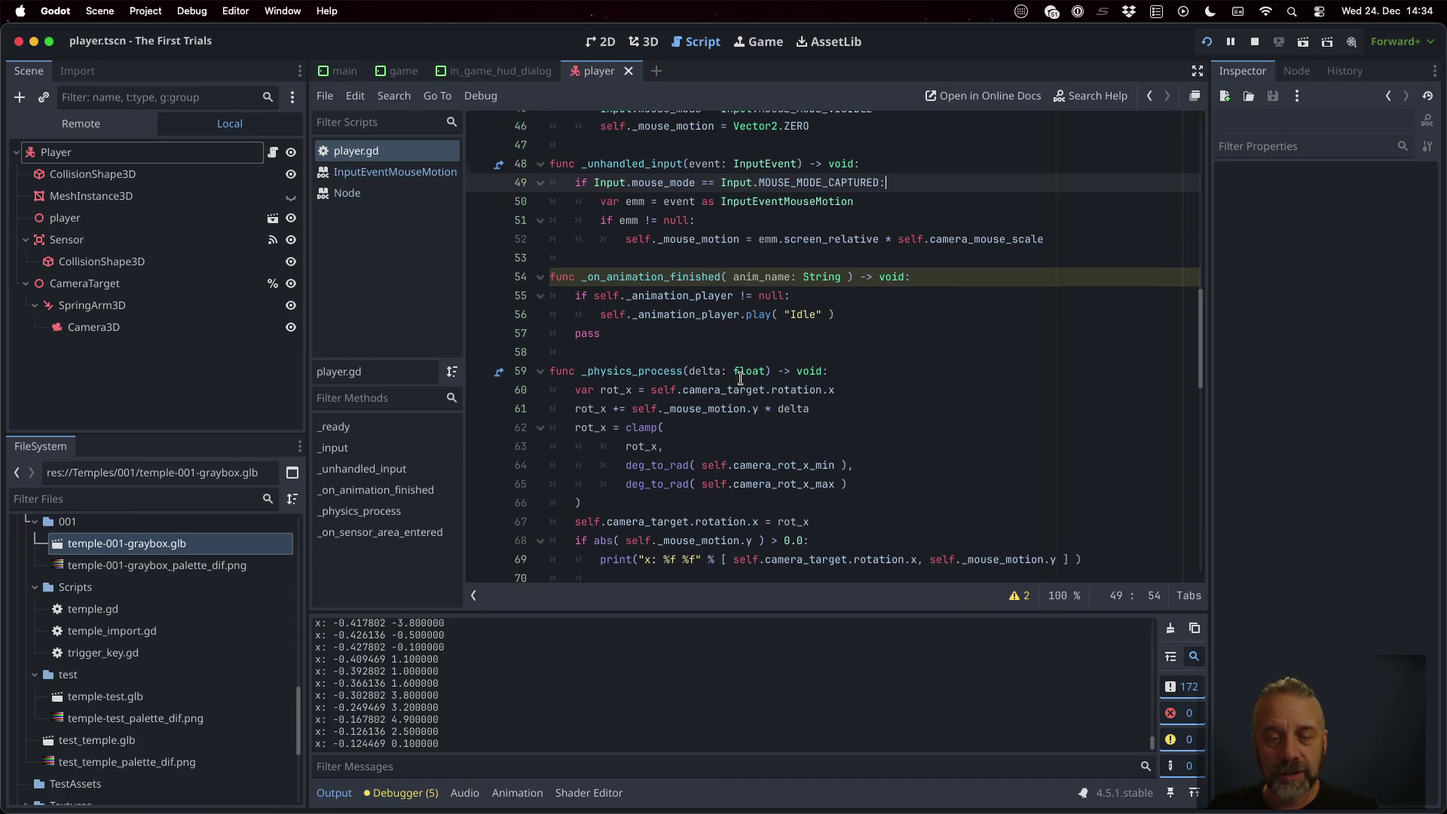
left_click(806, 349)
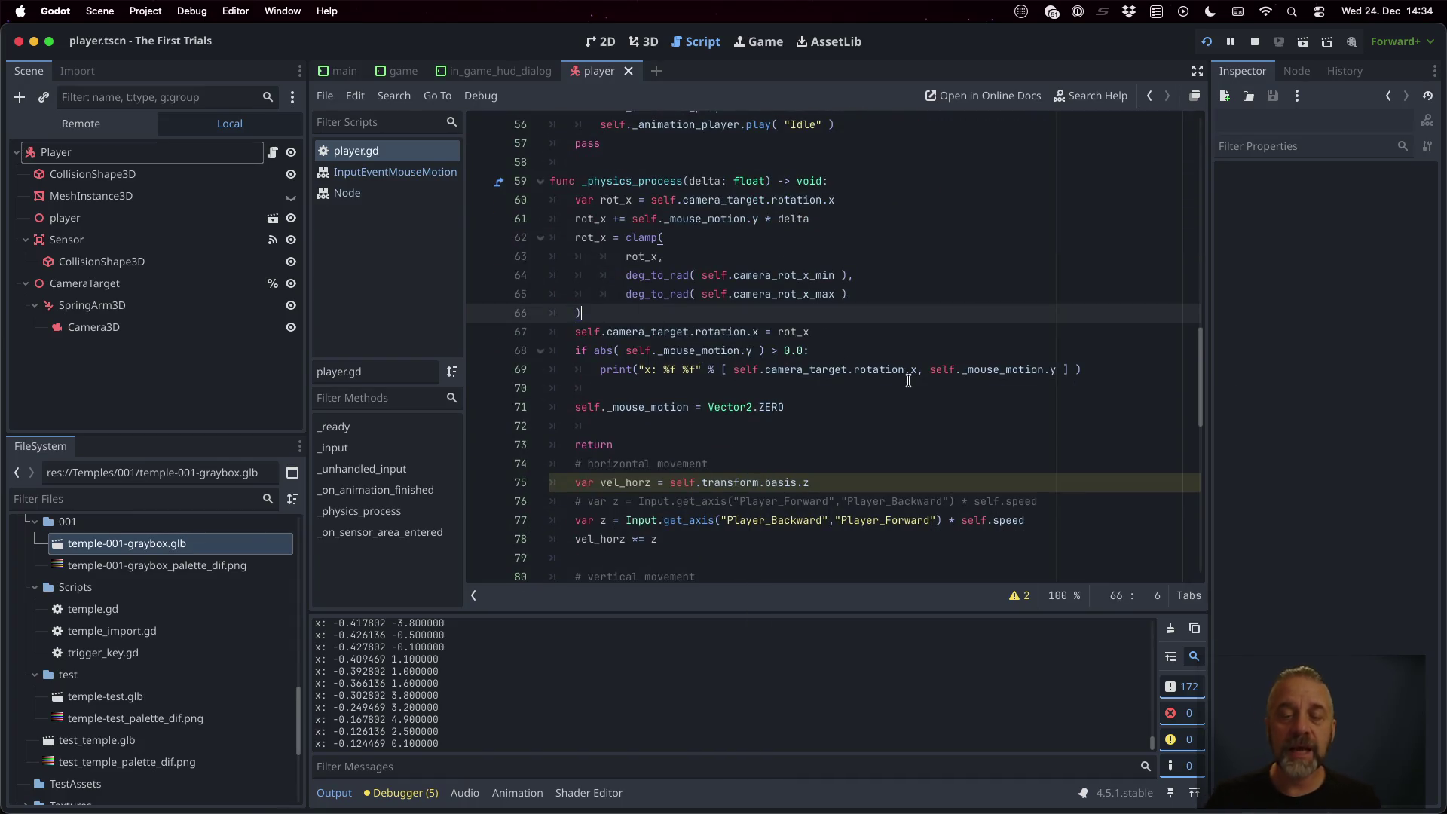
key("Down")
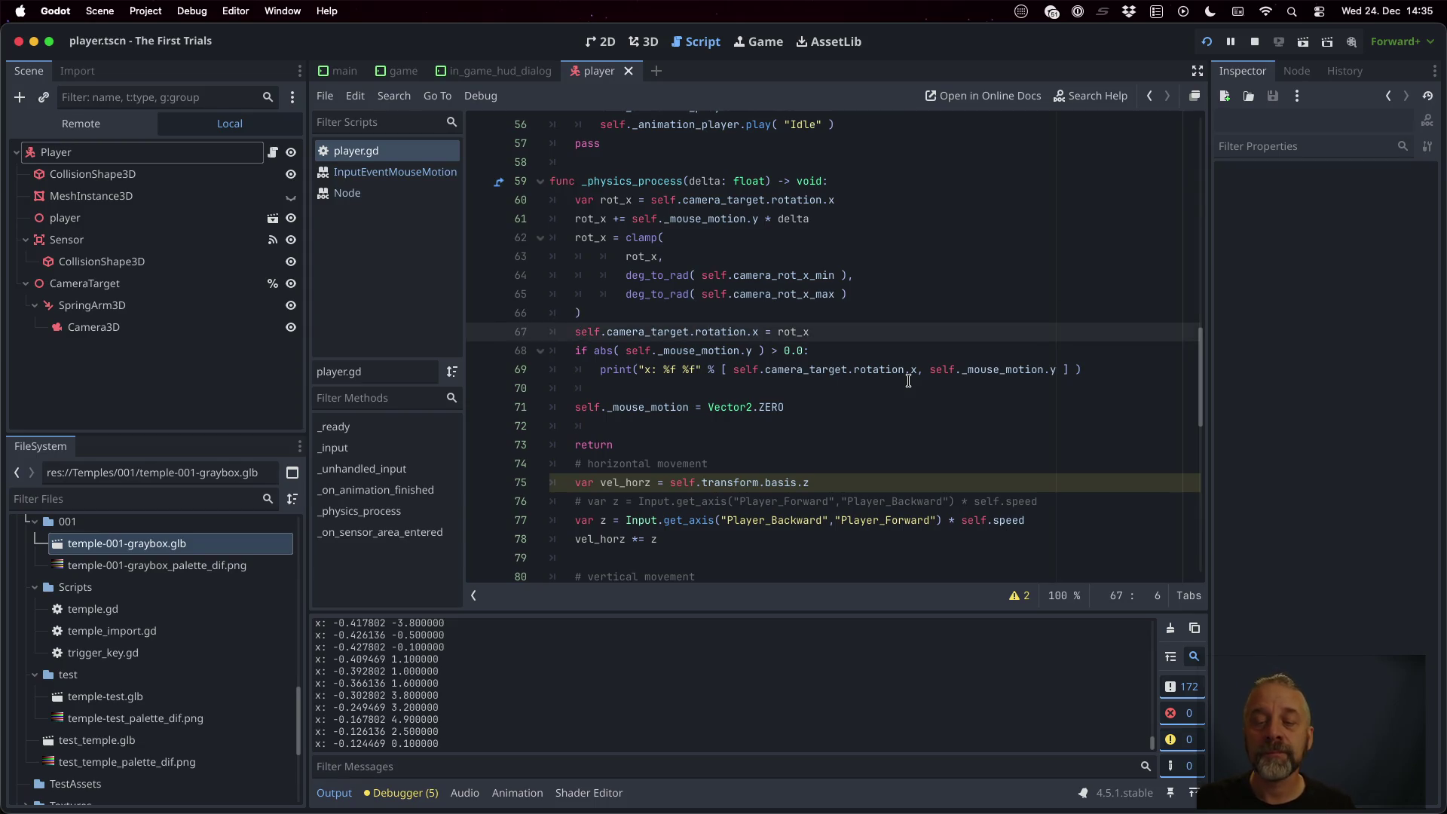
Print the full camera_target rotation wrapped in str() instead of .x, then check the game and stop it
key("Down")
key("Down")
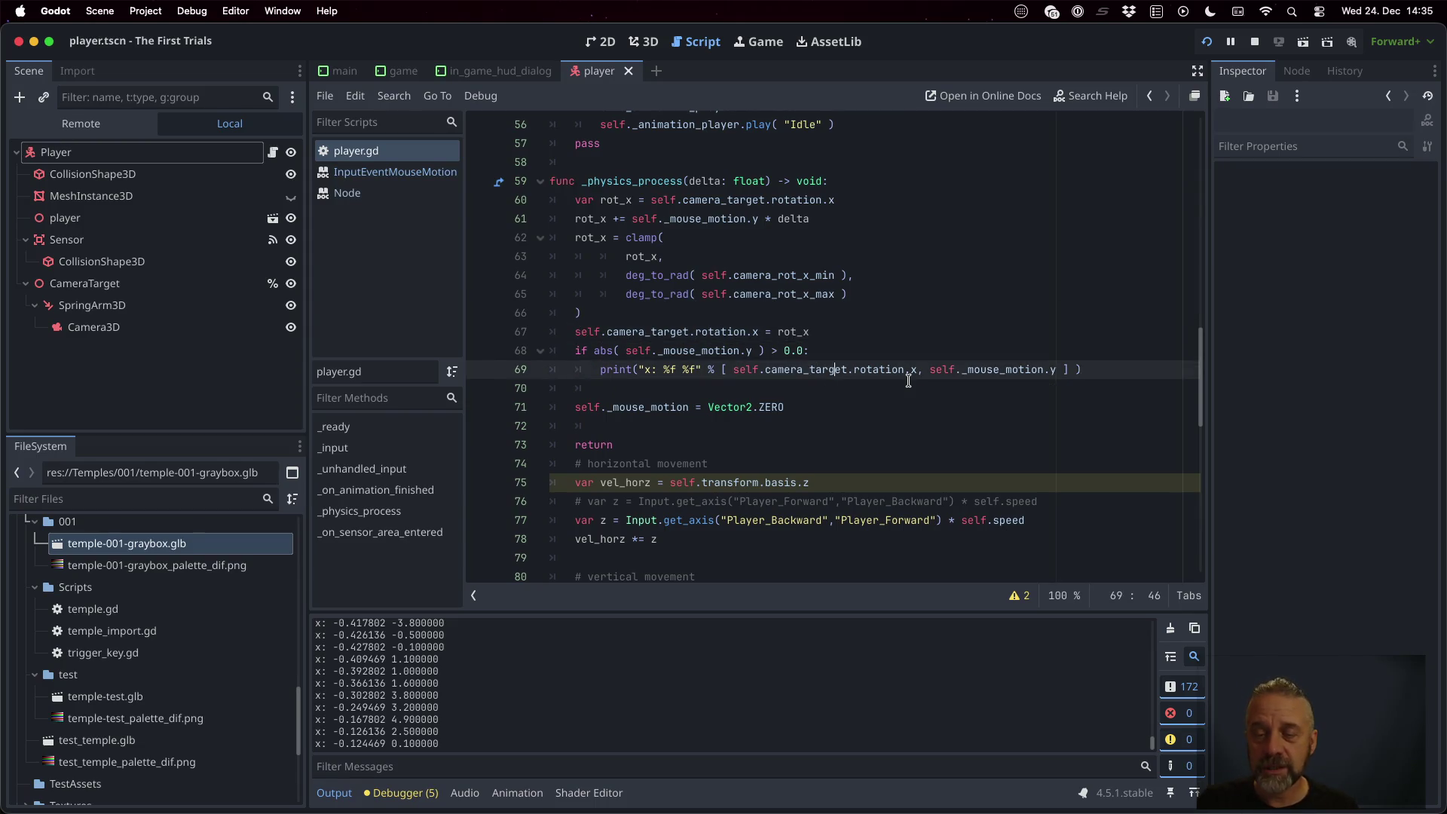
key("BackSpace")
key("BackSpace")
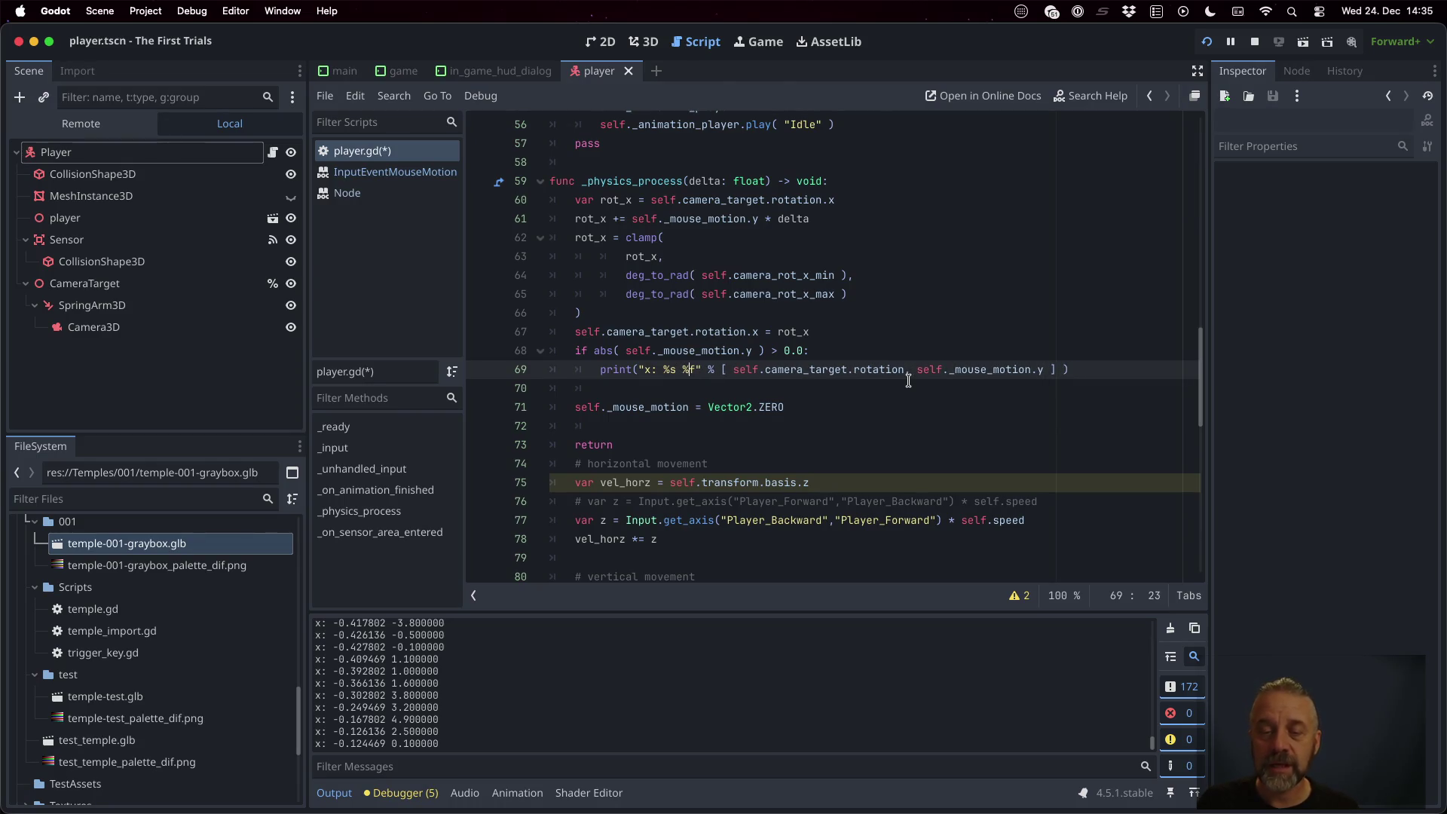
type("str(")
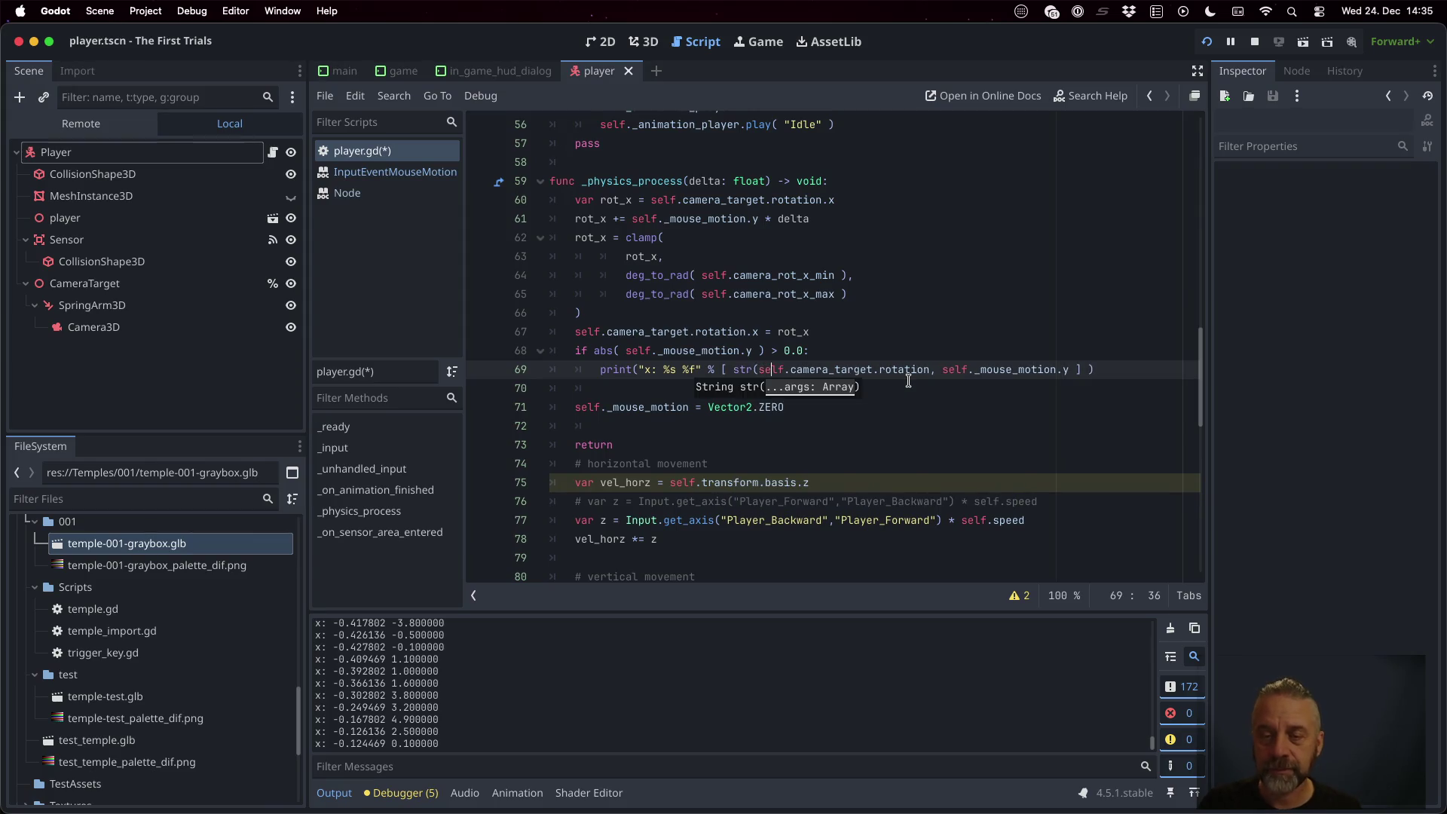
key("Right")
key("Right")
key("Right")
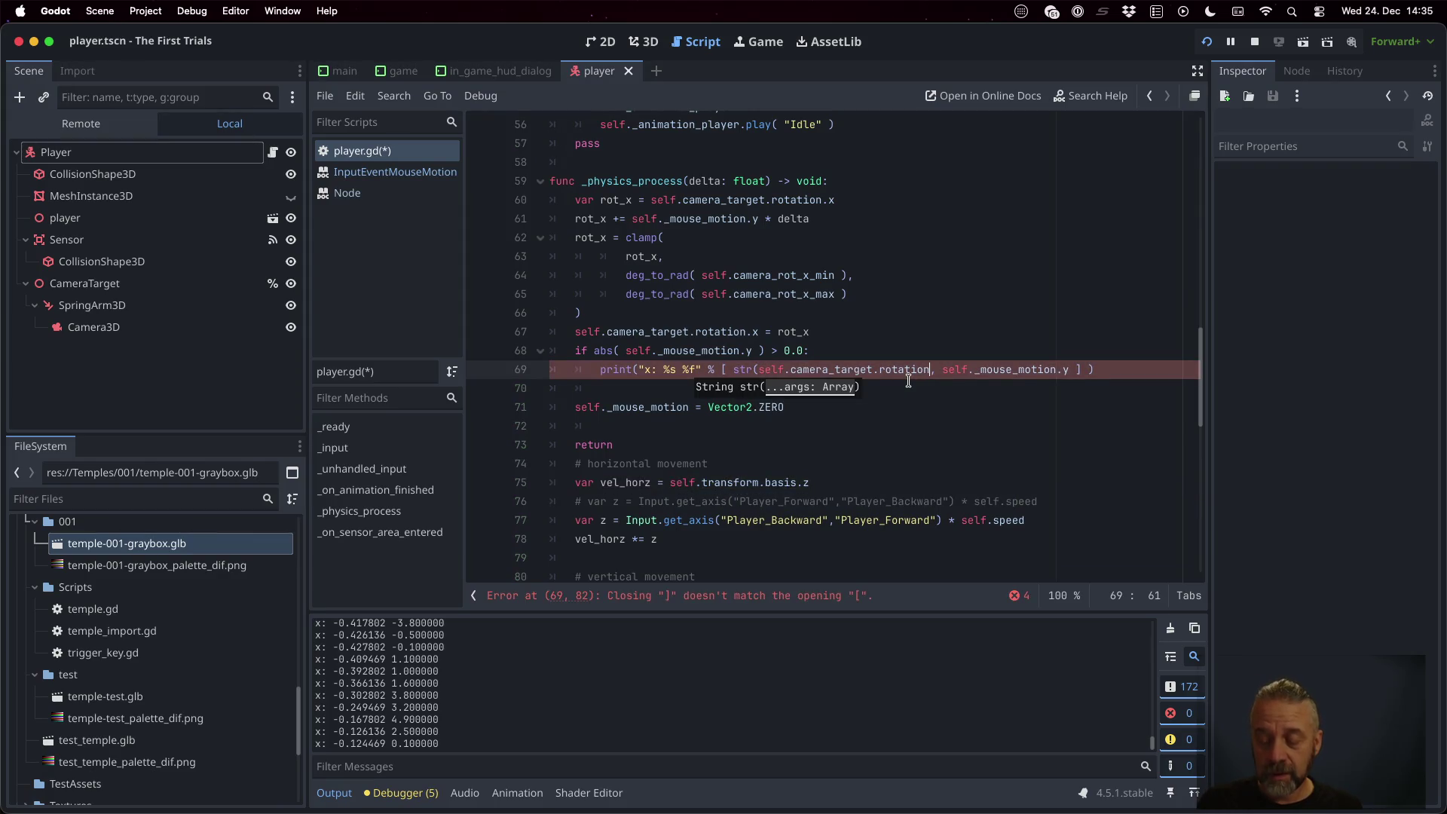
type(")")
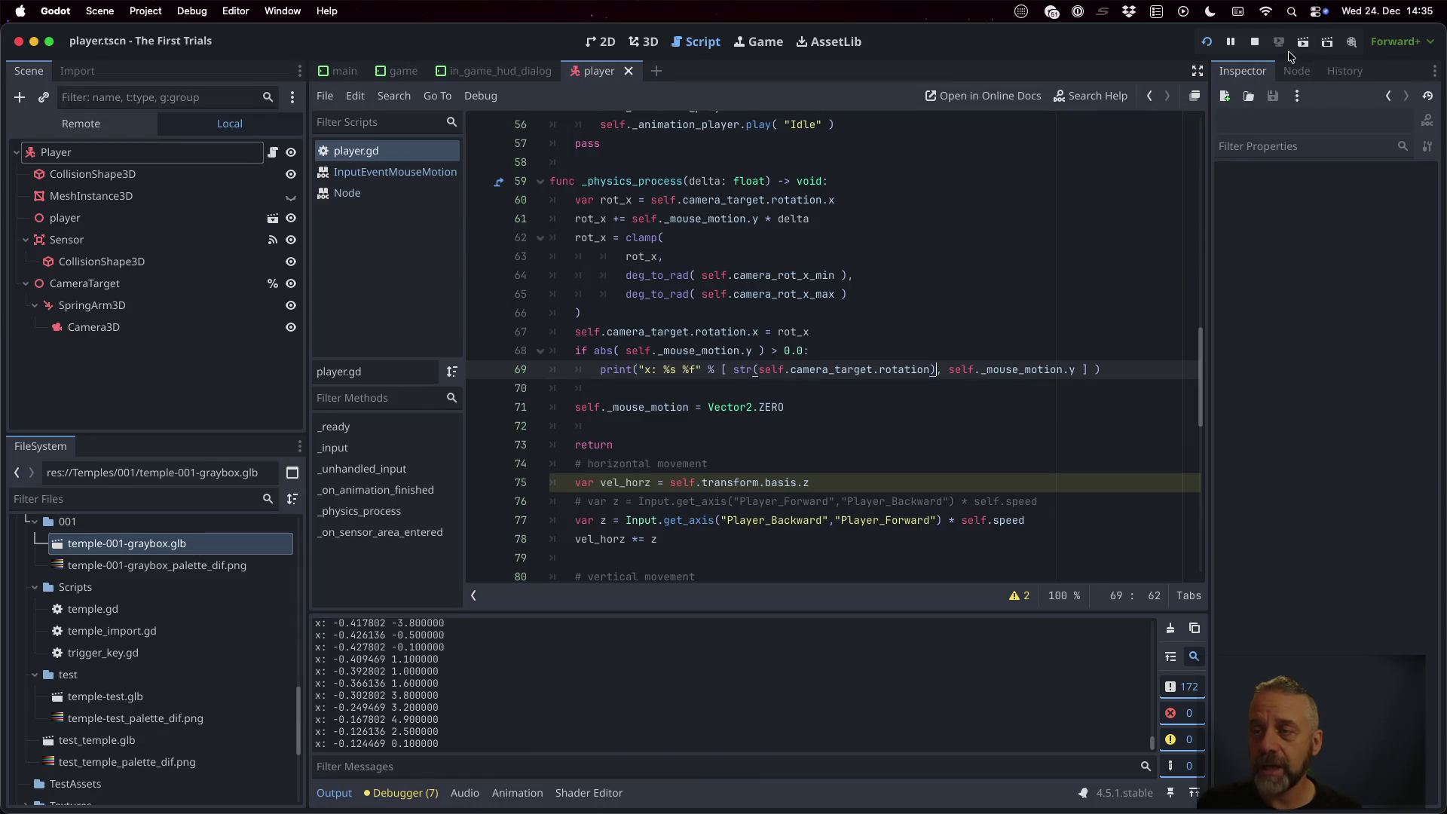
left_click(759, 42)
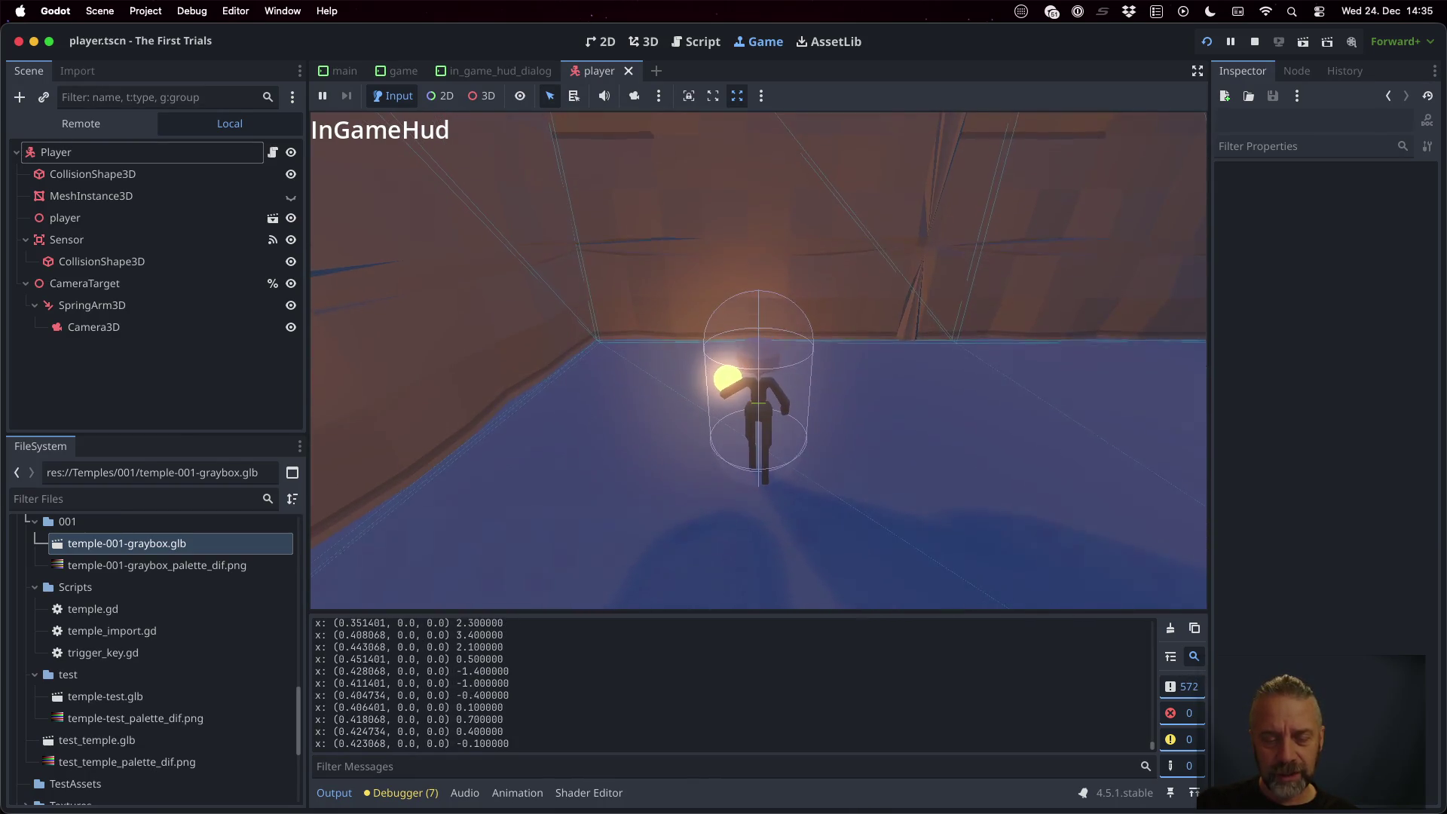
left_click(1254, 42)
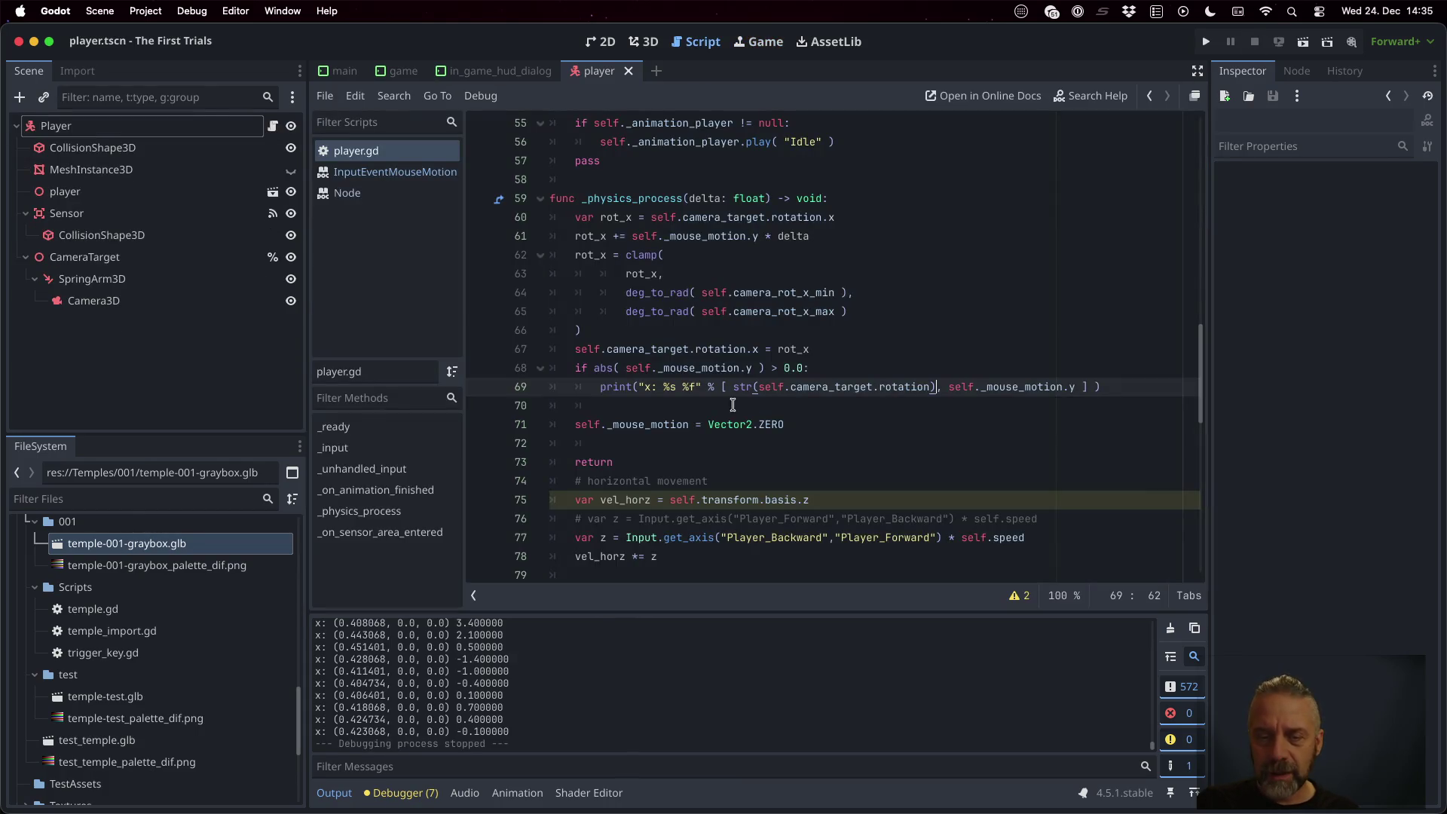
Wrap self._mouse_motion in str() and drop .y so the whole vector prints
left_click(697, 391)
key("Left")
type("str(")
key("BackSpace")
key("Left")
key("Left")
type("s")
key("Right")
key("Right")
key("Right")
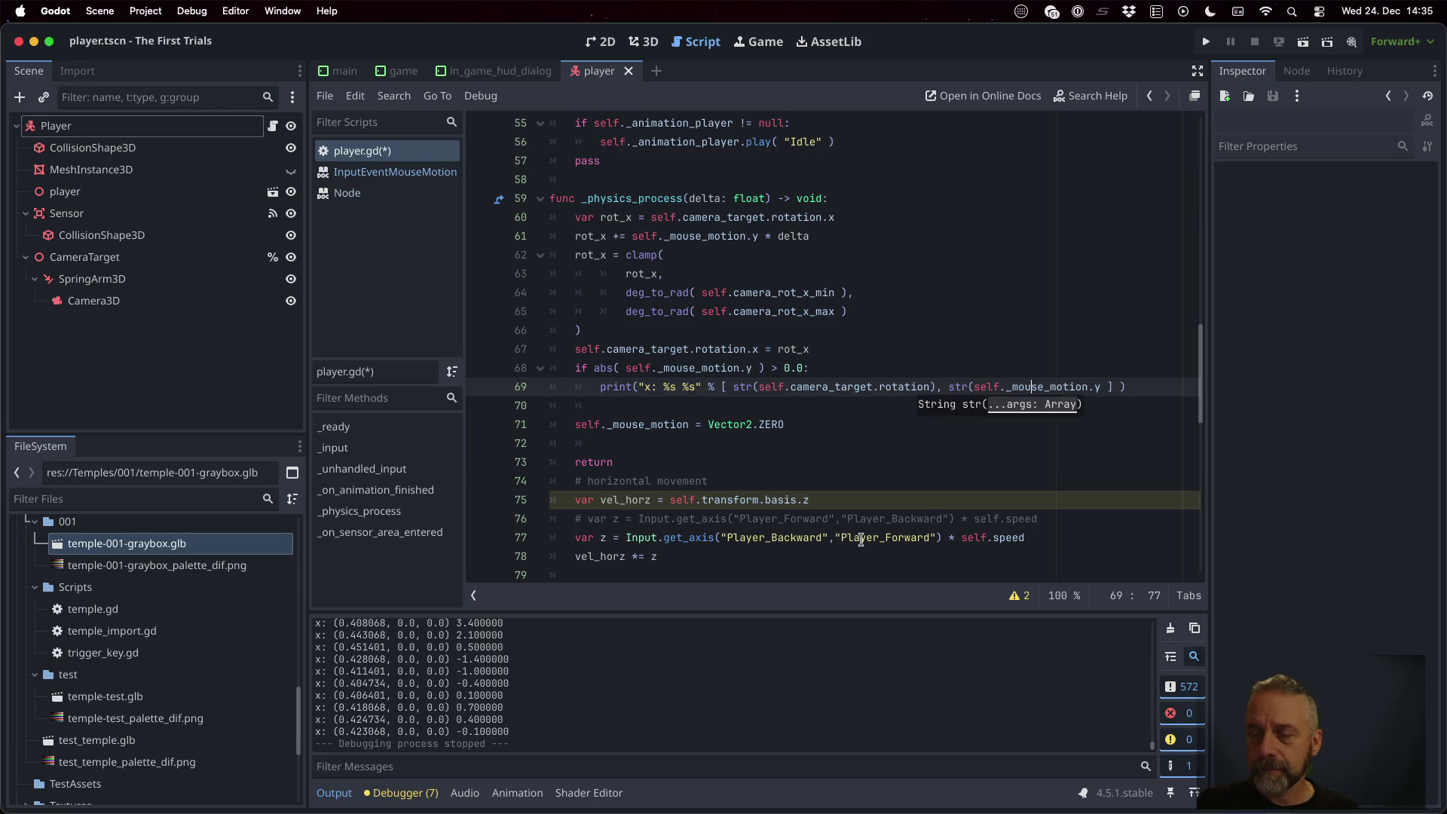
key("Delete")
key("Delete")
type(")")
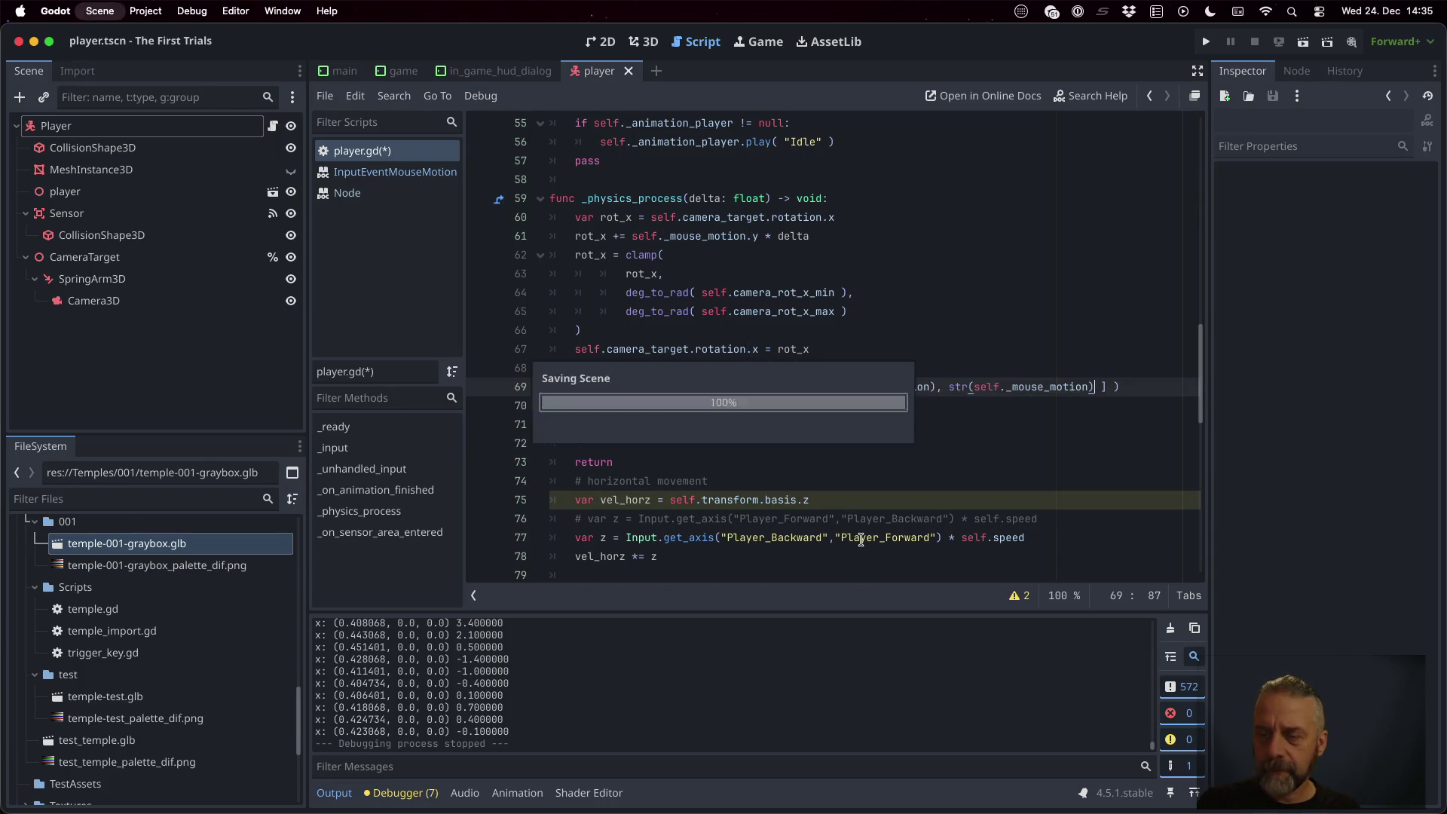
Run the game to check the Output log, then stop it
left_click(1206, 41)
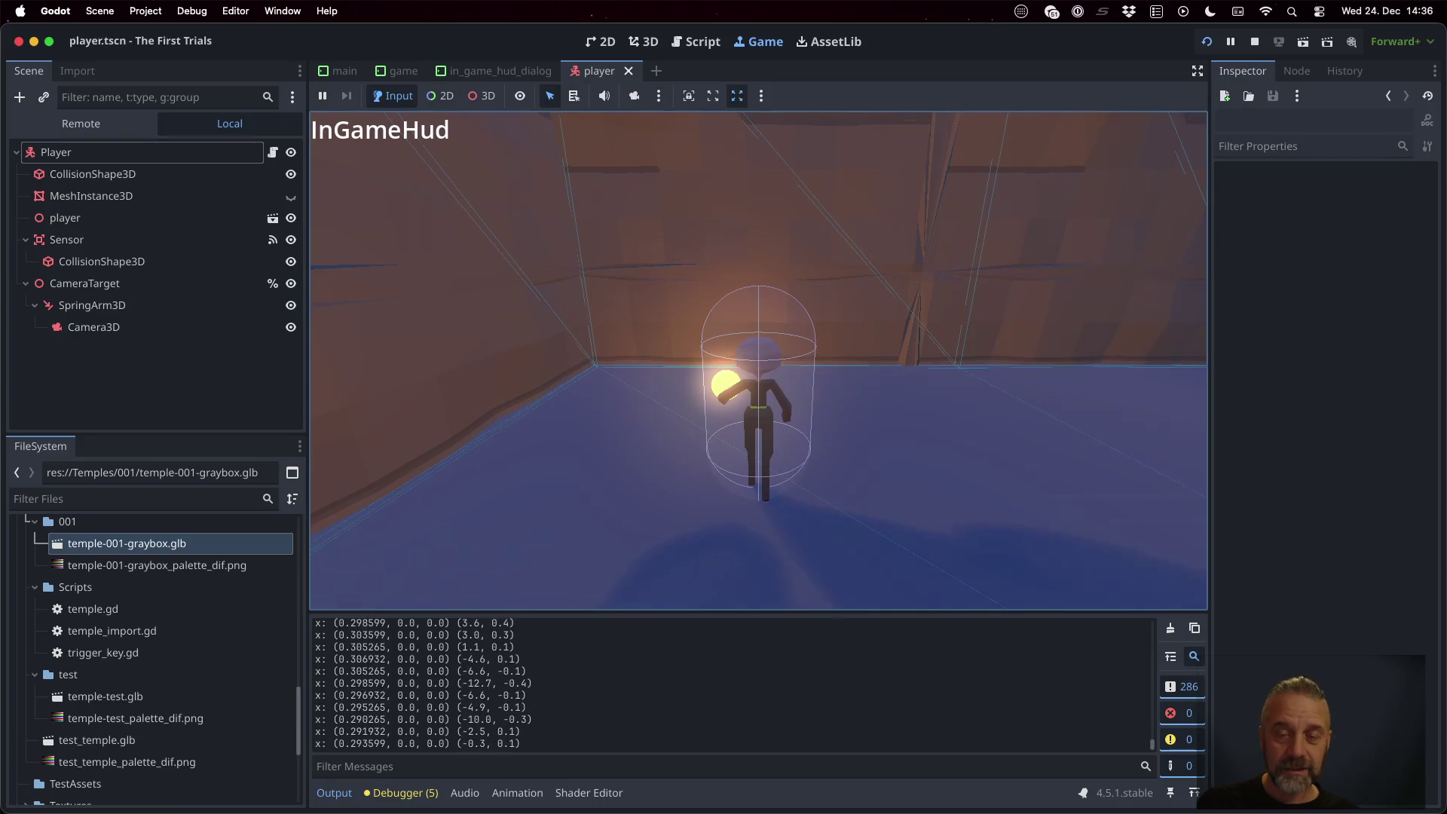
left_click(1254, 41)
left_click(829, 401)
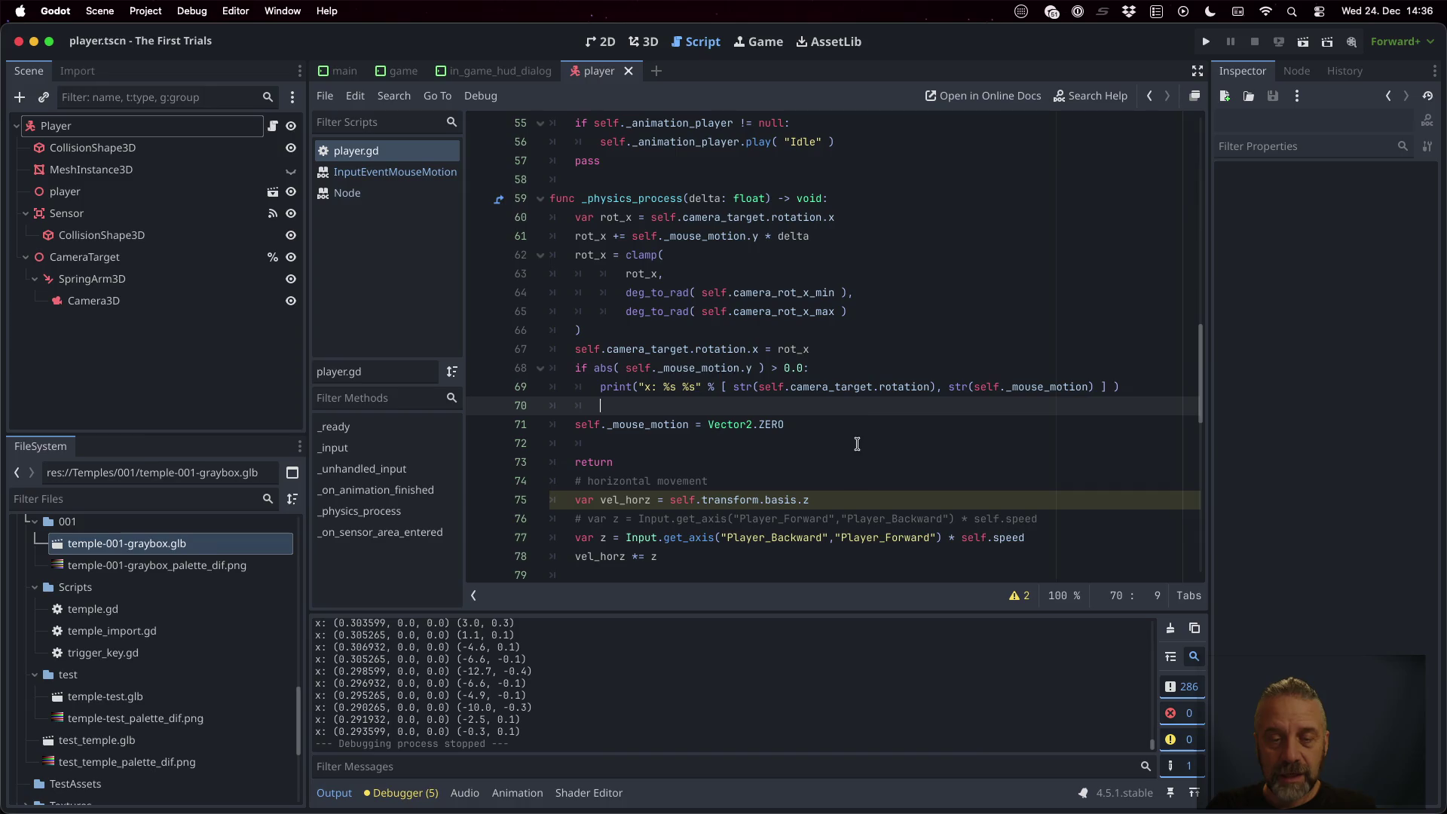
In _physics_process, add a line storing camera_target.rotation.y in rot_y
key("Up")
key("Up")
key("Up")
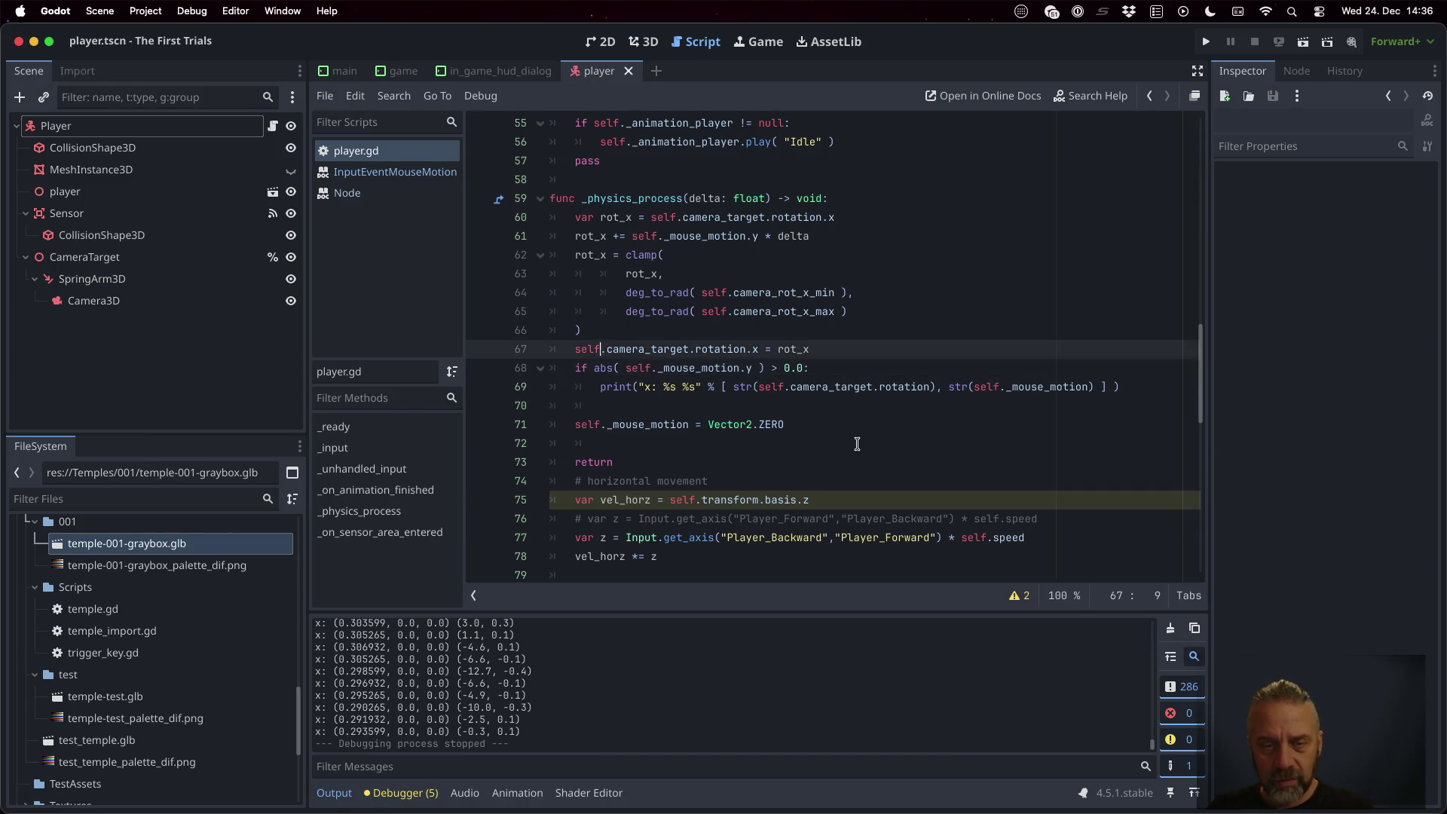
key("Return")
key("Return")
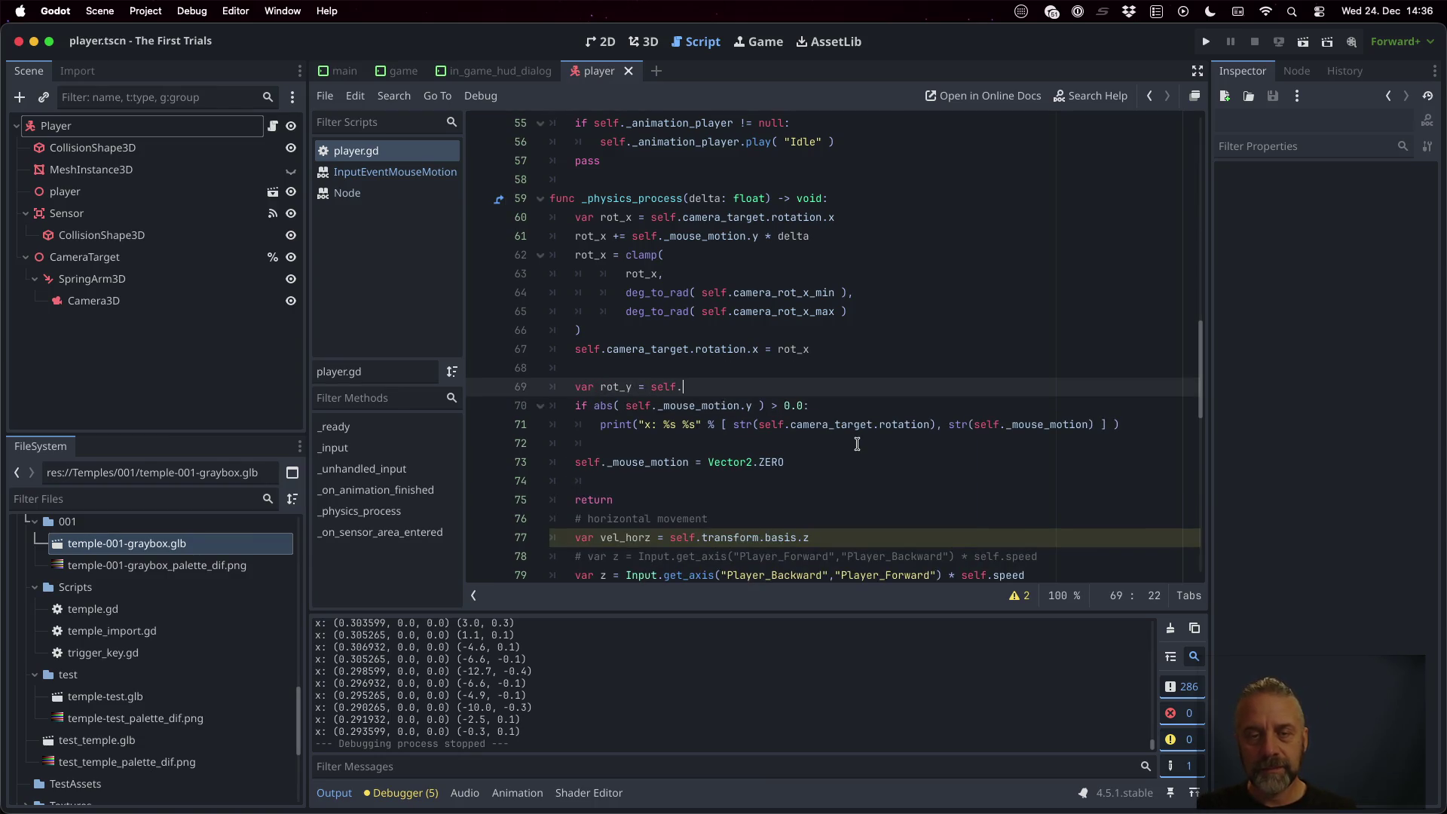
type("cam")
key("Down")
key("Down")
key("Down")
key("Return")
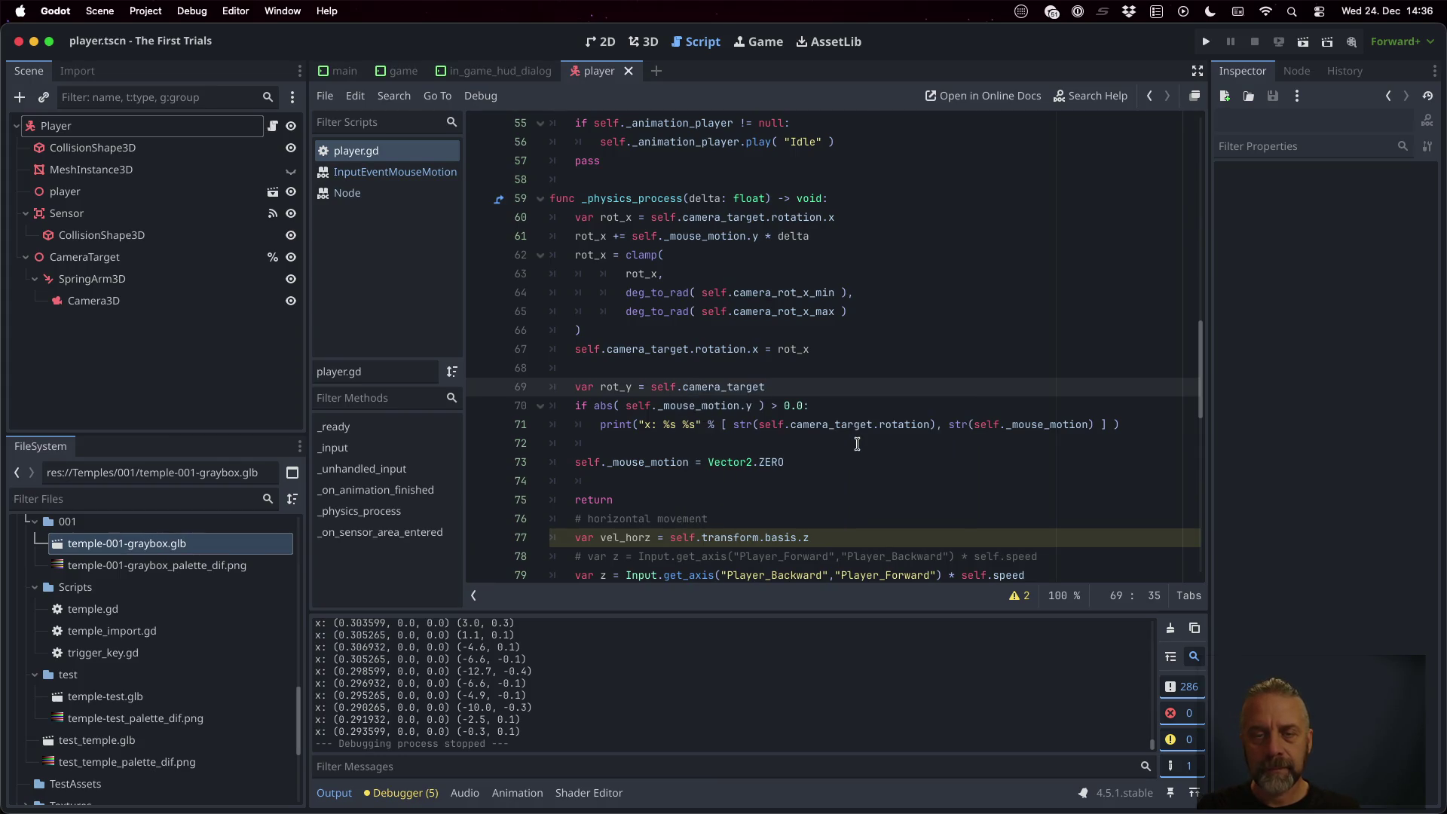
type("ro")
key("Down")
key("Down")
key("Down")
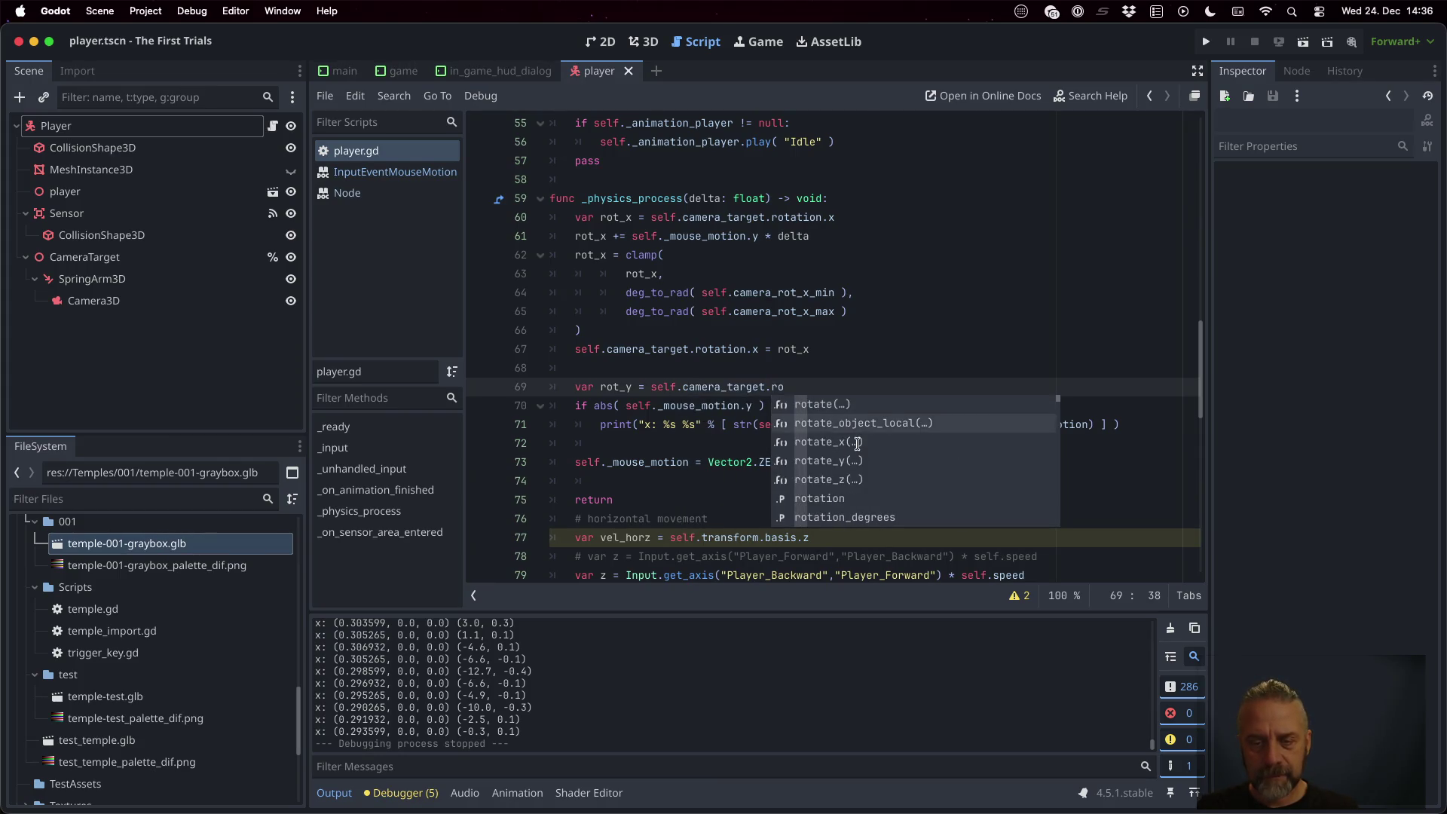
key("Down")
key("Return")
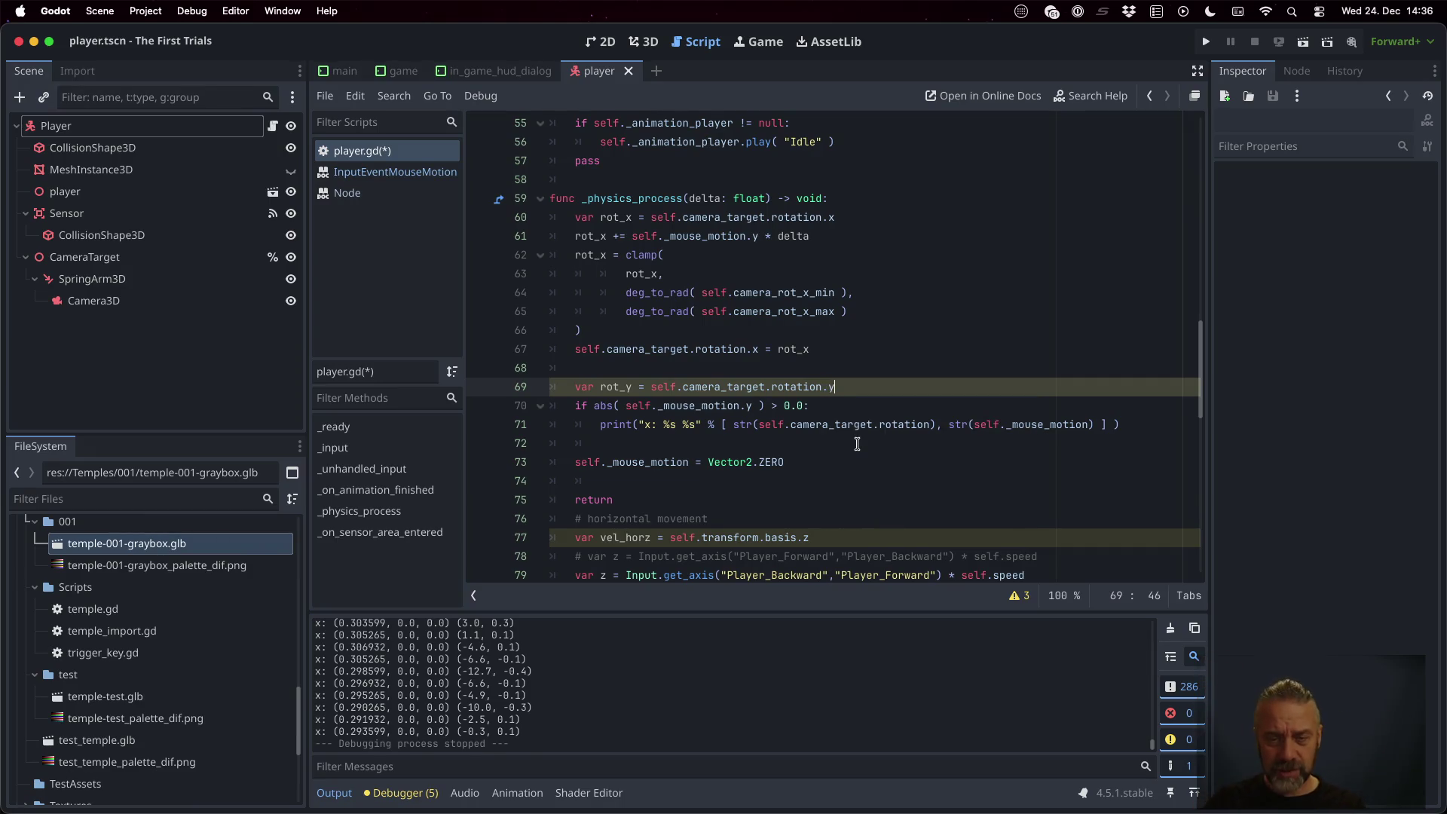
Add 'rot_y += self._mouse_motion.x * delta' below it and save the script
key("Return")
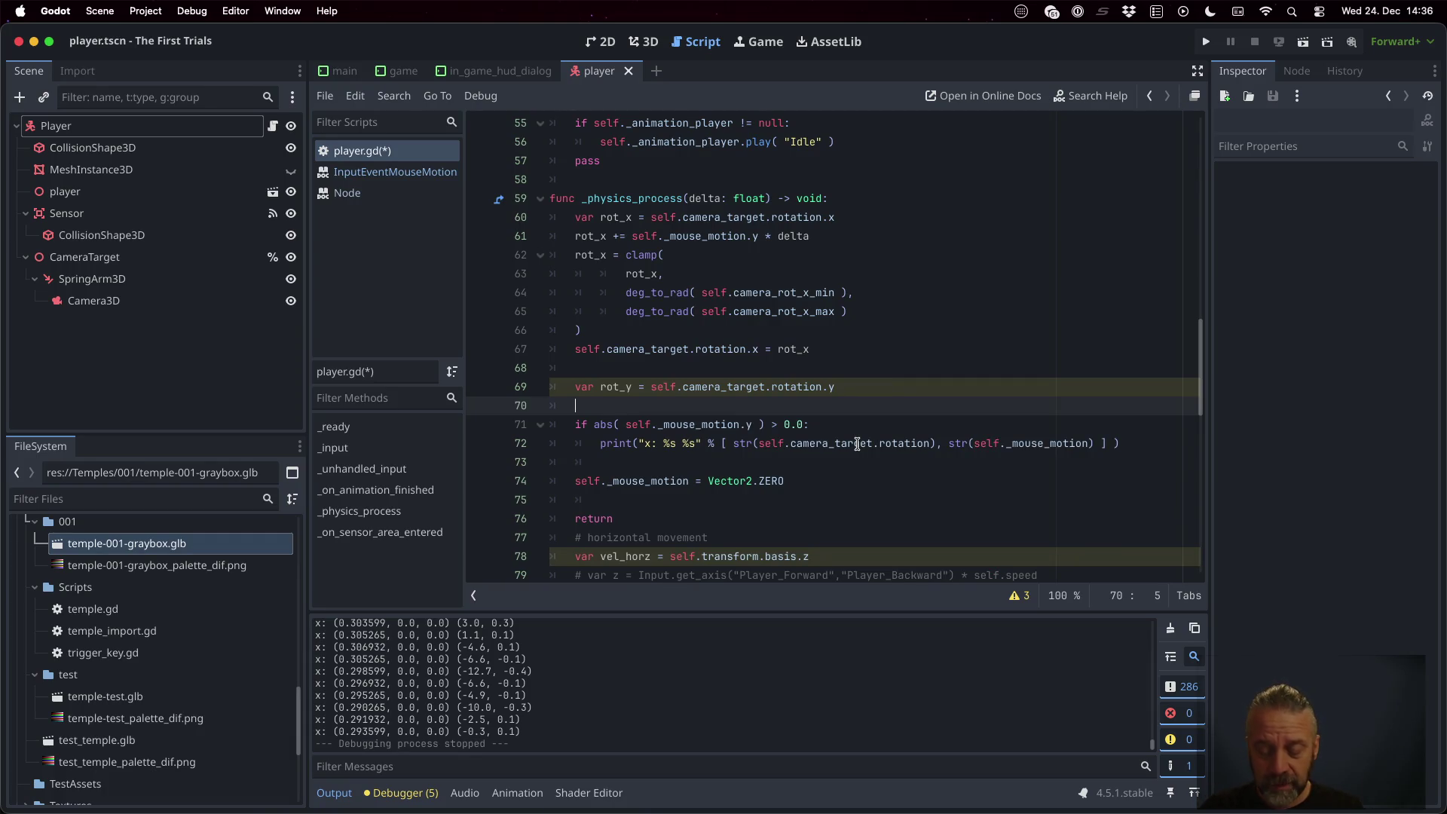
type("_y ==")
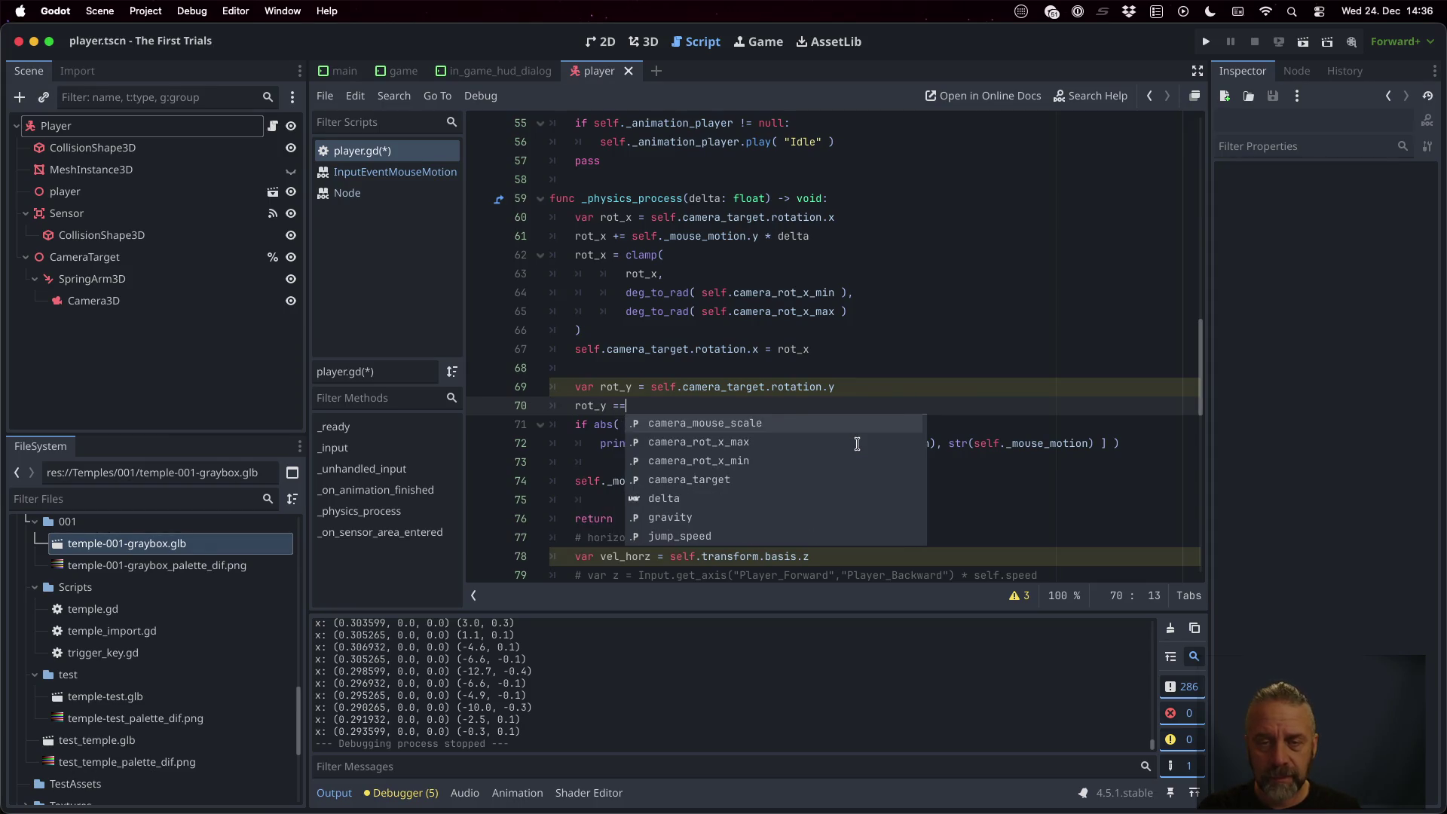
key("BackSpace")
key("BackSpace")
type("+= s")
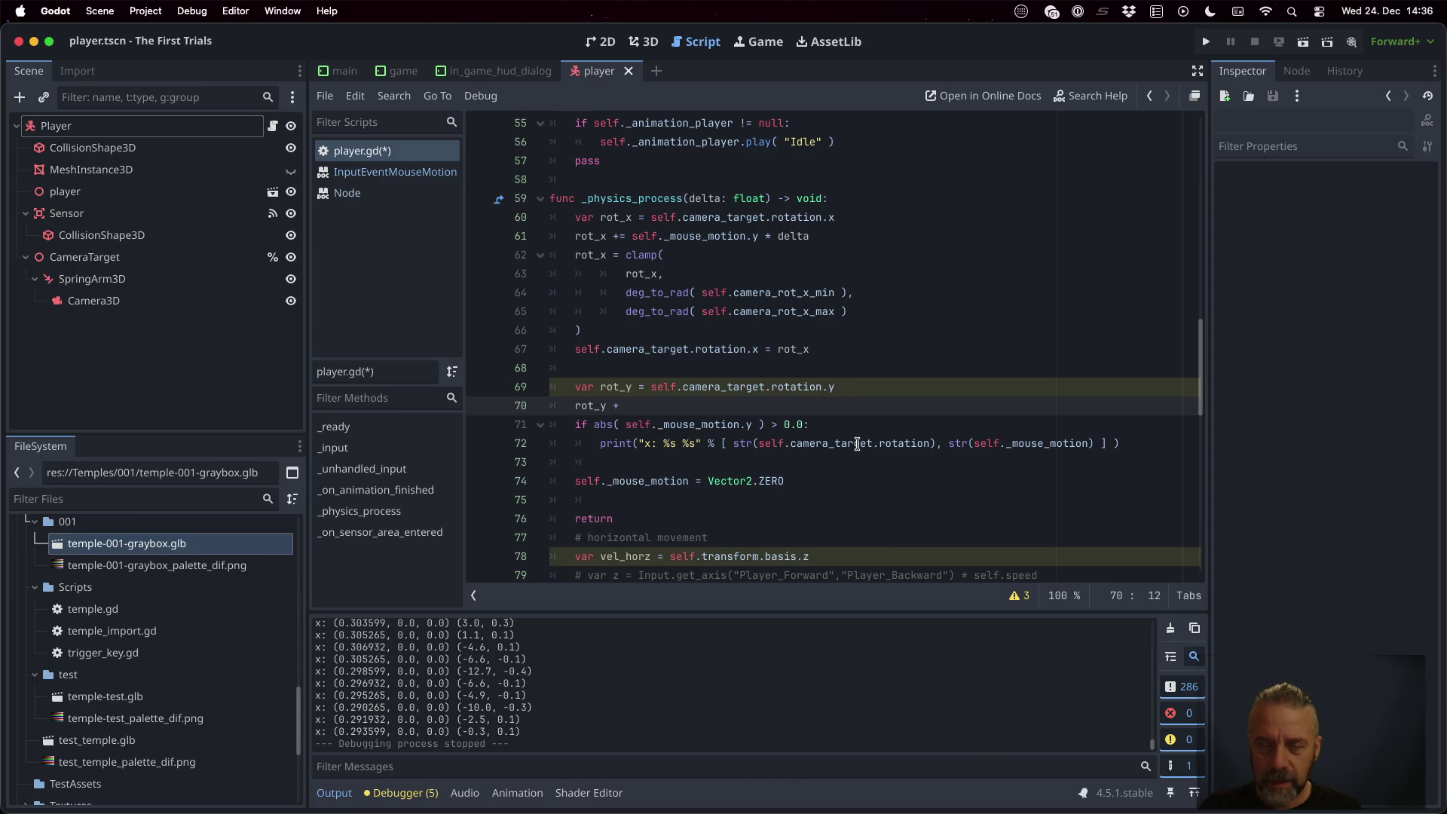
type("elf.")
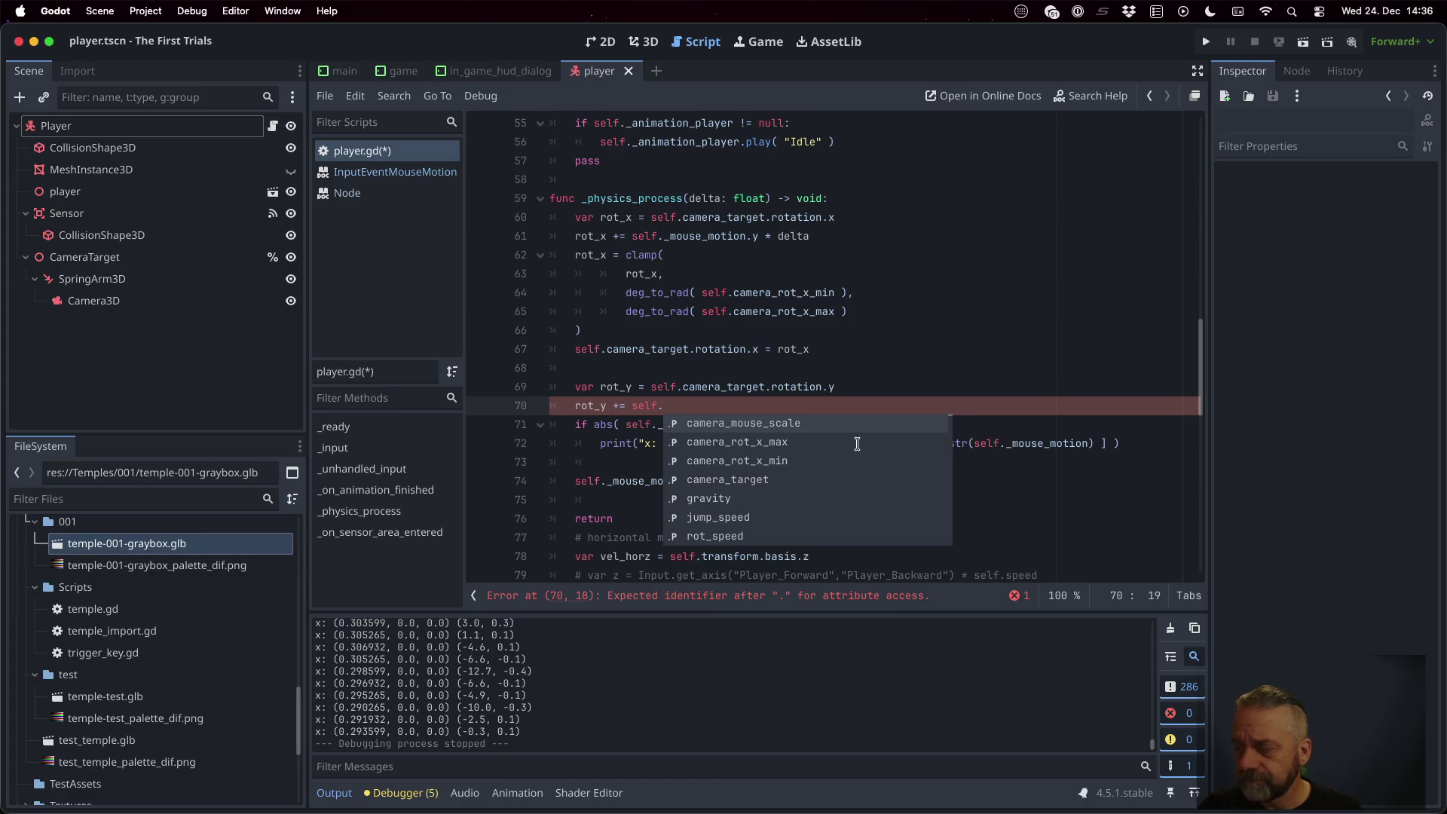
type("_m")
key("Return")
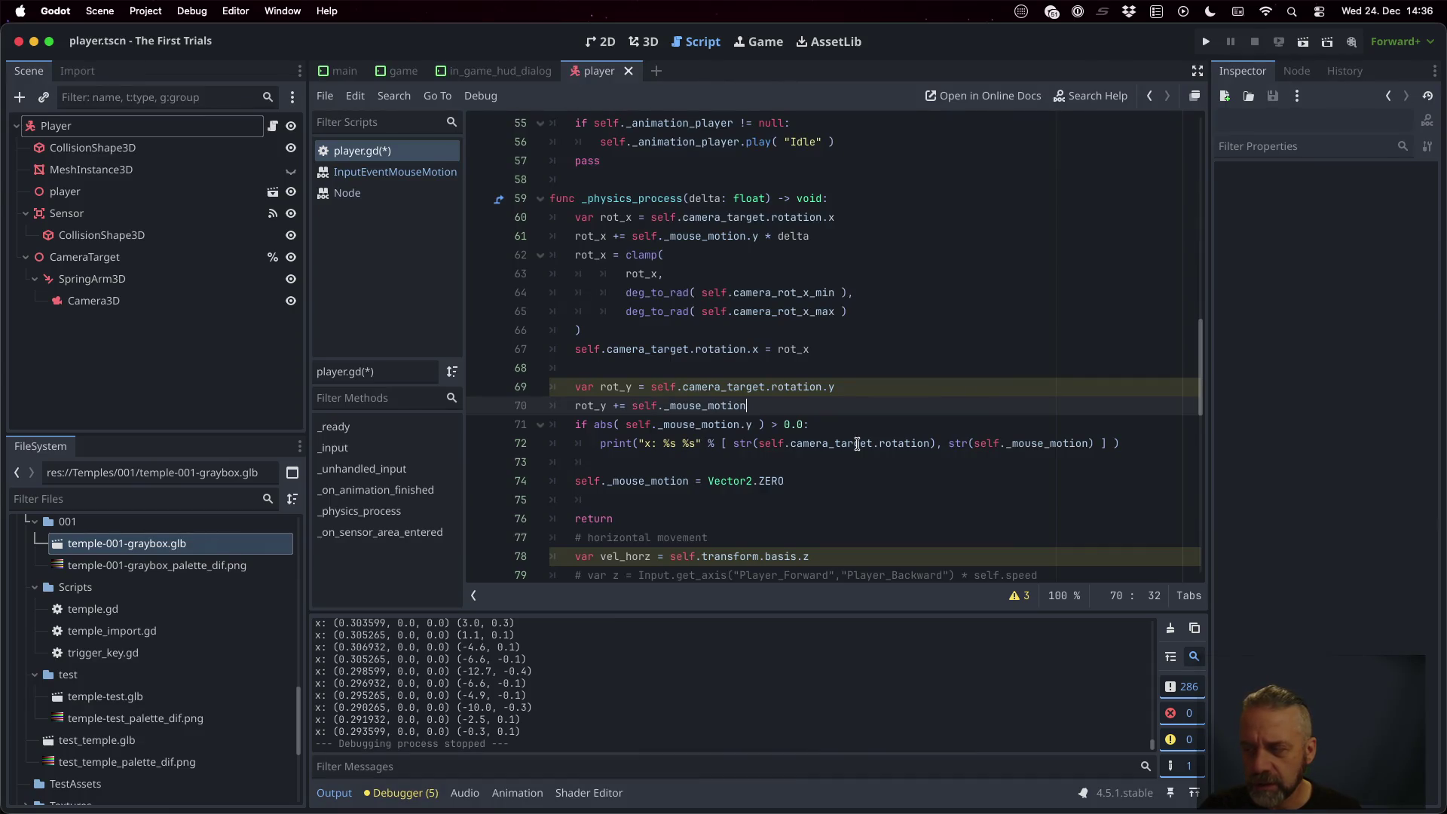
type("x (")
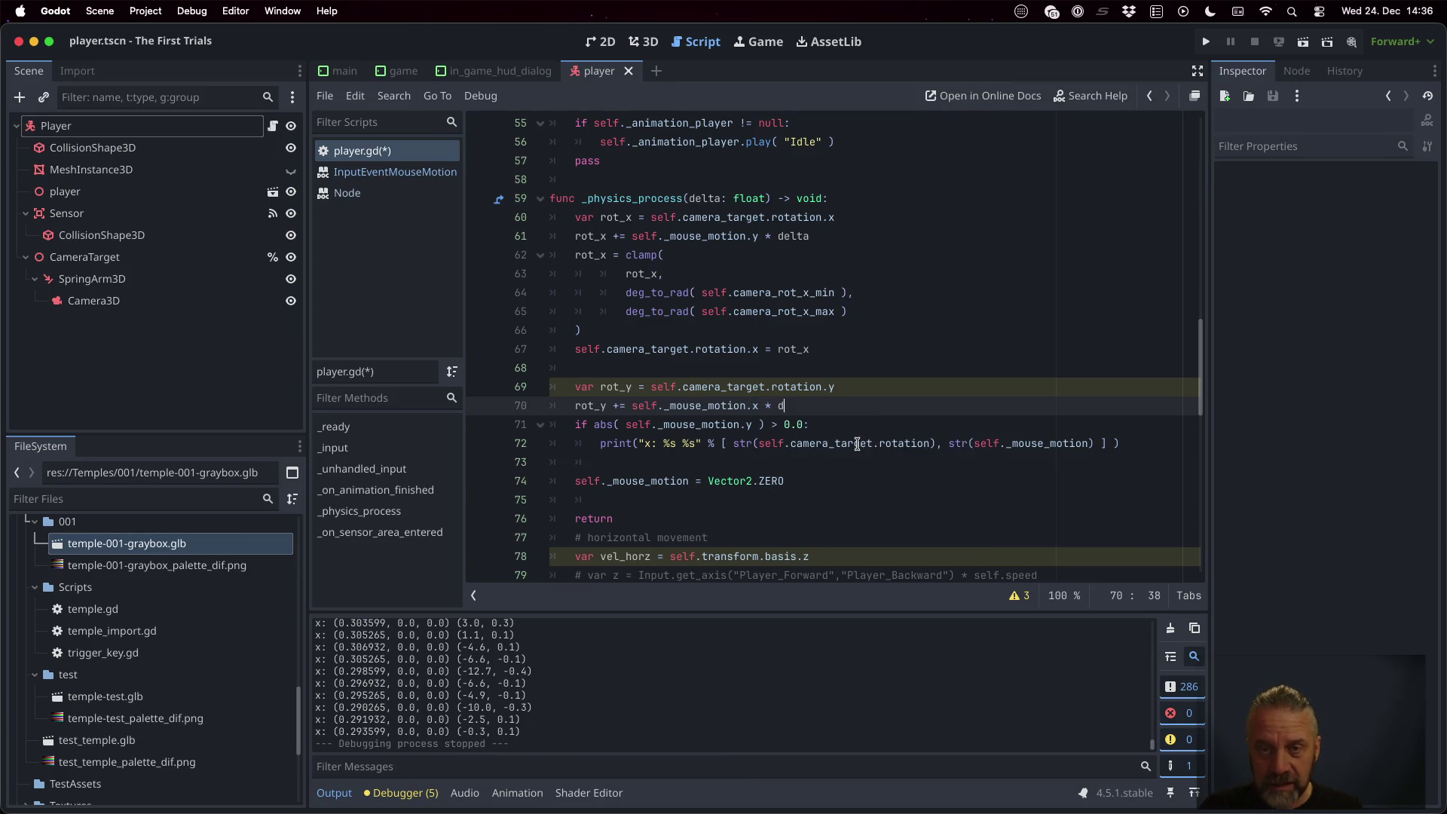
double_click(736, 236)
left_click(750, 406)
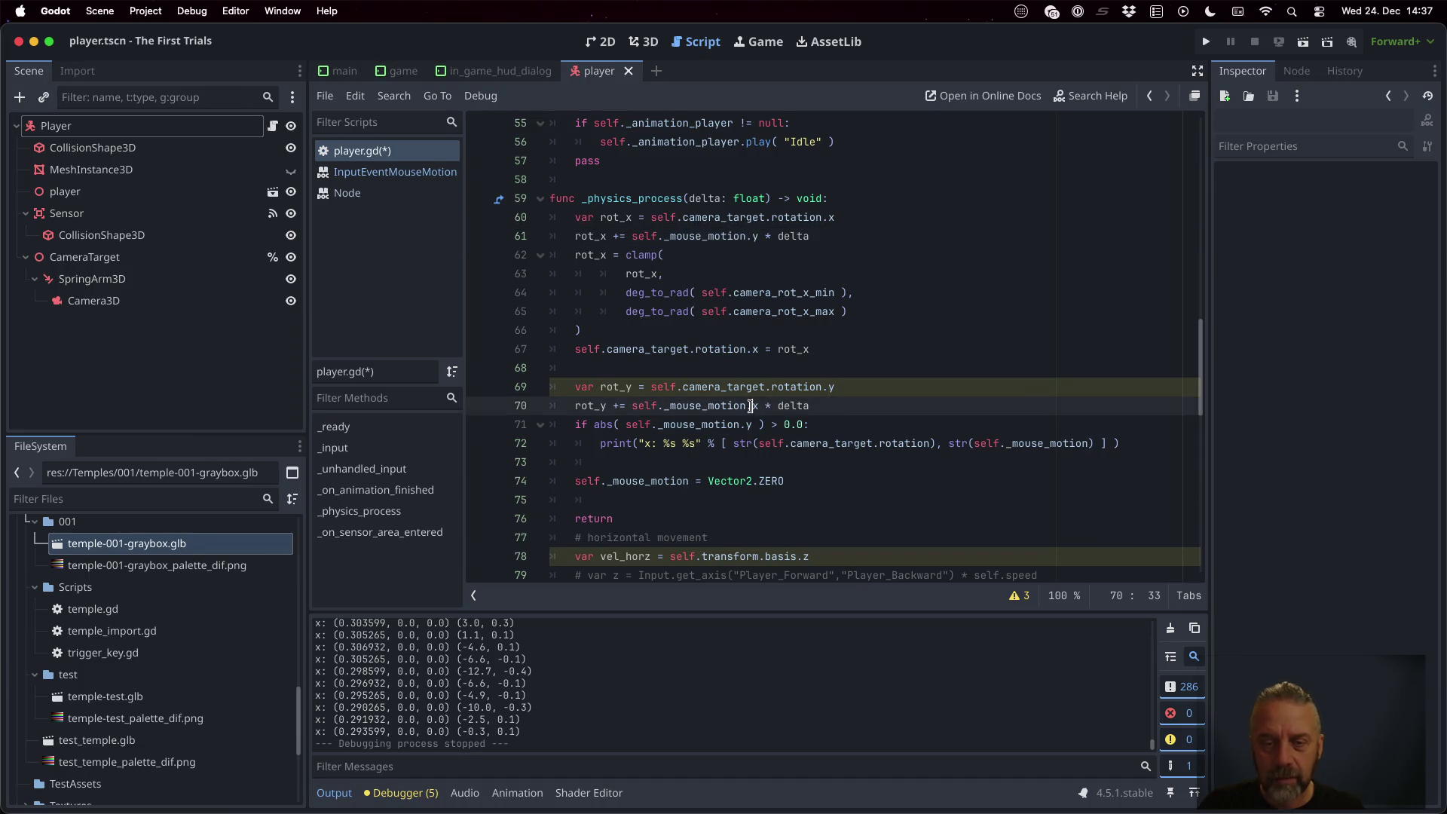
key("End")
key("Return")
key("super+s")
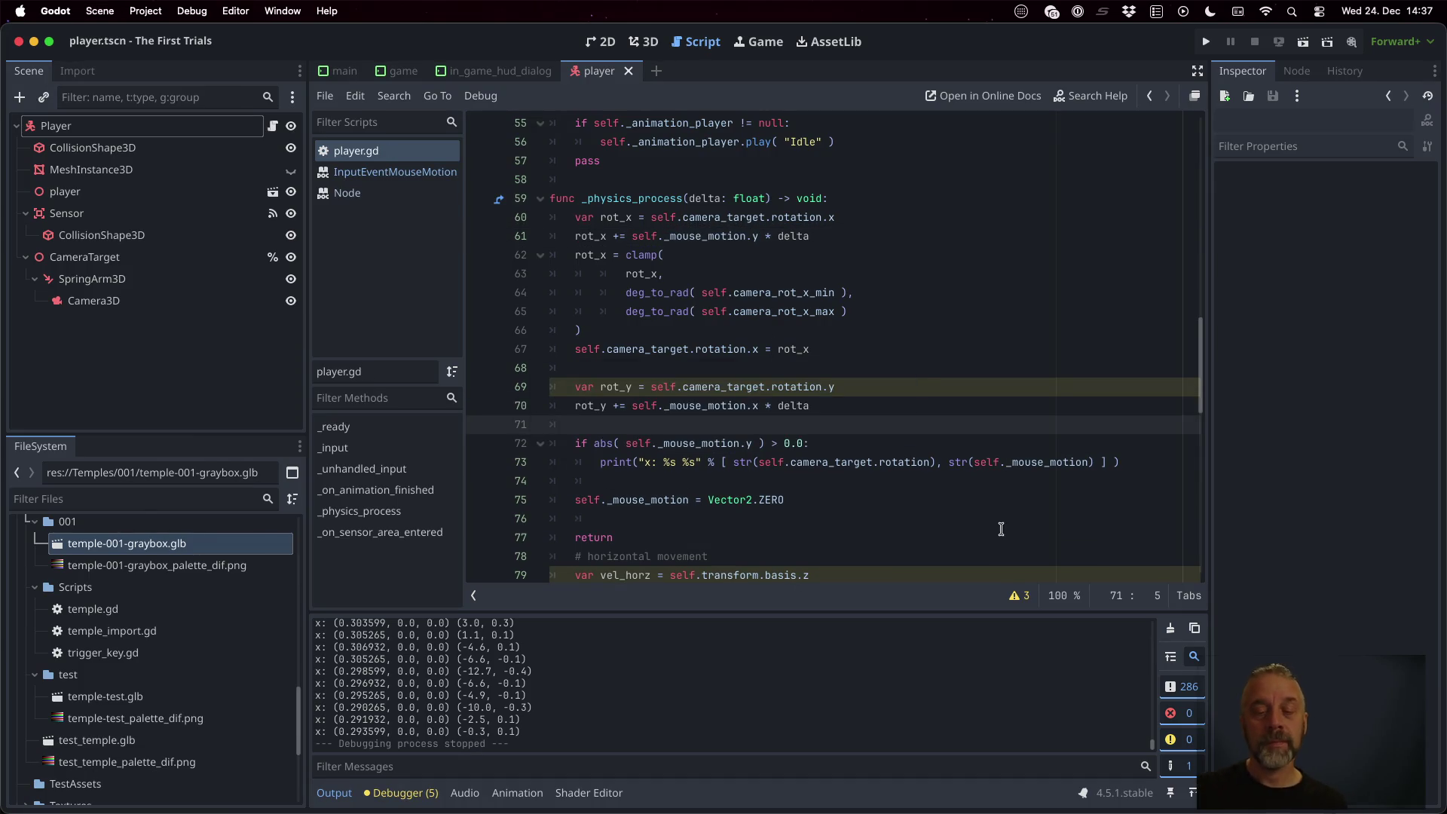
Assign rot_y back to self.camera_target.rotation.y, then run the game to test yaw
type("lf.")
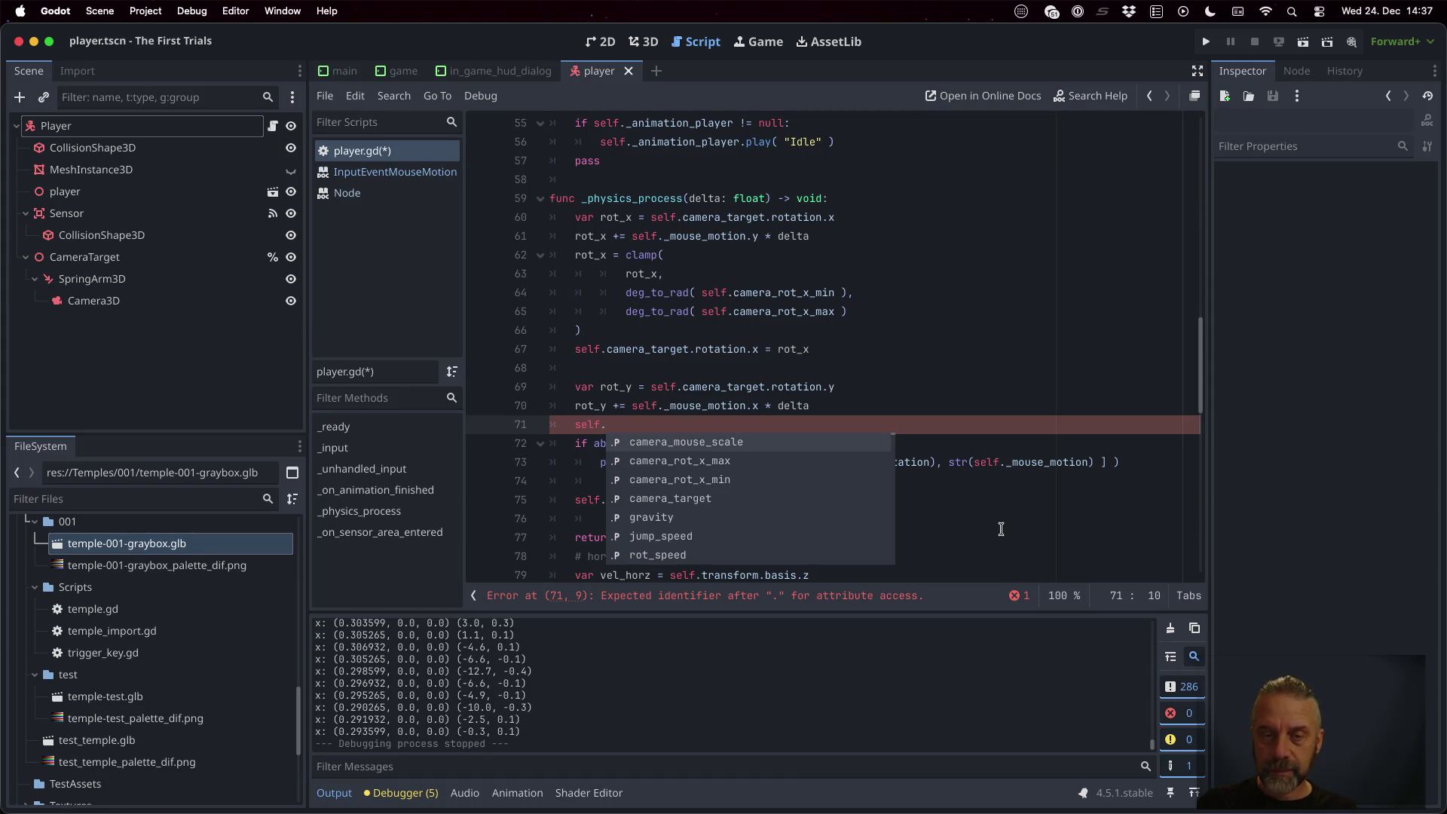
type("cam")
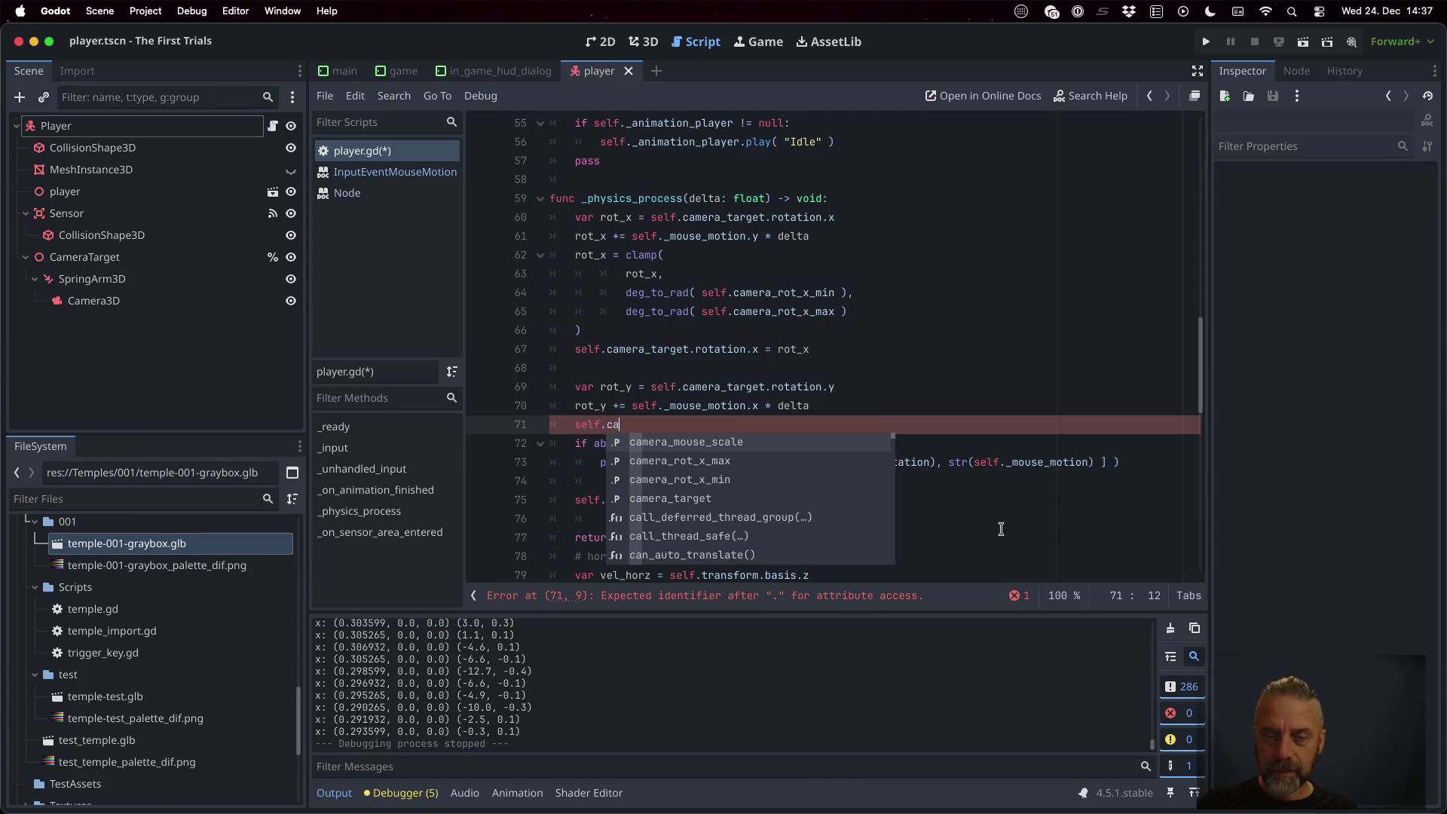
key("Down")
key("Down")
key("Down")
key("Return")
type(".ro")
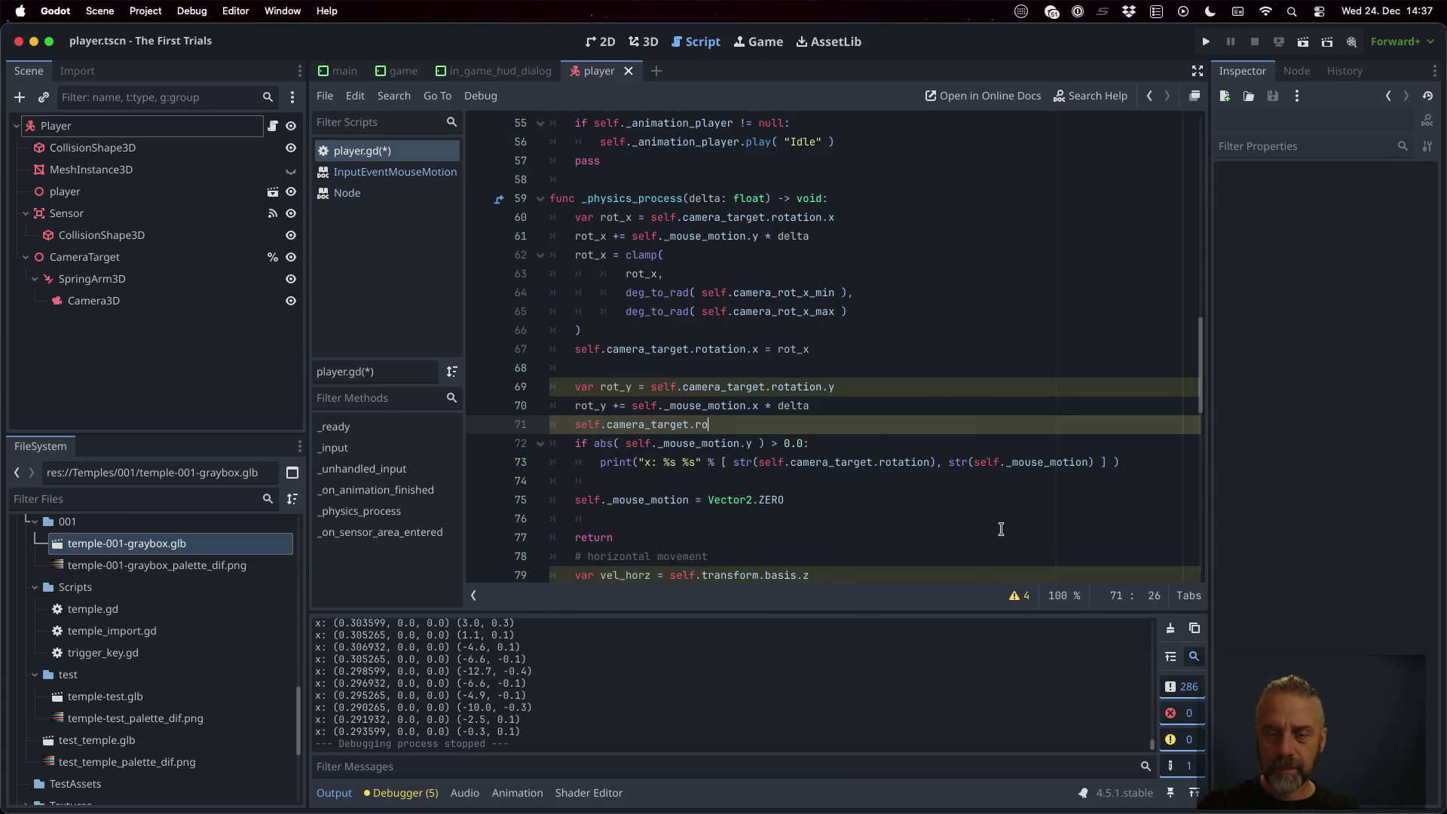
key("Down")
key("Down")
key("Down")
key("Return")
type(".")
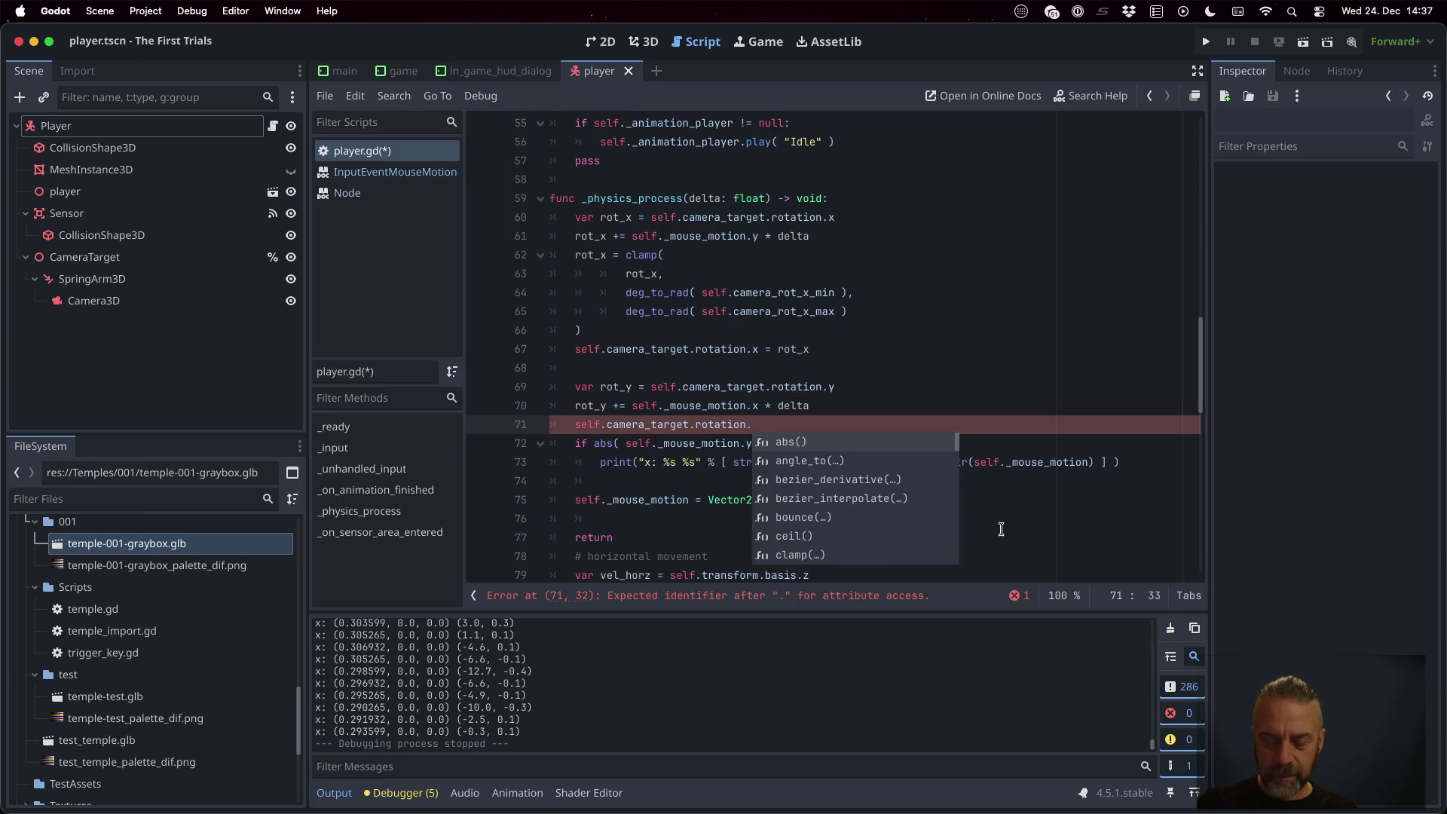
type("y = rot_y")
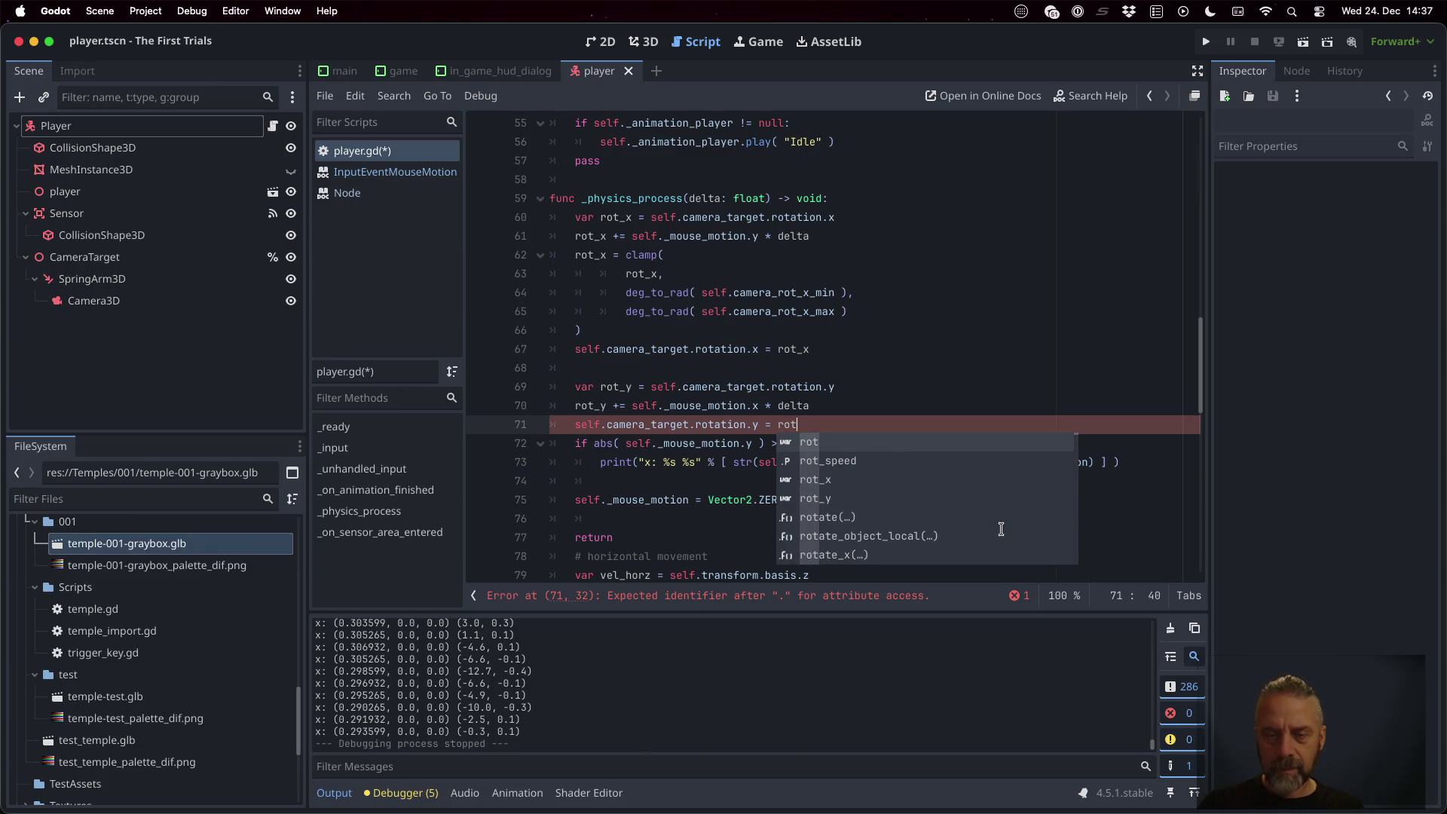
key("Return")
key("Return")
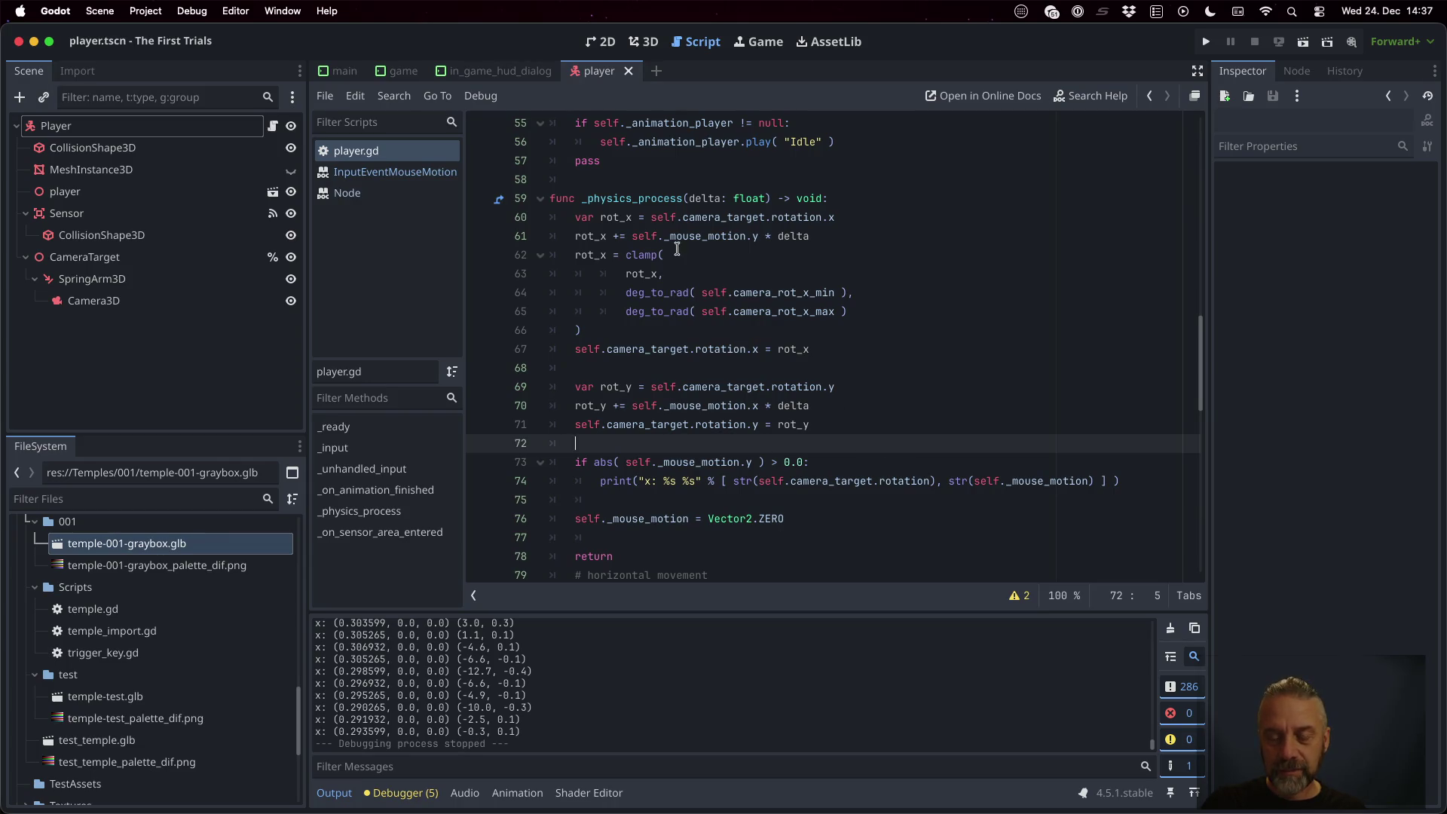
left_click(753, 463)
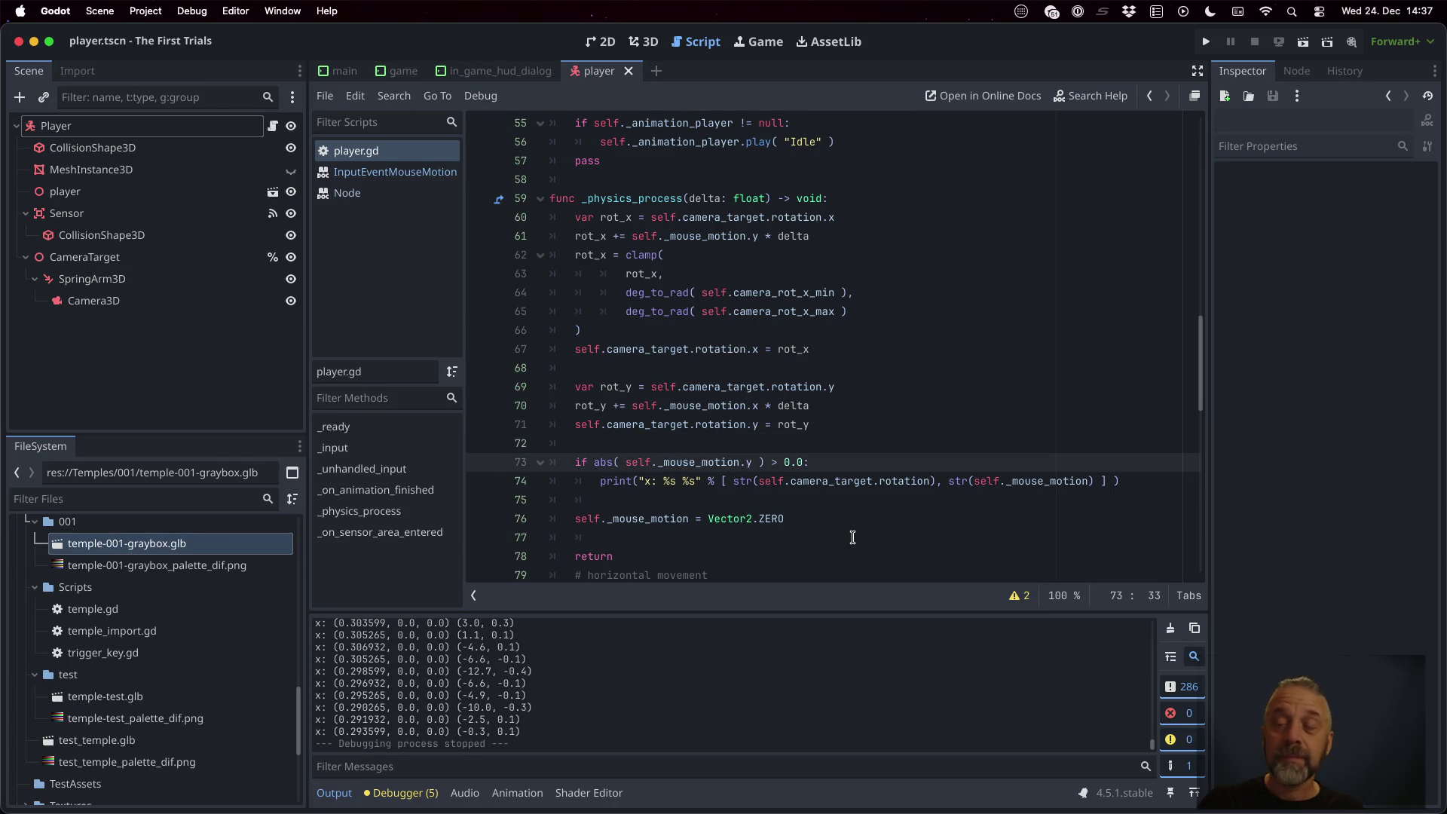
left_click(1200, 42)
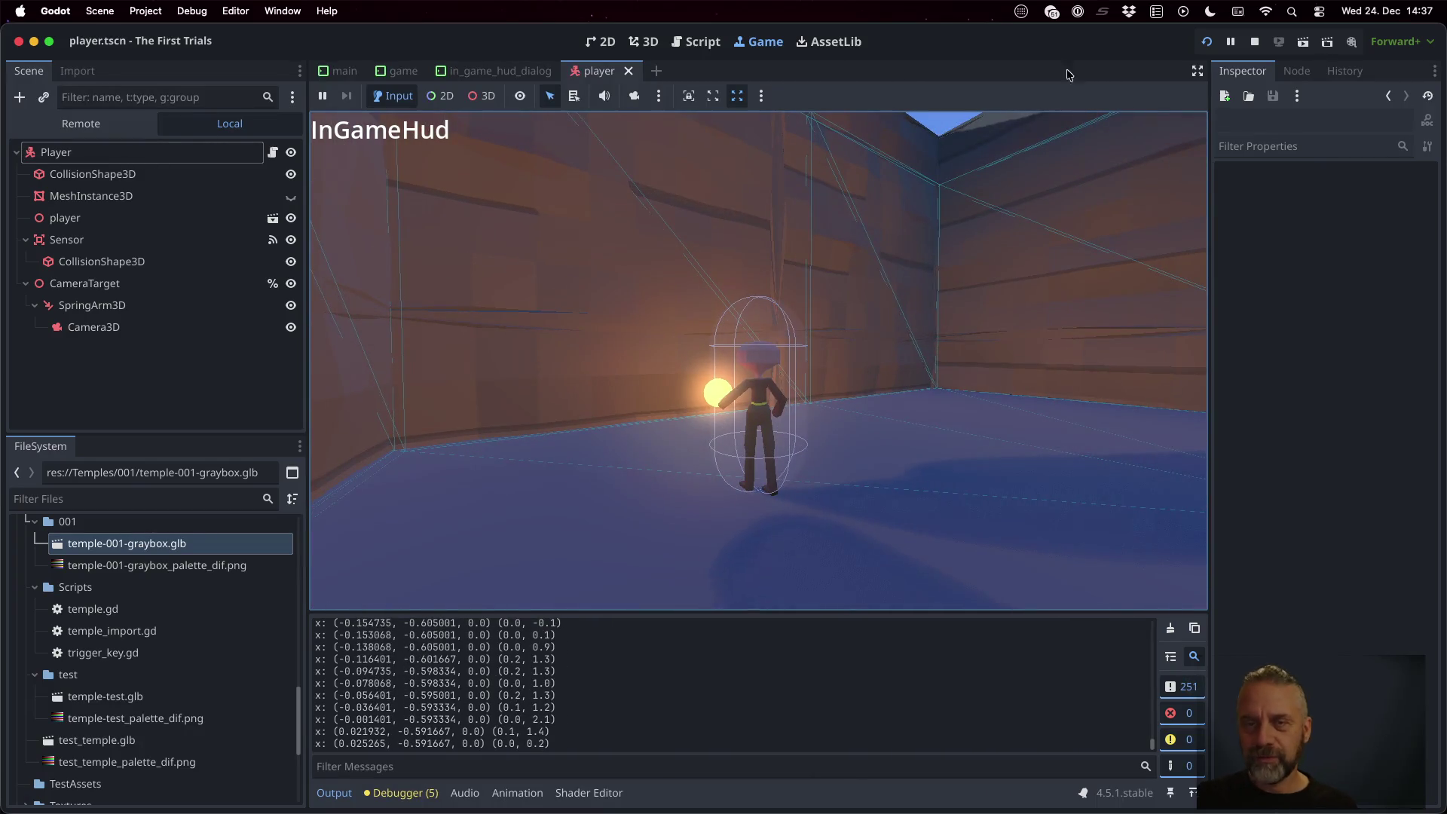
left_click(1254, 41)
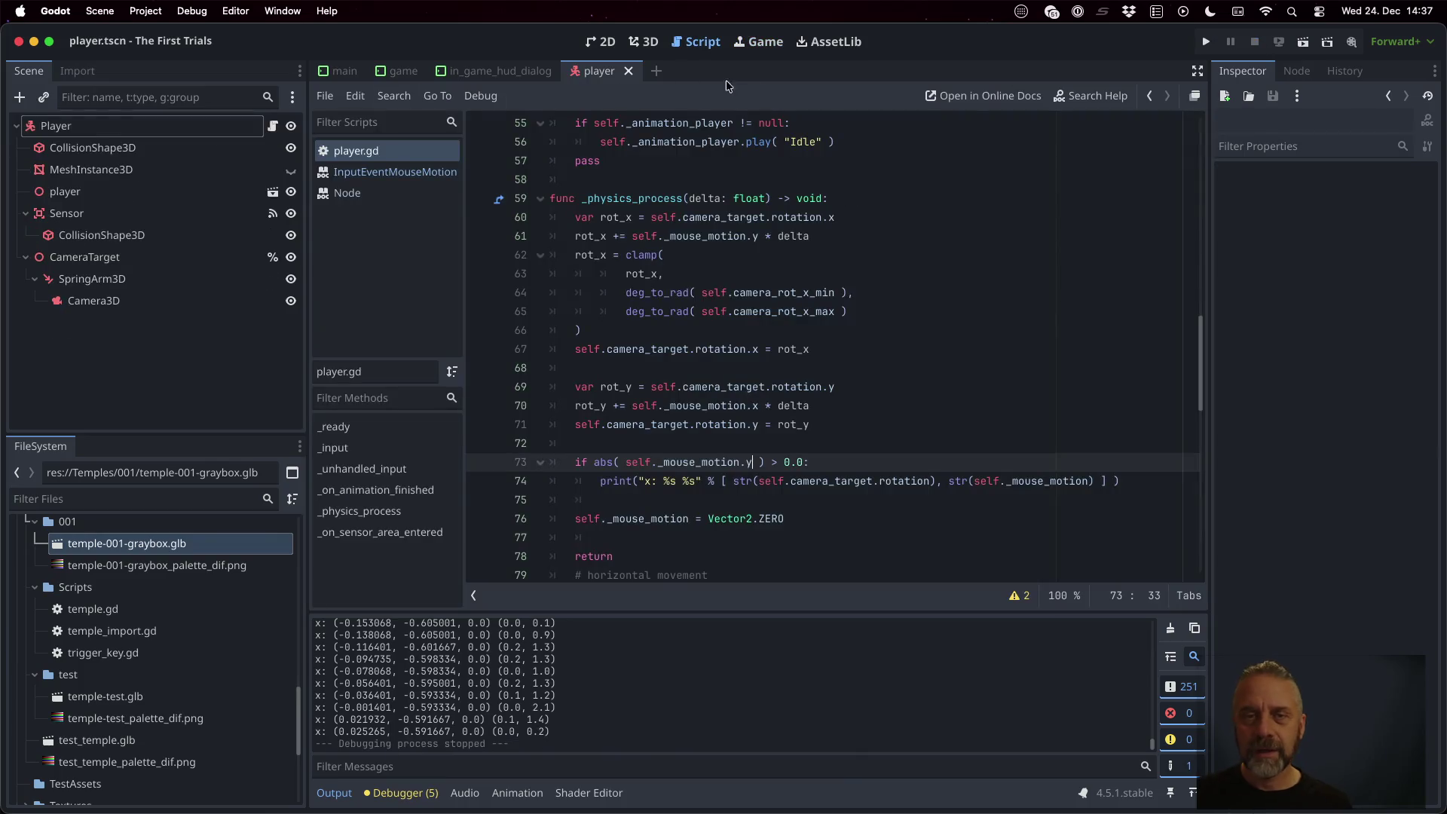
Change 'rot_x +=' to 'rot_x -=' on line 61 to invert the pitch
left_click(664, 236)
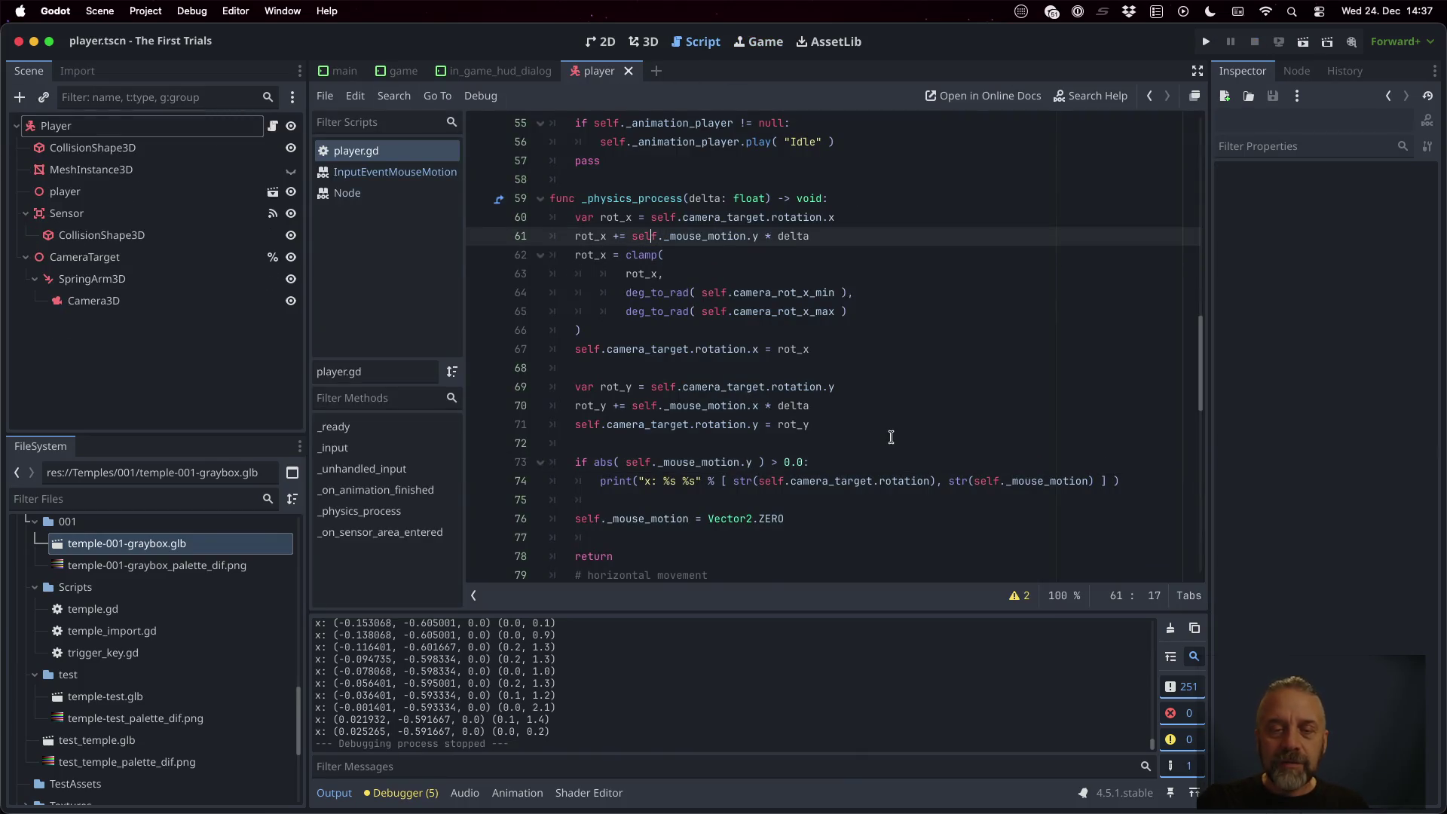
key("Left")
key("BackSpace")
type("-")
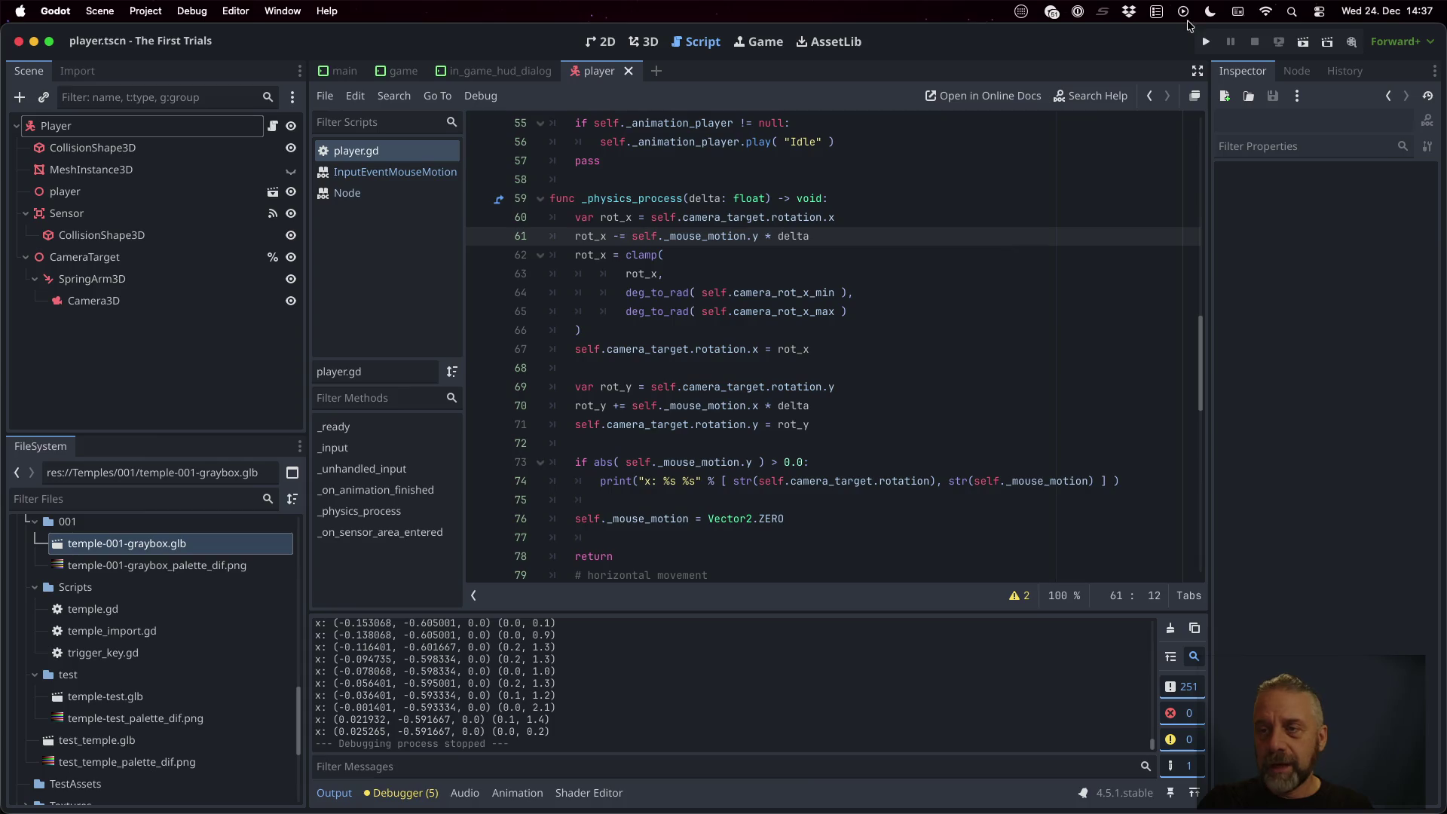
Run the game, walk forward with W to test the camera, then stop it
left_click(1206, 42)
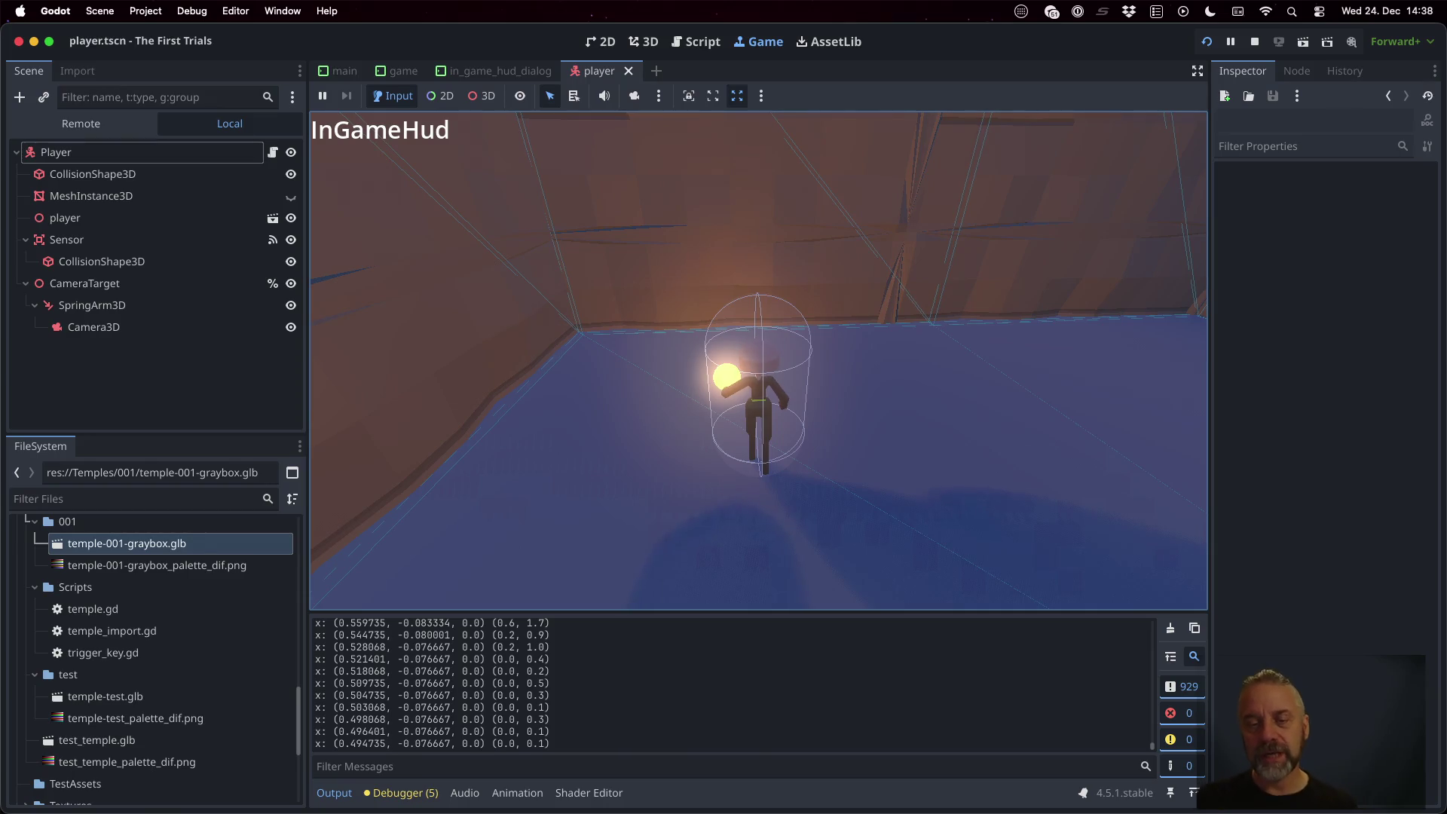
key("w")
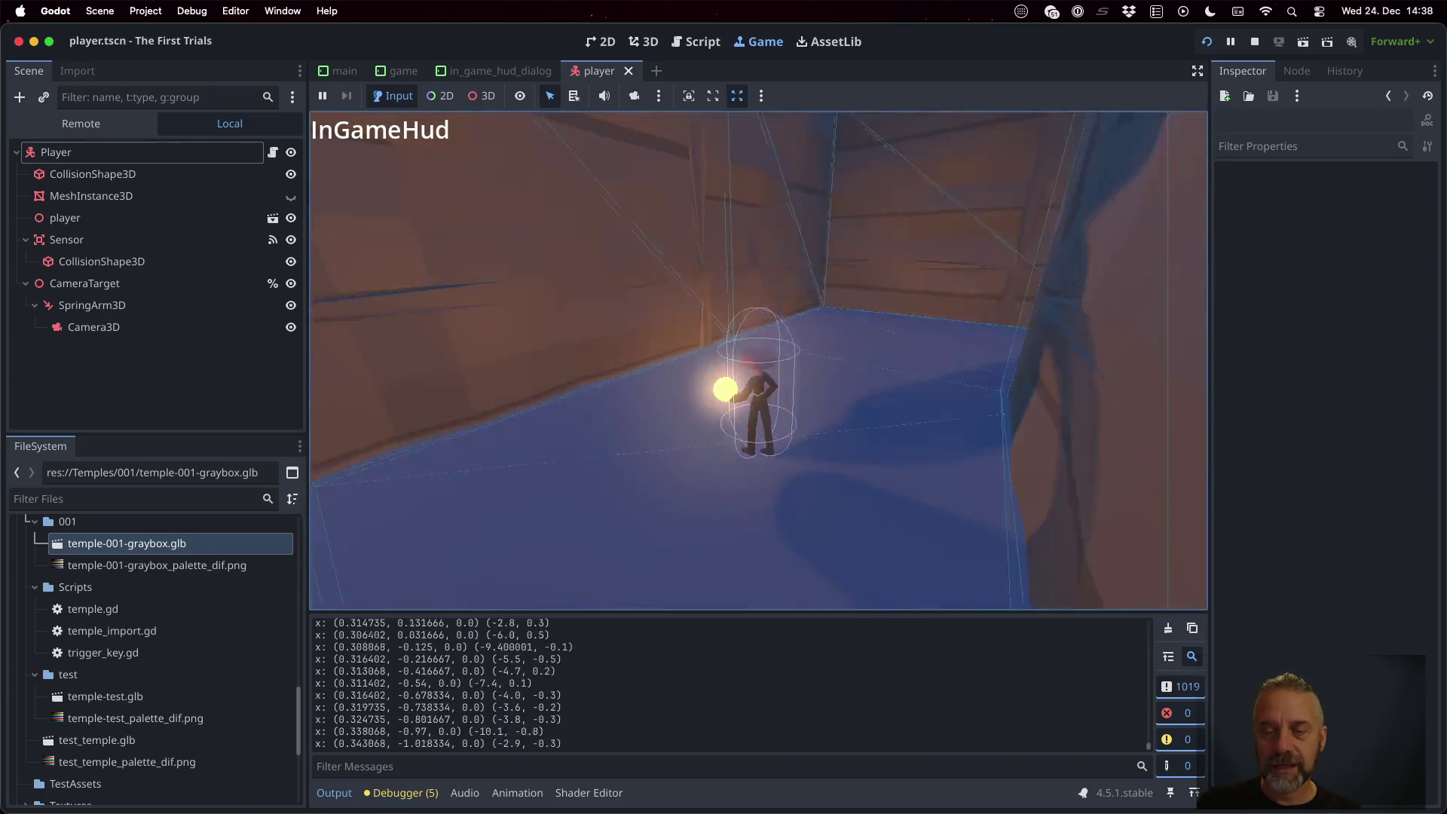
key("w")
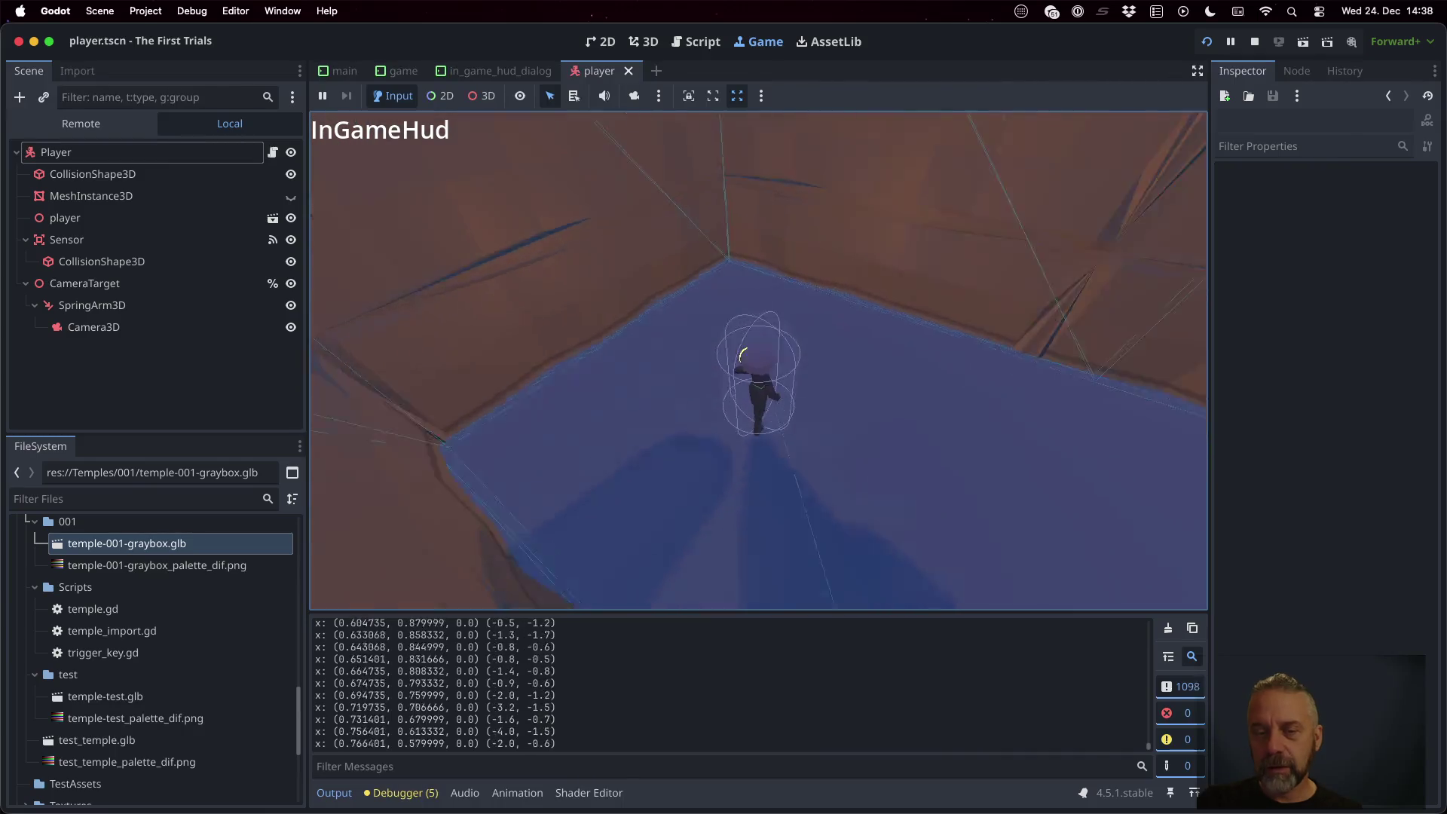
key("w")
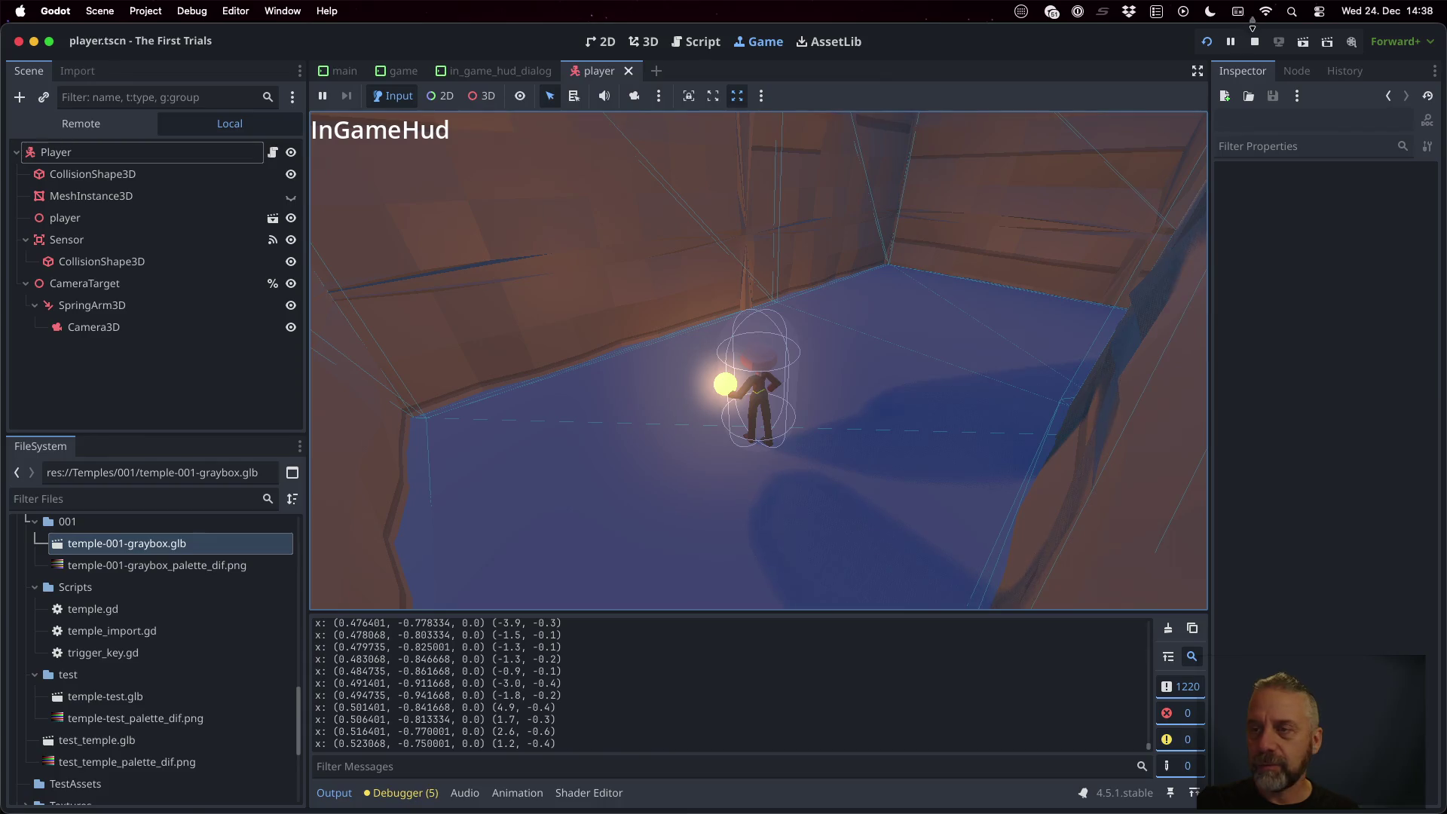
left_click(1254, 42)
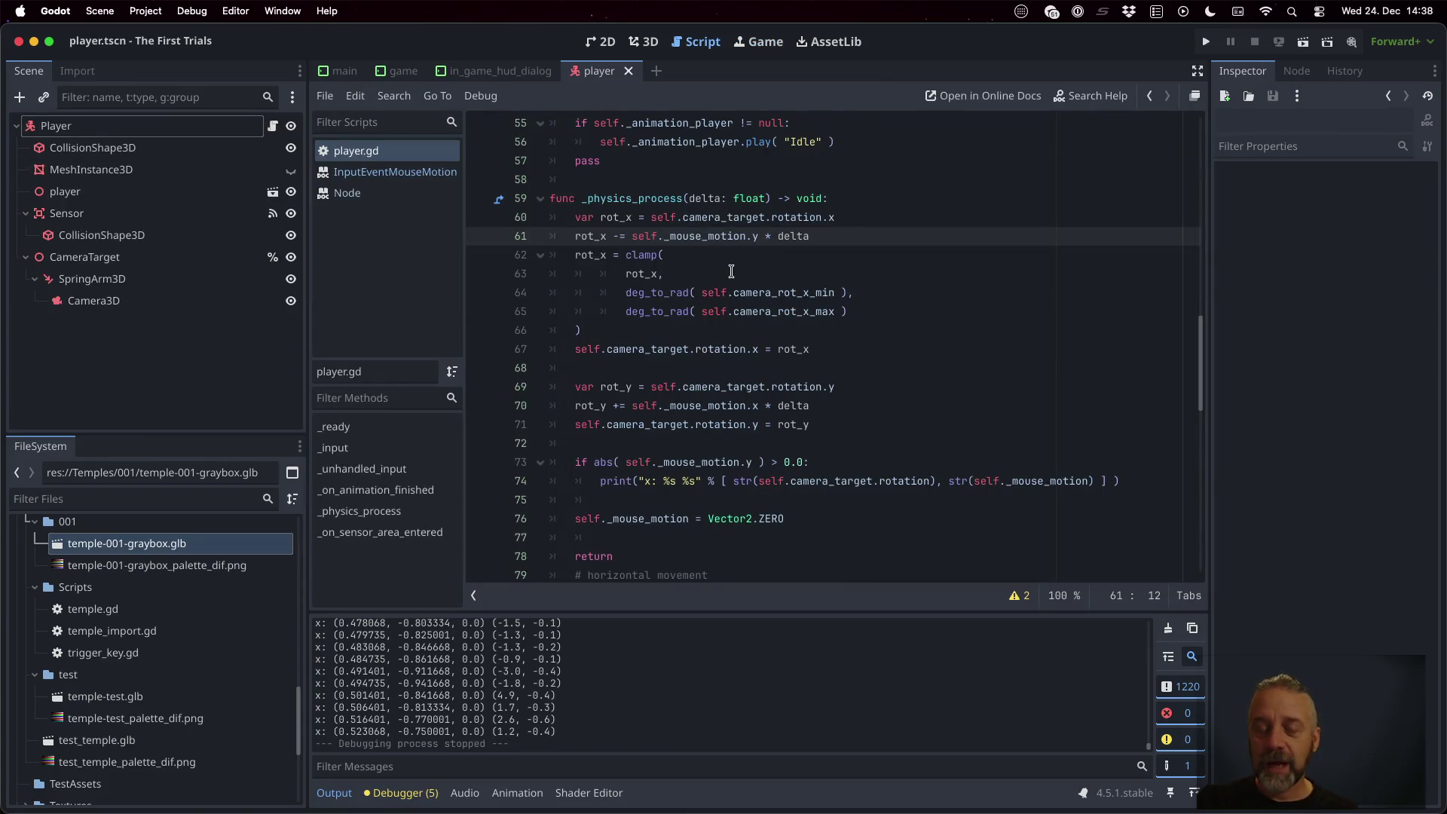
Delete the 'return' on line 78 of _physics_process, then relaunch the game with the mouse captured
left_click(731, 271)
scroll(741, 350, "down", 4)
left_click(694, 328)
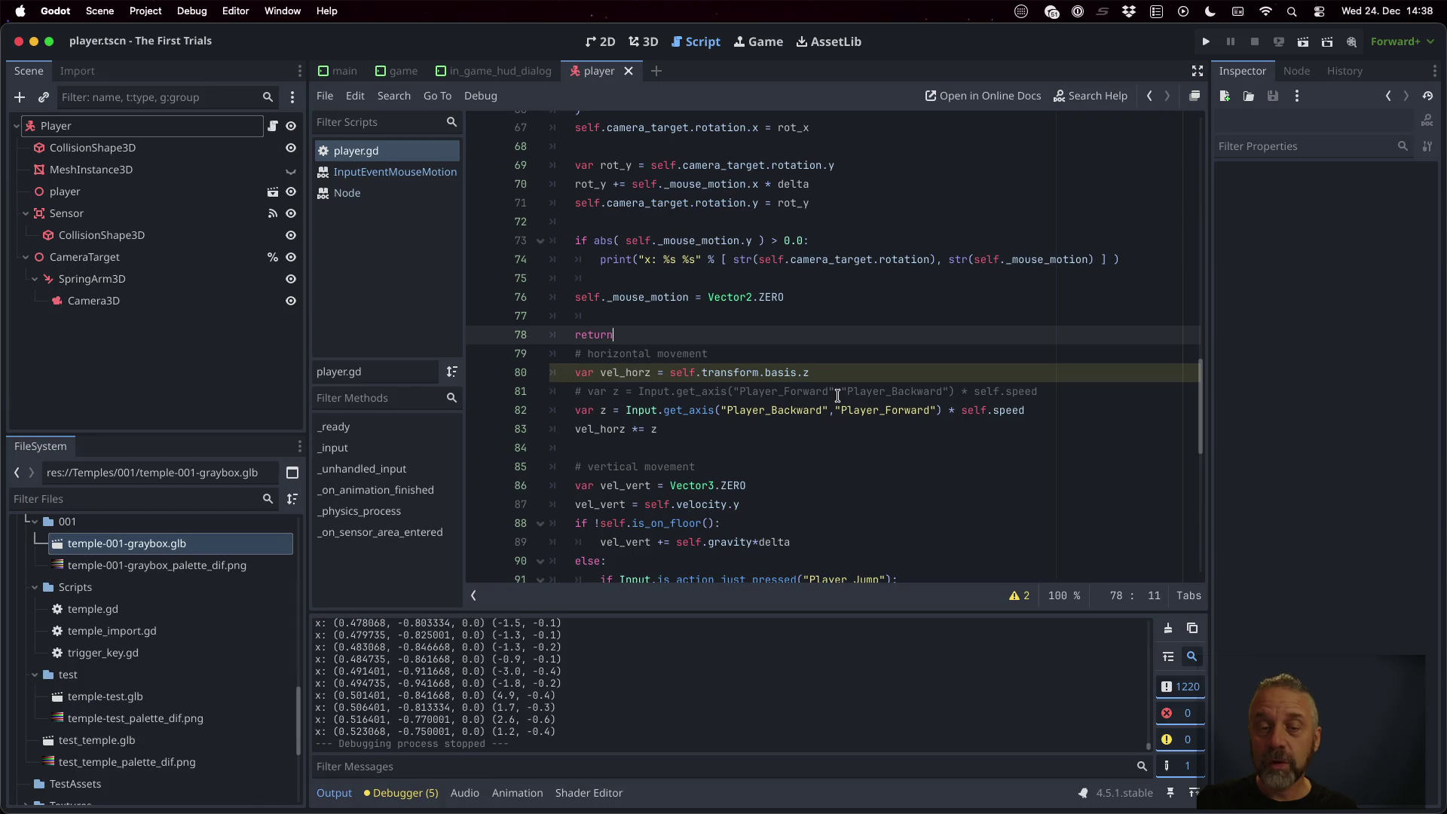
key("super+shift+k")
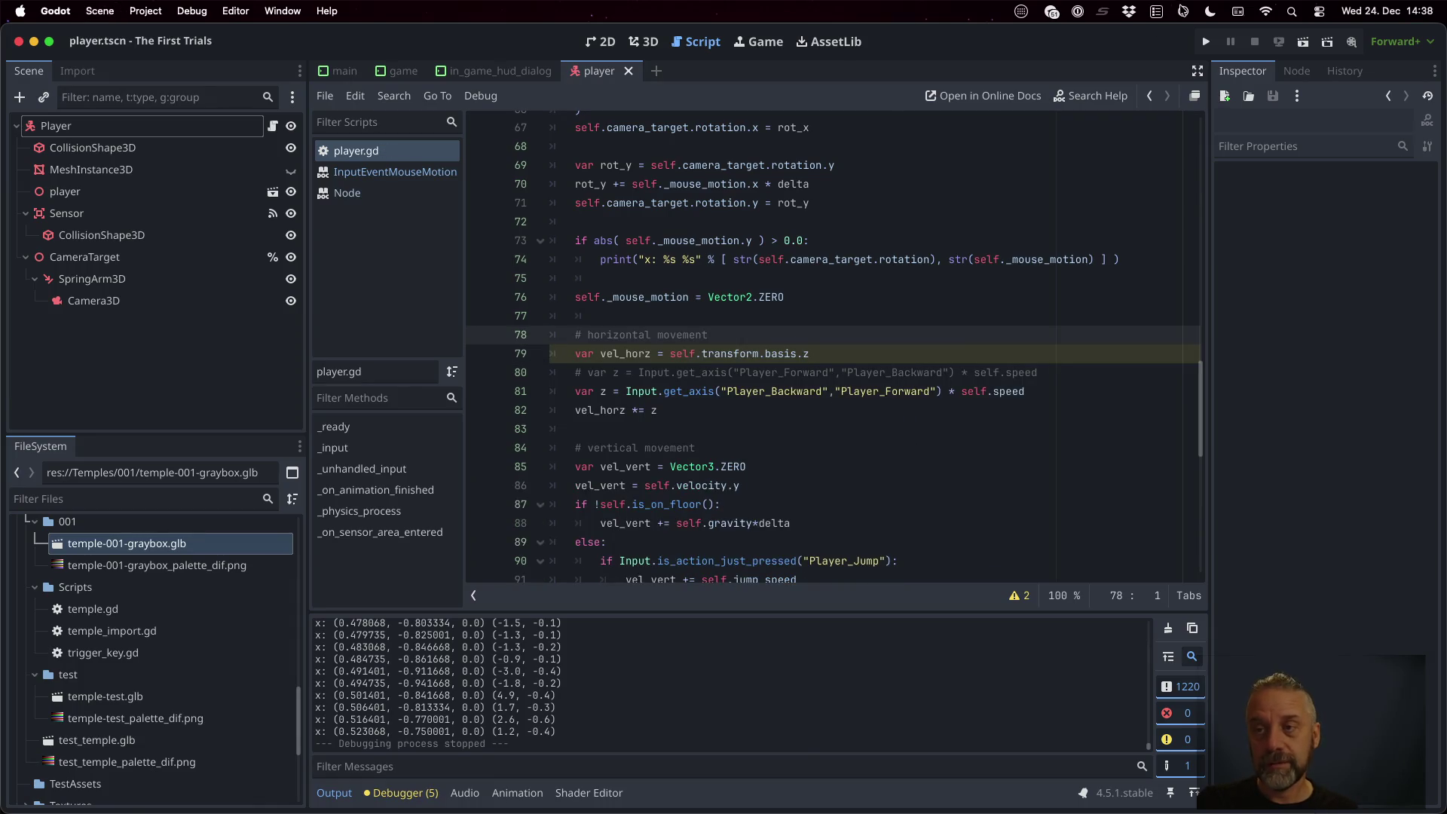
left_click(1205, 42)
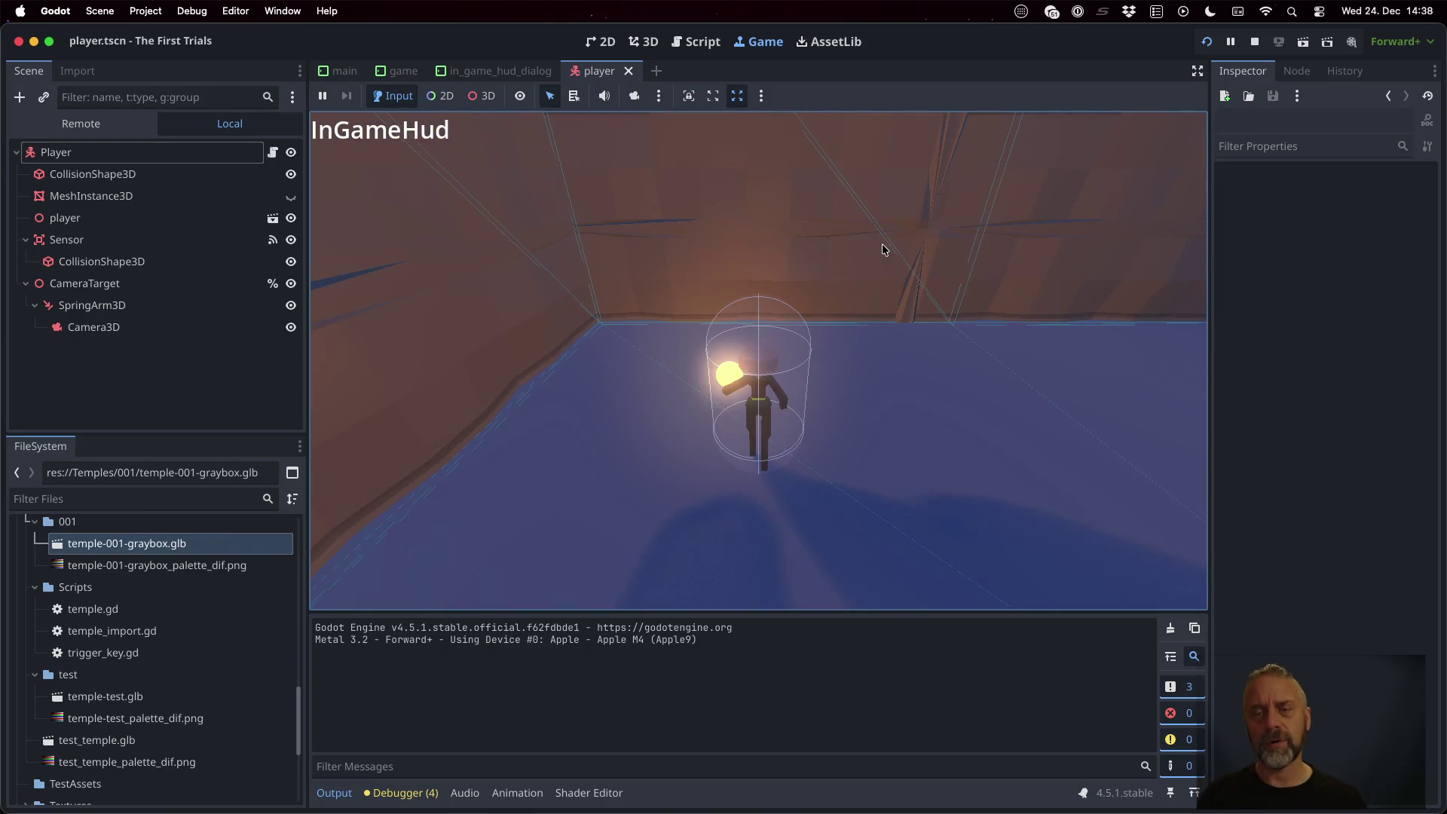
left_click(883, 248)
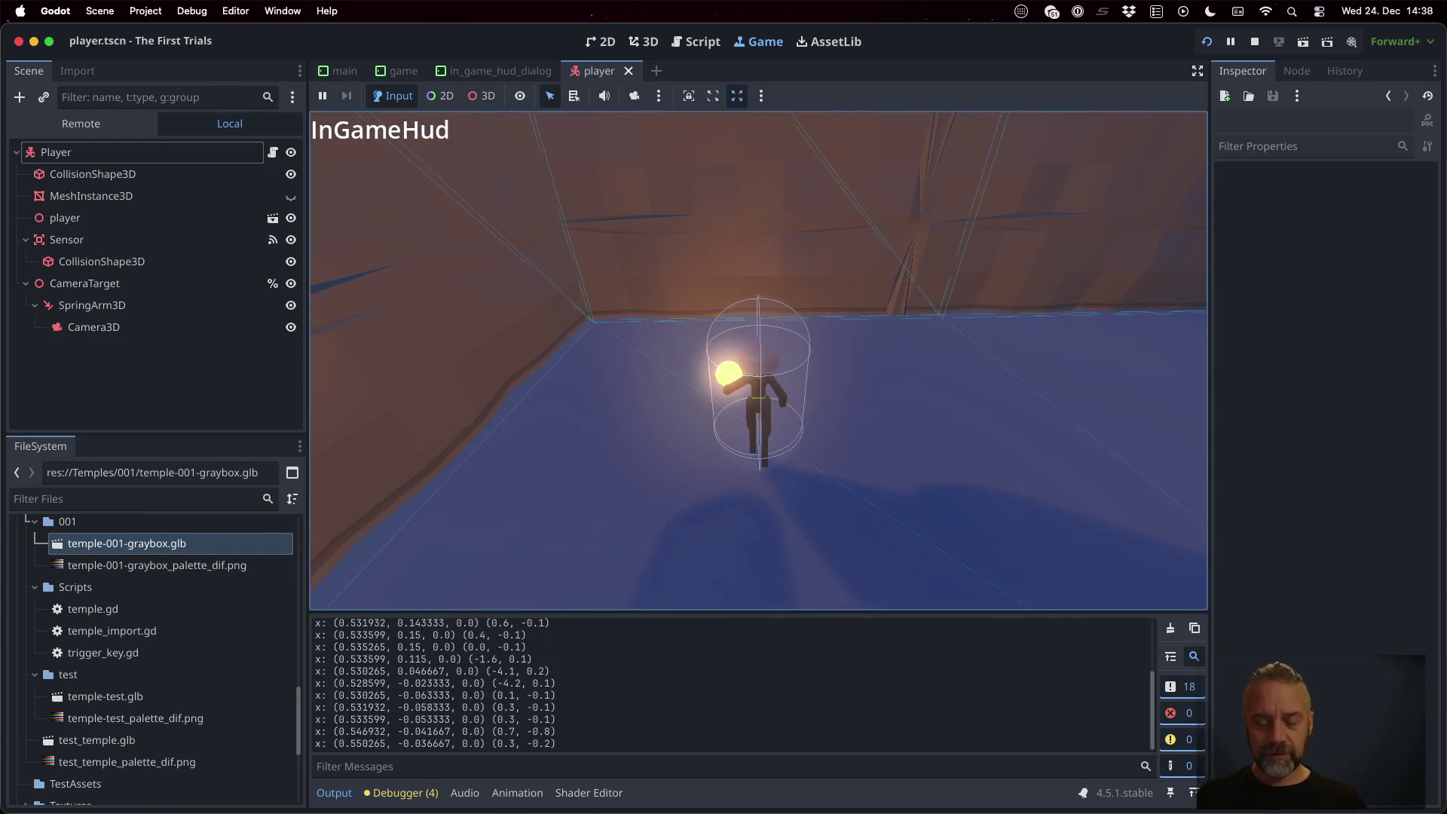
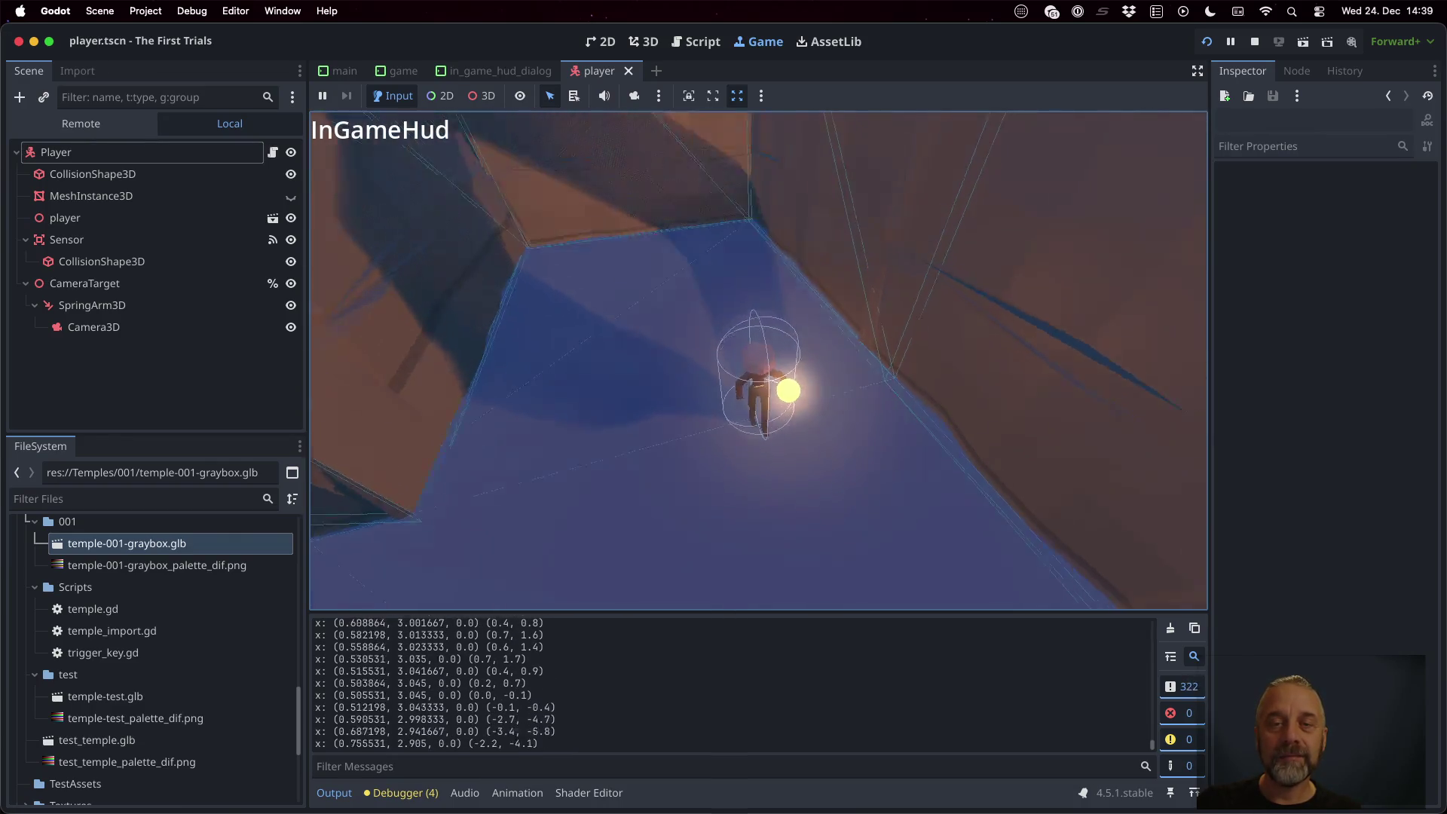
Switch to the 3D editor, select CameraTarget and Camera3D, and orbit around the player
left_click(637, 40)
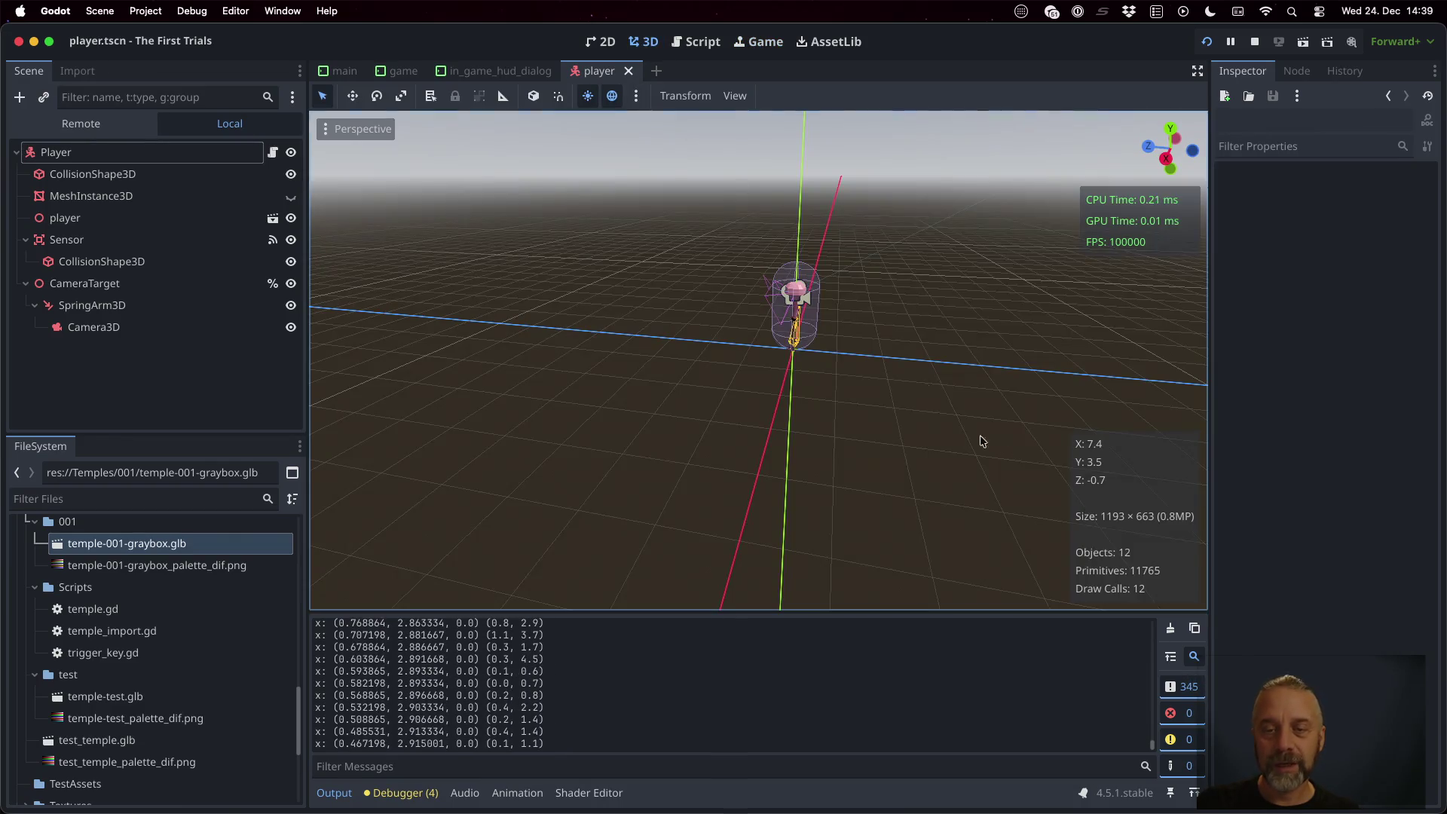
left_click(80, 288)
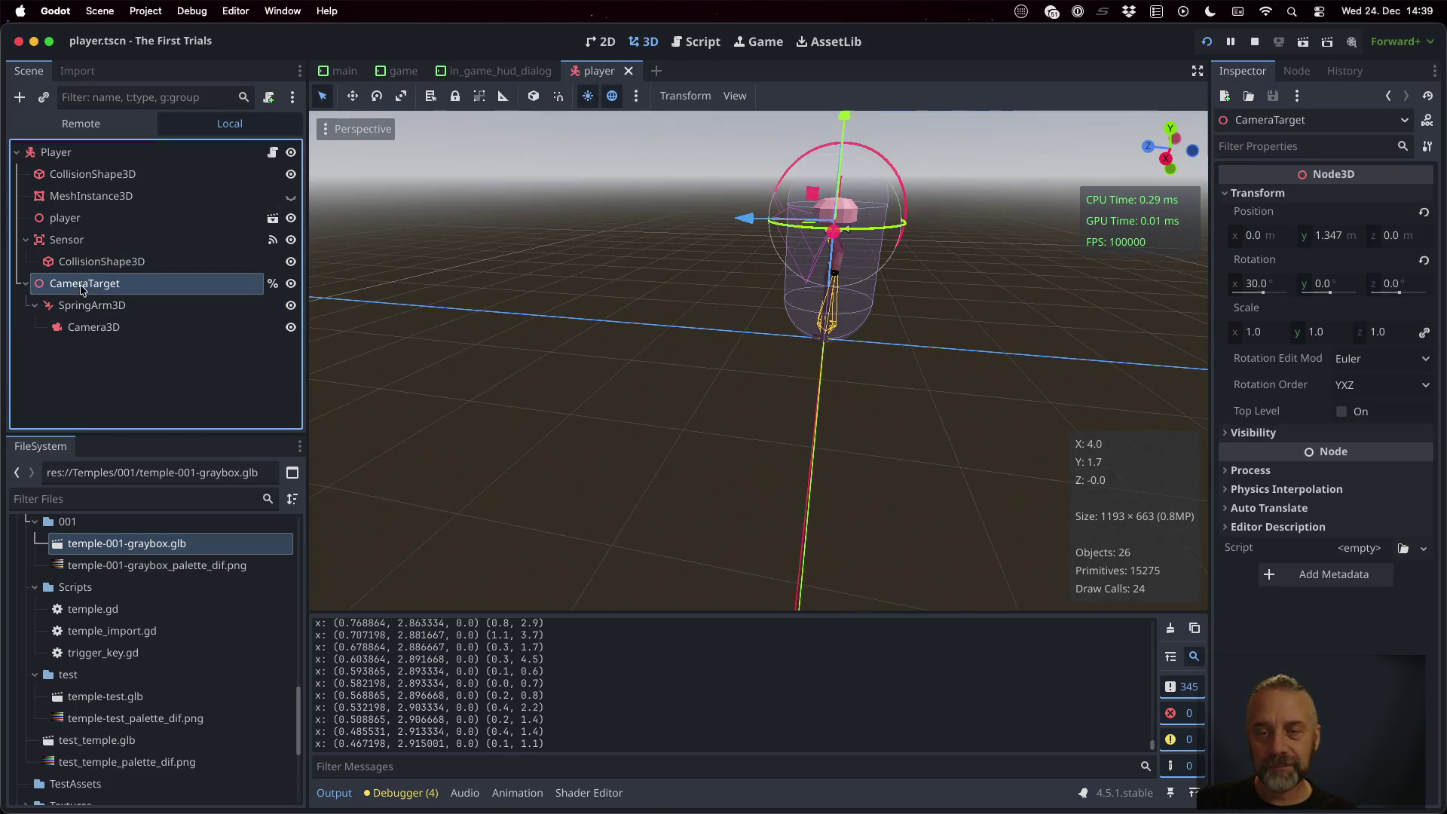
left_click(132, 328)
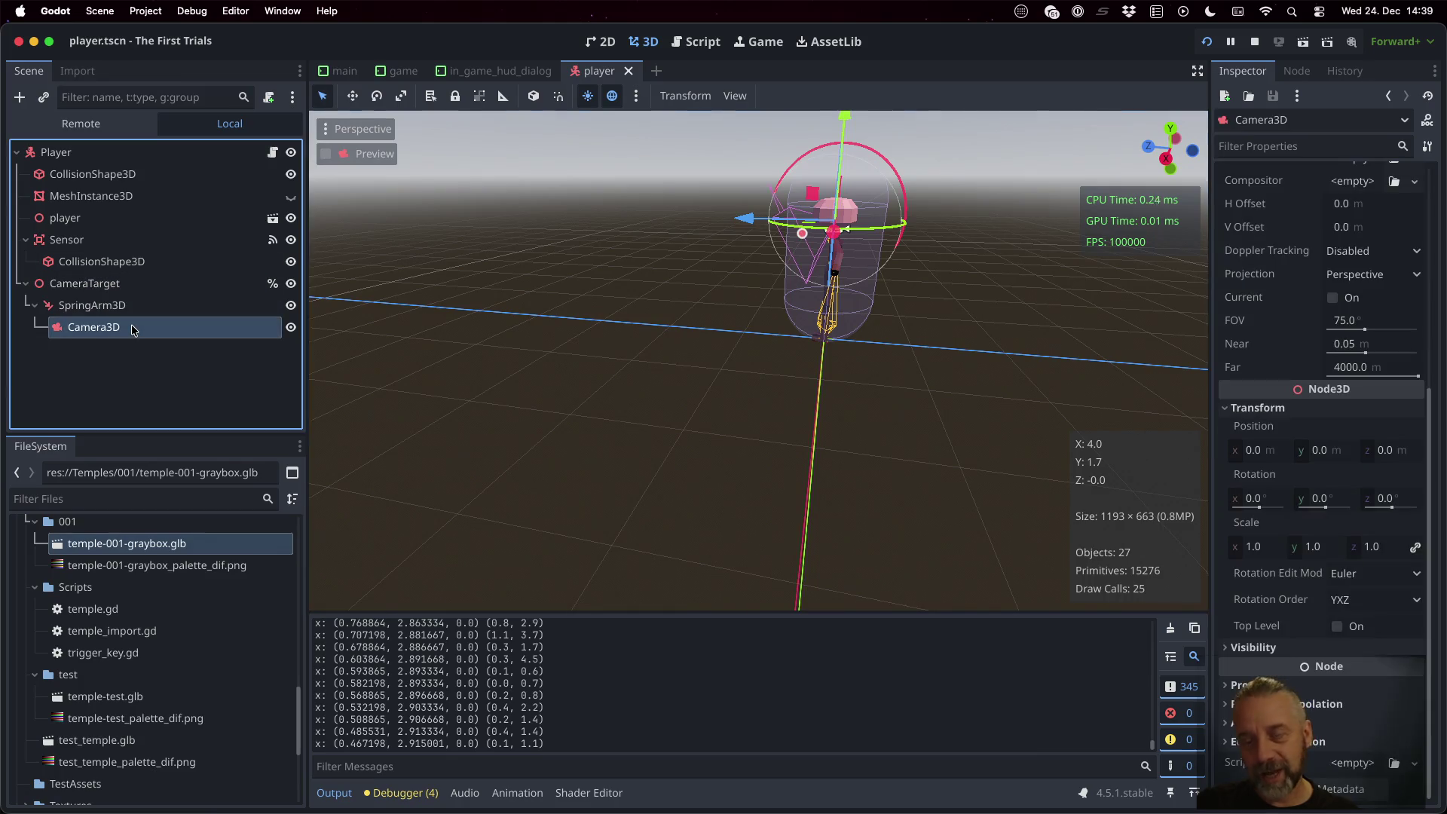
left_click(159, 291)
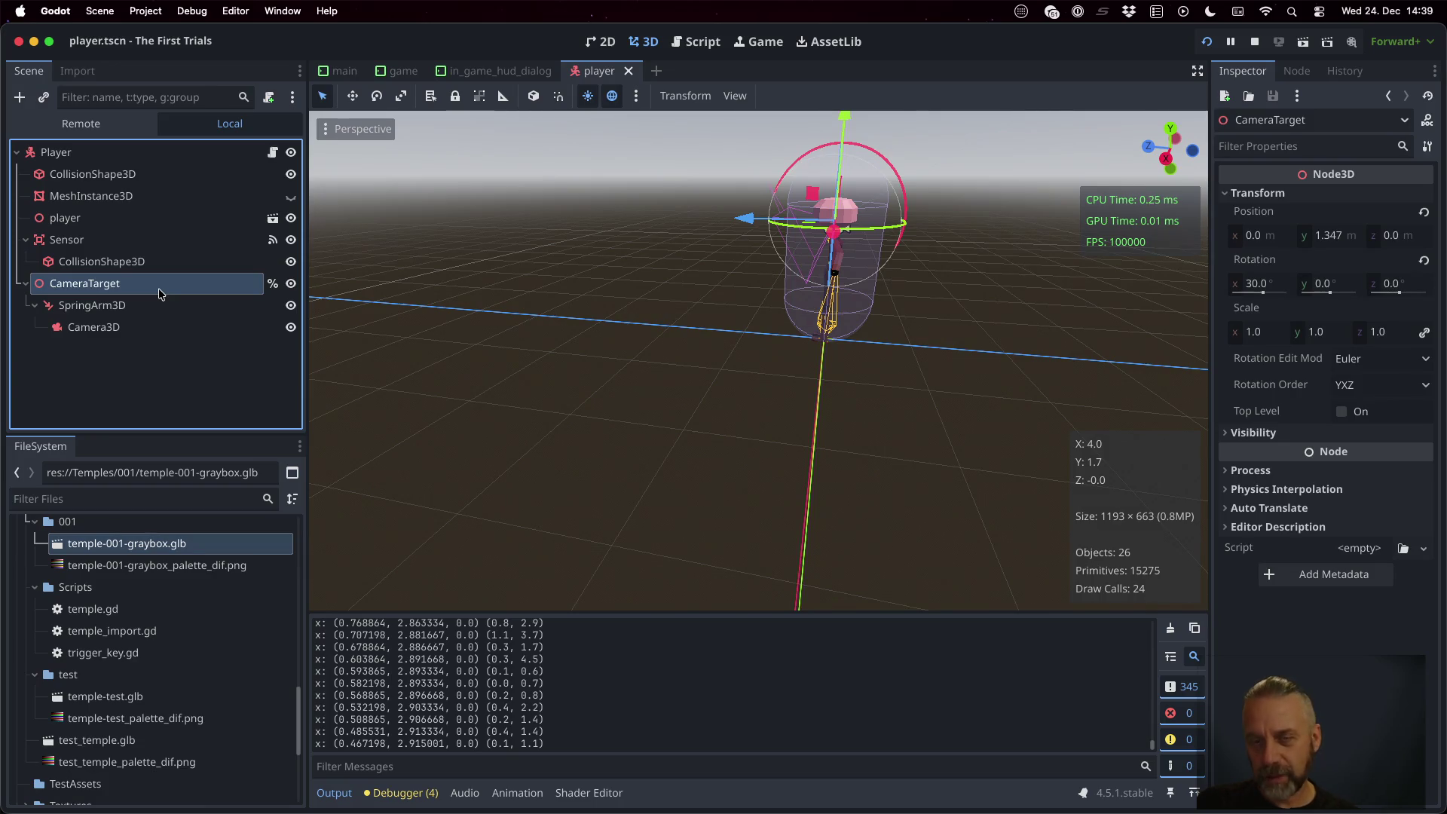
left_click(171, 326)
left_click(151, 295)
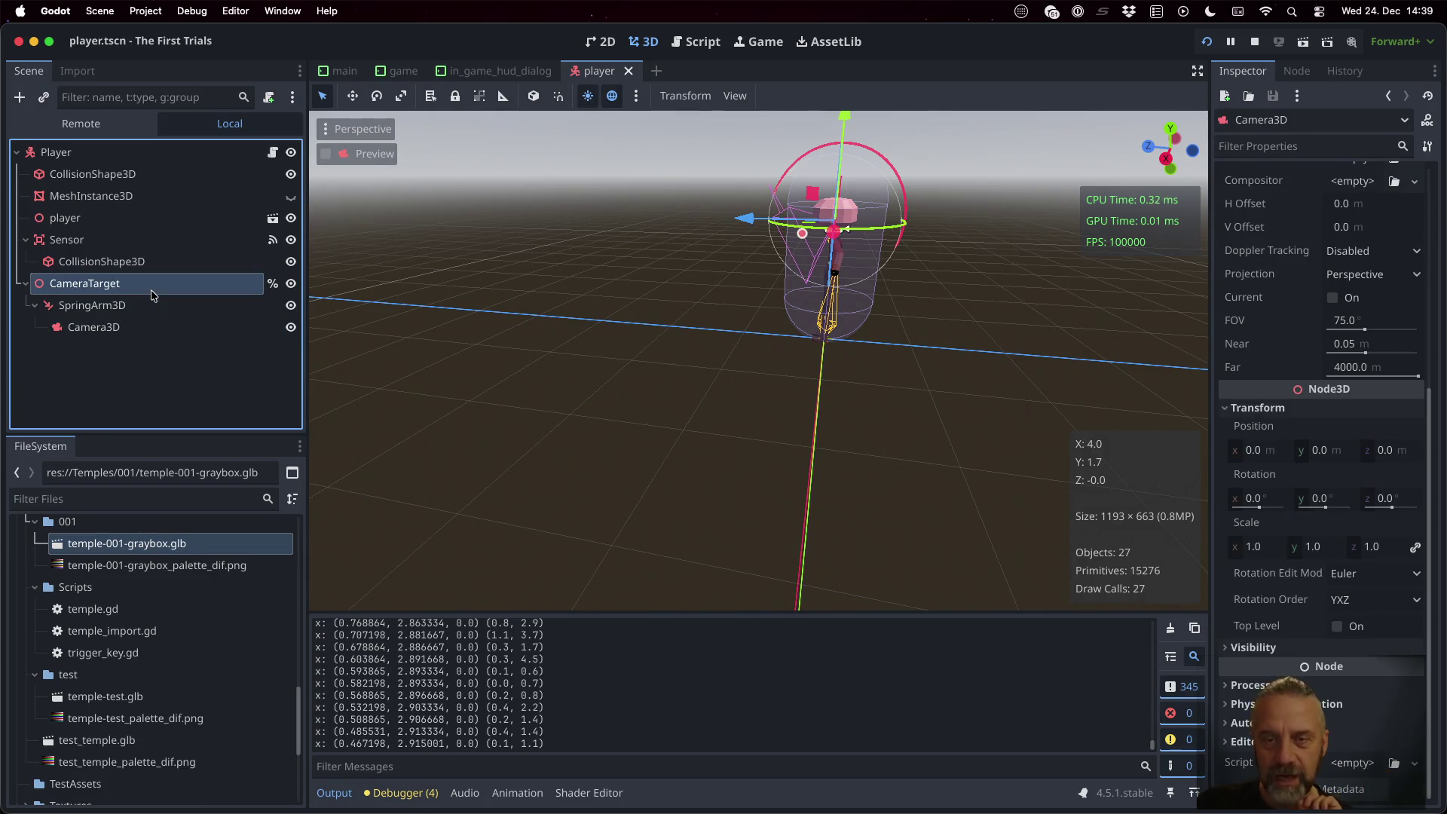
left_click_drag(595, 300, 686, 321)
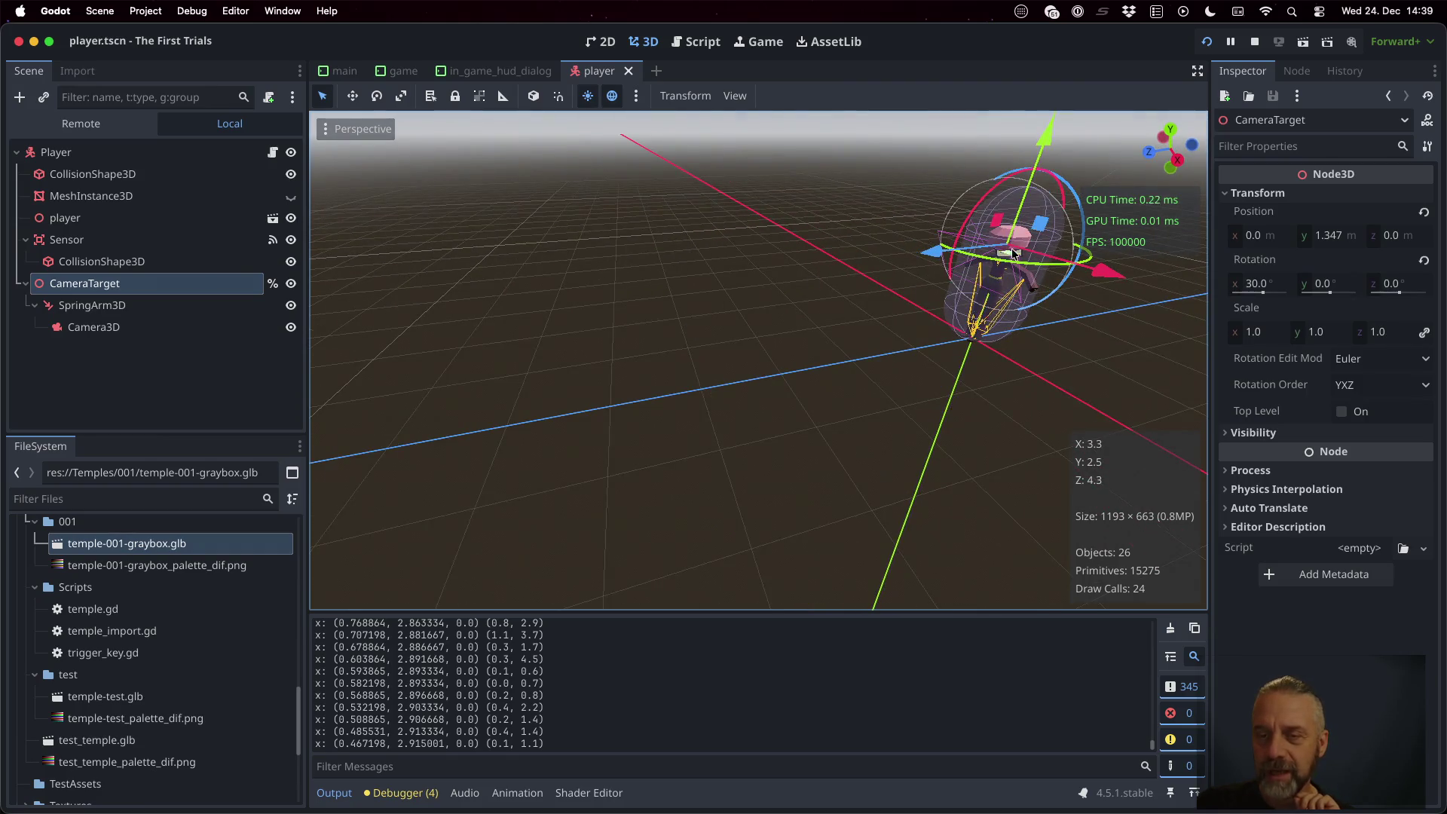
mouse_move(1054, 294)
left_mouse_down()
mouse_move(964, 332)
mouse_move(843, 345)
left_mouse_up()
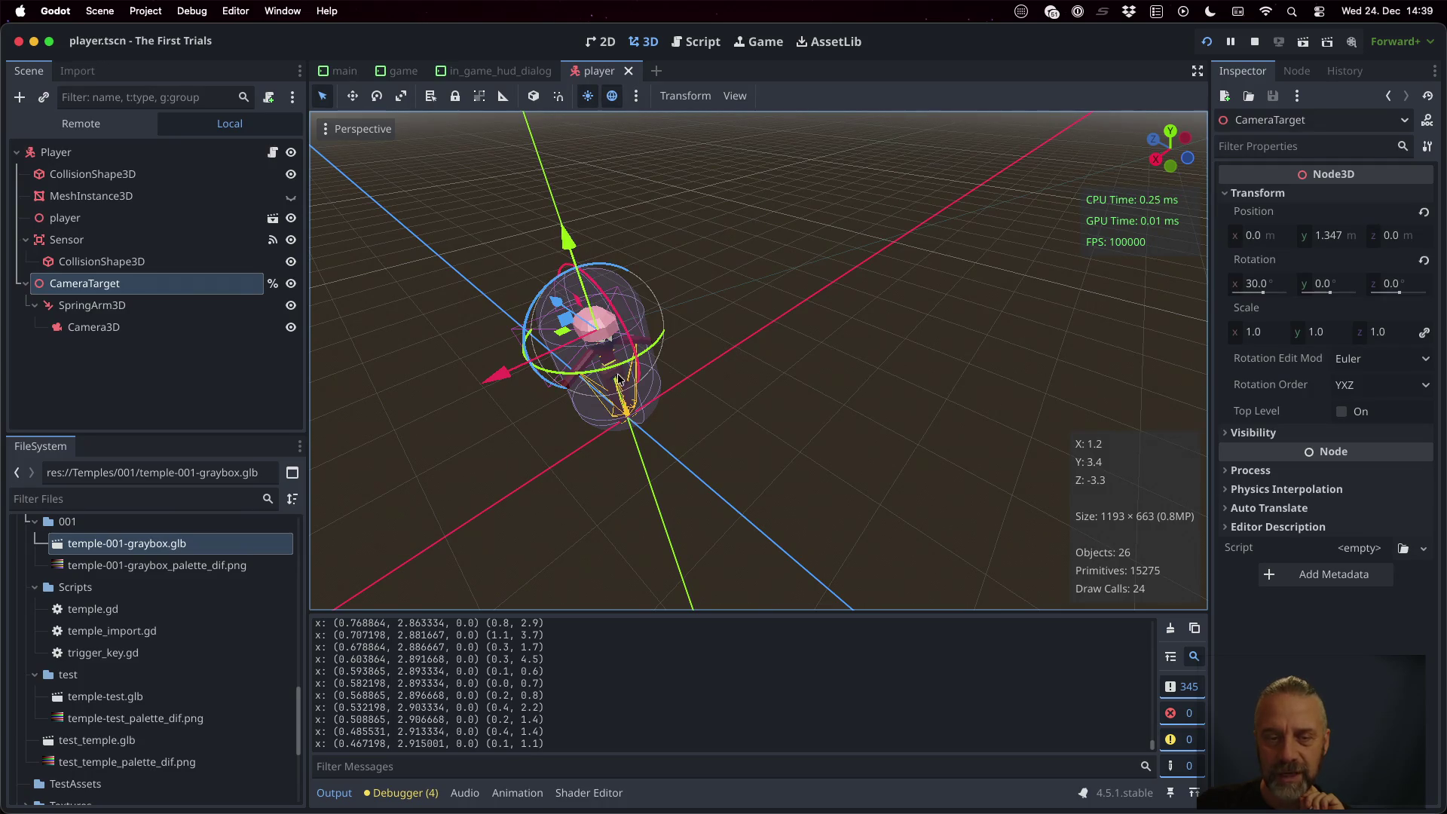
Test-rotate CameraTarget, SpringArm3D and Camera3D, undoing each rotation to keep the rig unchanged
left_click_drag(608, 364, 670, 351)
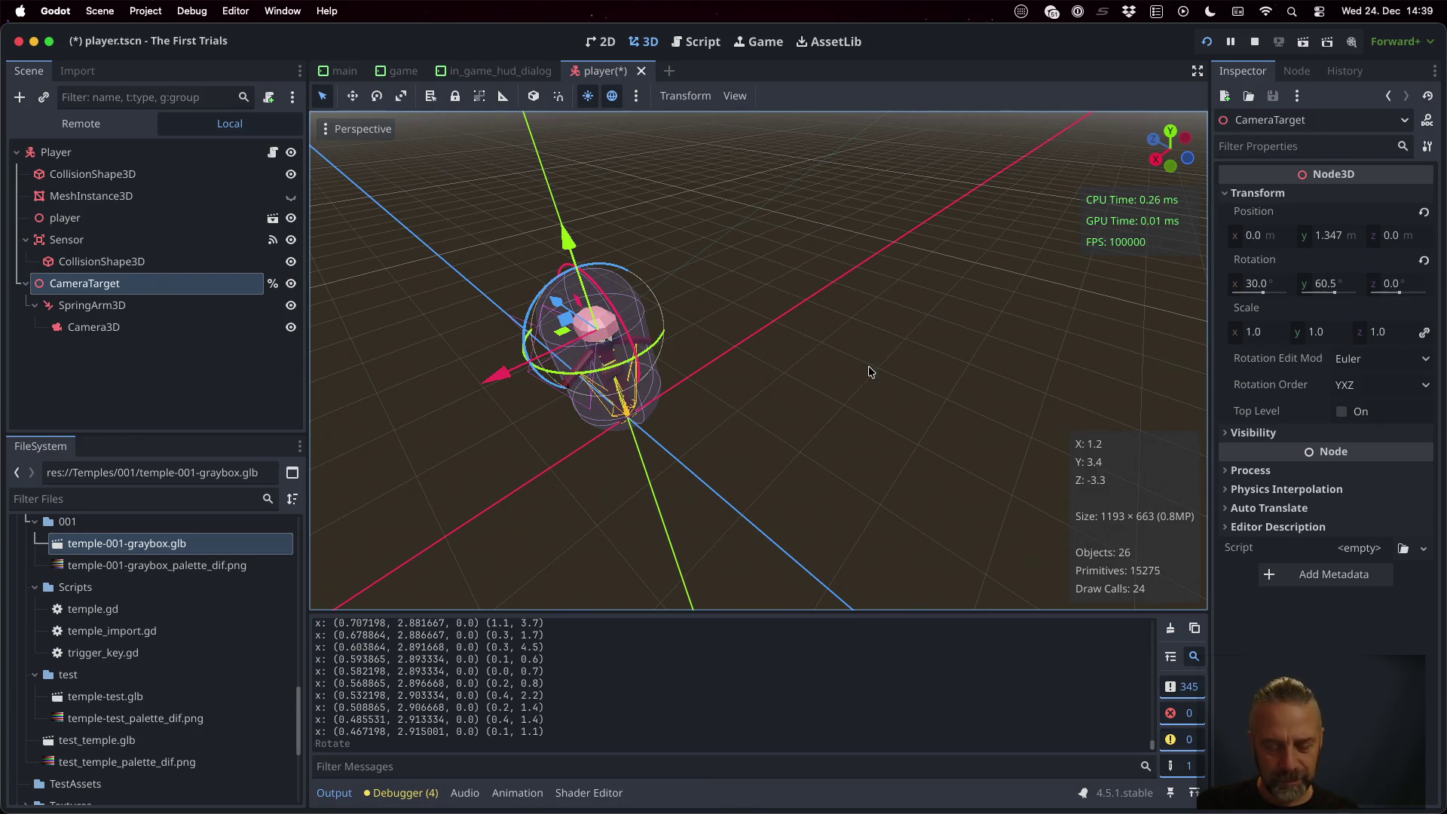
key("cmd+z")
left_click(556, 363)
mouse_move(555, 364)
left_mouse_down()
mouse_move(633, 345)
mouse_move(641, 372)
left_mouse_up()
key("super+z")
left_click(145, 330)
key("super+z")
left_click(85, 283)
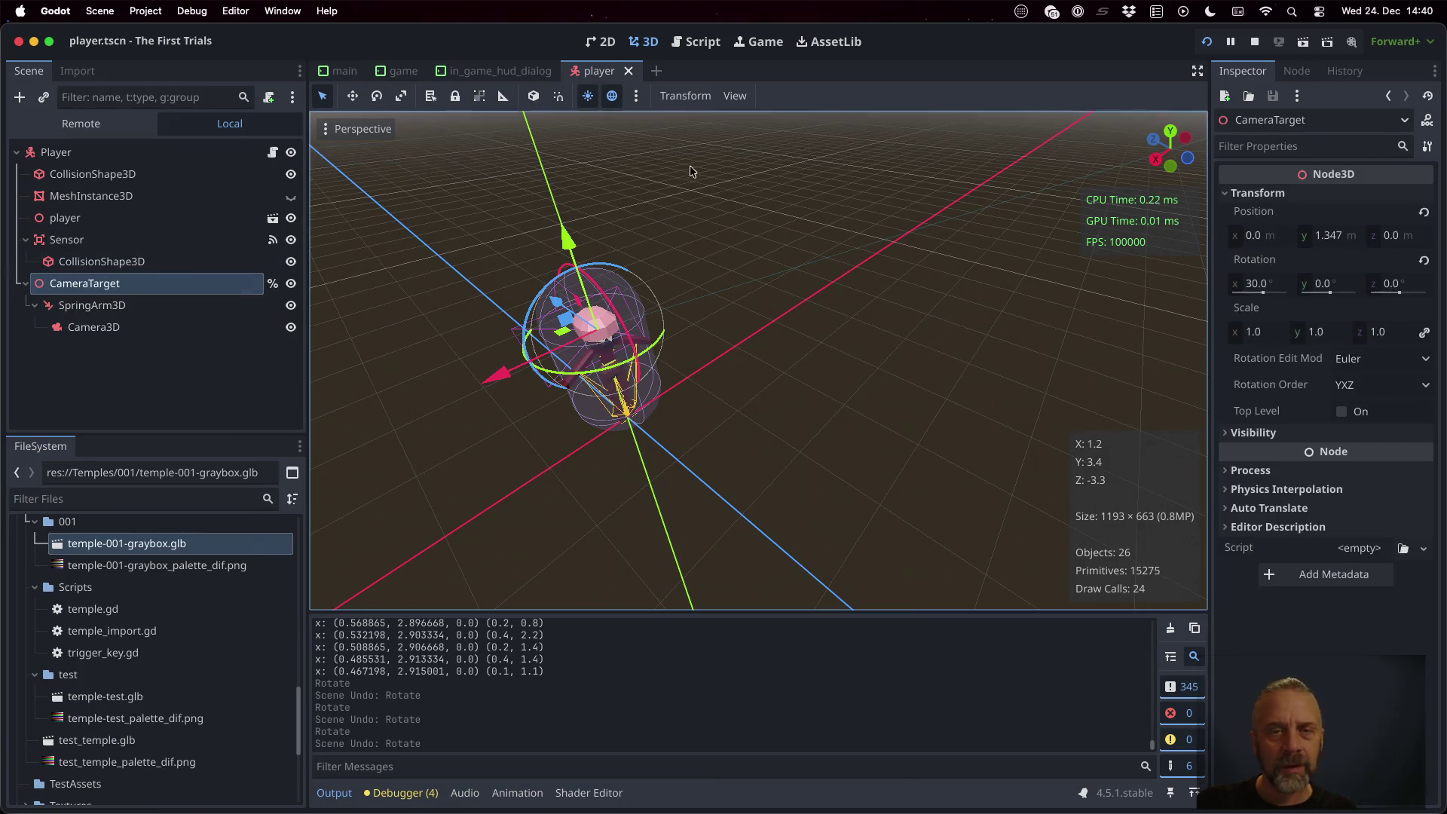
Check the View and Transform menus, switch to local space, and test-move CameraTarget, then undo
left_click(736, 98)
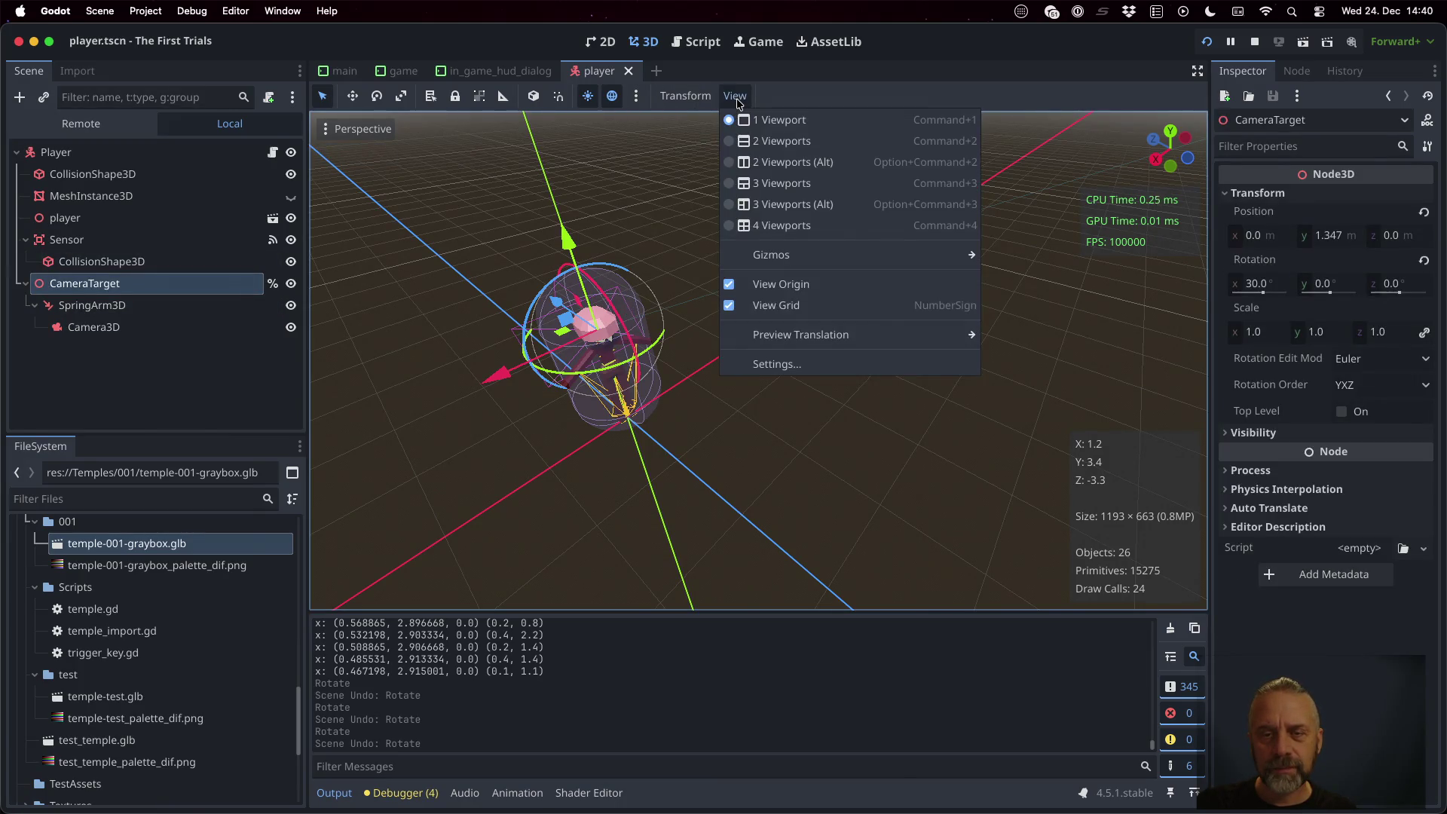
mouse_move(702, 98)
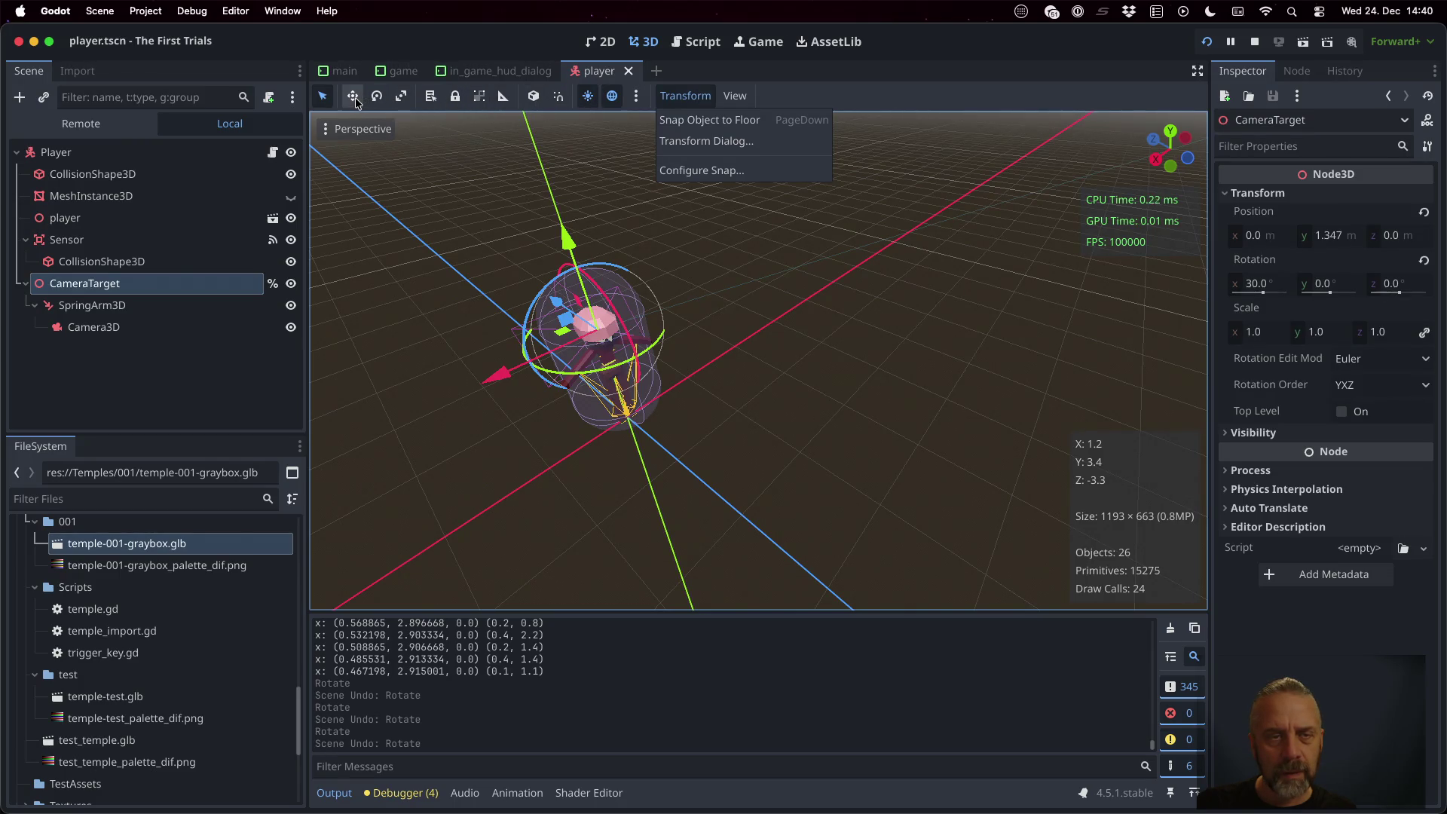
left_click(383, 98)
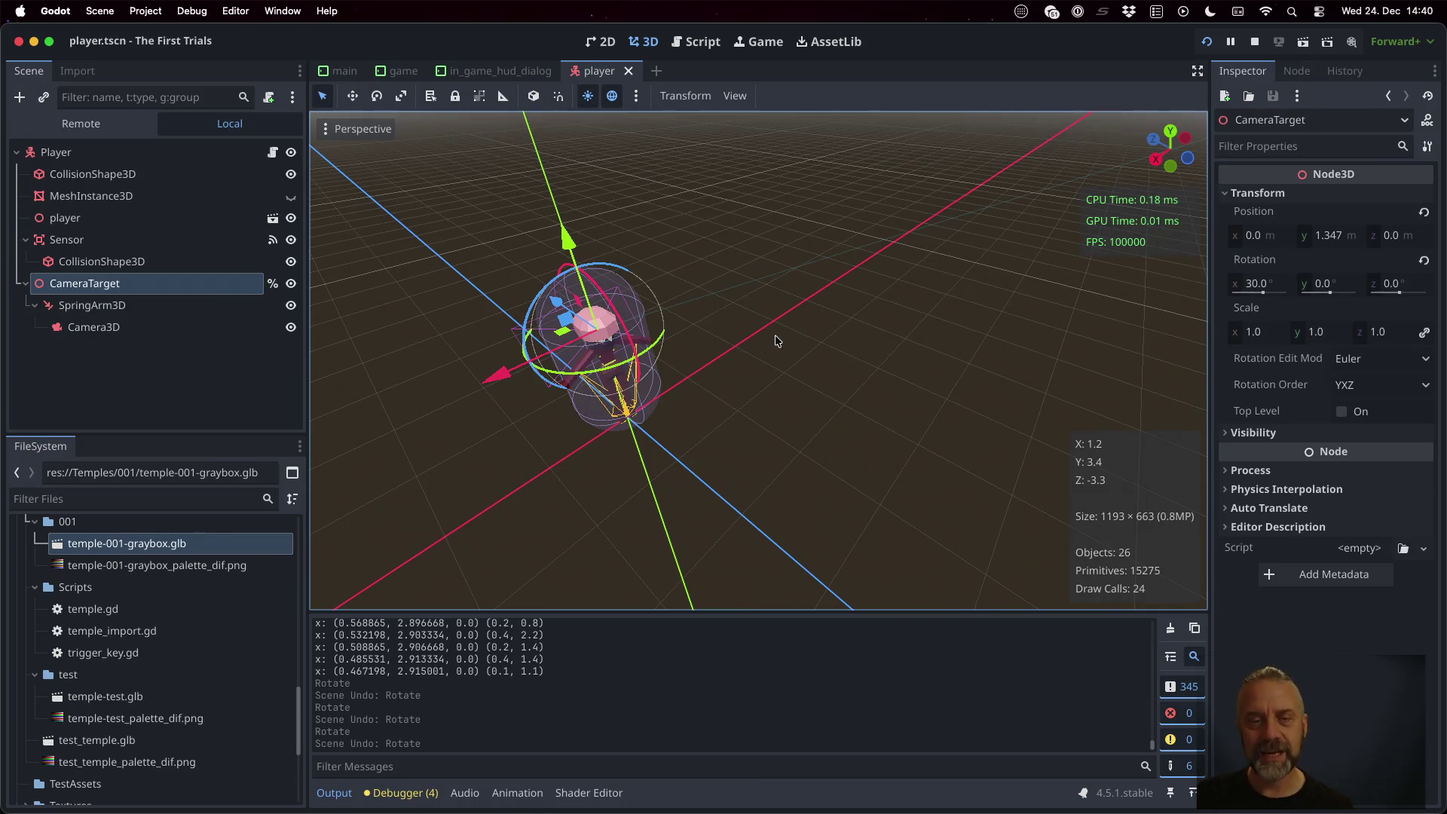
key("t")
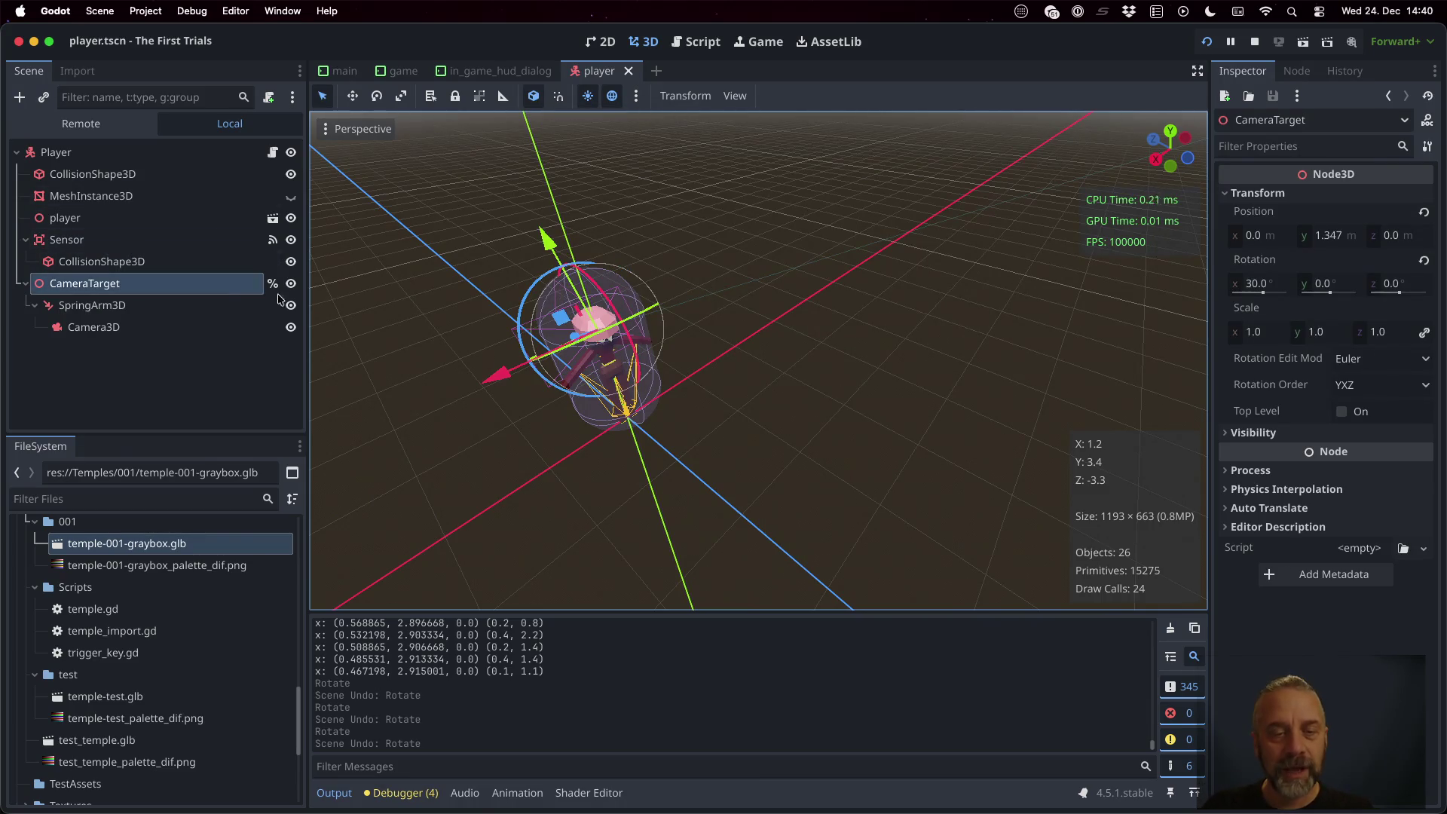
left_click_drag(590, 341, 684, 287)
key("super+z")
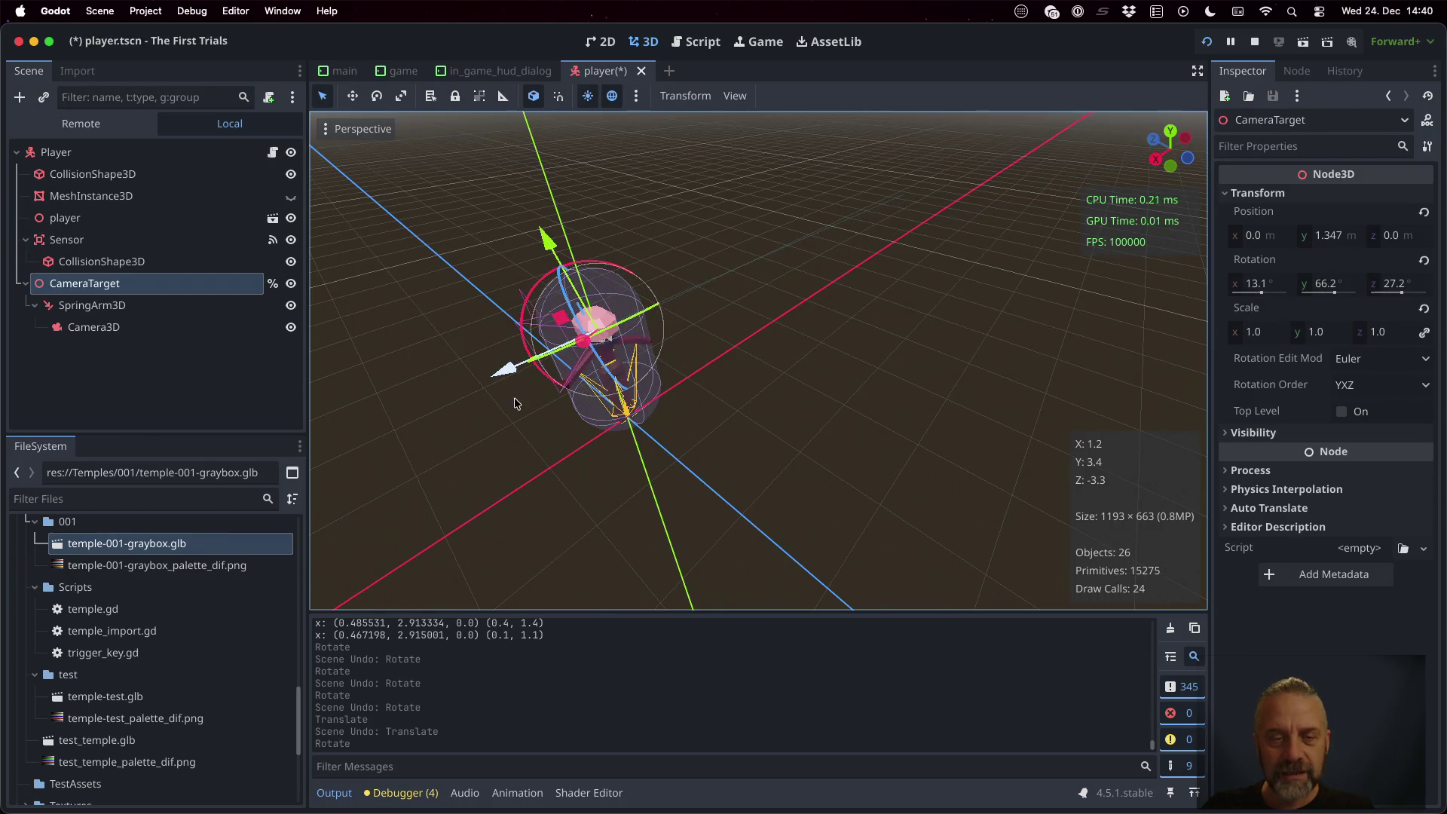
Test-rotate CameraTarget and undo it, return the gizmo to global axes, and open player.gd
scroll(547, 402, "right", 5)
scroll(595, 397, "right", 5)
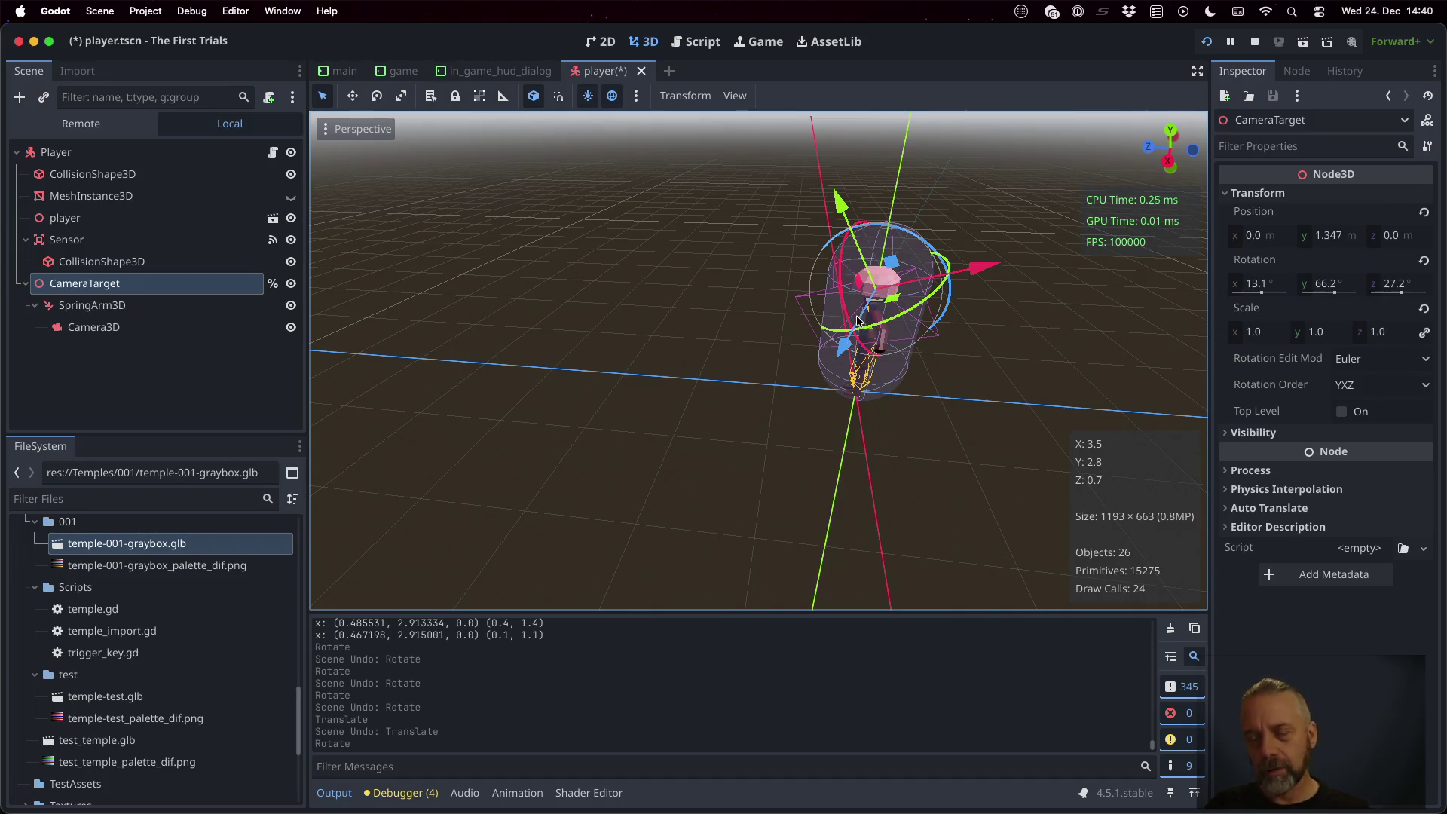
key("ctrl+z")
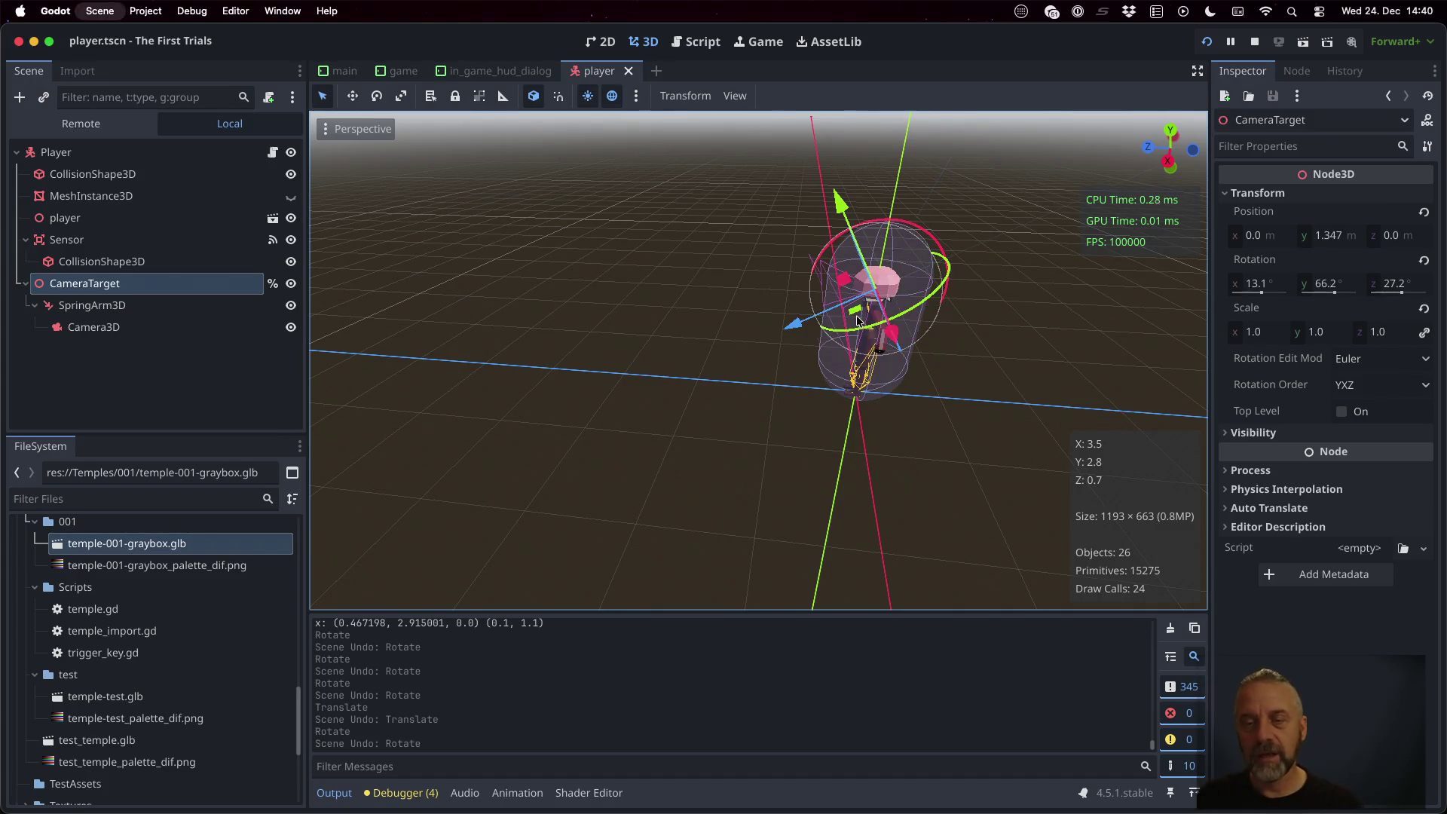
key("t")
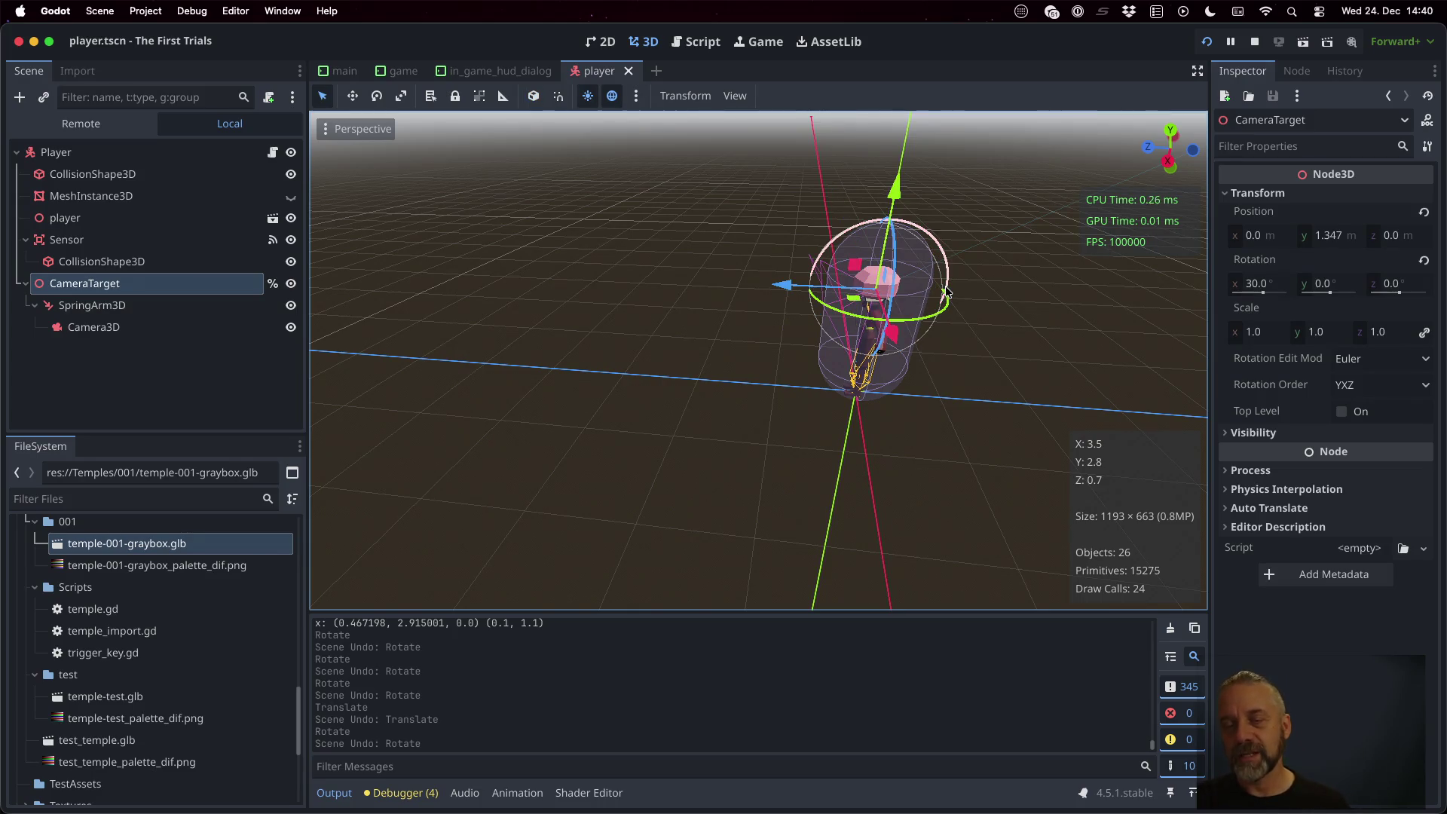
key("t")
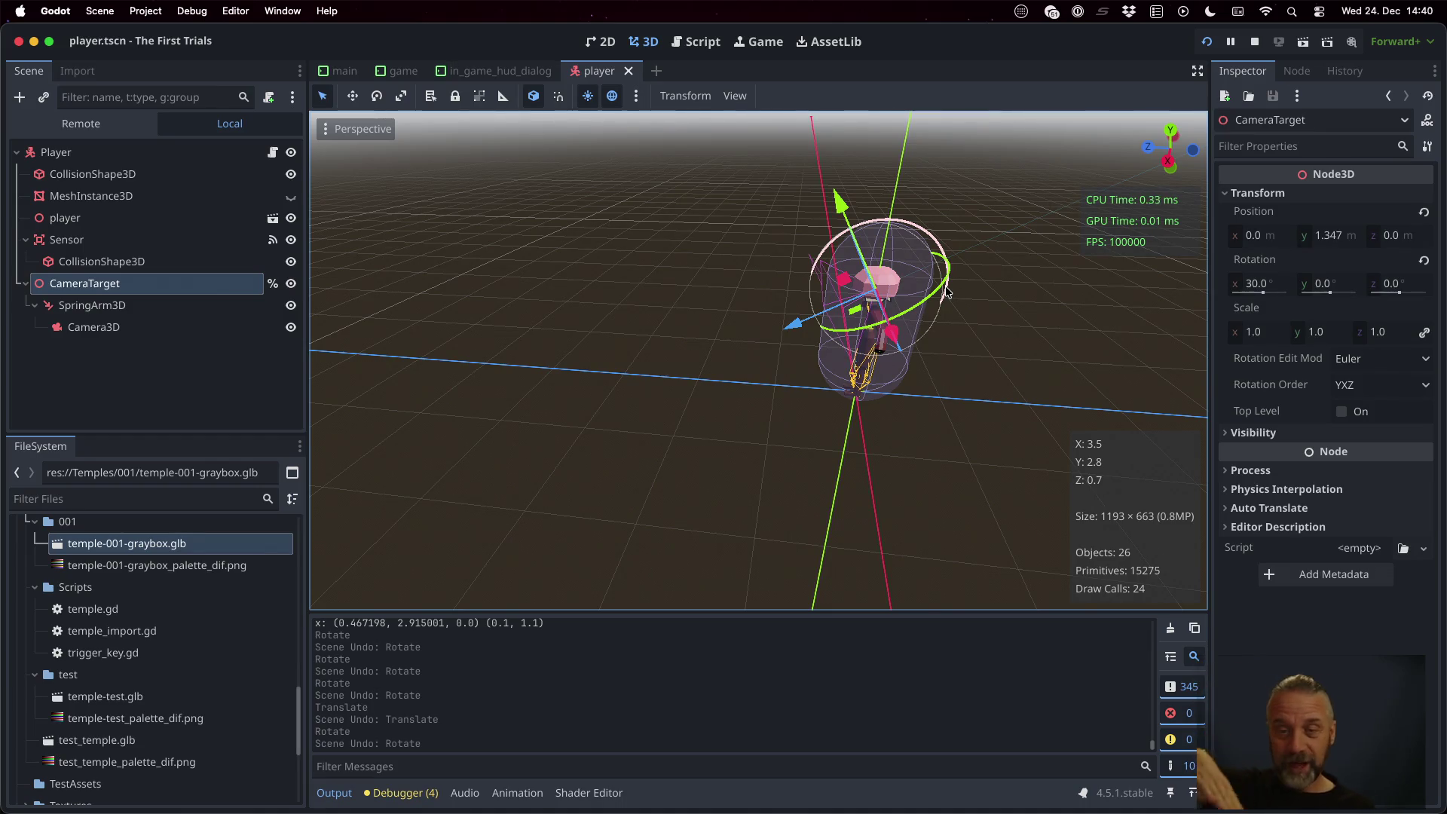
key("t")
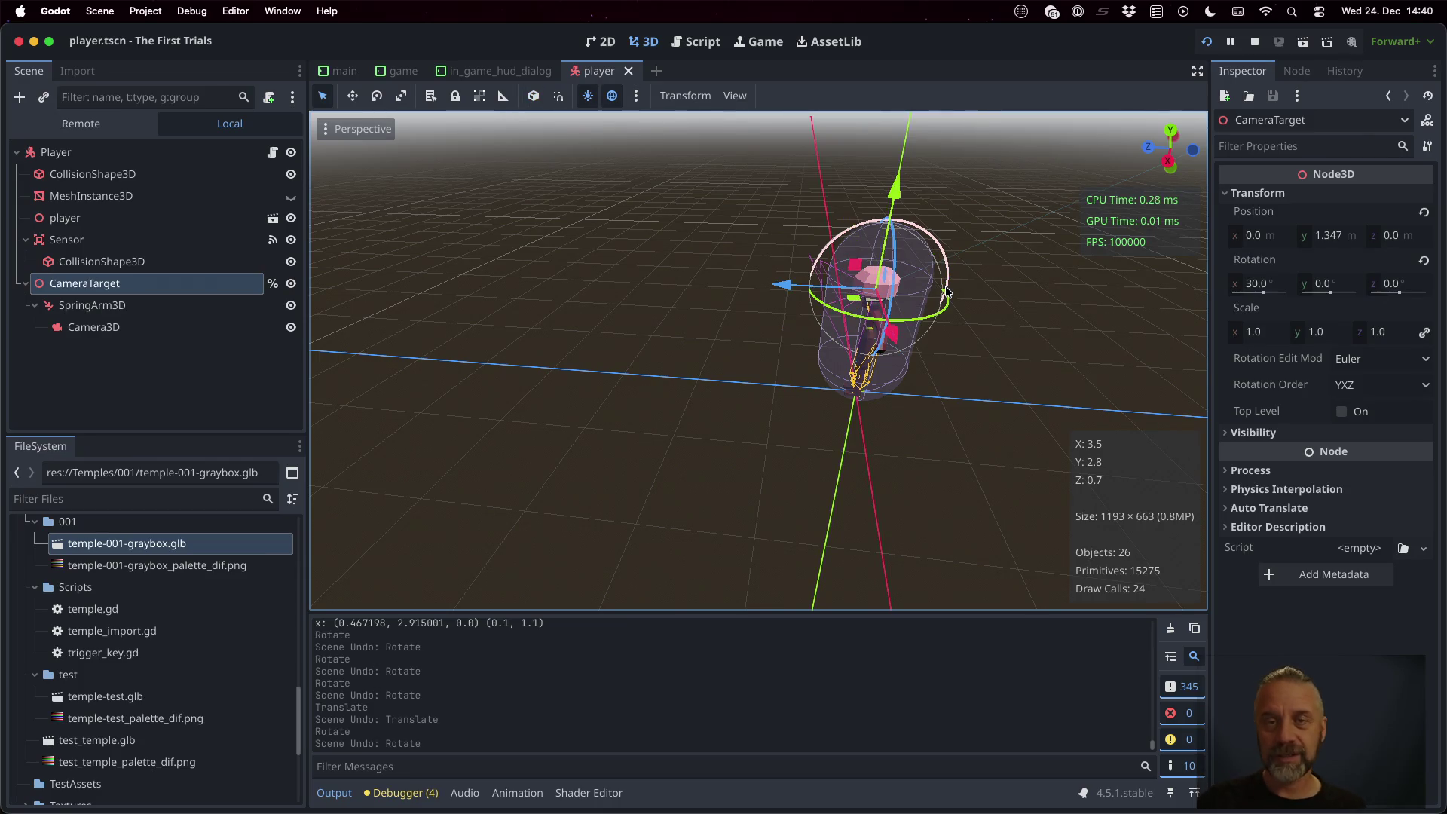
left_click(695, 42)
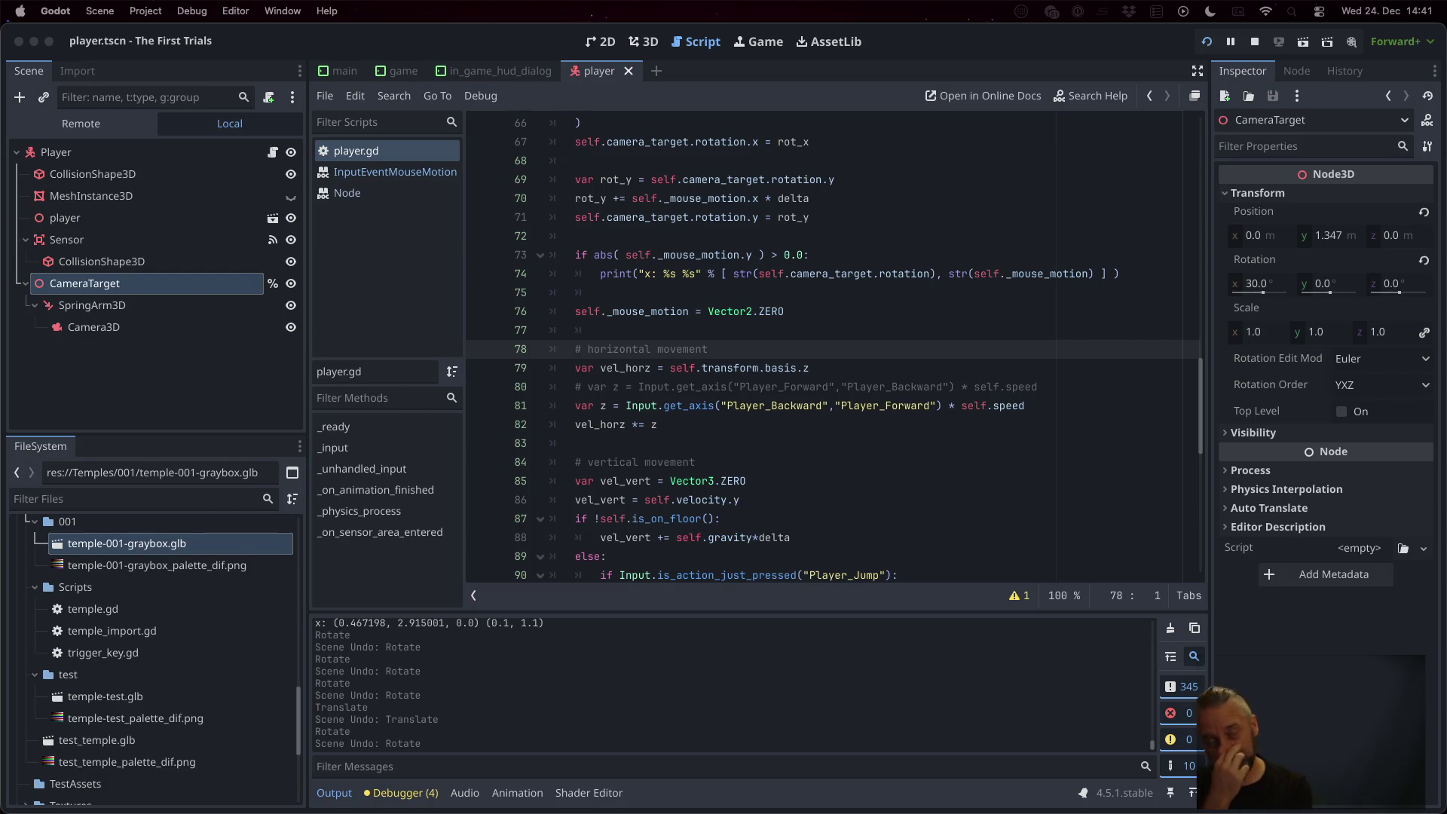
Go to the horizontal movement code, then open Project > Project Settings on the Input Map
left_click(976, 354)
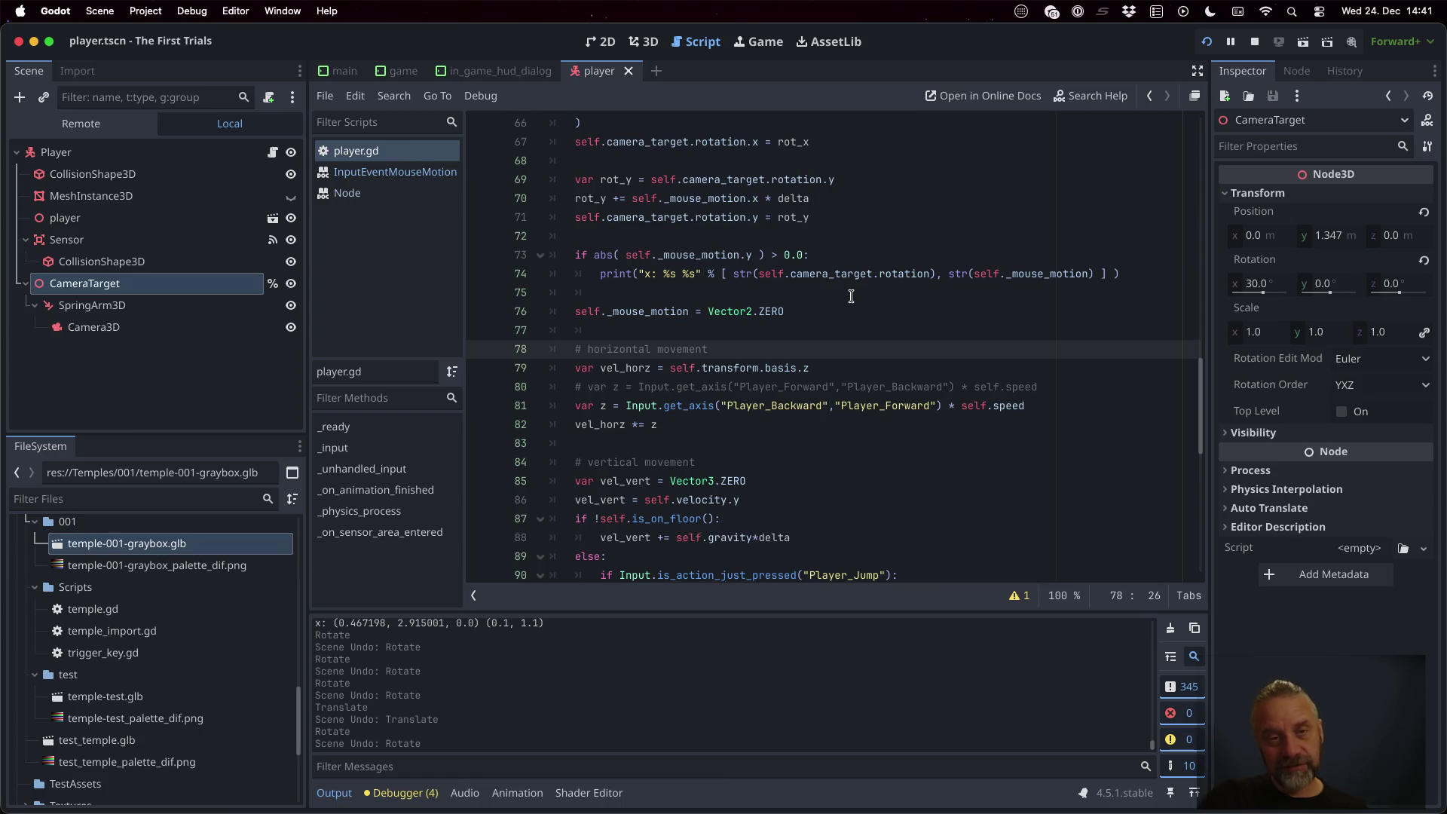
left_click(158, 15)
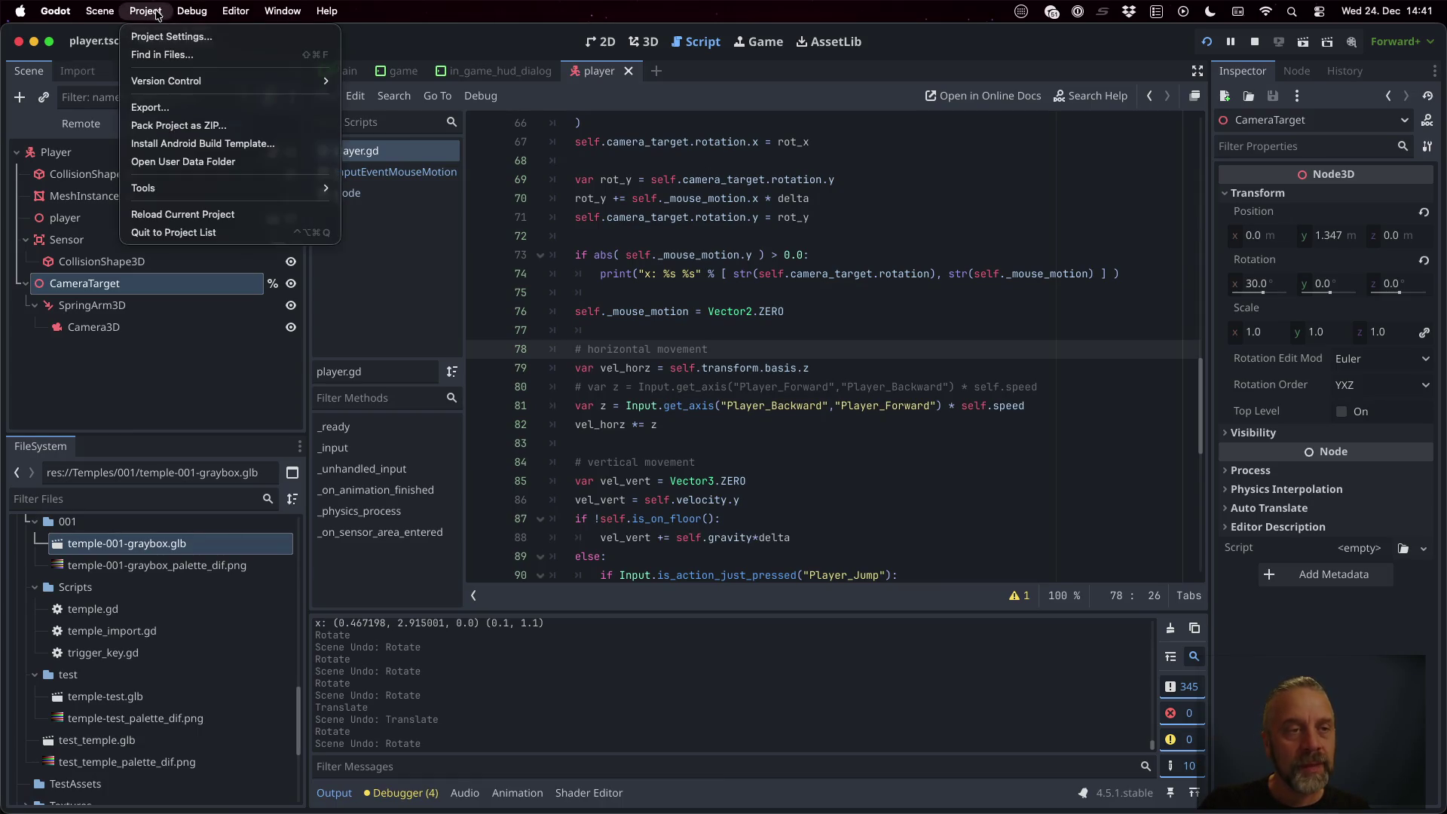
left_click(161, 35)
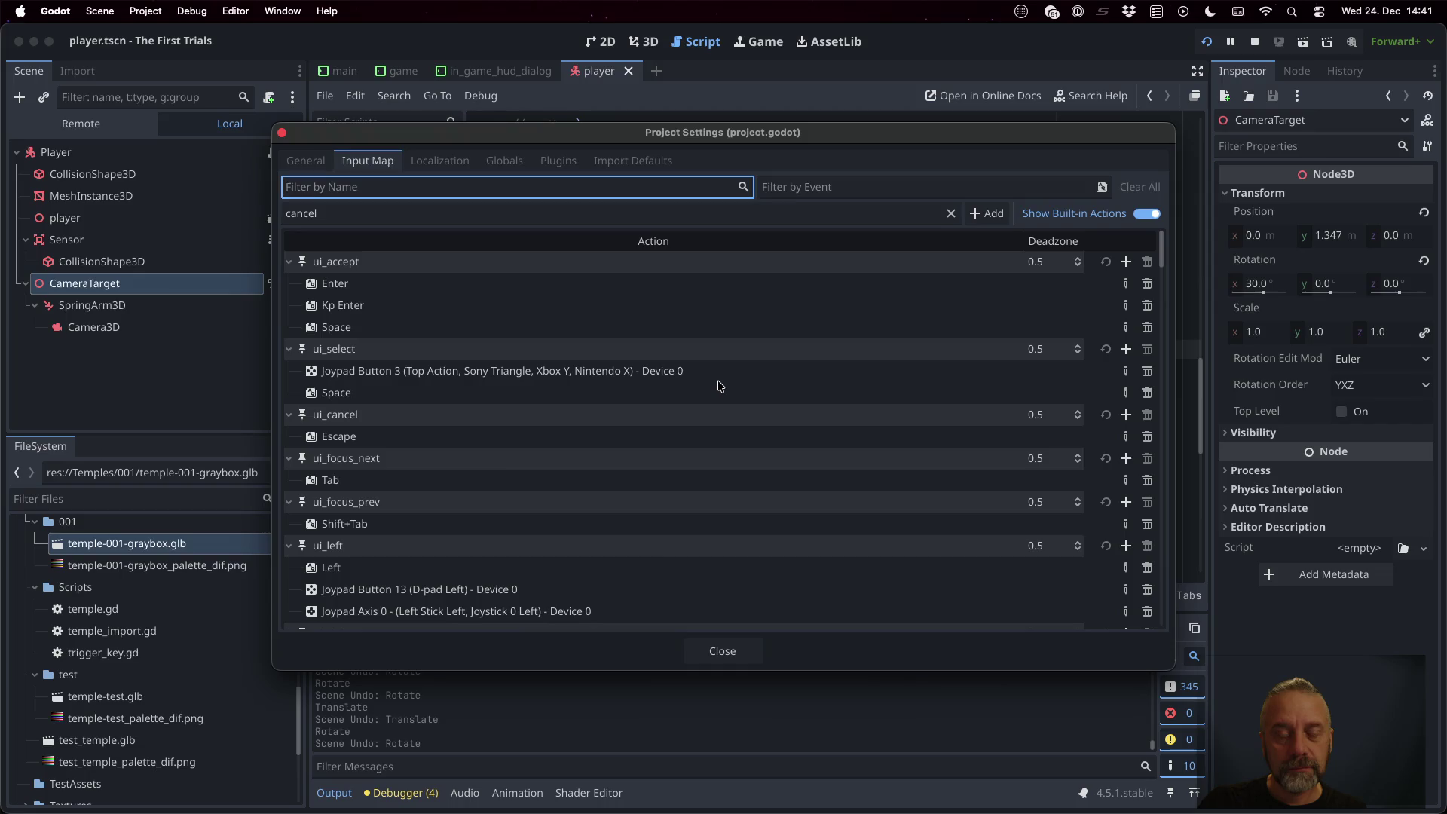
Hide built-in actions, bind E to Player_RotateCW, and remove its D binding
left_click(1146, 214)
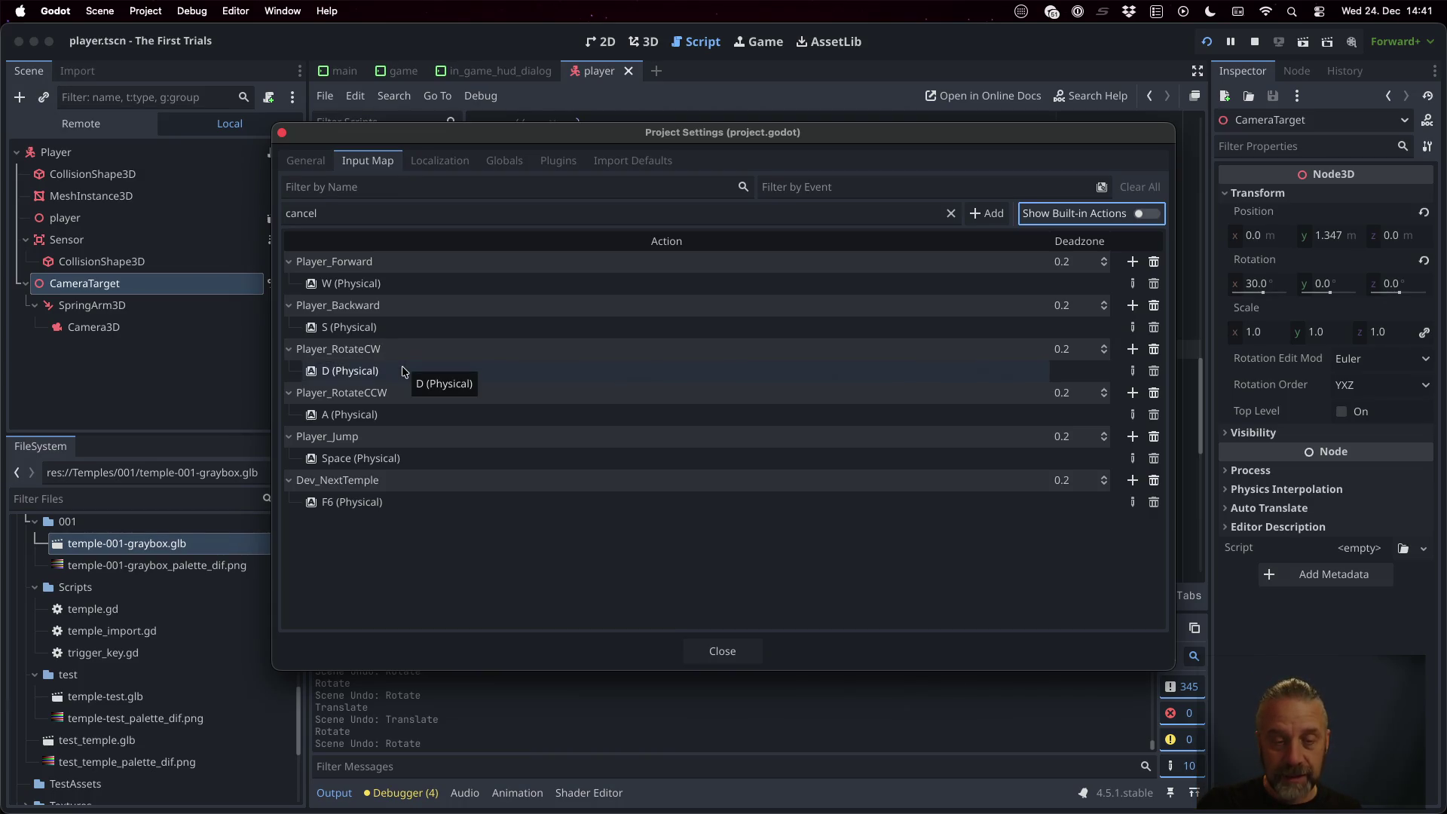
left_click(1132, 349)
key("e")
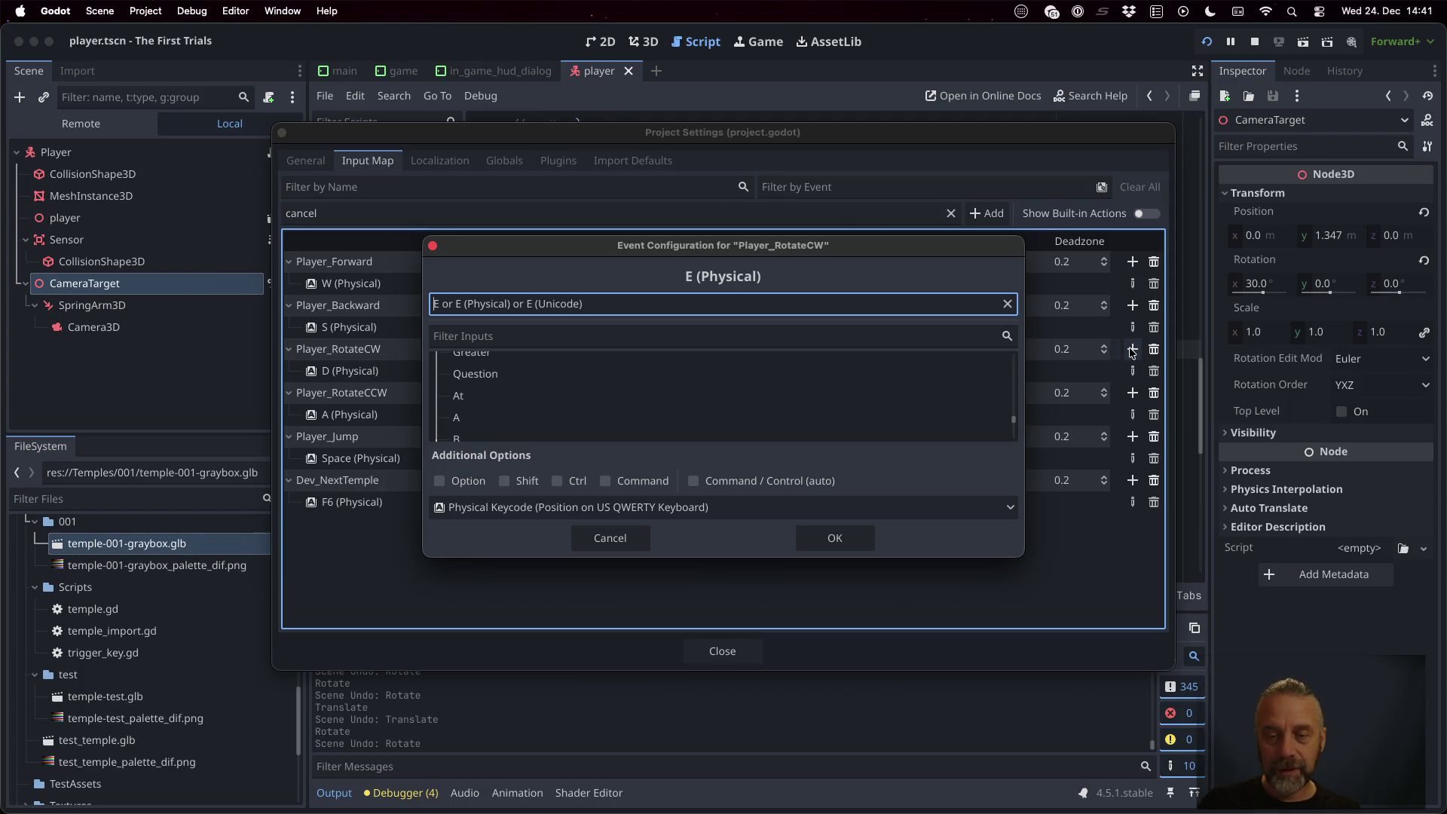
left_click(836, 538)
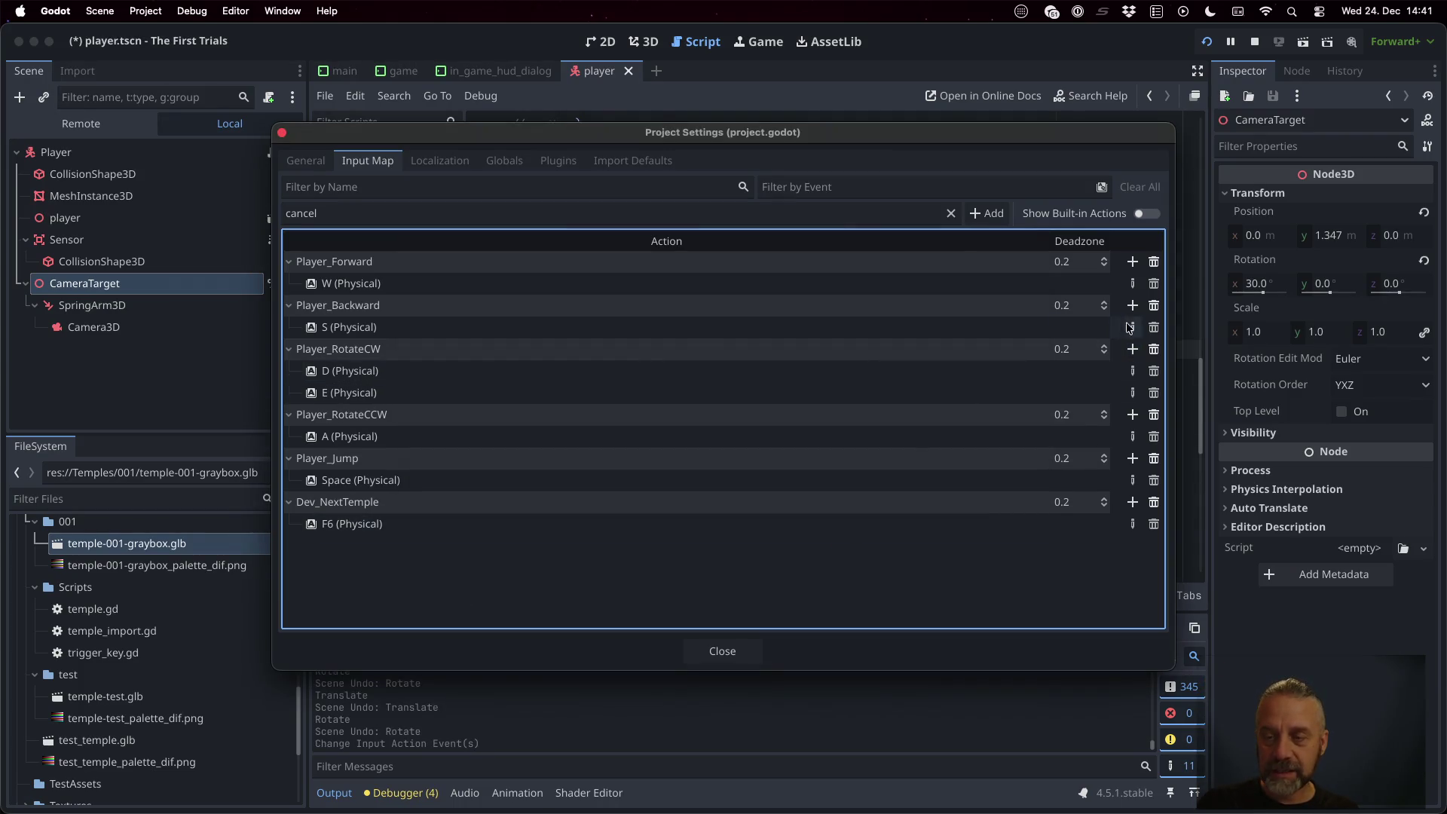
left_click(1155, 373)
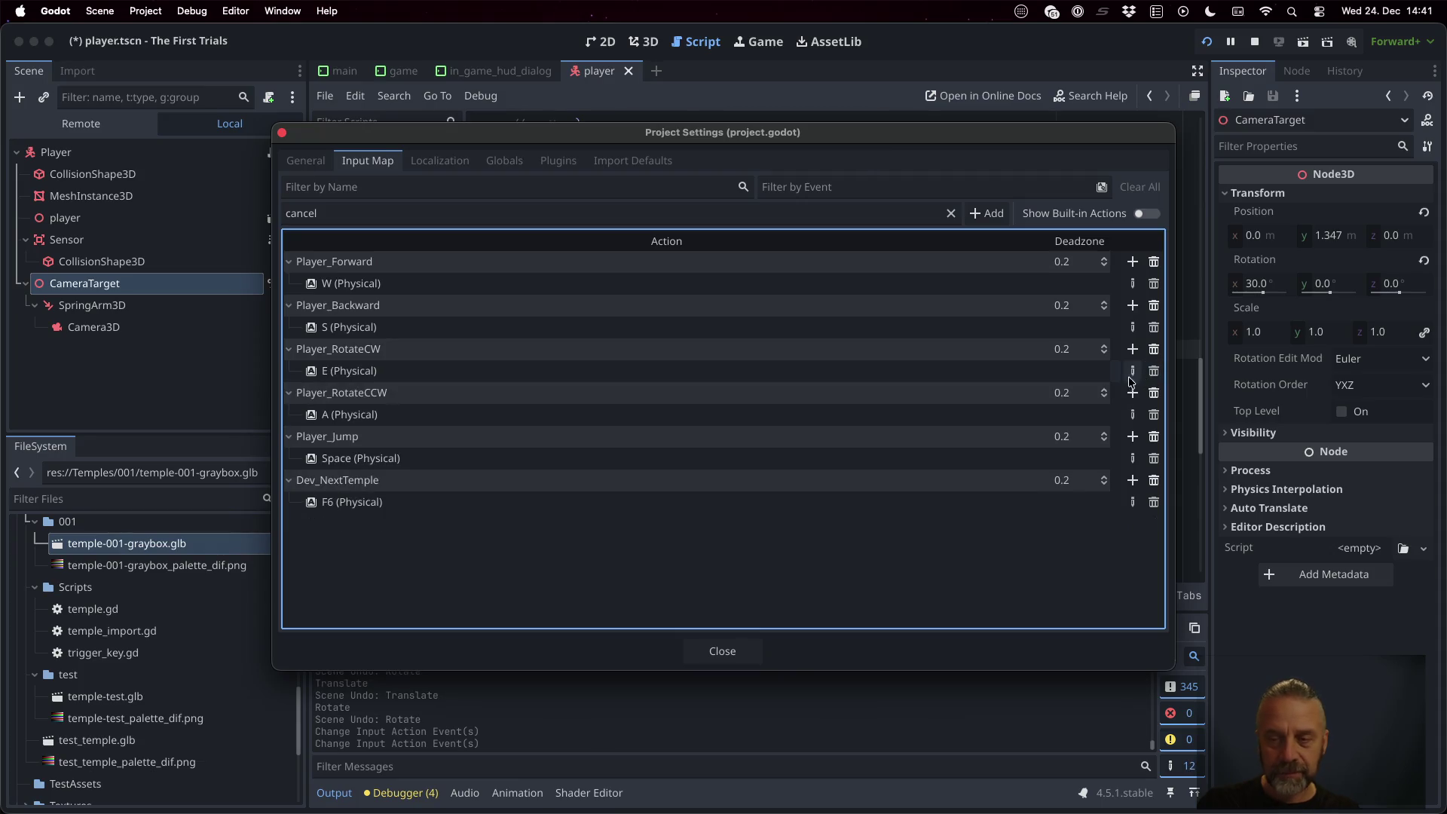
Bind Q to Player_RotateCCW, remove its A binding, and select the Add New Action field text
left_click(1132, 392)
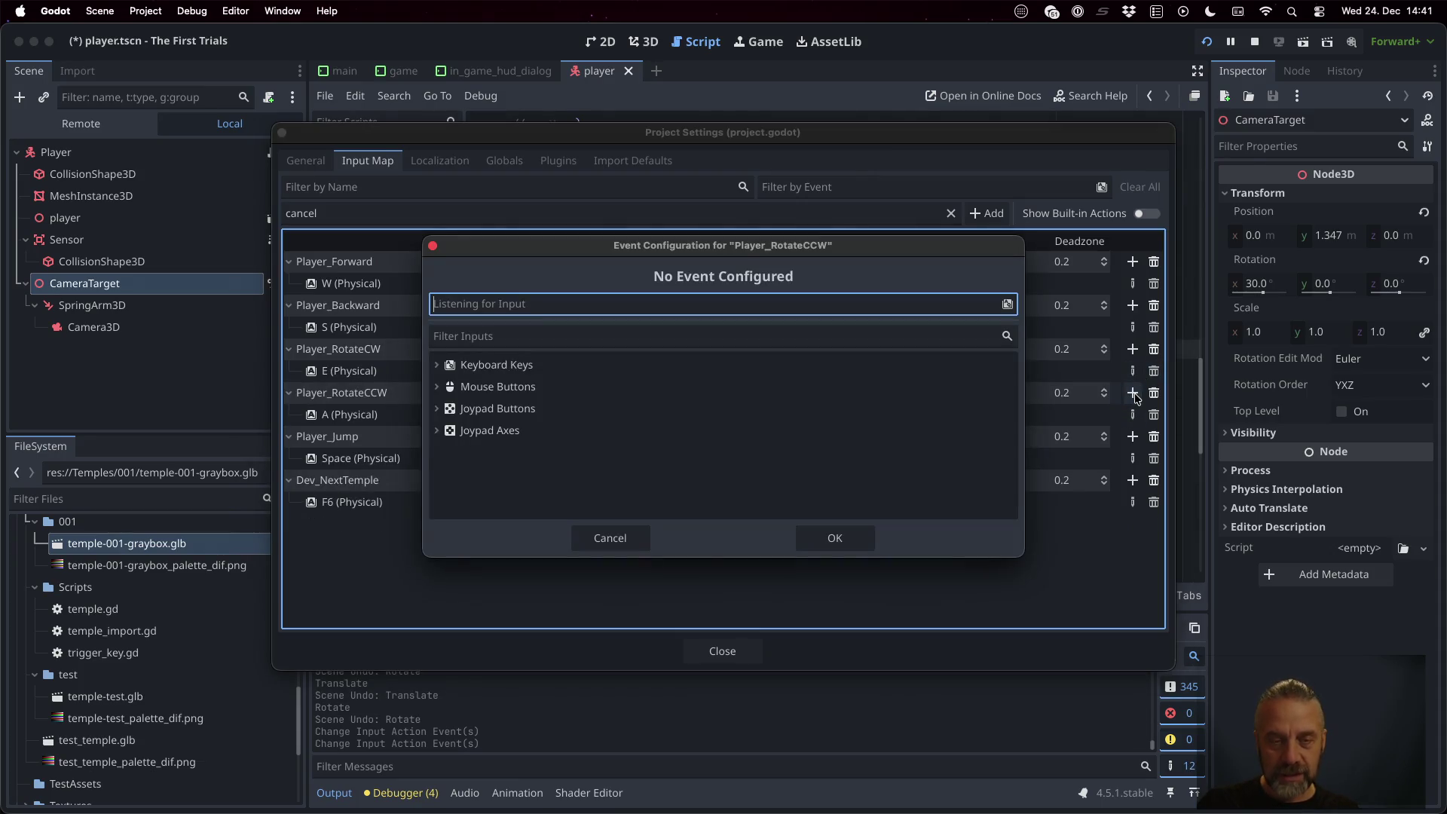
key("q")
left_click(847, 538)
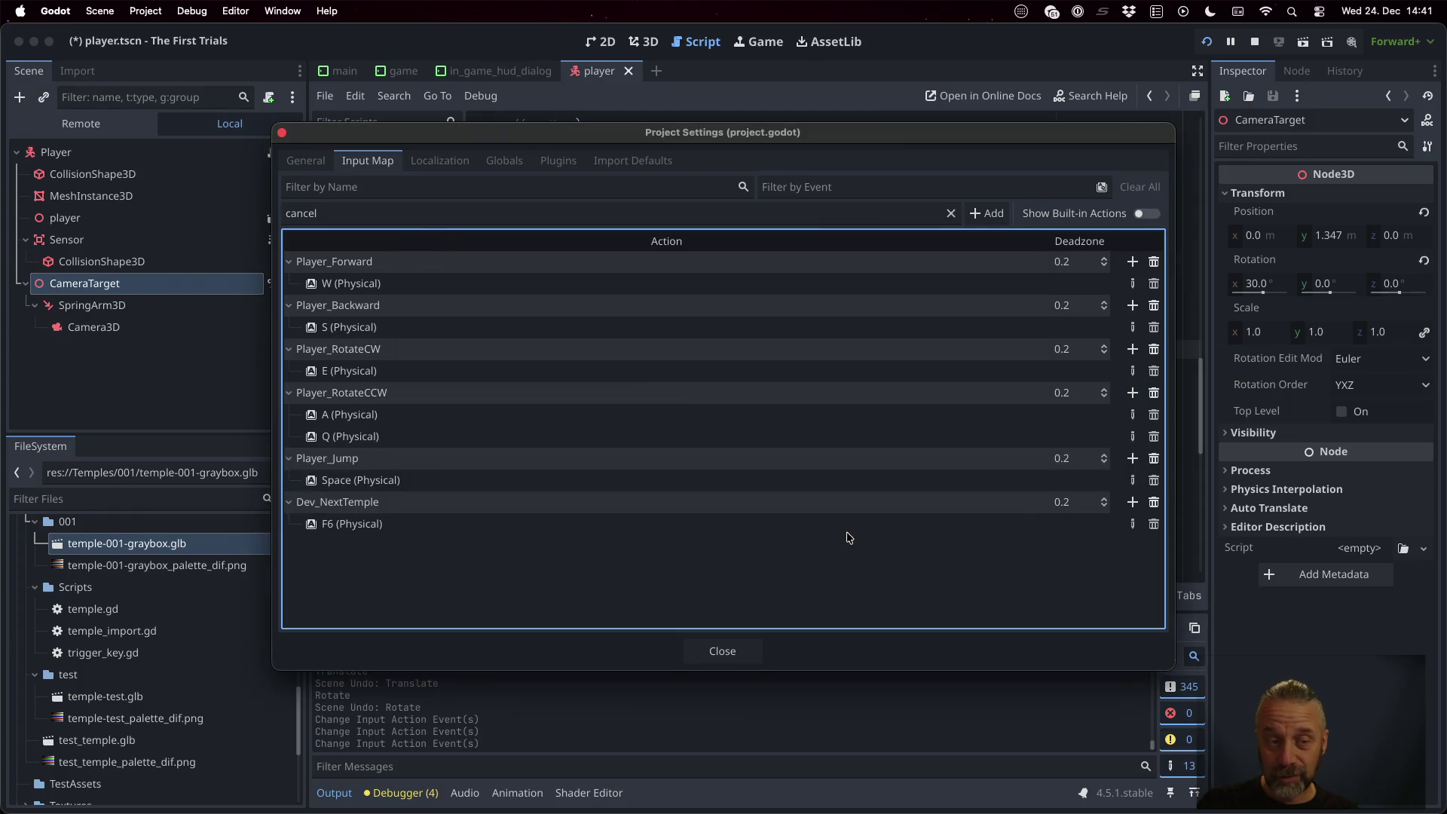
left_click(1153, 414)
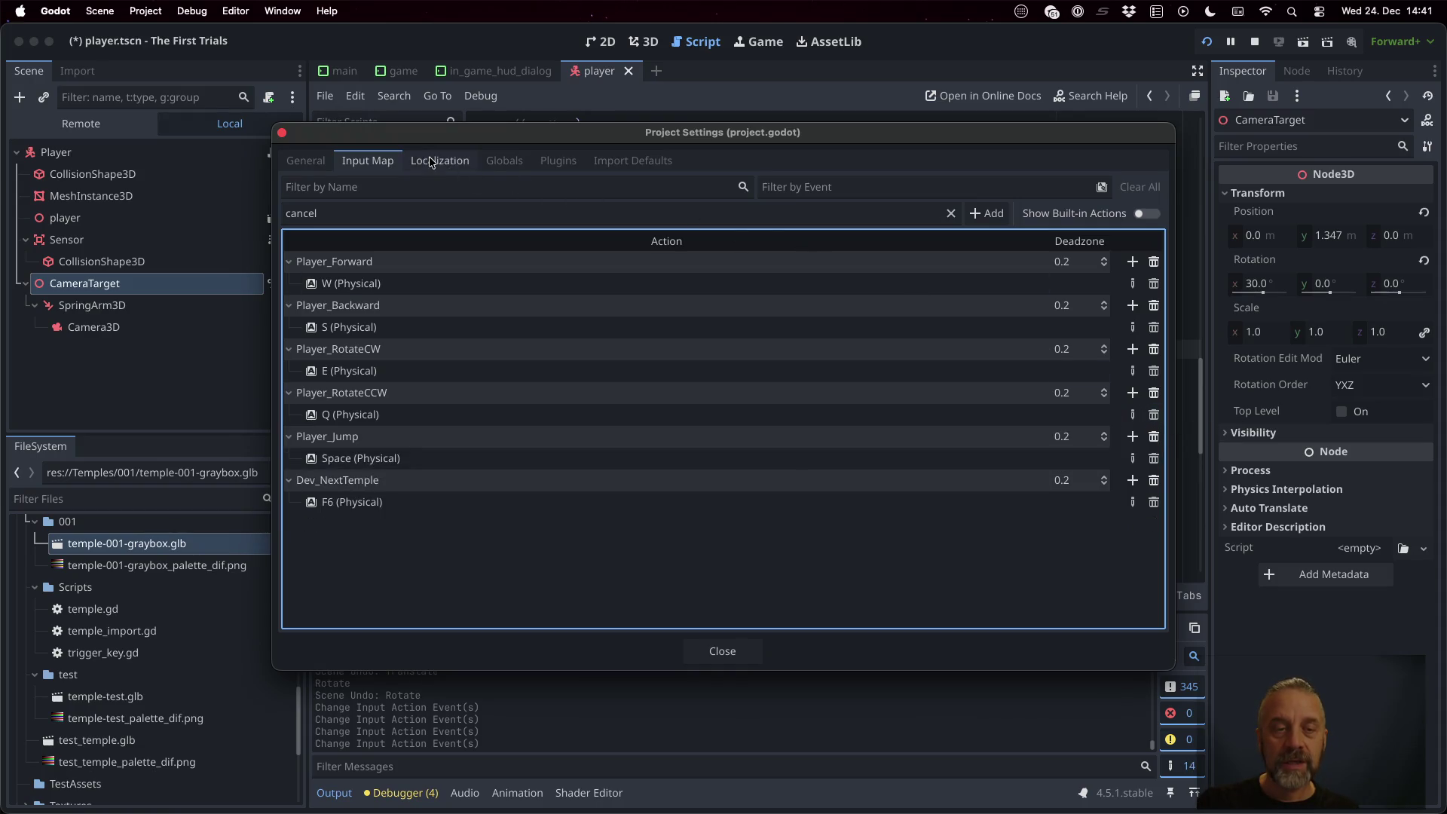
left_click(366, 213)
key("super+a")
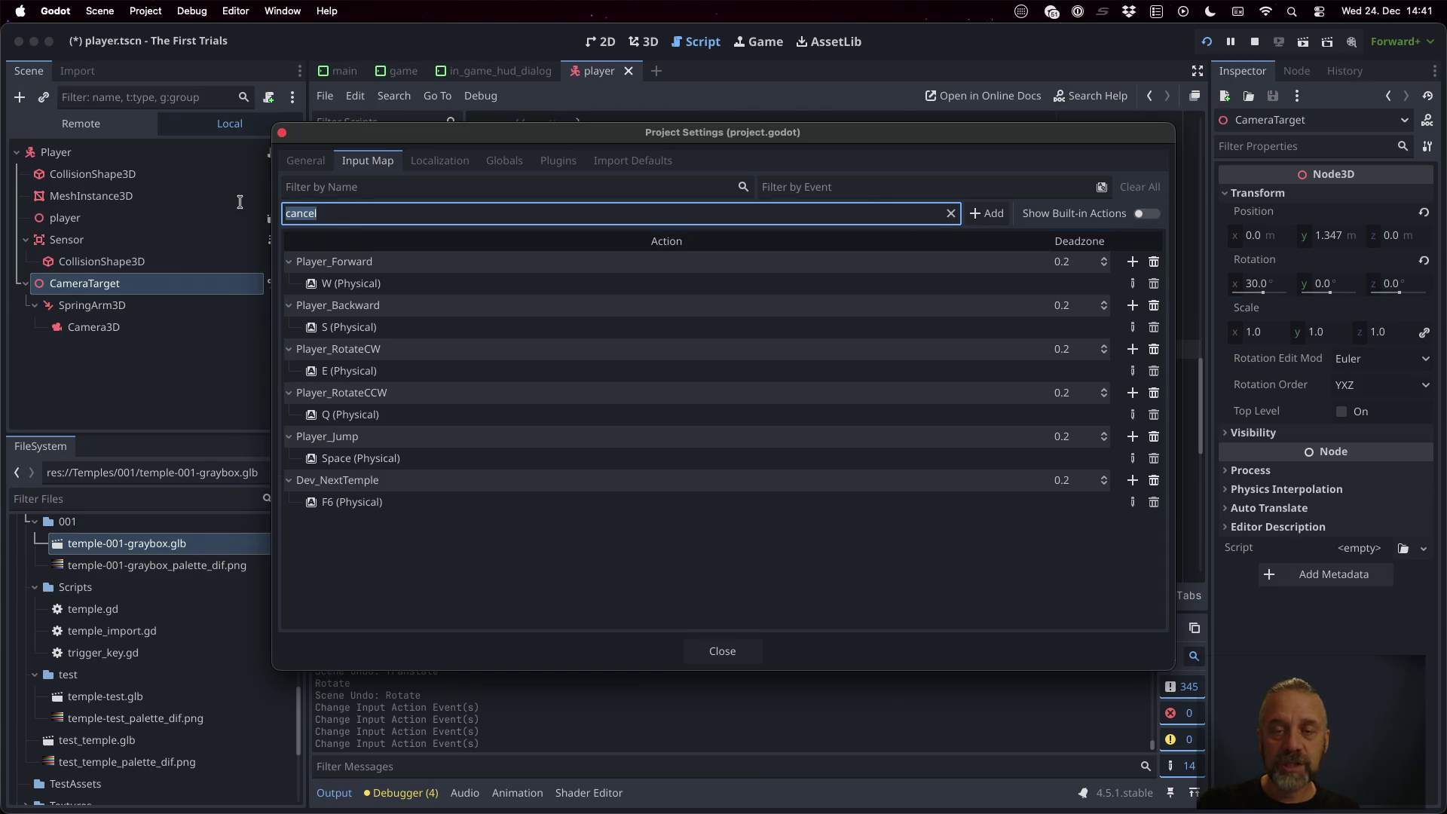
Add a Player_Left input action bound to the A key
type("Player_Left")
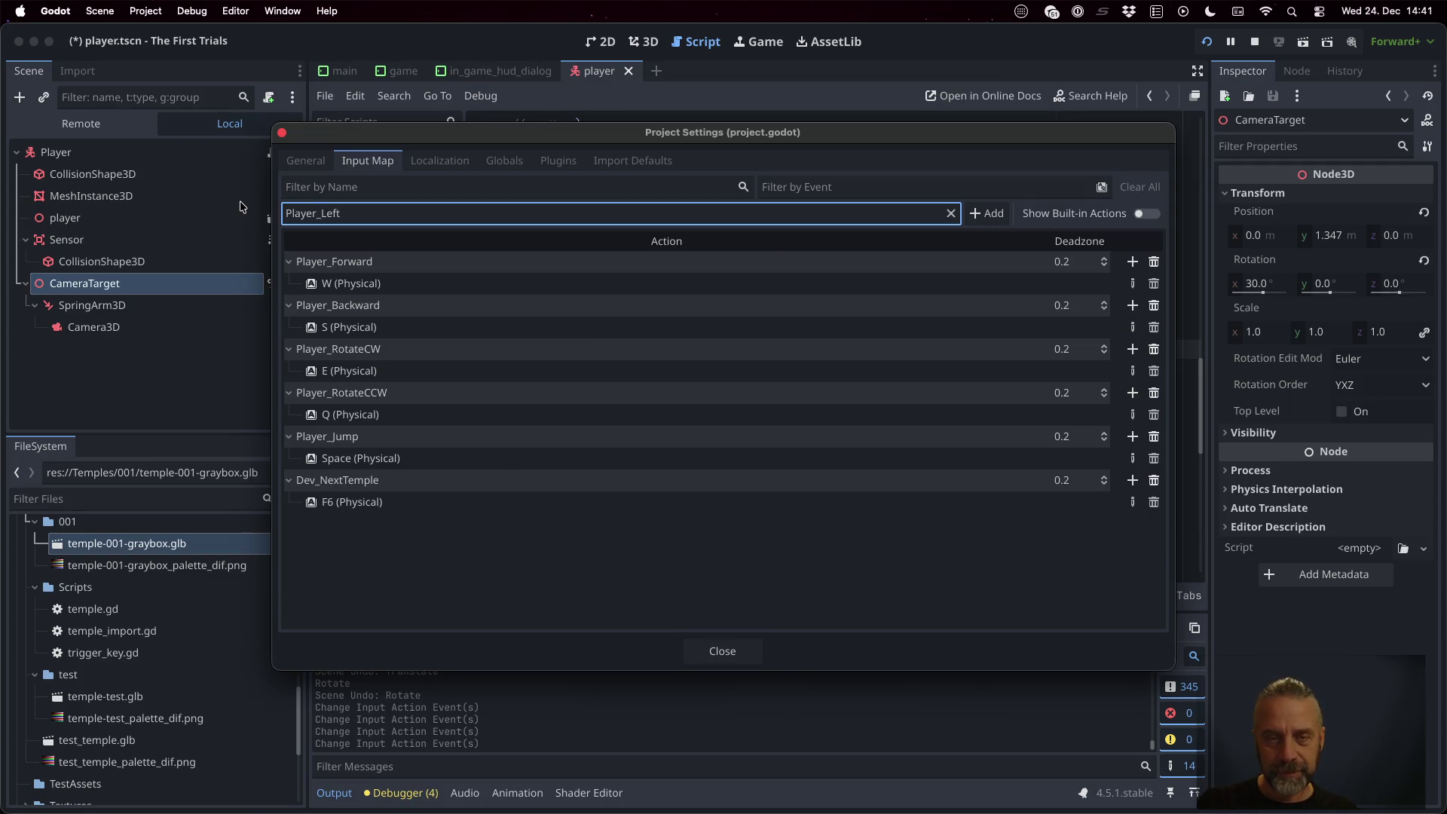
key("Return")
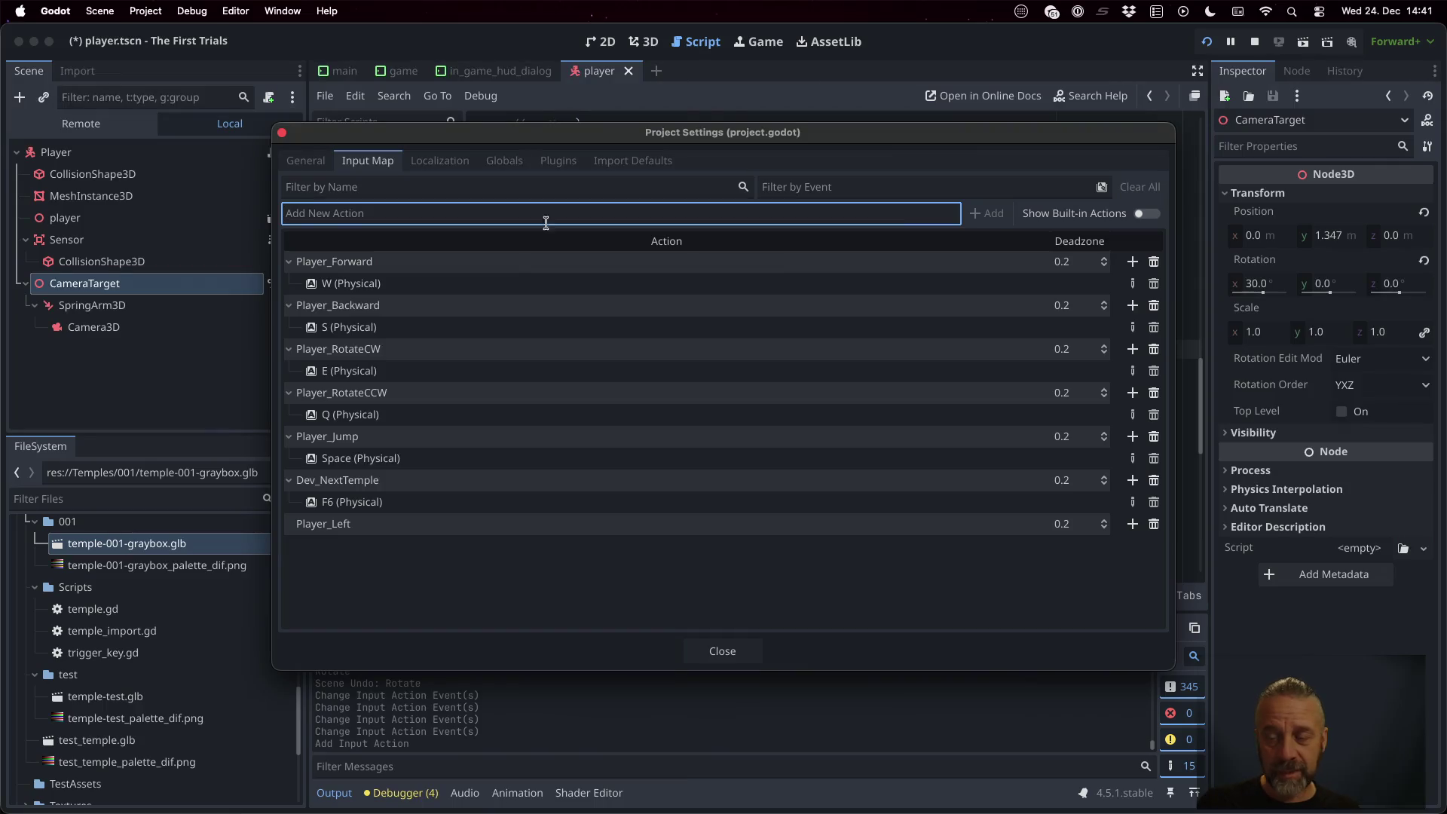
left_click(1132, 524)
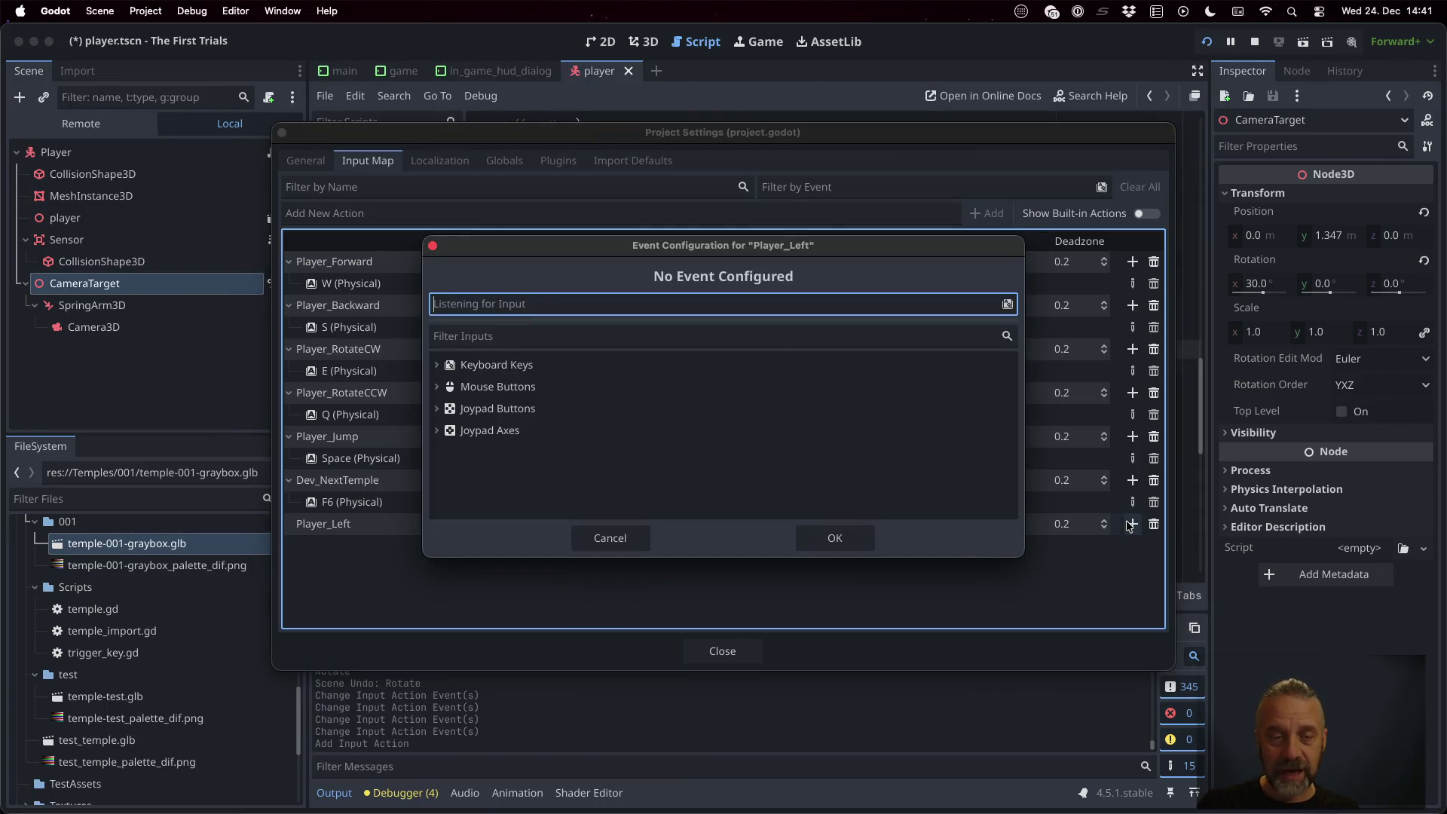
key("a")
left_click(835, 538)
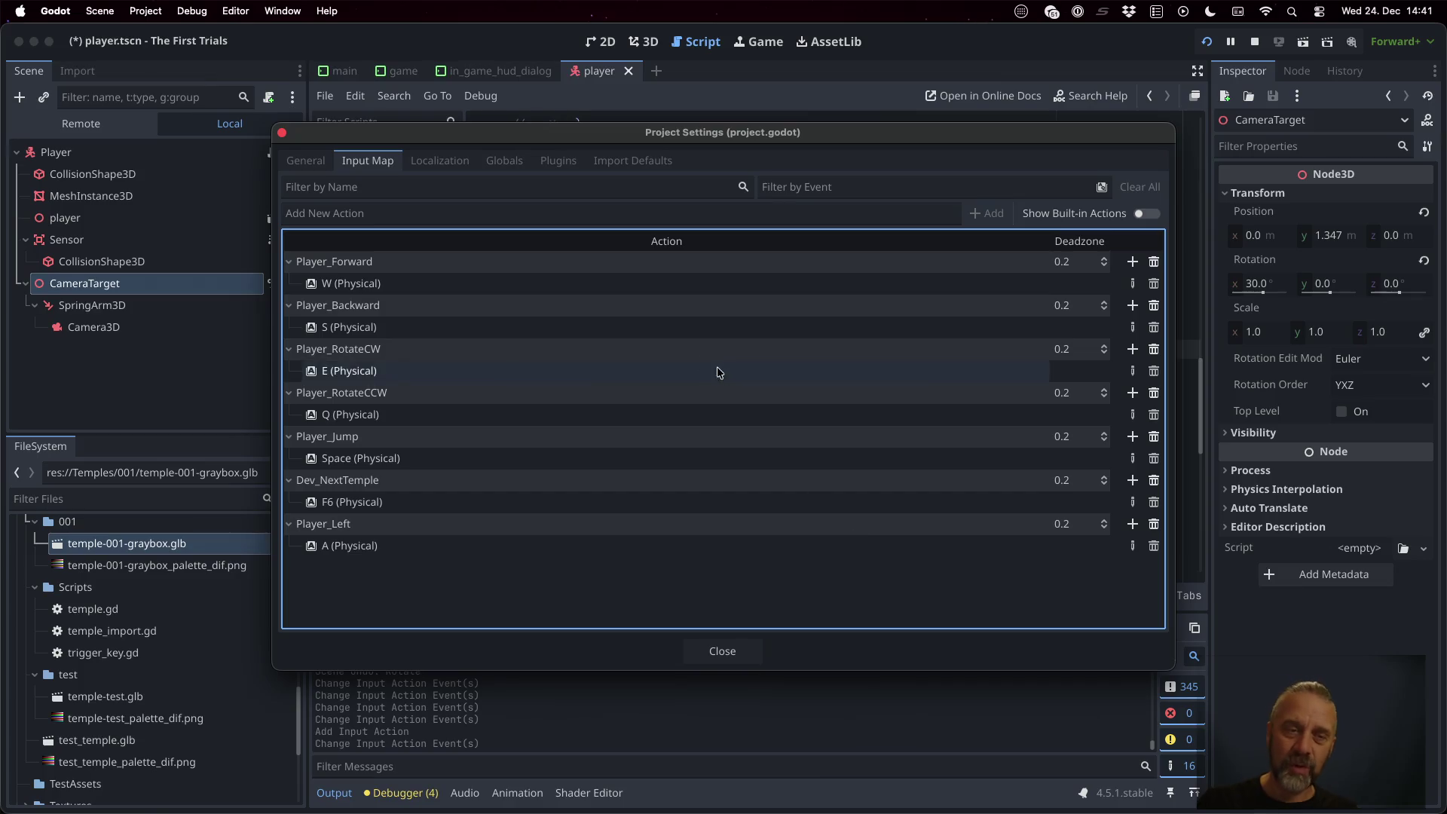
Add a Player_Right action bound to the D key and close Project Settings
left_click(560, 221)
type("ayer_right")
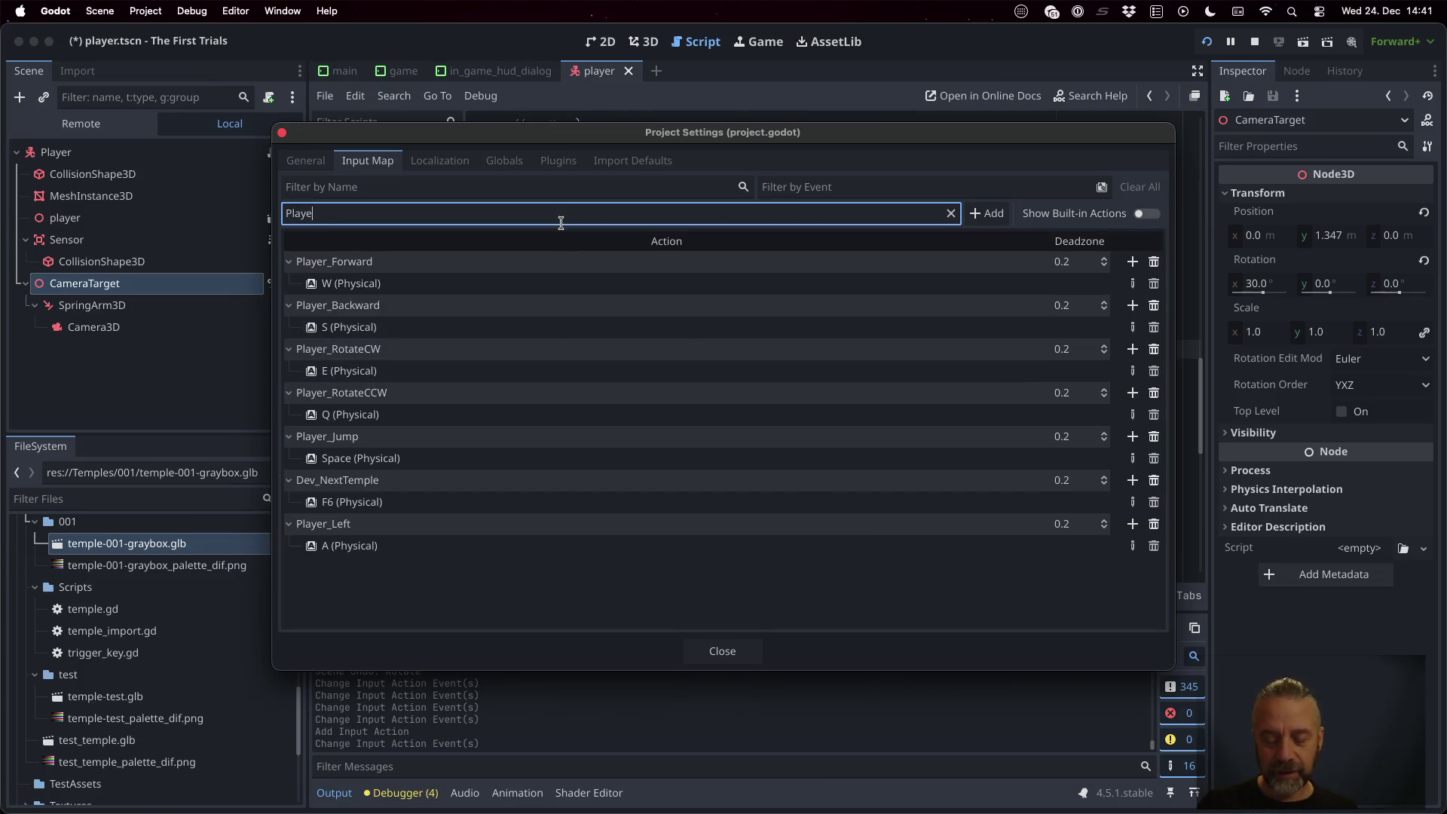
key("Left")
key("Left")
key("Left")
key("Delete")
type("R")
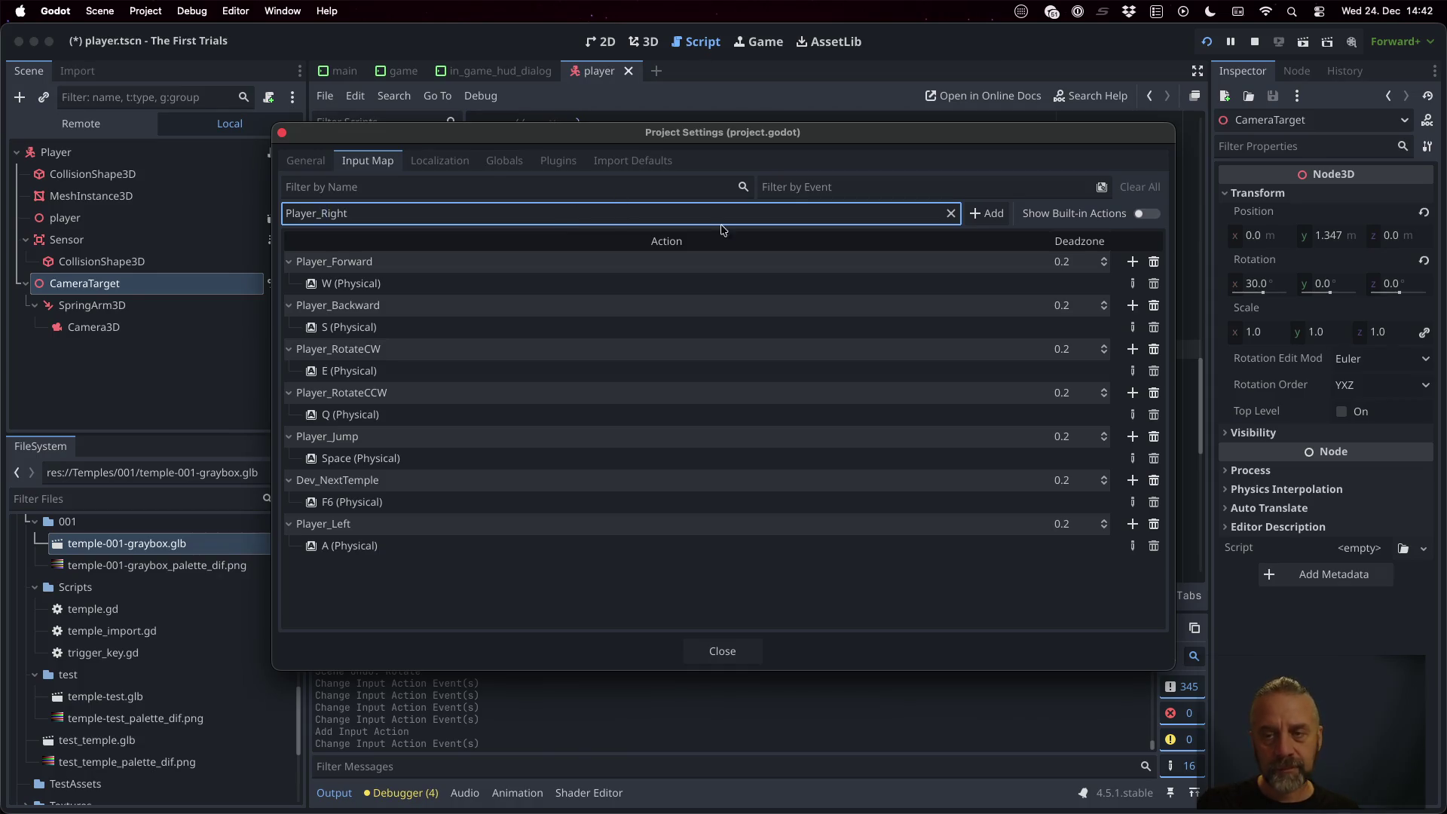
left_click(987, 217)
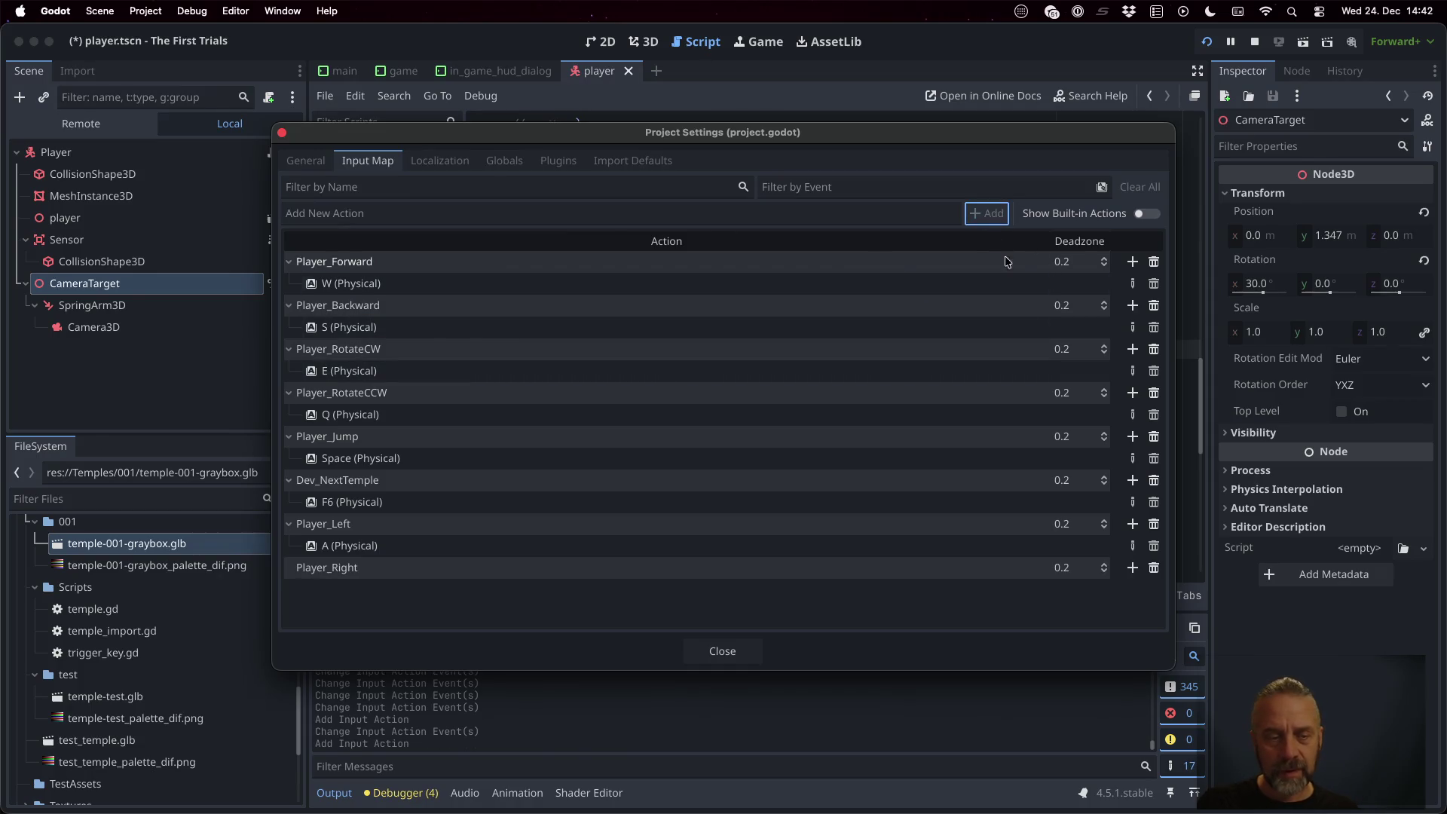
left_click(1132, 567)
key("d")
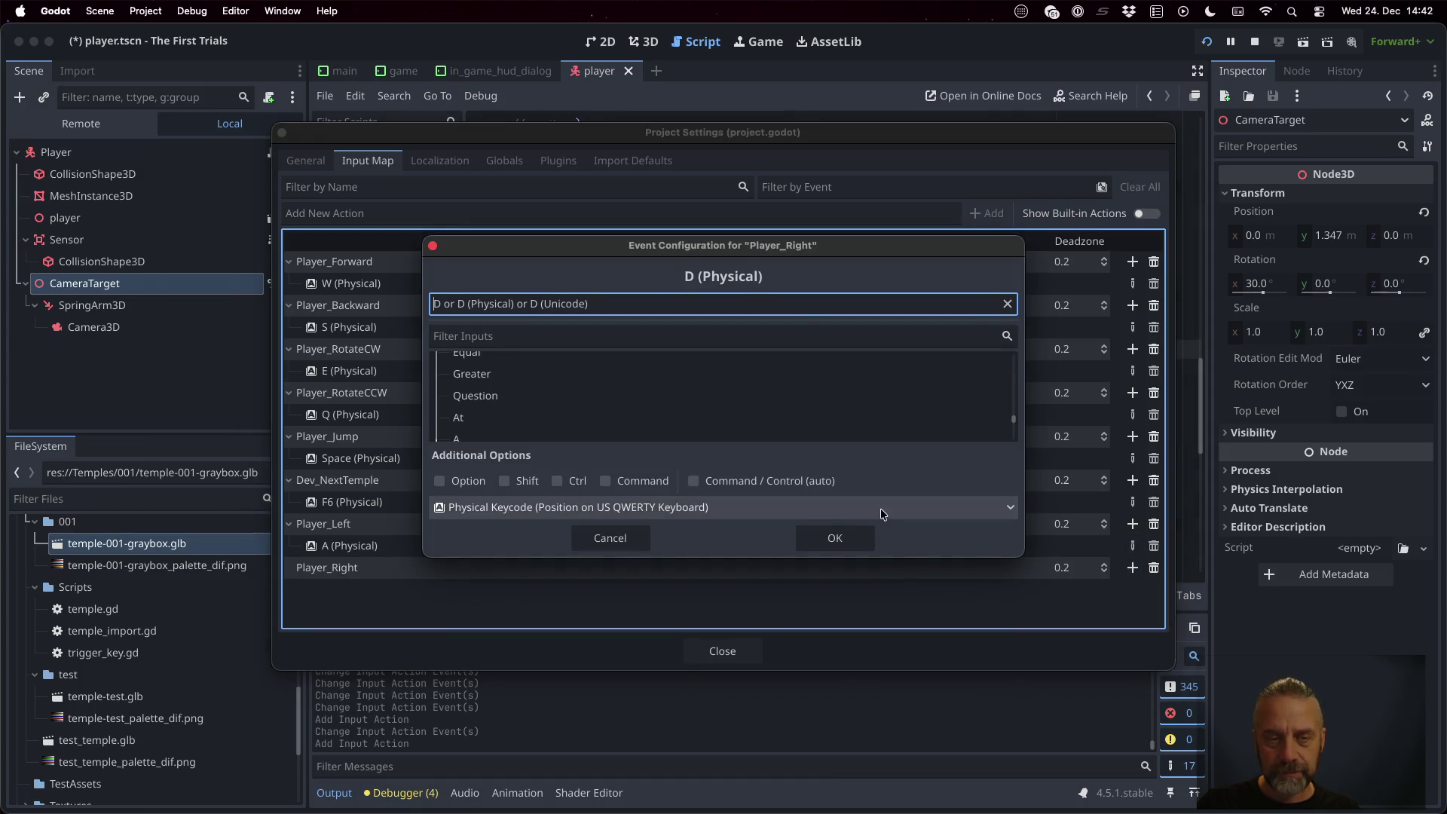
left_click(835, 538)
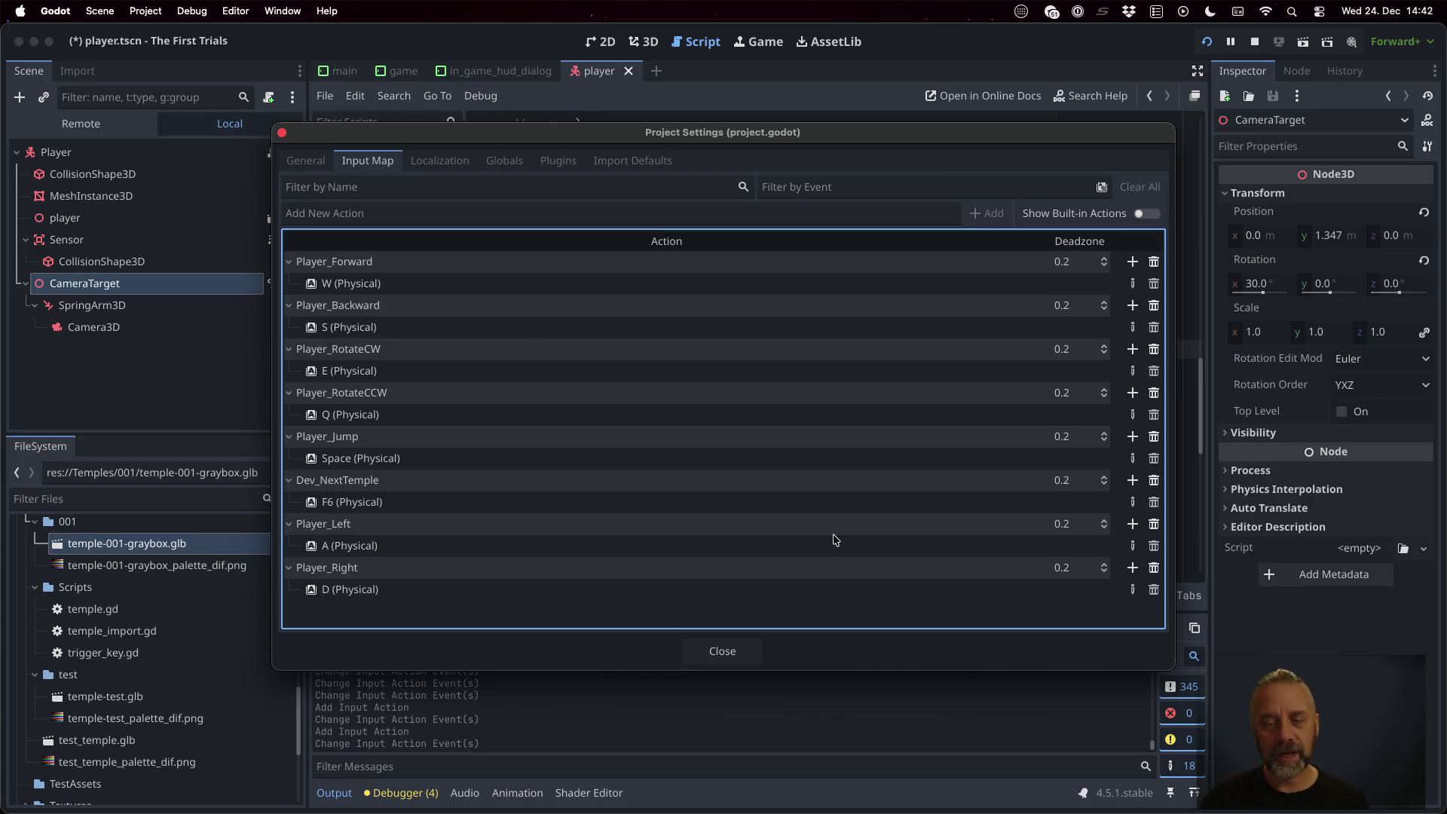
left_click(719, 651)
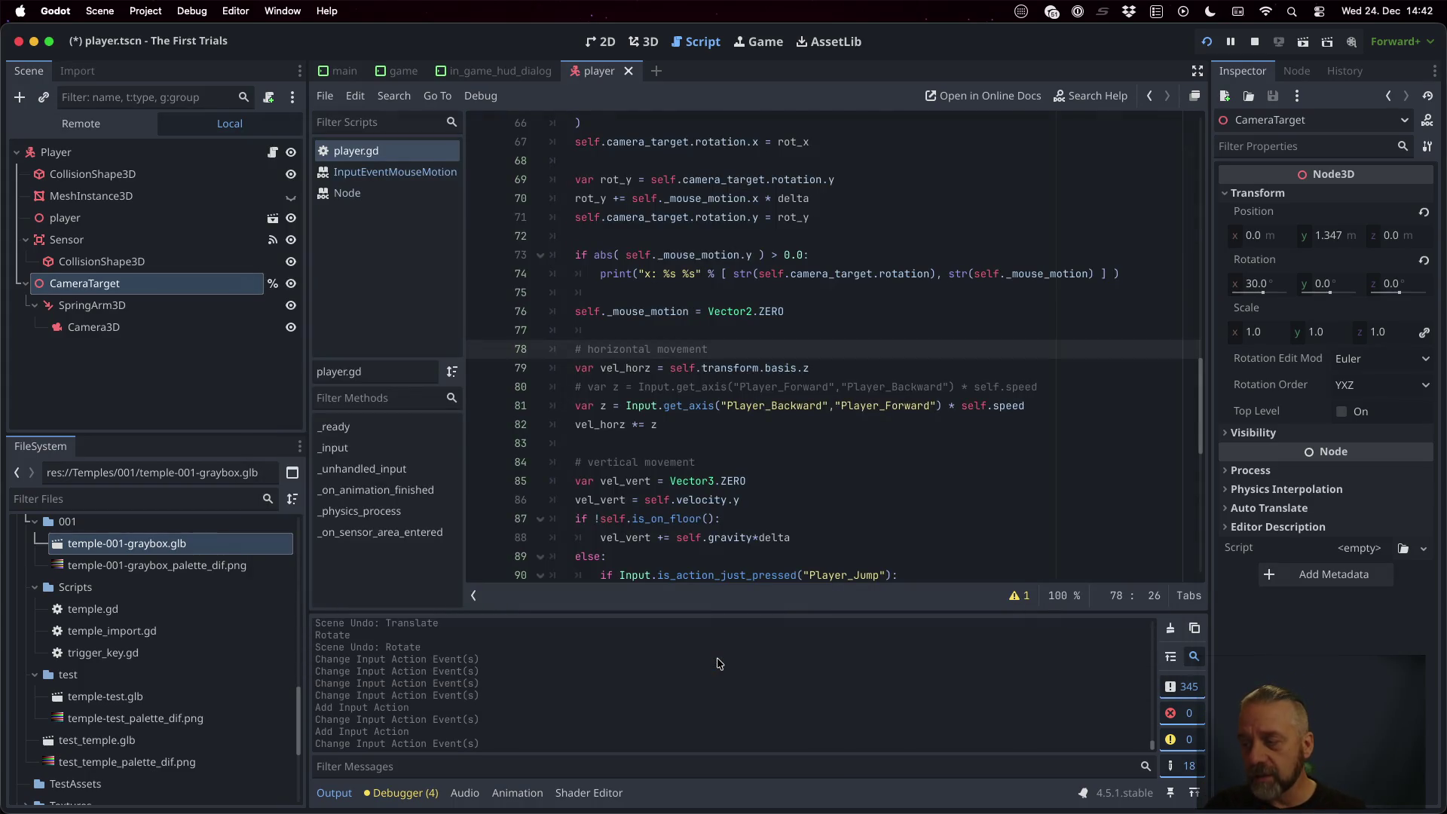
Insert blank lines above the movement code, comment out debug print lines 73–74, and open line 78
left_click(622, 426)
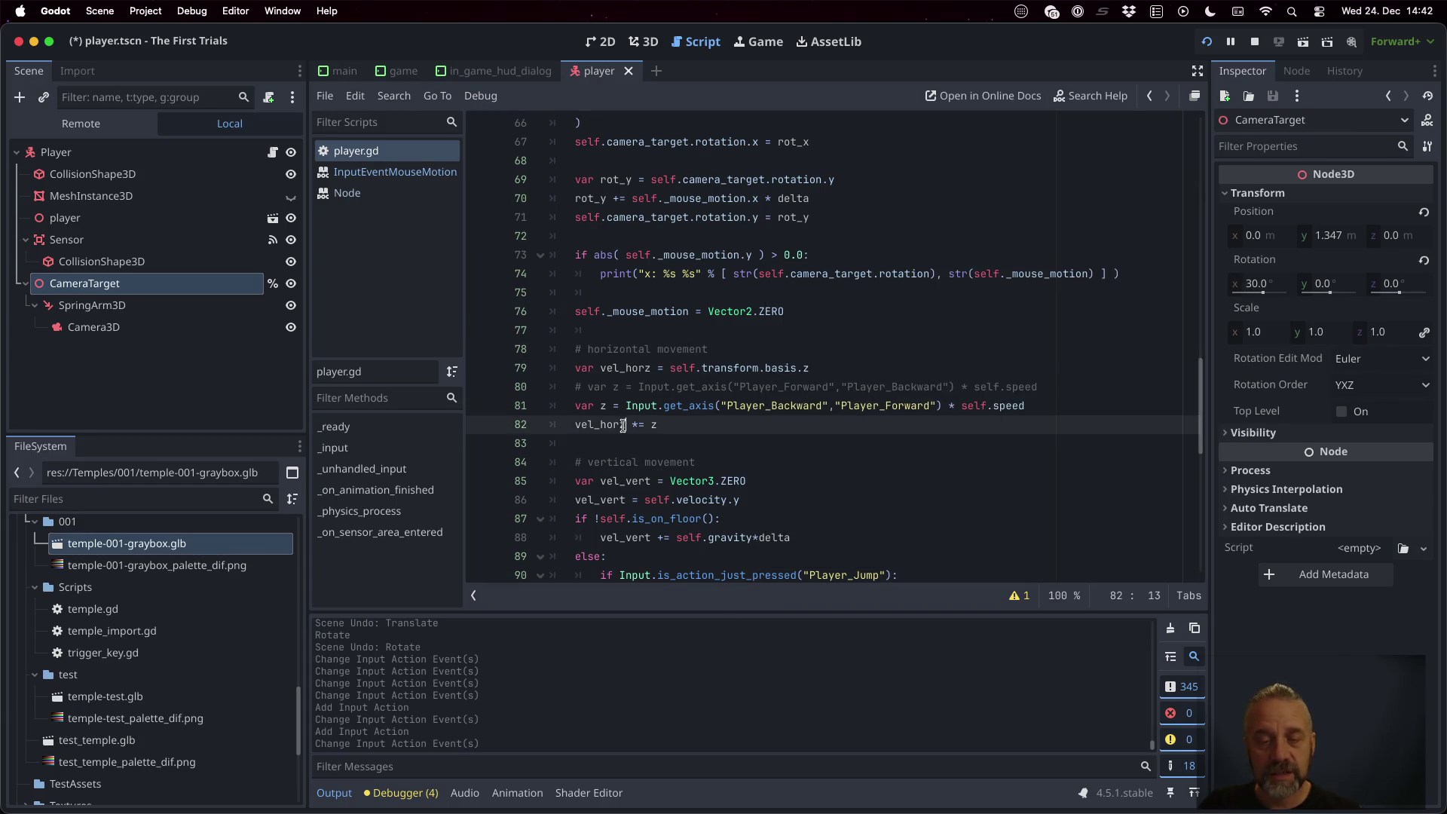
scroll(622, 425, "down", 10)
scroll(623, 426, "up", 9)
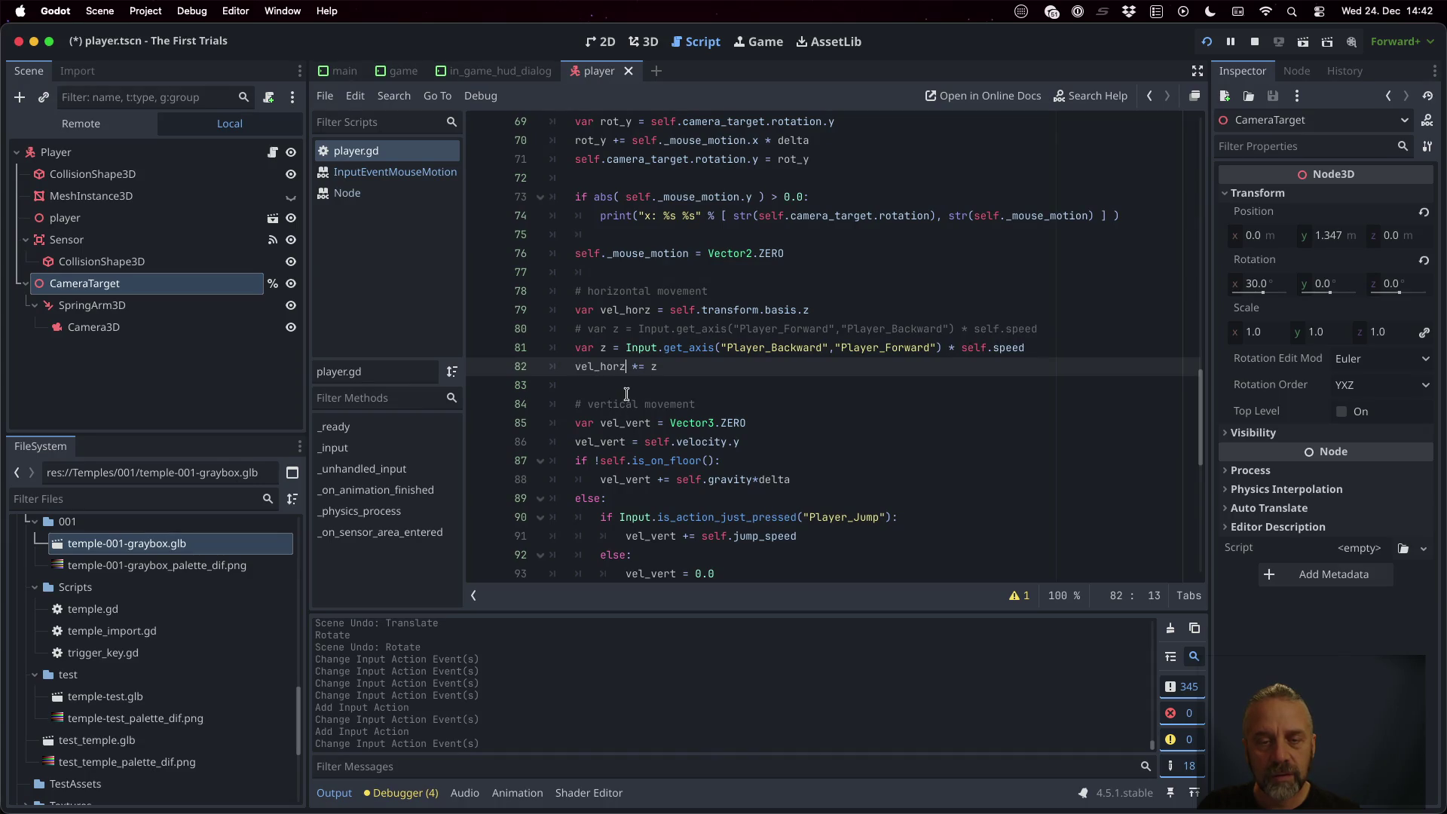
scroll(625, 390, "up", 4)
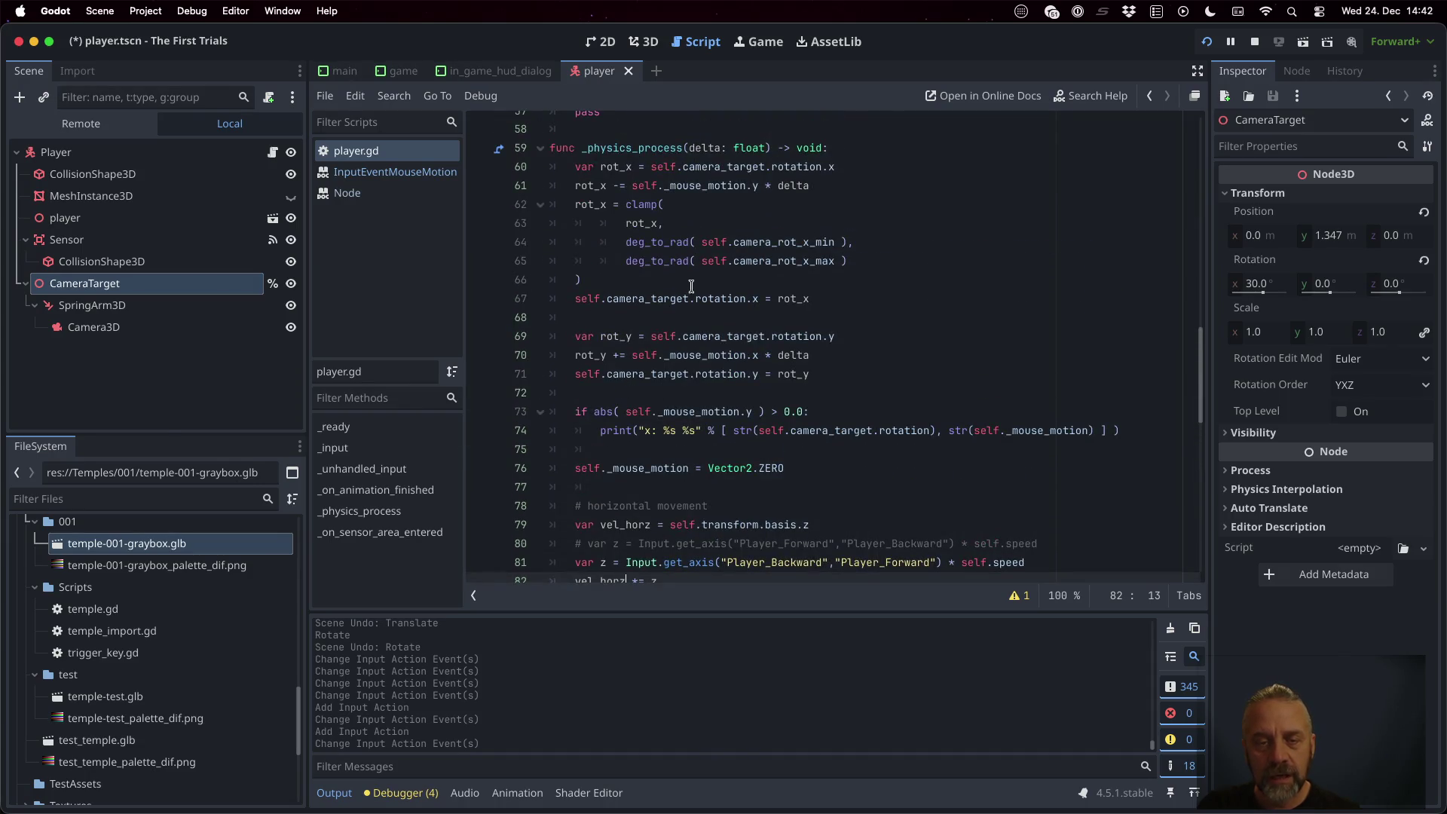
scroll(676, 426, "down", 2)
left_click(676, 419)
key("Return")
key("Return")
type("return")
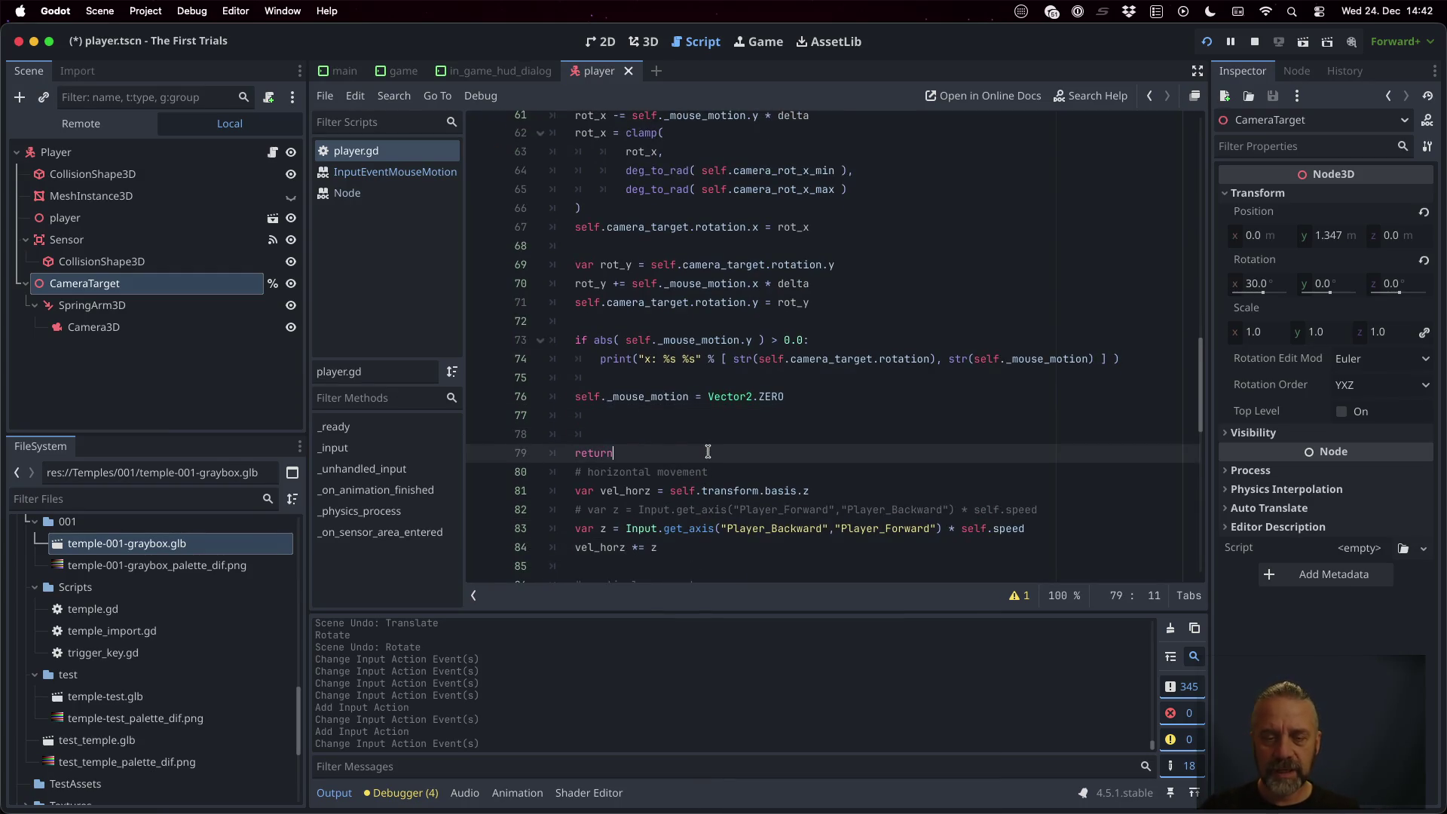
key("Up")
key("Up")
key("Up")
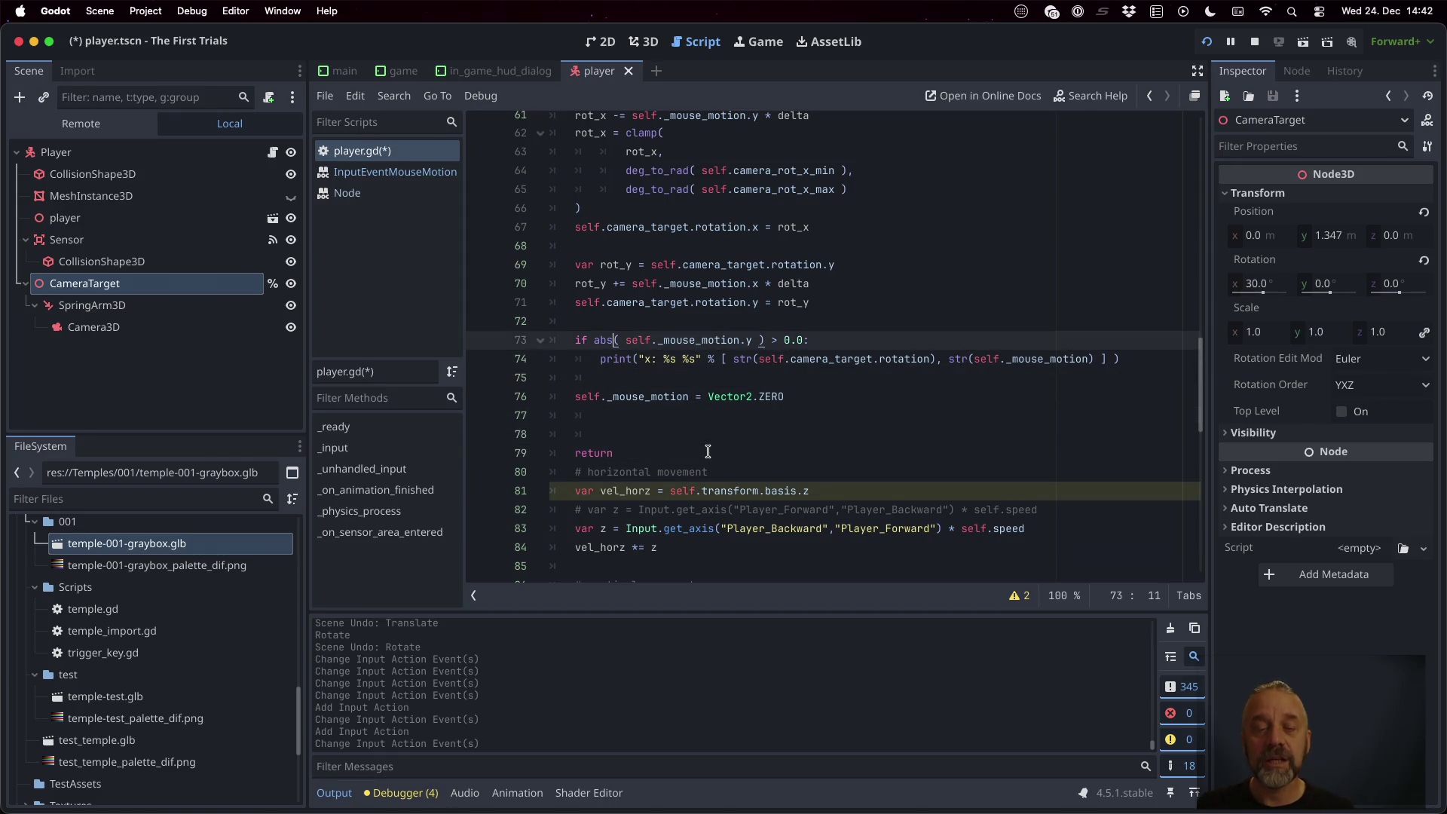
key("shift+Down")
key("super+k")
key("Down")
key("Down")
key("Down")
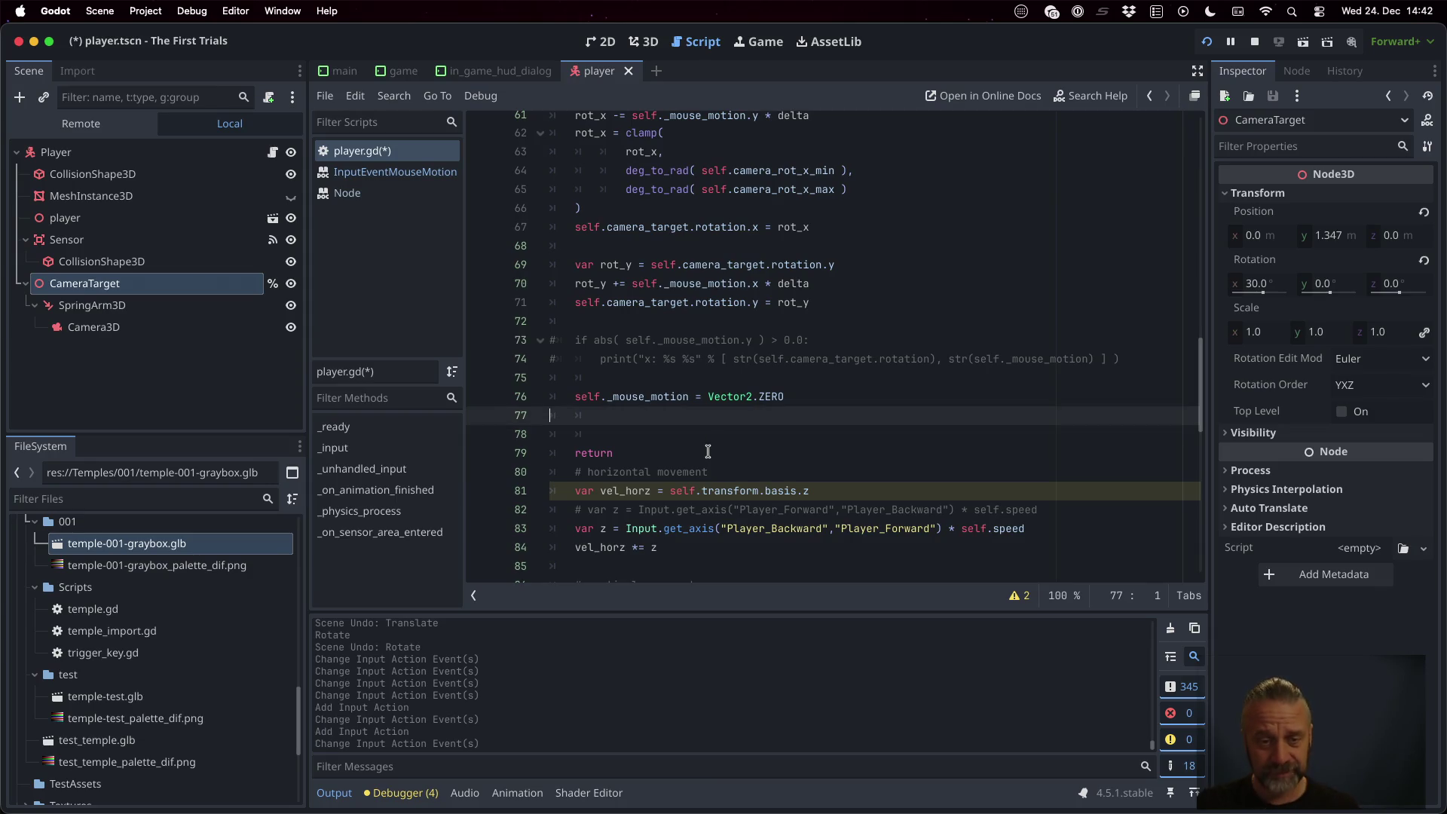
key("super+shift+Return")
Start line 78 as var move = Input.get_vector( using code completion
type("ar")
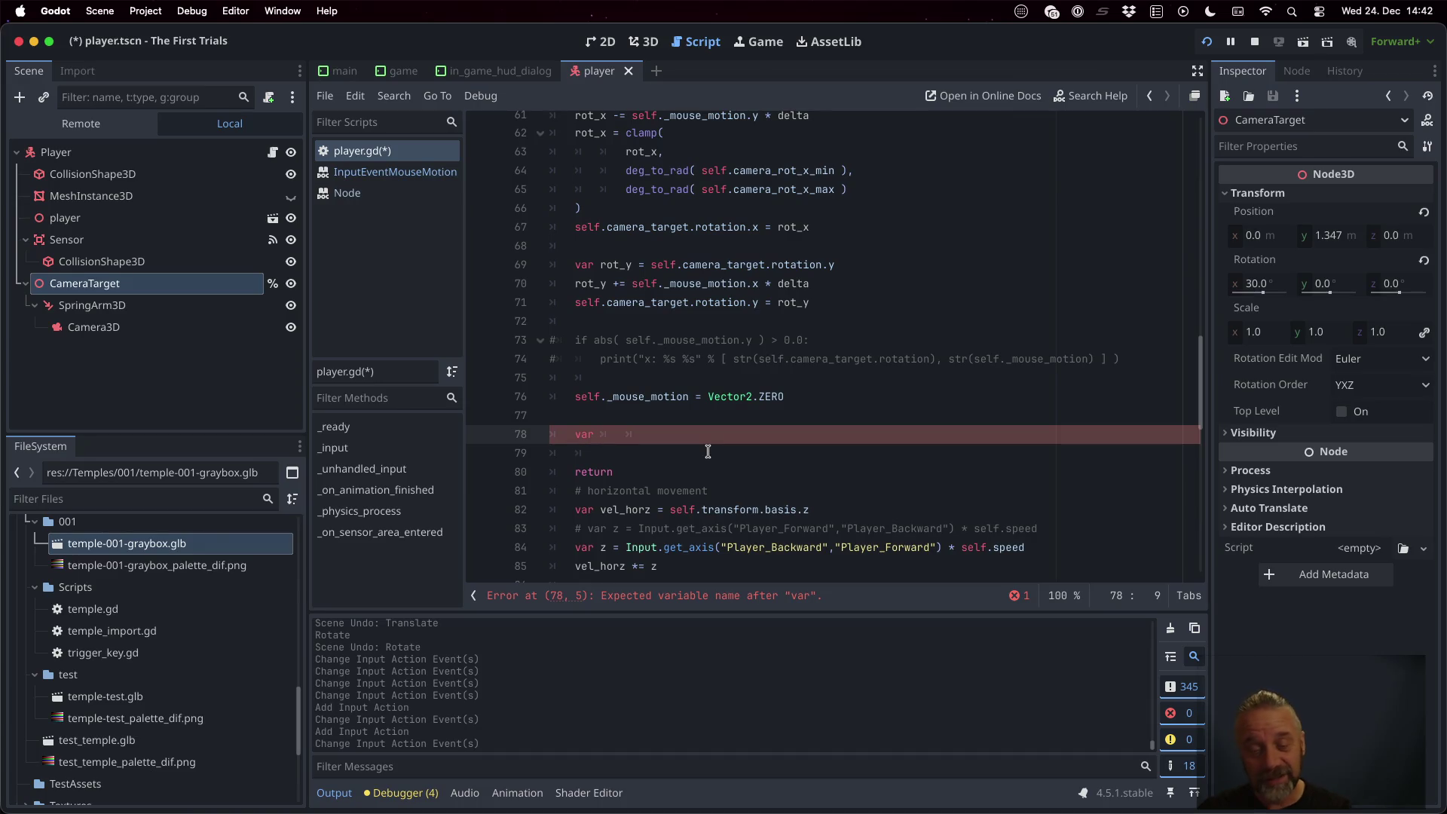
type("input")
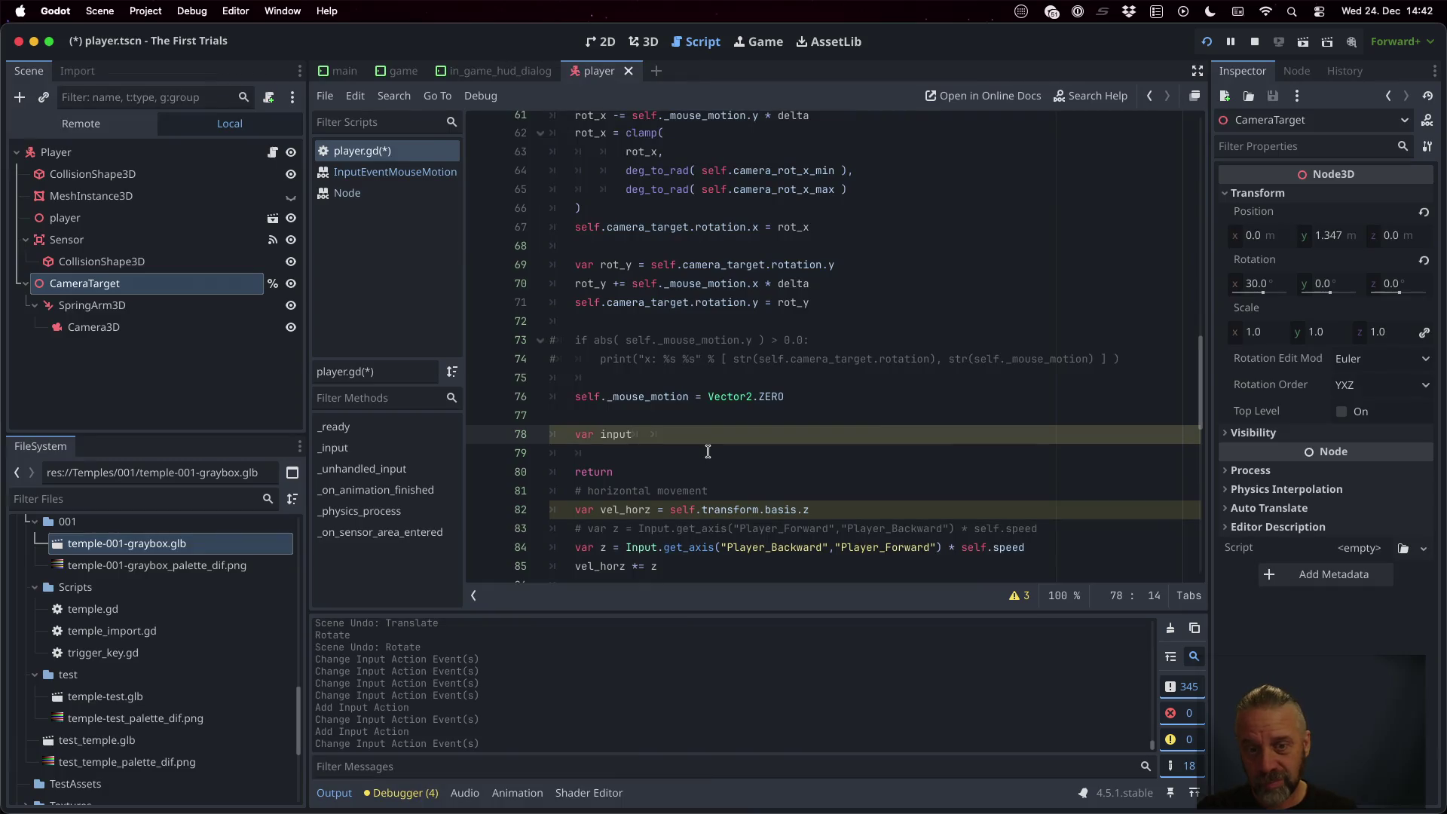
key("BackSpace")
key("BackSpace")
key("BackSpace")
type("move =")
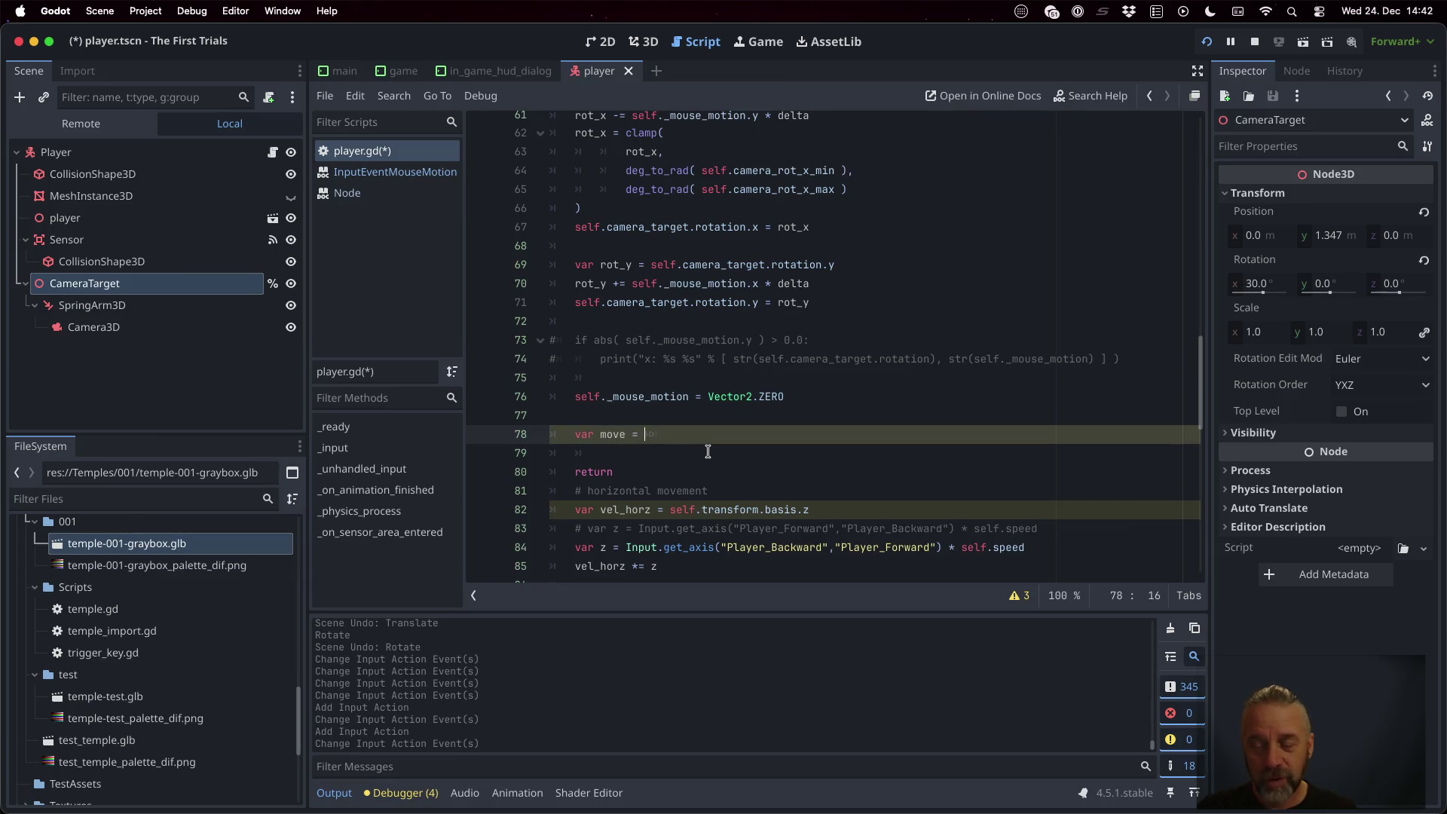
key("ctrl+space")
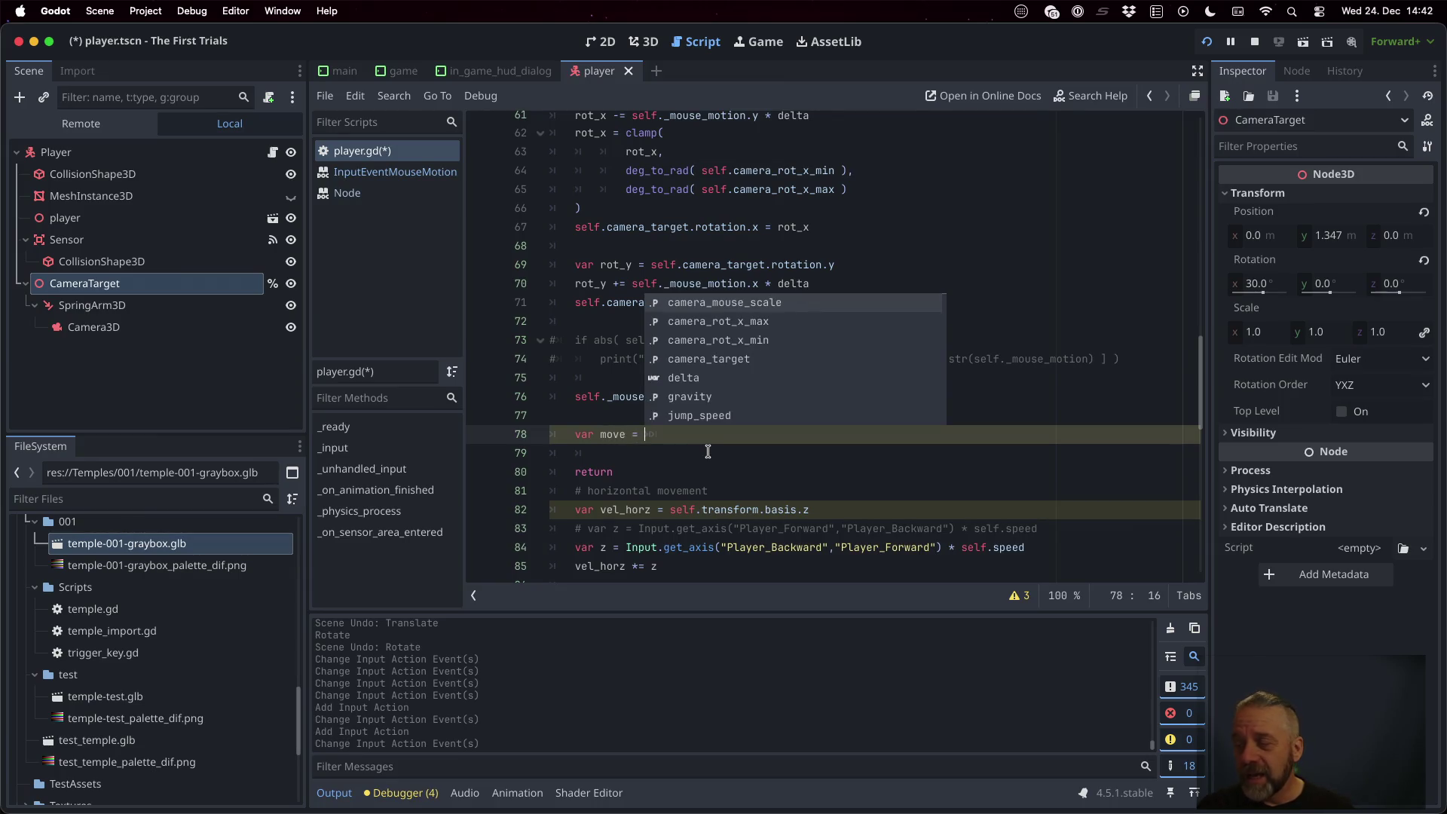
type("Input.get_ve")
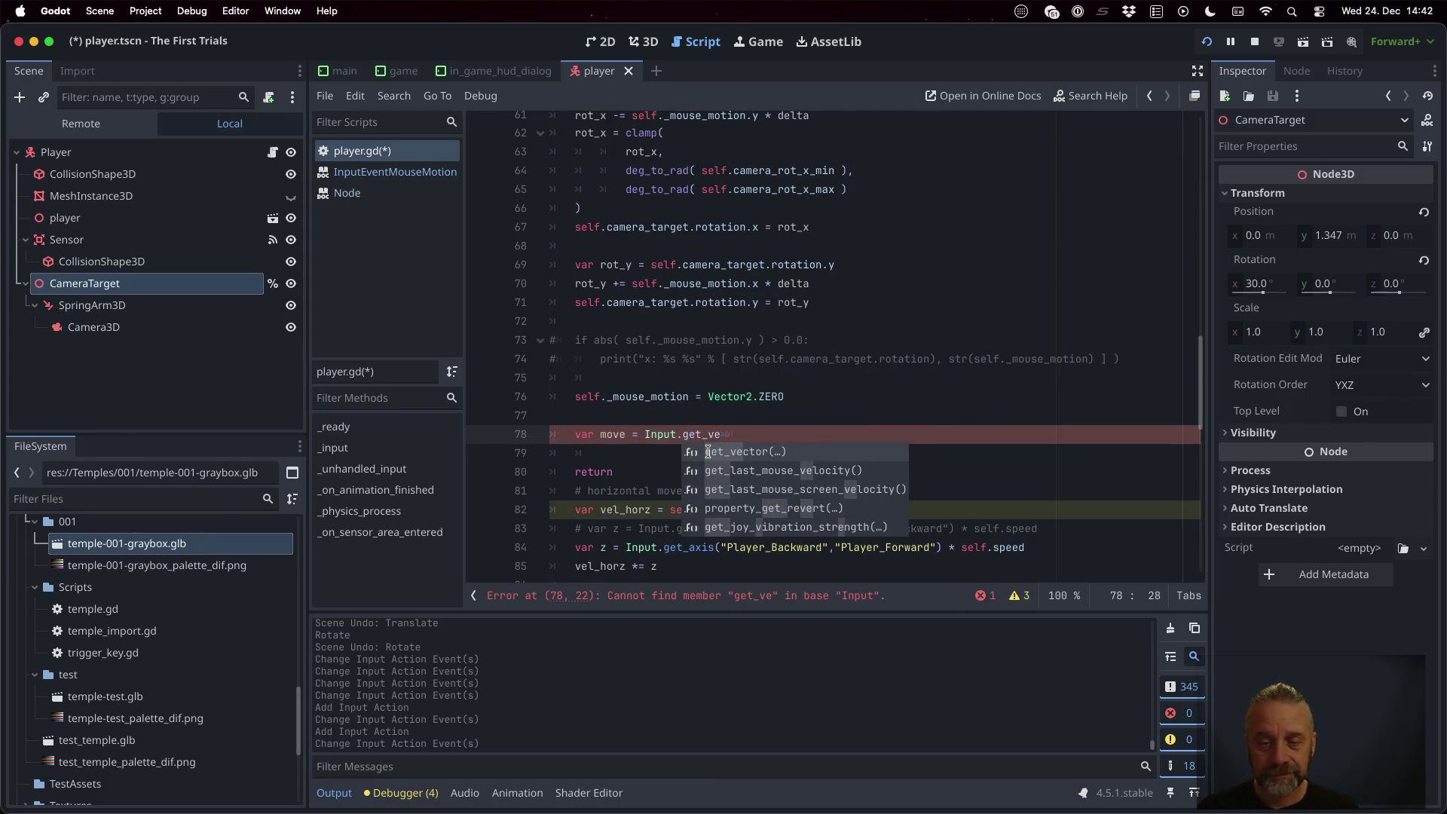
key("Return")
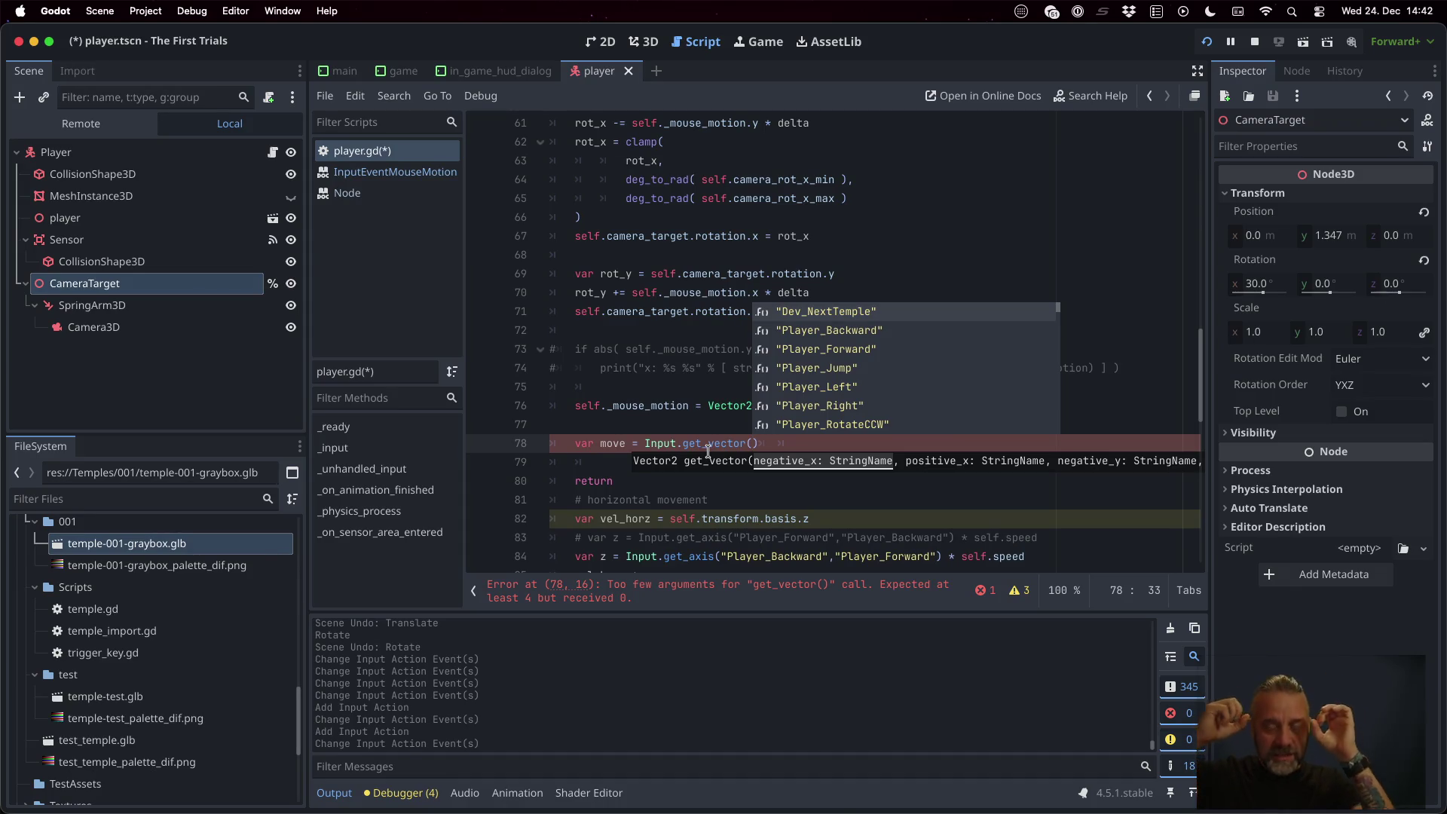
Fill in "Player_Left" and "Player_Right" as the first two get_vector arguments
type("Pl")
key("BackSpace")
key("BackSpace")
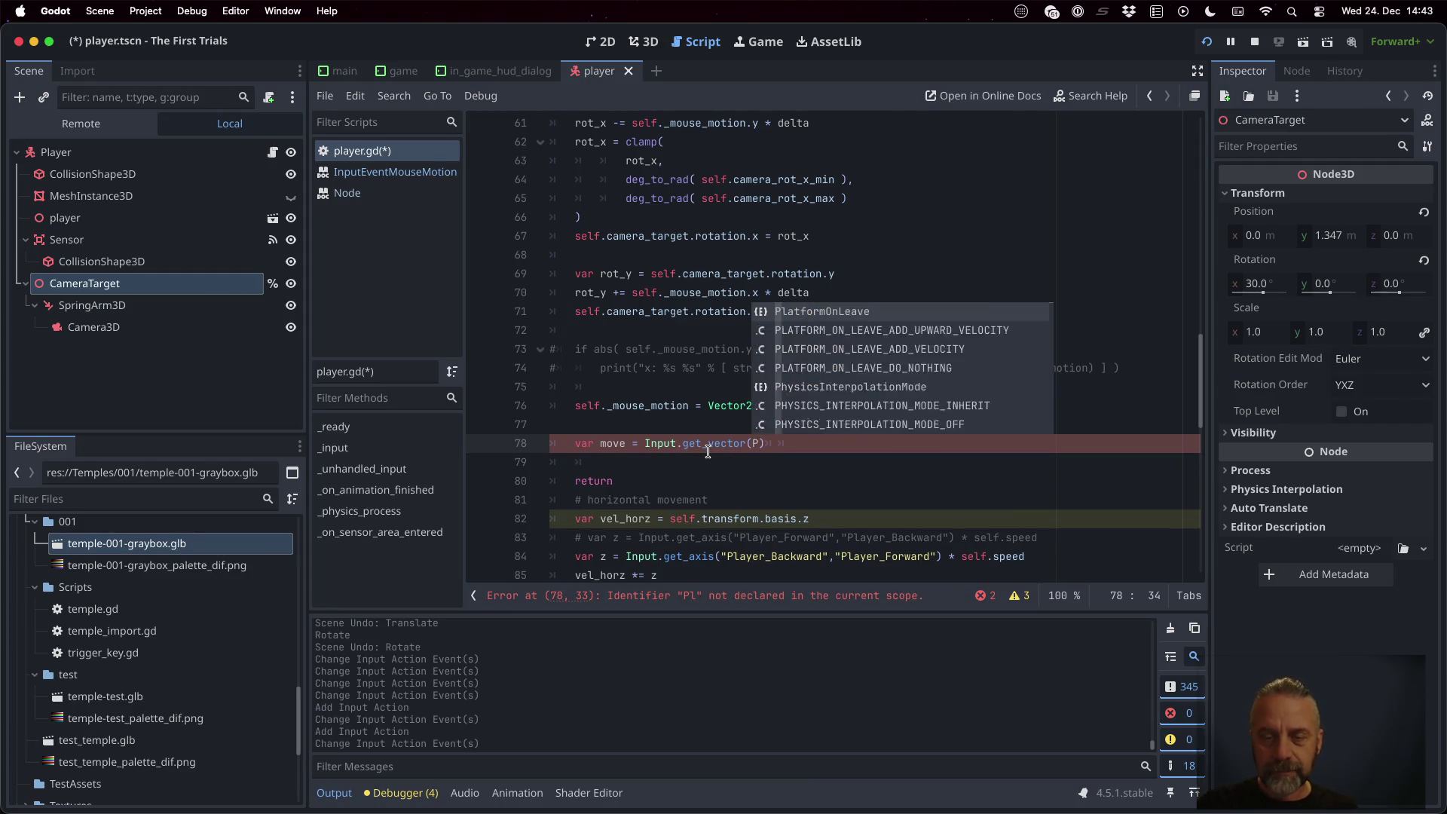
type("\"Pl")
key("Down")
key("Down")
key("Down")
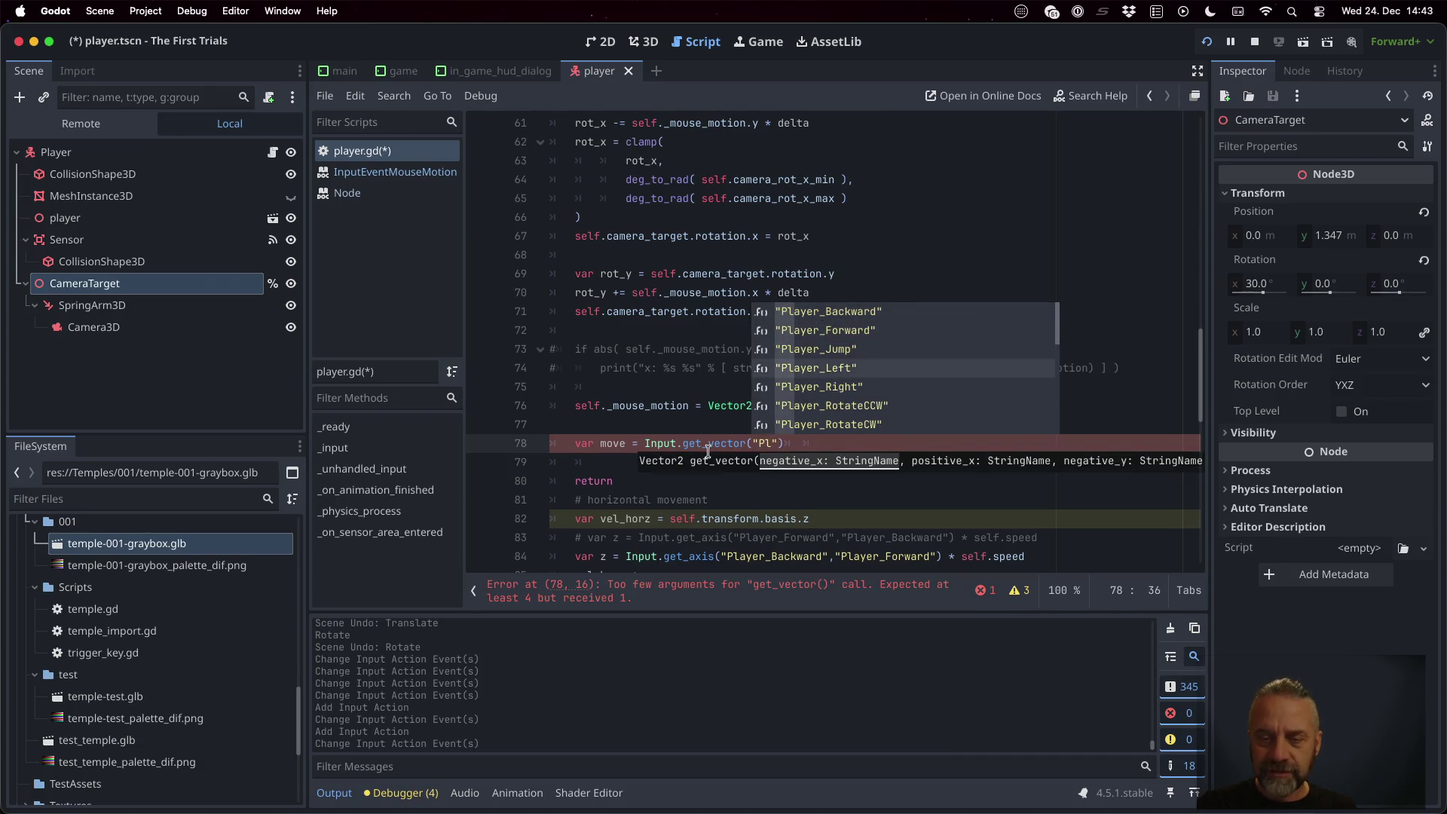
key("Return")
type(", \"Pl")
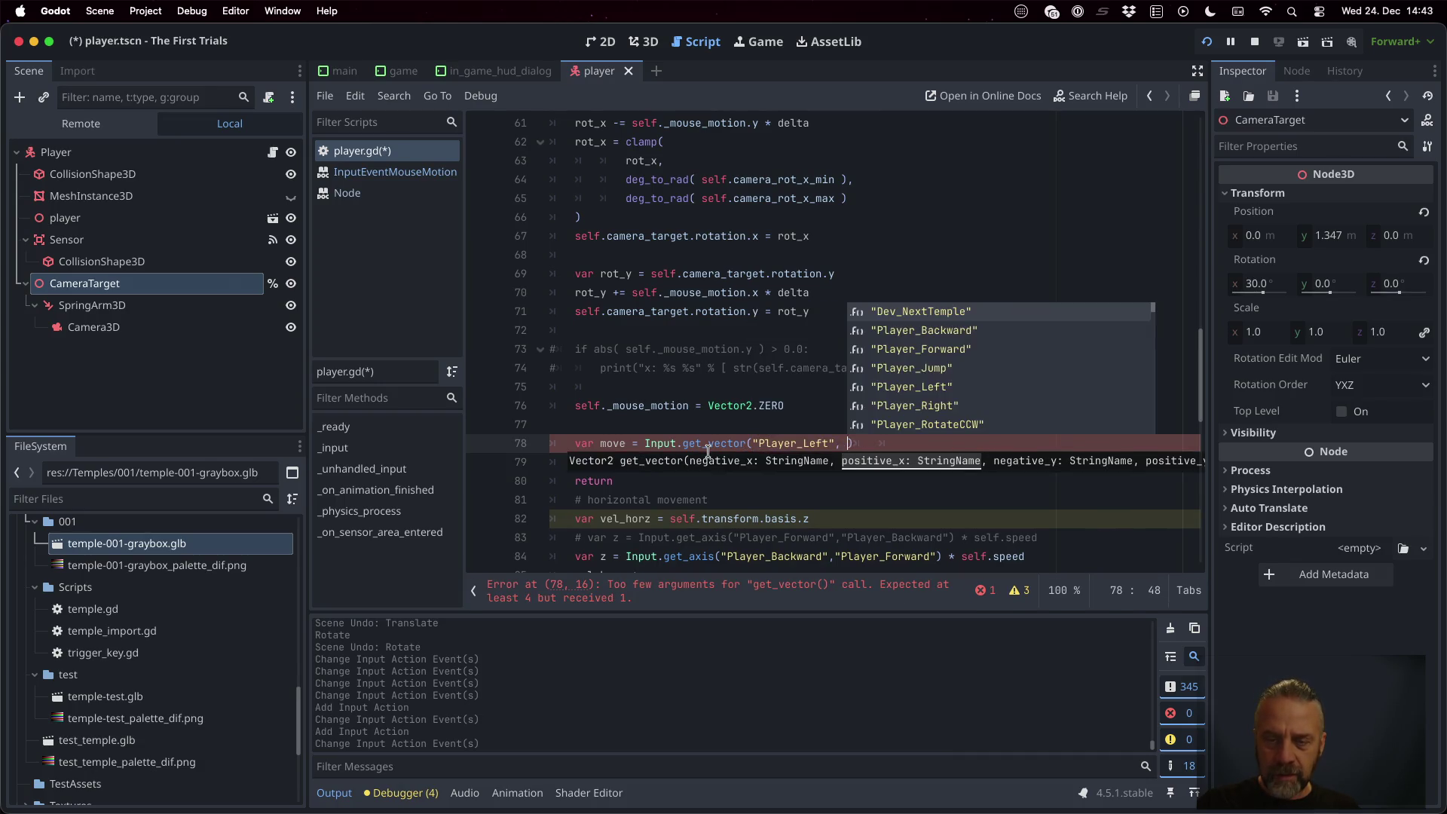
key("Down")
key("Down")
key("Down")
key("Return")
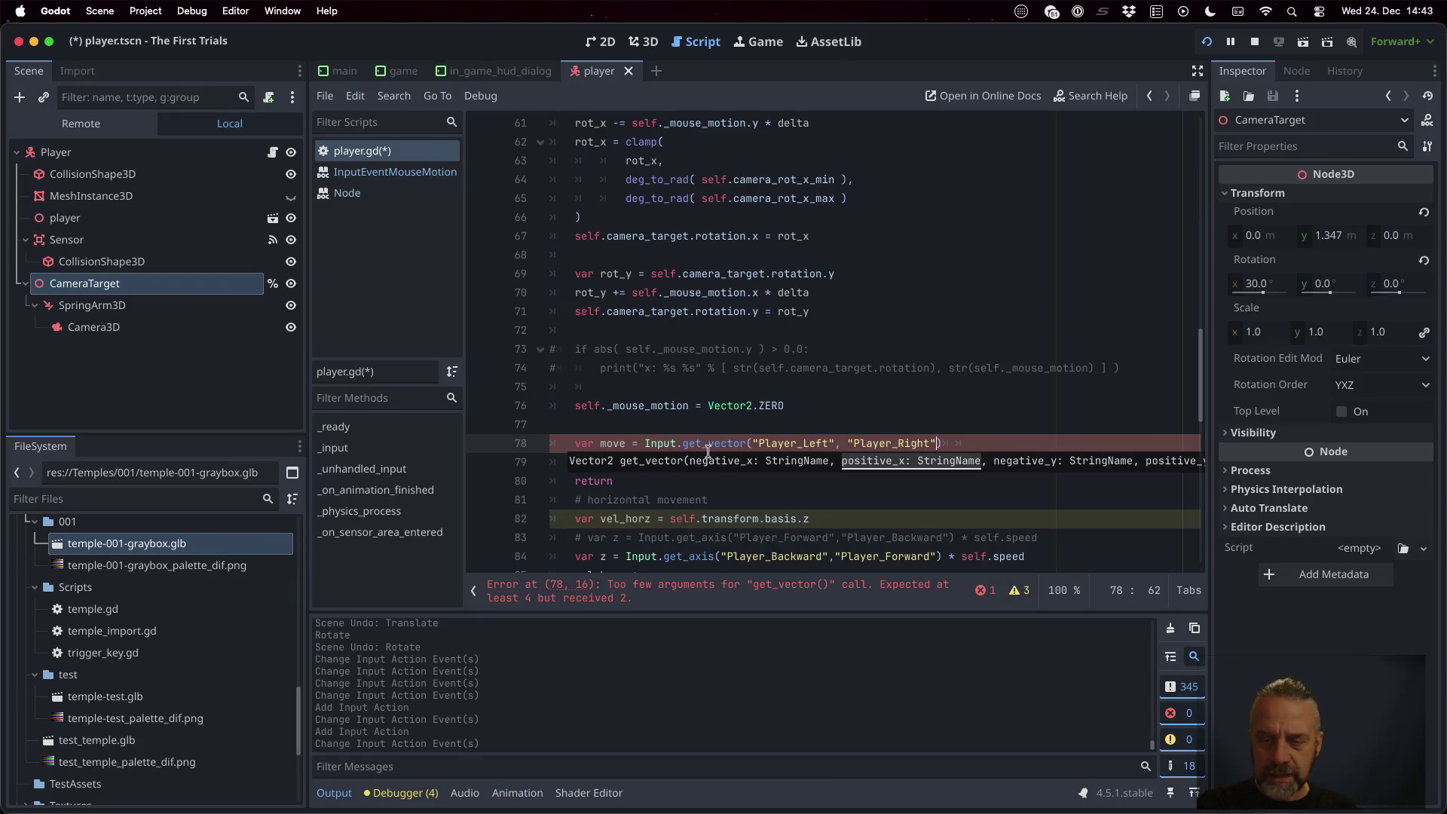
type(",")
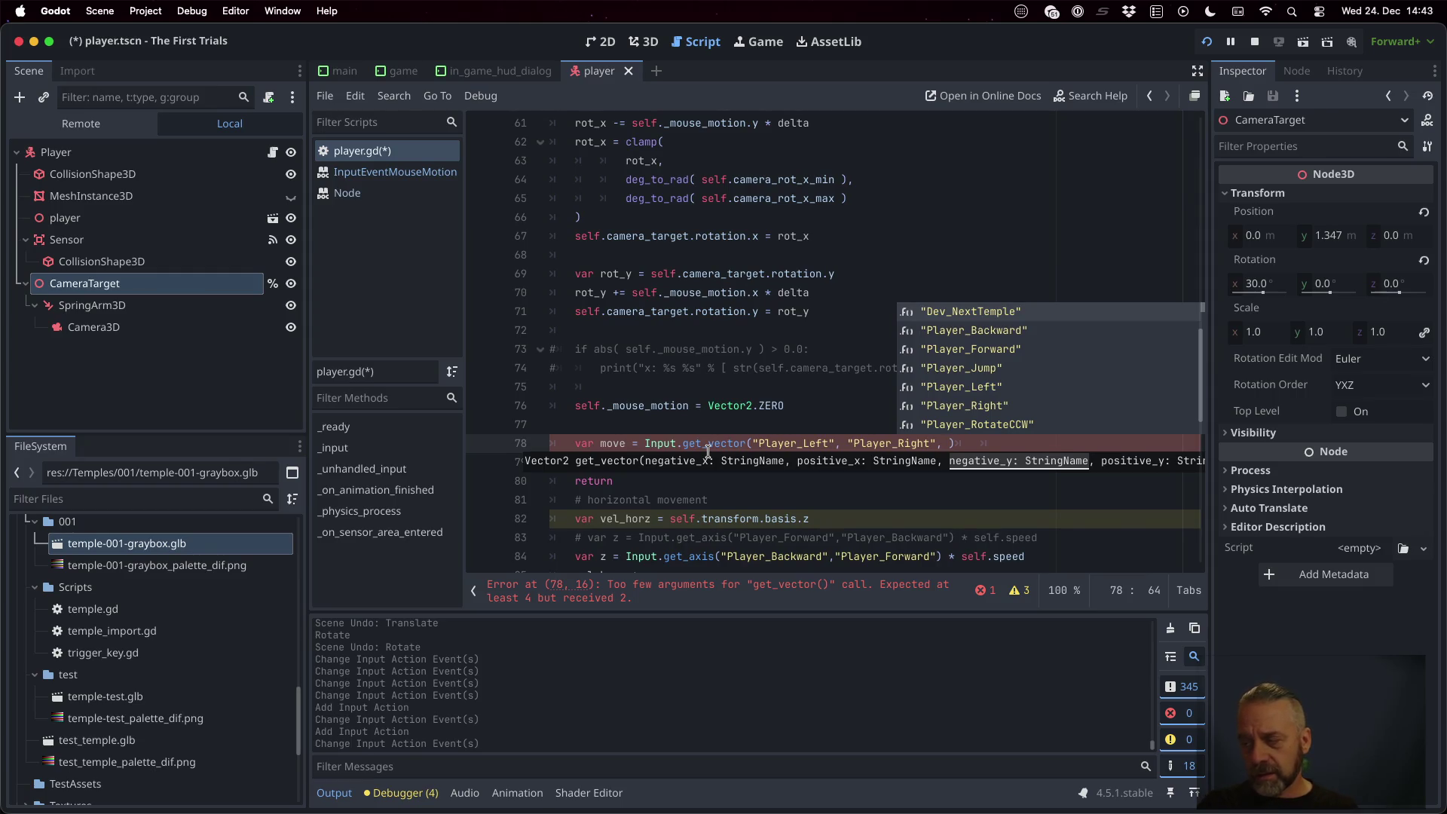
Add "Player_Forward" and "Player_Backward", remove the trailing tab, and save the script
key("Down")
key("Down")
key("Return")
type(",")
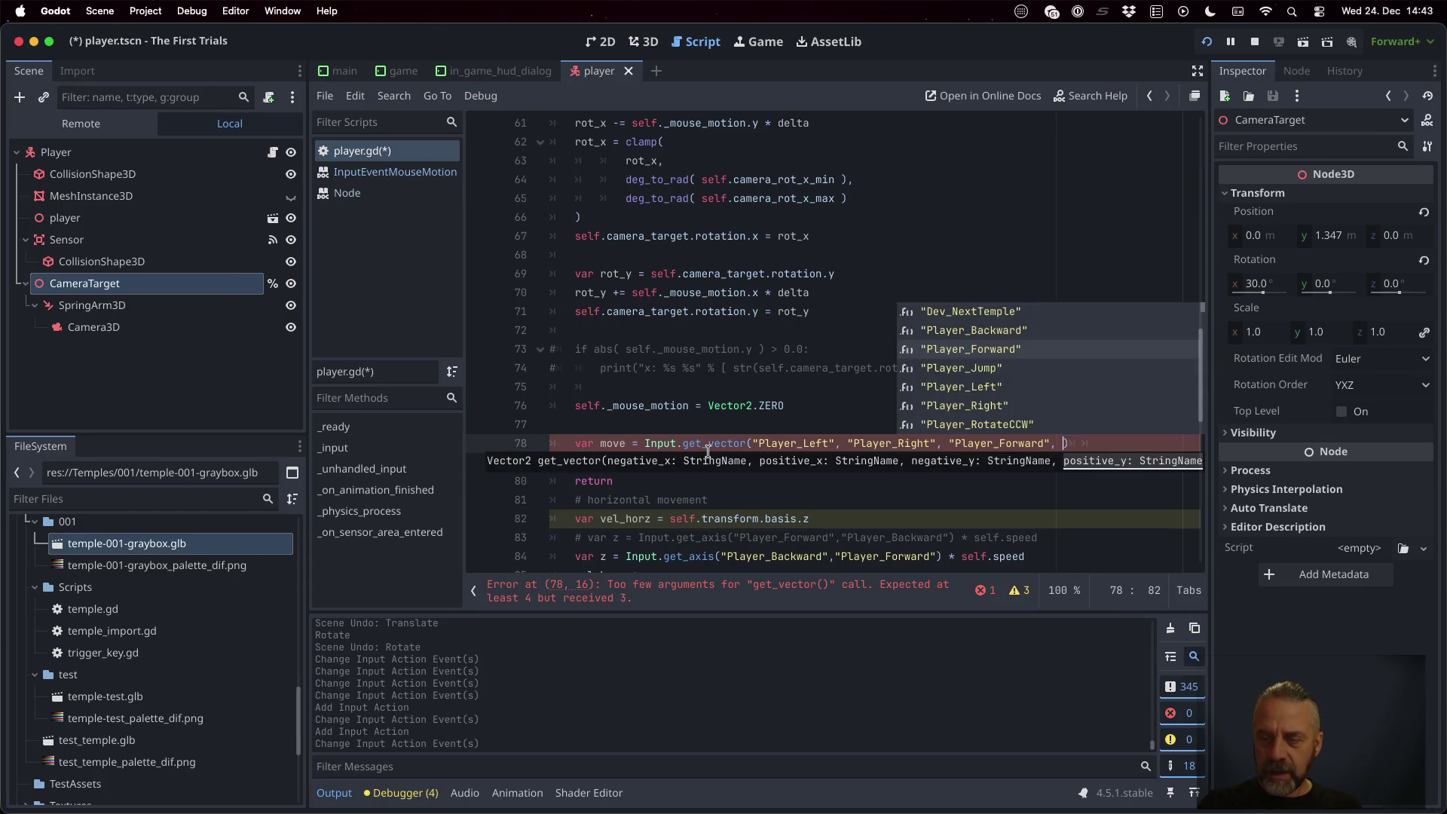
key("Up")
key("Return")
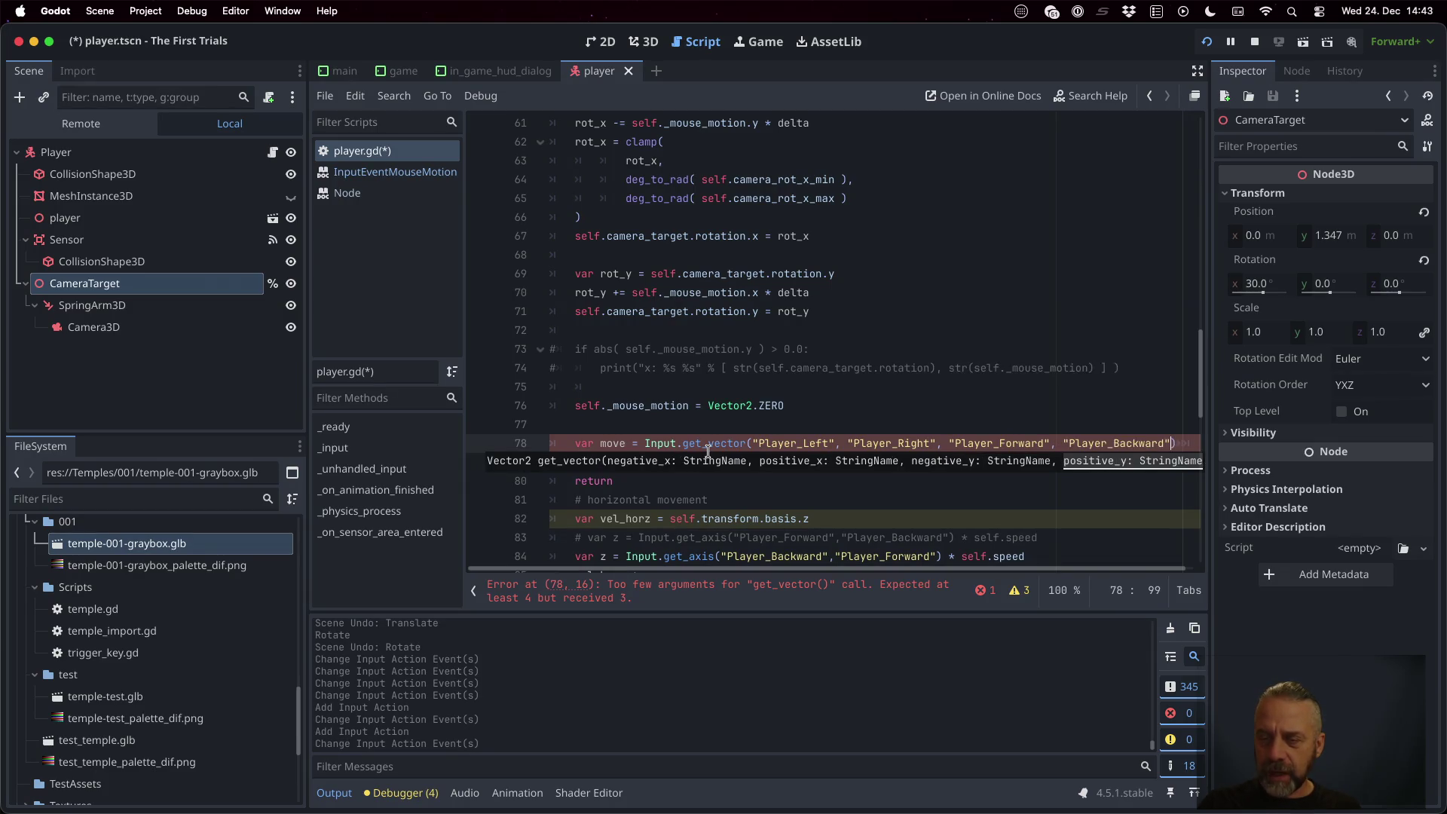
key("End")
key("BackSpace")
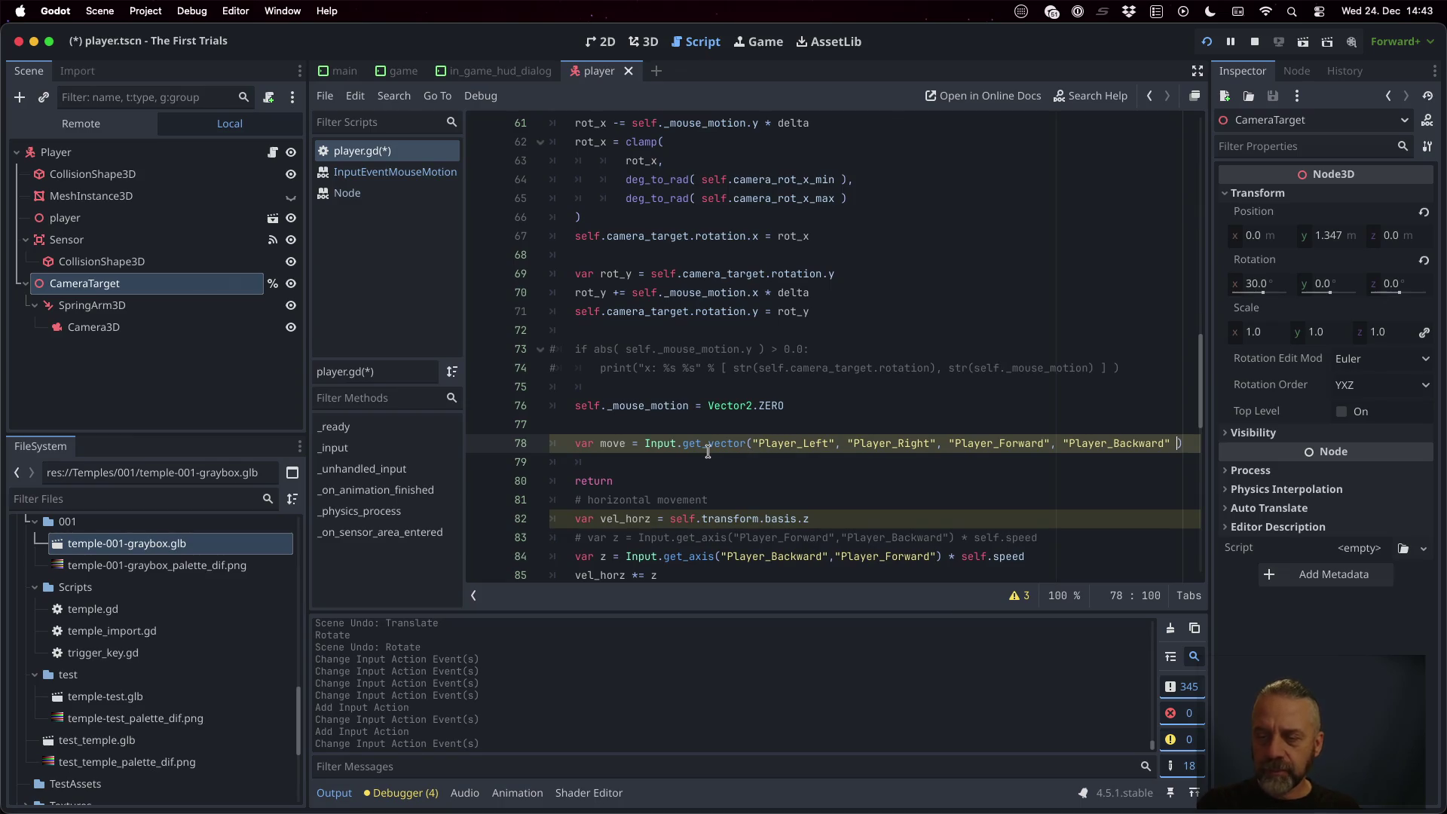
key("ctrl+s")
left_click(735, 426)
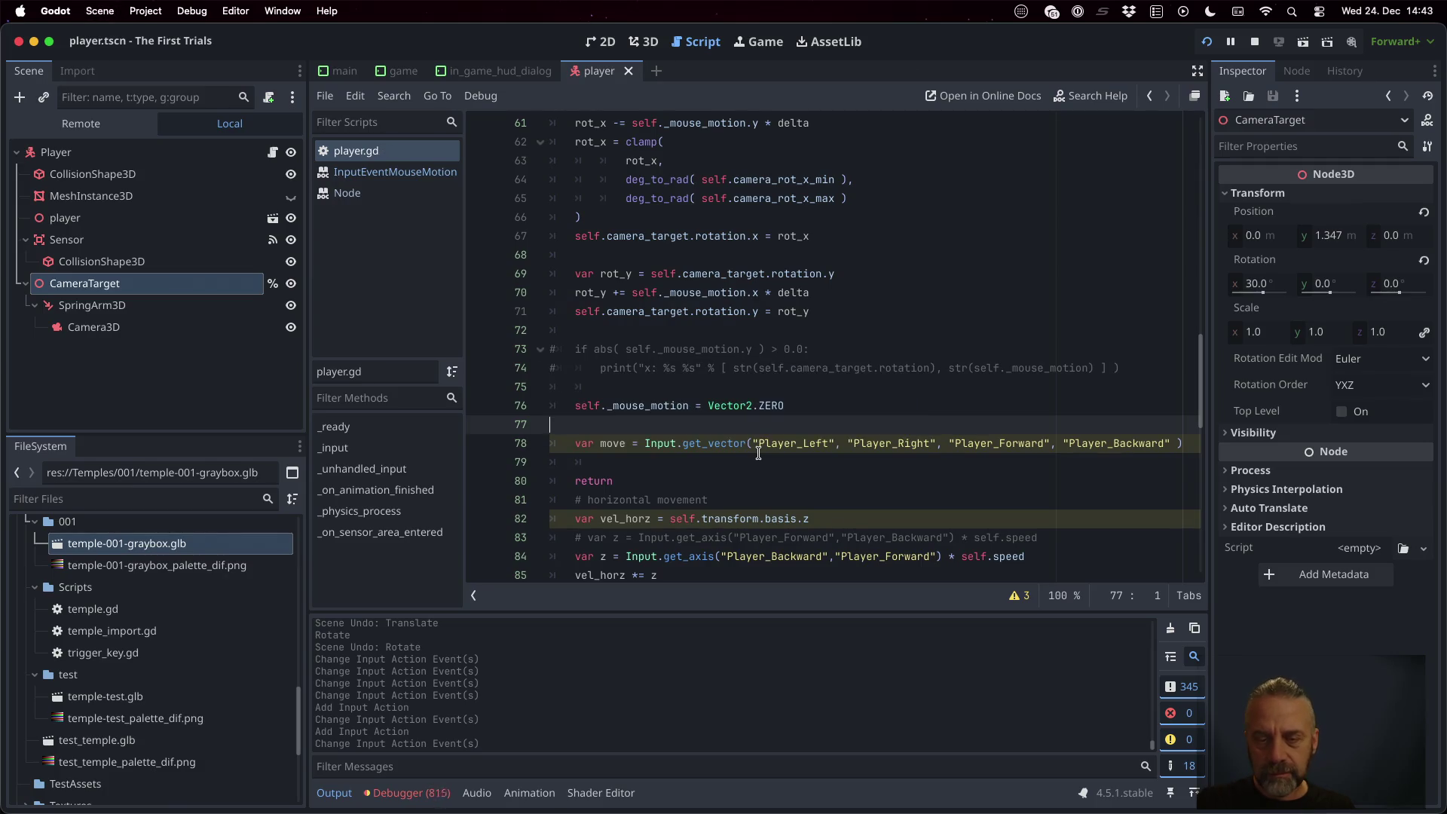
left_click(757, 445)
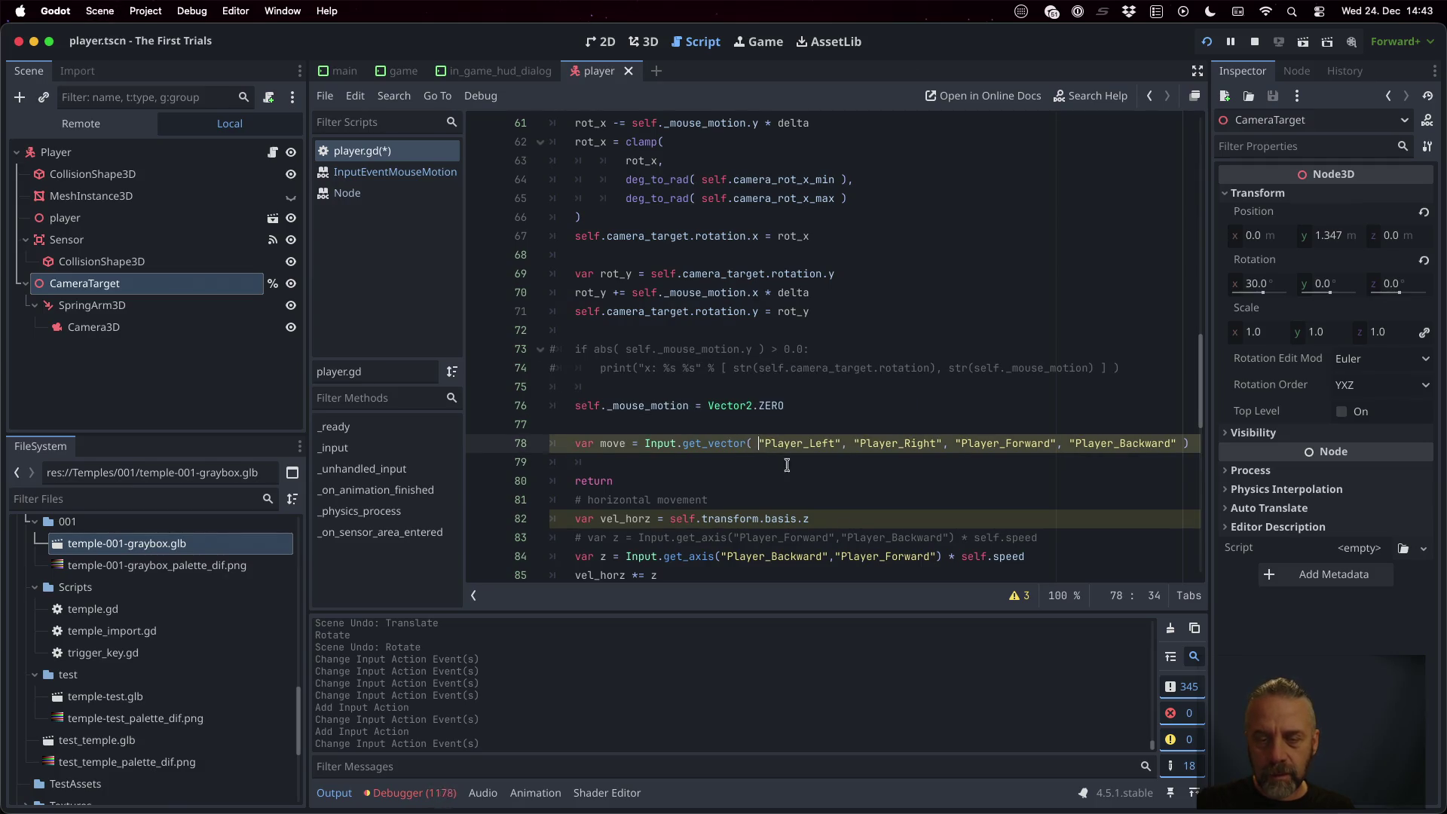
left_click(714, 444, "ctrl")
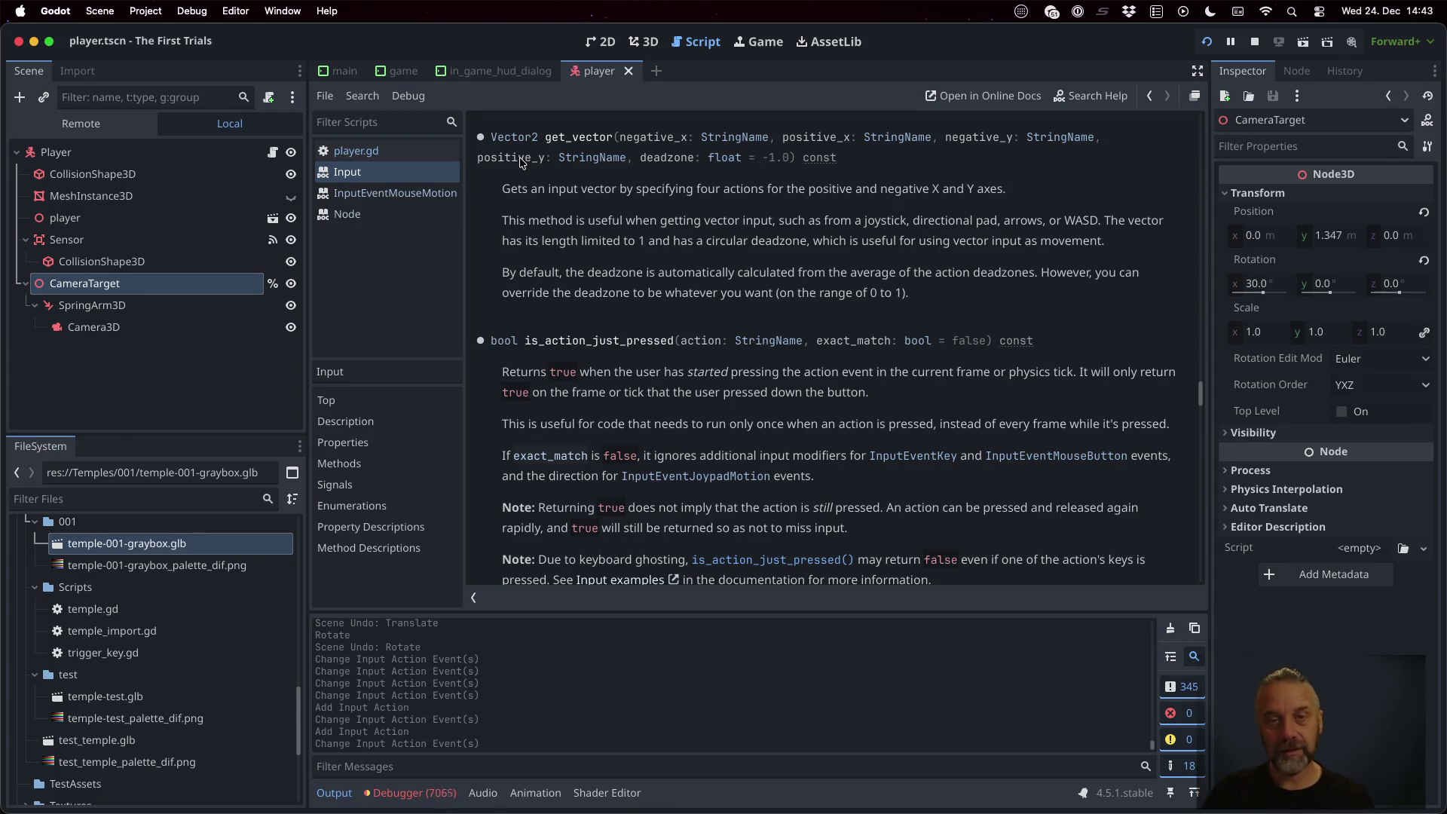
left_click(405, 155)
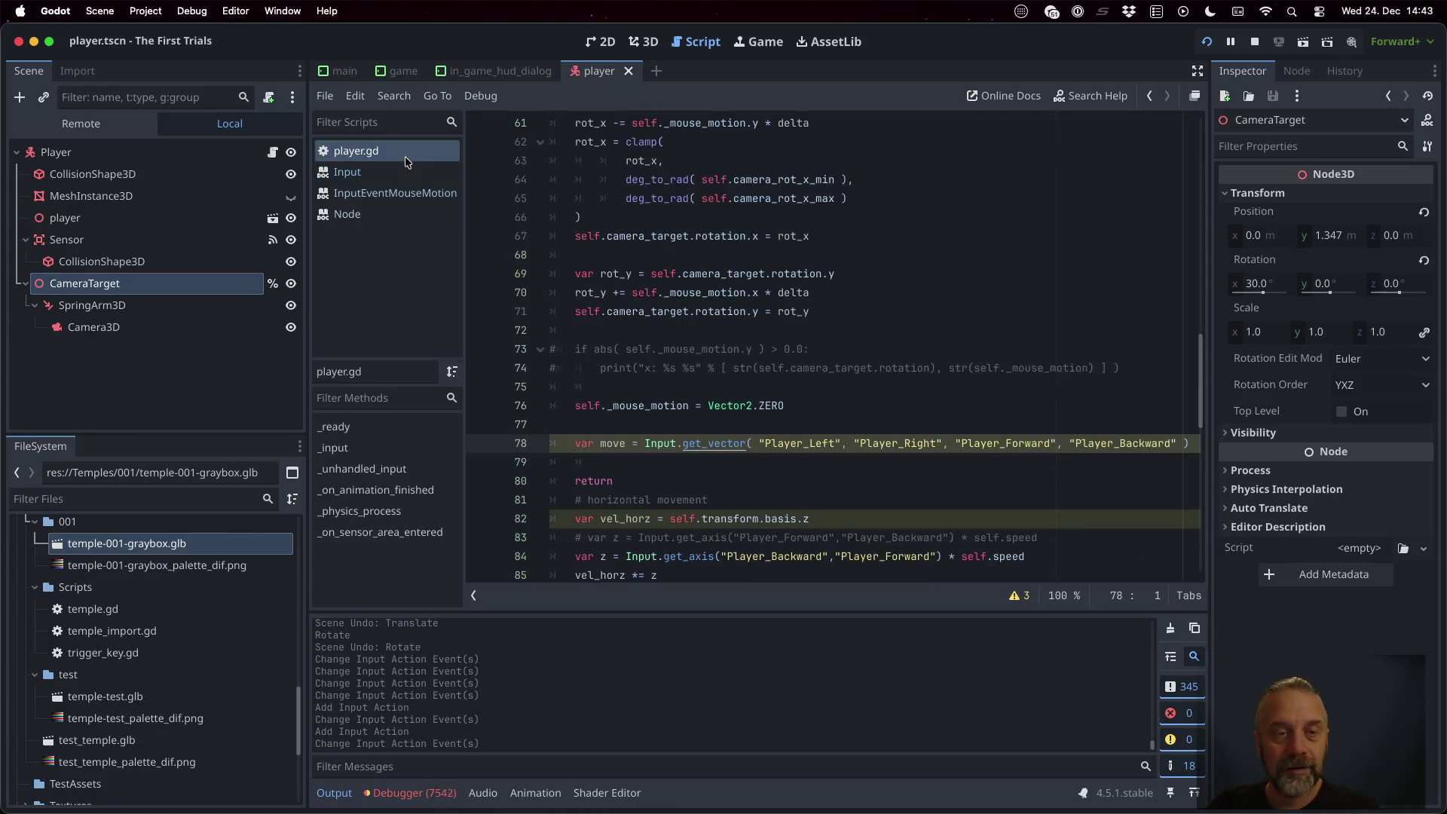
left_click(737, 322)
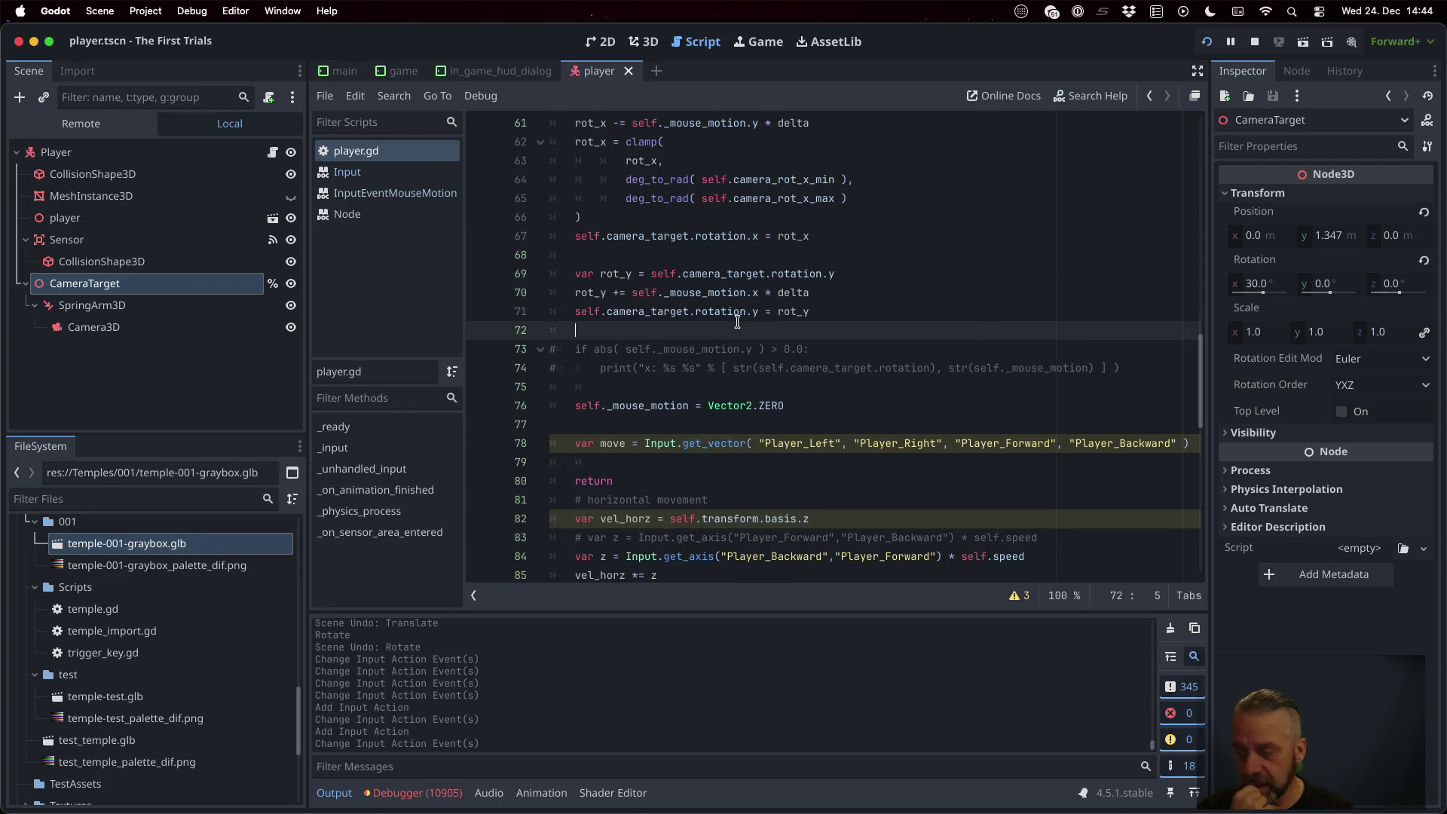
left_click(772, 405)
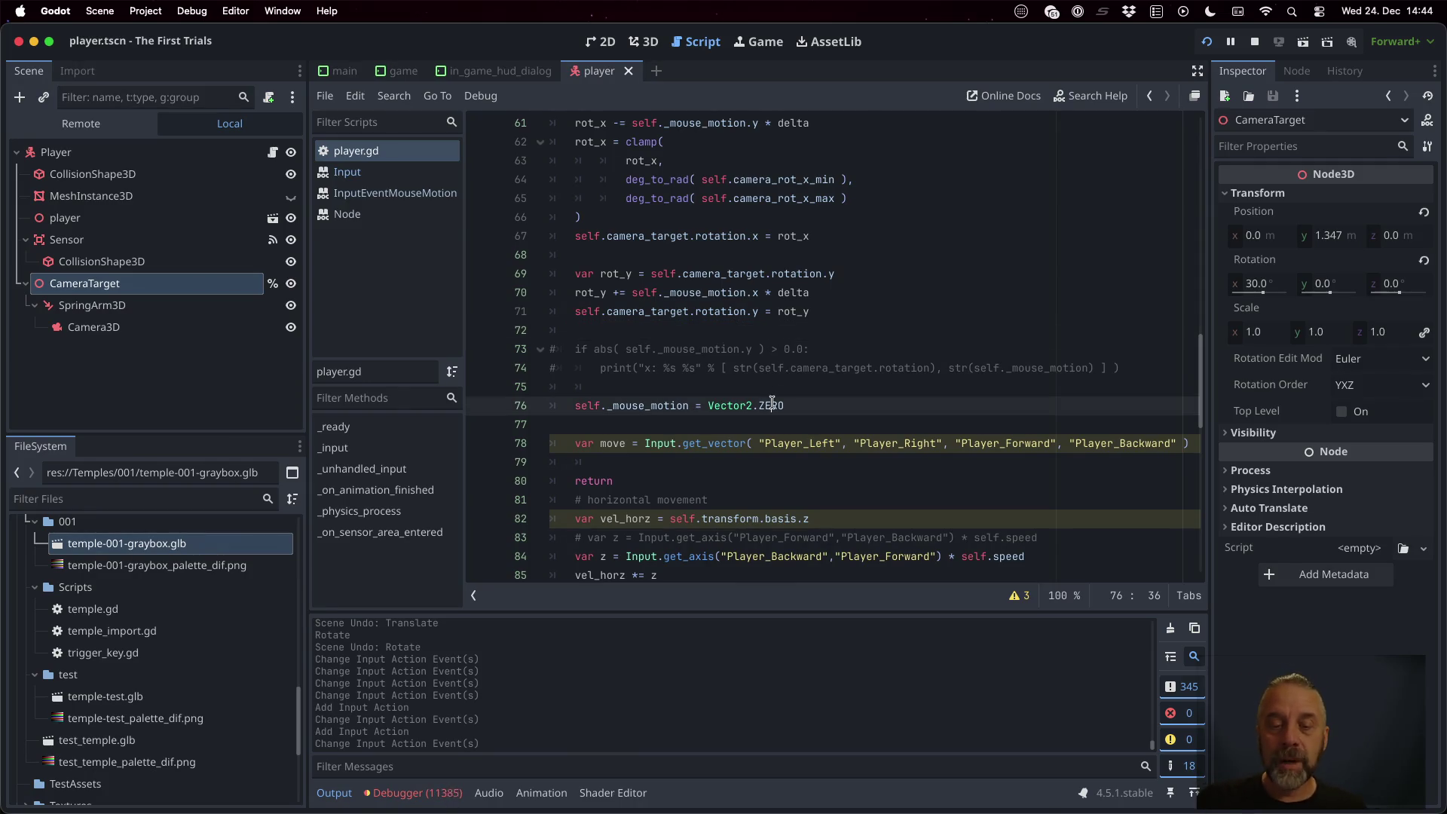
Open new lines after the get_vector call and begin an if move condition, consulting get_vector docs
left_click(788, 448)
key("Down")
key("Down")
key("Return")
key("Up")
key("Up")
key("Tab")
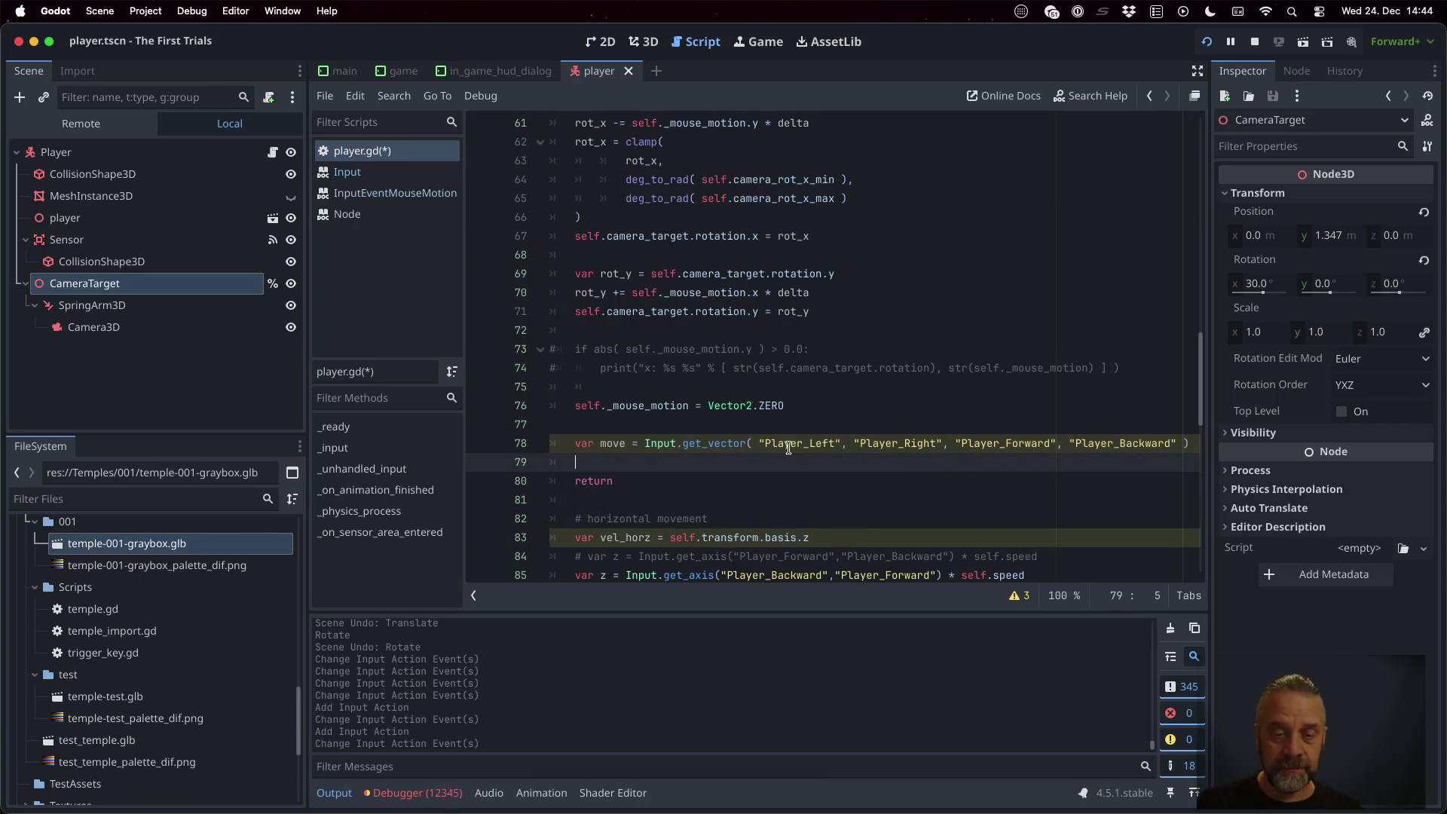
key("Return")
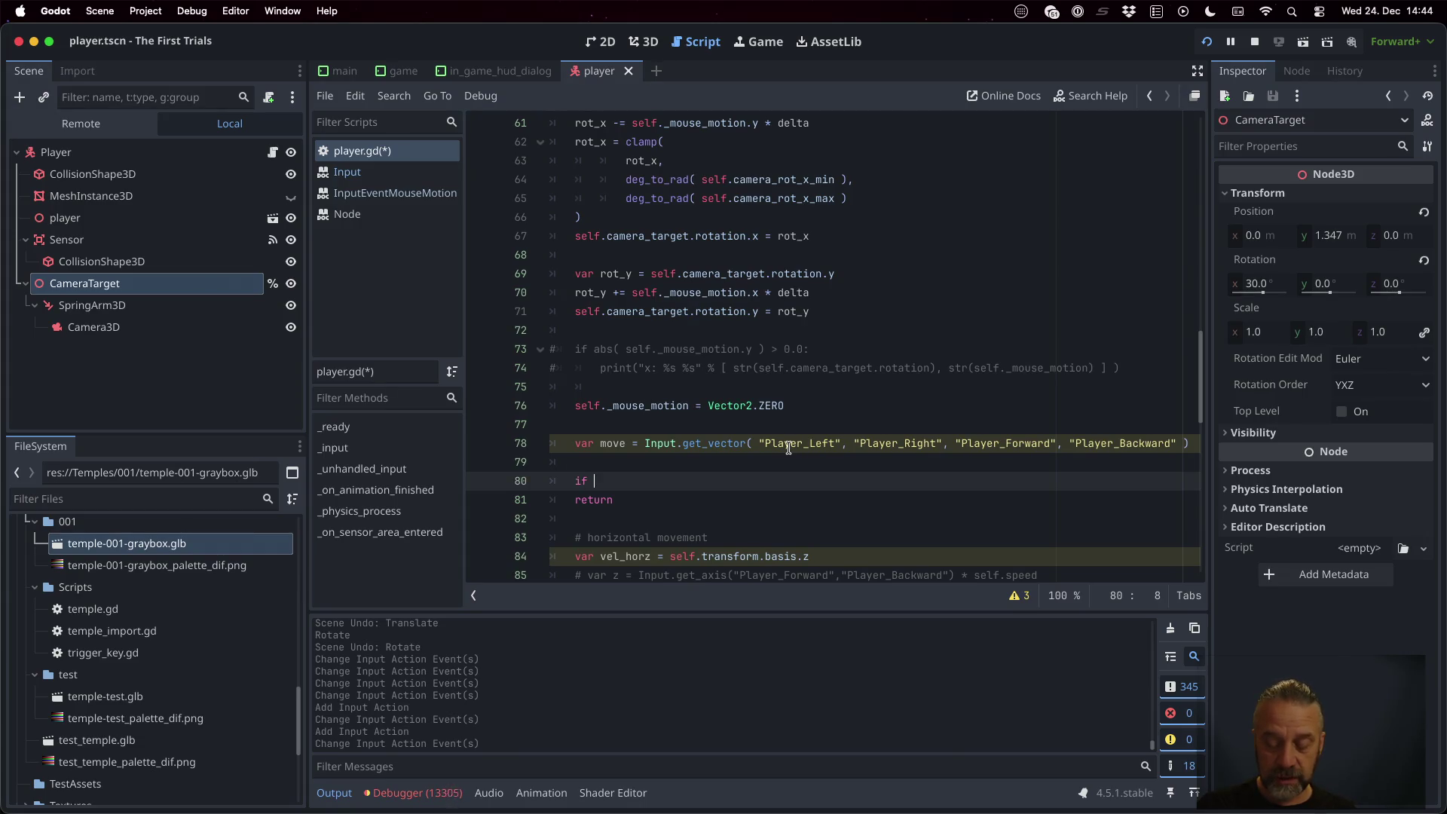
type("(")
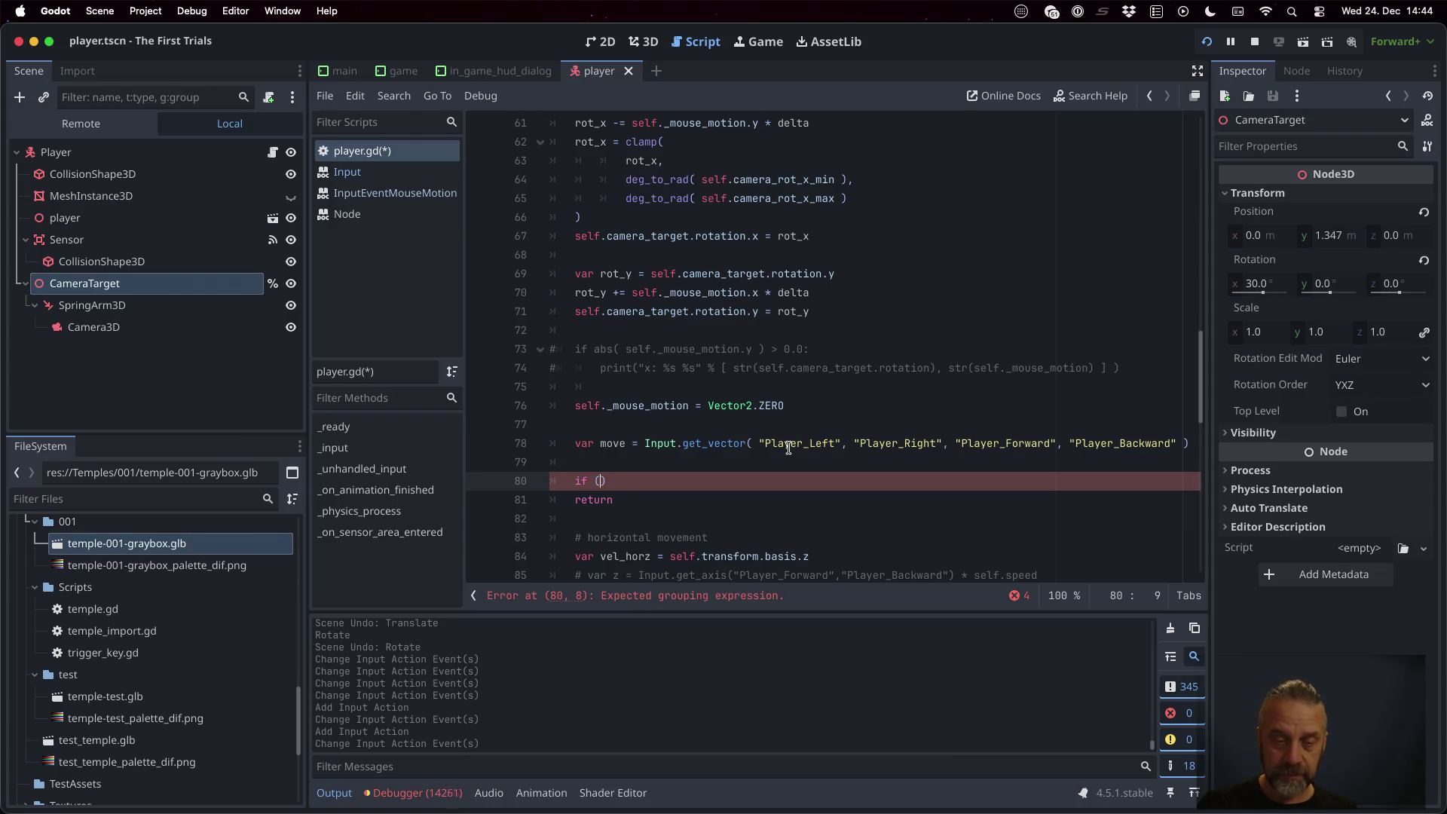
key("BackSpace")
type("mov")
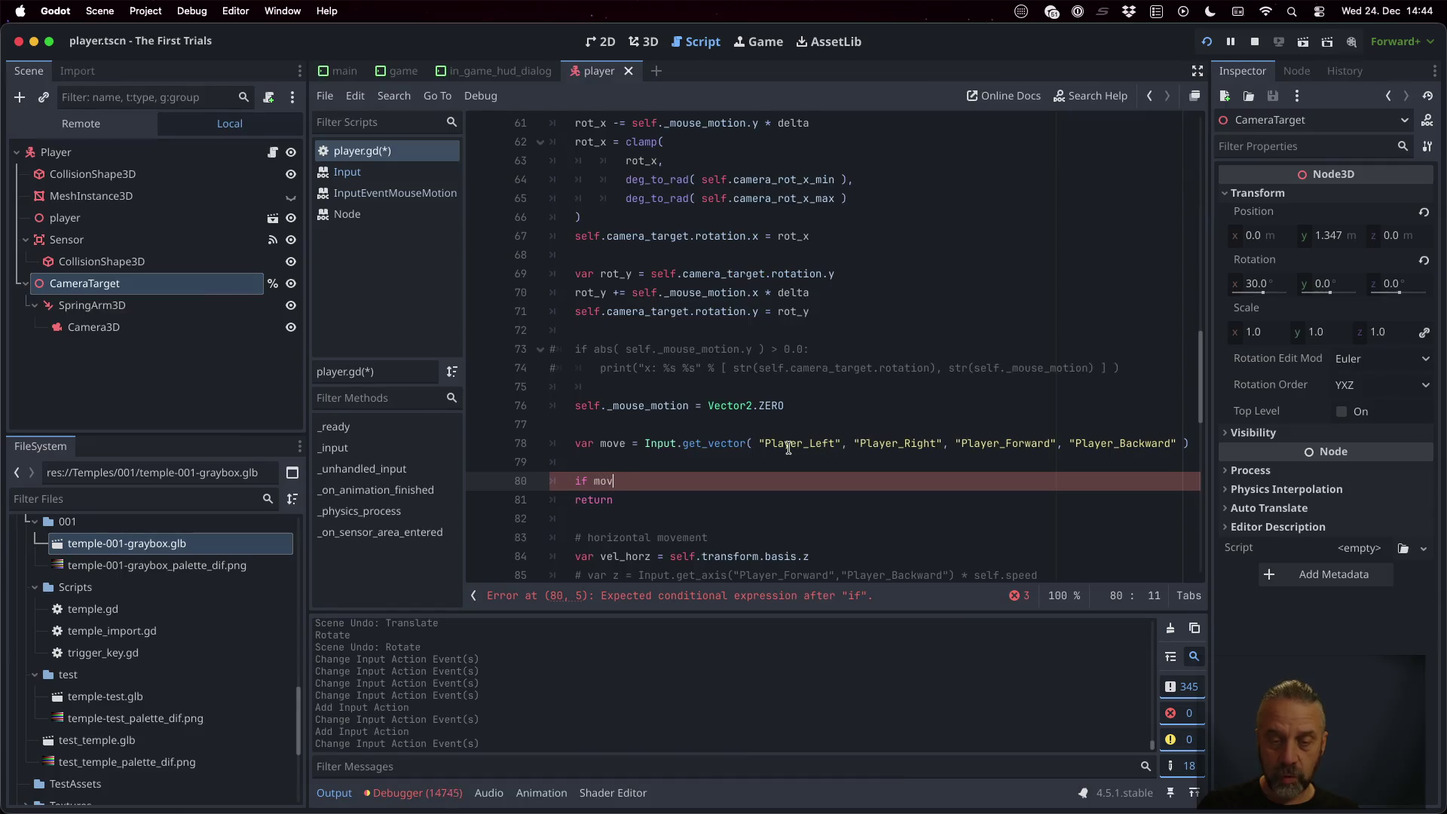
type("e.x.")
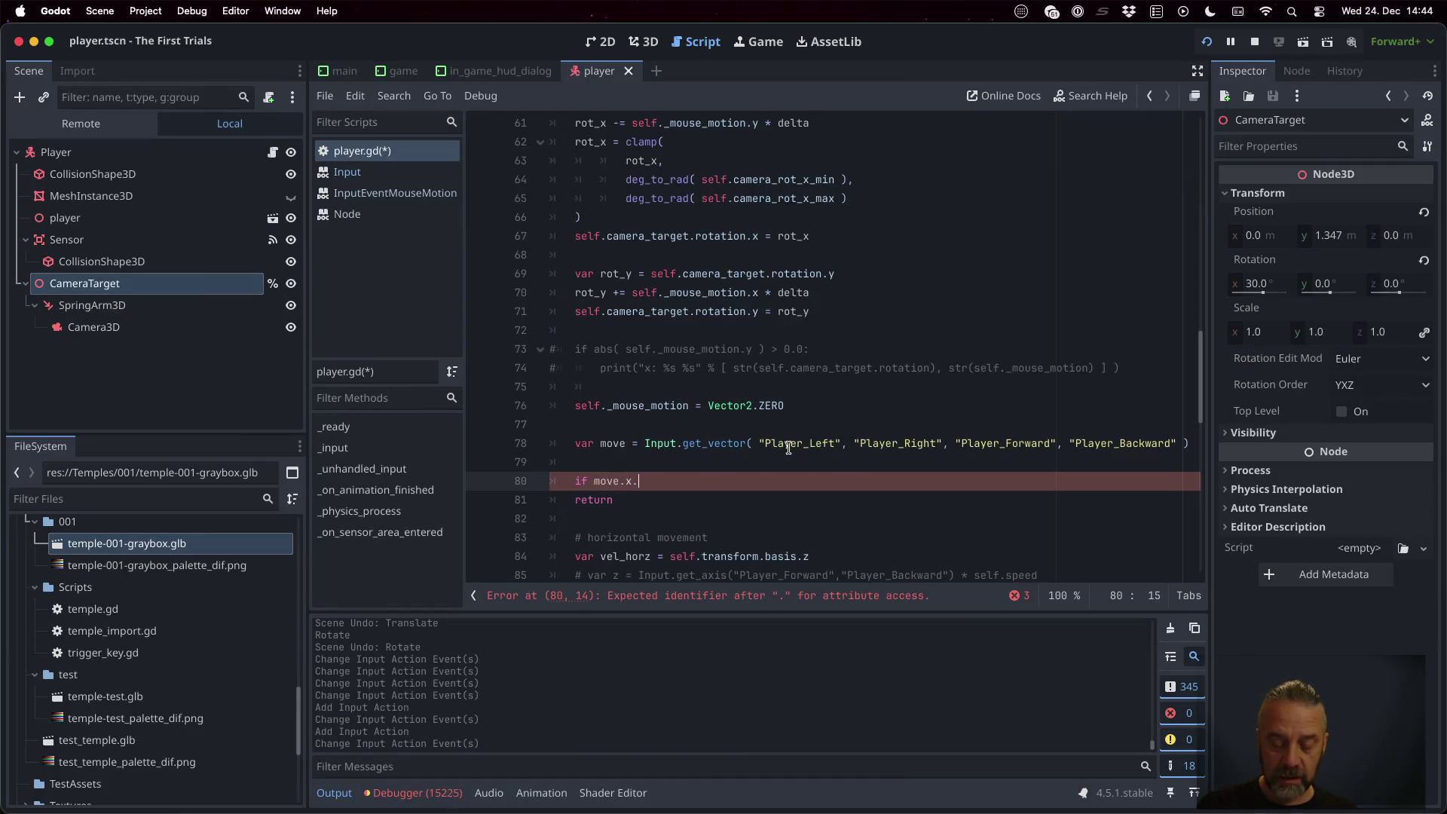
type("sq")
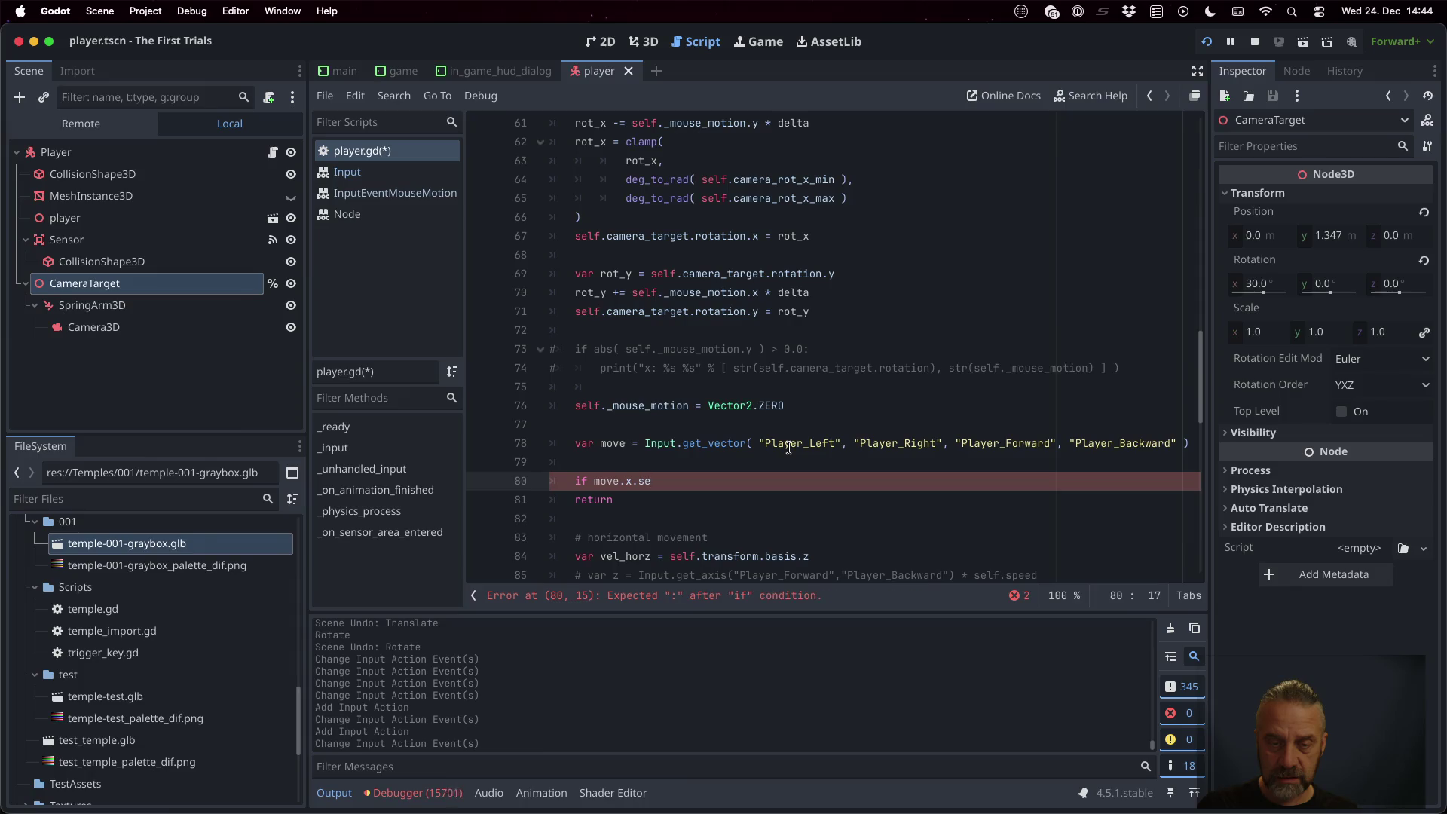
key("BackSpace")
key("BackSpace")
type(".le")
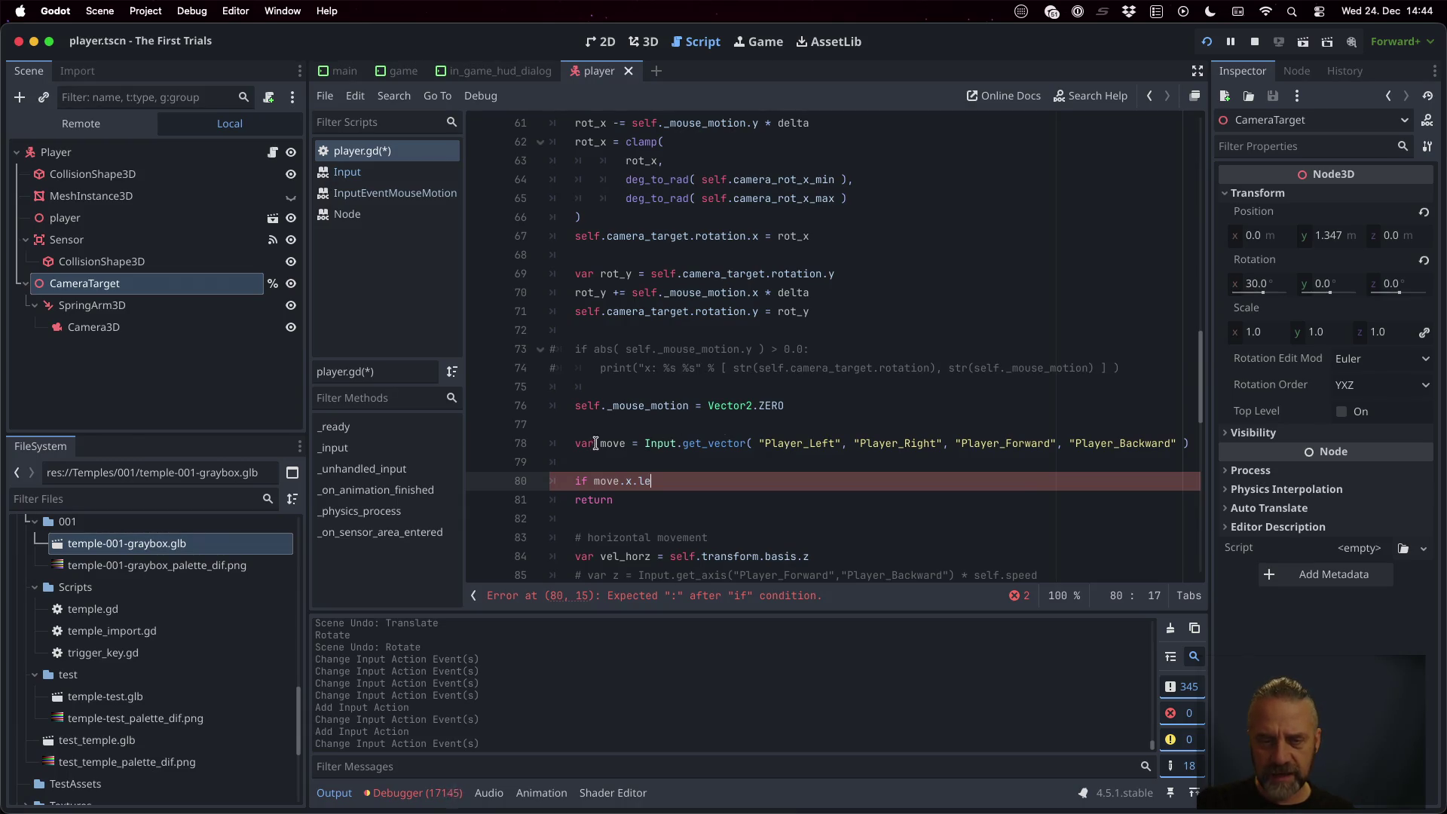
left_click(699, 444, "ctrl")
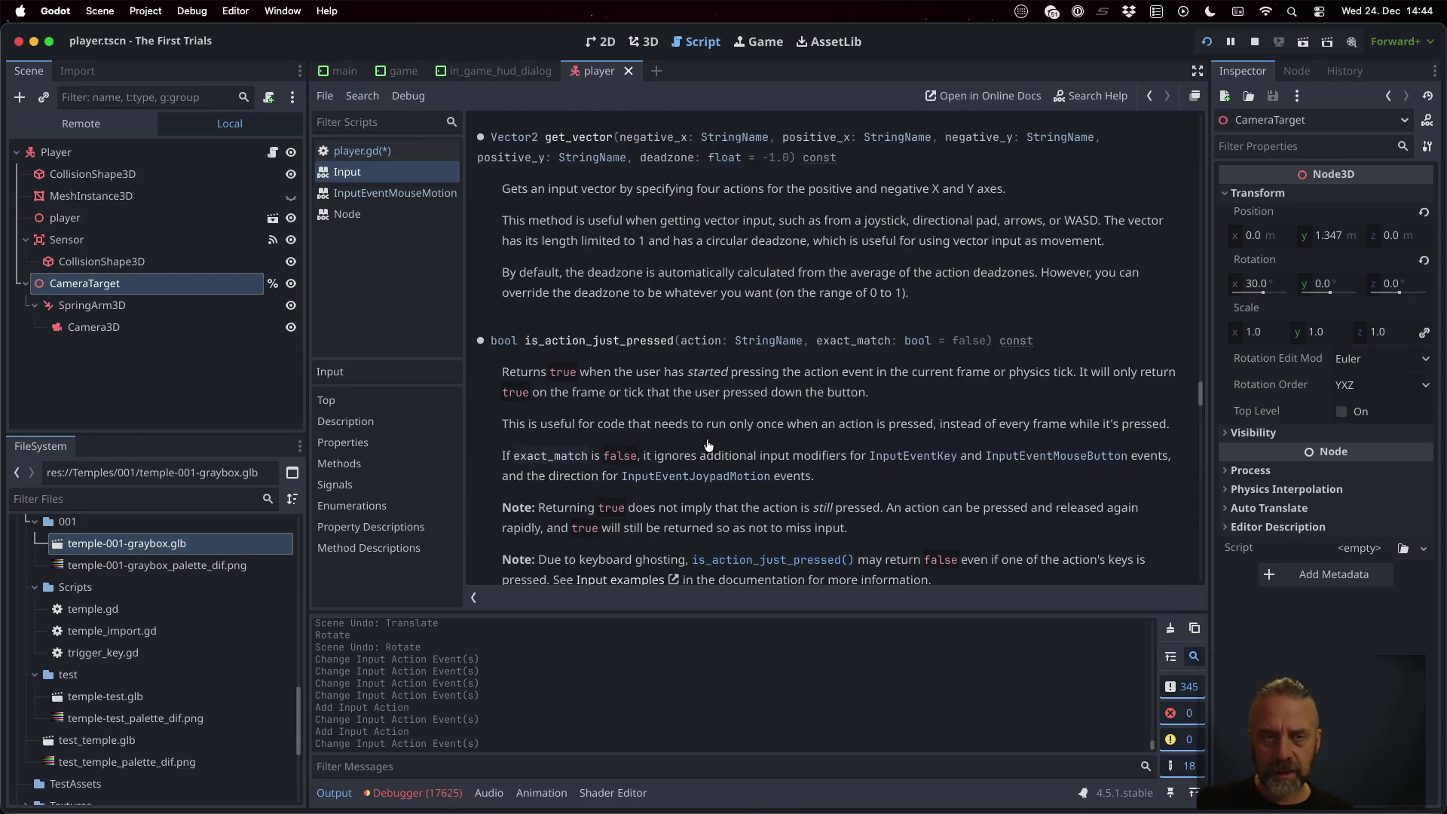
left_click(400, 154)
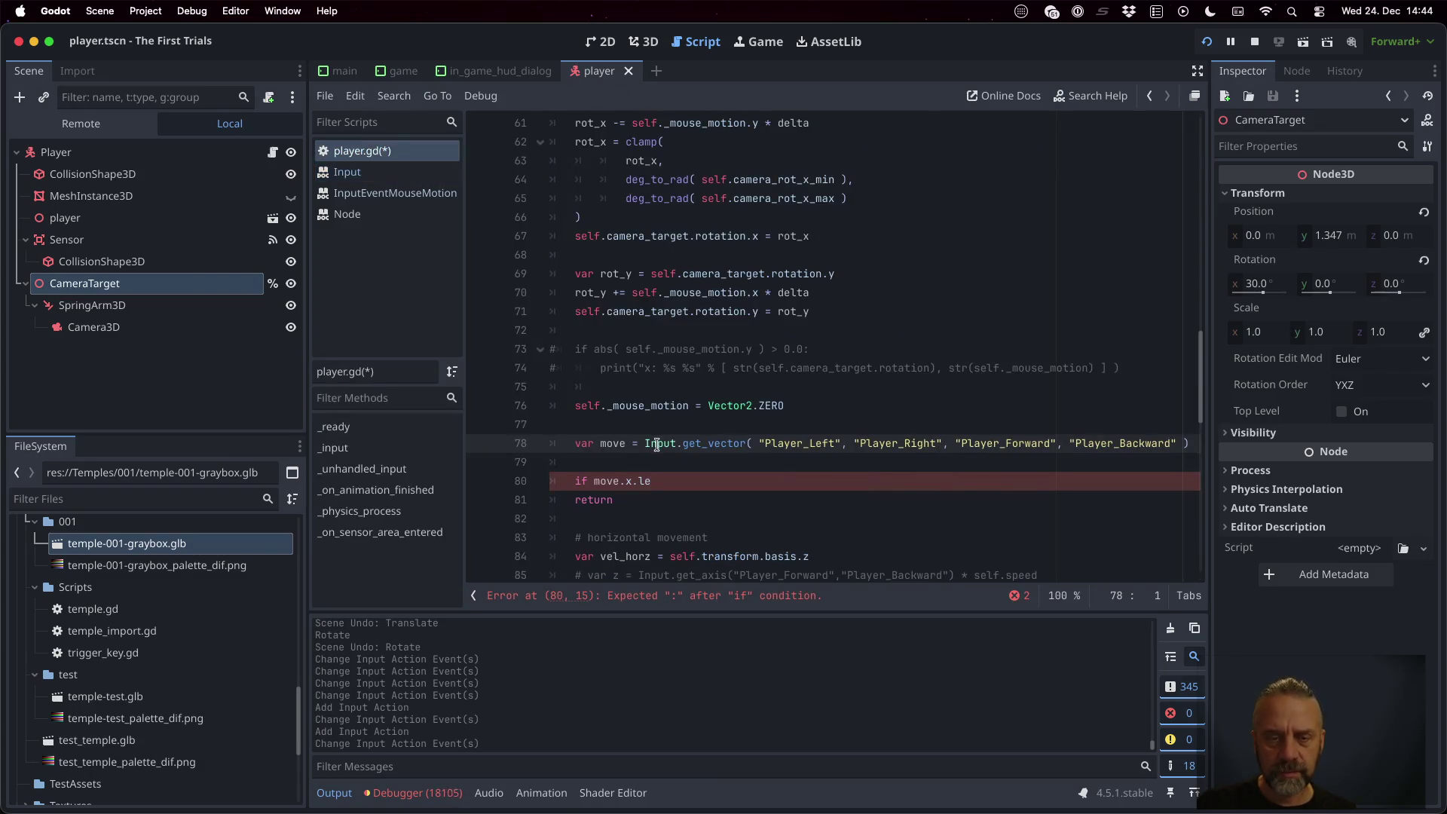
Annotate move as Vector2 and write the condition if move.length_squared() > 0.01:
key("Left")
type(": Vecto")
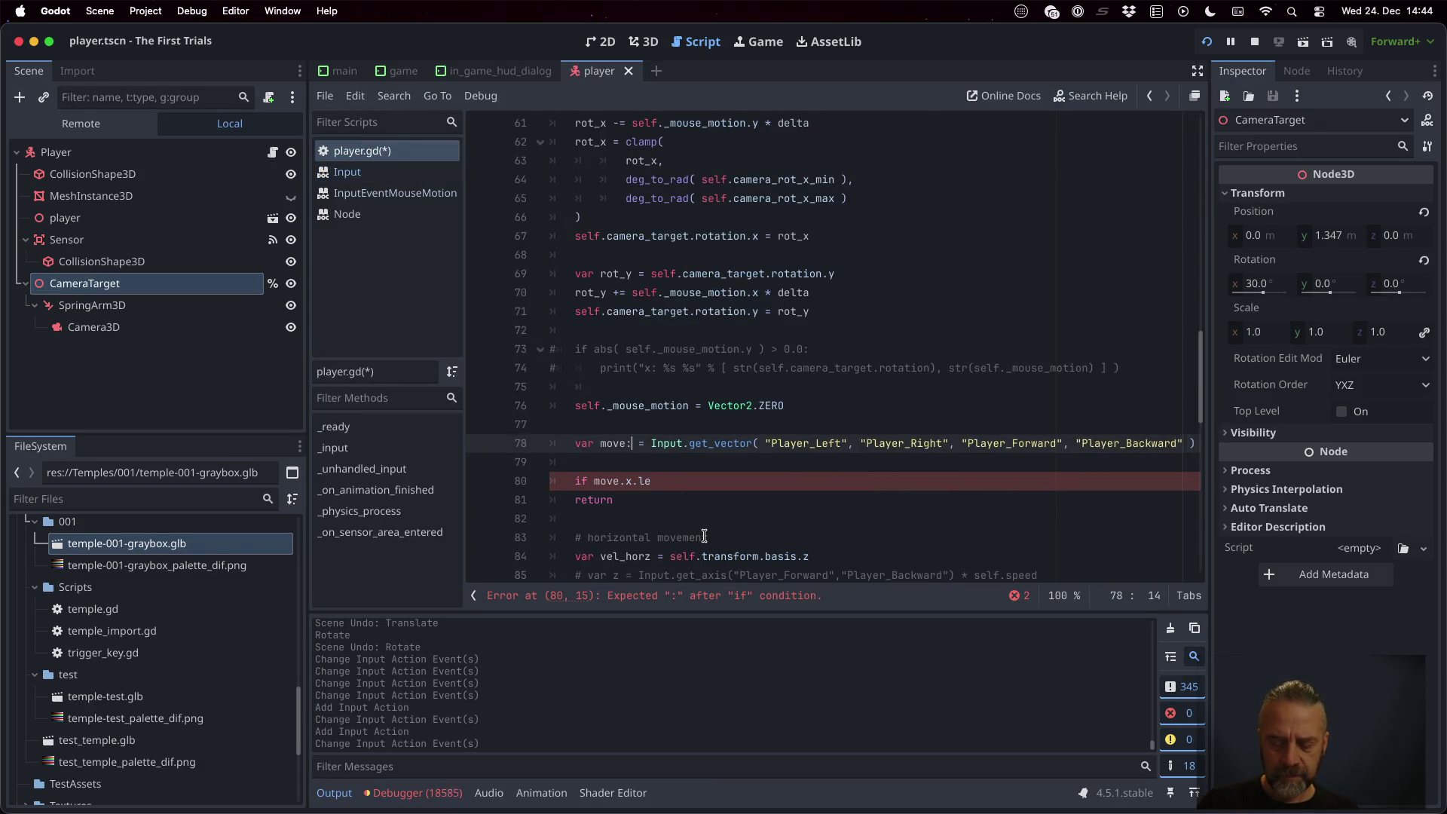
type("r2")
key("Down")
key("Down")
key("BackSpace")
key("BackSpace")
key("BackSpace")
key("BackSpace")
type(".x")
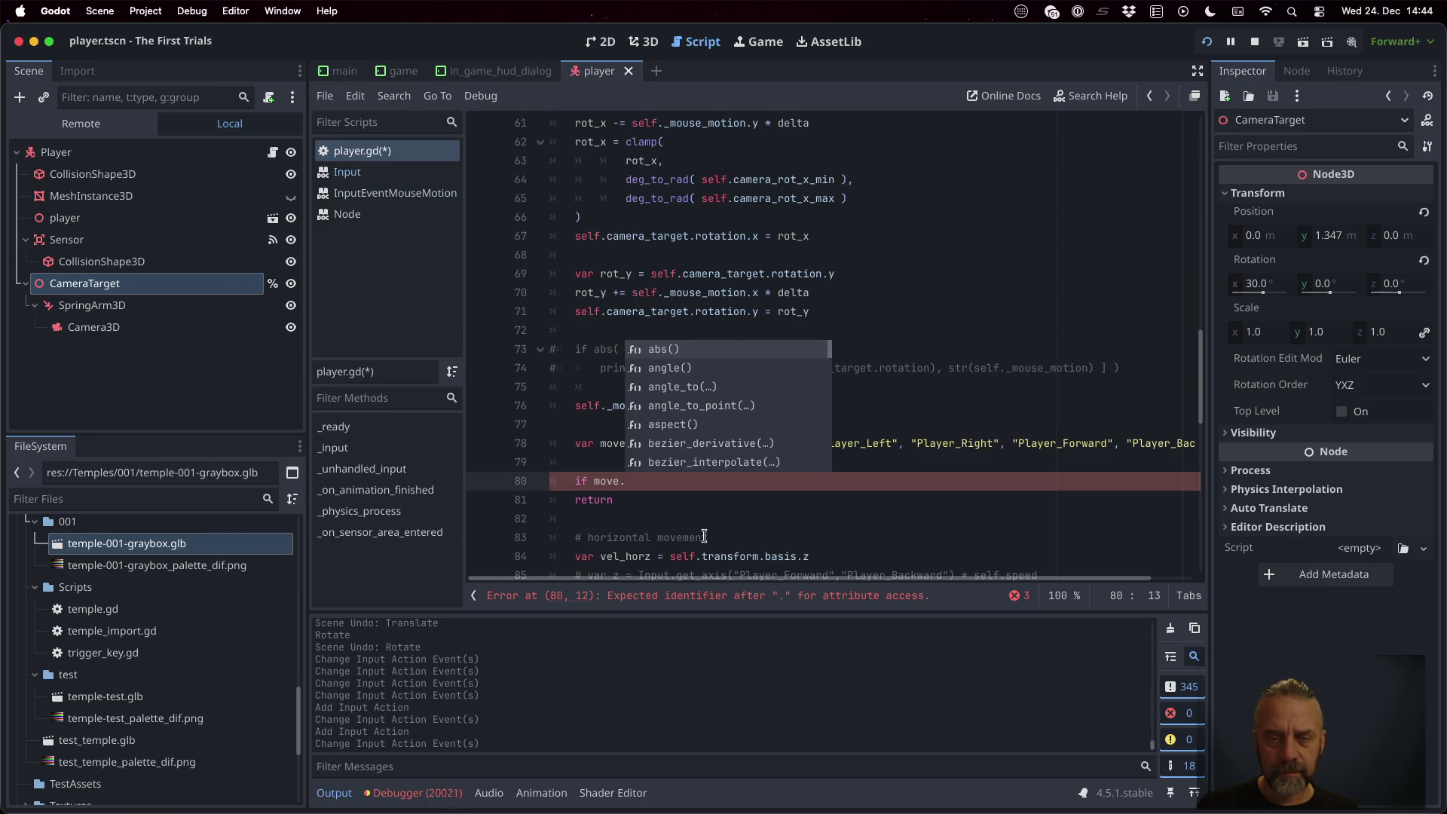
key("Escape")
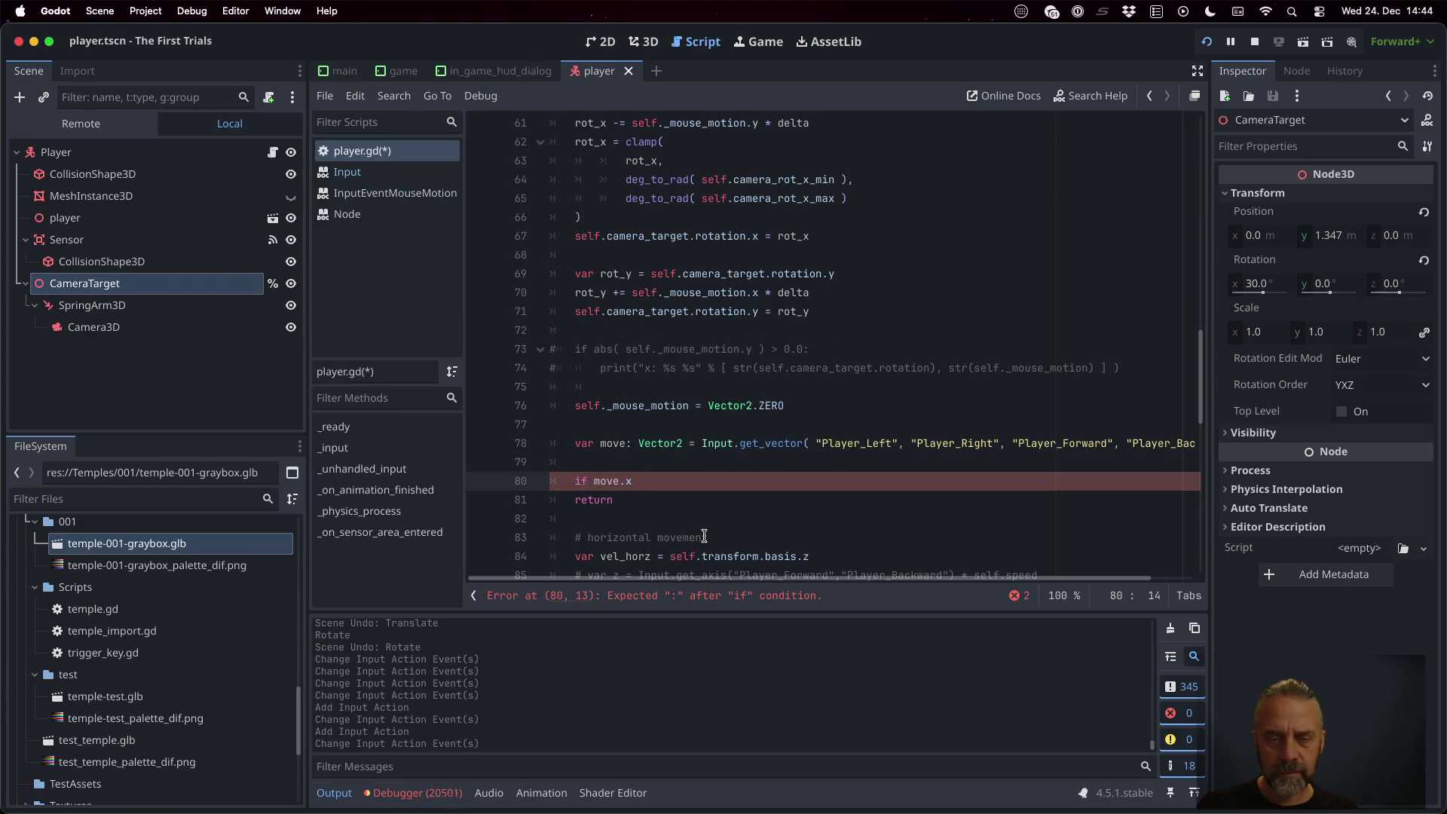
key("Tab")
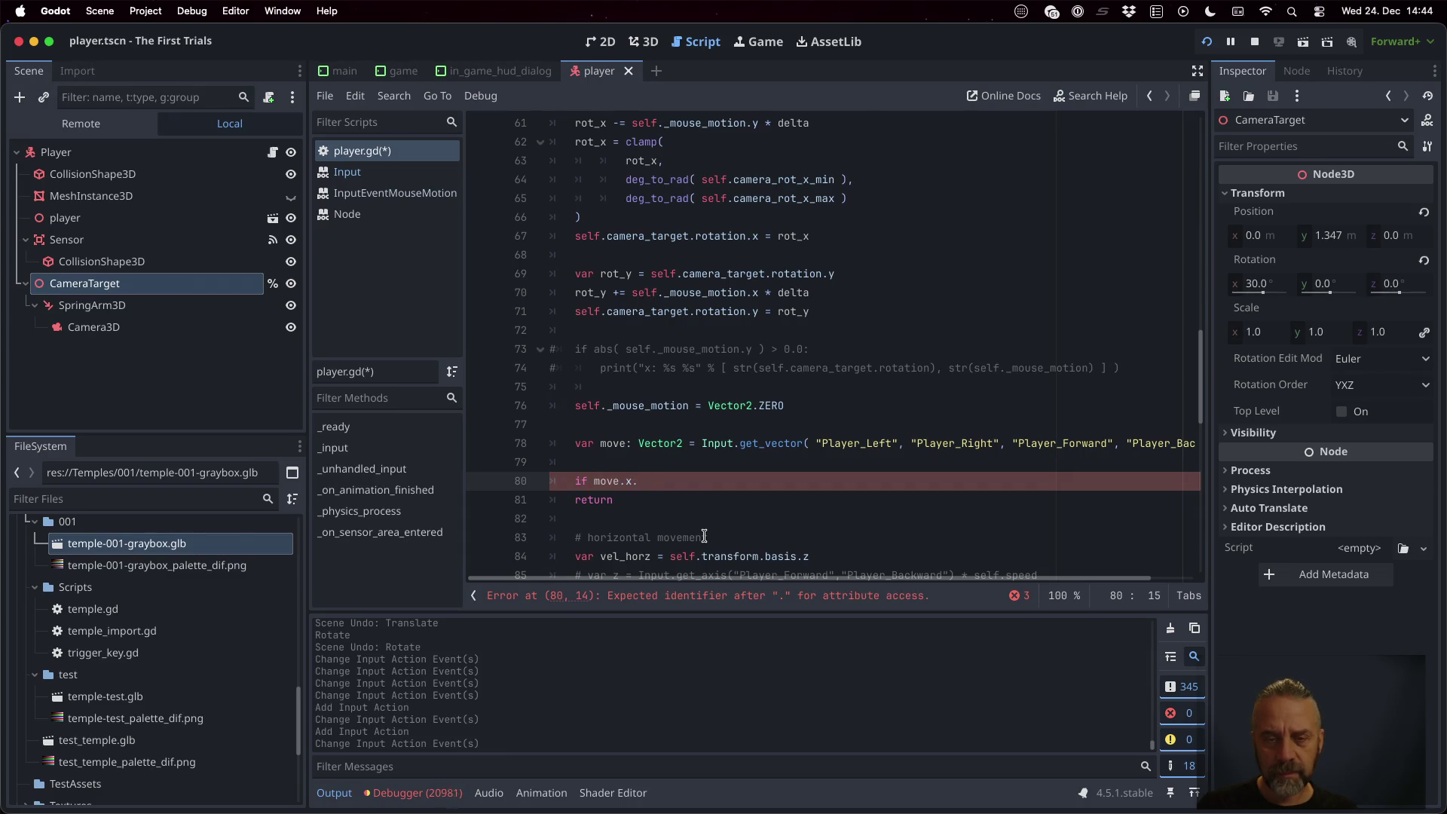
key("BackSpace")
key("BackSpace")
type("len")
key("Return")
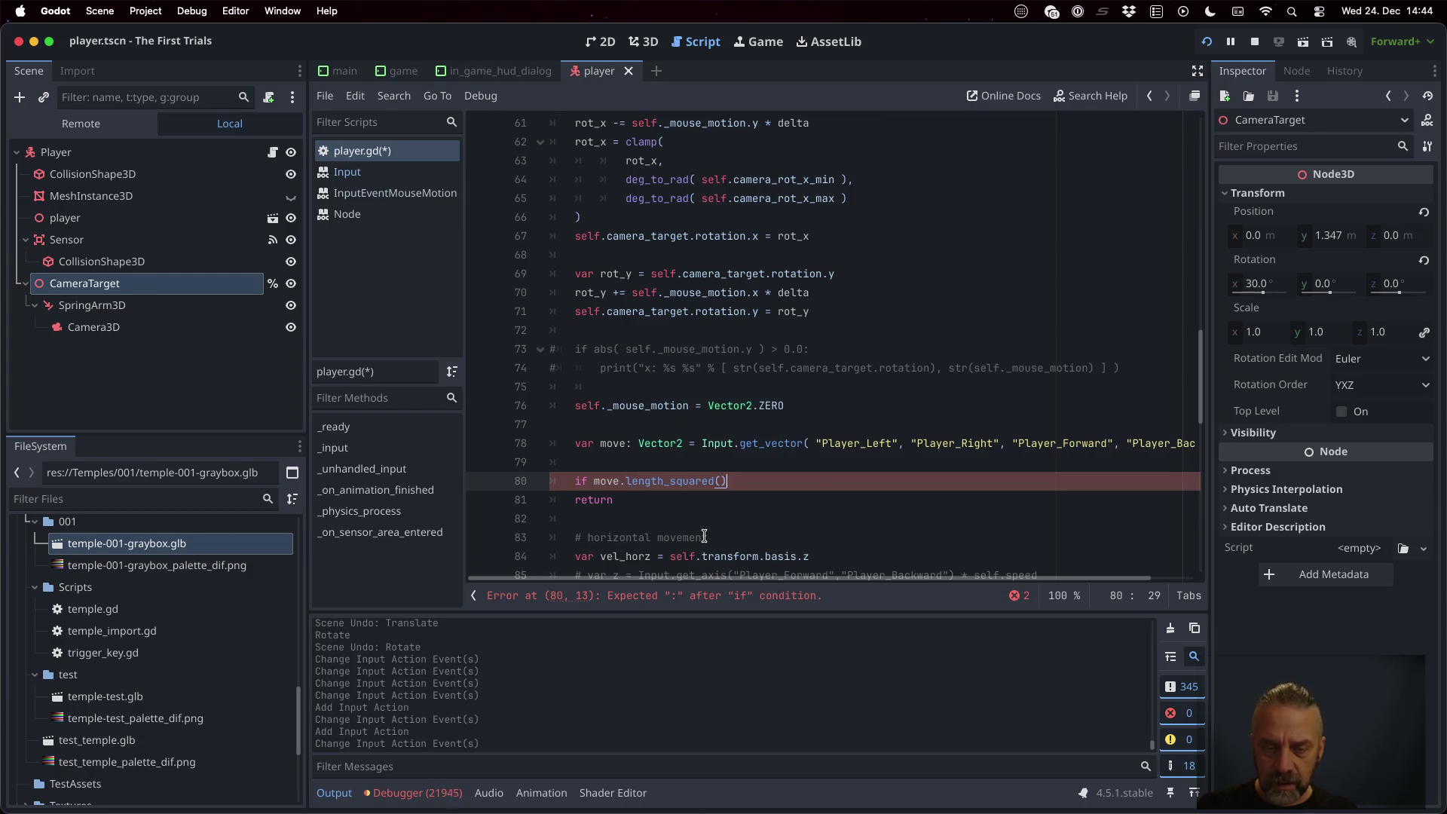
type("> 0.")
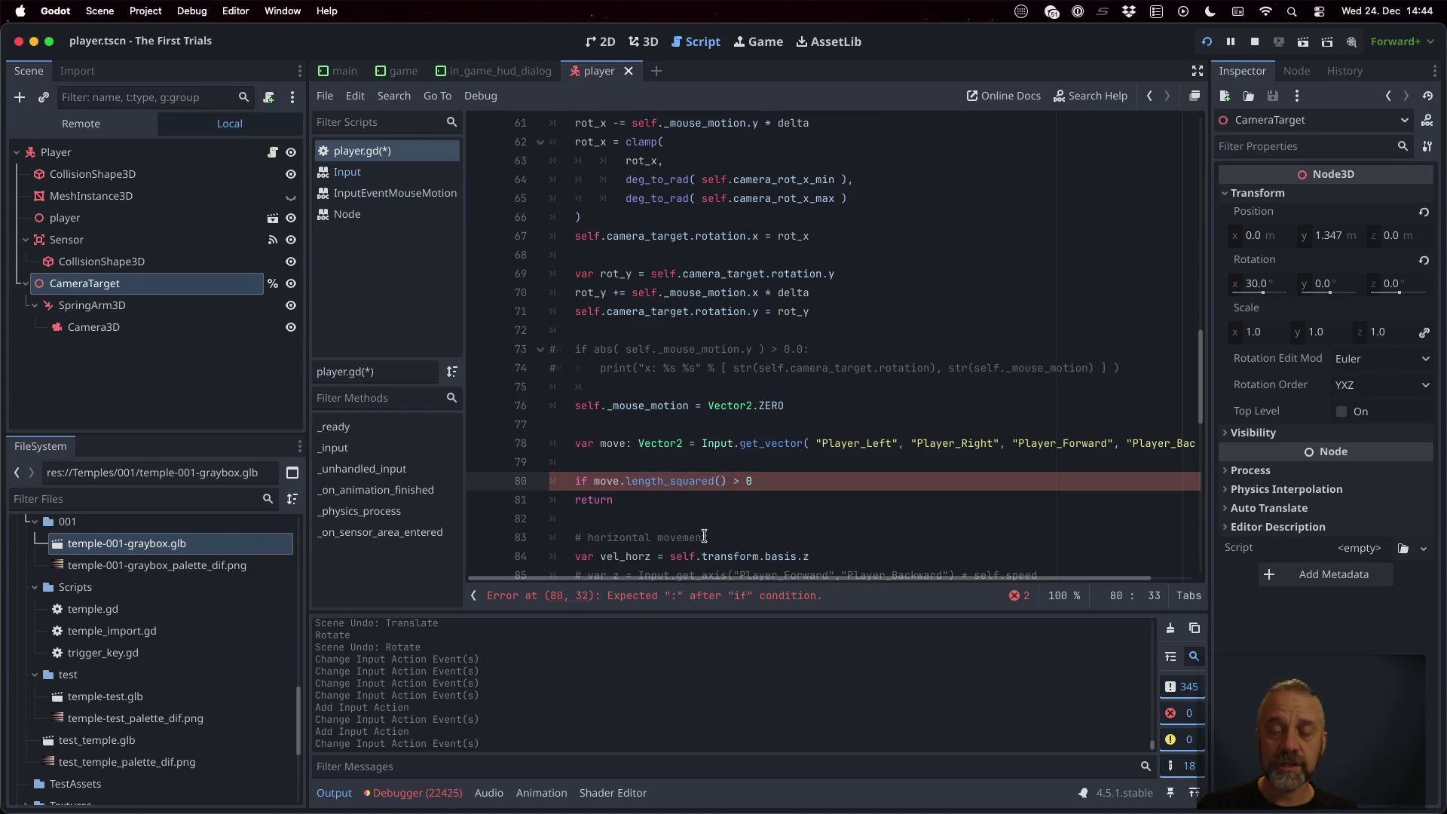
type("01")
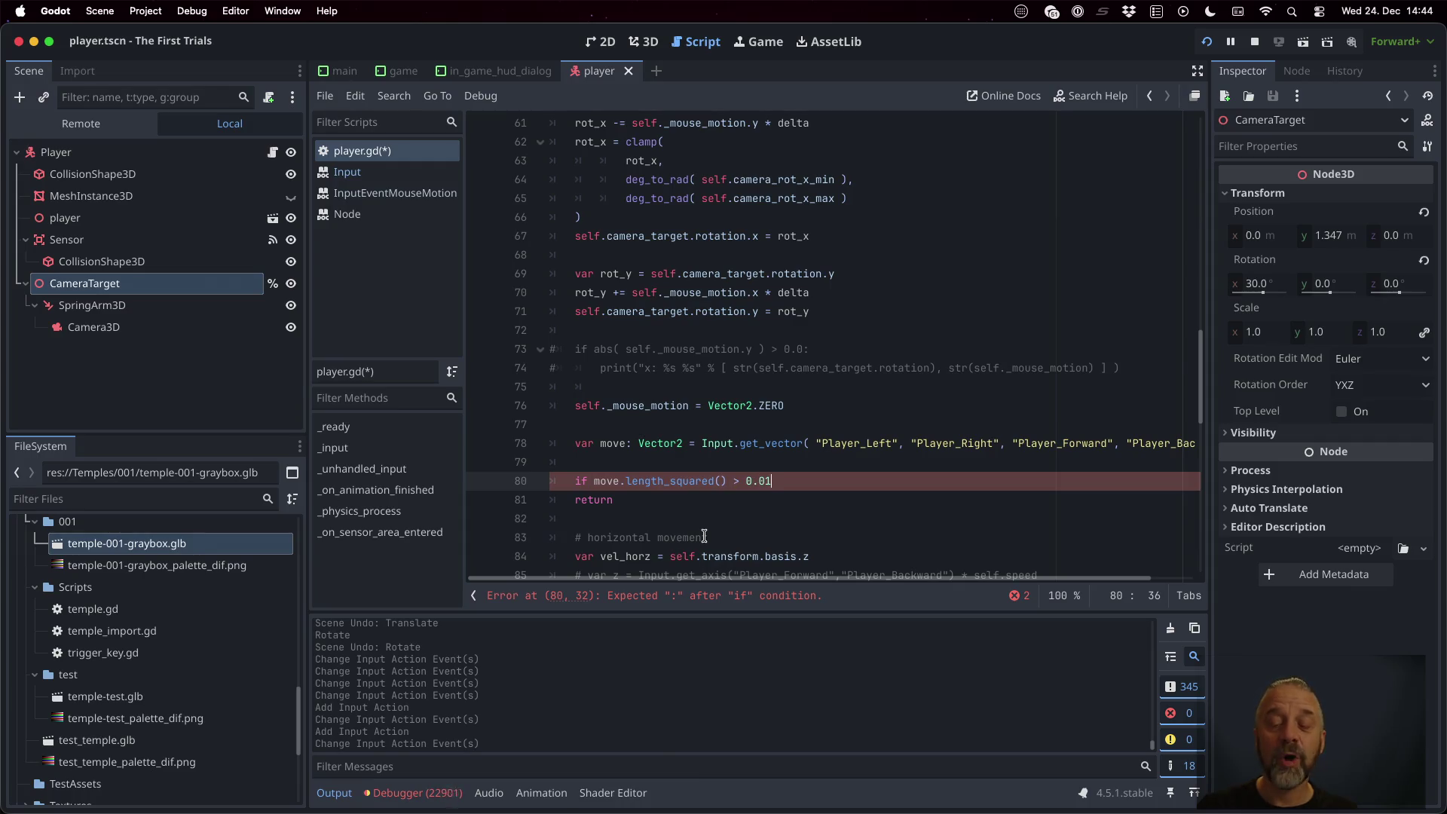
type(":")
Add print("Move %s" % [ str( move ) ] ) inside the if block and save
key("Return")
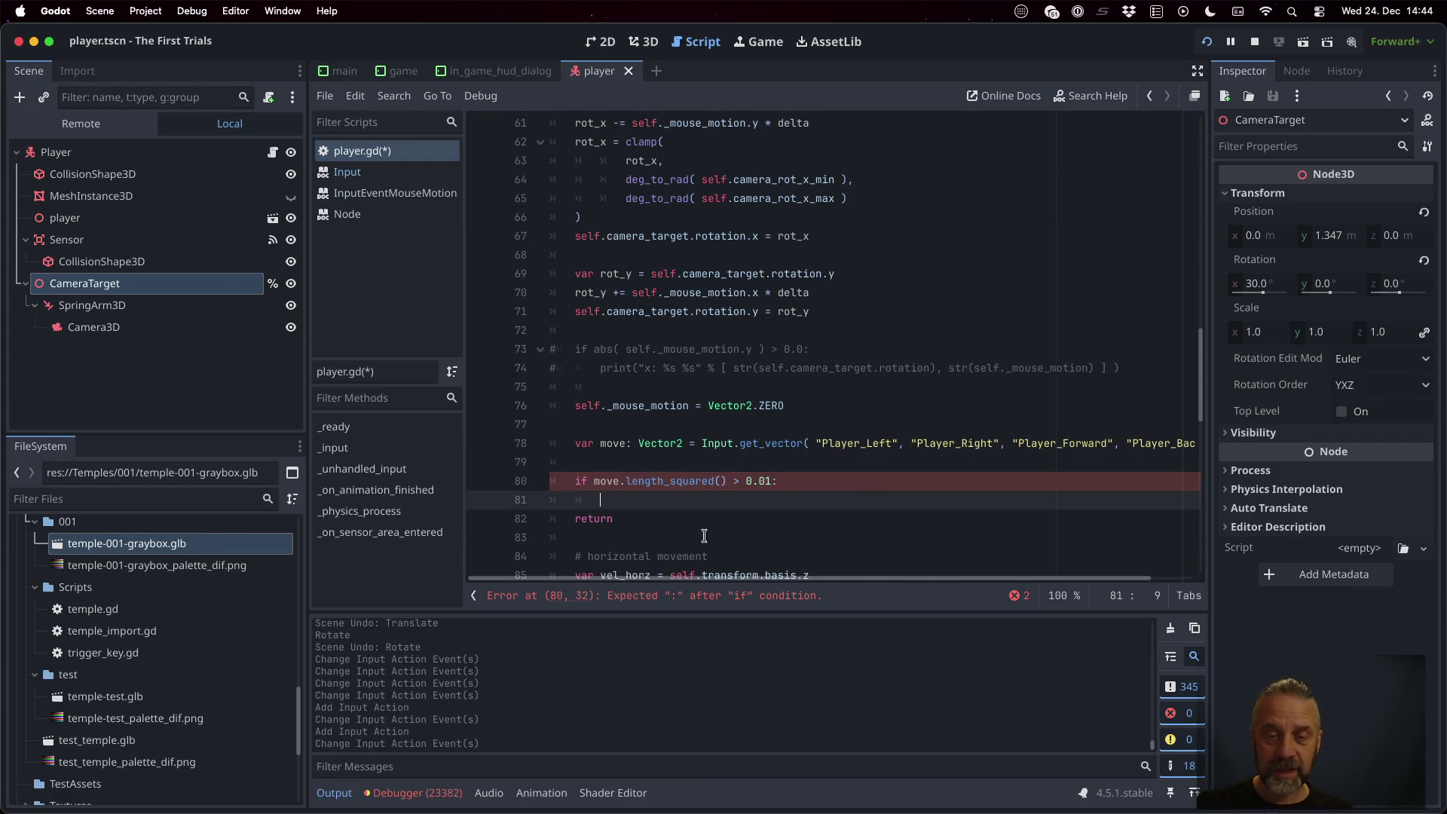
type("print(")
type("\"Move %s\"")
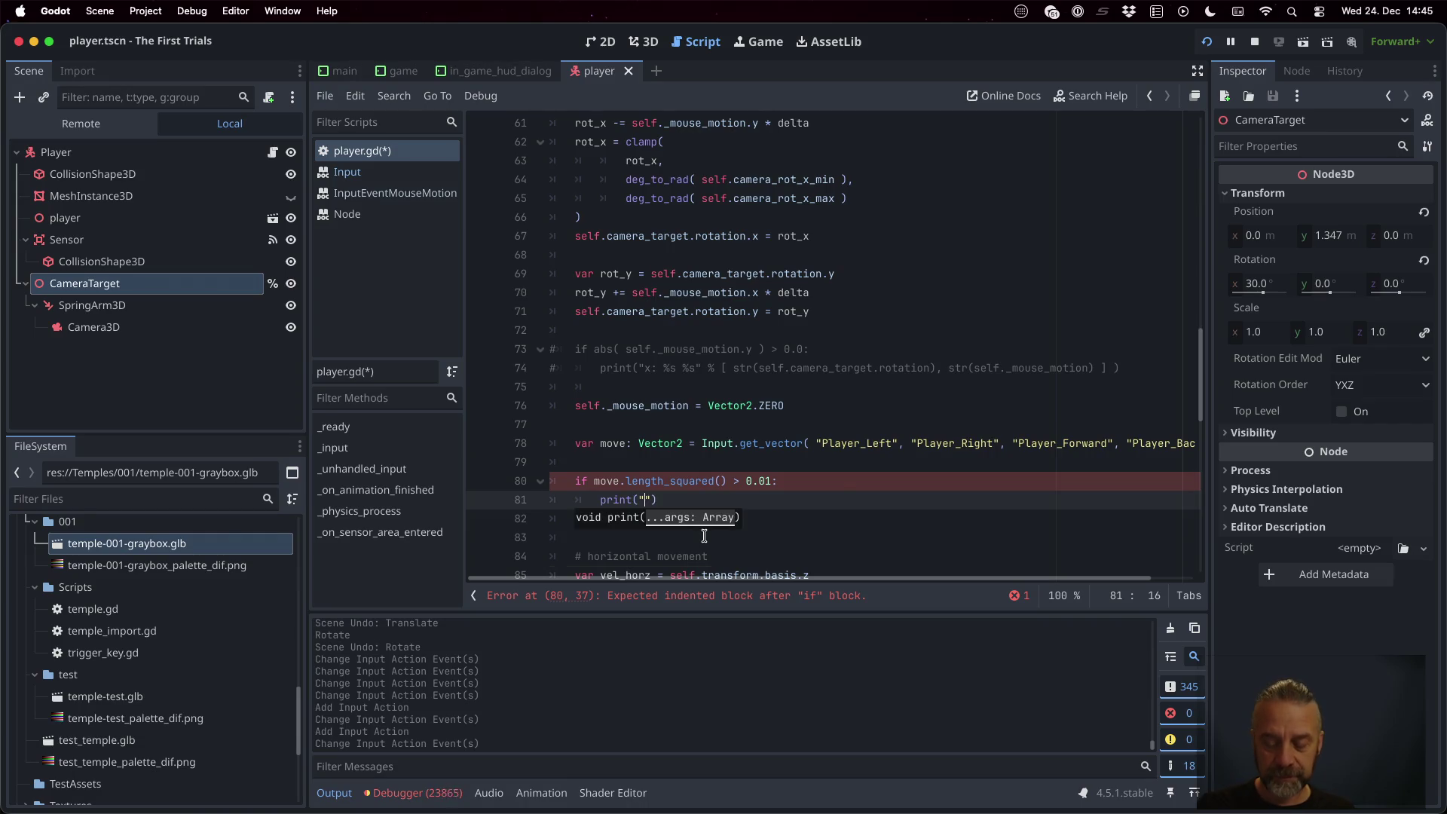
type(" % [ str( move ) ]")
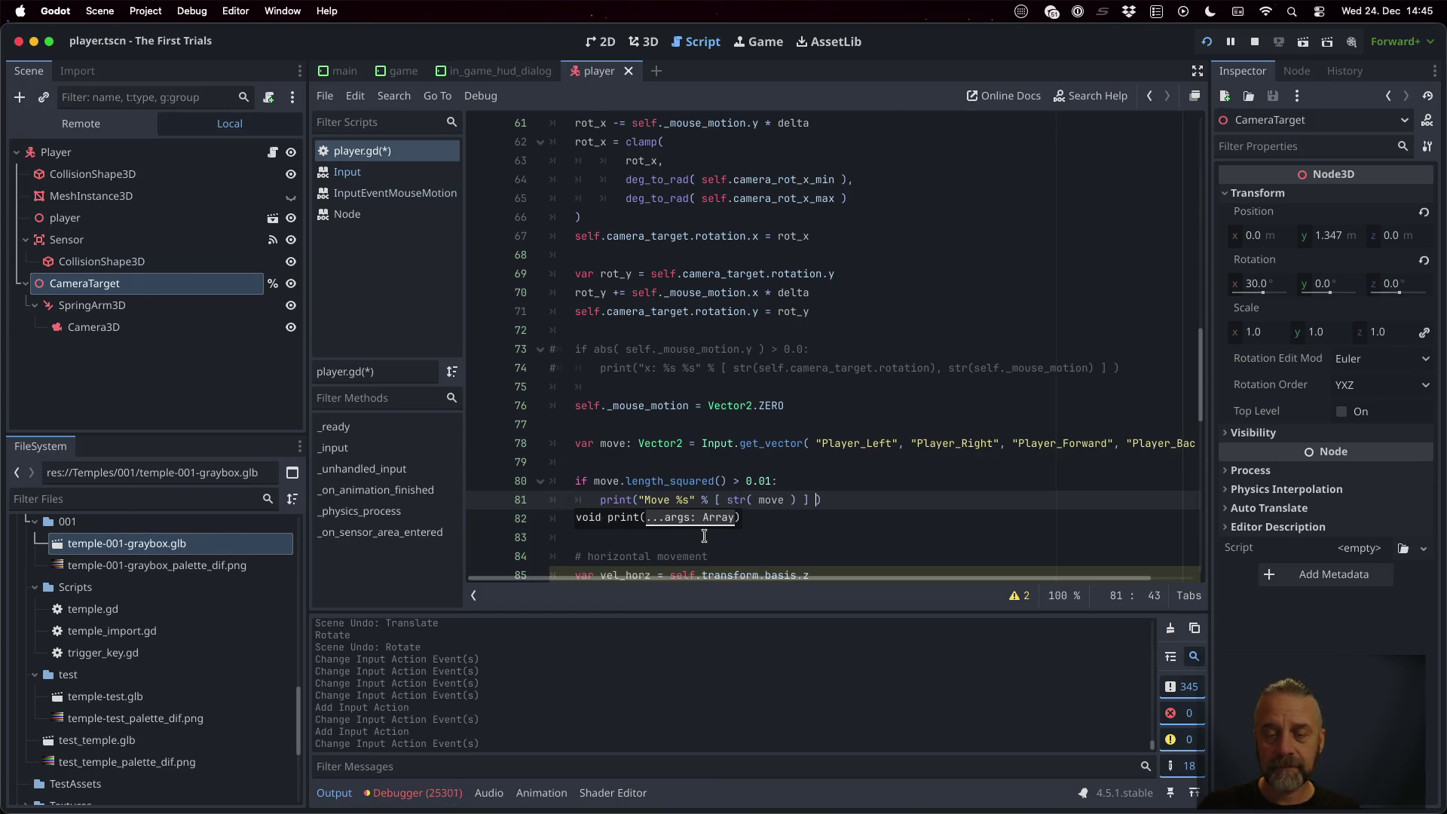
key("super+Left")
key("Right")
key("End")
key("Return")
key("super+s")
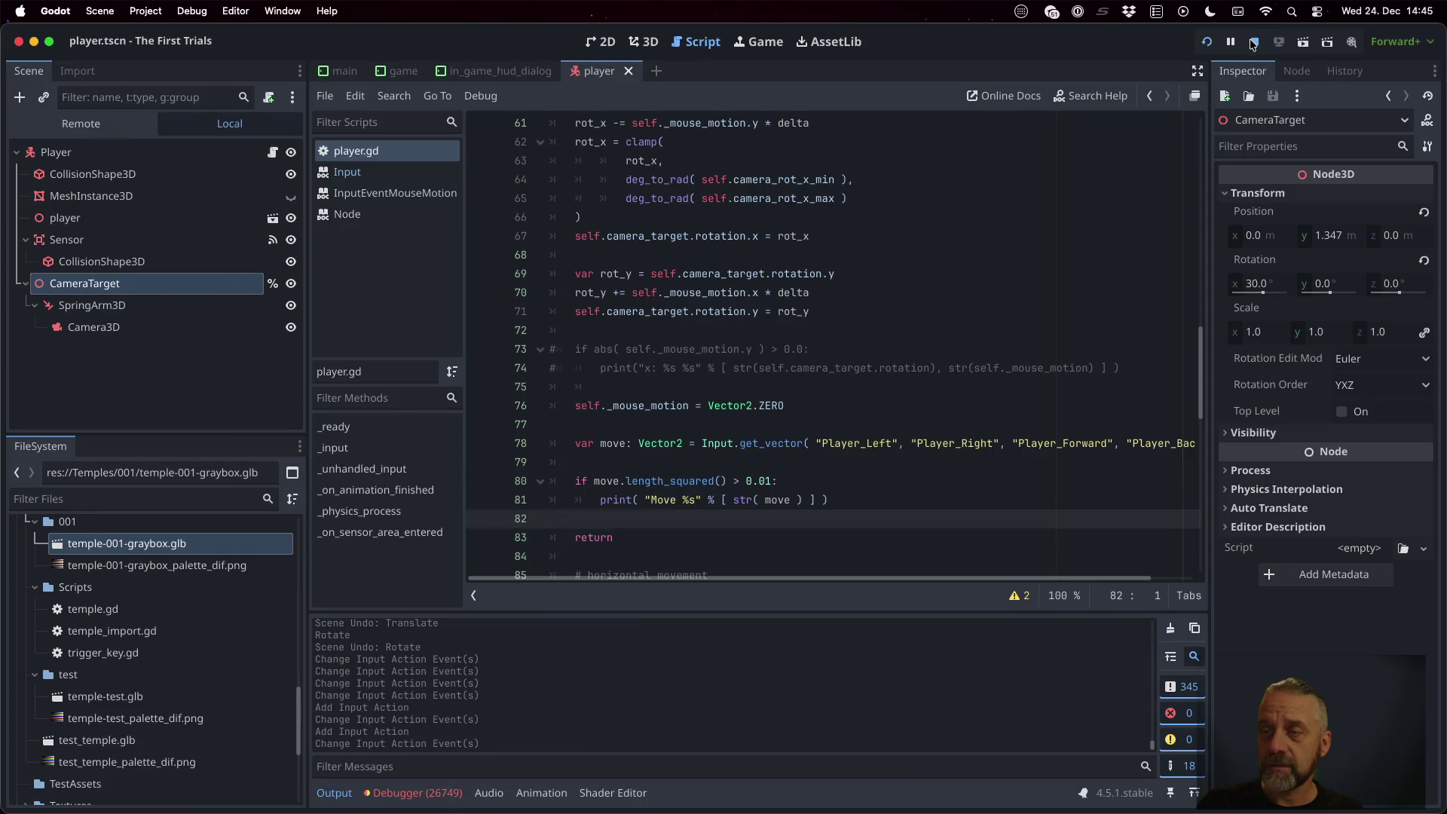
Run the game and test right, left, forward and backward: Move (1,0), (-1,0), (0,-1), (0,1)
left_click(1207, 40)
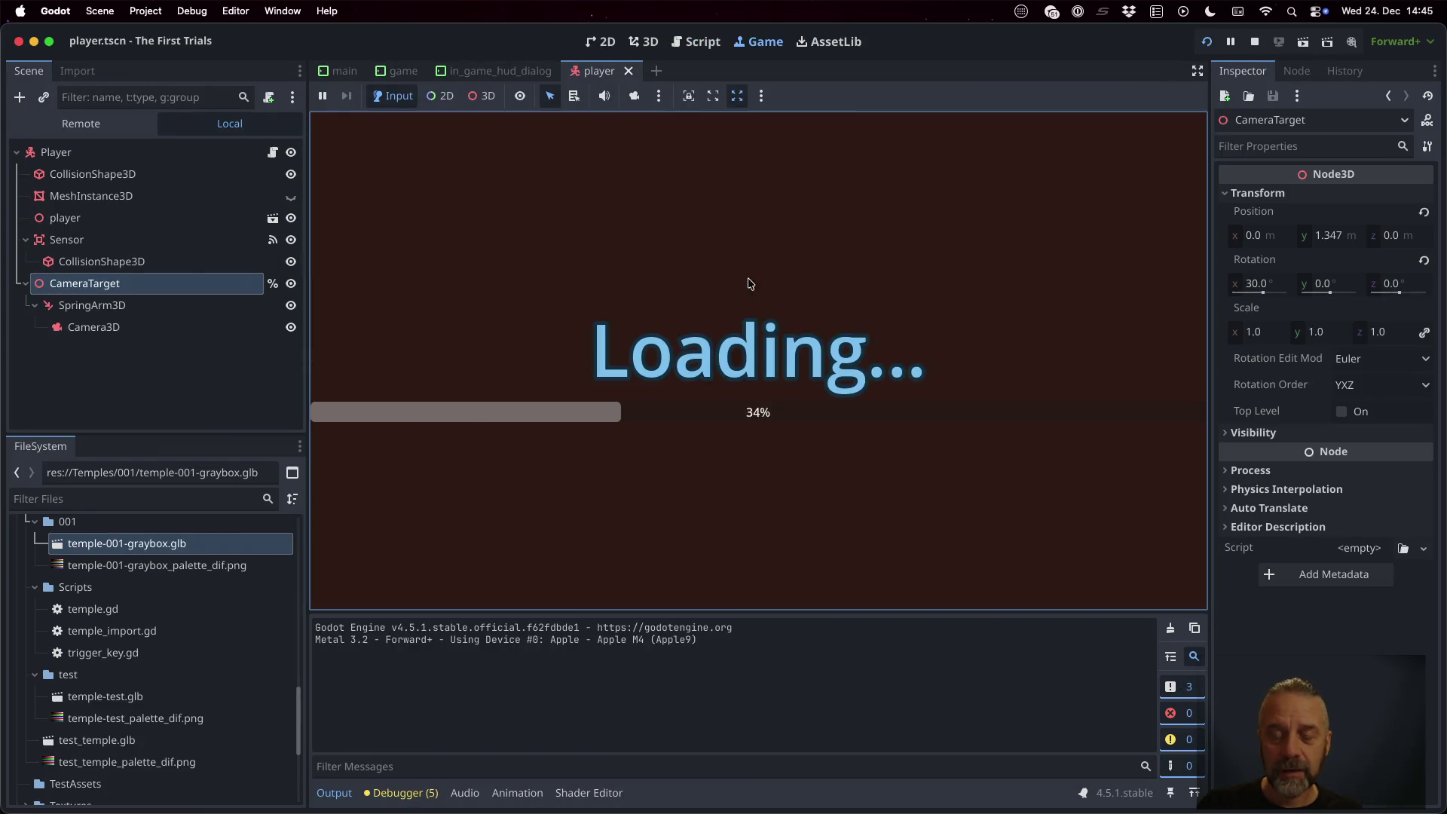
key("d")
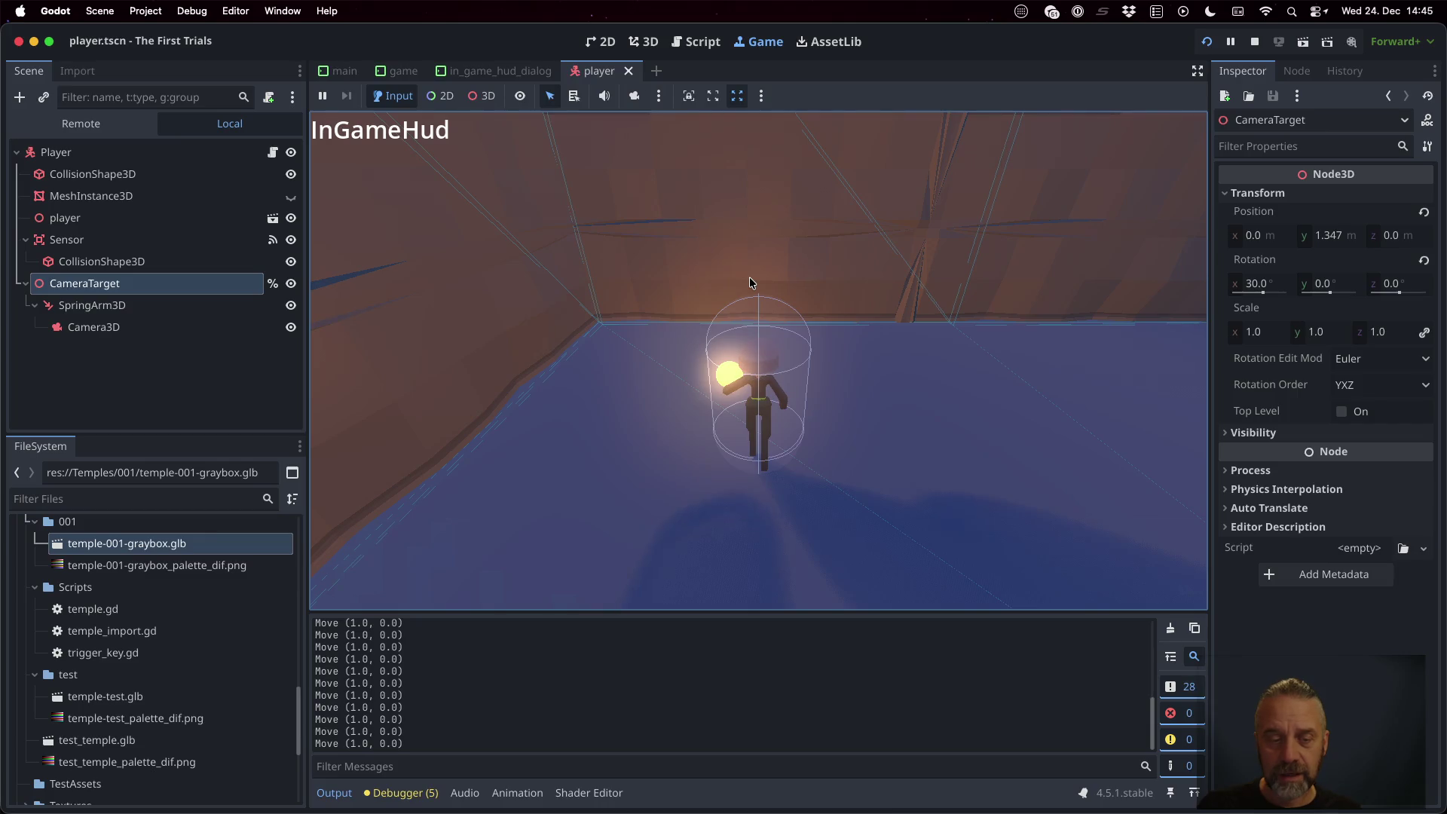
key("a")
key("d")
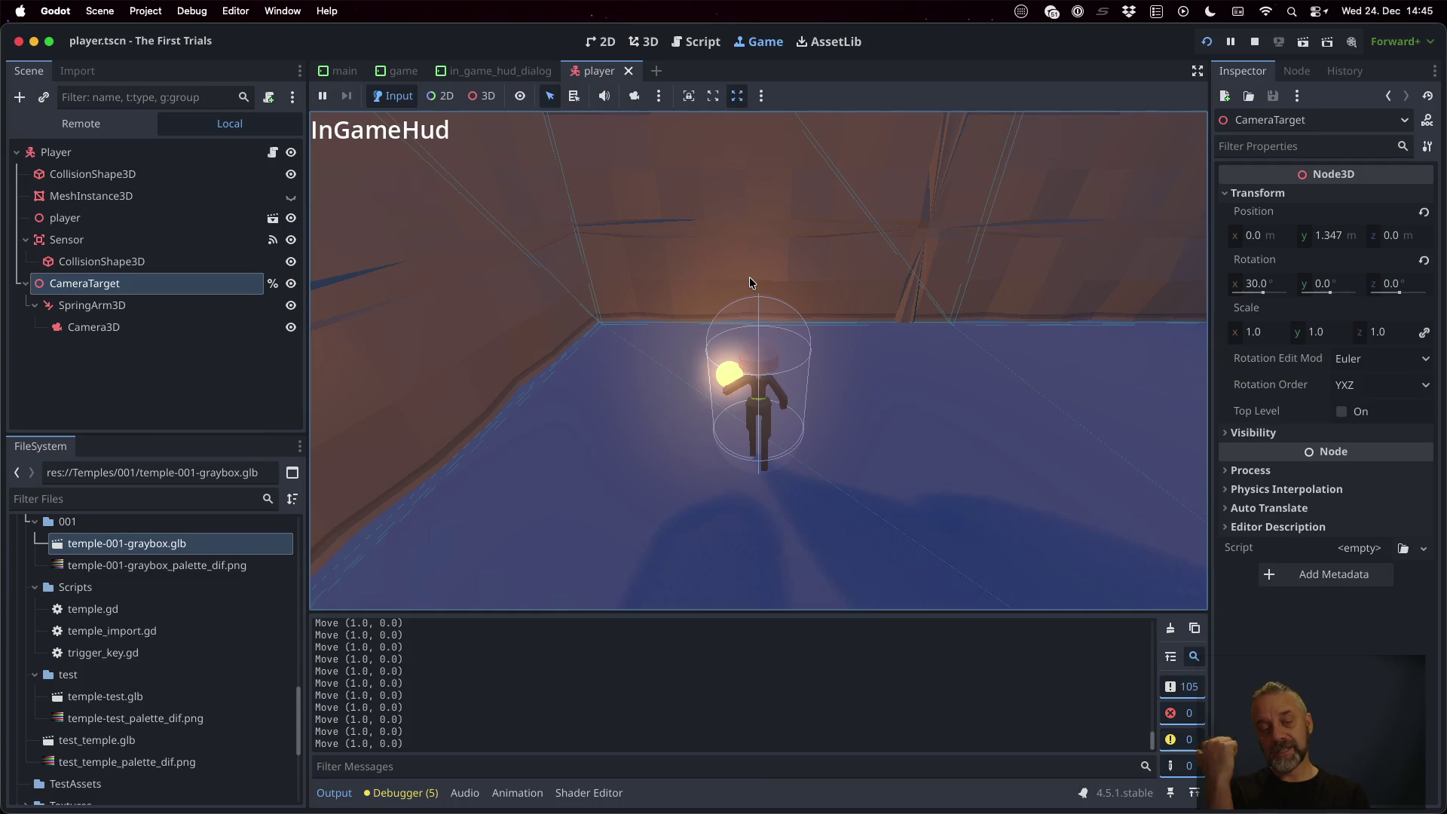
key("a")
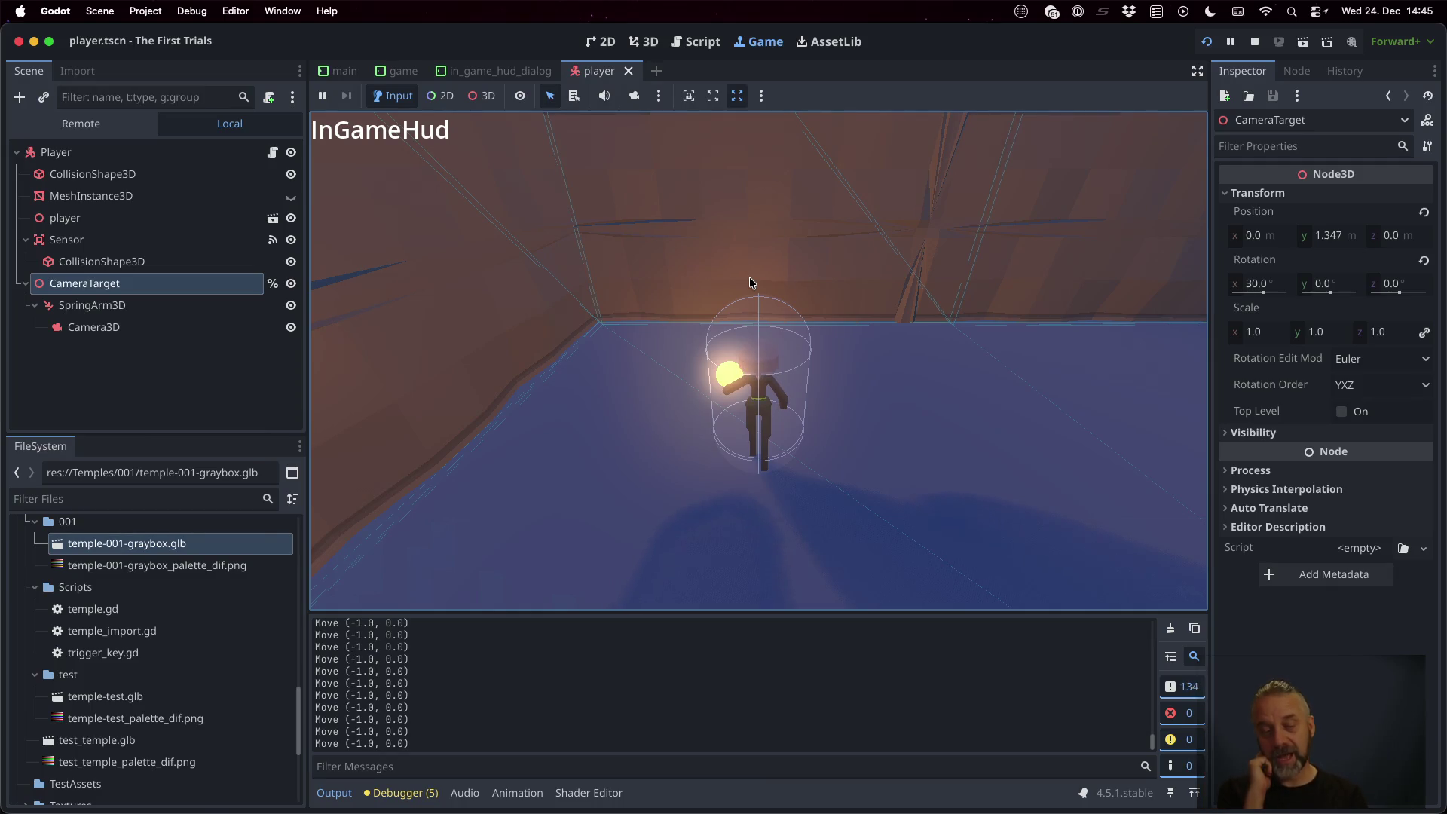
key("w")
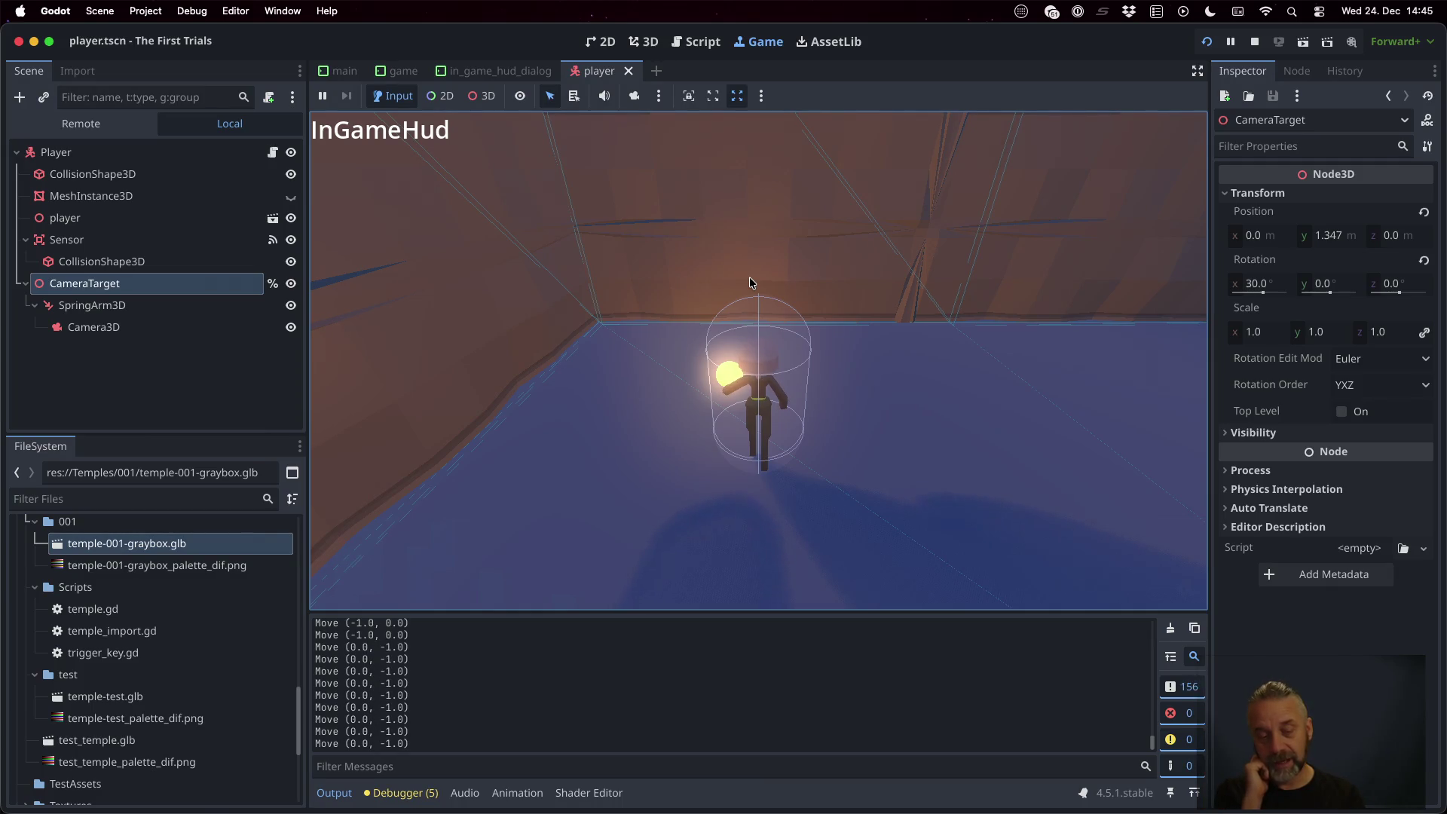
key("s")
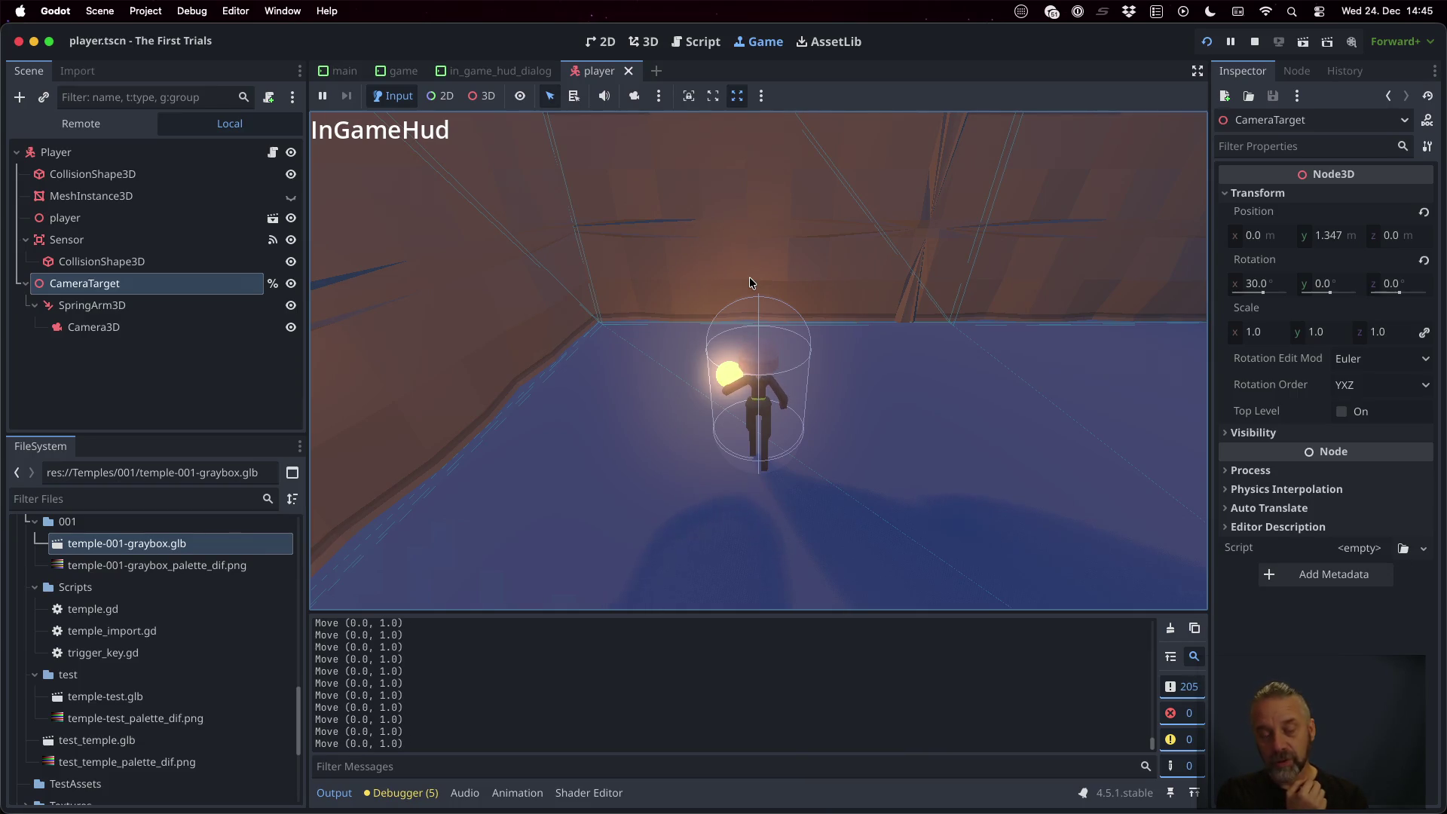
Test diagonal combinations such as (0.707107, -0.707107), then stop the game
key("d")
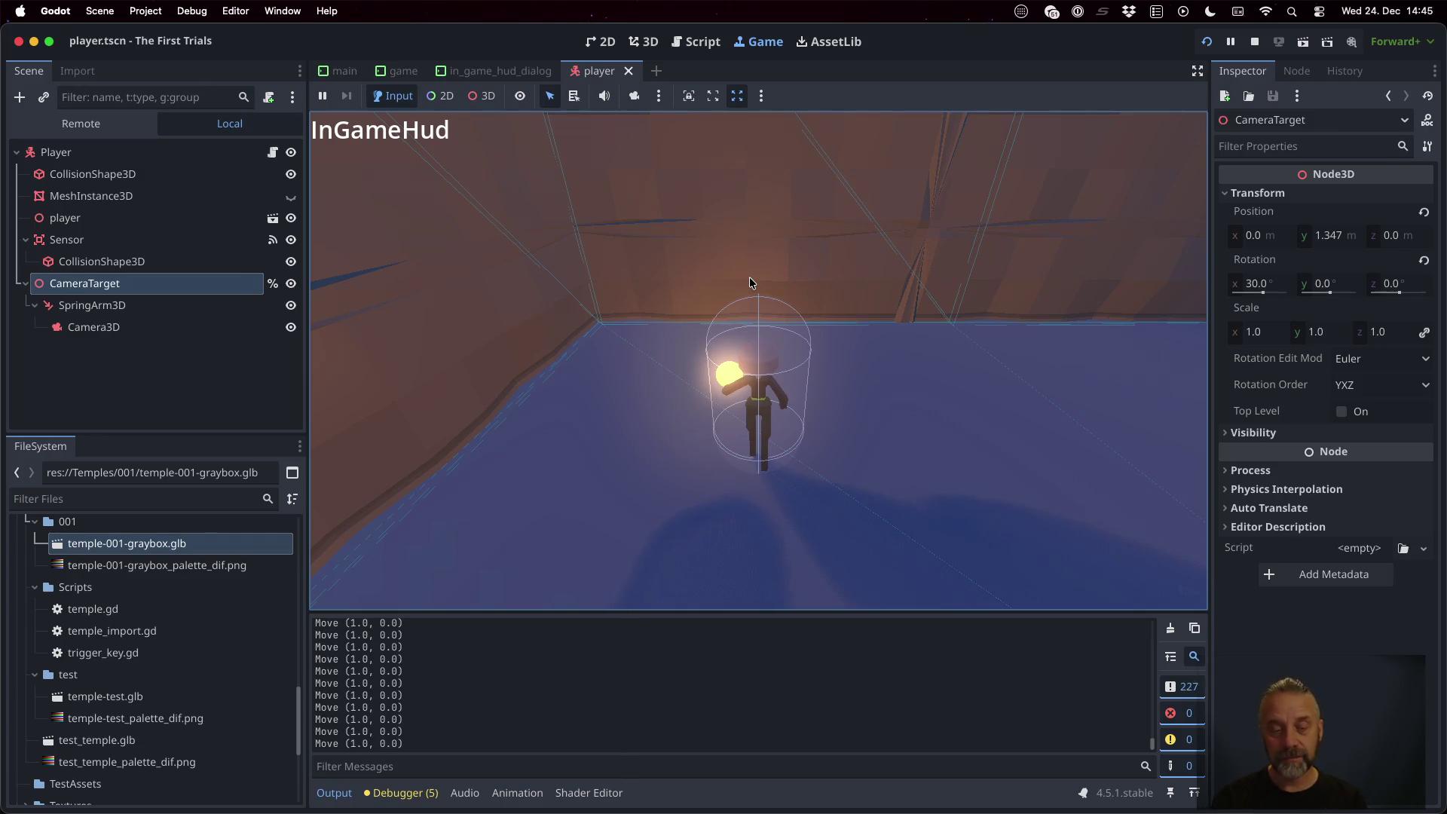
key("w")
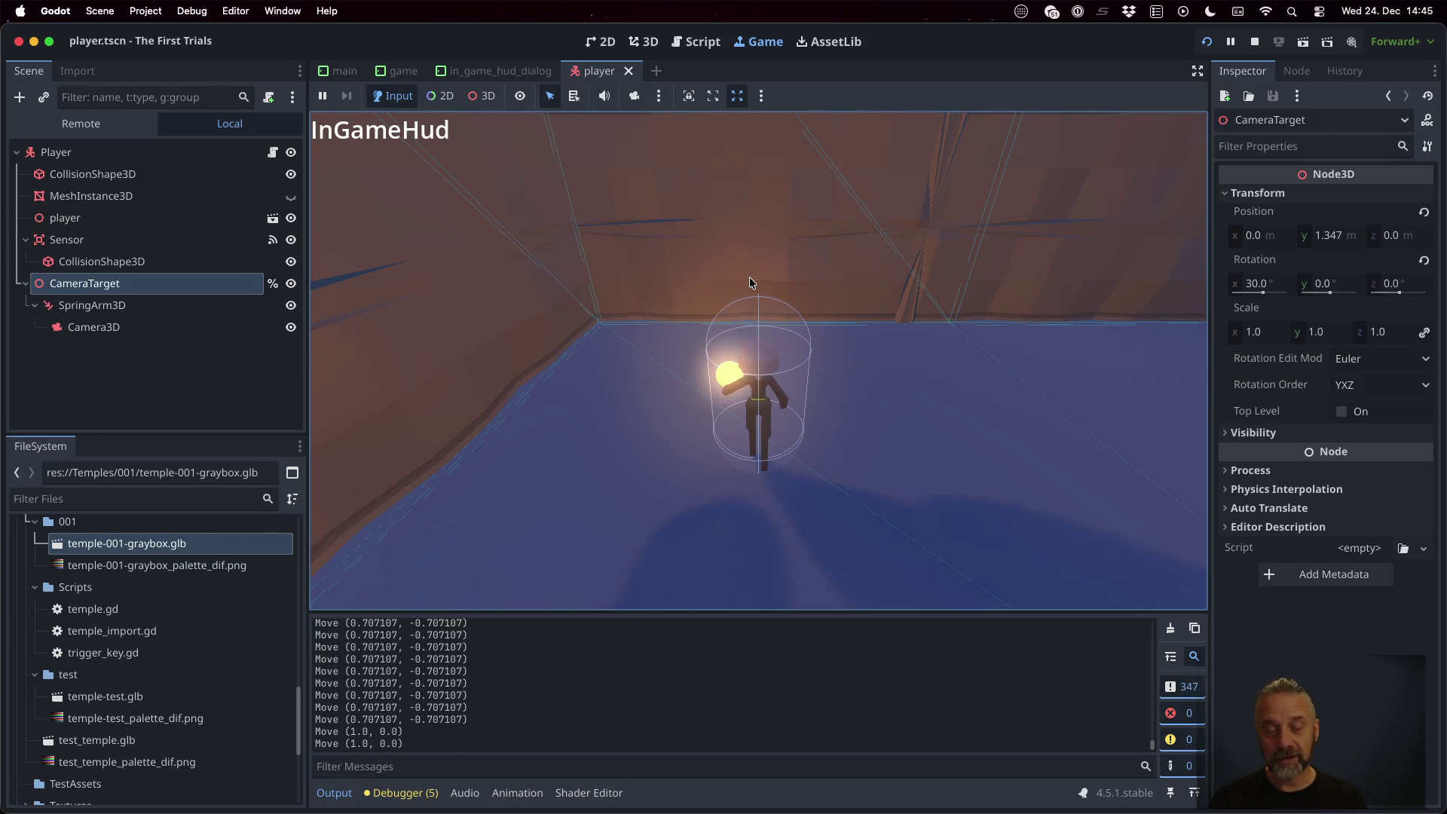
key("s")
key("s")
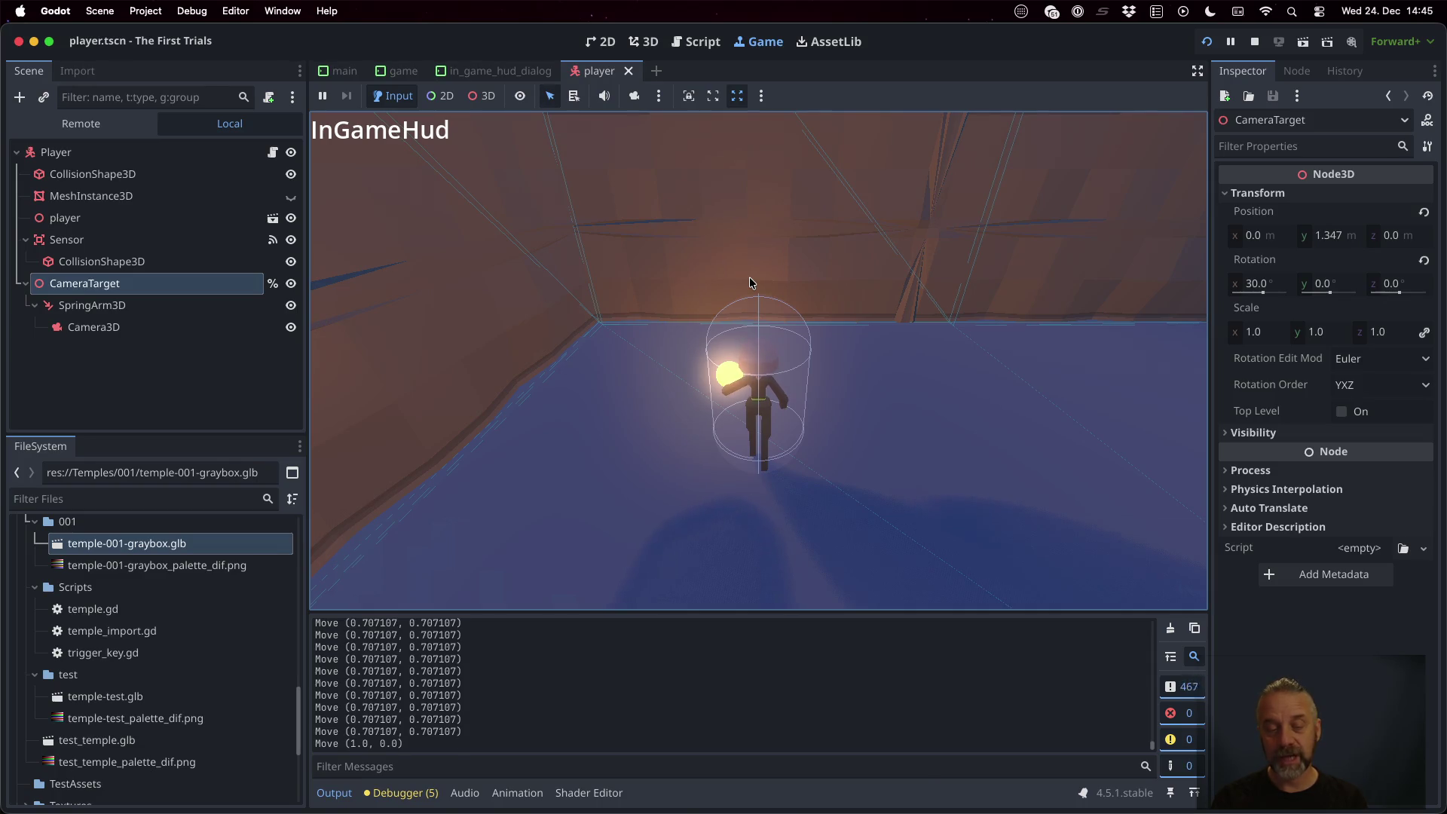
key("s")
key("s")
key("s")
key("s")
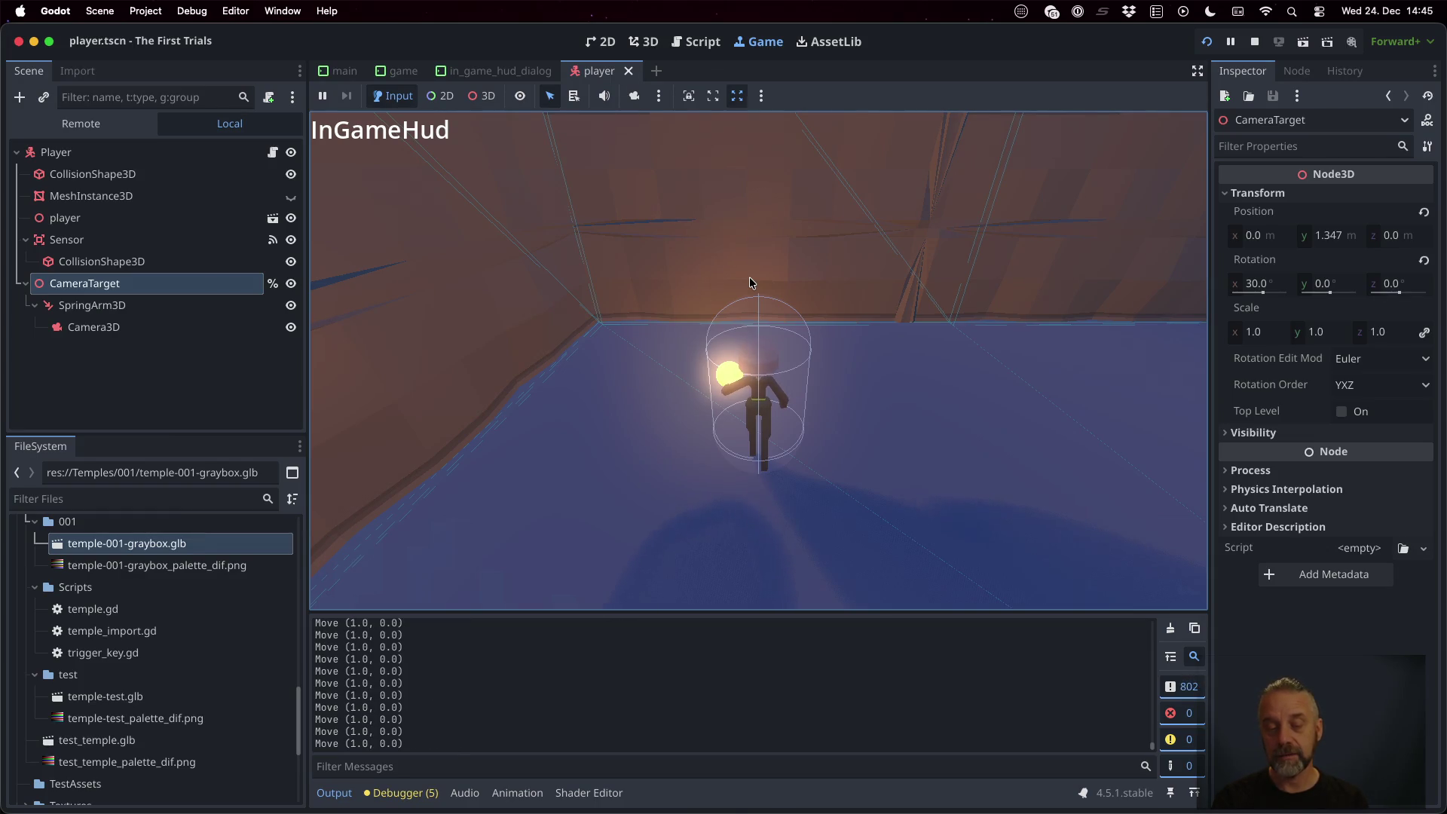
key("s")
key("a")
key("s")
key("w")
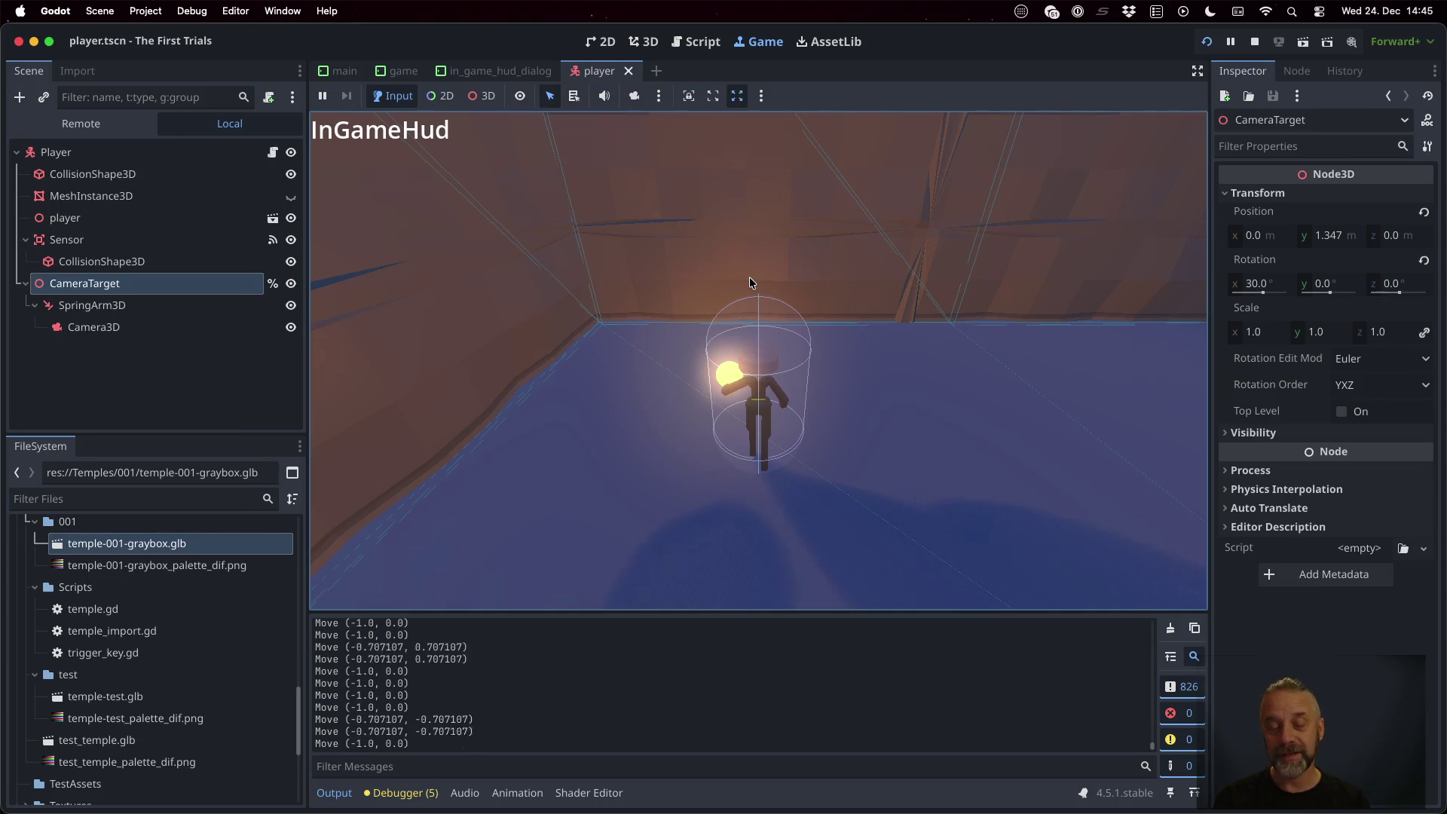
key("d")
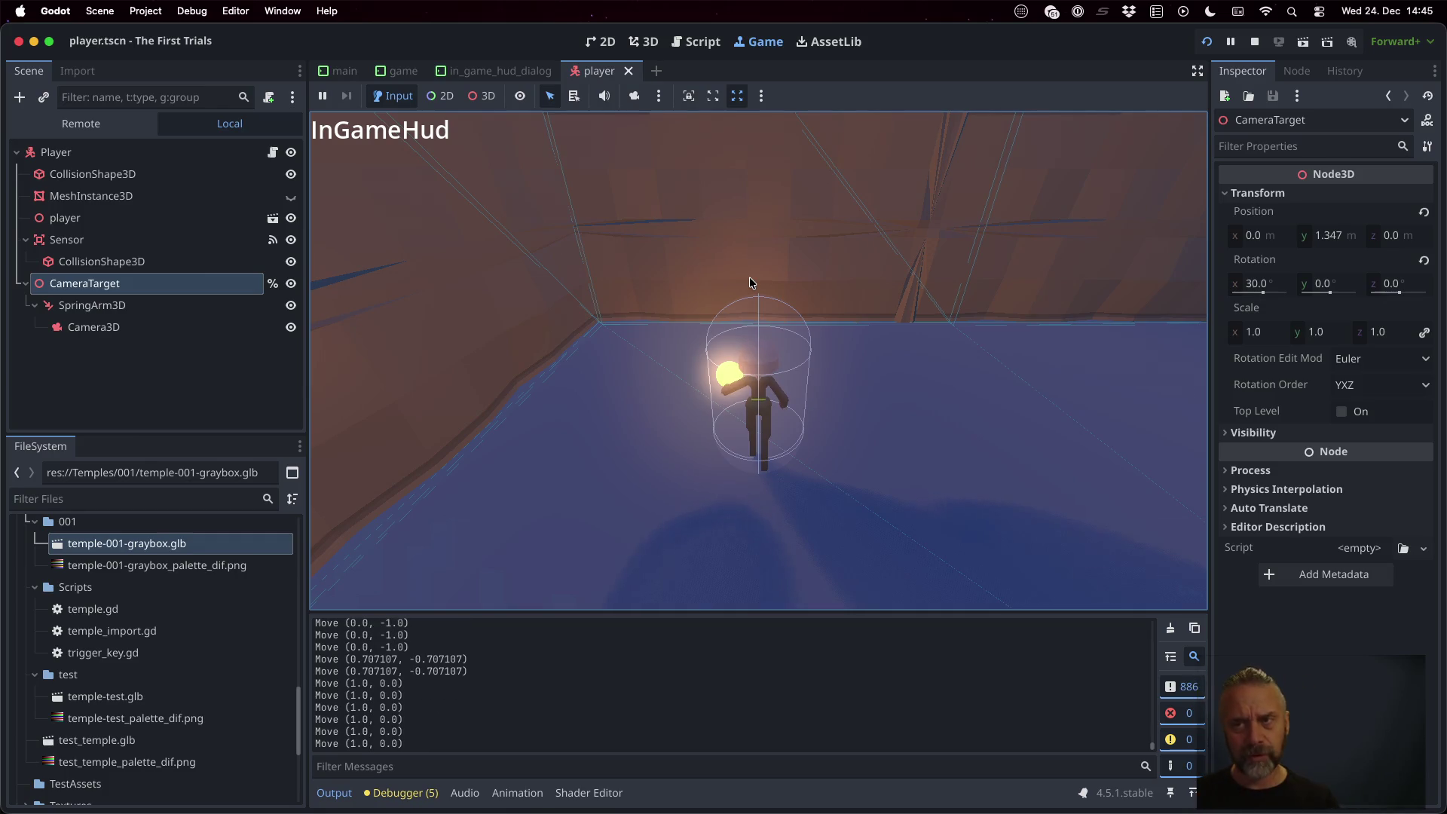
left_click(1254, 41)
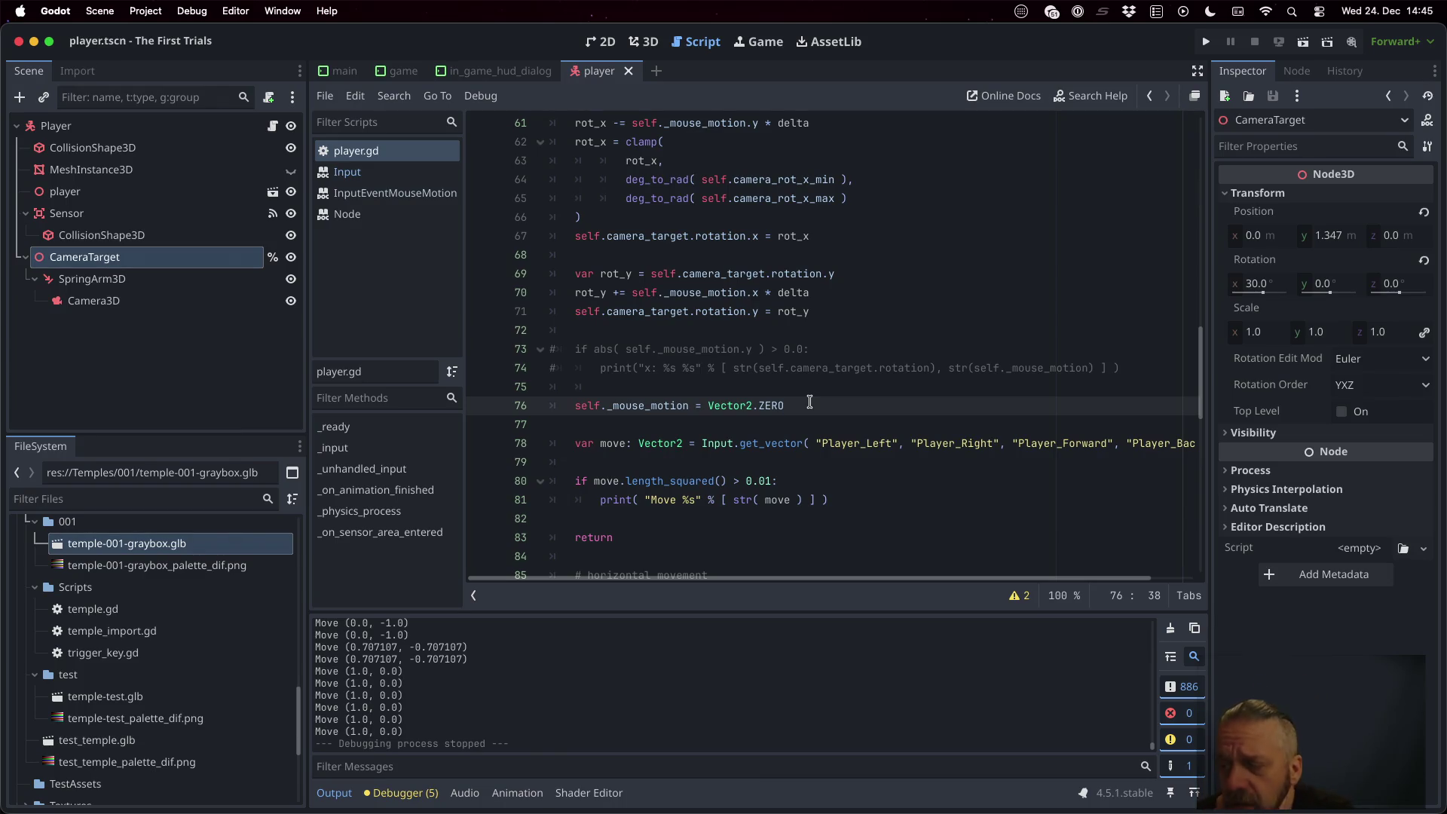
Start a 'var forward =' line below the move input vector, then delete it
key("Down")
key("Down")
key("Down")
key("Return")
type("var ")
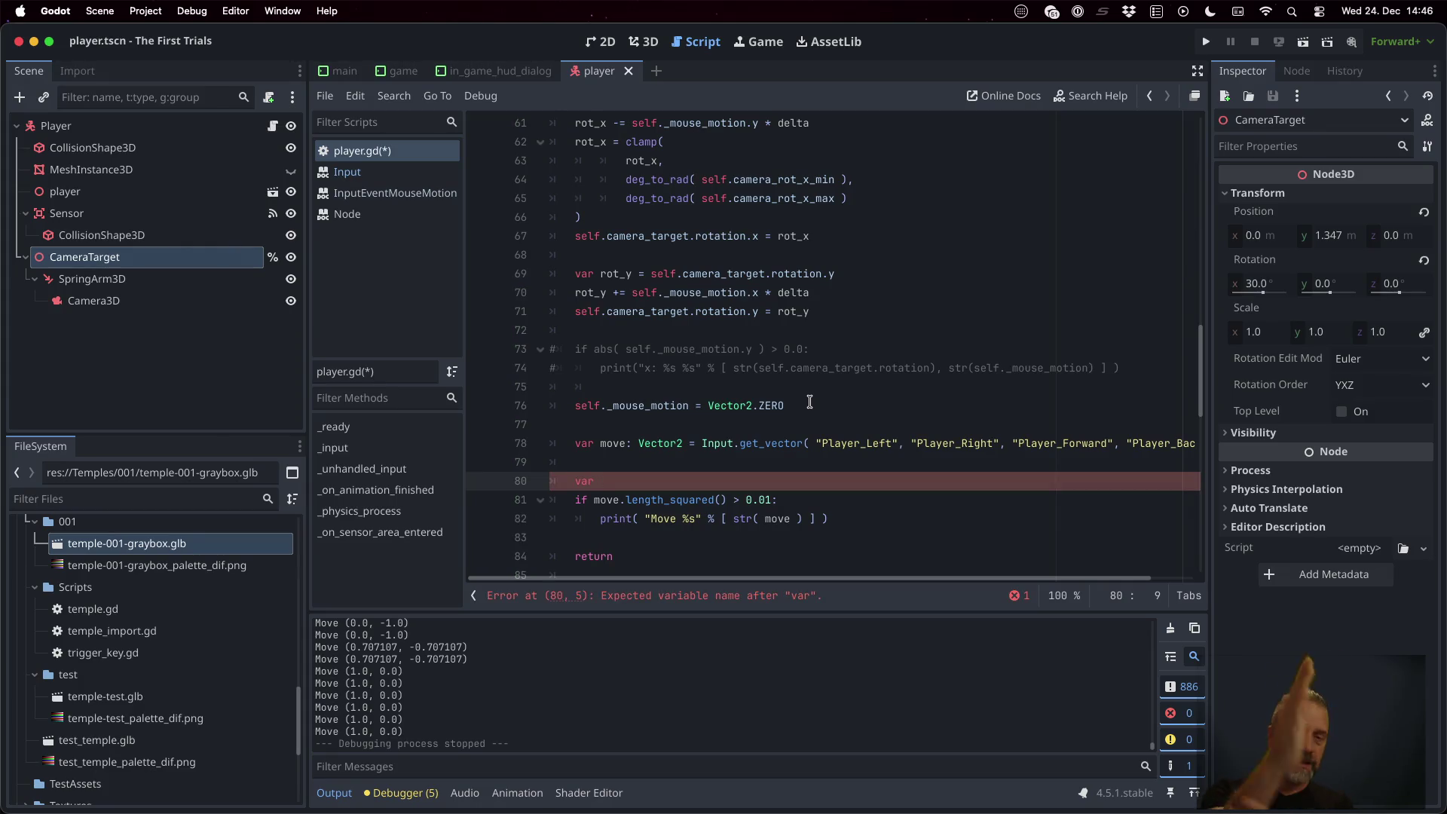
type("forward ")
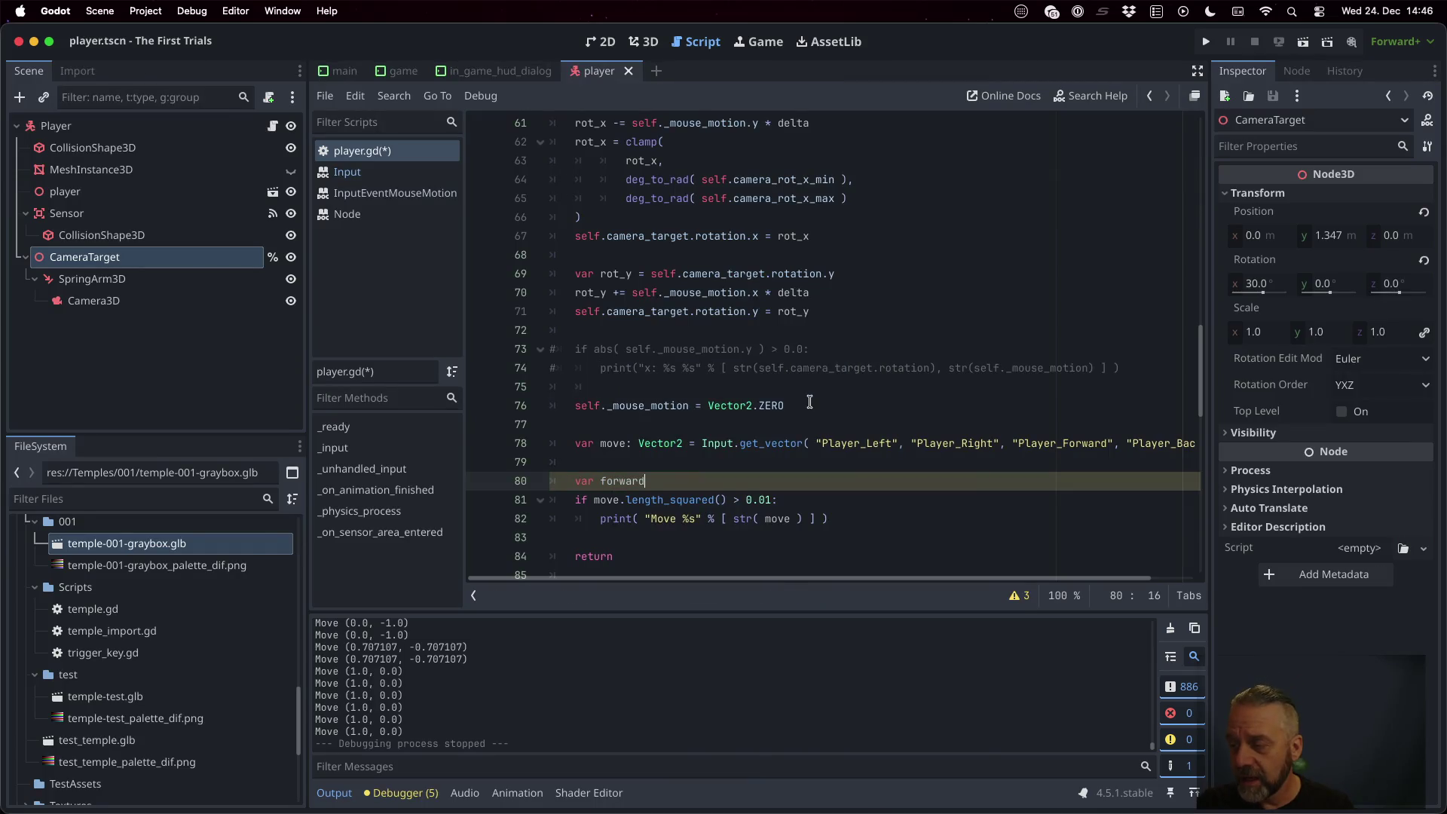
type("=")
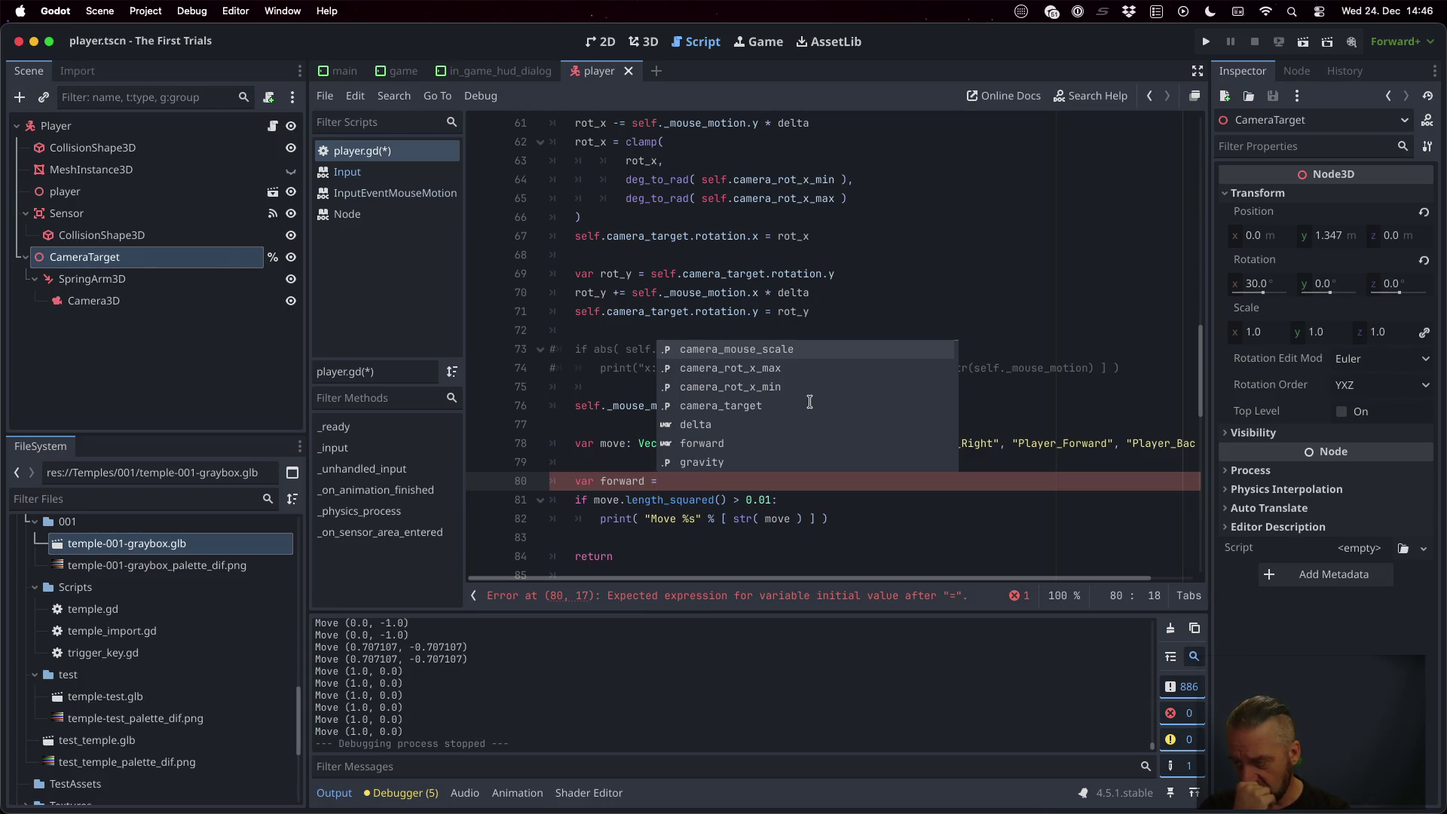
key("Escape")
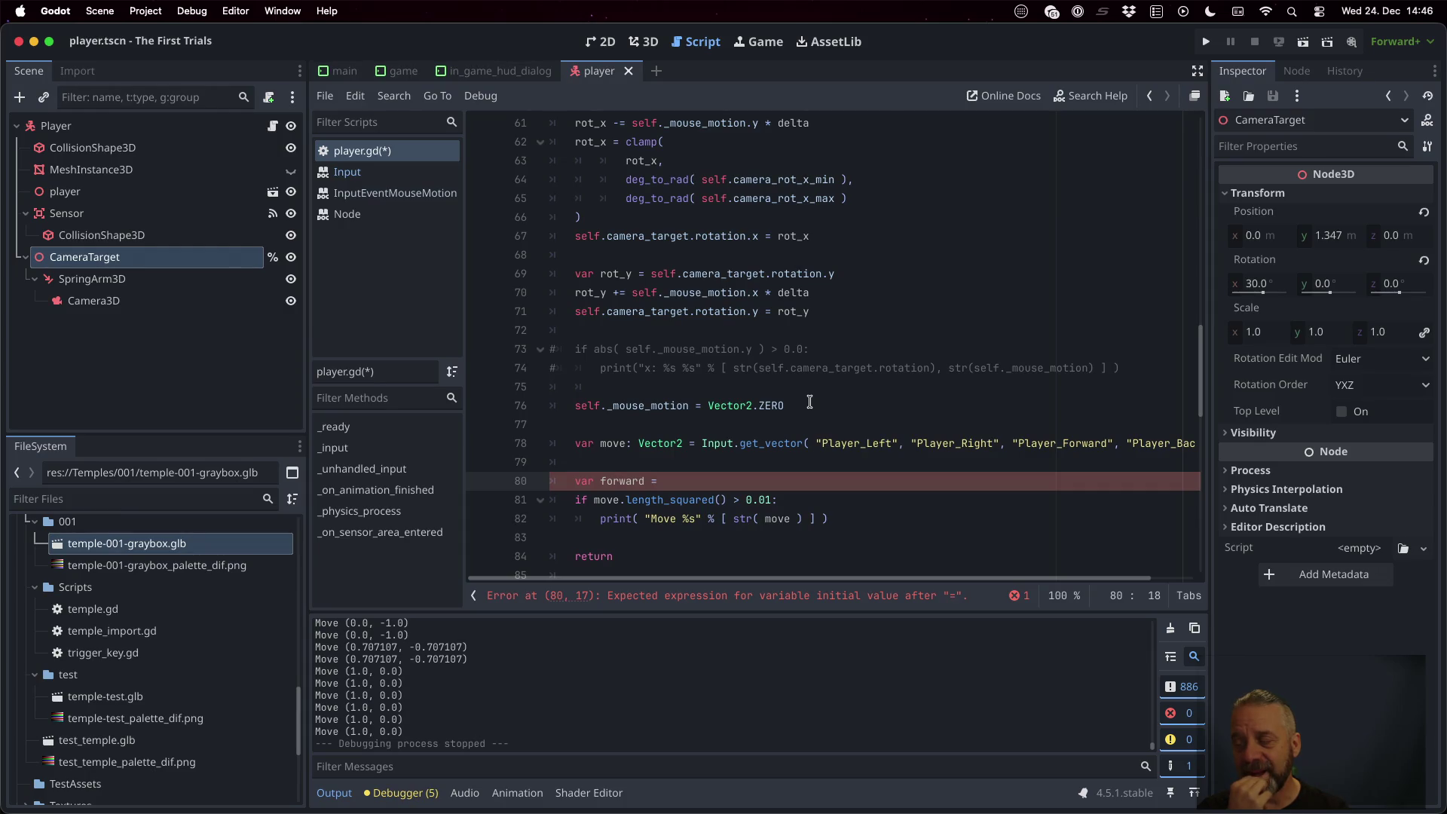
key("BackSpace")
key("BackSpace")
key("BackSpace")
key("BackSpace")
key("BackSpace")
key("BackSpace")
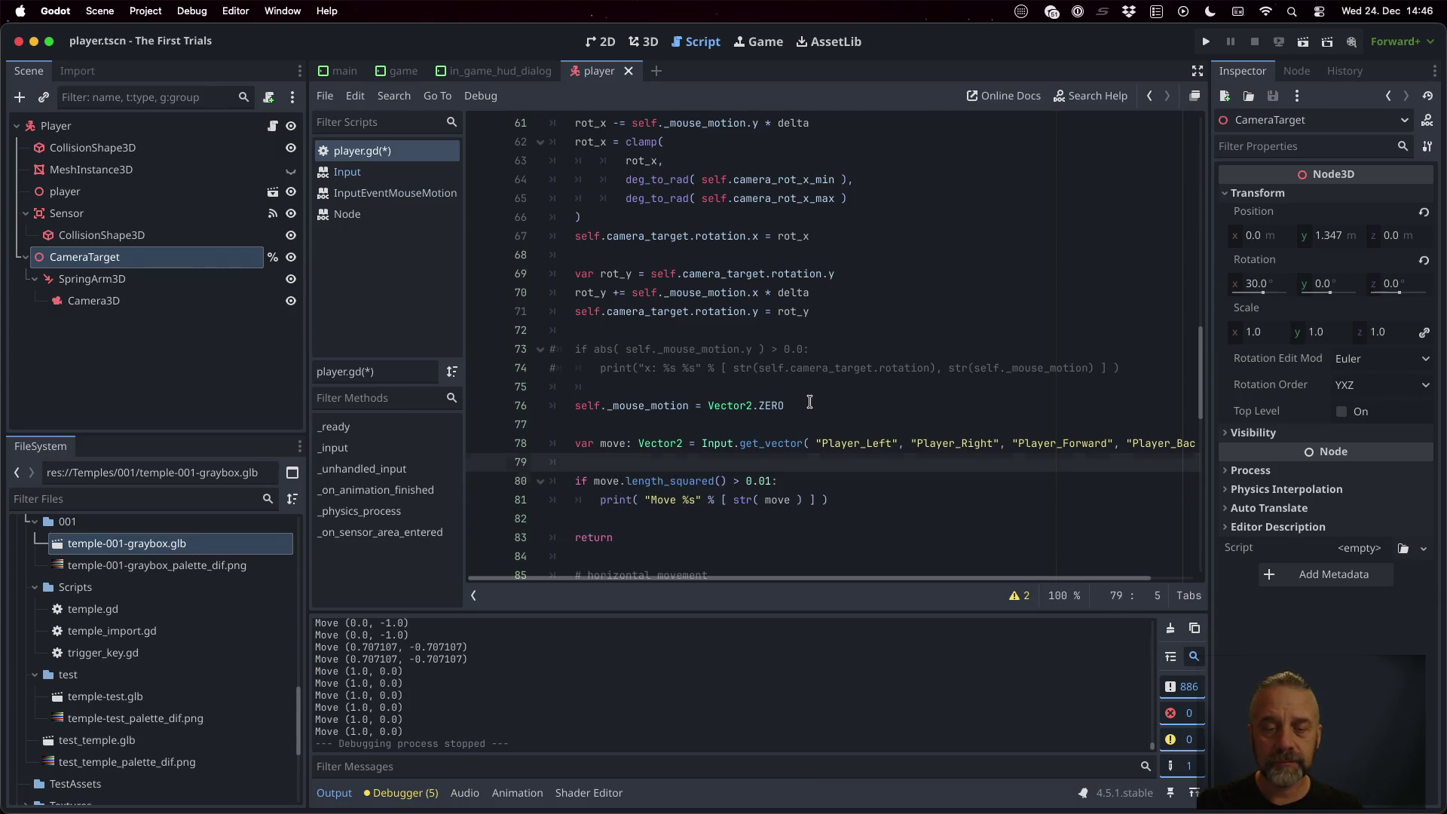
Add self.move_and_slide() above the return, save player.gd and run the game
key("Down")
key("Down")
key("Down")
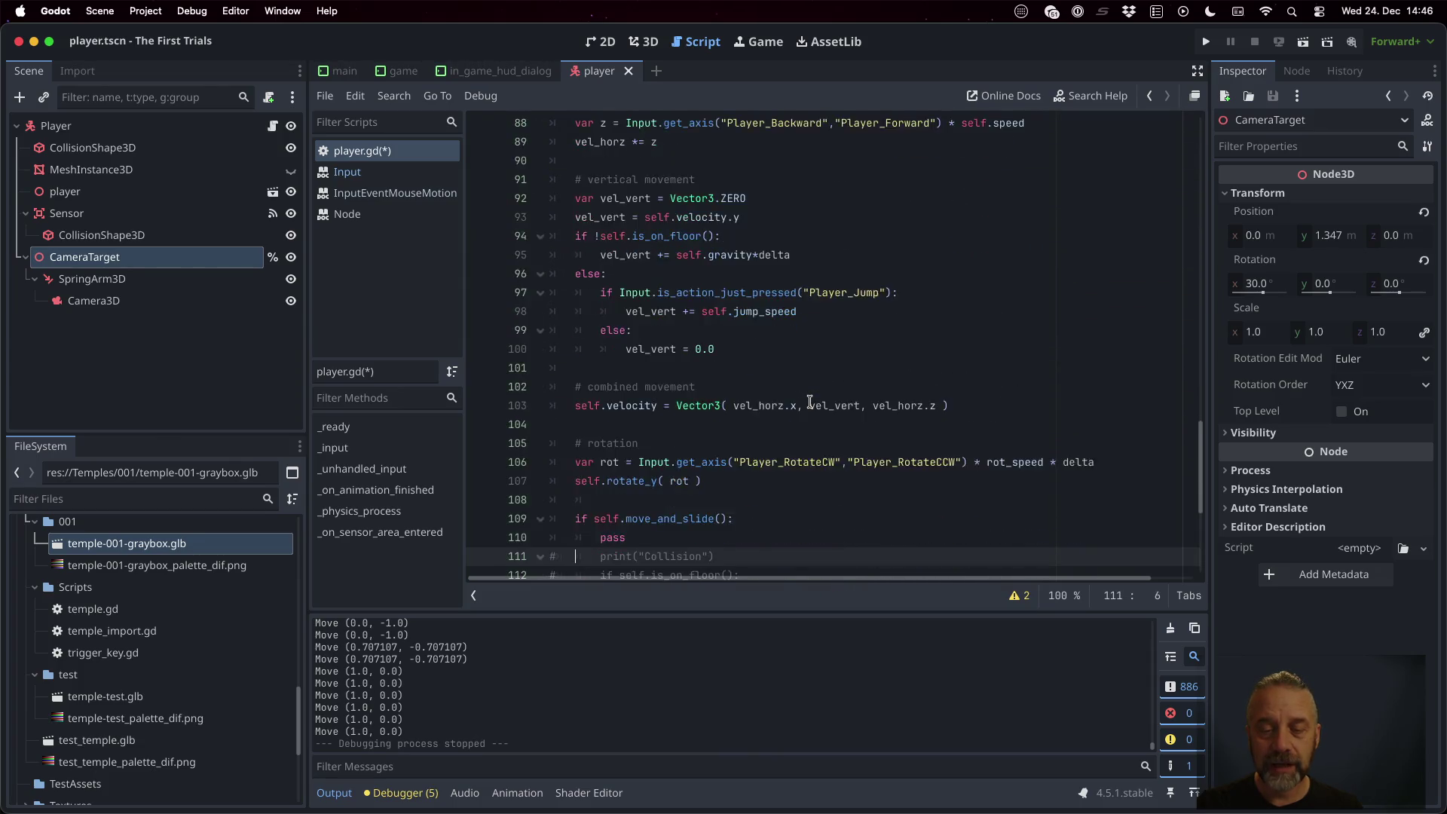
key("Up")
key("Up")
key("Up")
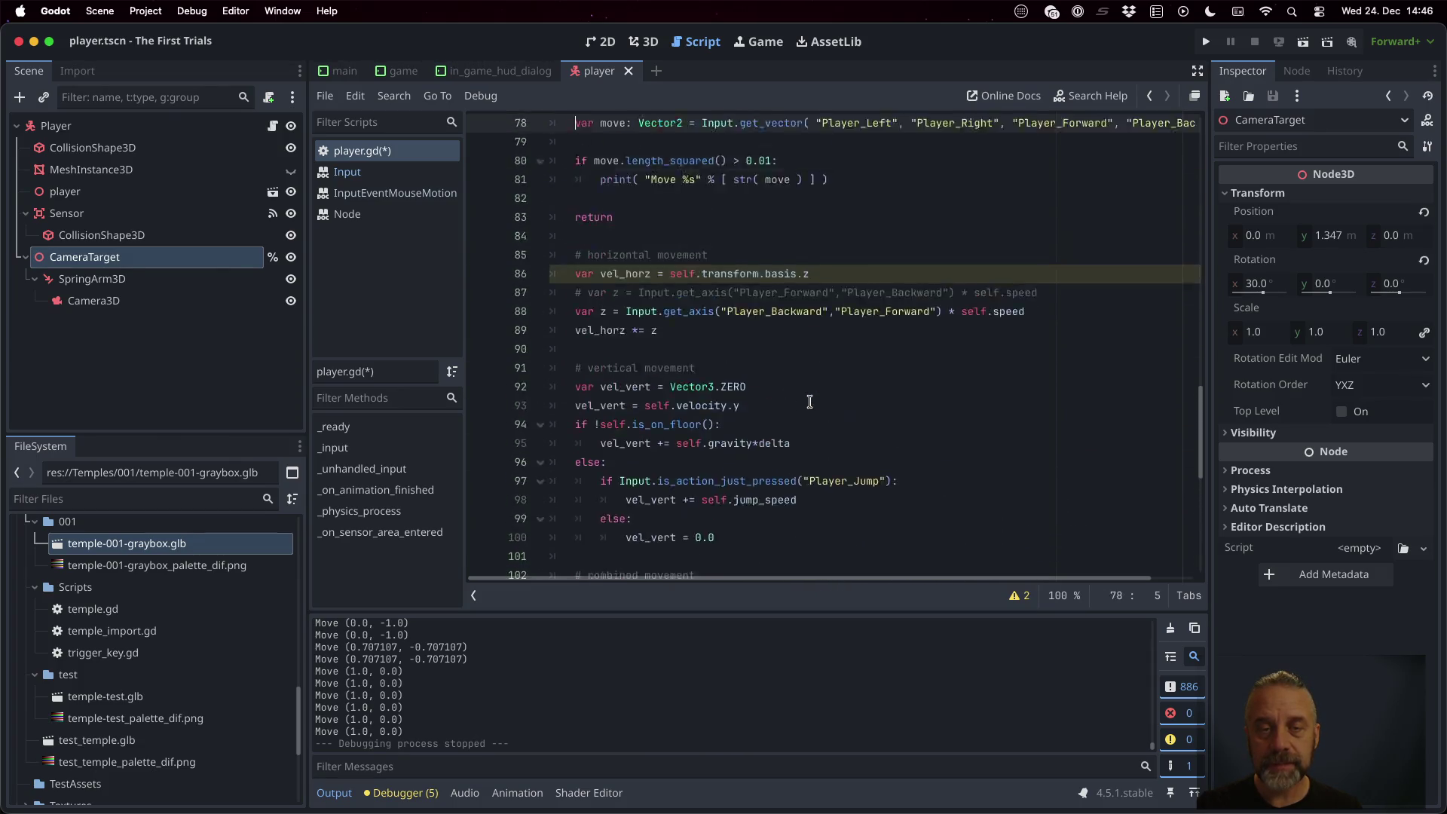
scroll(809, 401, "up", 3)
left_click(809, 401)
key("Up")
key("Return")
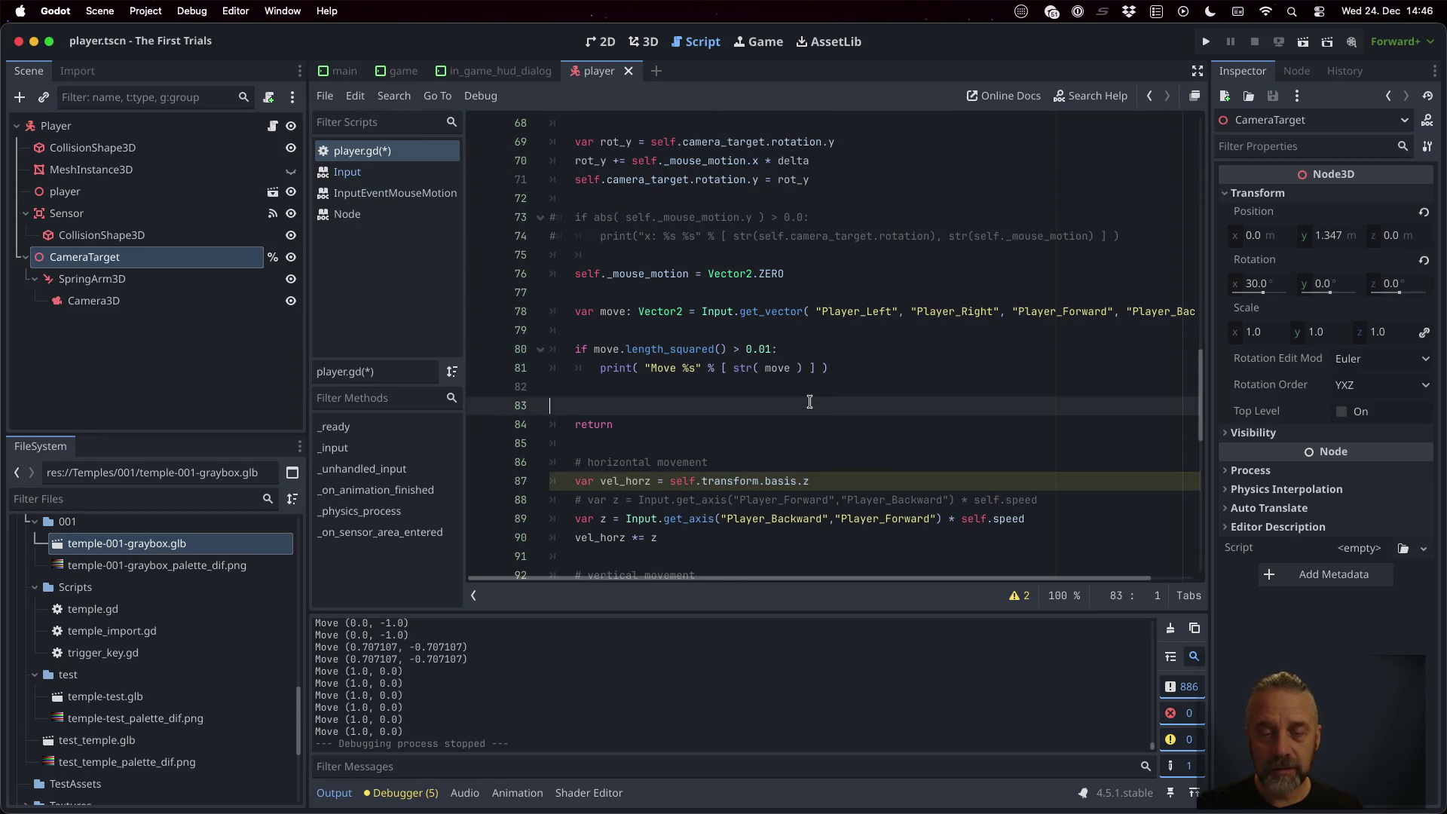
type("self.move_an")
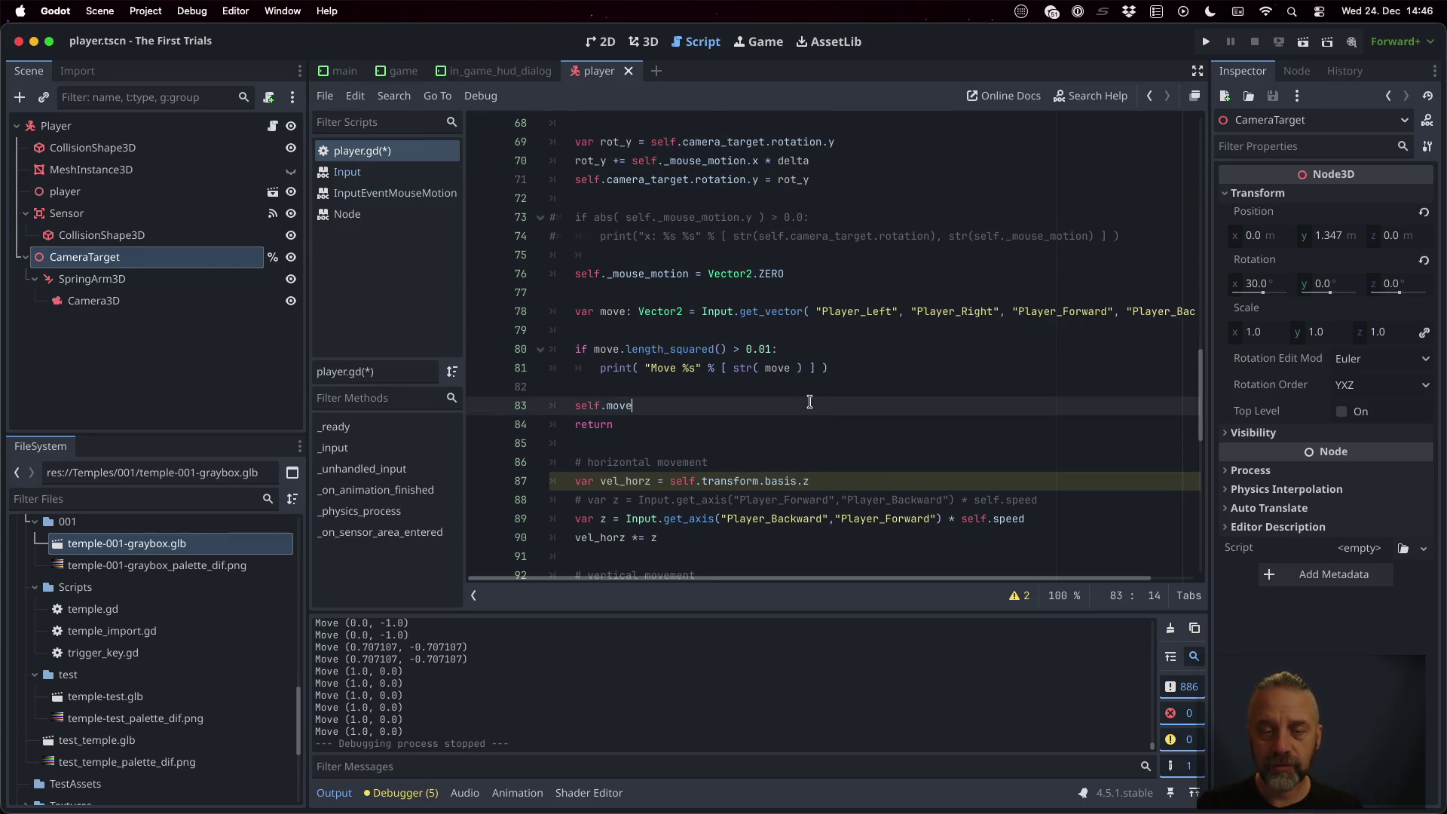
type("d")
key("Return")
key("ctrl+s")
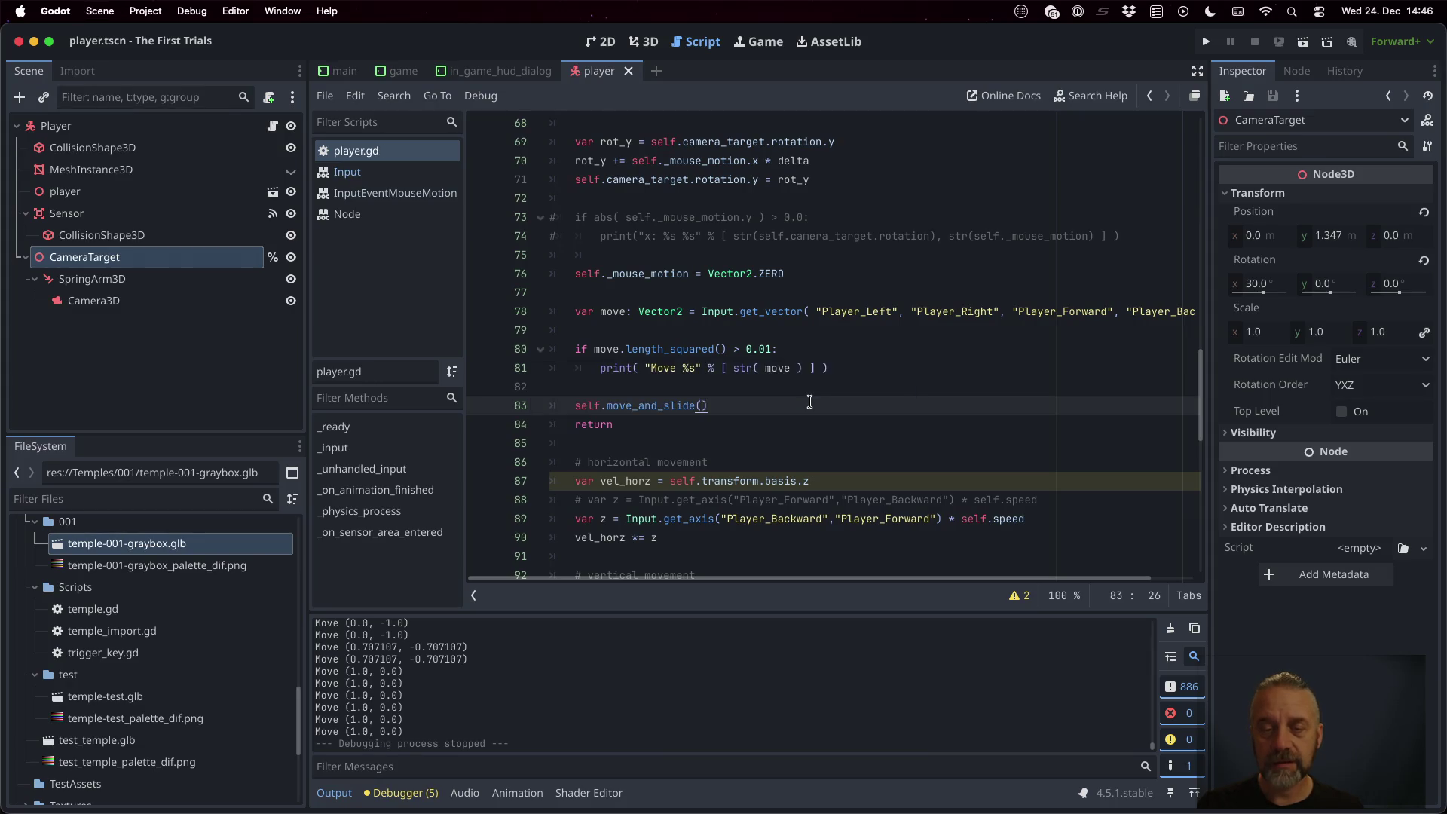
left_click(1205, 41)
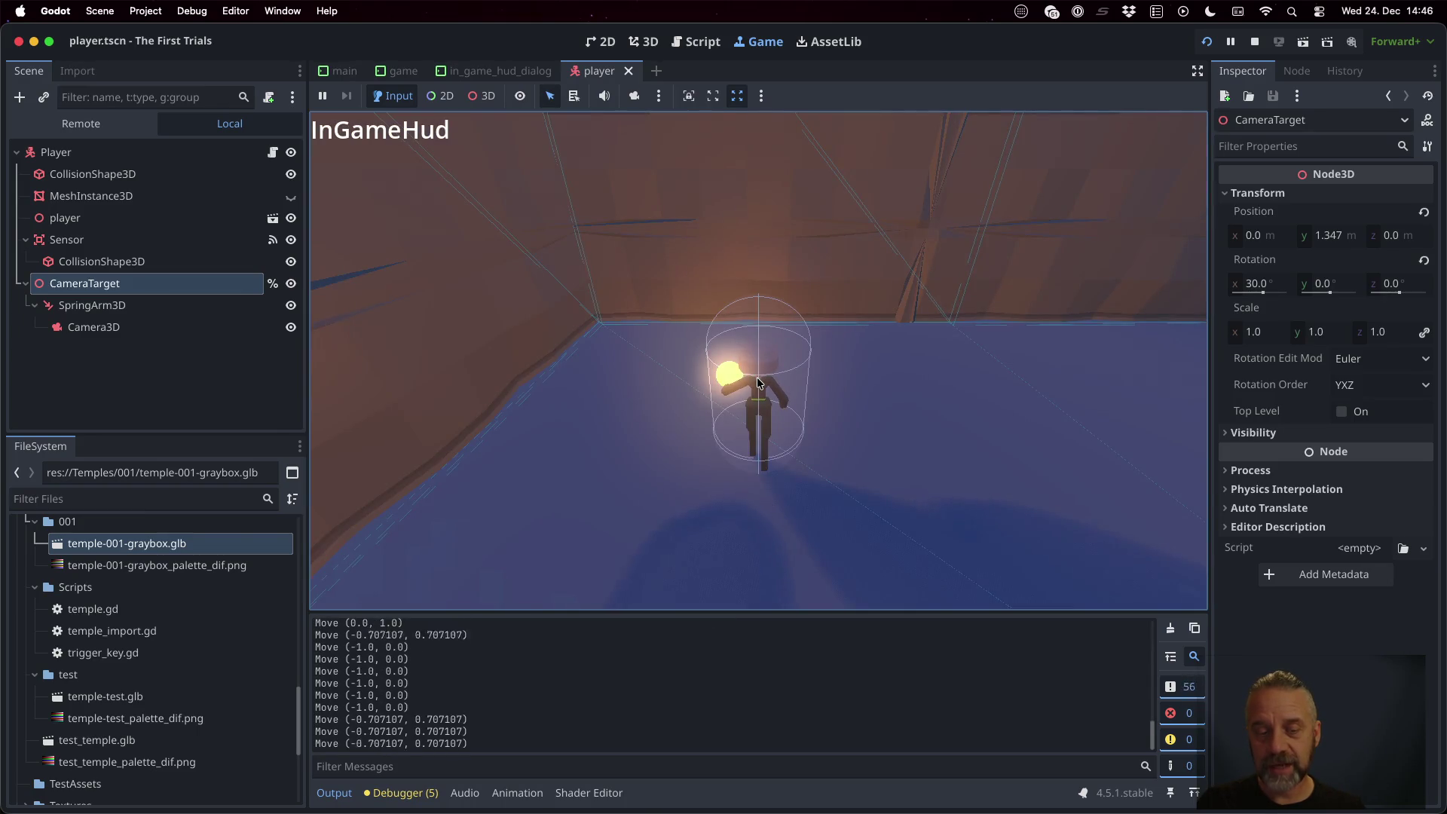
Orbit the camera around the player in the running game, then stop it
left_click(756, 377)
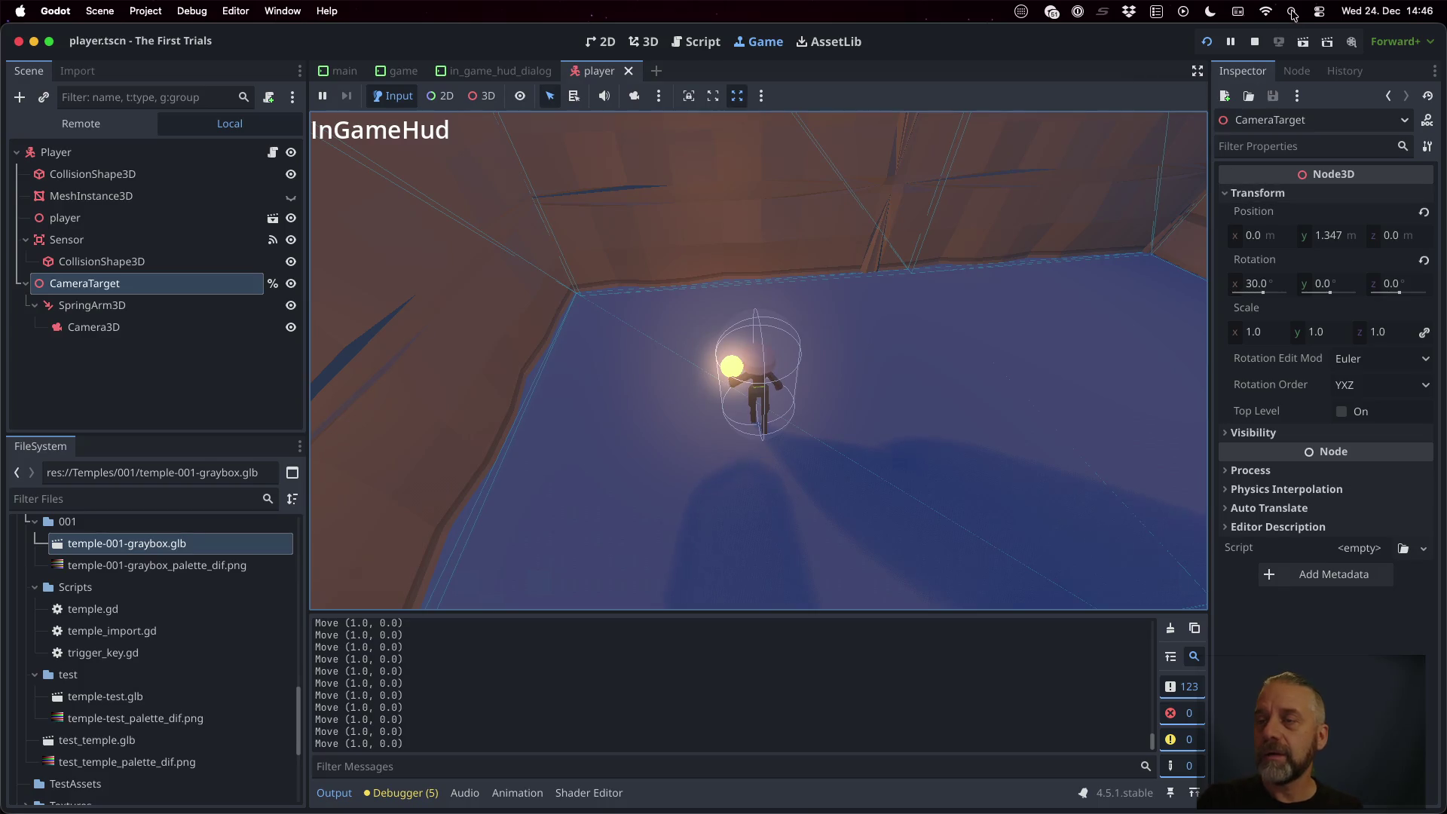
left_click(1255, 40)
Add 'self.velocity = move.y' above move_and_slide() and save
left_click(746, 439)
left_click(752, 400)
key("Up")
key("Return")
type("self.ve")
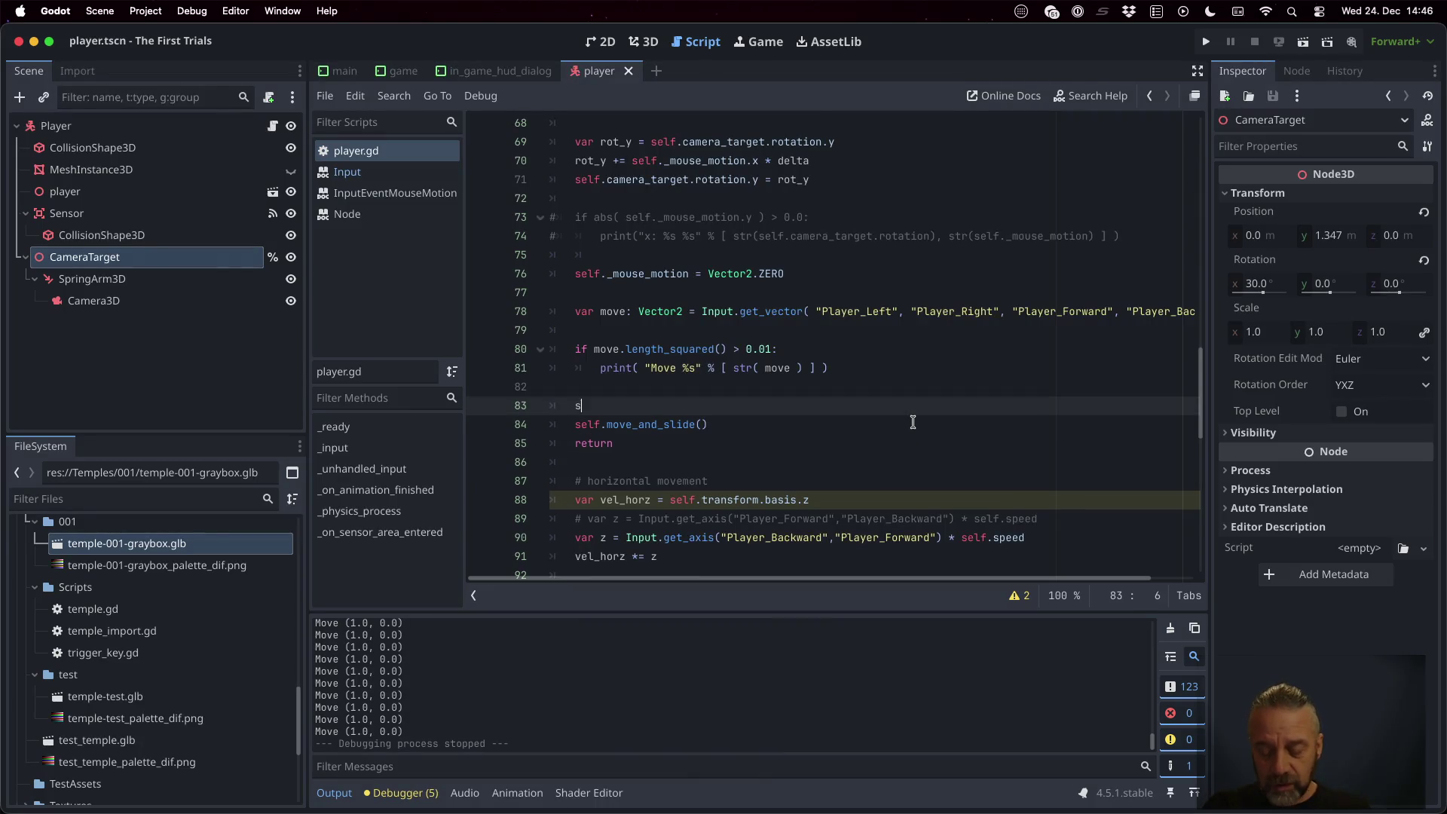
key("Return")
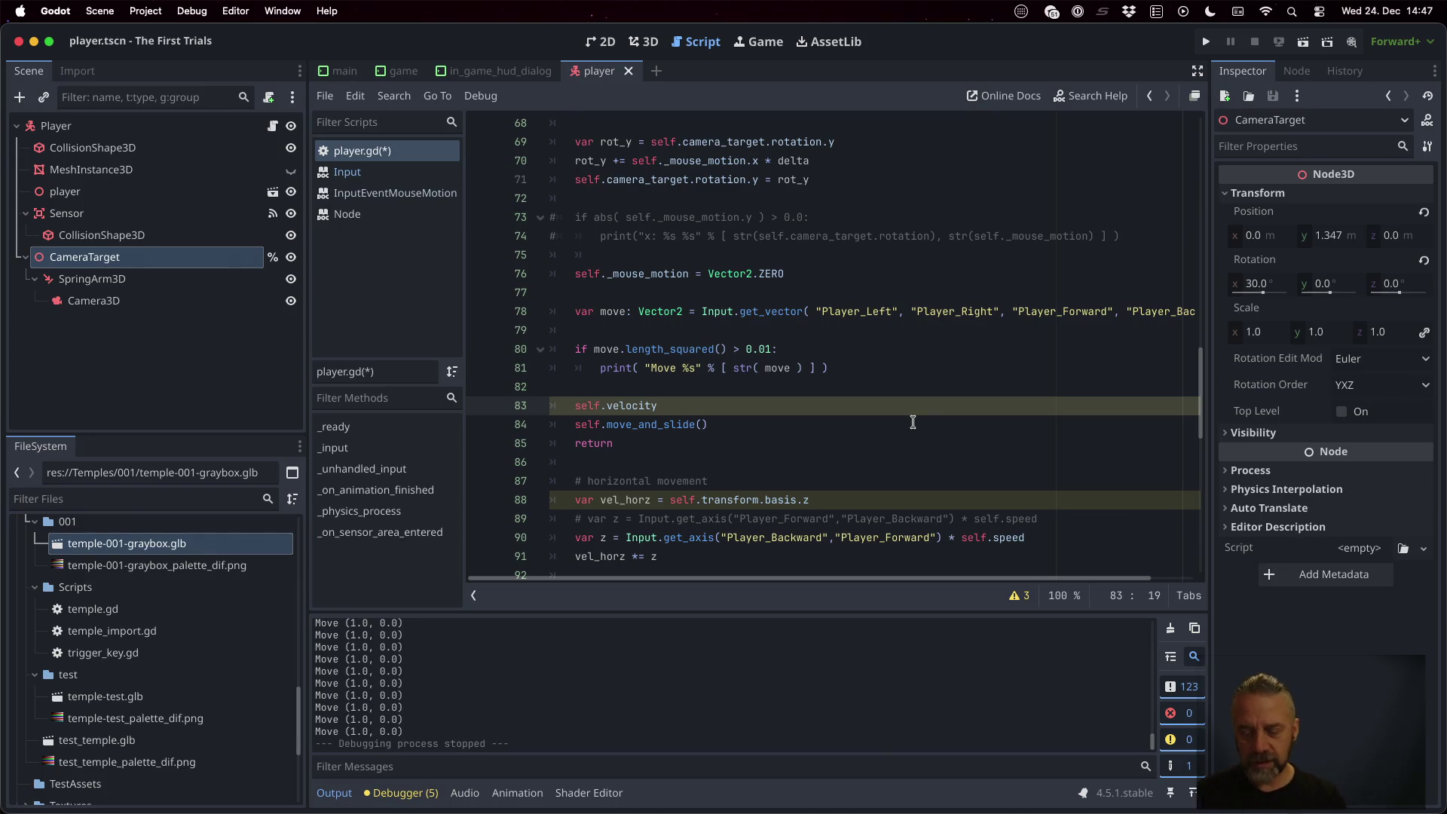
type("= move.")
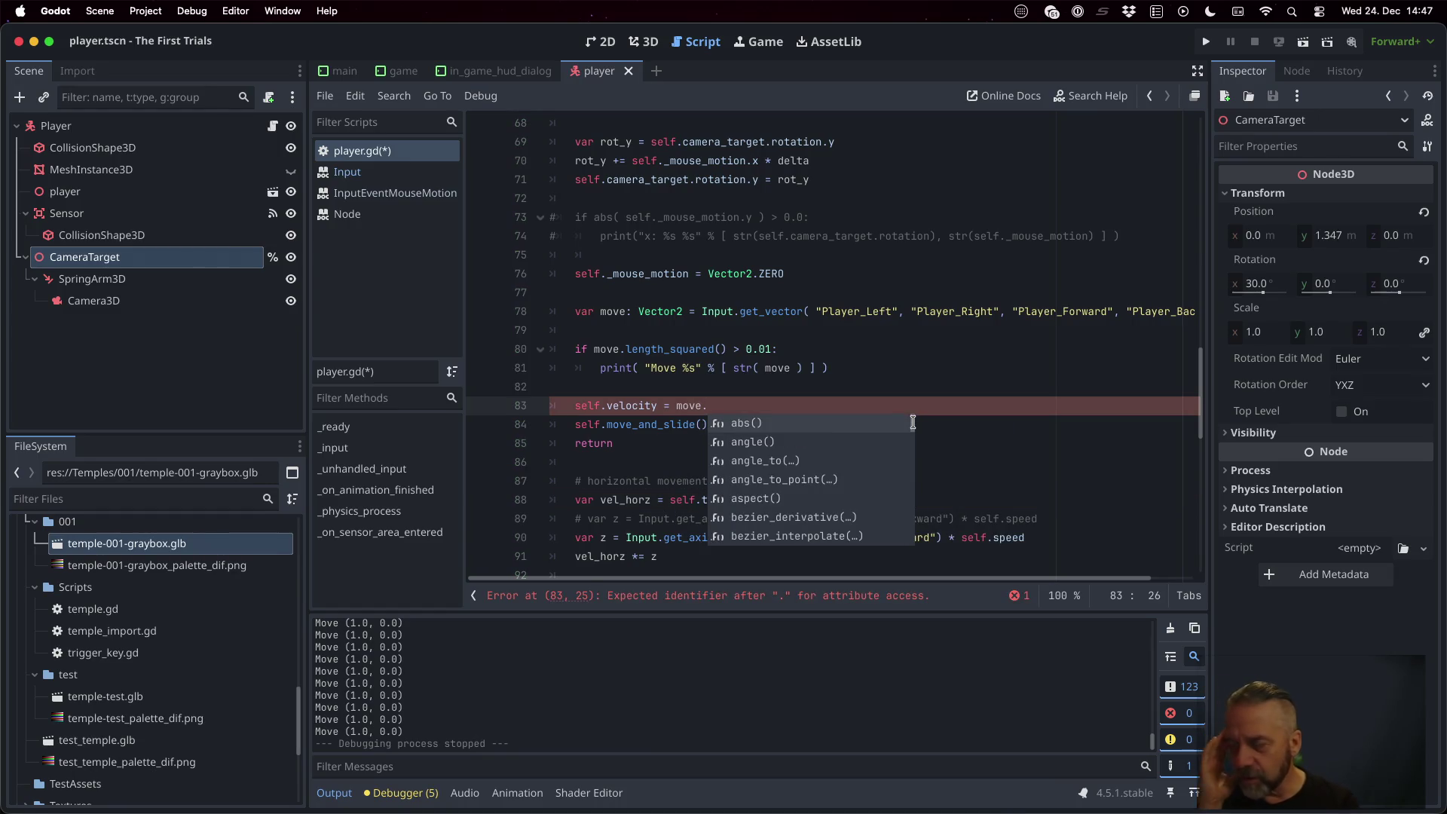
type("y")
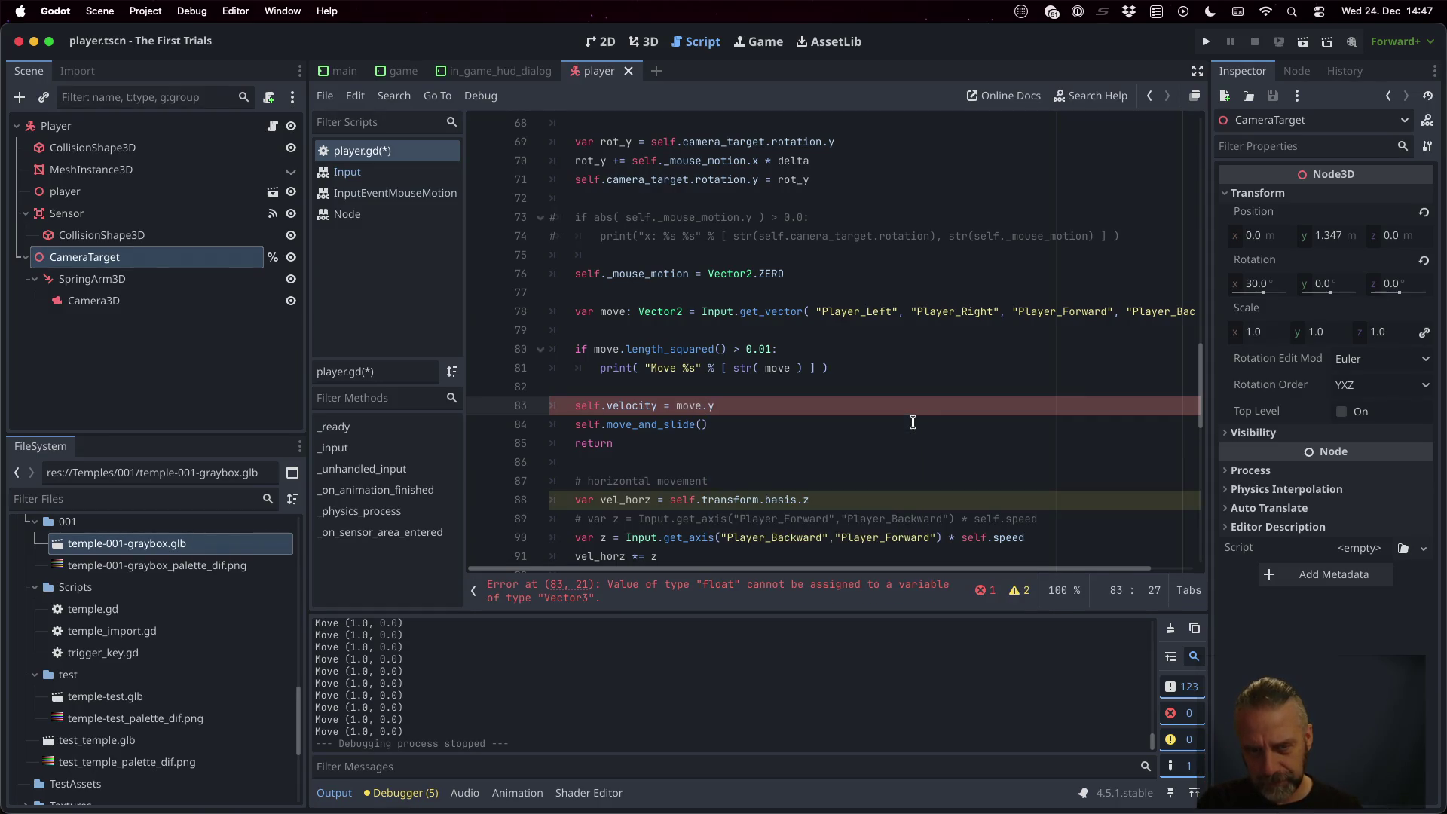
key("Return")
key("super+s")
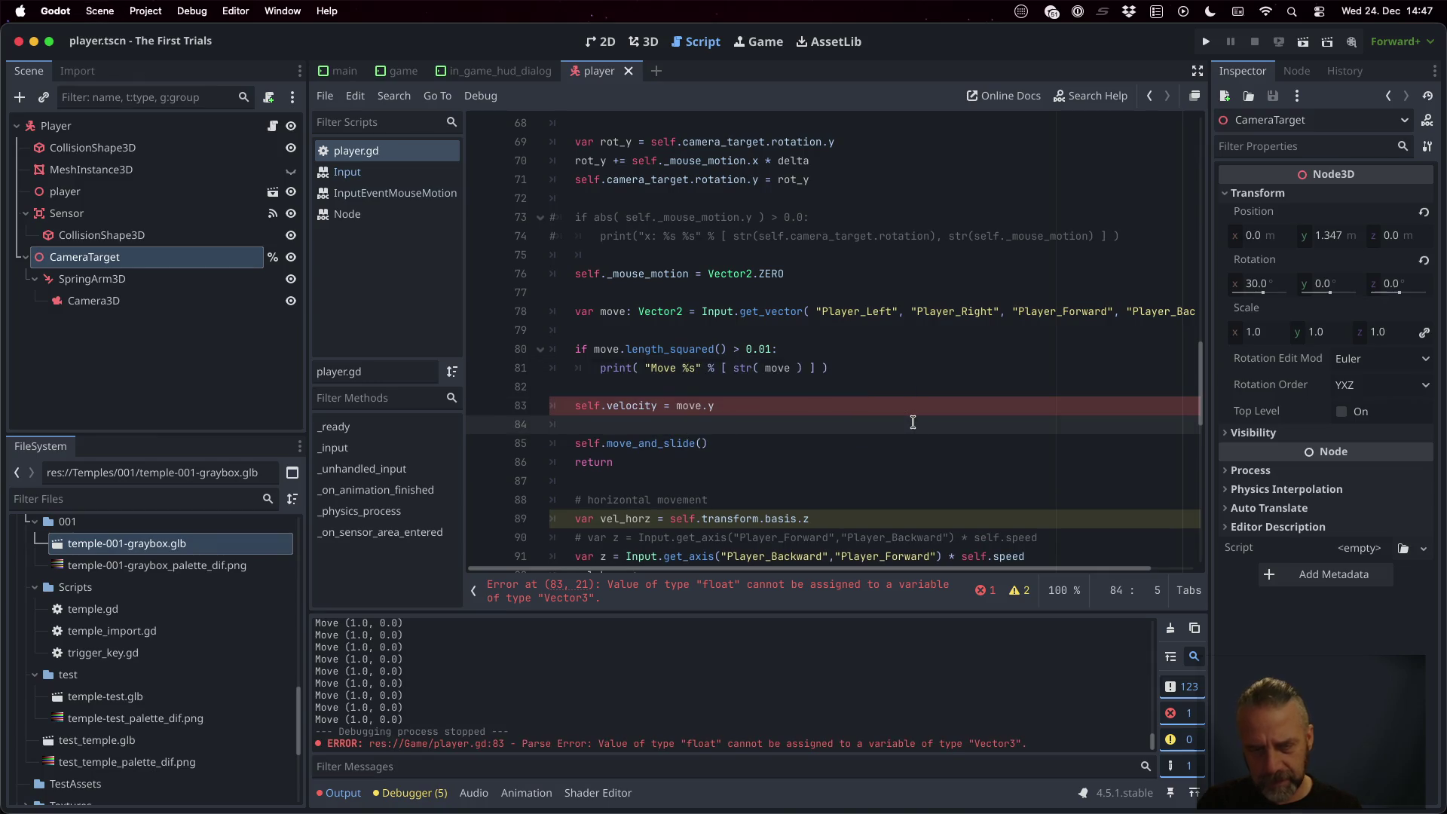
Correct line 83 to 'self.velocity.y = move.y' and save
key("Up")
key("alt+Right")
key("alt+Right")
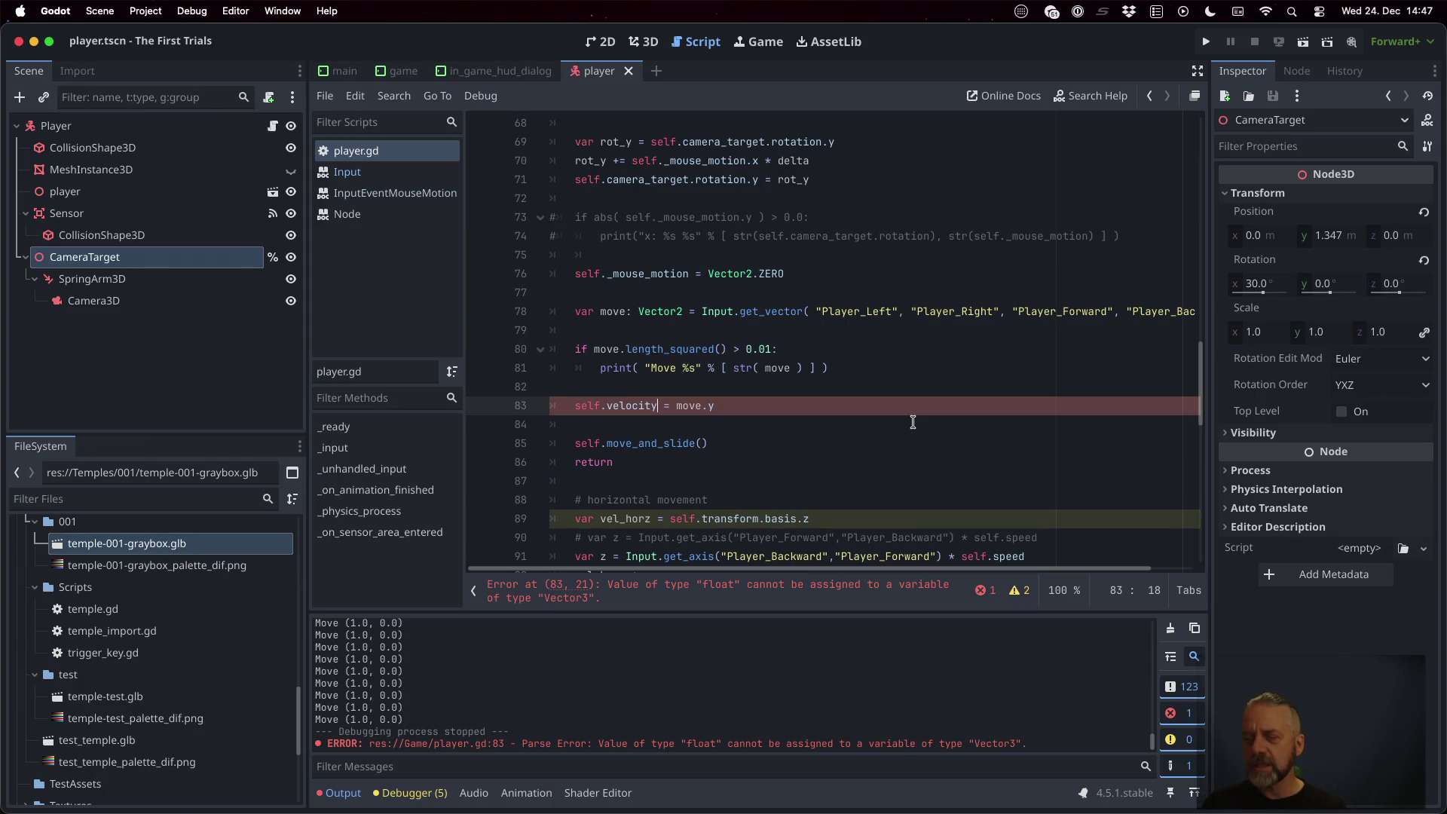
type(".y")
key("super+s")
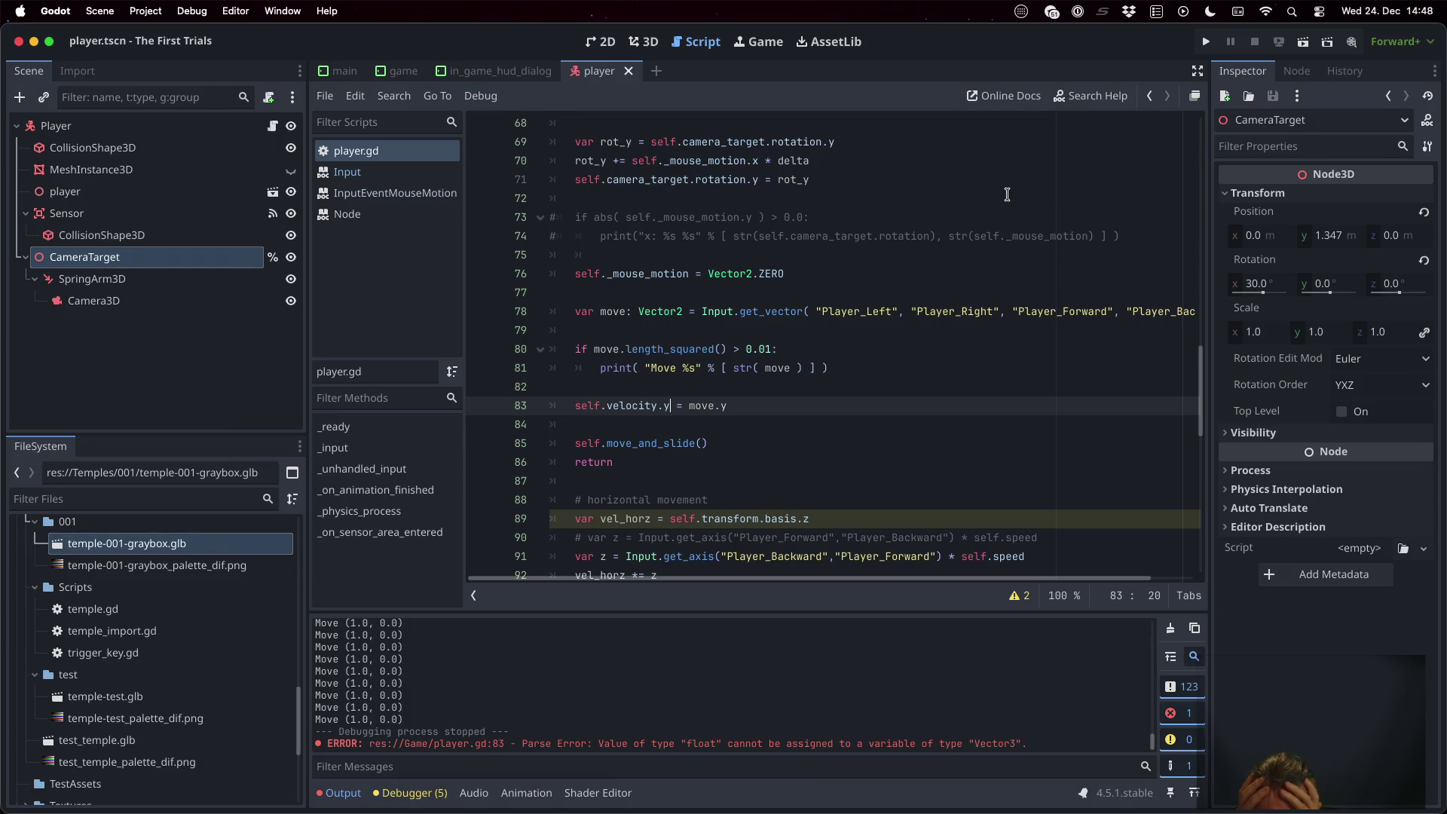
Declare 'var direction = Vector2' on a new line above the velocity line
key("Up")
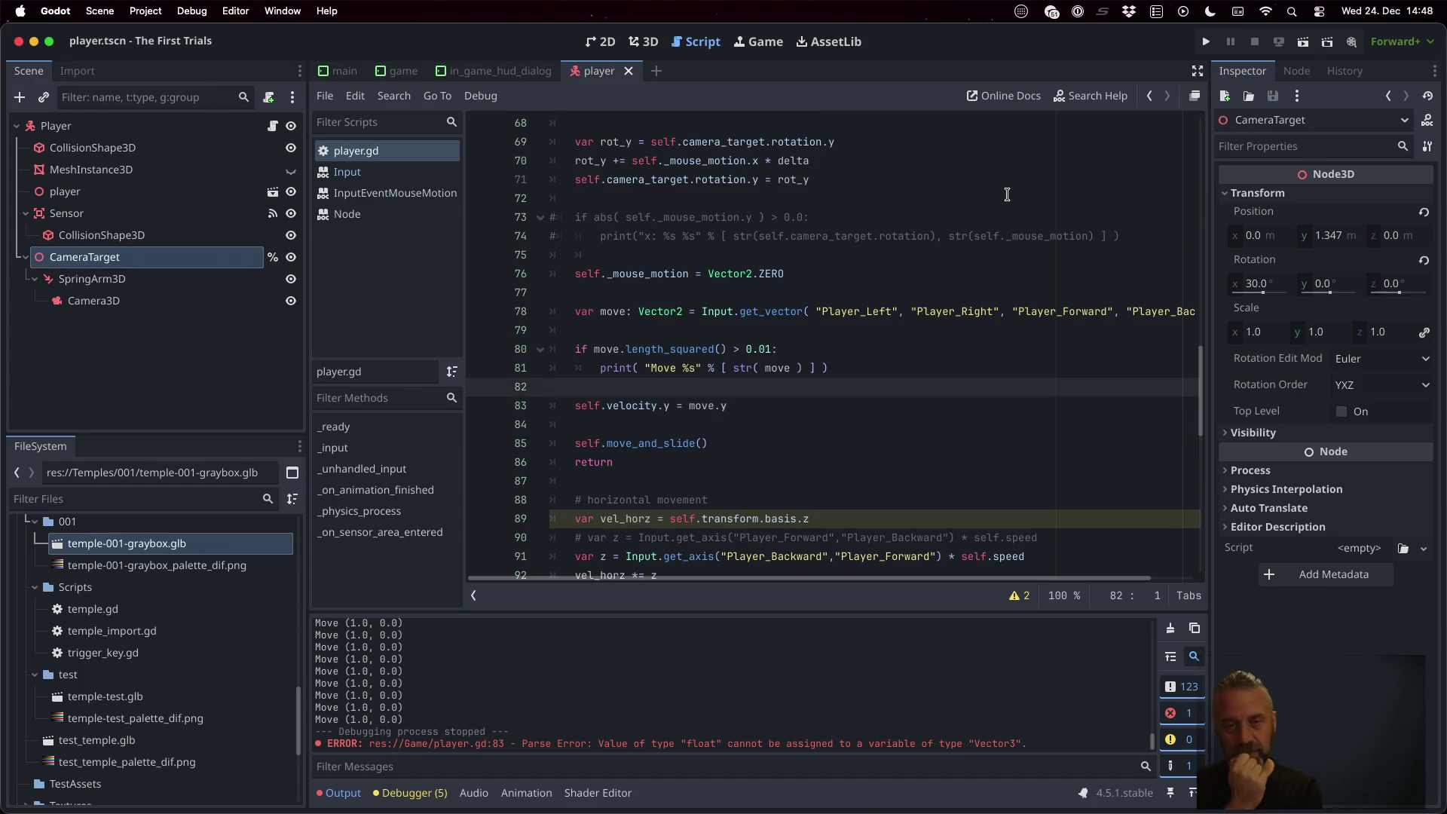
key("Return")
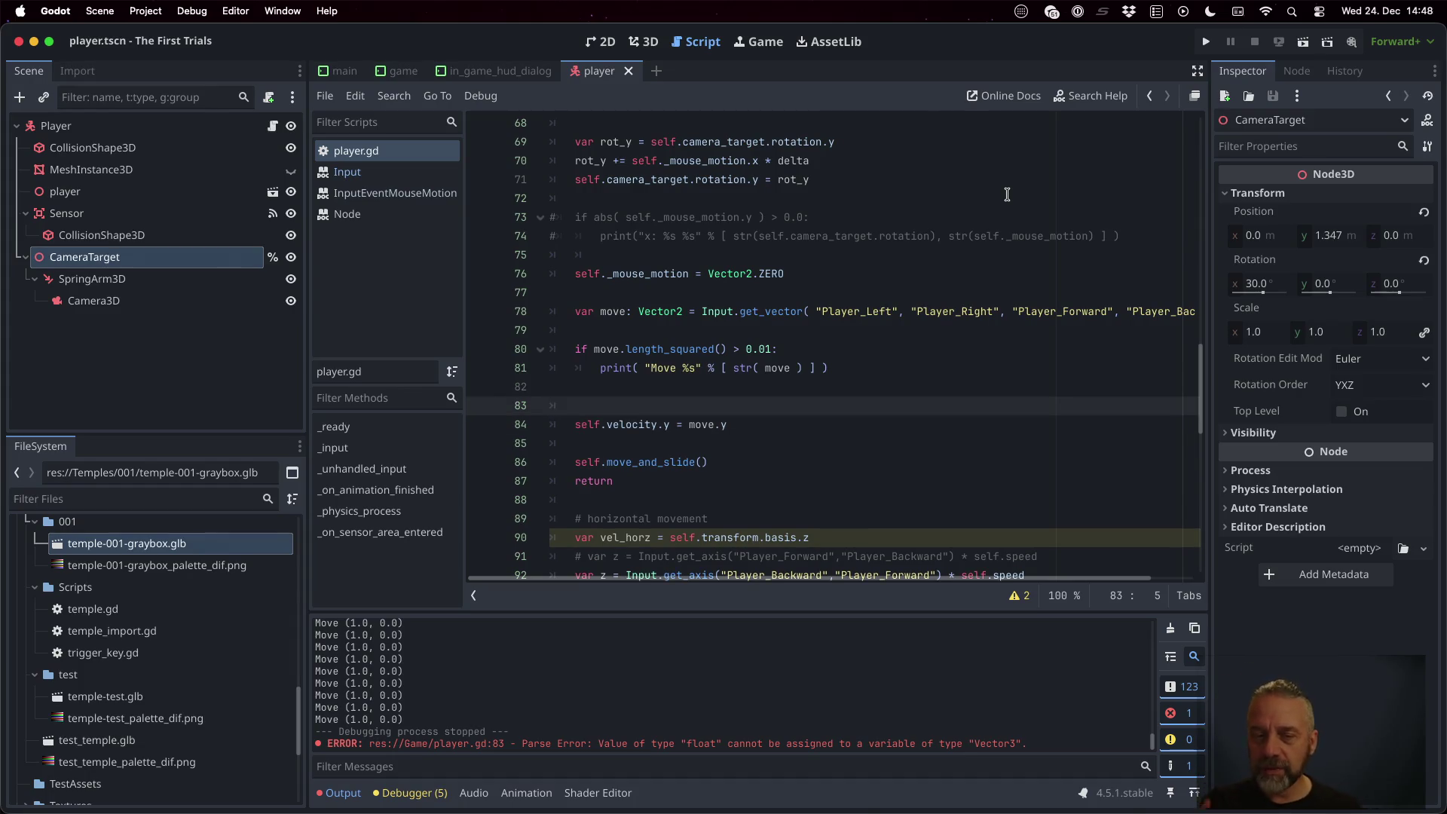
type("var ")
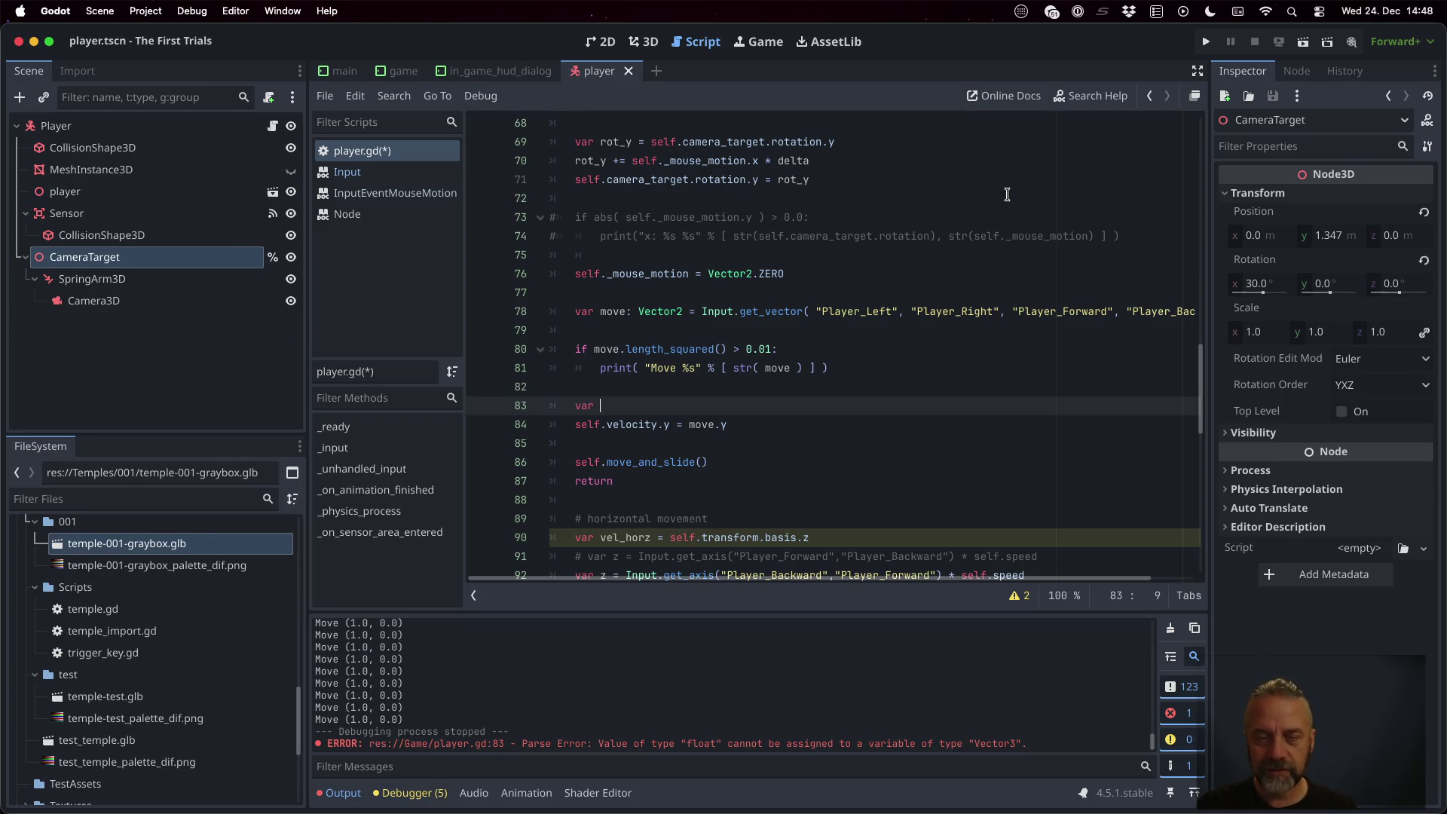
type("direct")
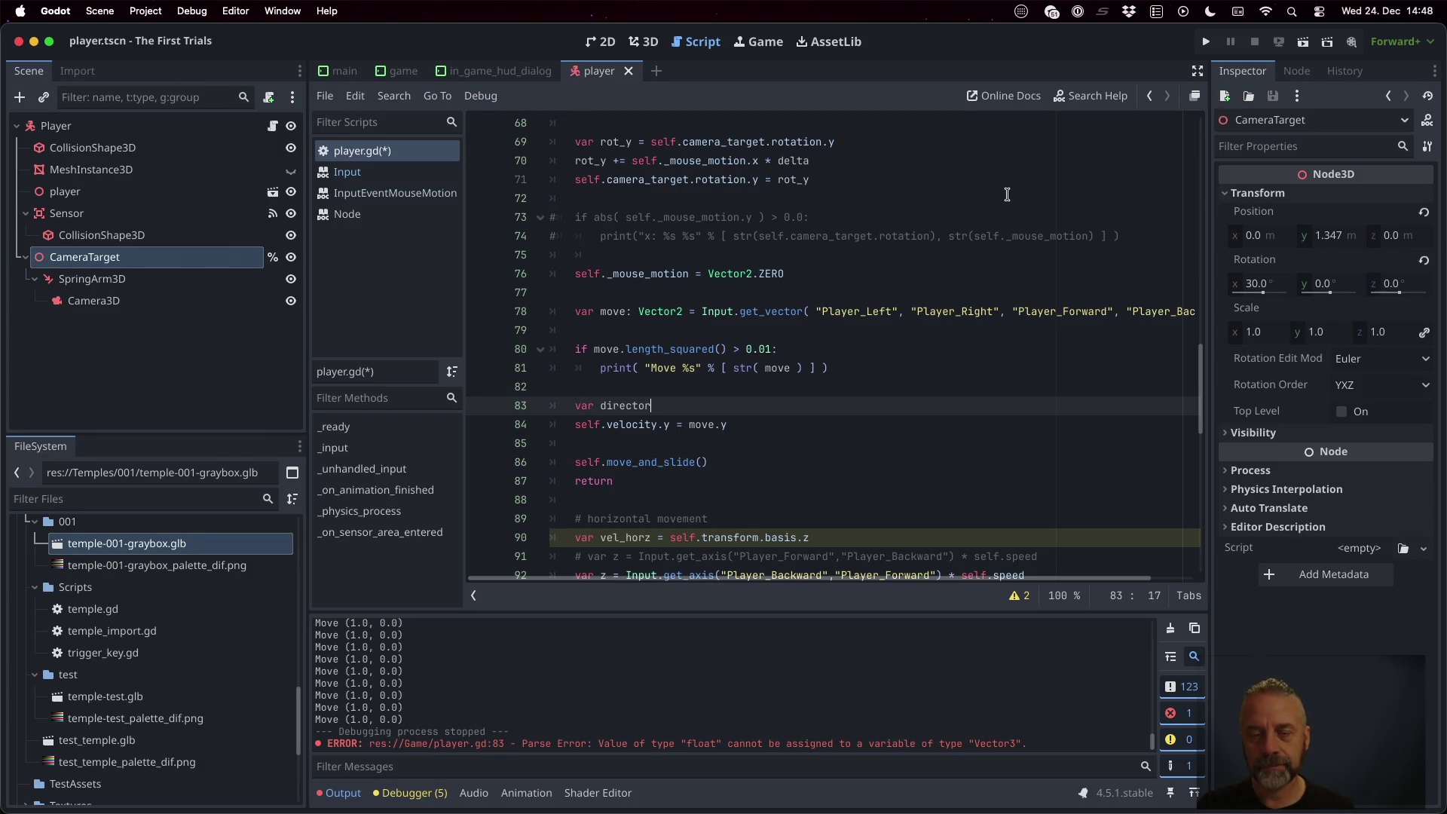
type("ion")
type(" =Vec")
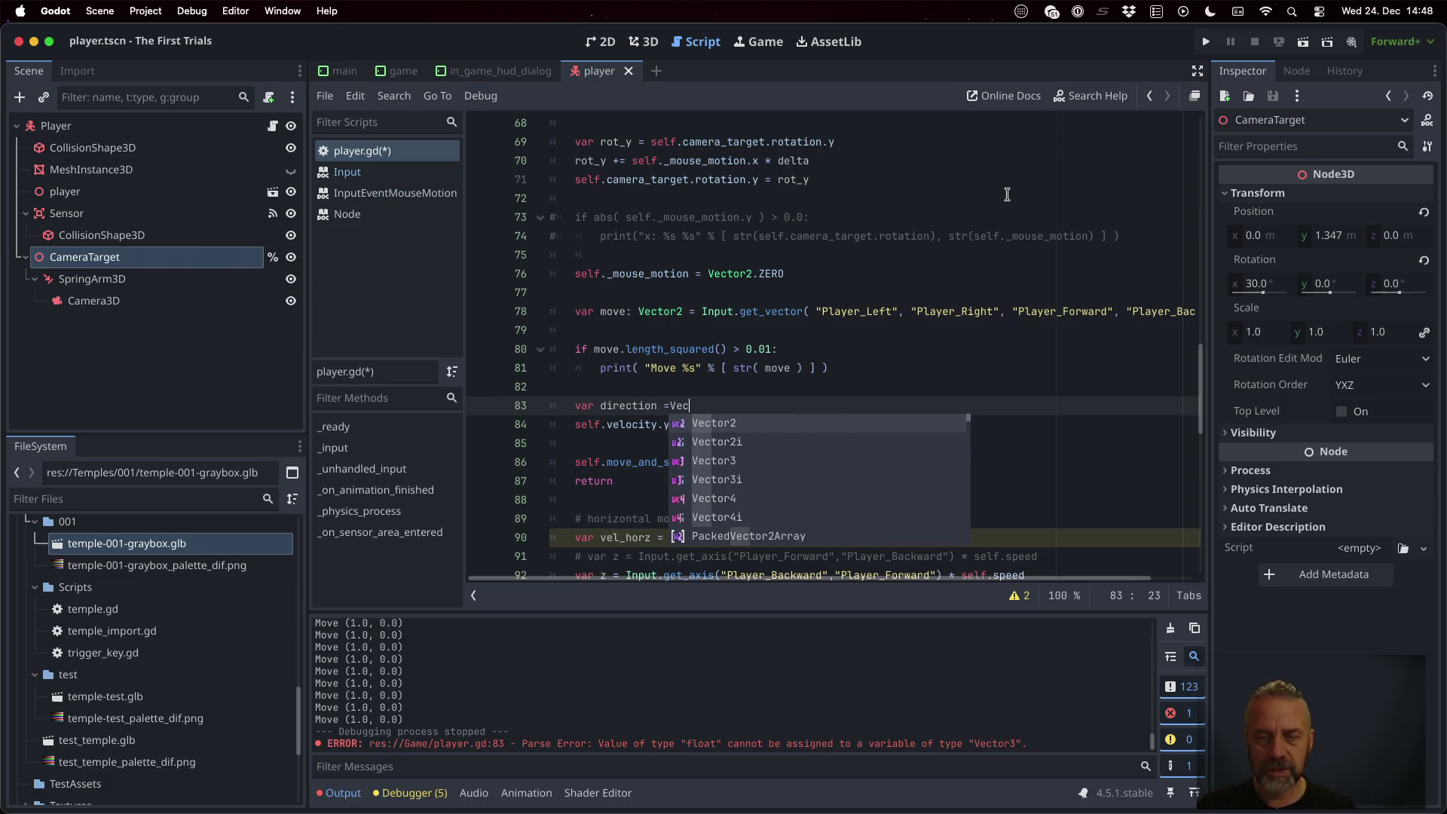
key("Return")
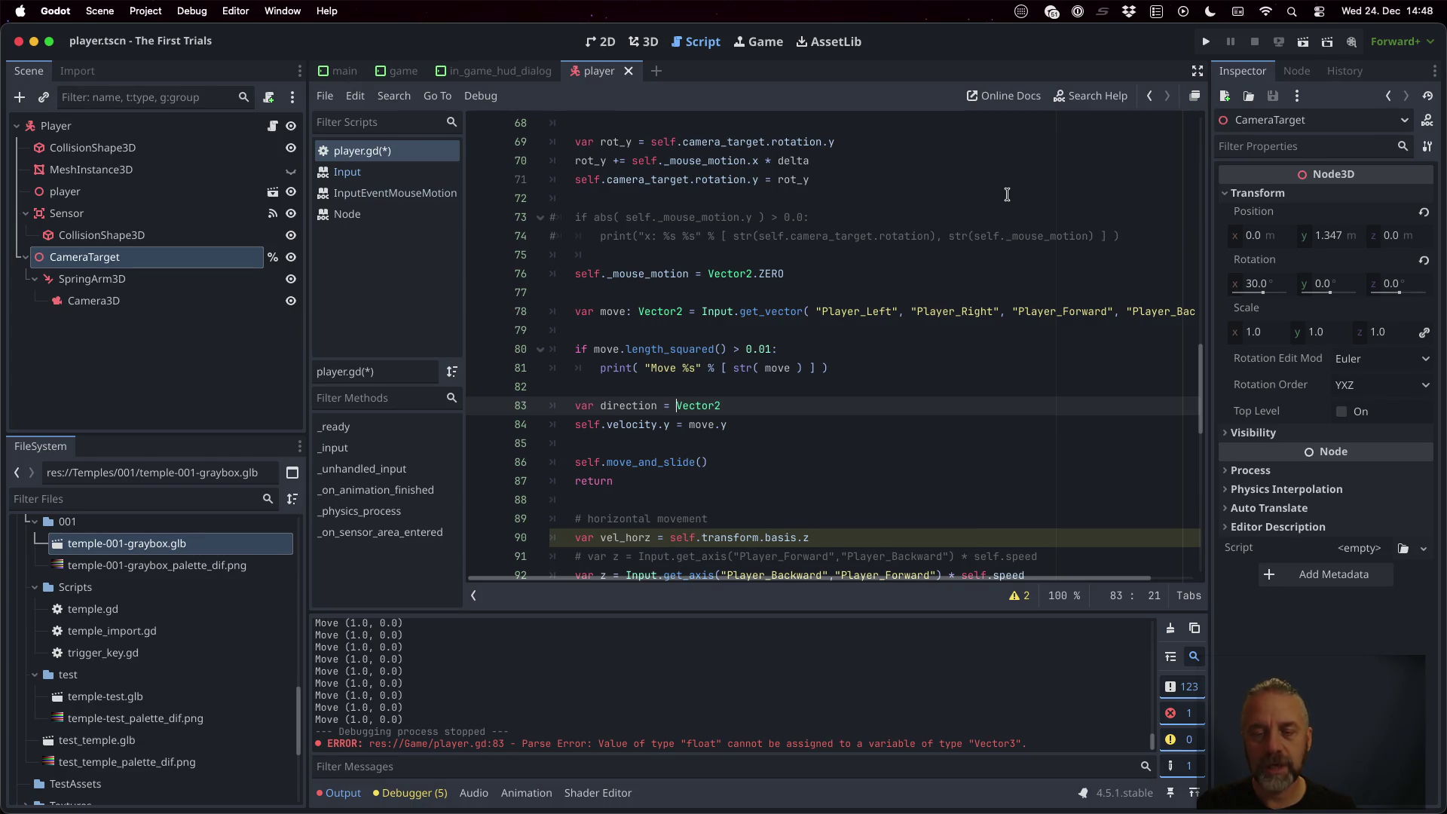
key("Escape")
key("Down")
Assign direction to self.velocity and complete the declaration as Vector2.ZERO
key("BackSpace")
key("BackSpace")
key("End")
key("BackSpace")
key("BackSpace")
key("BackSpace")
key("BackSpace")
key("BackSpace")
type("d")
key("Return")
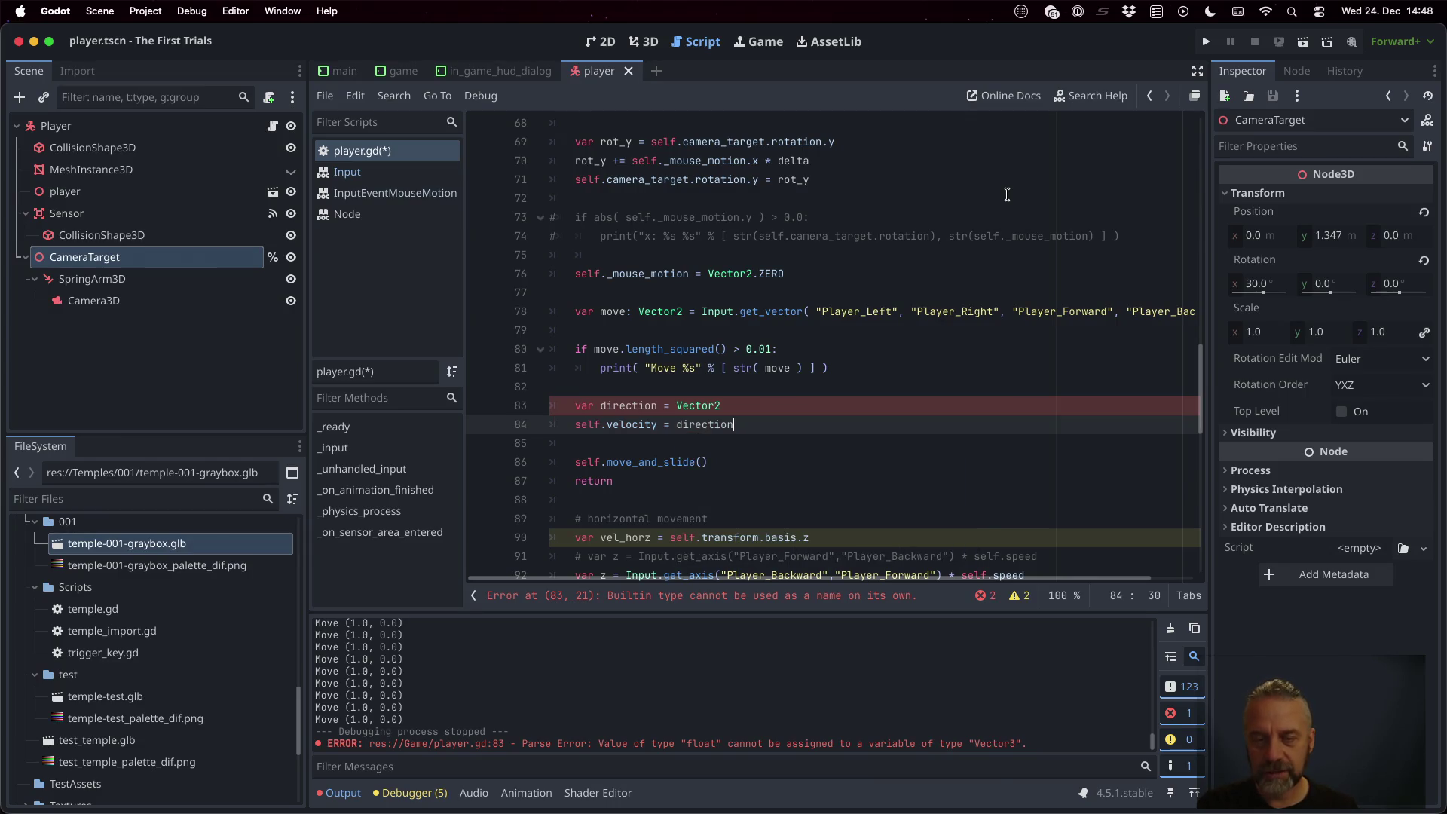
key("Up")
type(">")
key("BackSpace")
type(".ZERO")
Extend the velocity line to 'direction * self.speed * delta'
key("Down")
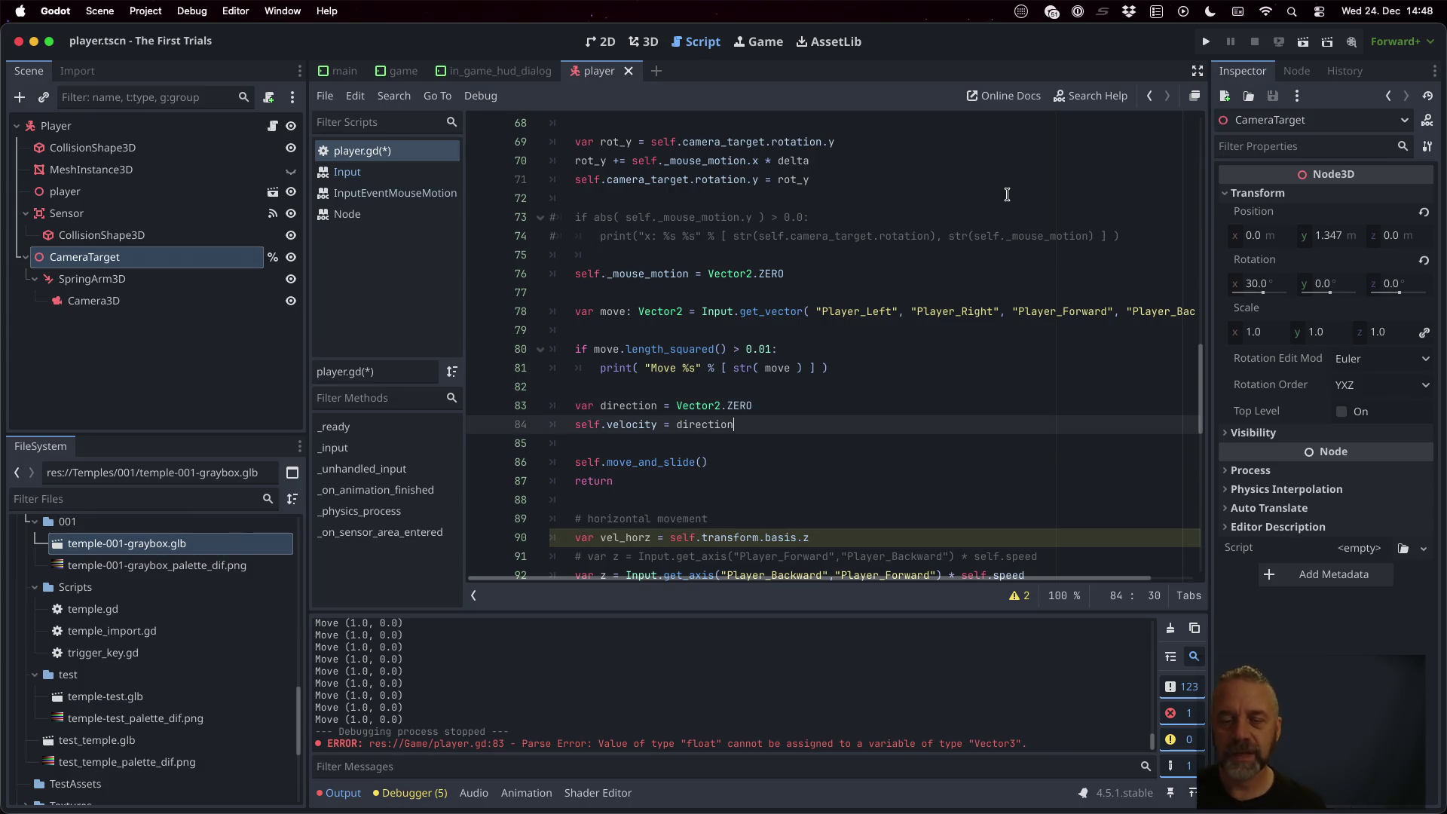
type("* self.sp")
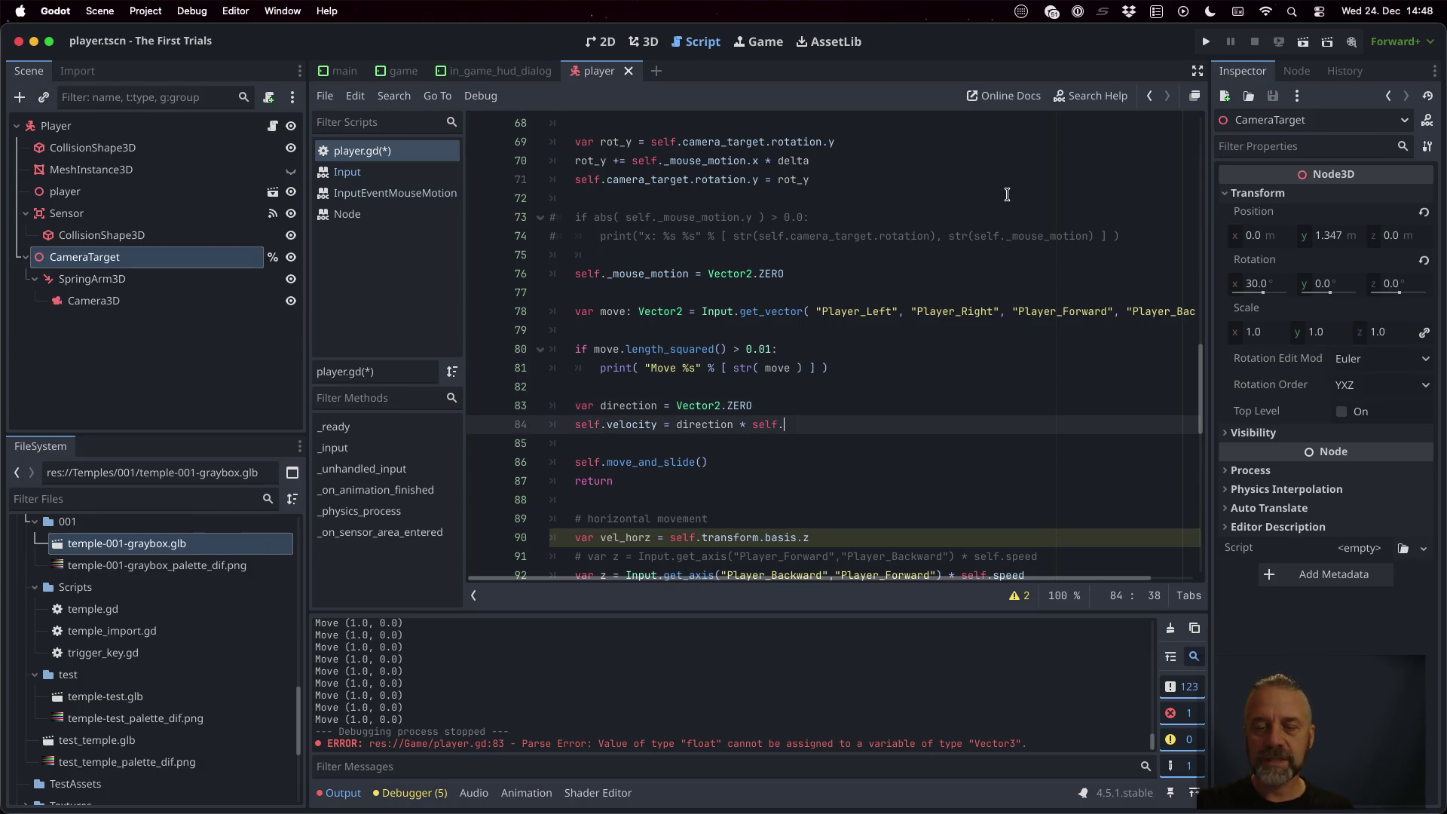
key("Return")
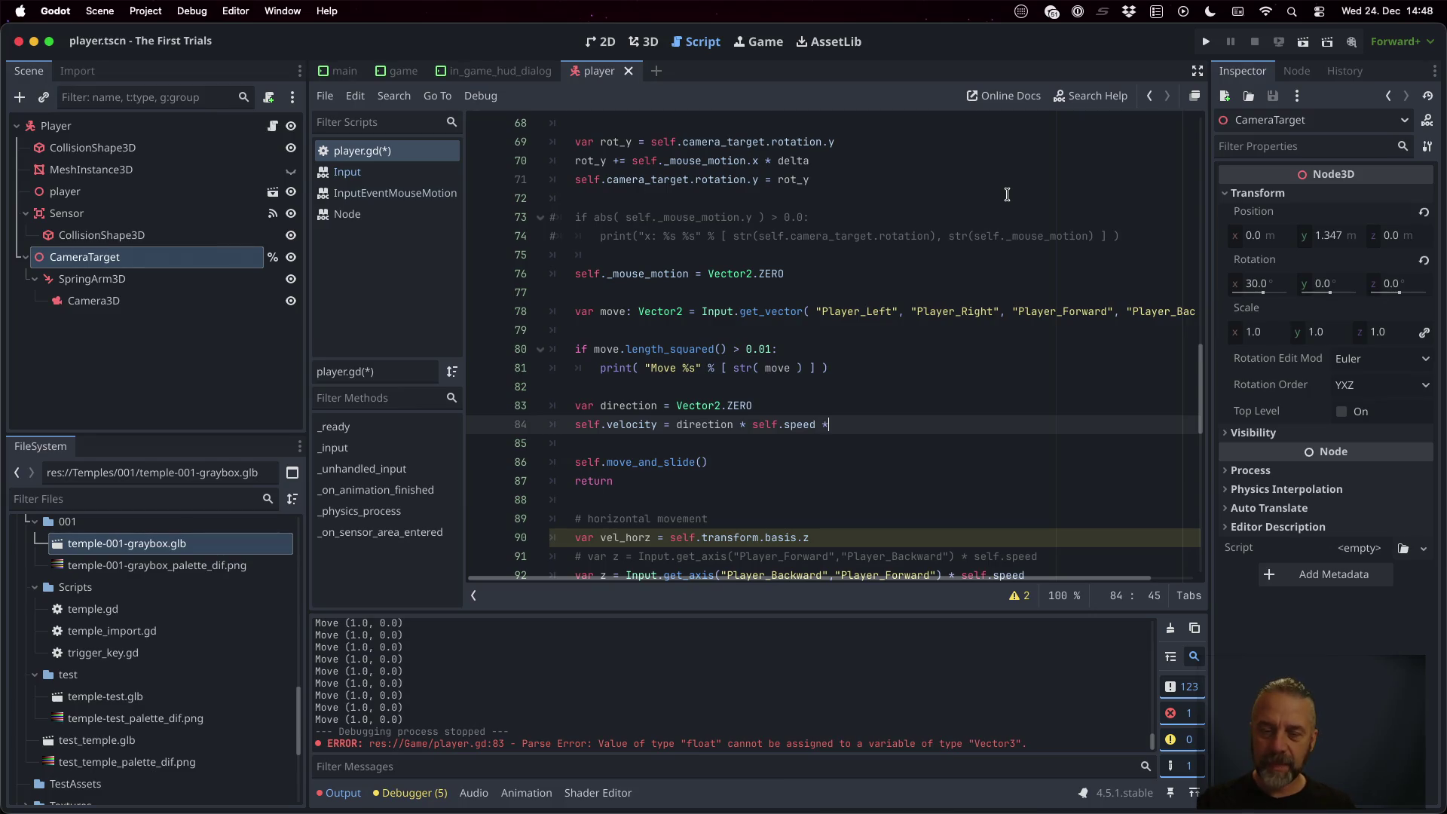
type("delta")
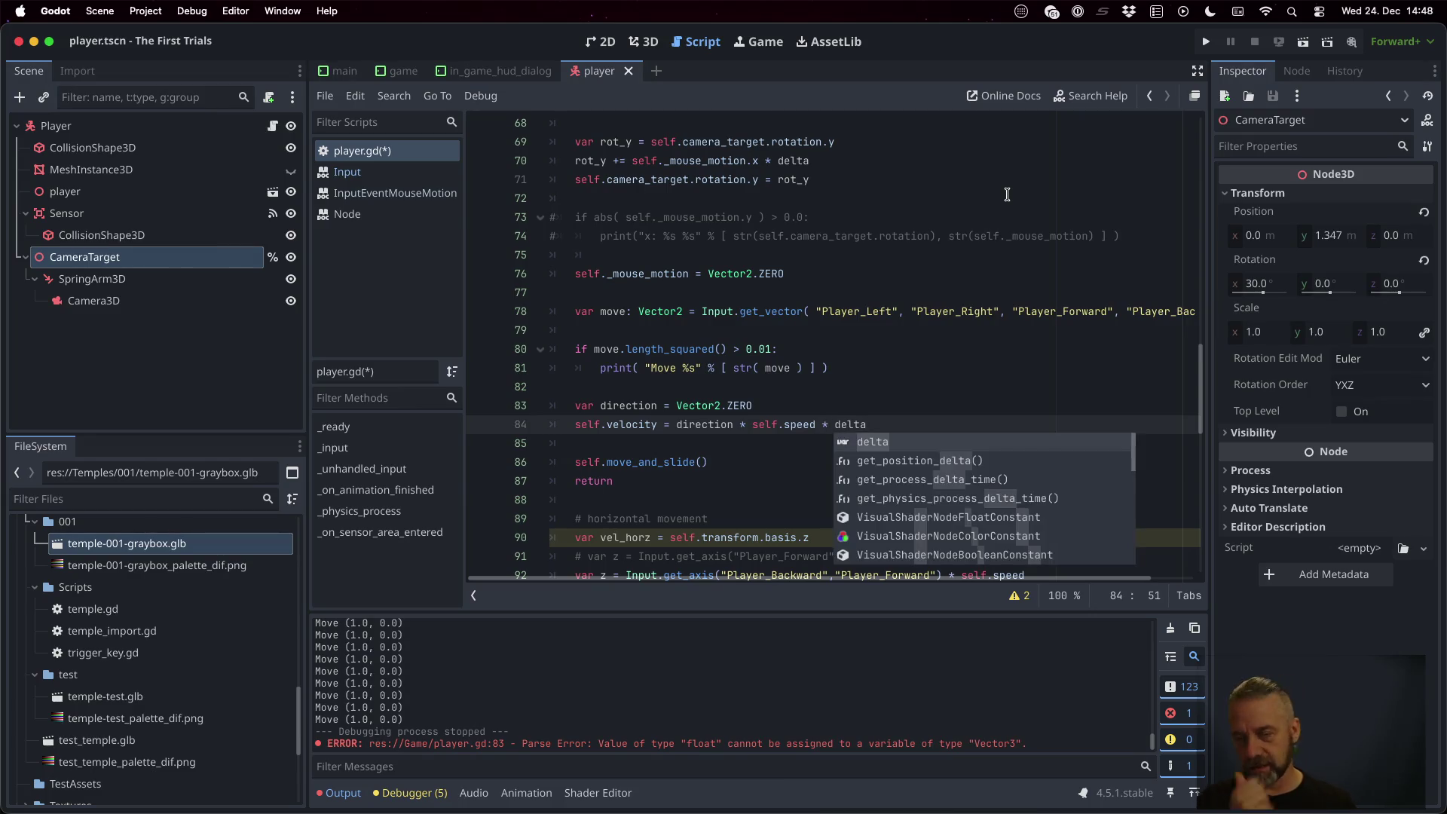
key("Escape")
key("Up")
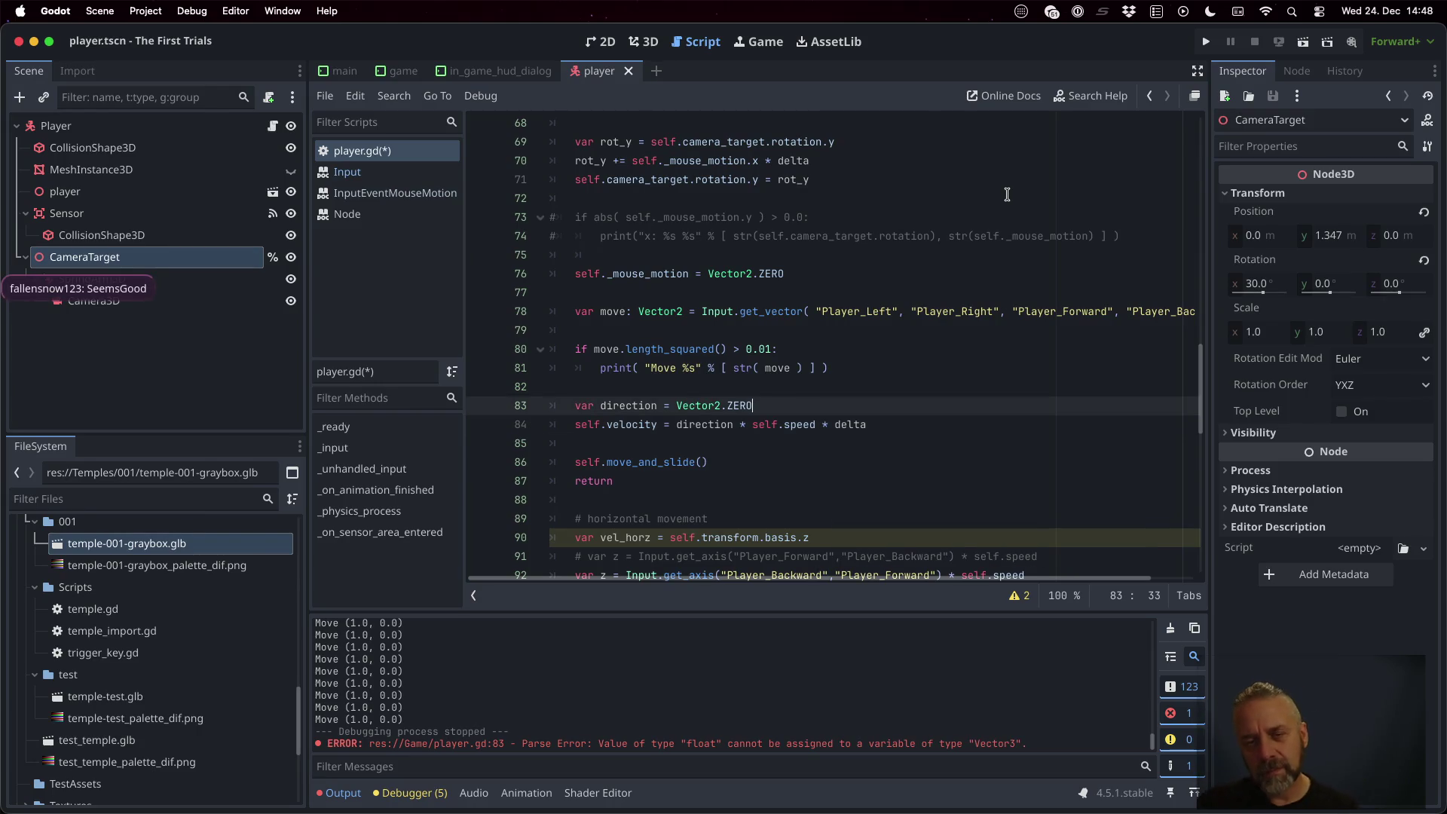
Save, then start a new line reading 'self.camera_target.gl' below the direction declaration
key("Return")
key("ctrl+s")
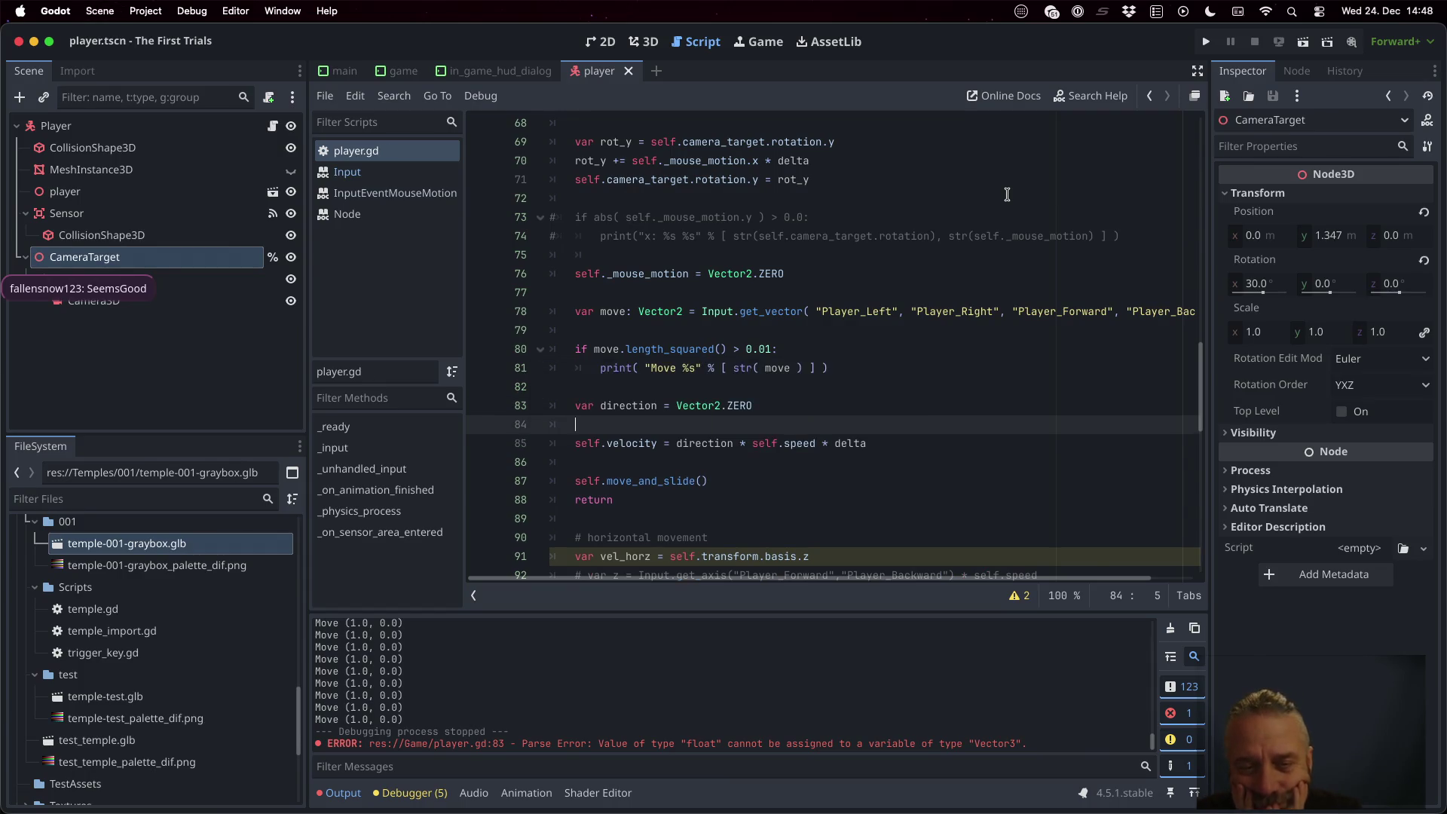
type("directi")
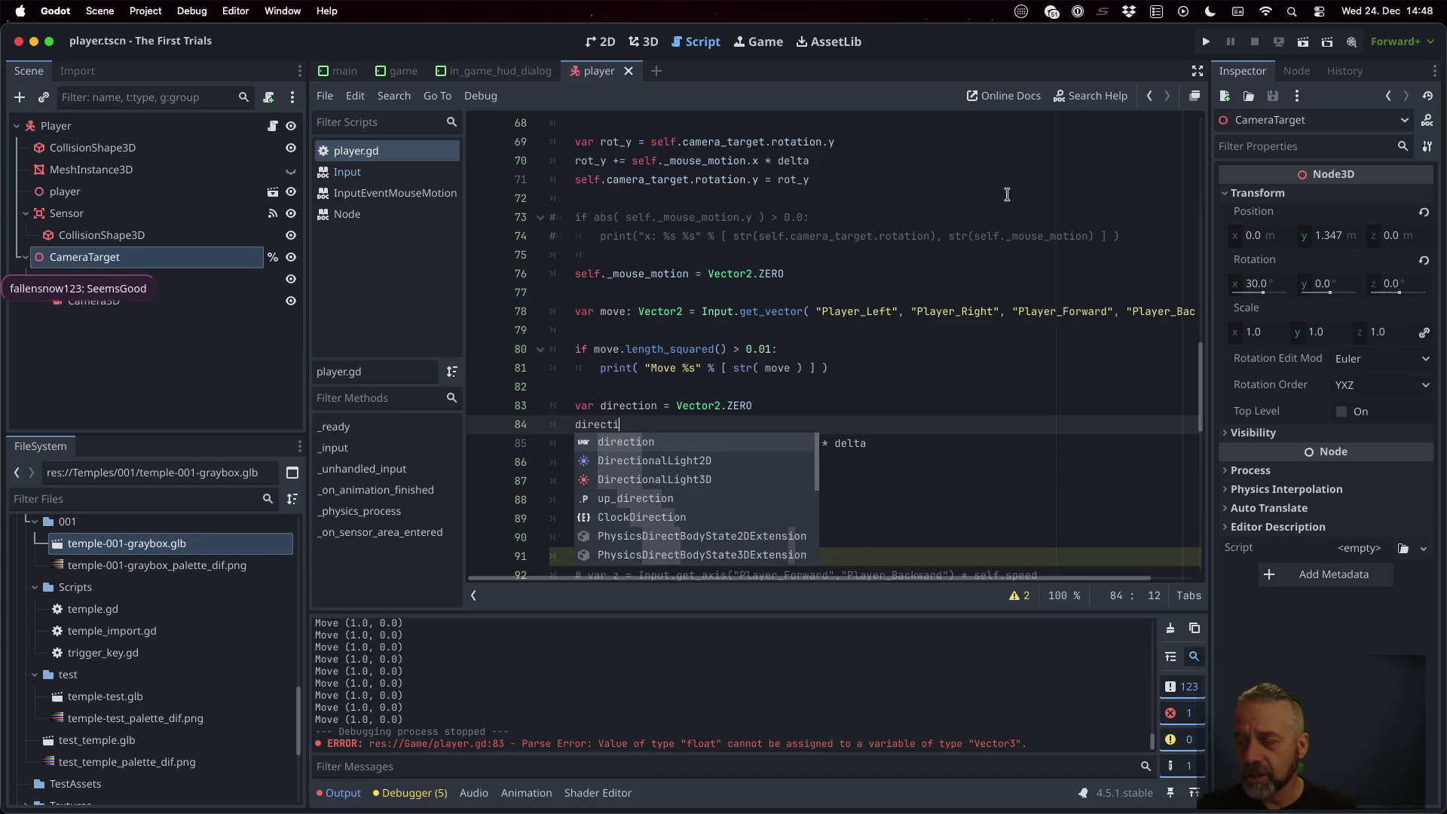
type("on")
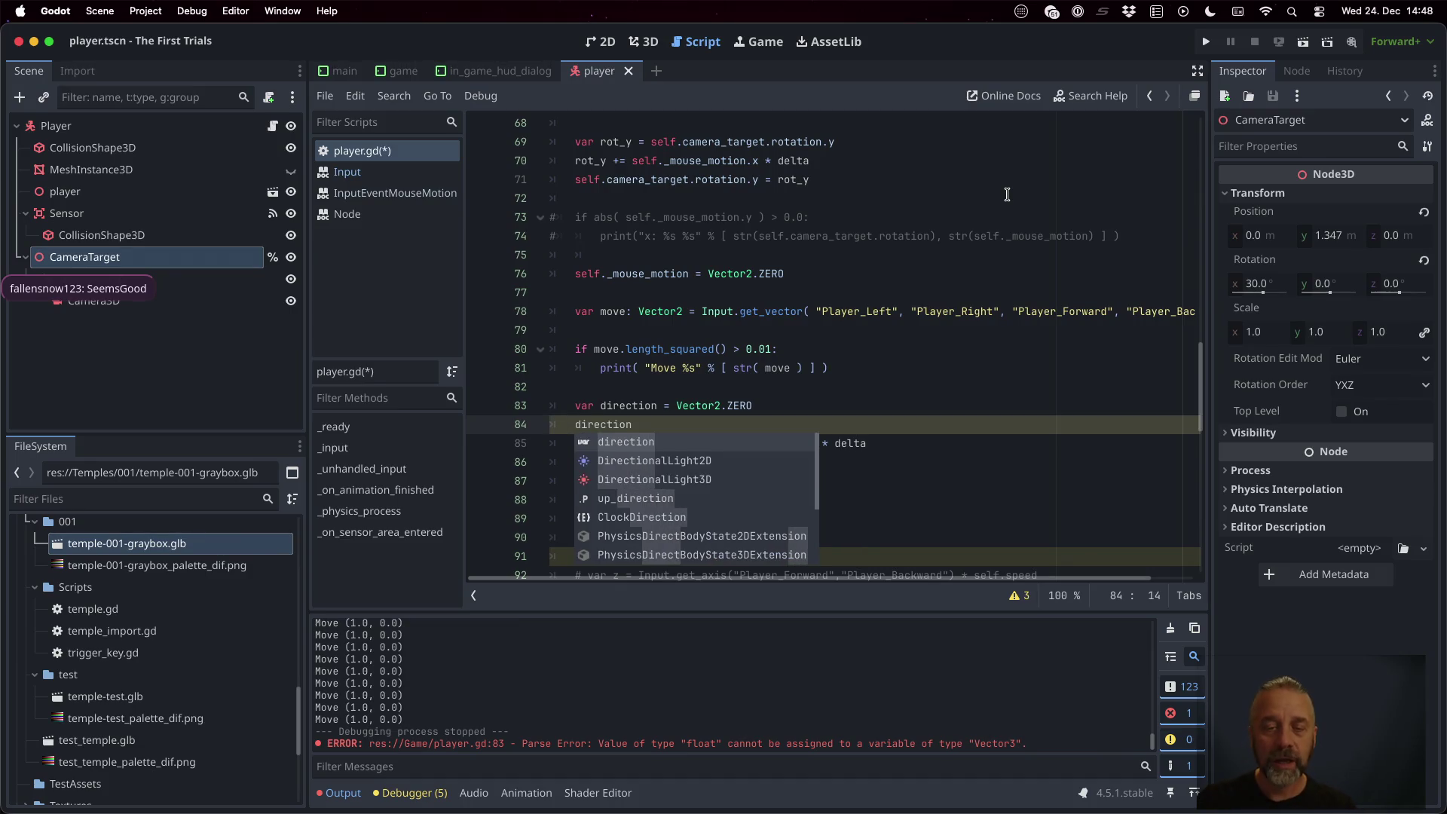
key("Escape")
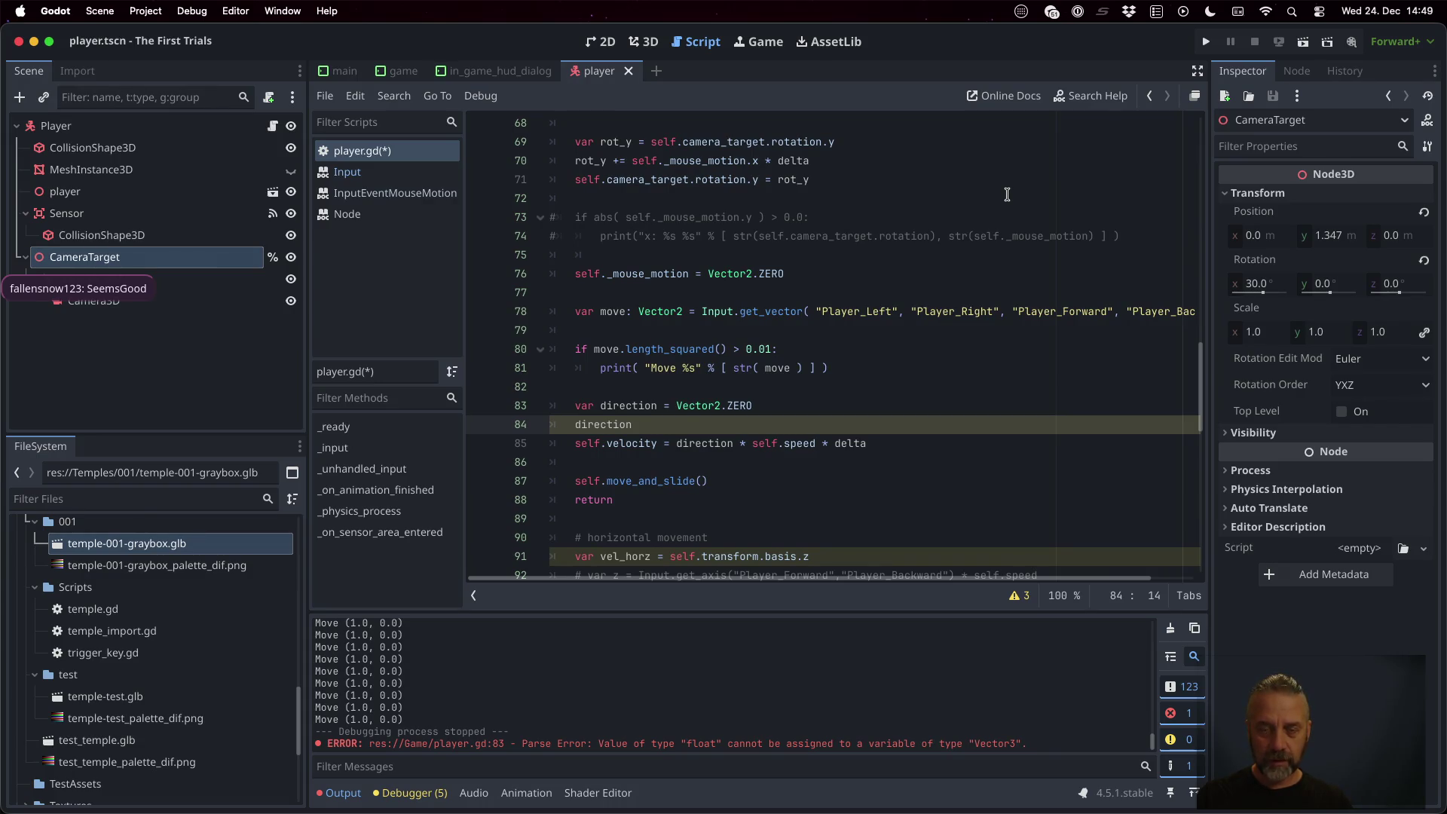
key("alt+shift+Left")
type("self.cam")
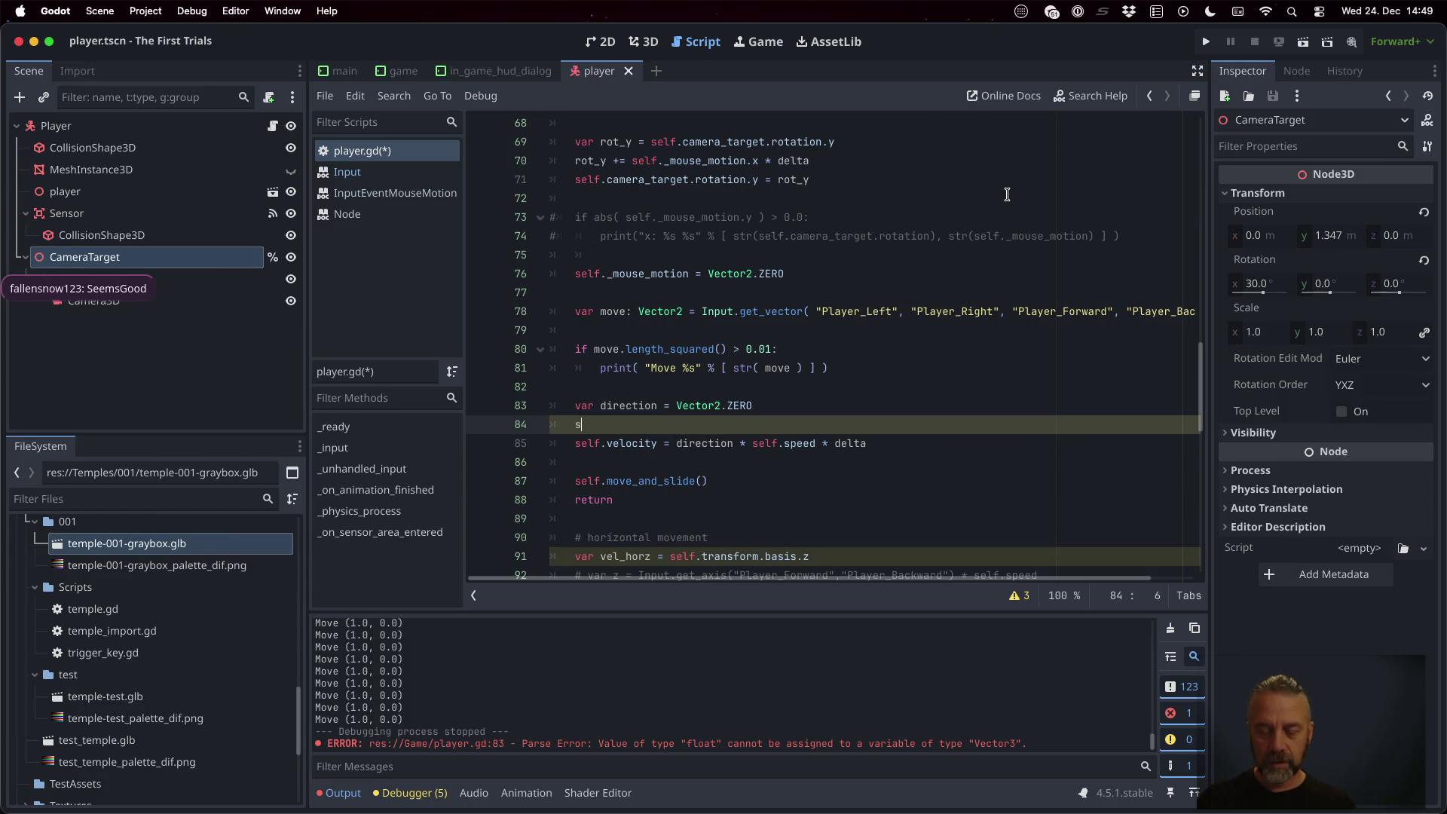
key("Down")
key("Down")
key("Down")
key("Return")
type(".camera_target.")
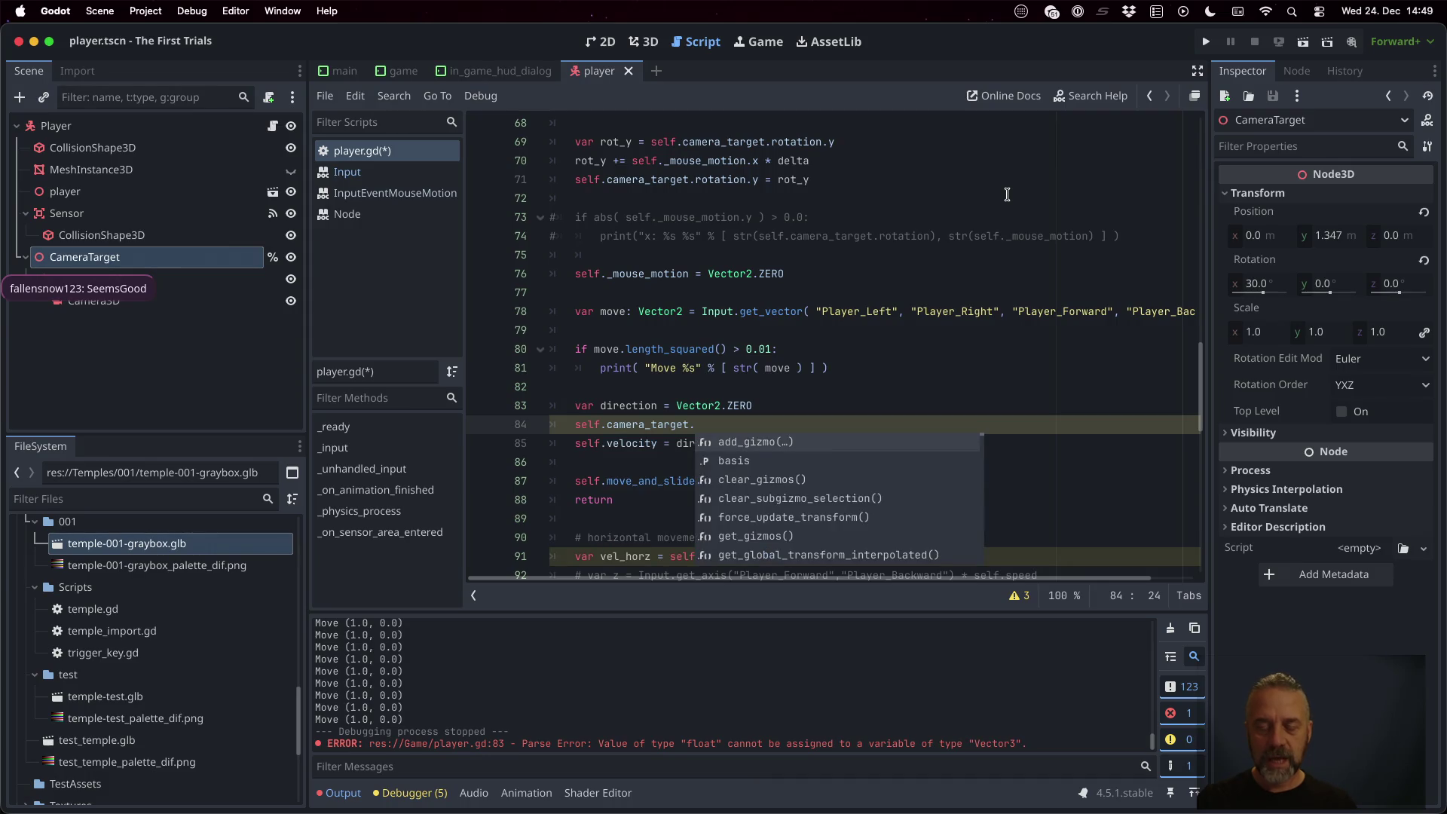
type("gl")
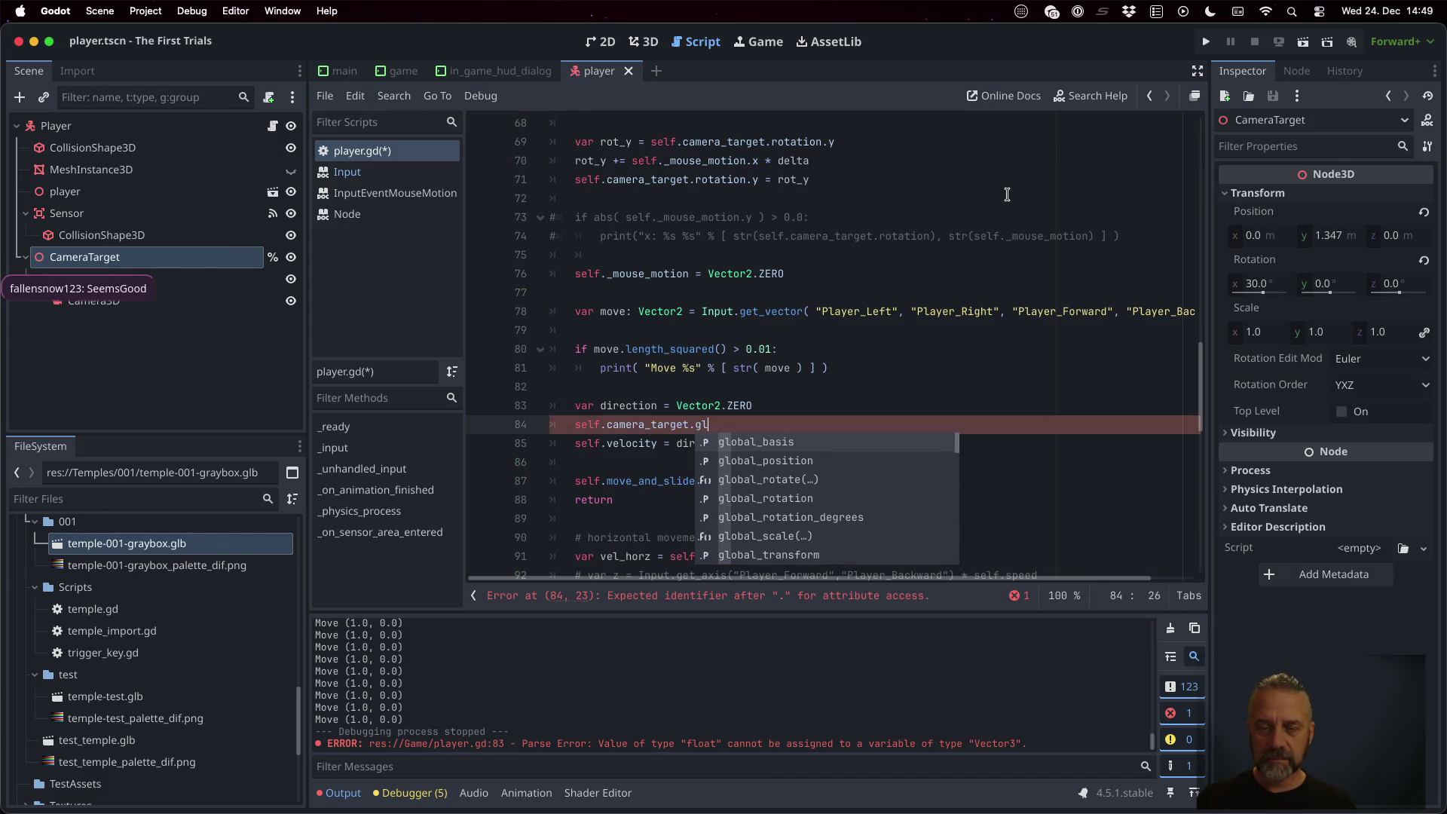
Complete self.camera_target.global_basis on line 84, checking its documentation and the 3D view
key("Return")
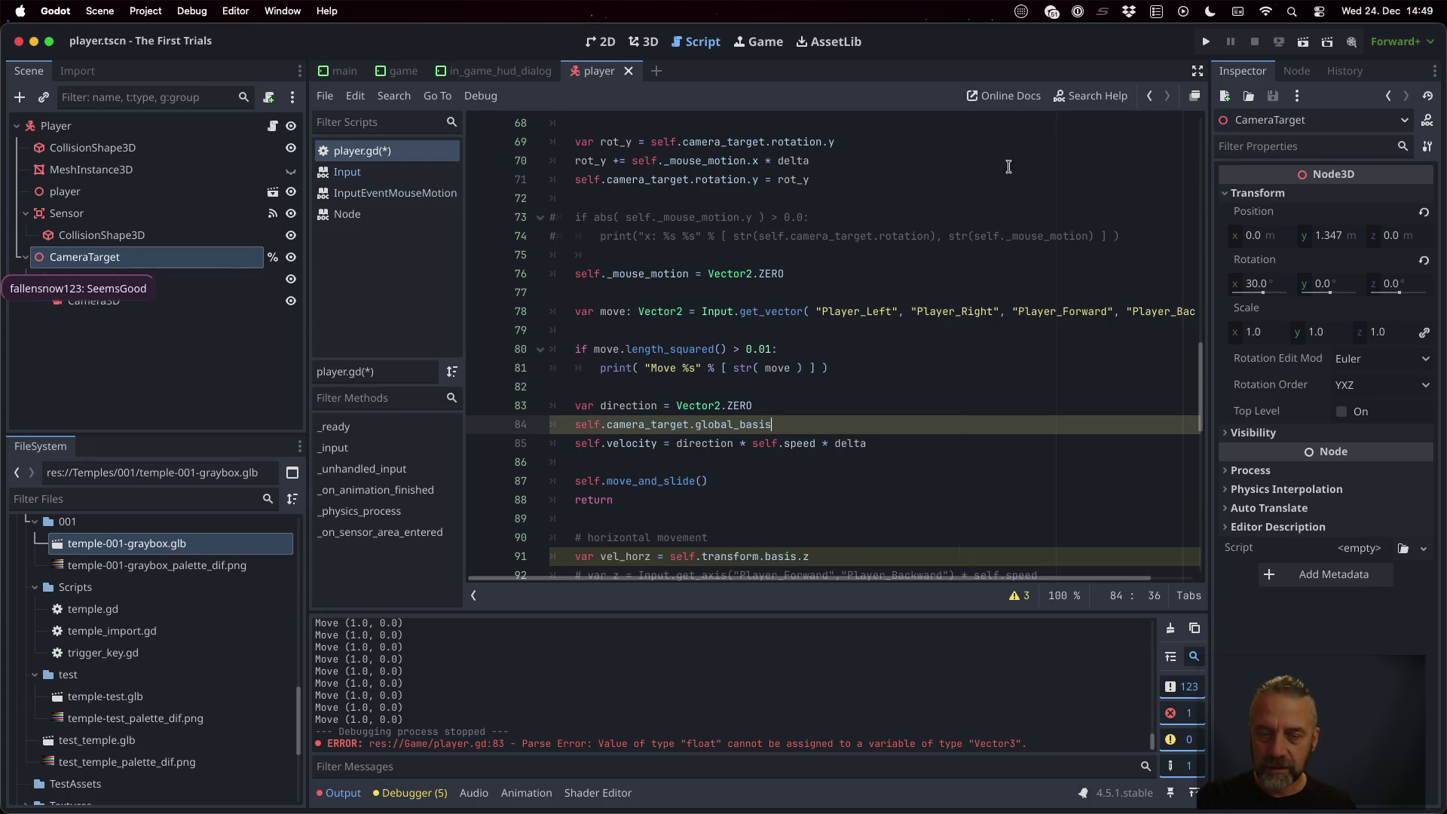
left_click(742, 426, "super")
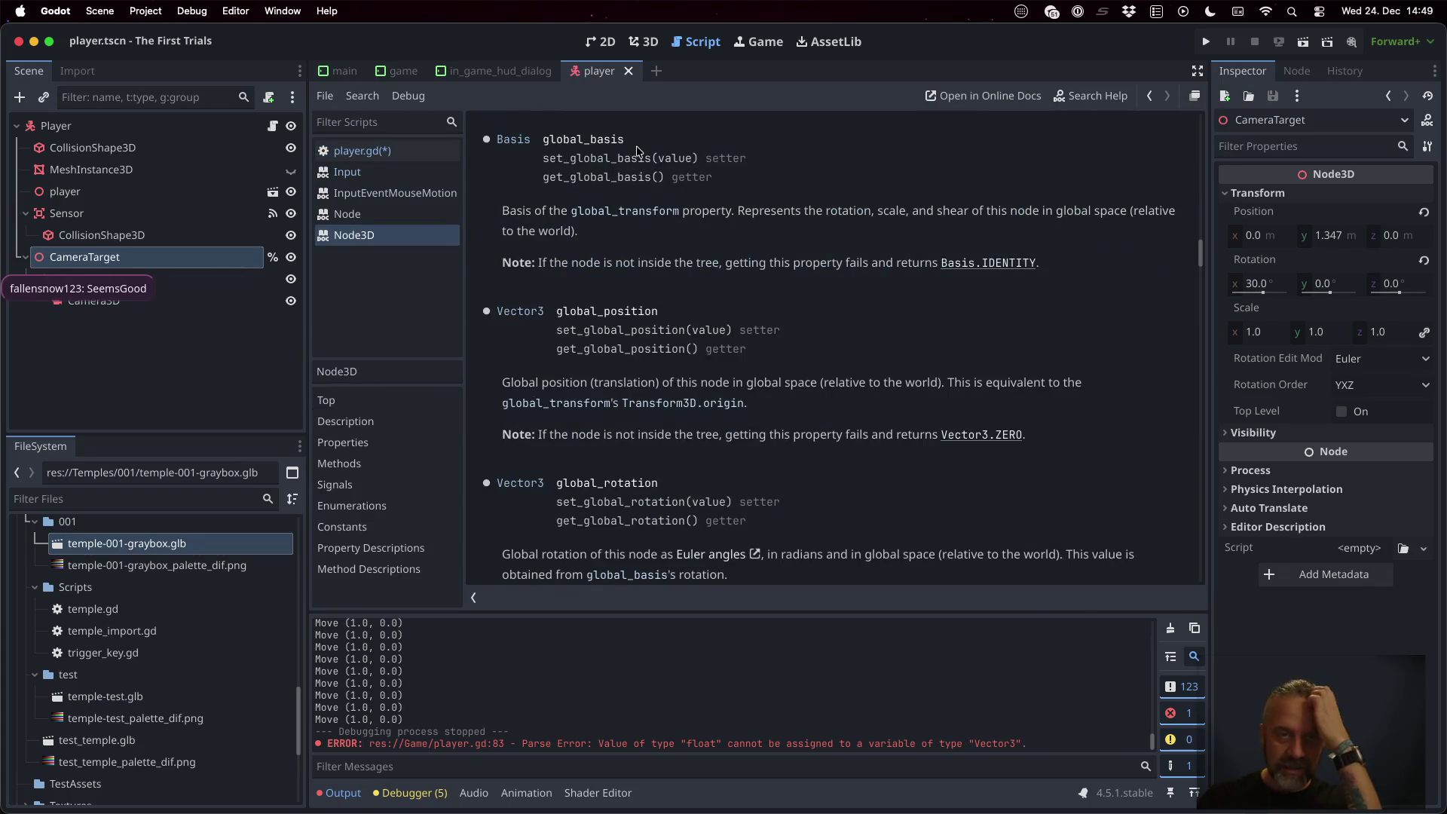
left_click(646, 46)
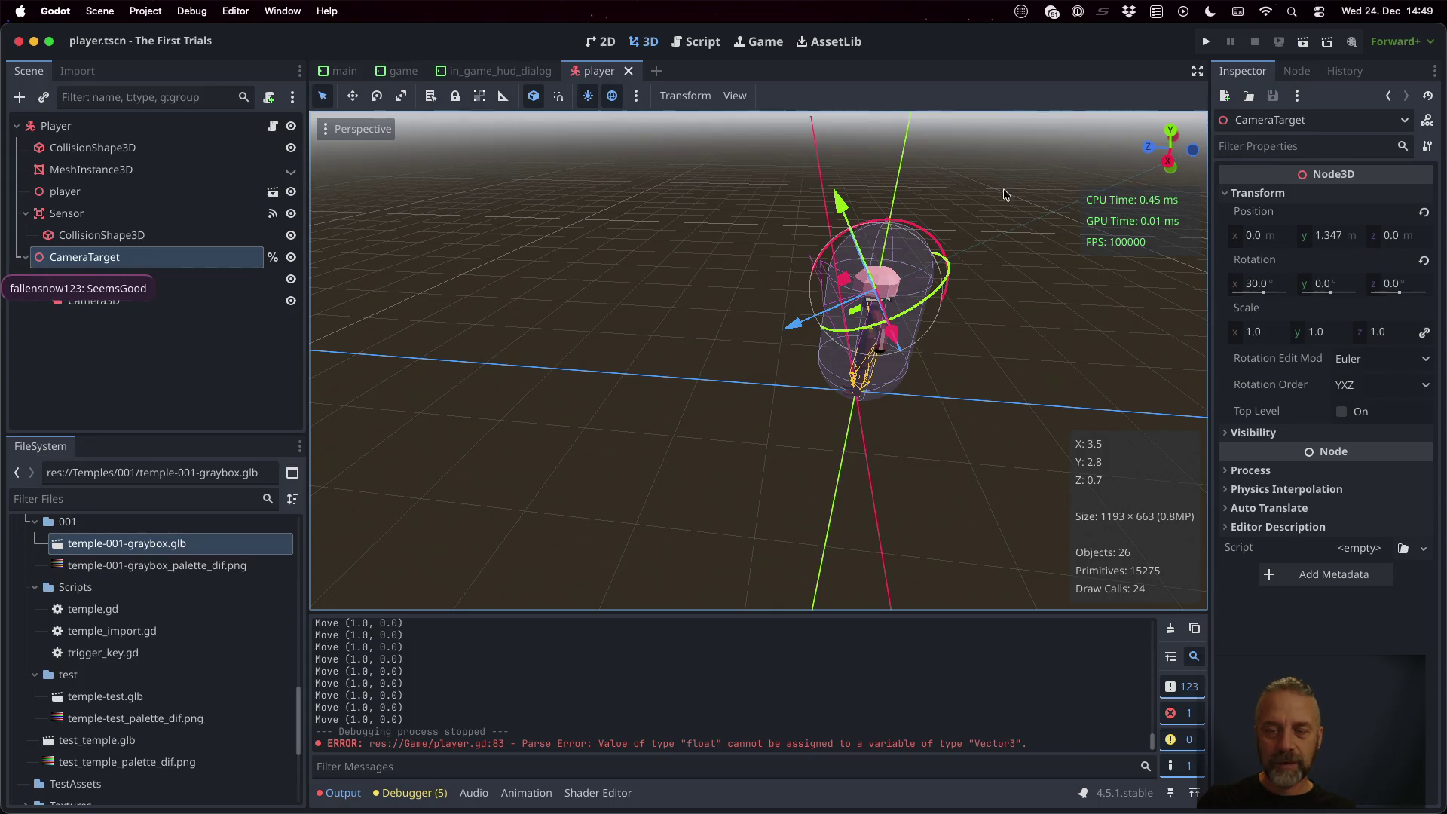
left_click(695, 41)
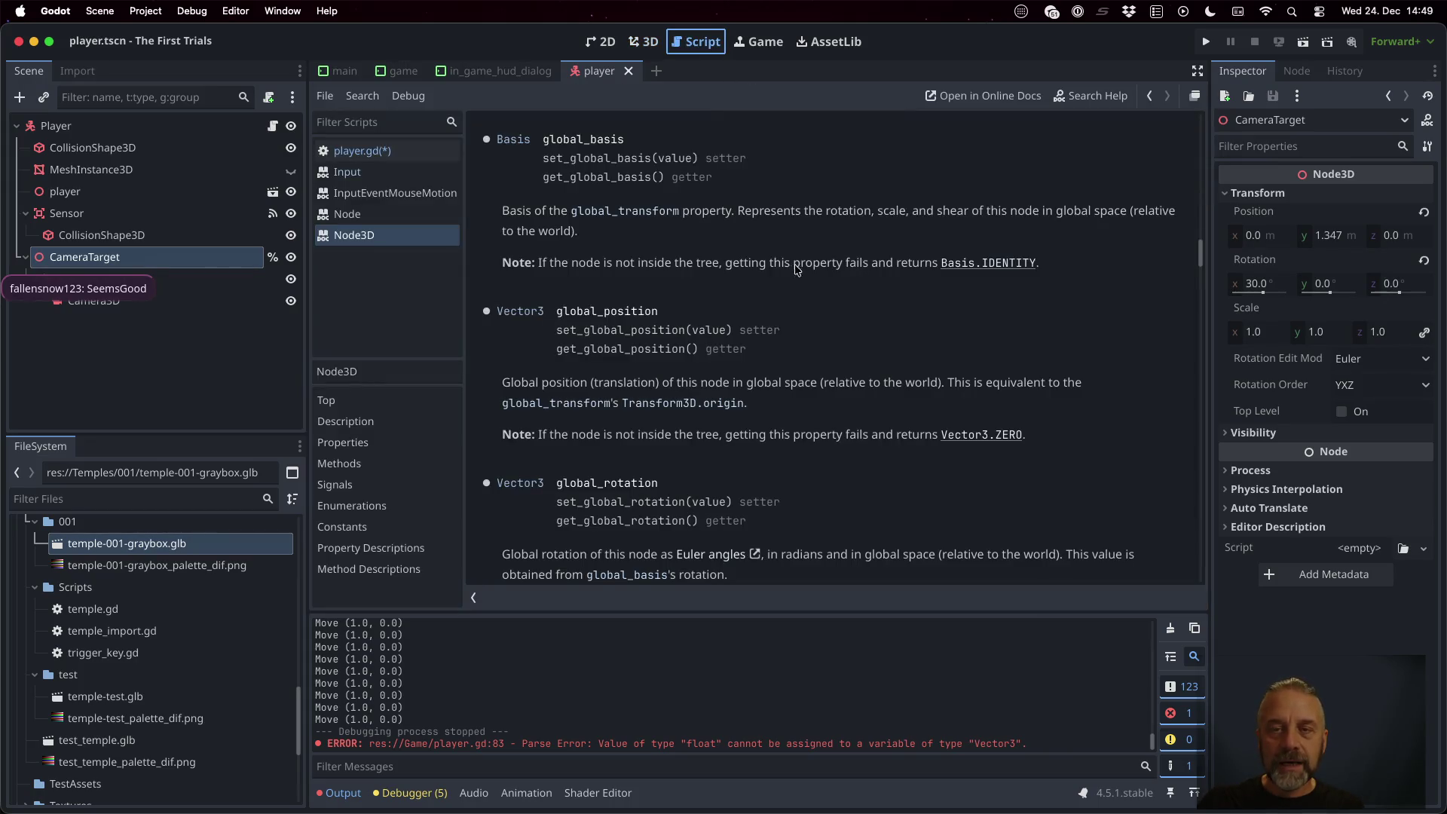
left_click(399, 149)
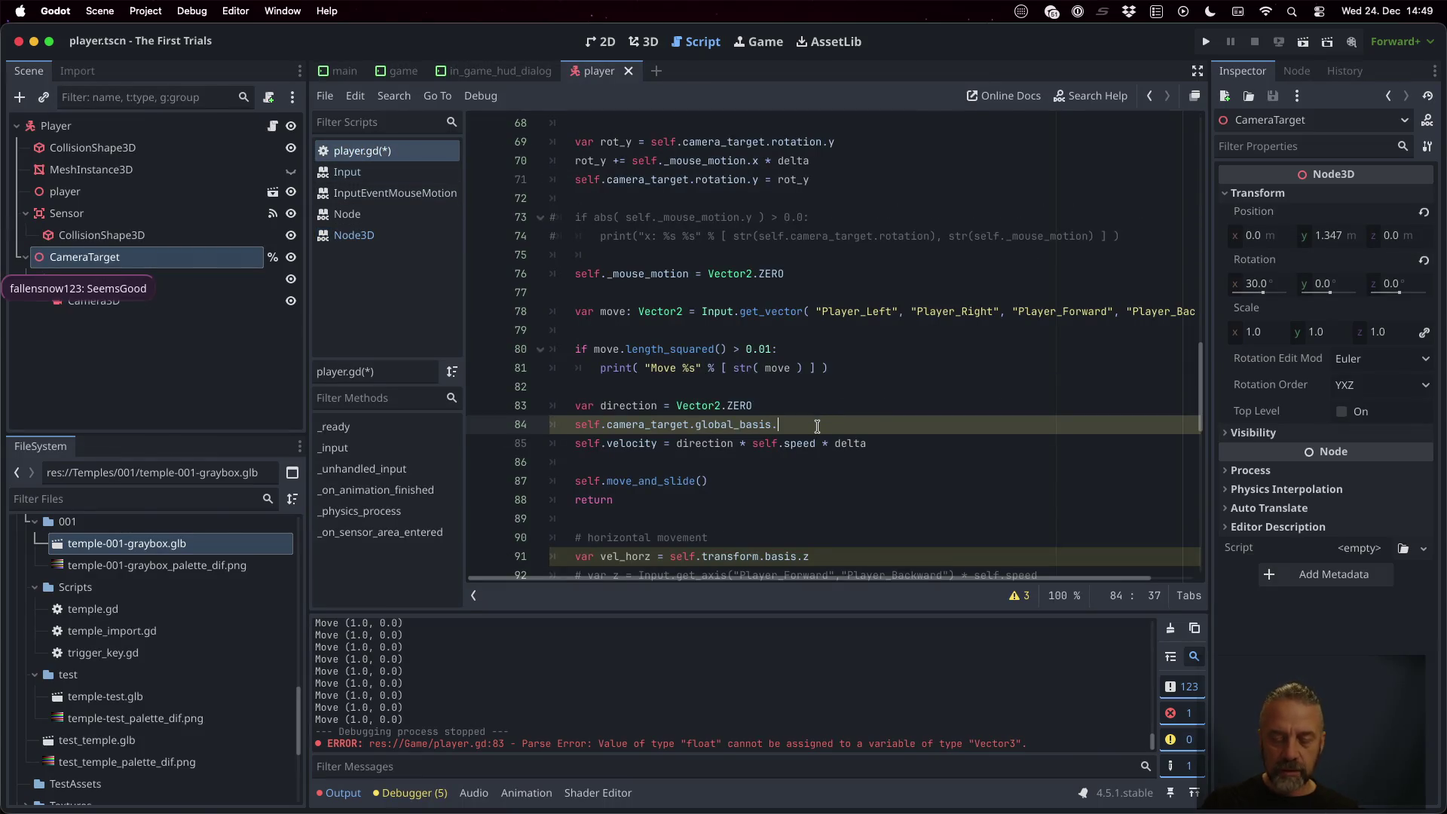
type("f")
key("BackSpace")
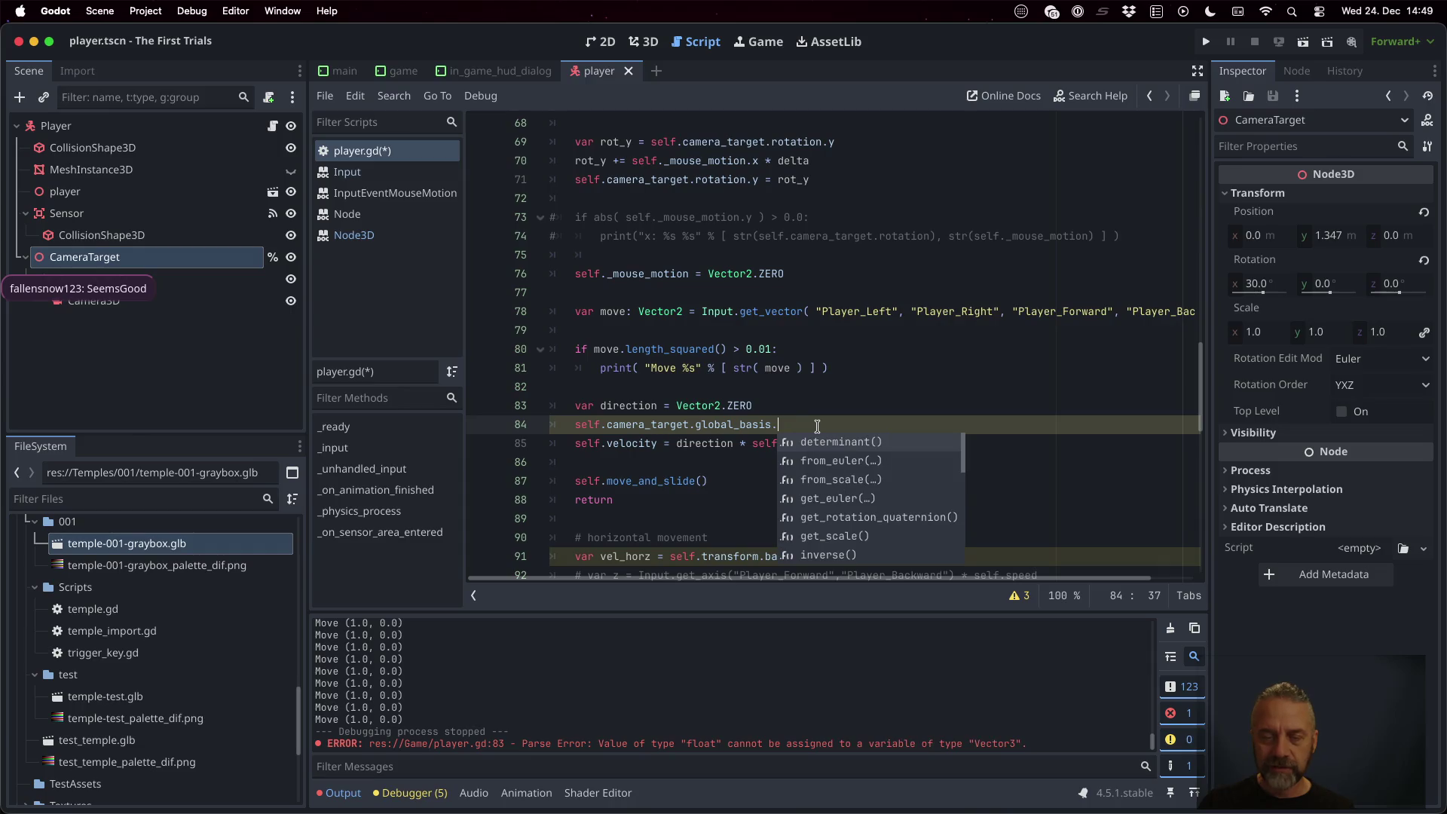
left_click(644, 42)
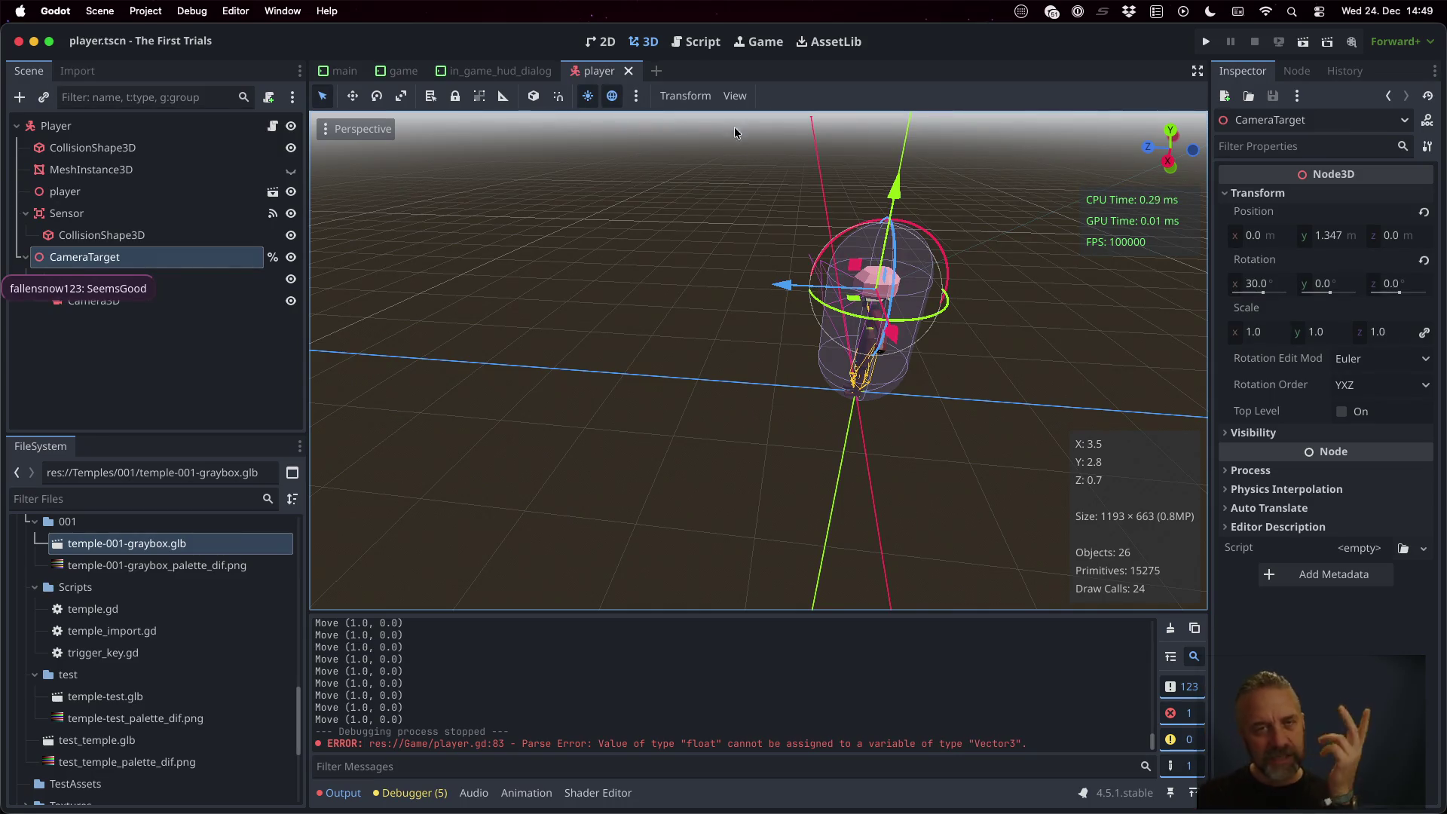
left_click(697, 42)
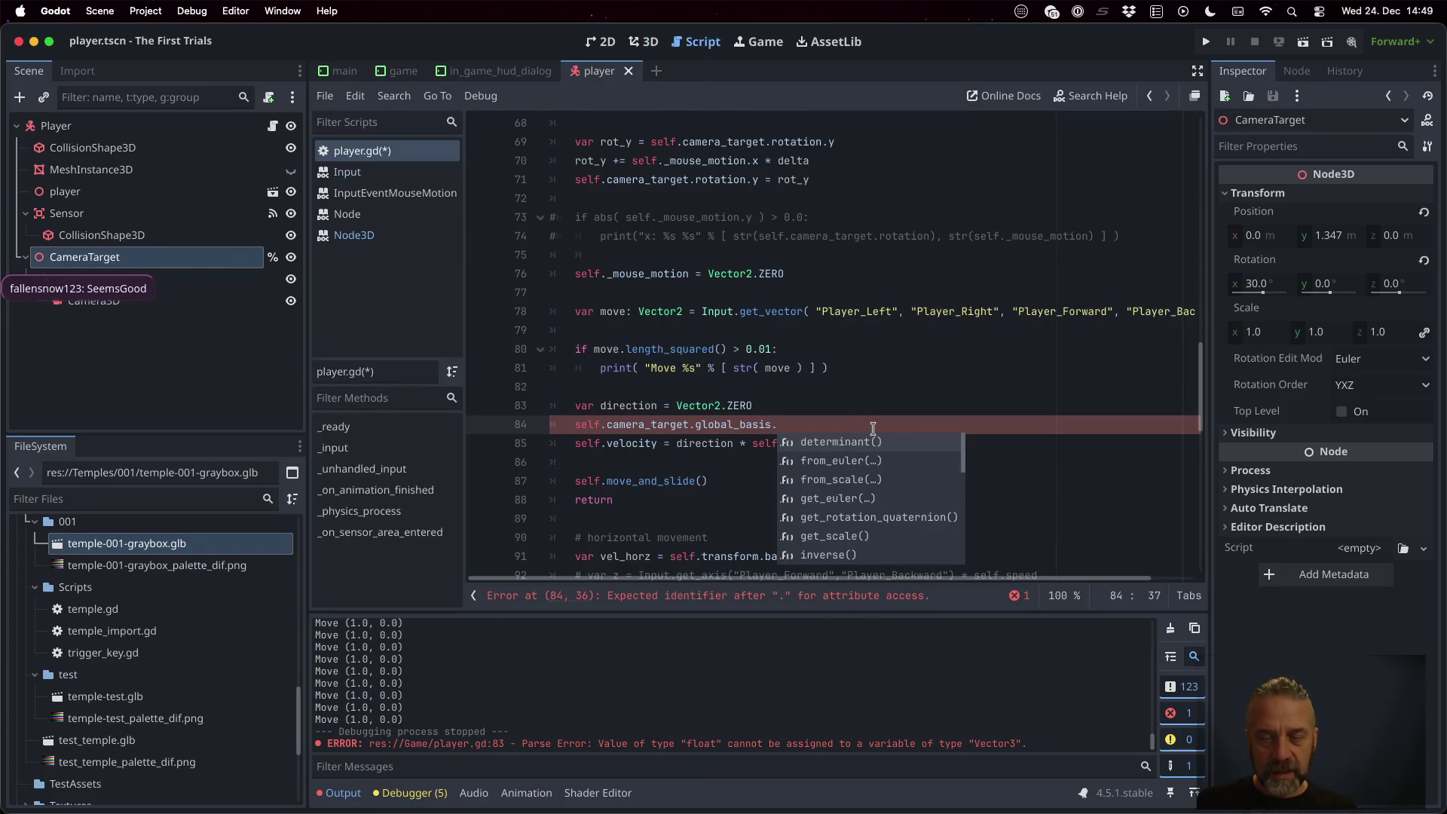
Make line 84 'var forward = self.camera_target.global_basis.z'
type("z")
key("Home")
type("var f")
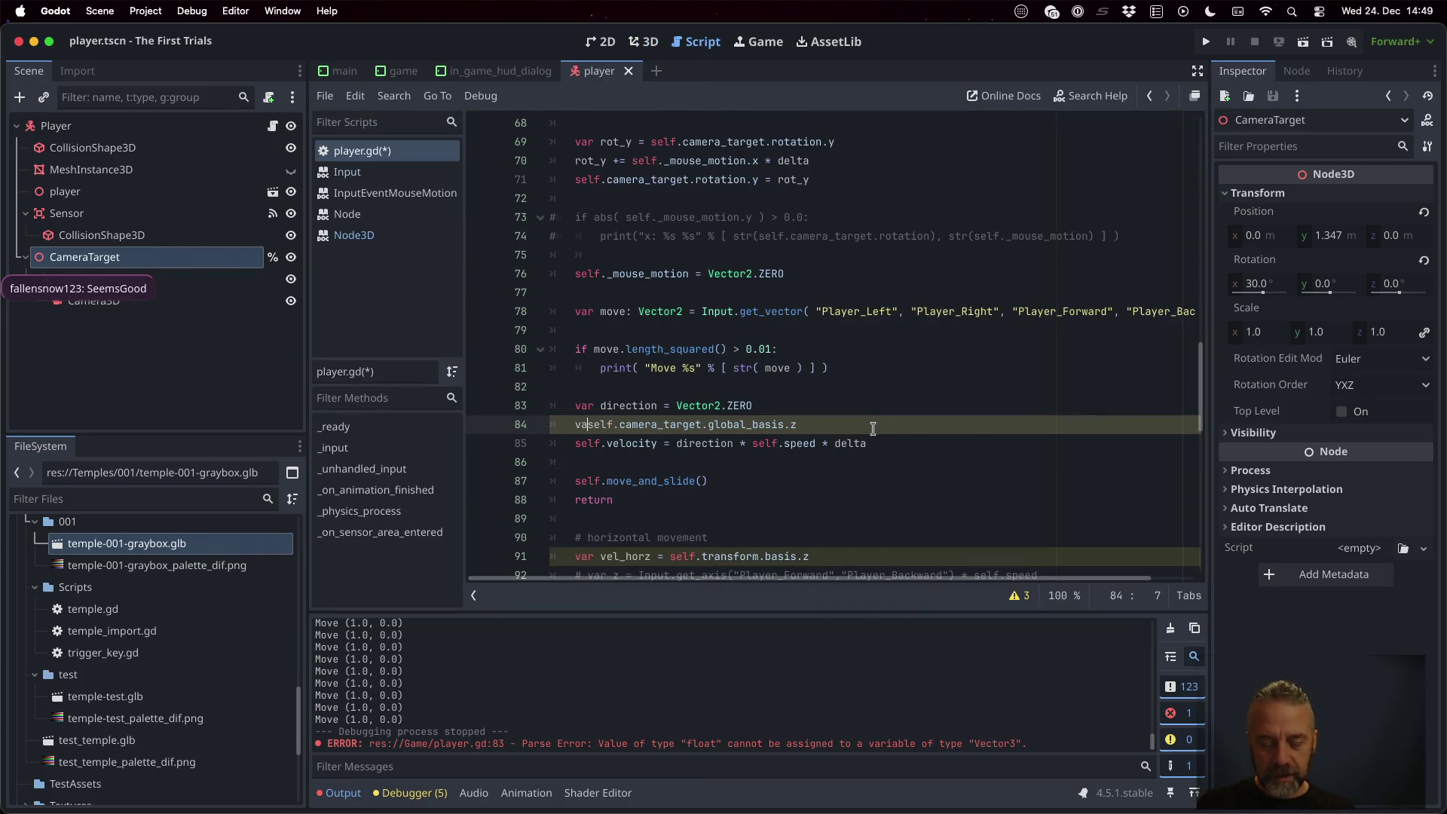
type("orward =")
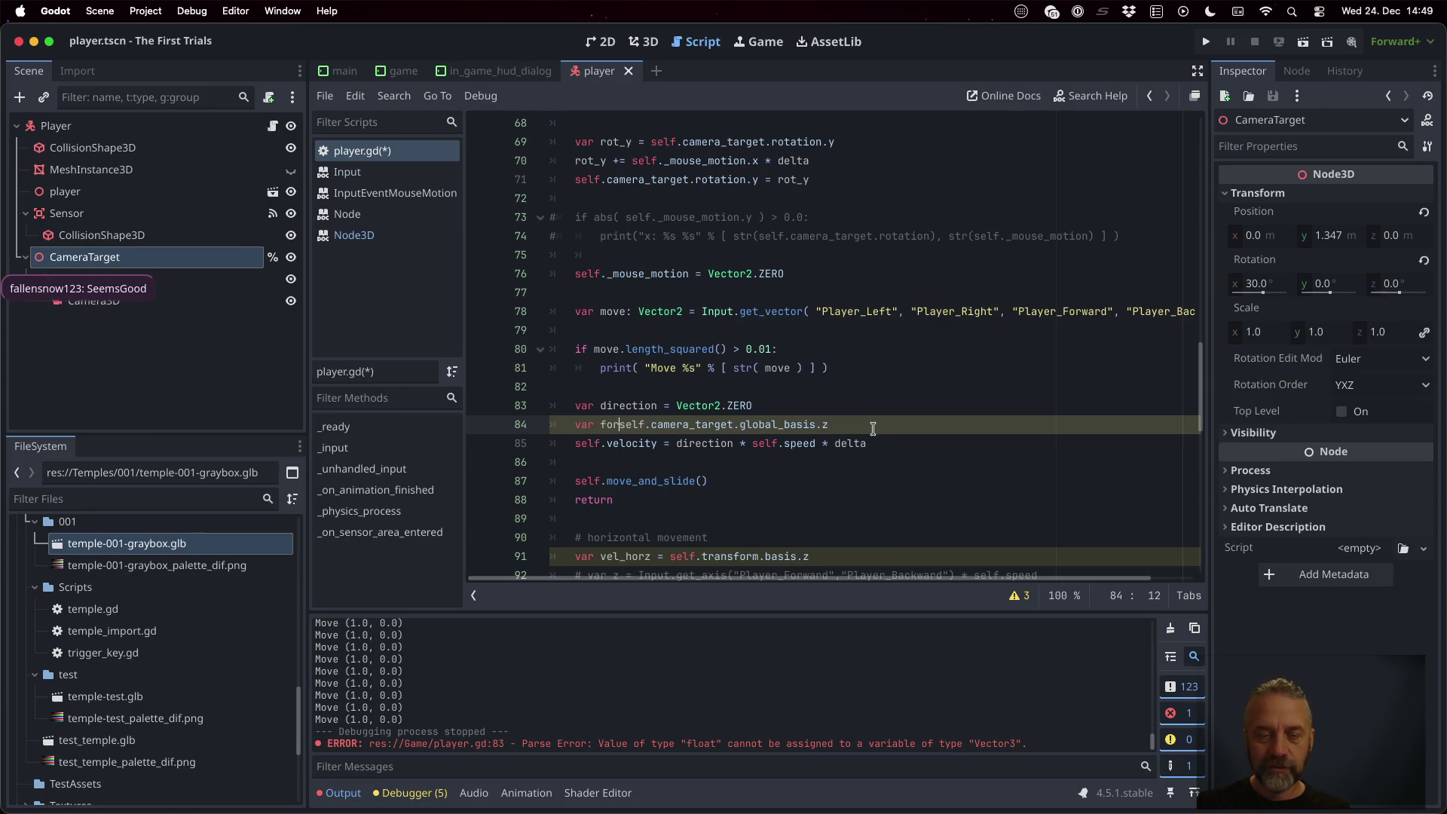
key("Escape")
left_click(872, 426)
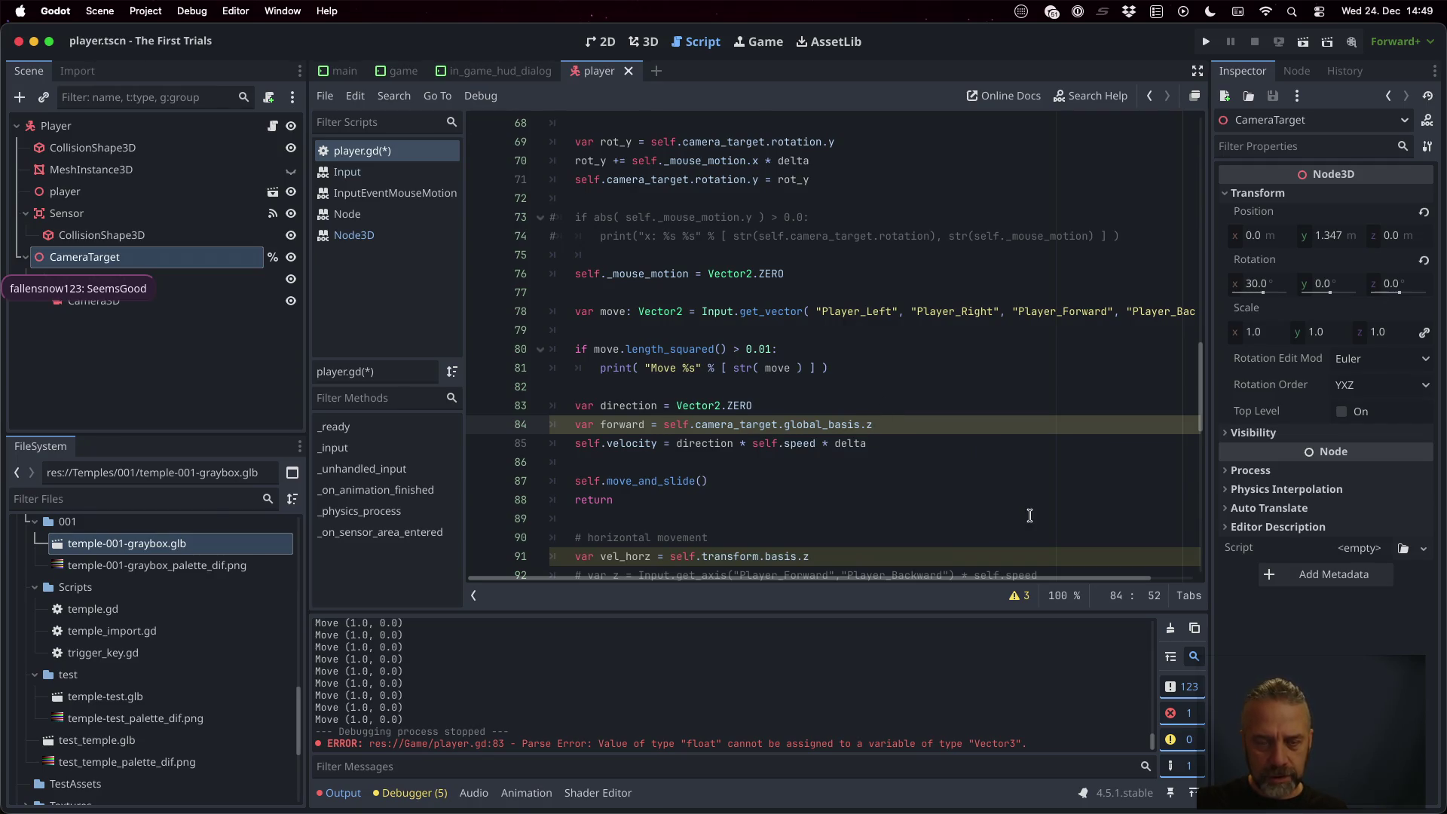
Add 'var right = self.camera_target.global_basis.x' on the next line
key("Return")
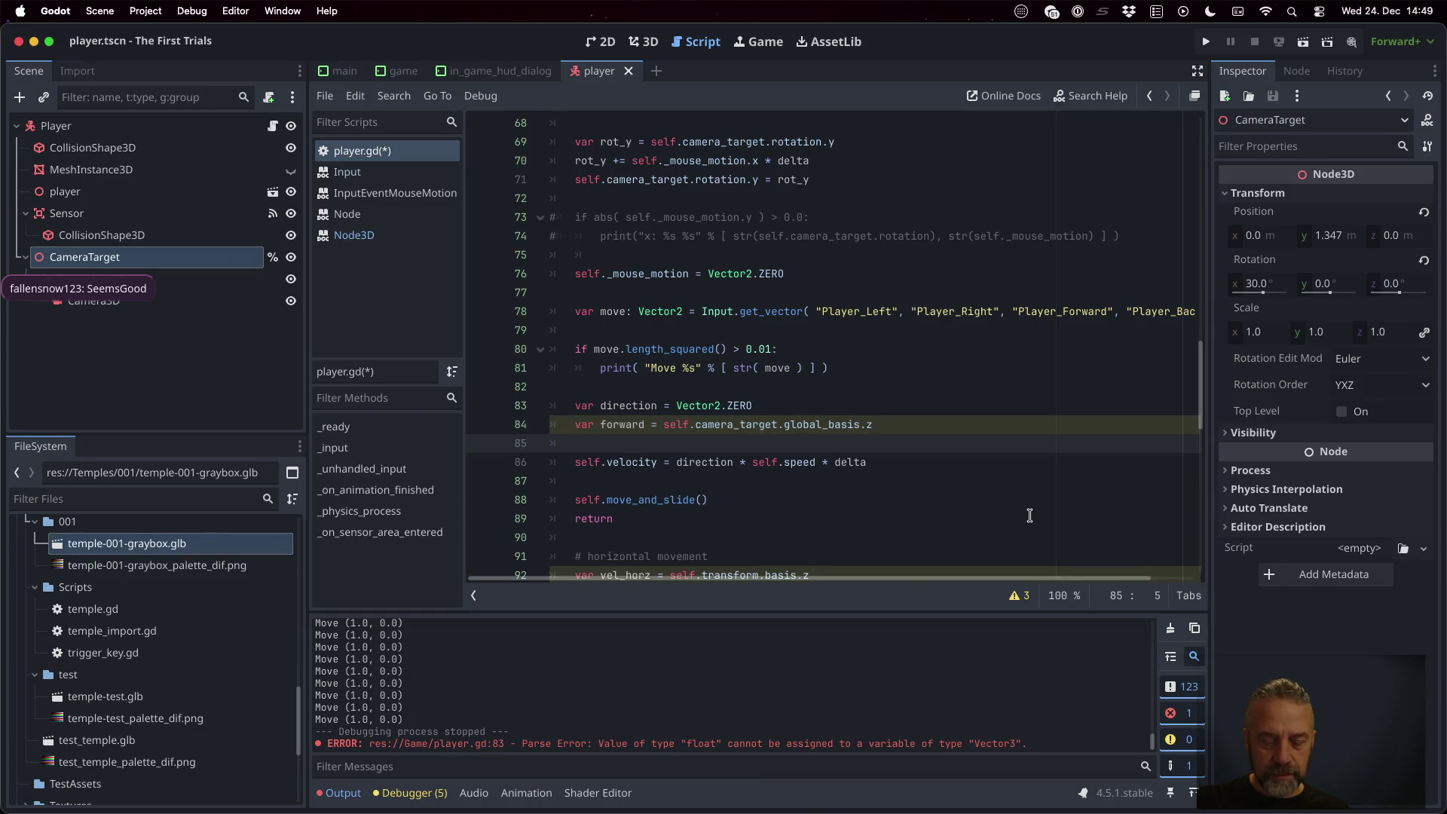
type("var")
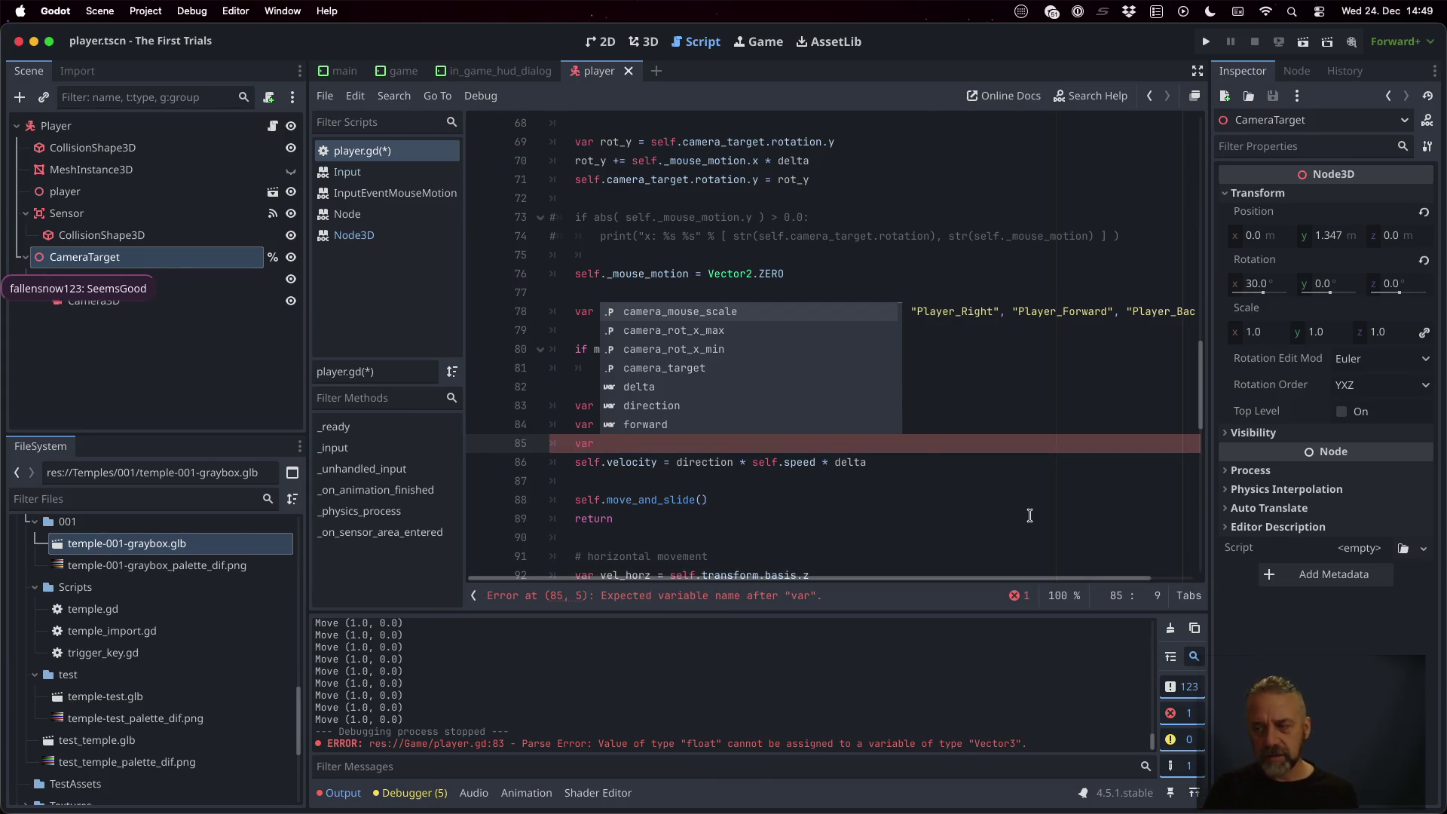
type("right = ")
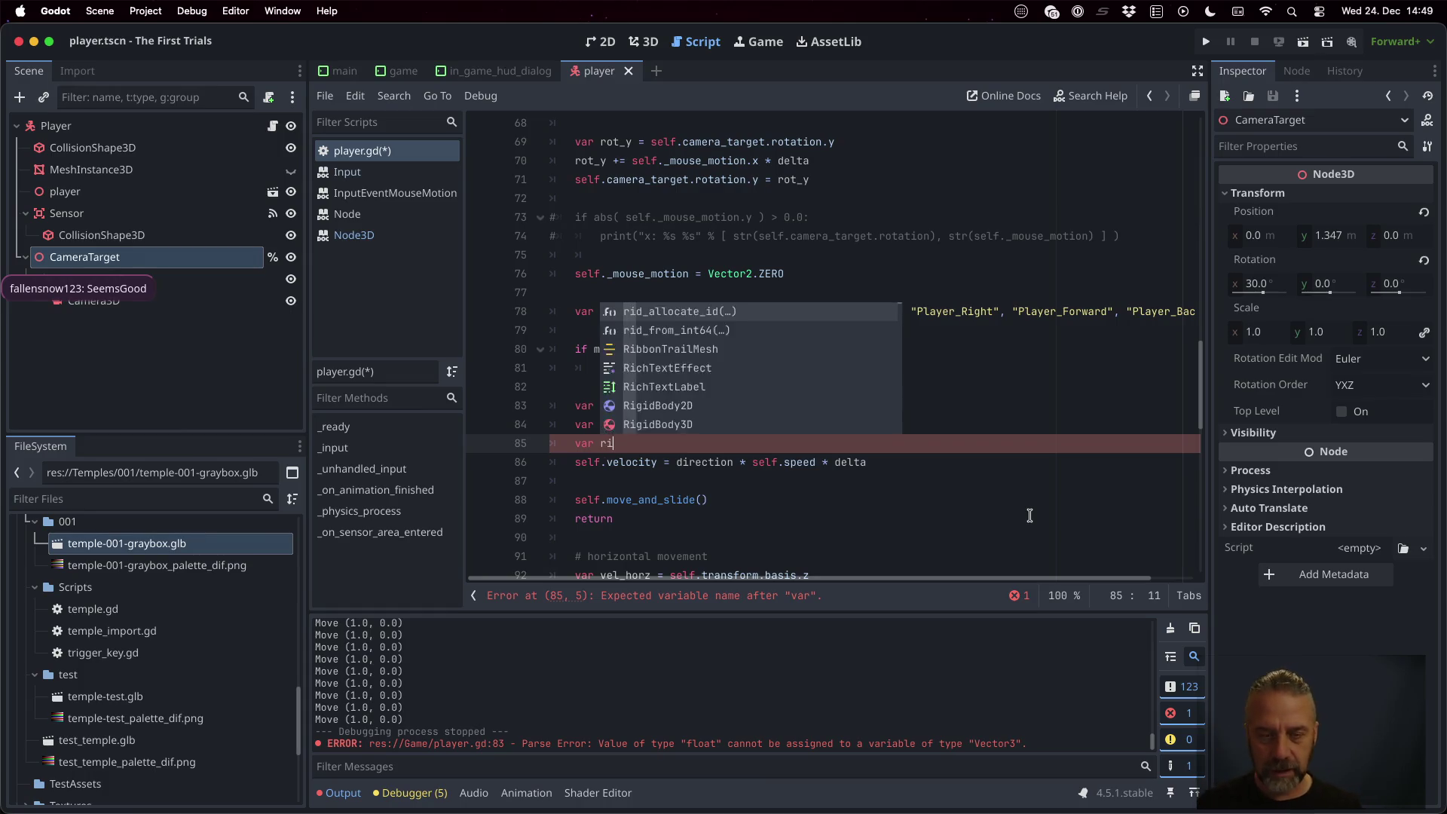
type("self.cam")
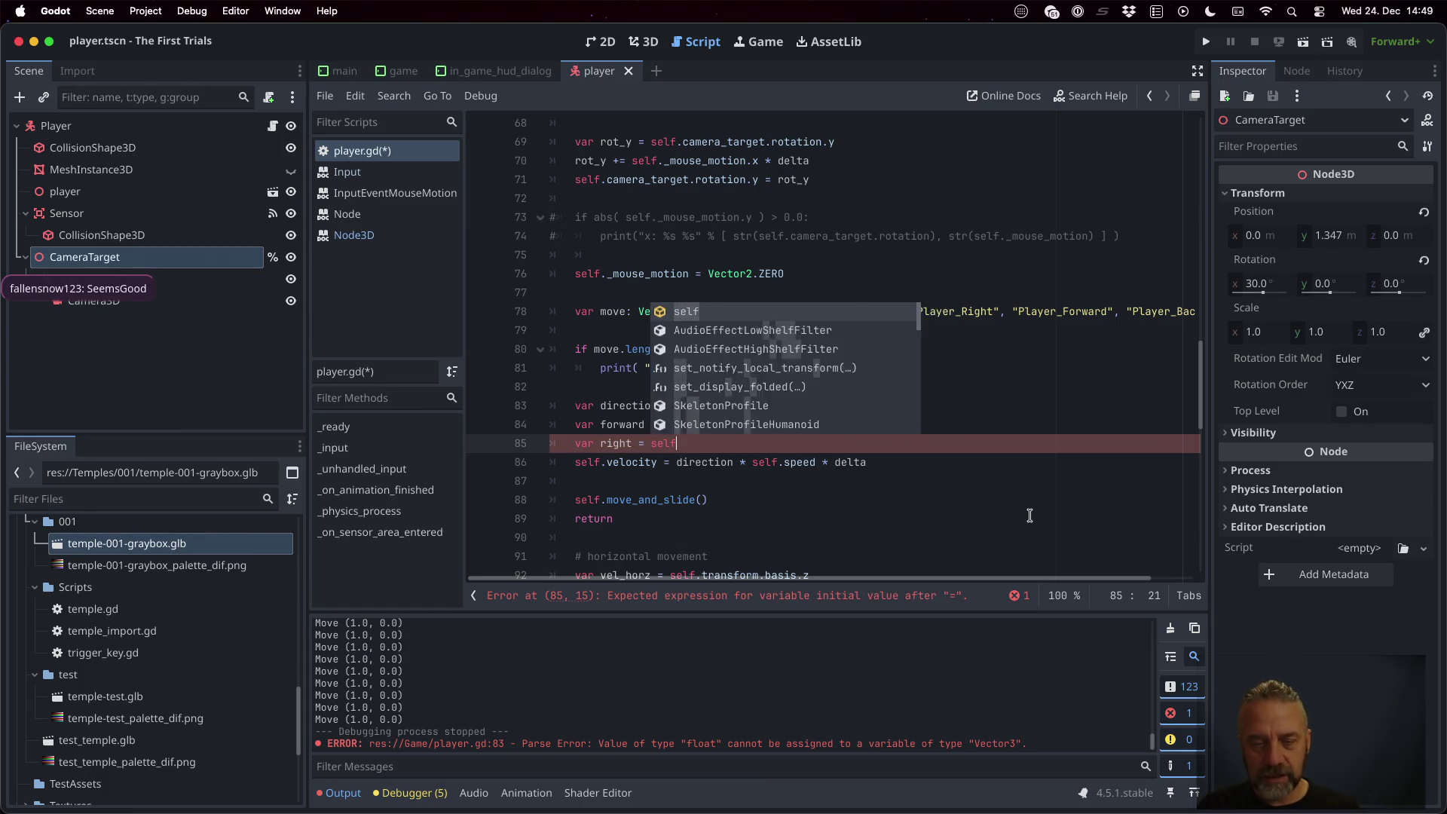
key("Down")
key("Down")
key("Down")
key("Return")
type(".camera_target.")
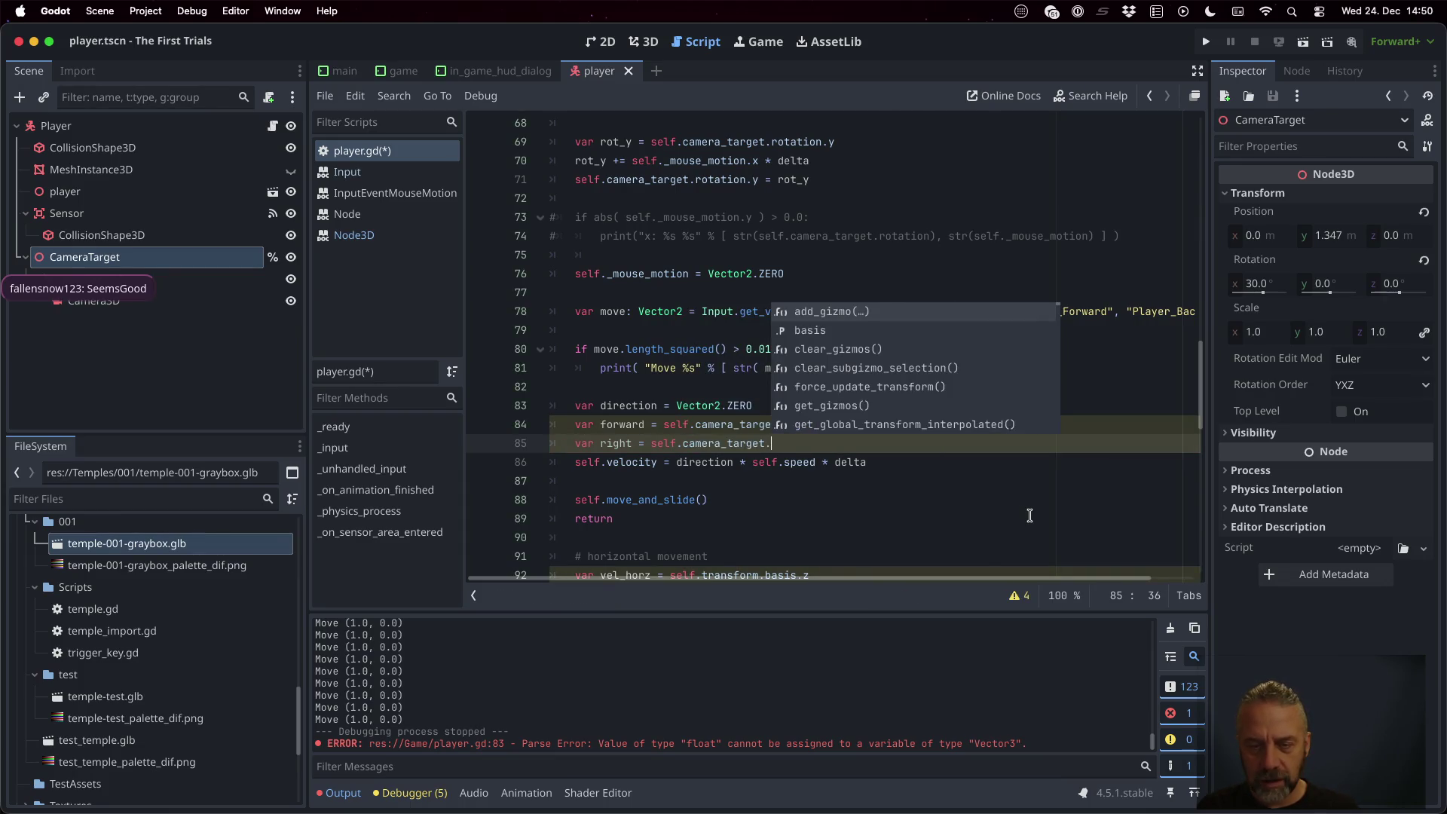
key("Escape")
type("gl")
key("Return")
type(".")
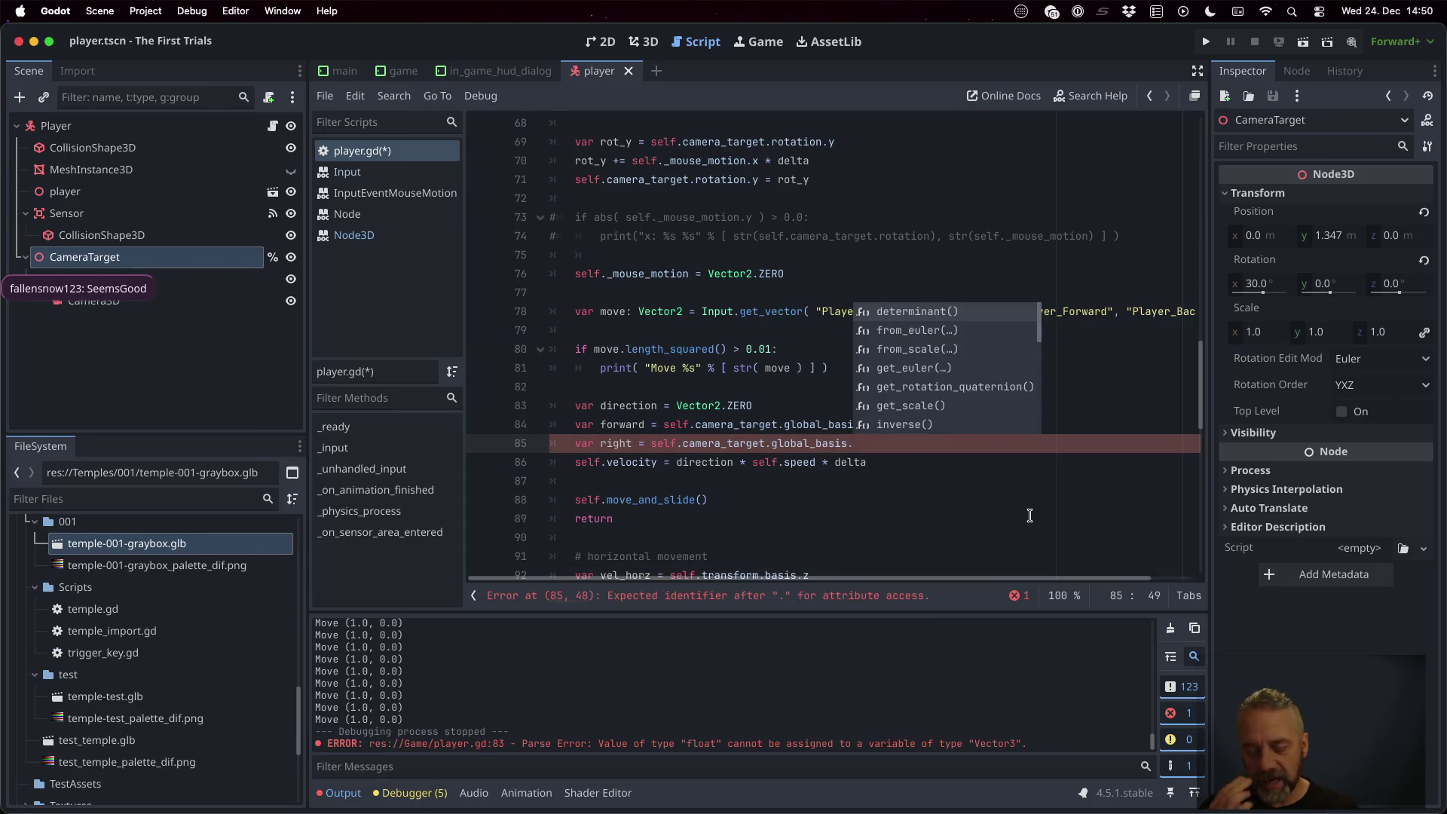
type("x")
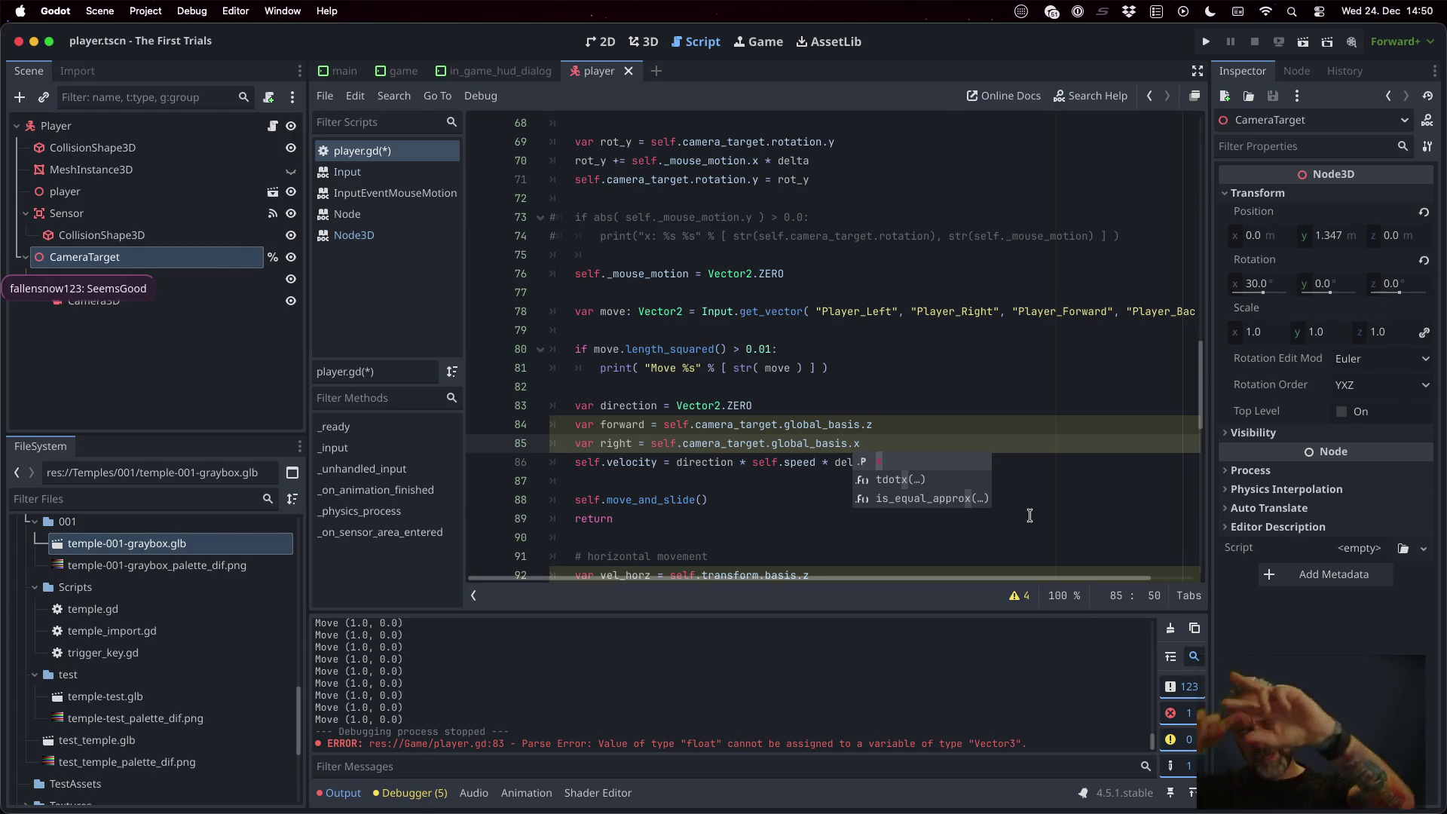
key("Escape")
key("Return")
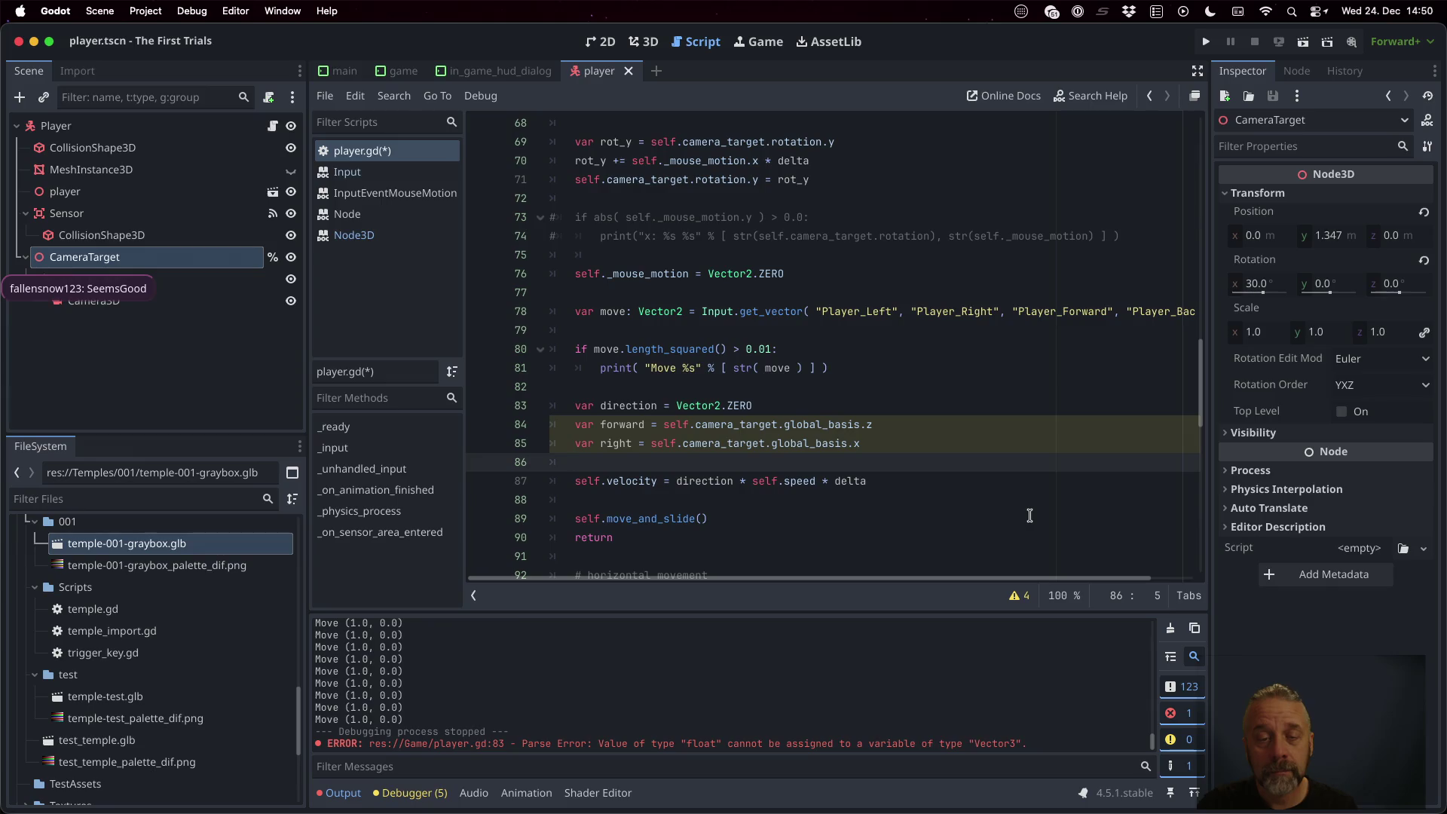
key("Up")
key("Up")
key("Up")
Replace the zero direction line with 'var direction = forward' after the right line
key("shift+Down")
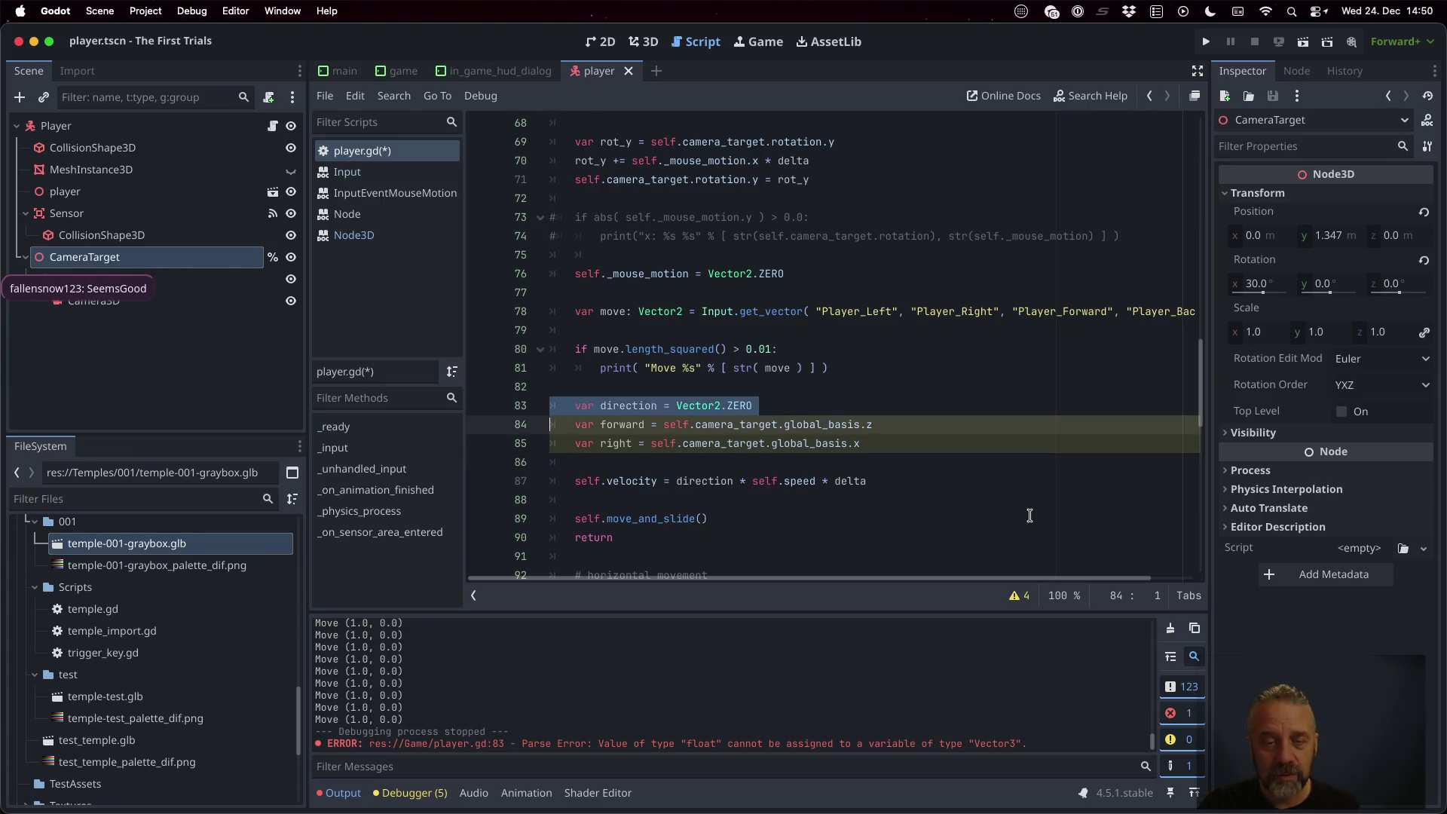
key("BackSpace")
key("Down")
key("Return")
type("var dire")
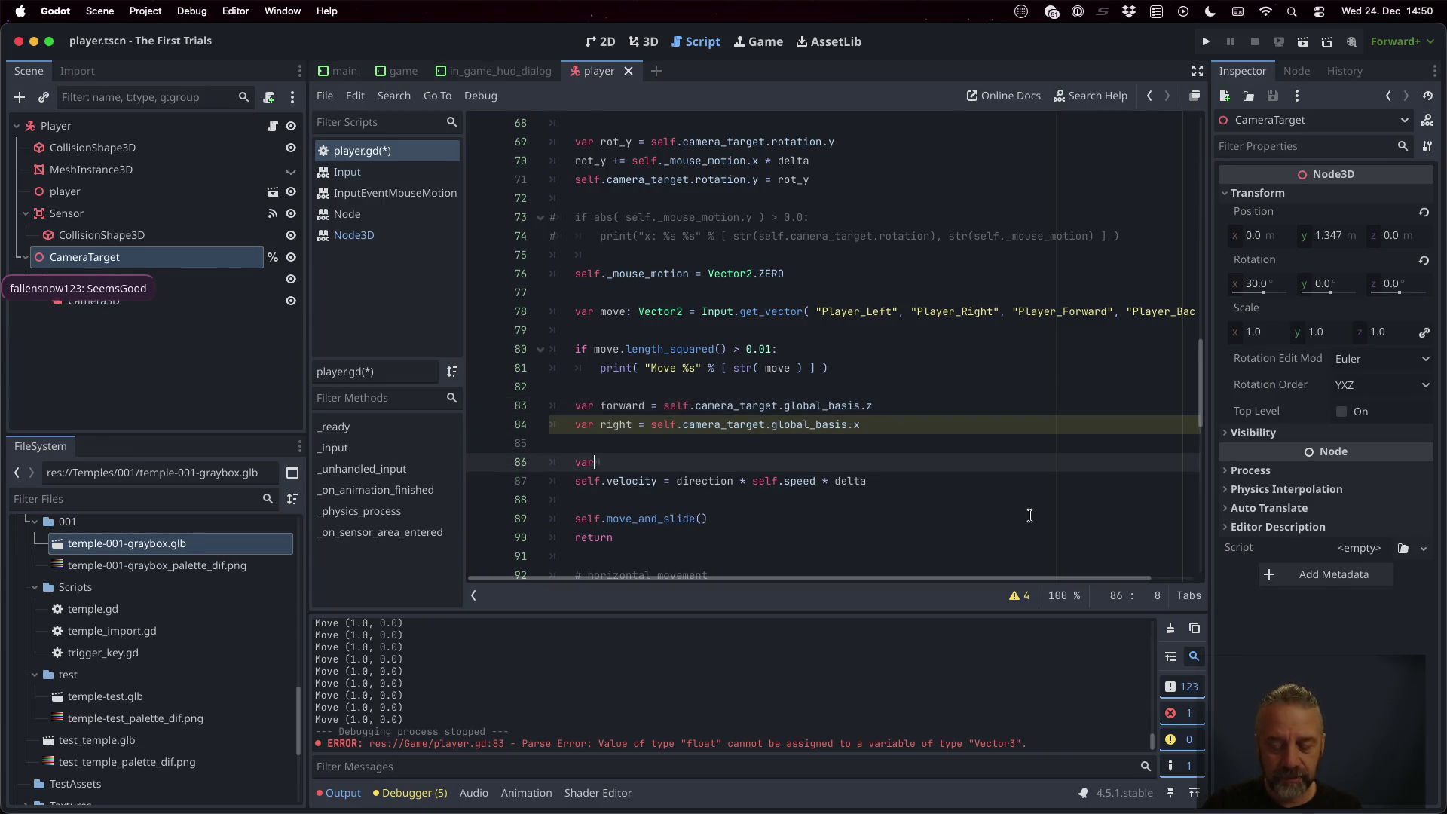
type("ction =")
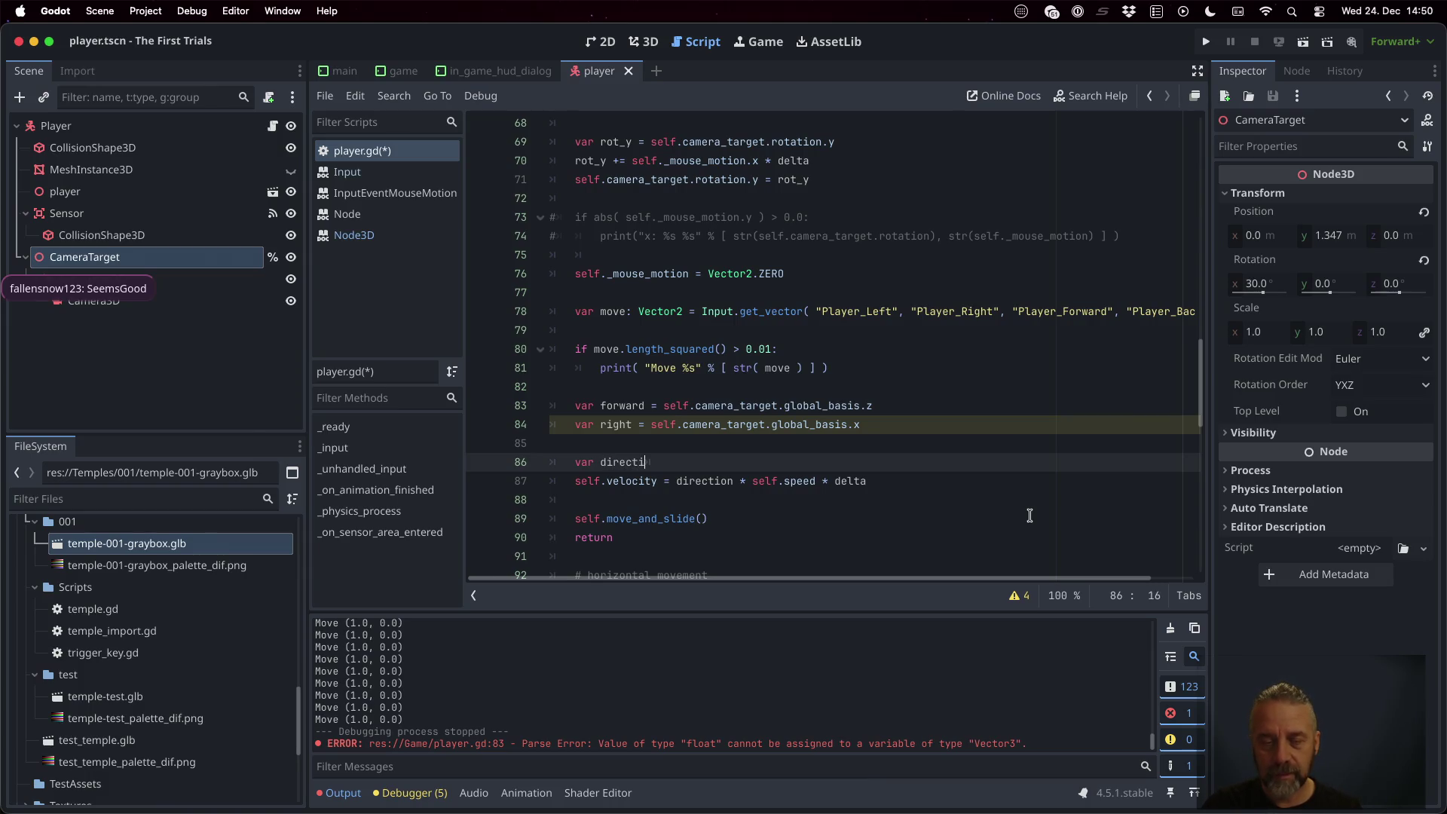
key("Up")
key("Up")
key("Up")
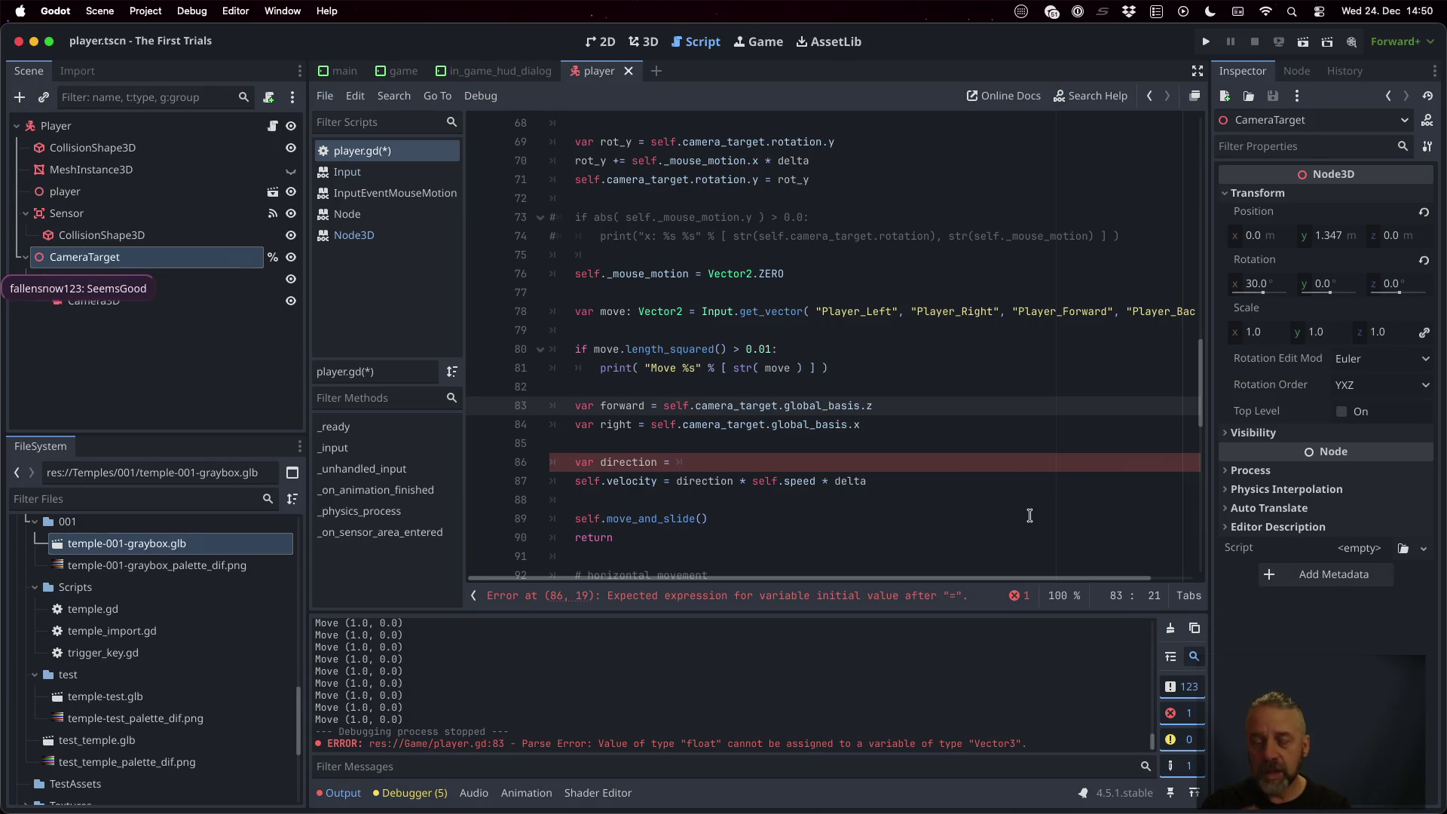
key("Down")
key("Down")
key("Down")
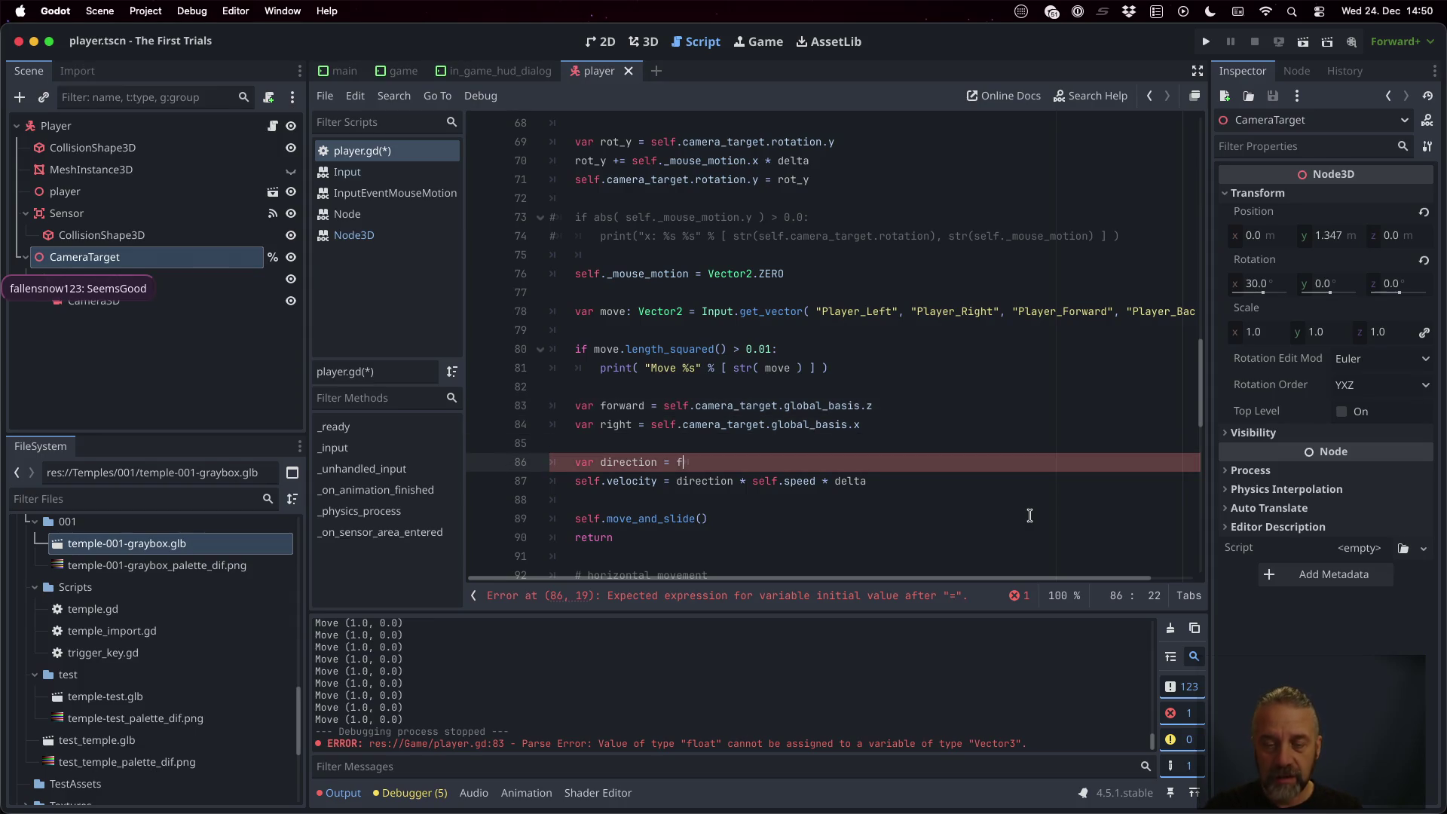
type("or")
key("Return")
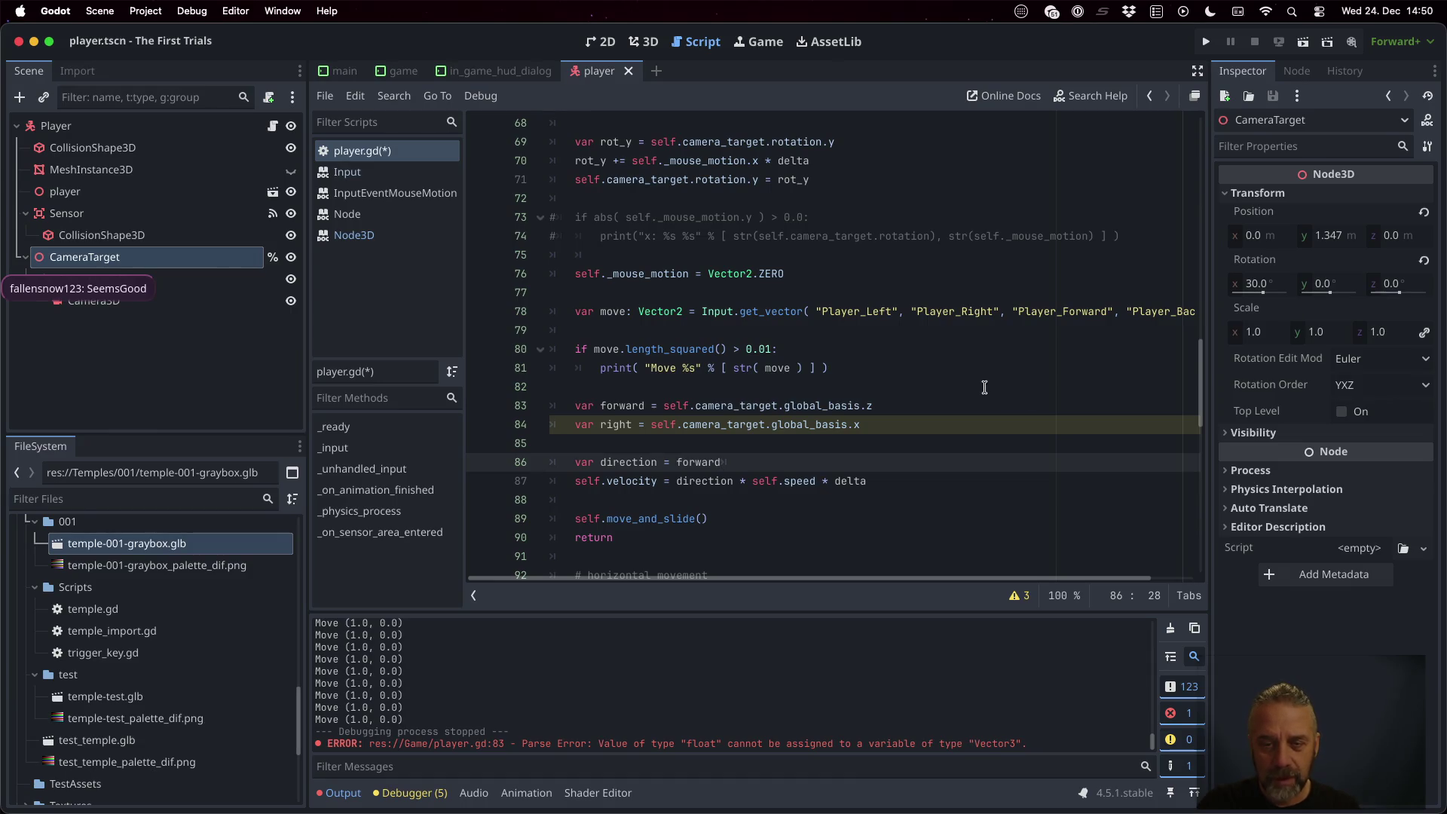
Check the Basis z-axis documentation and the 3D view, then return to player.gd
left_click(869, 407, "super")
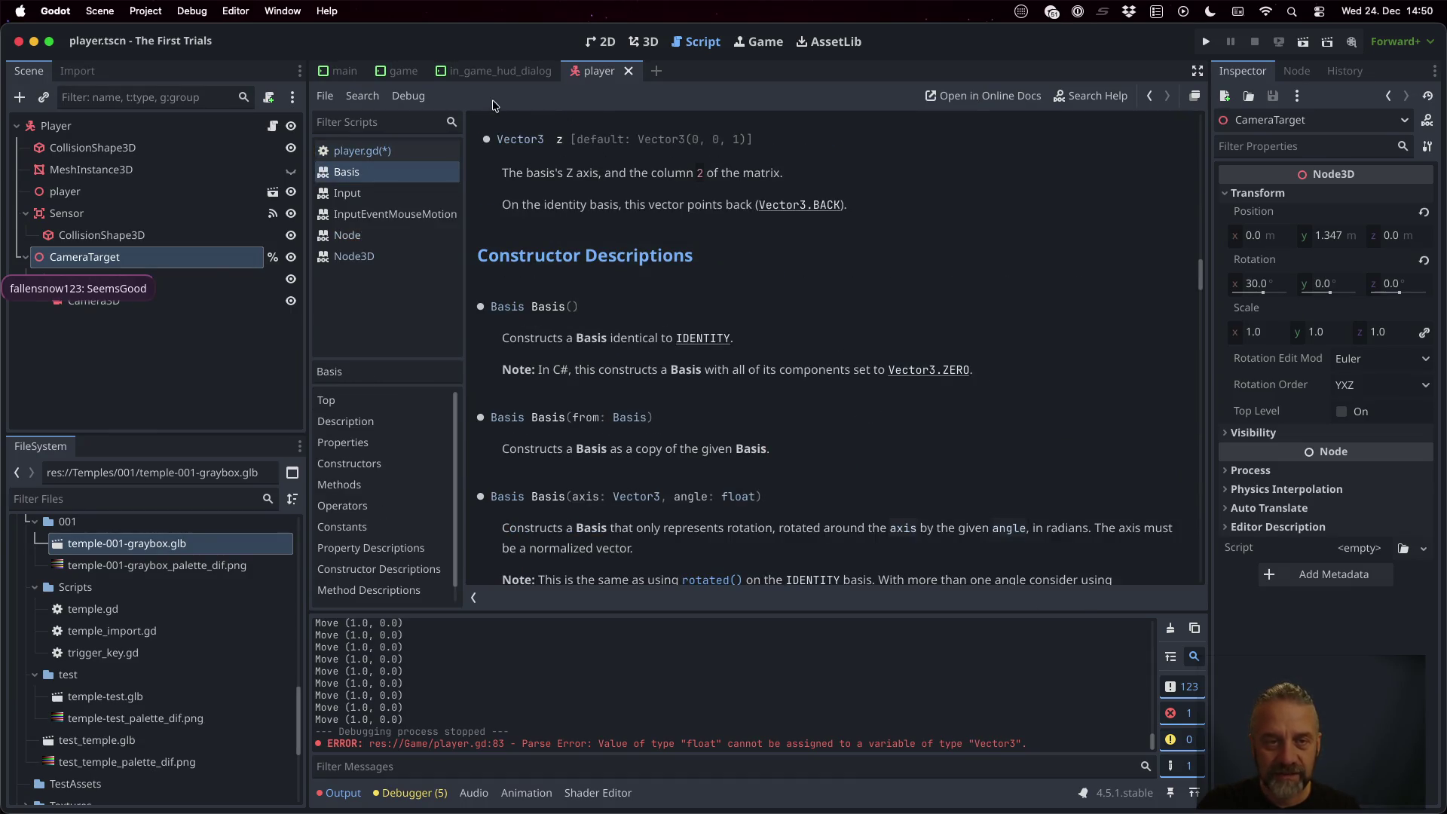
left_click(638, 42)
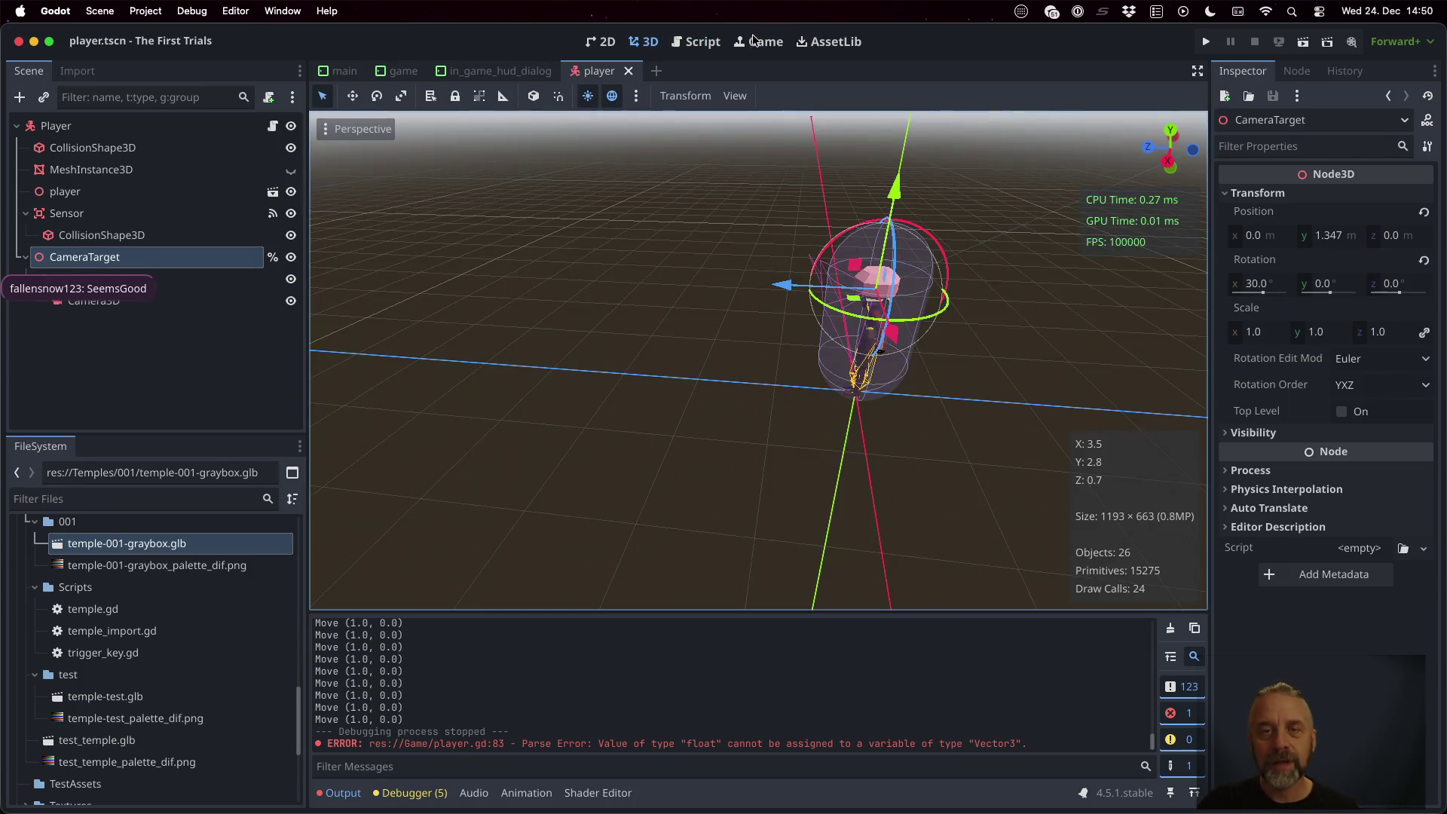
left_click(695, 41)
key("alt+Left")
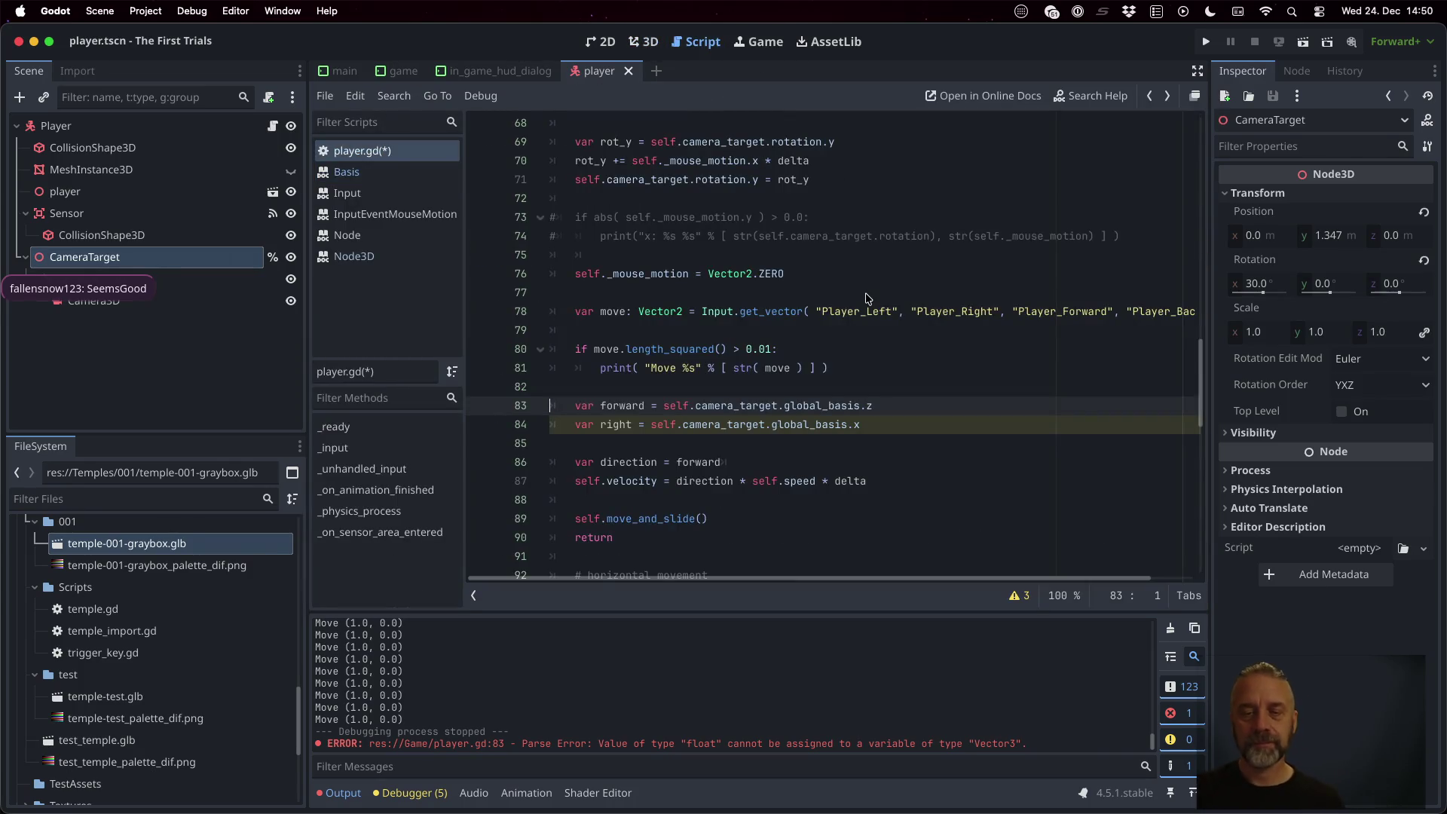
Make it 'var direction = forward * move.y', save, and run the game
left_click(888, 407)
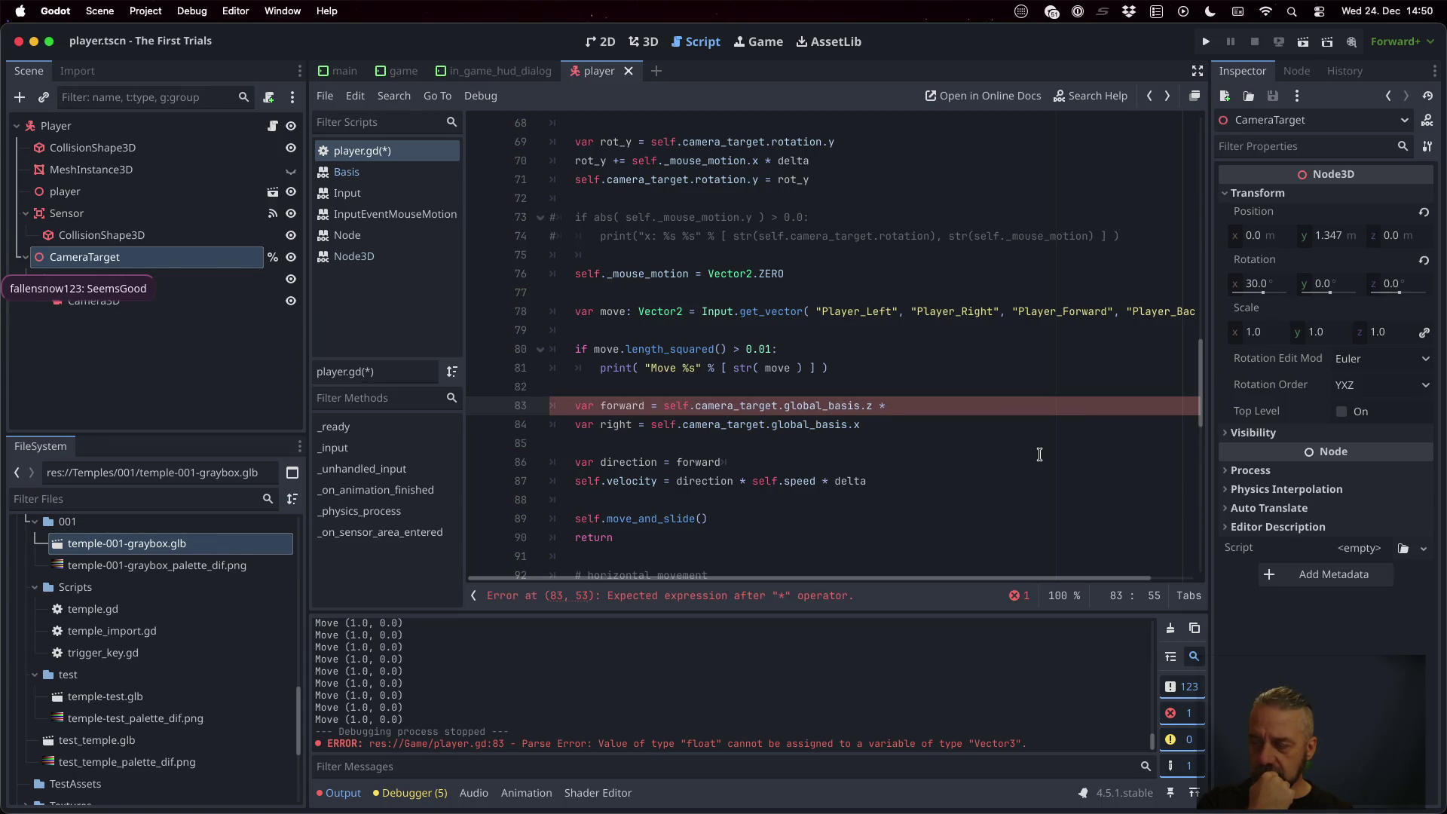
type("move.y")
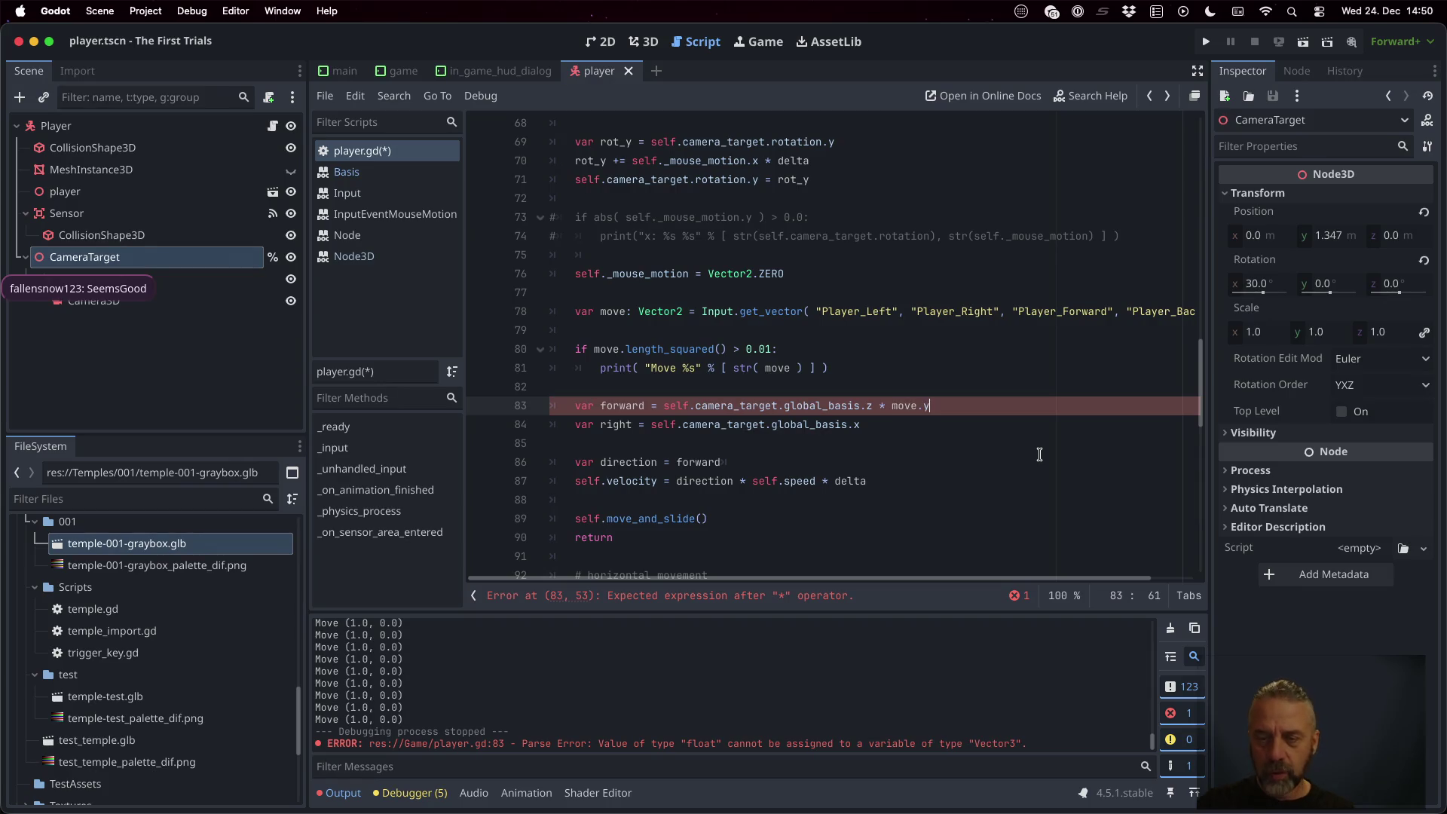
key("Return")
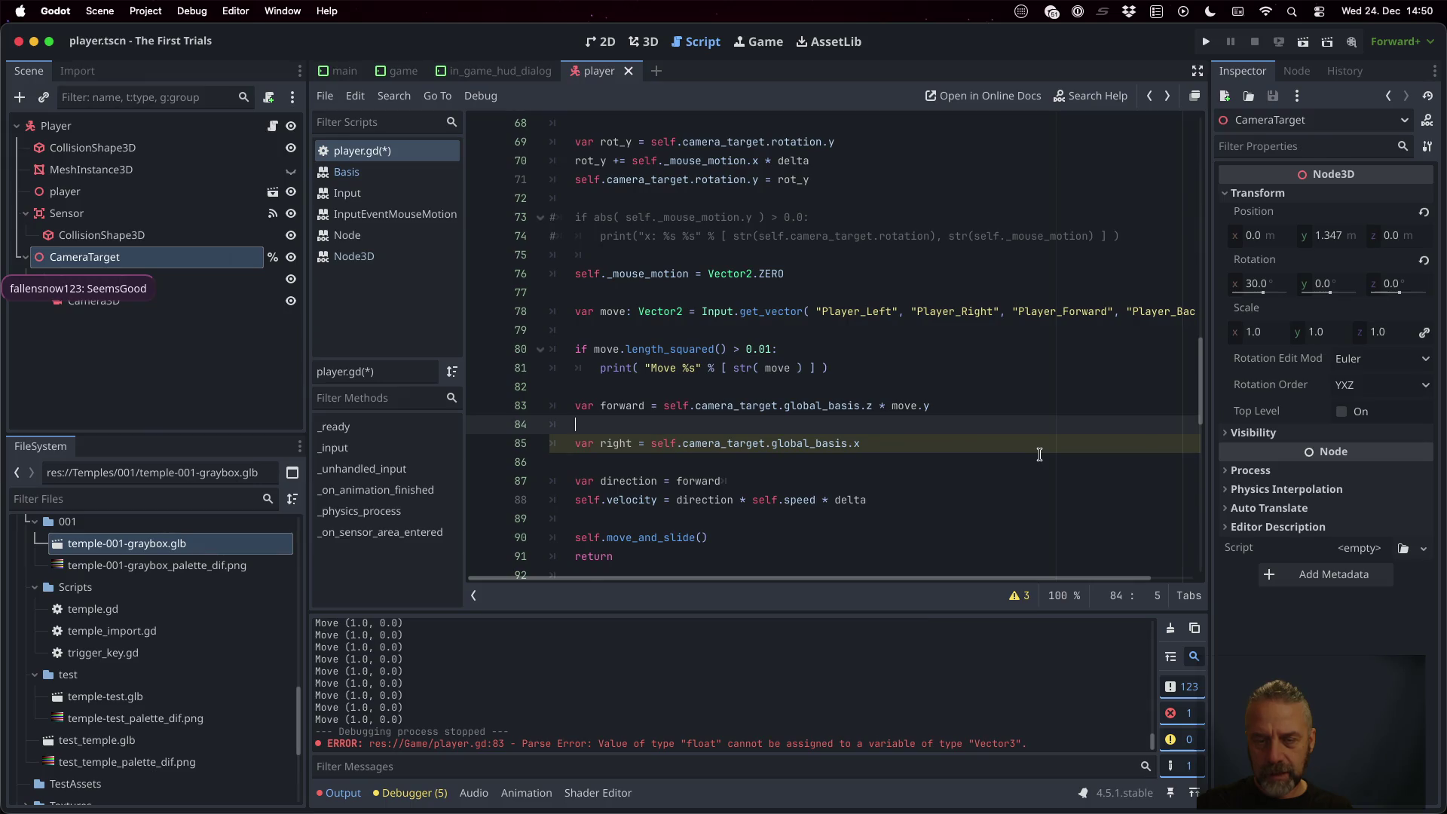
key("BackSpace")
key("BackSpace")
key("BackSpace")
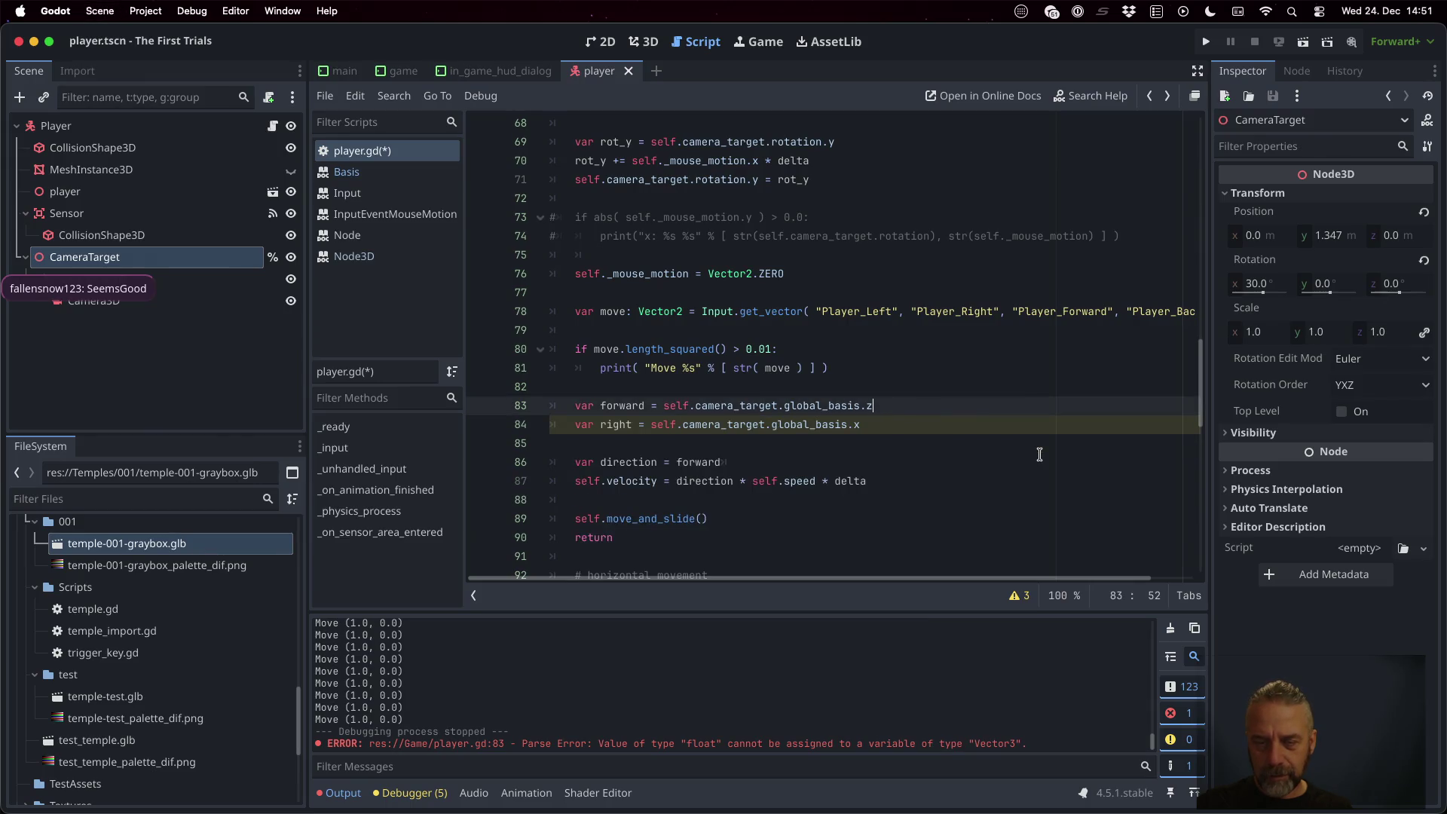
left_click(1039, 455)
type("* move.y")
key("ctrl+s")
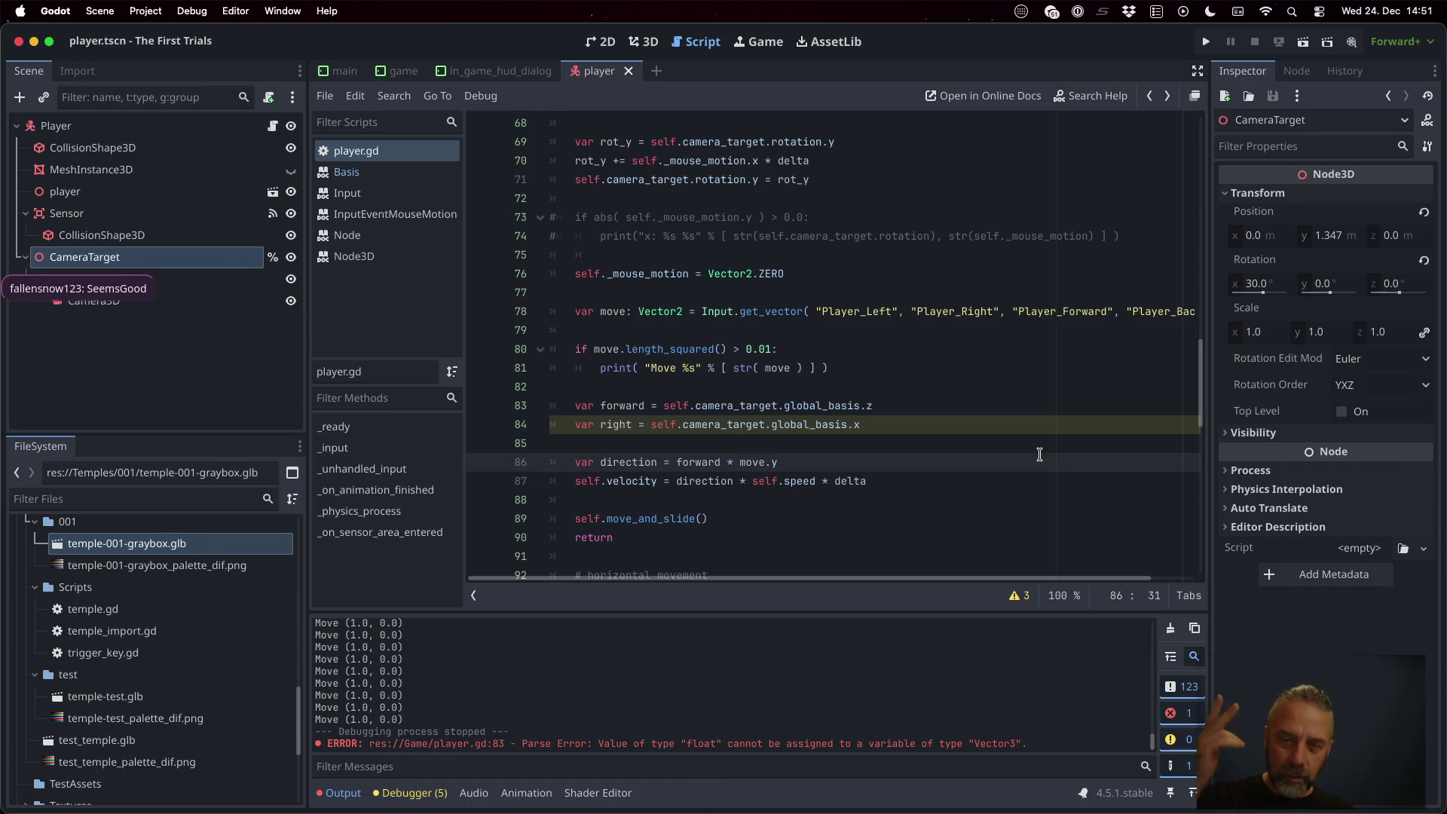
key("Down")
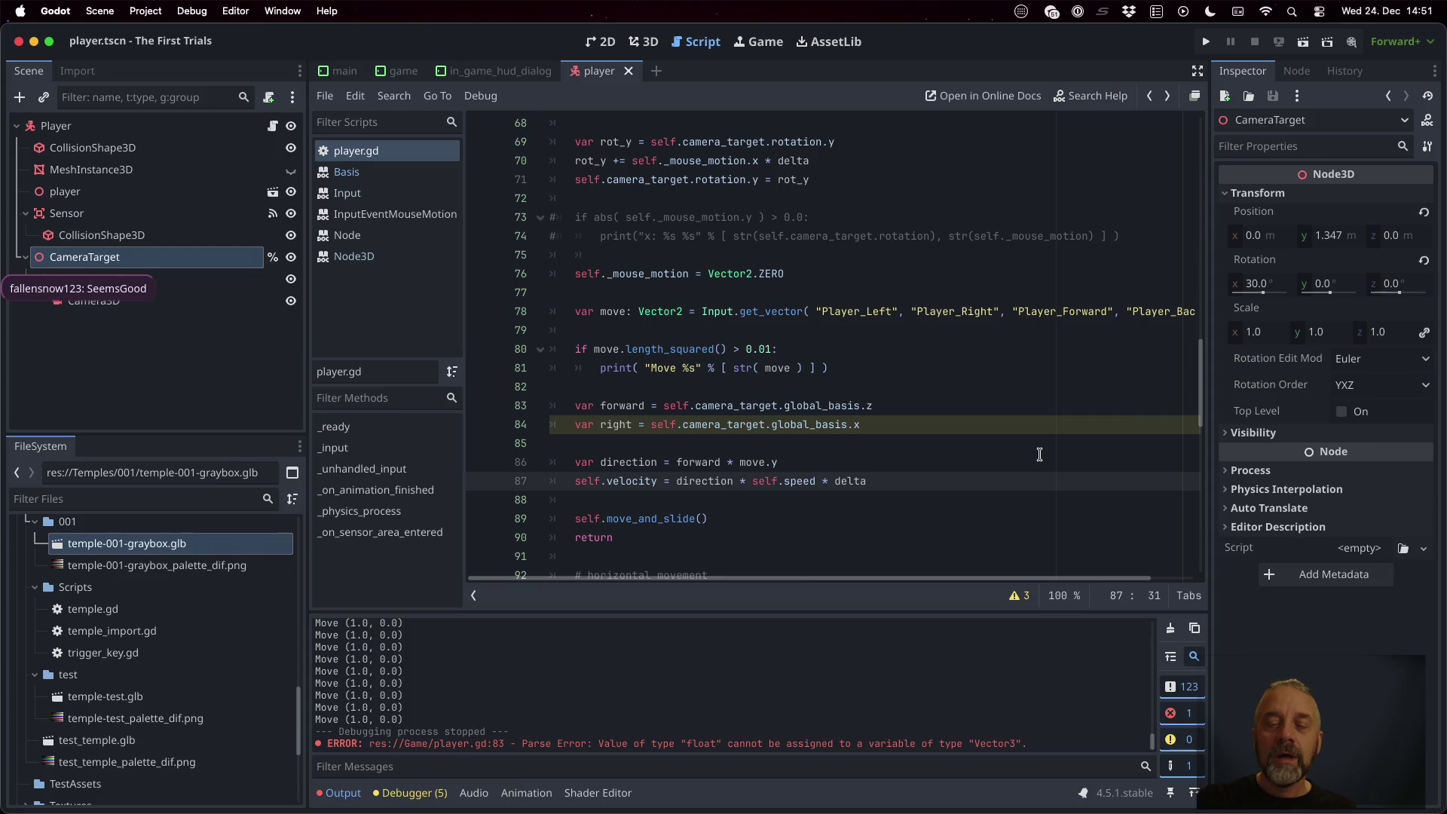
key("ctrl+b")
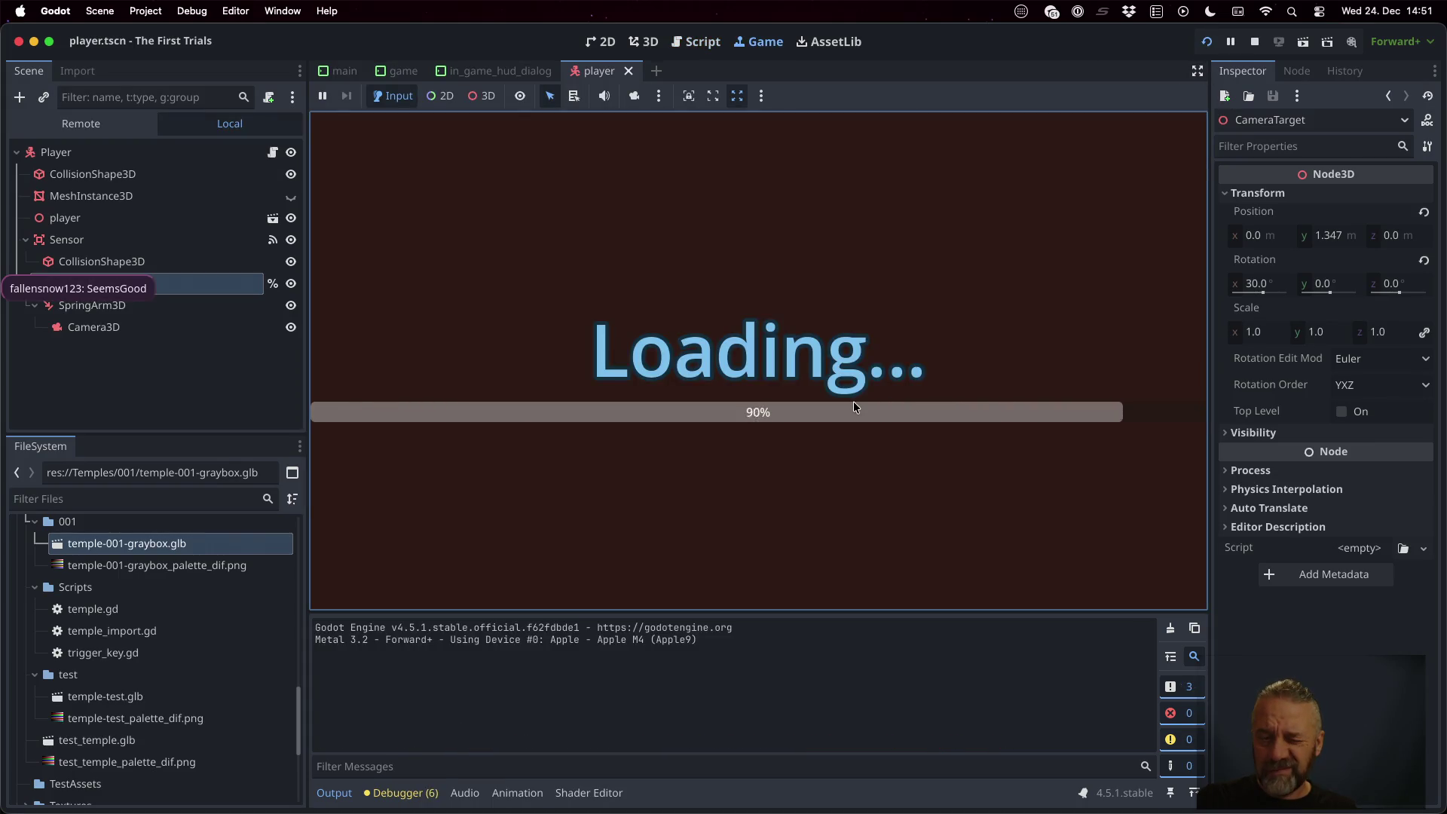
Walk the player forward and backward repeatedly with W and S
key("w")
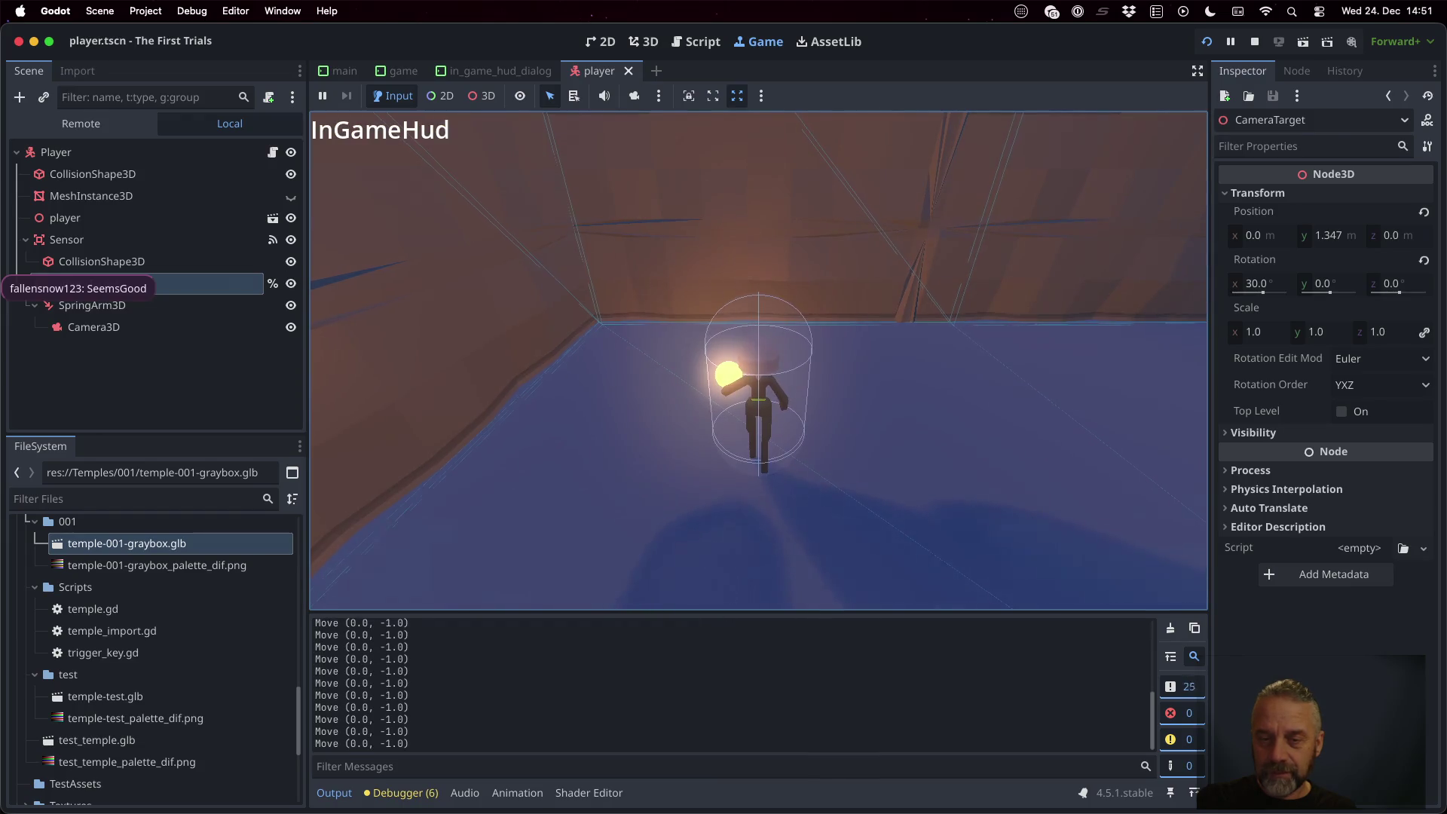
key("w")
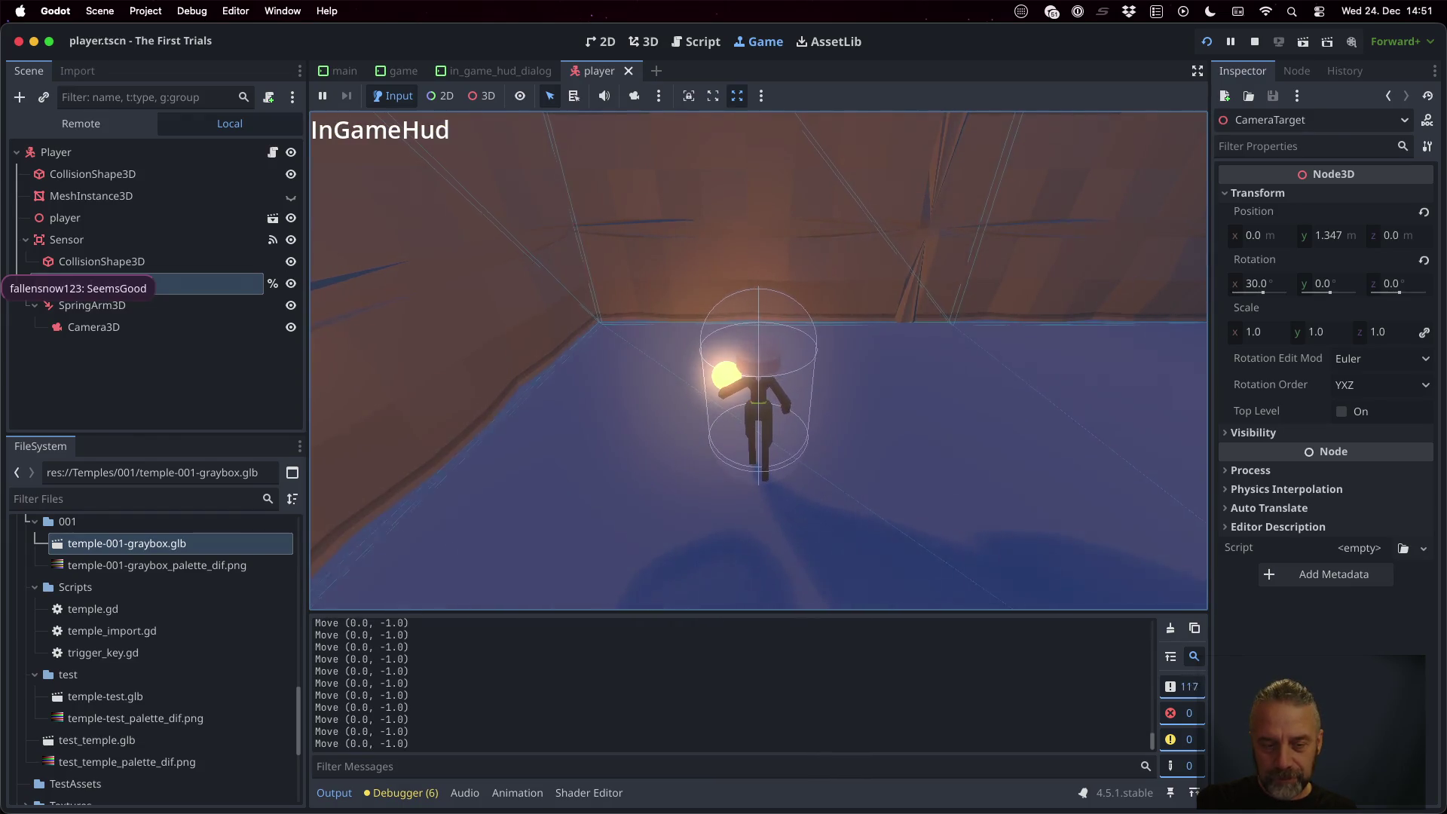
key("w")
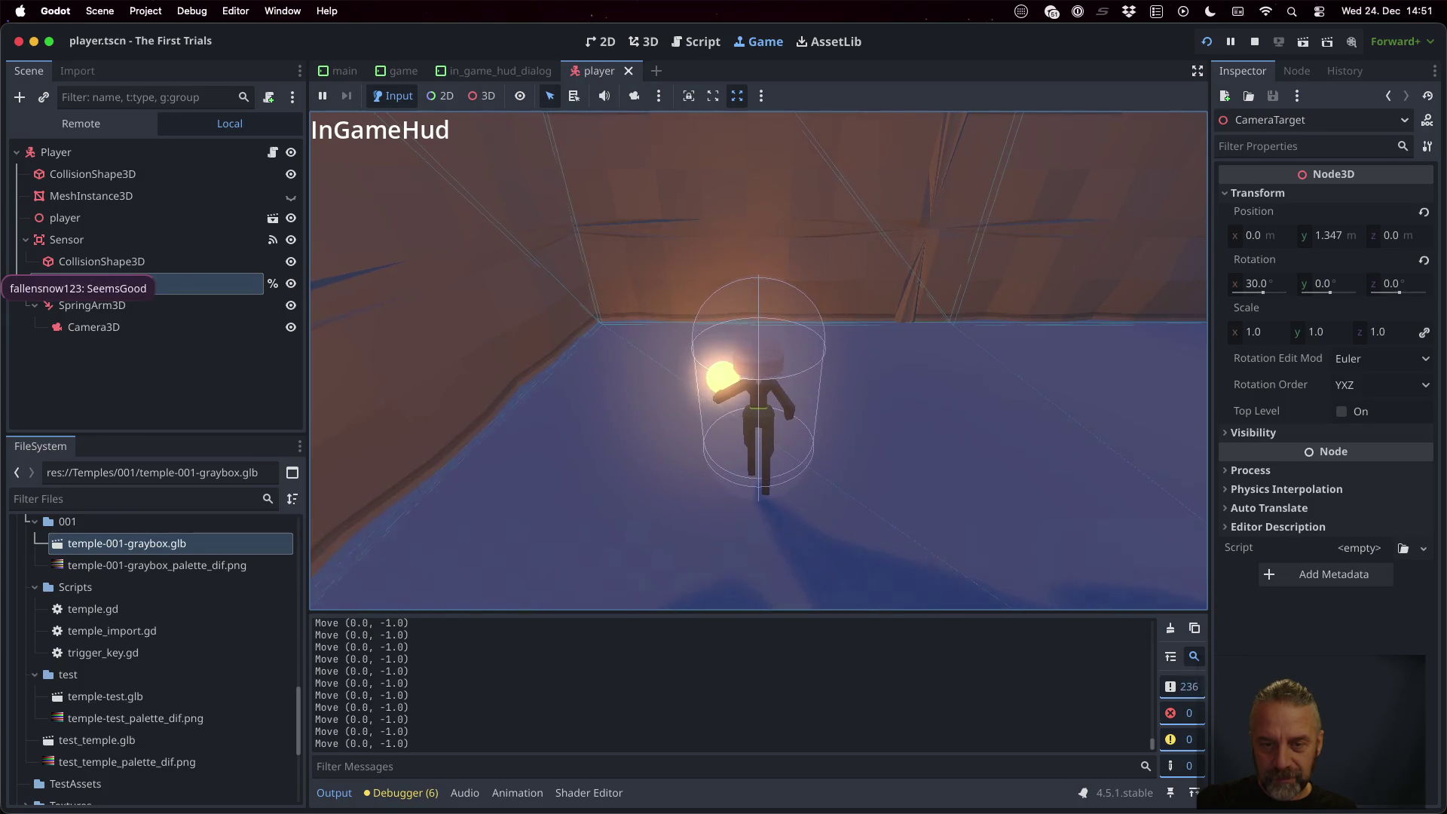
key("s")
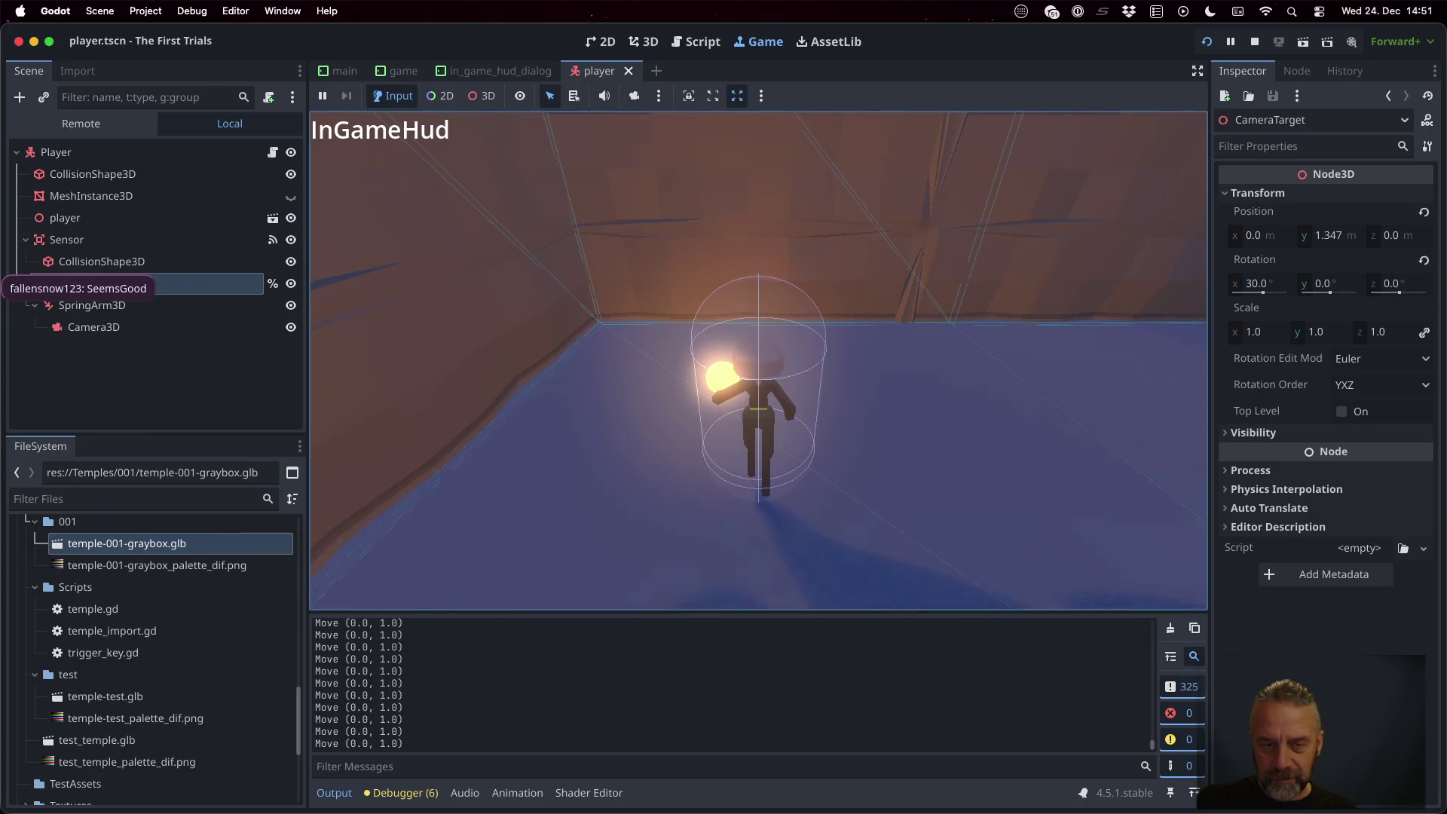
key("s")
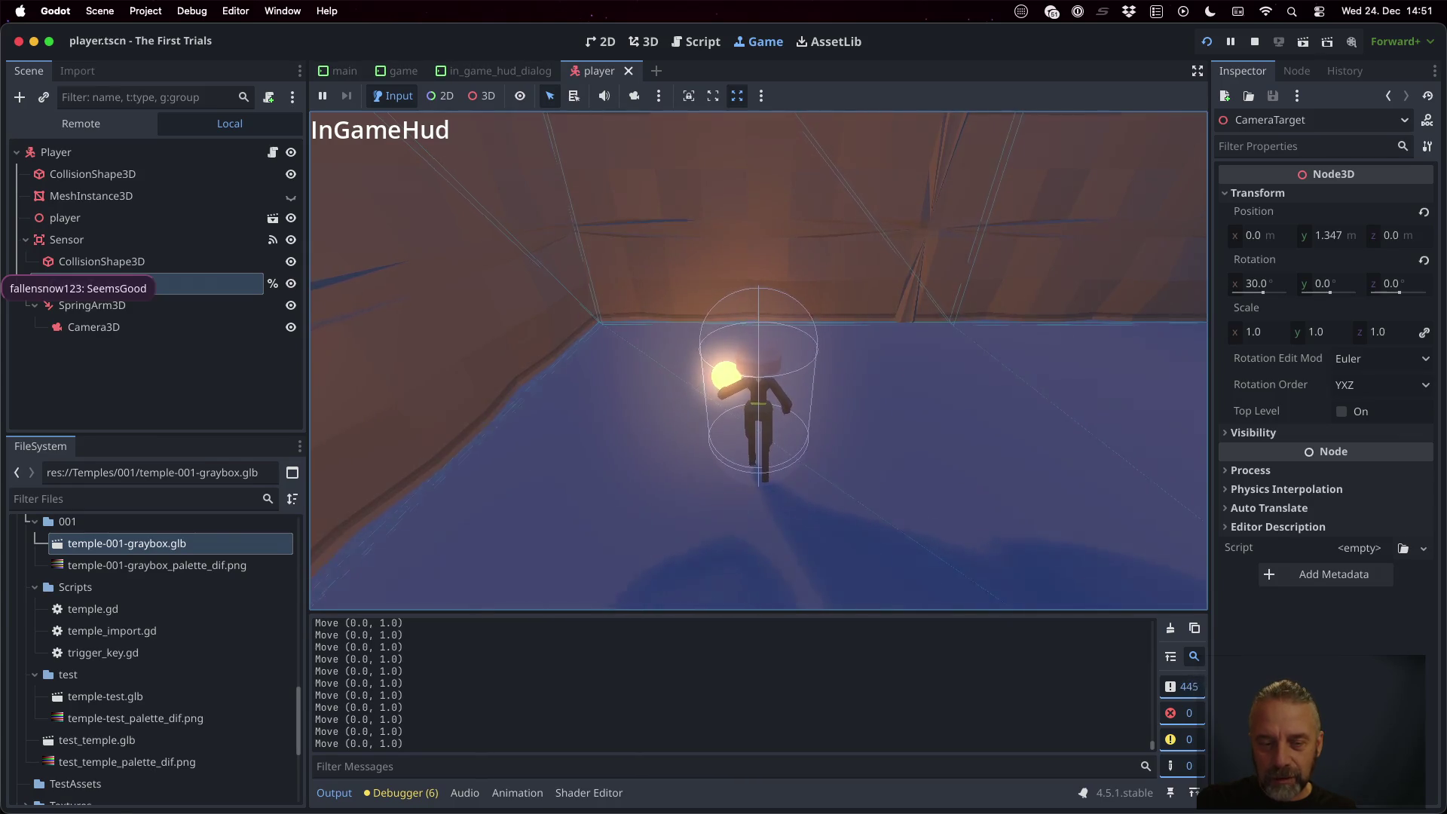
key("s")
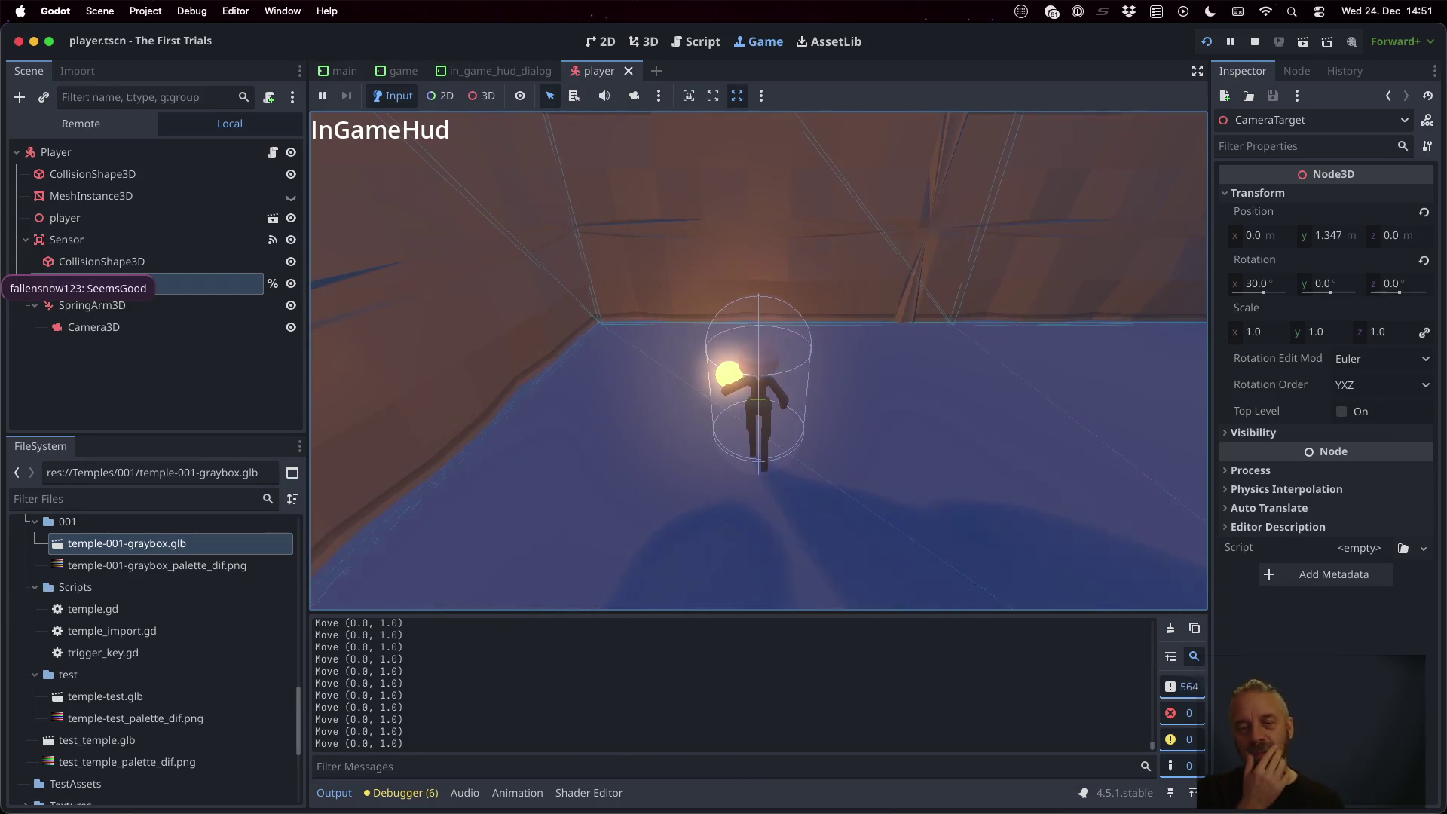
key("w")
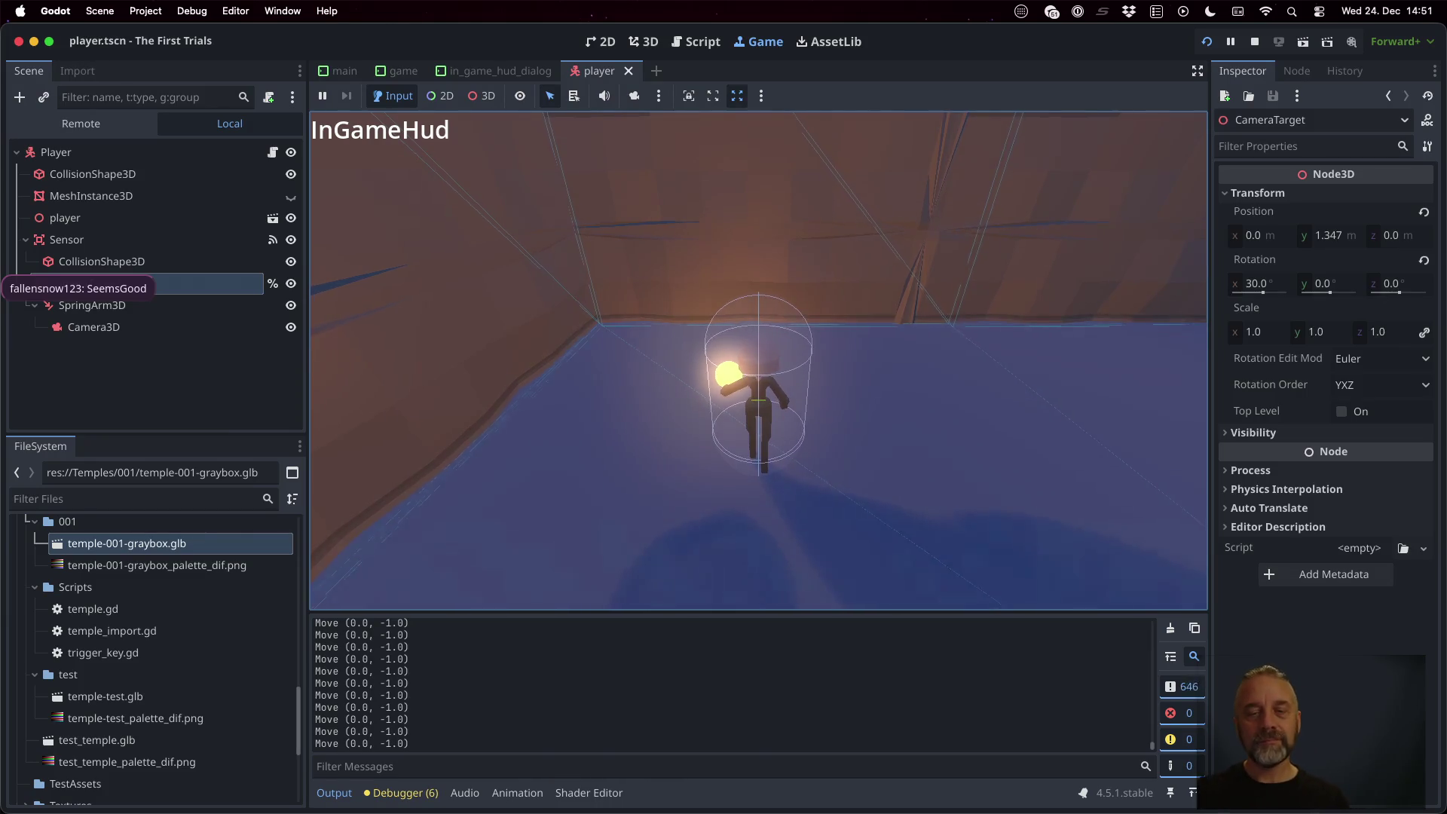
key("s")
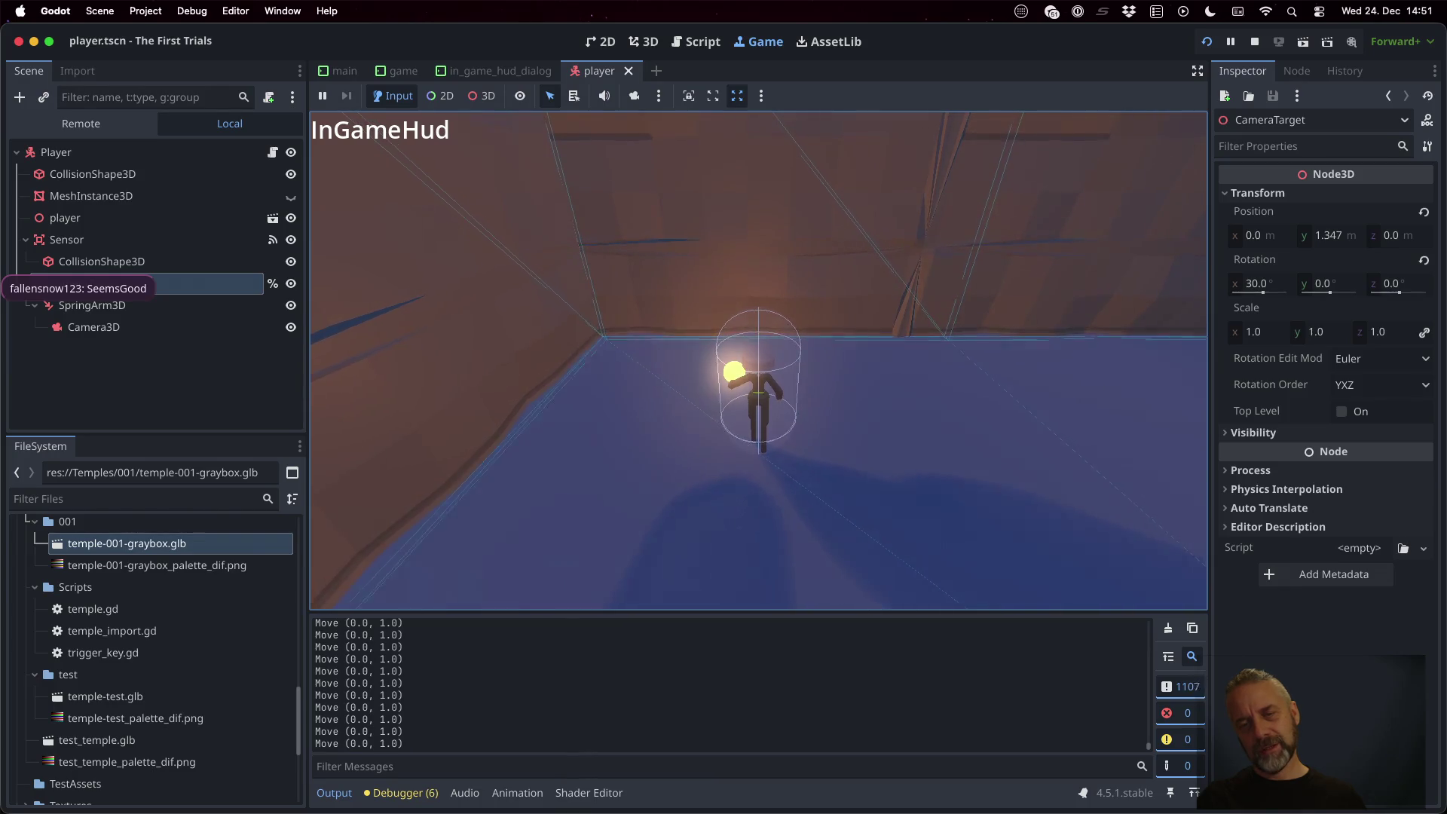
Test right, forward and backward movement, then stop the game and return to the velocity line
key("d")
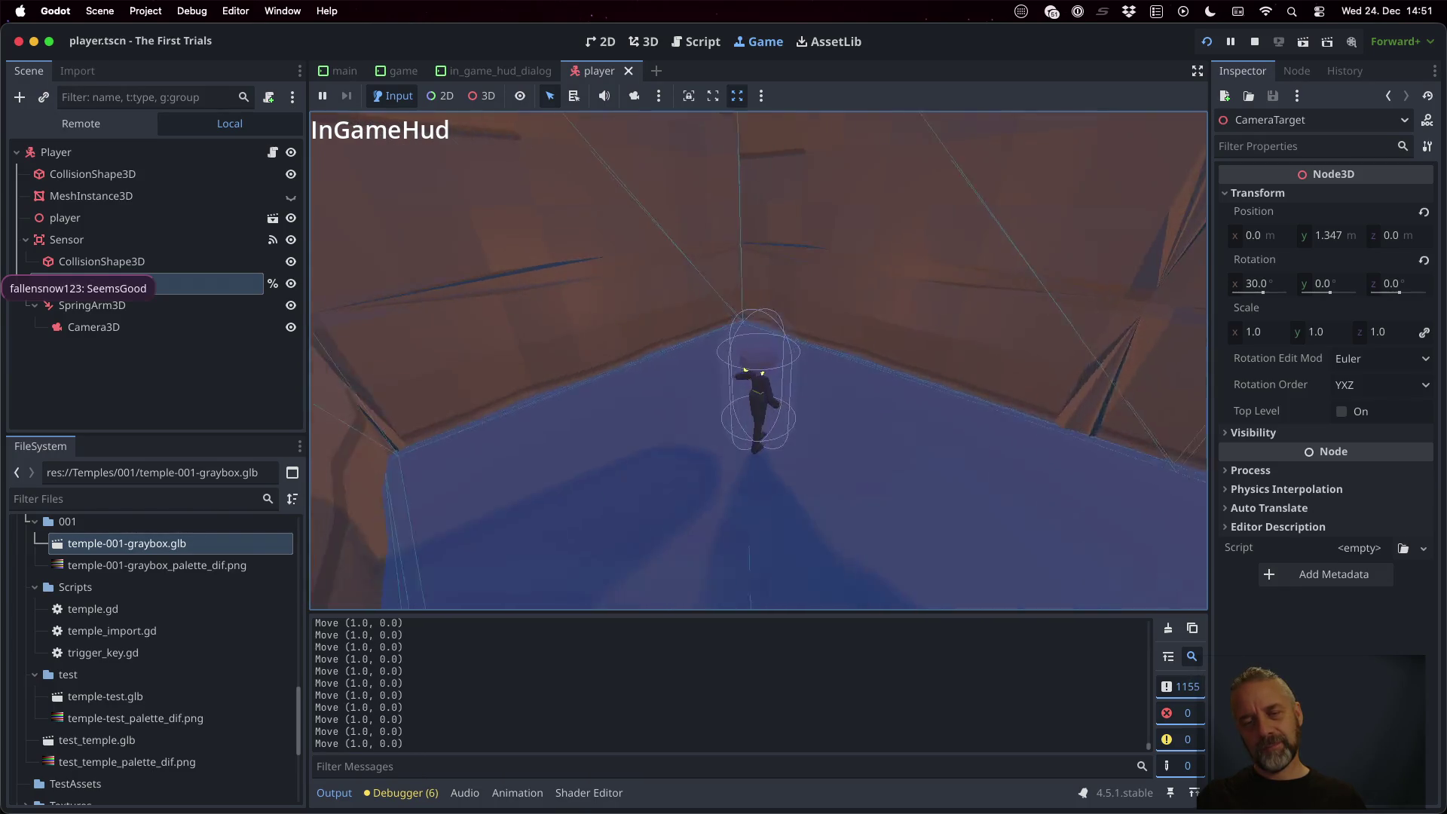
key("w")
key("s")
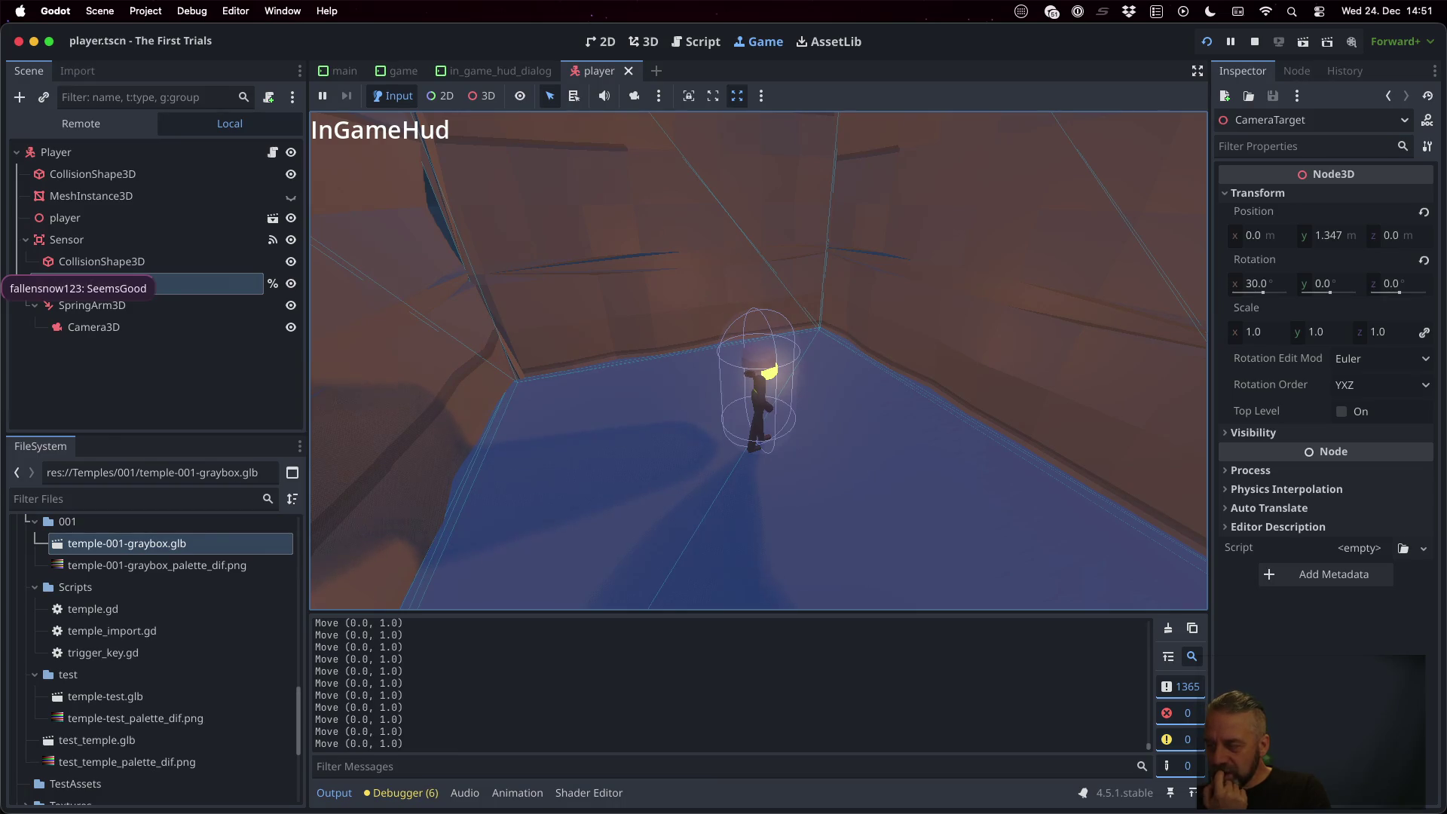
key("s")
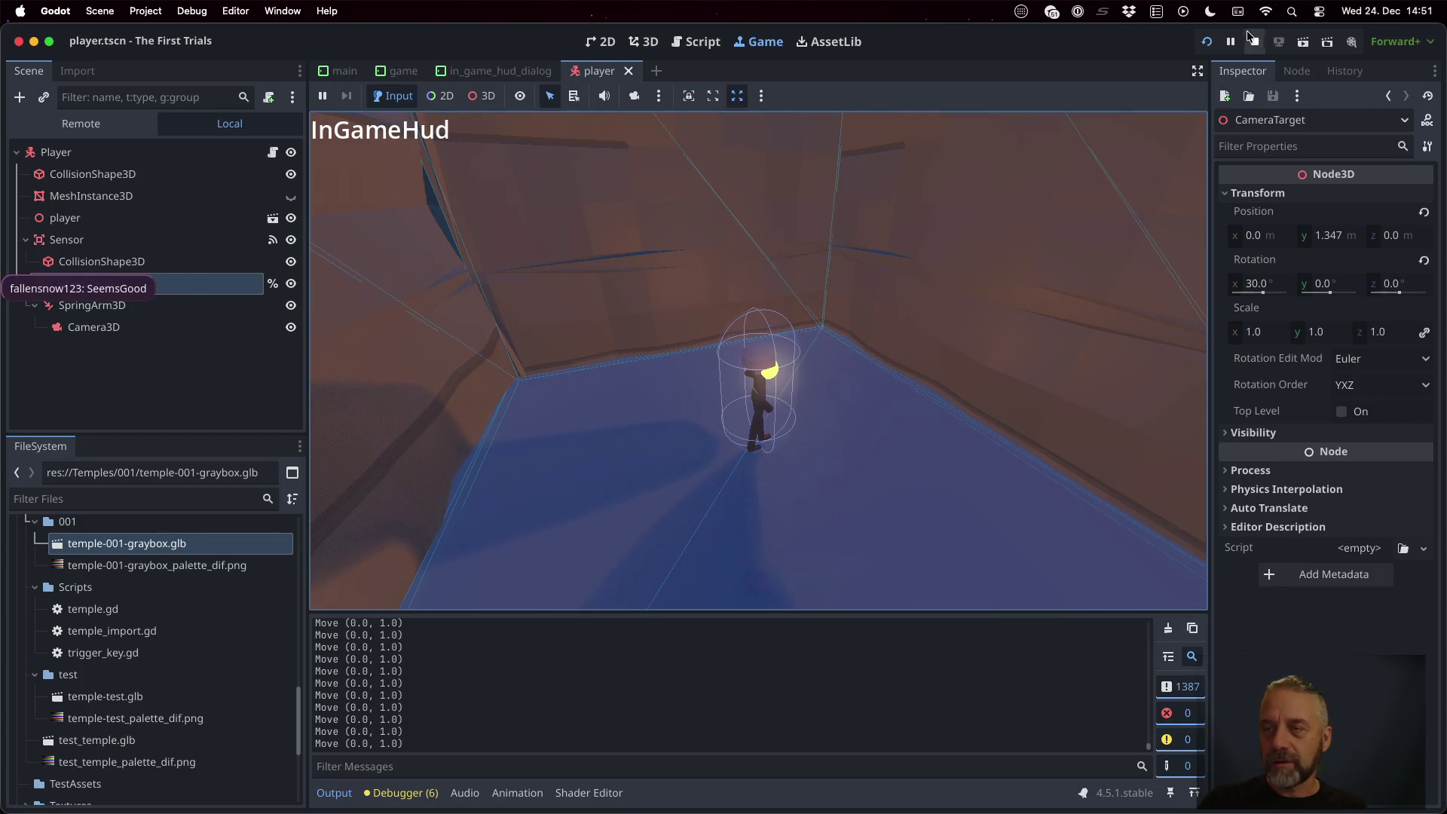
left_click(1249, 36)
left_click(865, 485)
Confirm speed is 10.0, append * 50.0 to the velocity line 87, and relaunch the game
scroll(837, 475, "up", 20)
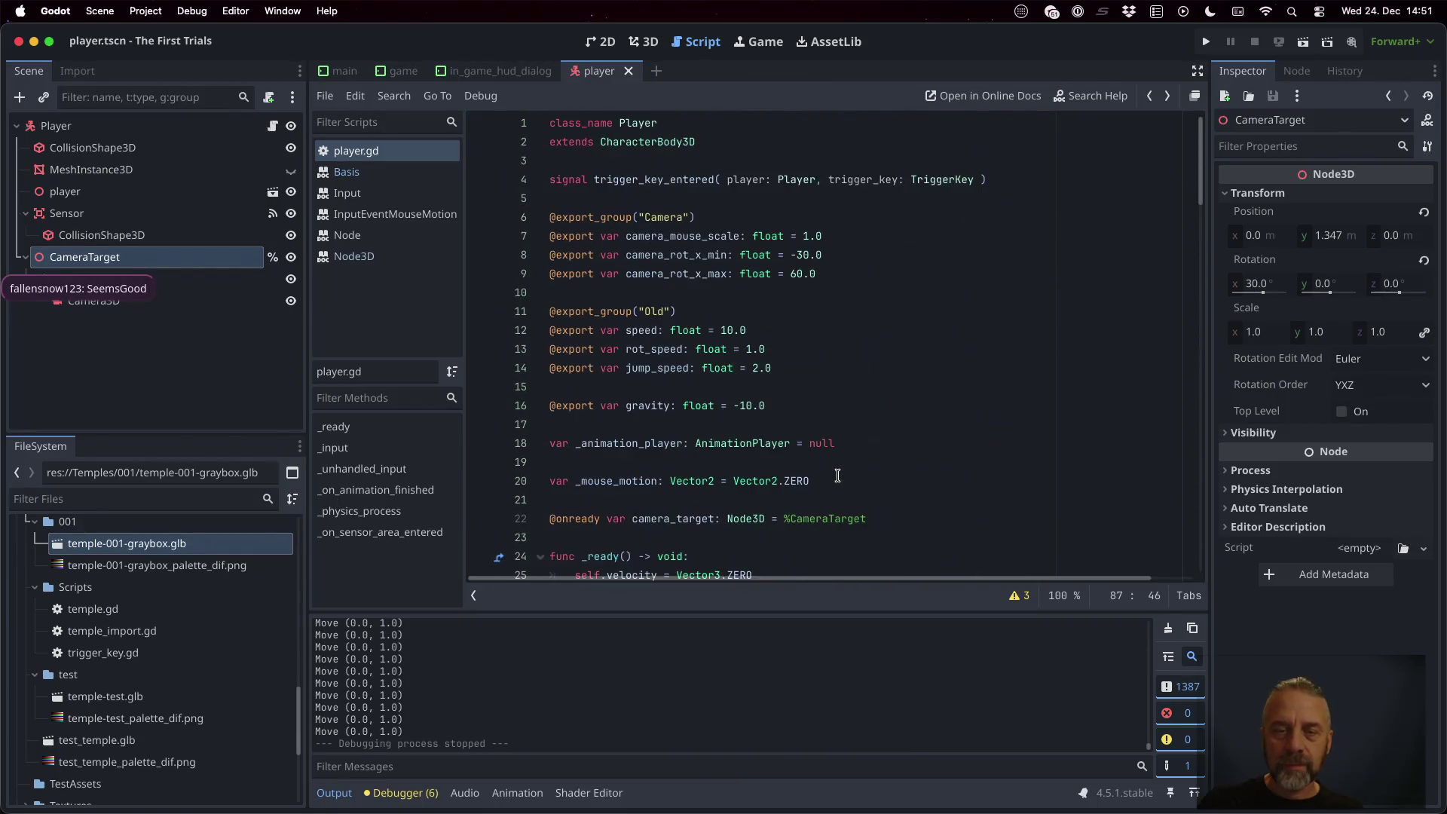
left_click(750, 331)
scroll(844, 414, "down", 20)
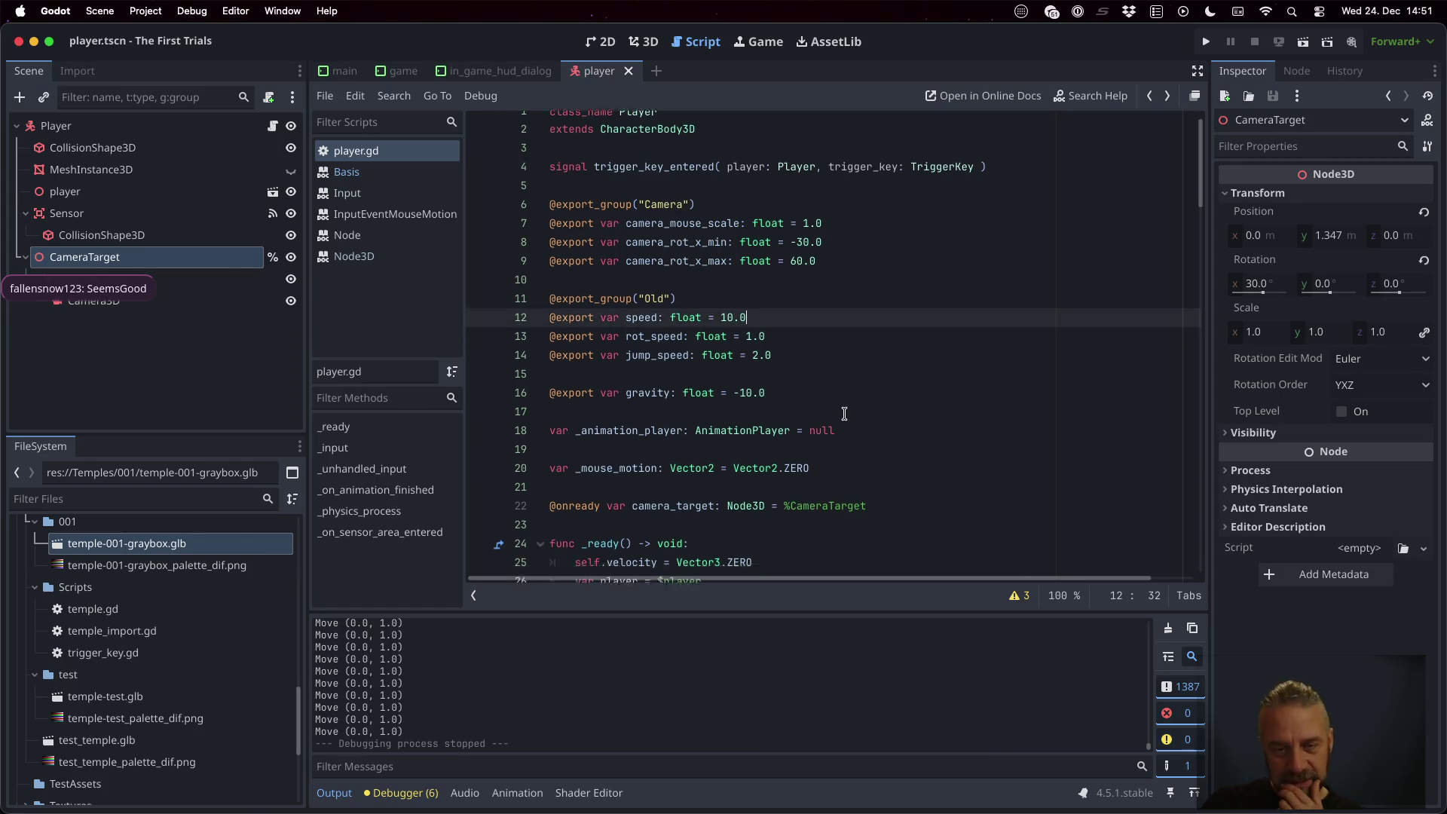
scroll(844, 414, "down", 2)
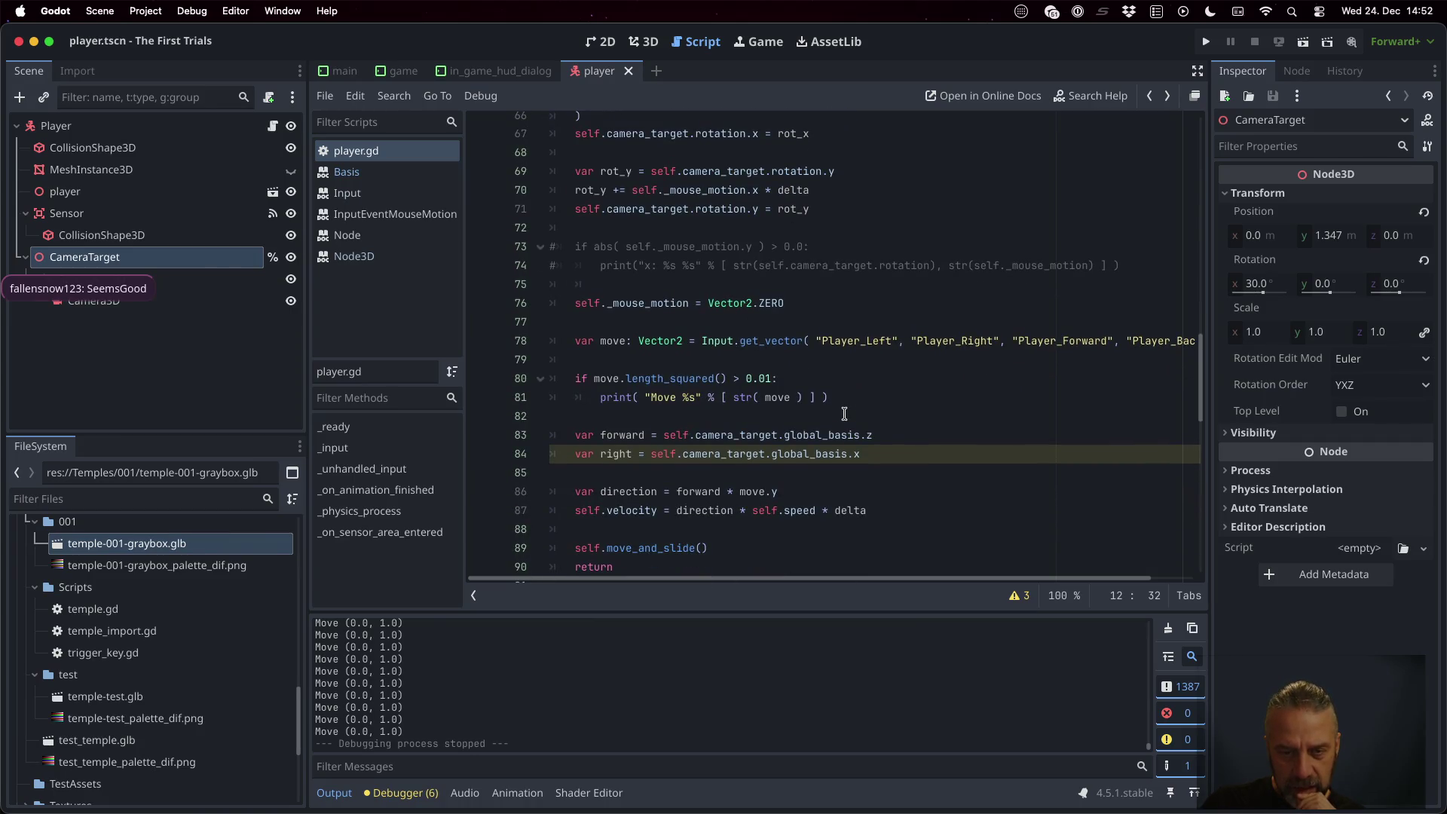
left_click(890, 516)
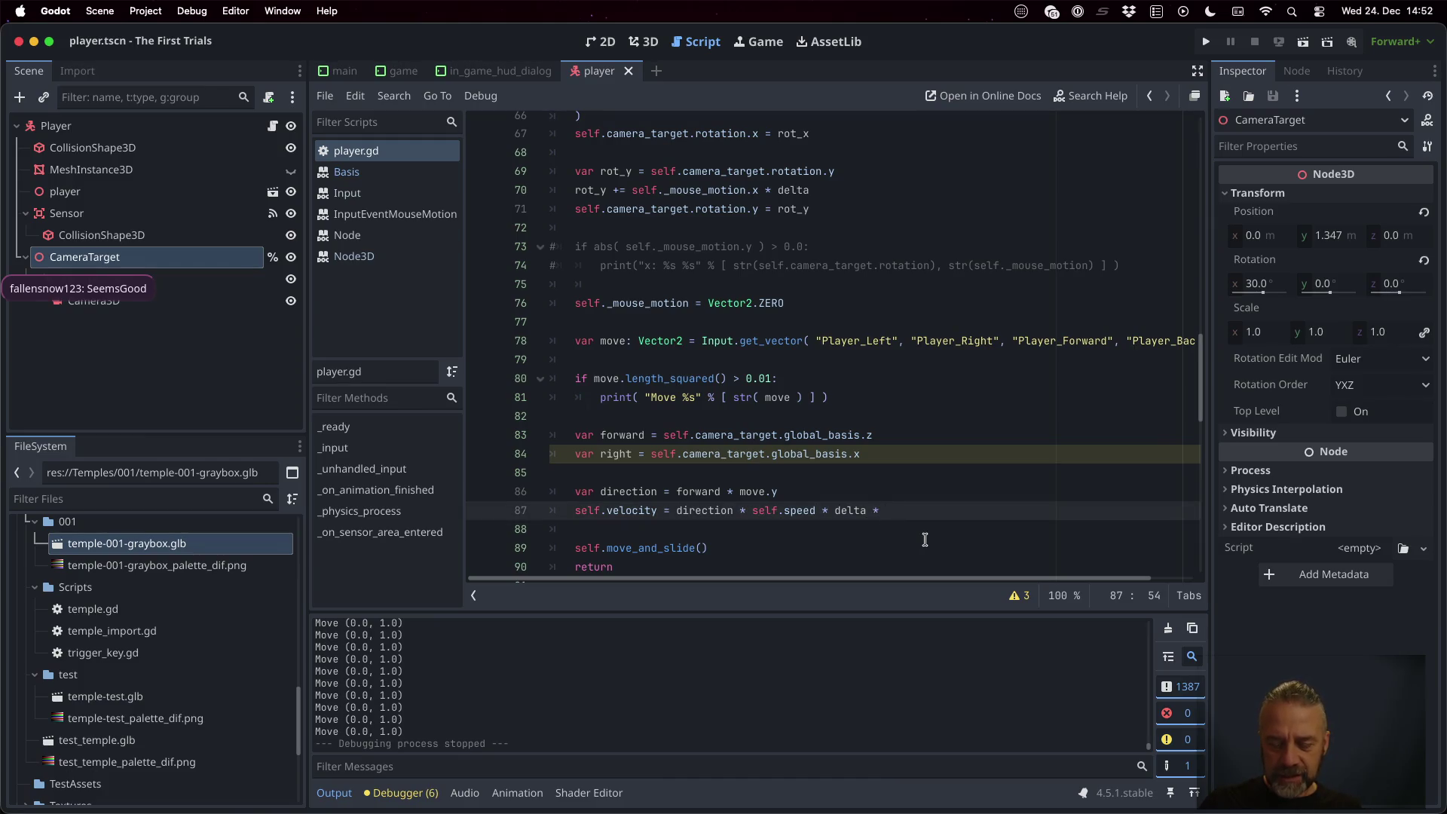
left_click(1204, 47)
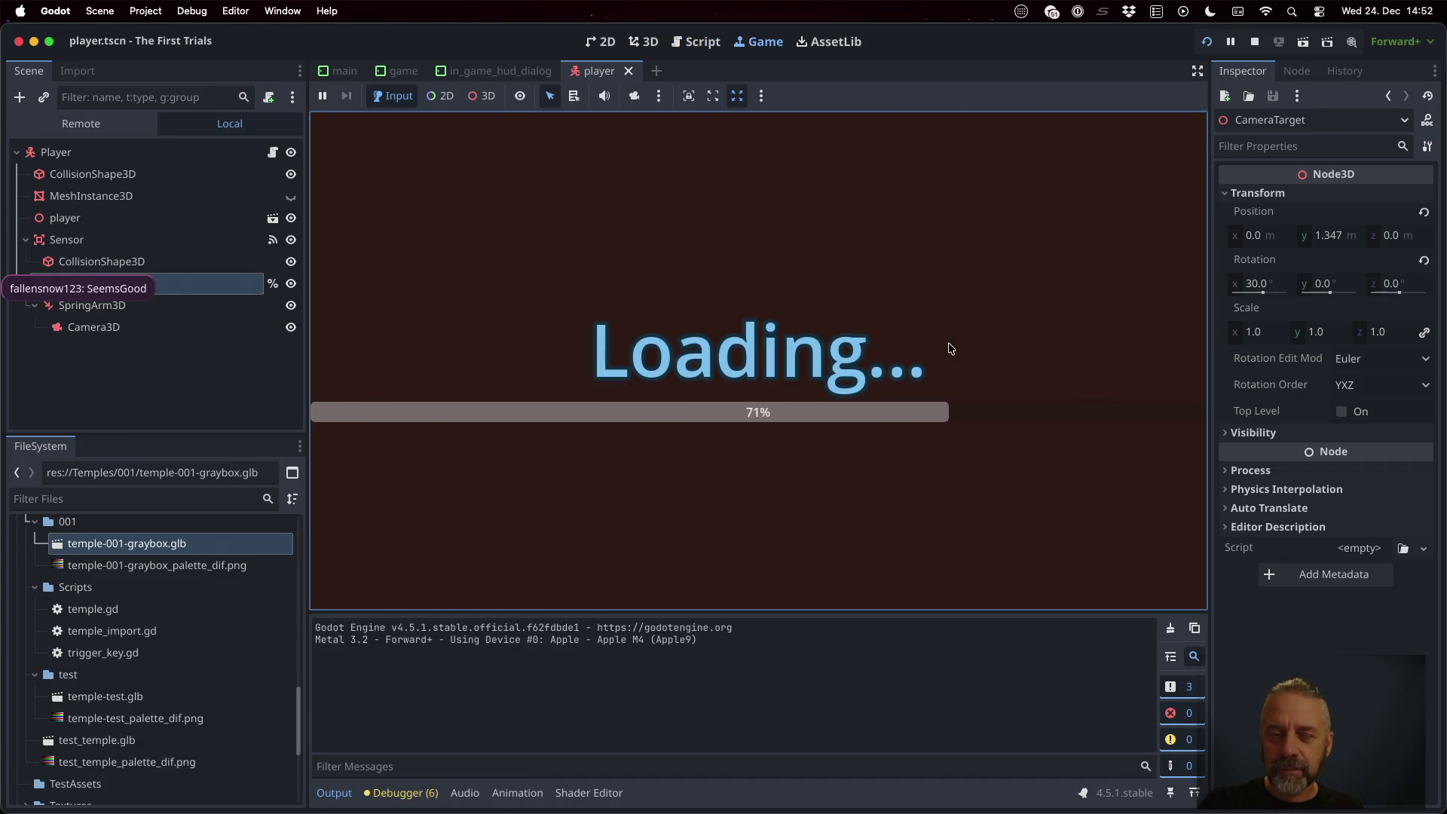
Walk the player forward and backward repeatedly with W and S at 50.0 speed, then stop the game
key("w")
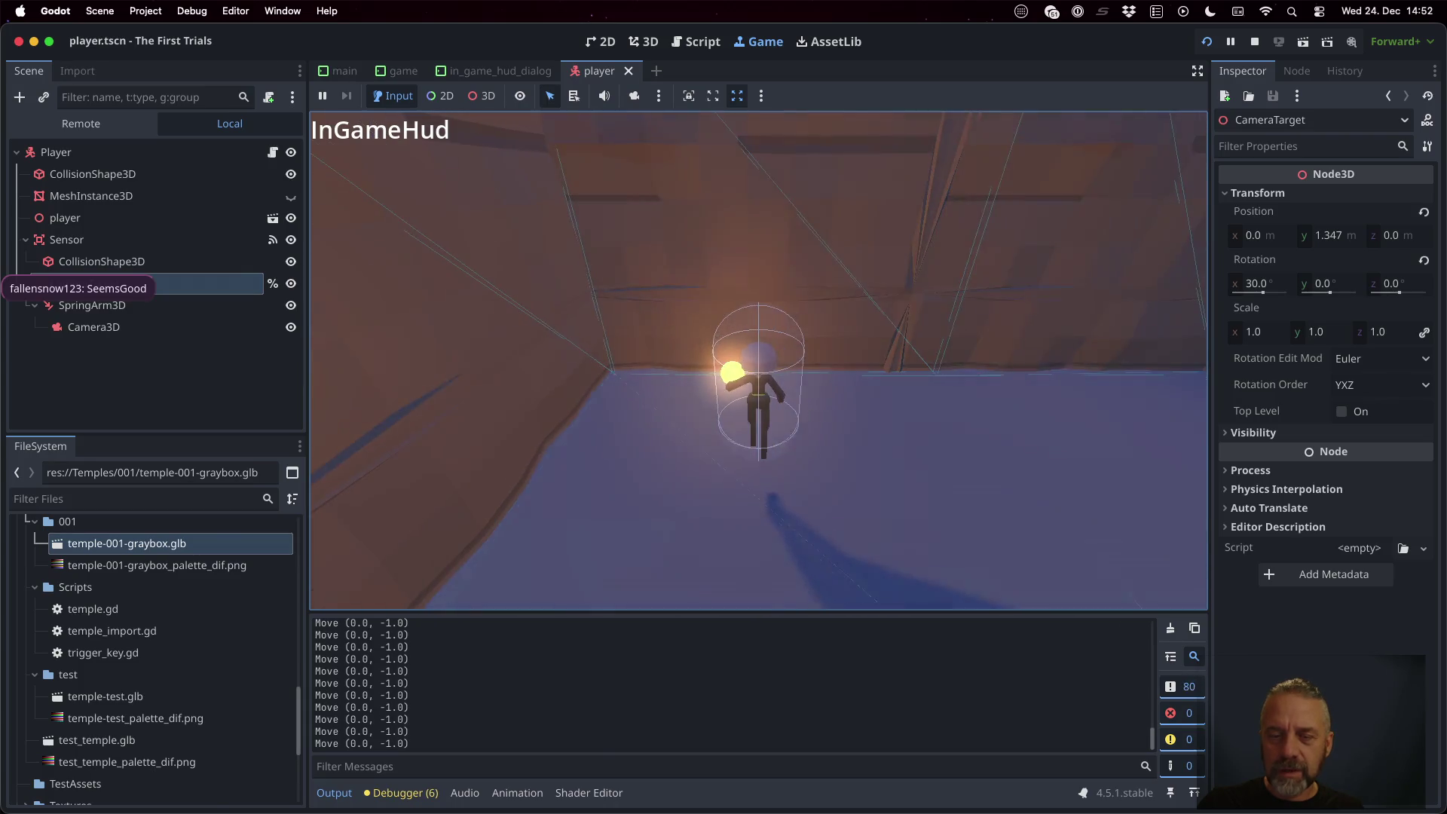
key("s")
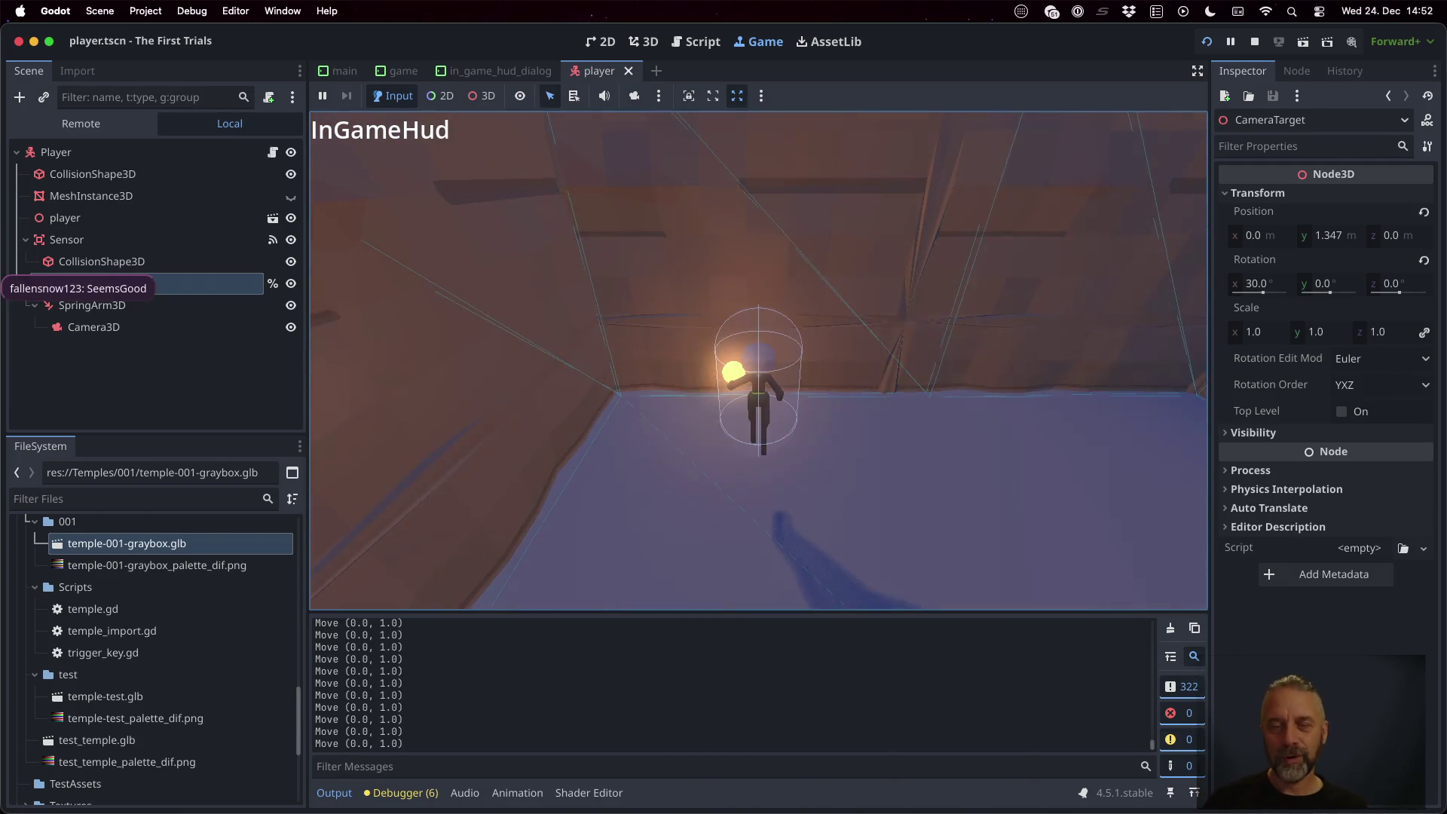
key("w")
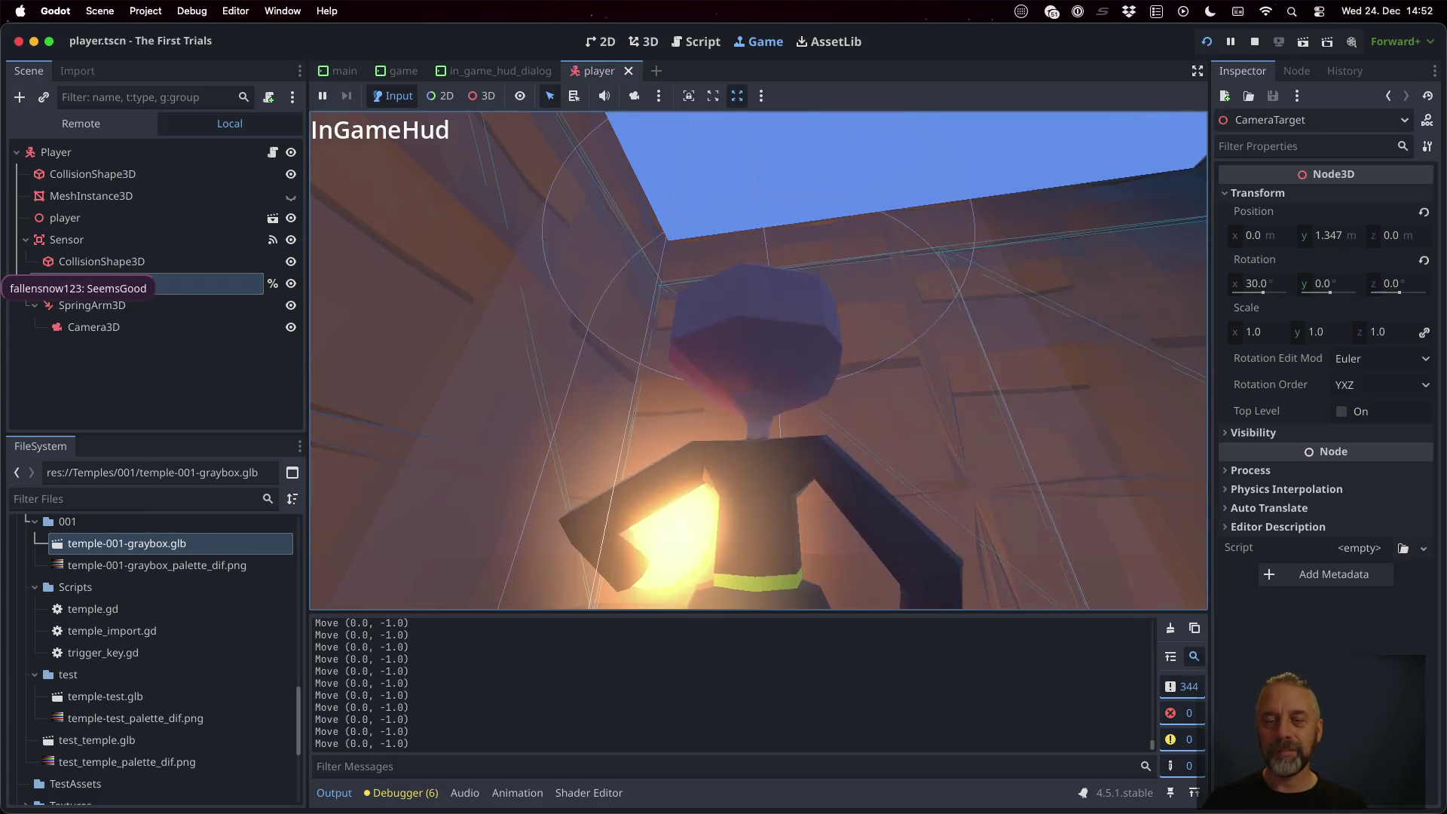
key("s")
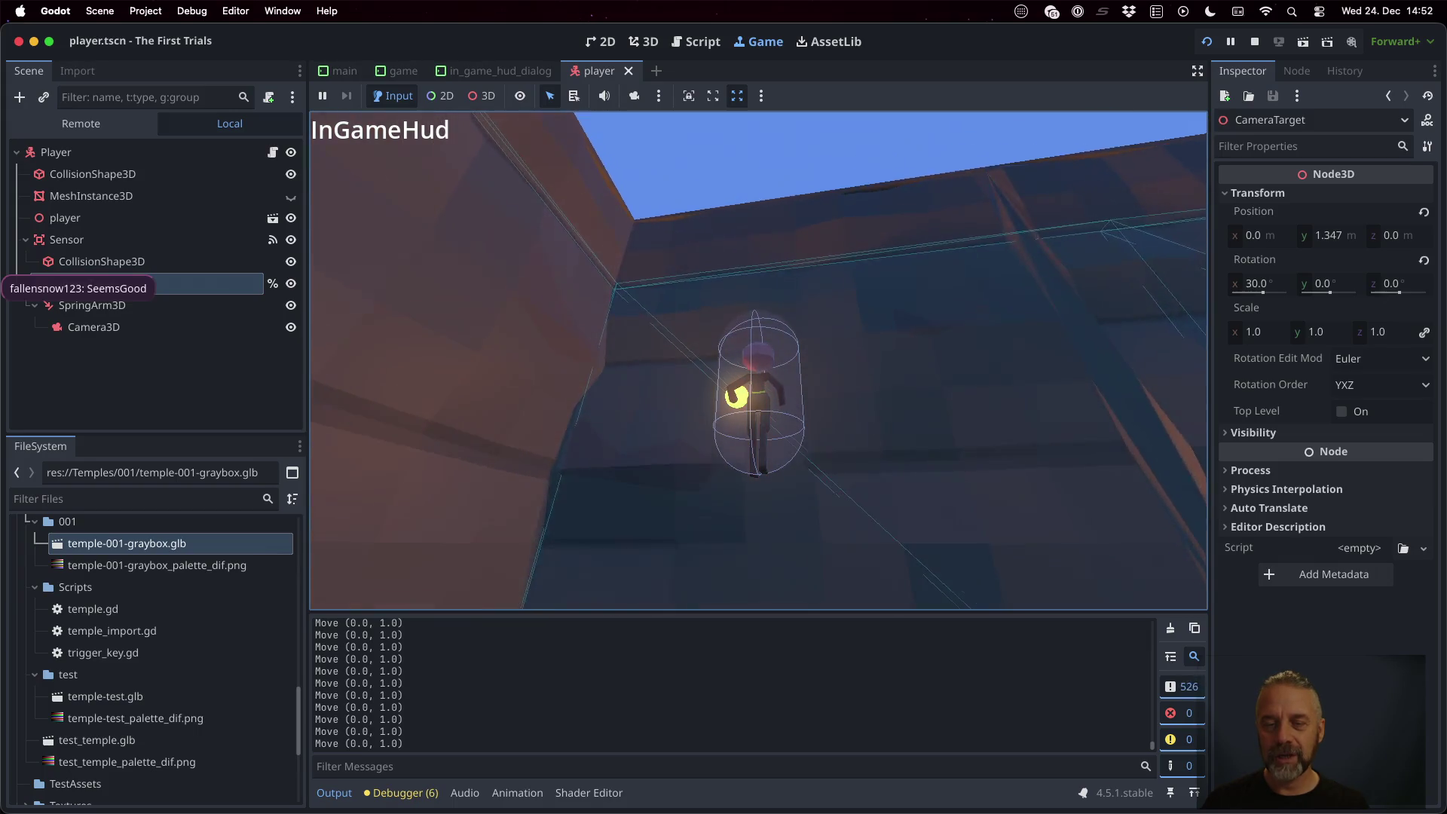
key("w")
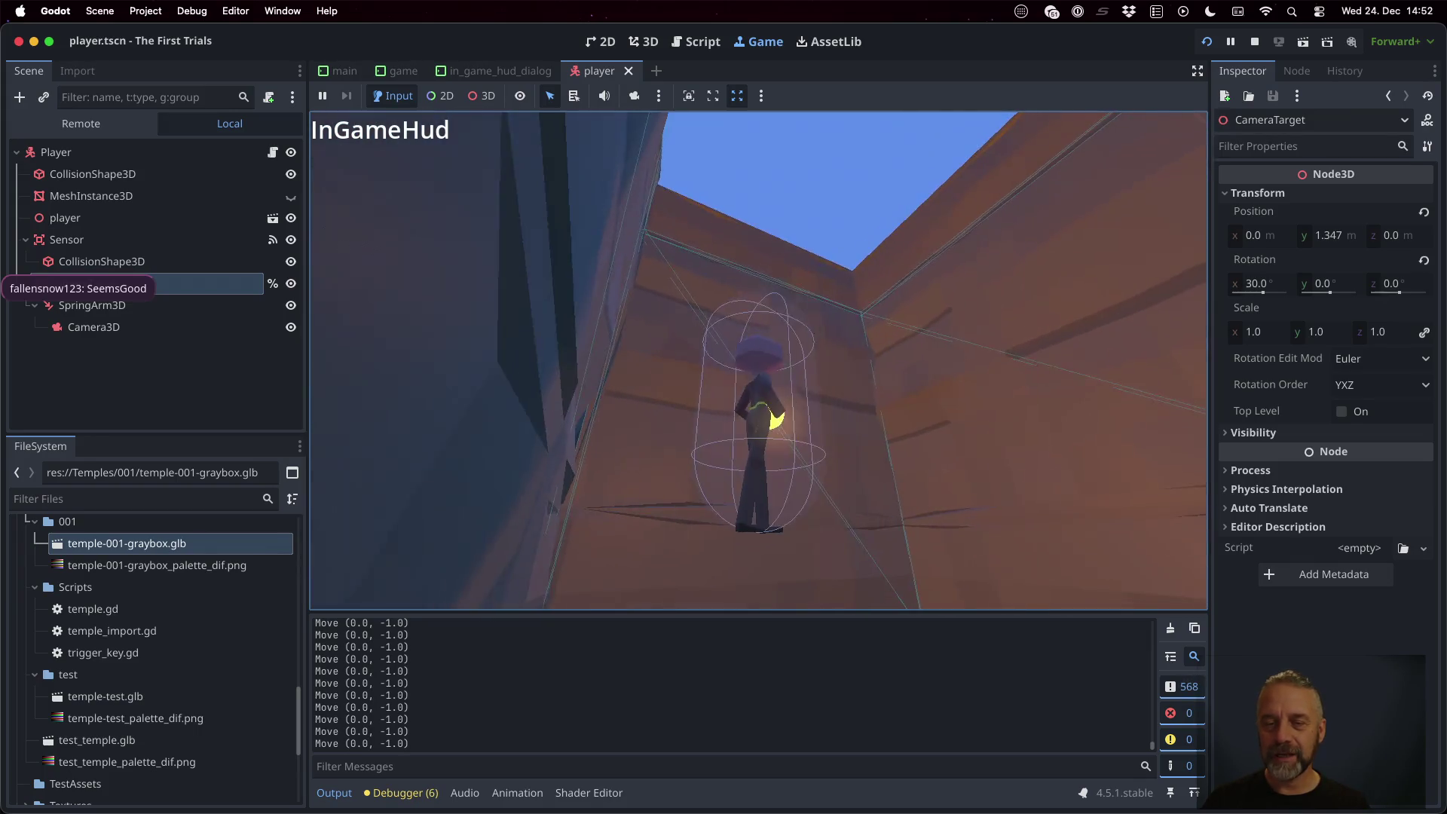
key("s")
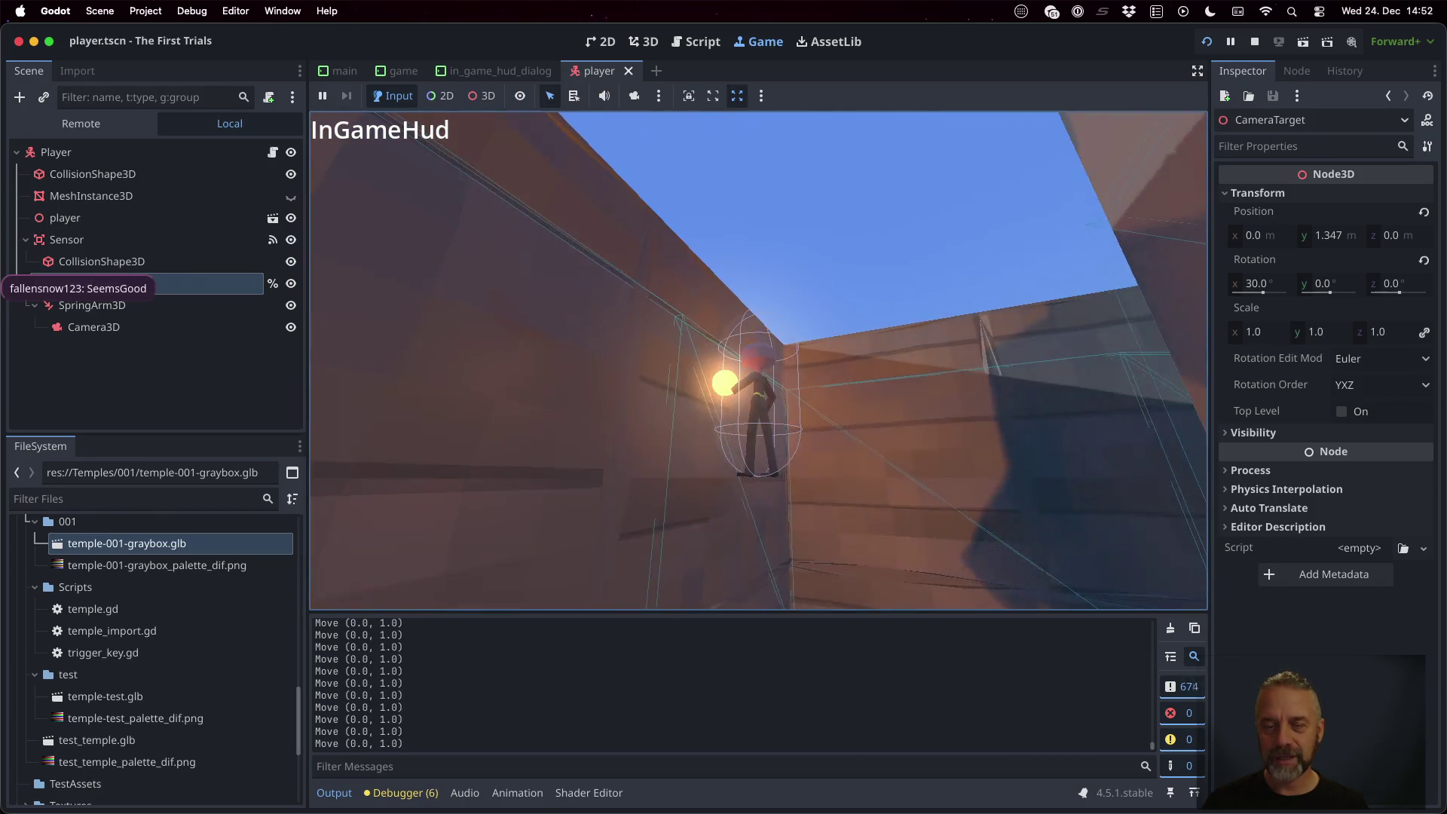
key("w")
left_click(1256, 43)
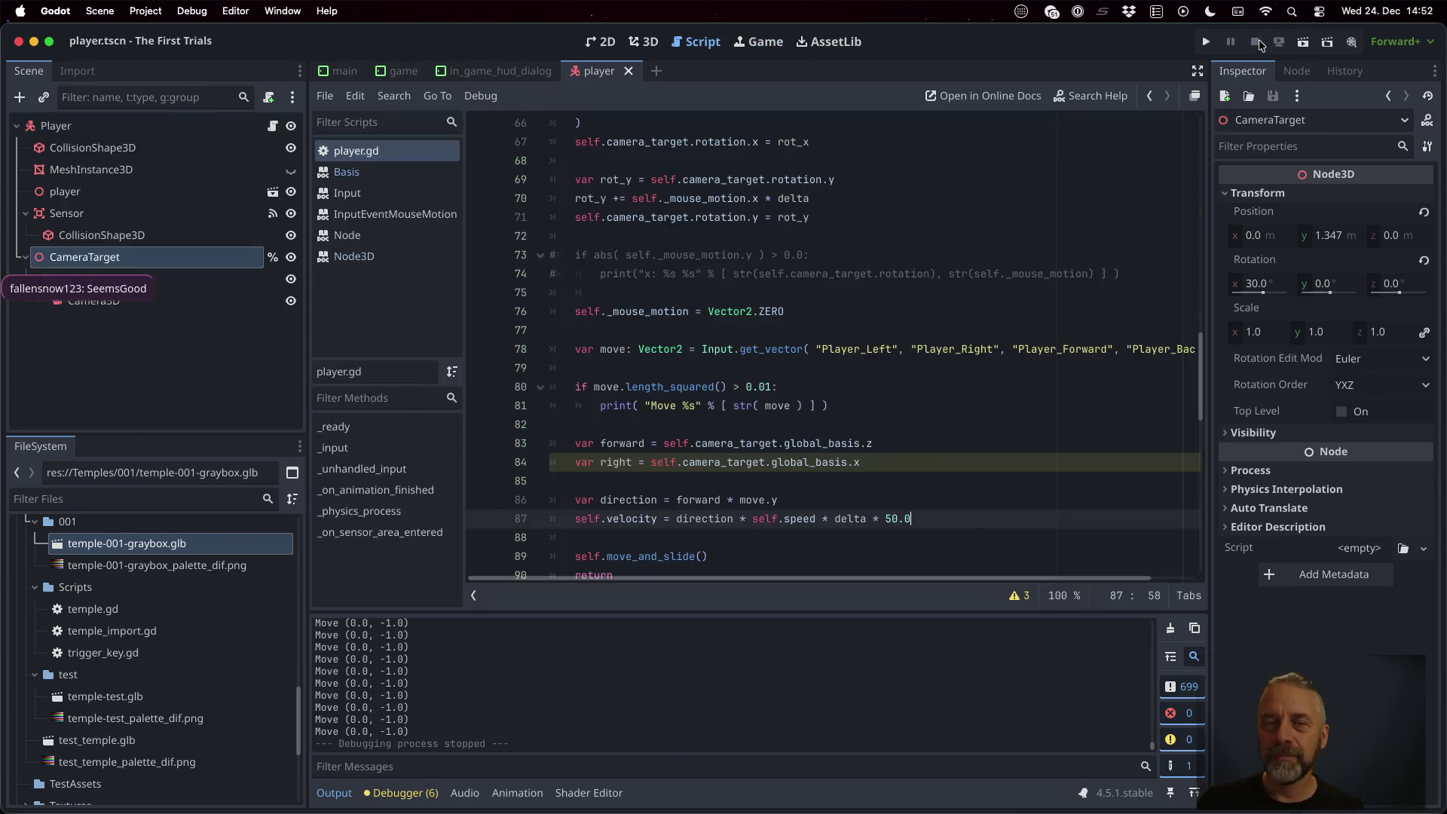
Add a line zeroing direction.y below the direction calculation
left_click(724, 425)
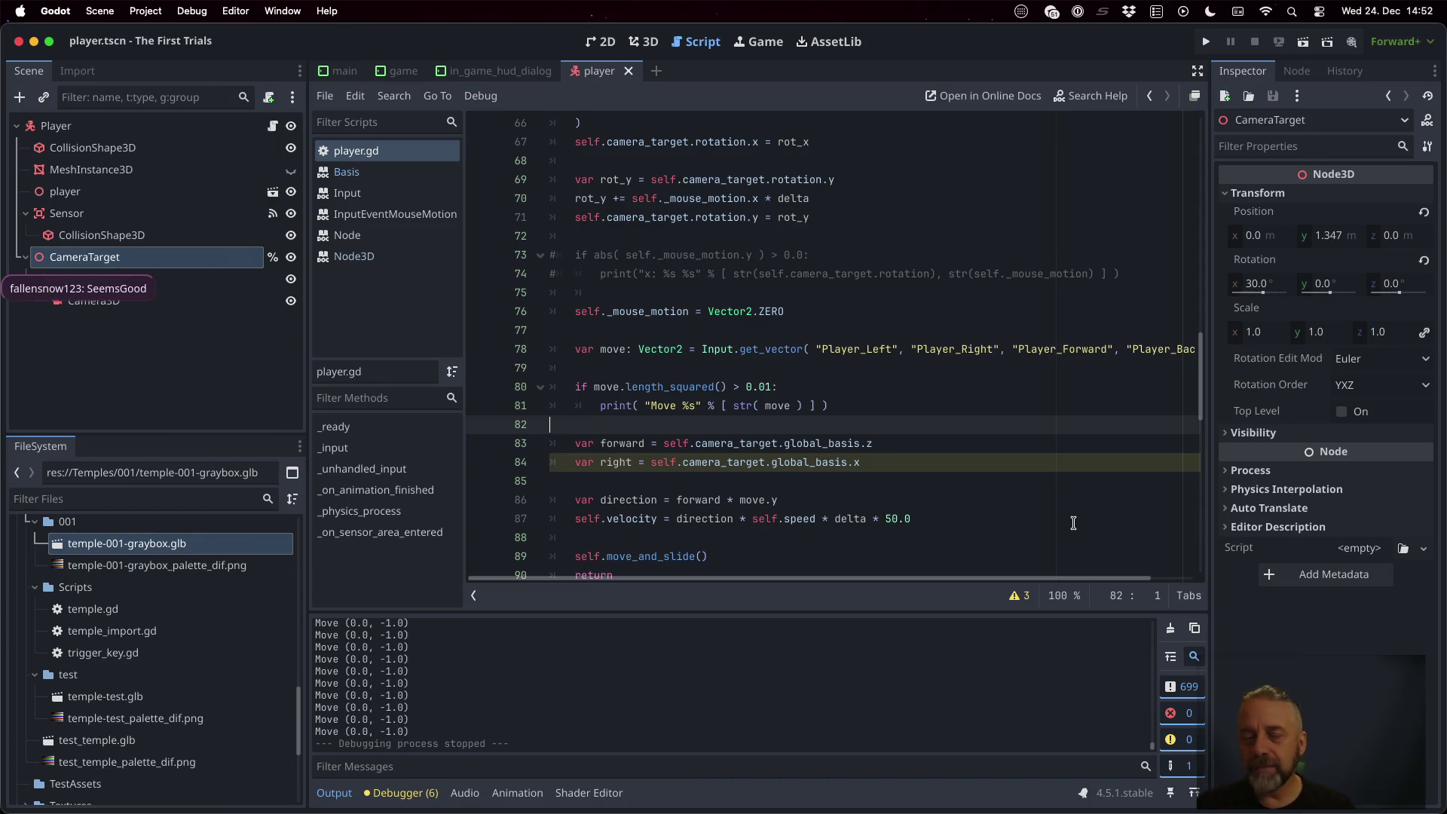
key("Down")
key("Down")
key("Down")
key("Up")
key("End")
key("Return")
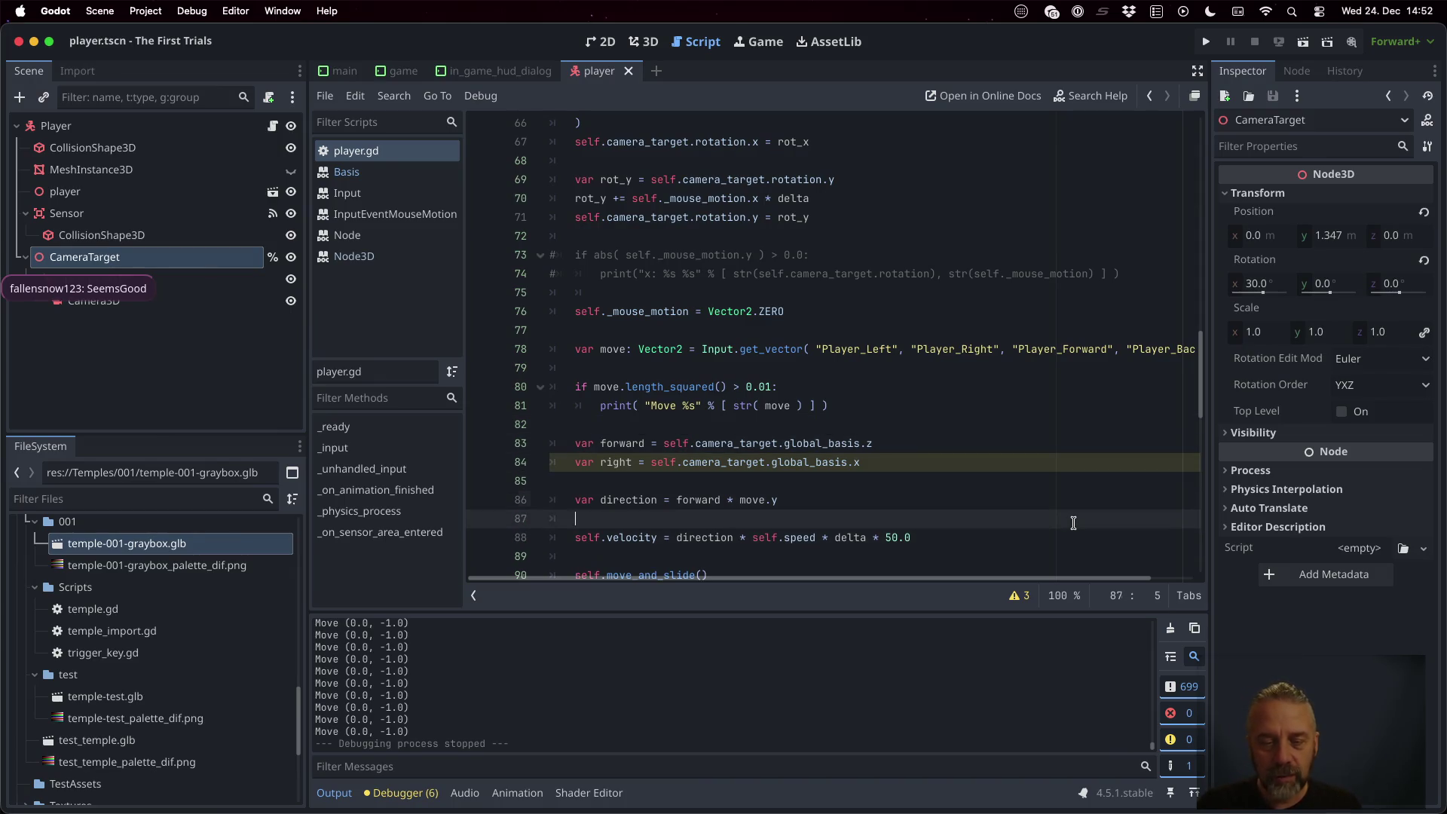
key("Return")
type(".")
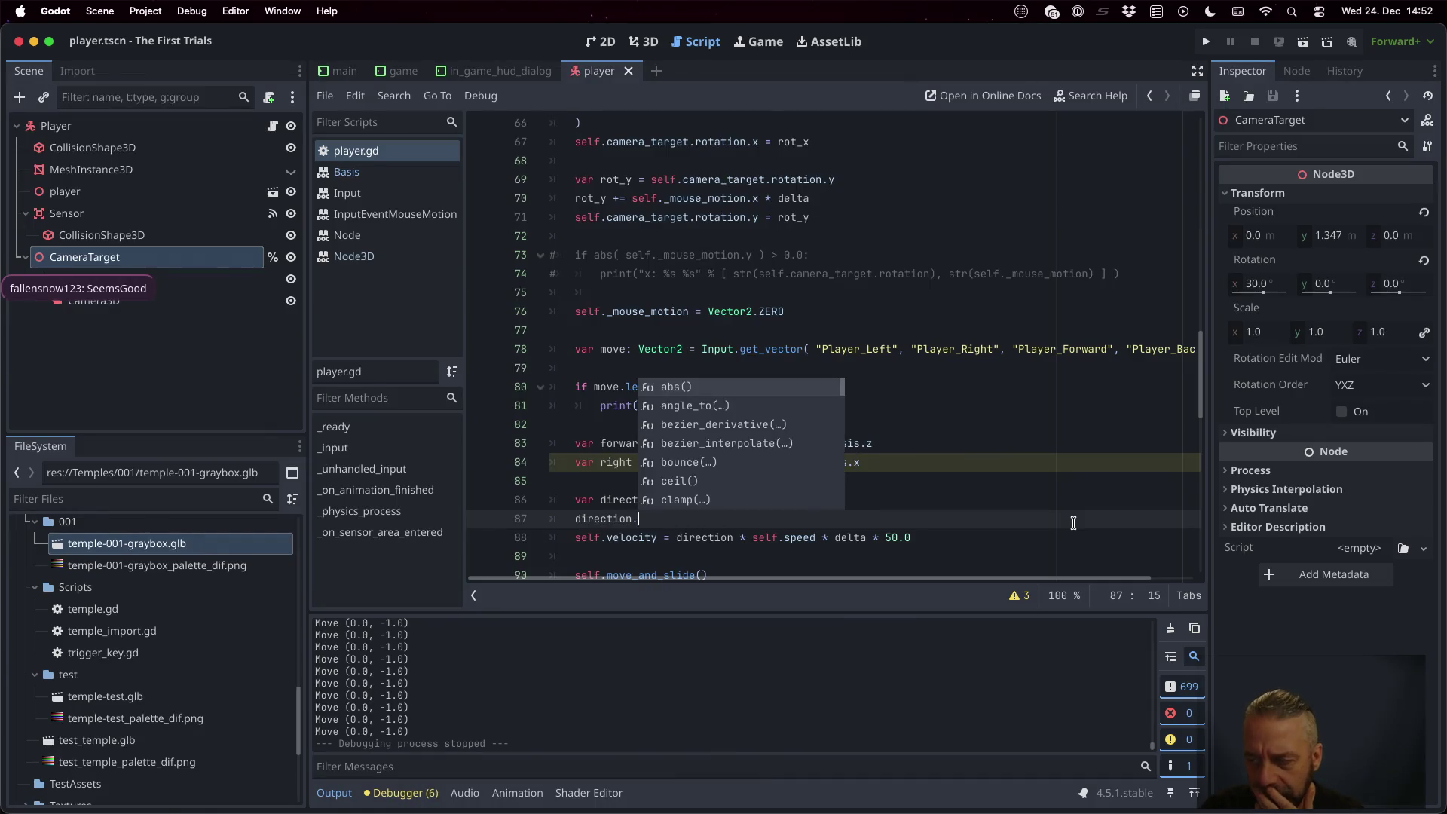
type("y = 0.0")
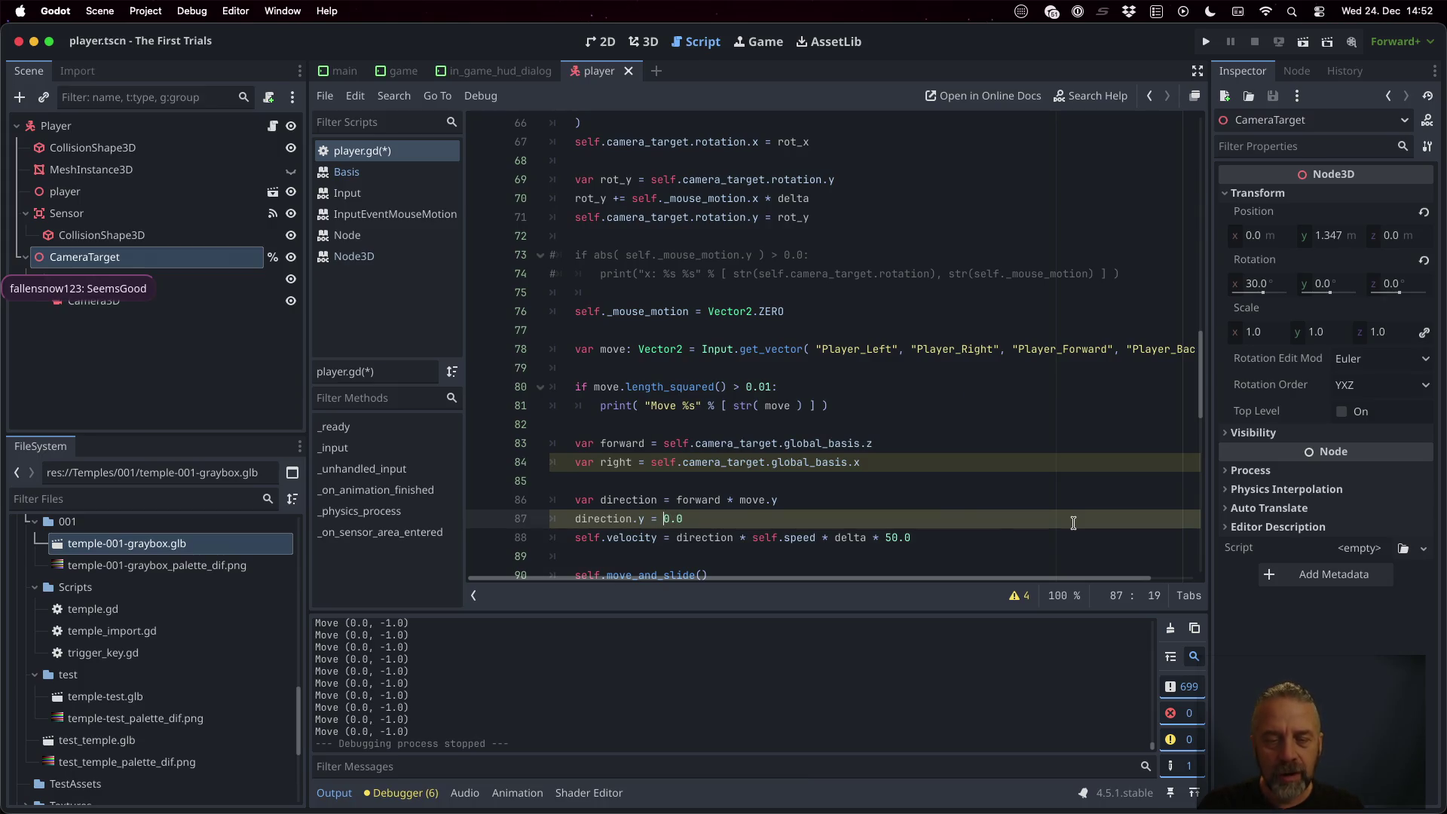
key("Return")
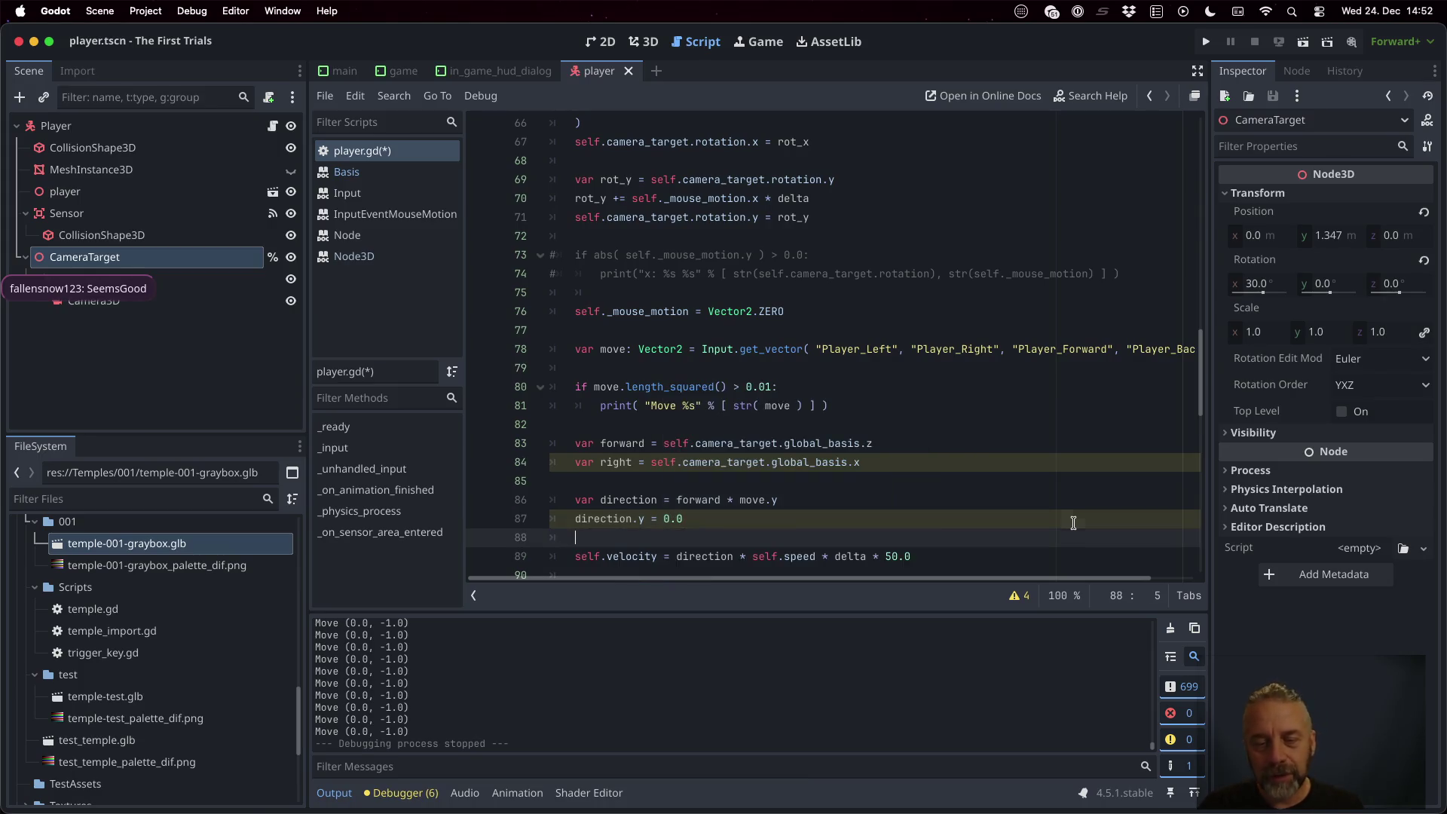
Add 'direction = direction.normalized()' on line 88 and run the game
type("ir")
key("Return")
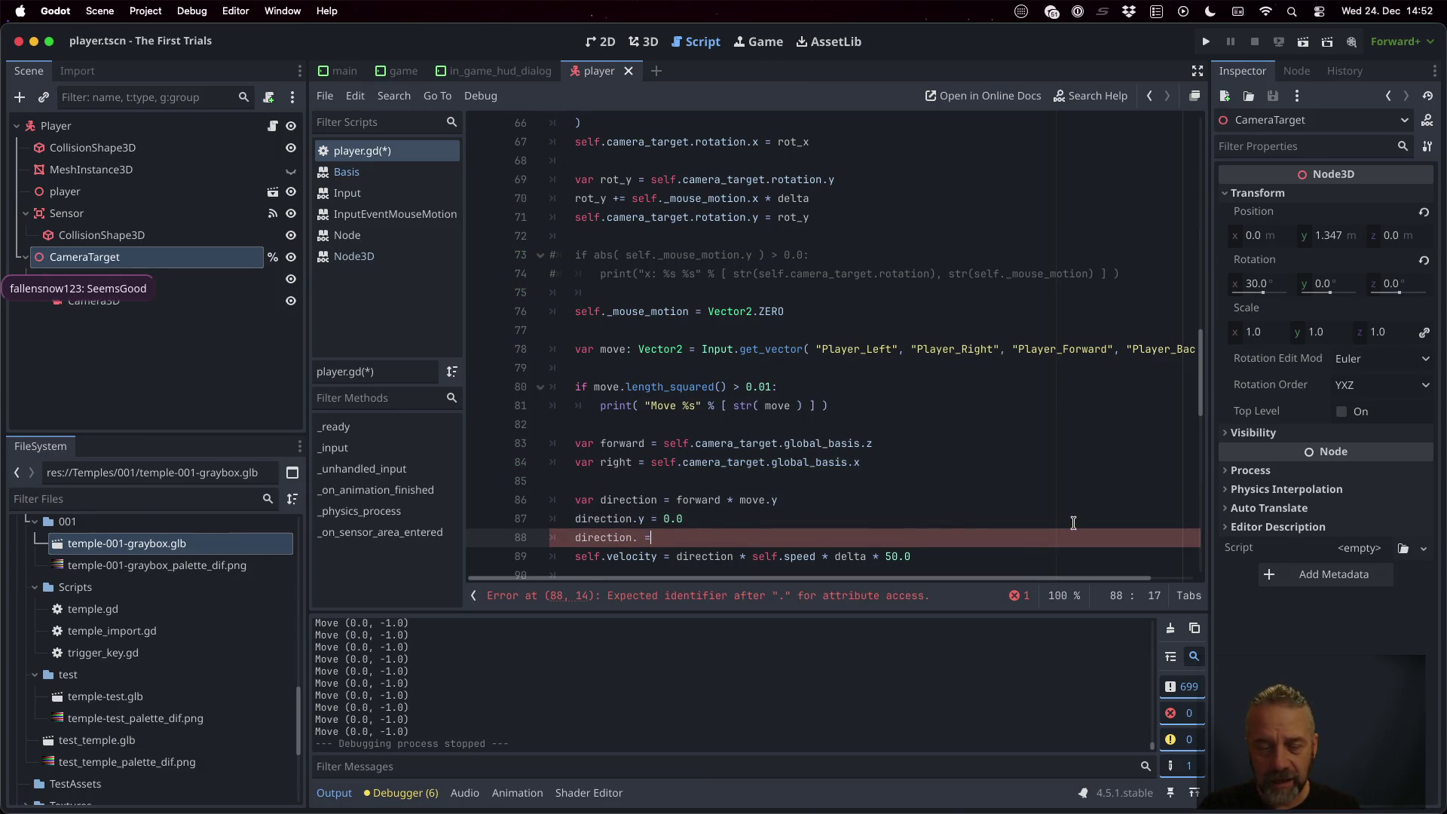
key("BackSpace")
key("BackSpace")
key("BackSpace")
type("= dir")
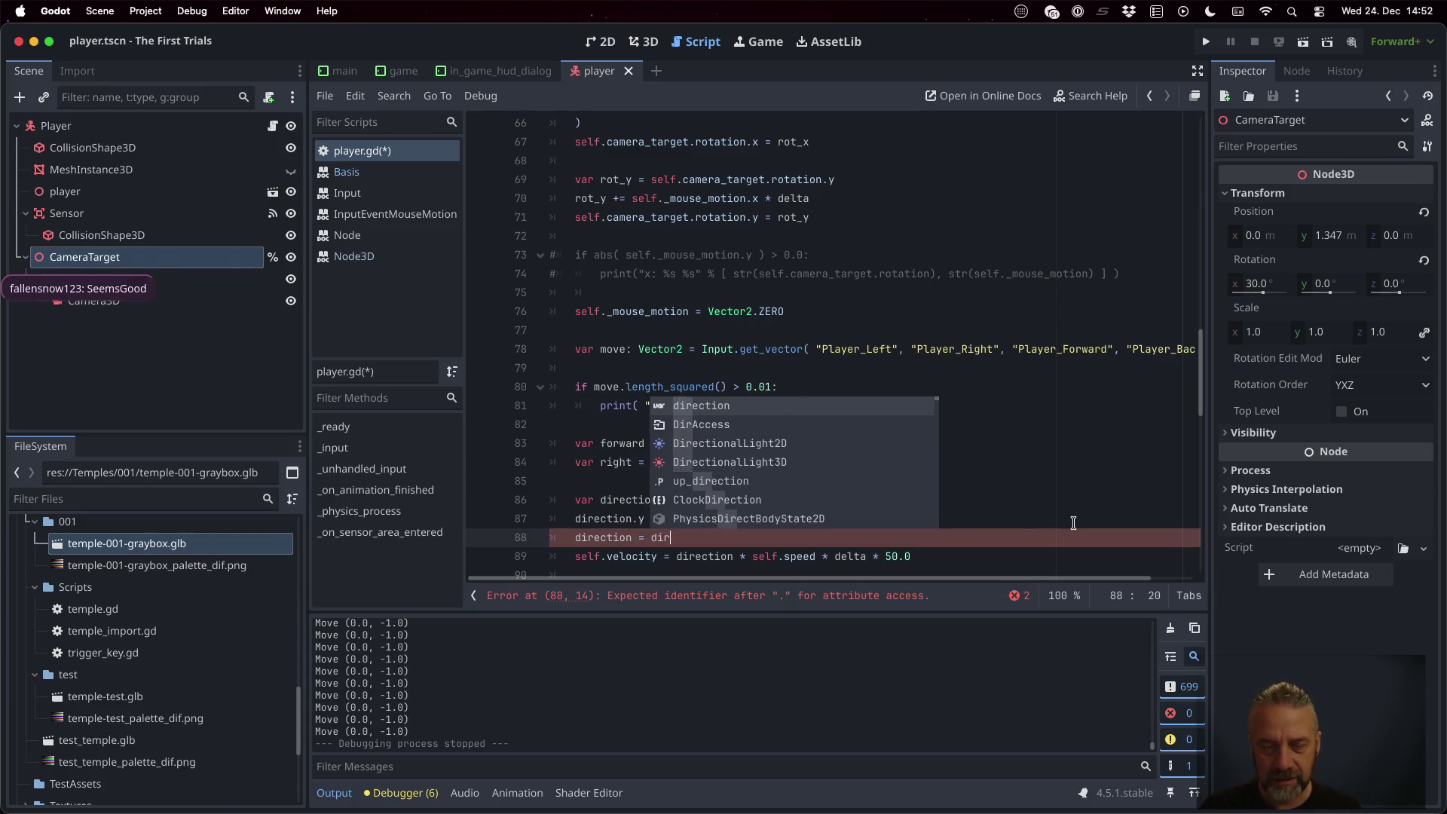
key("Return")
type(".n")
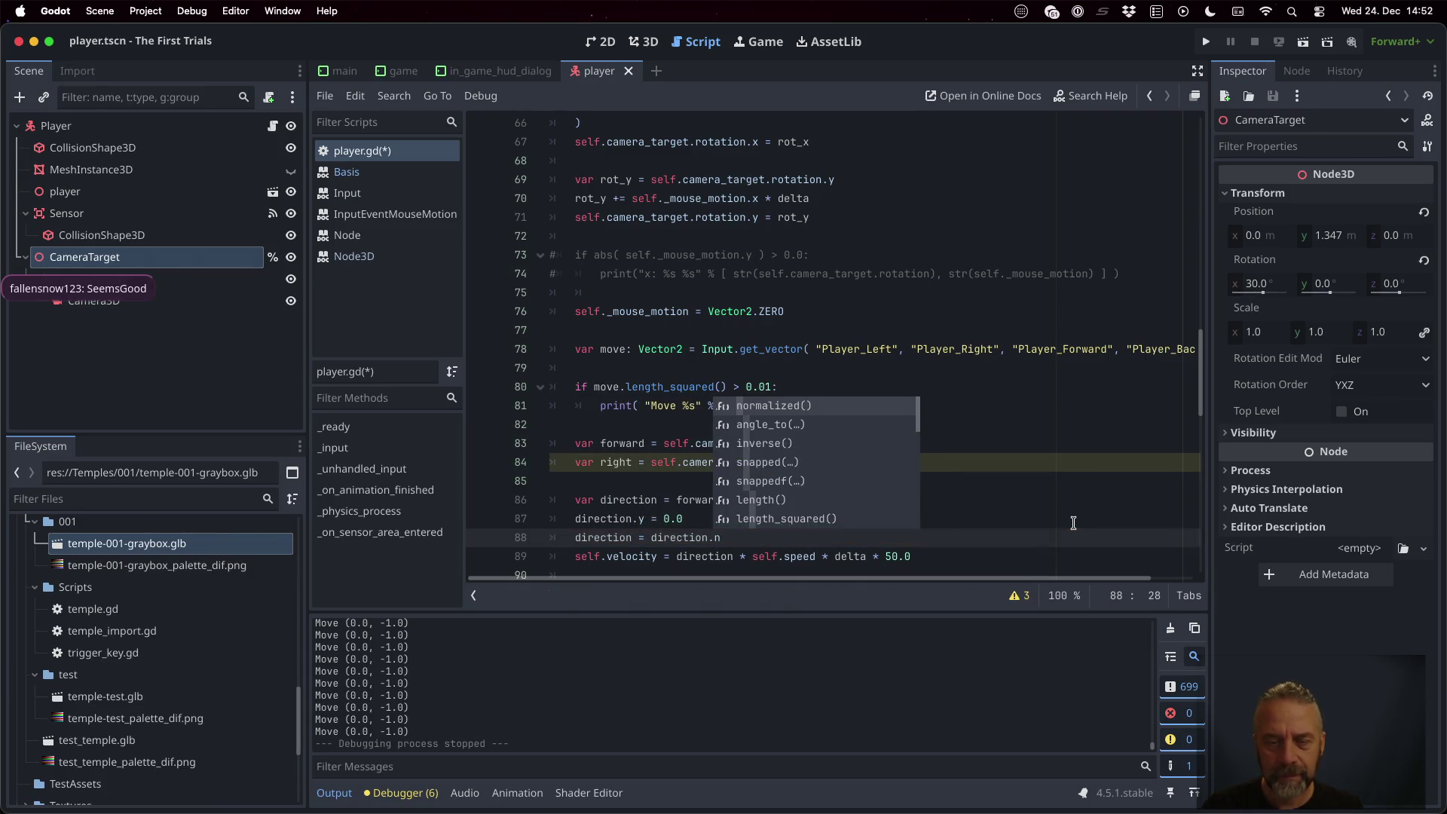
key("Return")
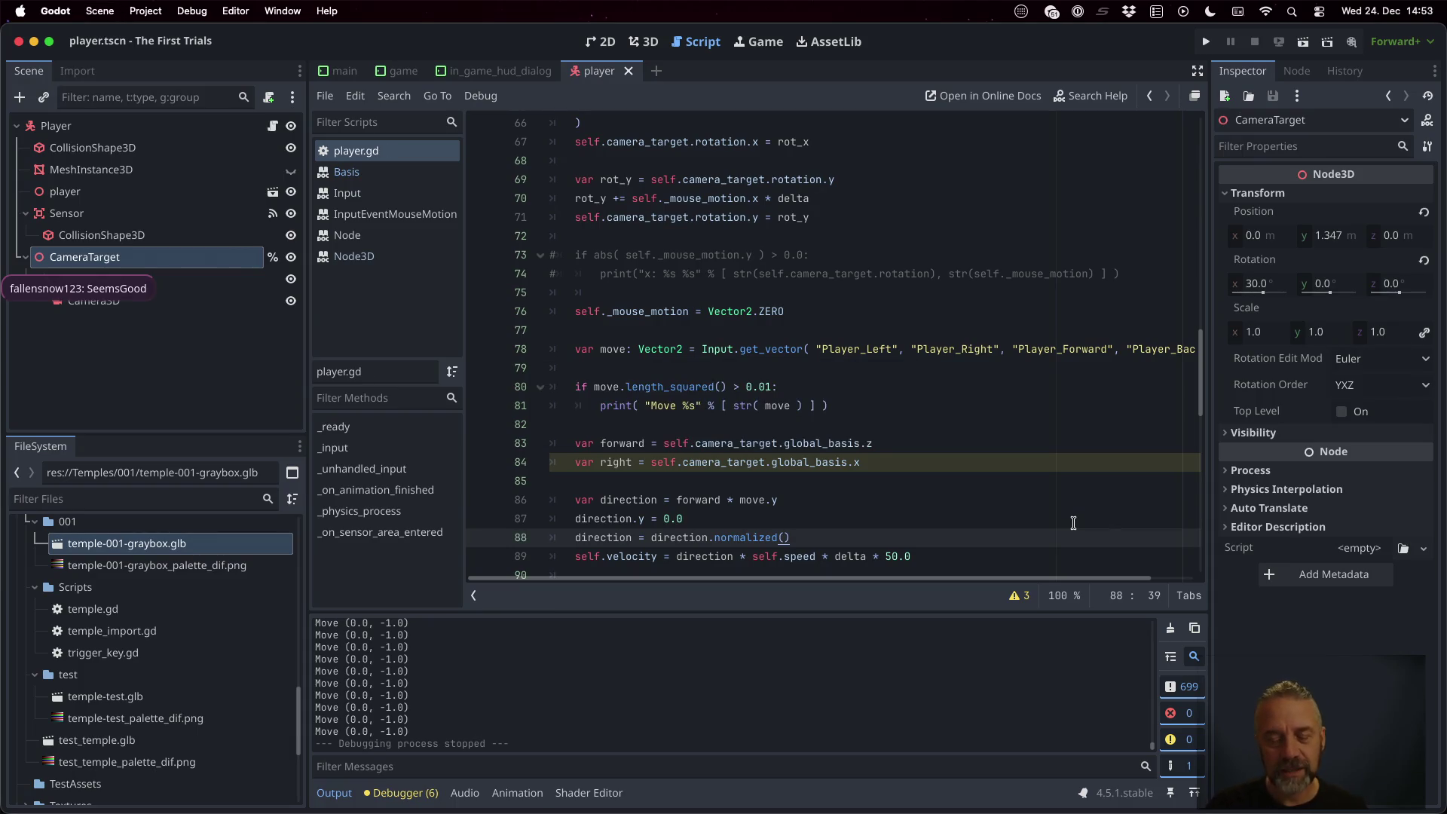
mouse_move(1228, 181)
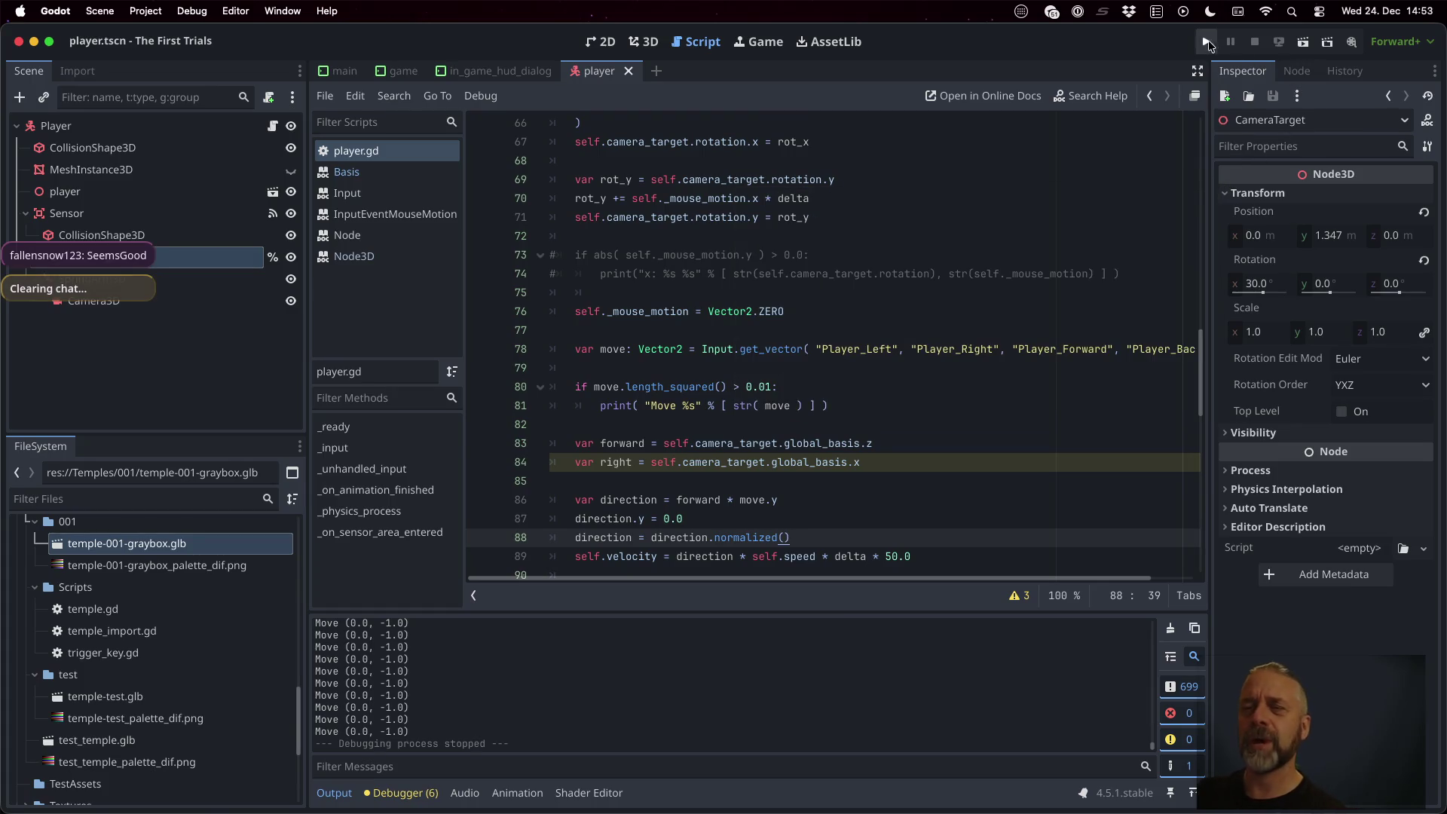
left_click(1204, 43)
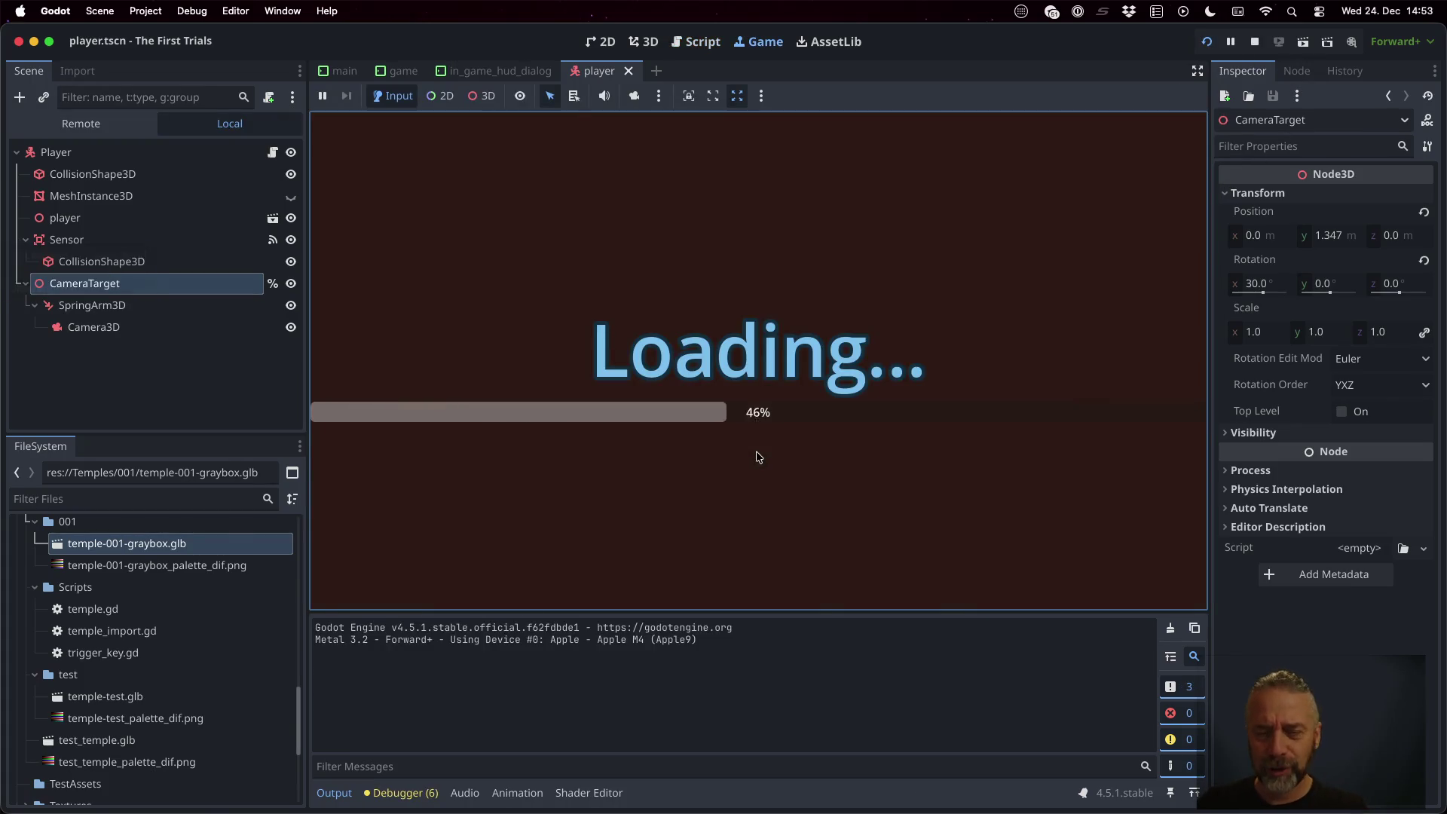
key("s")
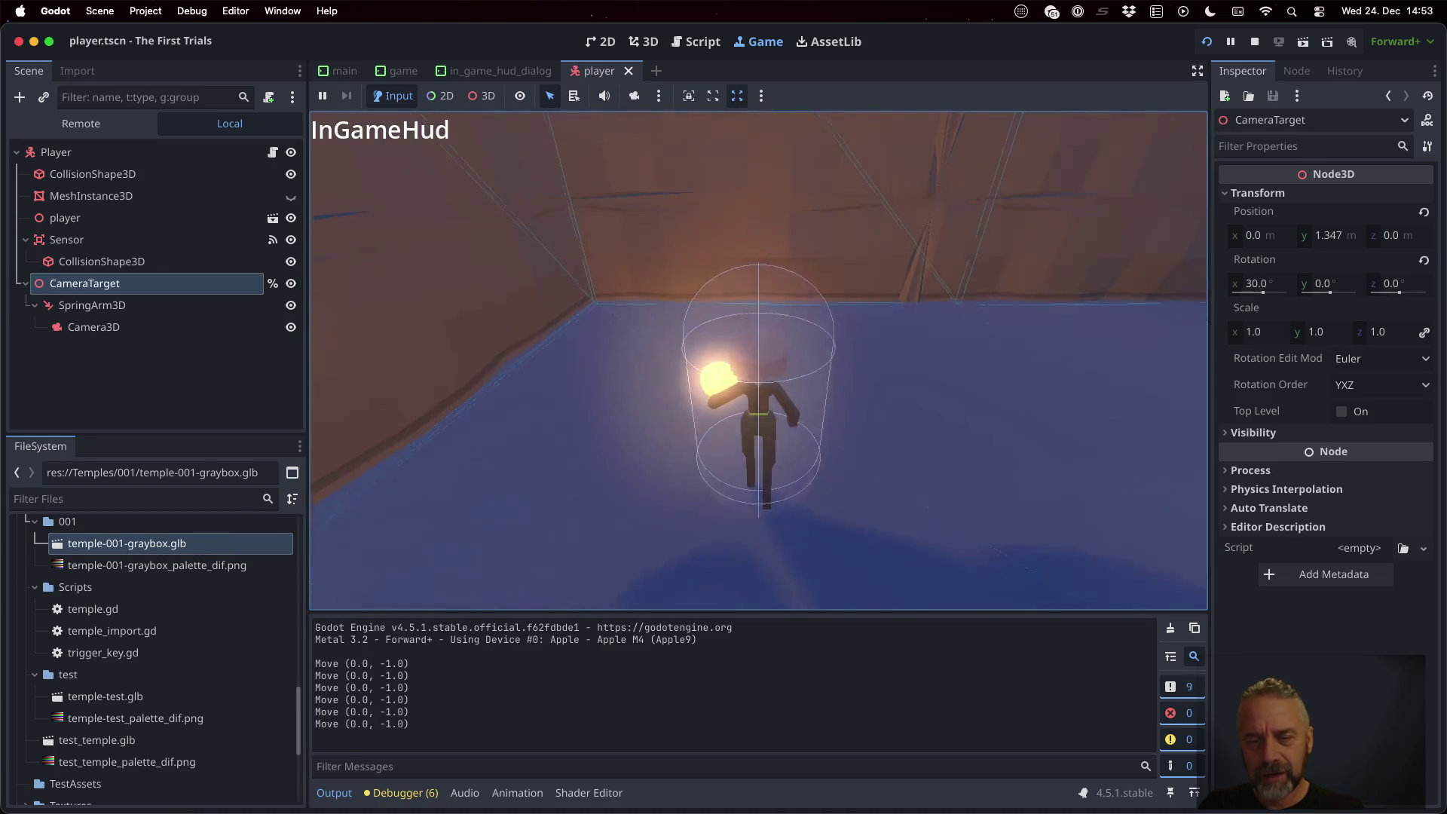
key("w")
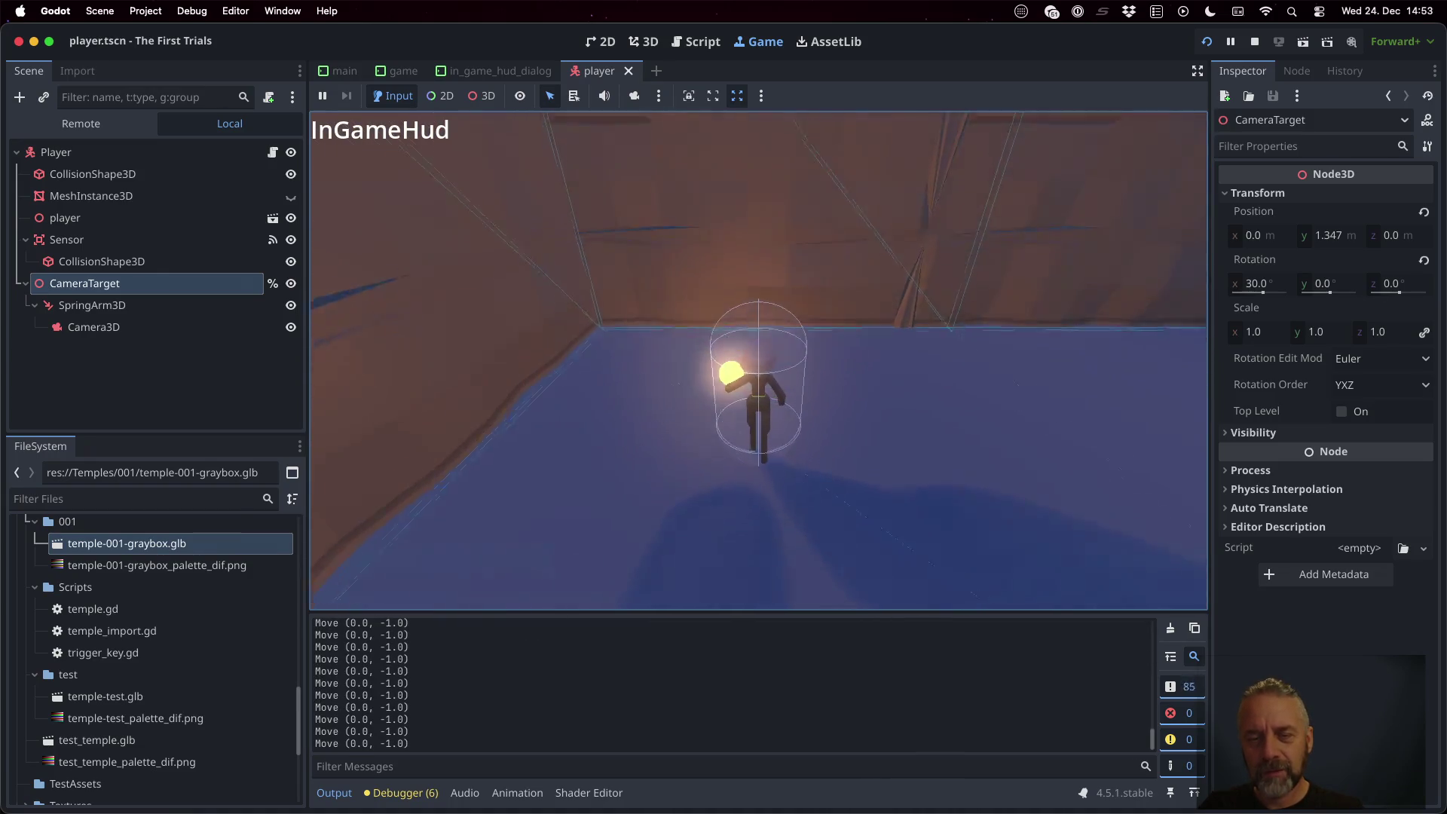
key("s")
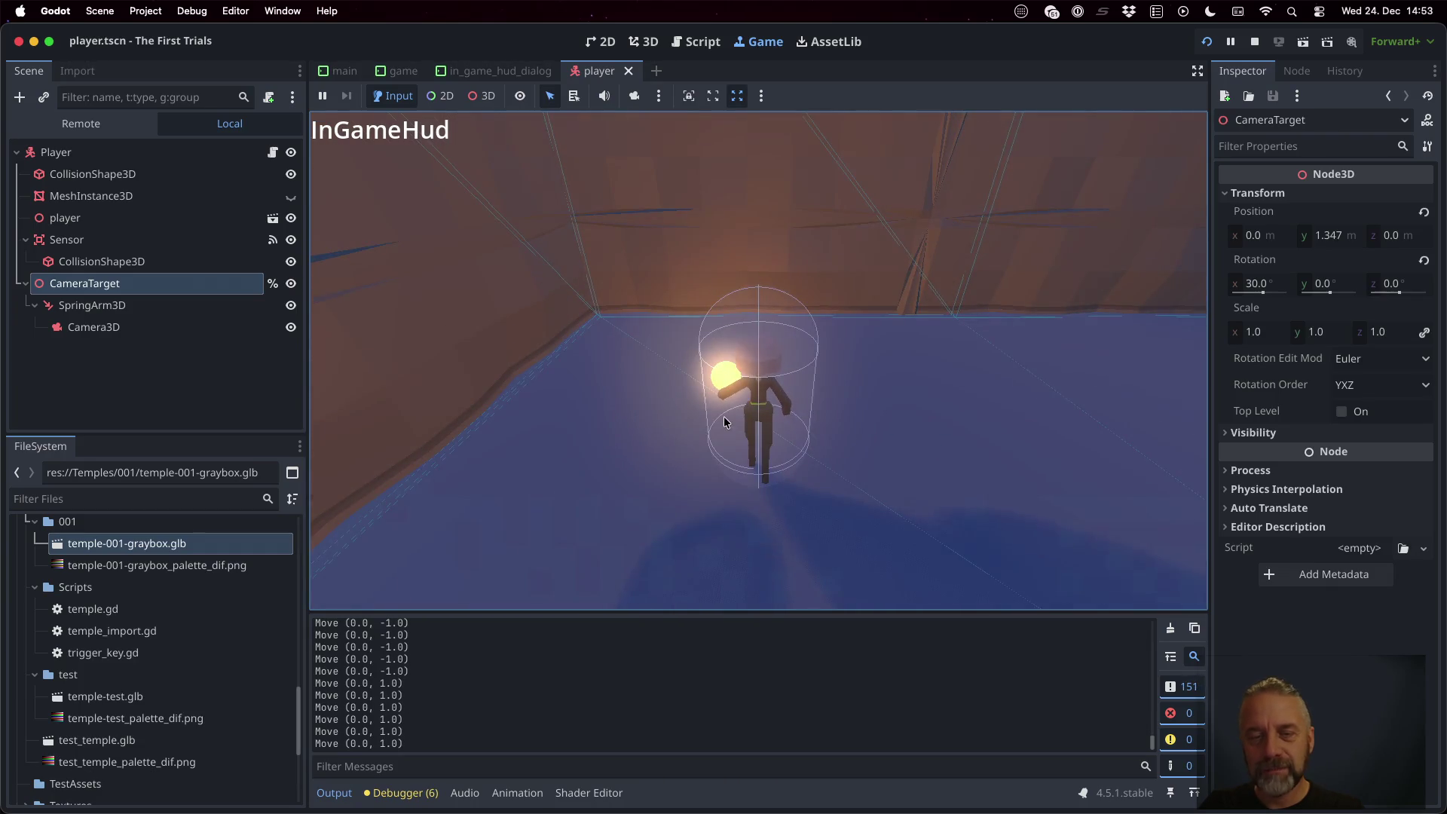
left_click(1255, 43)
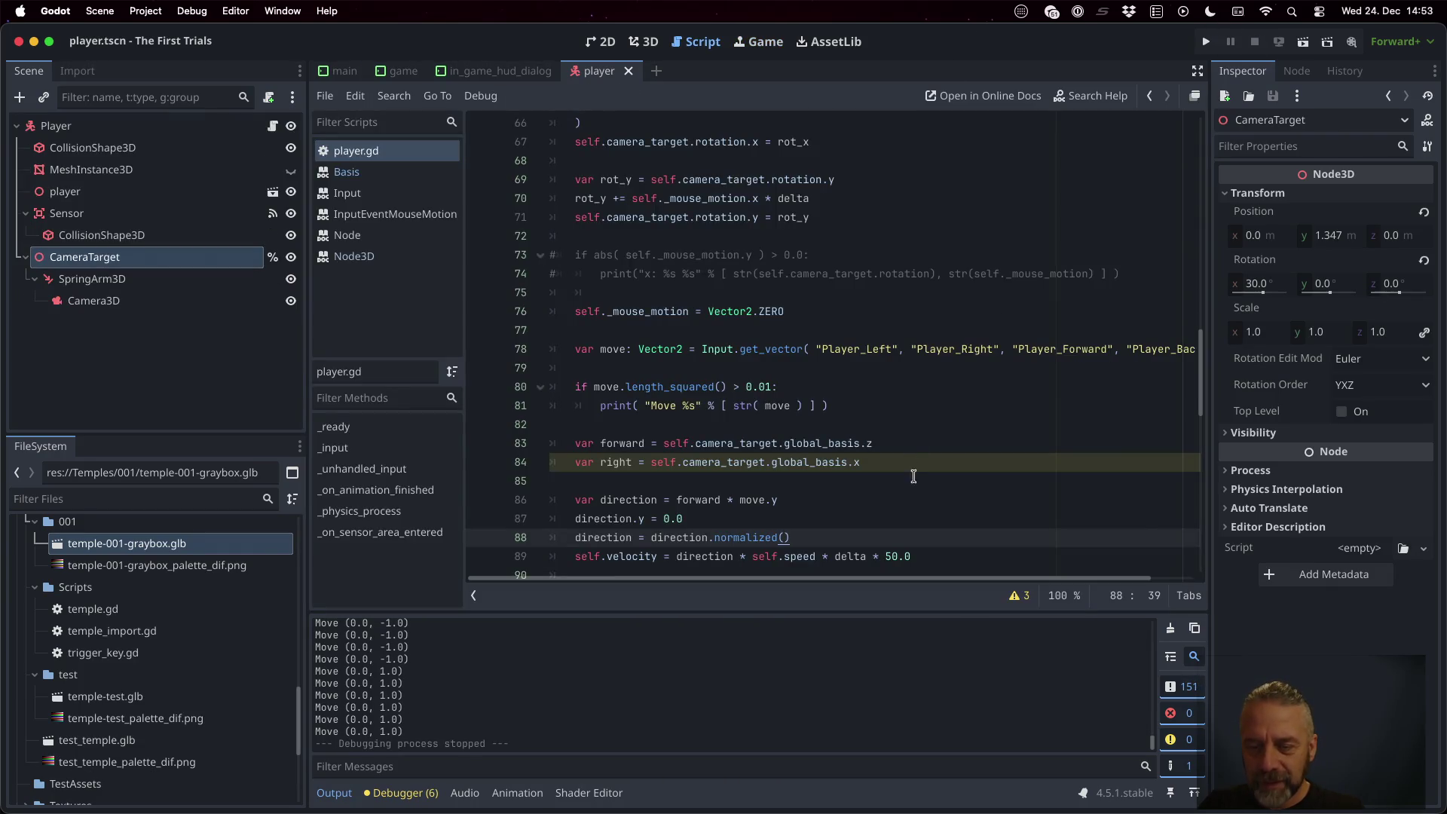
Reorder line 78's get_vector actions to Player_Backward then Player_Forward and run the game
left_click_drag(884, 556, 926, 556)
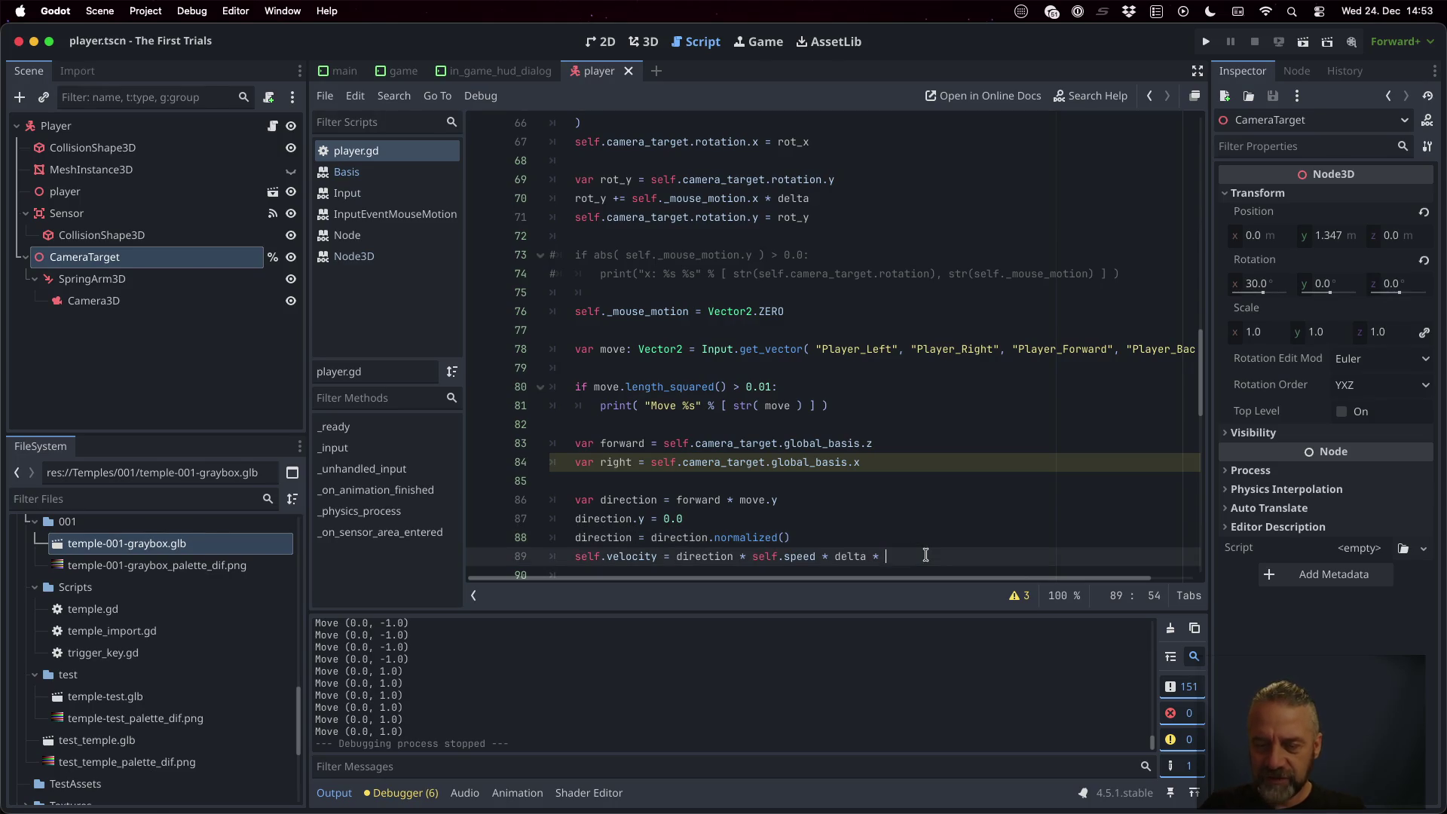
key("Up")
key("Up")
key("Up")
key("Down")
key("Down")
key("End")
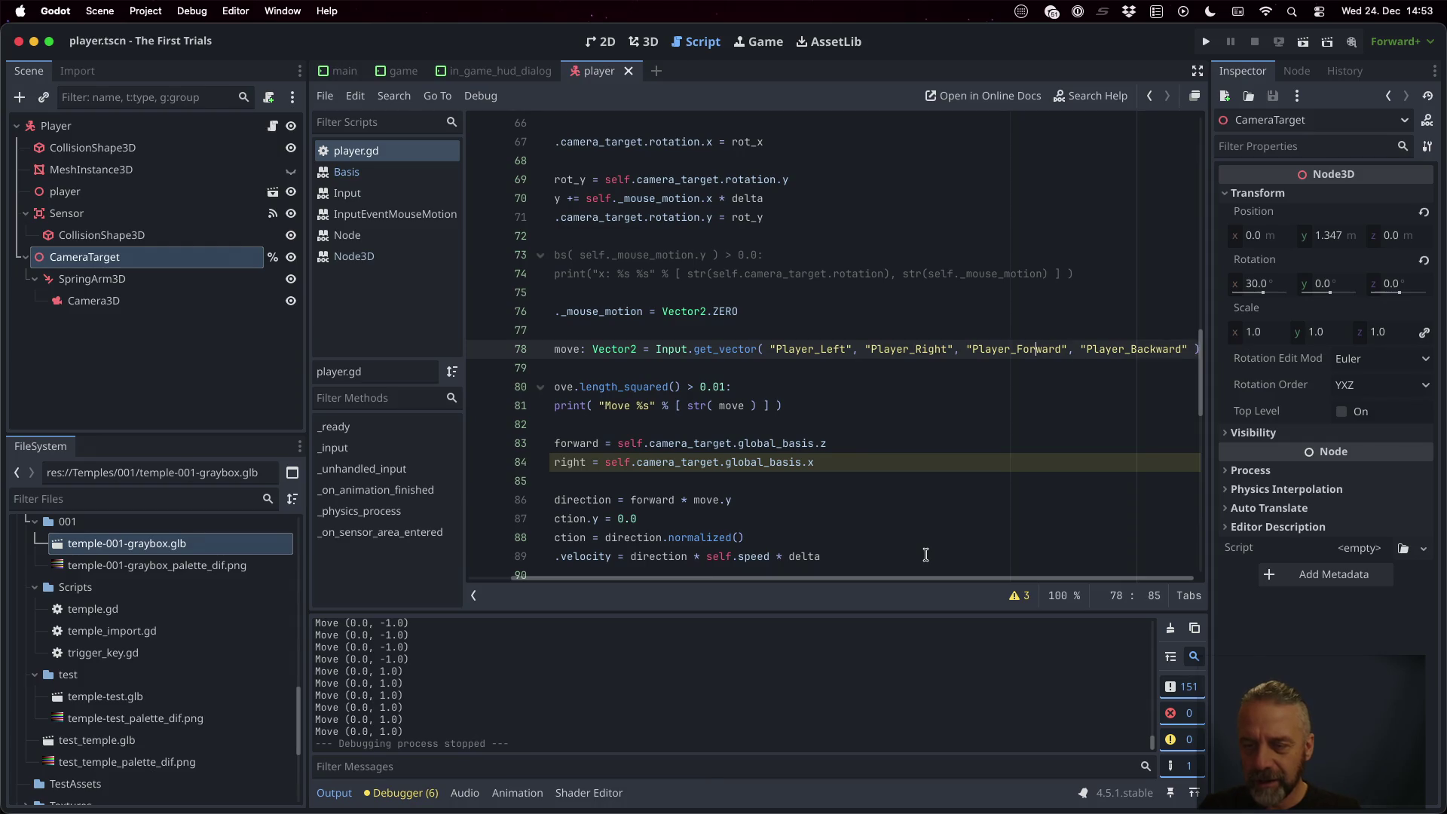
type("Backward")
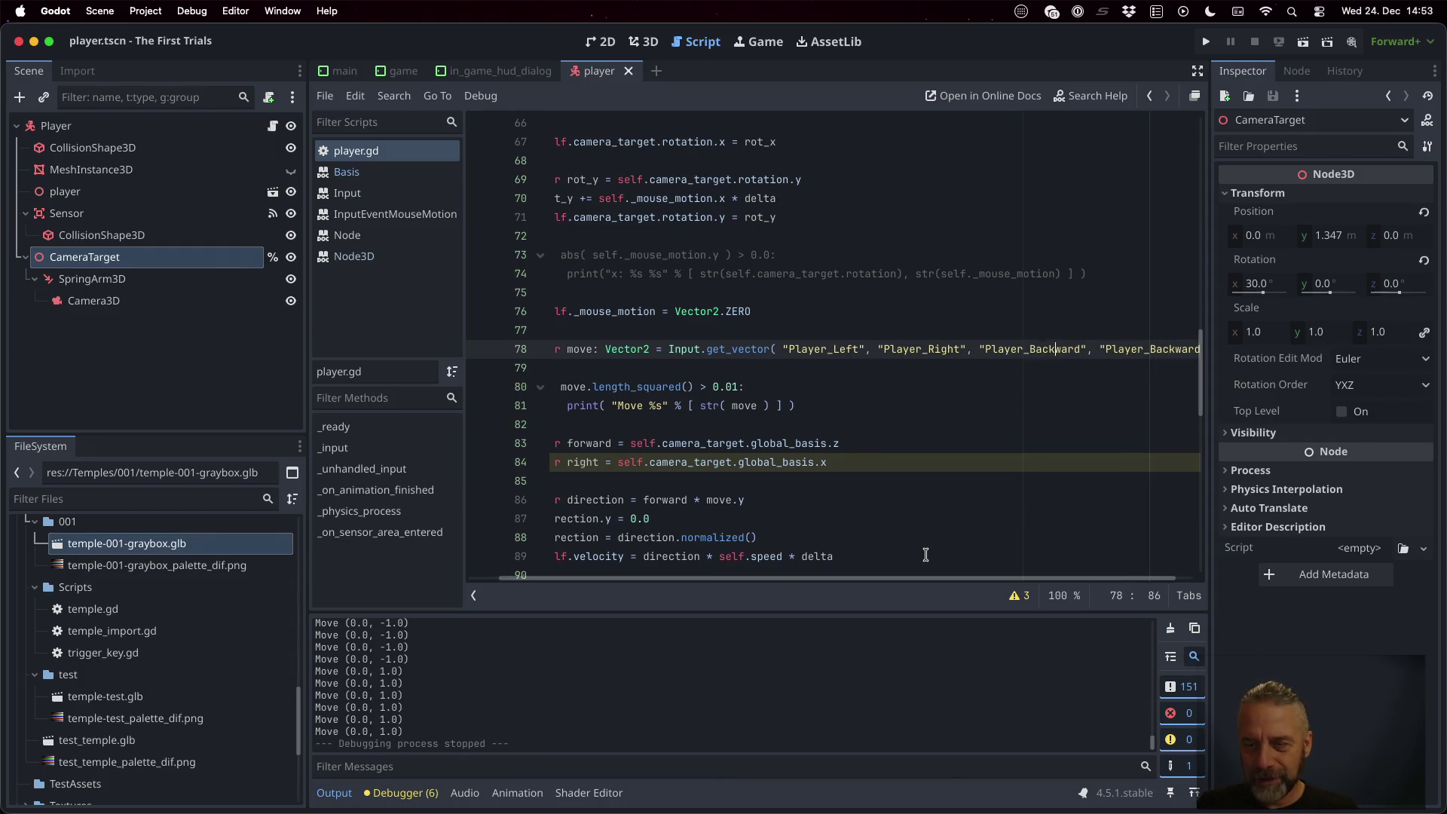
key("End")
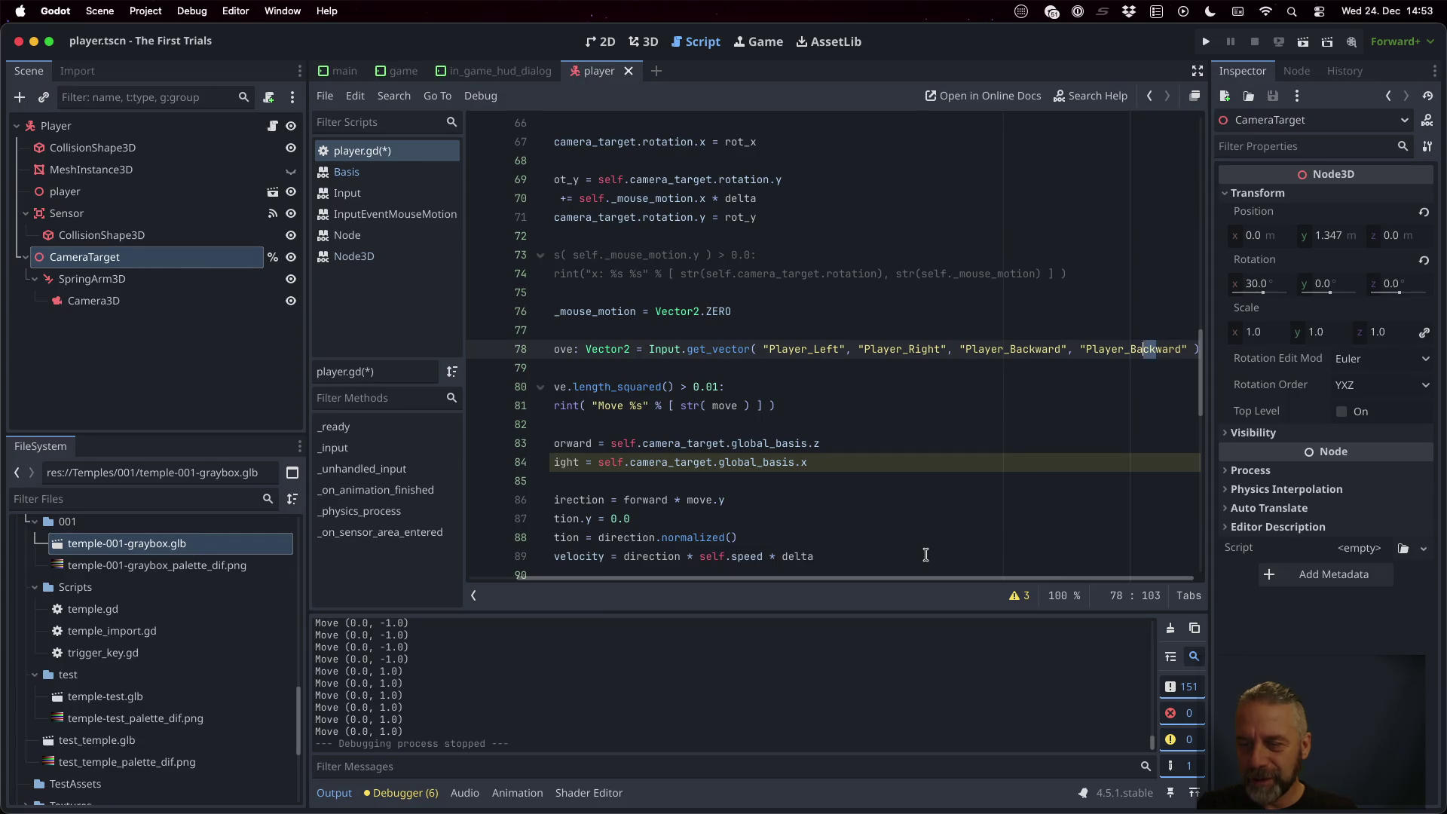
type("For")
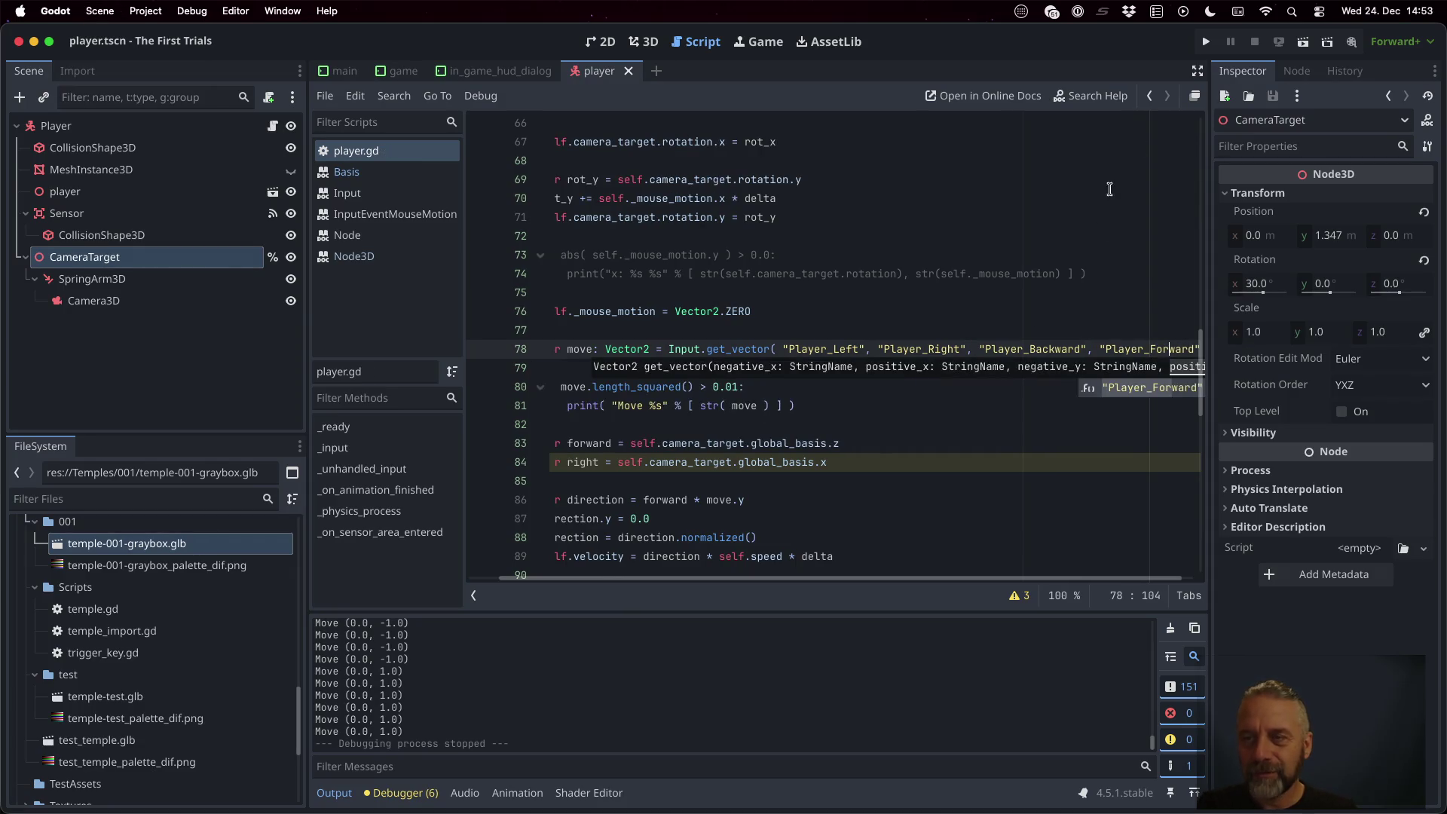
left_click(1214, 47)
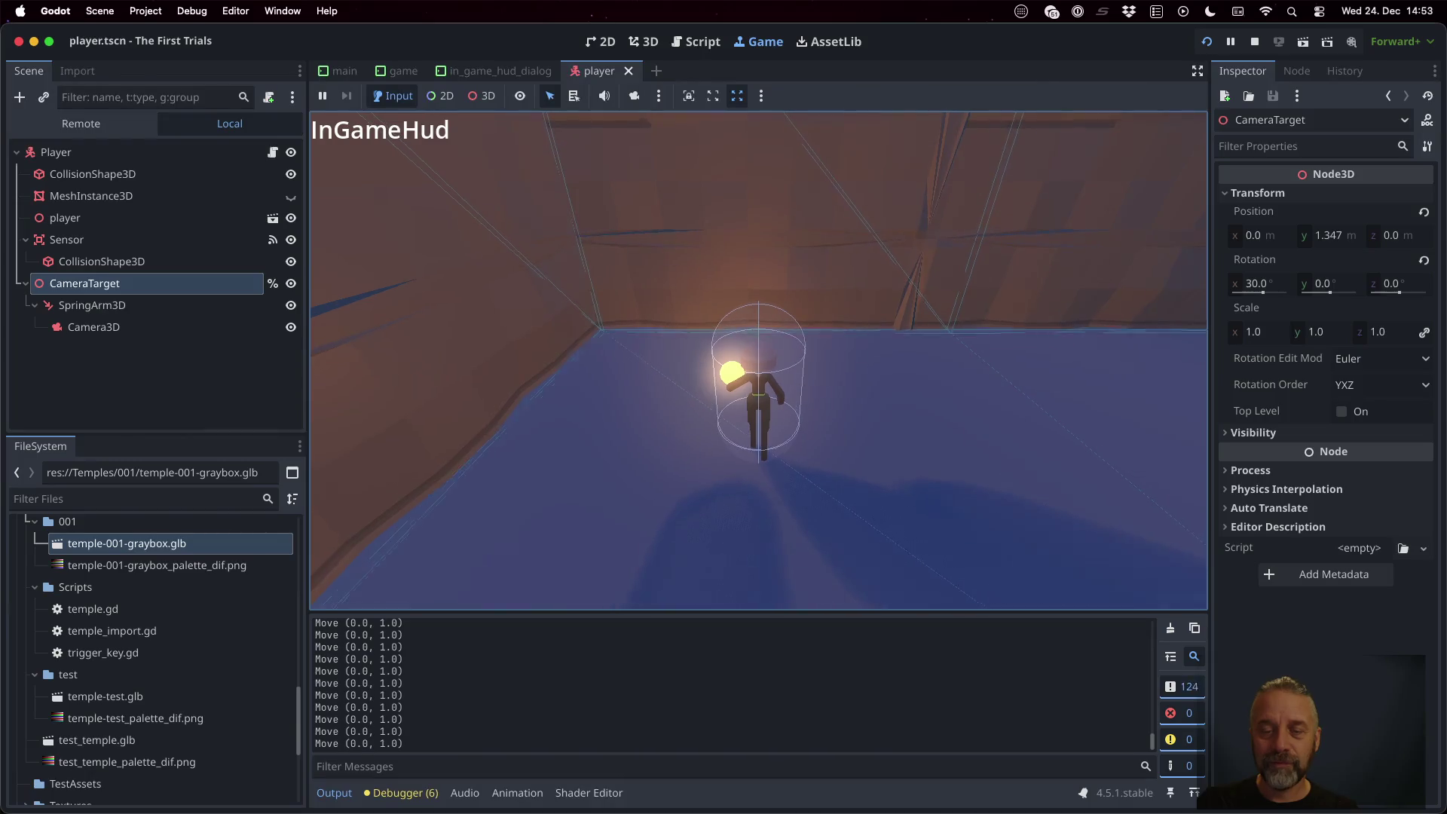
Test forward, sideways and backward movement with W, D and S in the running game
key("w")
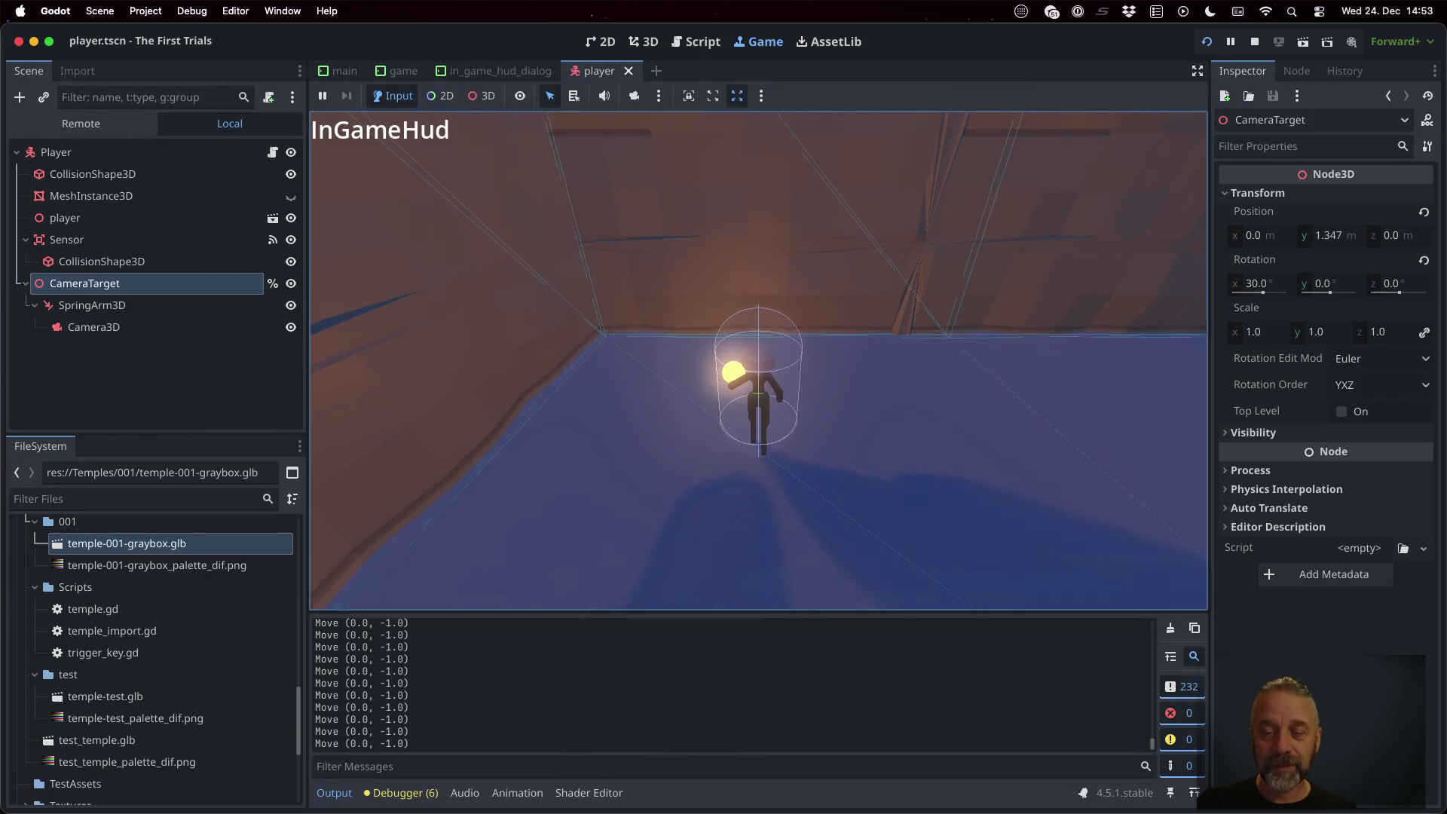
key("d")
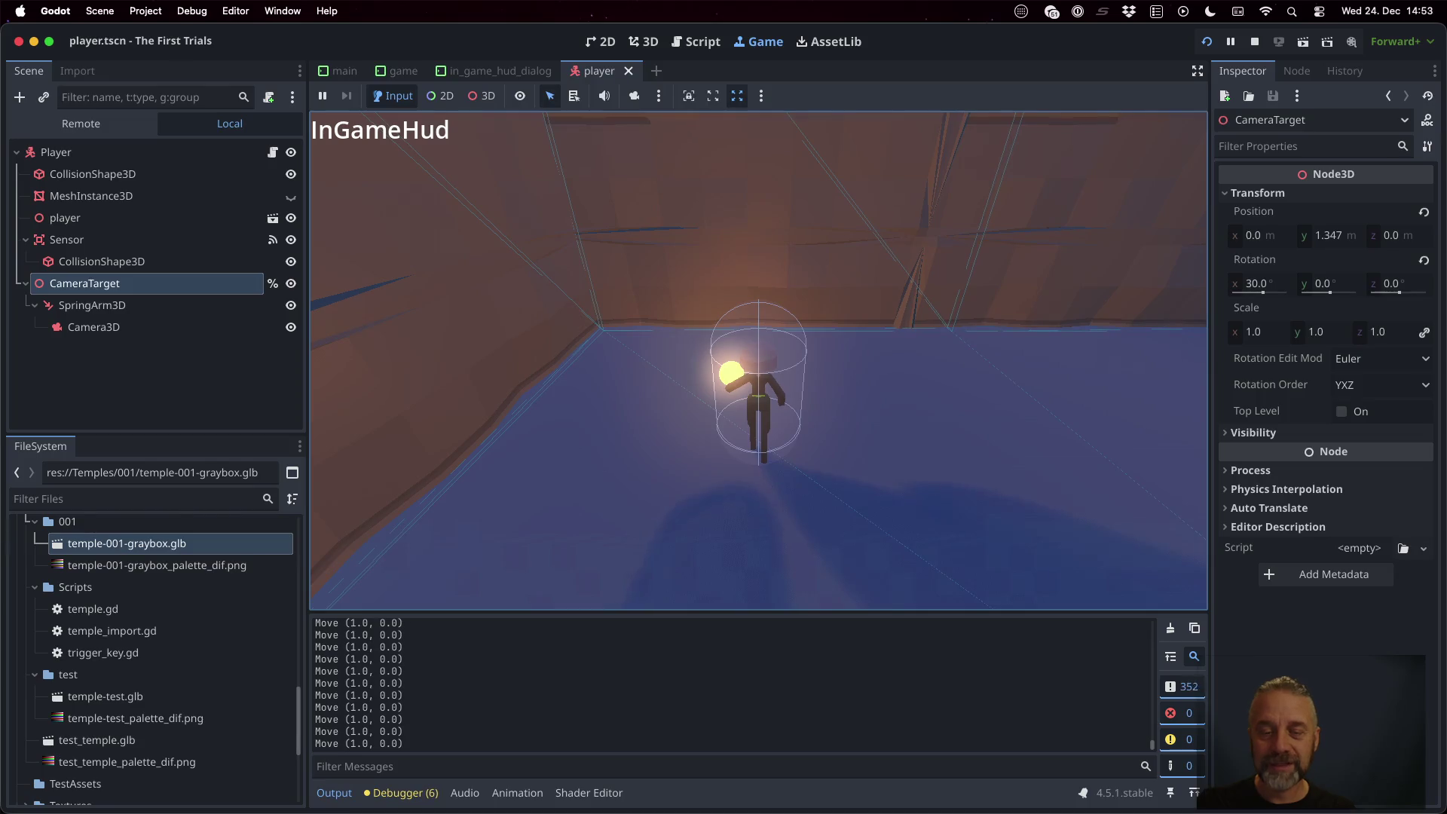
key("s")
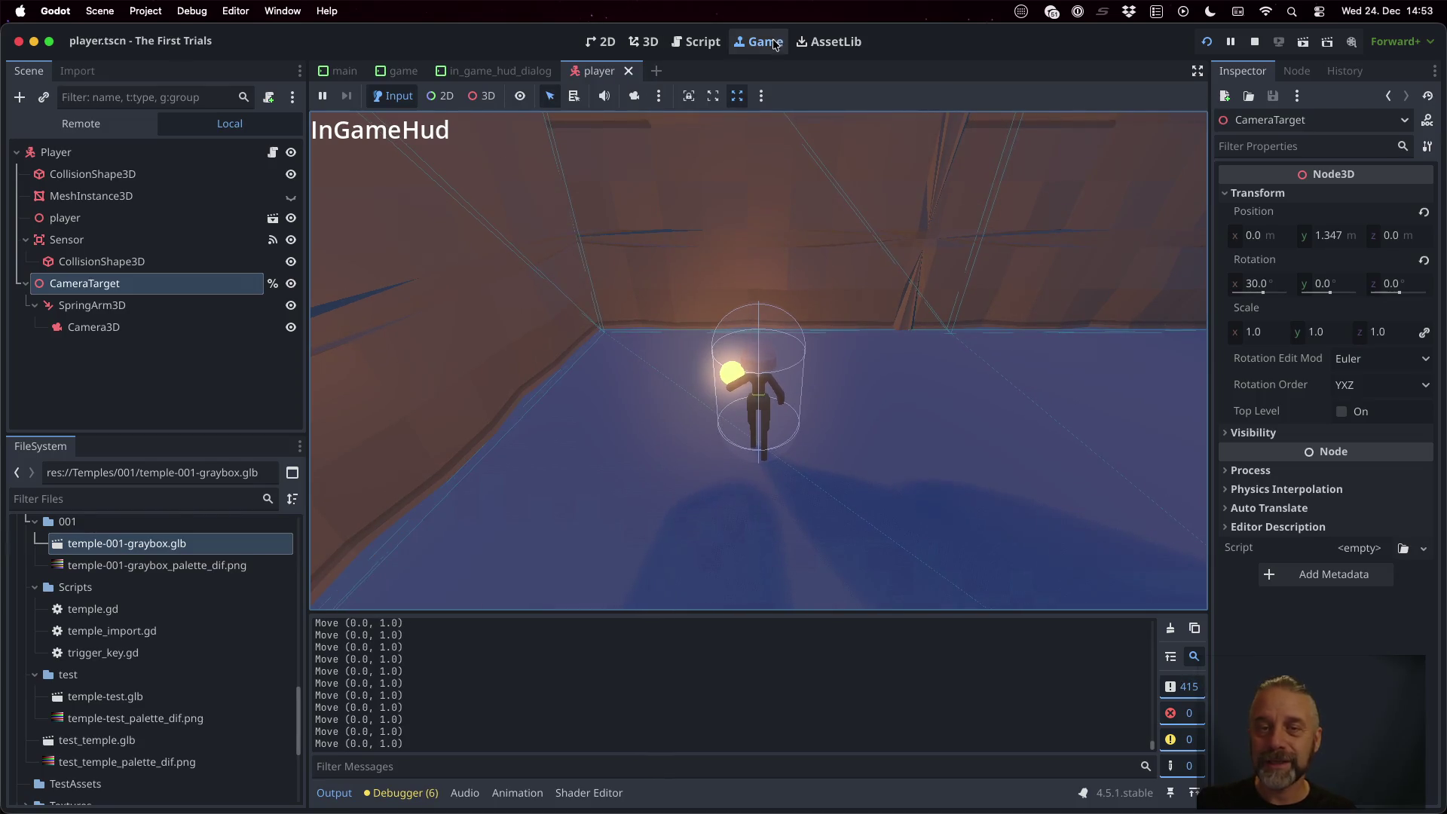
Change line 89's velocity multiplier from 50.0 to 20.0, then stop and relaunch the game
left_click(697, 41)
left_click(897, 481)
scroll(910, 500, "down", 1)
left_click(910, 509)
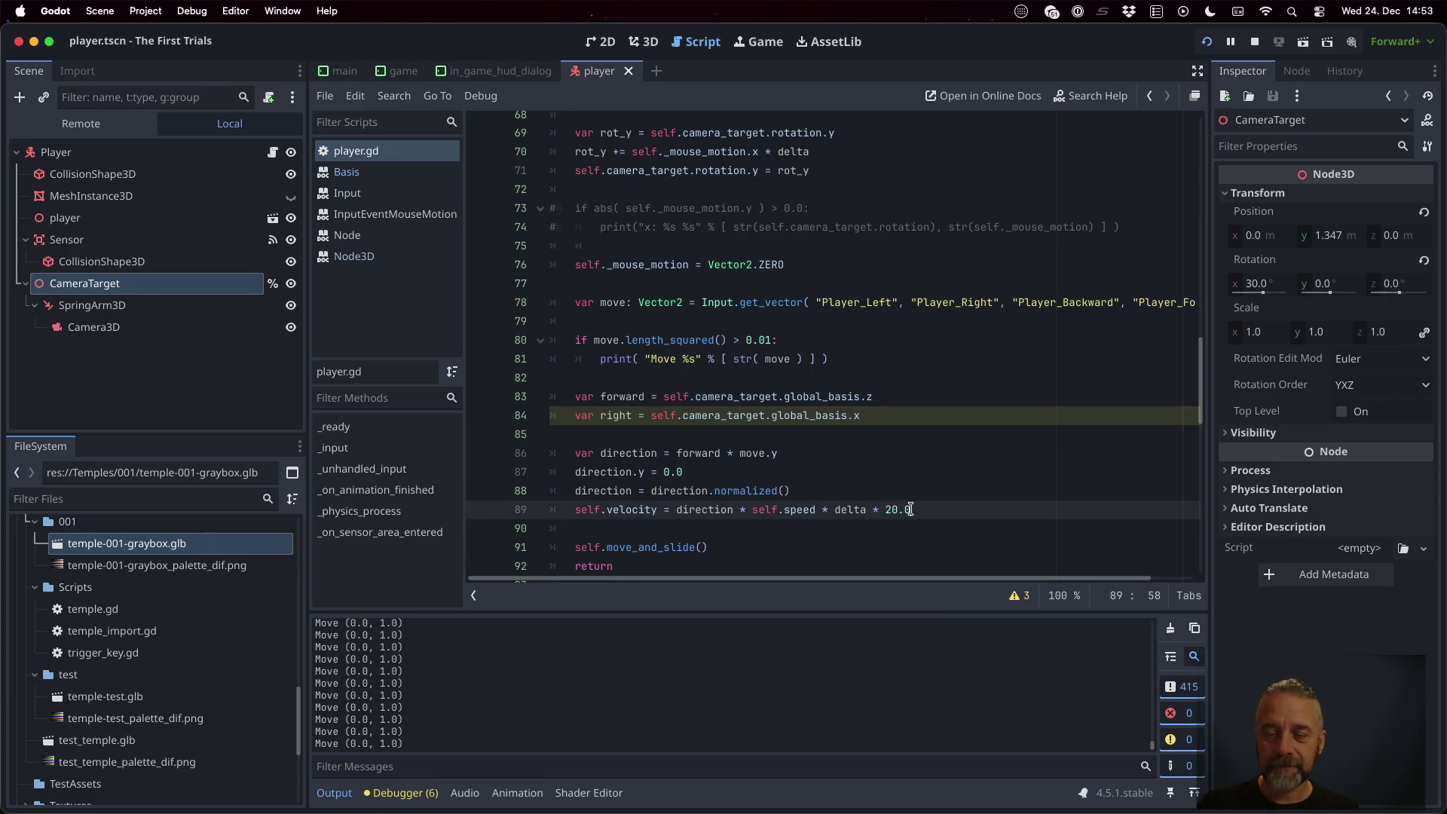
left_click(1250, 43)
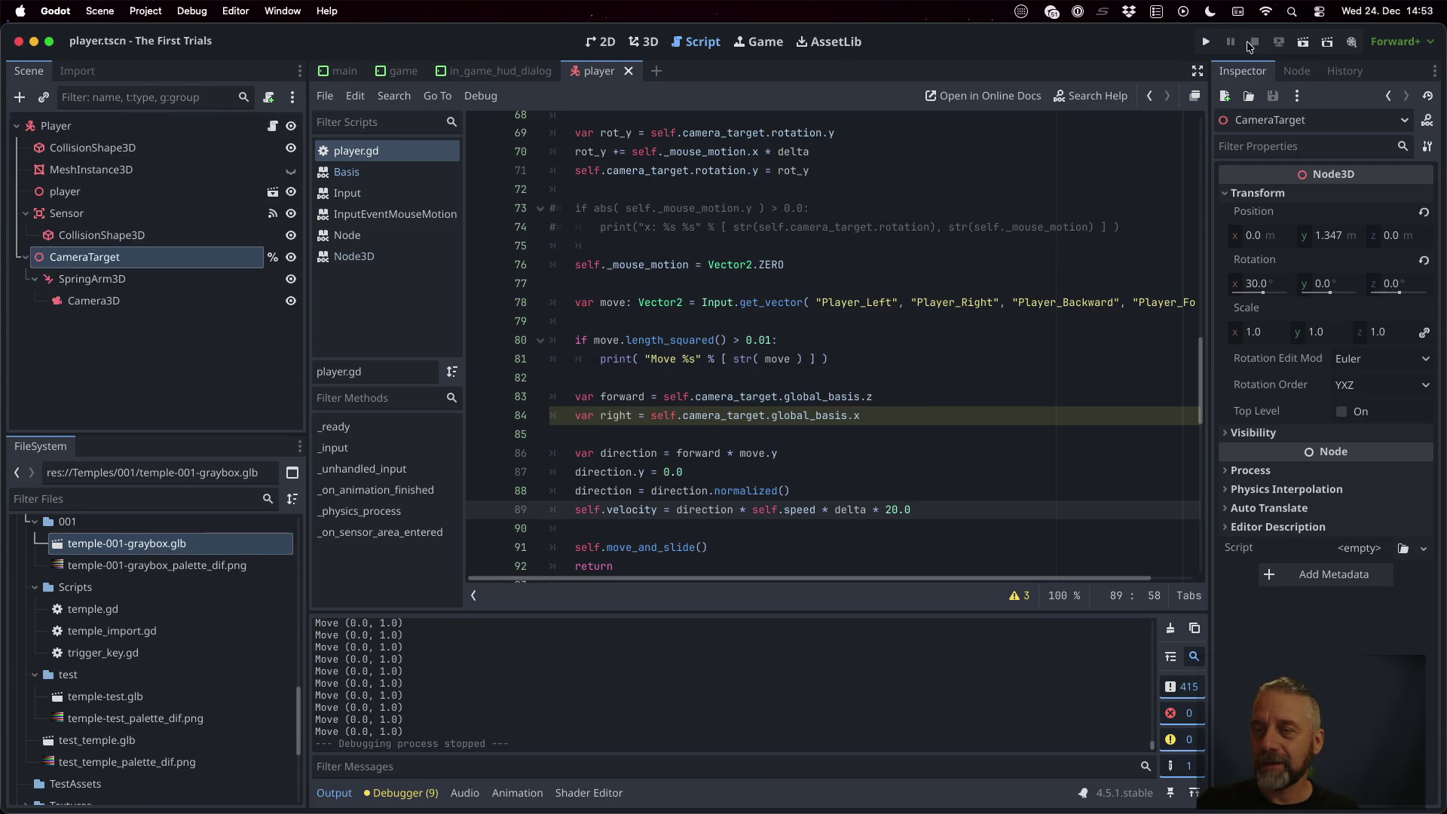
left_click(1206, 42)
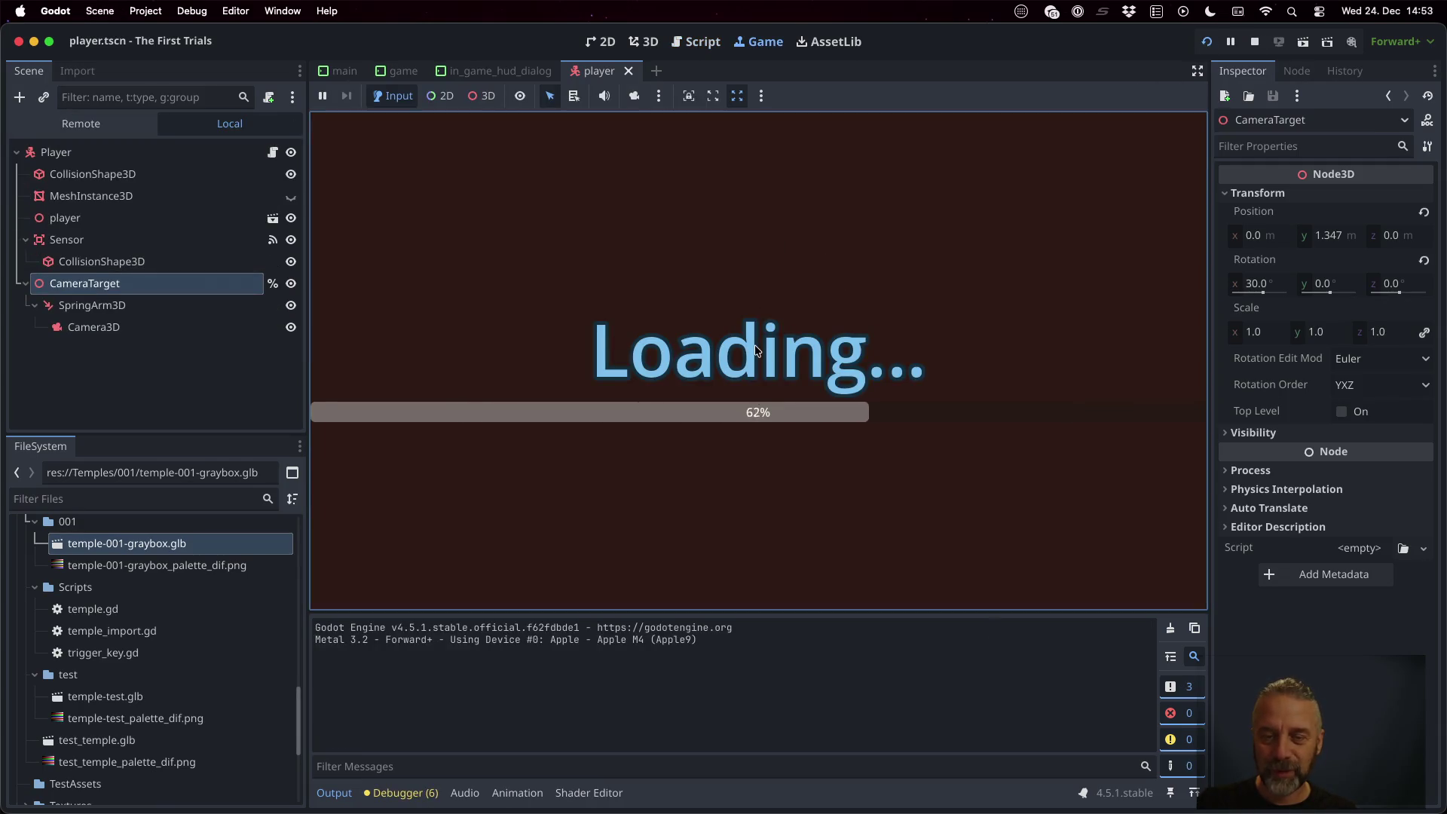
Walk the player backward, forward and backward again with S, W and S as the camera turns
key("s")
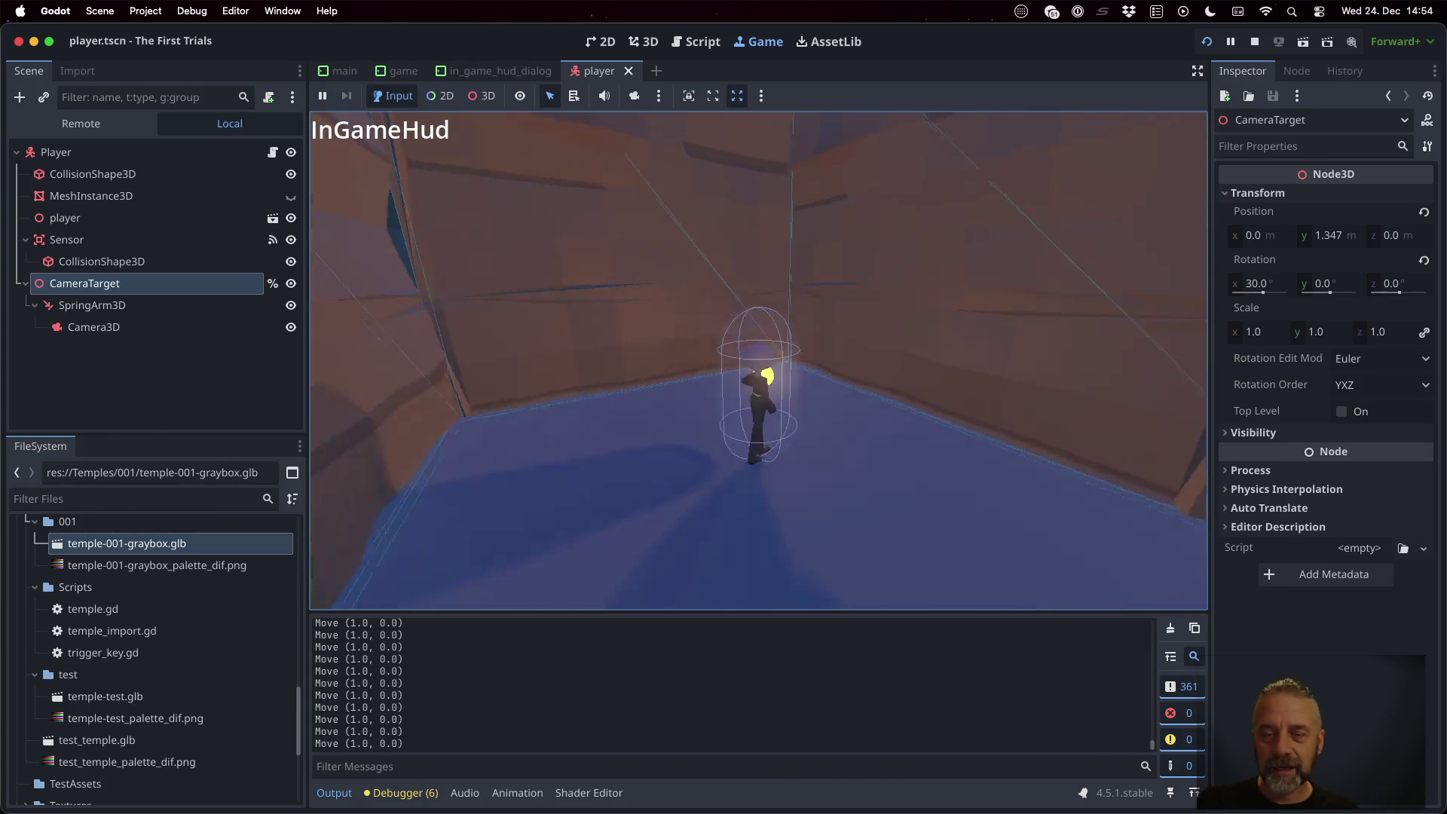
key("w")
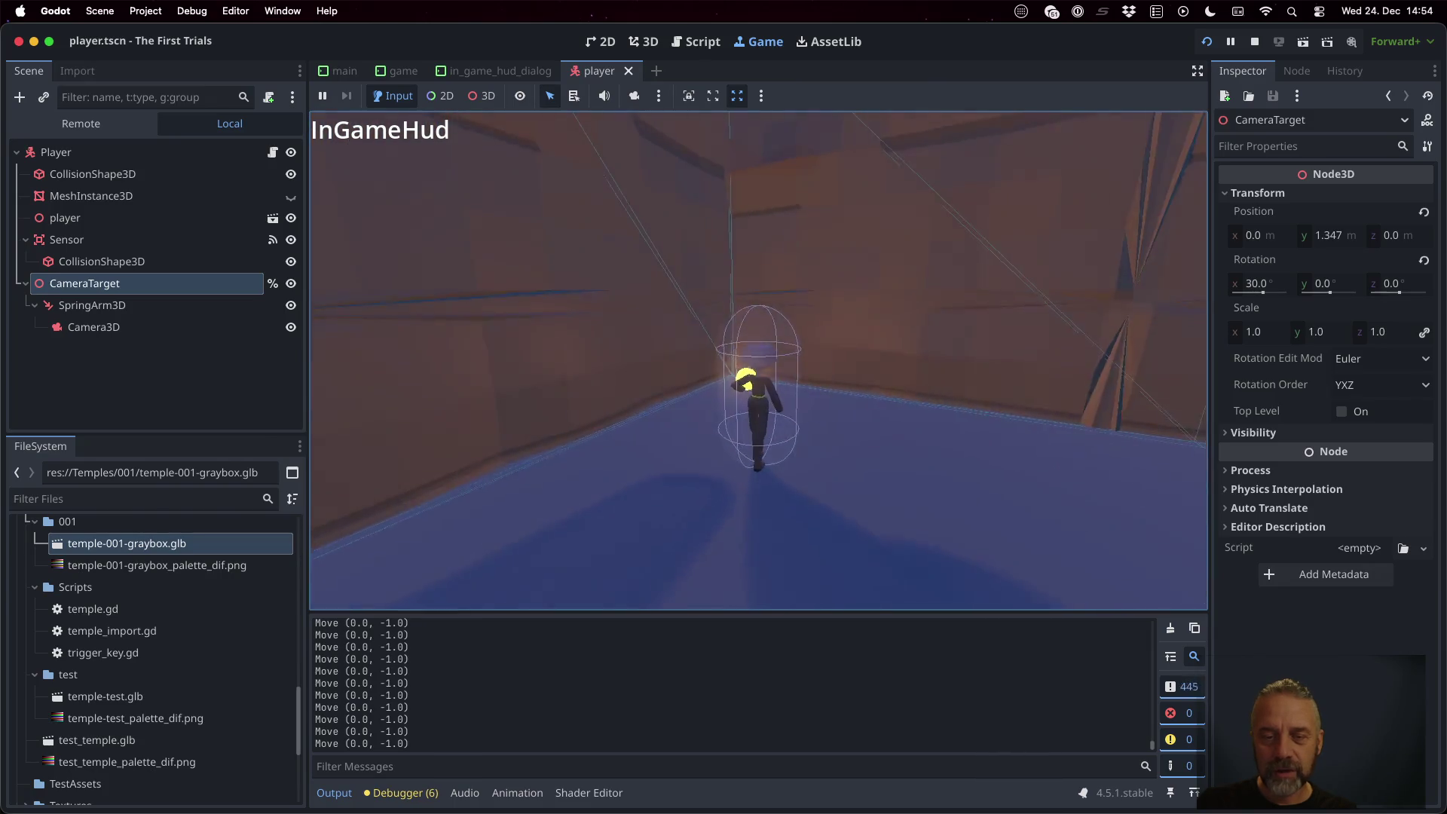
key("s")
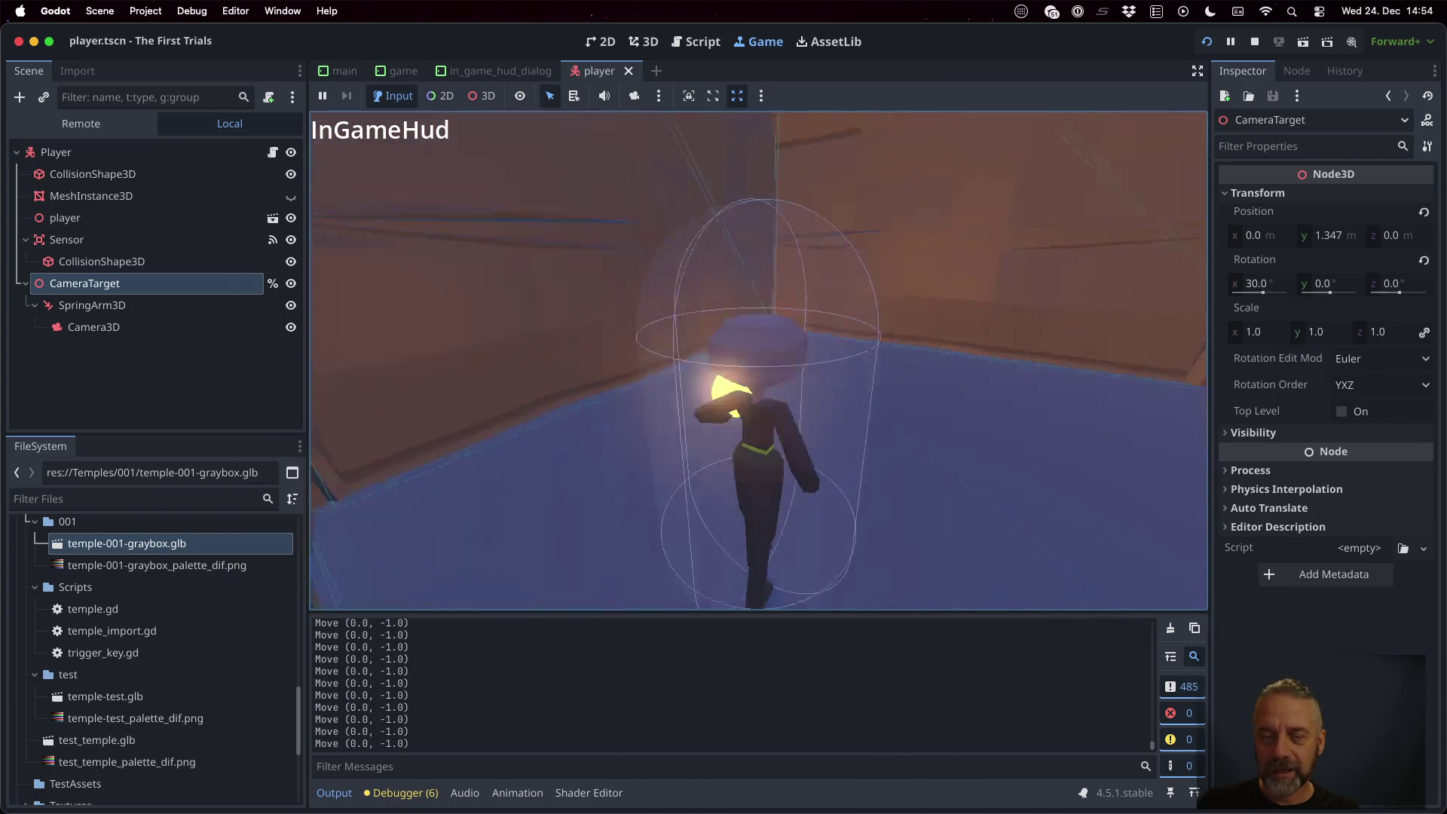
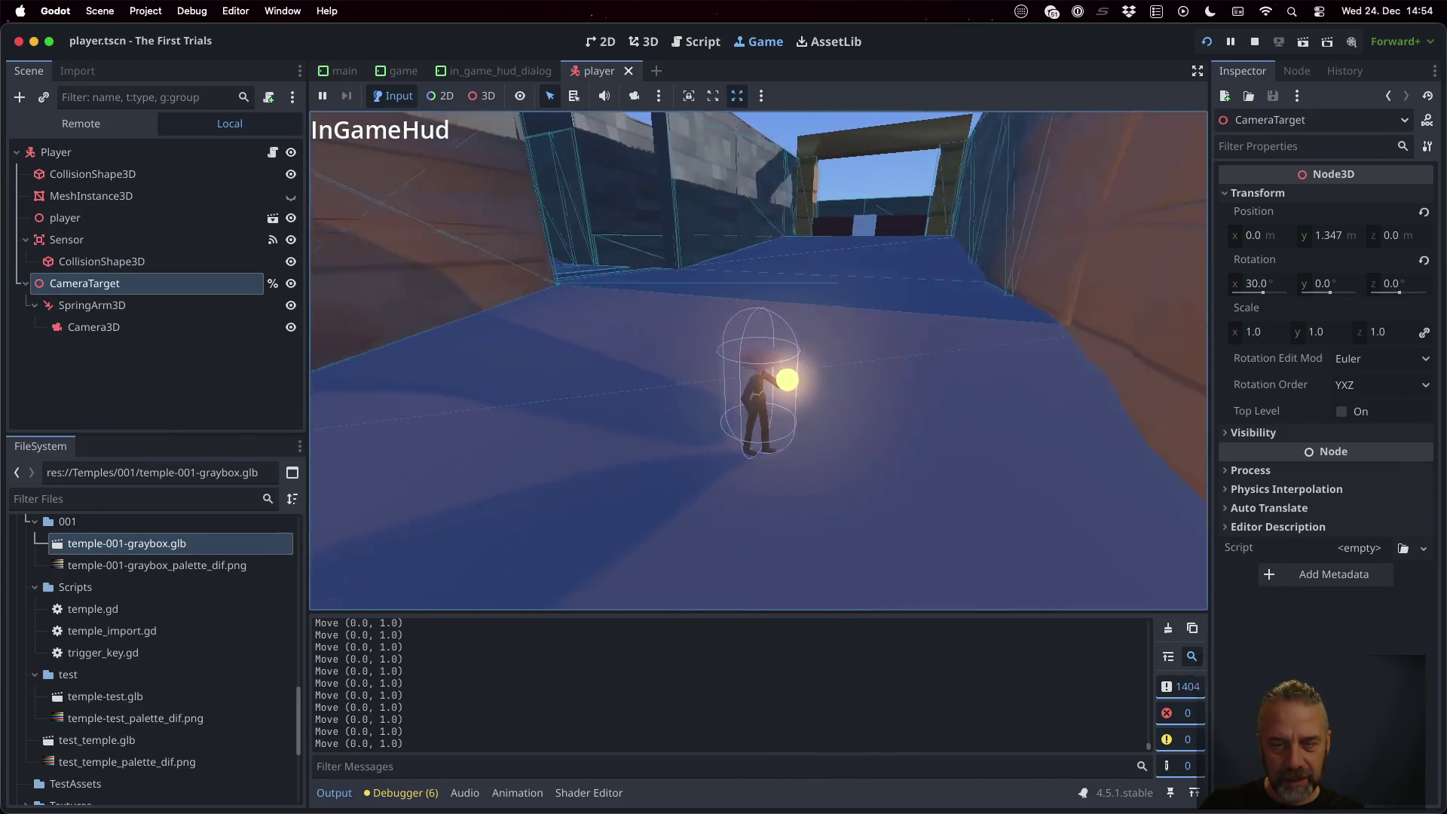
Change line 86 to 'var direction = forward * move.y + right * move.x' and run the project
key("Escape")
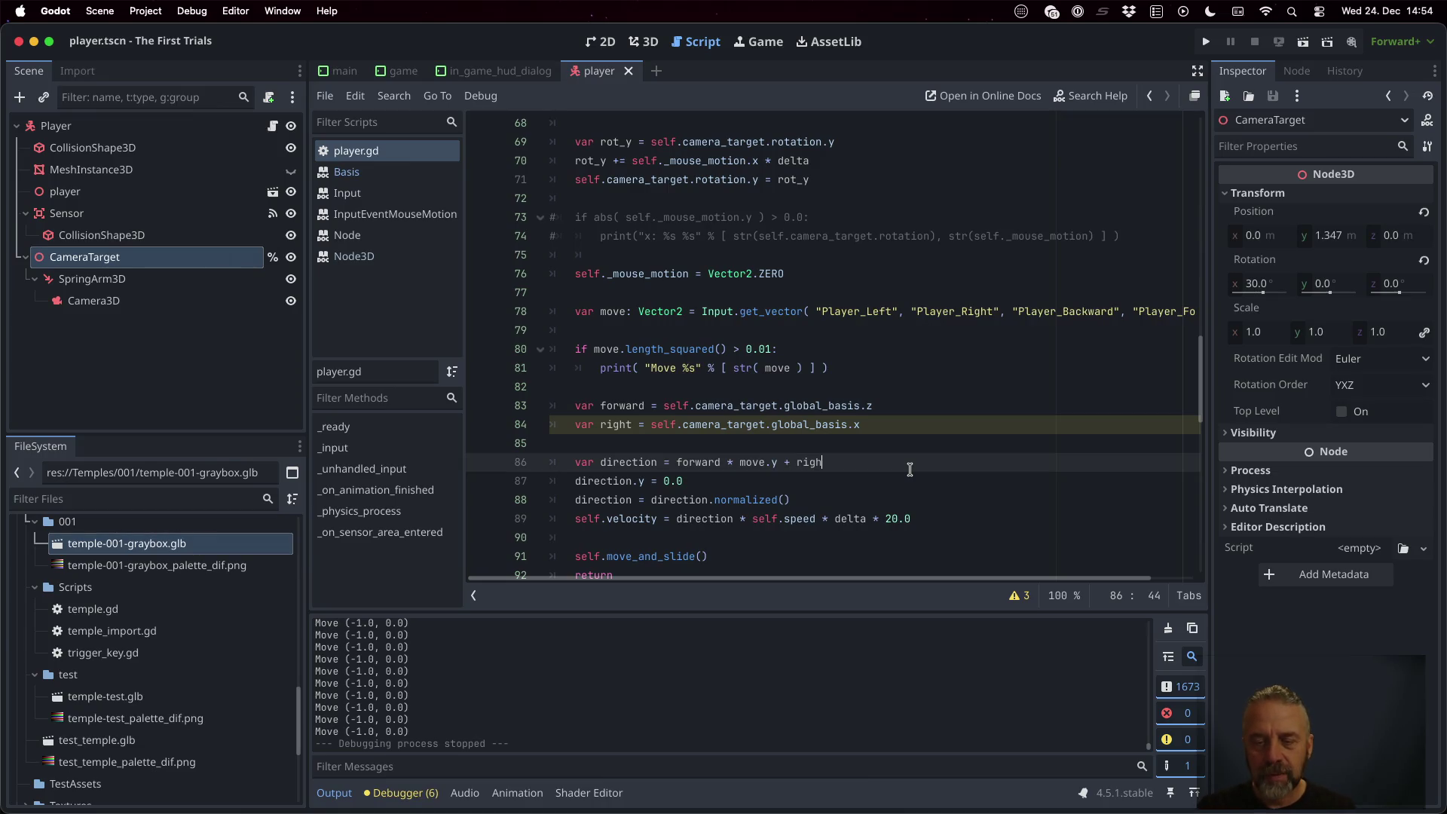
key("Return")
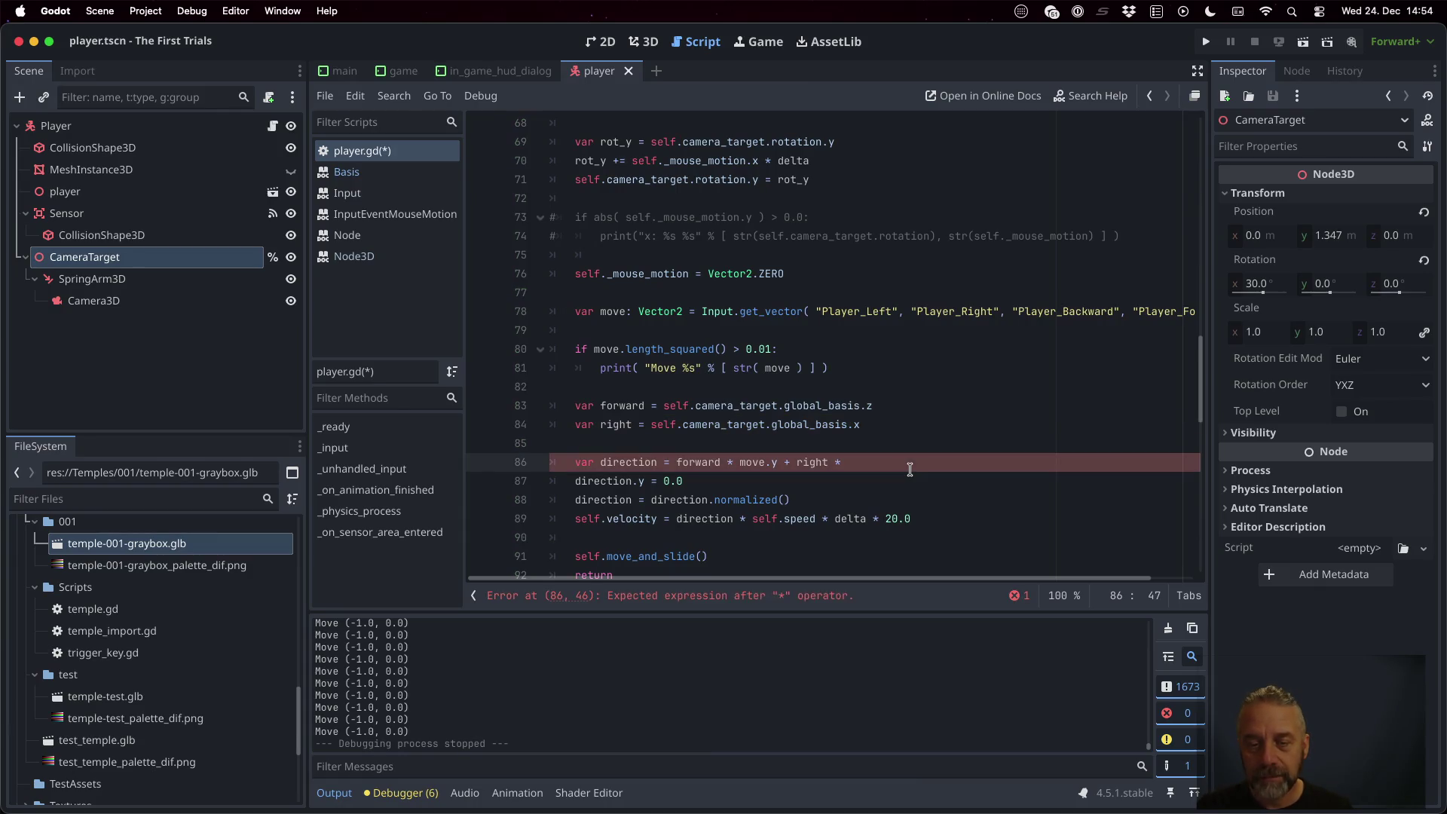
type("x")
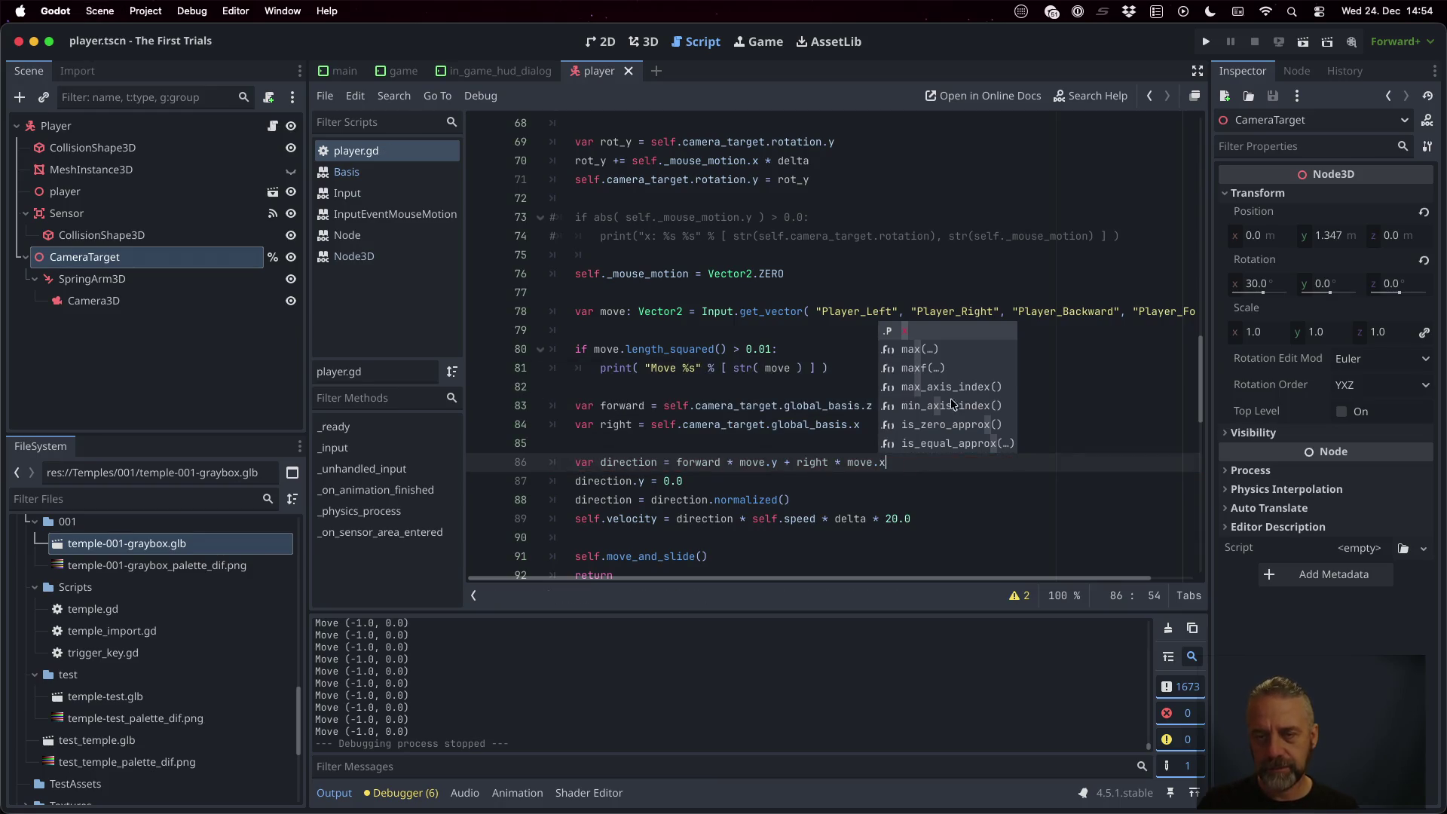
left_click(1203, 42)
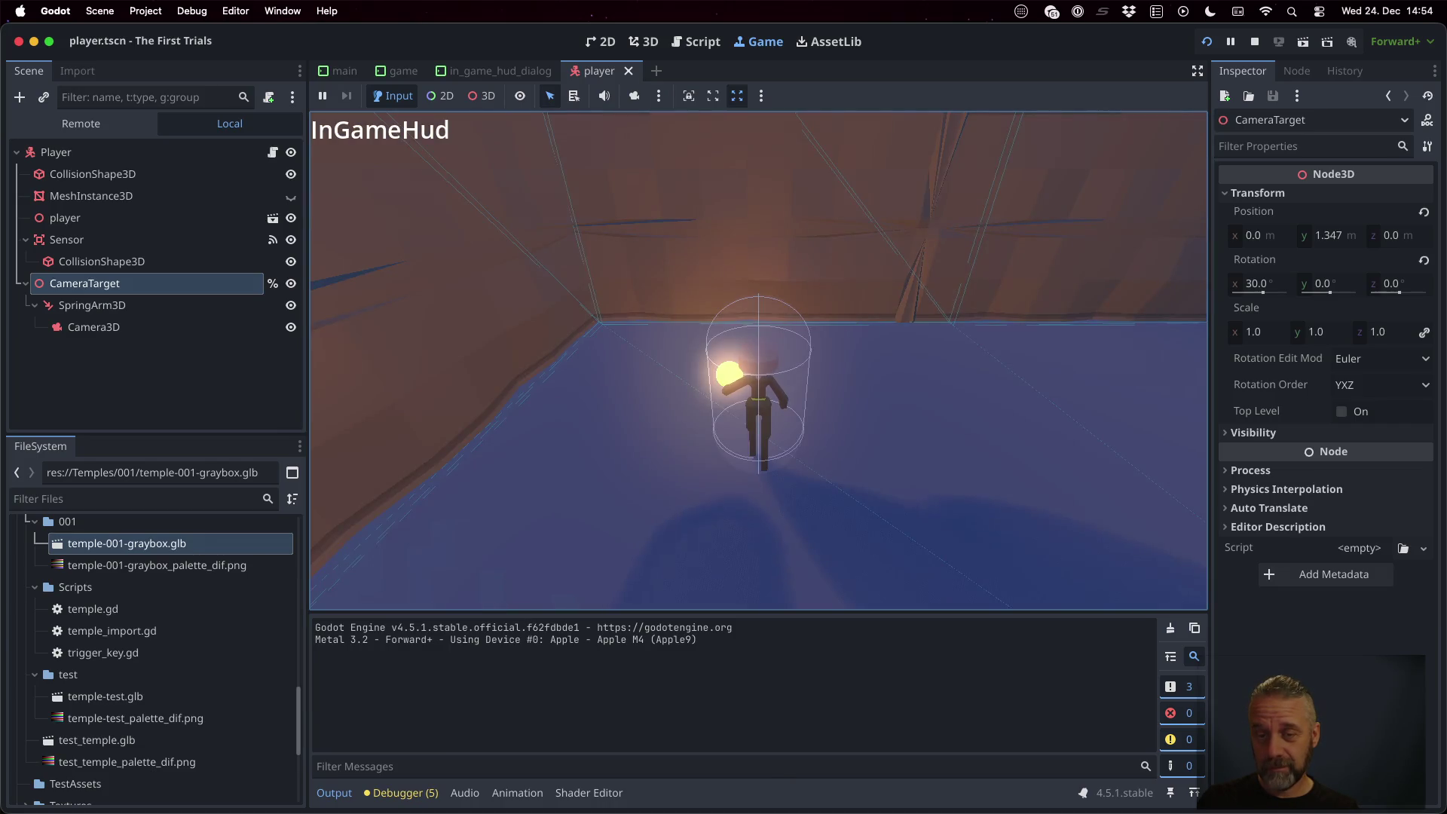
Walk the character left and backward with A and S, then stop the game
key("a")
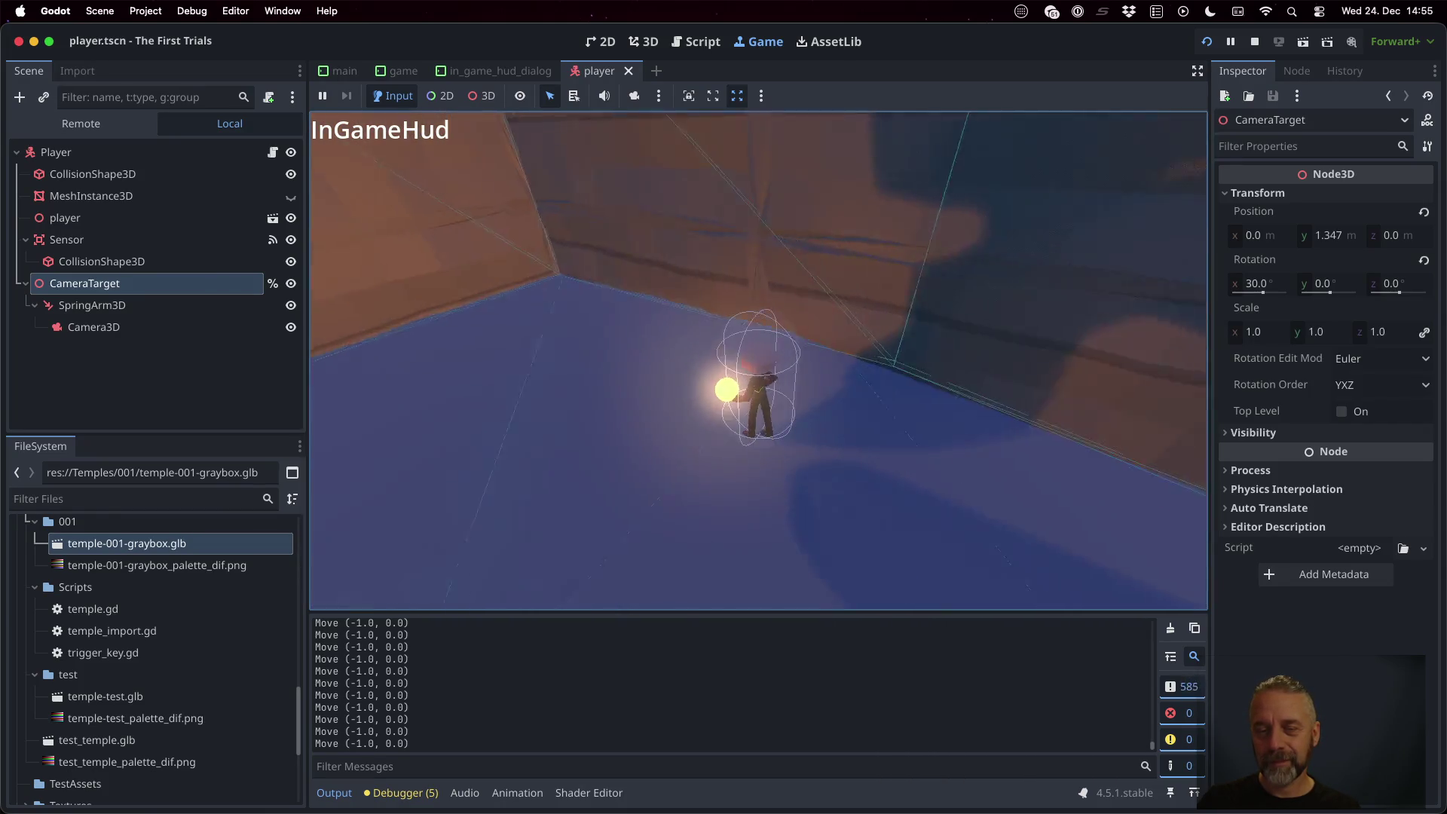
key("s")
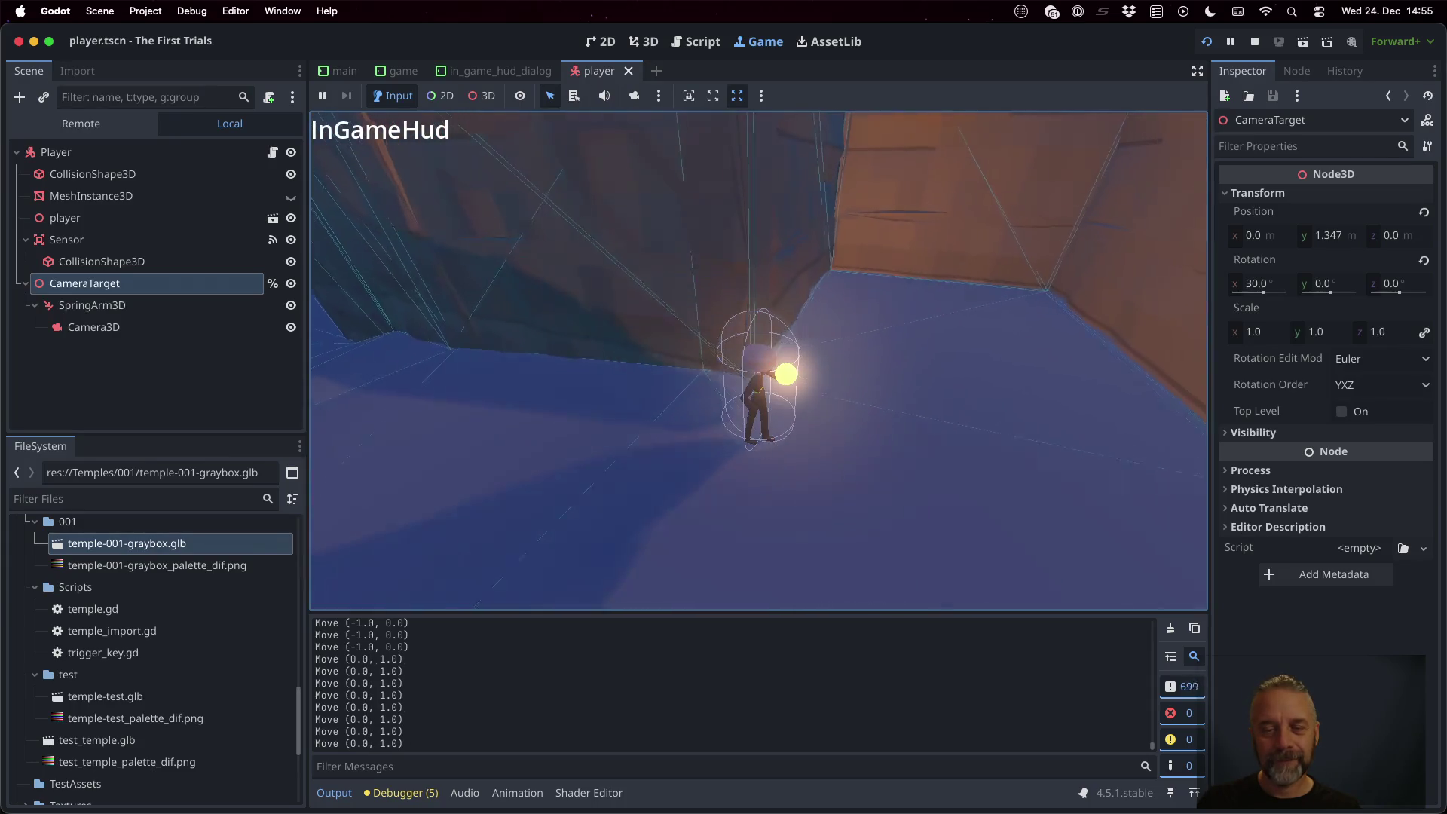
key("s")
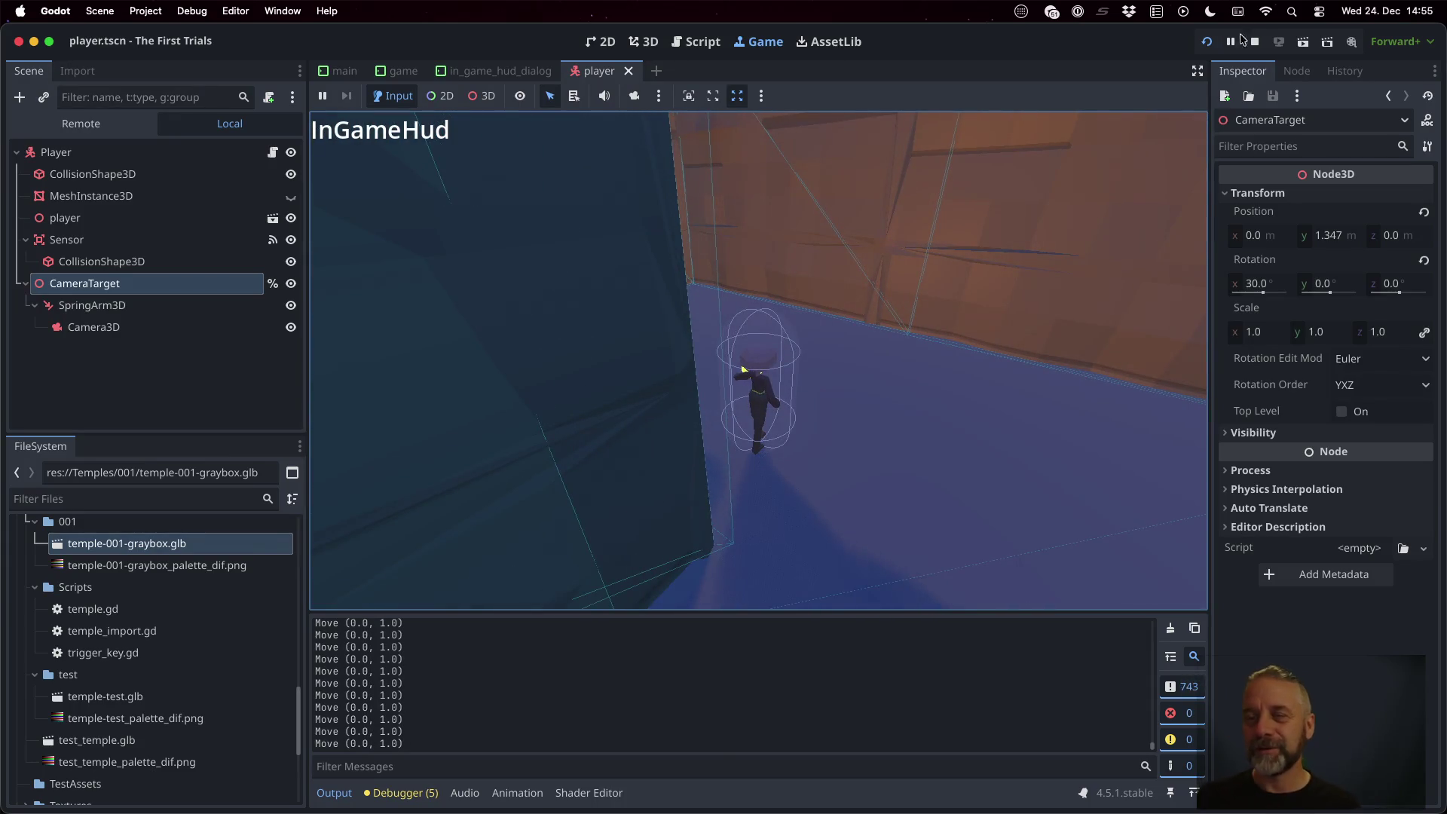
left_click(1253, 41)
Read the get_vector documentation, return to player.gd, then show the player scene in 3D
key("Escape")
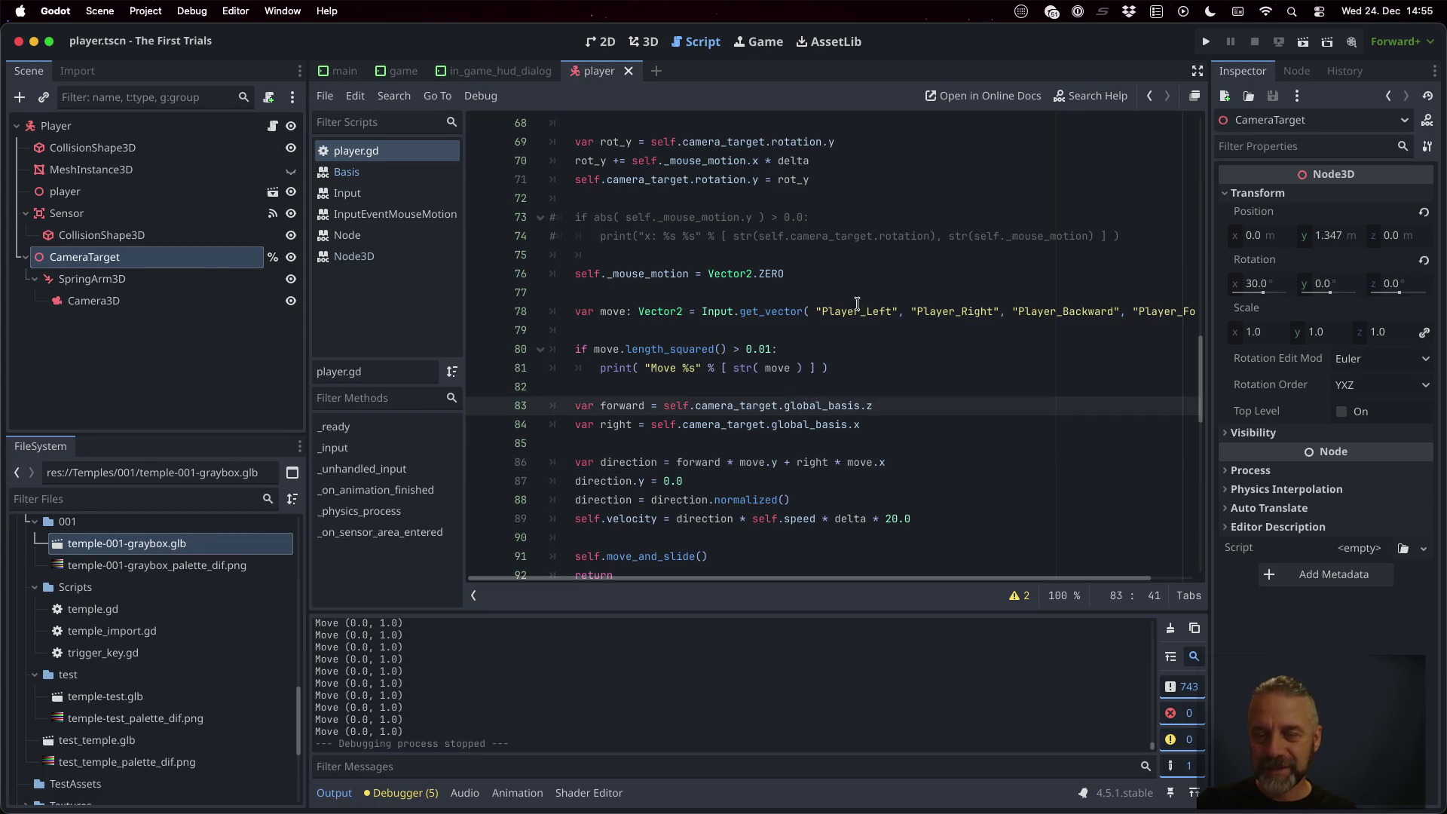
left_click(865, 311)
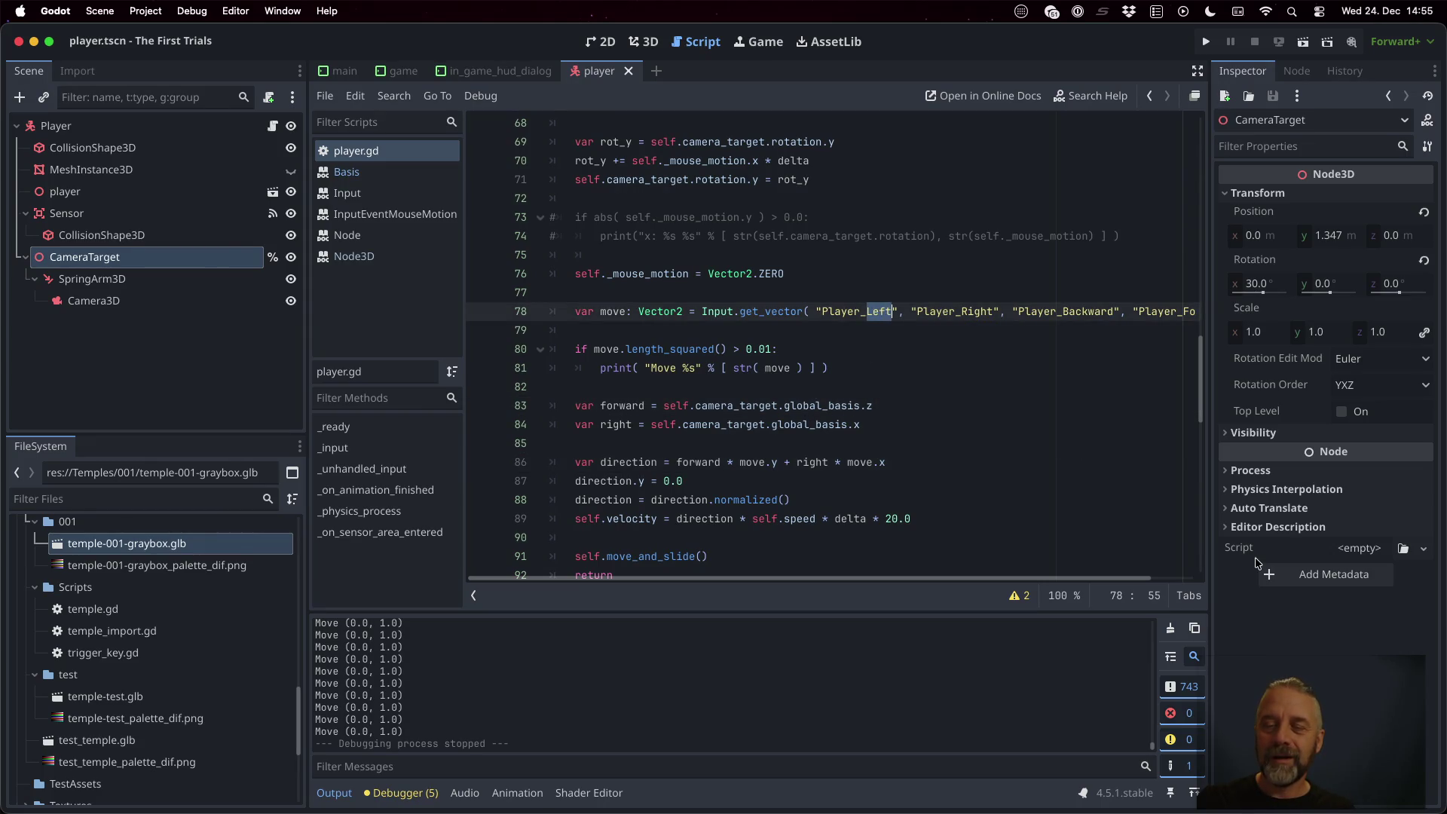
left_click(776, 318, "super")
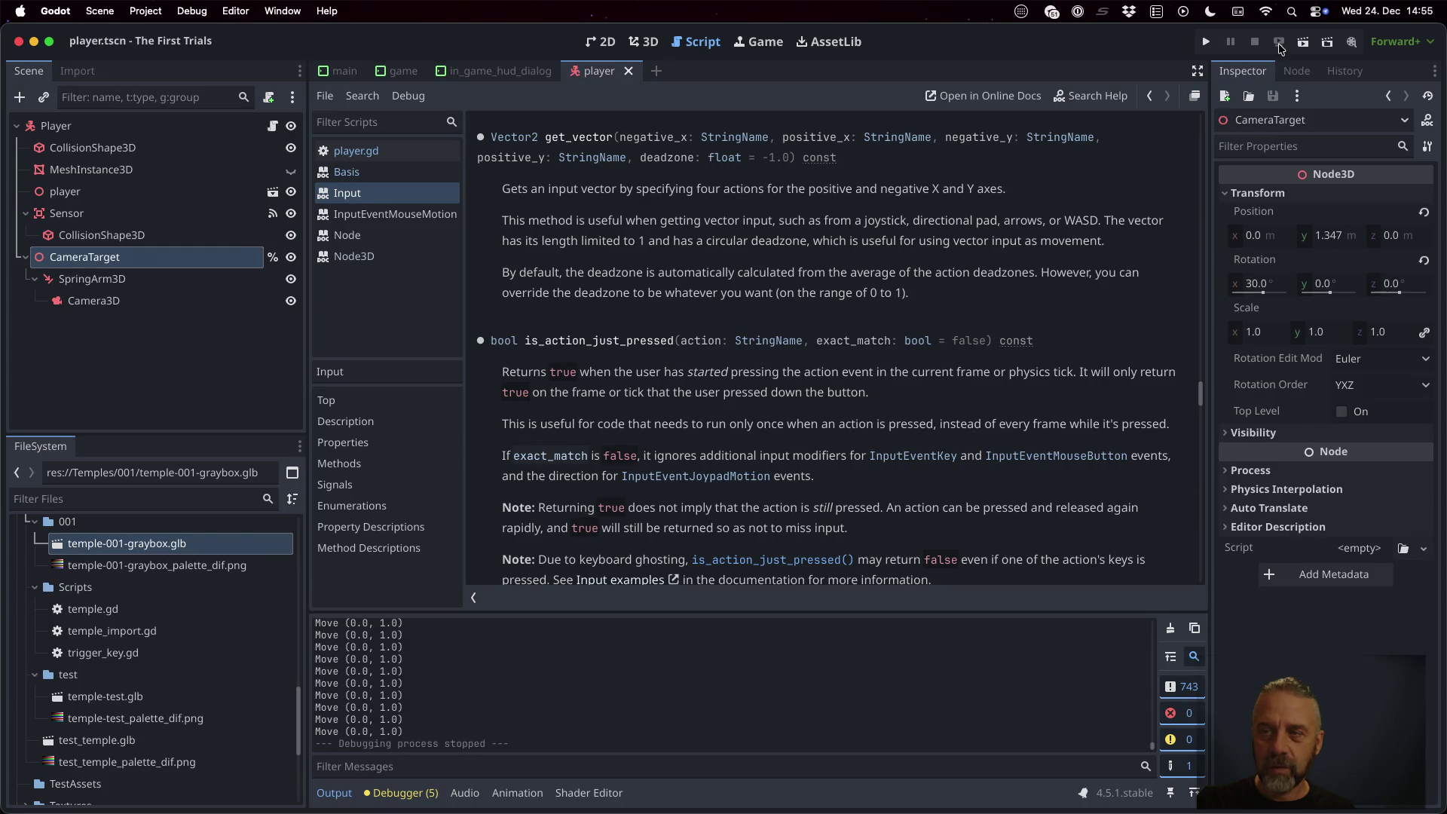
left_click(391, 153)
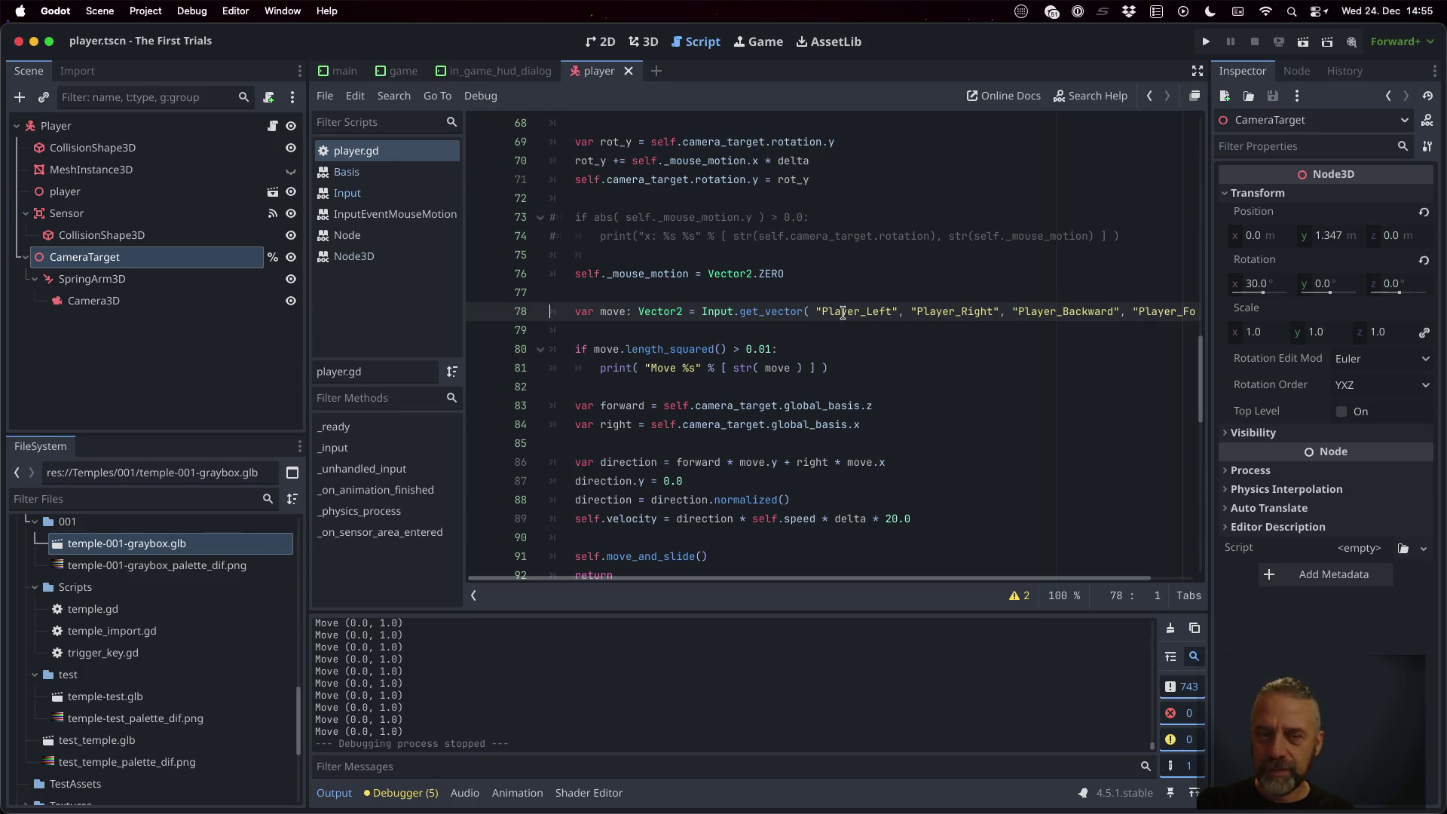
left_click(643, 41)
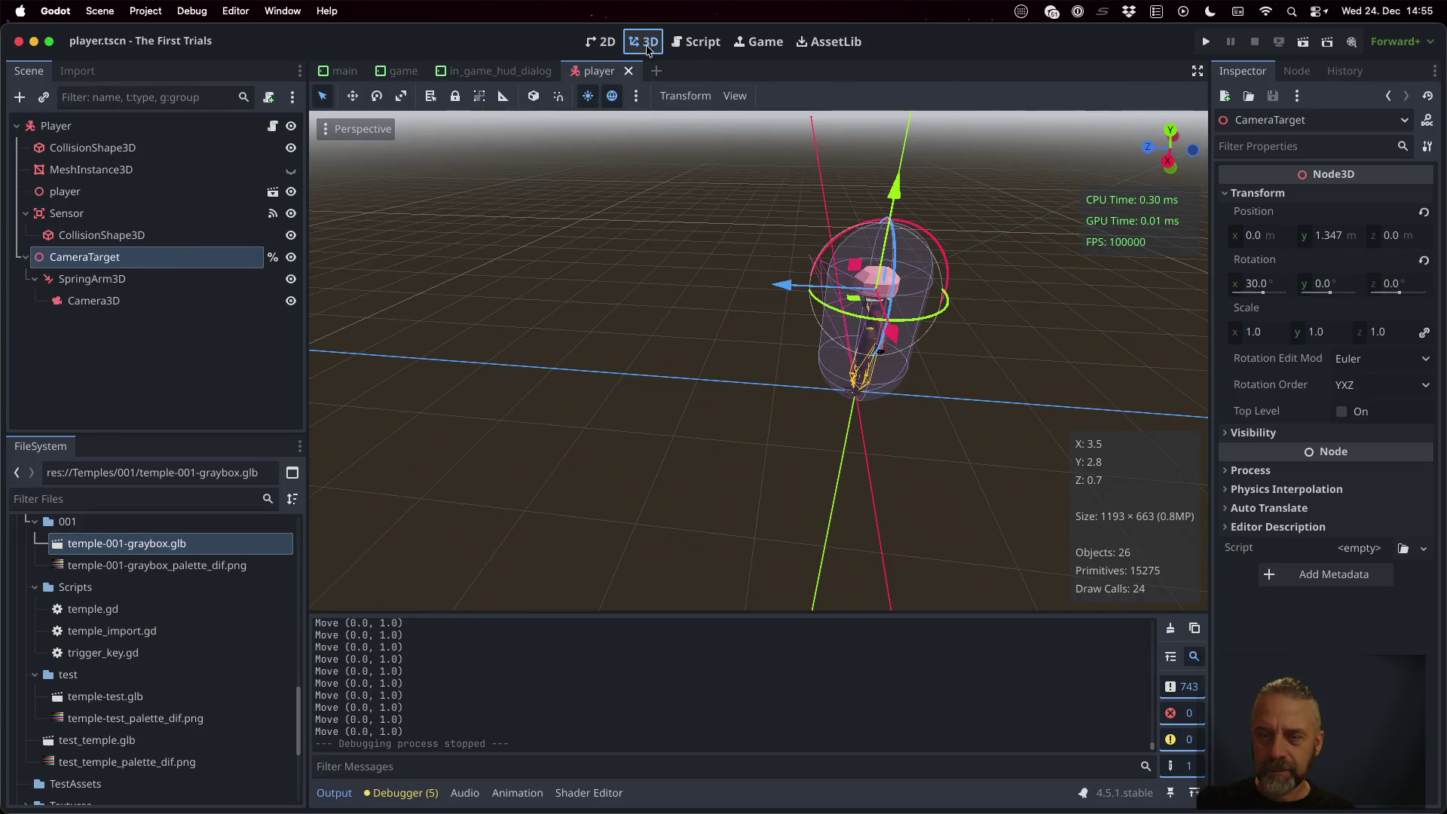
Select CollisionShape3D and orbit and zoom the viewport around the player's capsule
left_click(933, 370)
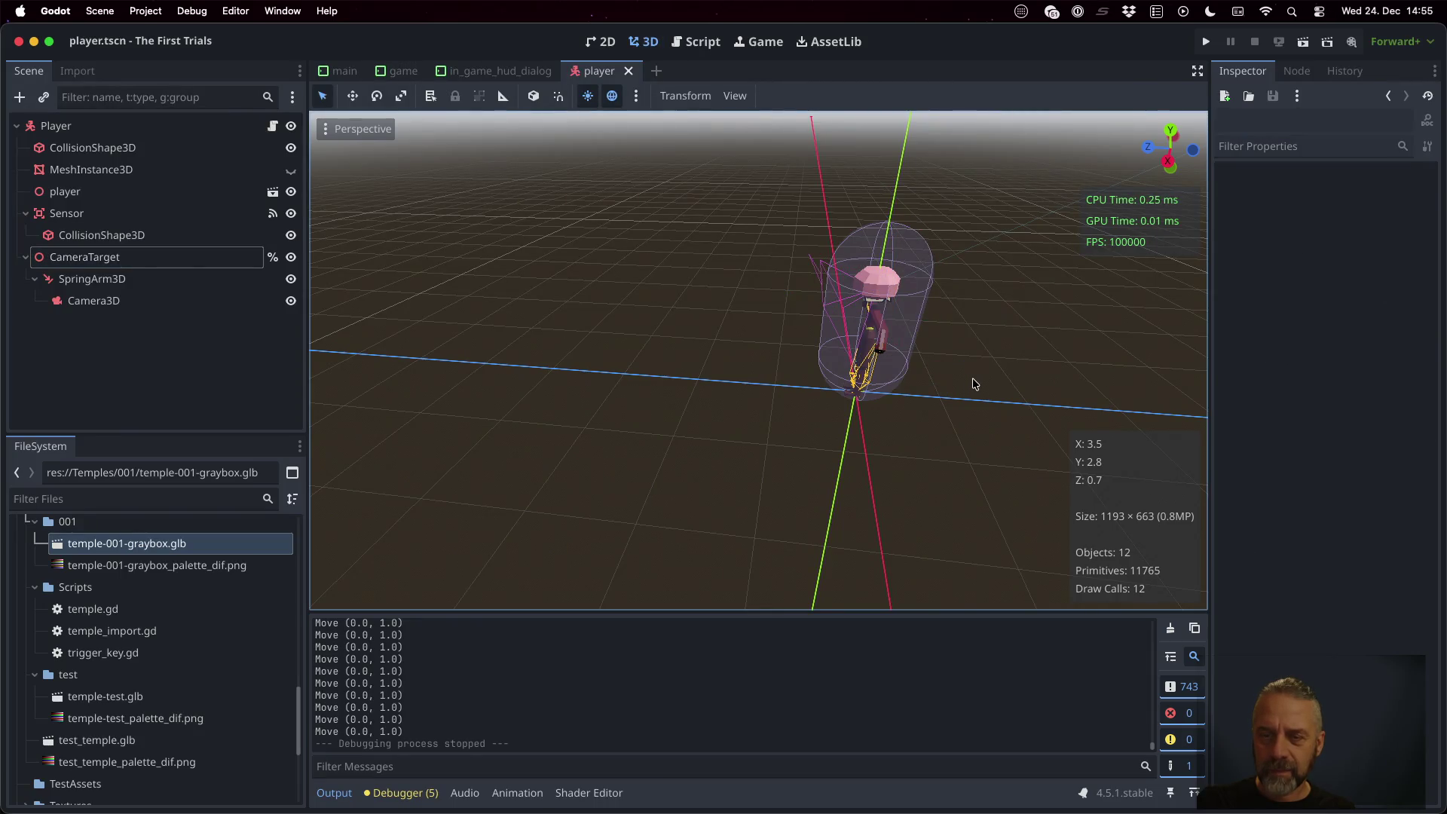
left_click(849, 264)
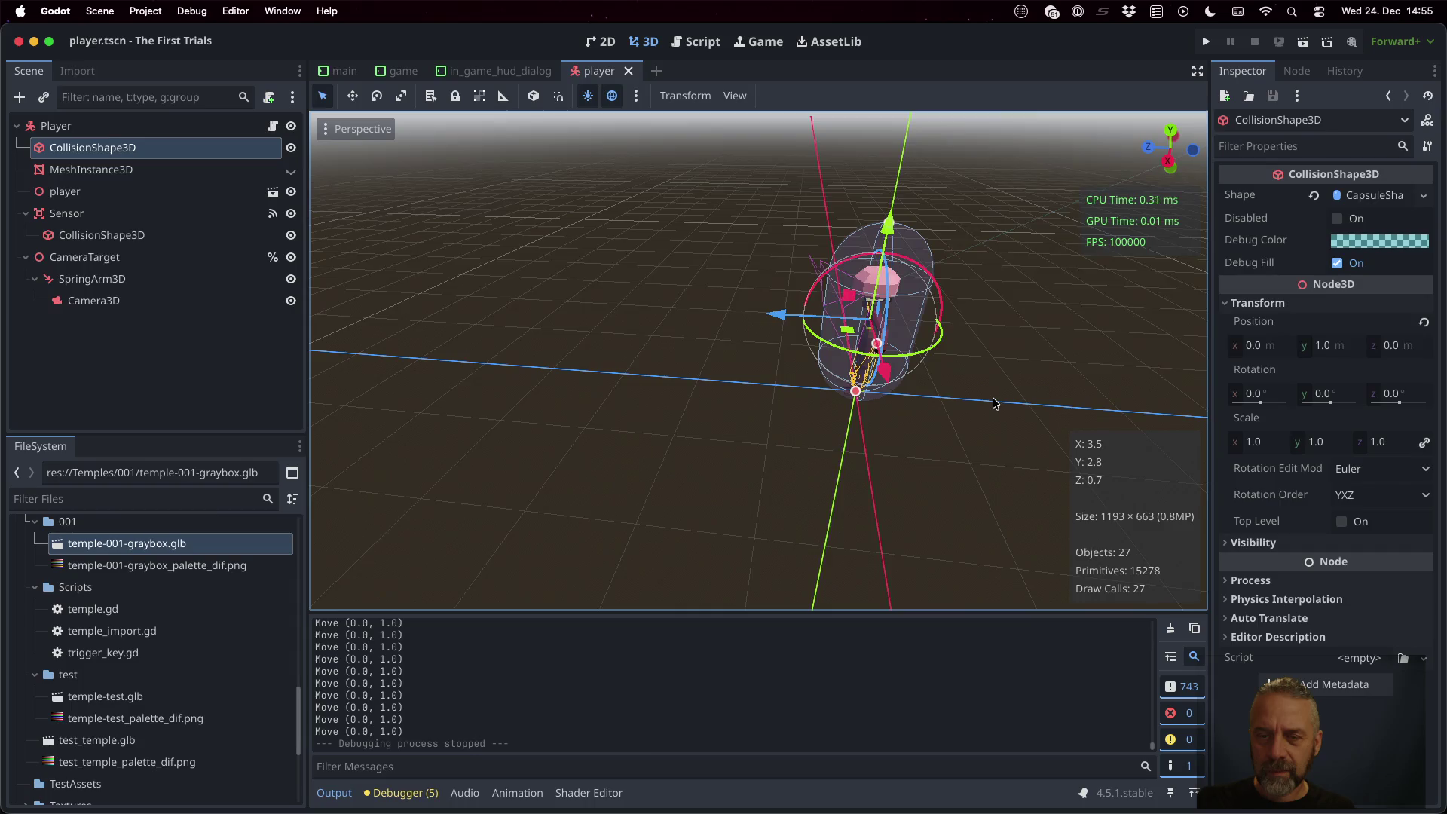
left_click_drag(993, 403, 876, 397)
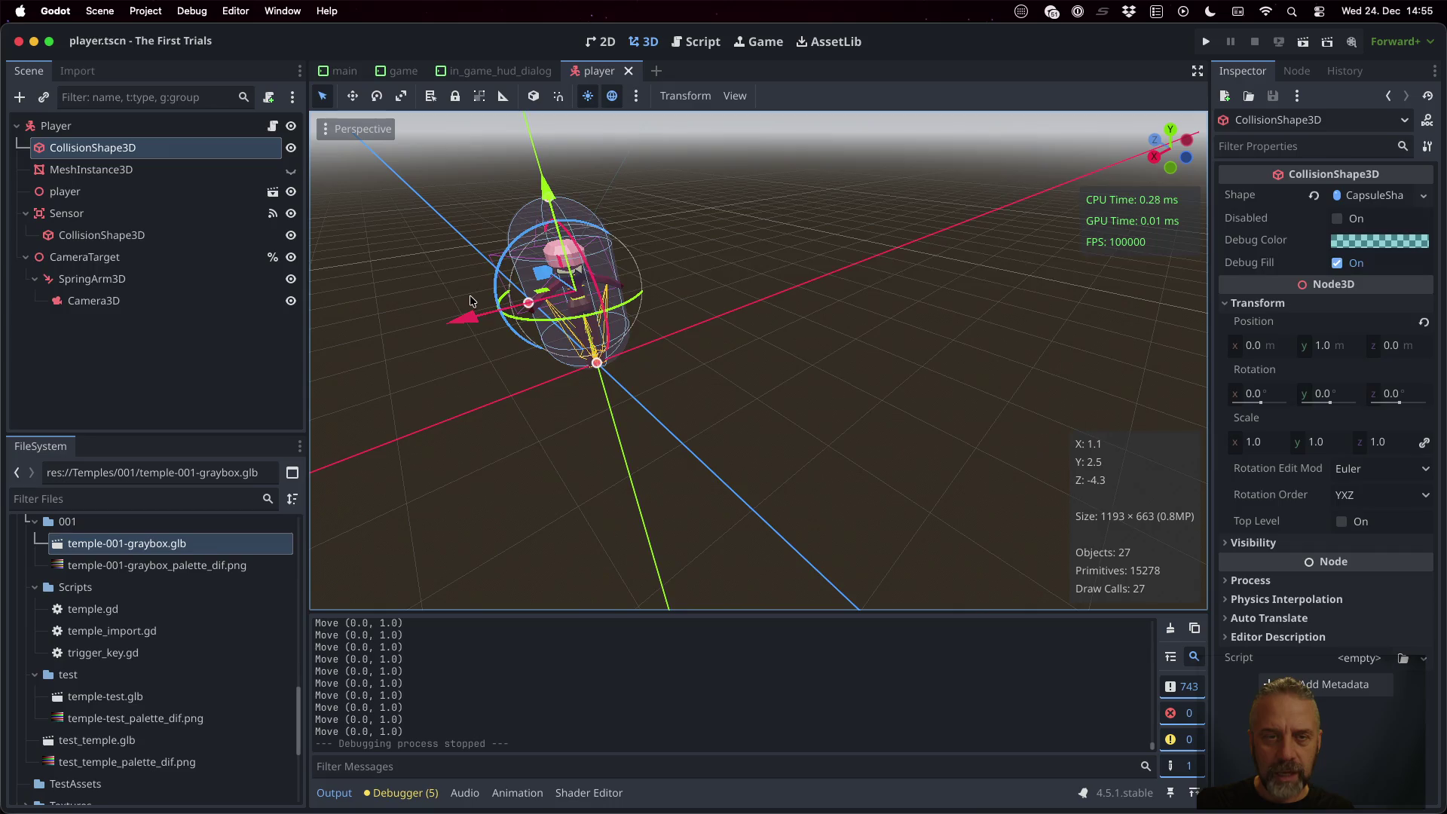
scroll(678, 323, "up", 5)
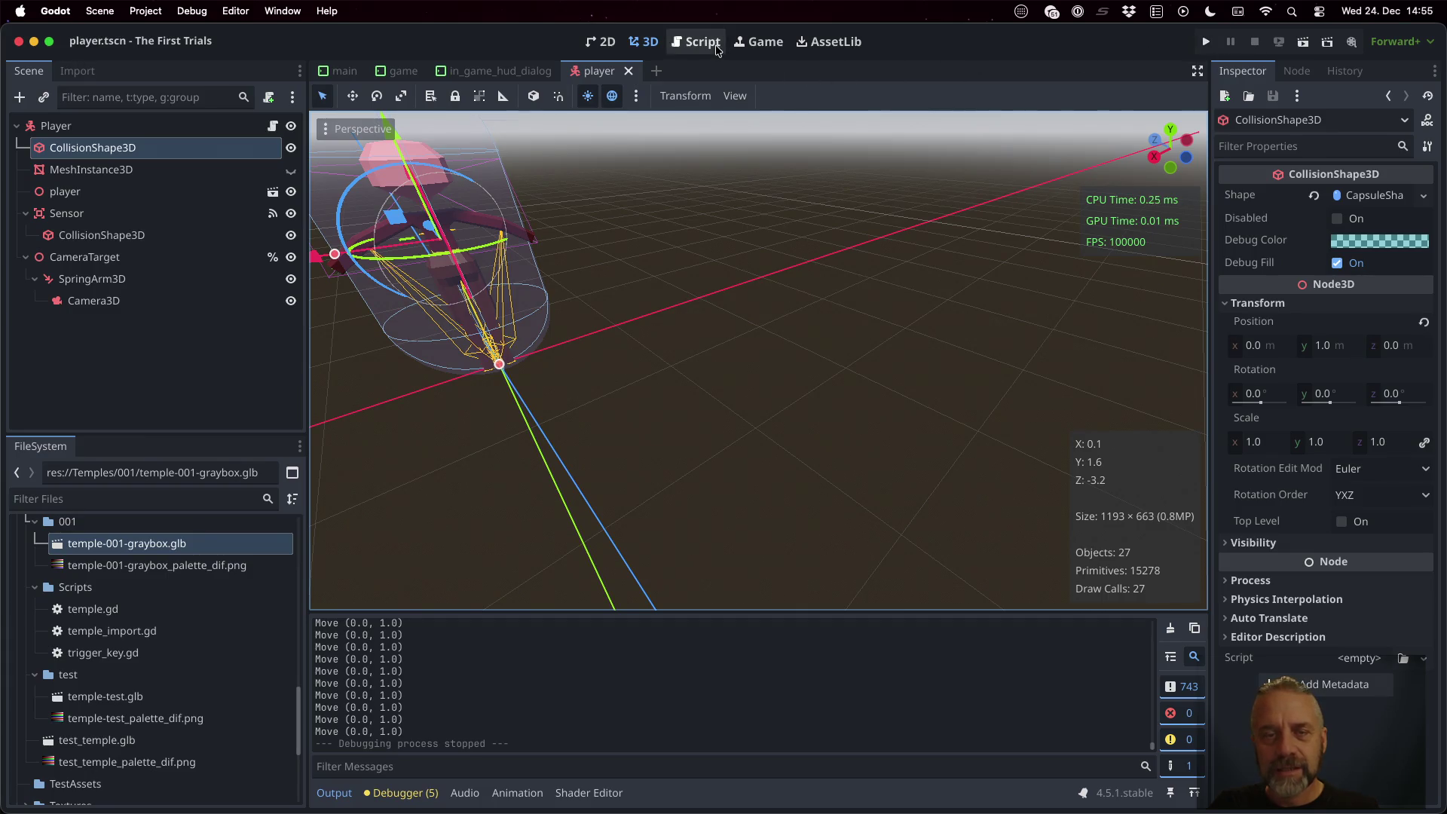
On line 78, pass 'Player_Right' before 'Player_Left' to get_vector and save player.gd
left_click(695, 42)
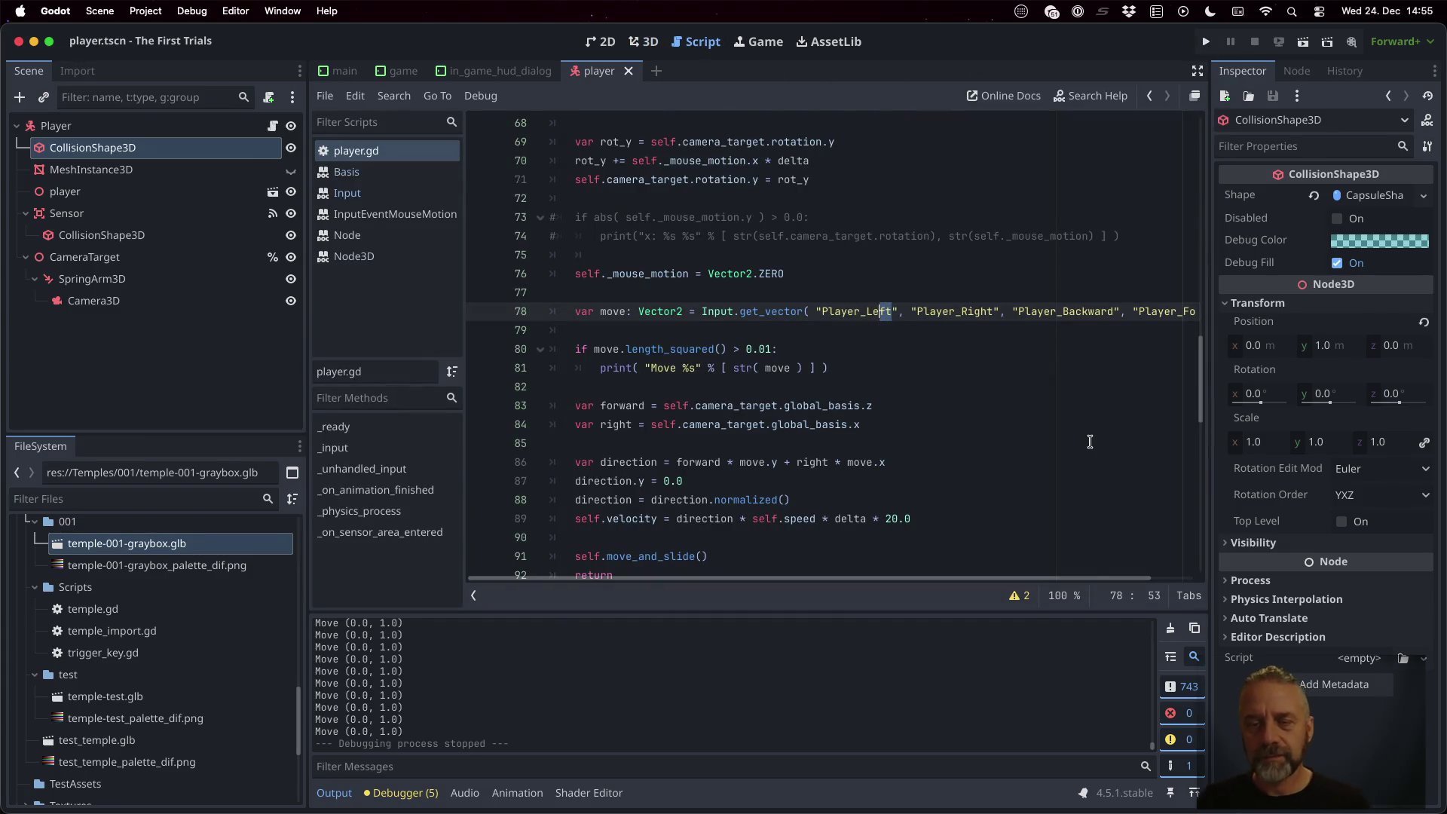
type("Right")
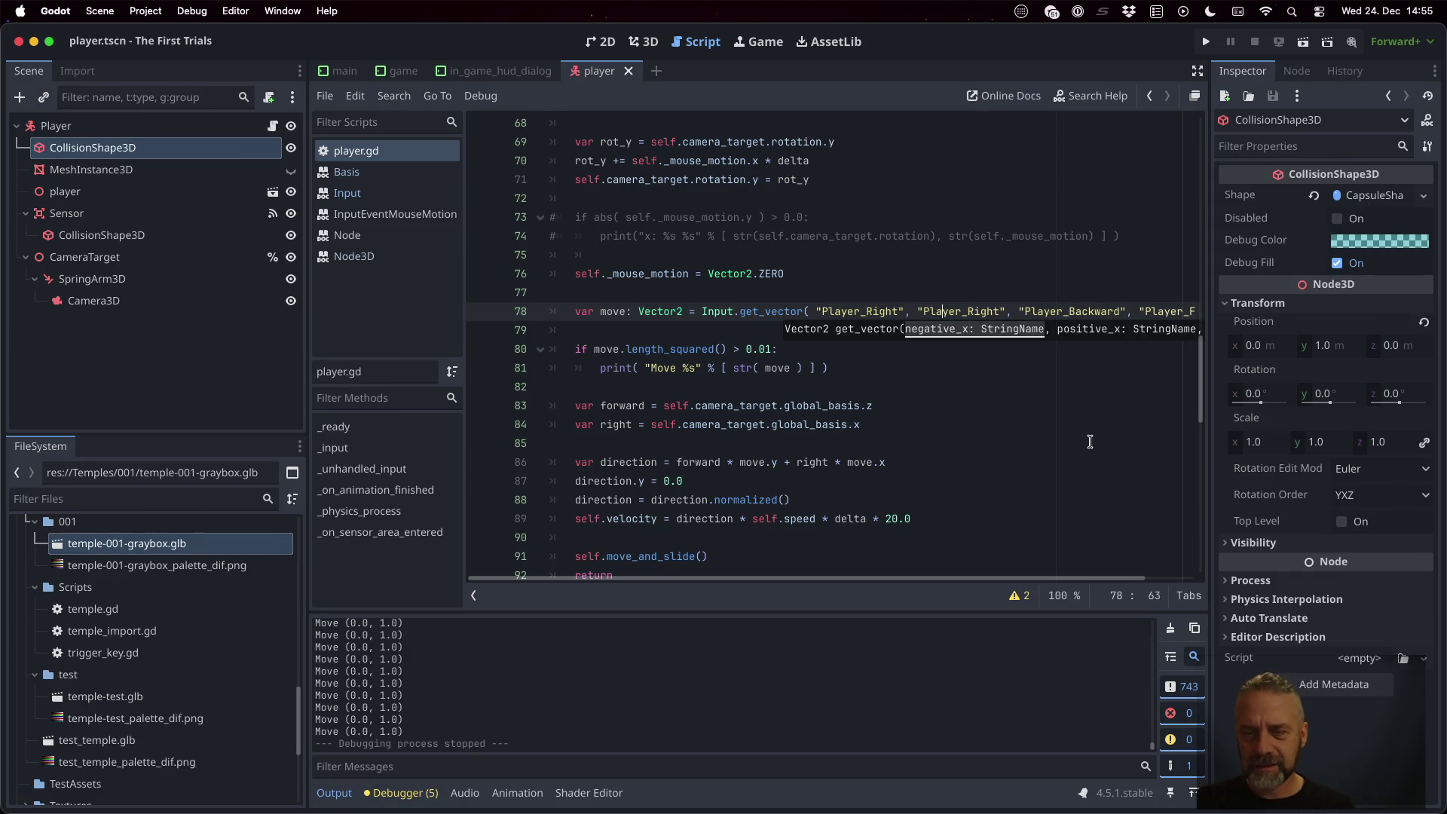
key("Left")
key("shift+Right")
key("shift+Right")
key("shift+Right")
type("Left")
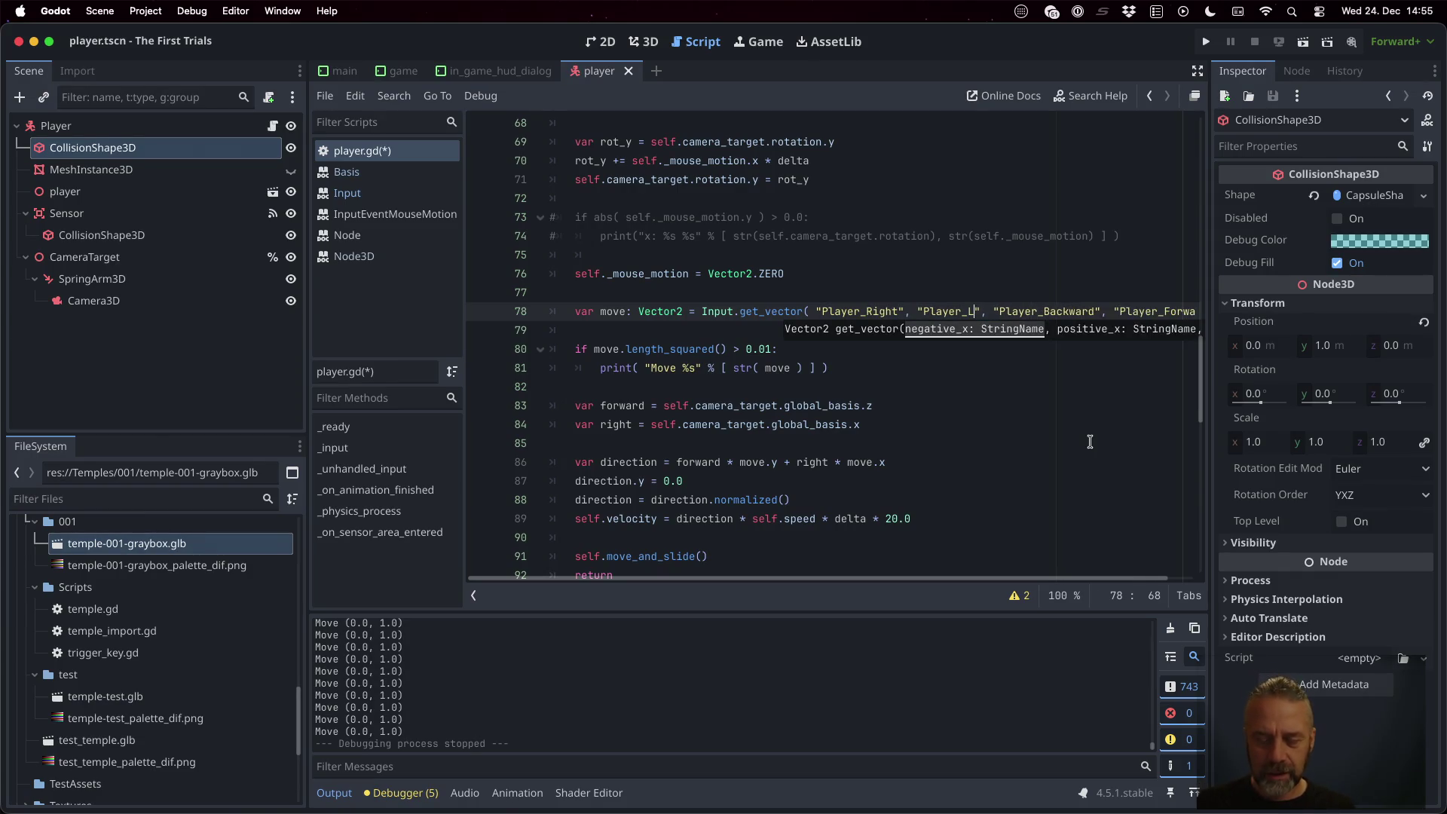
key("ctrl+s")
Run the project to playtest the swapped controls
left_click(795, 405)
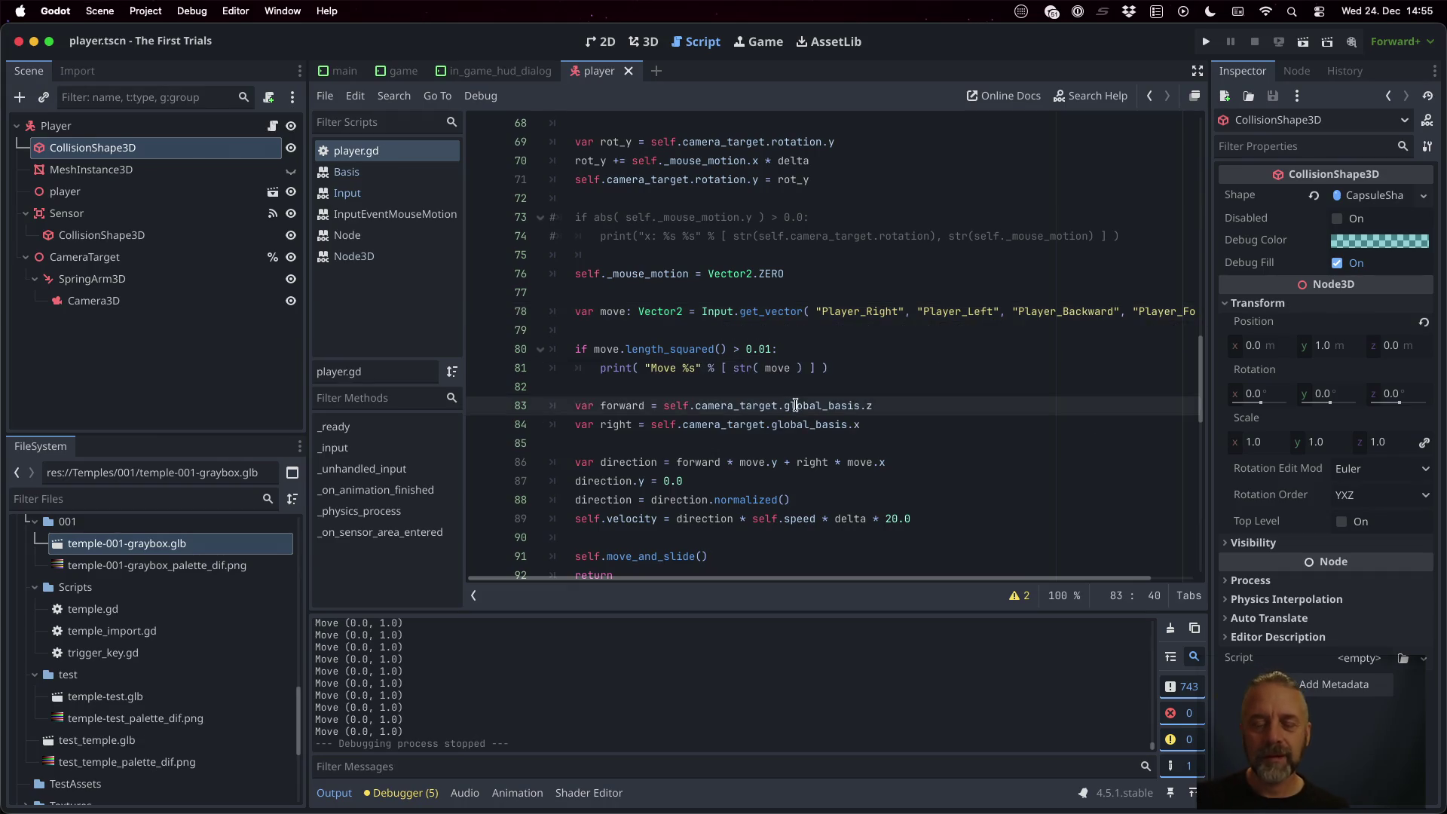
scroll(835, 420, "down", 3)
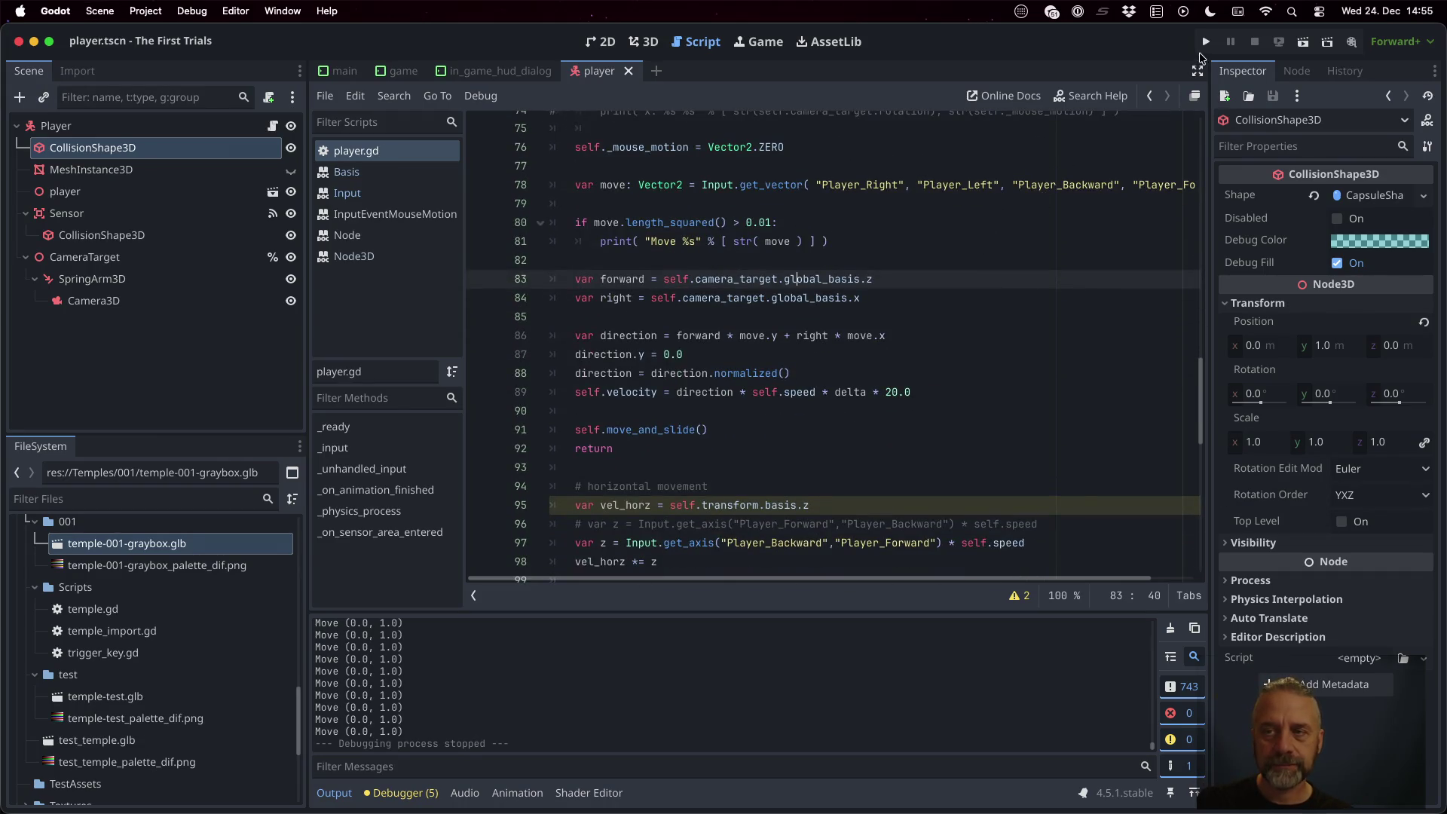
left_click(1205, 44)
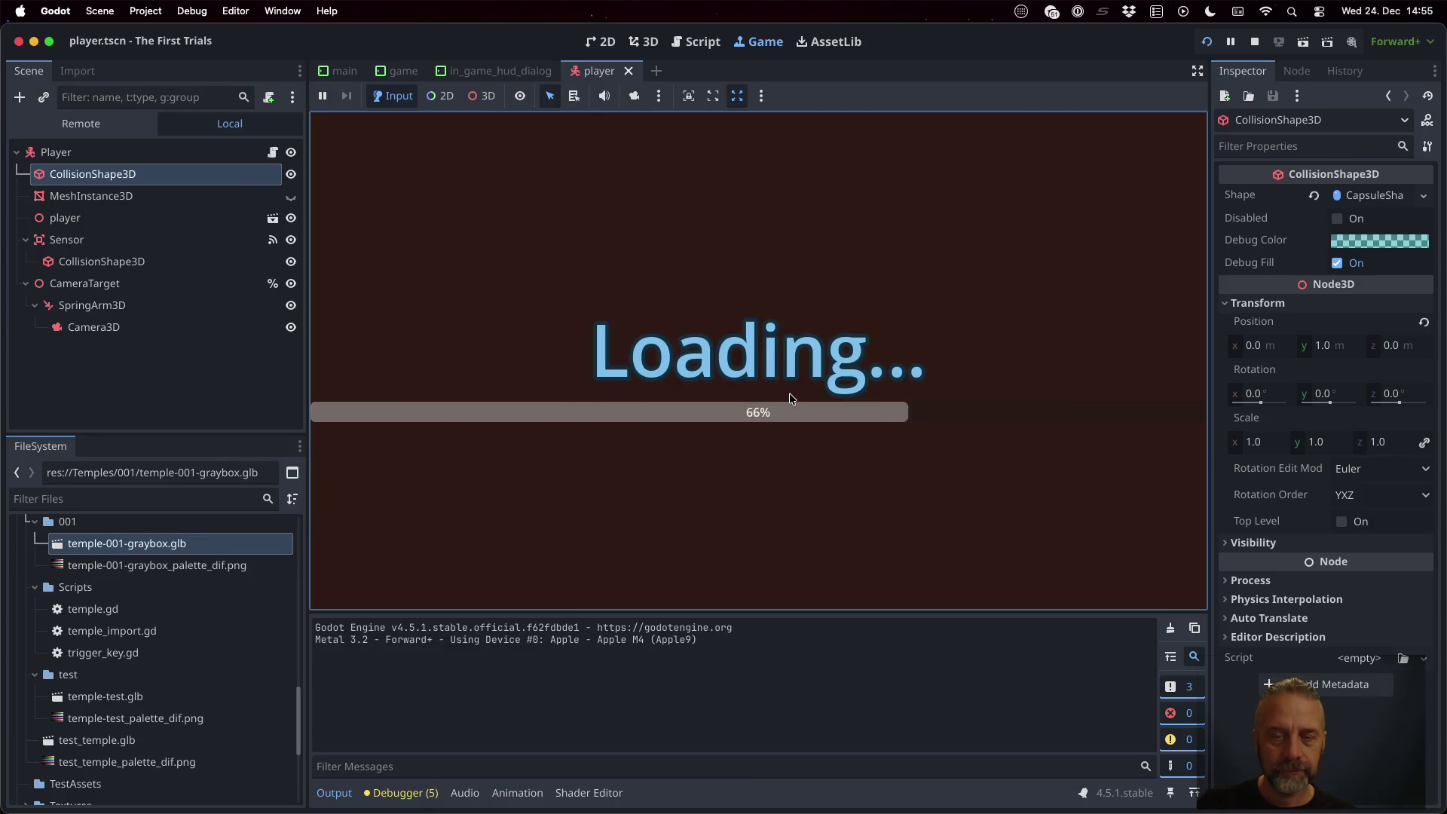
Walk the character with WASD in all directions, including diagonals, reading the Move output, then stop
key("a")
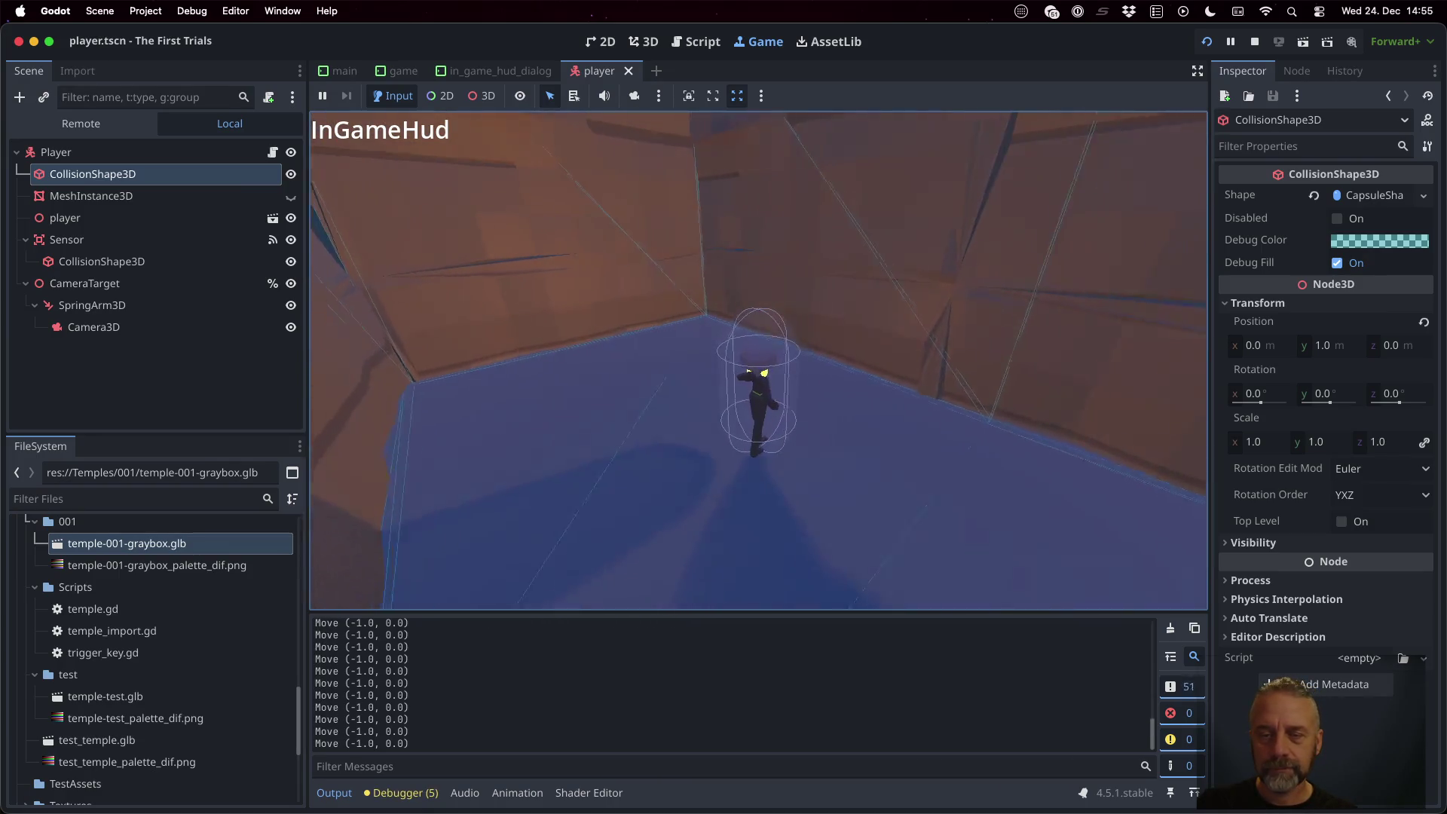
key("d")
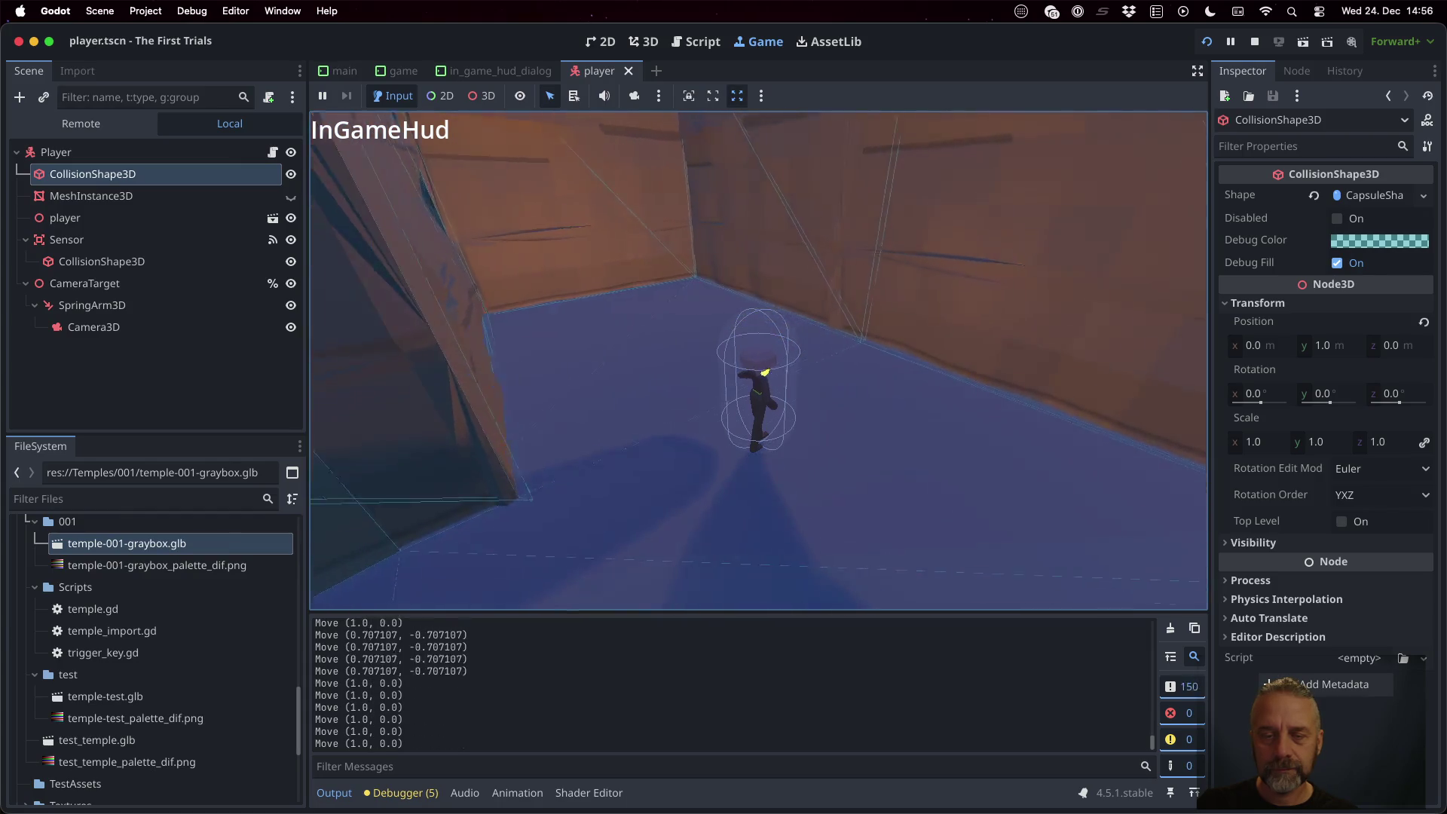
key("a")
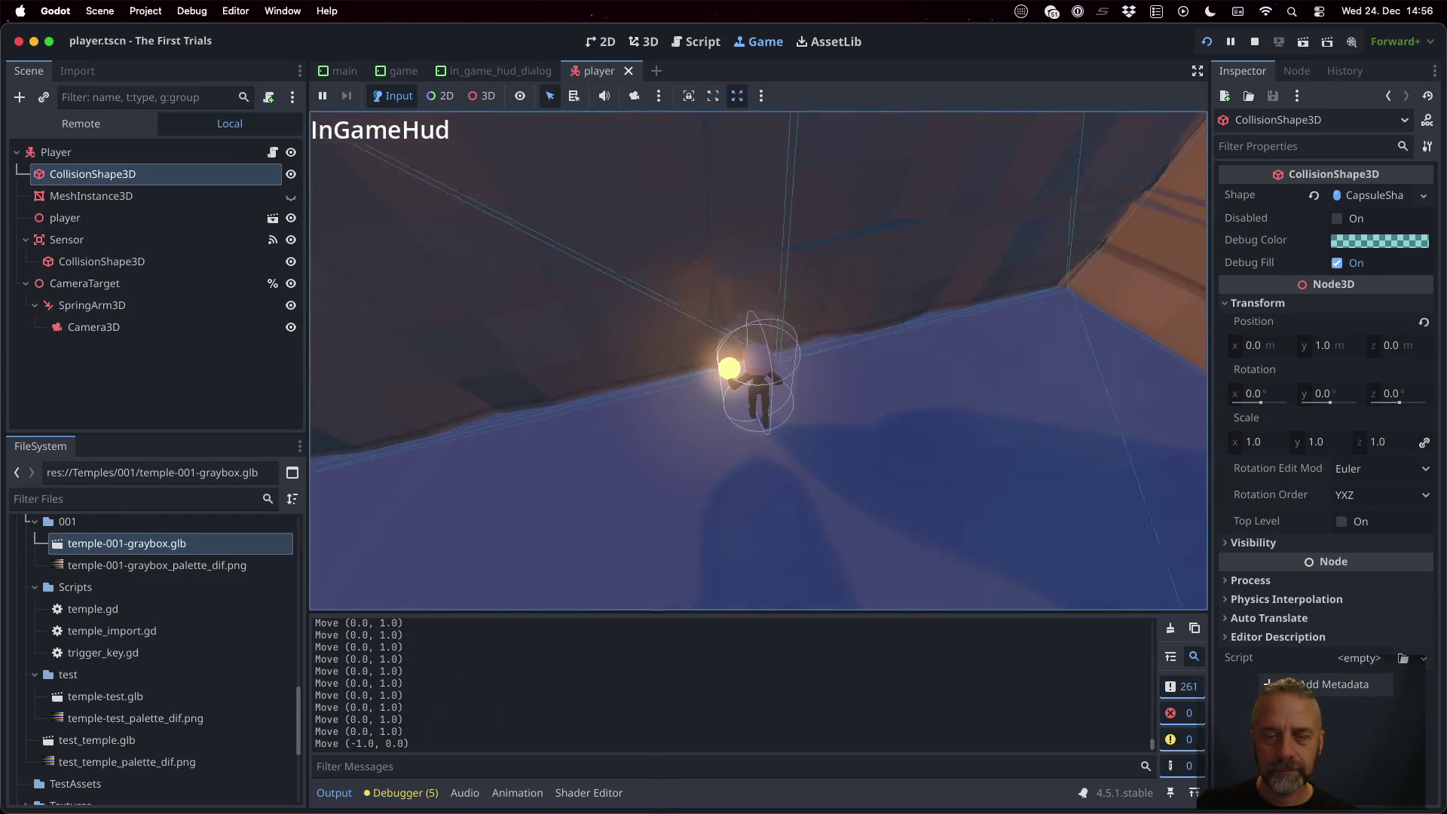
key("w")
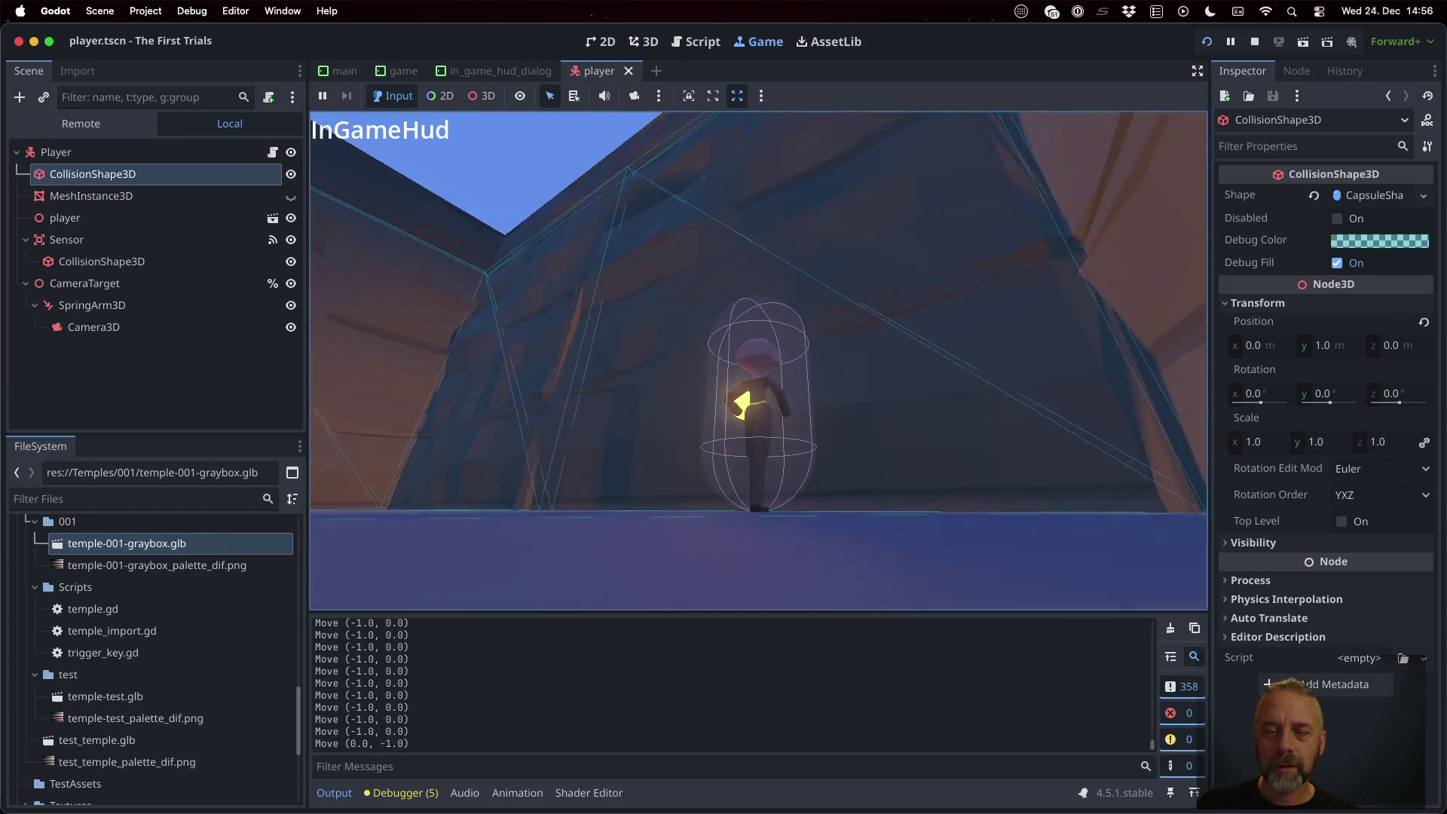
key("s")
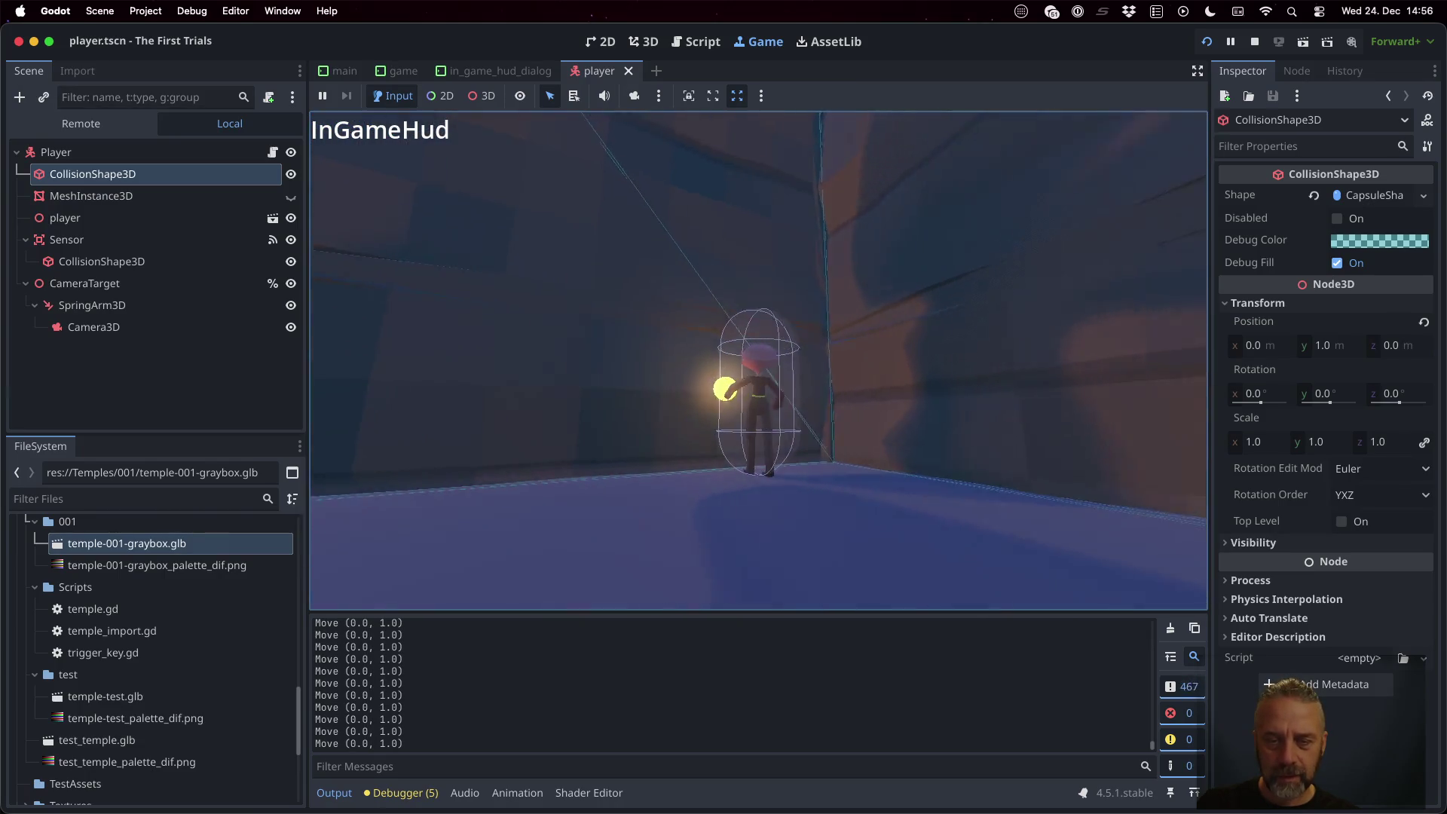
key("a")
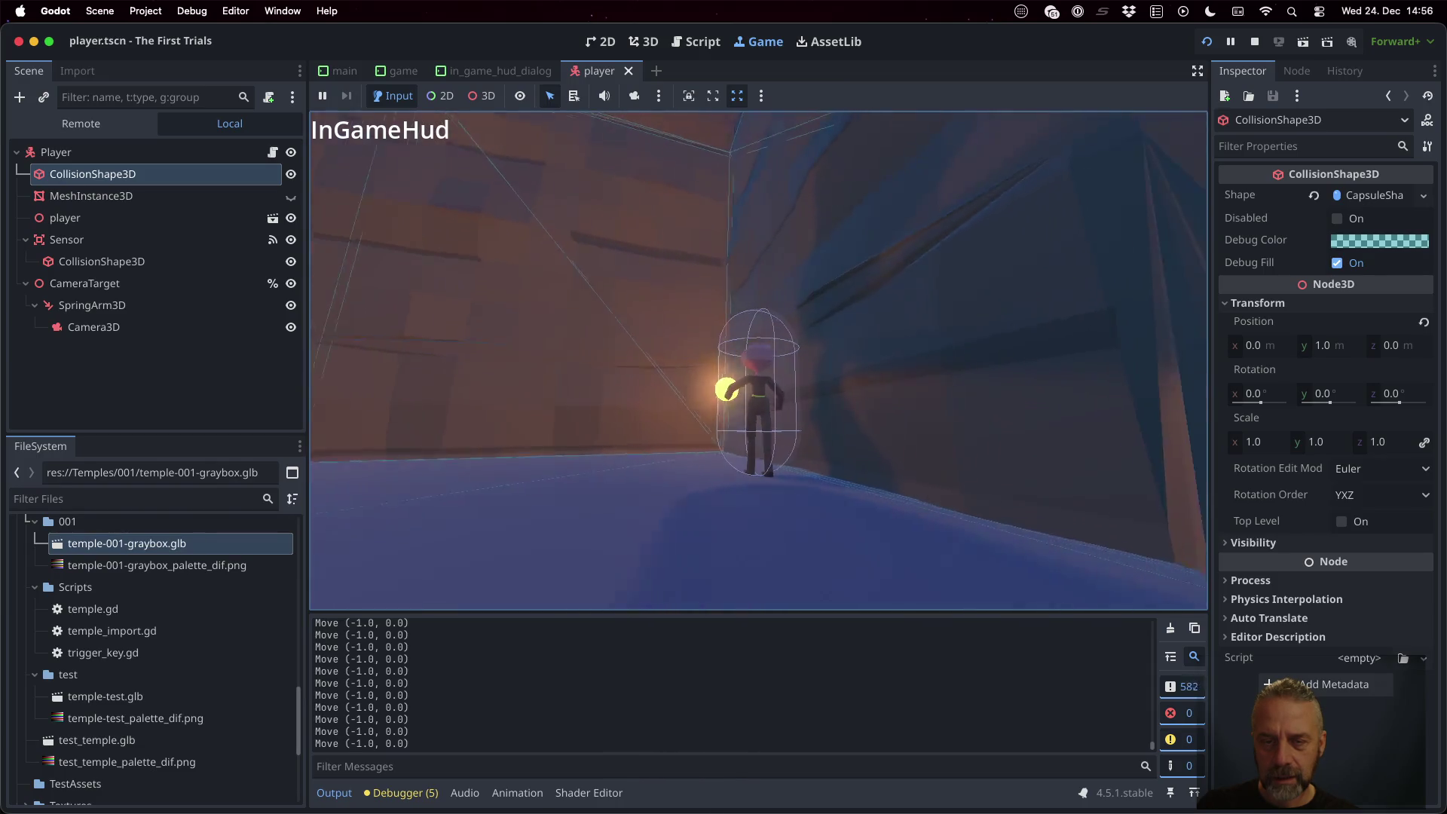
key("w")
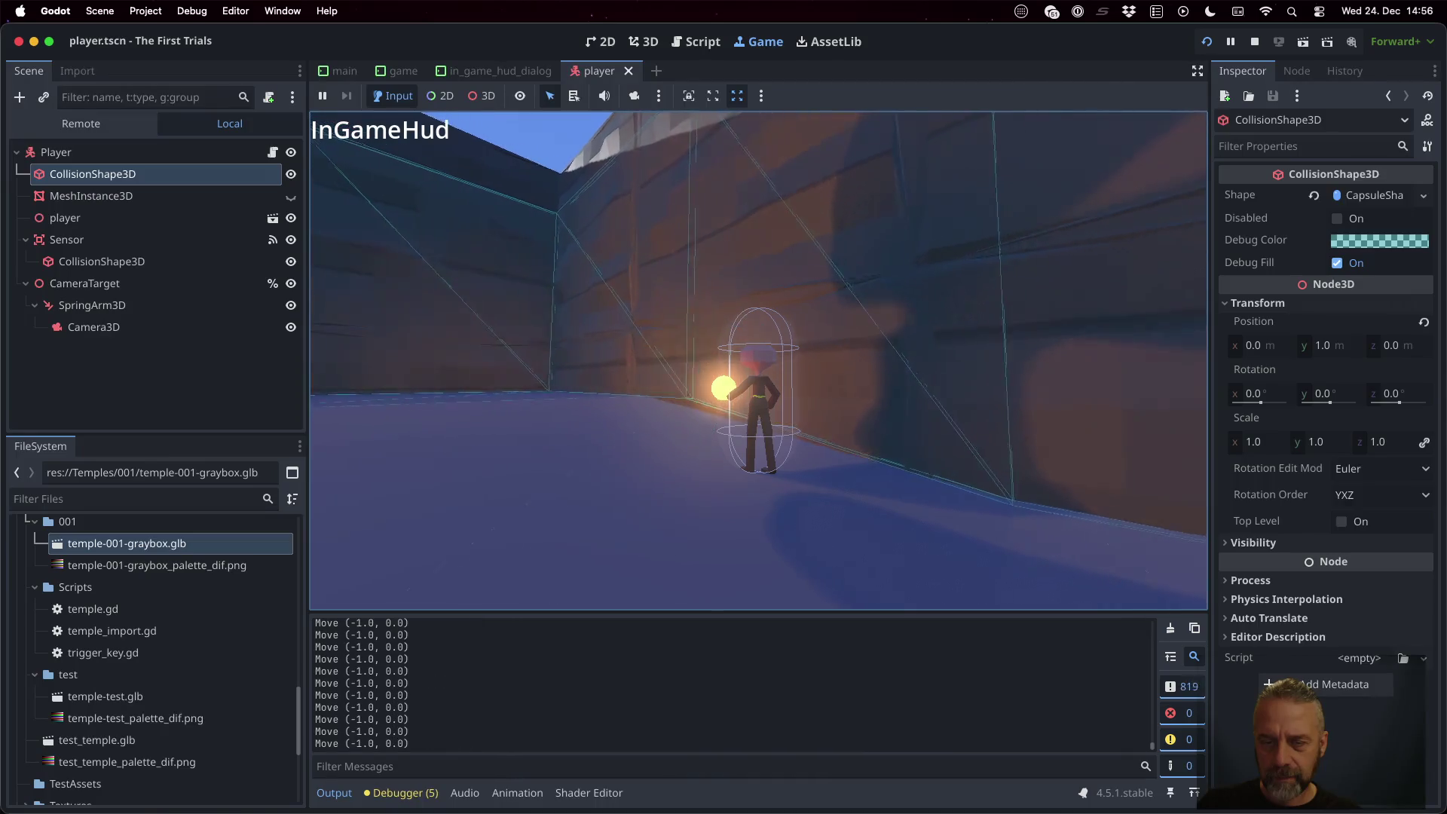
key("s")
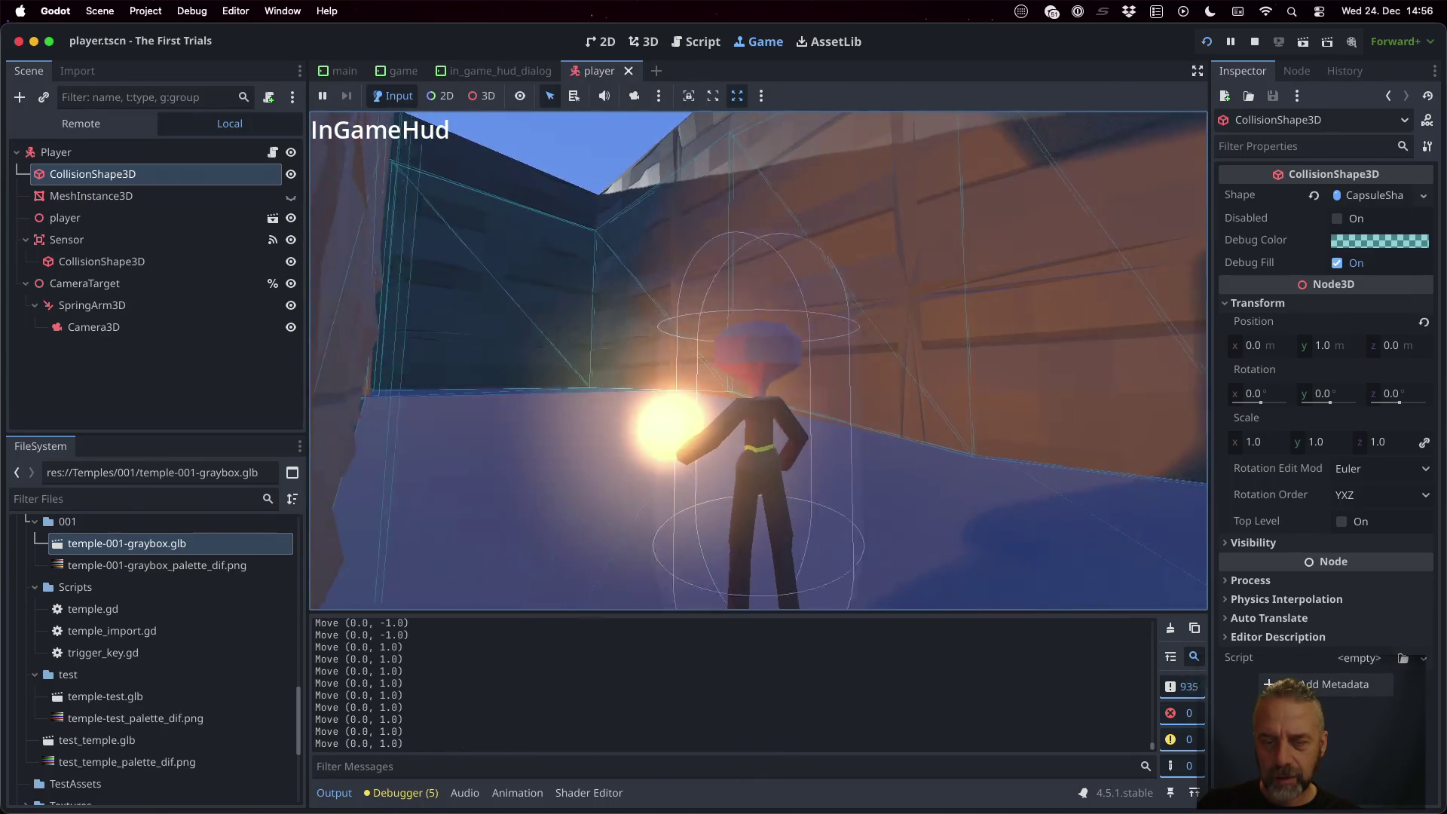
key("w")
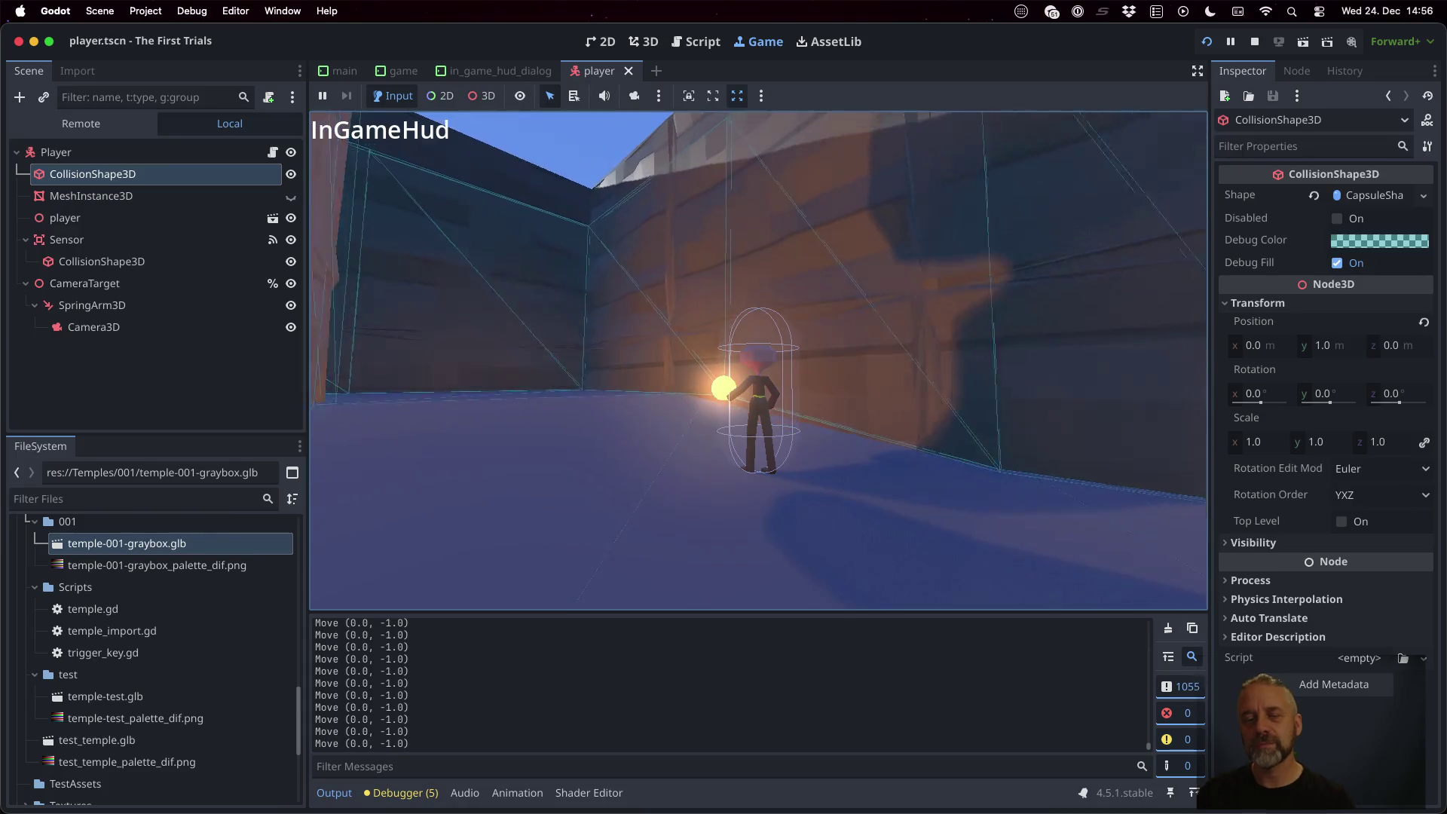
key("a")
key("d")
key("s")
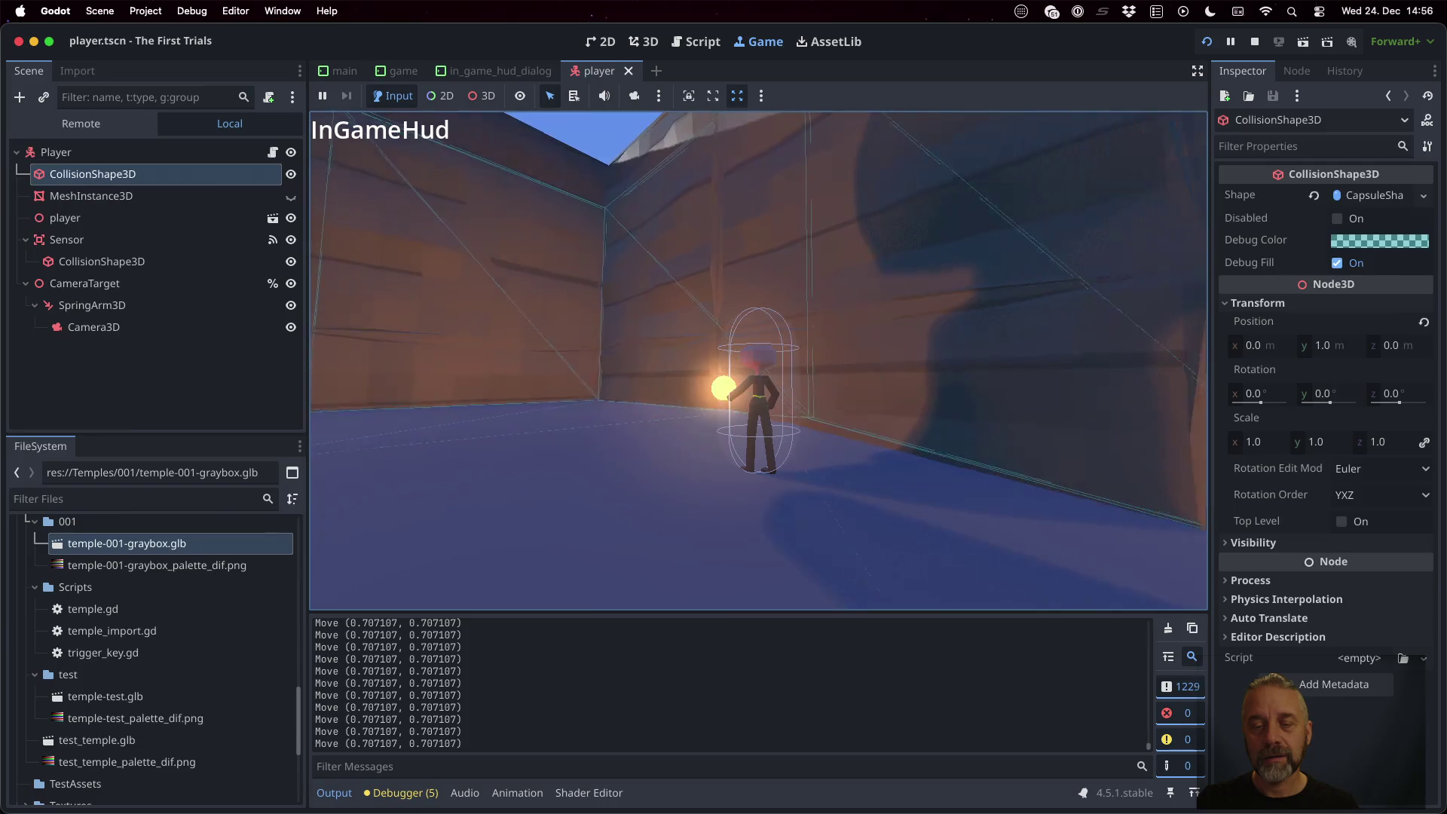
key("a")
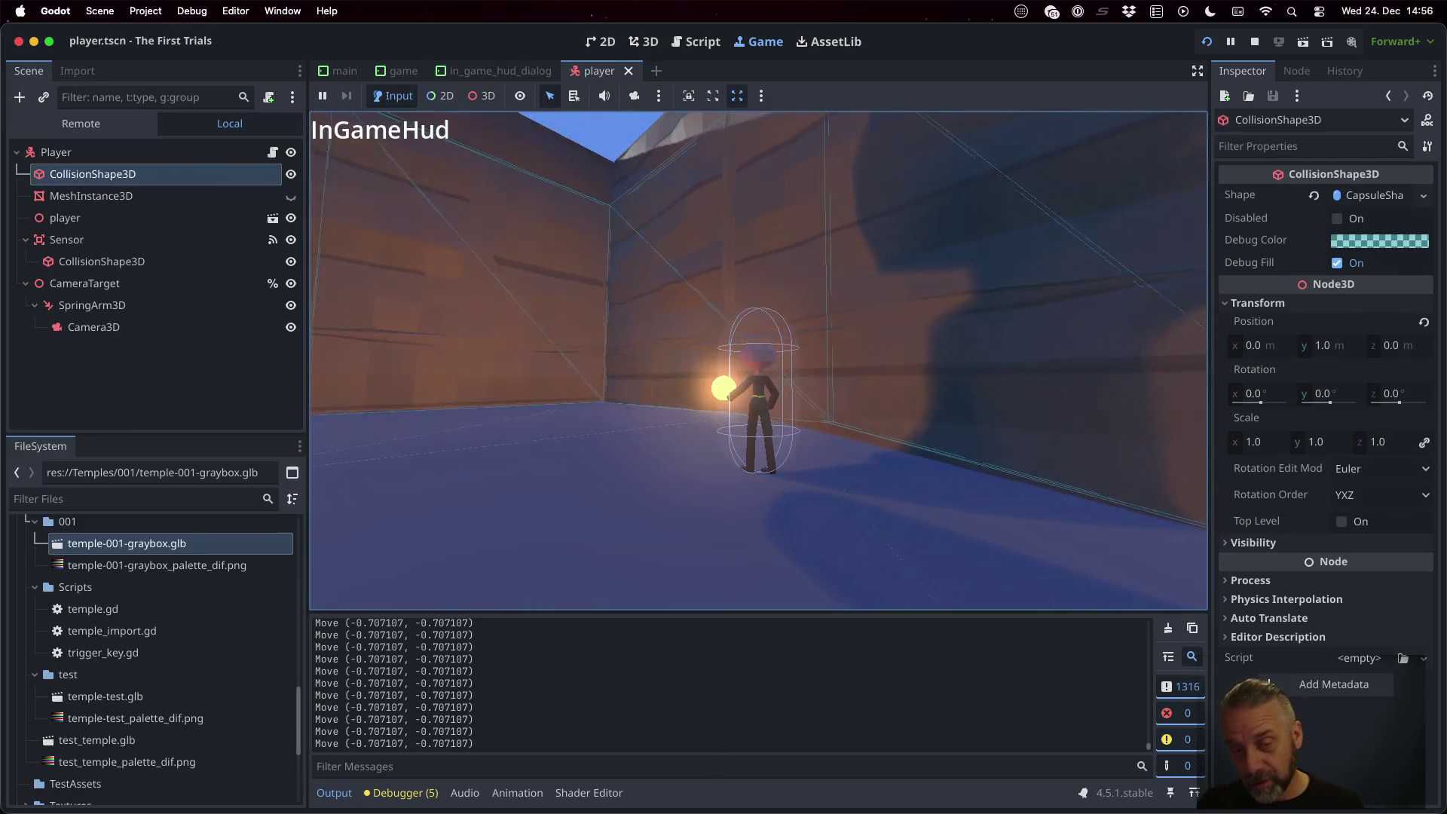
key("d")
key("w")
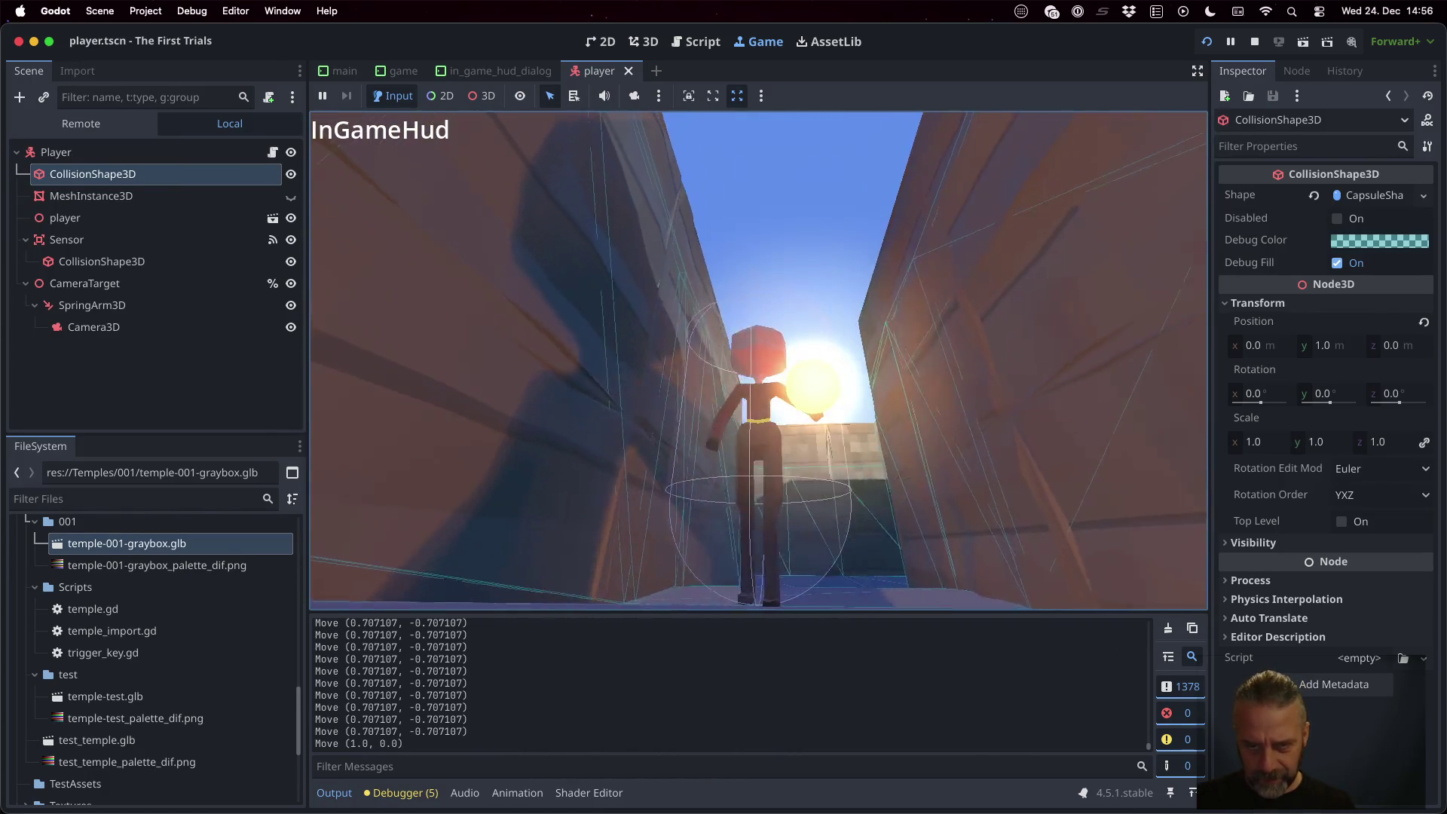
key("w")
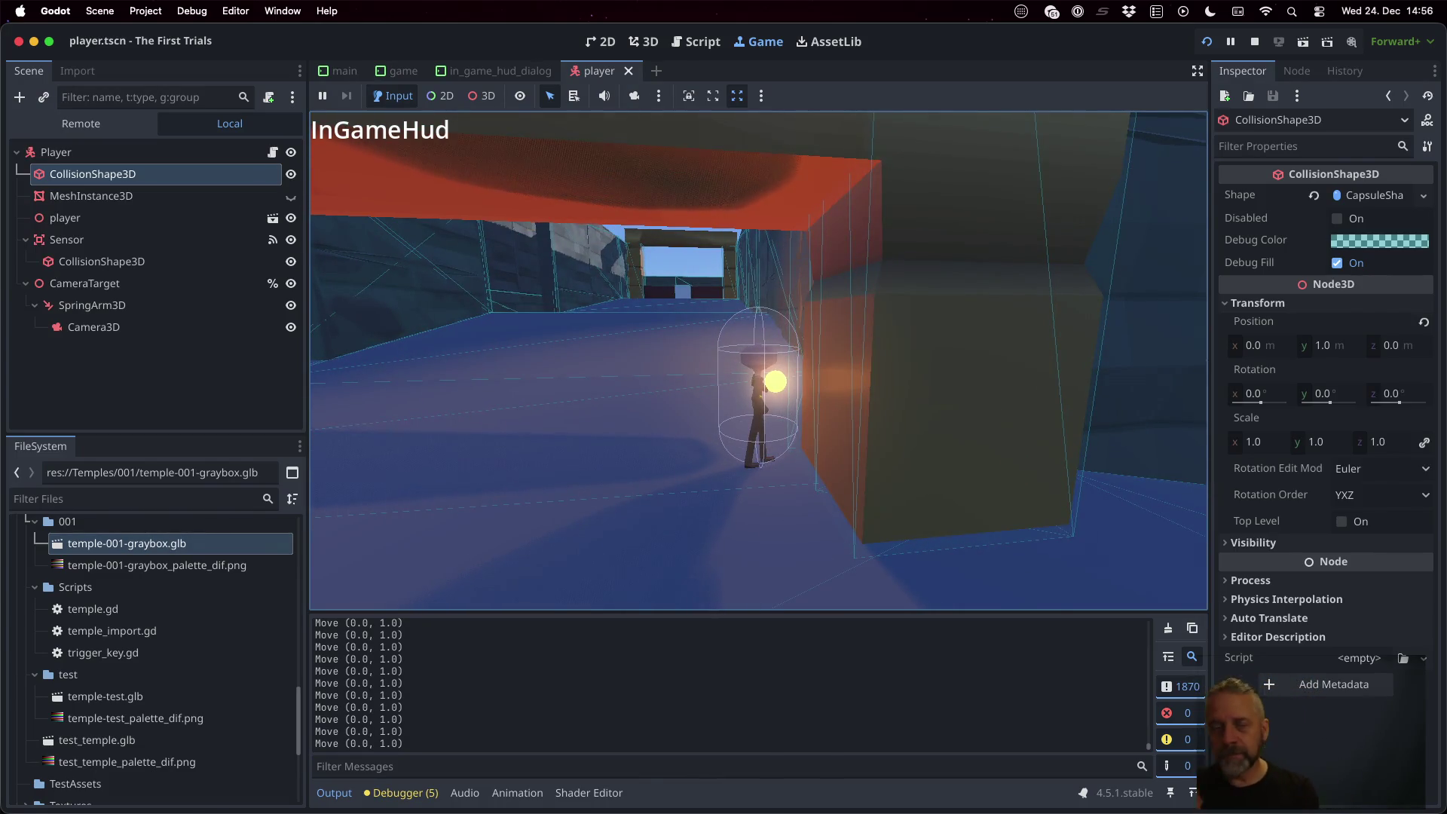
left_click(1255, 46)
Comment out the old move-printing lines 80–81 in player.gd
left_click(818, 375)
scroll(829, 482, "down", 2)
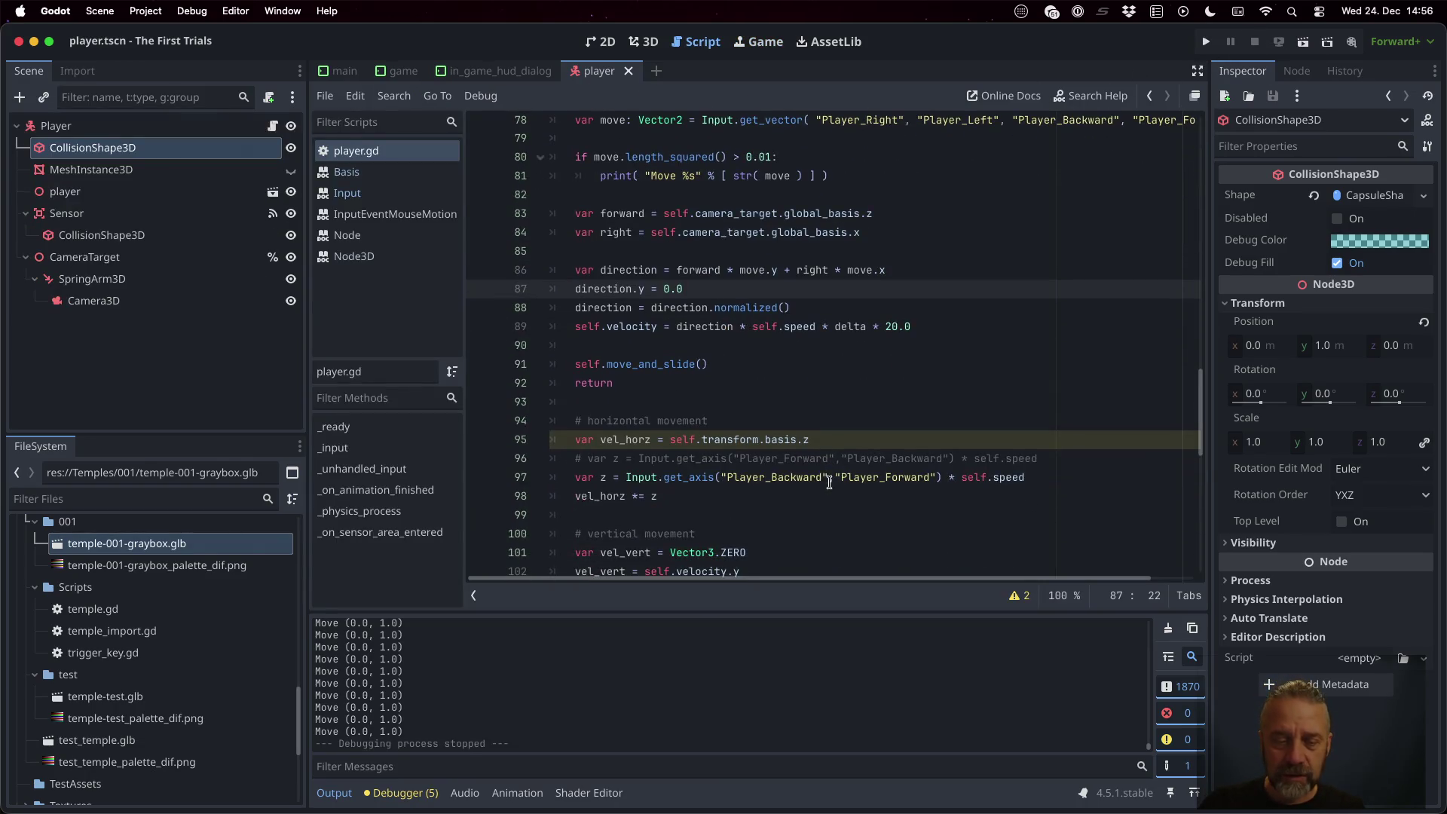
left_click(794, 443)
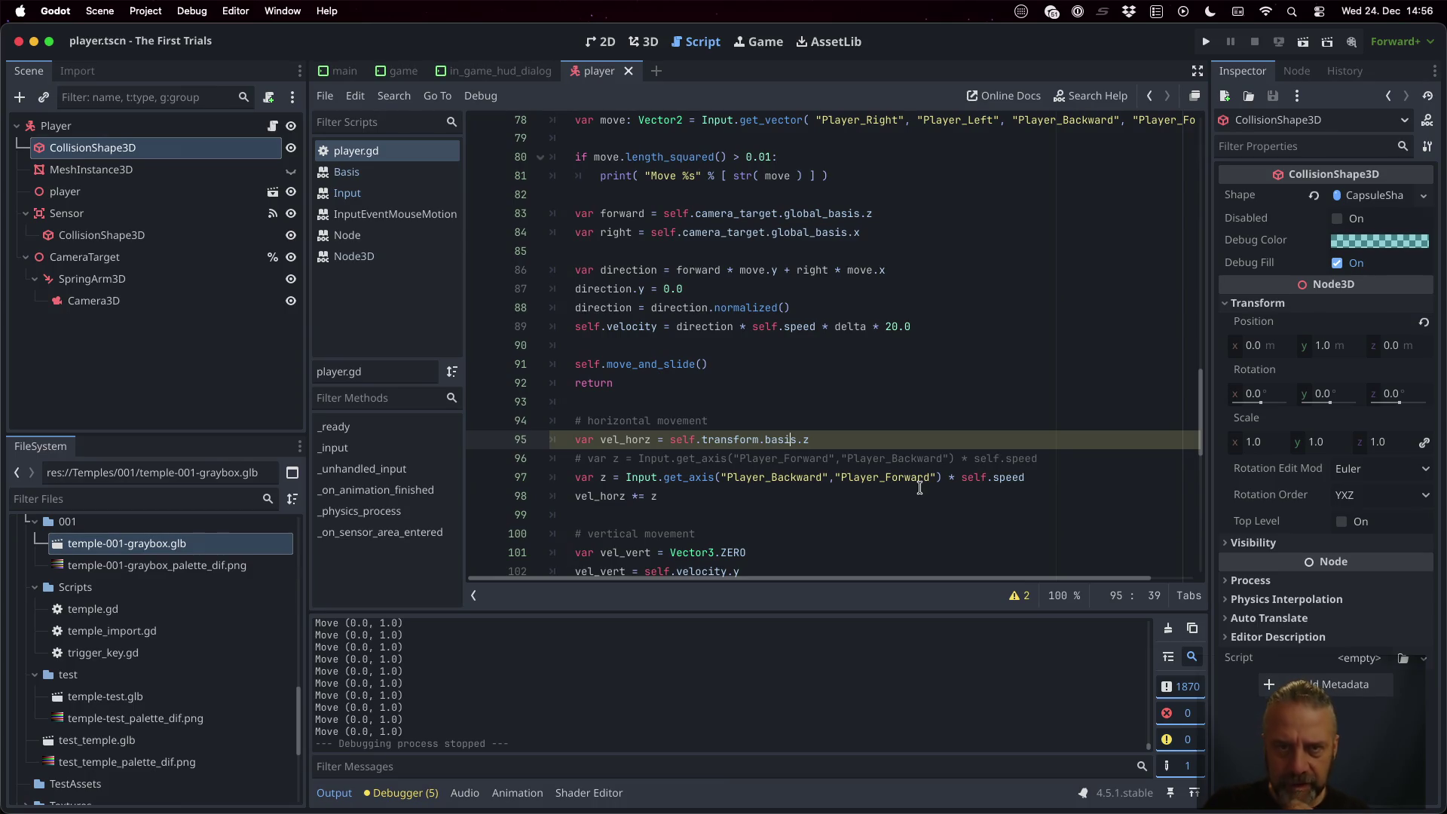
left_click(827, 156)
key("Home")
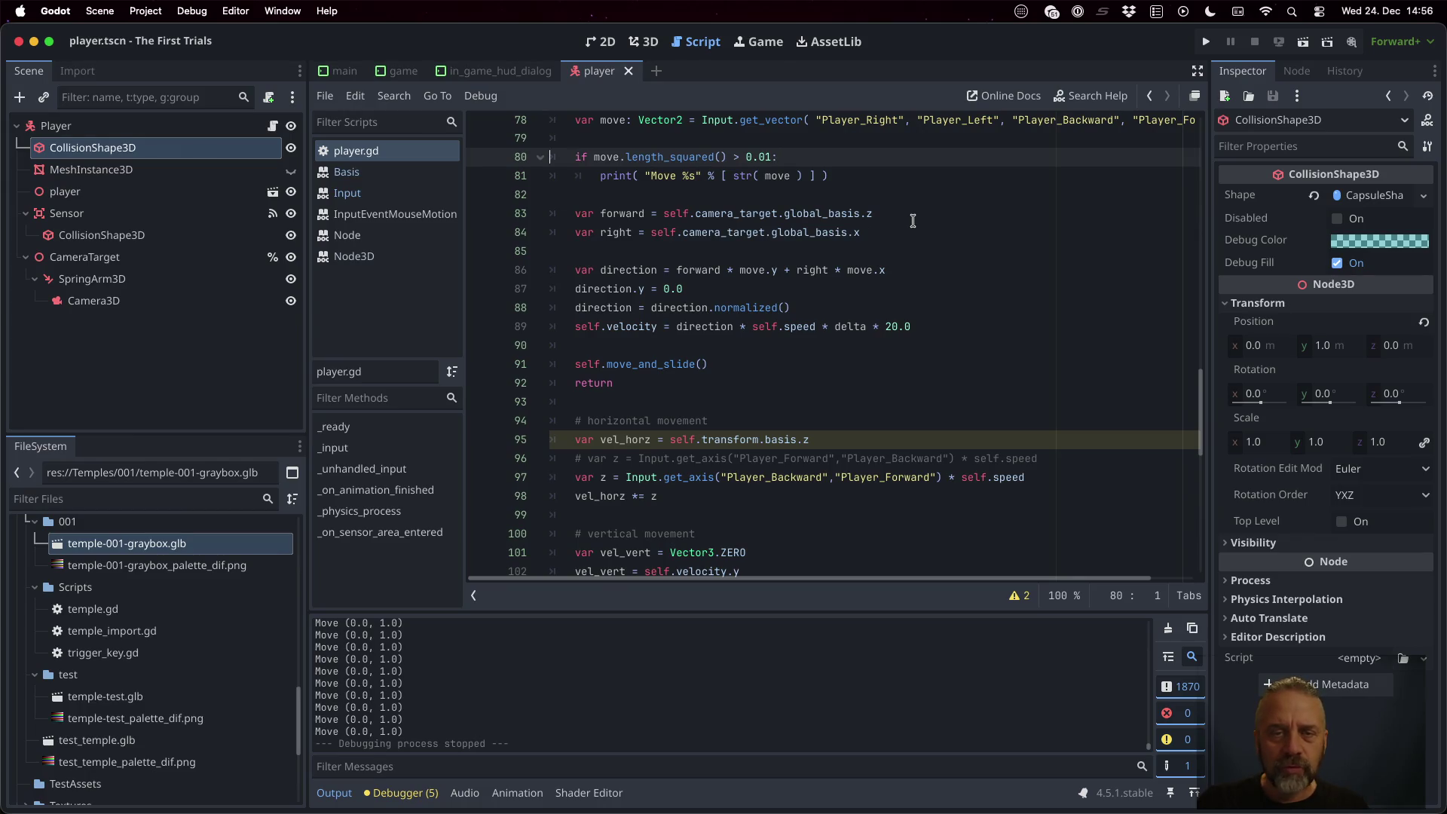
key("shift+Down")
key("super+k")
Add a line printing "Velocity: %s" with str(self.velocity)
key("Down")
key("Down")
key("Down")
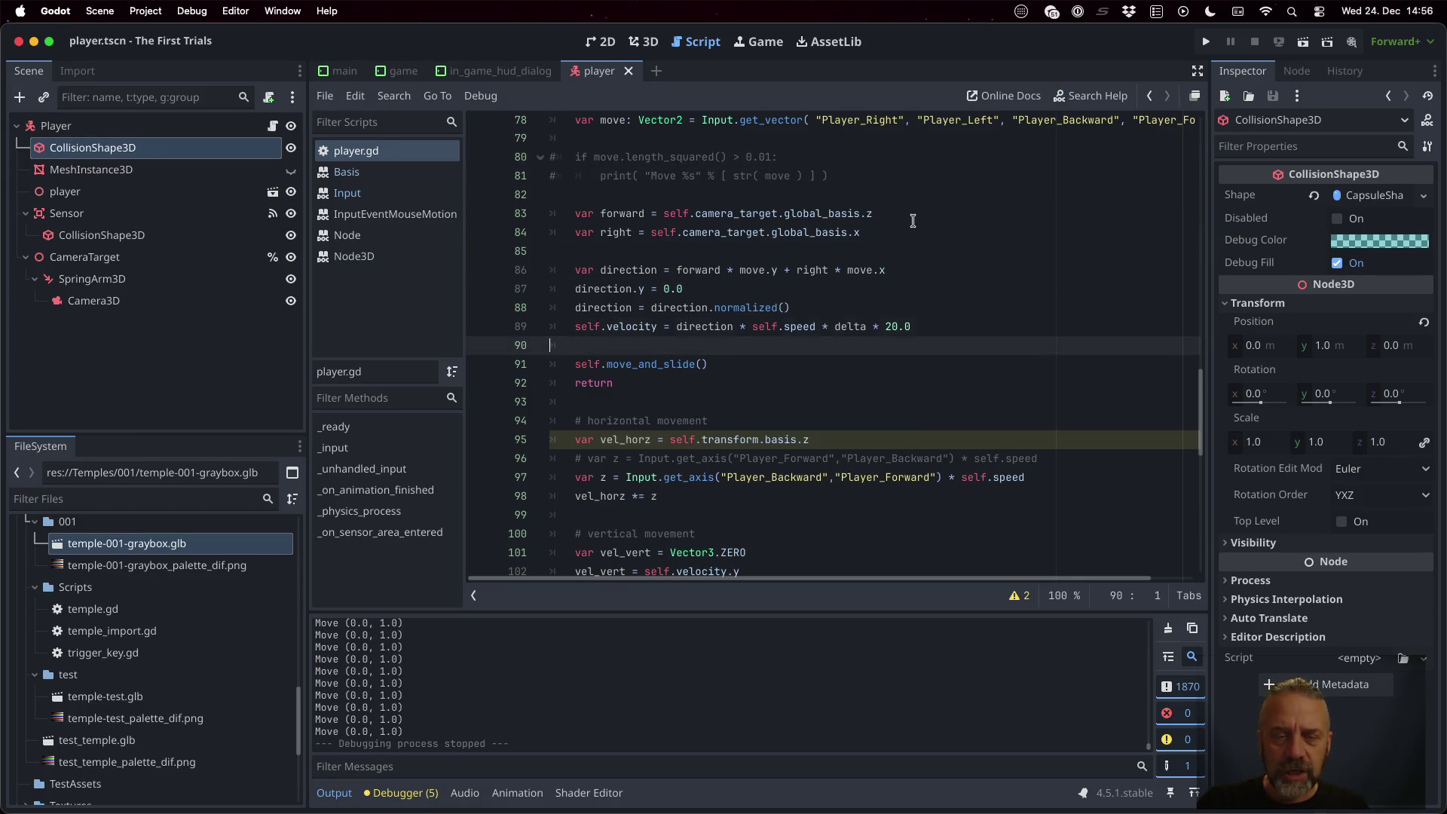
key("Return")
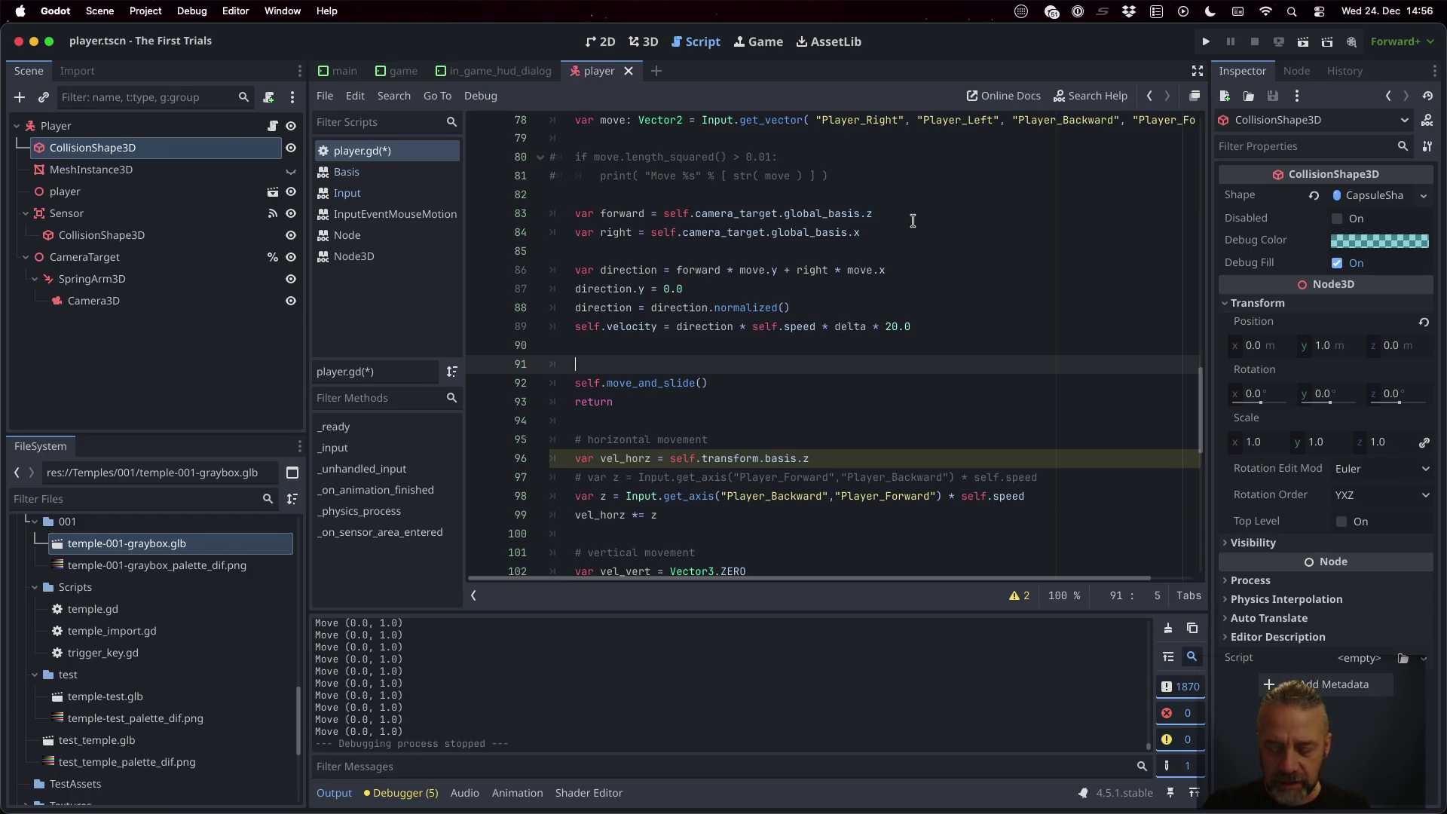
type("t(")
key("BackSpace")
key("BackSpace")
key("BackSpace")
type("\"s")
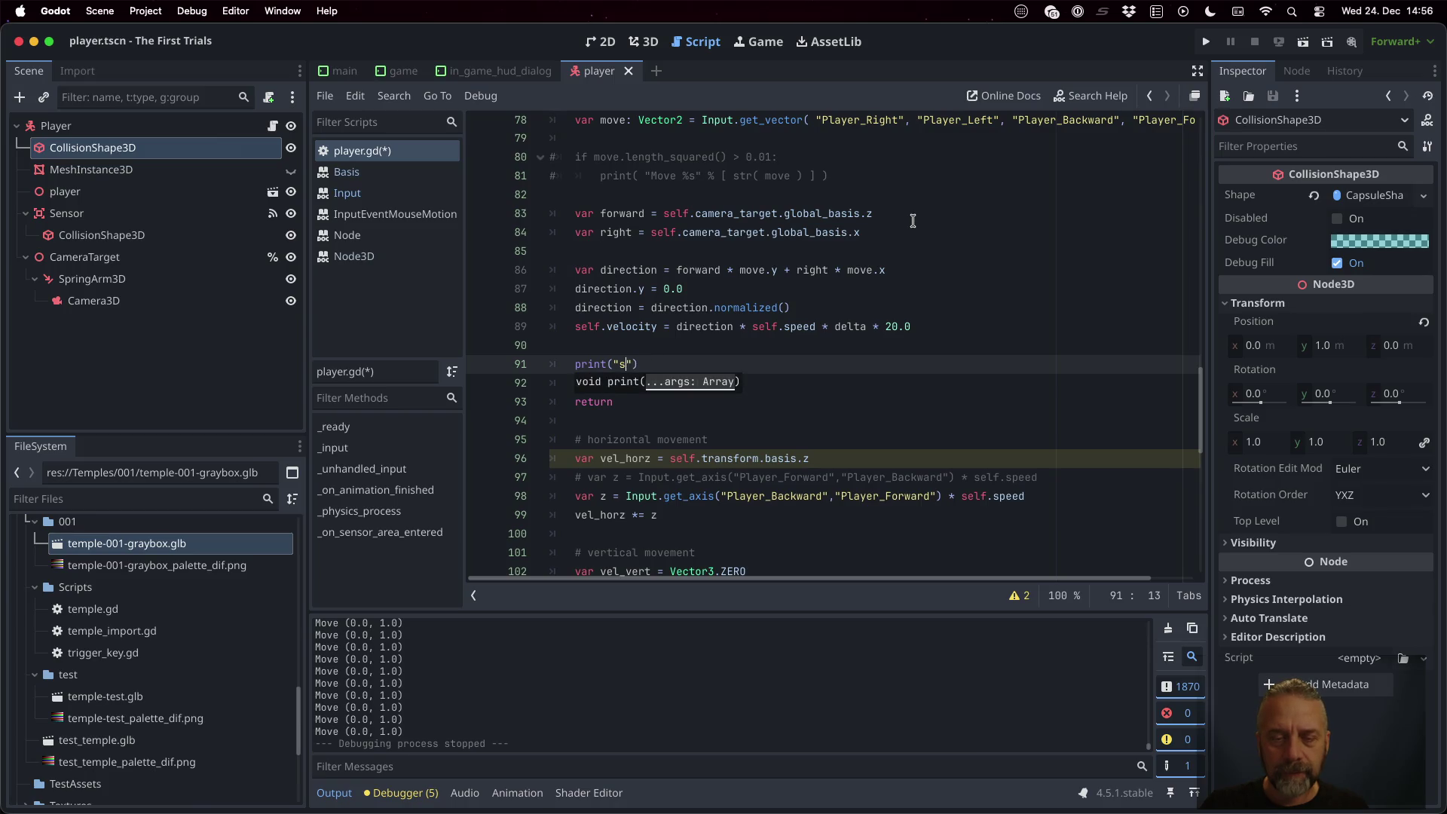
type("clo")
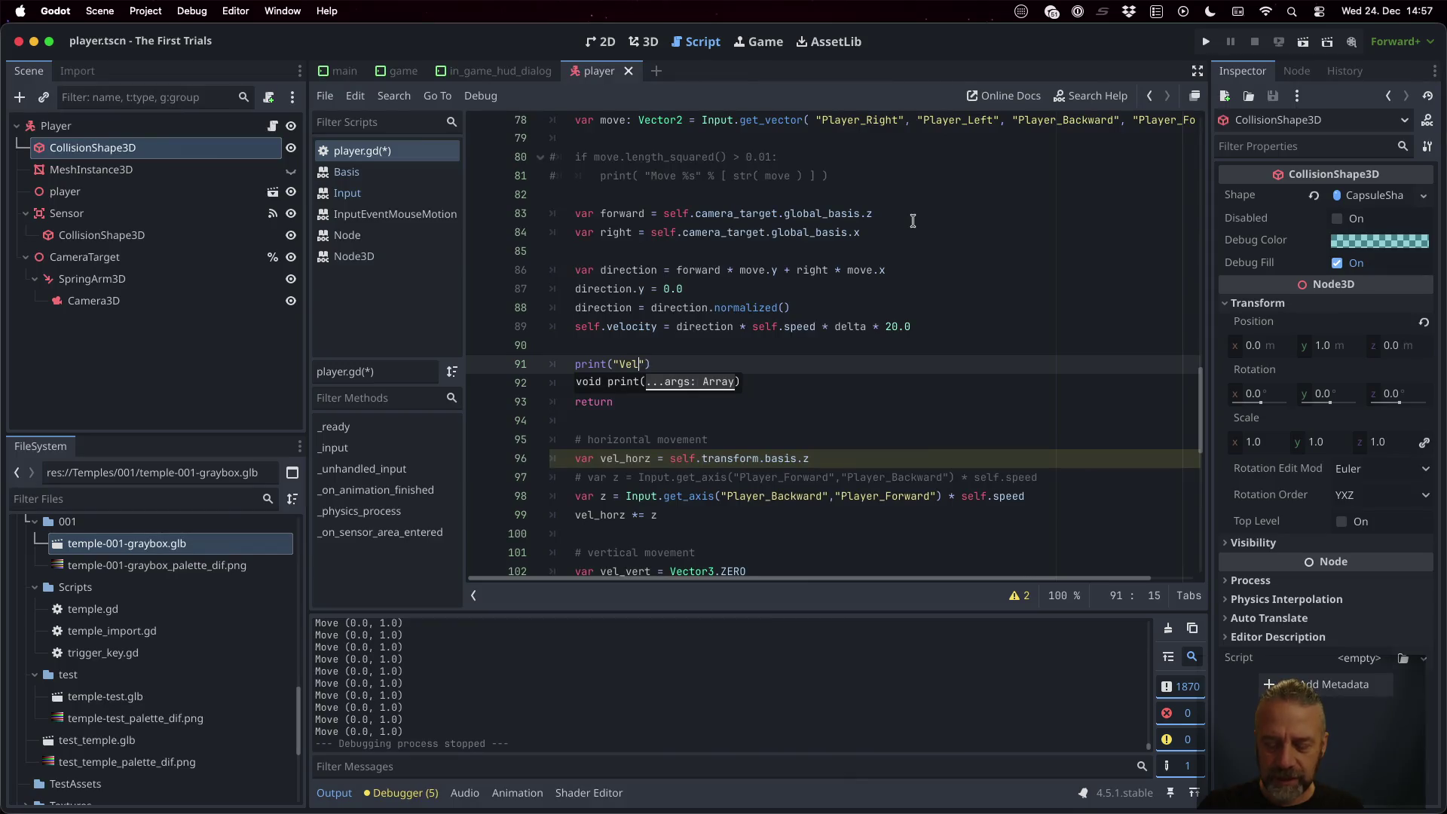
type("ty: %s")
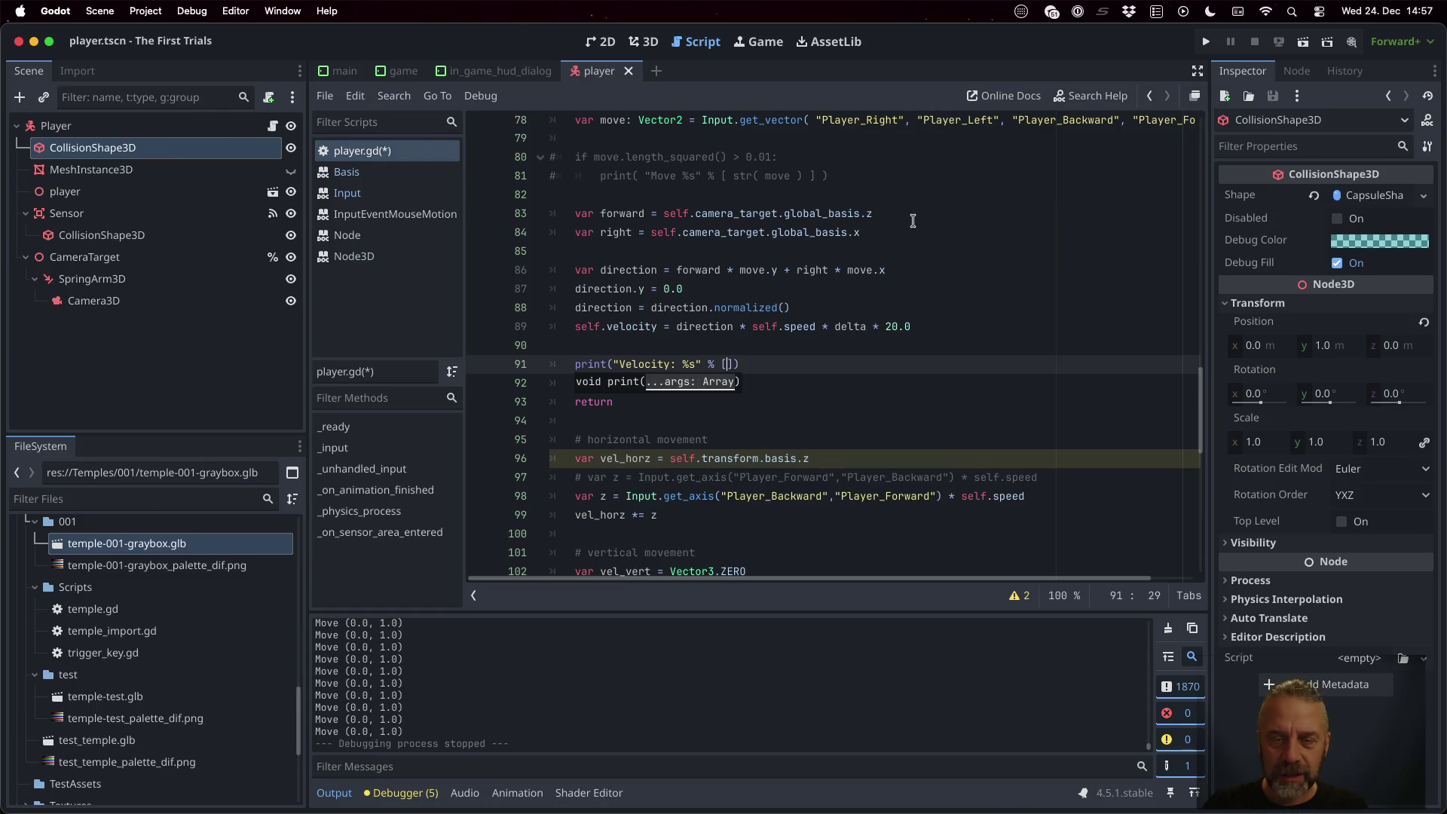
type("[")
key("BackSpace")
type("( self.v")
key("Return")
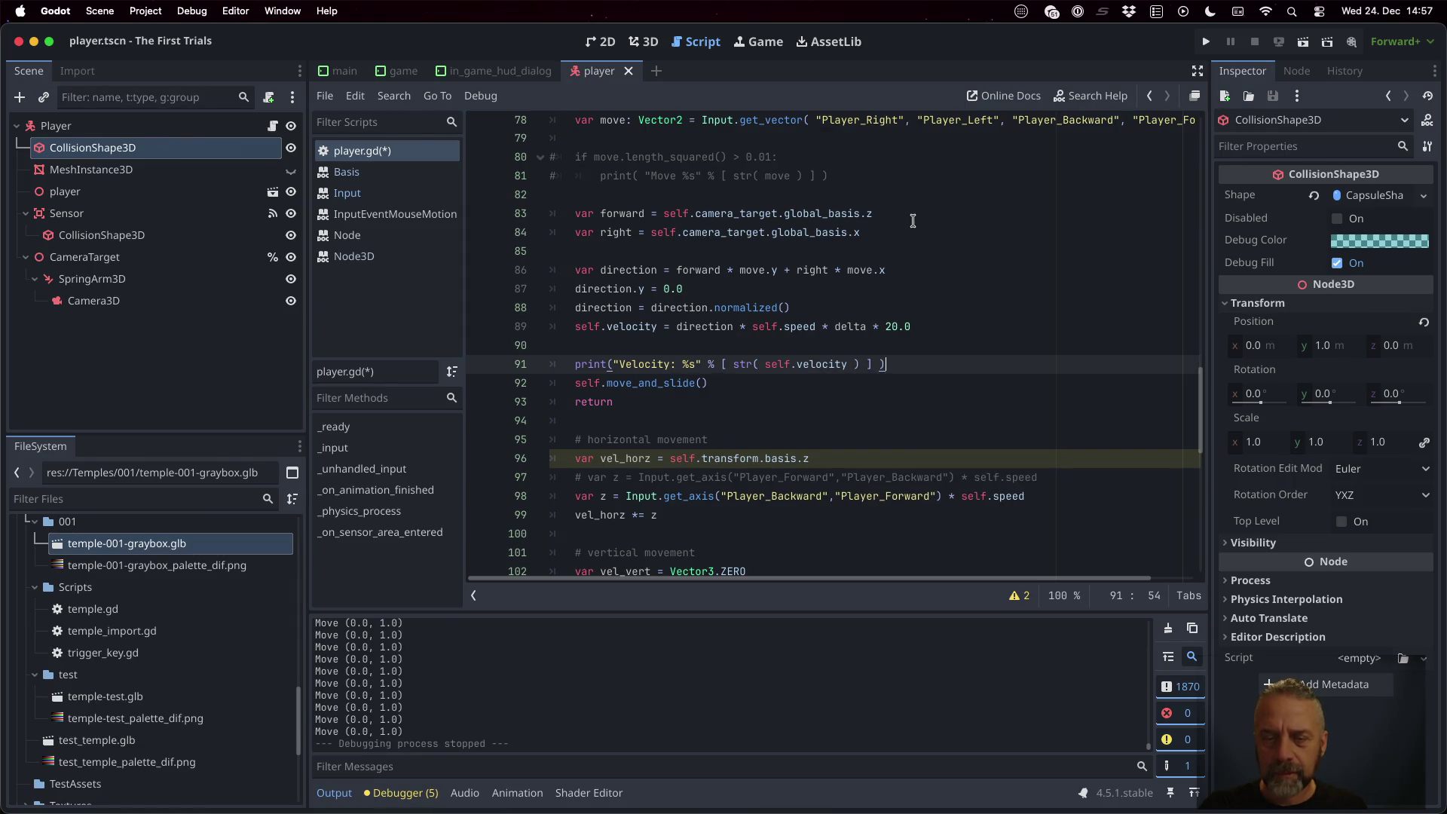
key("Right")
key("Right")
key("Right")
Guard the print with 'if self.velocity.length_squared() > 0.01:' and save player.gd
key("Home")
key("Return")
key("Up")
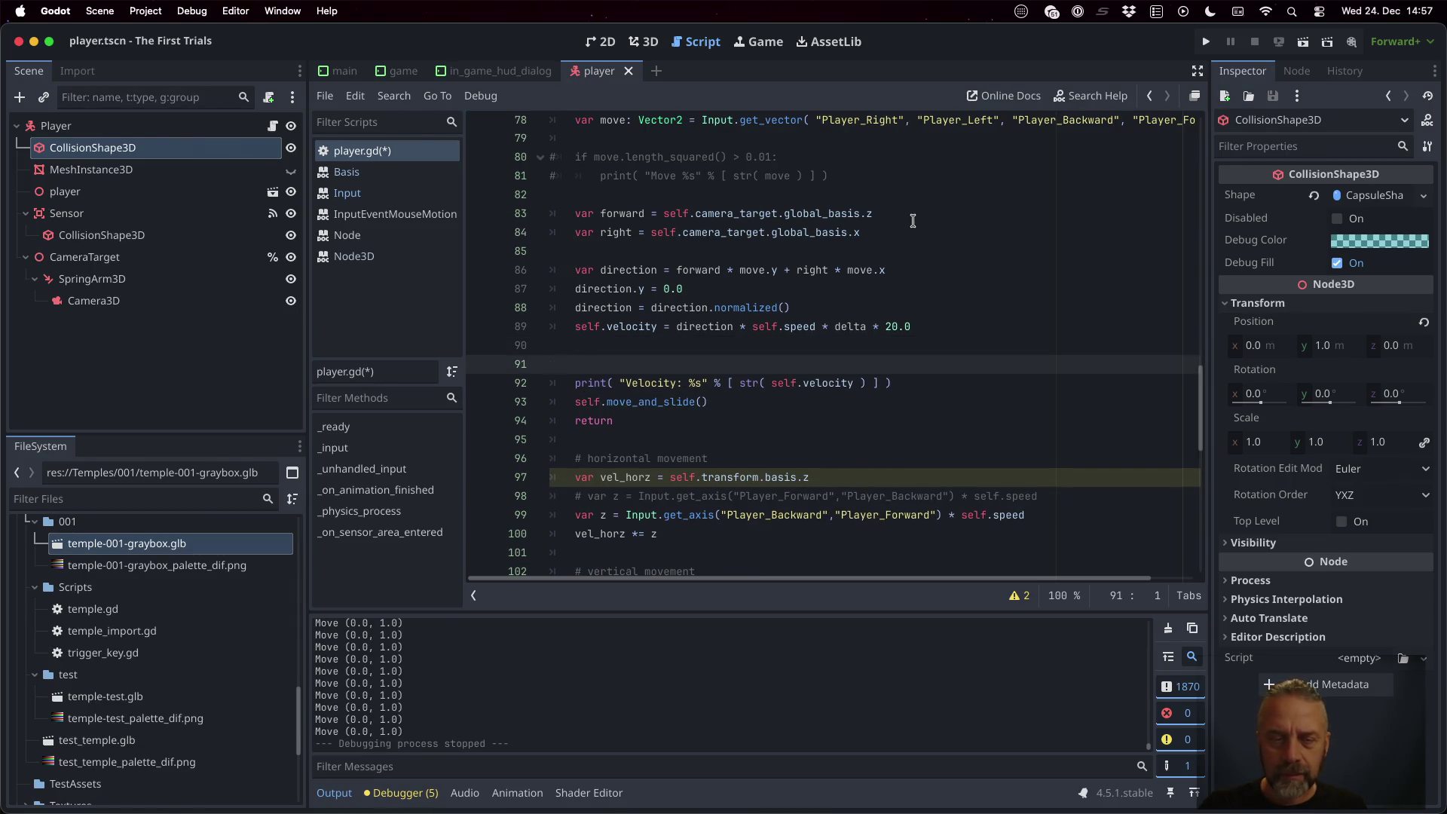
type("elf.v")
key("Return")
type("elocity.le")
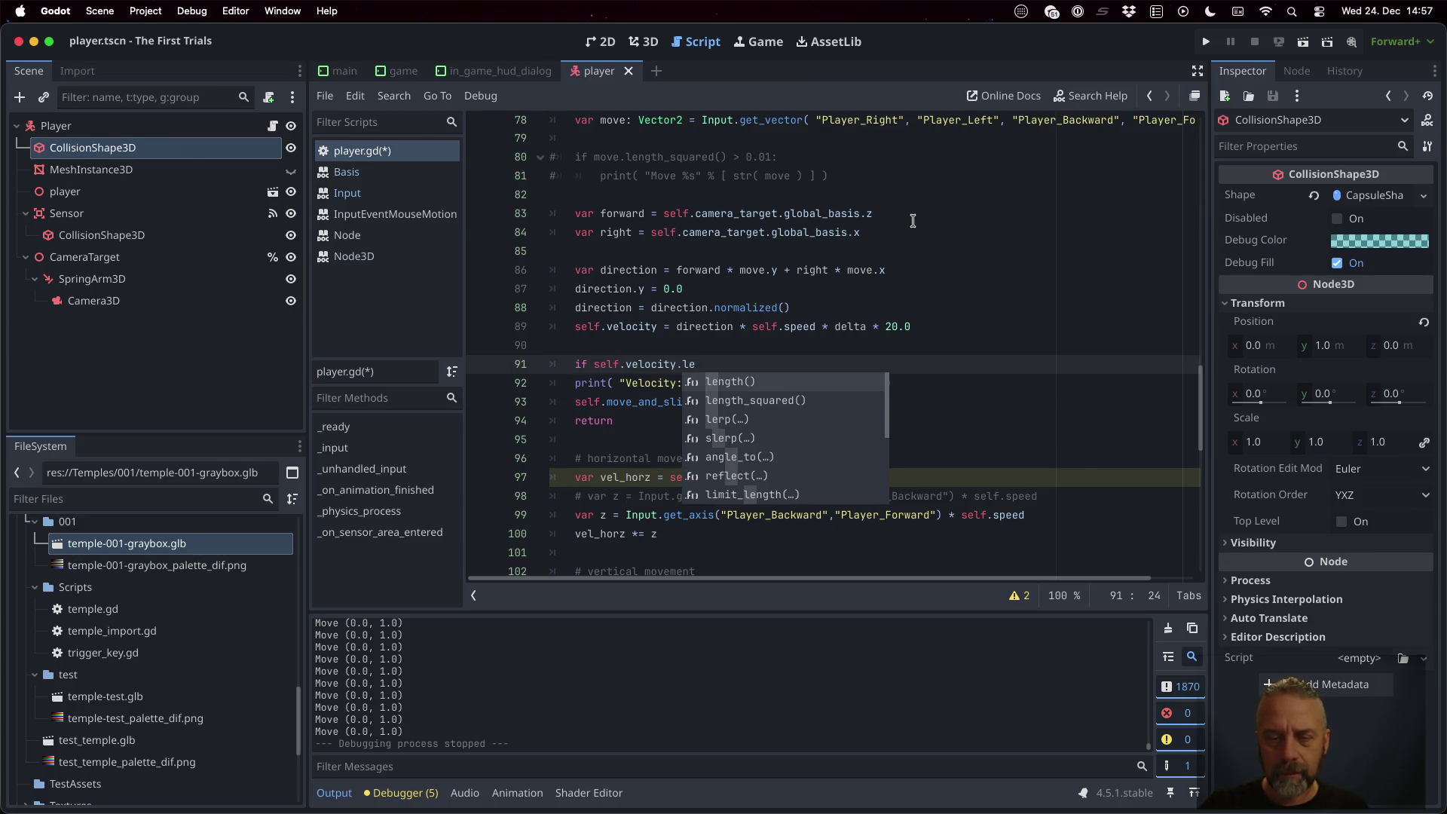
key("Down")
key("Return")
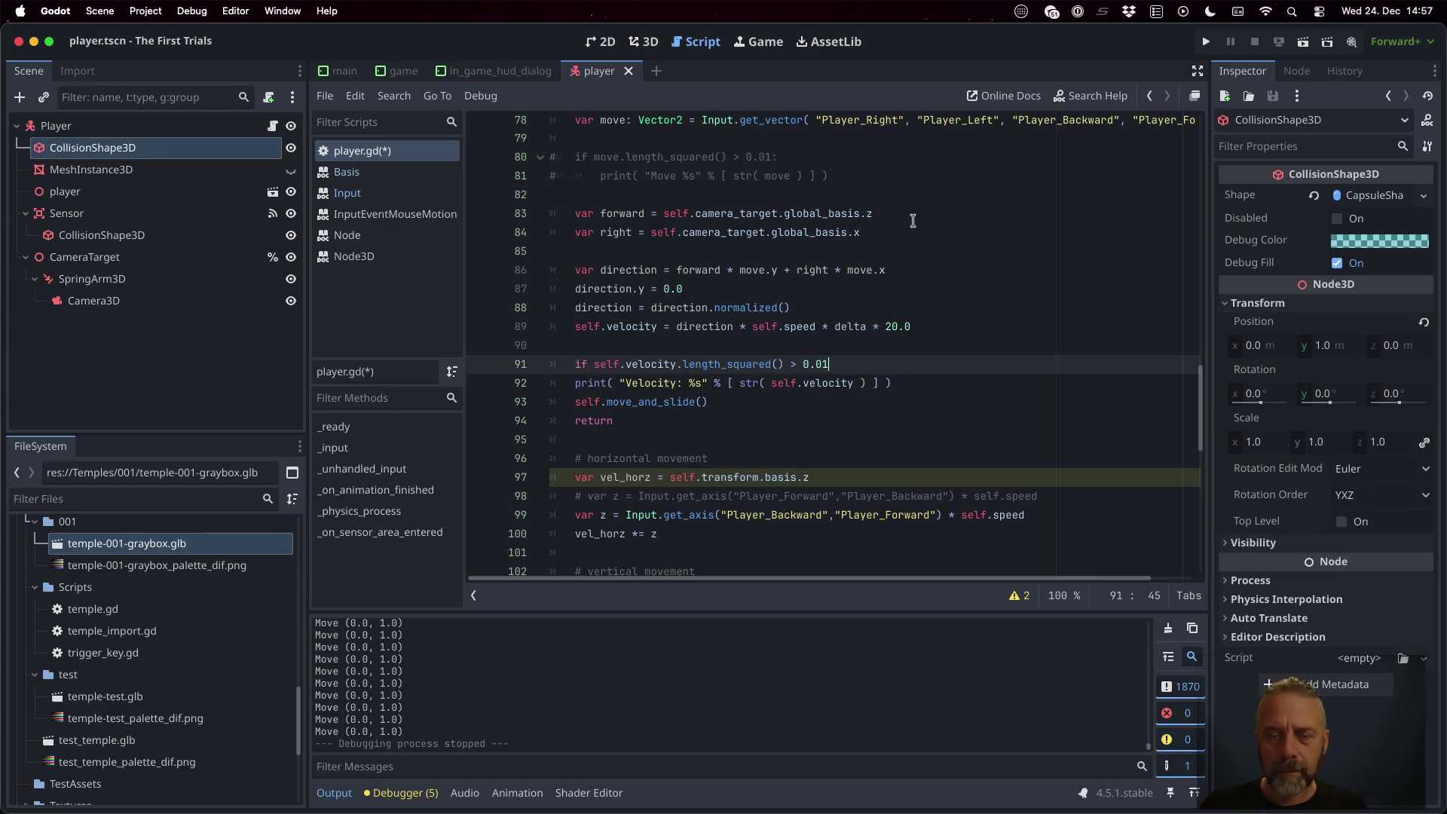
type(":")
key("Down")
key("Home")
key("Tab")
key("ctrl+s")
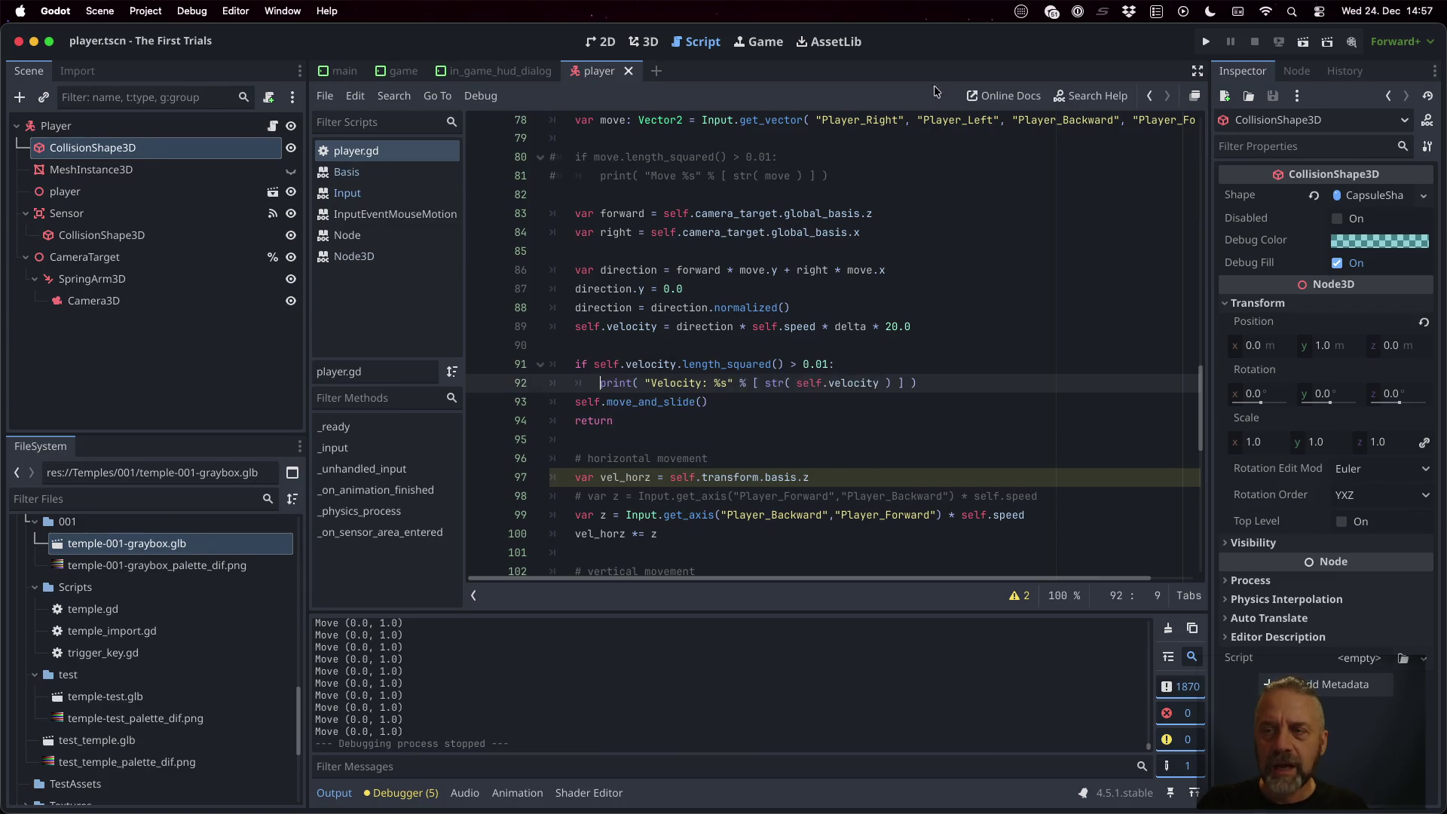
Playtest walking forward and backward, checking the Velocity (0.0, 0.0, ±3.333333) lines, then stop
left_click(1206, 42)
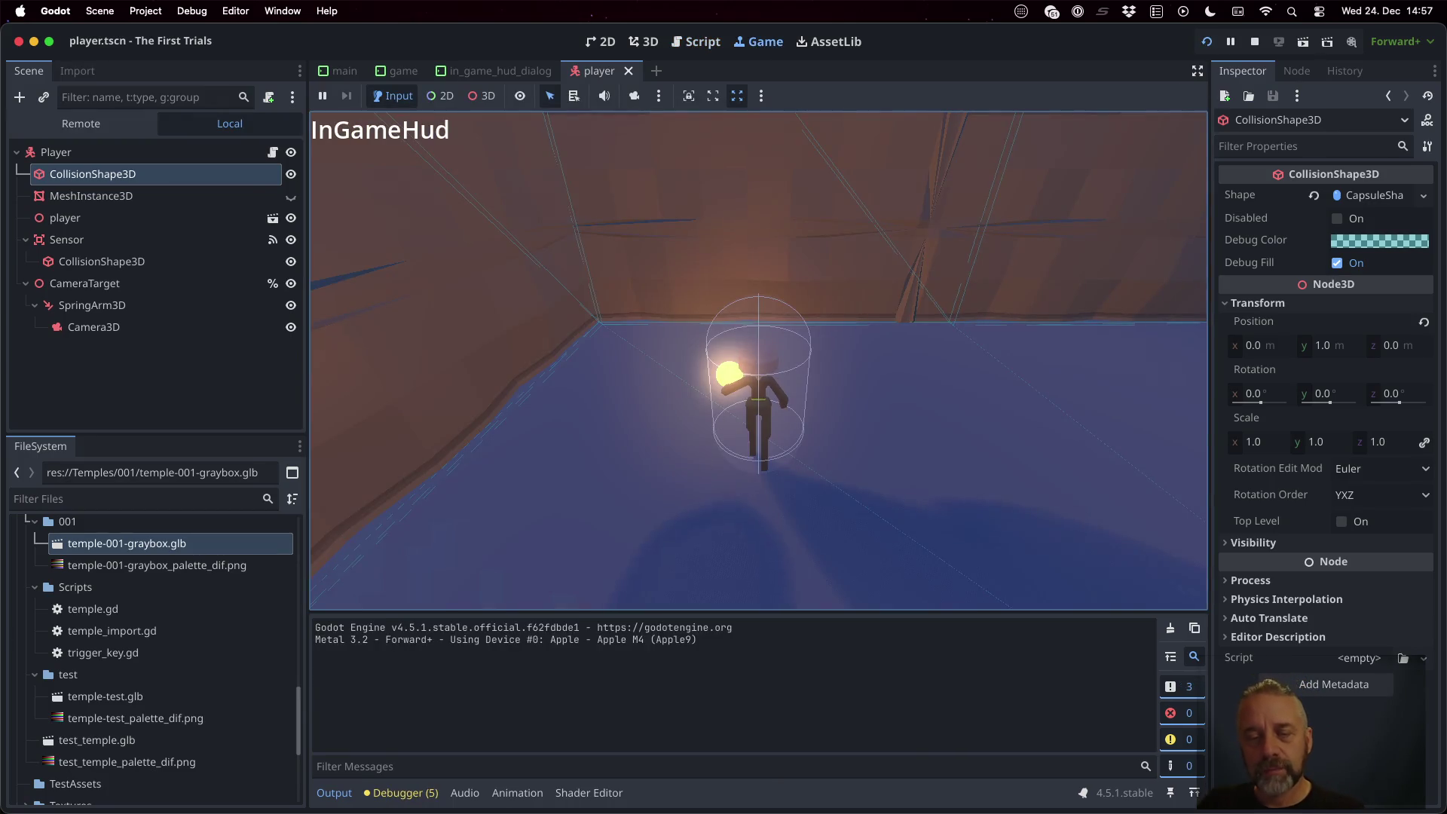
key("w")
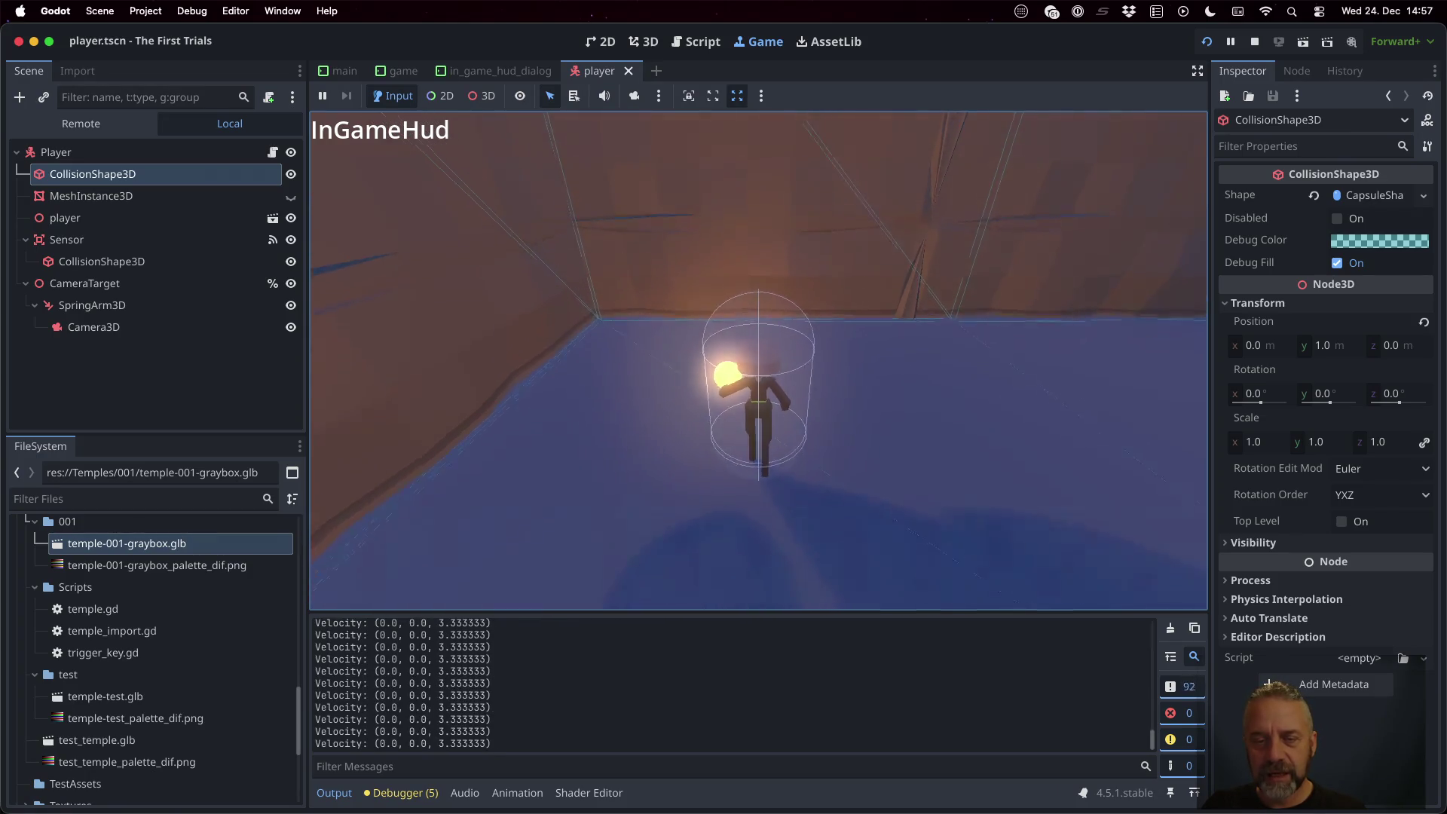
key("s")
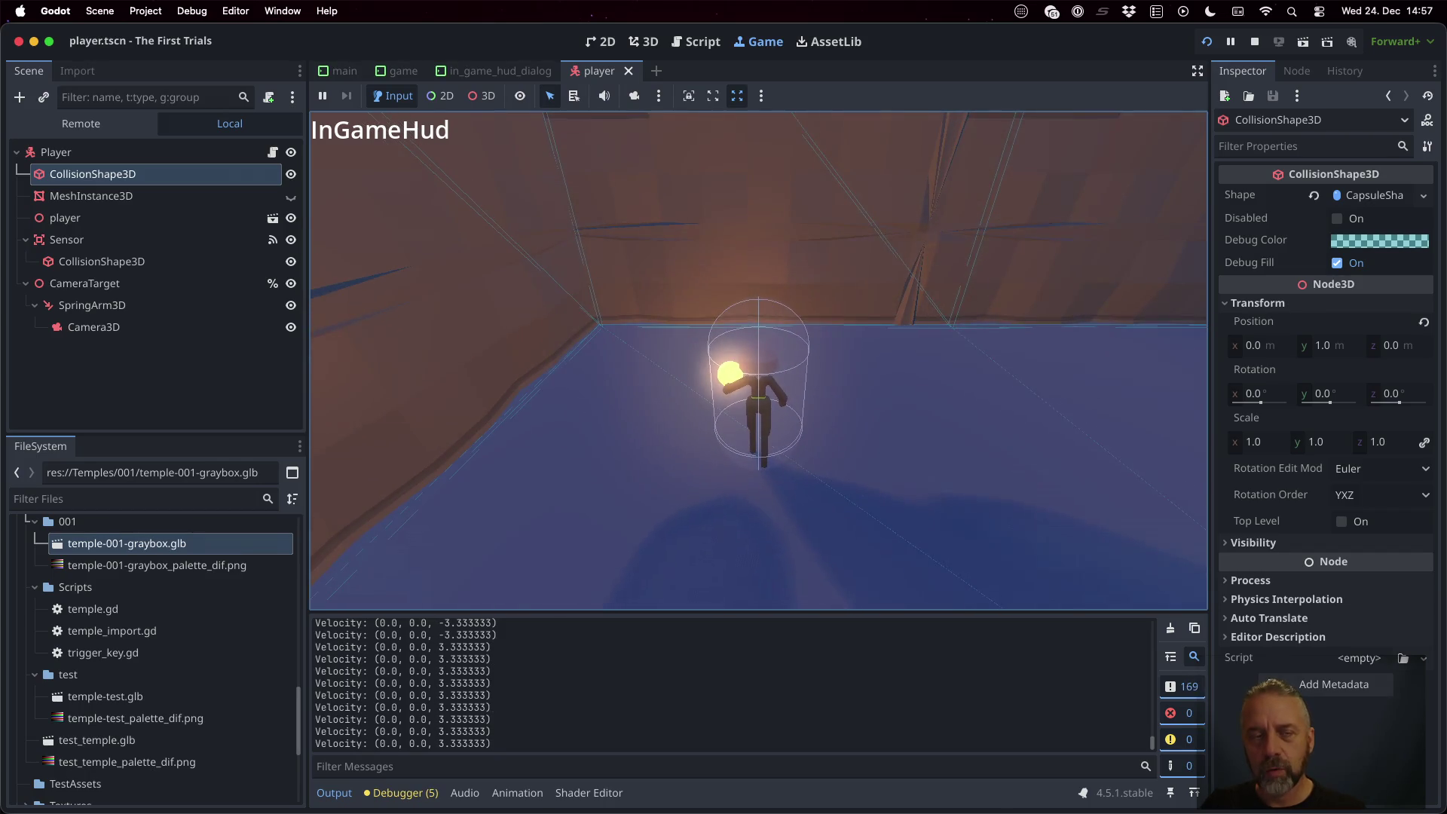
left_click(1254, 41)
left_click(969, 397)
scroll(953, 403, "down", 1)
Insert 'self.velocity = self.velocity' as line 90, then open the velocity and Vector3 docs
left_click(778, 415)
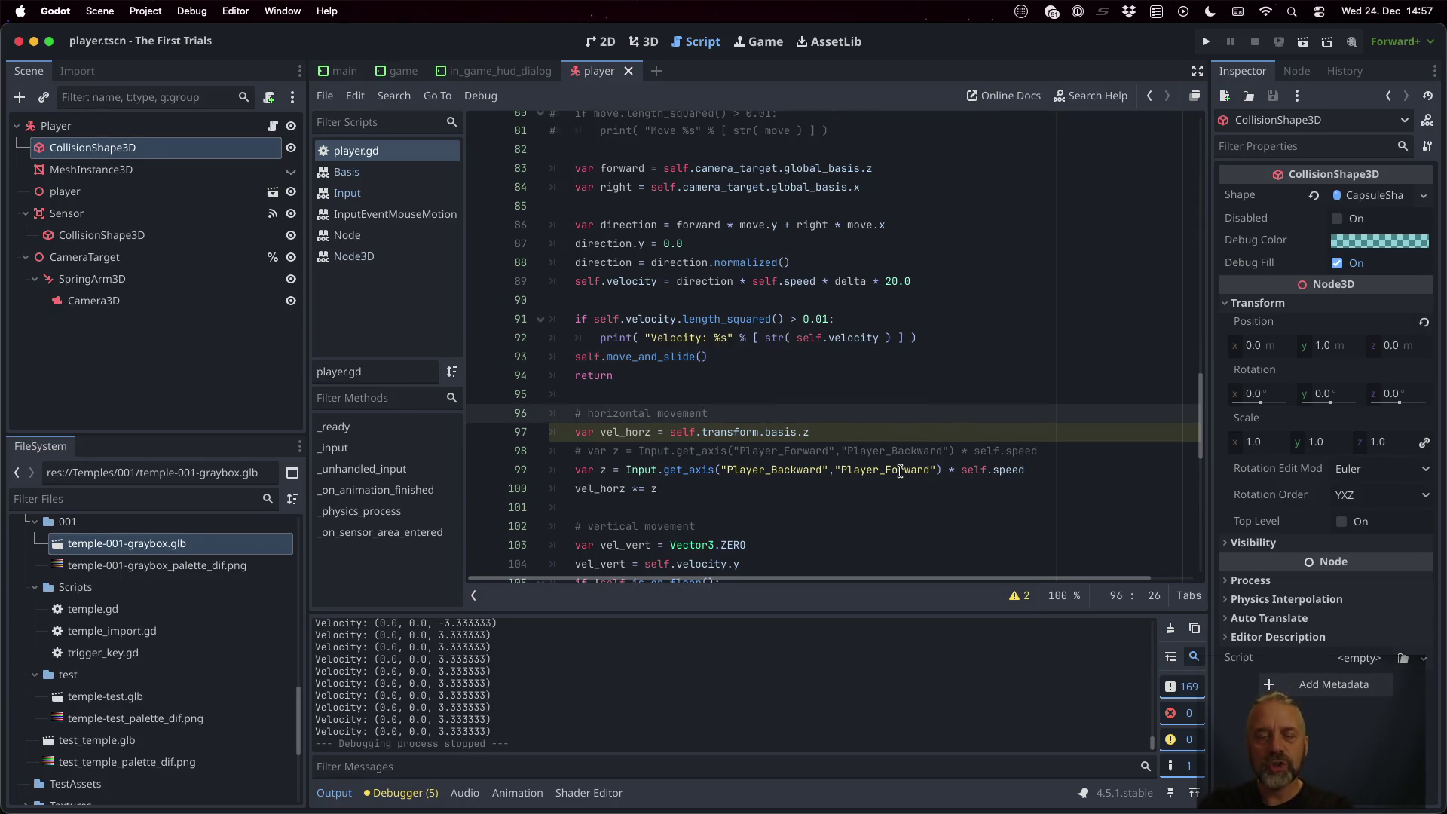
key("Up")
key("Up")
key("Up")
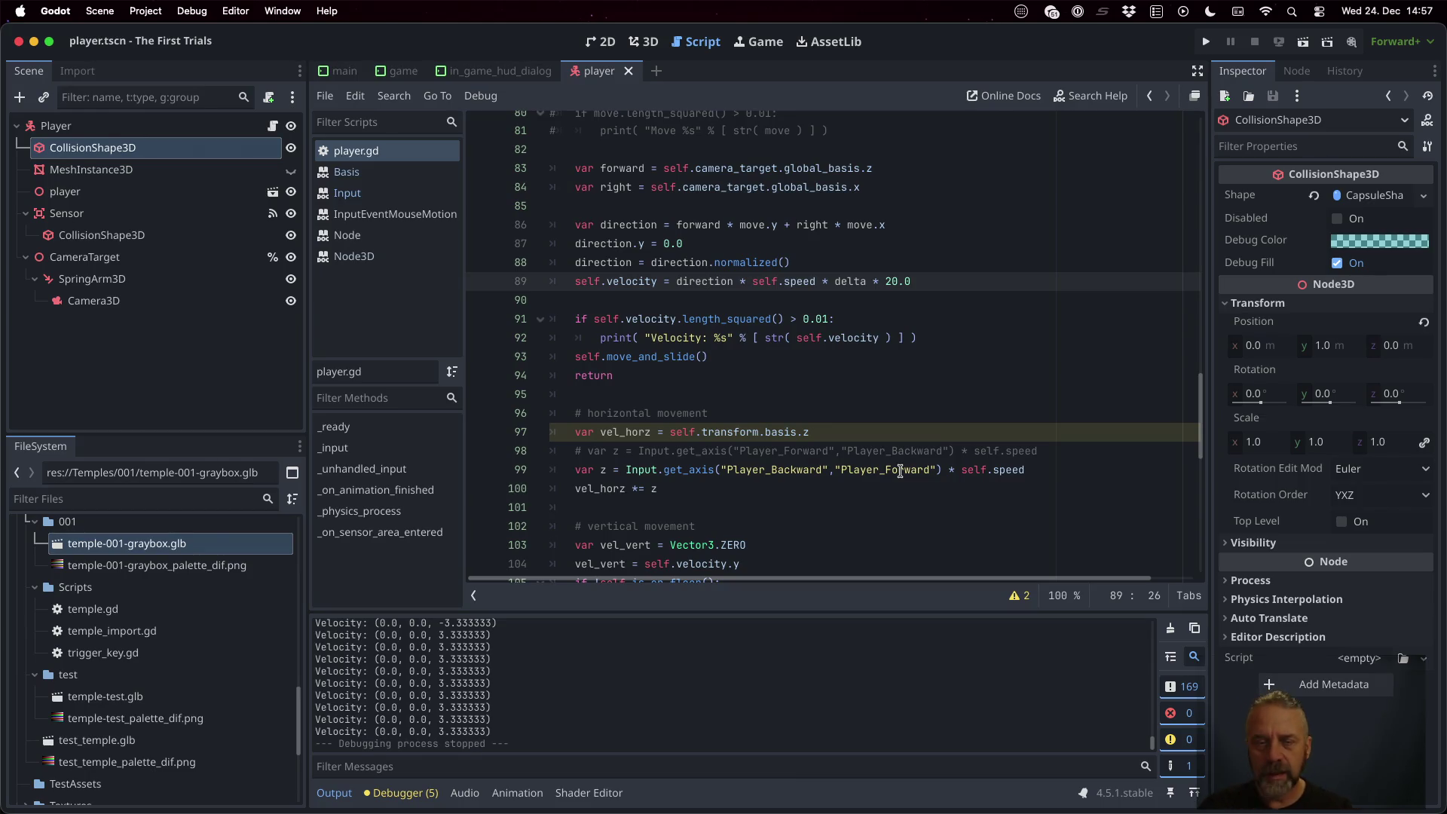
key("Return")
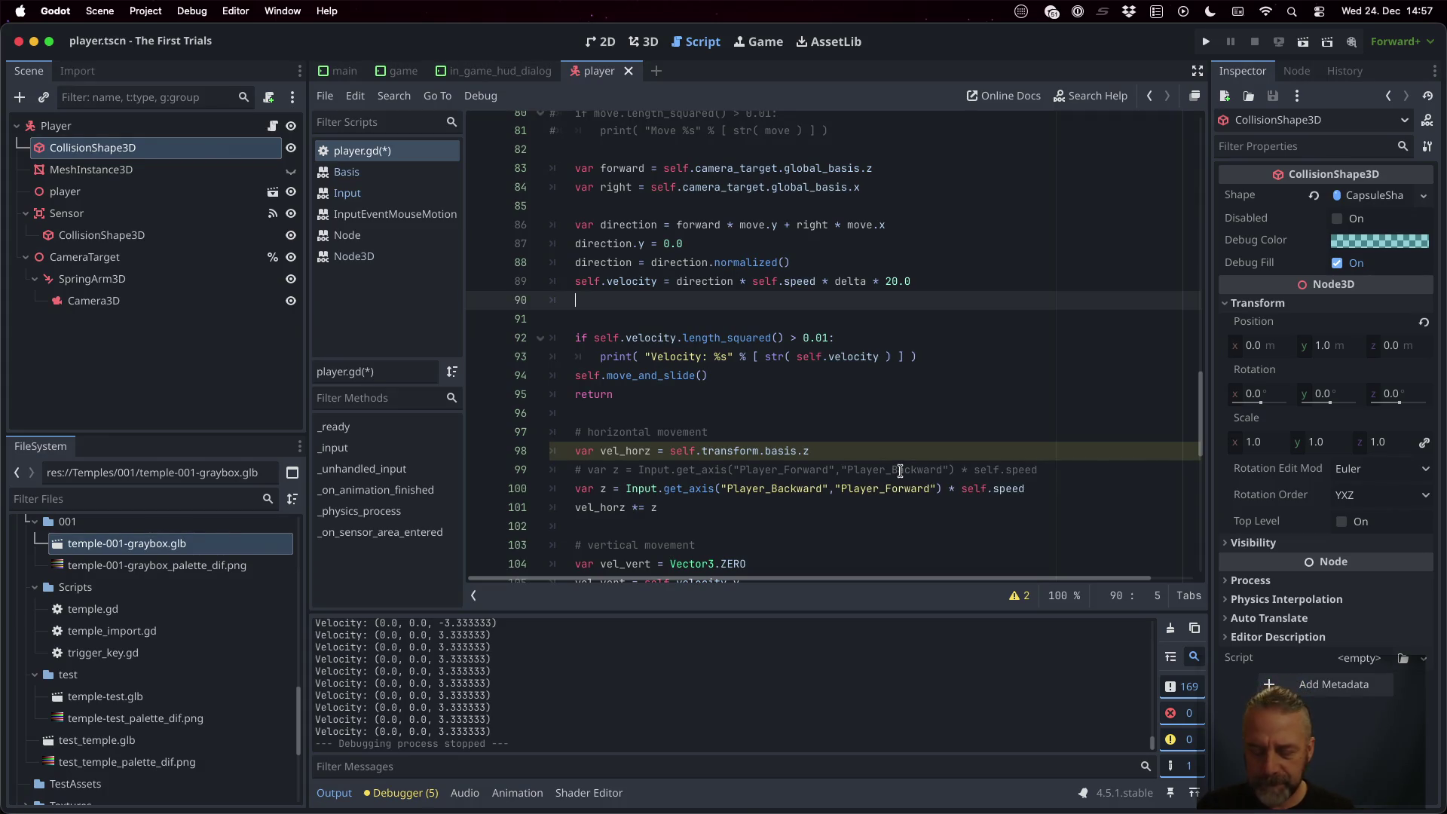
type("self.velocity.")
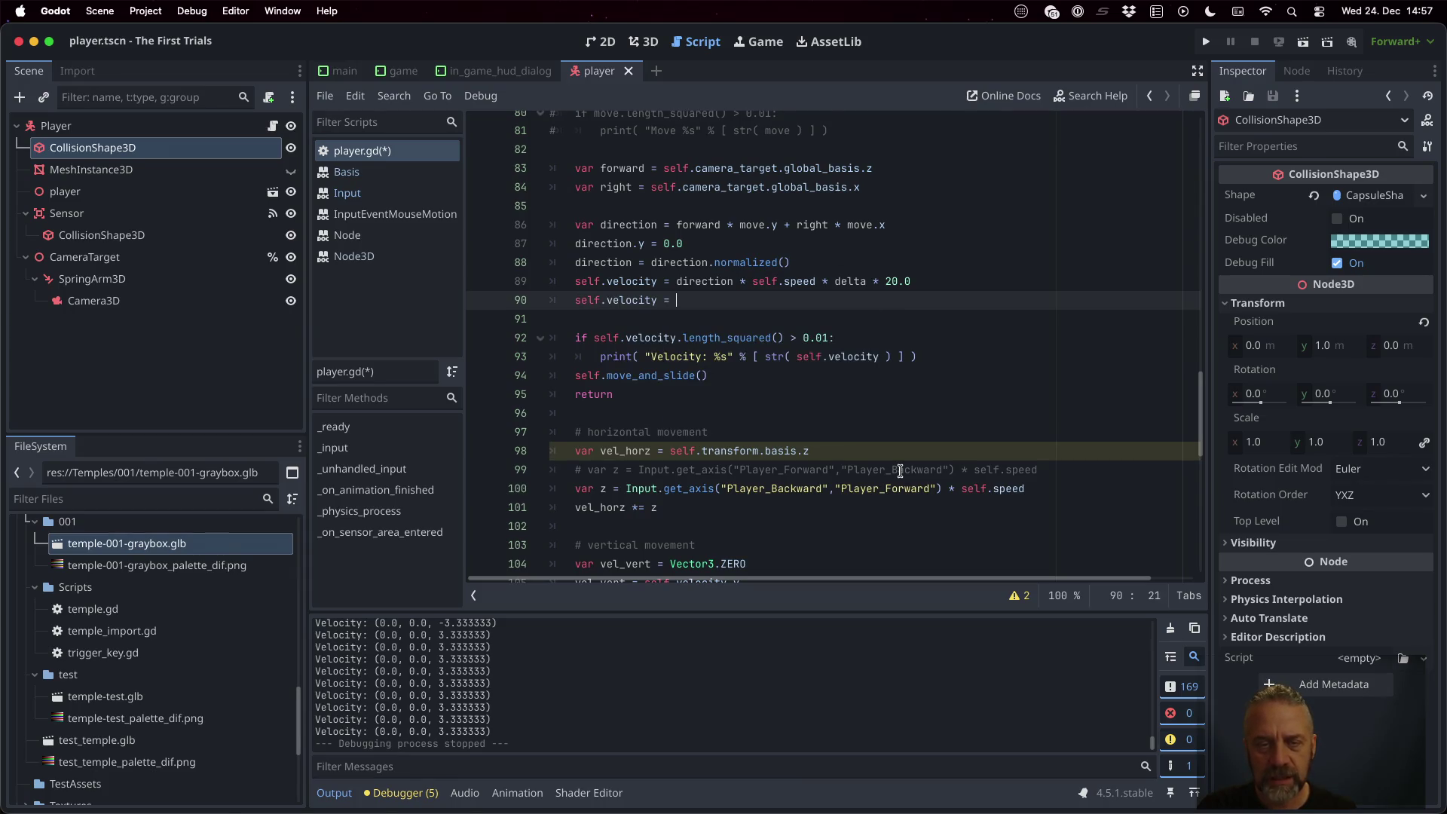
type("lf.velocity")
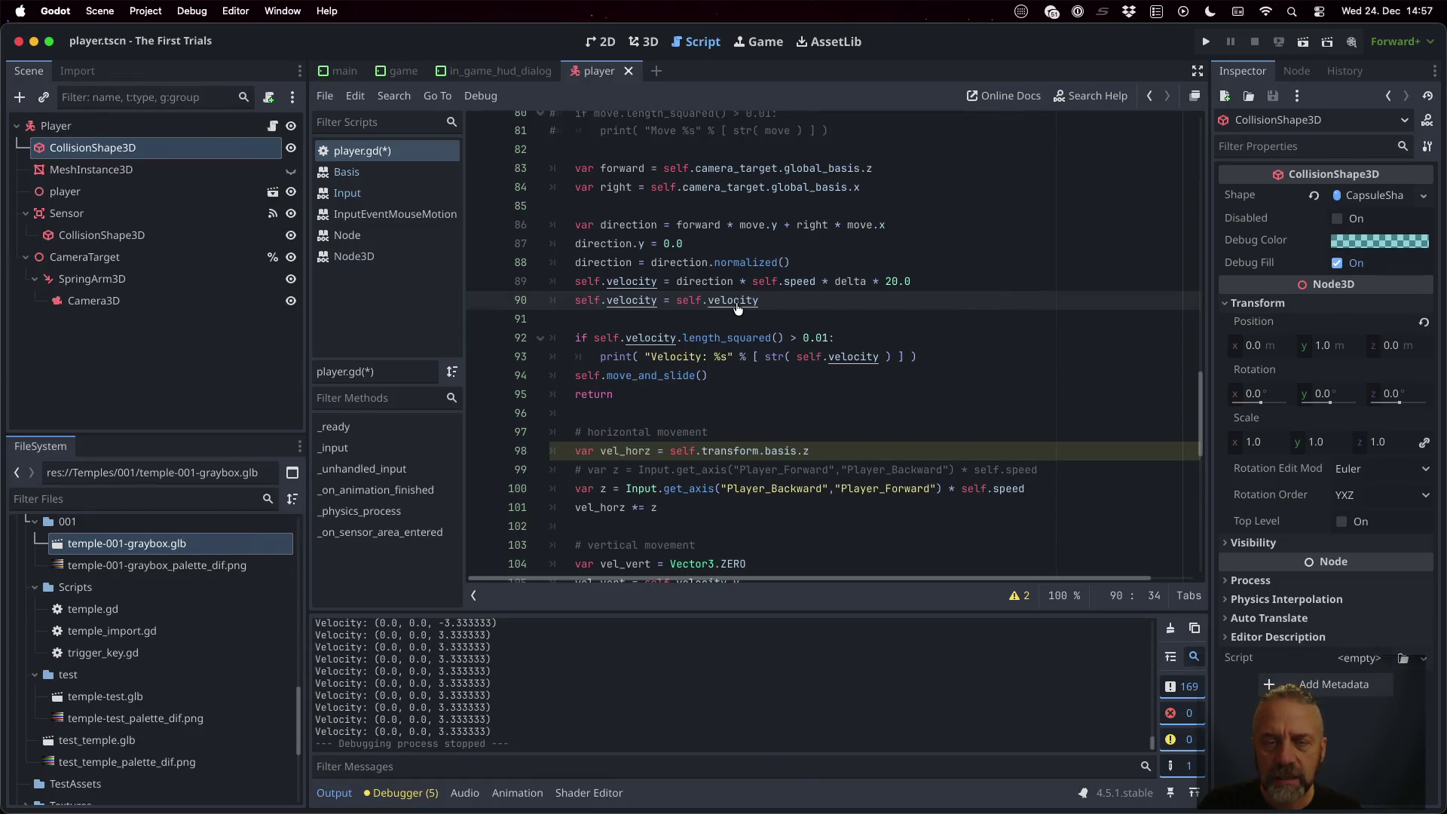
left_click(737, 303, "ctrl")
left_click(505, 143)
Browse the Vector3 reference to the move_toward(to, delta) description, then reopen player.gd
scroll(878, 419, "down", 10)
scroll(878, 419, "down", 6)
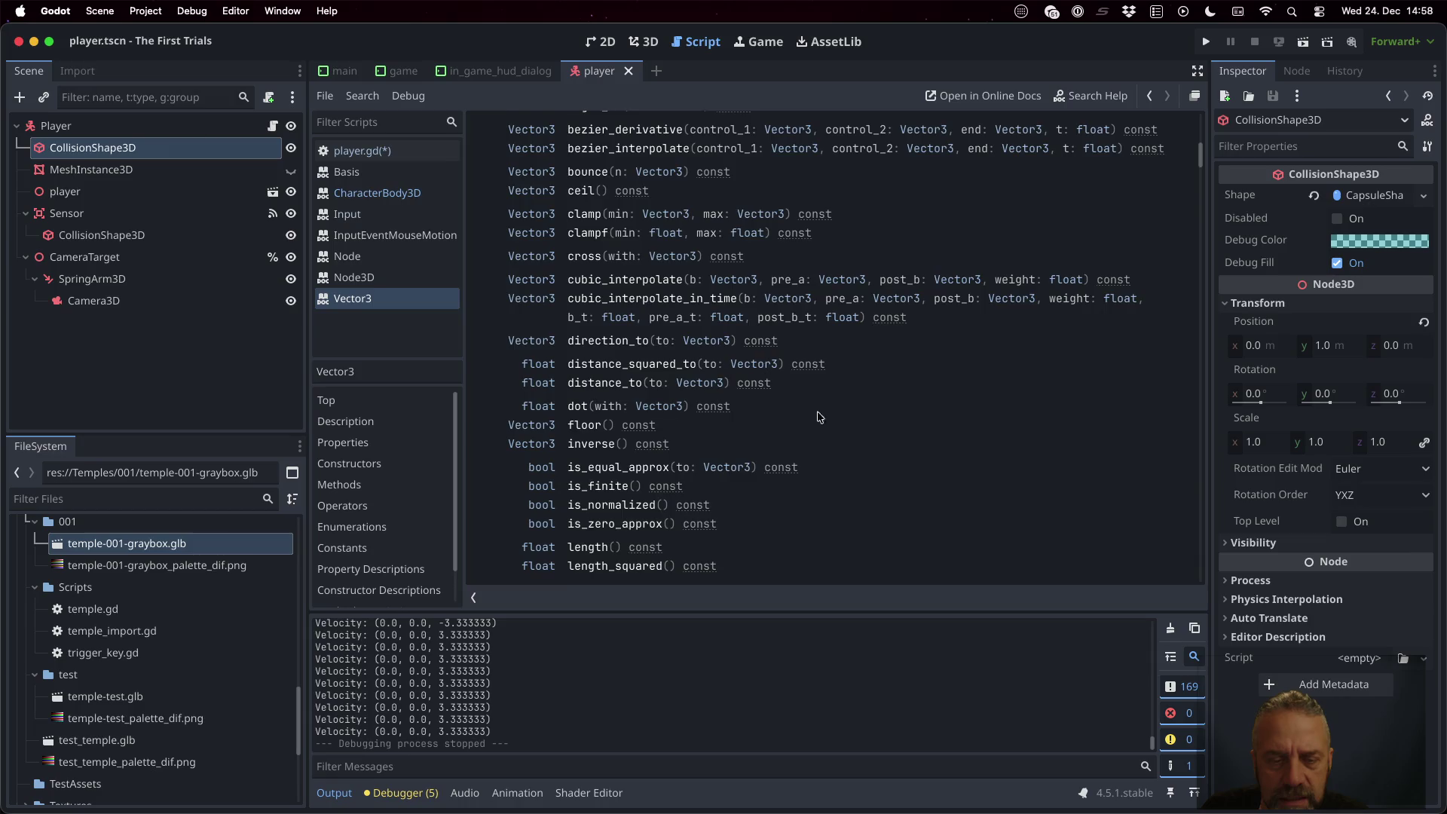
scroll(820, 416, "down", 8)
scroll(845, 429, "down", 2)
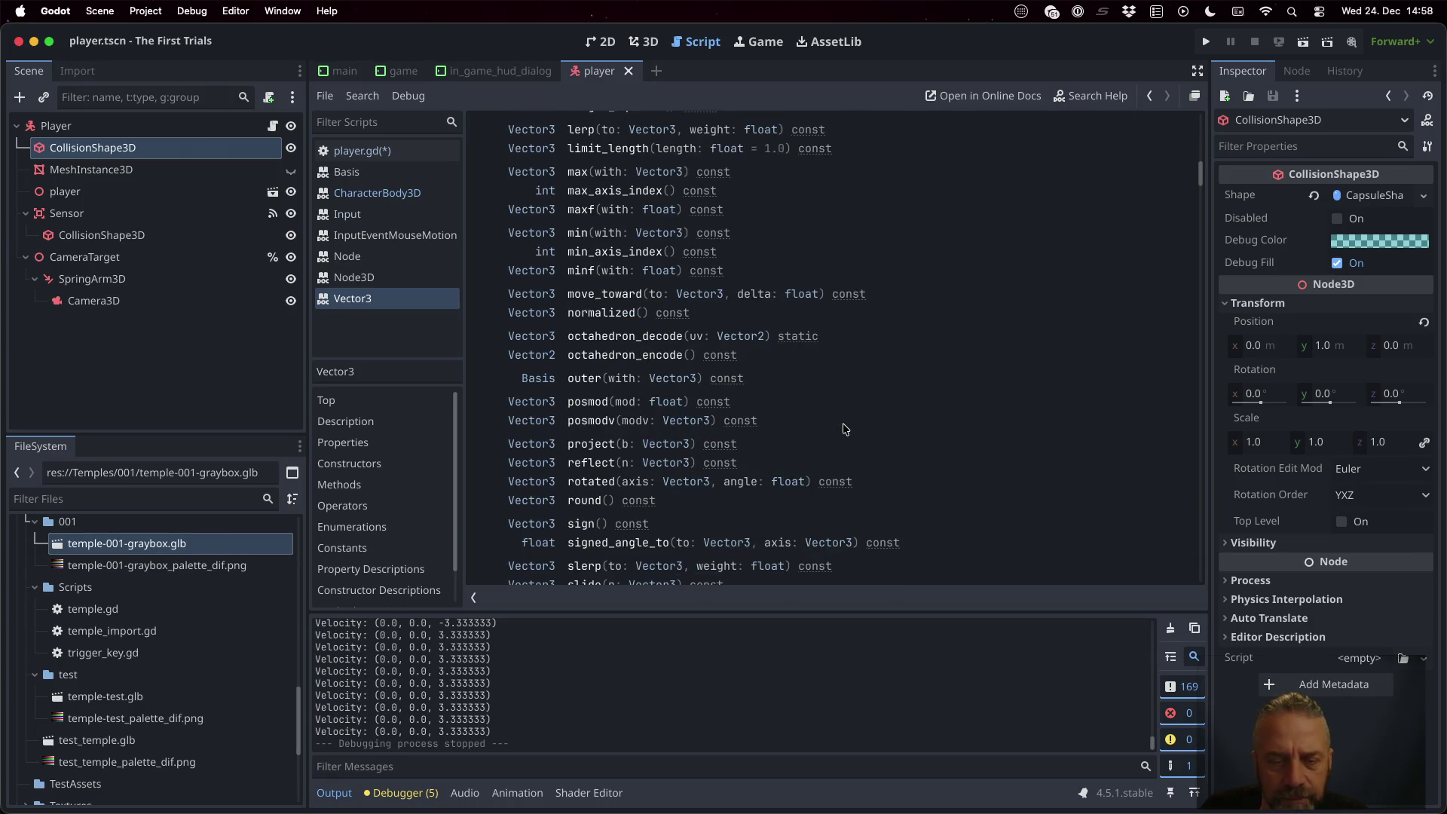
scroll(845, 428, "down", 5)
scroll(845, 429, "down", 4)
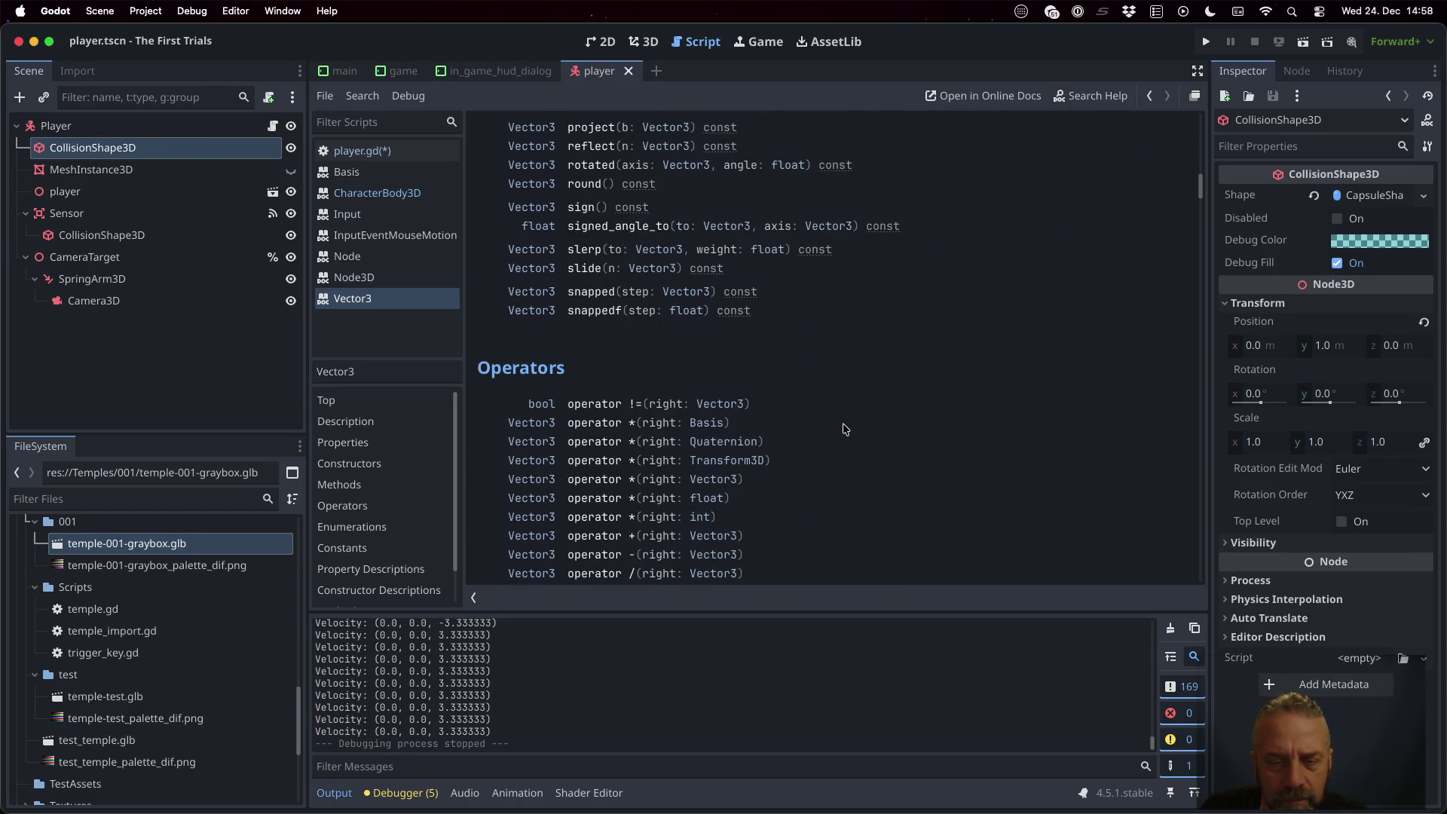
scroll(845, 429, "up", 8)
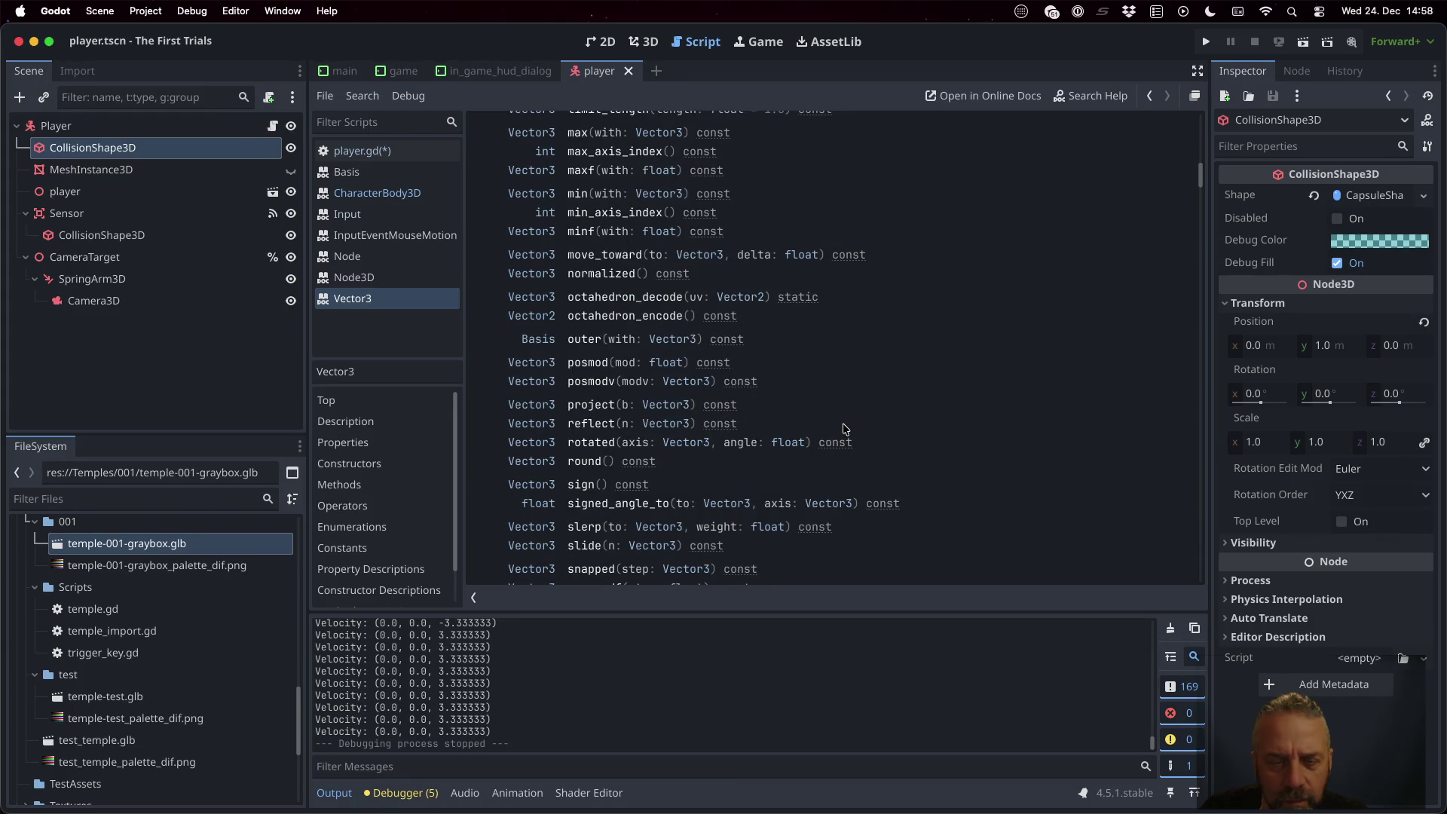
scroll(845, 428, "up", 20)
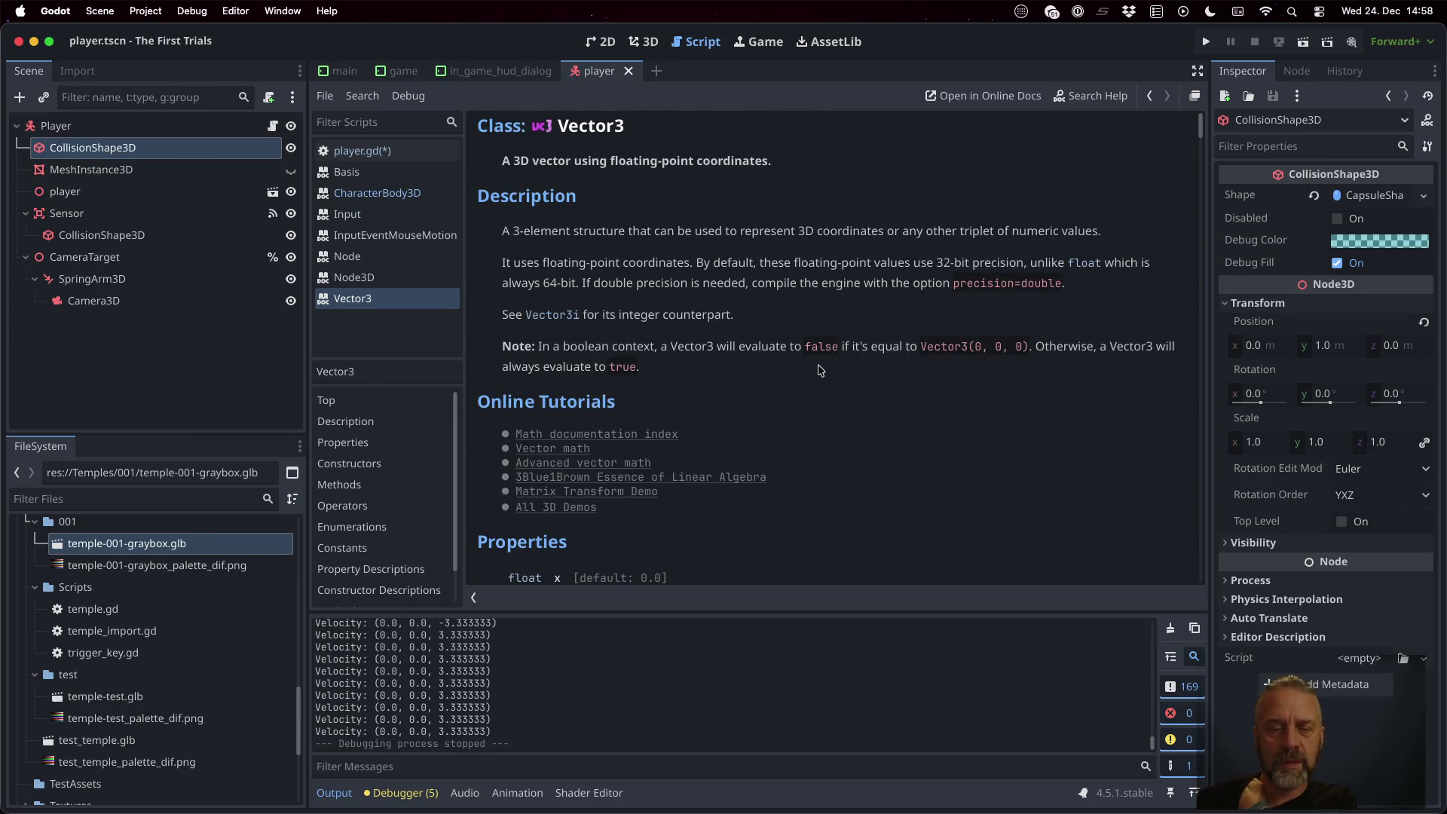
scroll(820, 370, "down", 15)
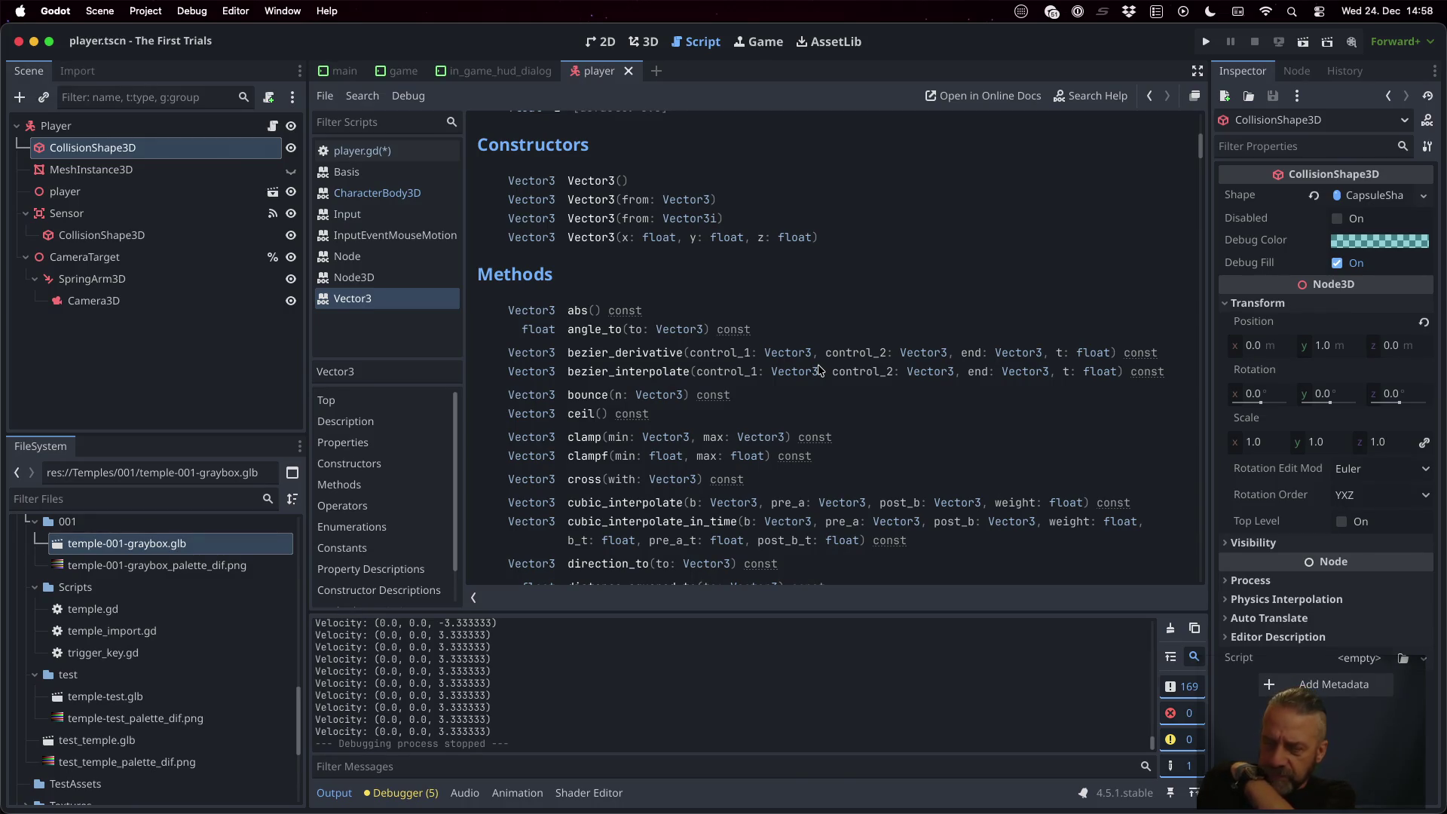
scroll(820, 370, "down", 10)
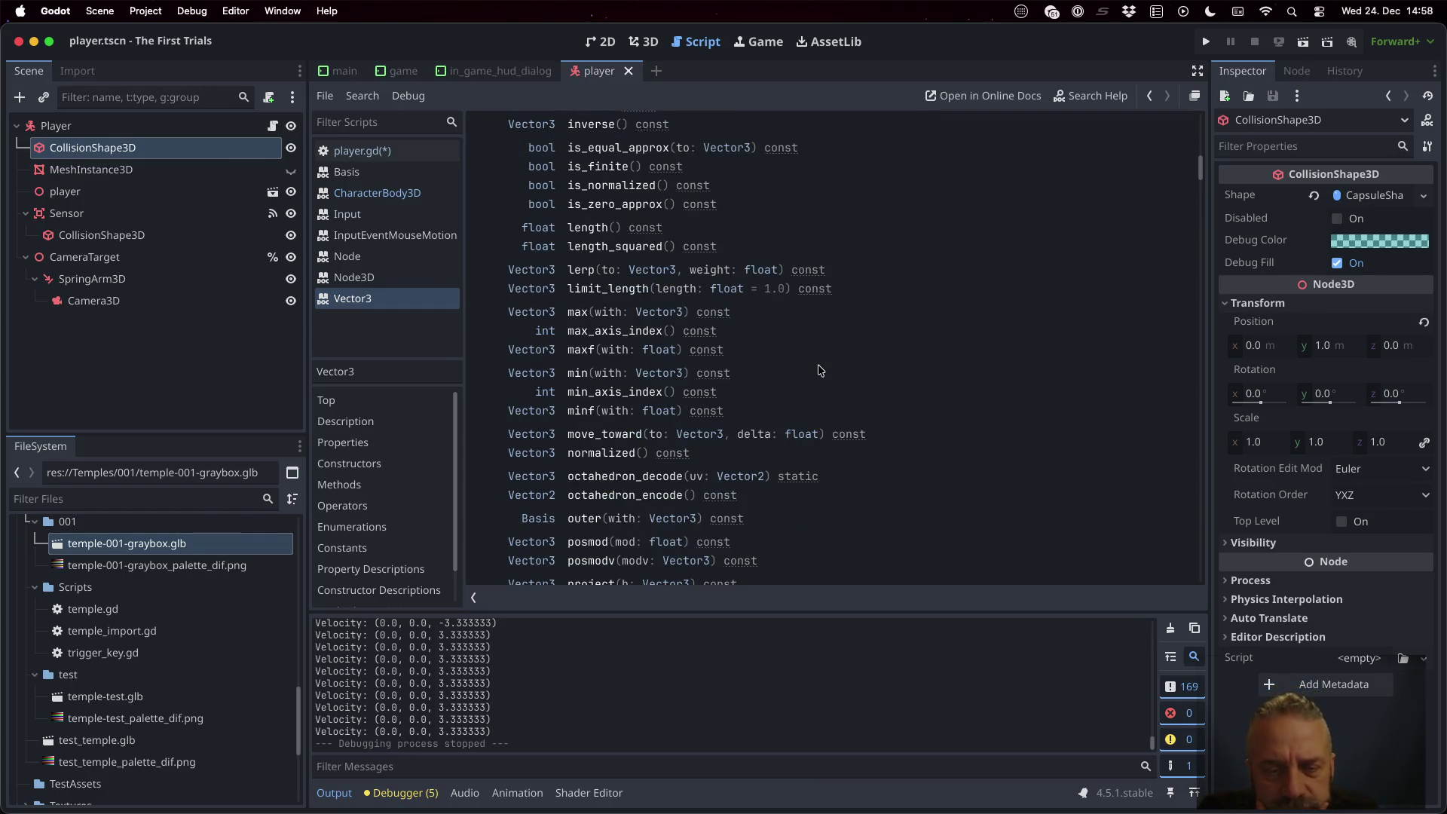
left_click(602, 434)
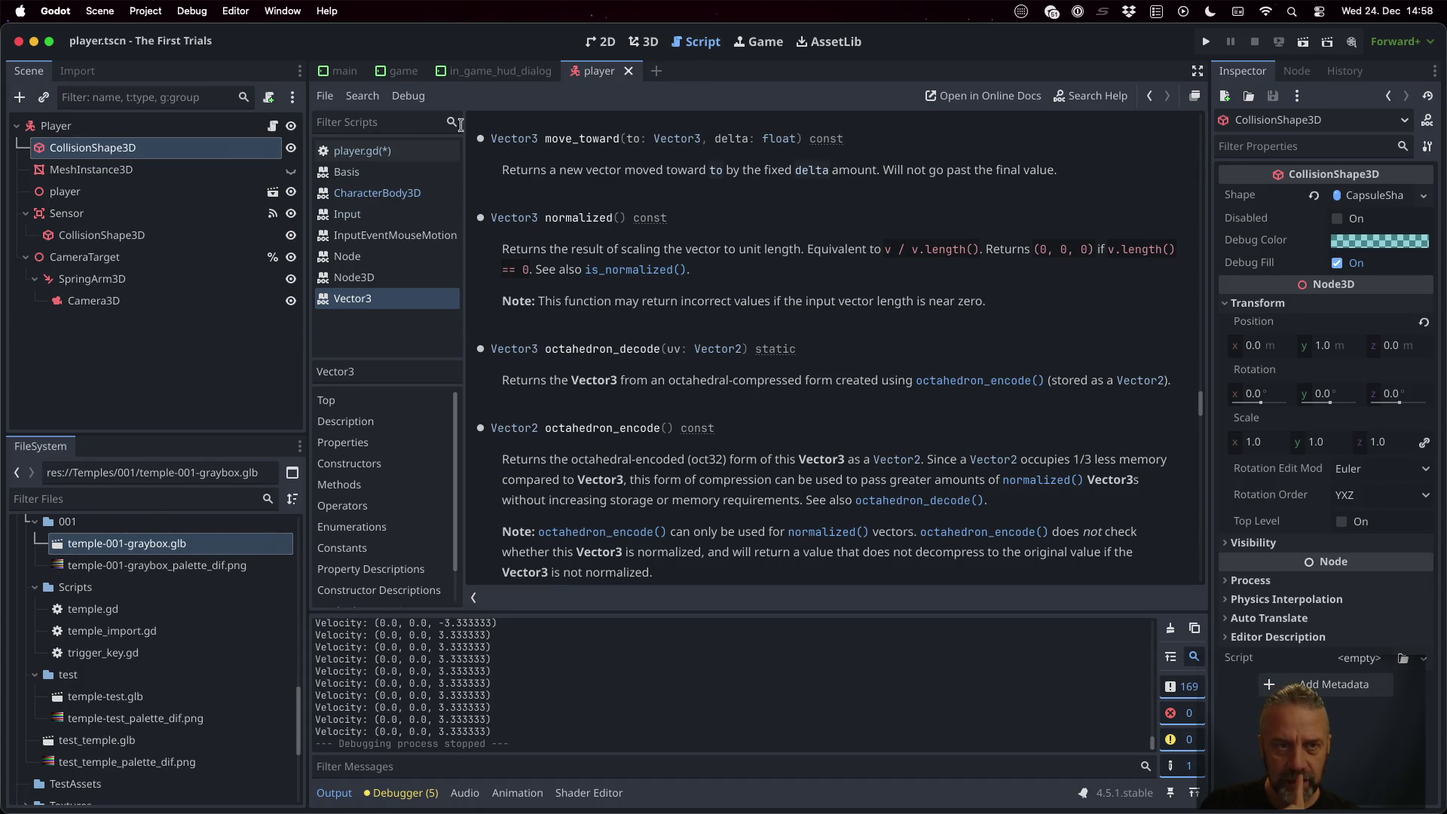
left_click(361, 150)
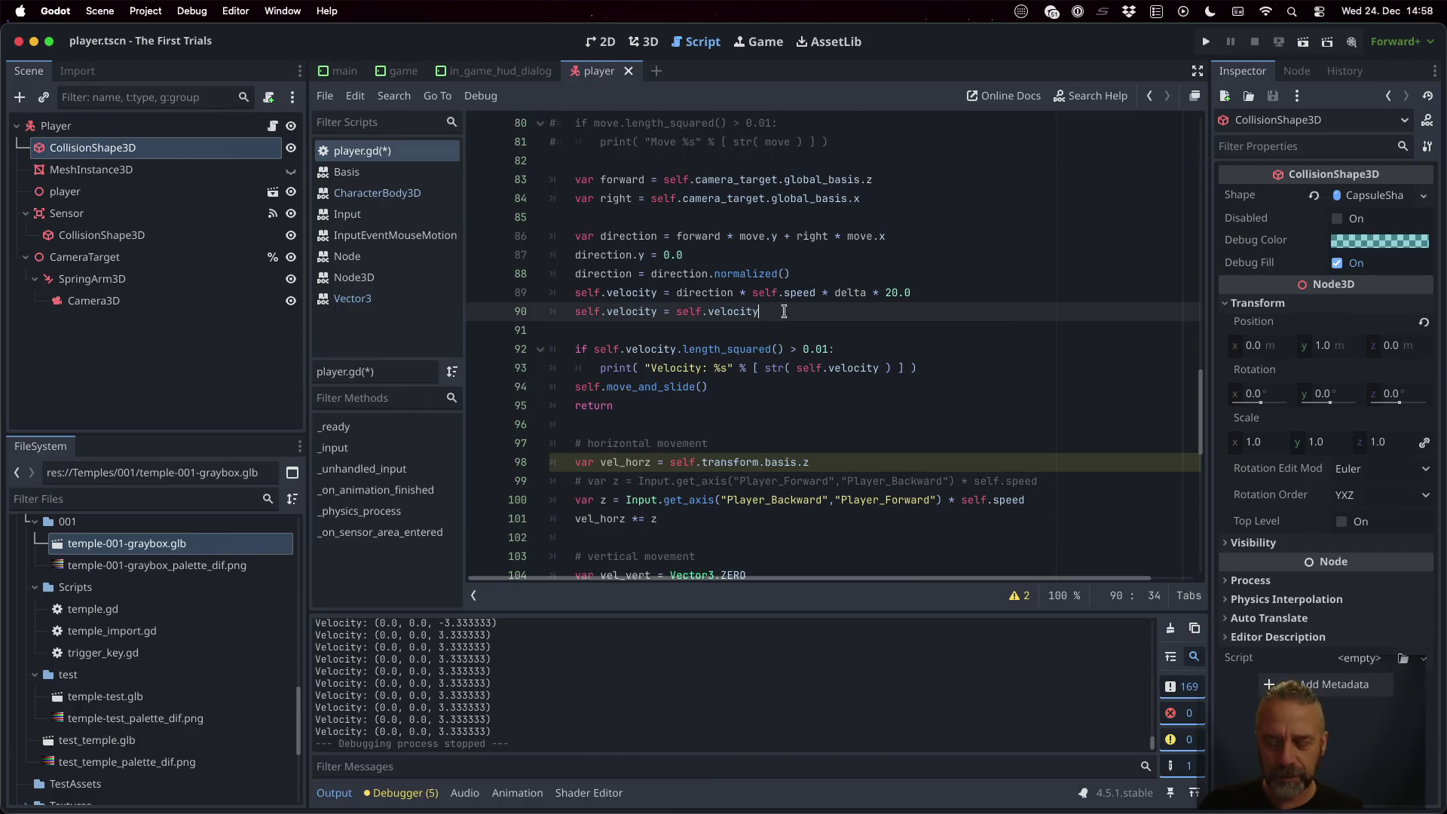
Start a move_toward call on line 90 that targets the copied direction * self.speed * 20.0 expression
type("v")
key("Return")
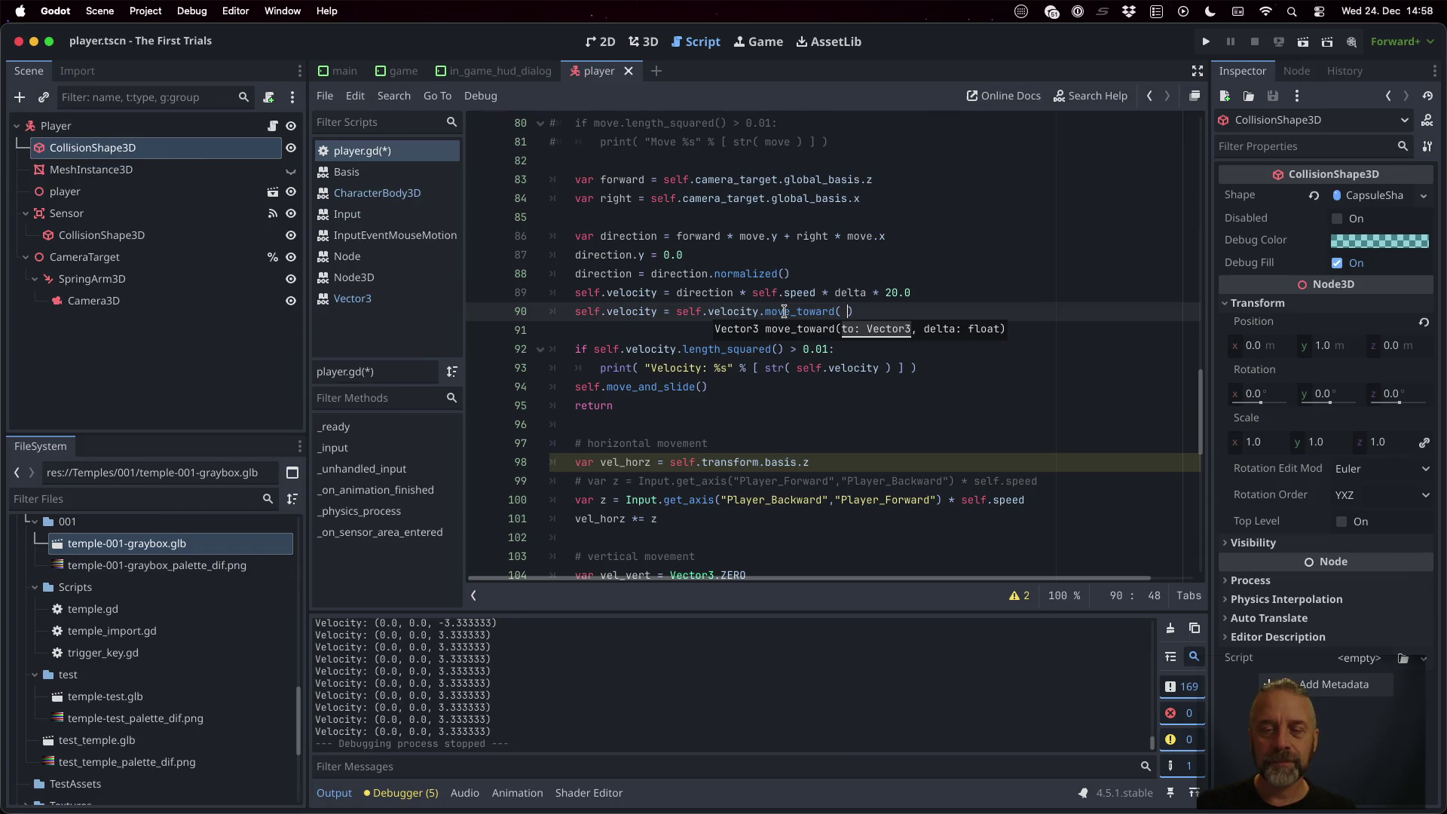
key("Up")
key("shift+Left")
key("shift+Left")
key("shift+Left")
key("super+c")
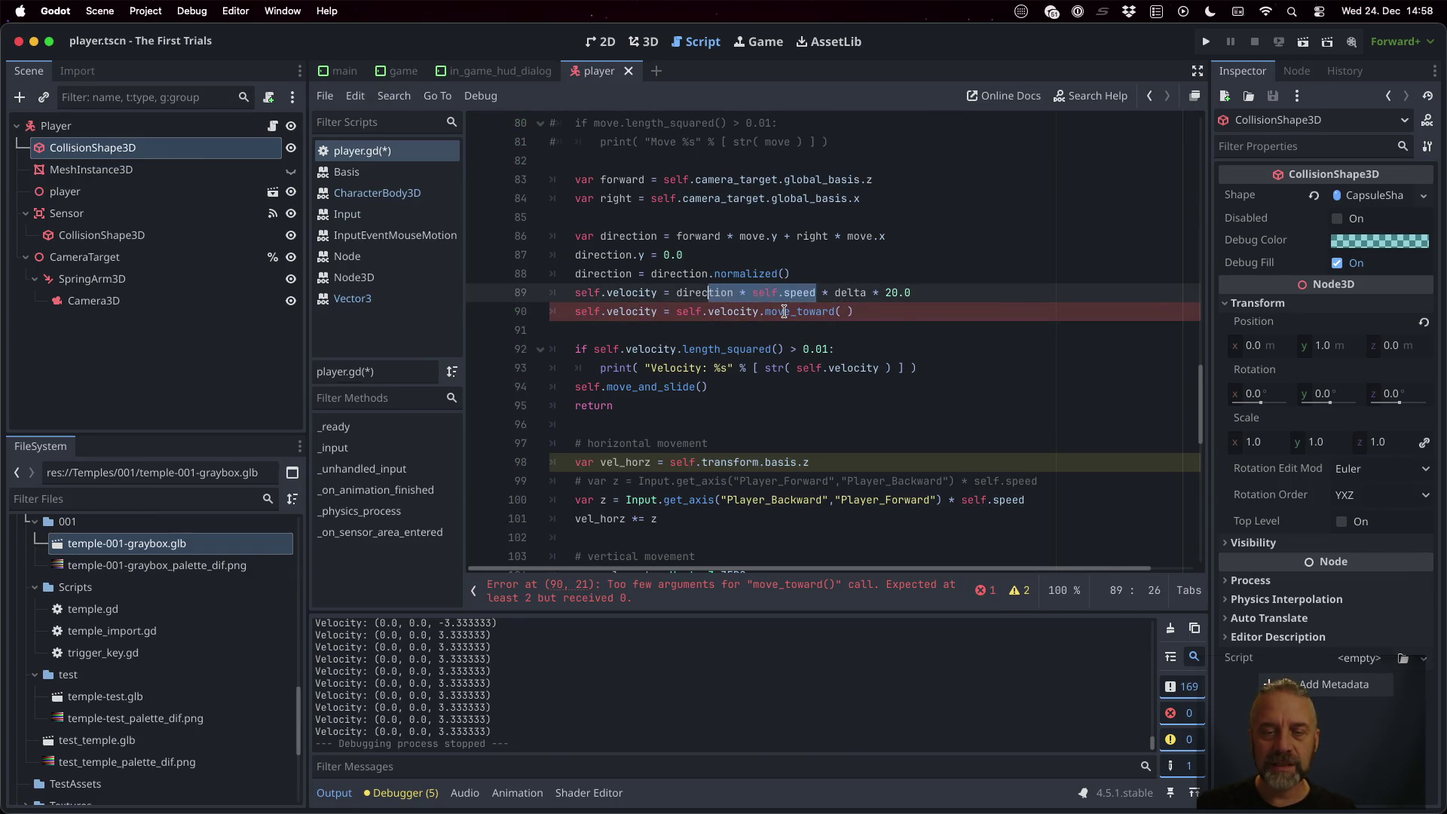
key("Down")
key("Right")
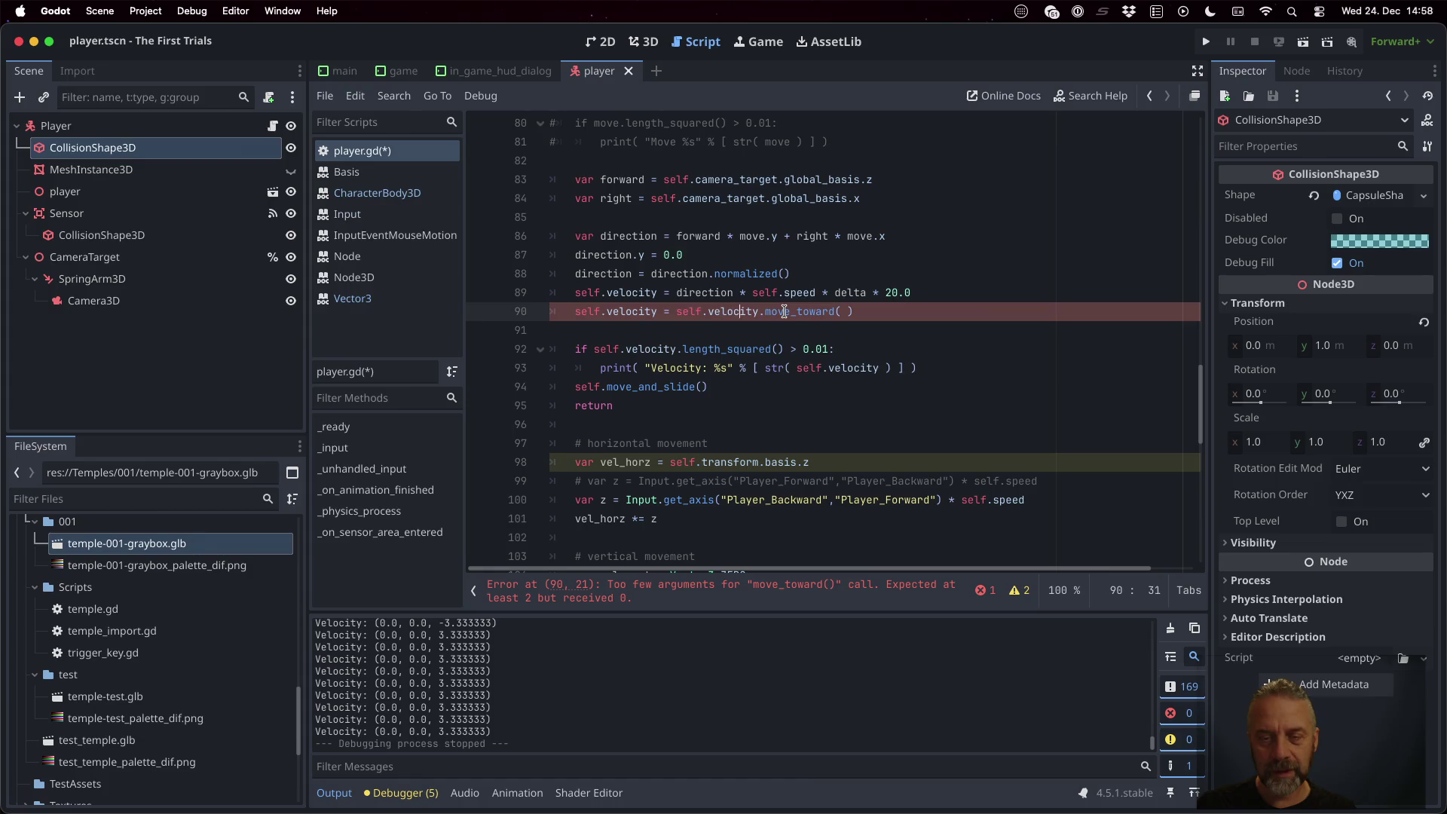
key("super+v")
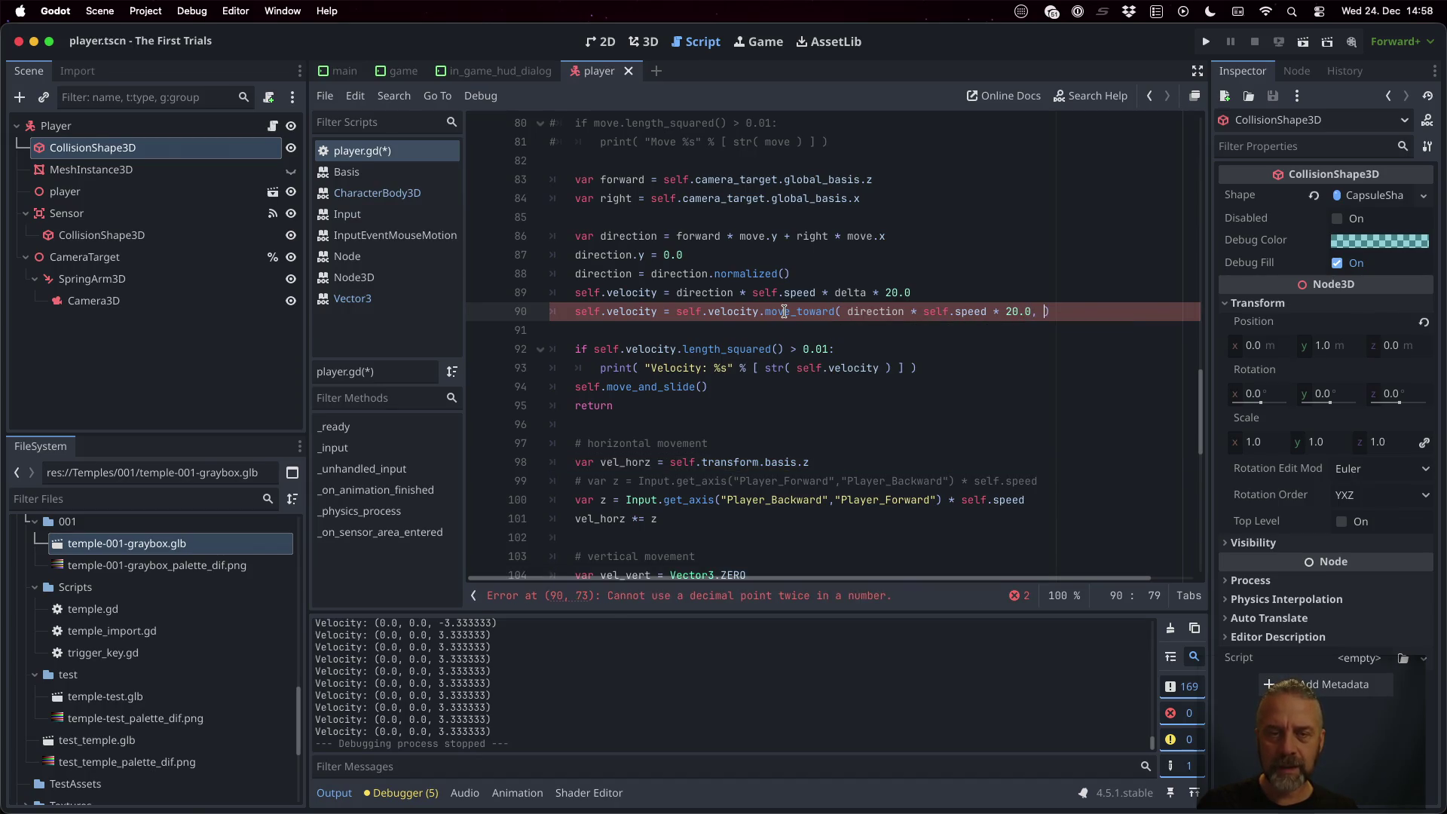
Comment out the old velocity line 89 and give move_toward a rate of 1.0 * delta
key("Up")
key("Home")
key("super+k")
key("Down")
key("End")
key("Left")
key("Left")
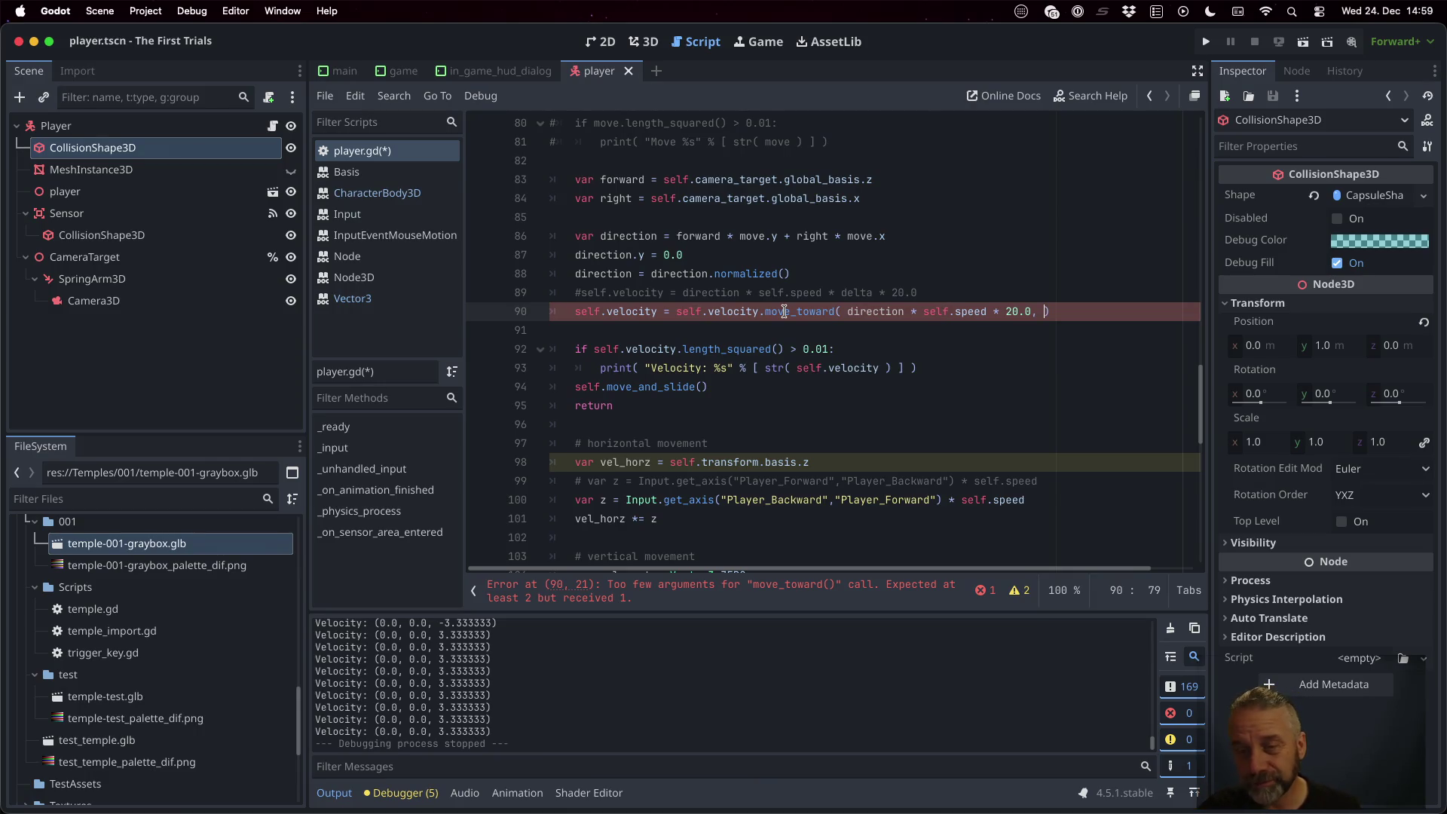
type("1.0 * de")
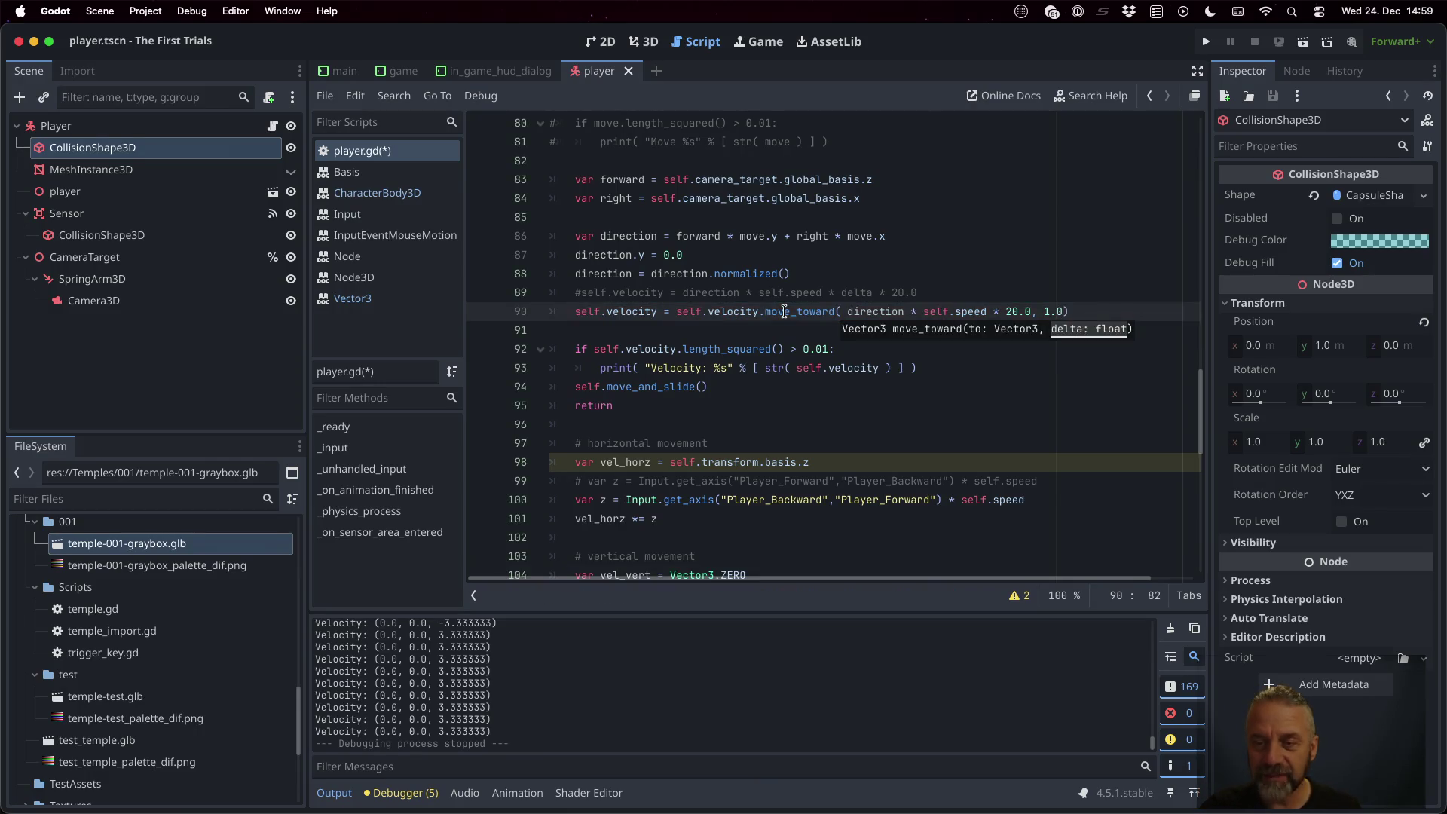
type("lta")
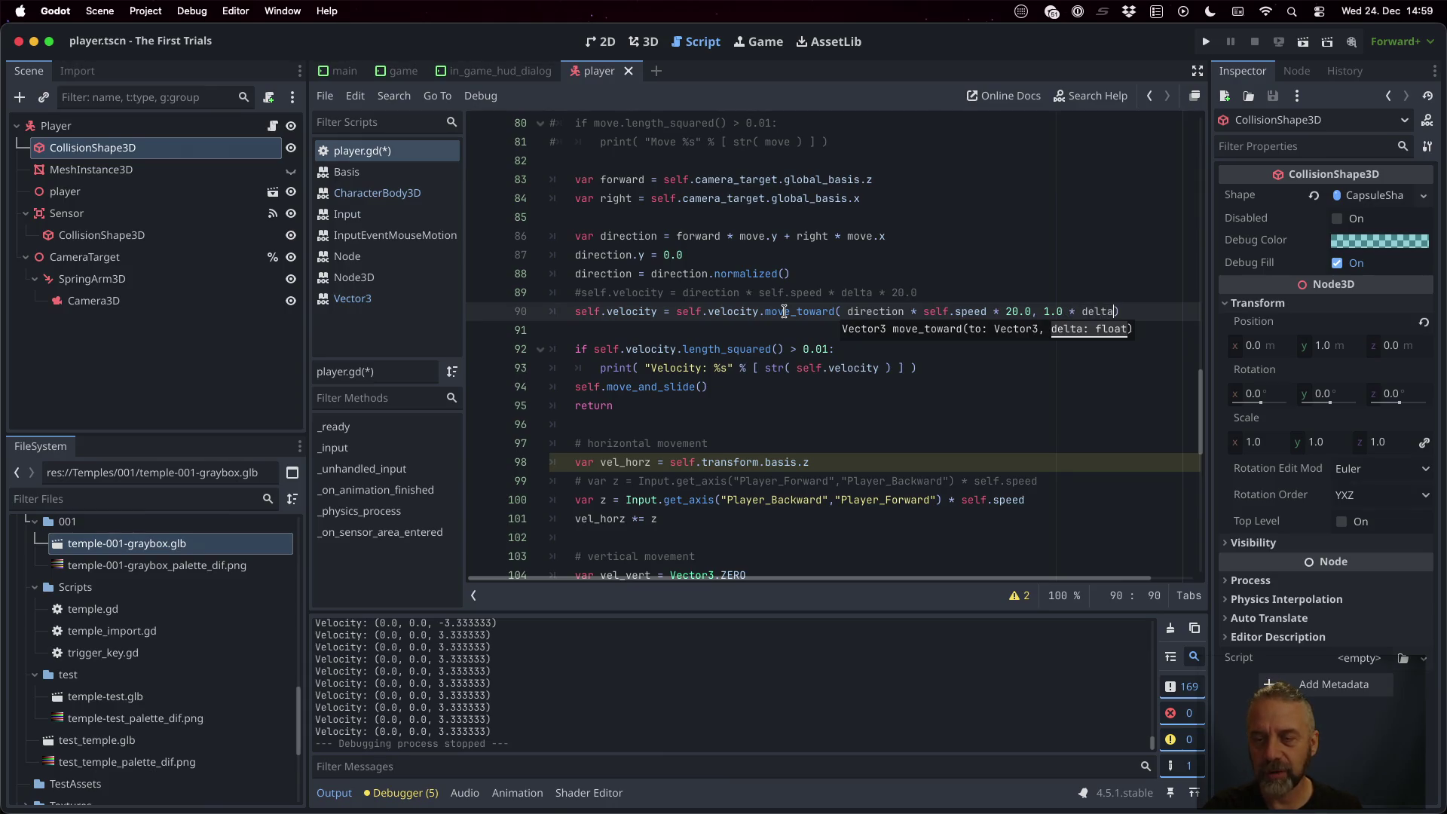
Save player.gd and run the game
key("ctrl+s")
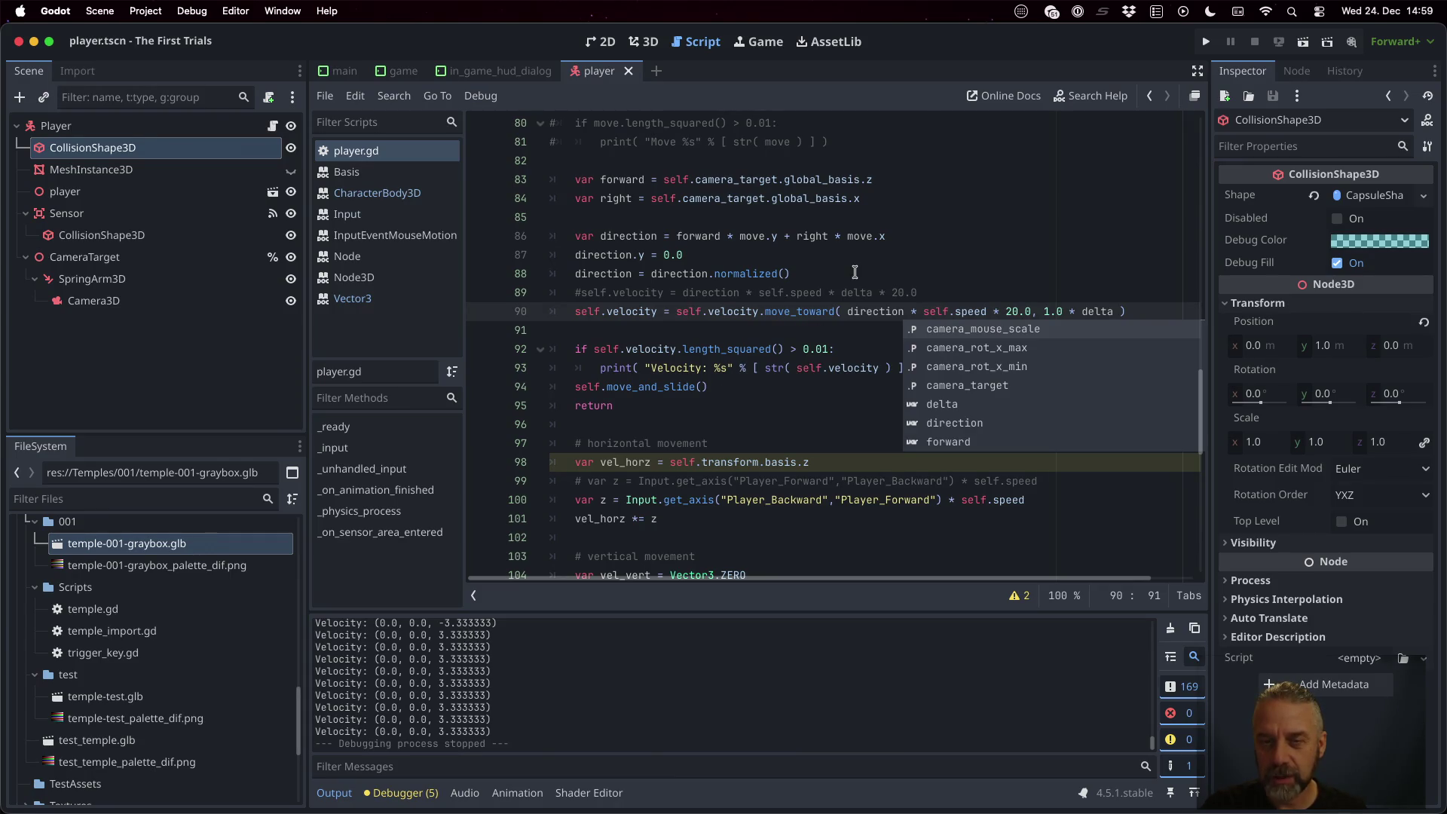
left_click(852, 274)
left_click(1205, 42)
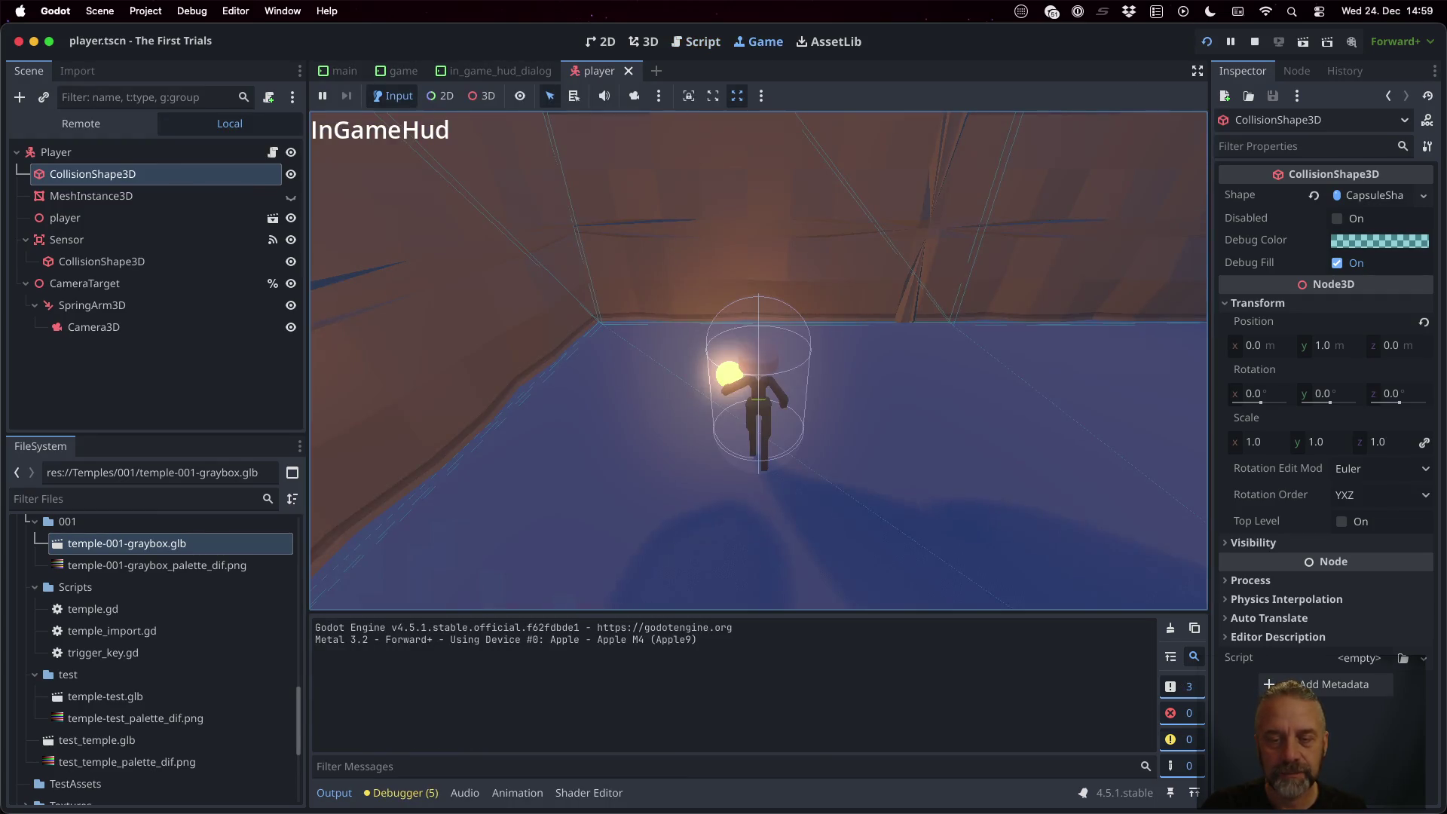
Walk the character forward and back with W and S, then return to player.gd
key("w")
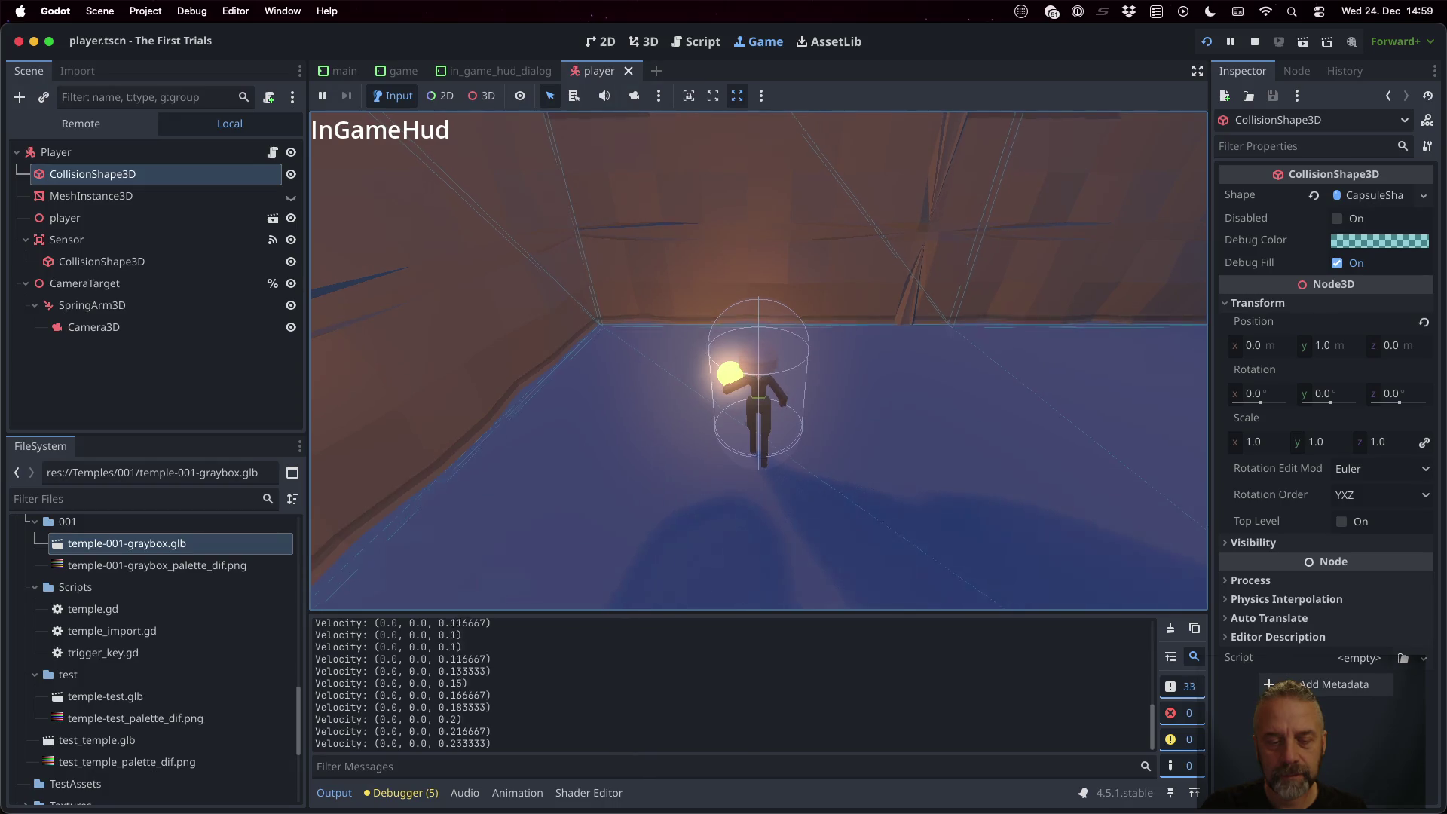
key("s")
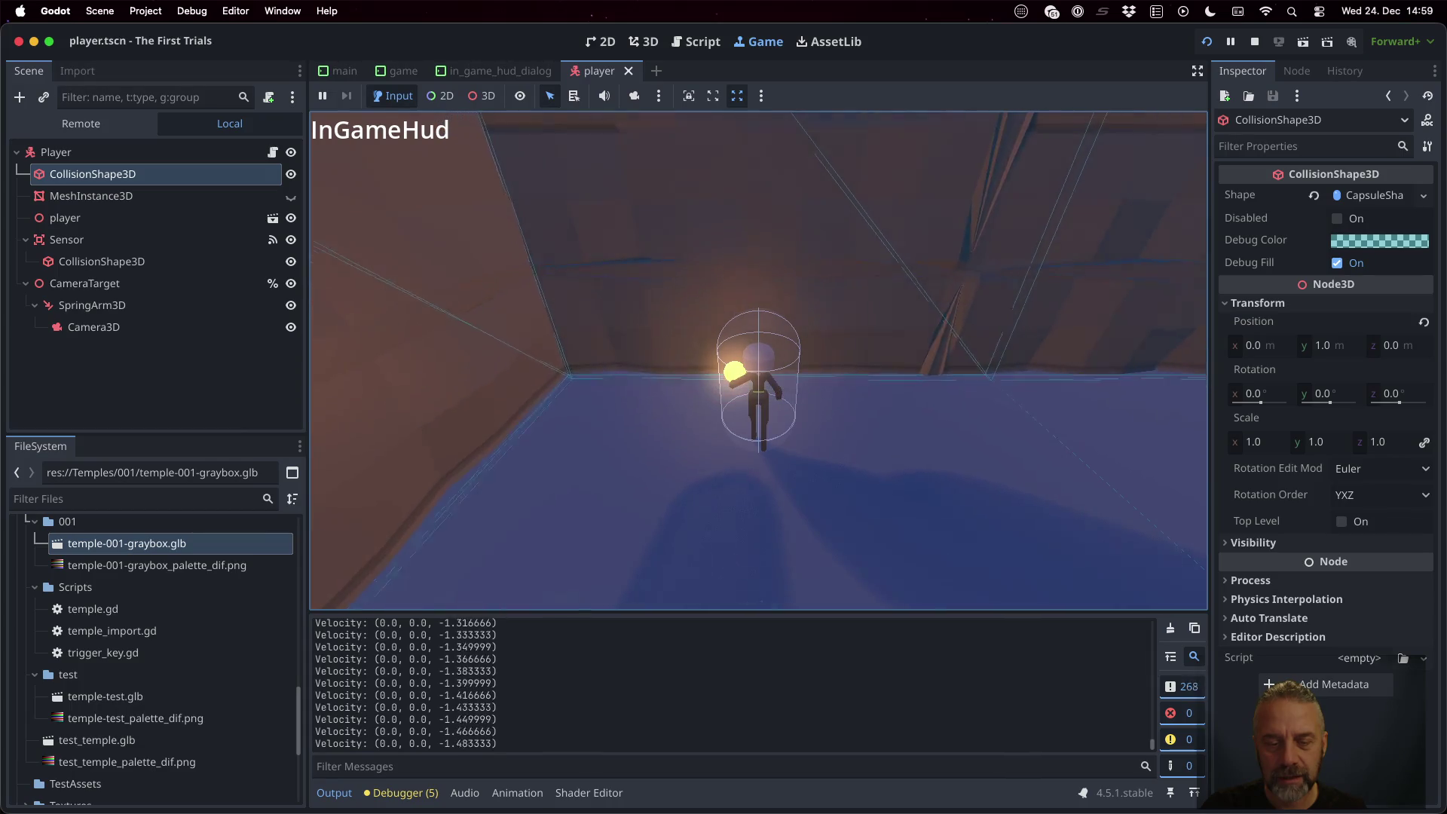
key("w")
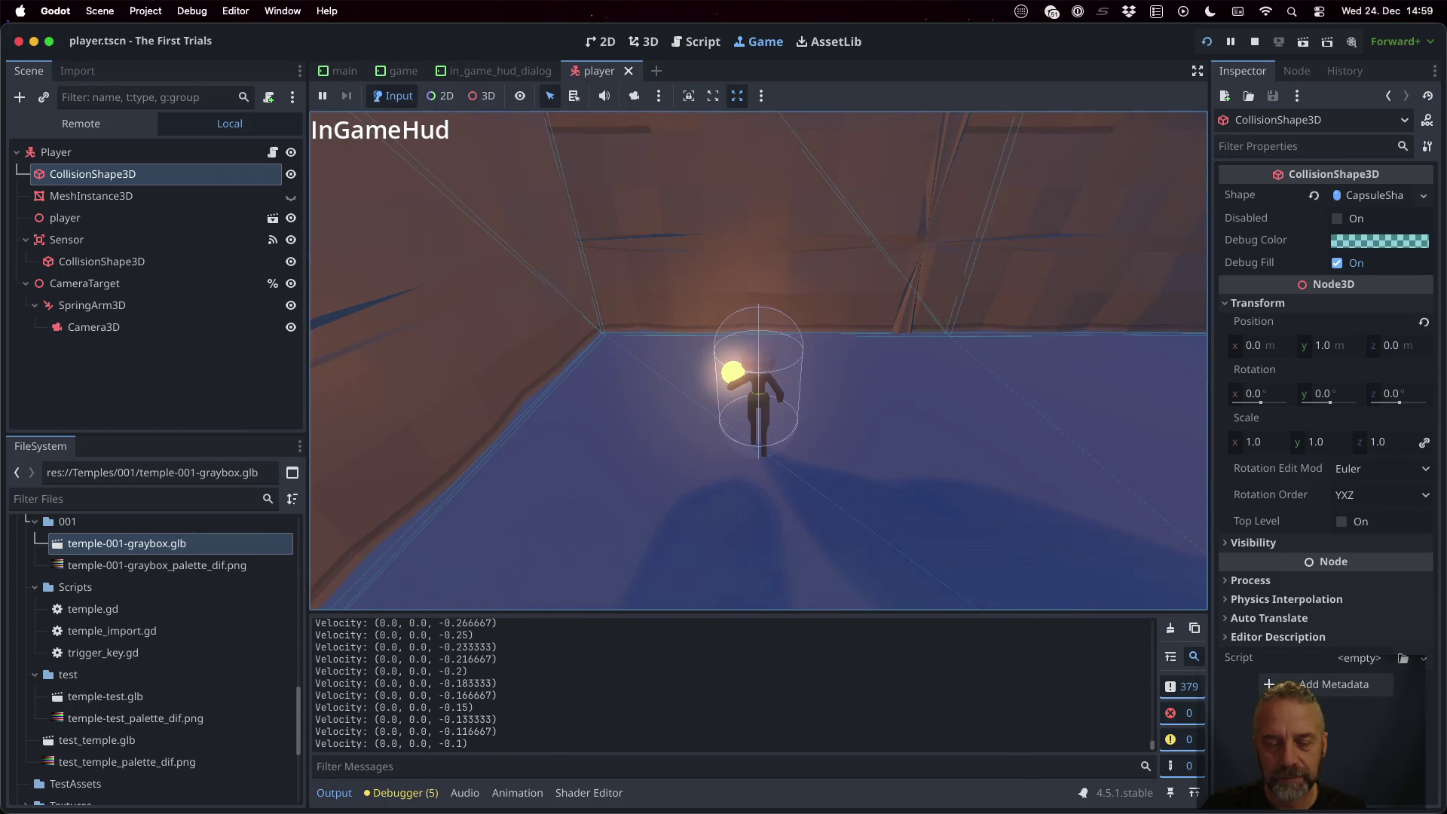
key("s")
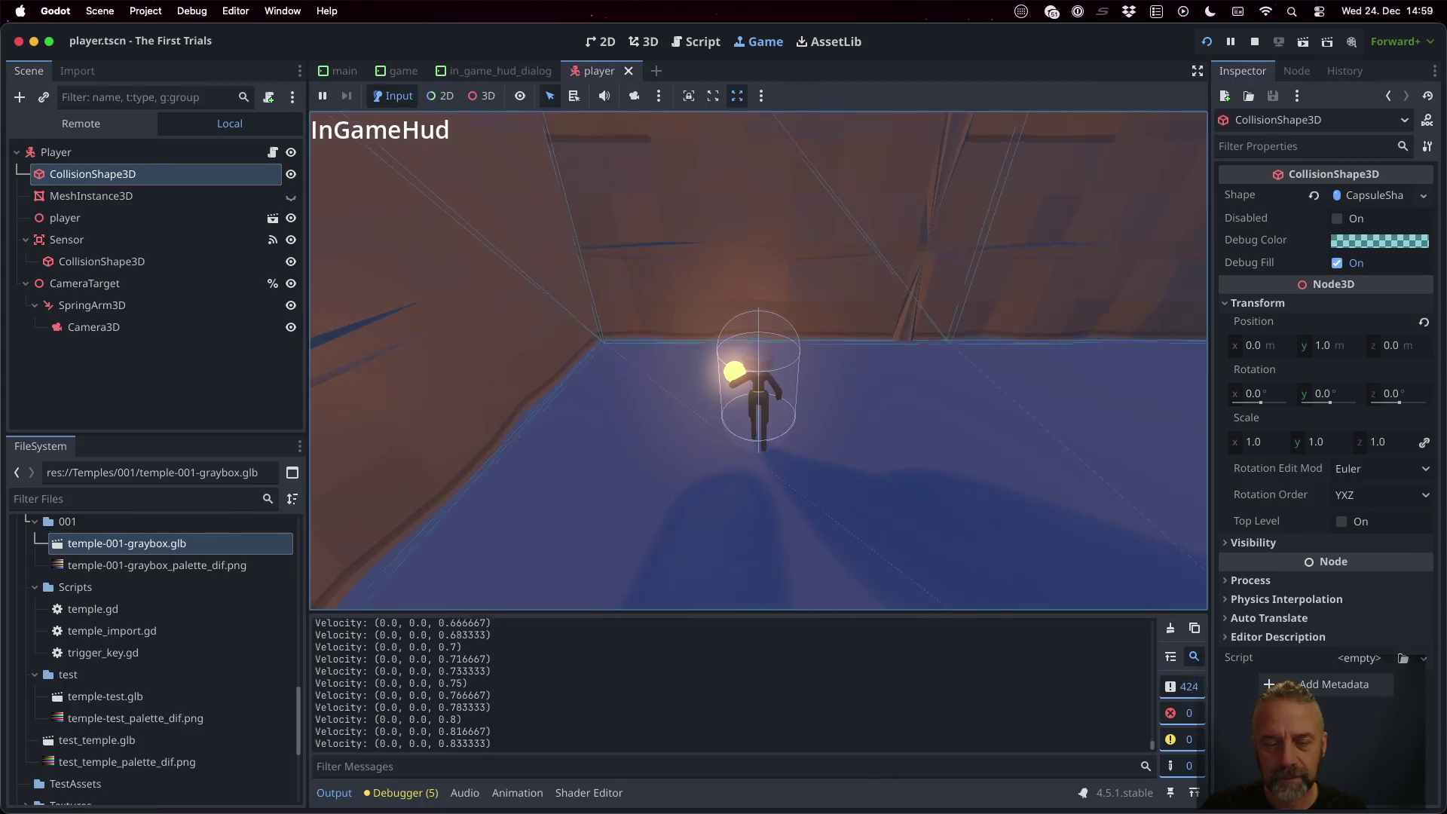
key("w")
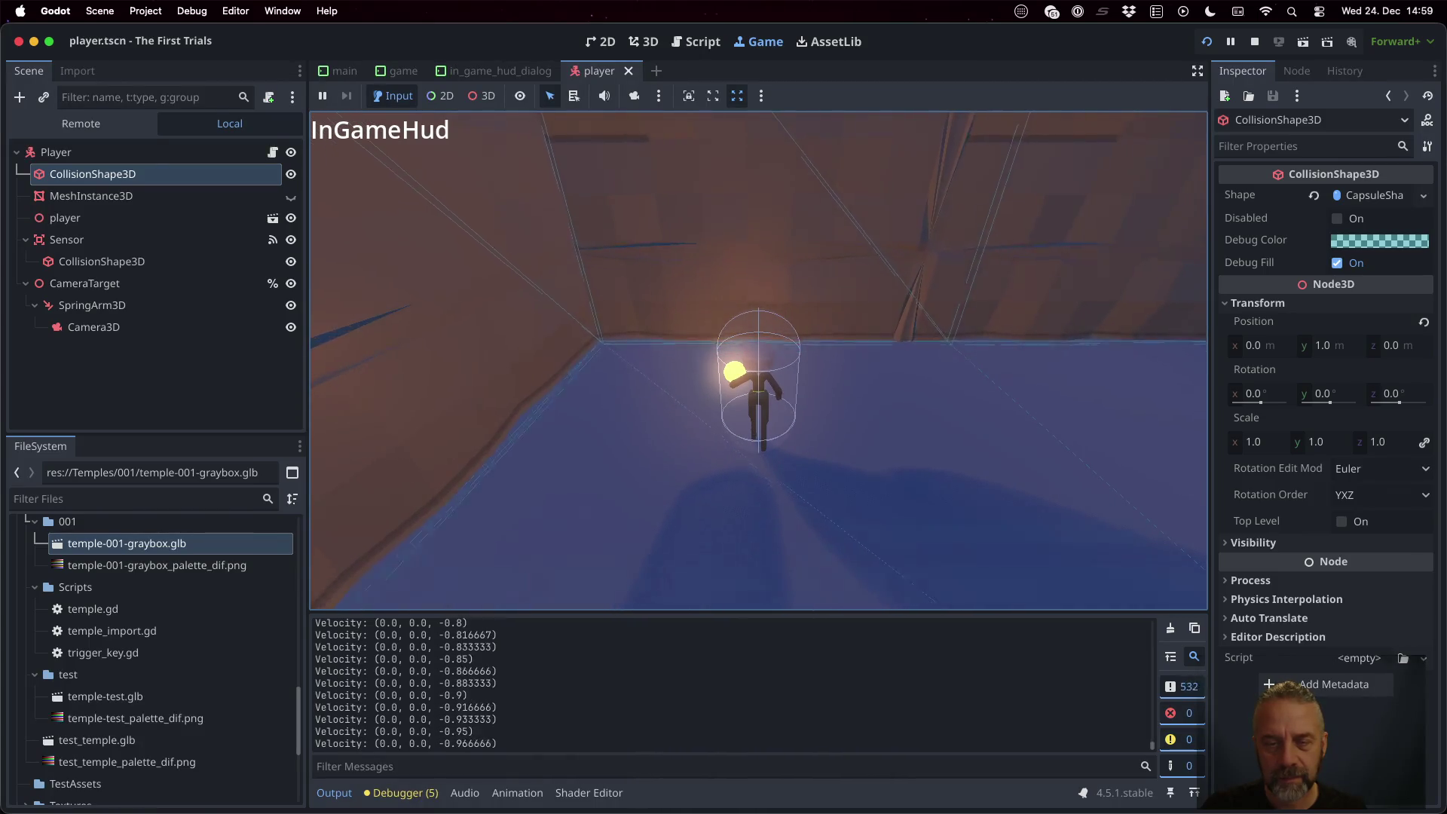
left_click(695, 42)
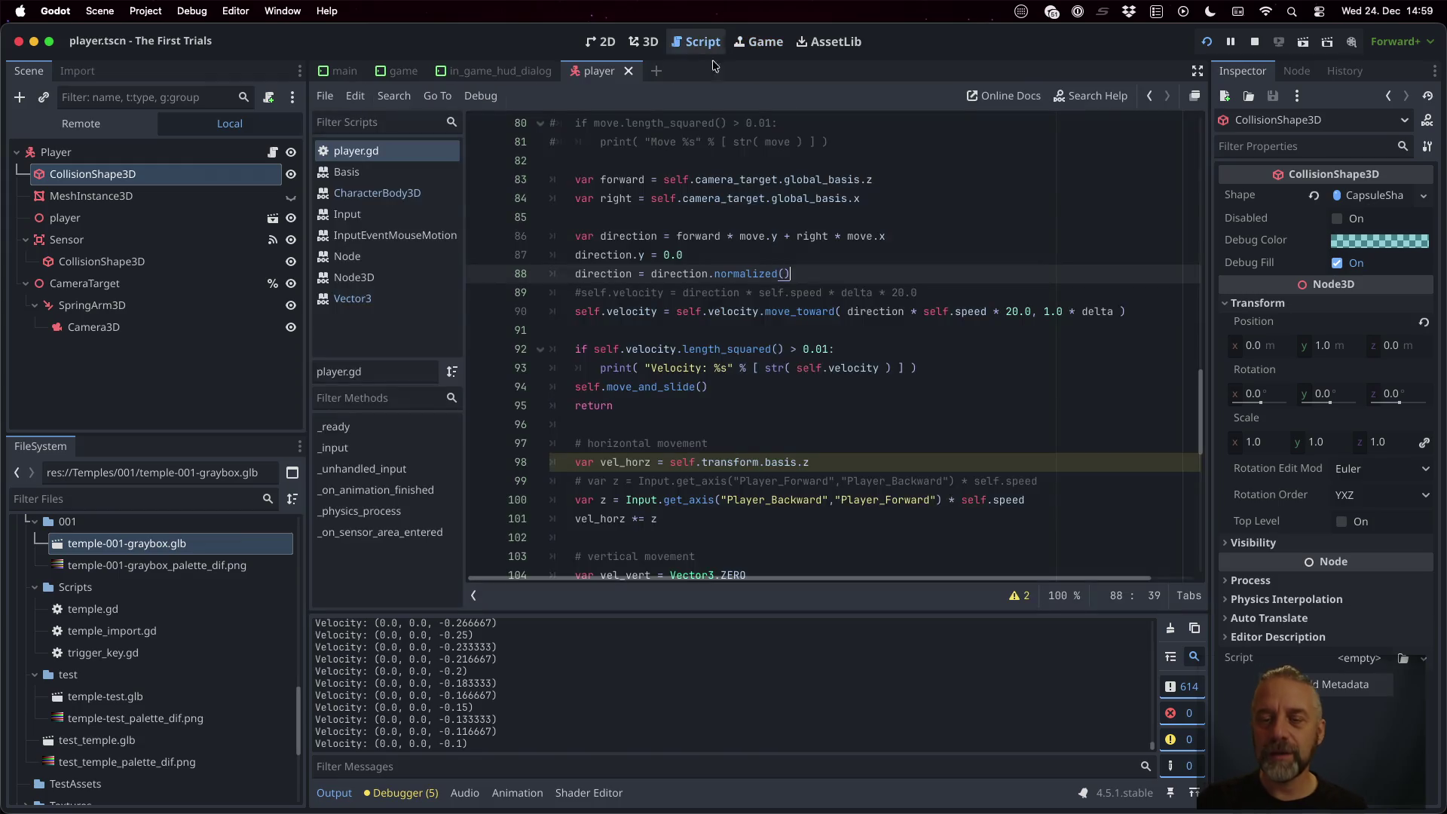
Change the move_toward rate on line 90 from 1.0 to 20.0 * delta and go back to the game
left_click(1055, 312)
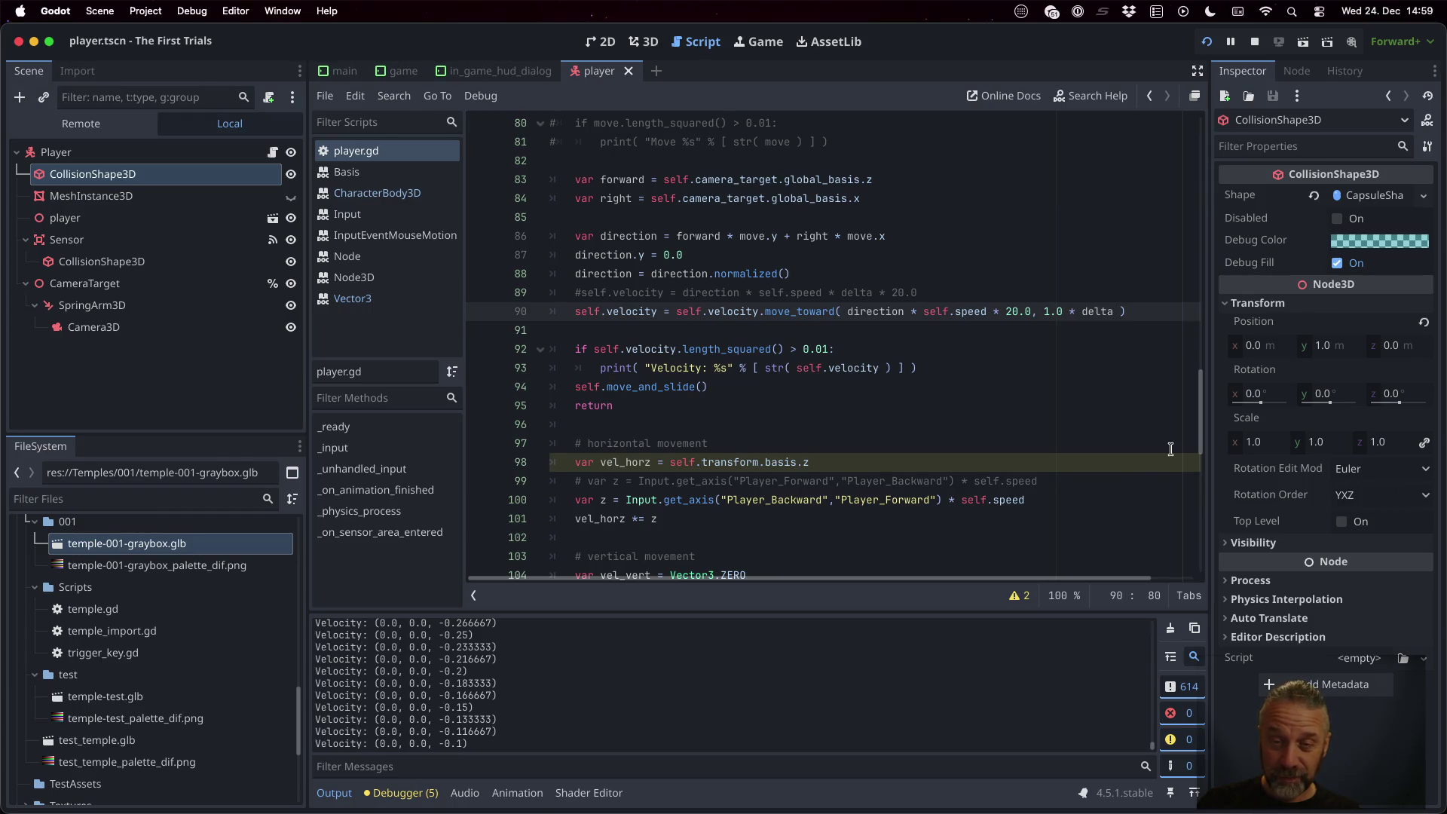
type("0")
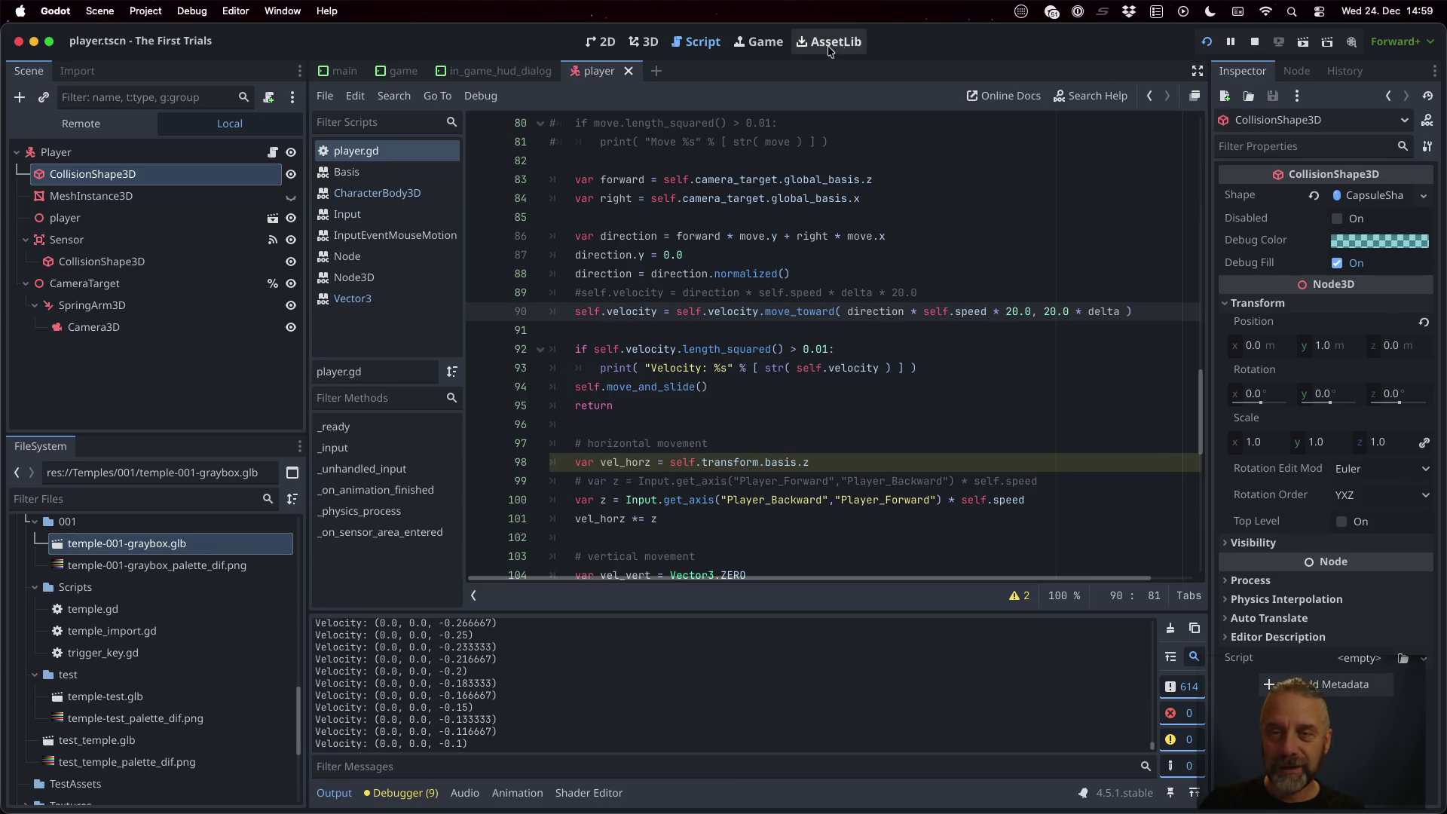
left_click(760, 42)
Walk the character left, right and forward around the room and corridors with WASD
key("a")
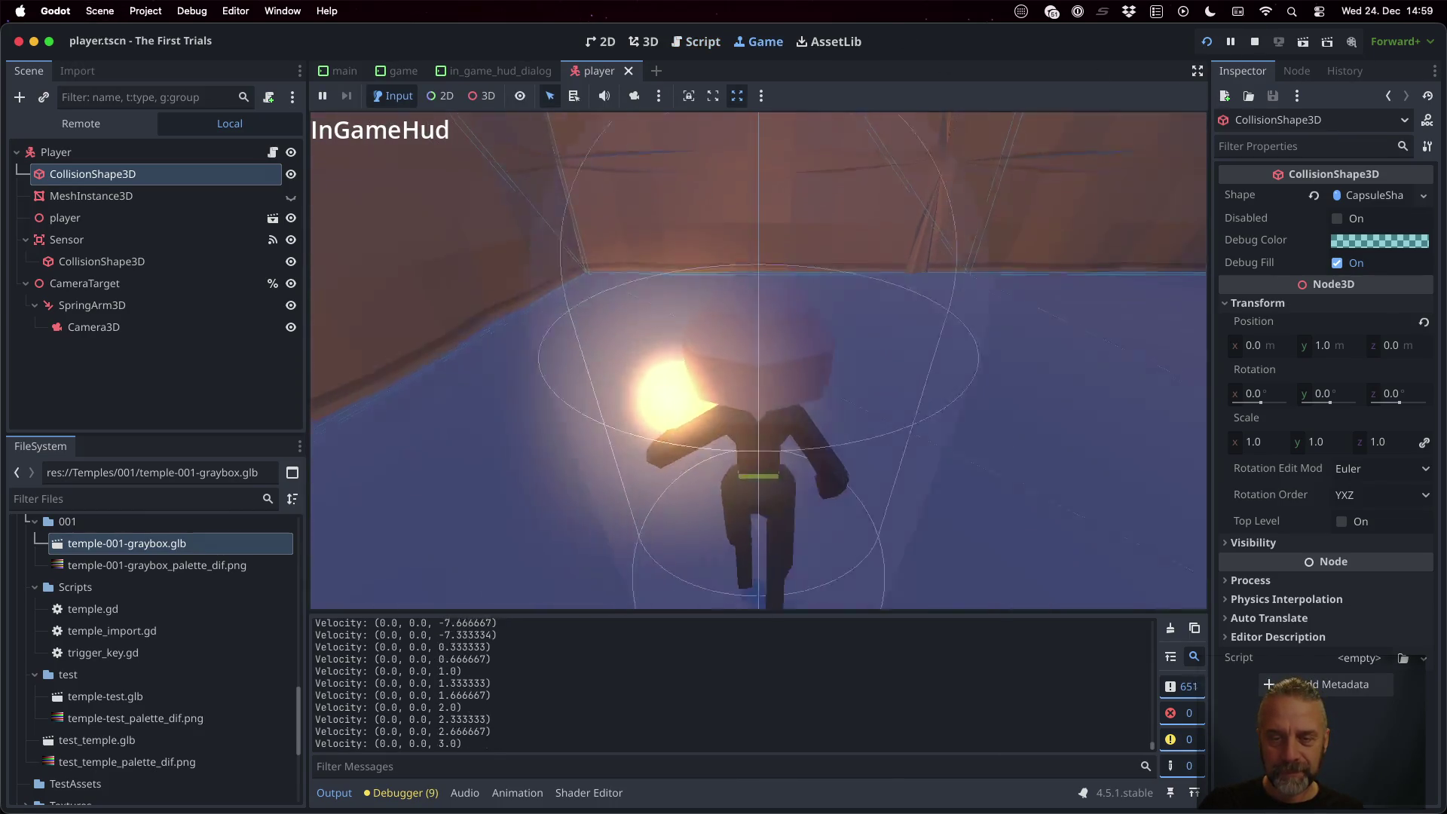
key("d")
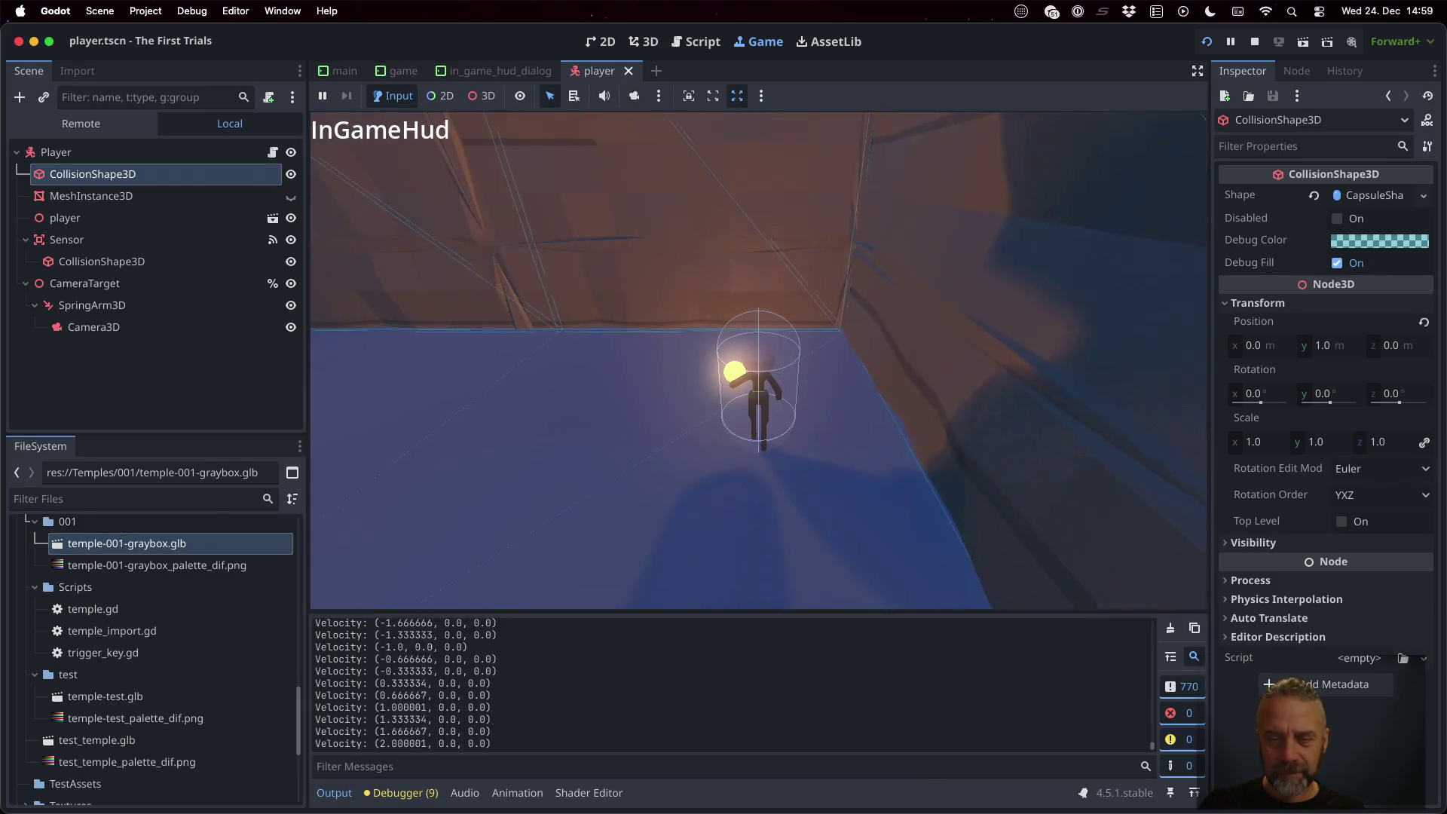
key("d")
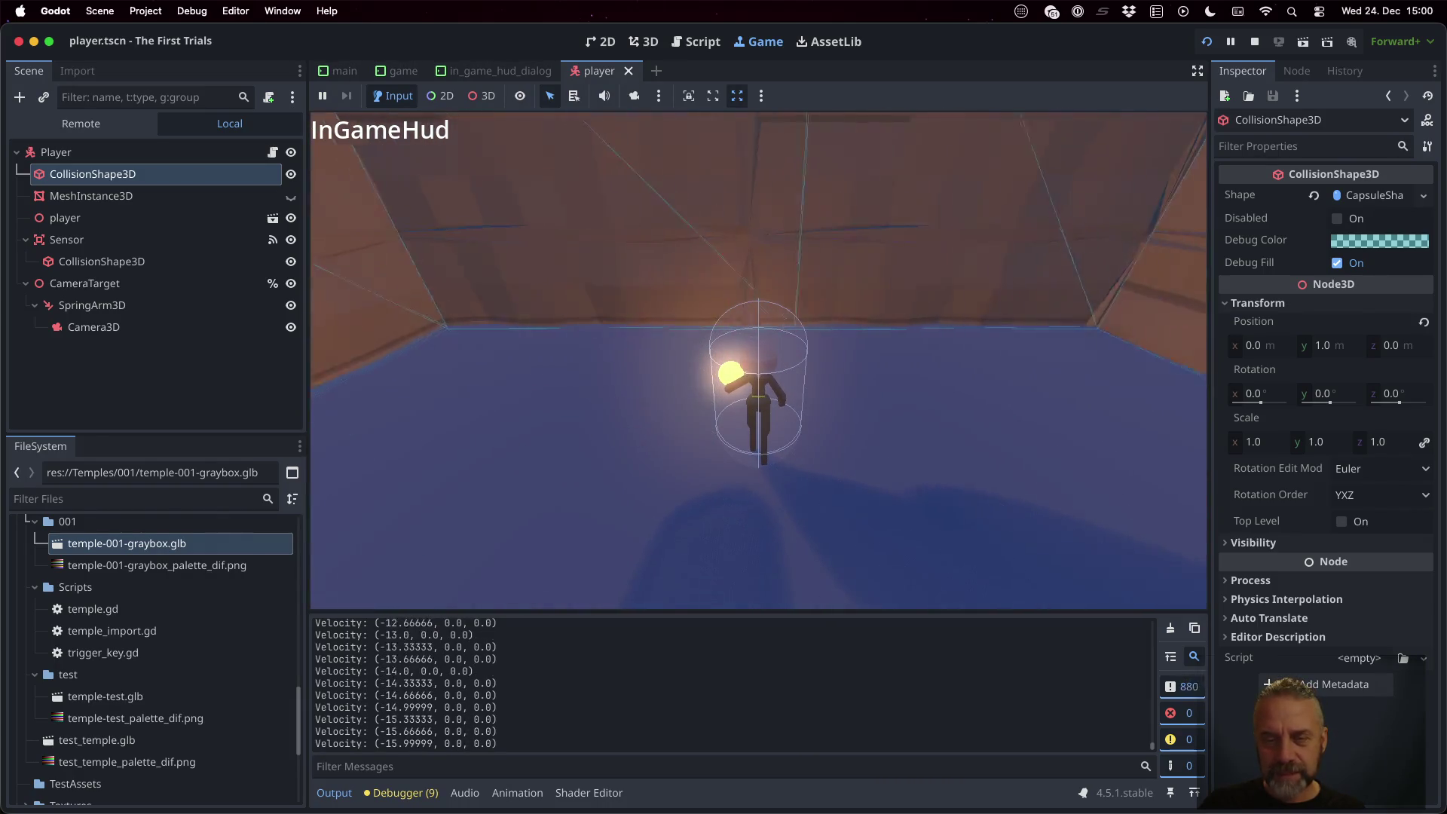
key("a")
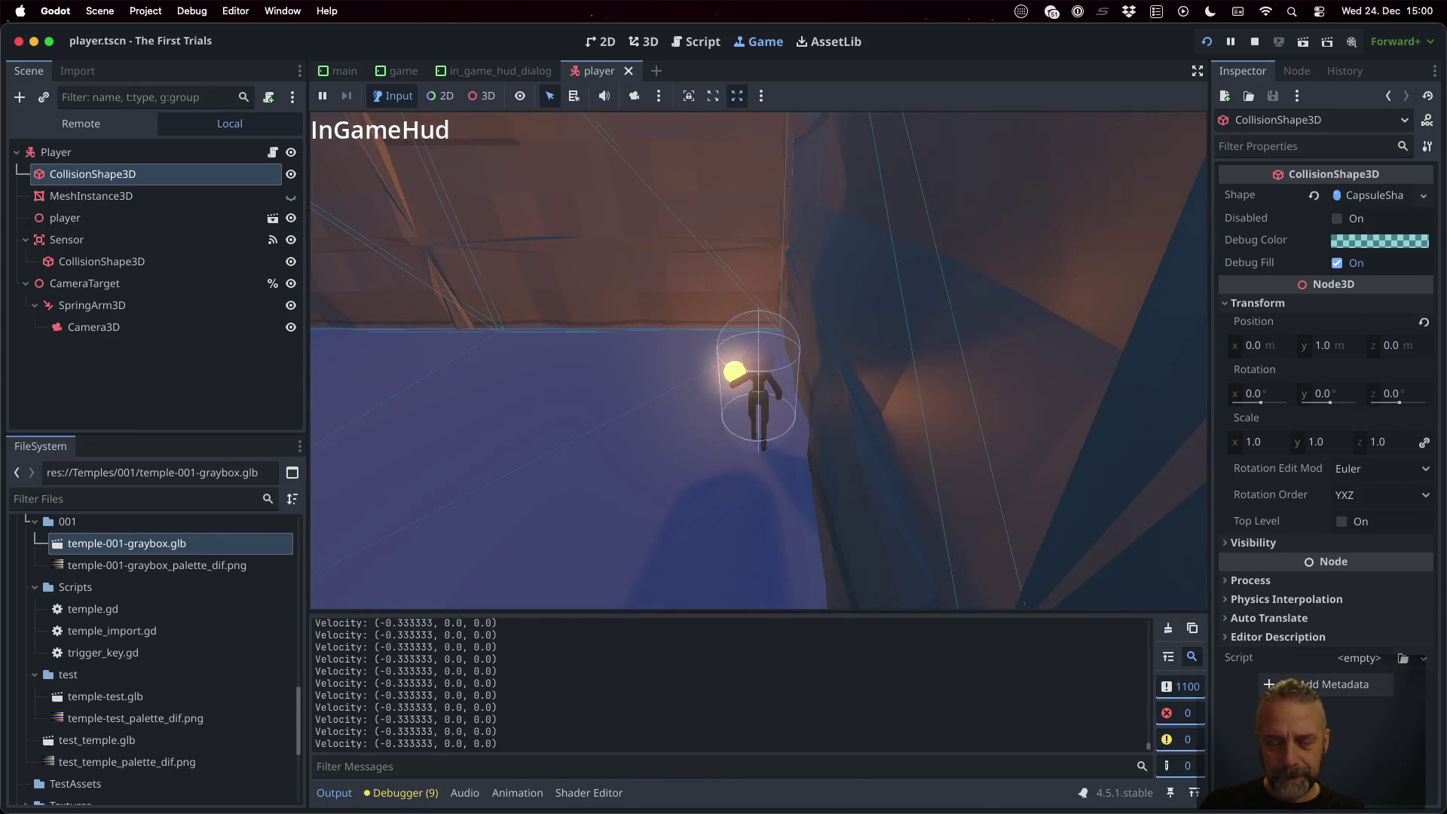
key("d")
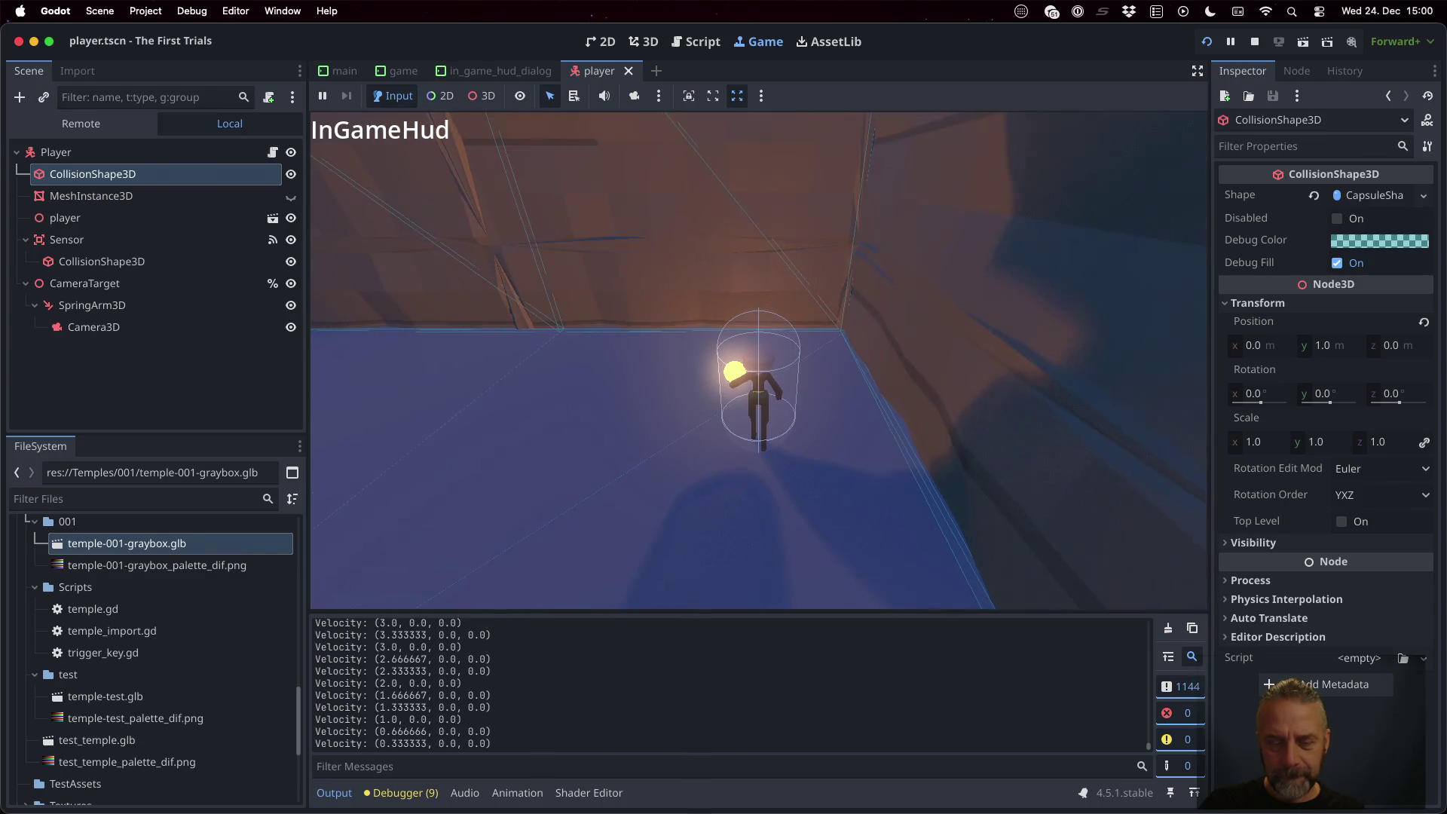
key("a")
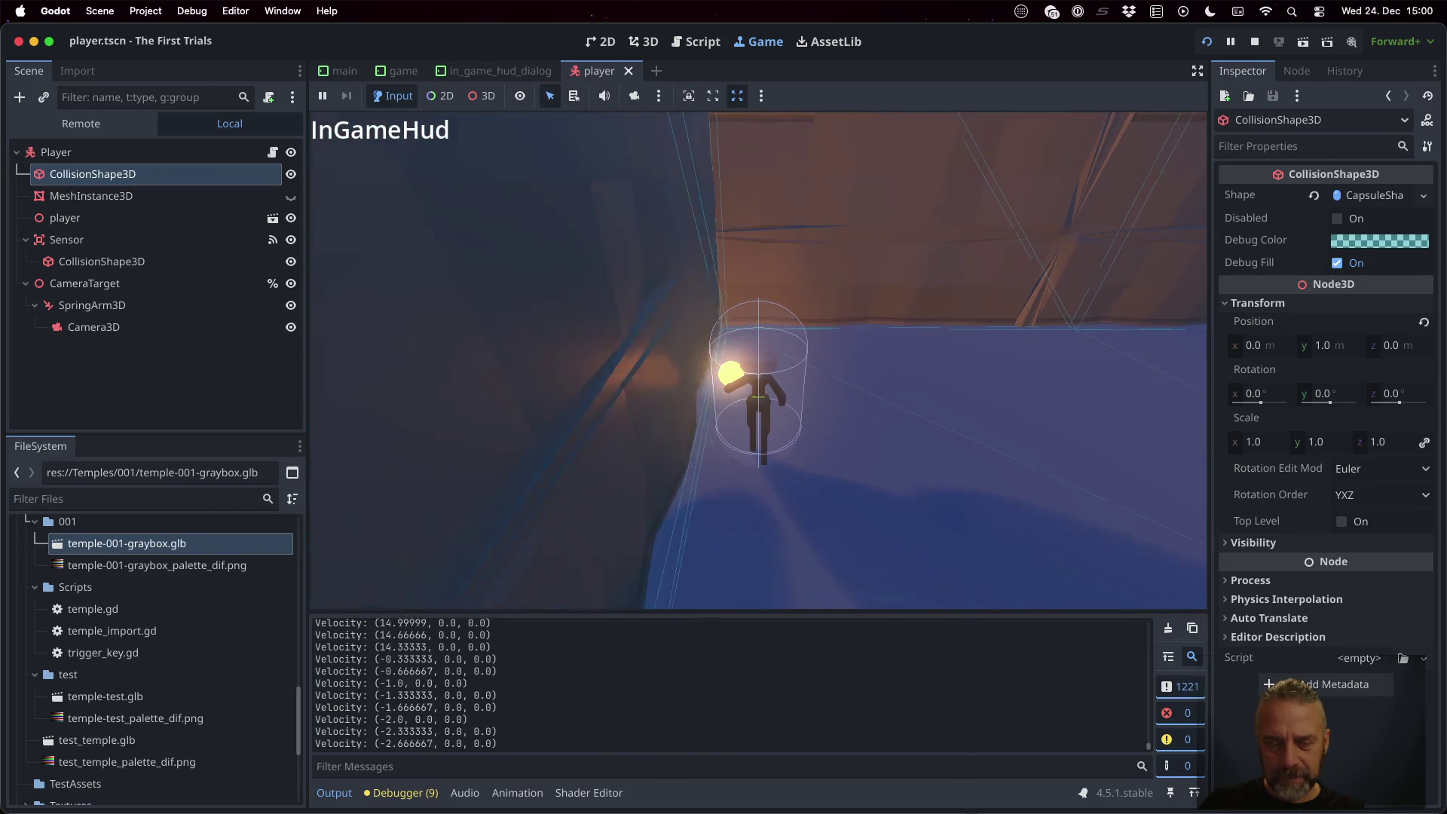
key("w")
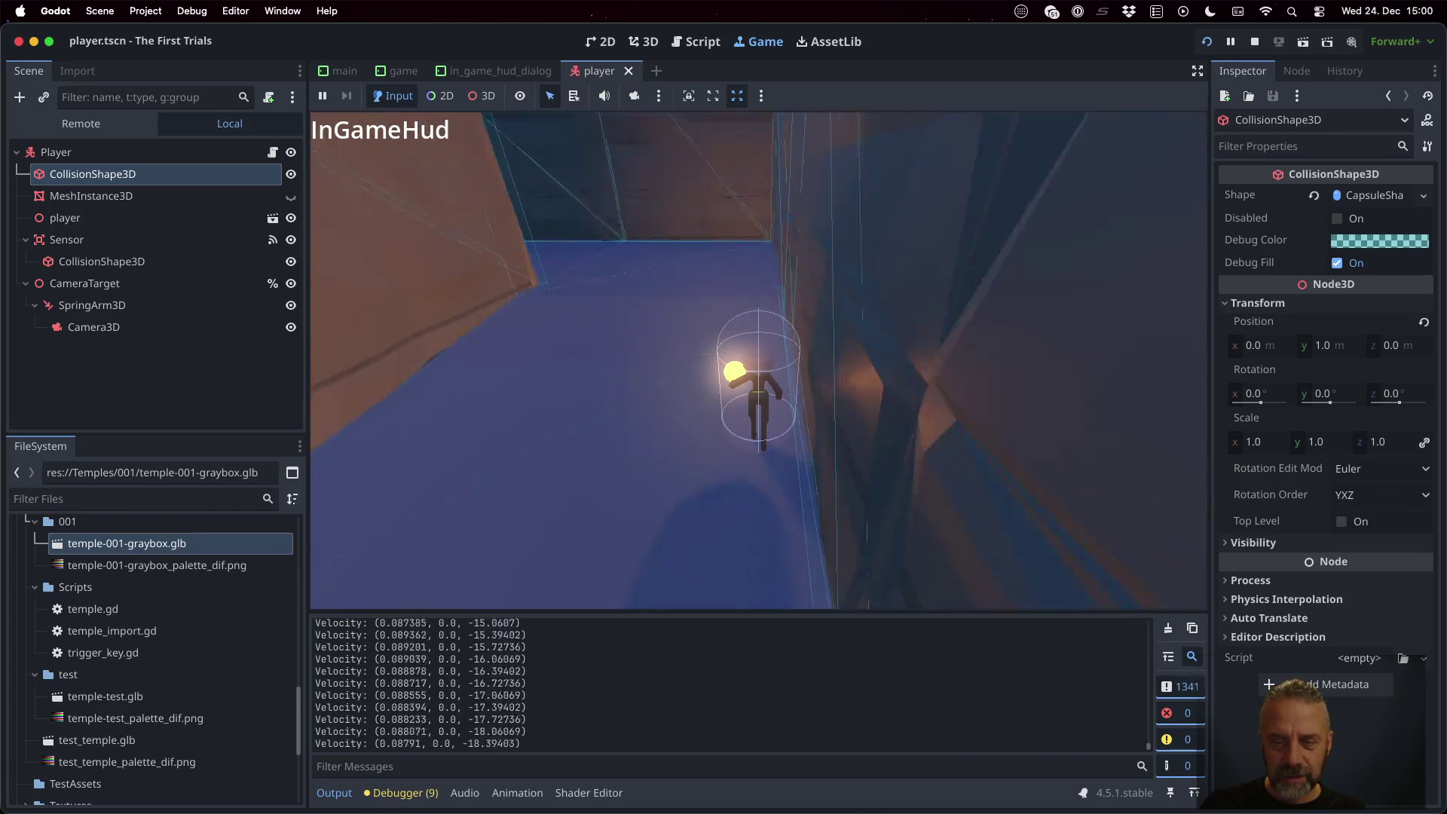
key("d")
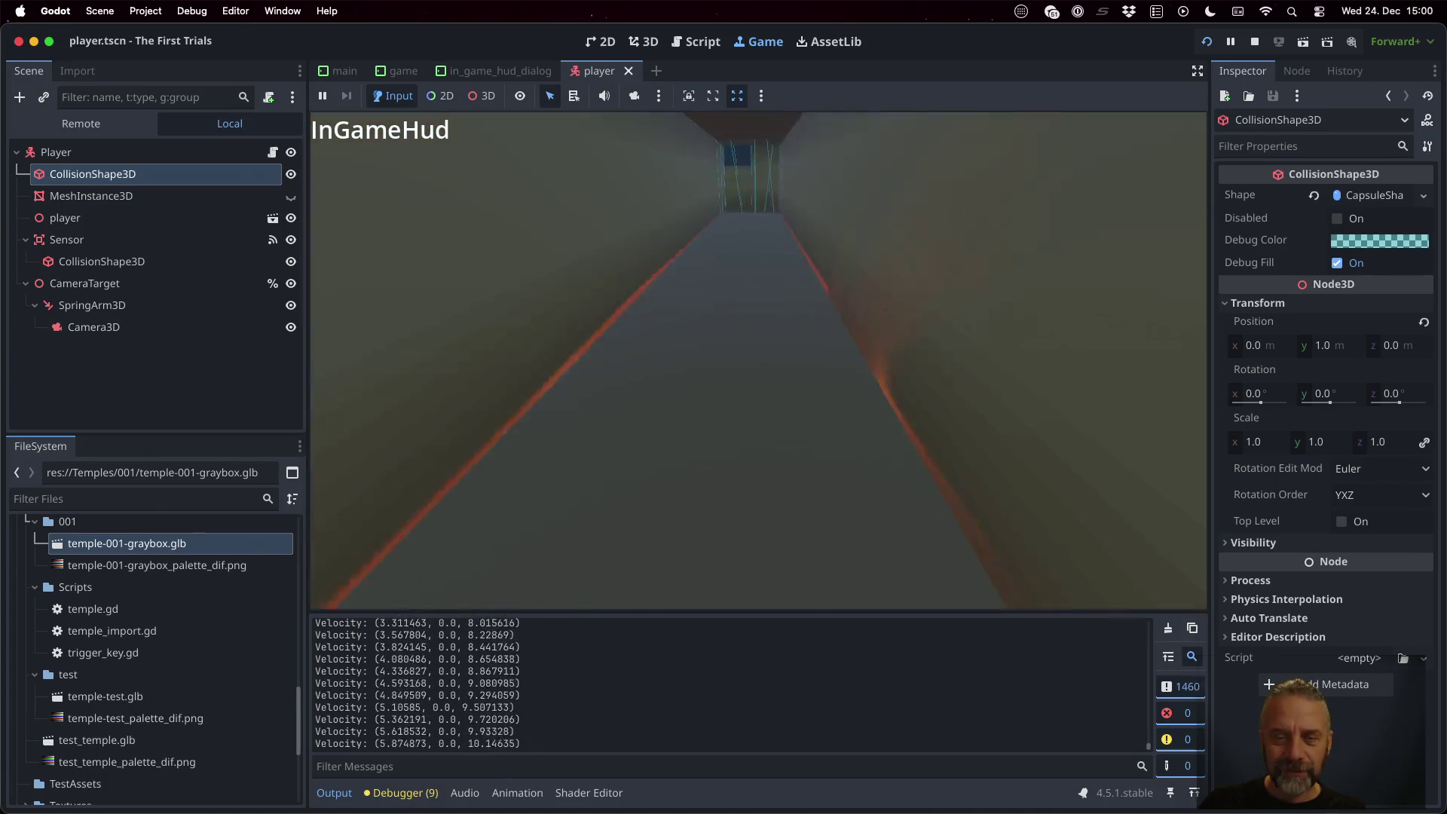
key("w")
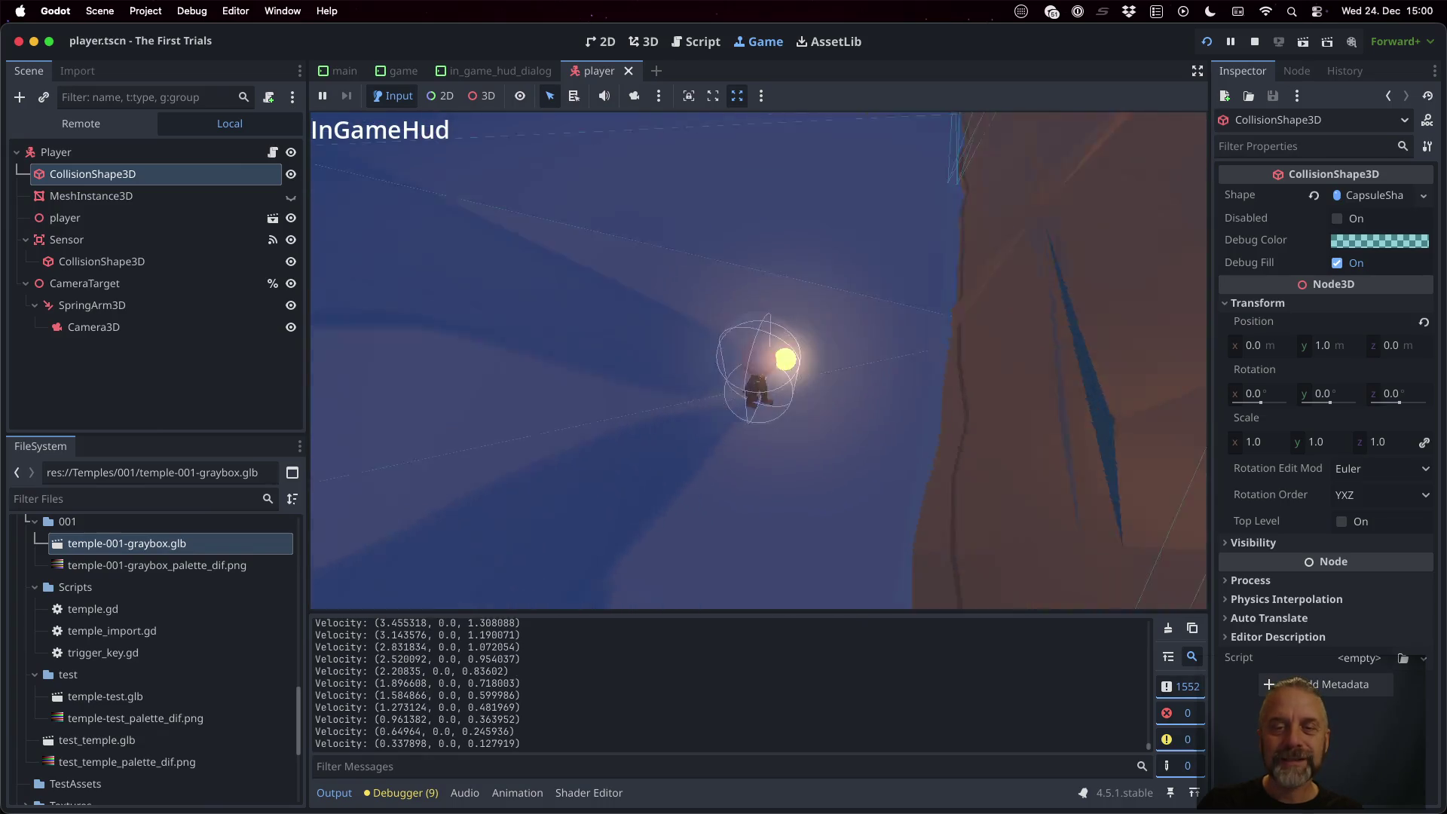
key("w")
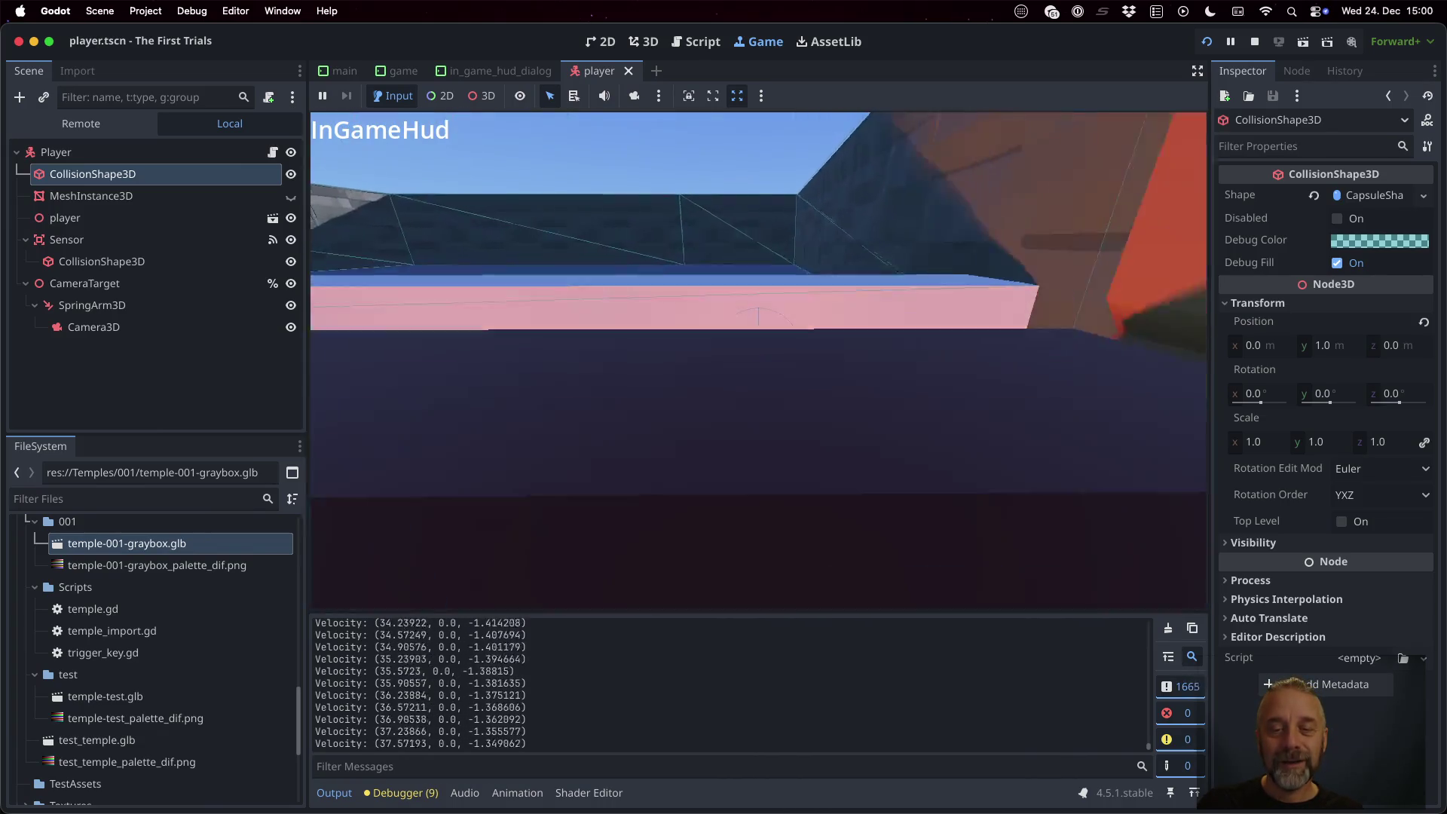
key("w")
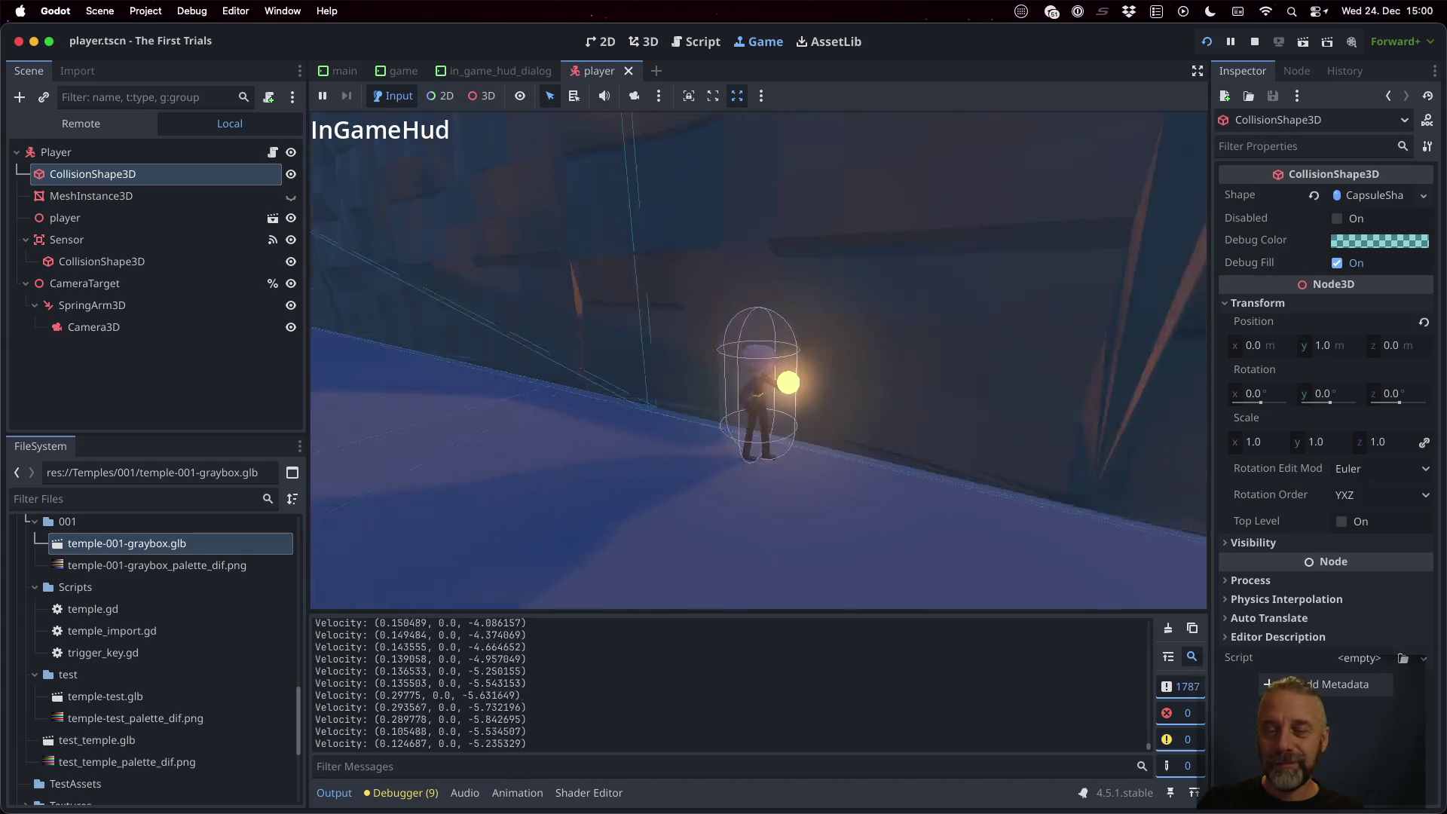
key("w")
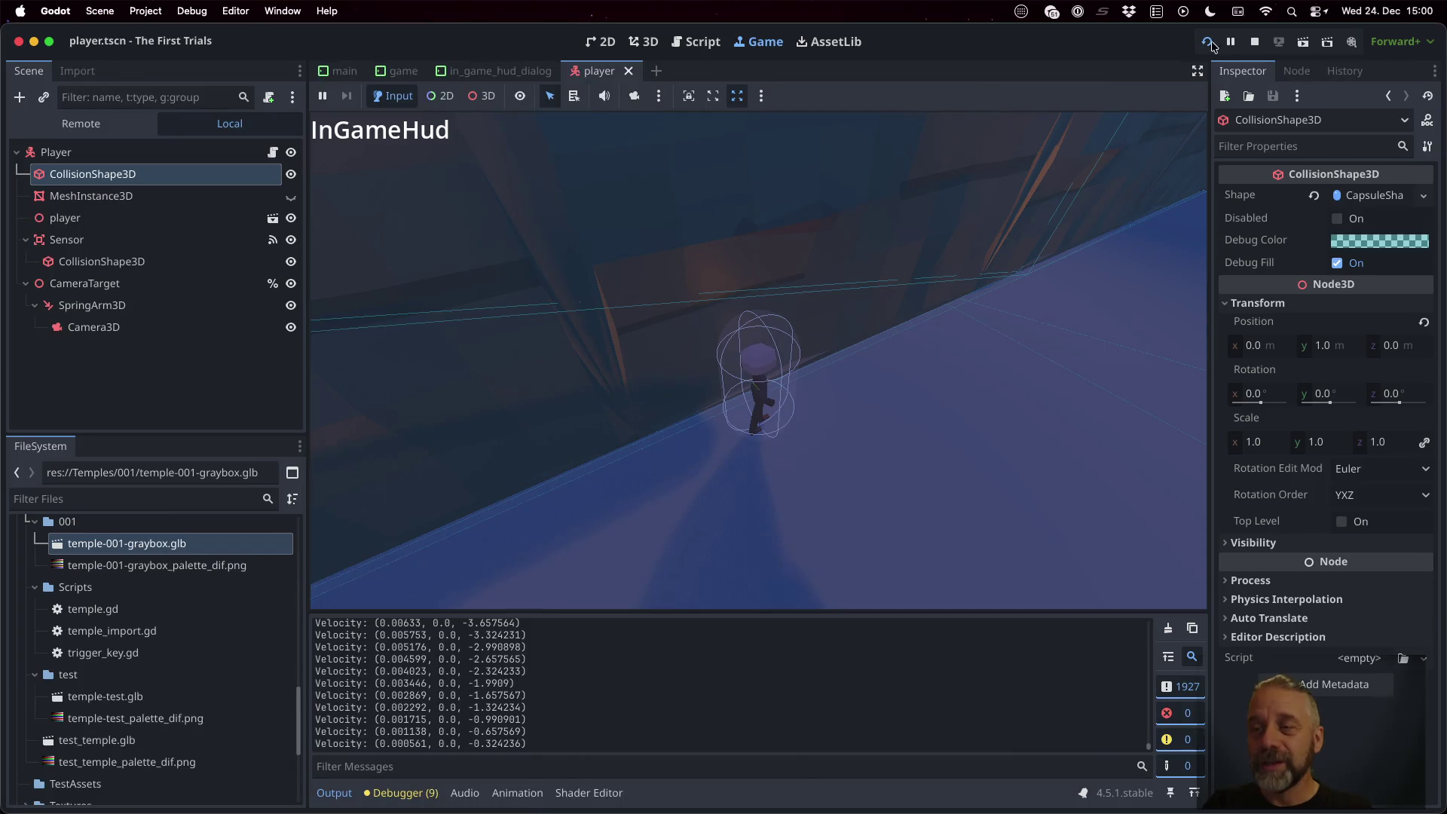
Stop the game and scroll player.gd up to the export variables near line 9
left_click(1254, 42)
left_click(878, 412)
double_click(934, 315)
scroll(963, 340, "up", 10)
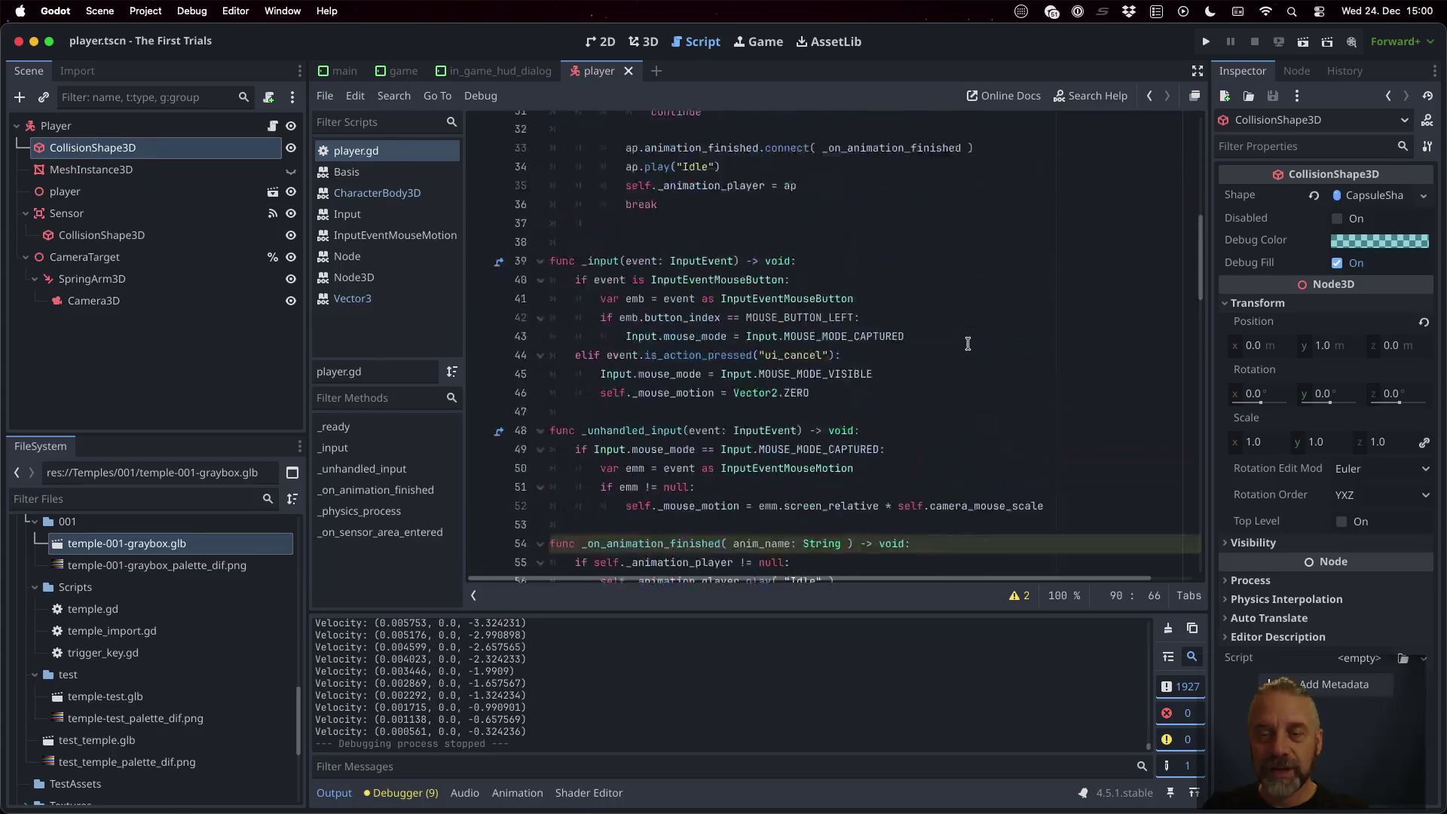
scroll(968, 343, "up", 5)
left_click(728, 273)
key("Up")
key("Up")
key("Up")
key("Return")
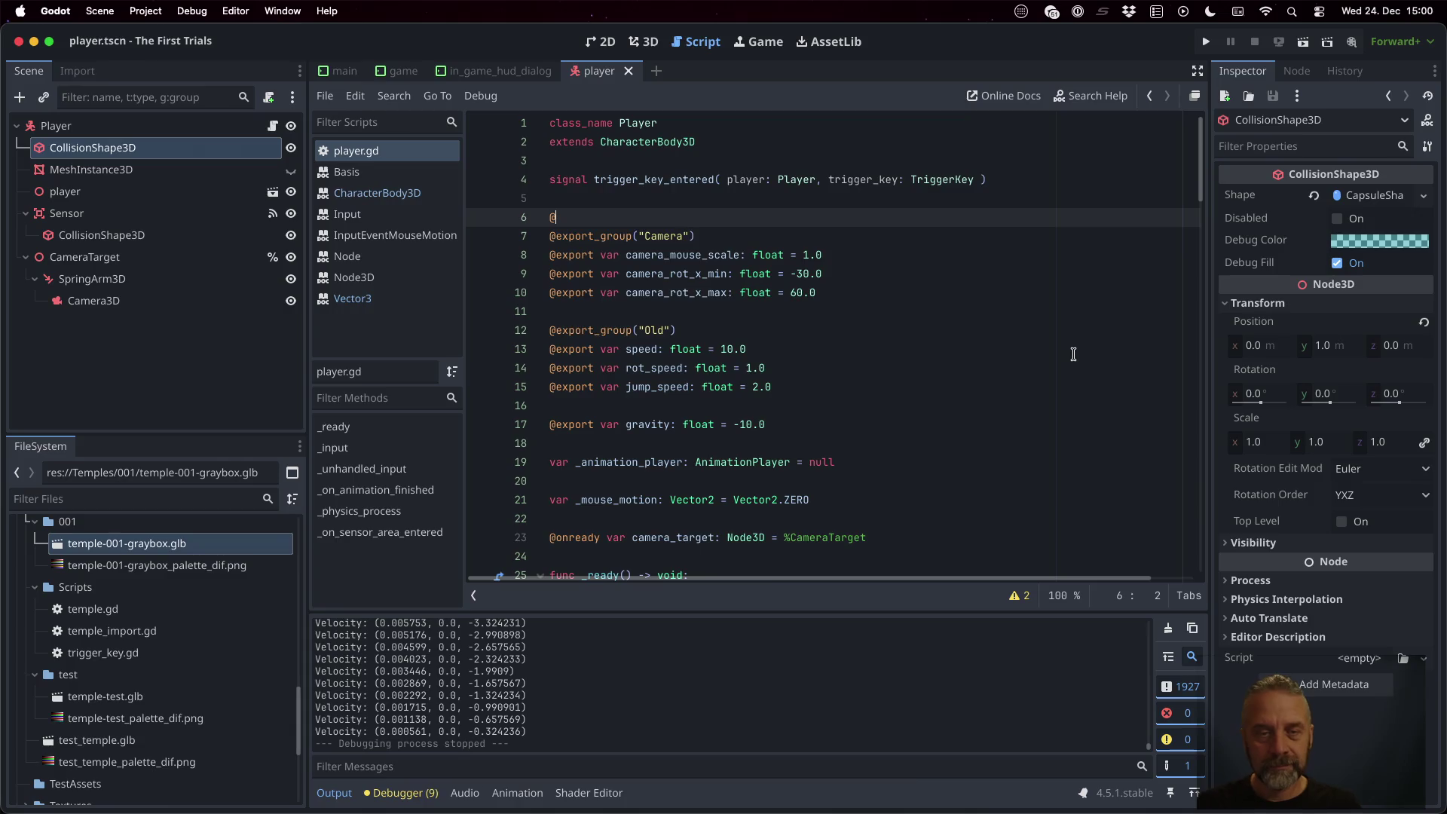
type("export_")
type("groupd(\"Mo")
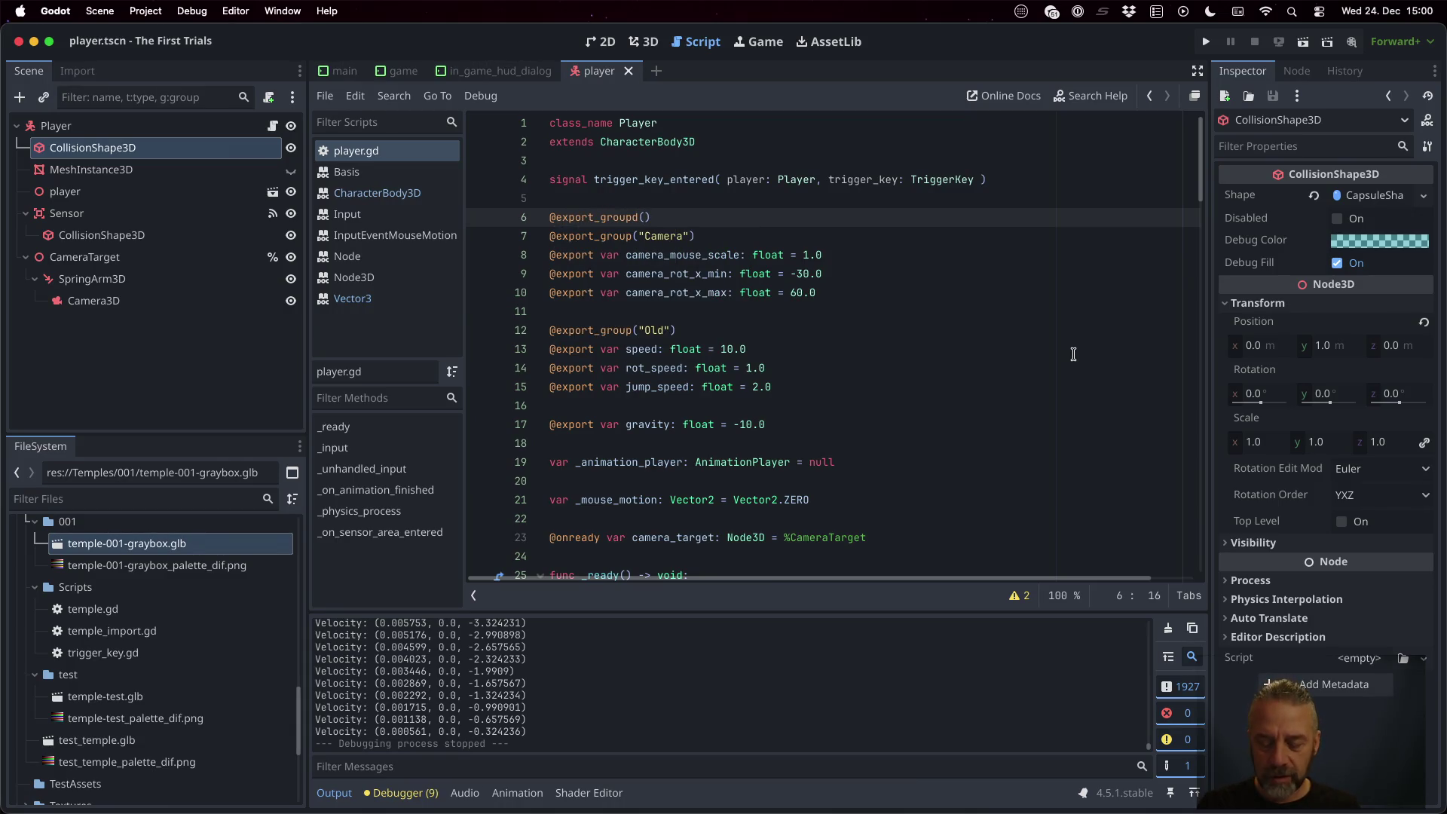
type("vement")
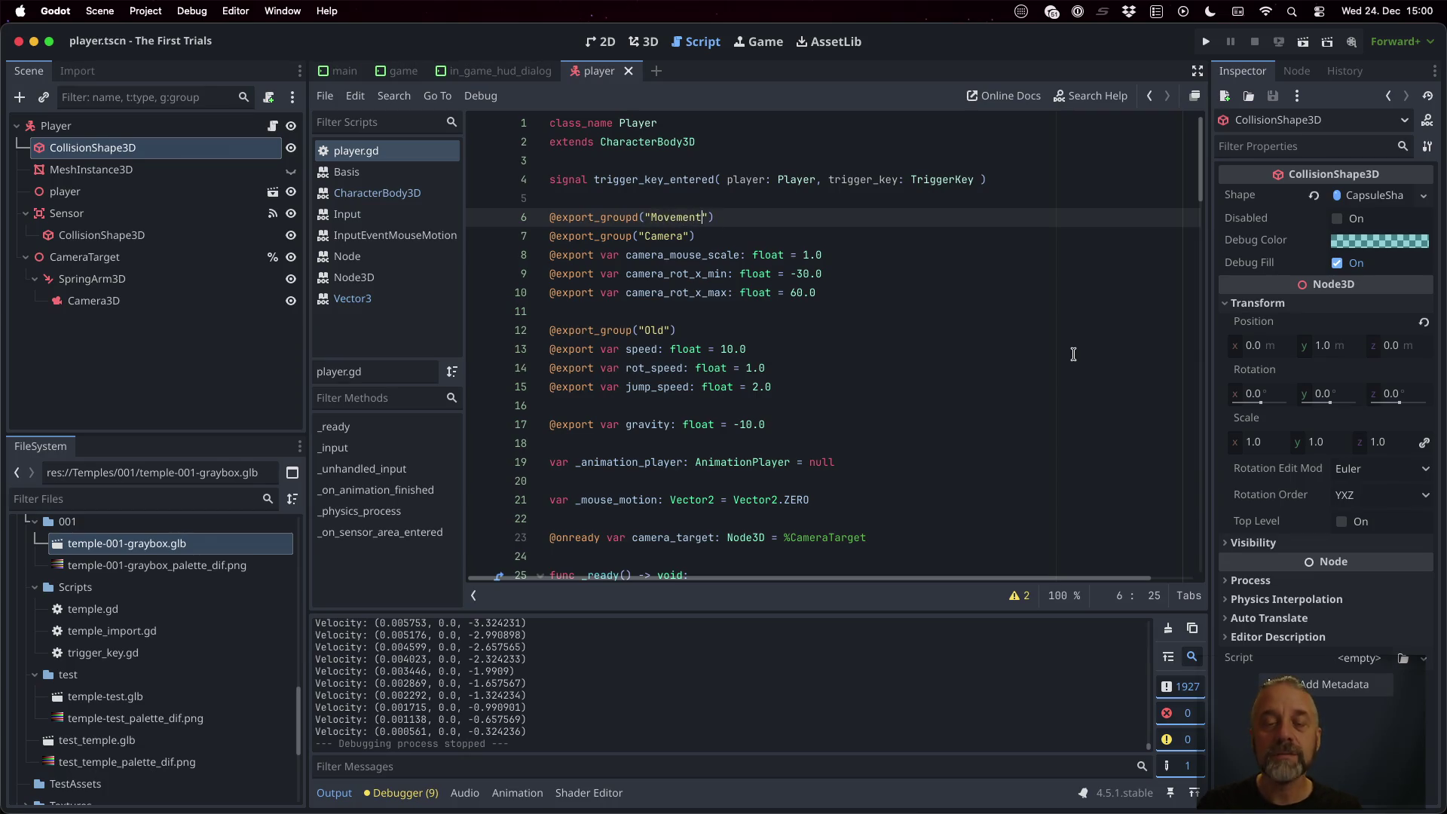
key("shift+Left")
key("shift+Left")
key("shift+Left")
type("C")
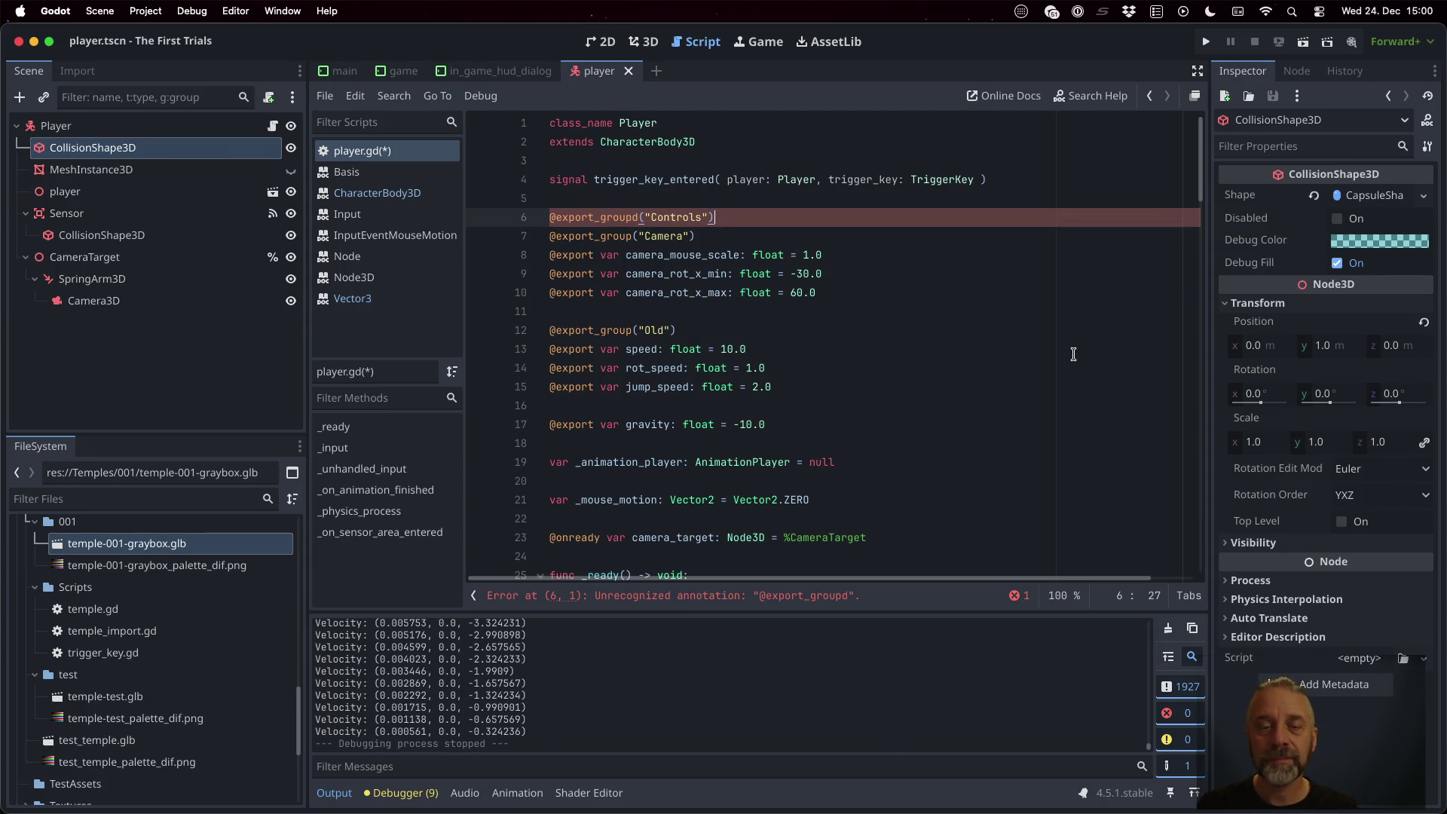
key("Return")
type("@#")
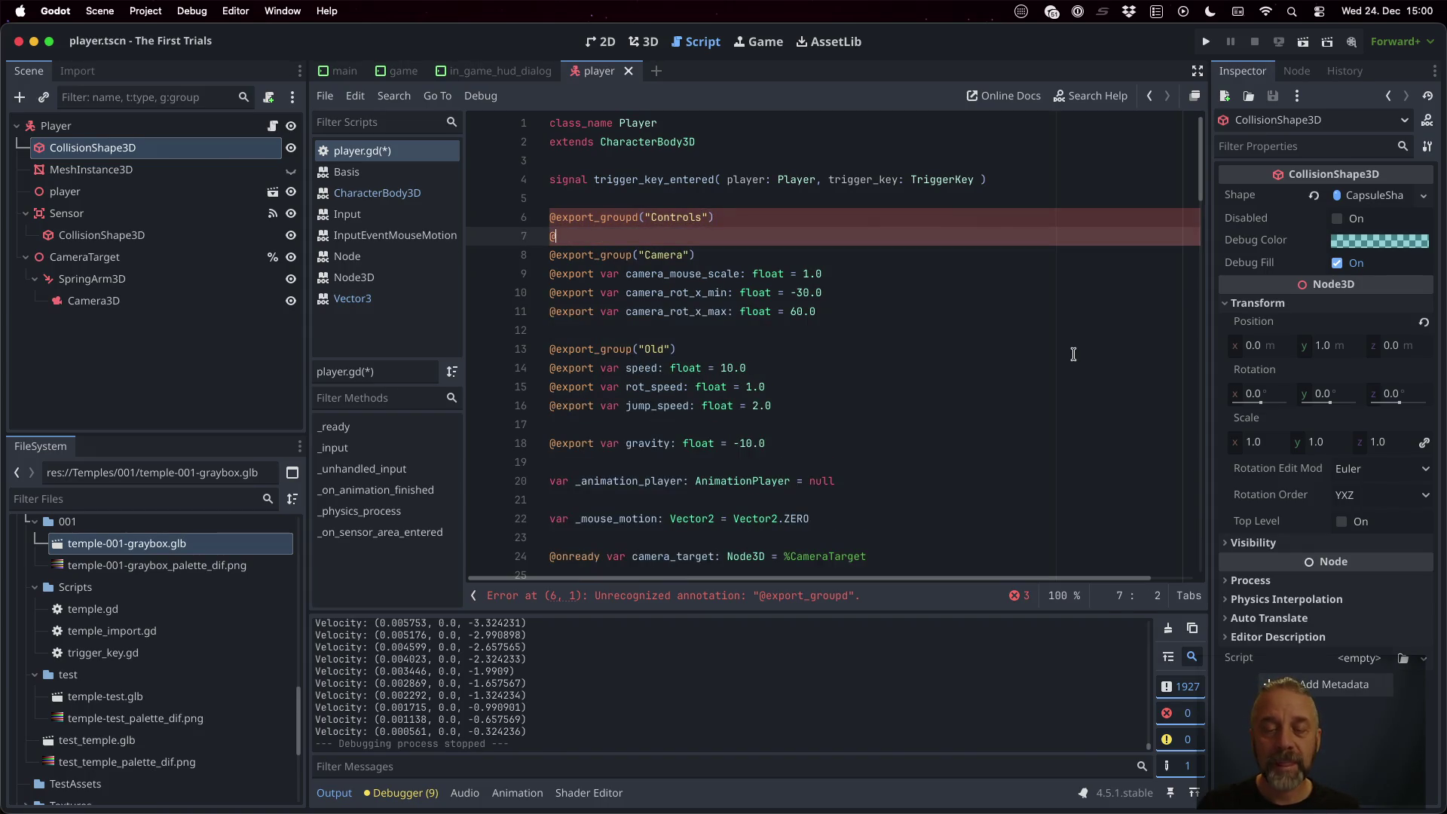
Move the speed variable under the Controls group, set it to 100.0, and save
key("Down")
key("Down")
key("Down")
key("shift+Down")
key("ctrl+c")
key("Delete")
key("Up")
key("Up")
key("Up")
key("shift+Down")
key("ctrl+v")
key("Up")
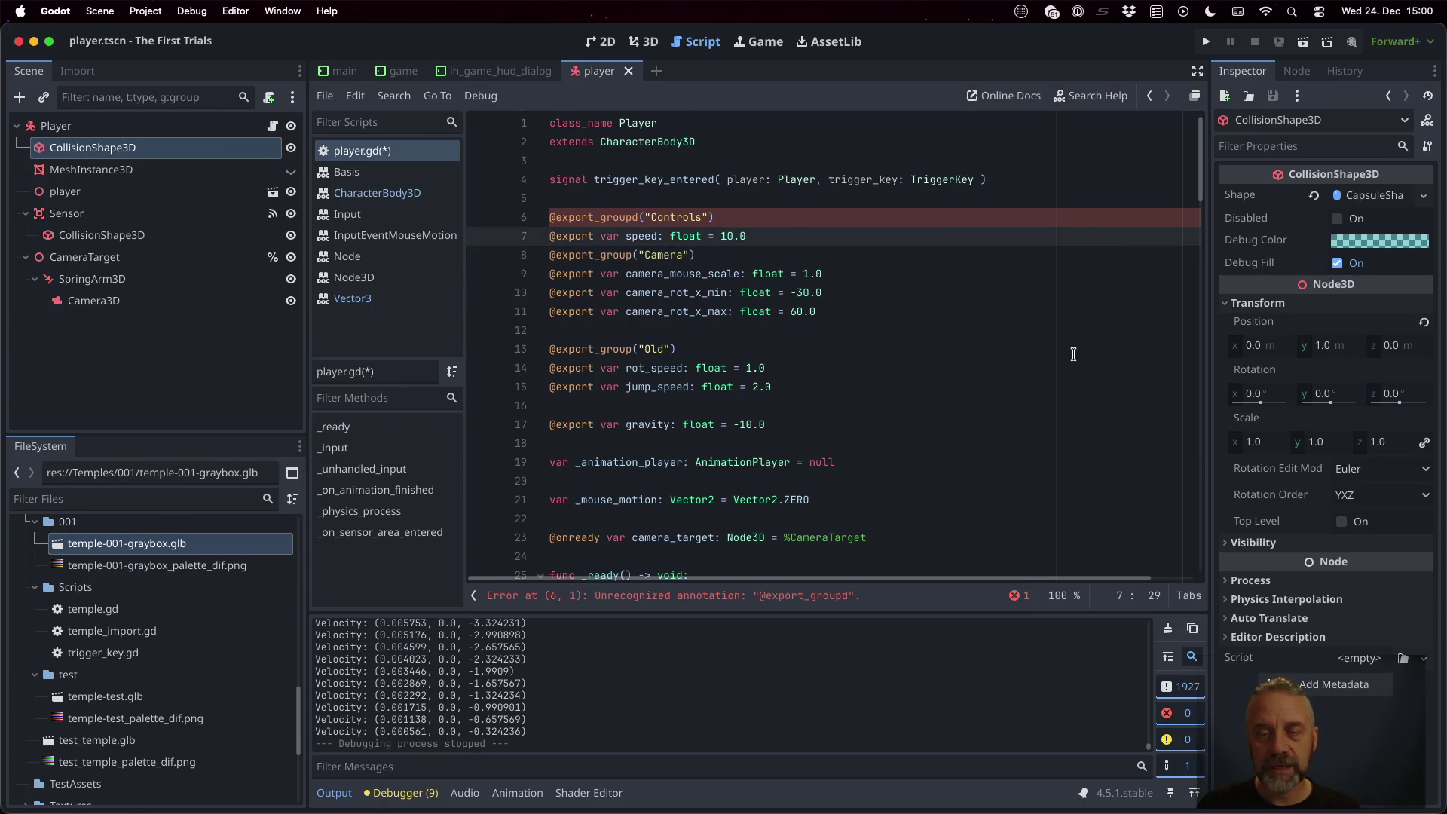
type("0")
key("ctrl+s")
key("Return")
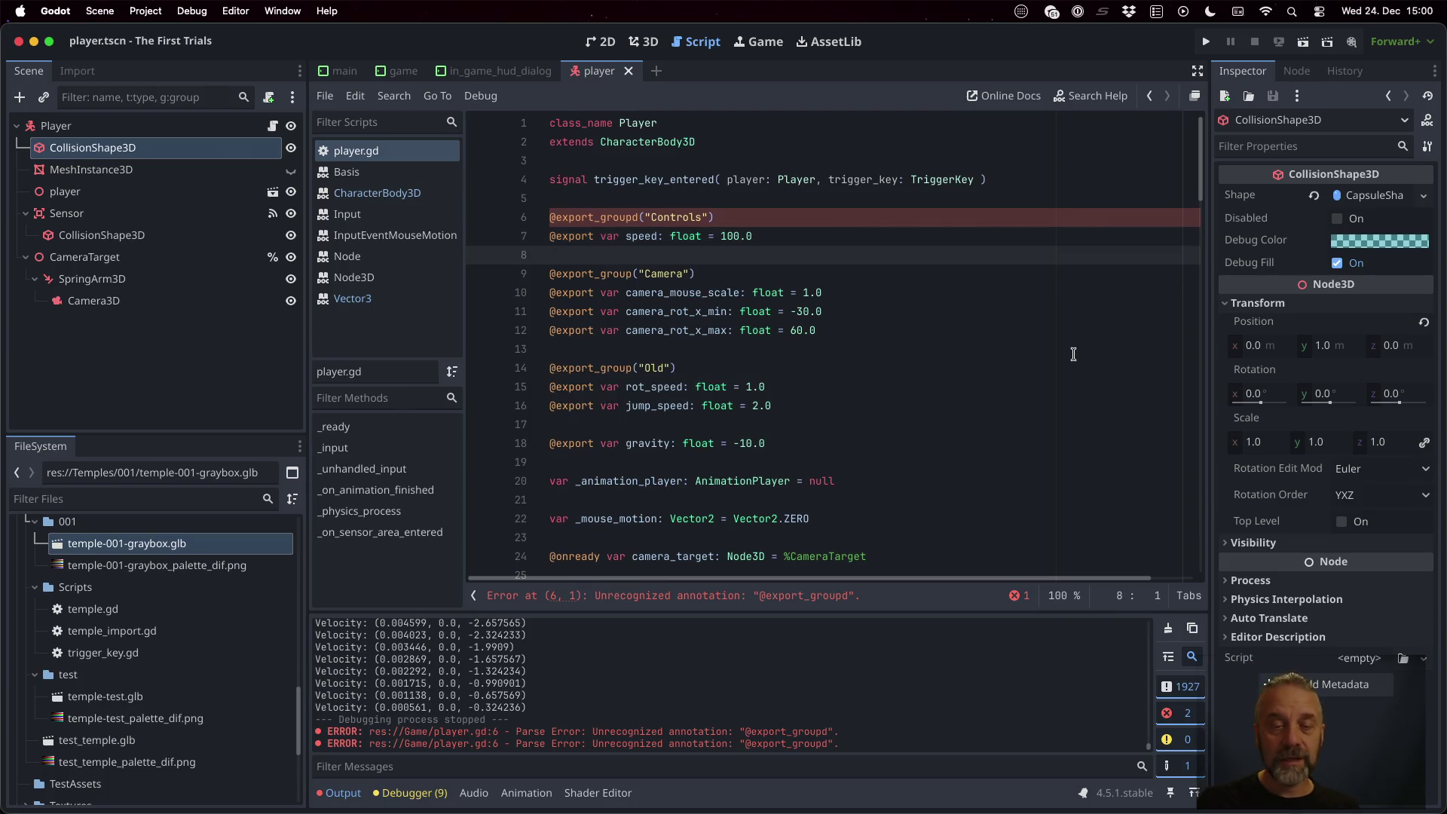
type("@")
key("BackSpace")
type("export var acceleration: fl")
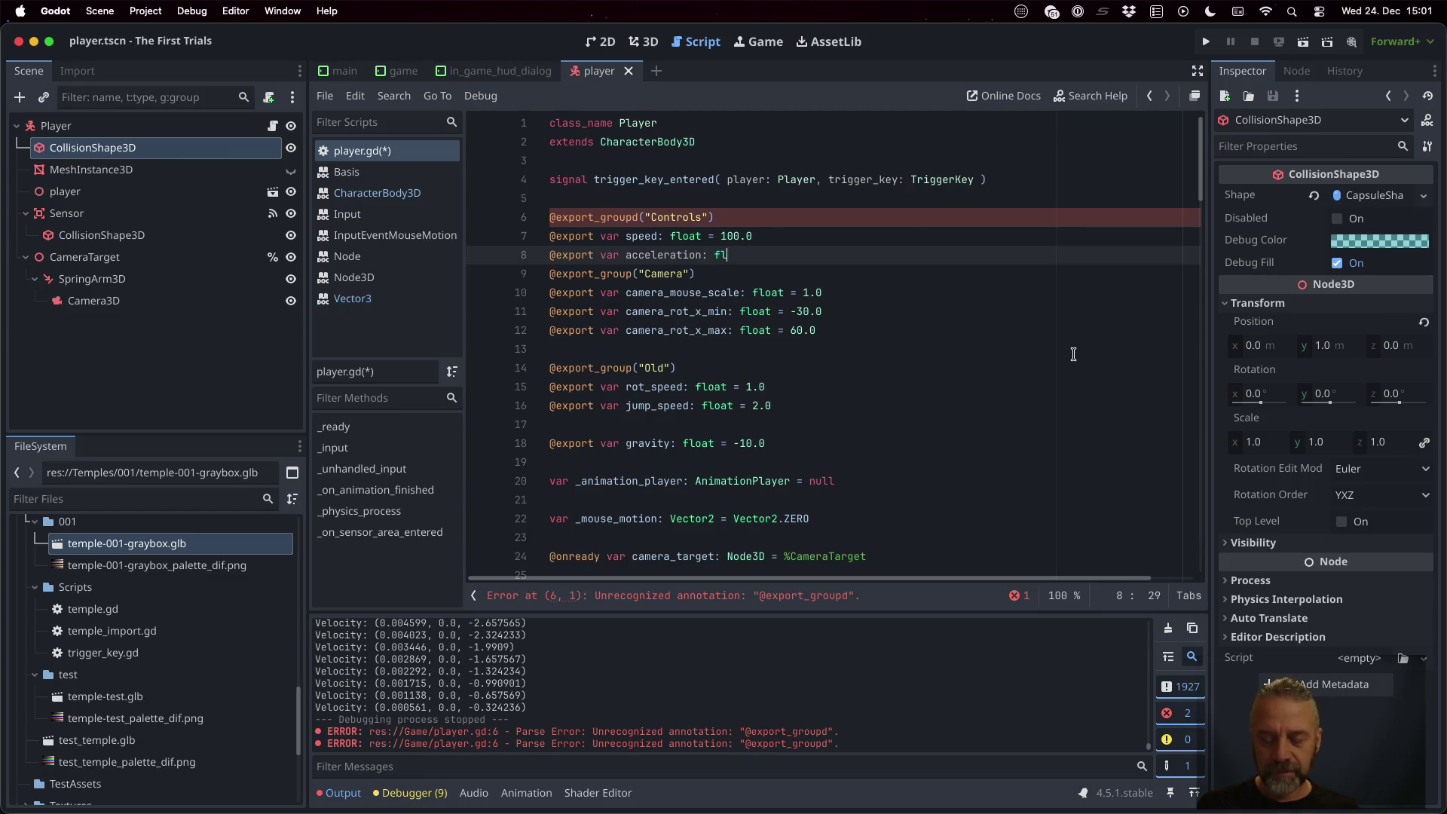
type("= 2")
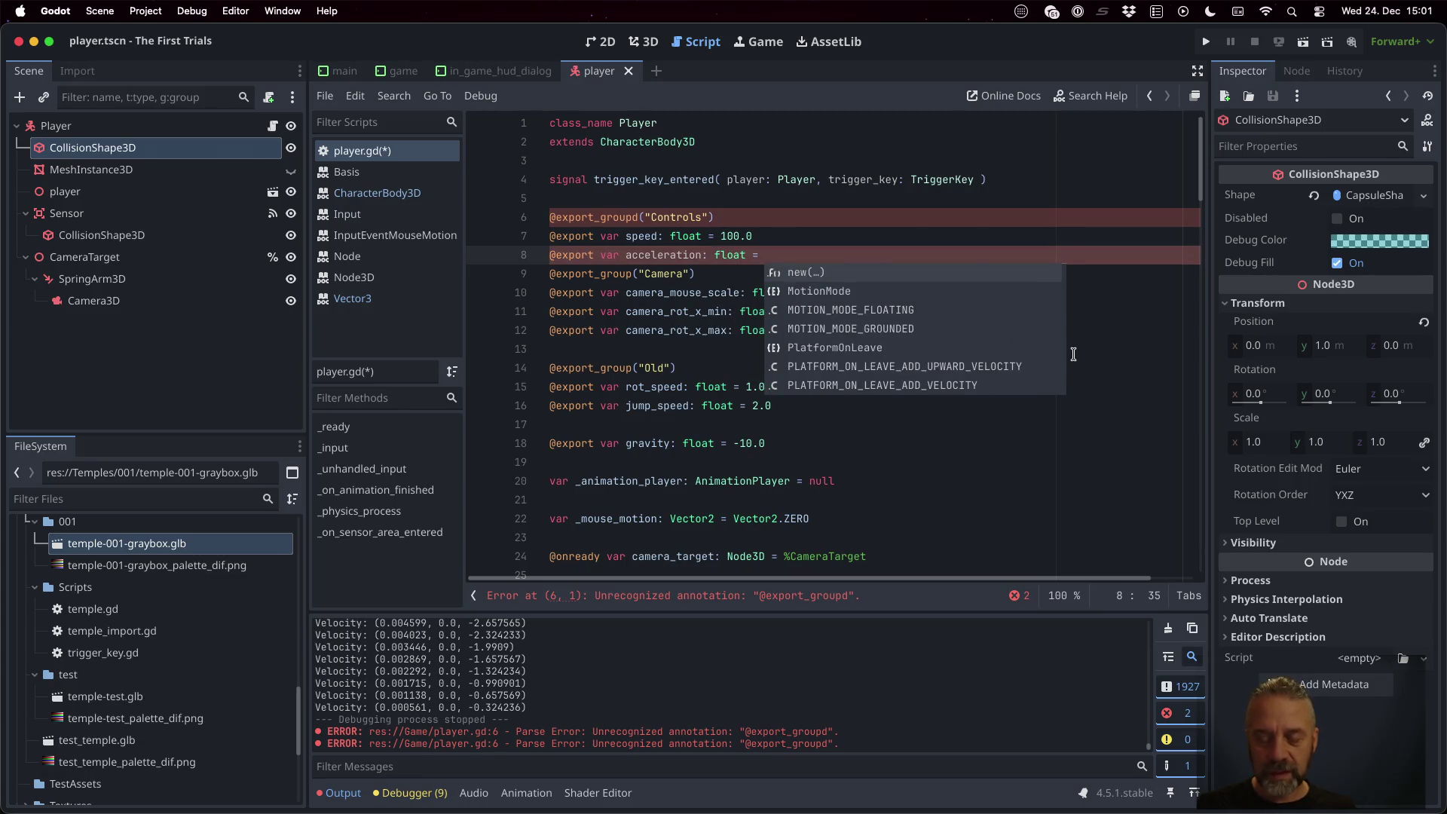
key("Return")
key("ctrl+s")
key("Up")
key("Up")
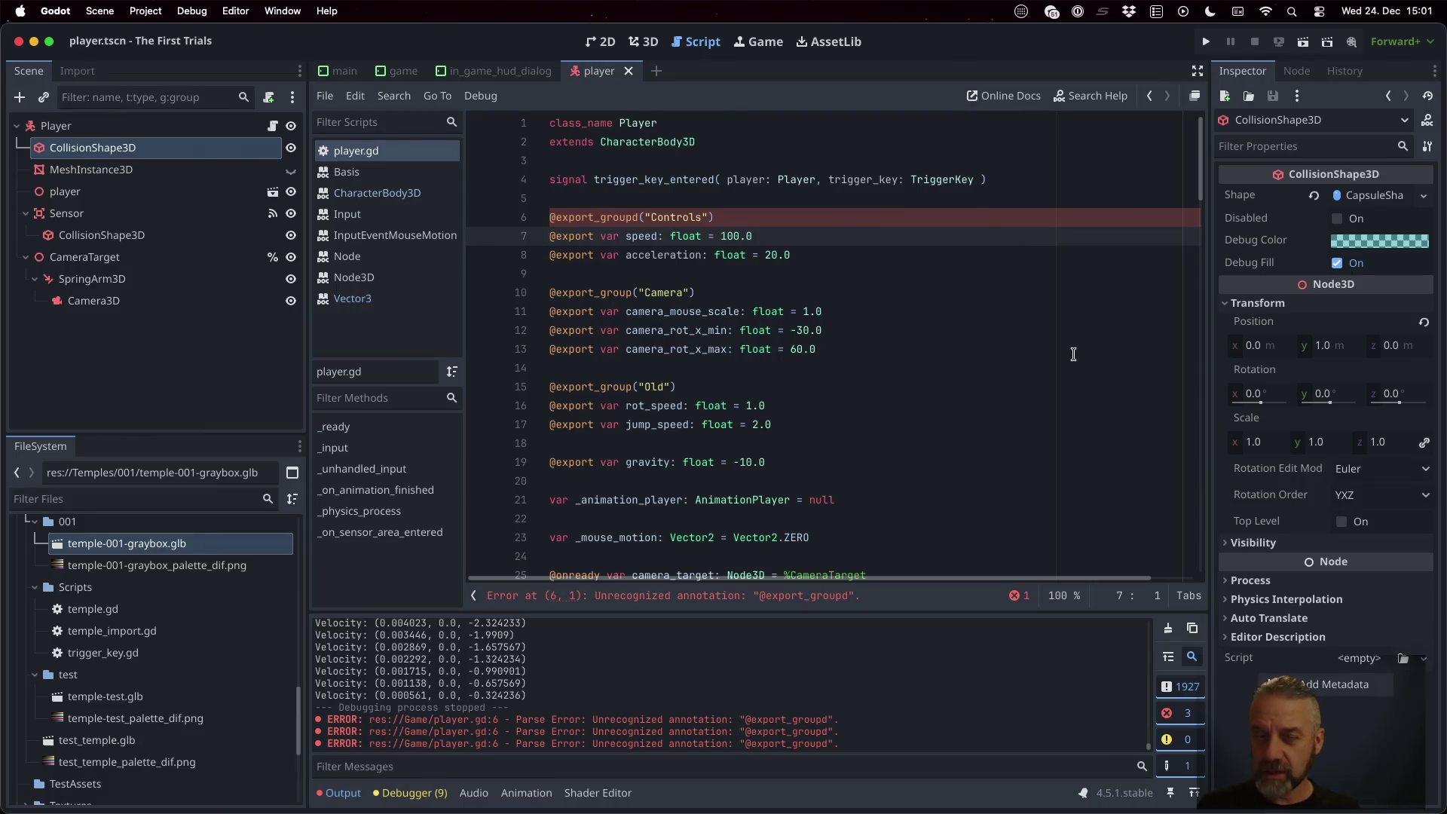
Add a '# ====' separator comment line after return and save
scroll(901, 368, "down", 1)
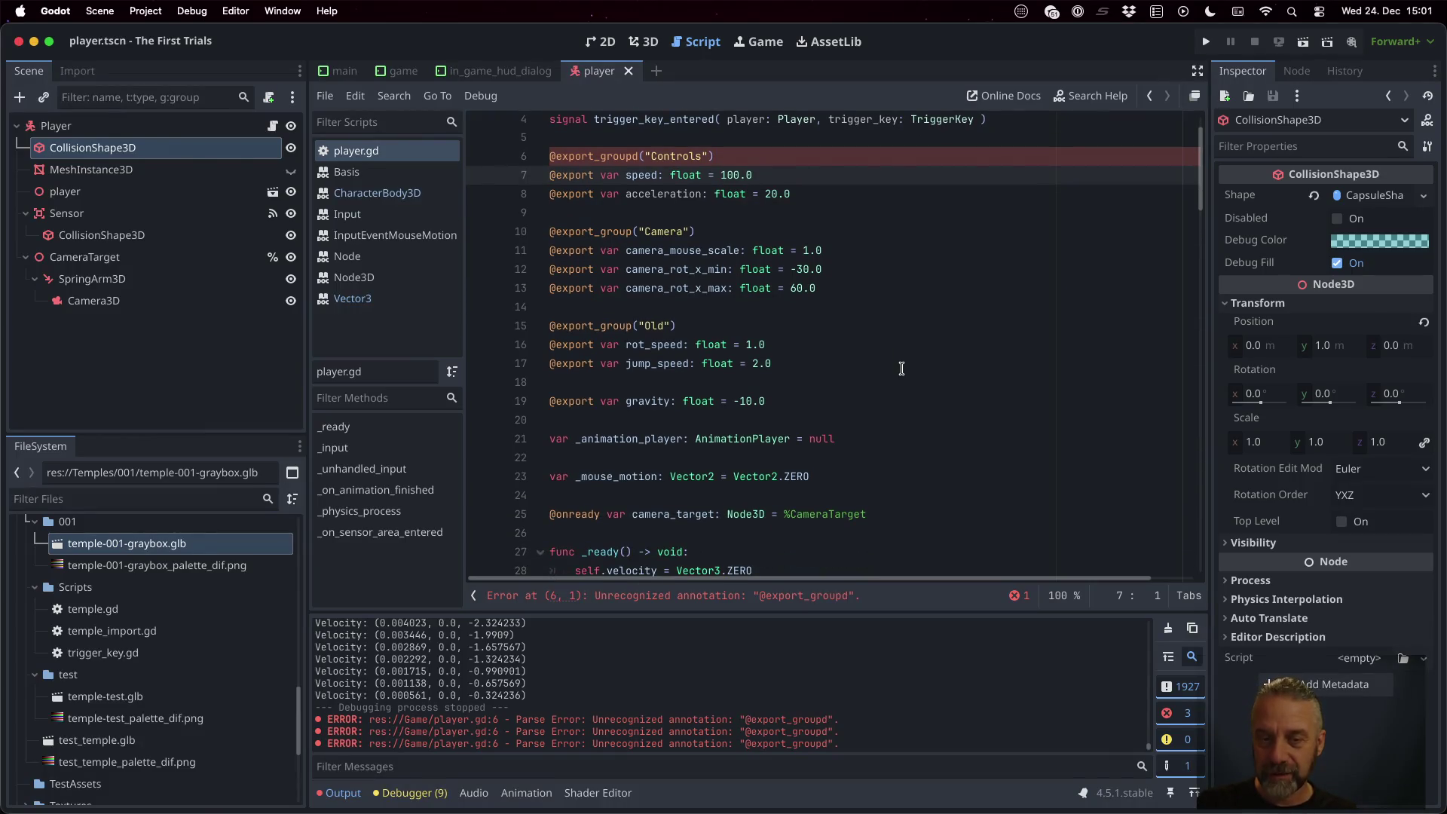
scroll(901, 369, "down", 20)
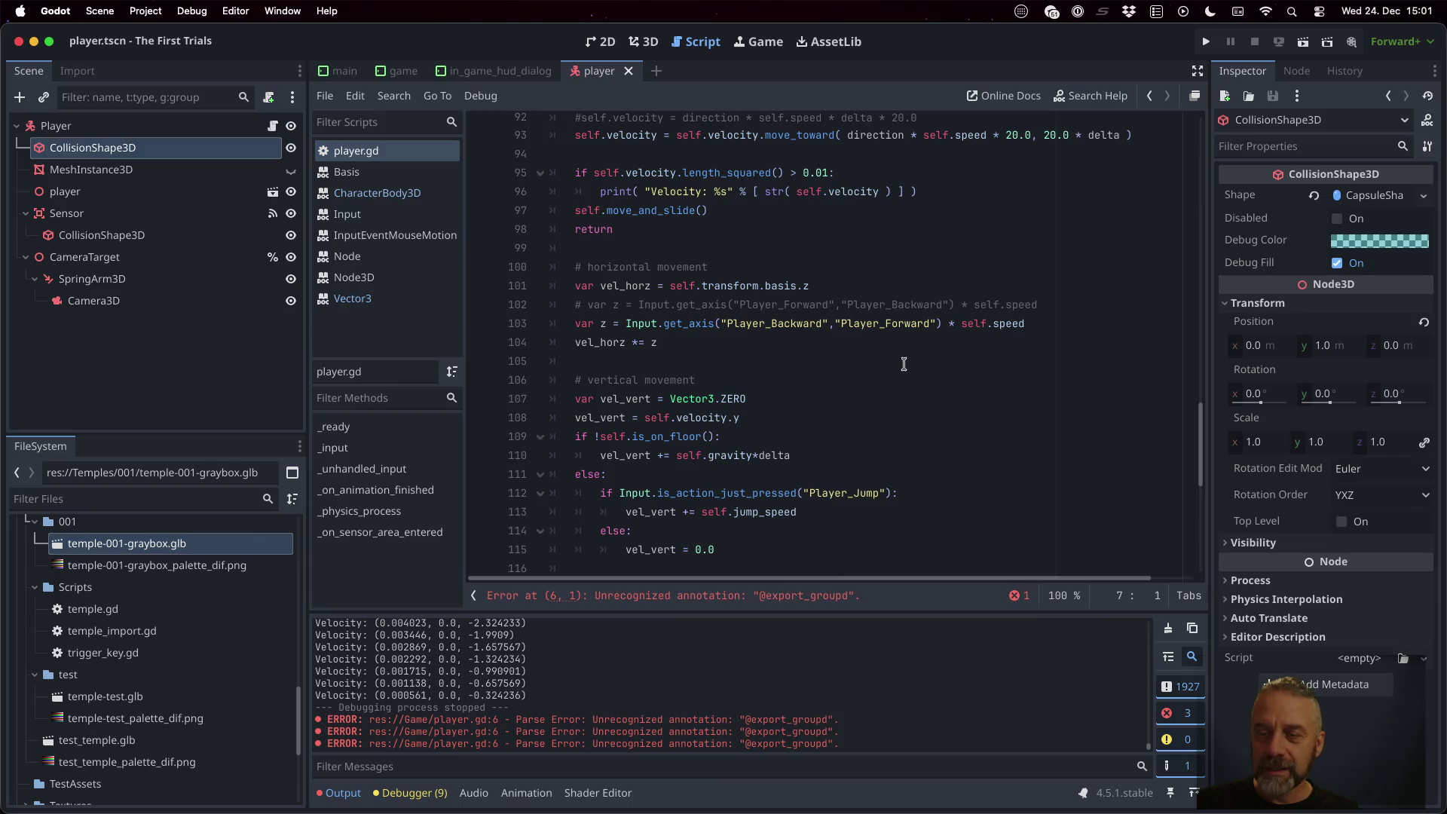
double_click(996, 320)
scroll(1023, 372, "up", 2)
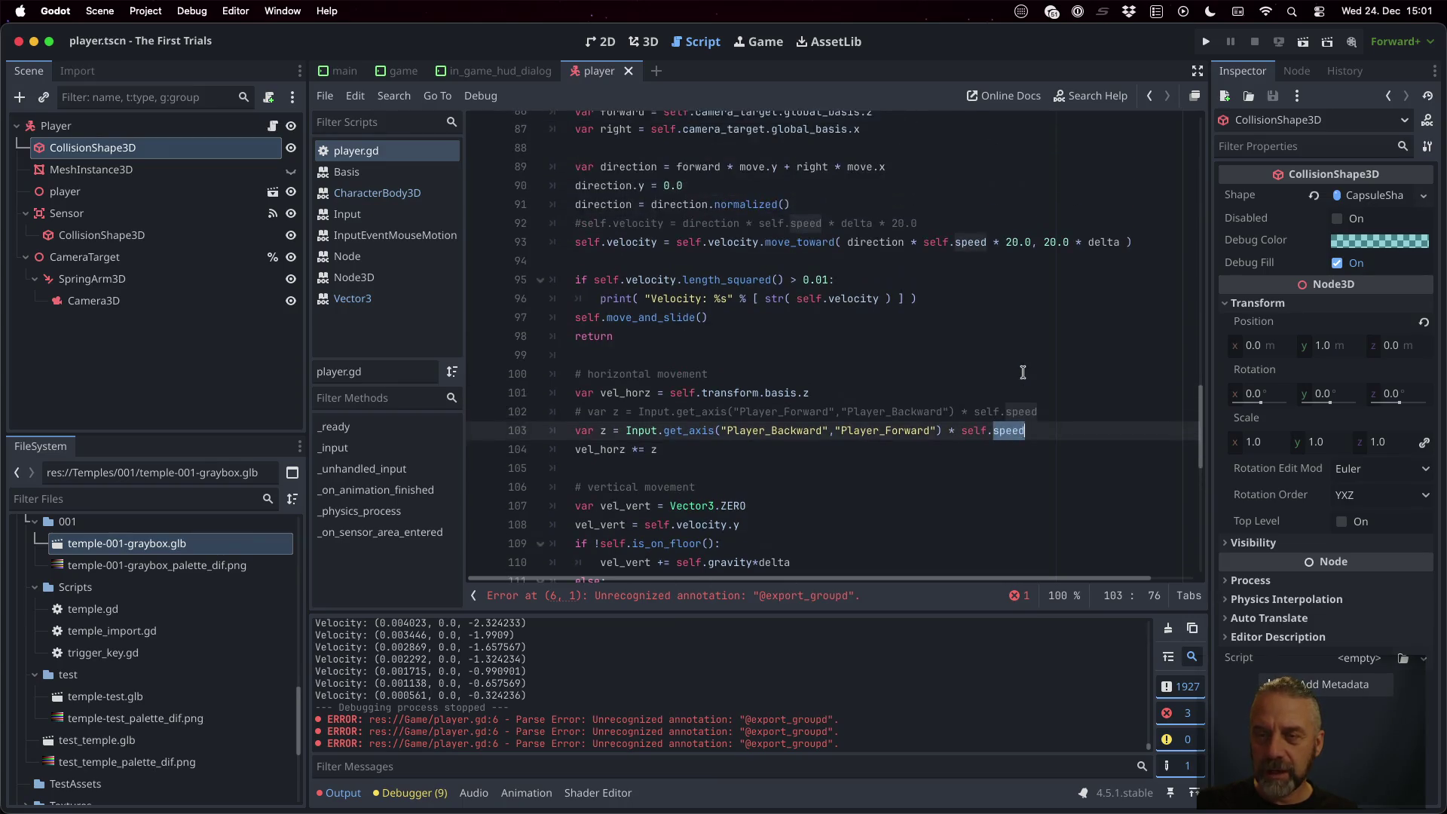
double_click(970, 242)
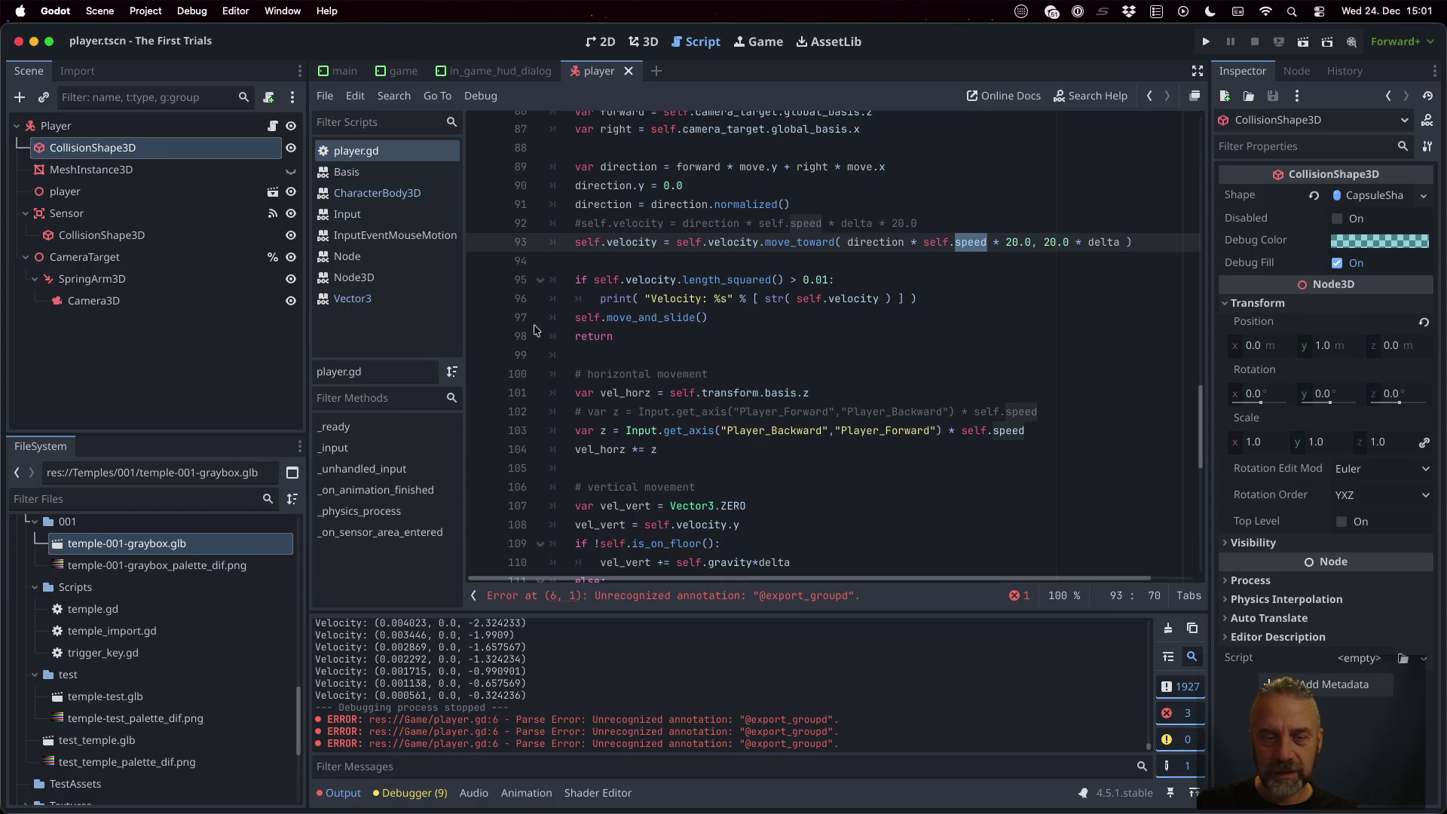
left_click(611, 336)
key("Return")
key("Return")
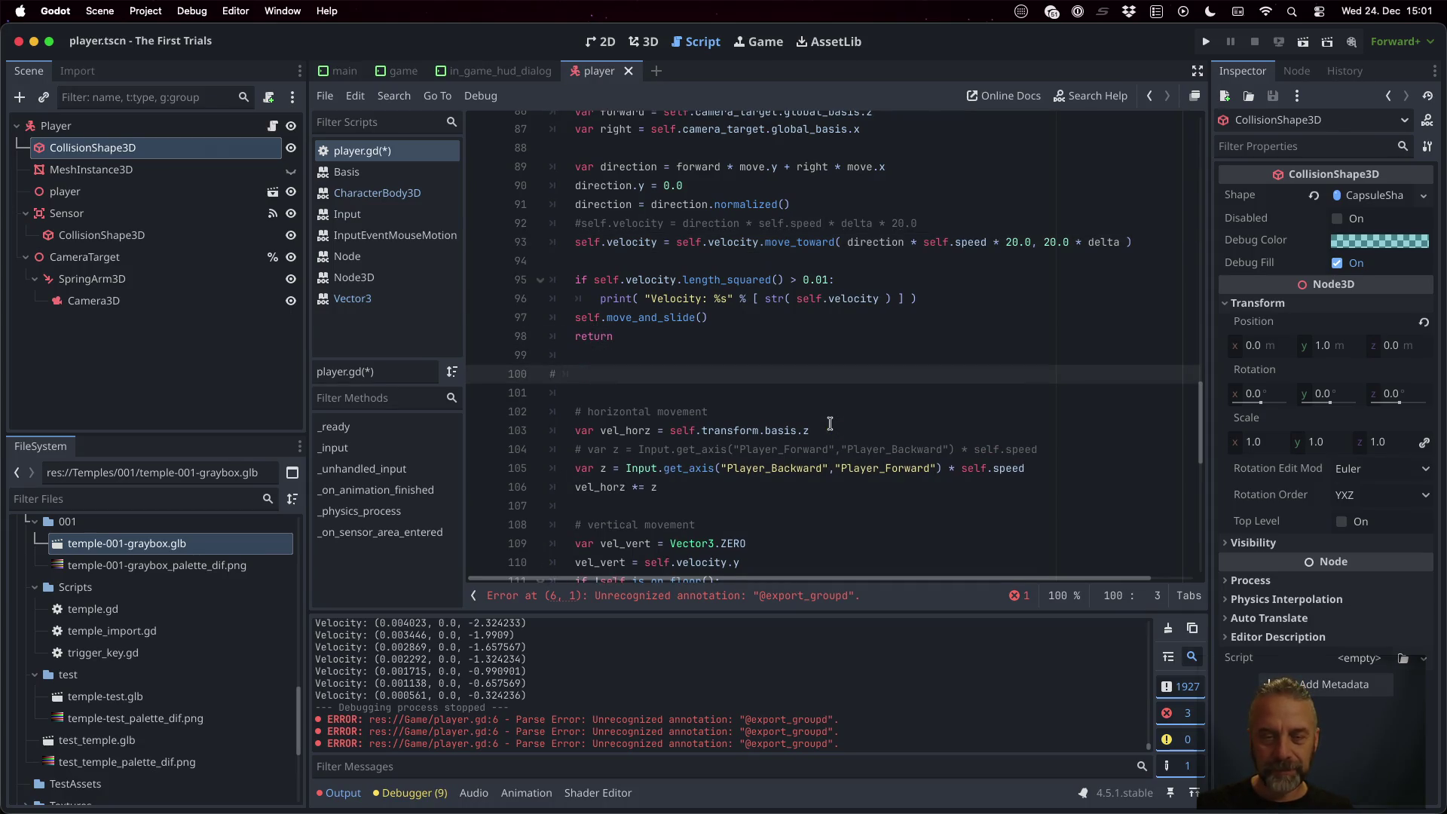
type("============================================================")
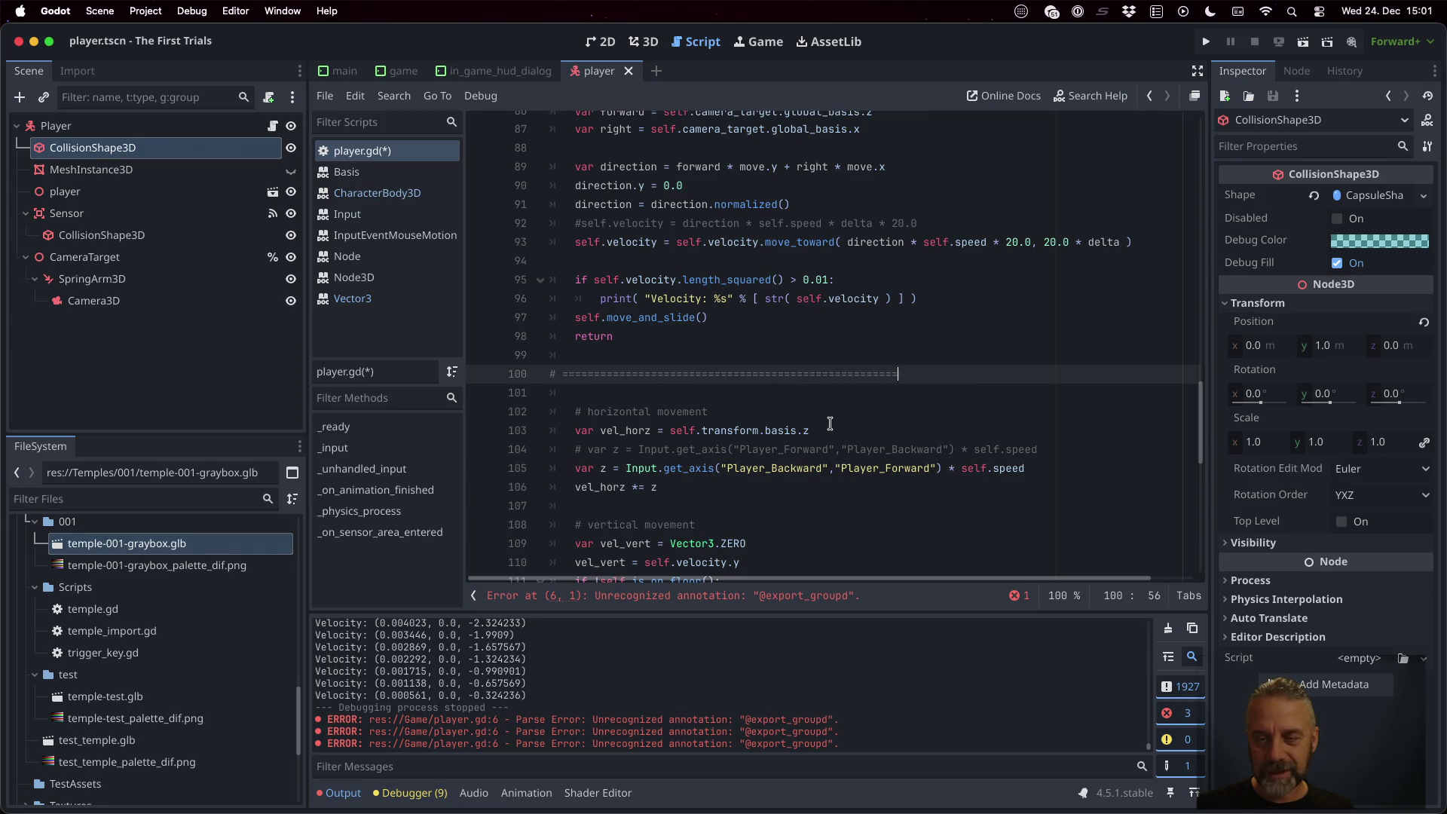
type("==")
key("super+s")
Change the call to move_toward(direction * self.speed, self.acceleration * delta), save, and run the game
left_click(916, 242)
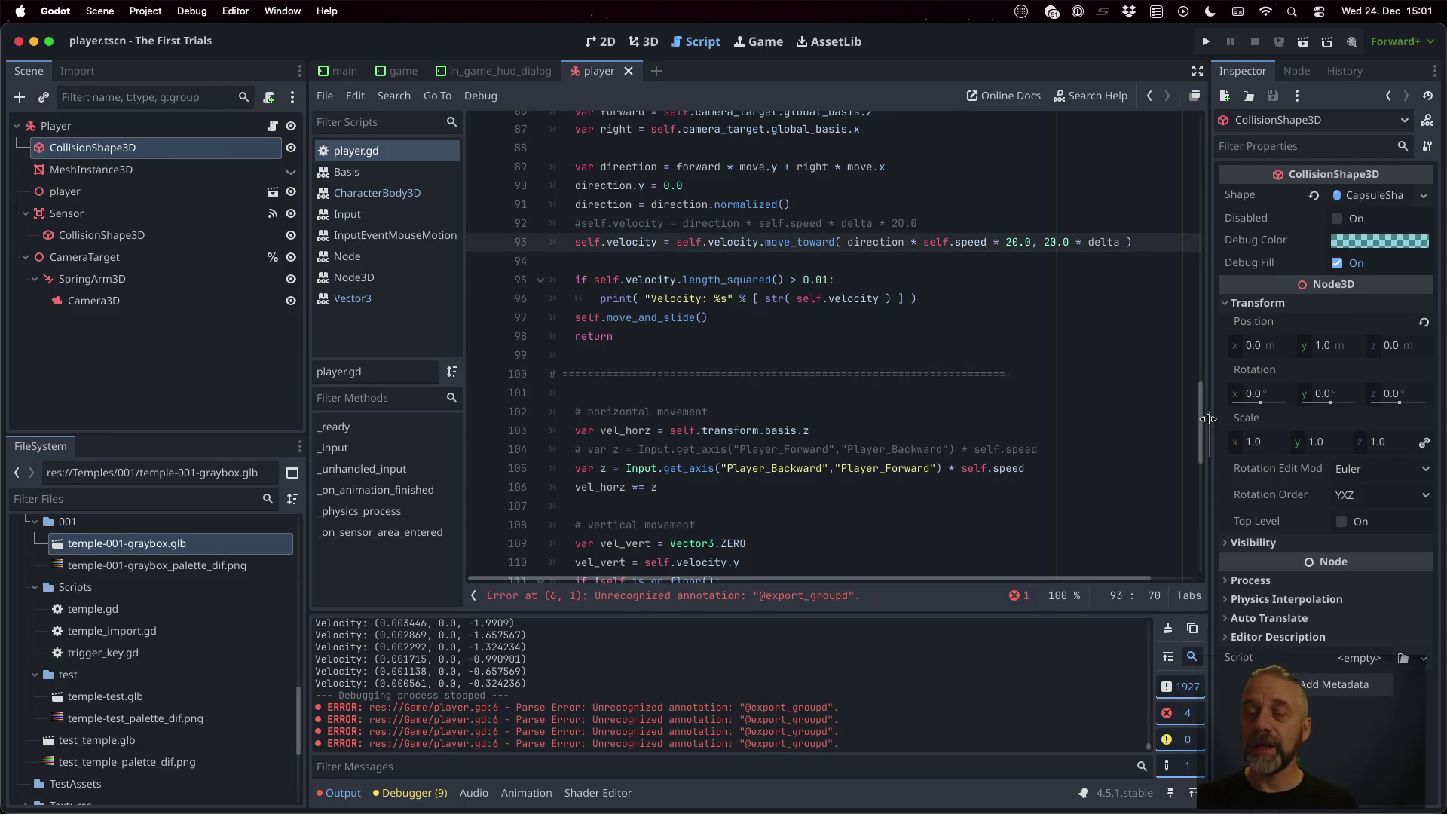
key("Right")
key("shift+Right")
key("shift+Right")
key("shift+Right")
key("Delete")
key("Right")
key("Right")
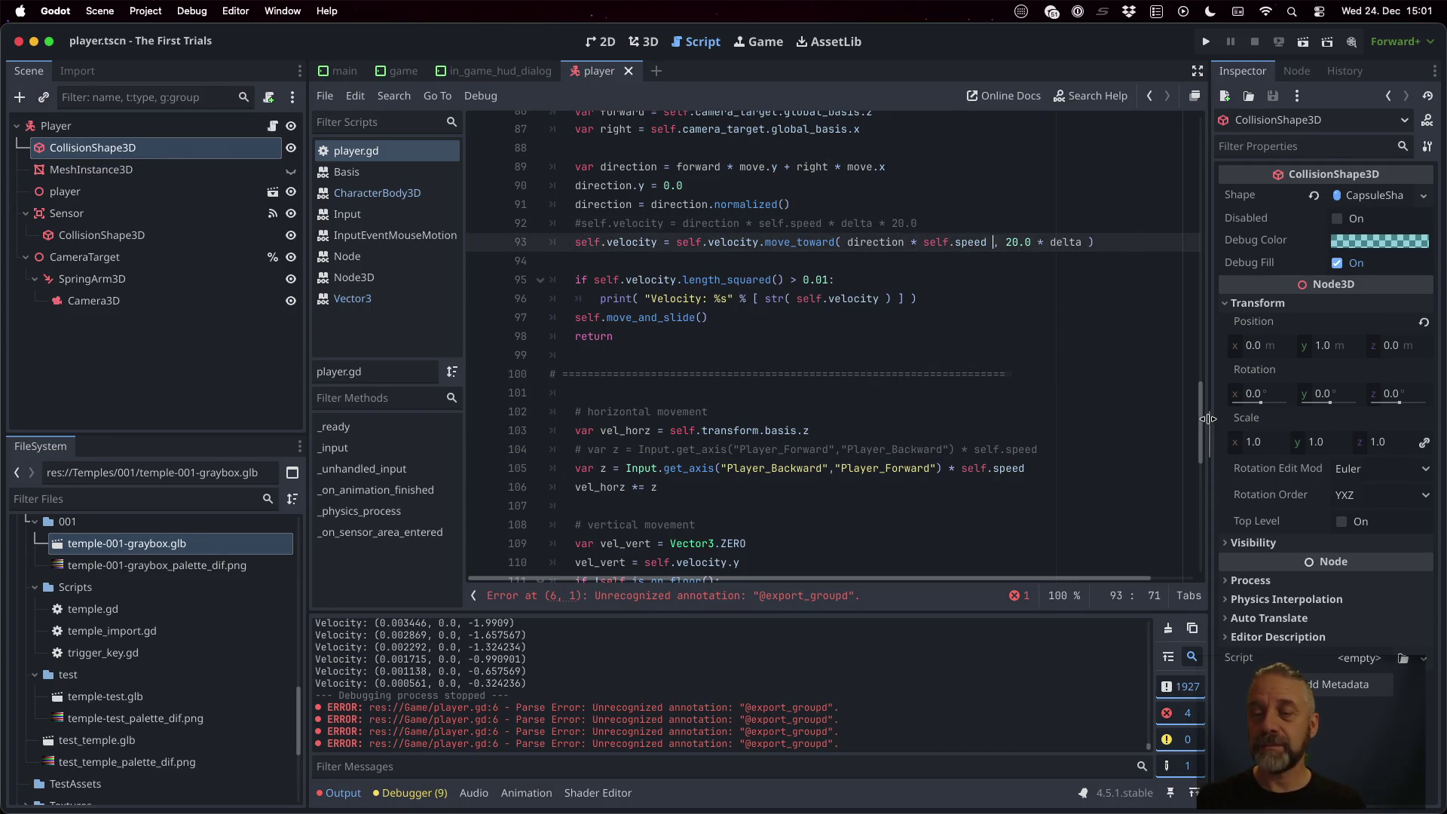
key("shift+Right")
key("shift+Right")
key("shift+Right")
type("self.ac")
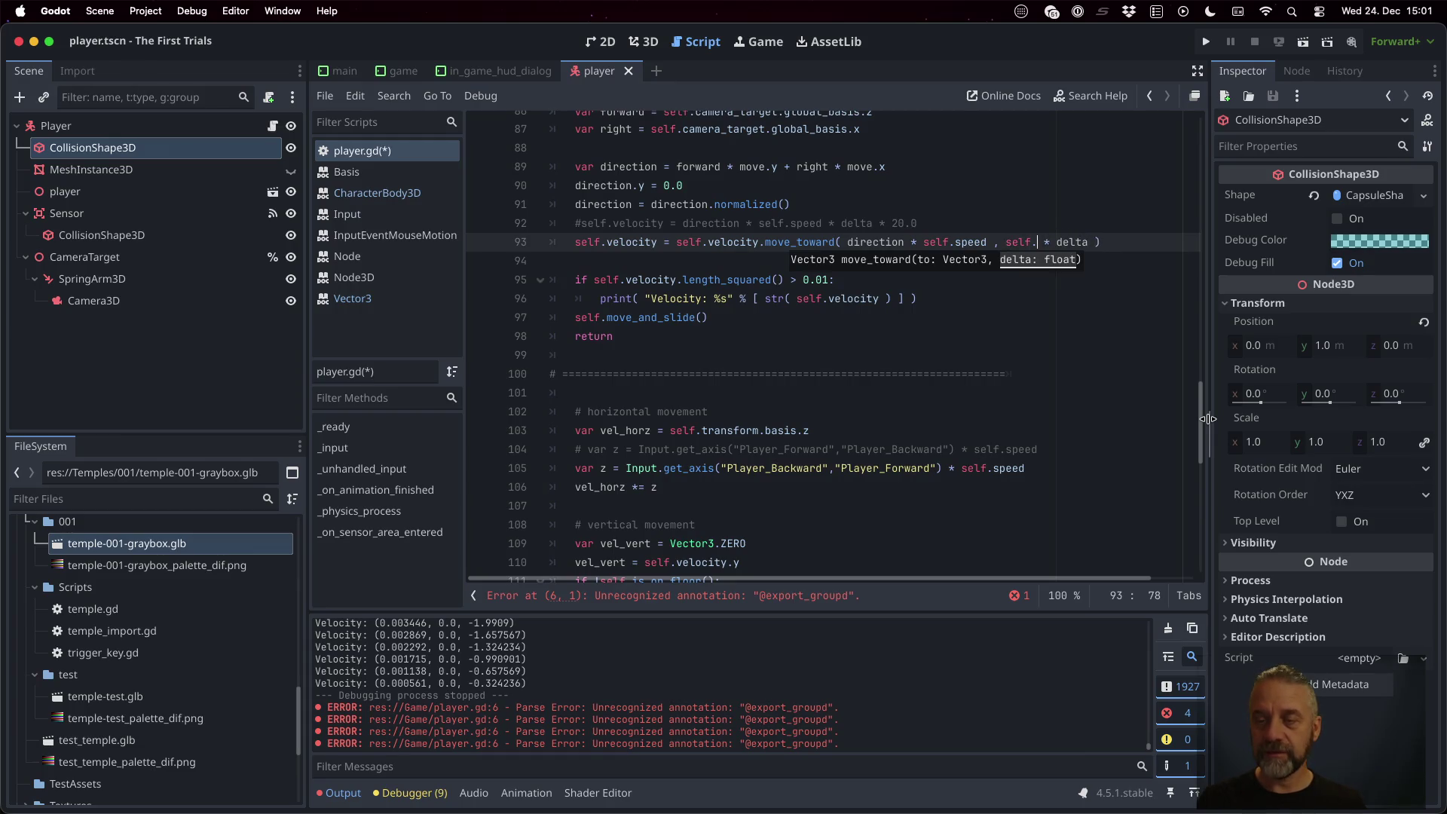
key("Return")
key("ctrl+s")
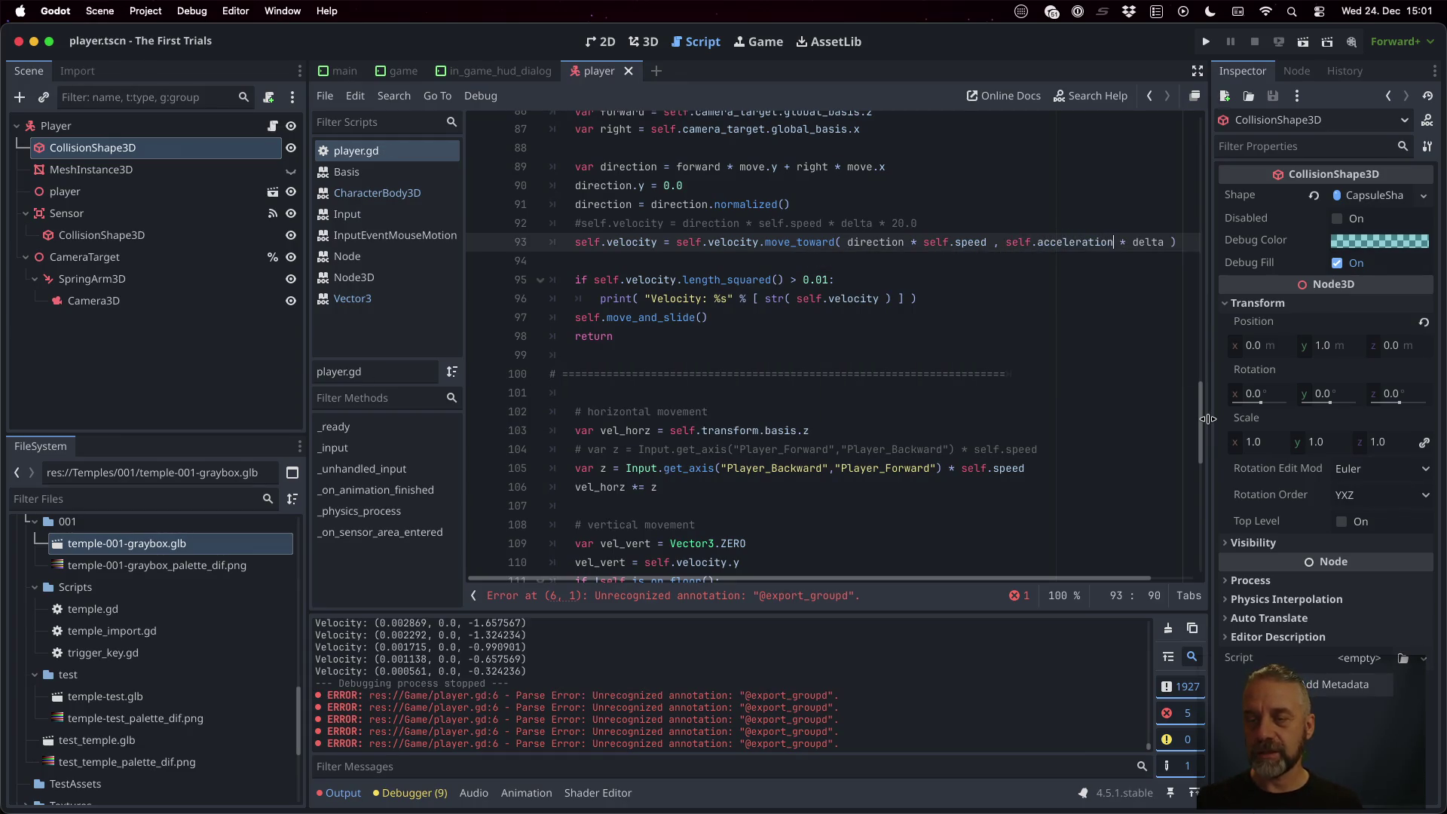
left_click(1205, 42)
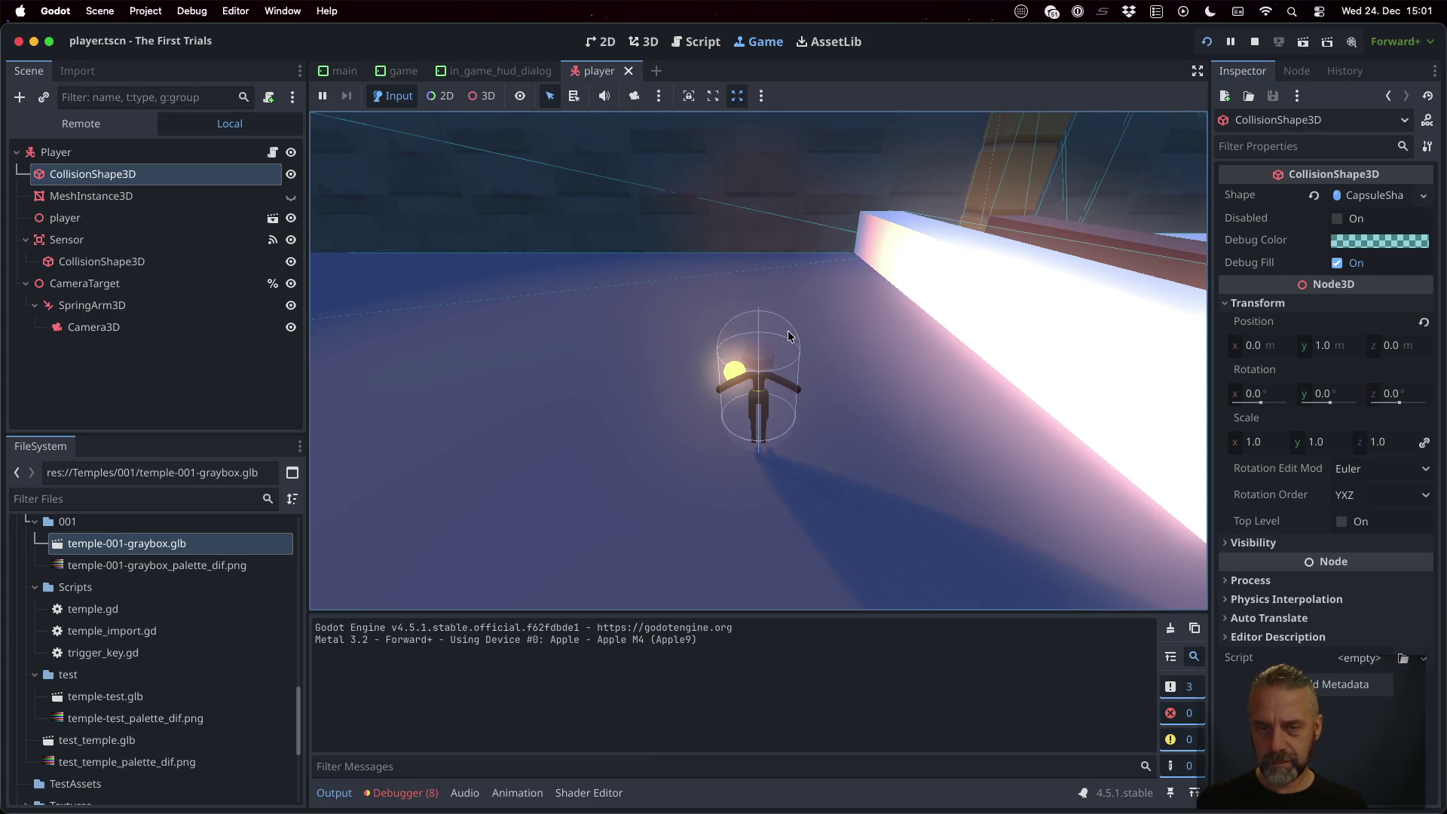
left_click(403, 792)
left_click(410, 603)
double_click(704, 701)
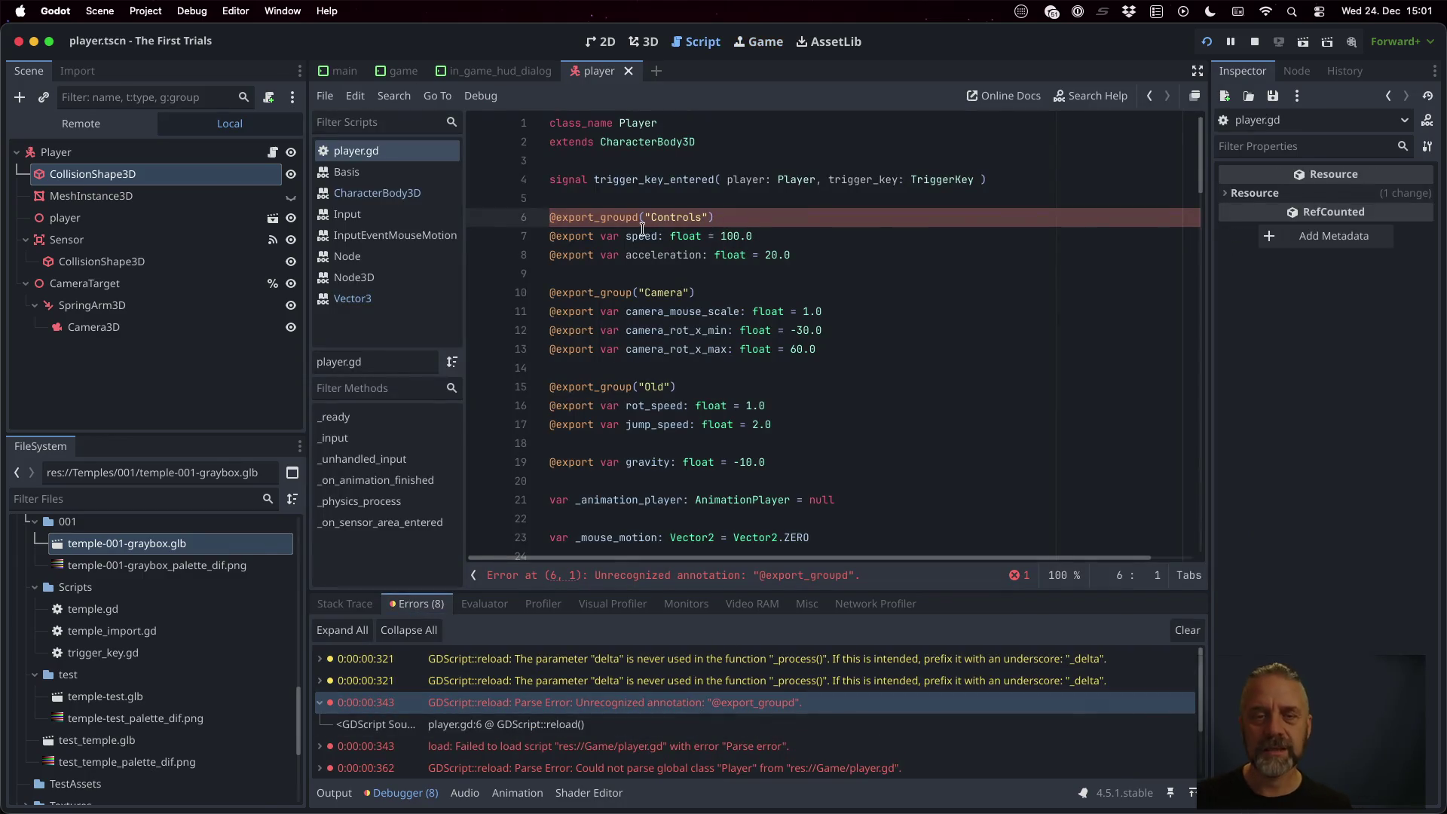
left_click(631, 219)
key("Delete")
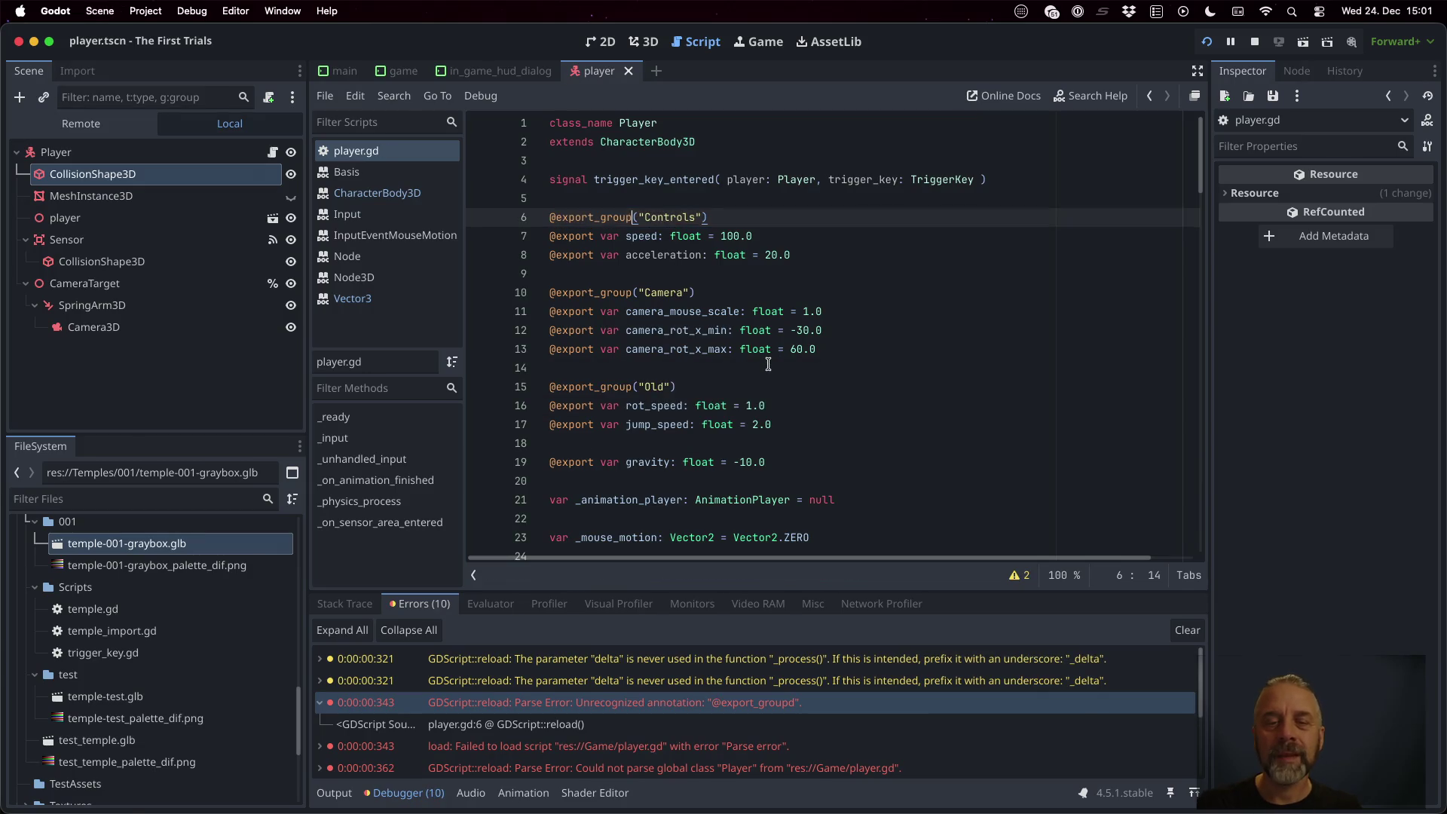
left_click(1253, 41)
left_click(1206, 43)
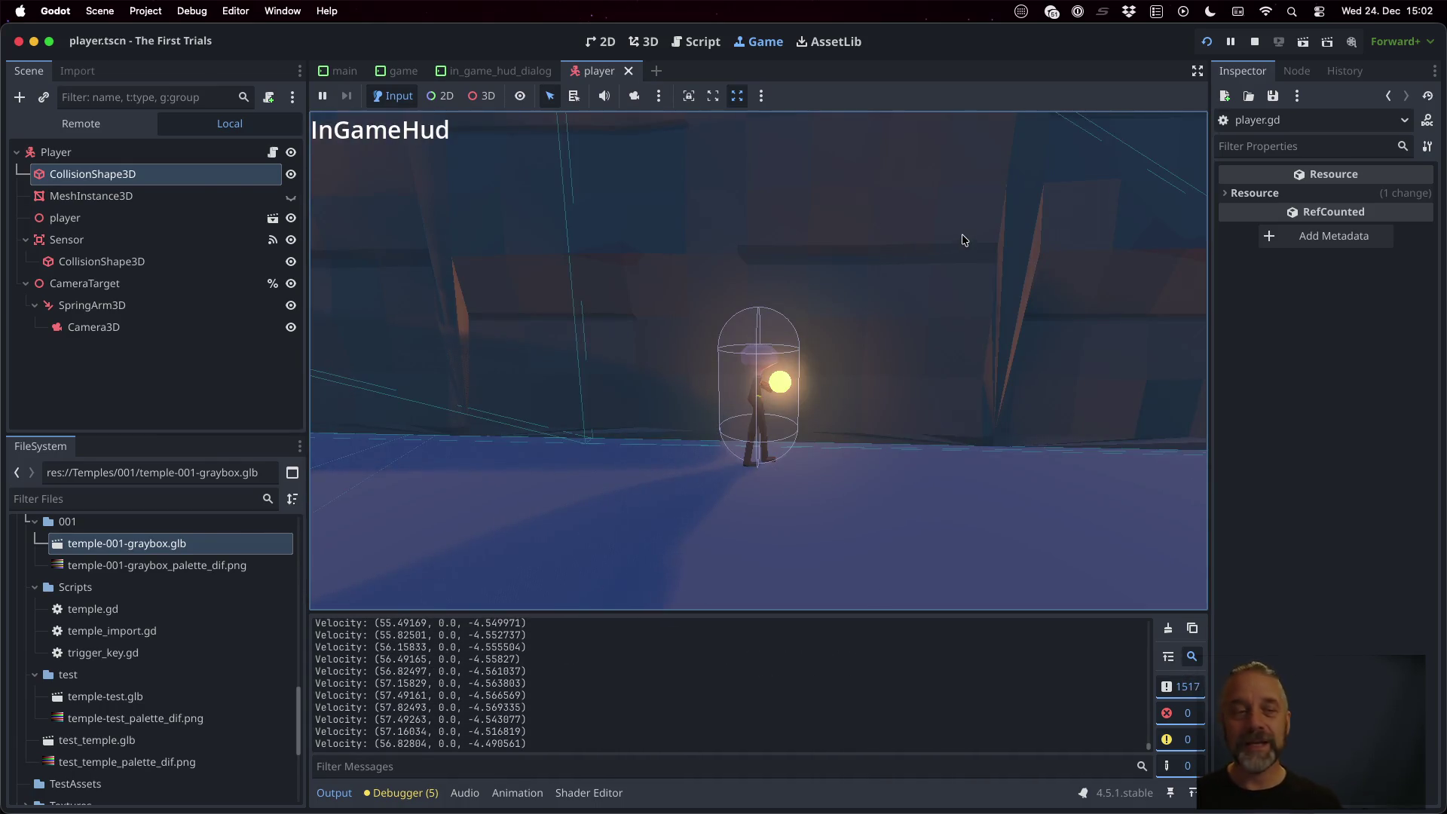
Toggle the Scene dock between Remote and Local, then select the Player node to see its exported properties
left_click(91, 114)
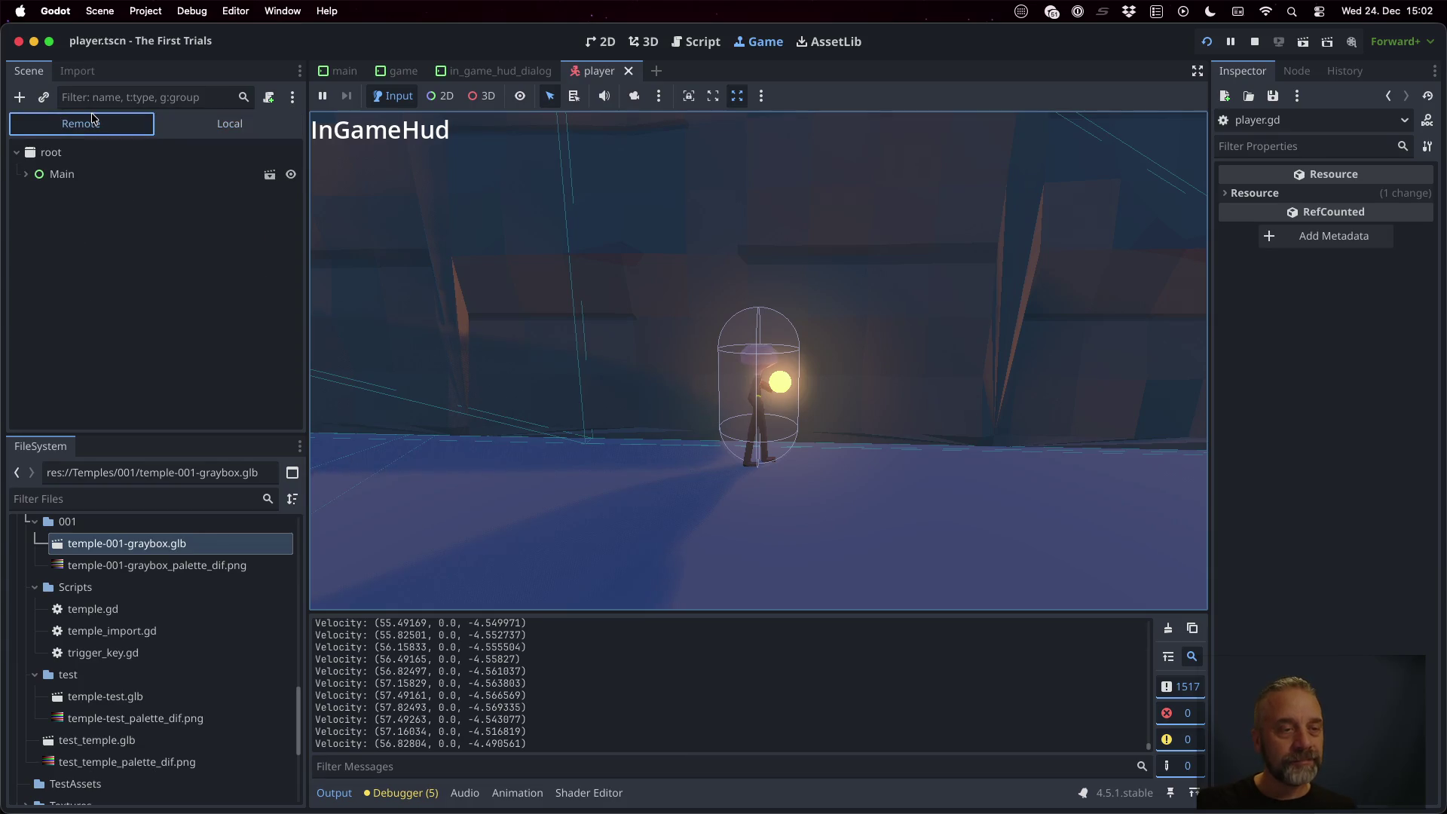
left_click(189, 124)
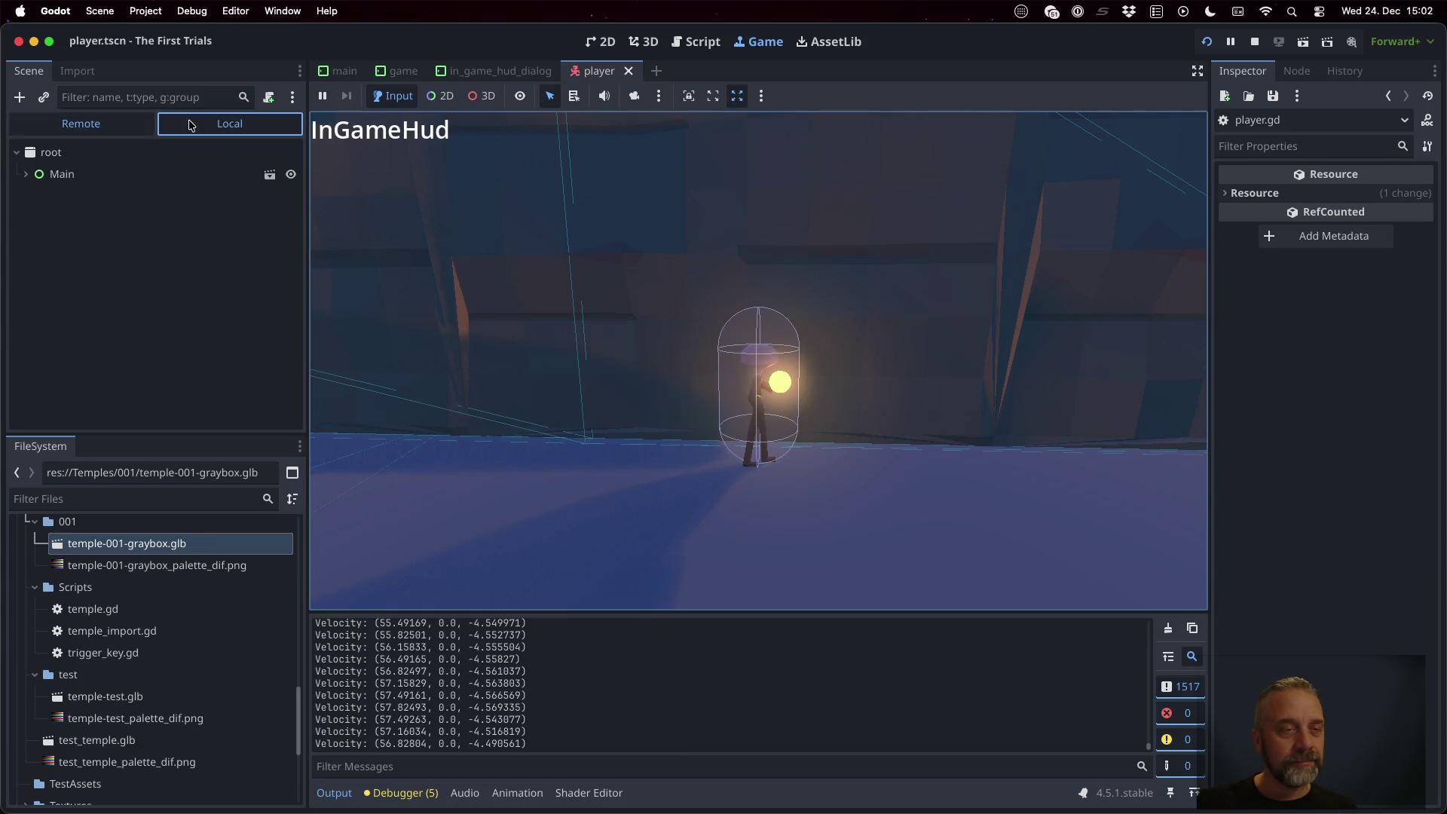
left_click(81, 129)
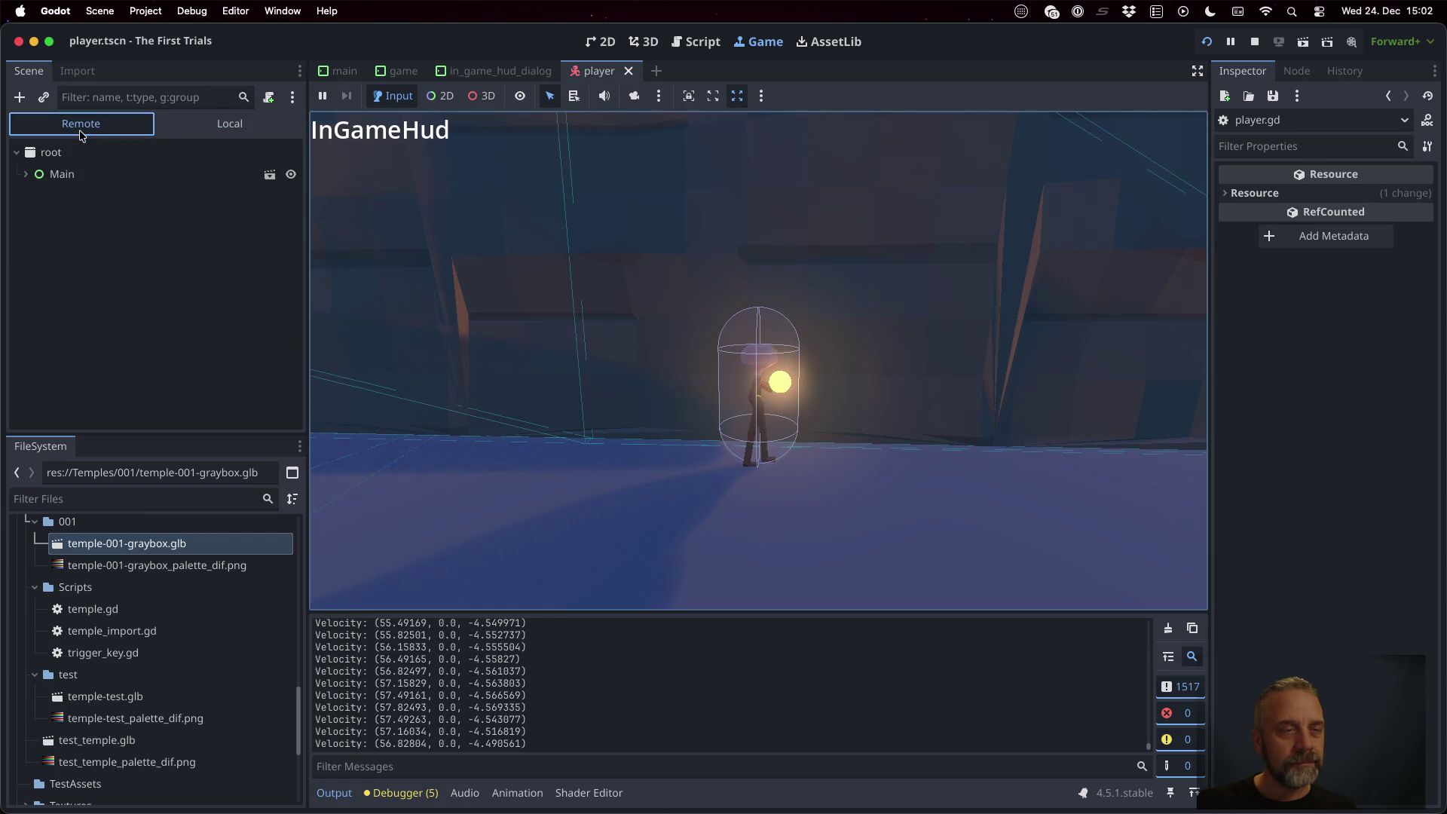
left_click(230, 126)
left_click(138, 159)
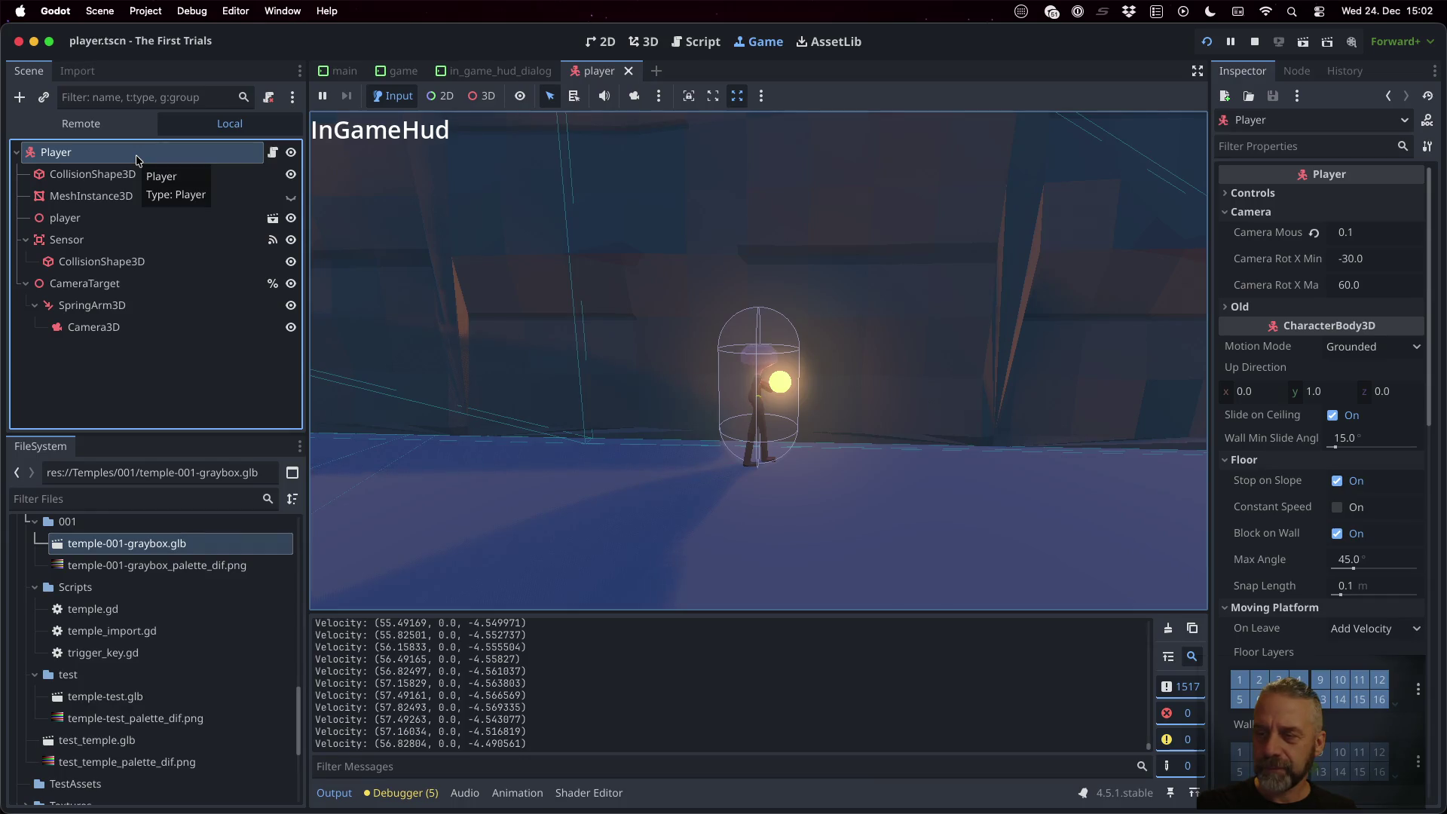
Set the Player's Speed to 20 under Controls in the Inspector and walk the character to test it
left_click(1243, 192)
left_click(1376, 215)
type("20")
key("Return")
left_click(1071, 324)
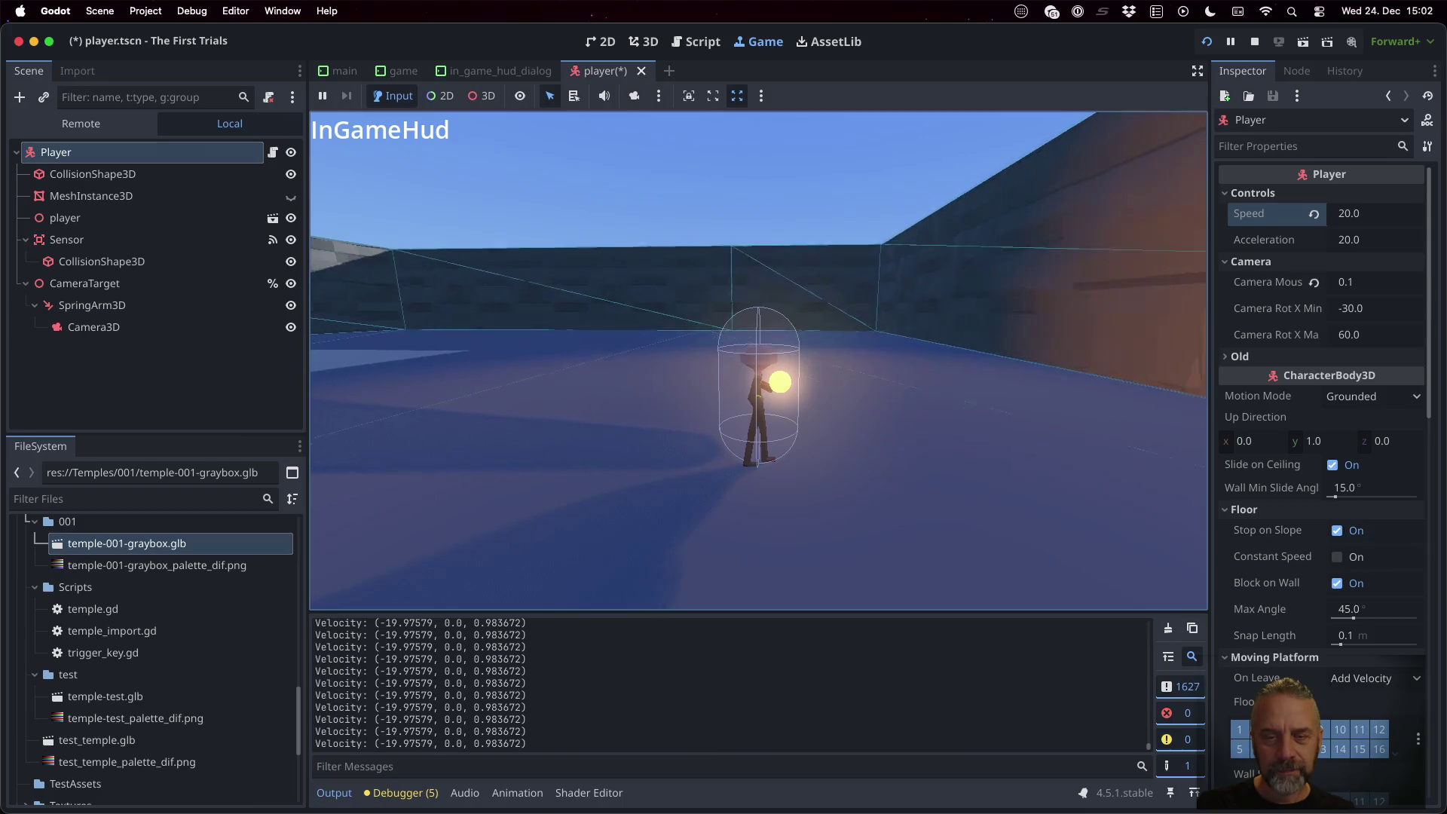
key("s")
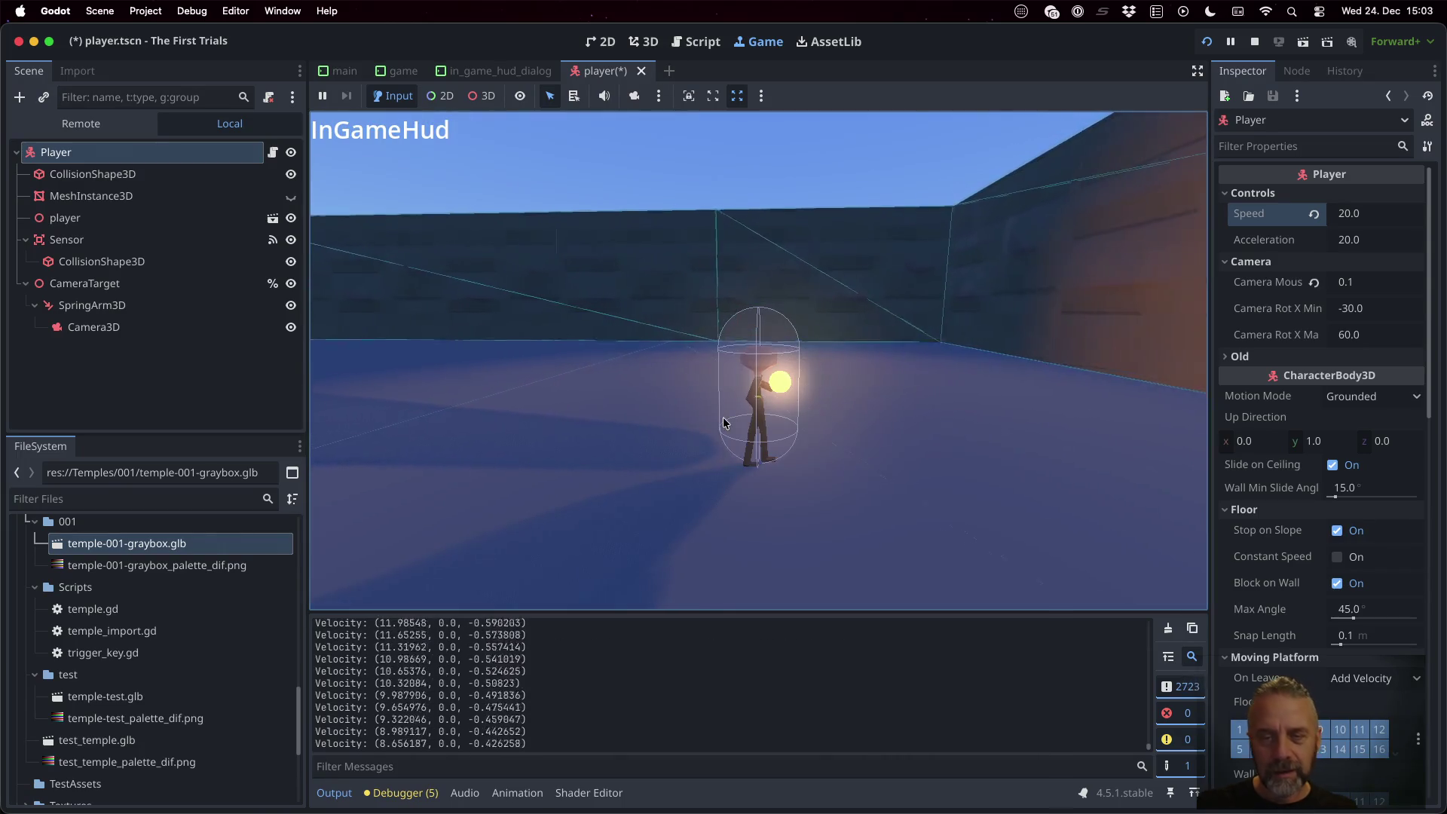
Set the Player's Speed to 10.0 and Acceleration to 40.0 in the Inspector
left_click(1352, 217)
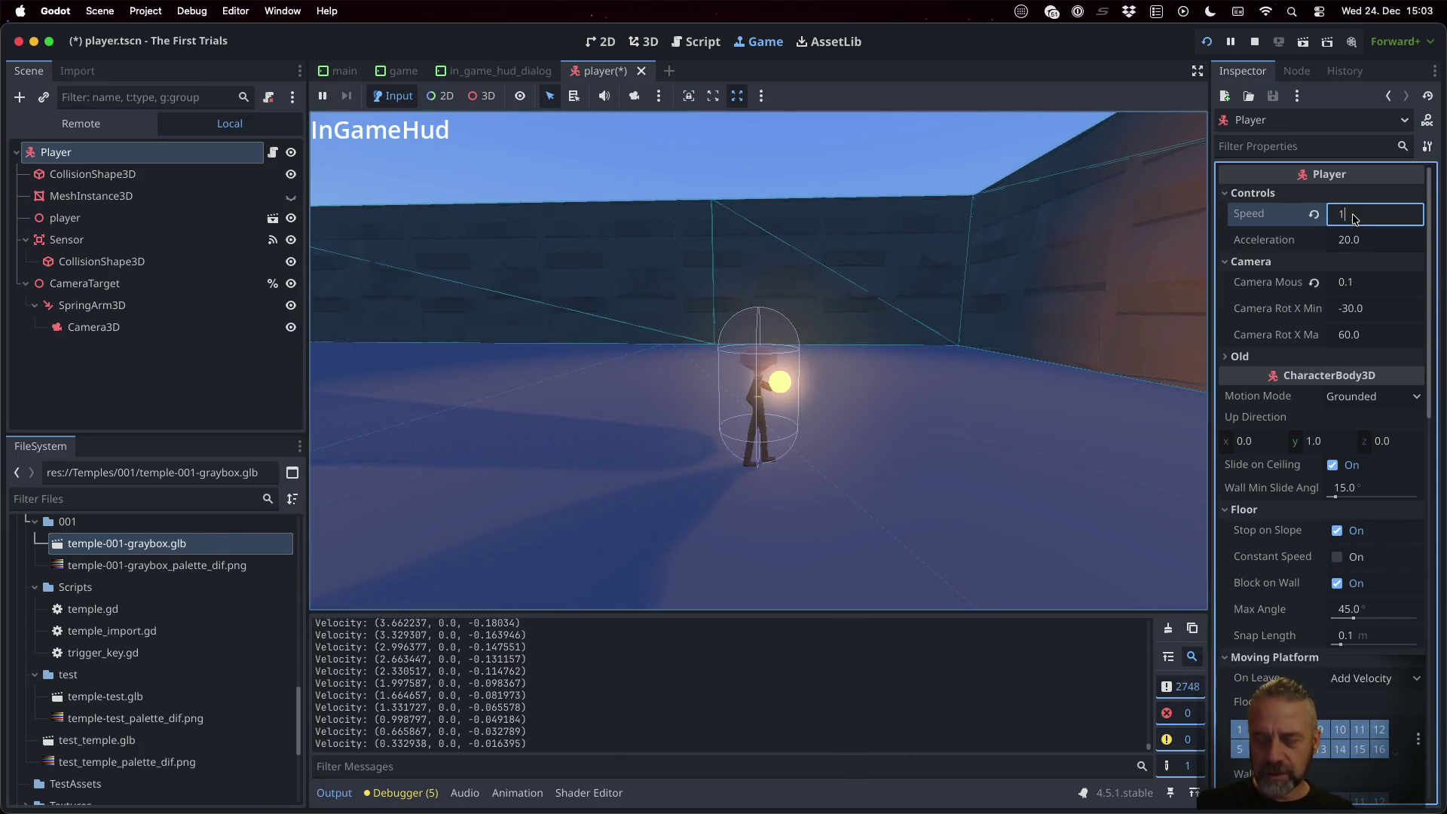
left_click(1356, 245)
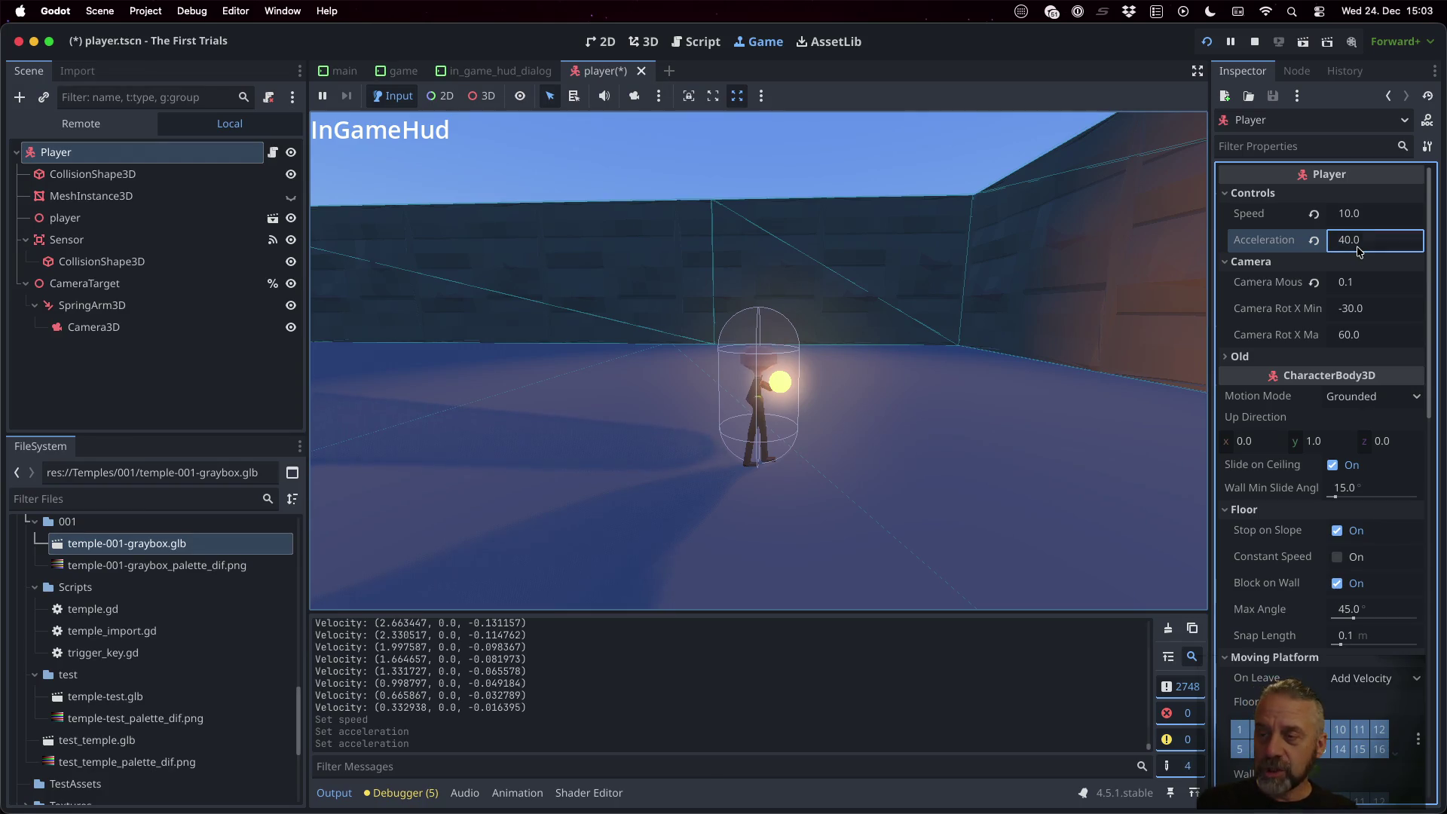
left_click(904, 349)
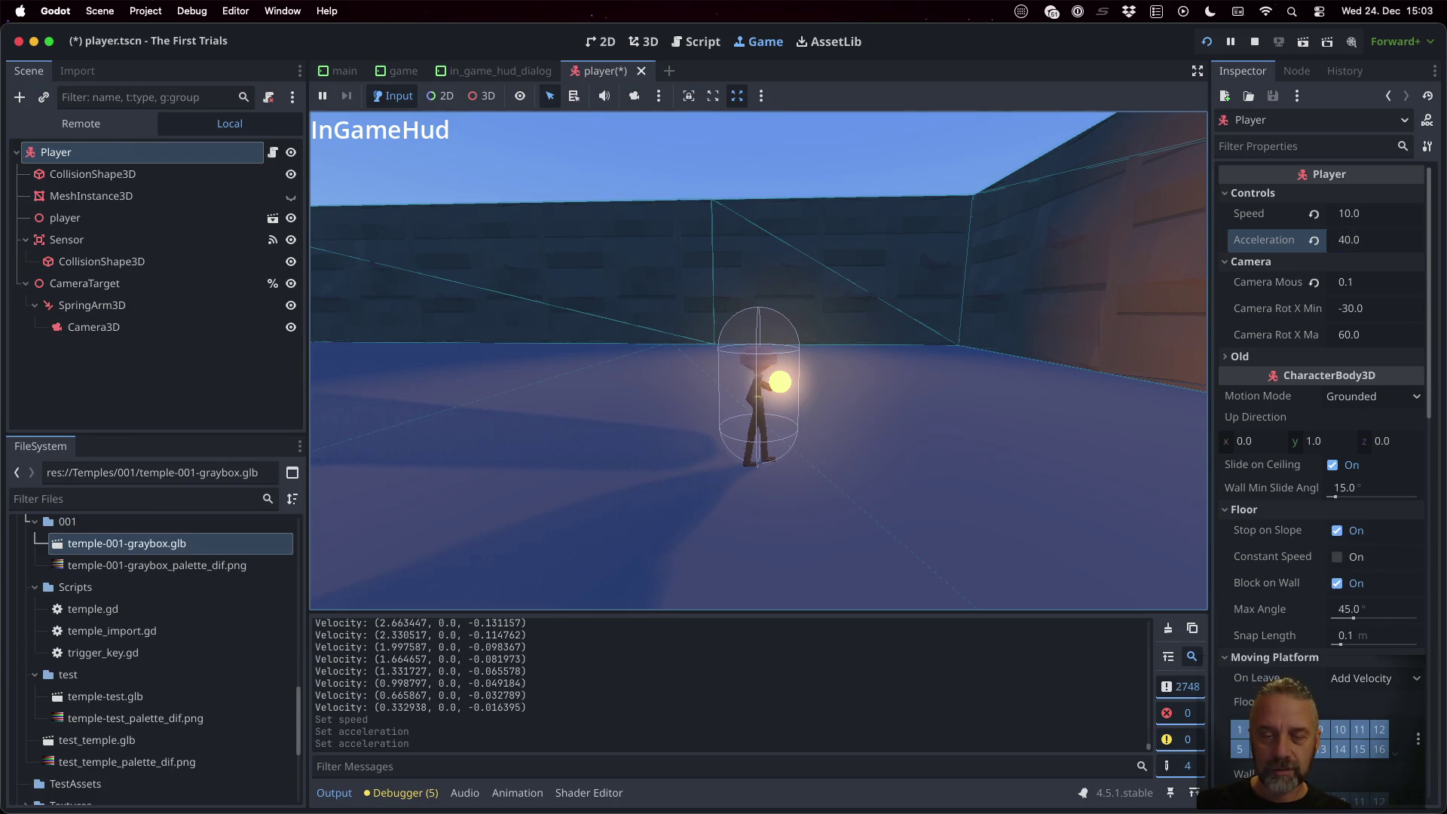
Walk the character around the level with WASD, then stop the game
key("s")
key("s")
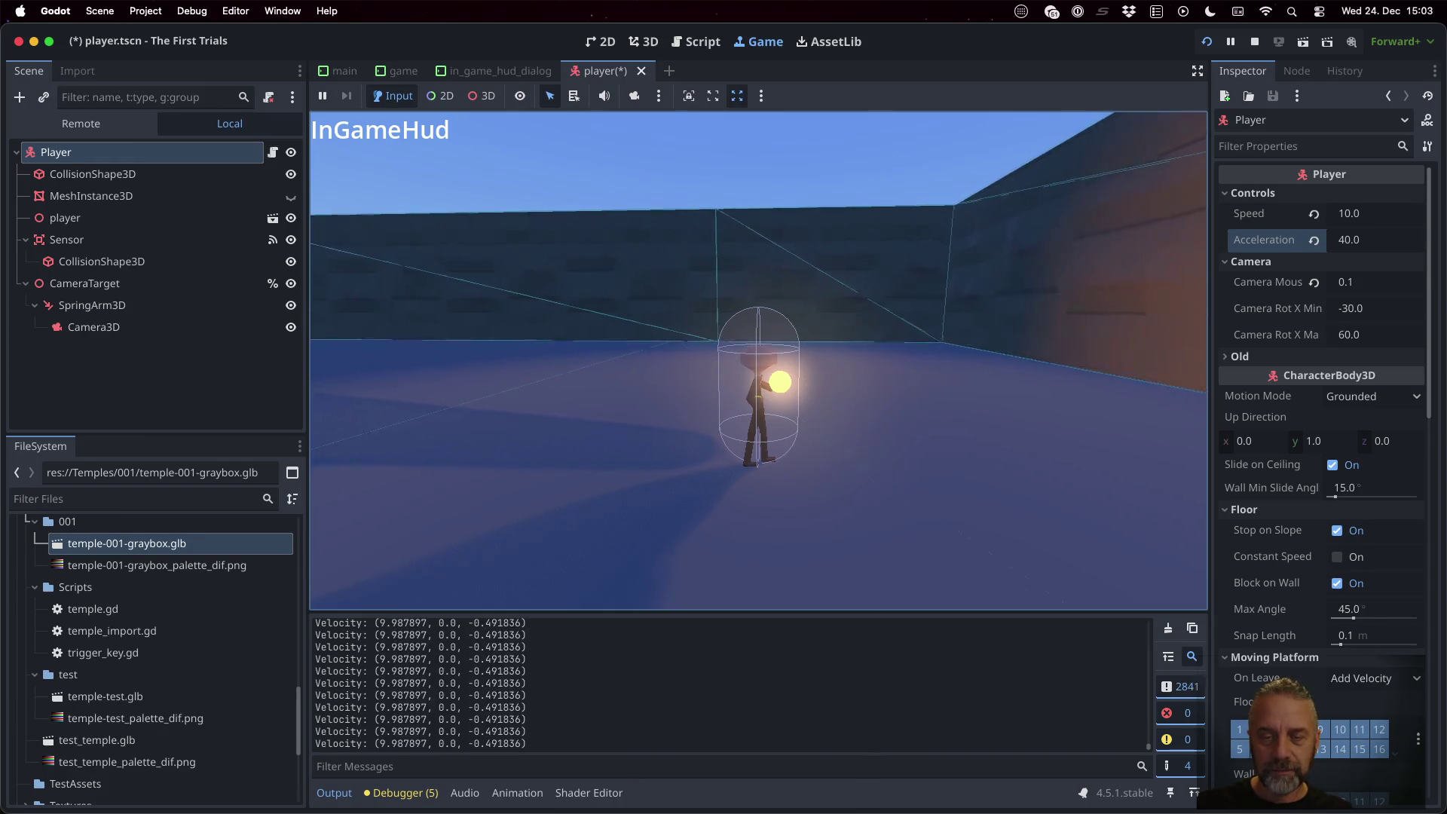
key("w")
key("s")
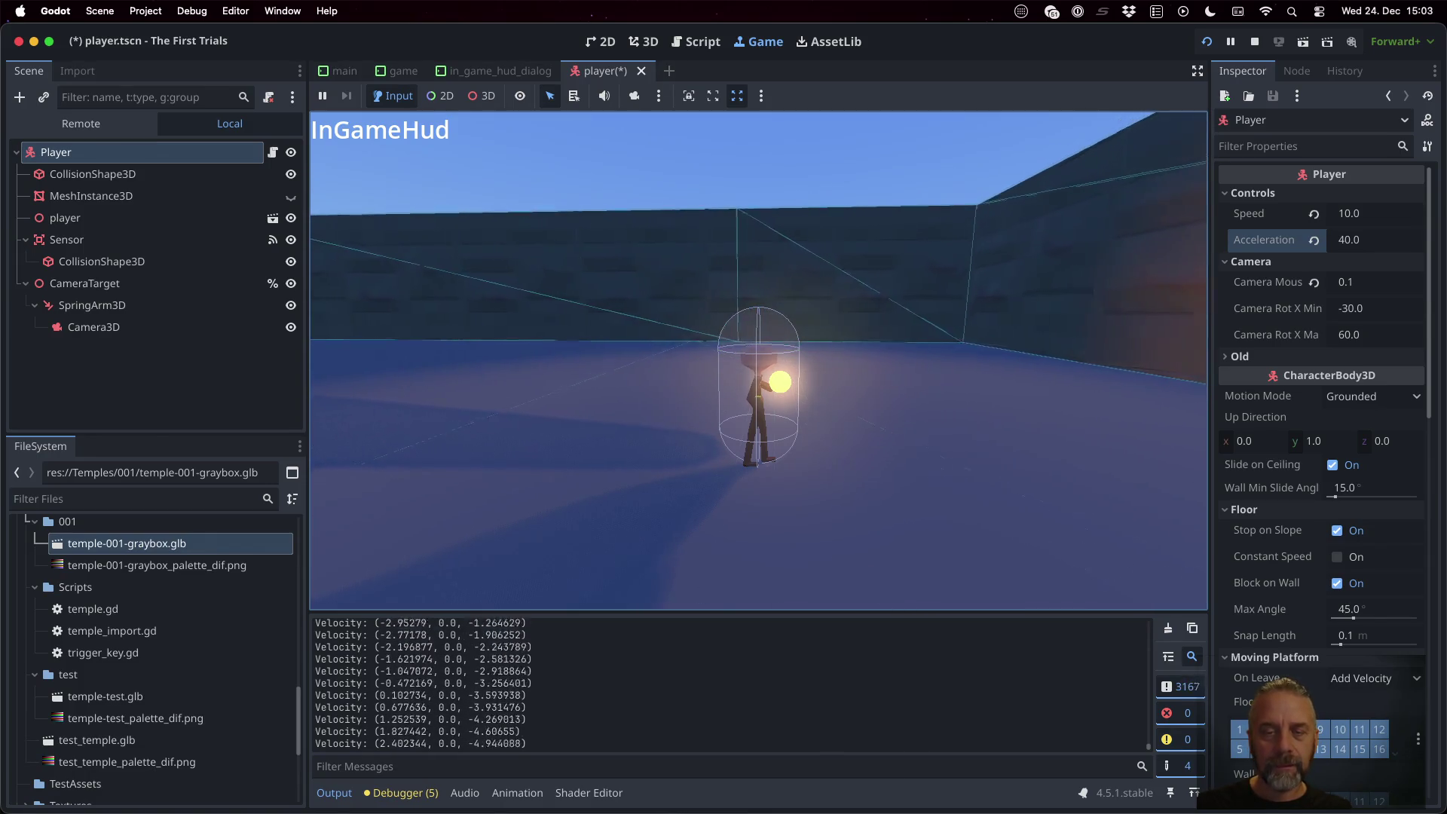
key("a")
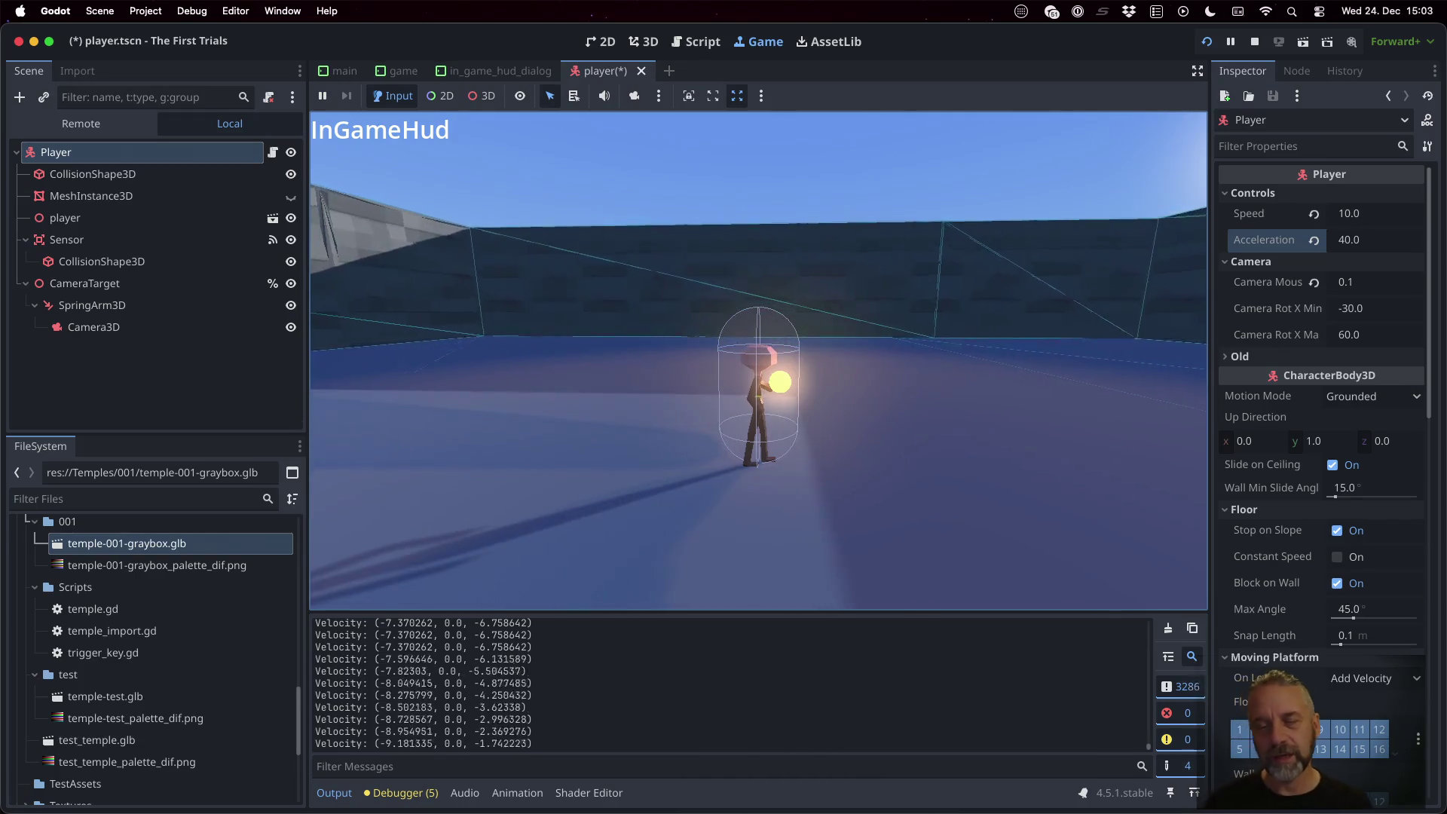
key("d")
key("a")
key("s")
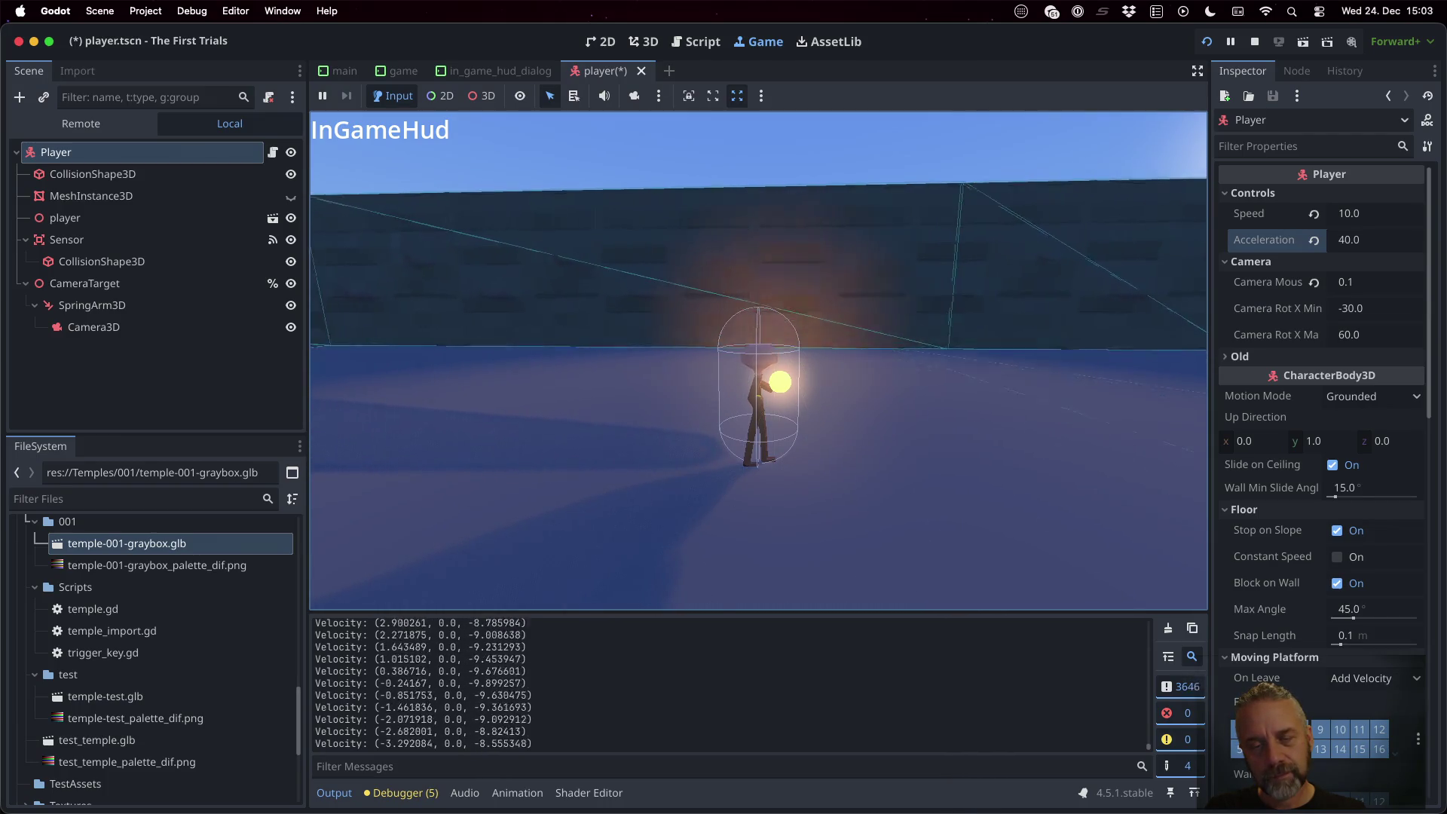
key("s")
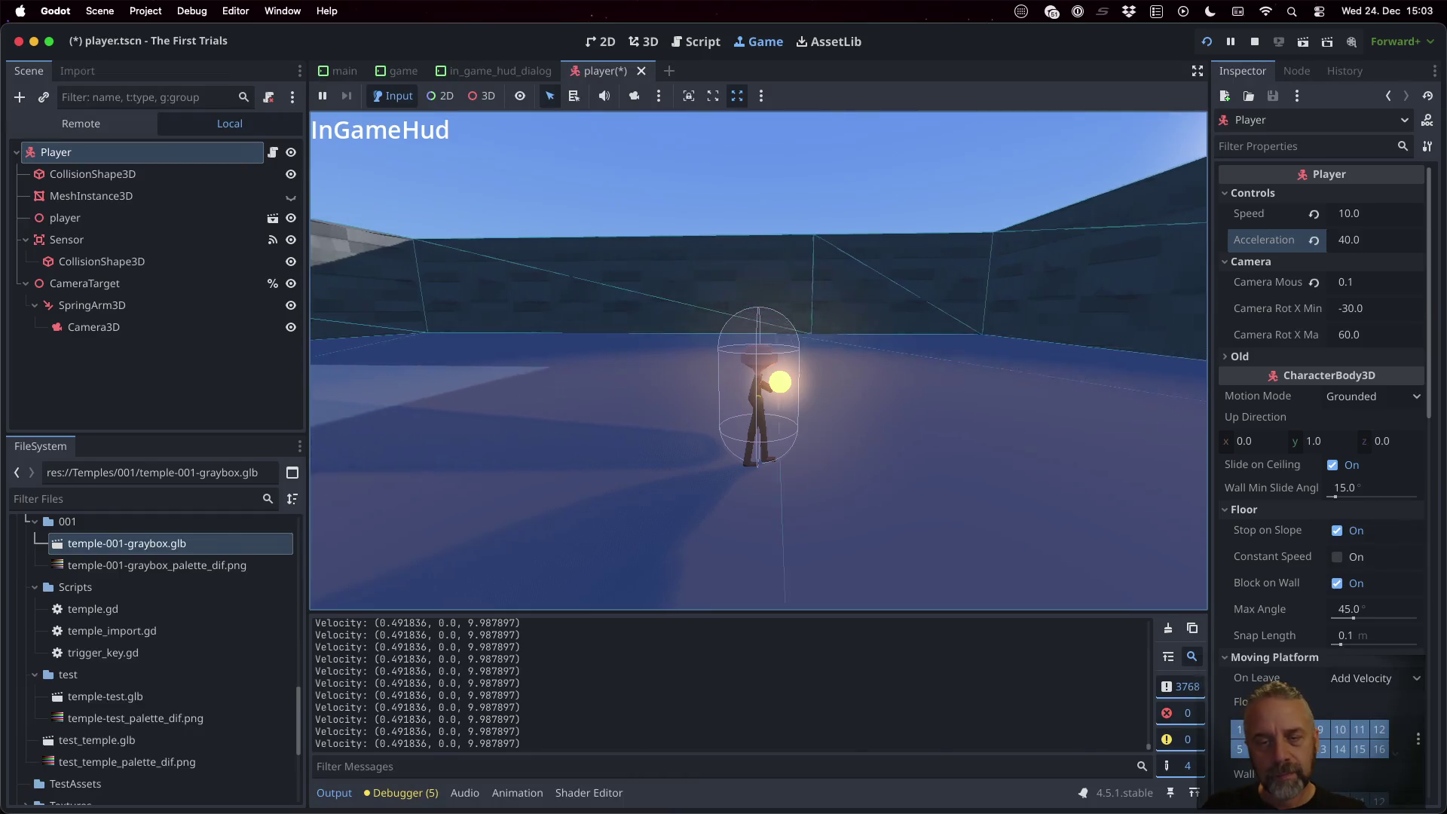
key("d")
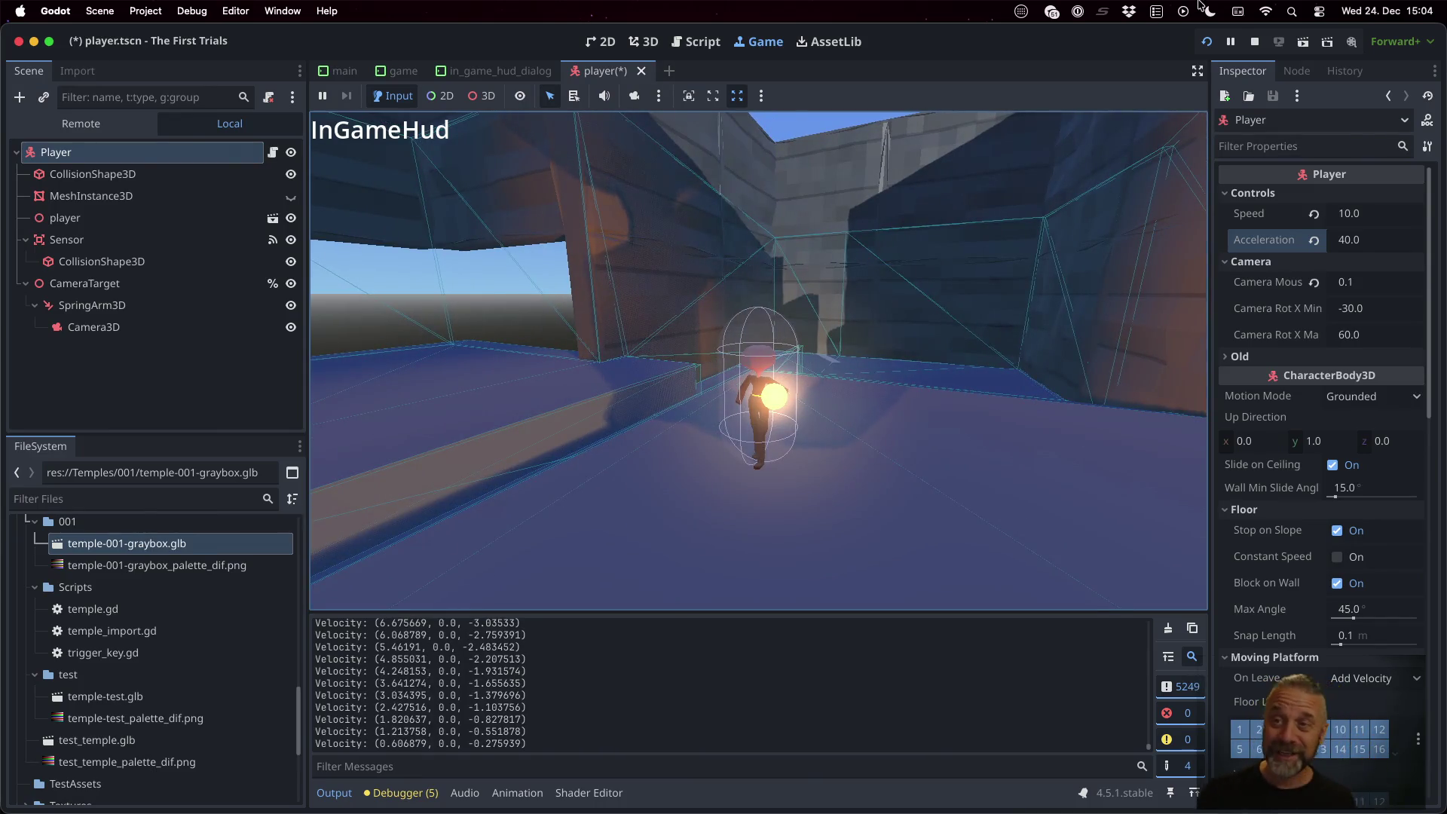
left_click(1254, 43)
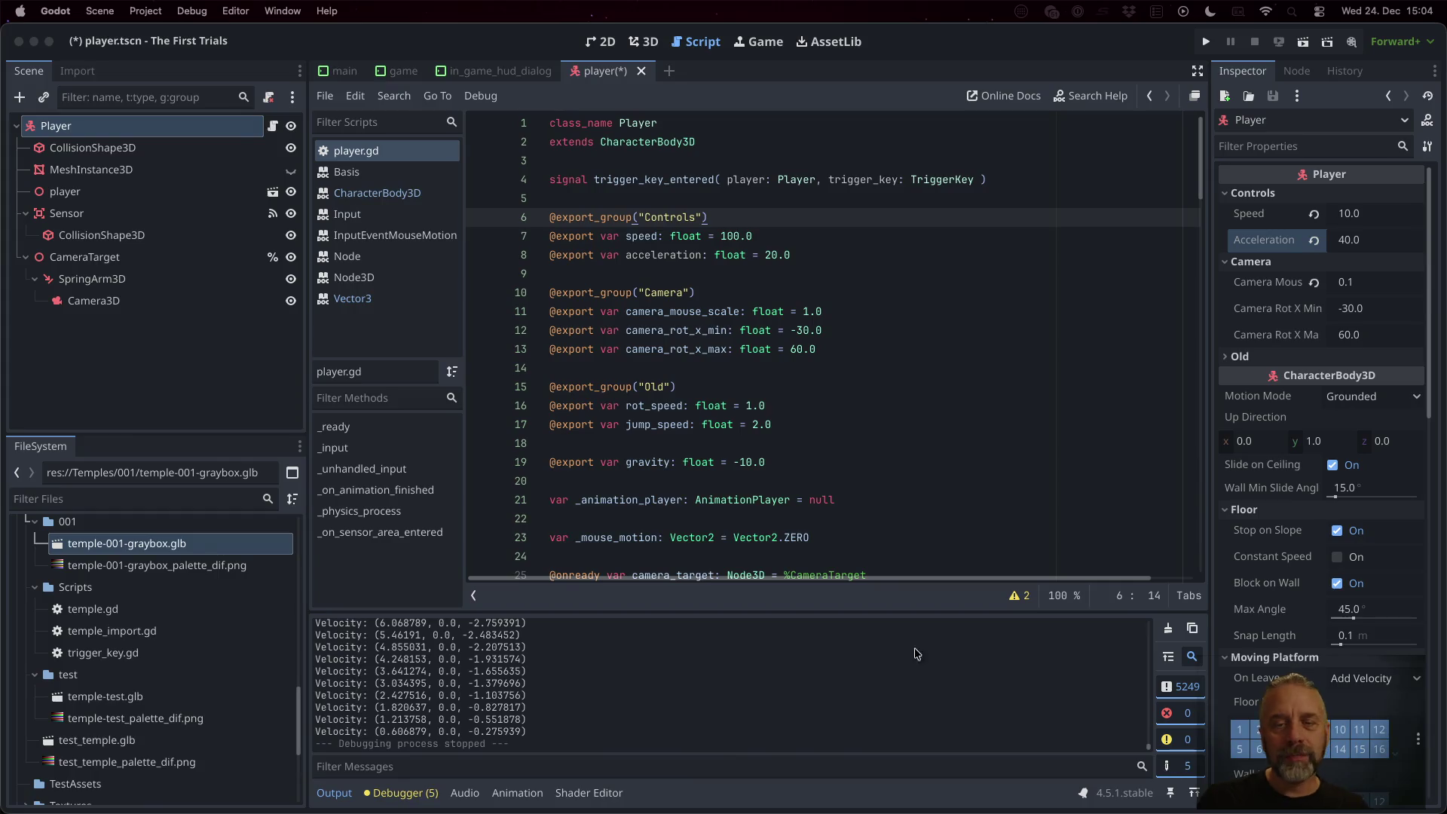
Select the player model node and show the scene in the 3D view
left_click(760, 461)
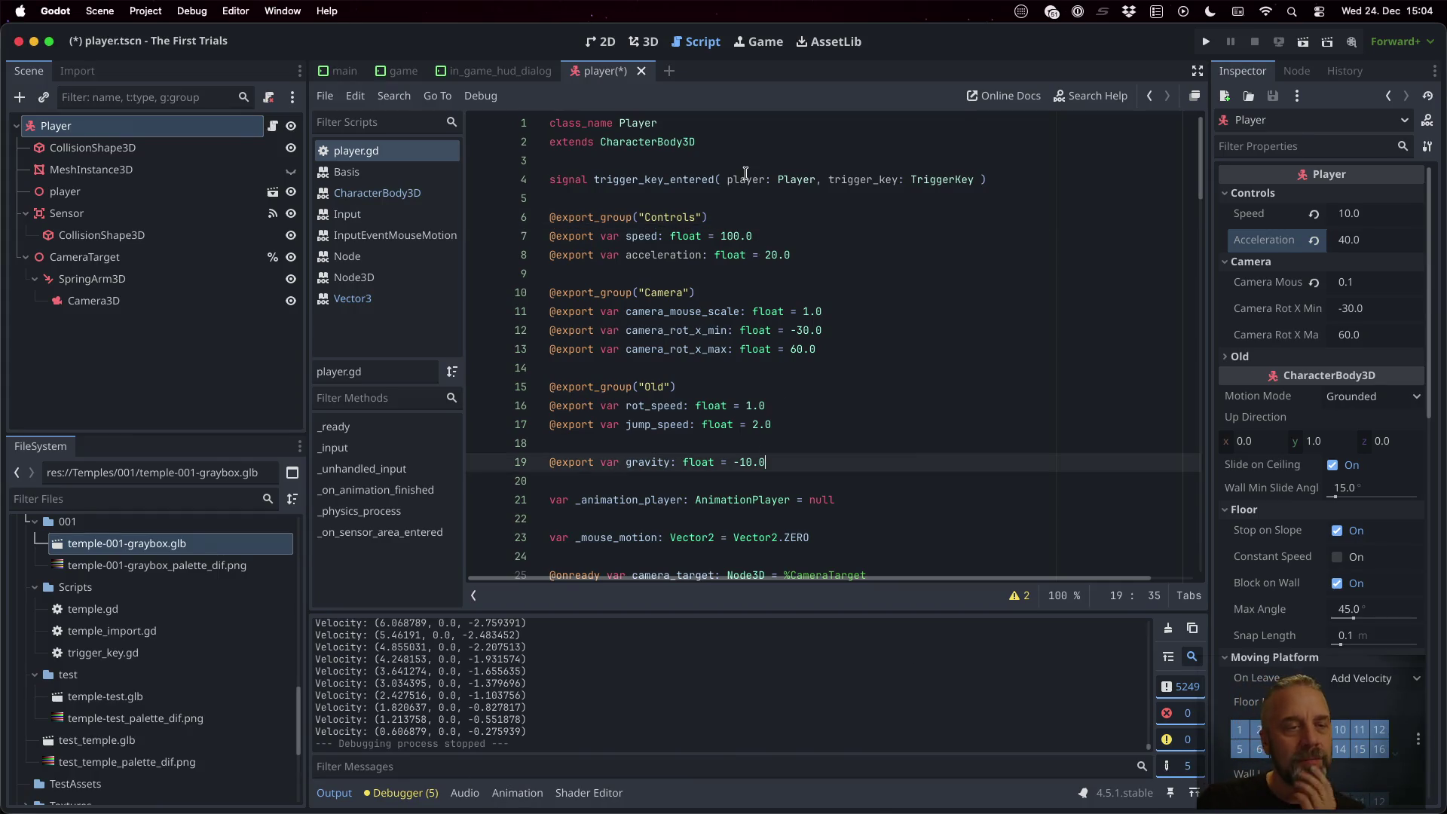
left_click(115, 190)
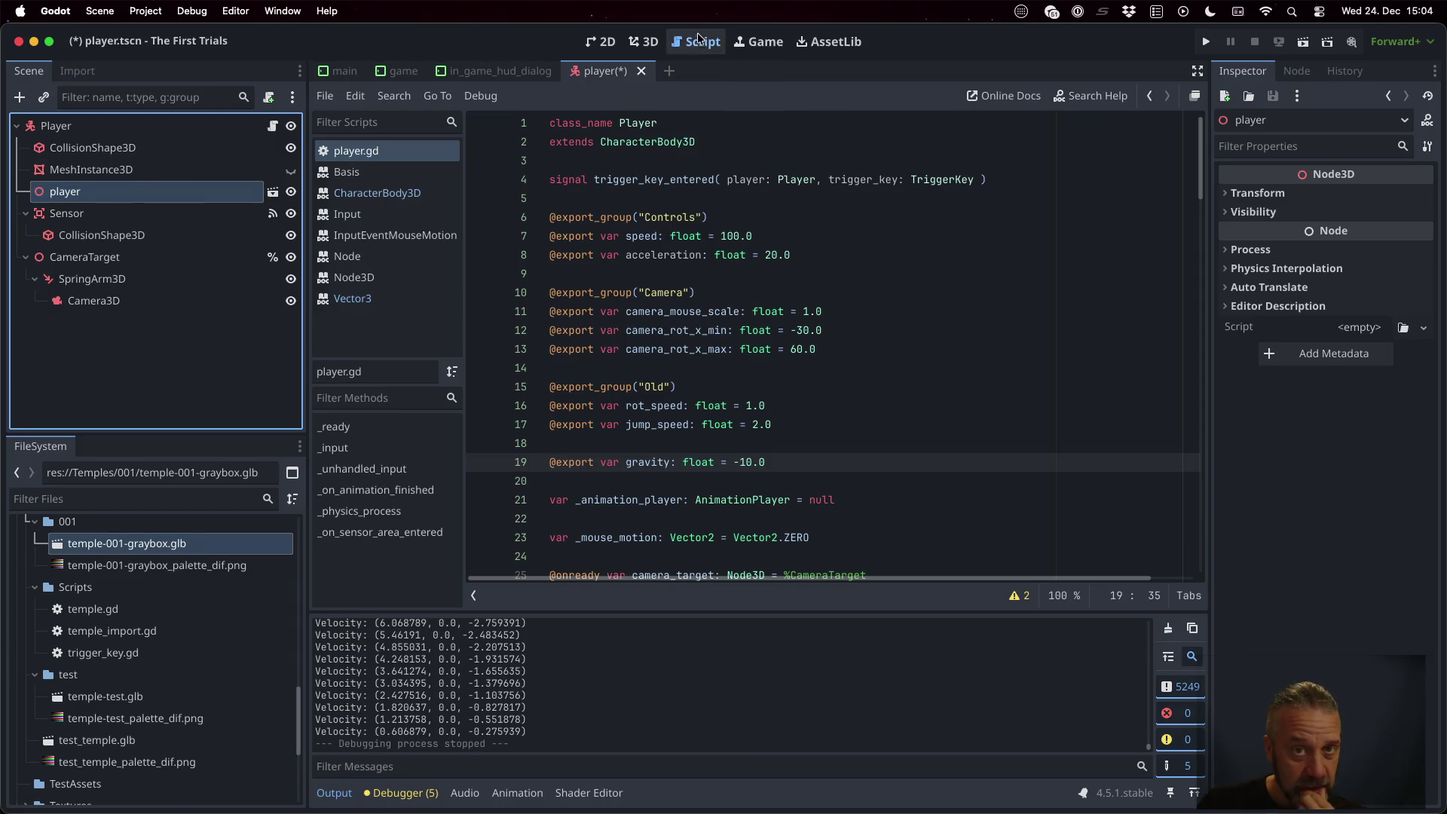
left_click(649, 42)
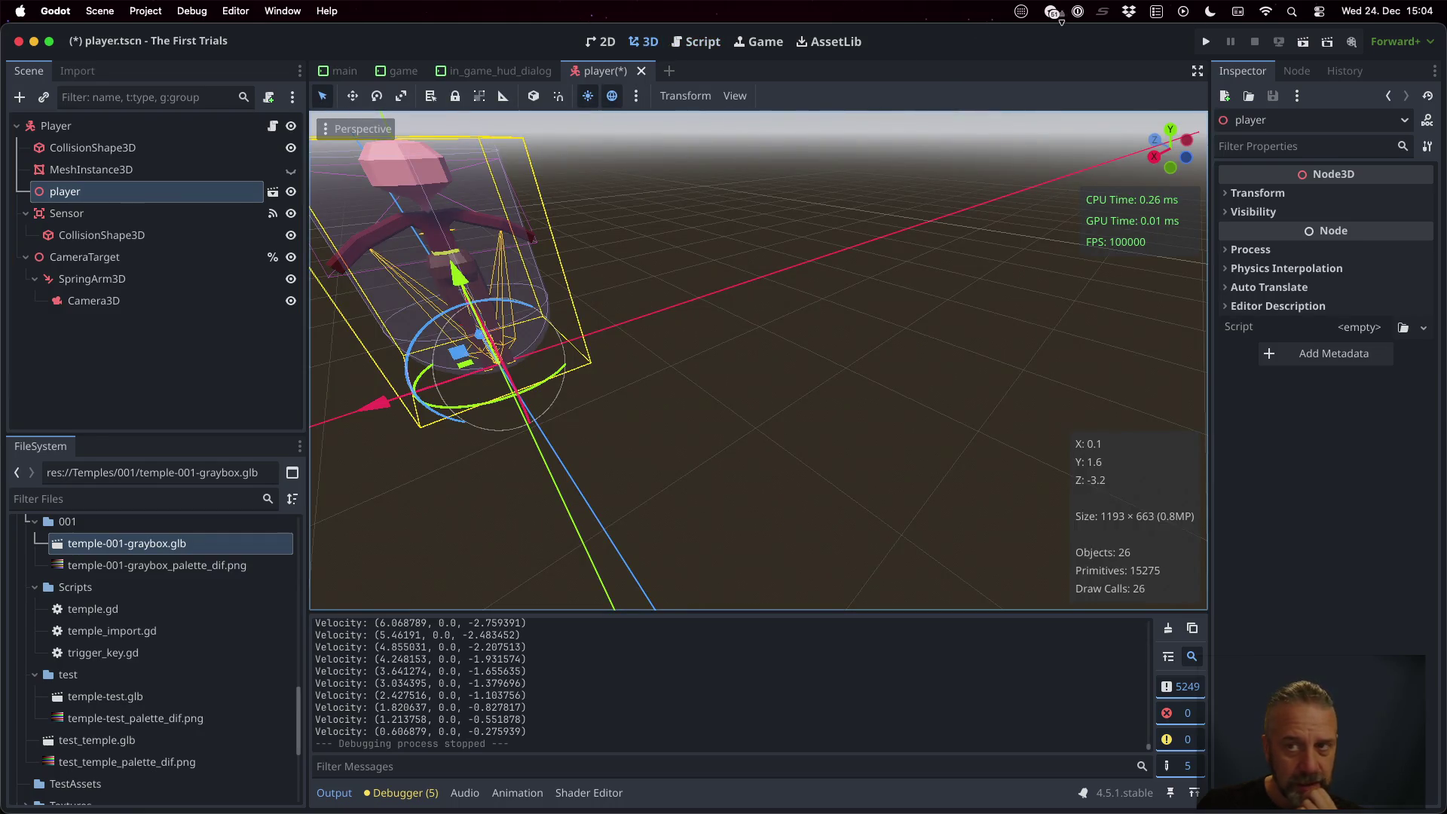
Briefly playtest the player scene, swinging the camera around, then stop it
left_click(1206, 45)
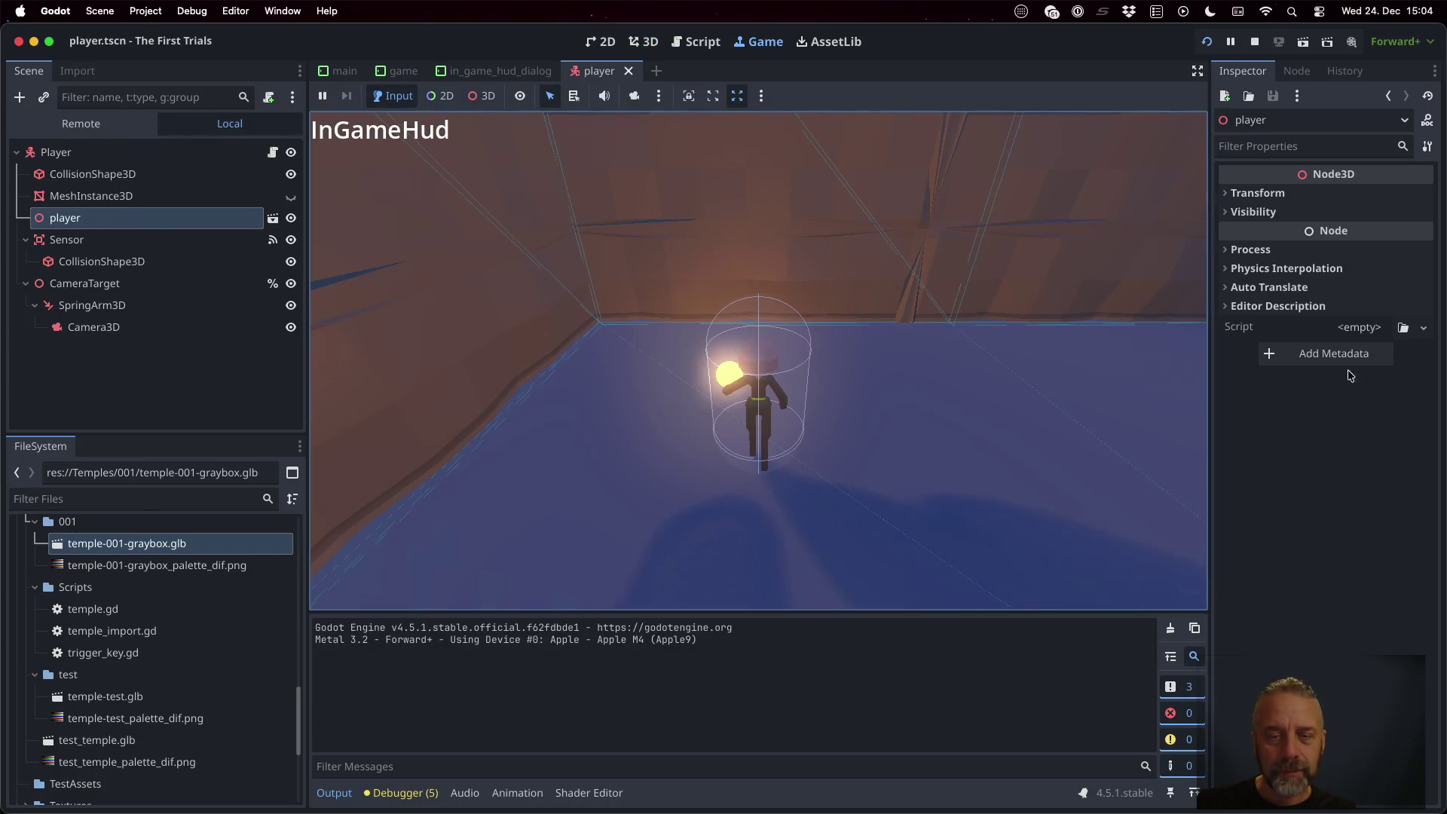
key("w")
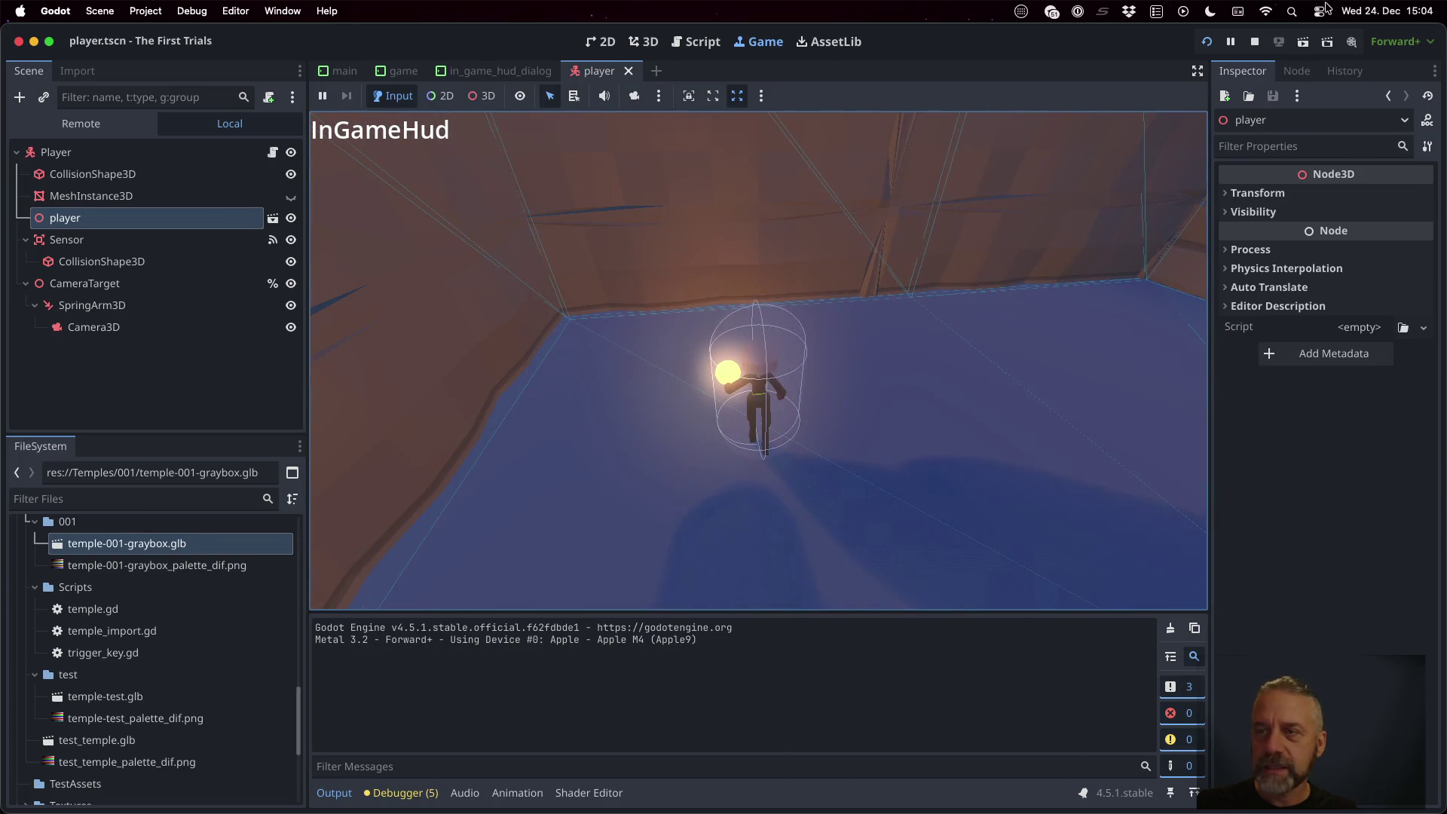
left_click(1255, 42)
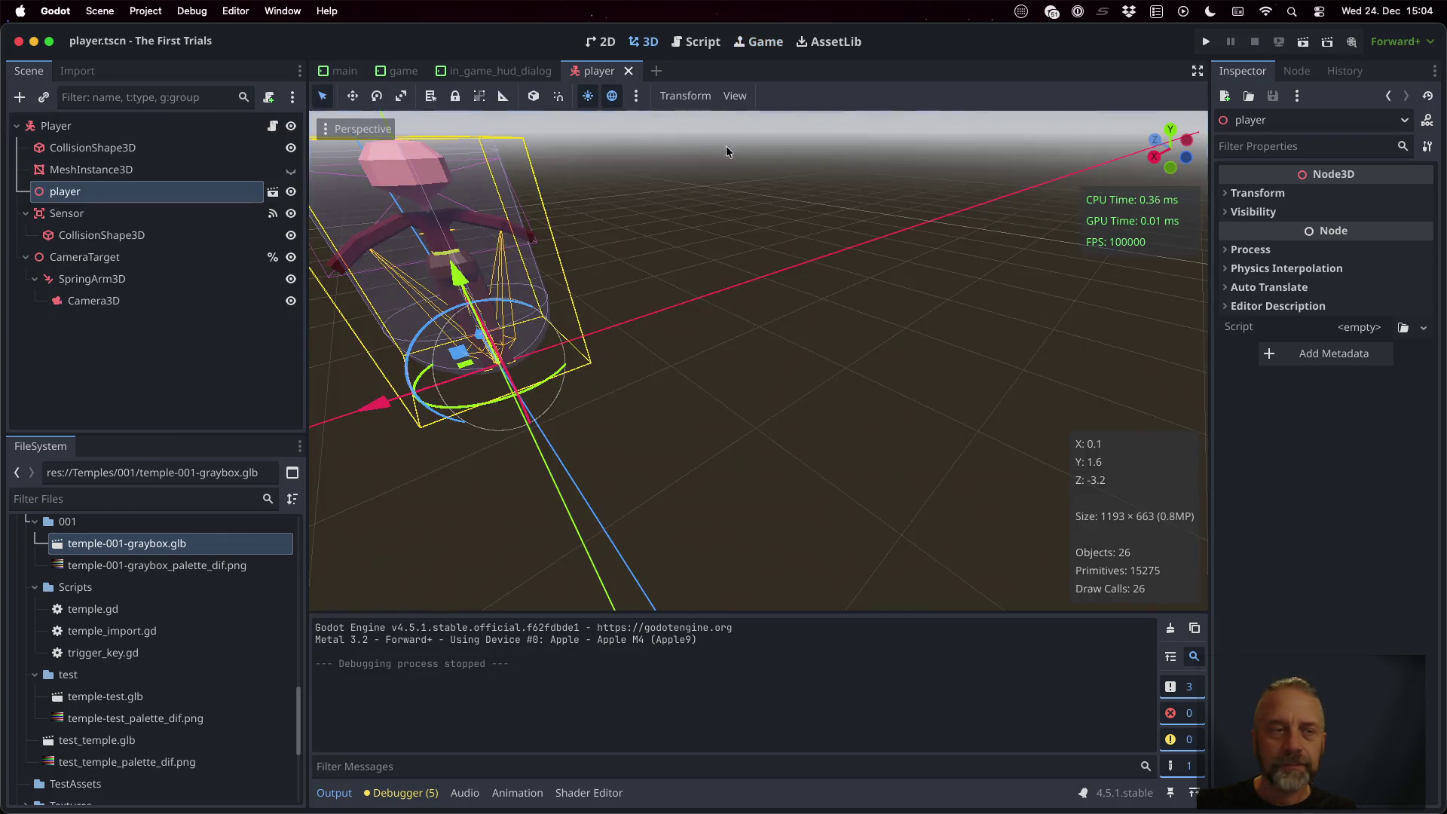
Add a Node3D child named Visual under Player and move the player model into it
left_click(95, 128)
key("super+a")
type("node")
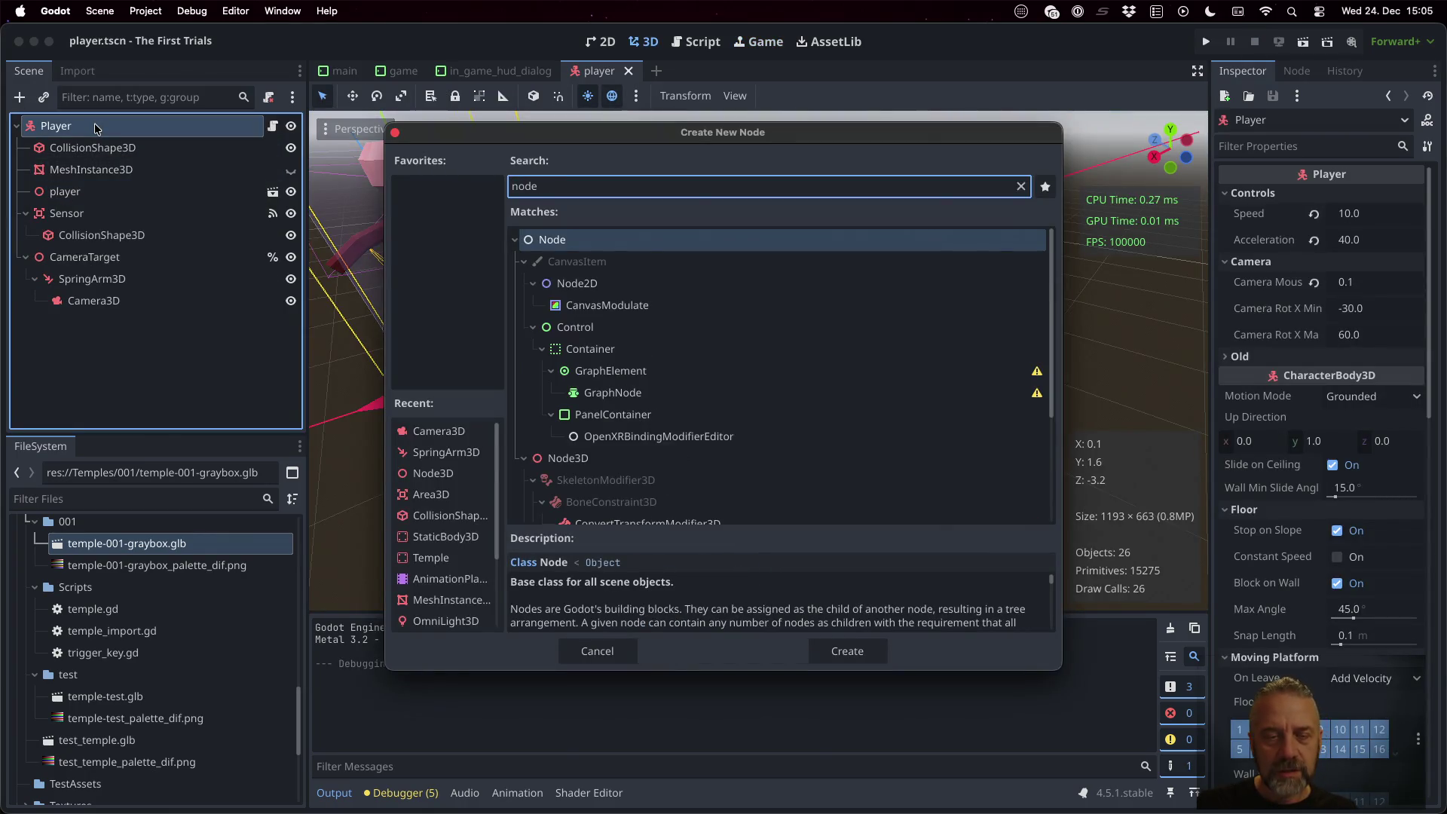
type("3d")
key("Return")
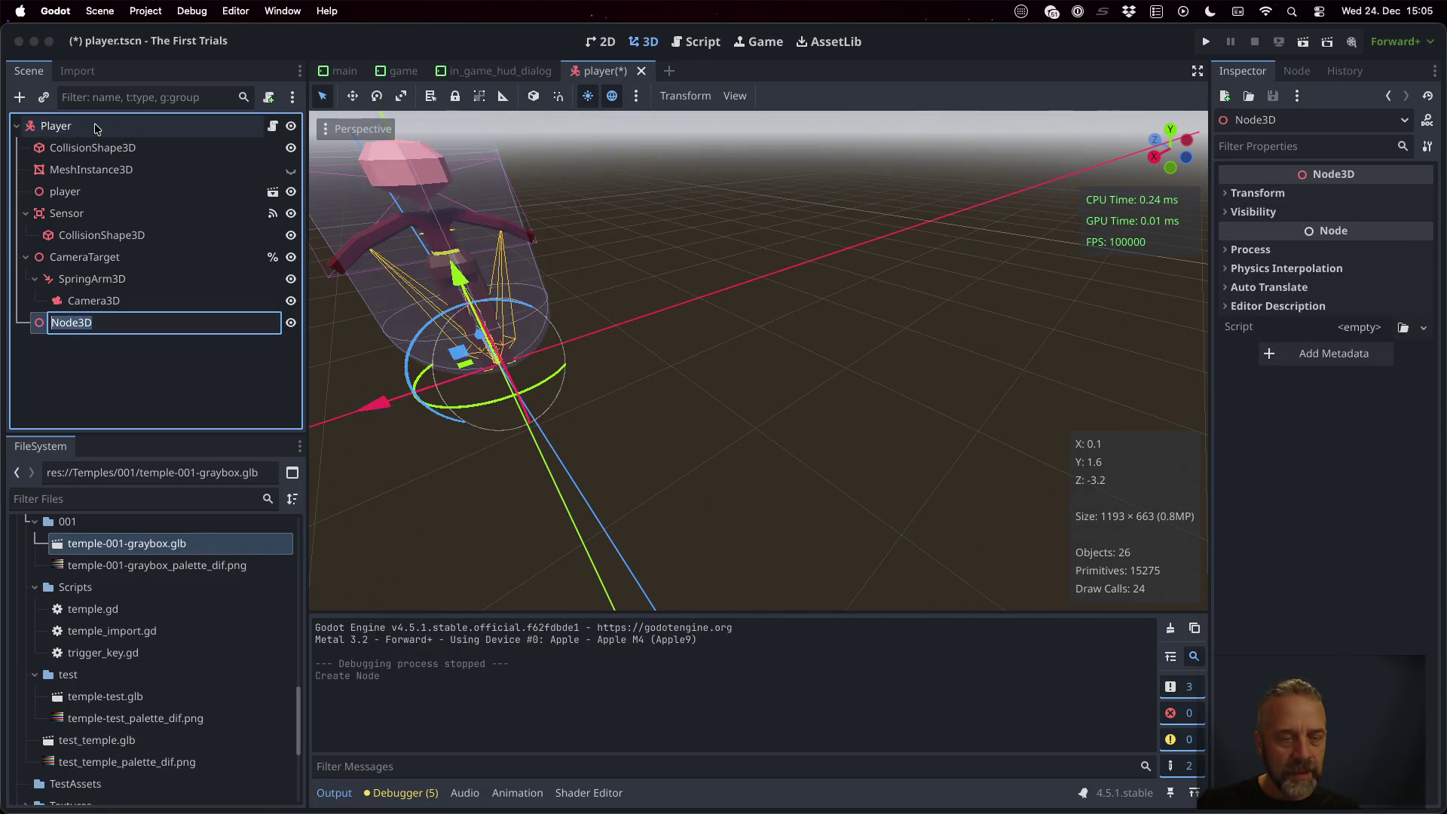
type("al")
key("Return")
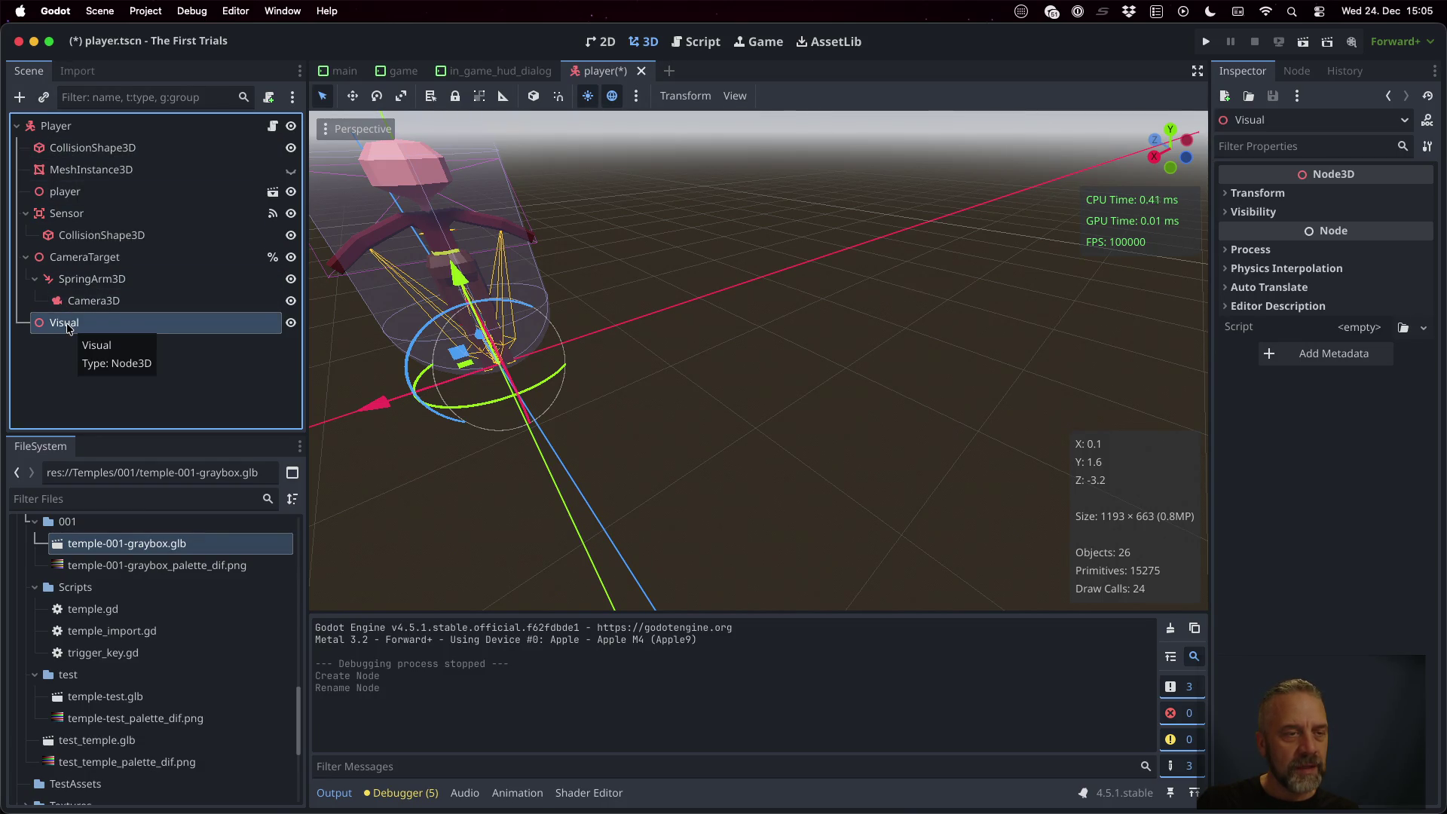
left_click_drag(66, 325, 65, 193)
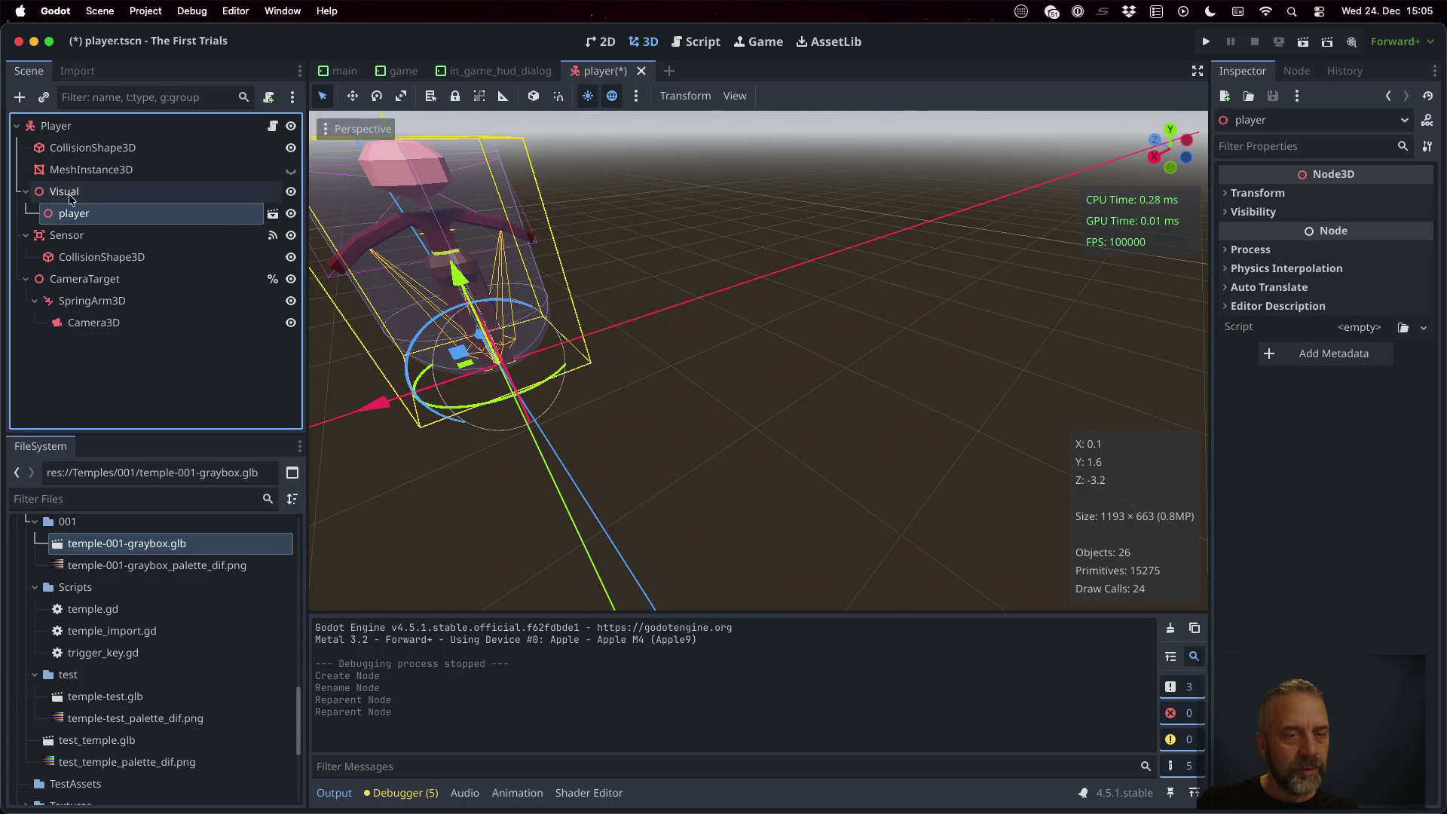
Give the Visual node a scene unique name via Access as Unique Name
left_click(124, 197)
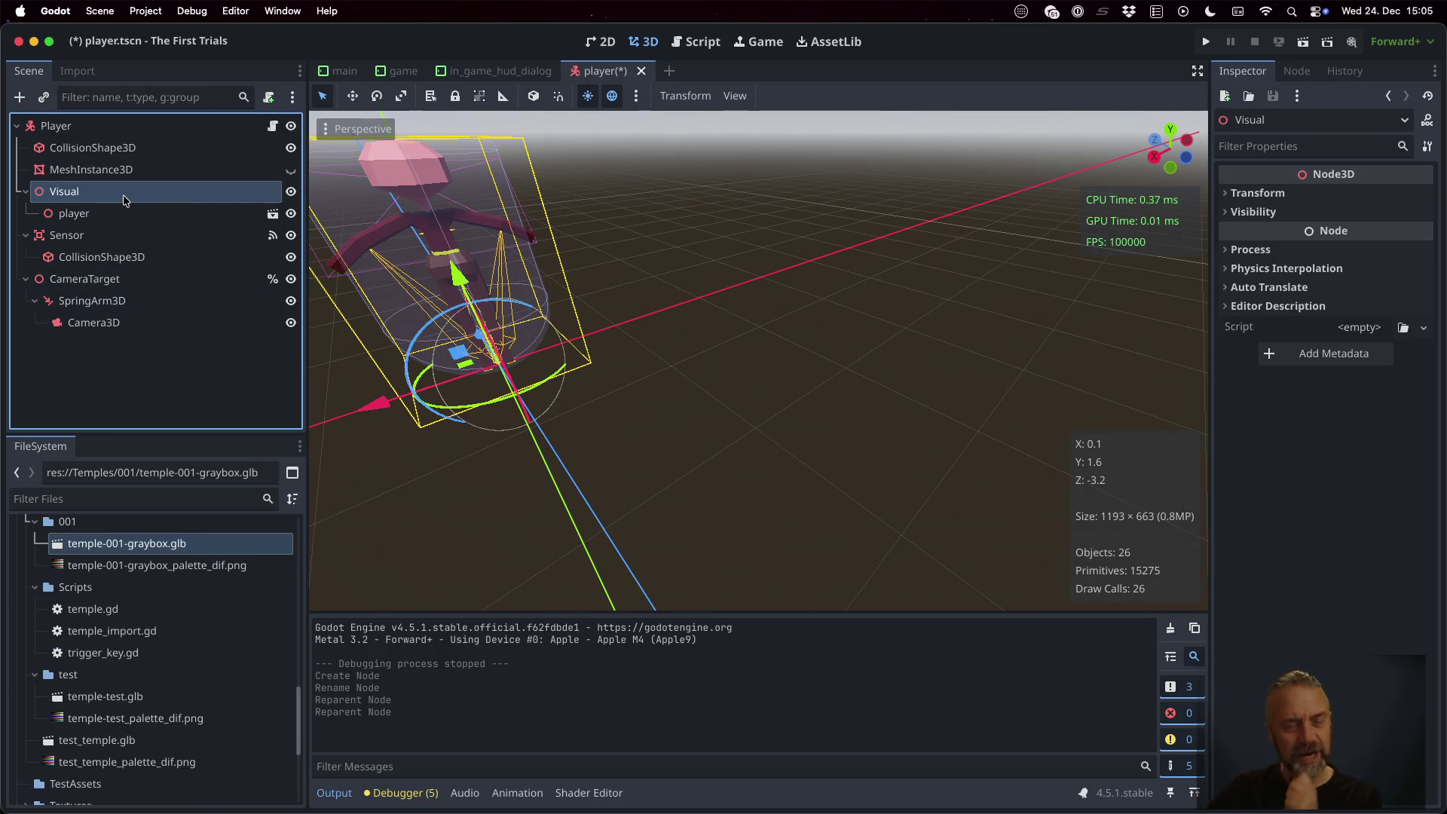
right_click(124, 200)
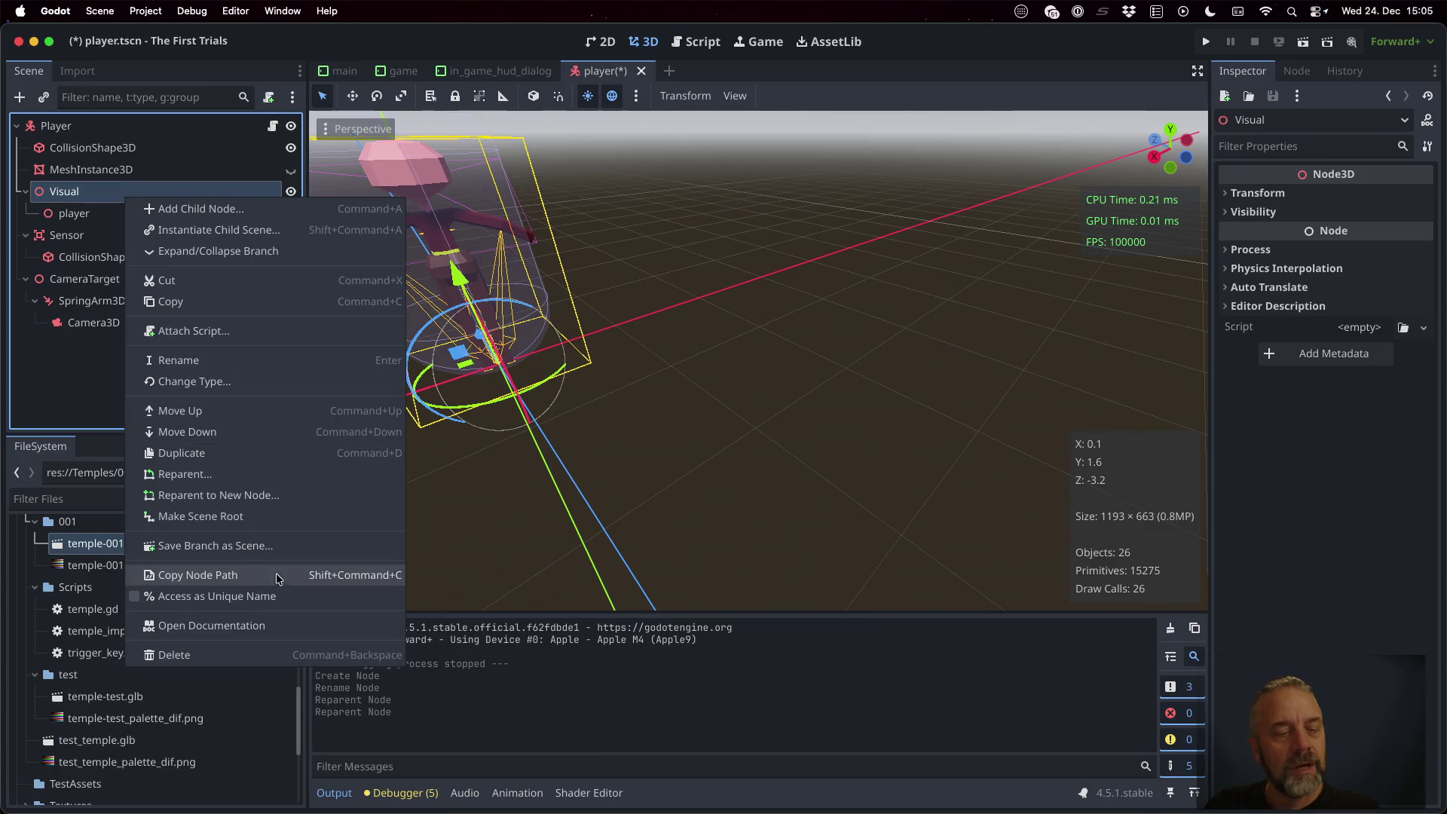
left_click(285, 596)
left_click(701, 43)
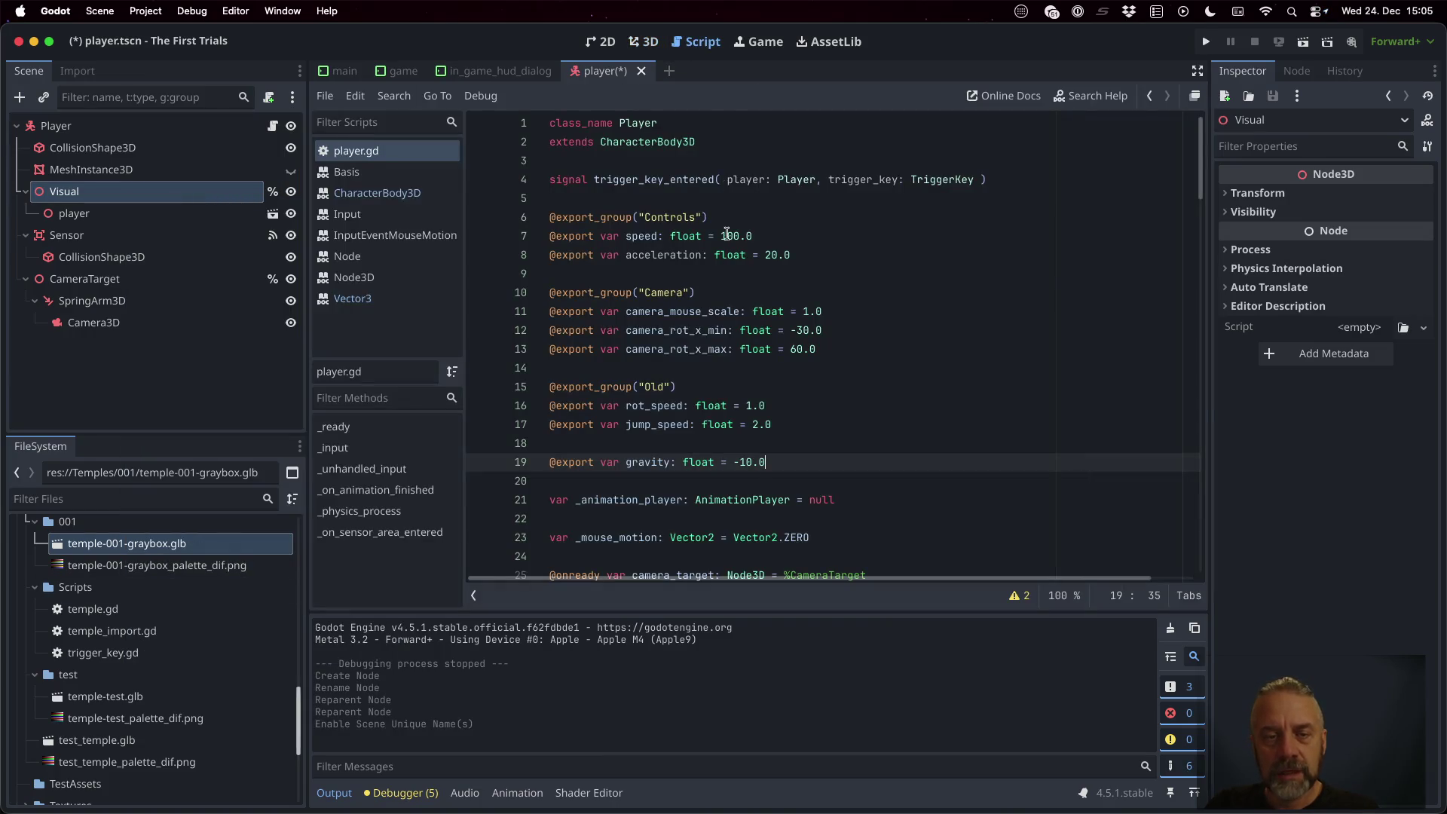
mouse_move(77, 196)
left_mouse_down()
mouse_move(414, 239)
mouse_move(660, 405)
mouse_move(661, 548)
mouse_move(645, 583)
mouse_move(629, 540)
left_mouse_up()
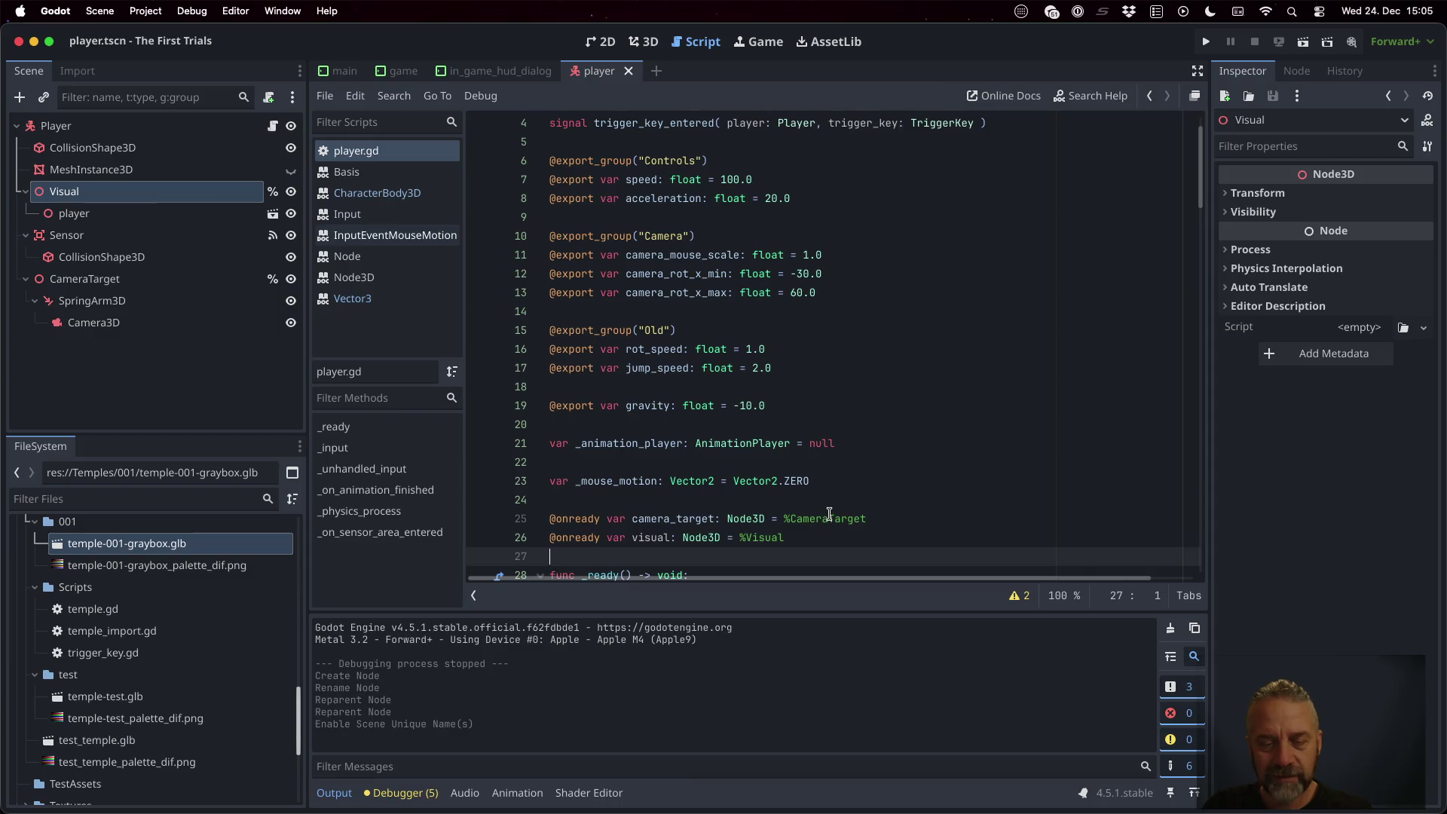
scroll(829, 514, "down", 3)
scroll(829, 515, "down", 20)
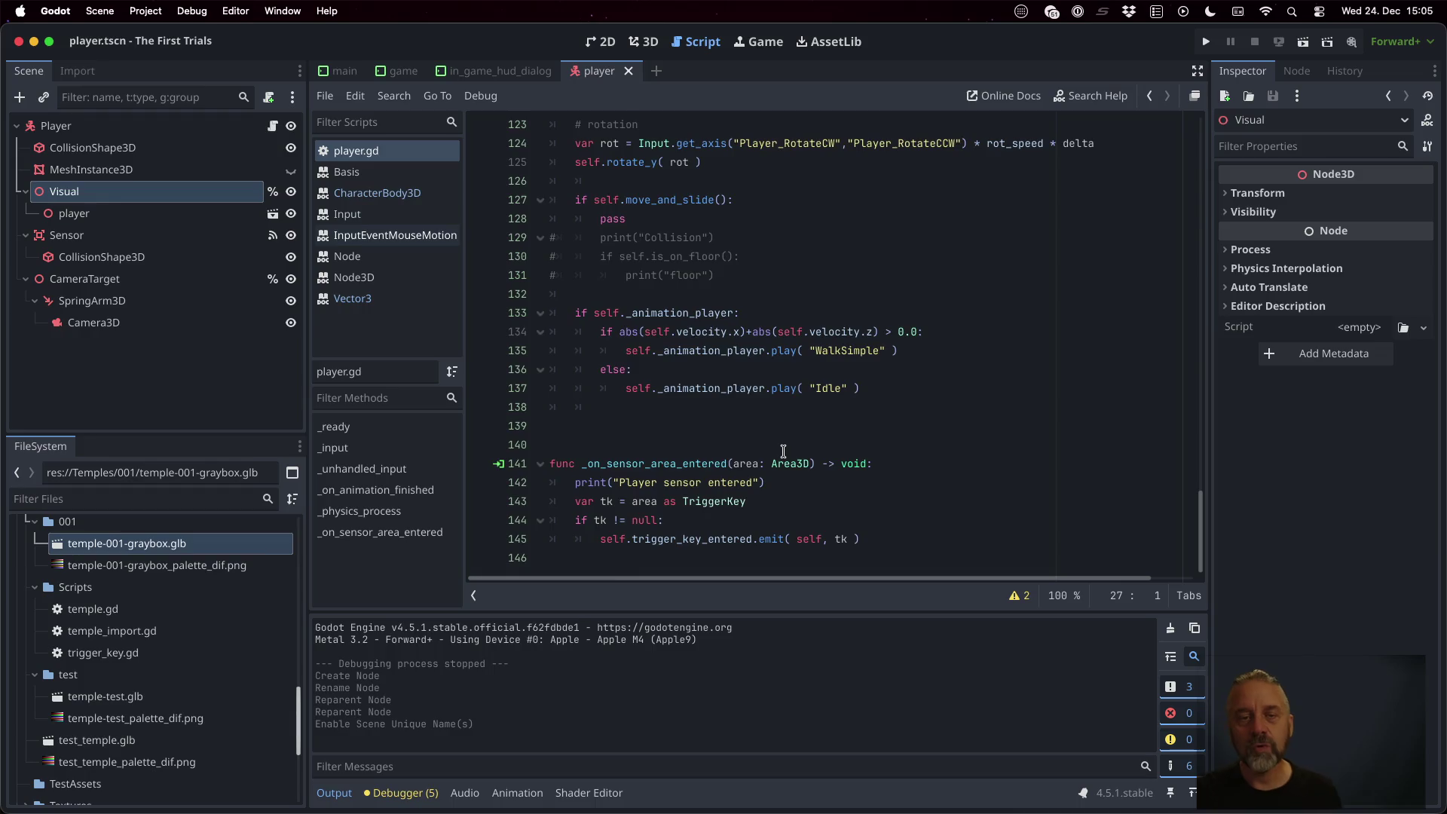
scroll(783, 452, "up", 7)
scroll(784, 451, "up", 3)
left_click(719, 204)
key("Return")
key("Return")
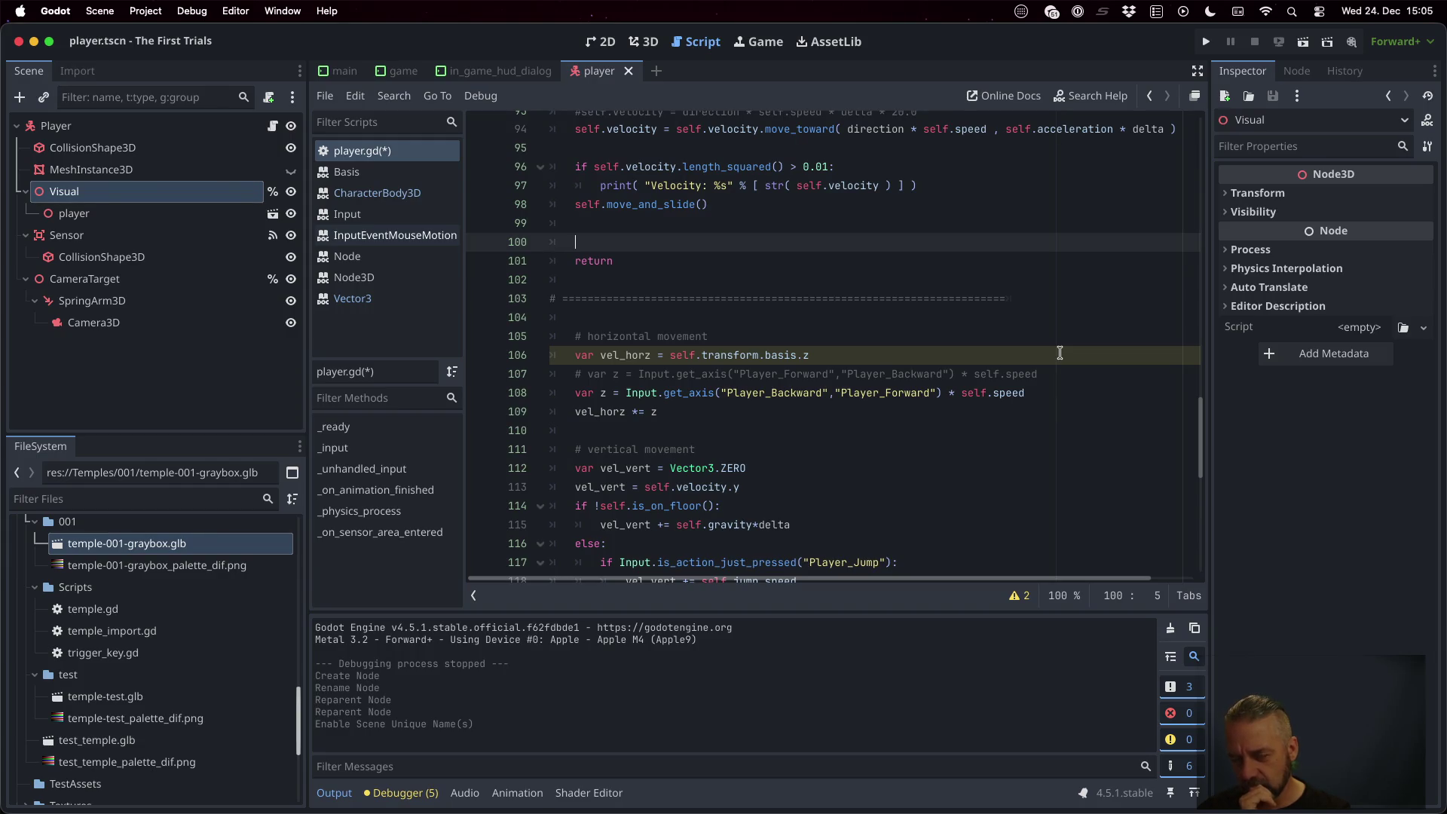
Write 'self.visual.global_rotation.y = angle_y' below move_and_slide()
scroll(1022, 331, "up", 5)
scroll(945, 317, "up", 2)
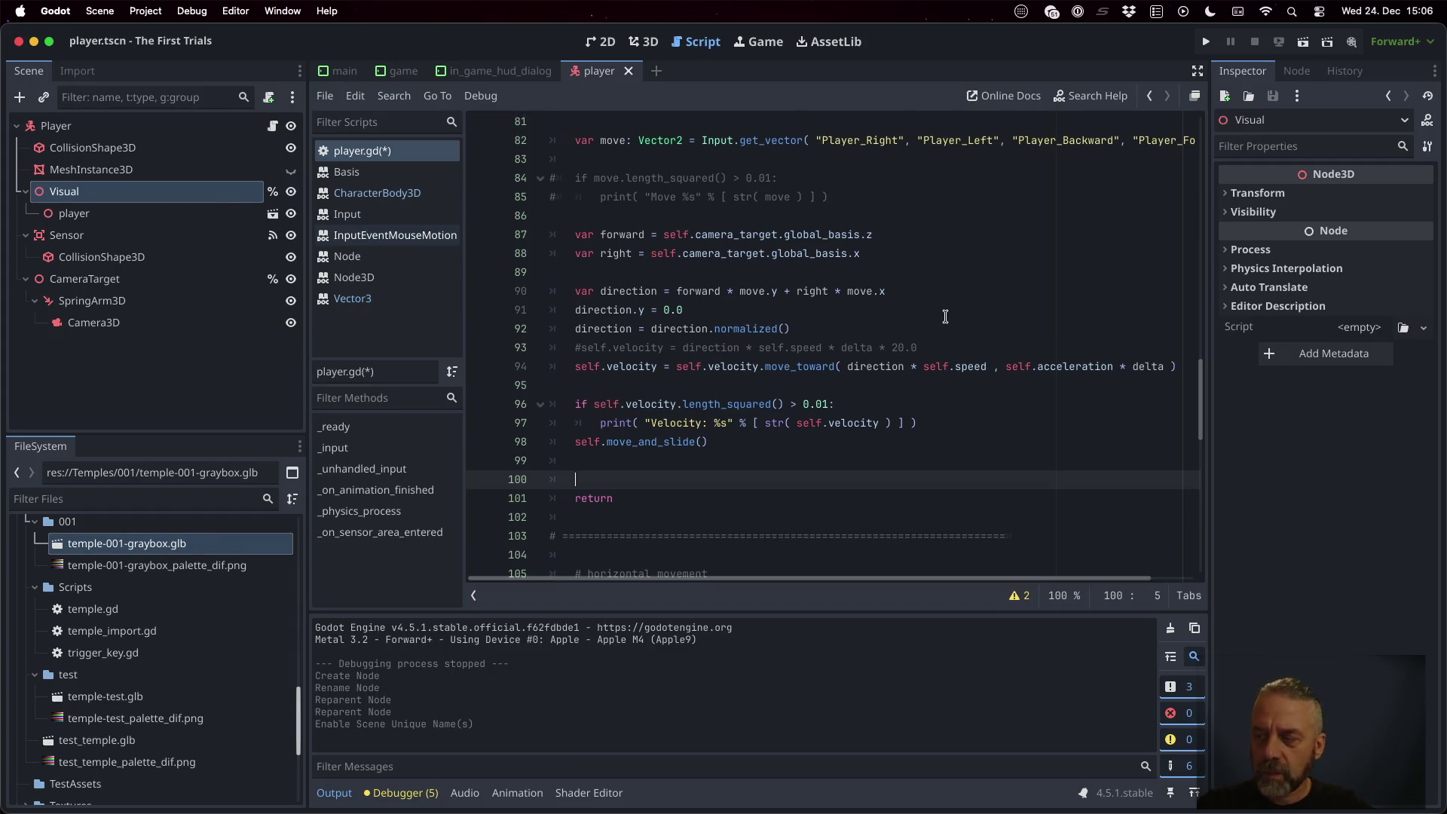
double_click(603, 309)
left_click(700, 462)
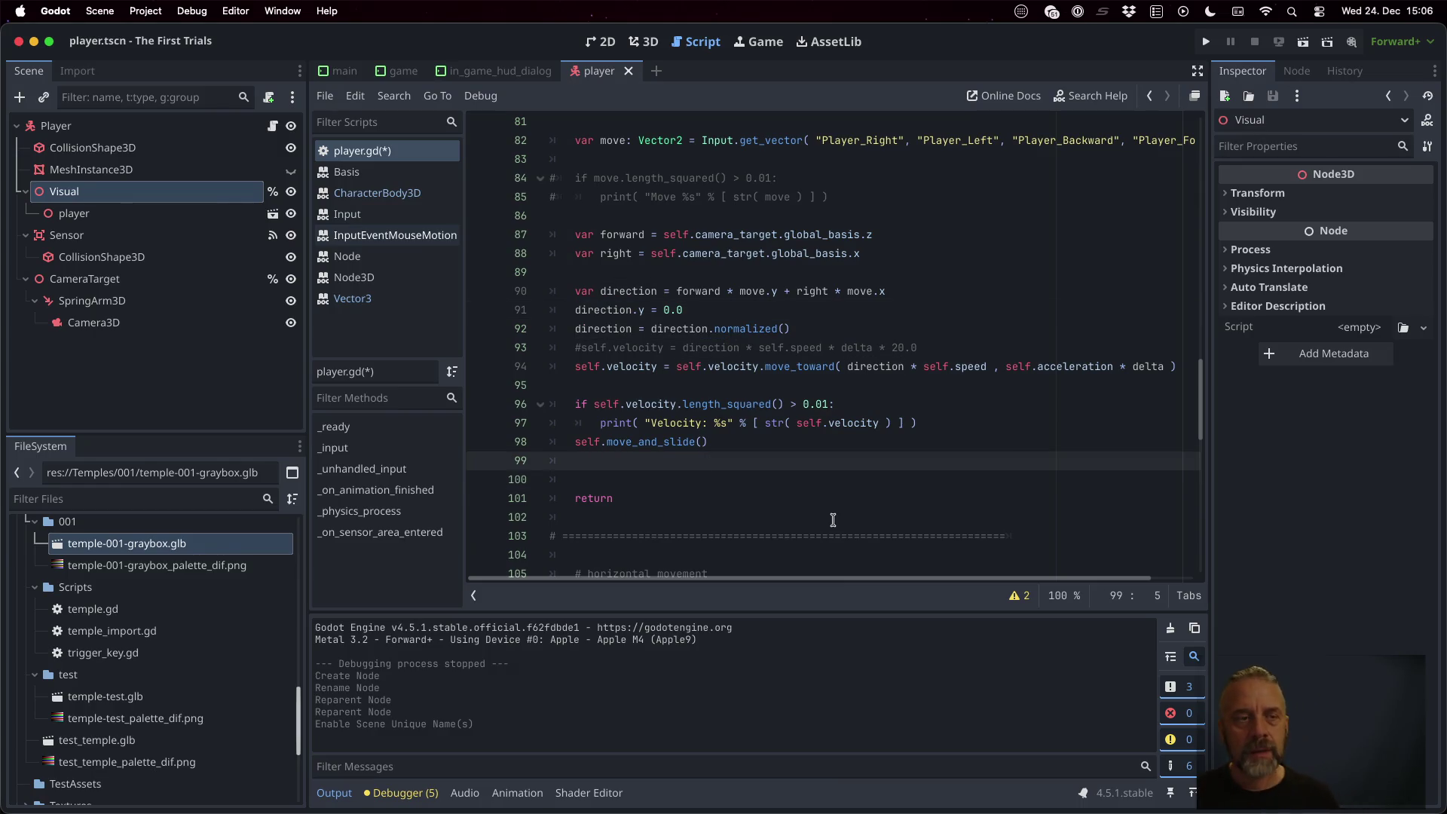
key("Return")
type("self.")
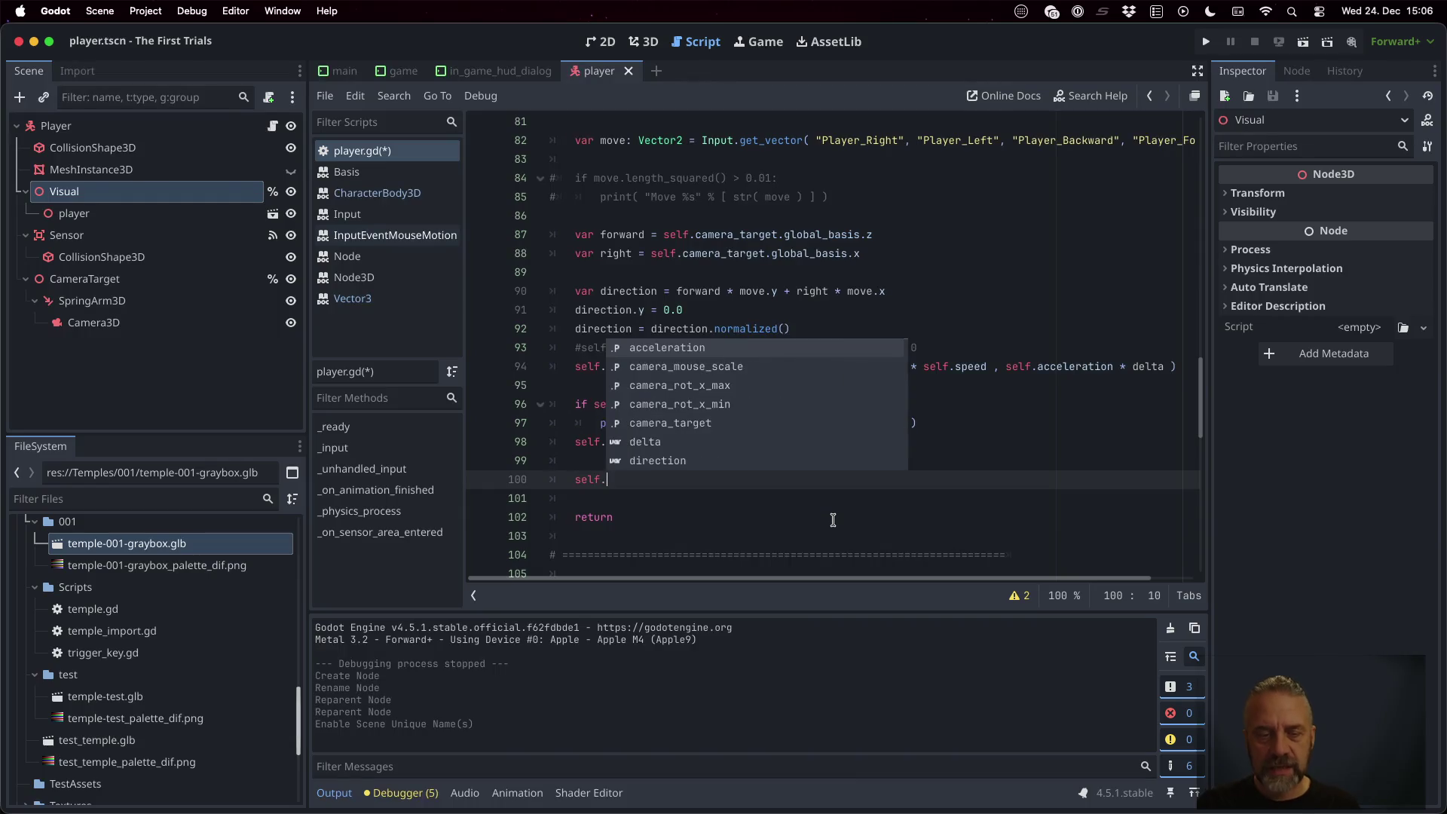
type("visual.")
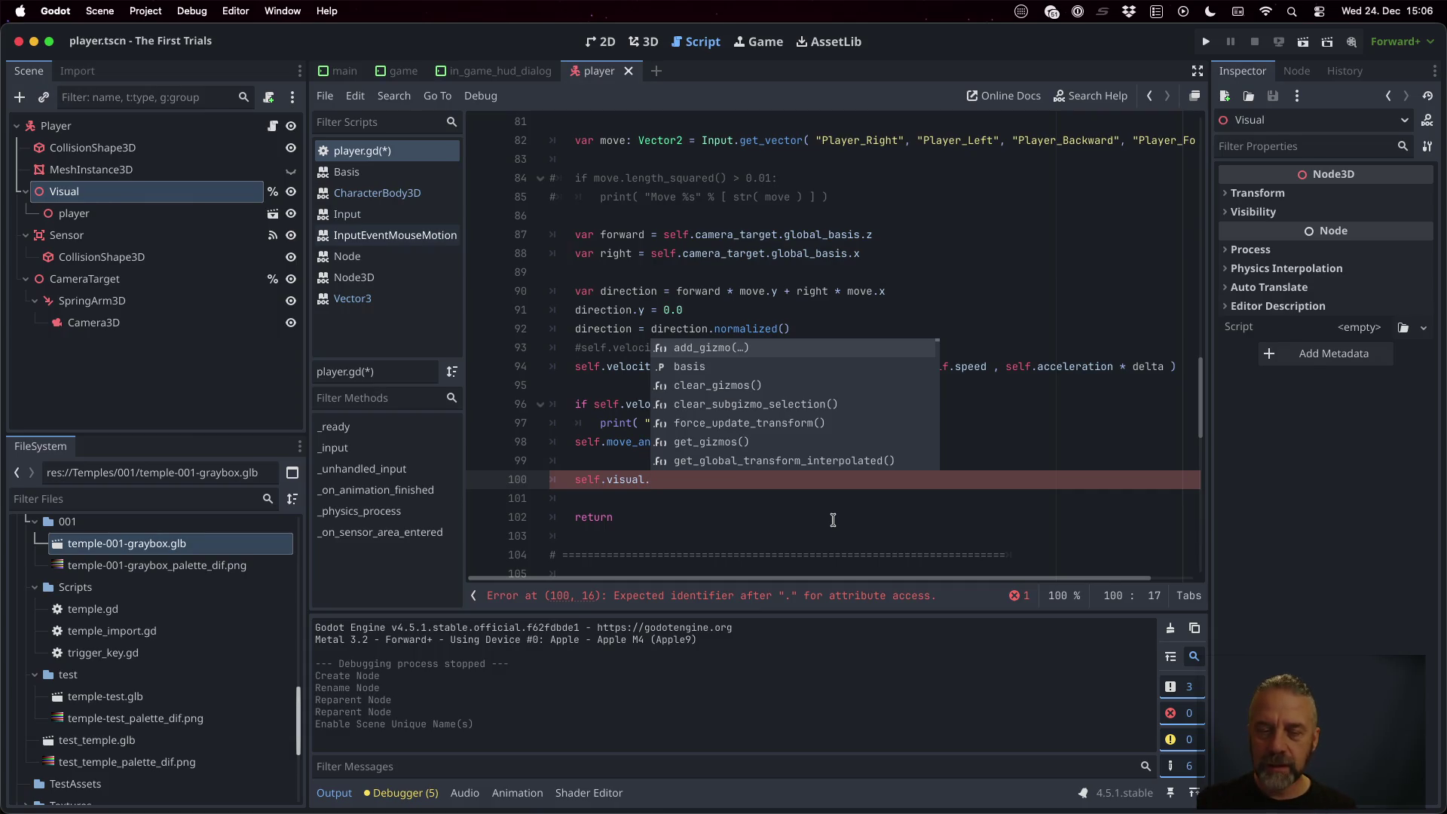
type("gl")
key("Down")
key("Down")
key("Down")
key("Return")
type(".y ")
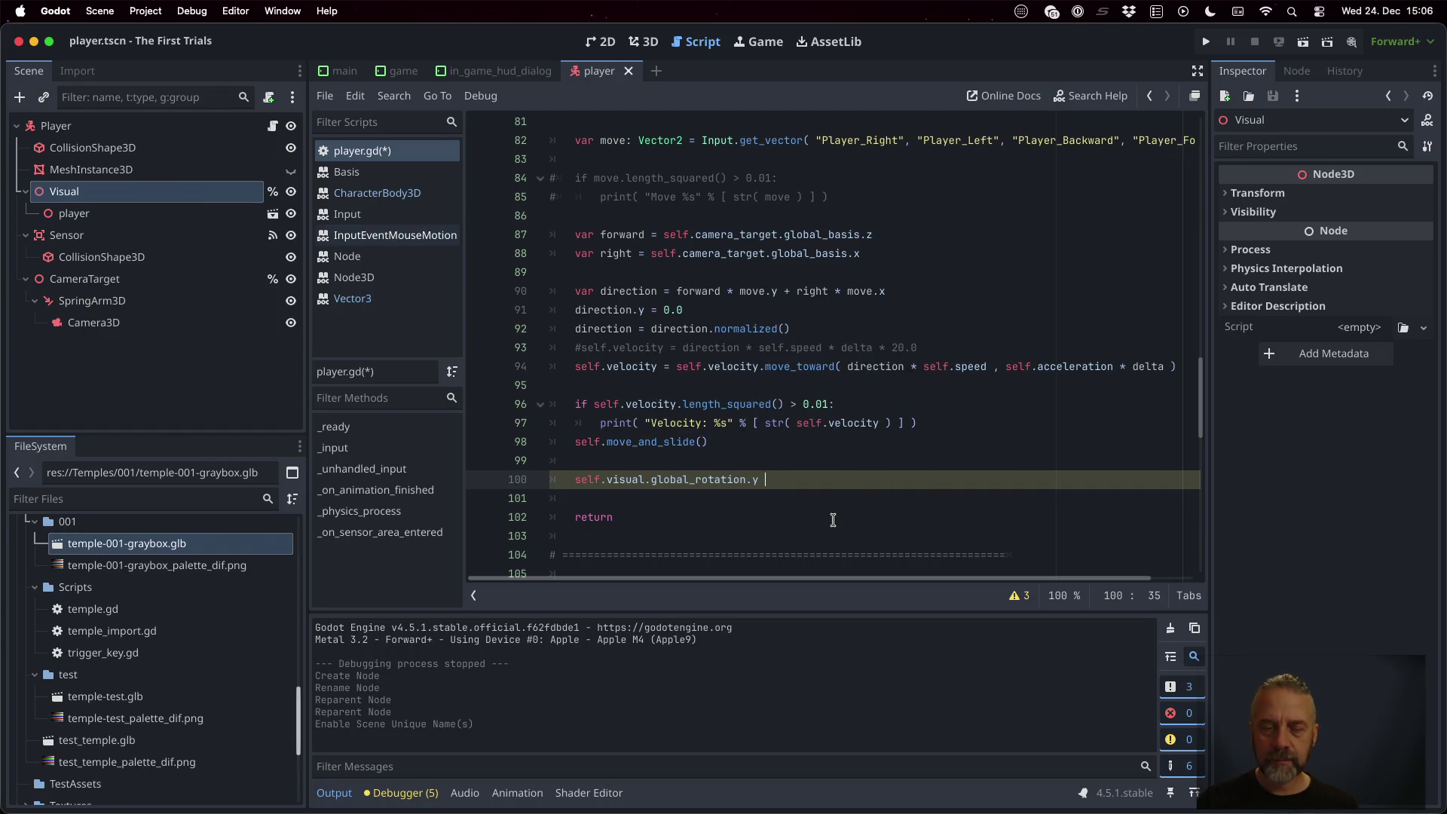
type("=")
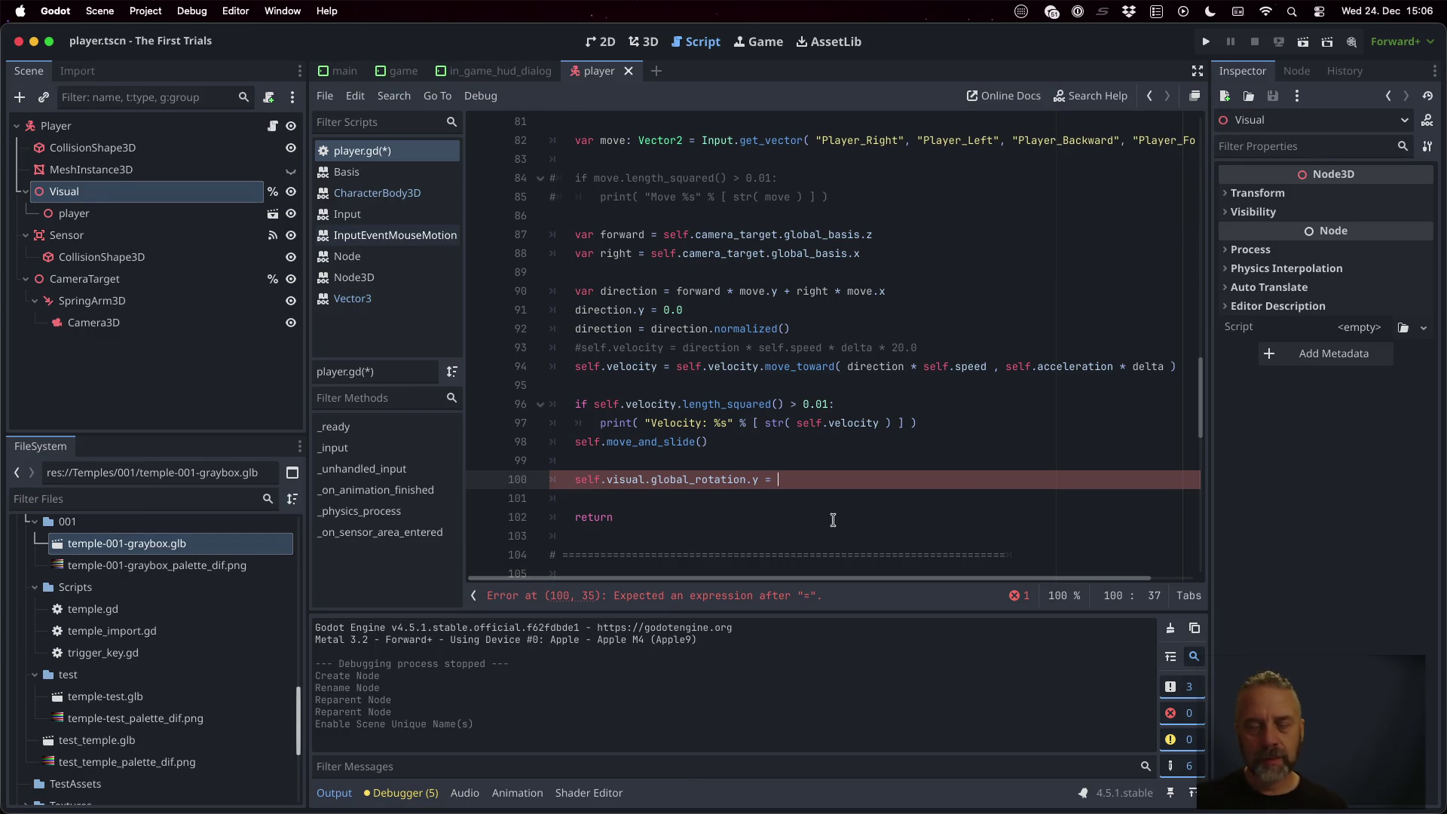
type("agnle")
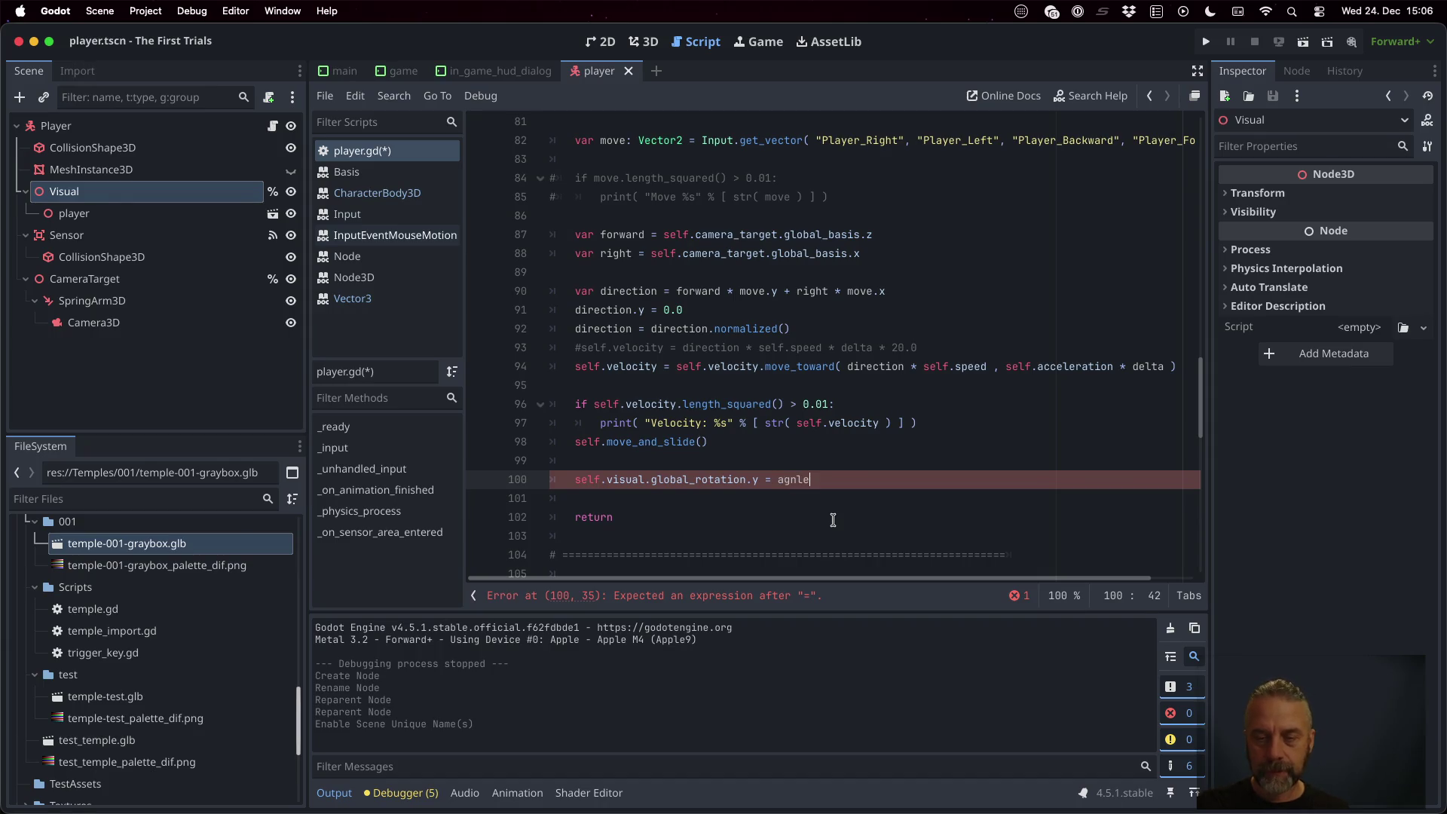
key("BackSpace")
key("BackSpace")
key("BackSpace")
type("ngle_")
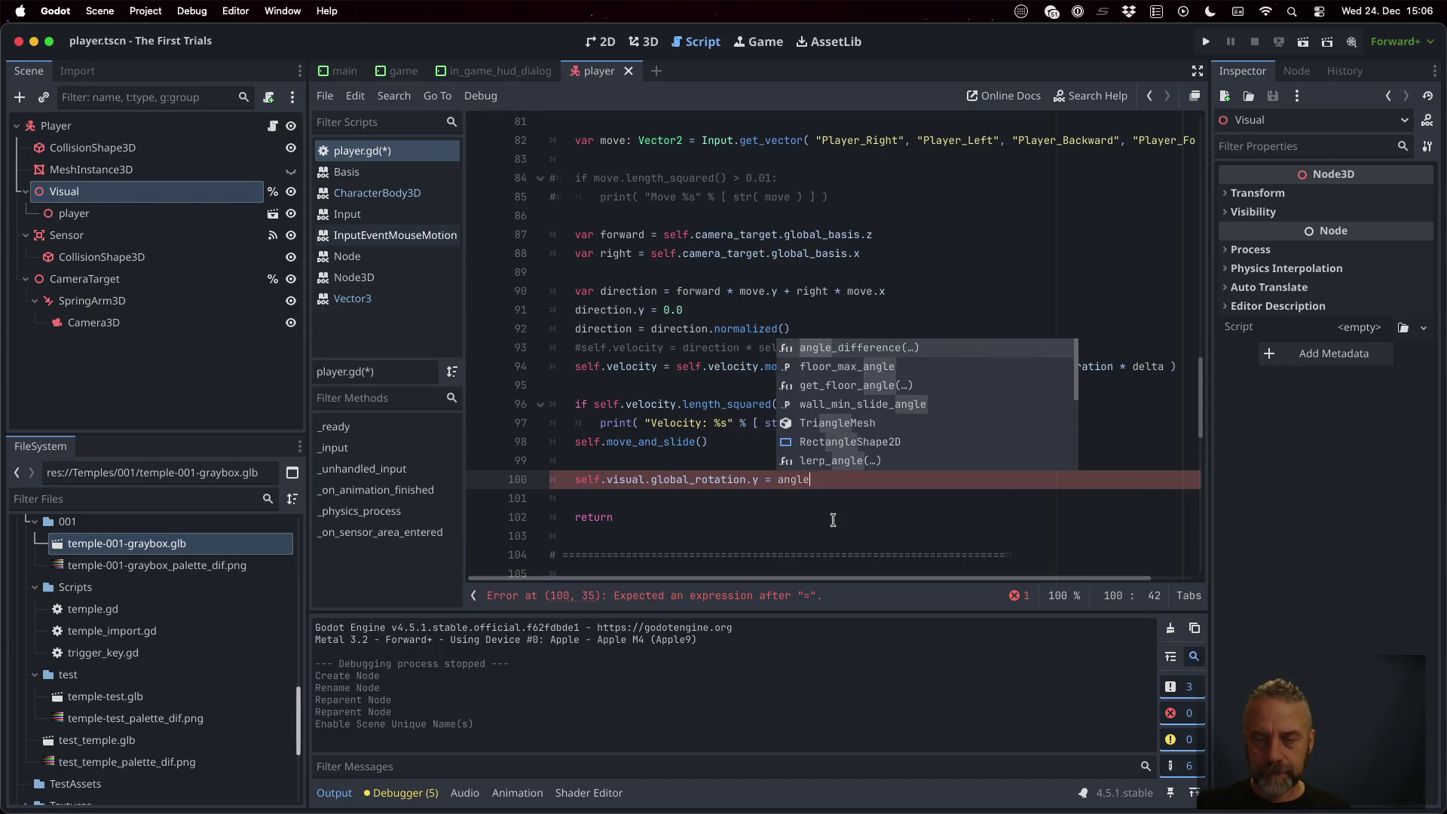
type("y")
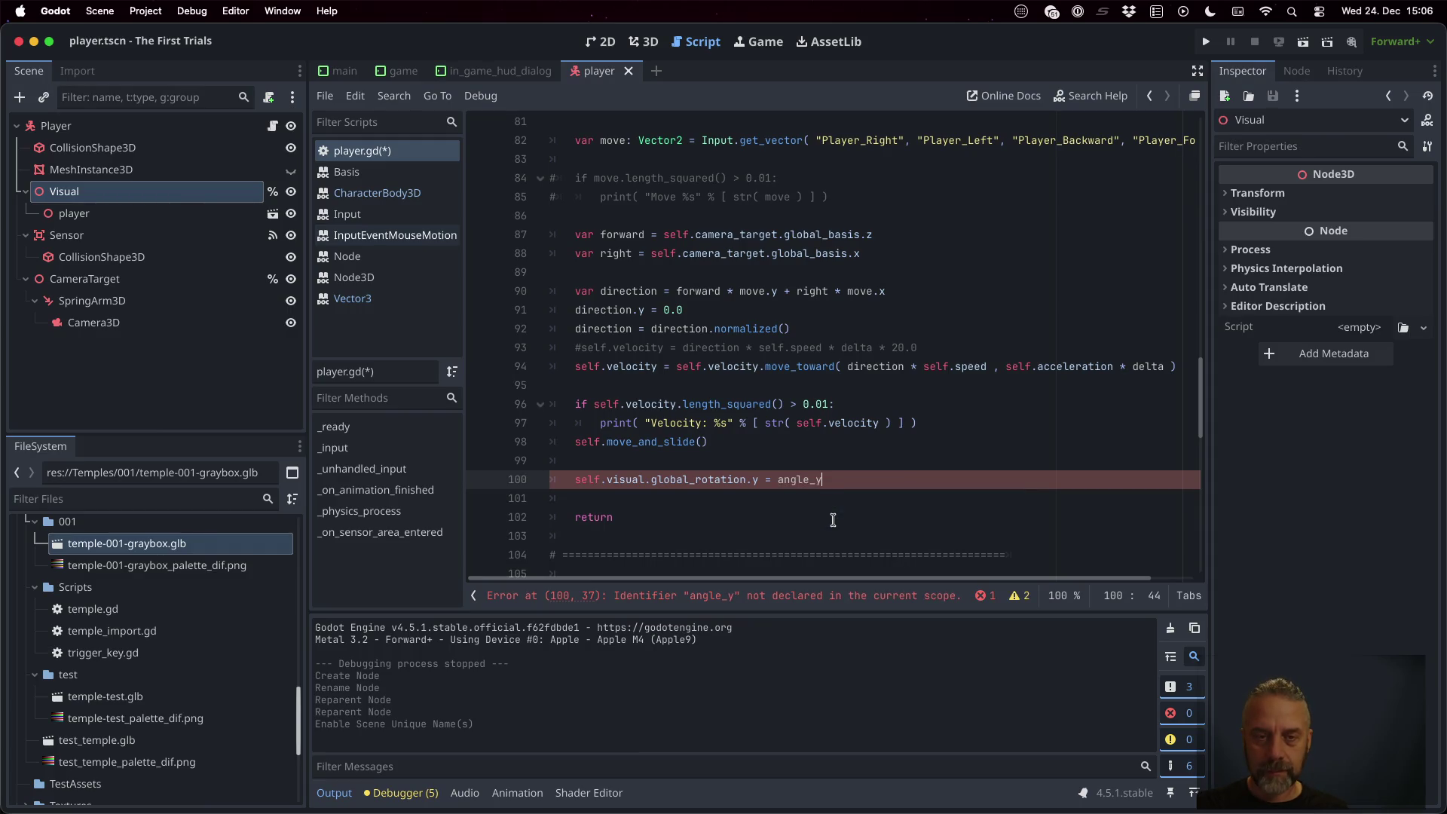
Declare 'var angle_y = 0.0' above the rotation line and save player.gd
scroll(833, 520, "up", 5)
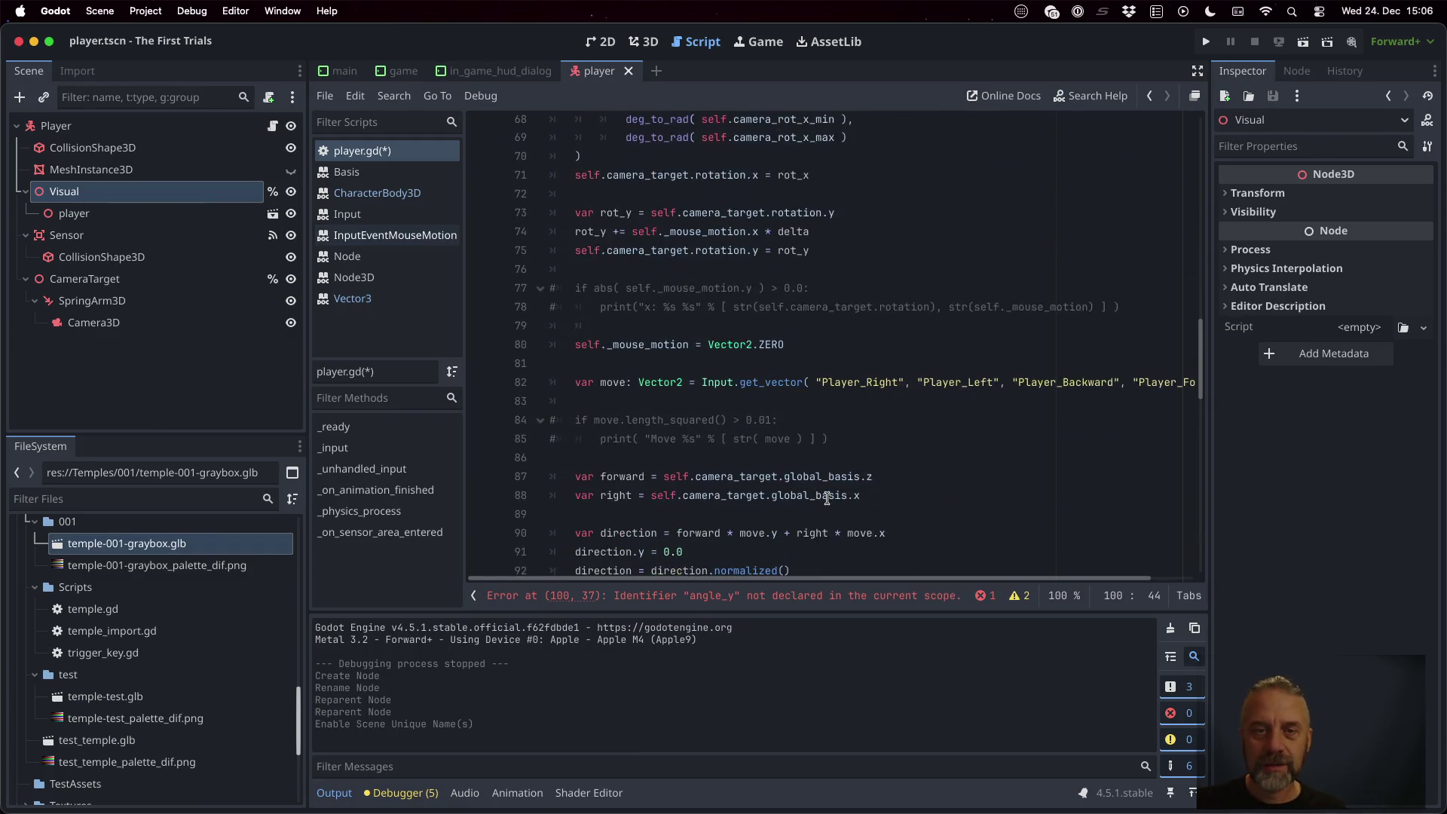
left_click(588, 244)
scroll(781, 405, "down", 7)
left_click(746, 339)
key("Return")
type("var angle_y = 0.0")
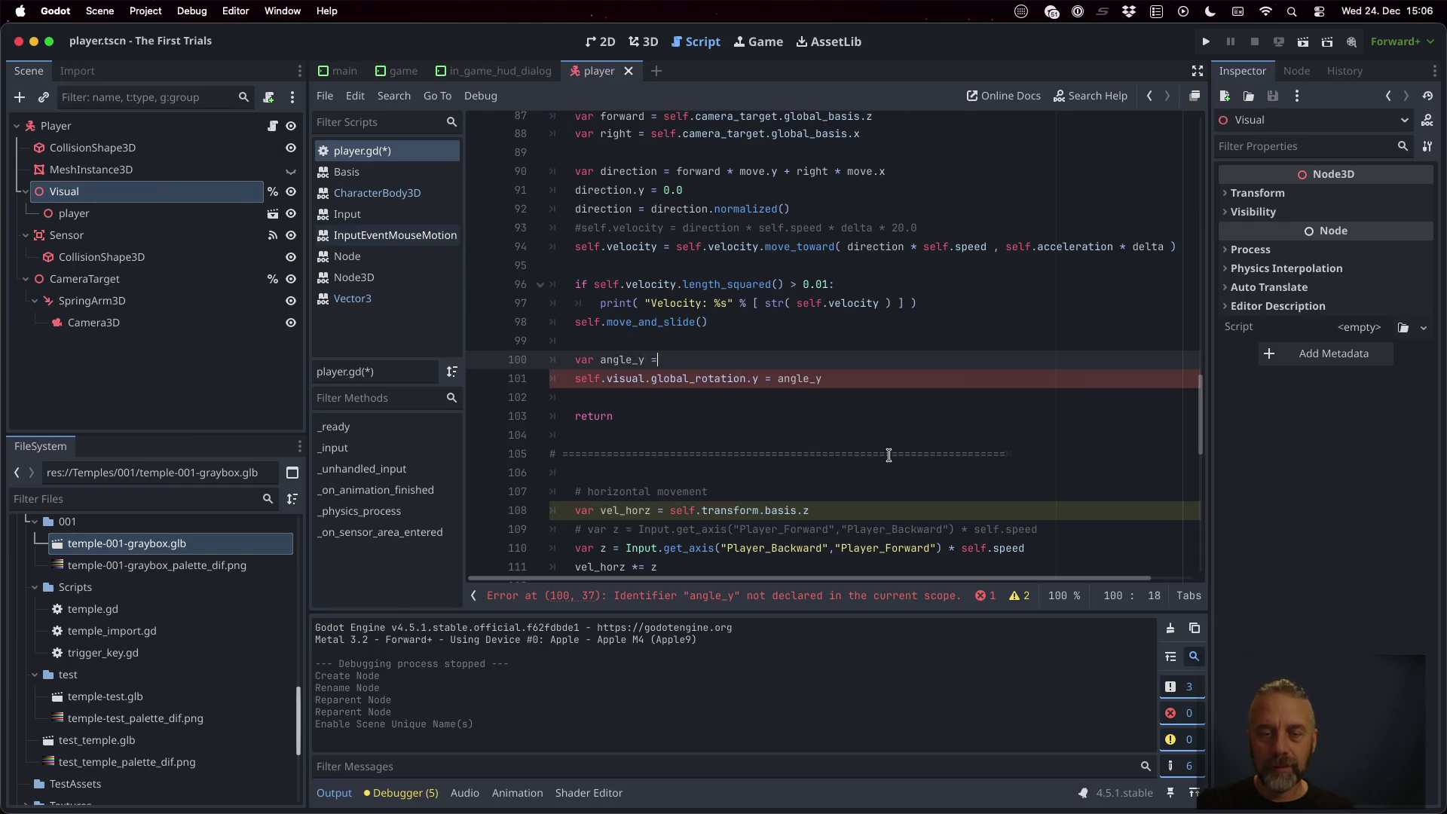
key("Down")
key("super+s")
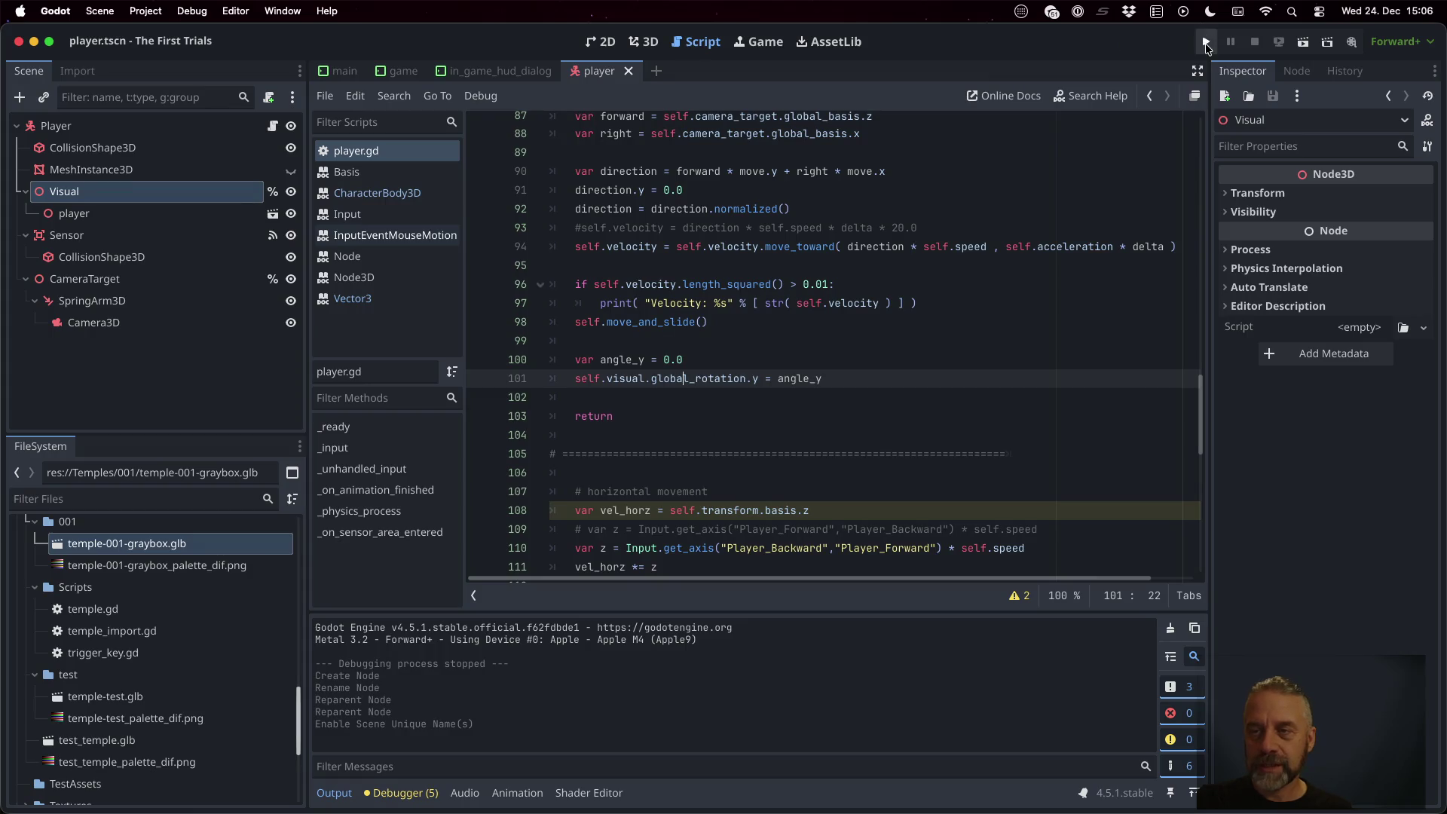
Run the project, walk left, change angle_y from 0.0 to 10.0, check the game, then stop
left_click(1206, 41)
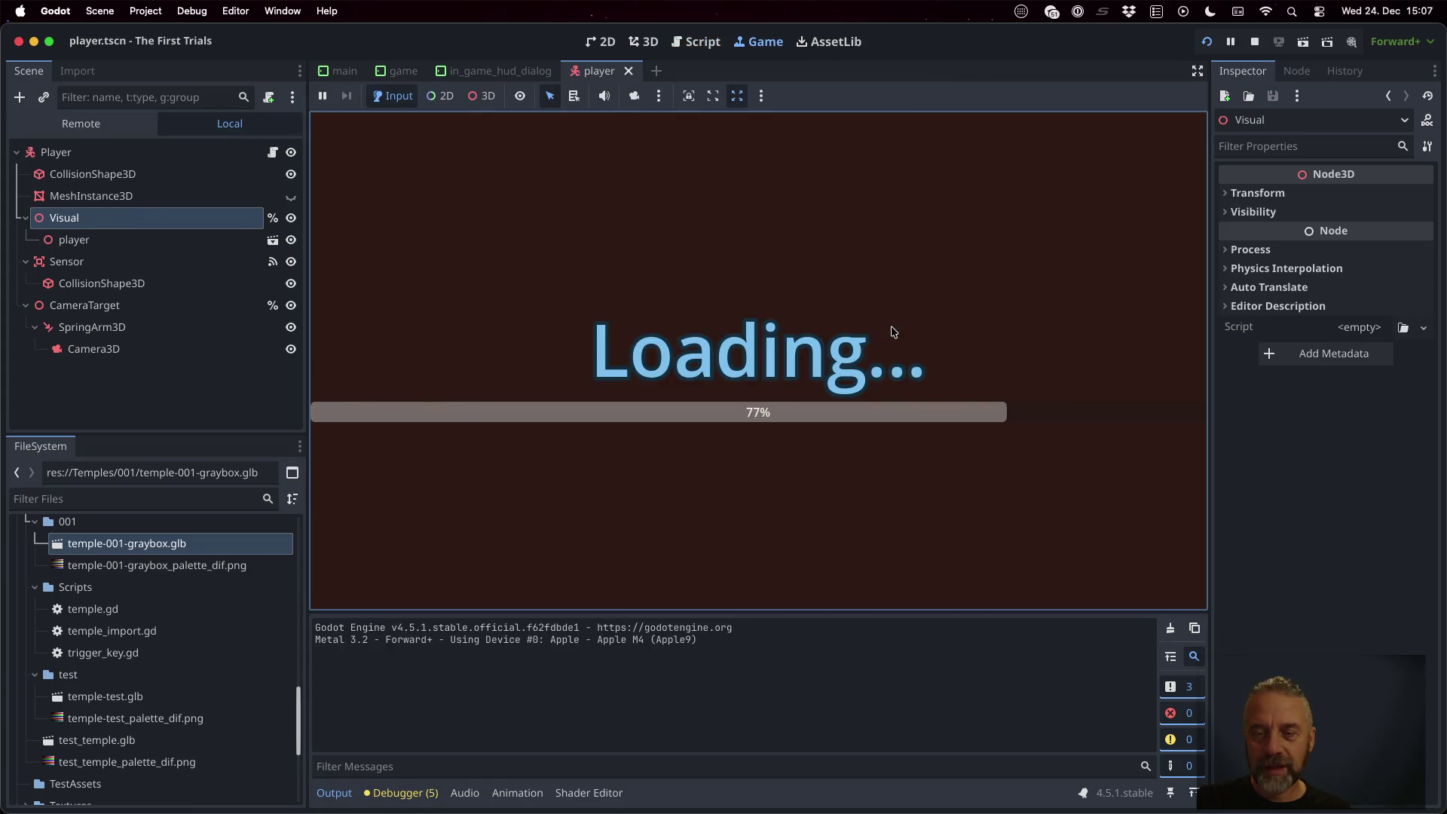
key("a")
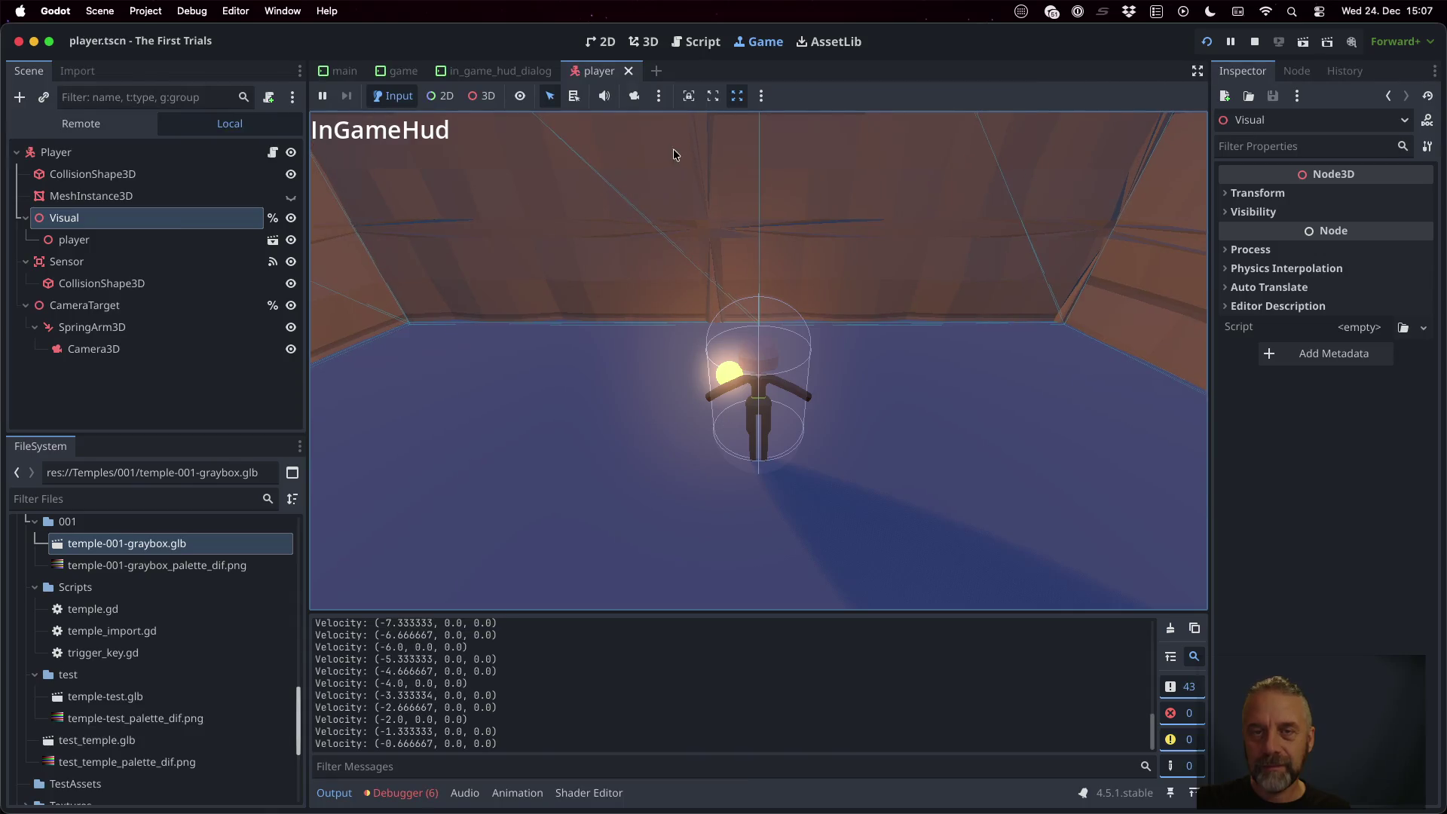
left_click(699, 45)
left_click(740, 368)
key("Left")
key("Left")
key("Left")
type("1")
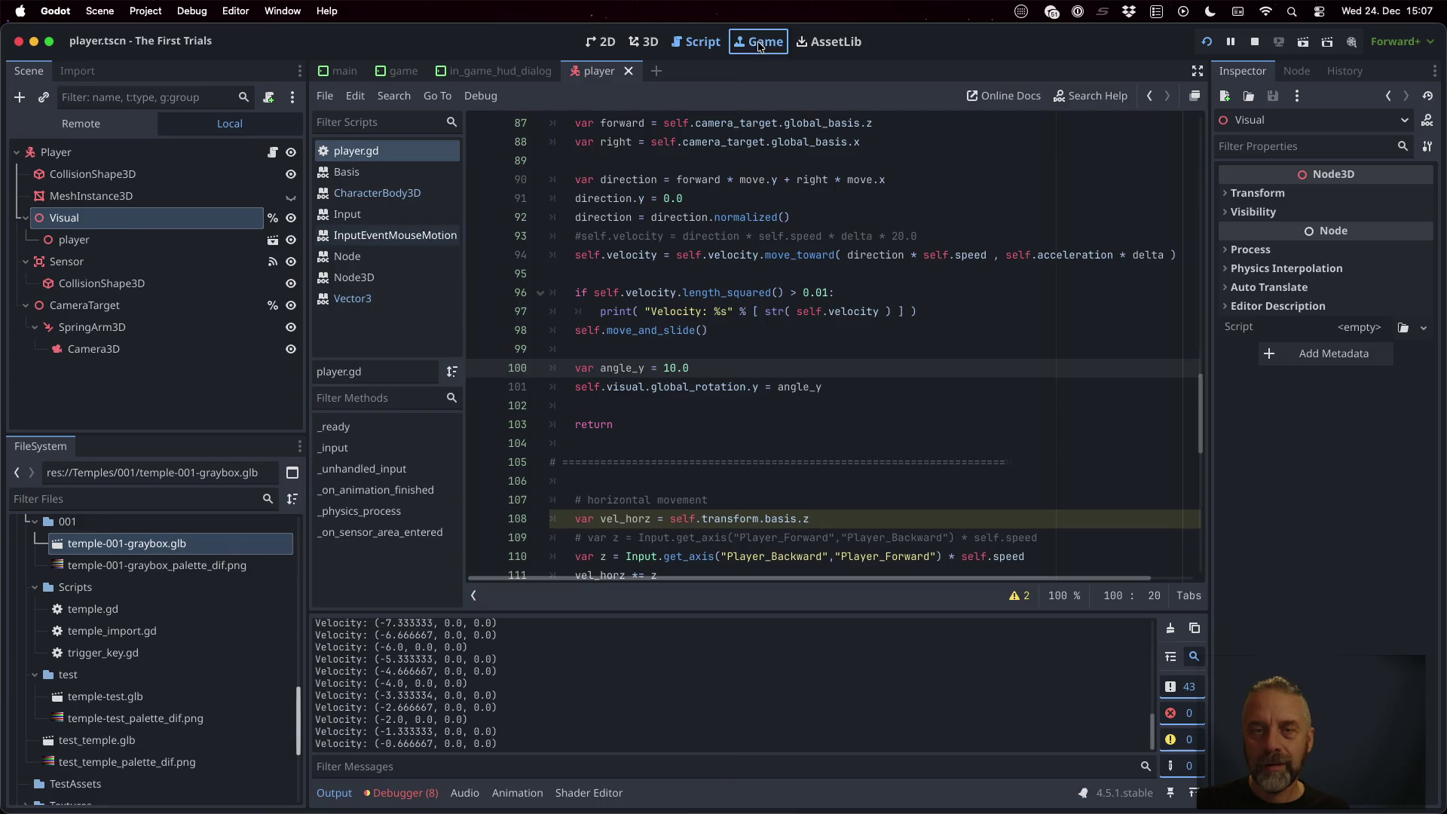
left_click(758, 41)
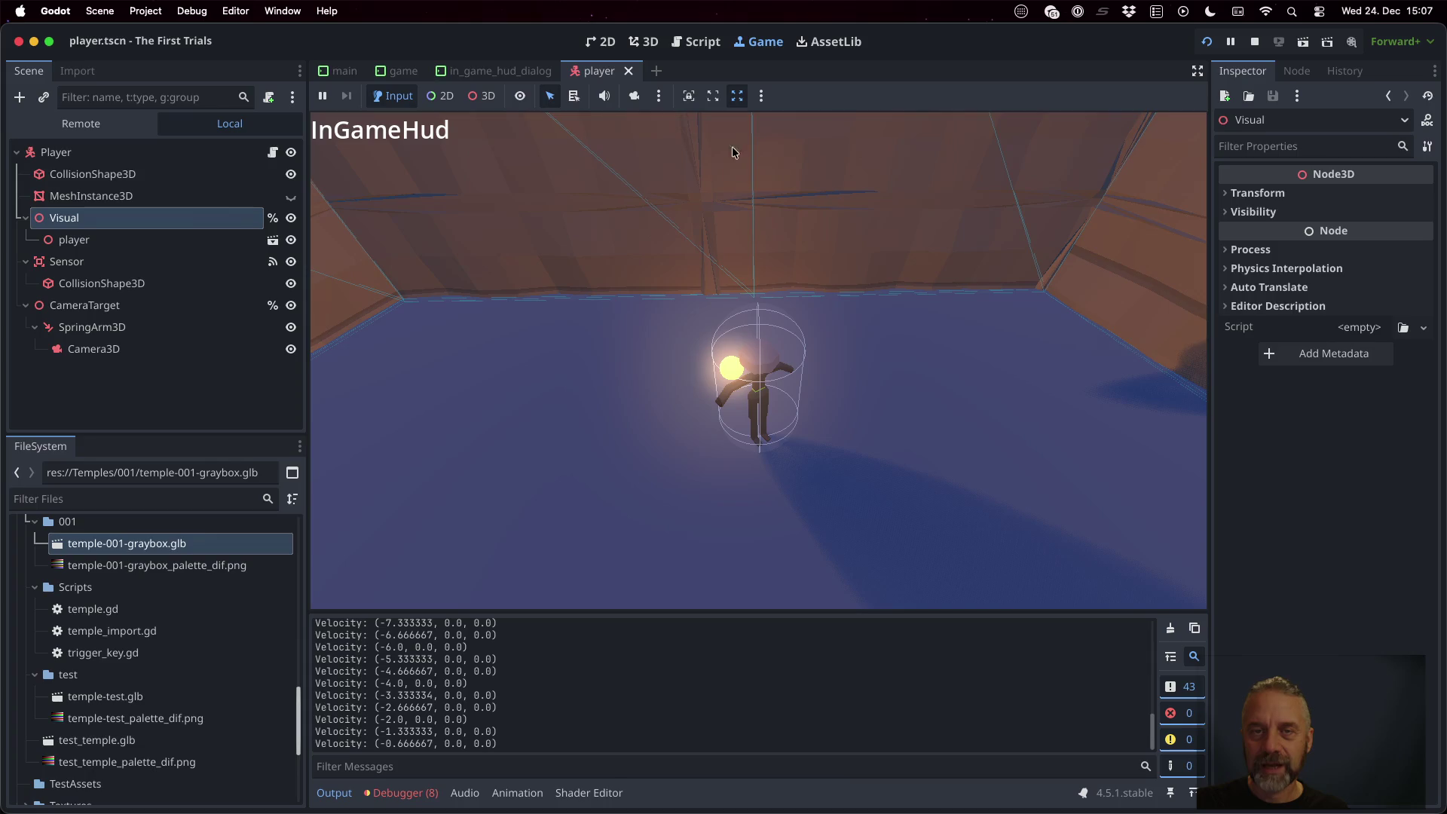
left_click(1254, 41)
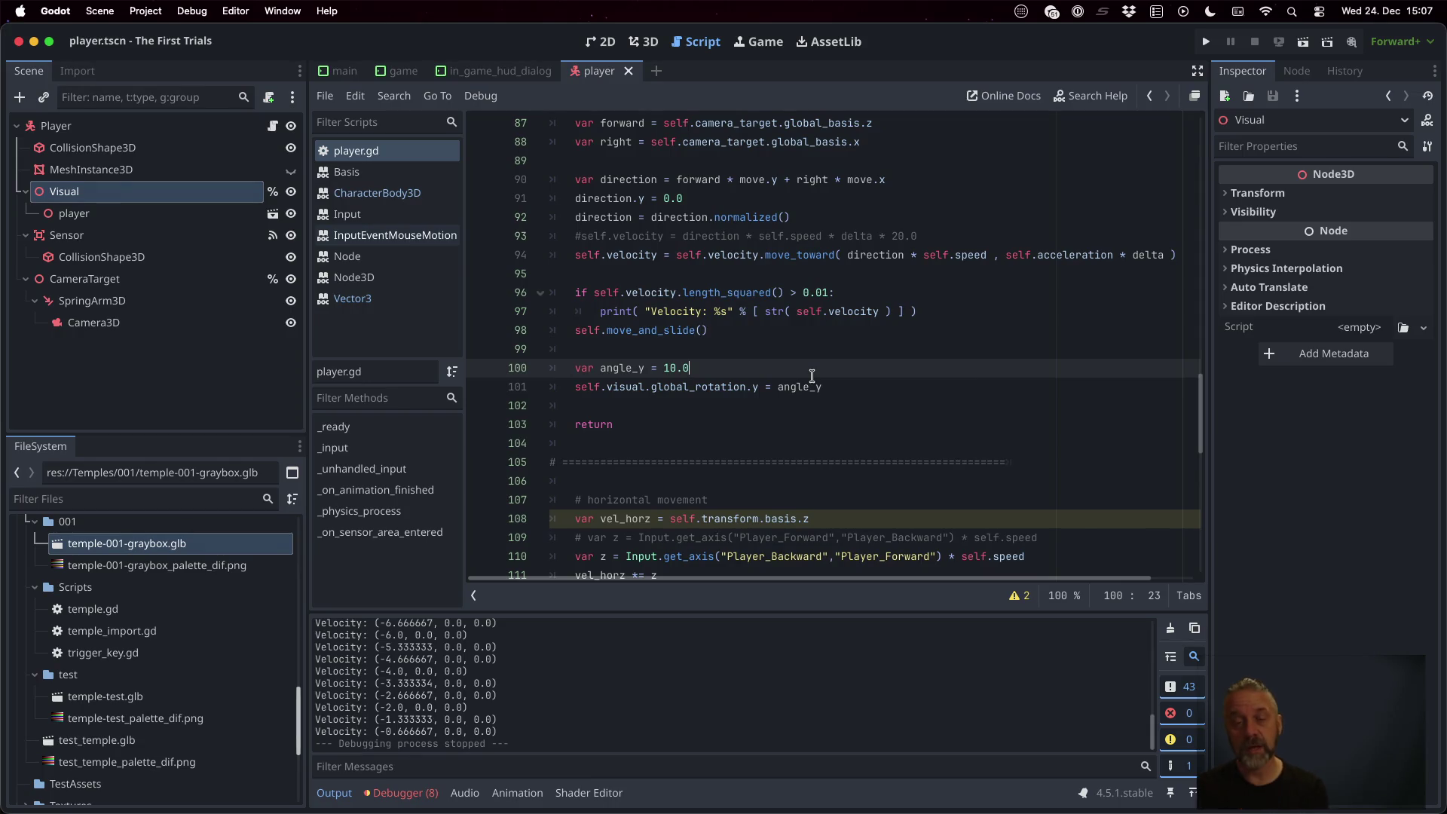
Replace the 10.0 value with a Vector3.FORWARD.angle_to() call
key("BackSpace")
key("BackSpace")
key("BackSpace")
type("Vector3.ZERO.")
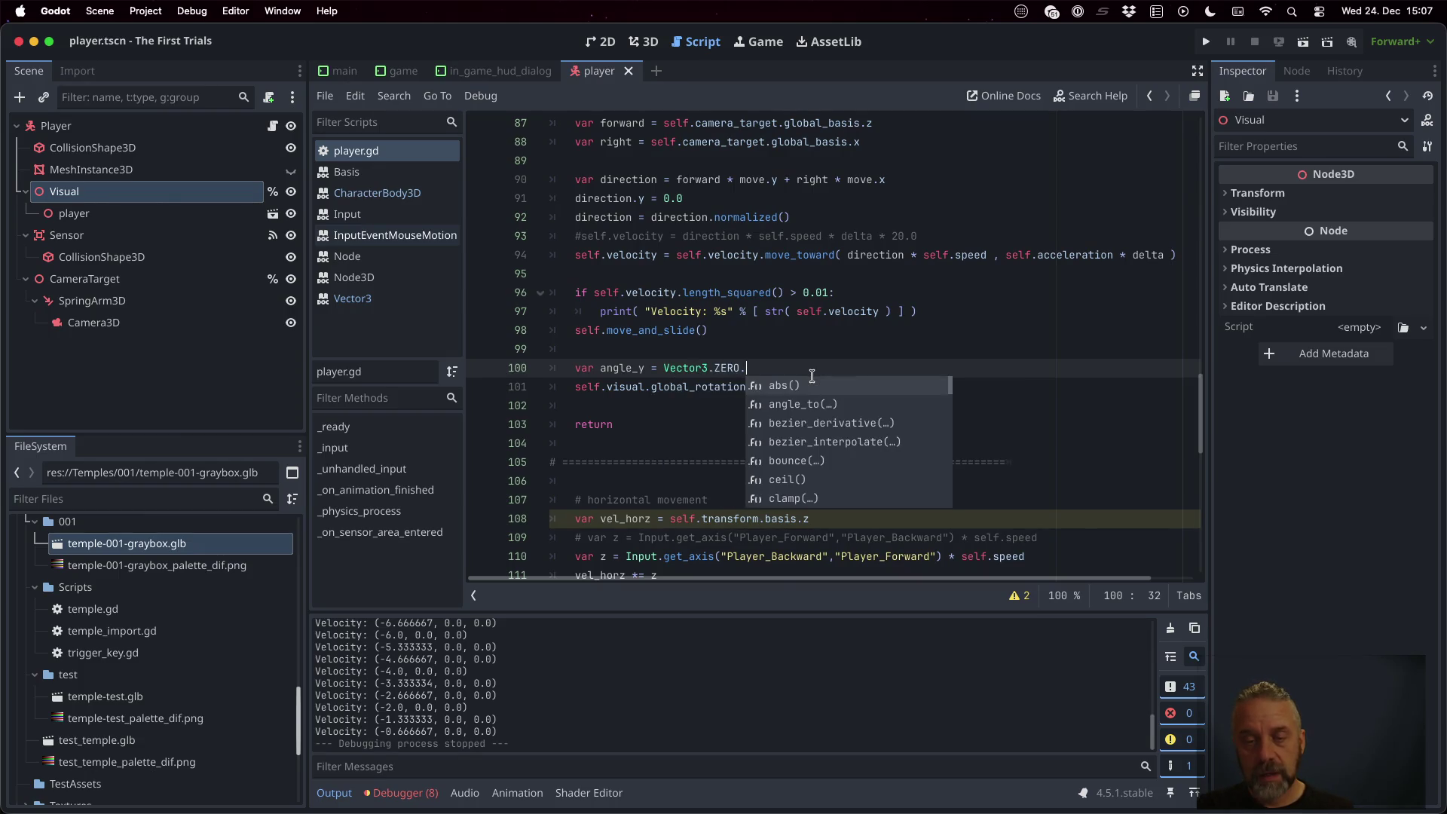
key("Down")
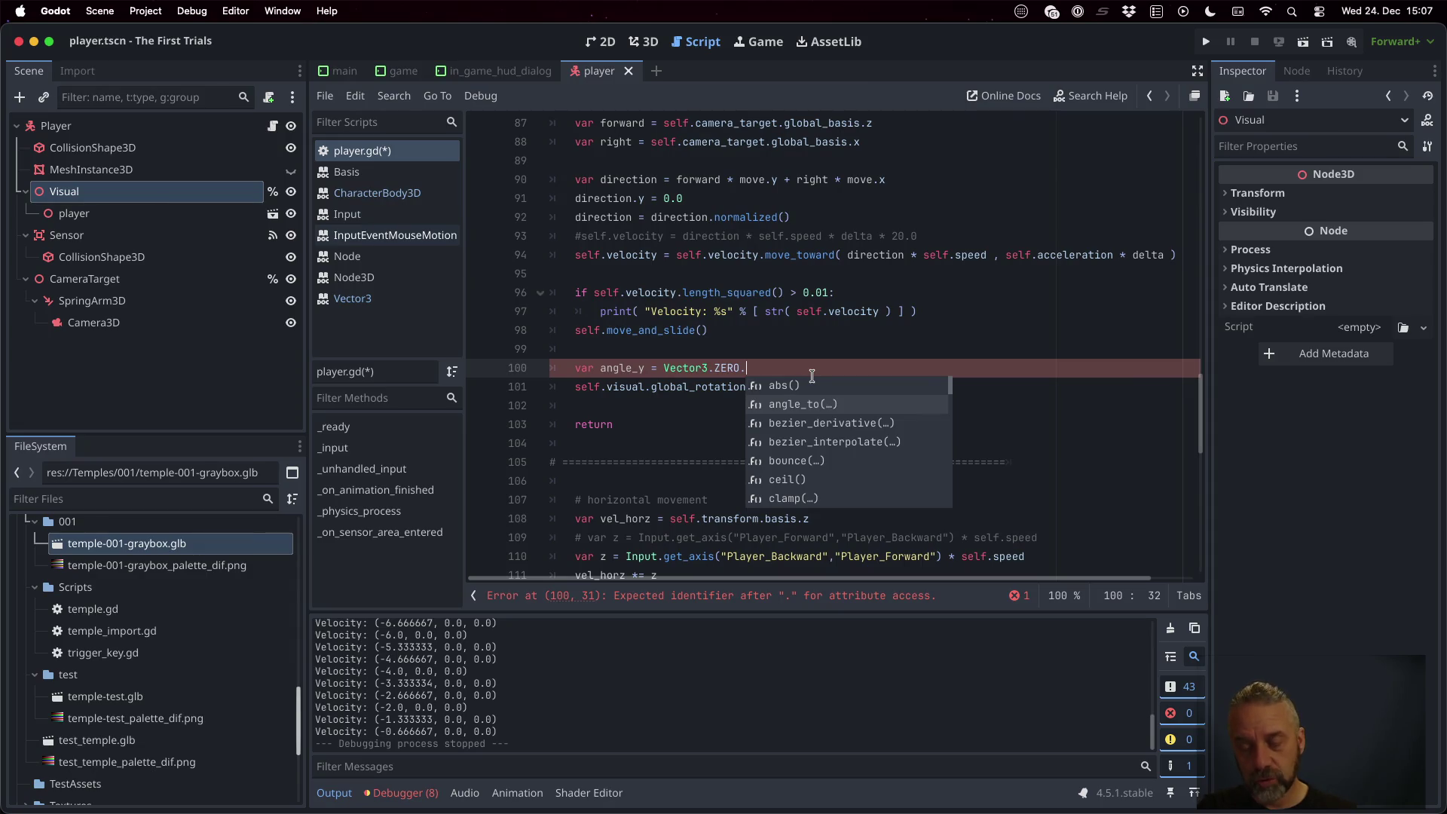
key("Return")
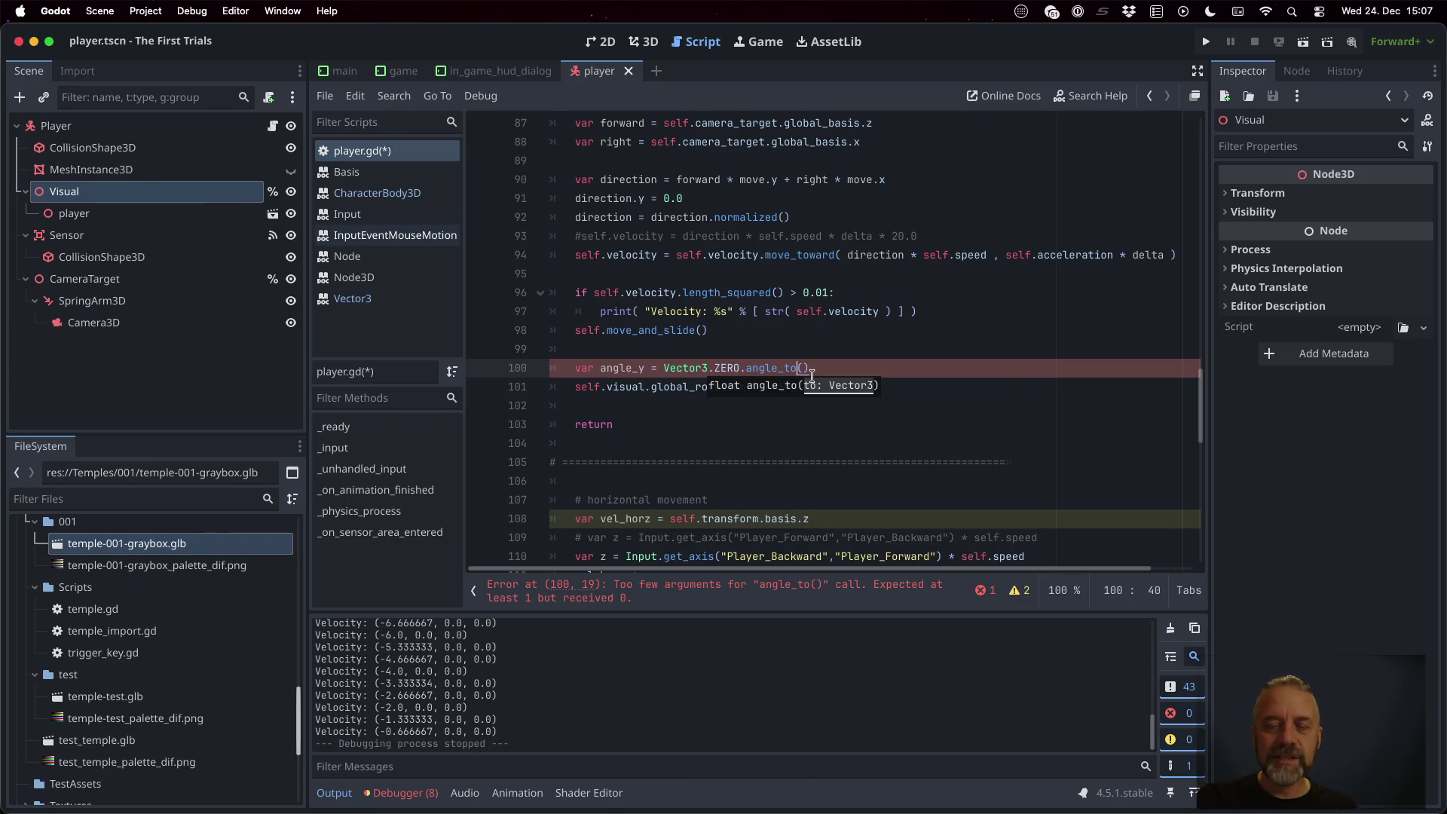
key("Left")
key("shift+Left")
key("shift+Left")
key("shift+Left")
type("FOR")
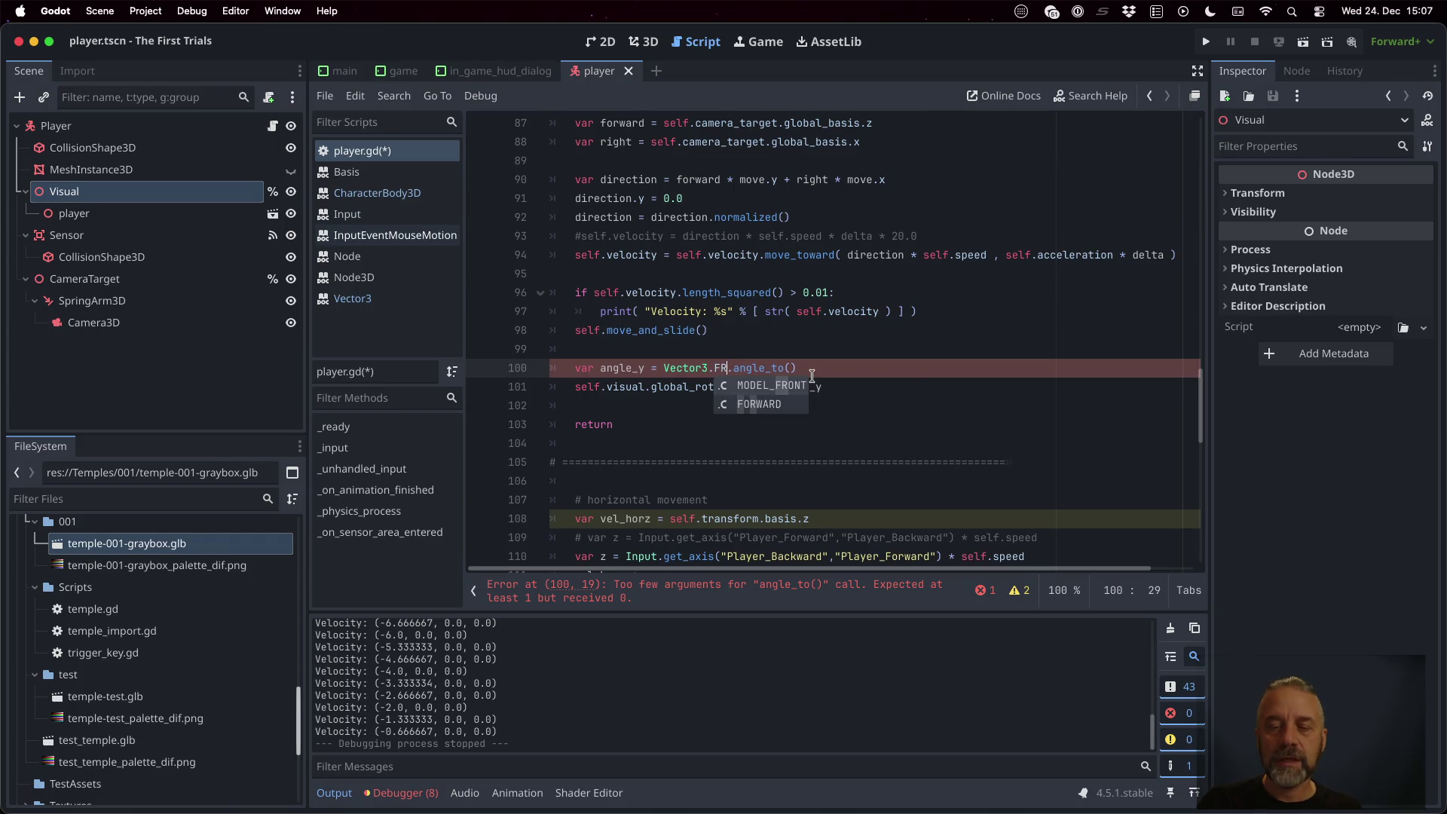
type("W")
key("Return")
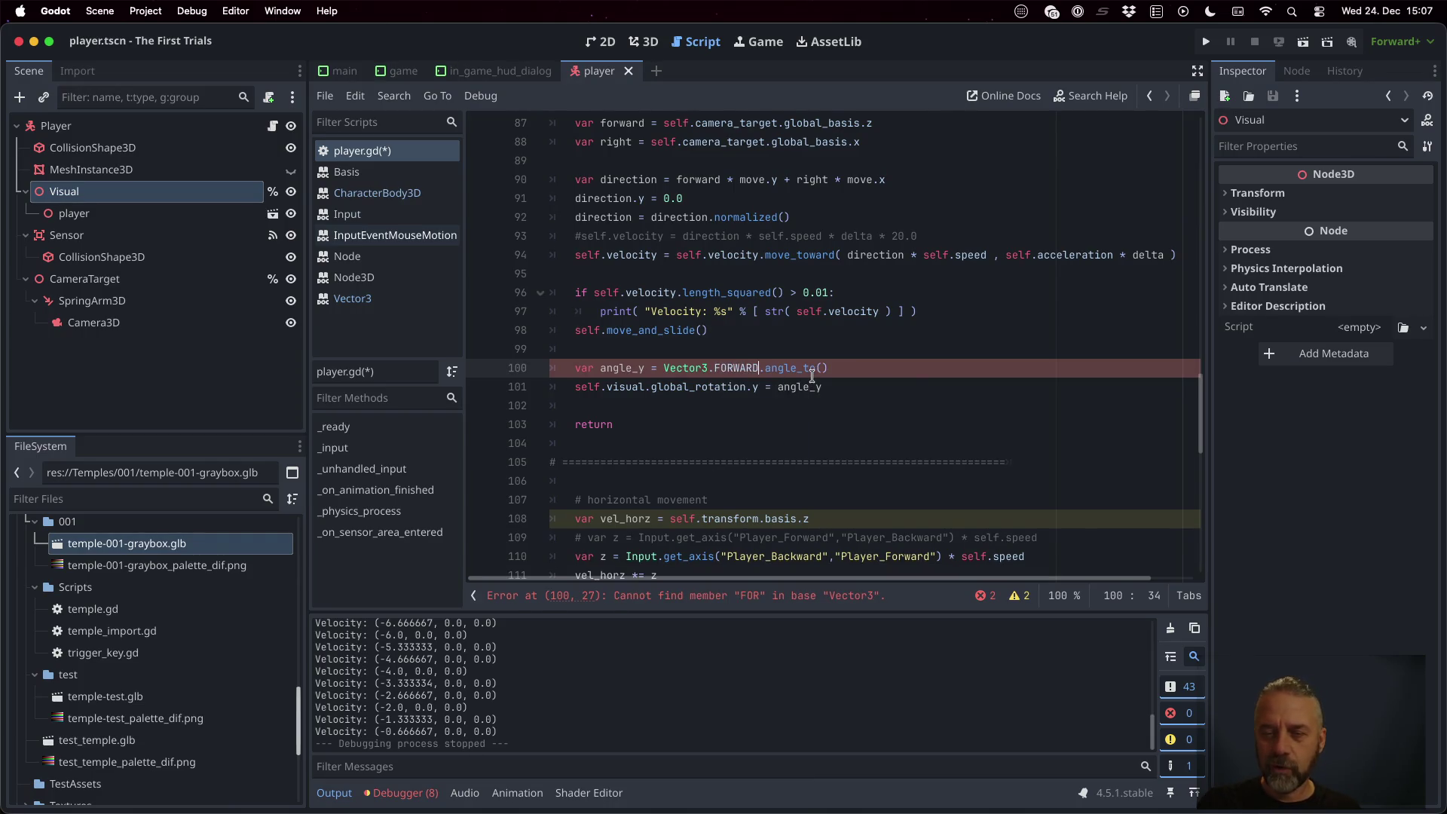
Pass direction as the angle_to argument and bring up angle_to's documentation
left_click(813, 374)
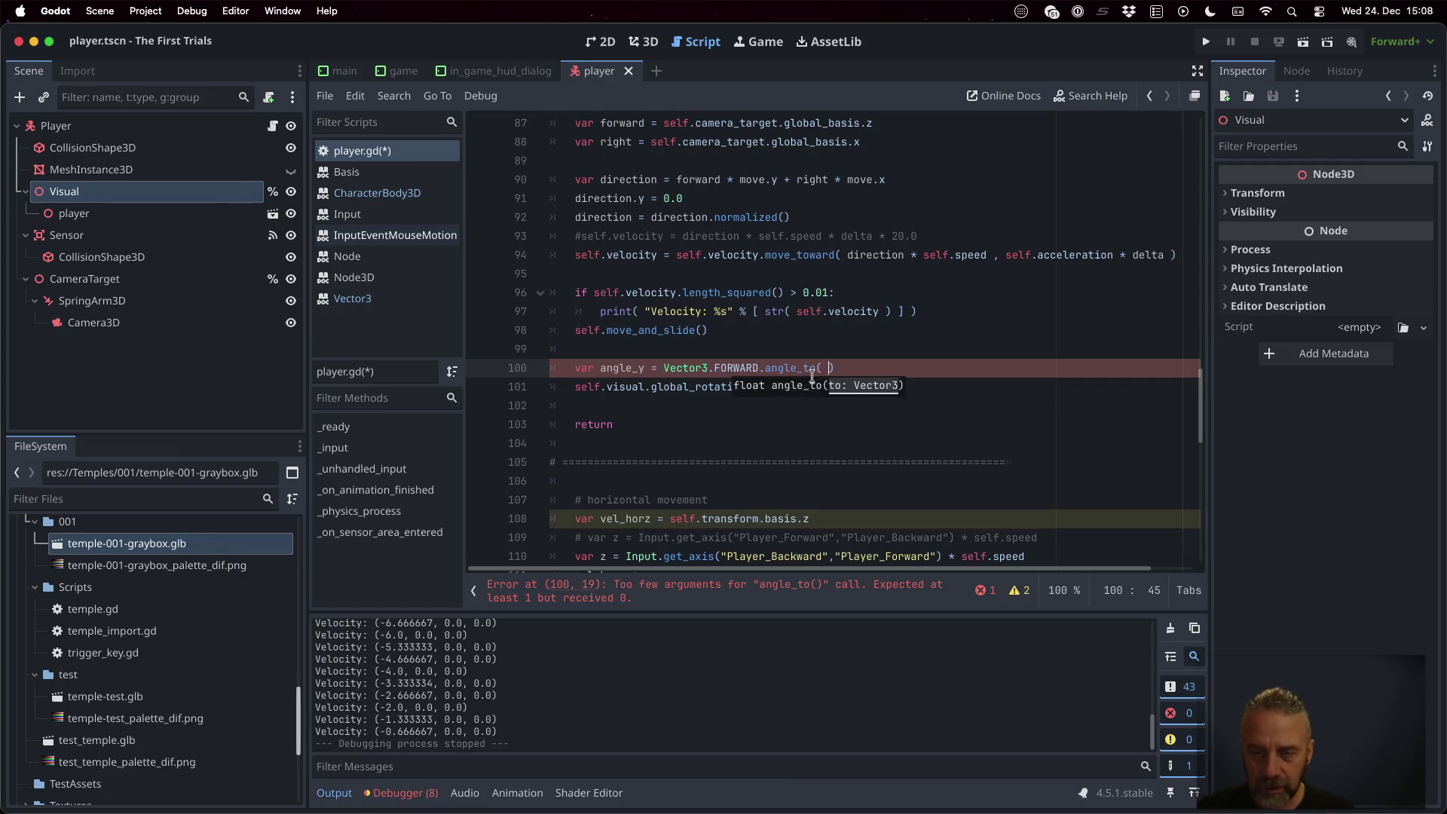
type("move")
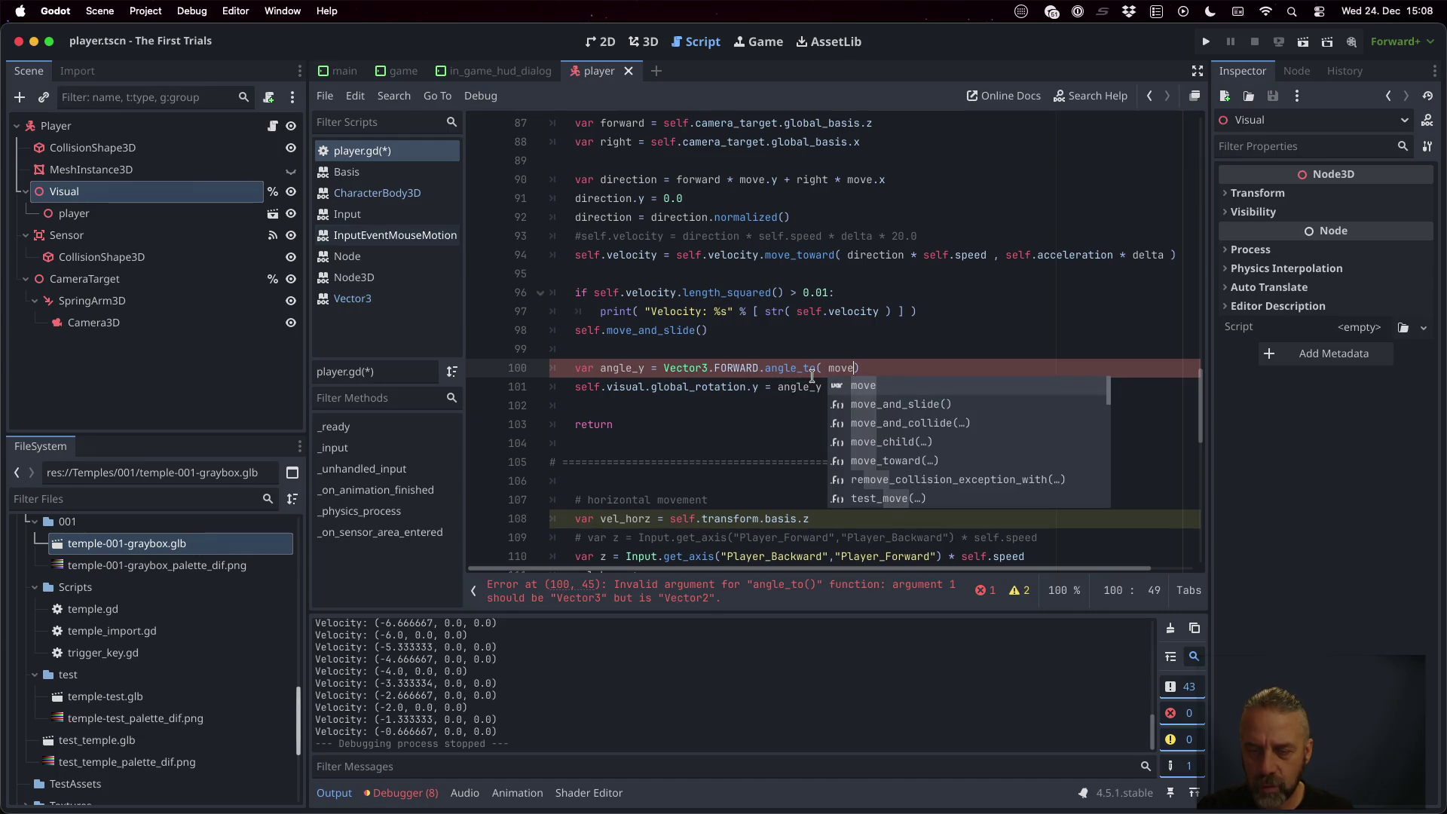
key("BackSpace")
key("BackSpace")
key("BackSpace")
type("direction")
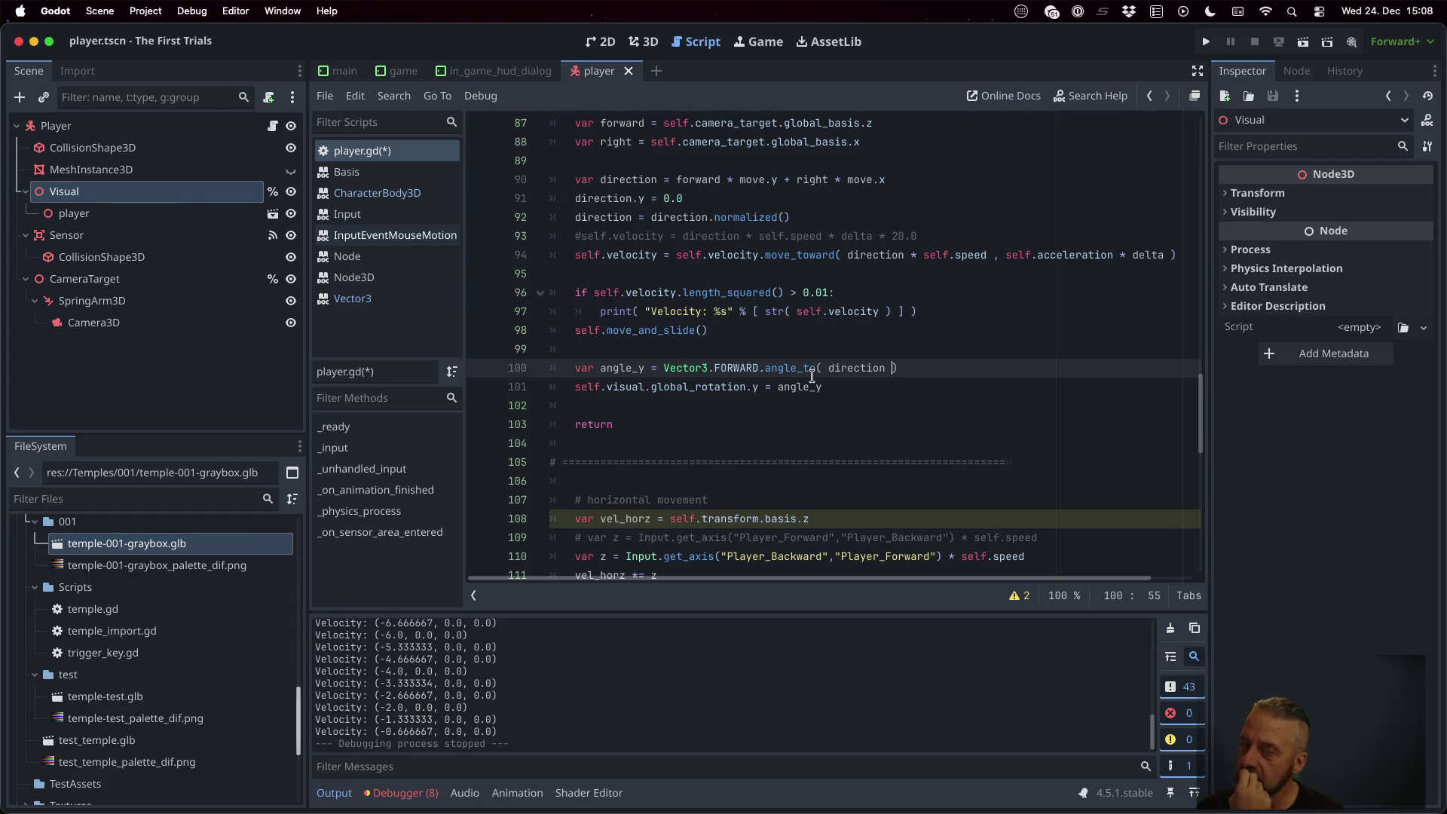
left_click(810, 374, "super")
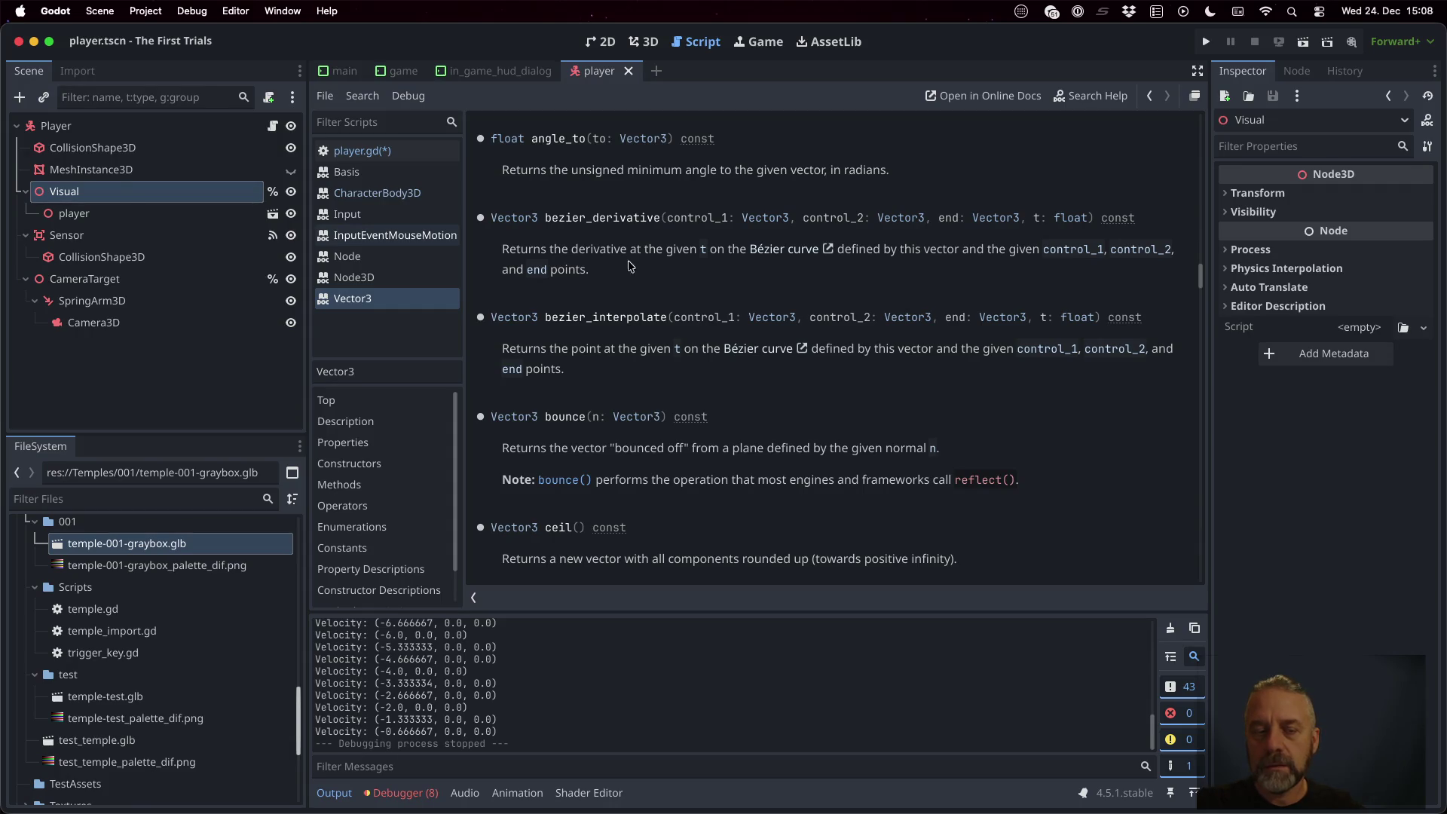
Search the Vector3 methods for angle_to, read signed_angle_to's description, then run the project
left_click(392, 483)
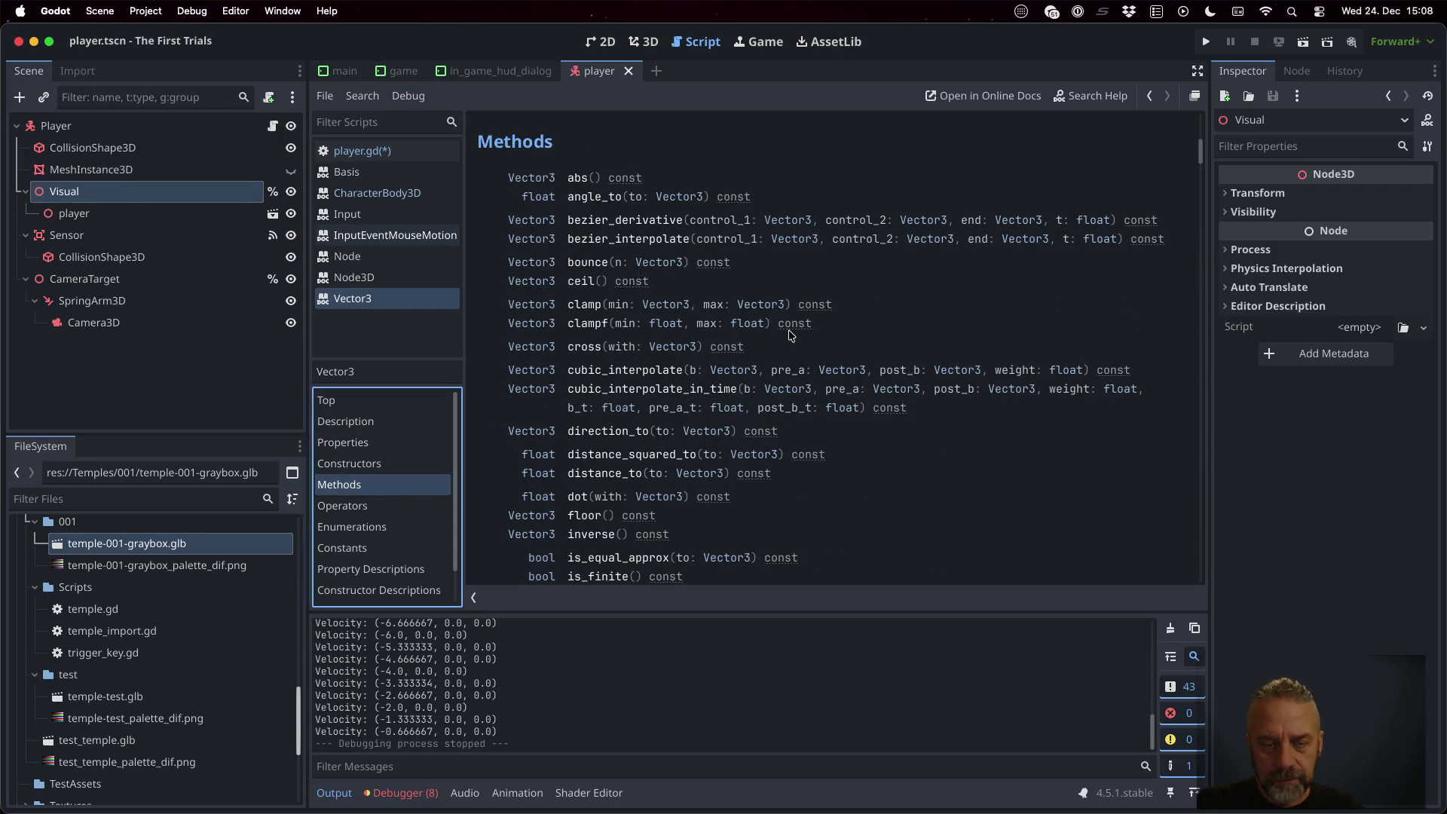
key("super+f")
type("angle_to")
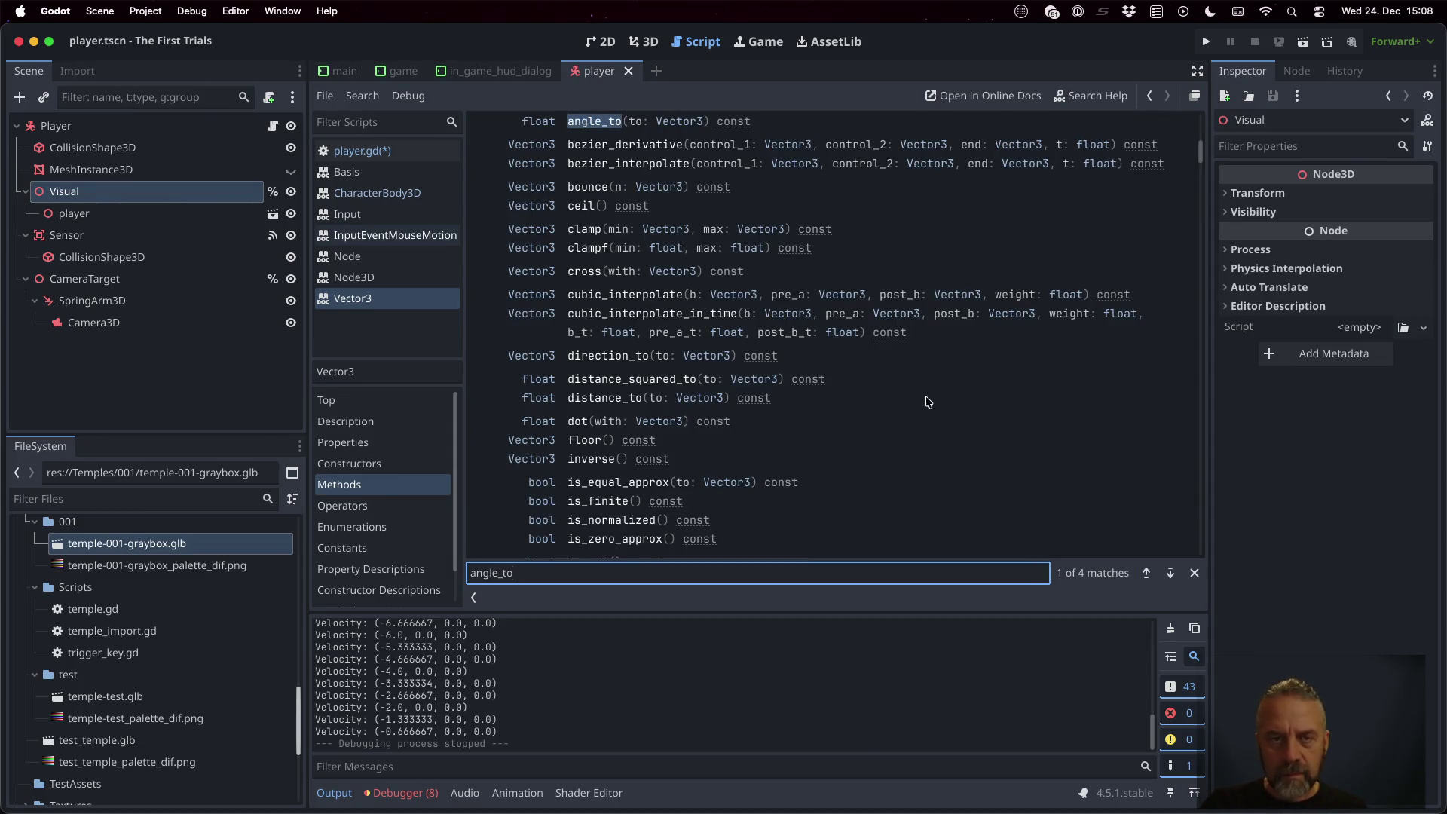
left_click(1169, 573)
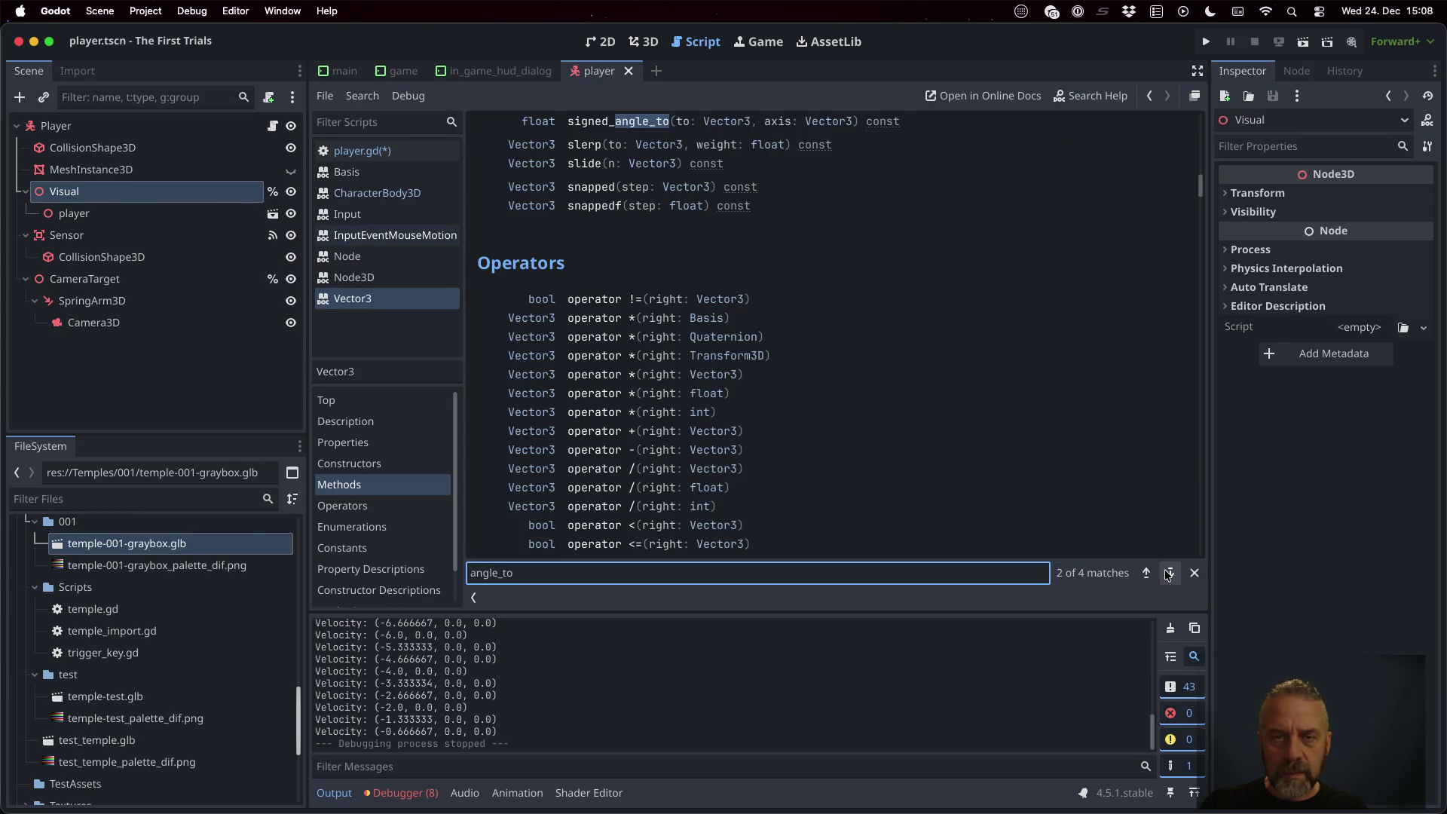
left_click(629, 122)
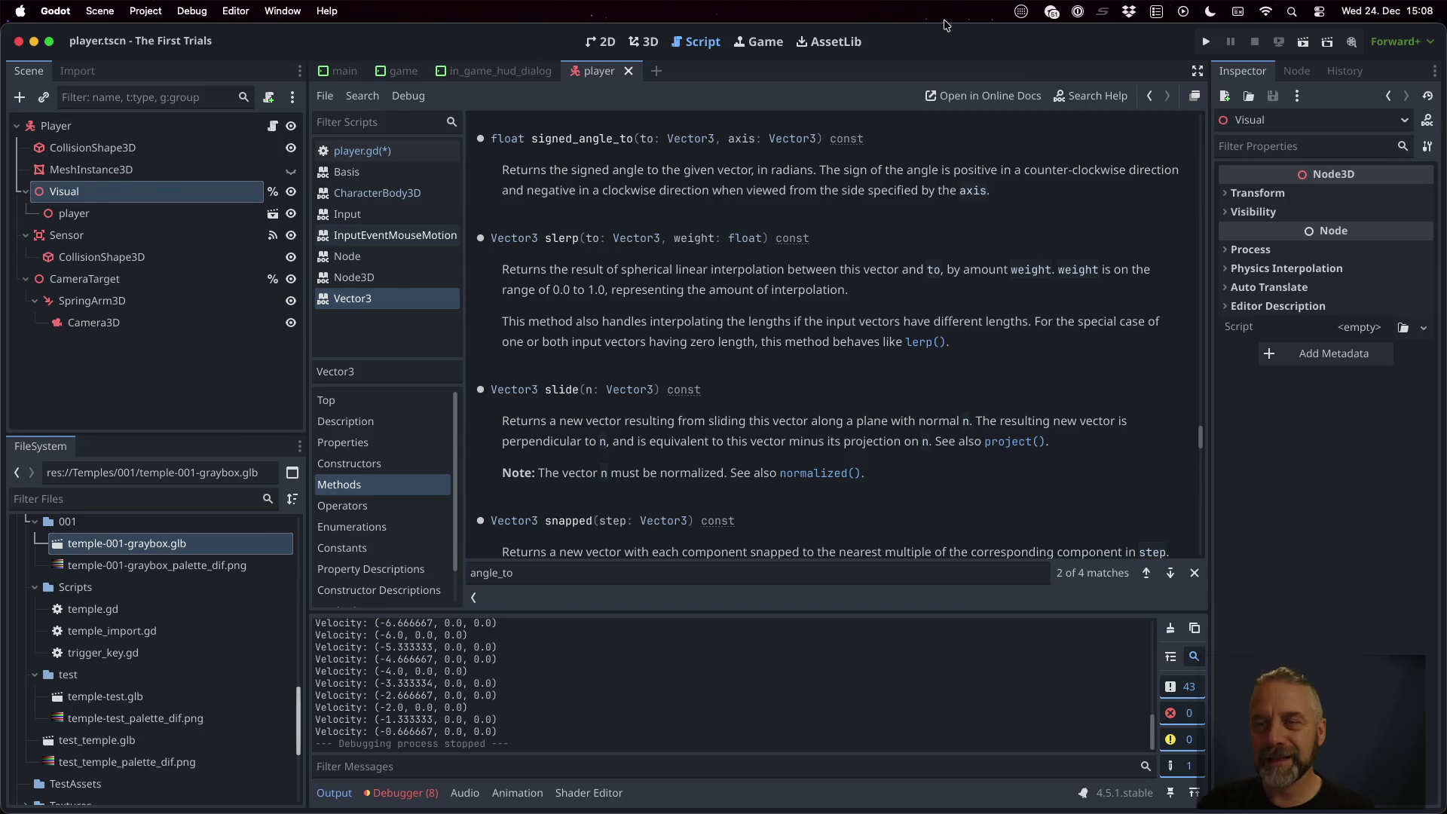
left_click(1206, 42)
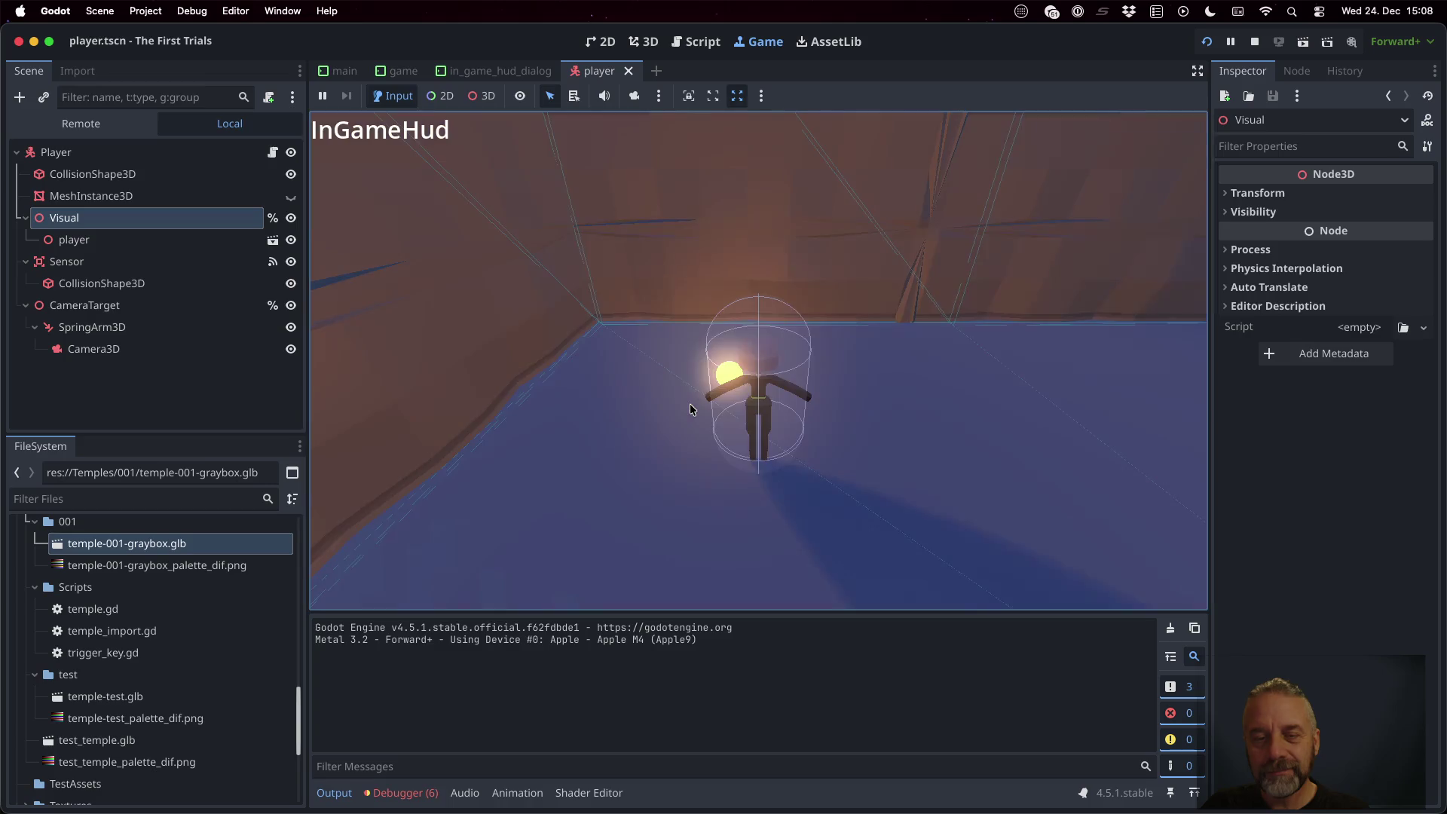
Walk the character in the running game, then return to player.gd at line 100
left_click(690, 409)
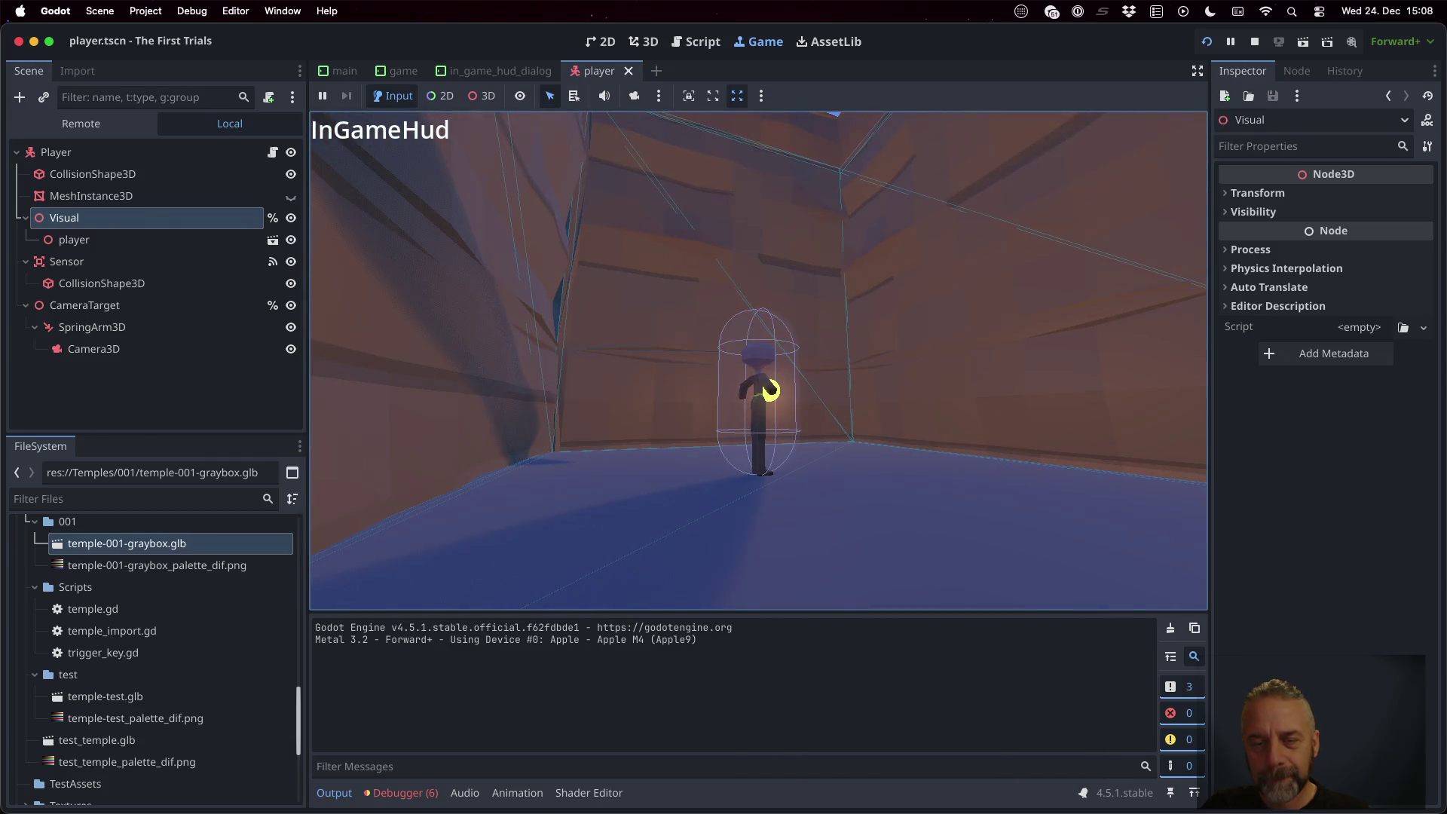
left_click(695, 42)
left_click(422, 150)
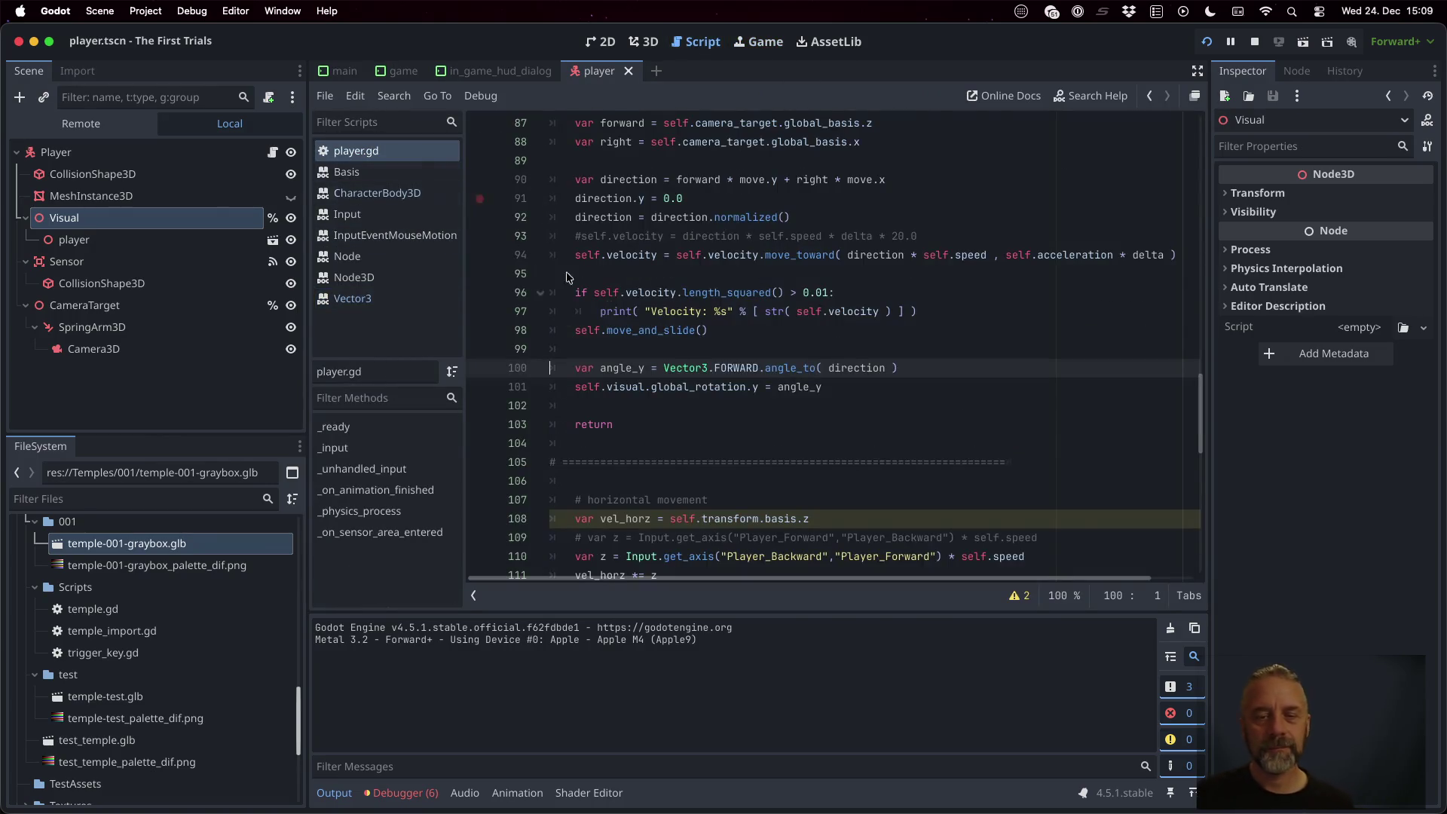
left_click(942, 330)
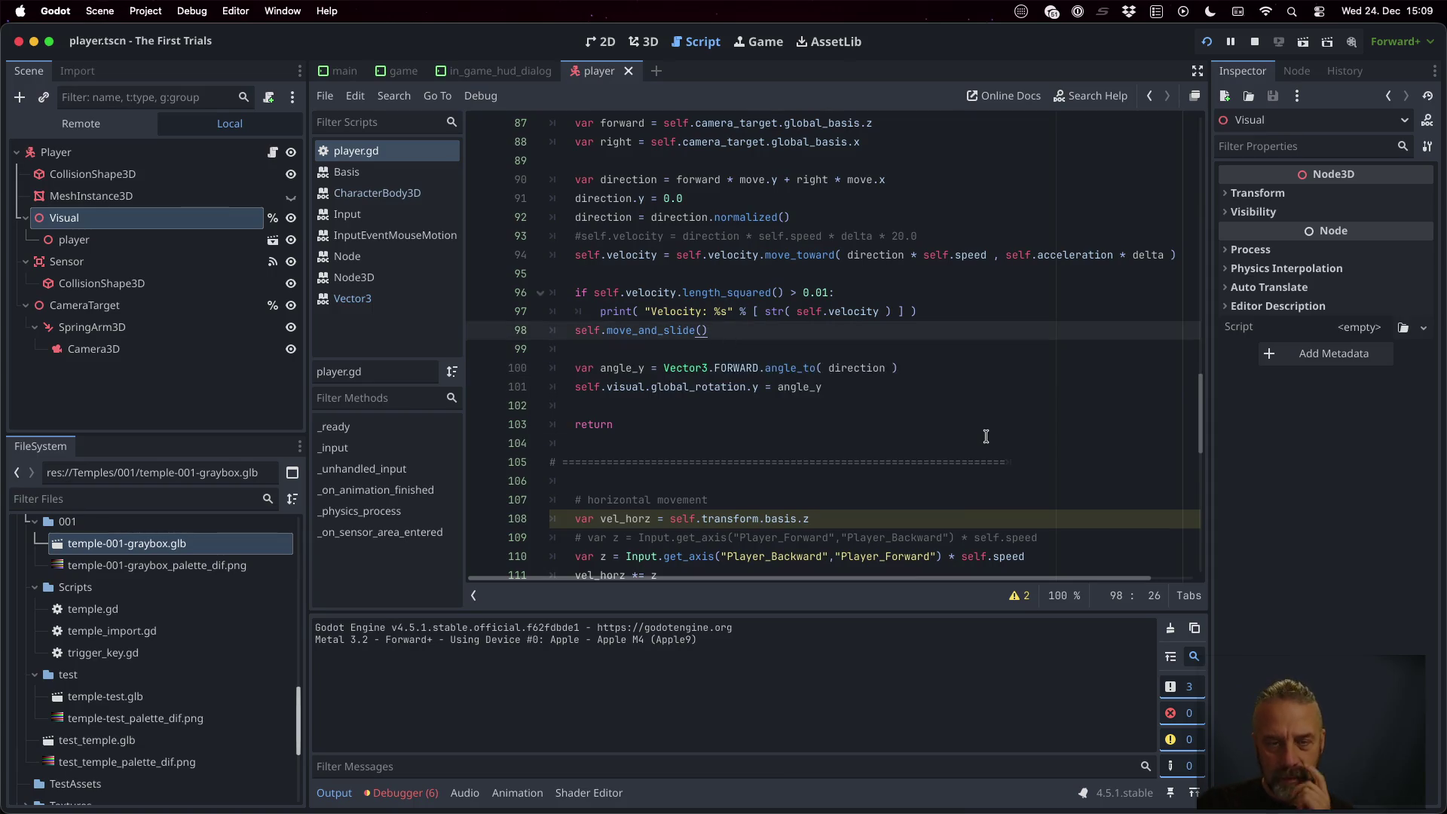
left_click(806, 389)
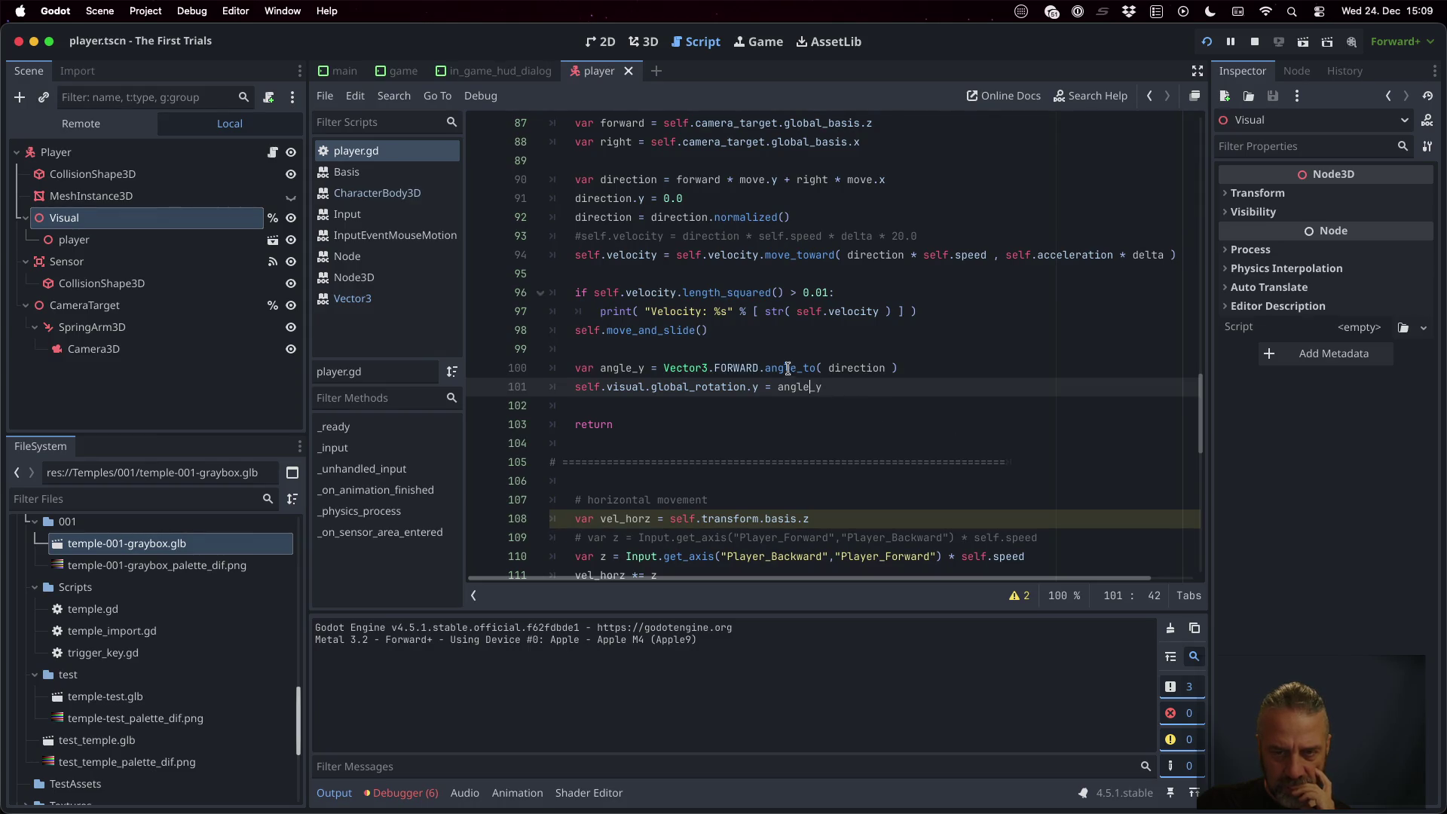
mouse_move(786, 367)
left_click(897, 369)
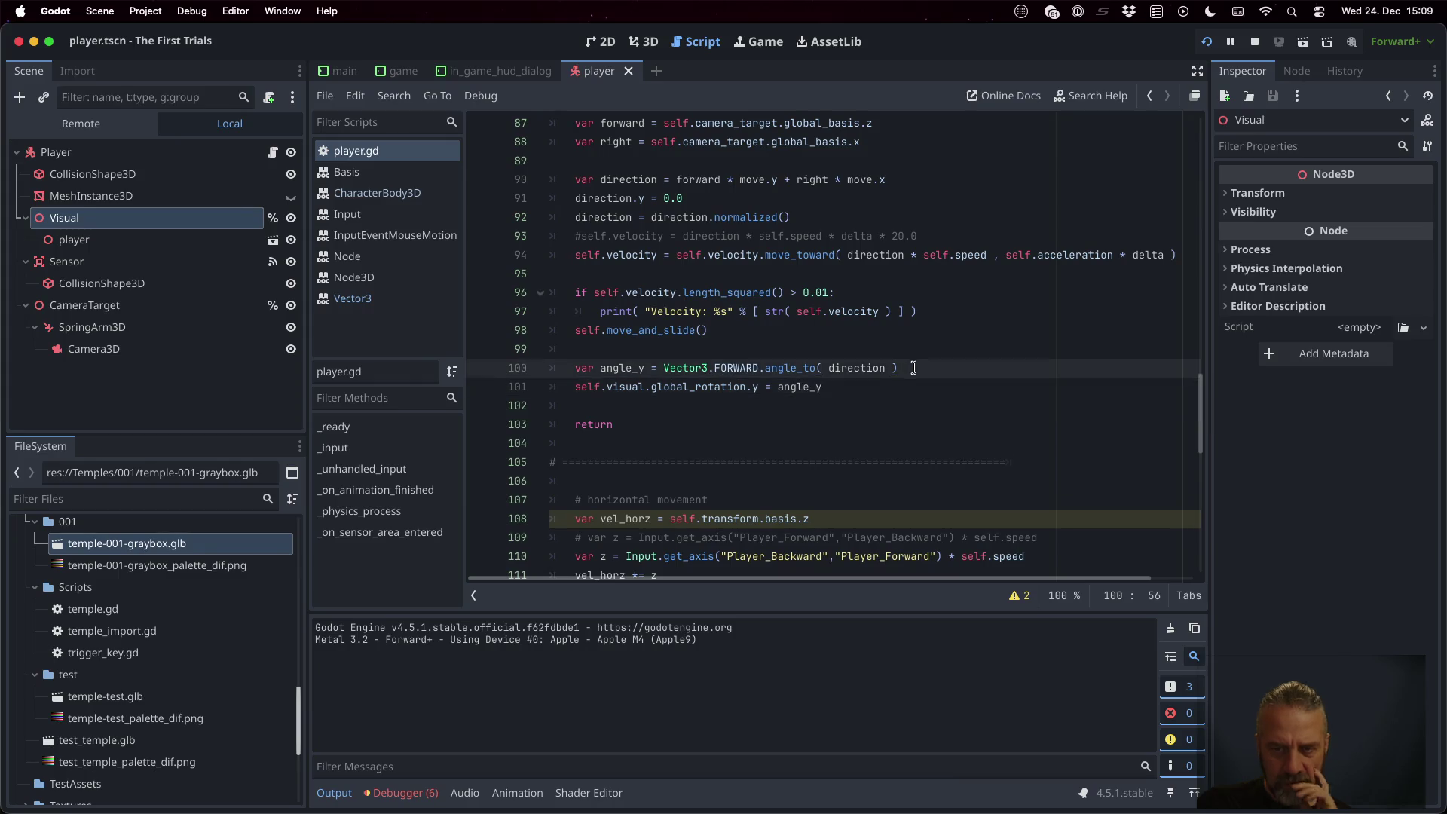
Print angle_y on line 101, rerun the game to watch it, then extend the print message
key("Return")
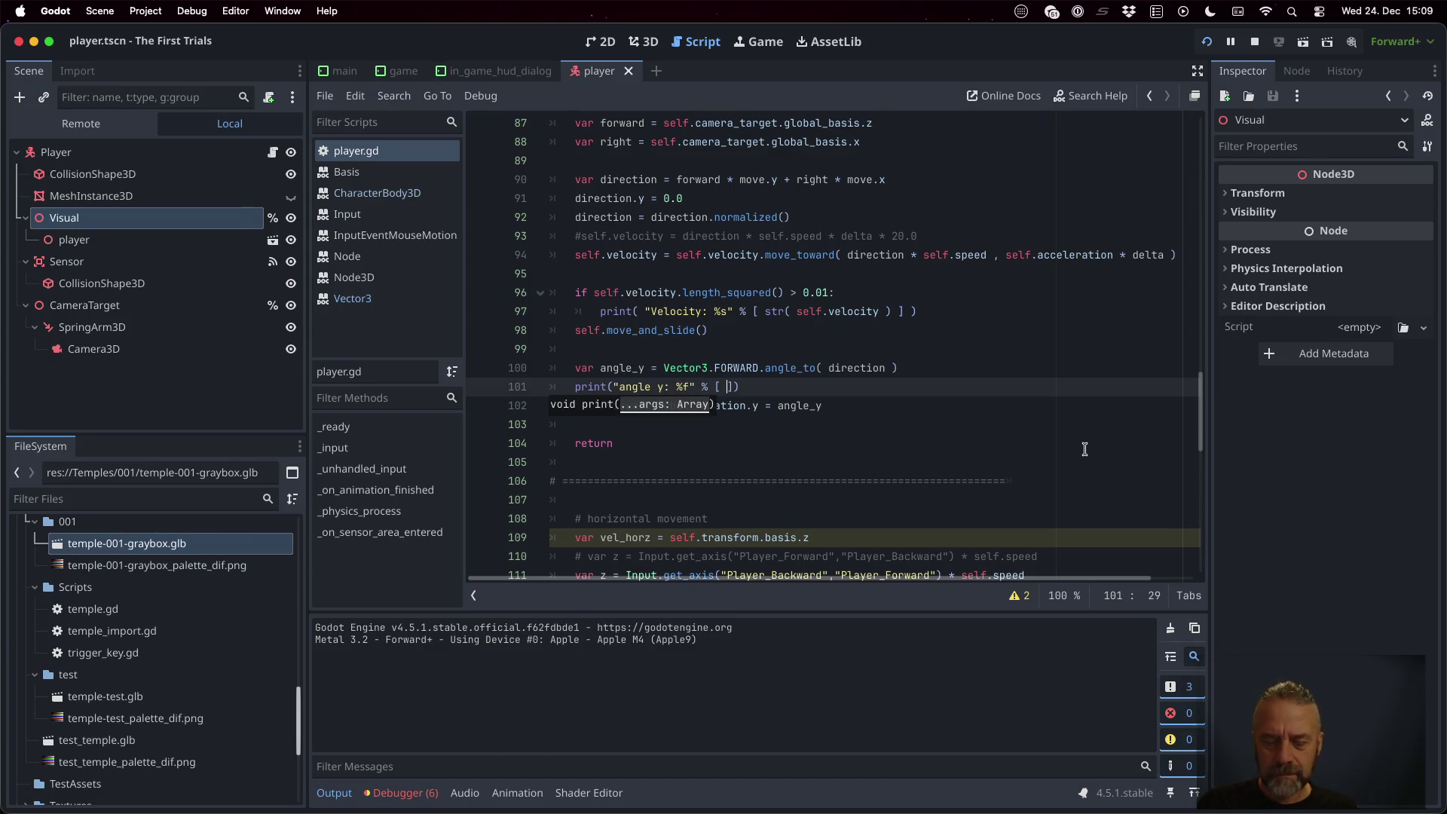
type("angle_y")
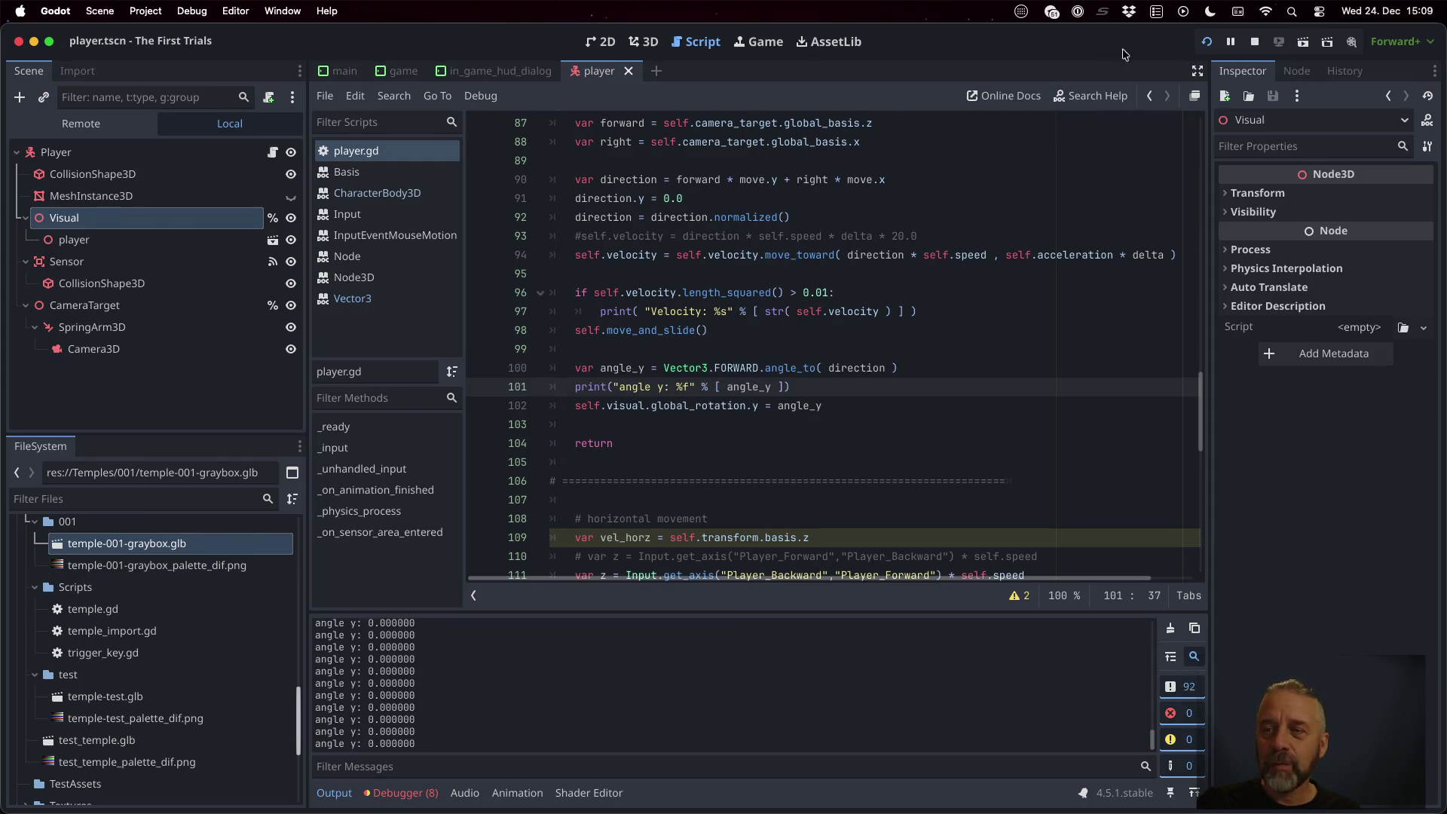
left_click(1255, 41)
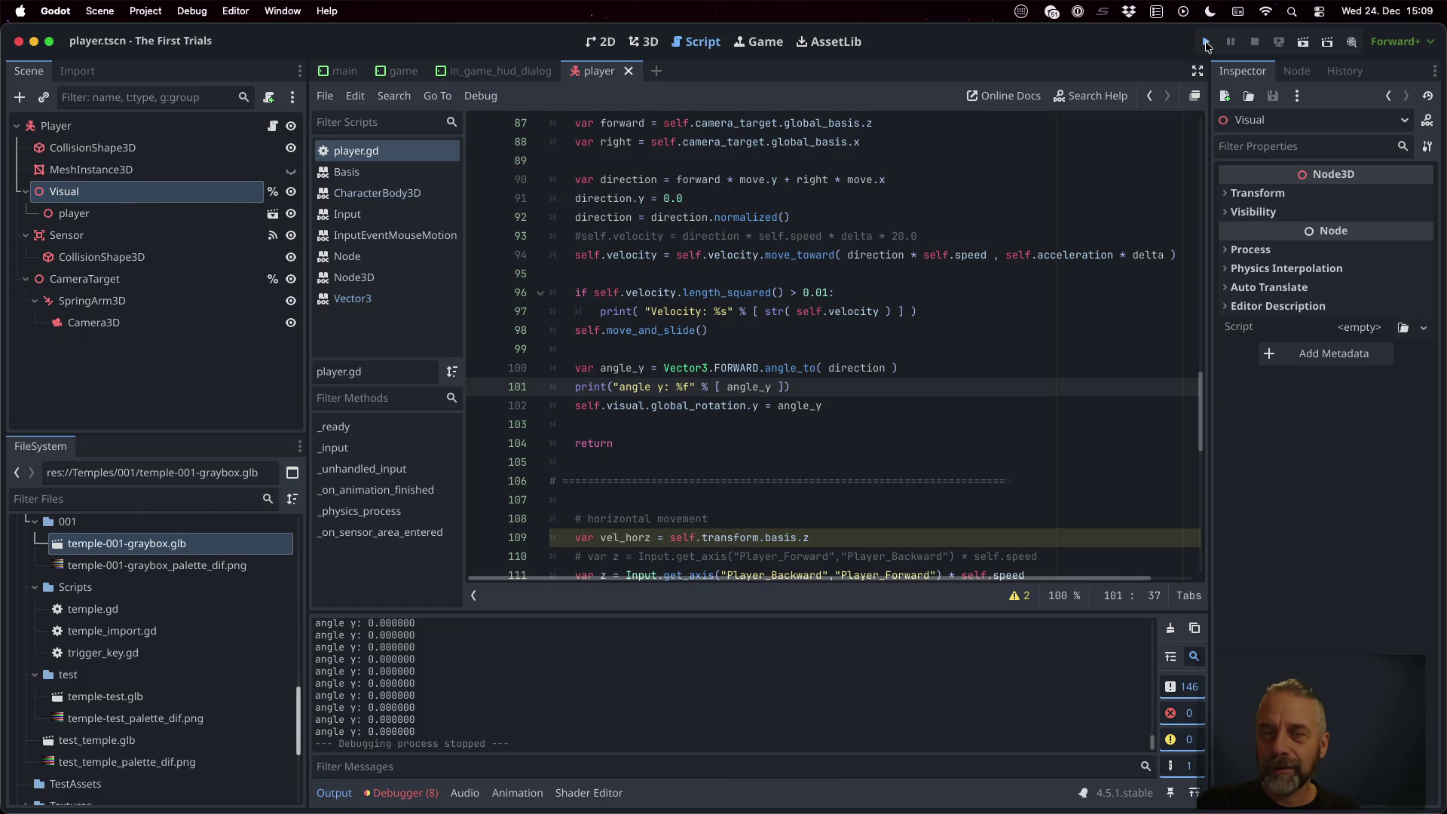
left_click(1205, 42)
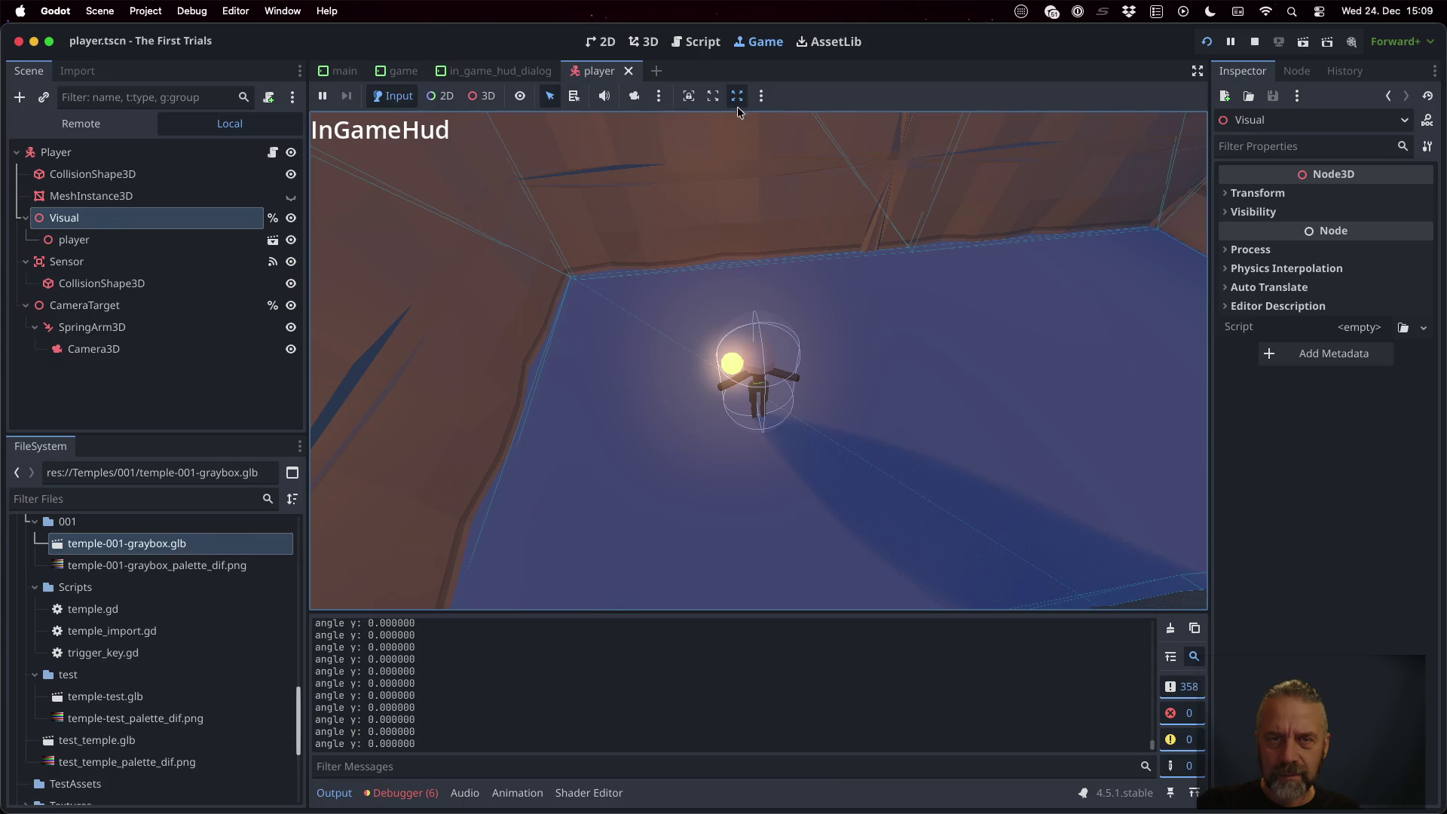
left_click(696, 41)
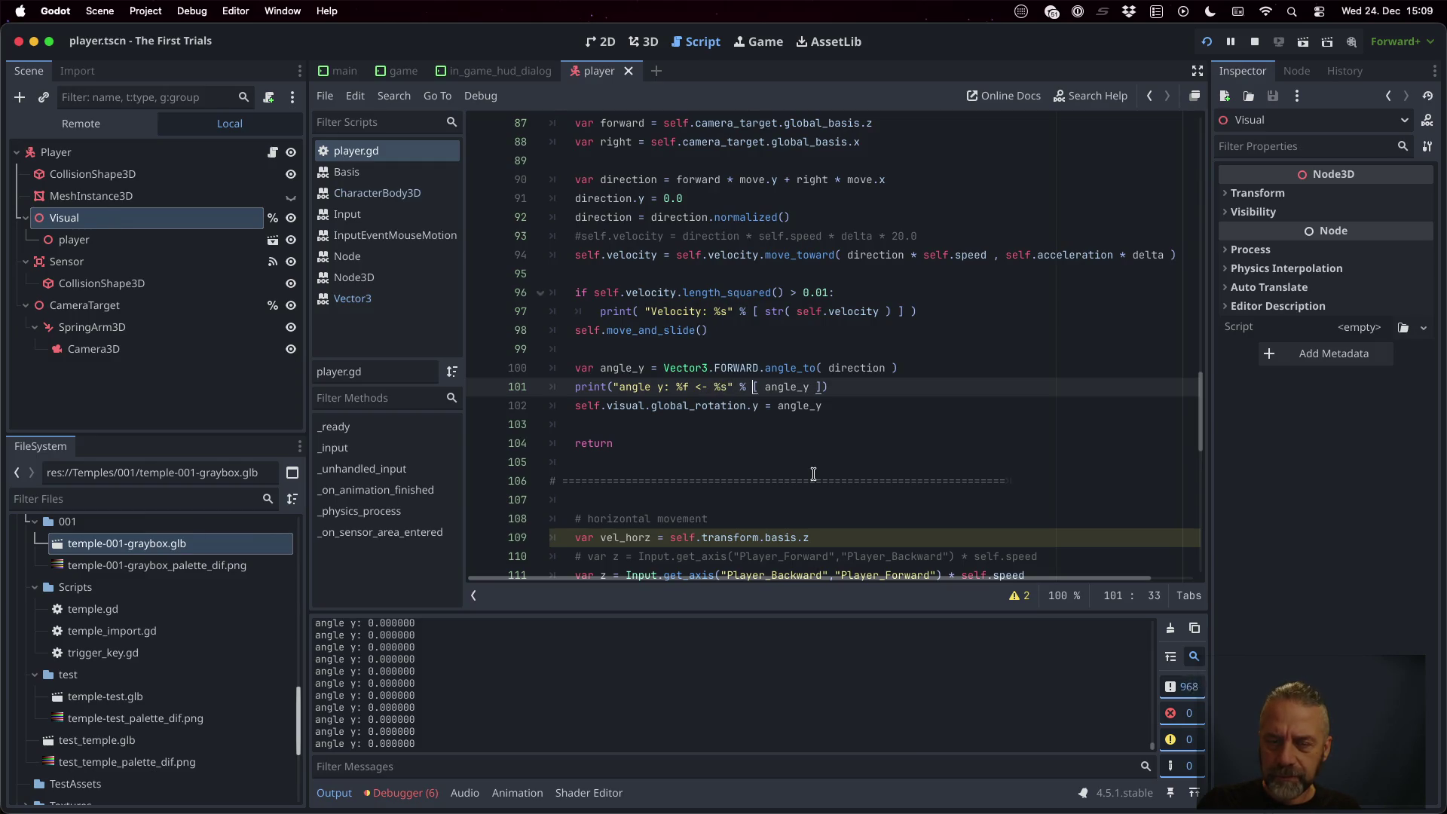
type("_y")
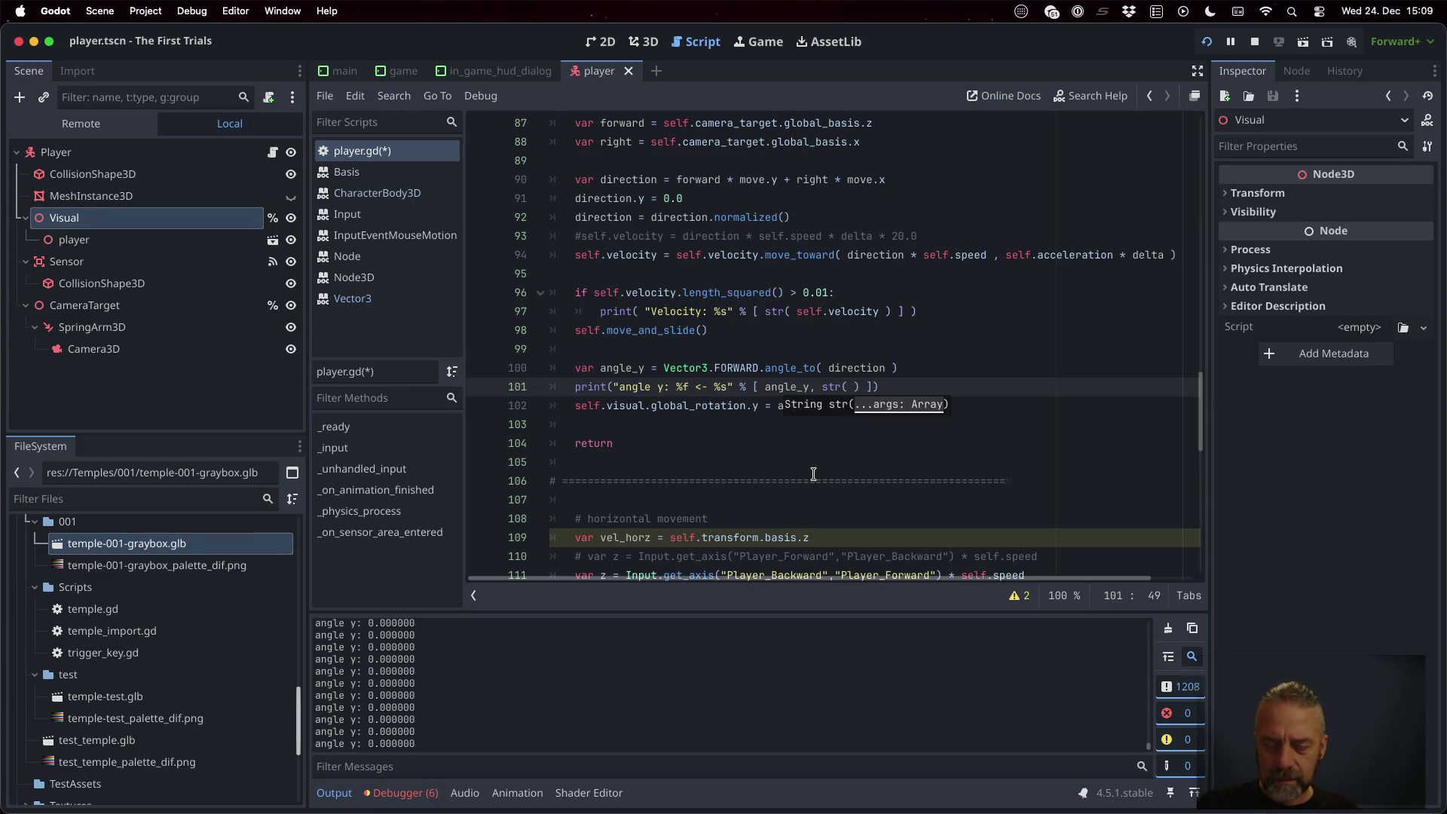
type("ction")
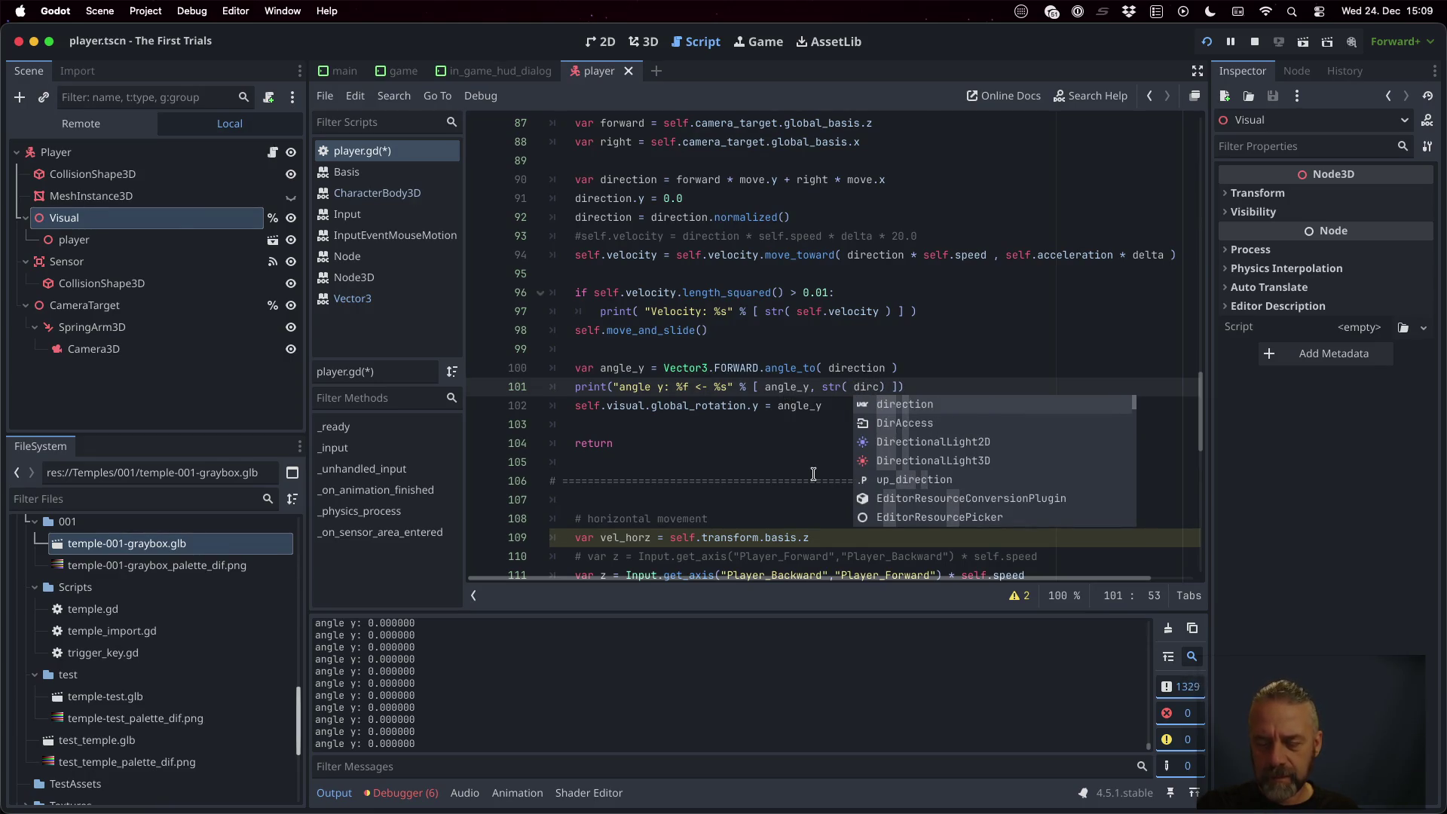
Complete str(direction) as the print's second argument and save player.gd
key("Return")
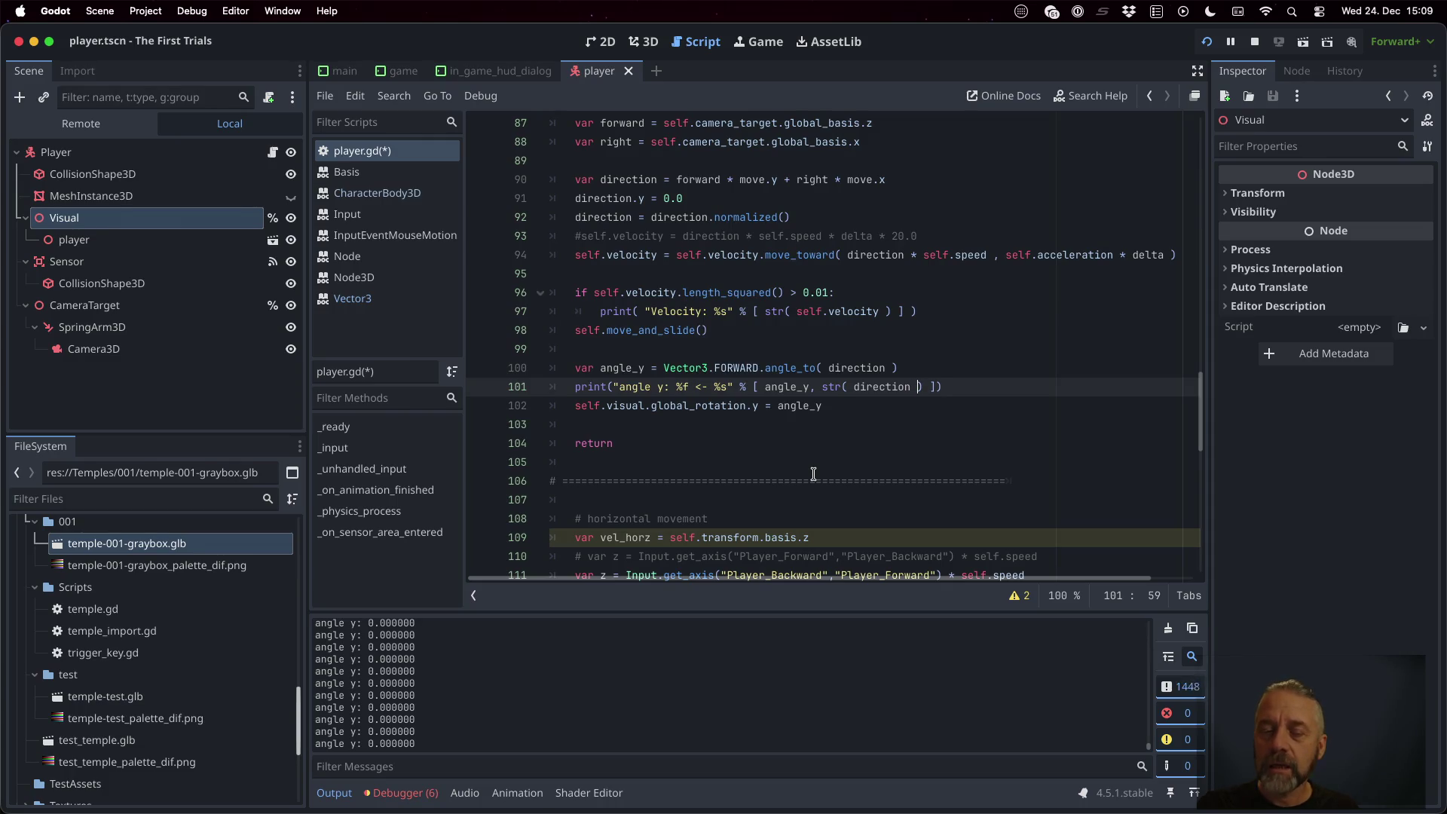
key("super+s")
Relaunch the game with the updated script and bring the running game into view
left_click(1254, 41)
left_click(1206, 41)
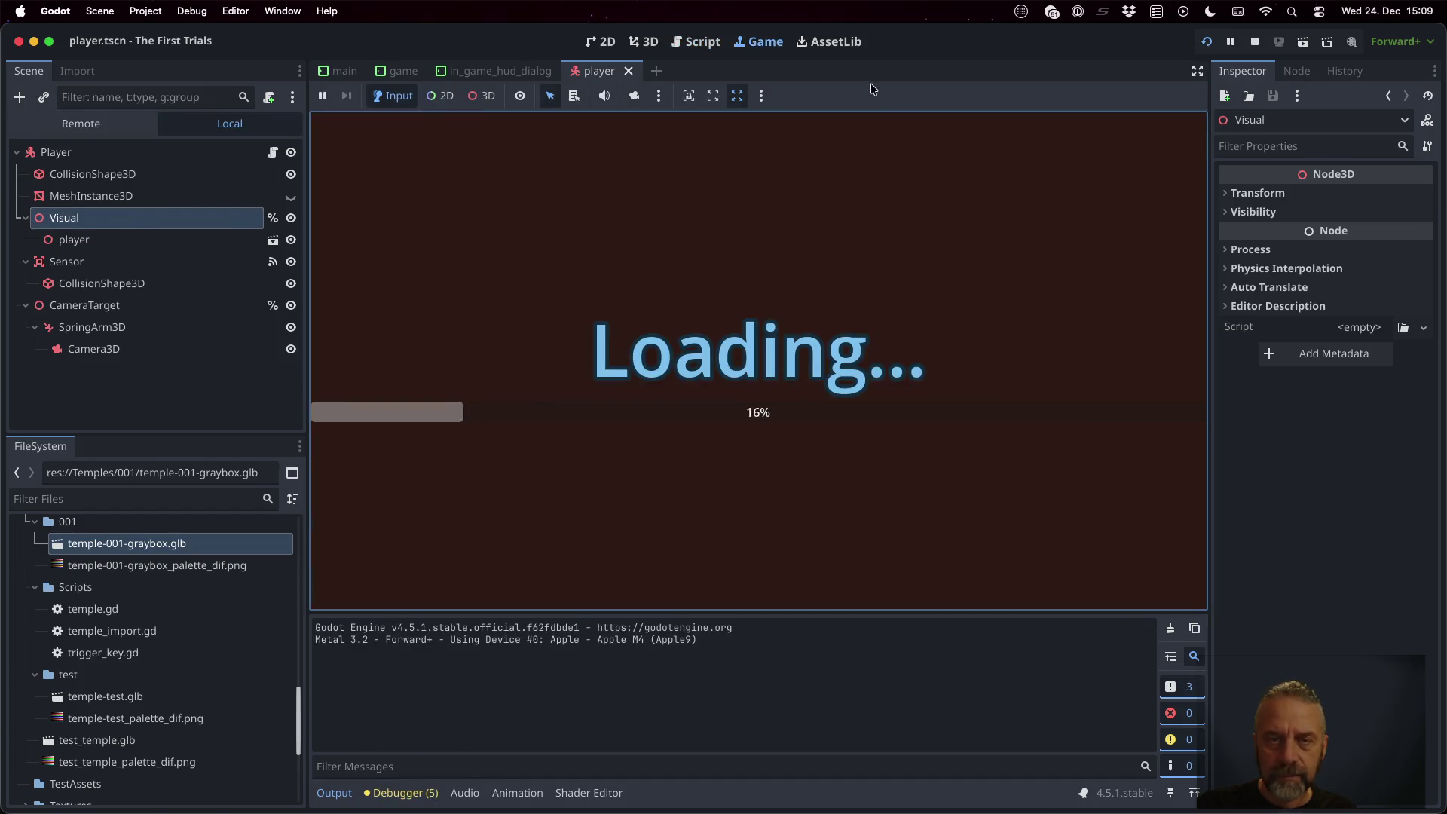
left_click(682, 43)
left_click(766, 44)
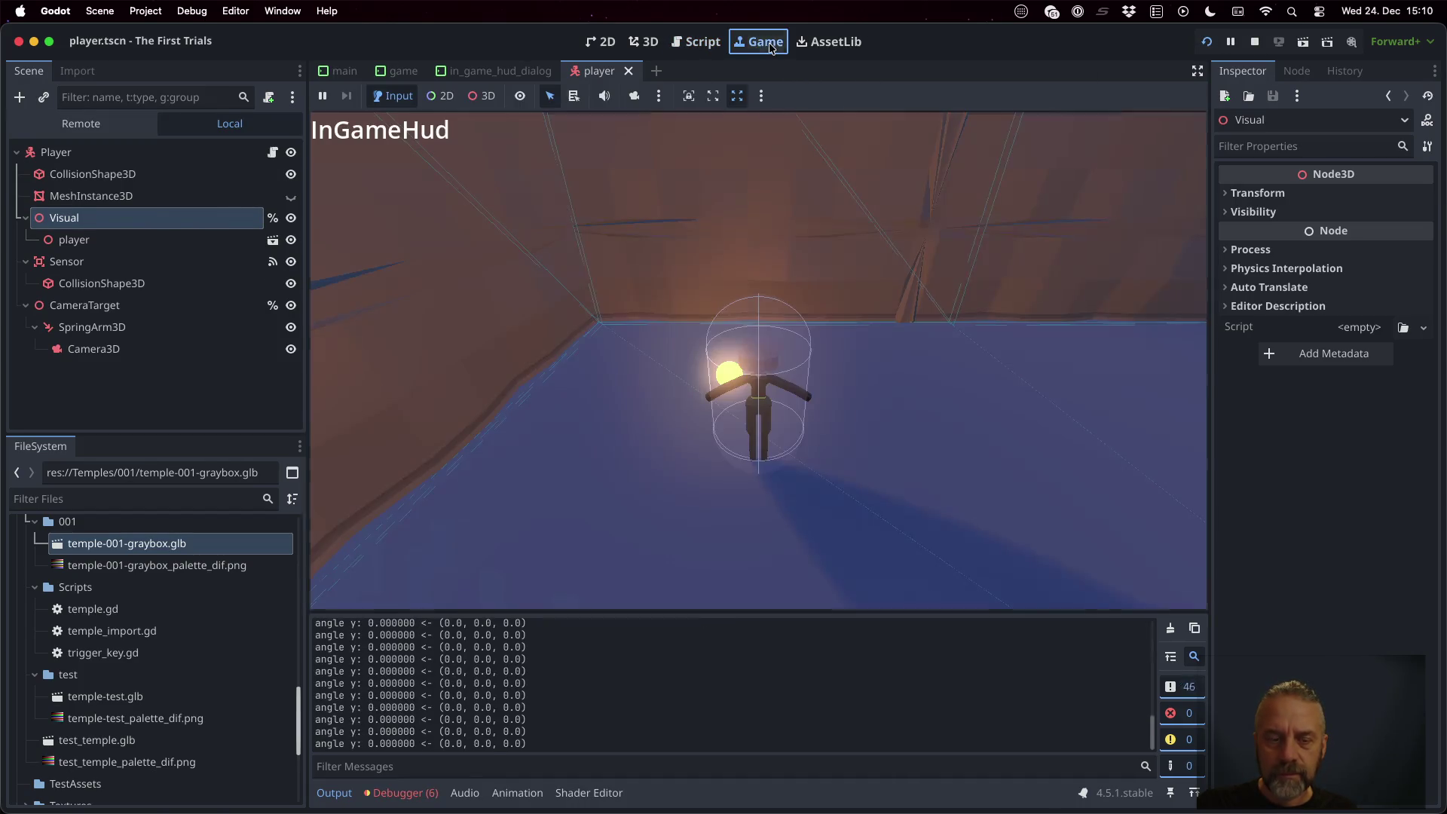
Walk the character forward, back, left and right while watching the logged angle and direction values
key("w")
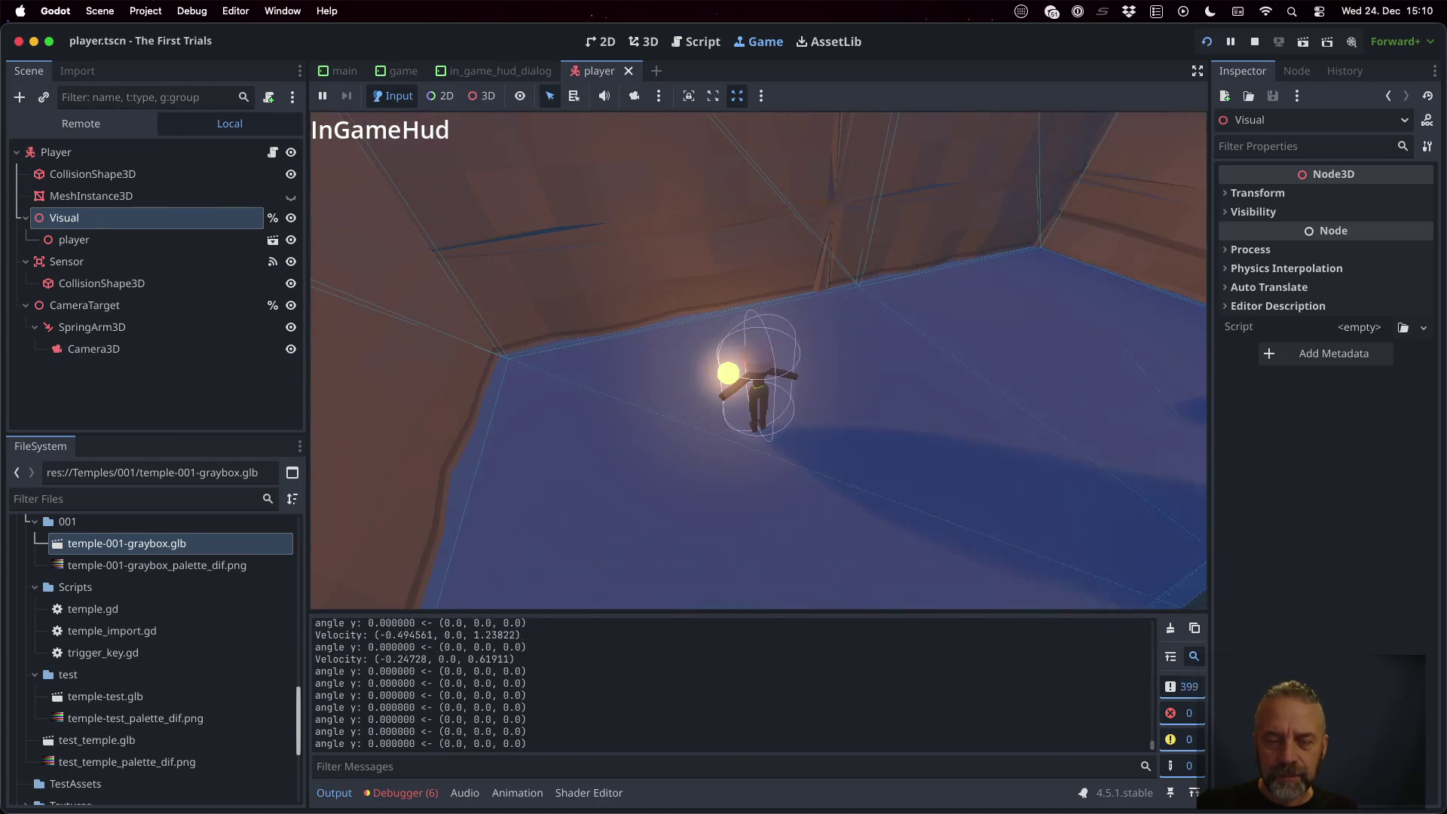
key("s")
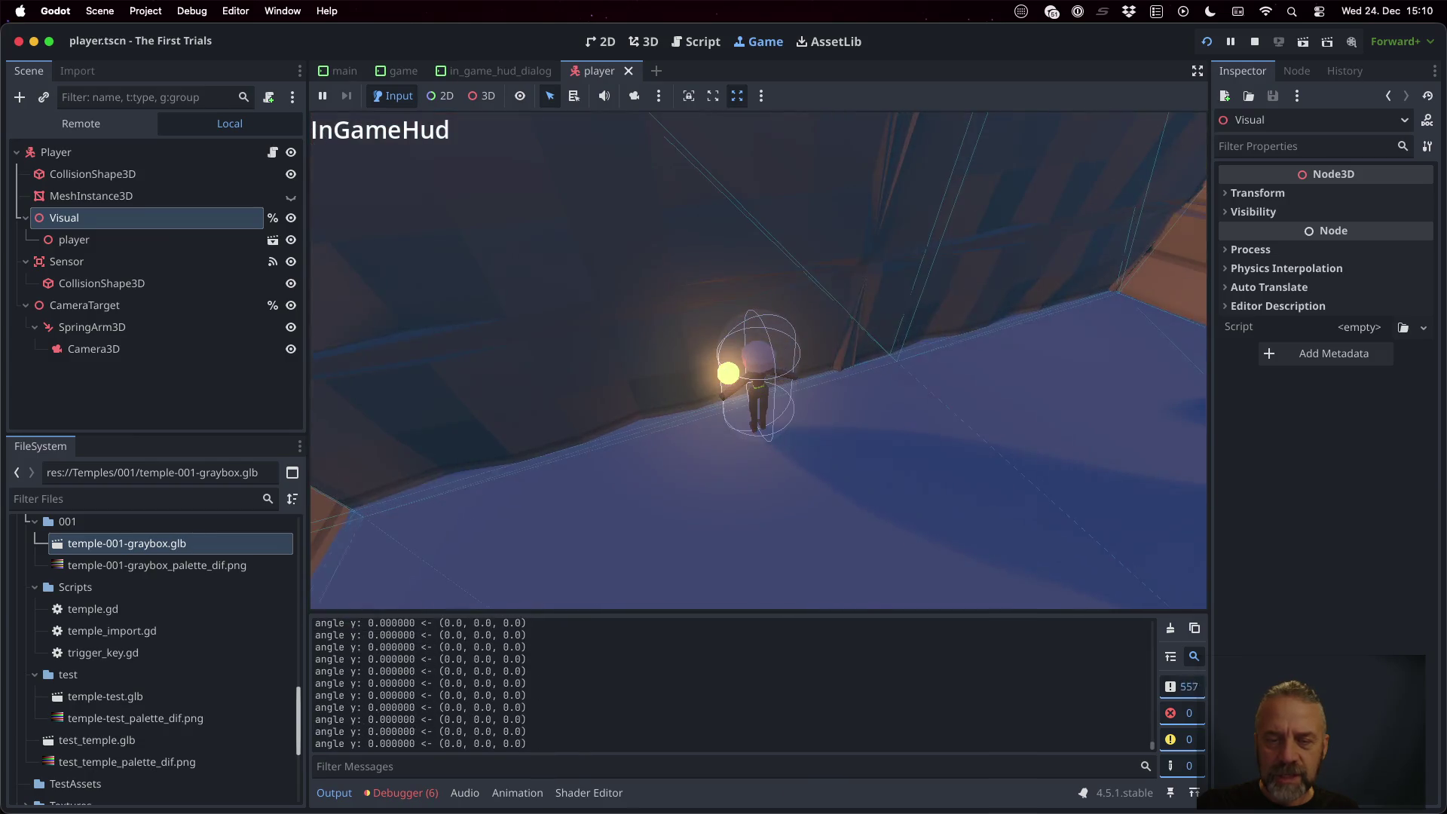
key("w")
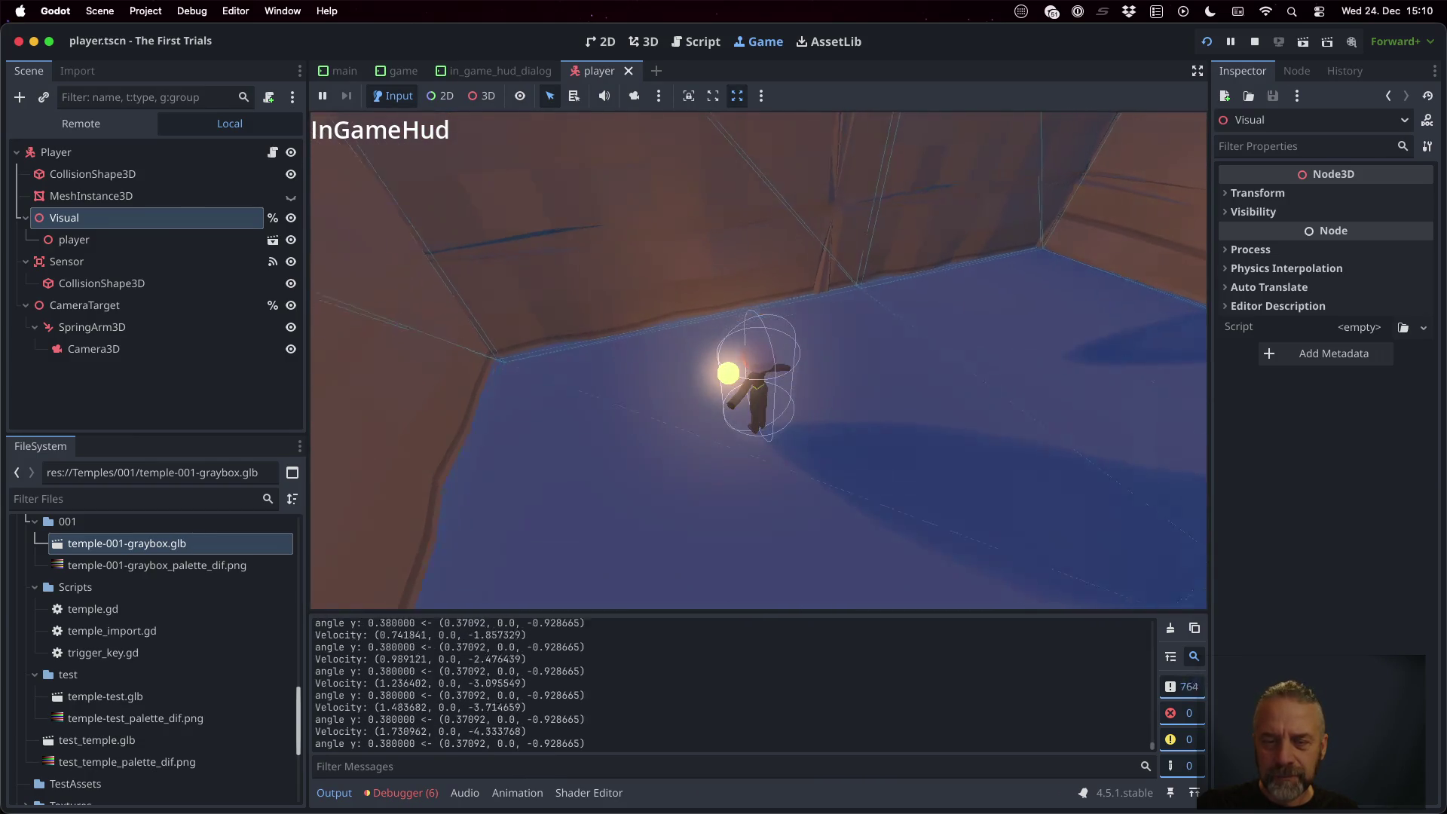
key("a")
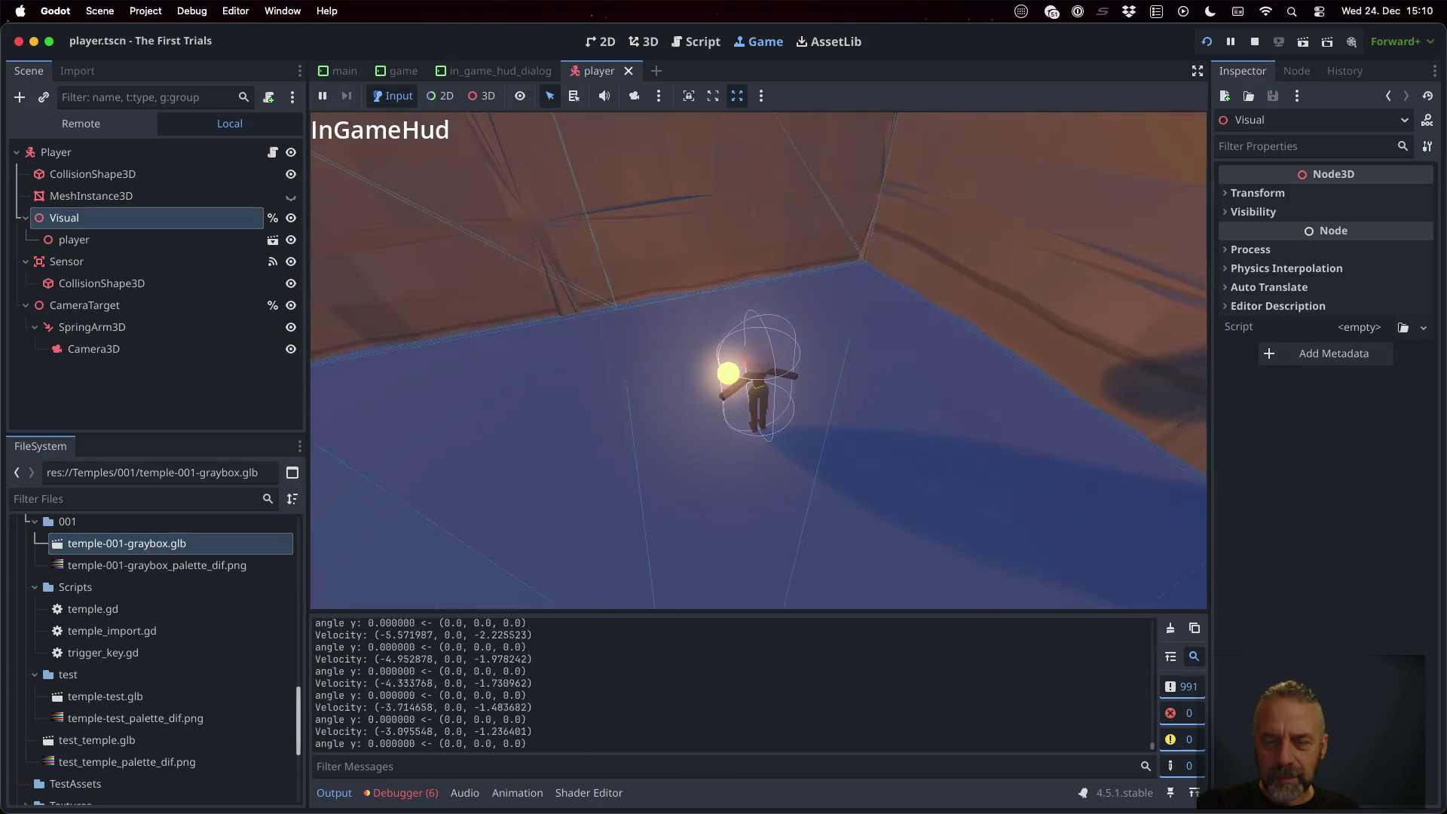
key("d")
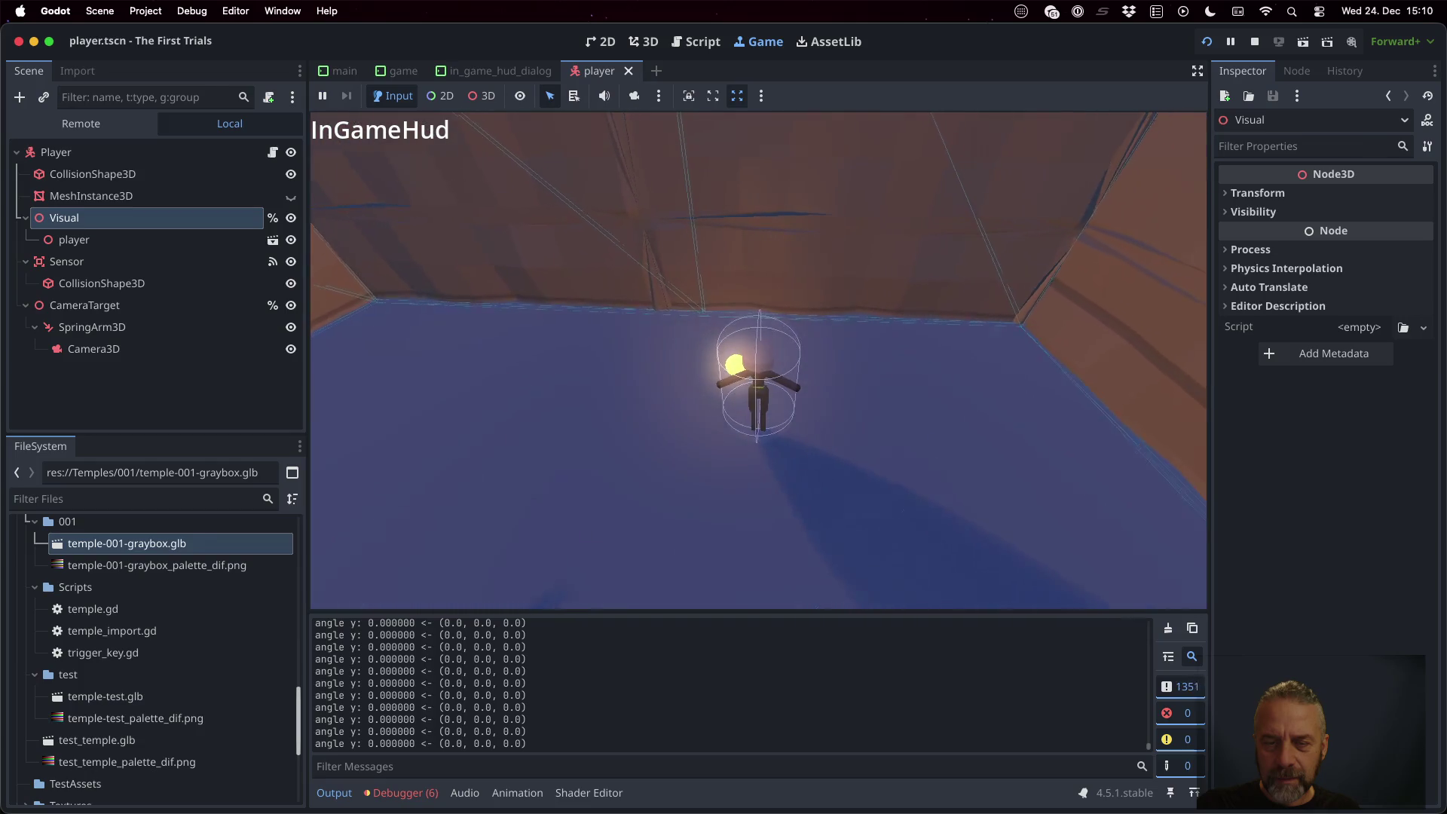
key("s")
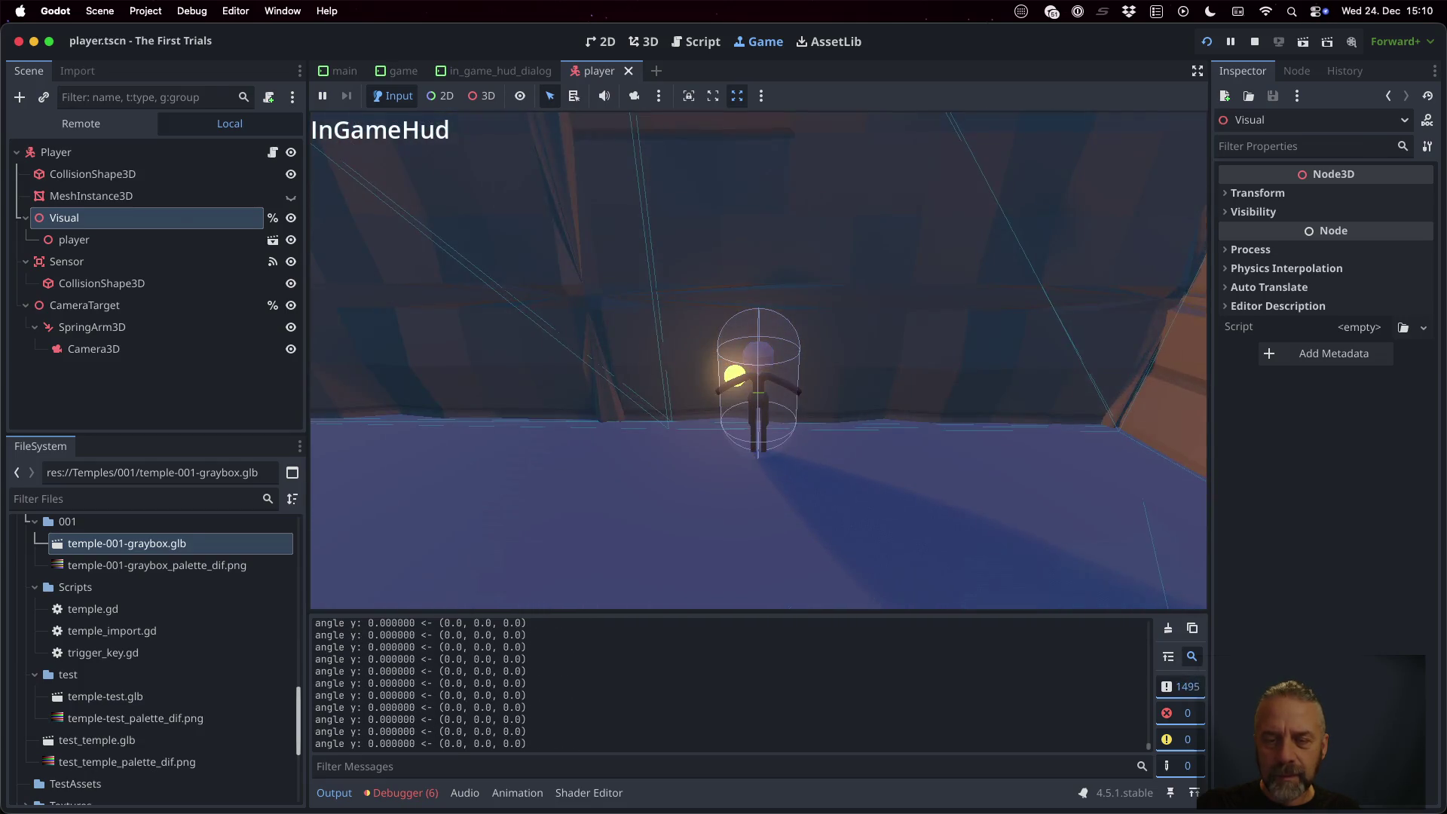
key("w")
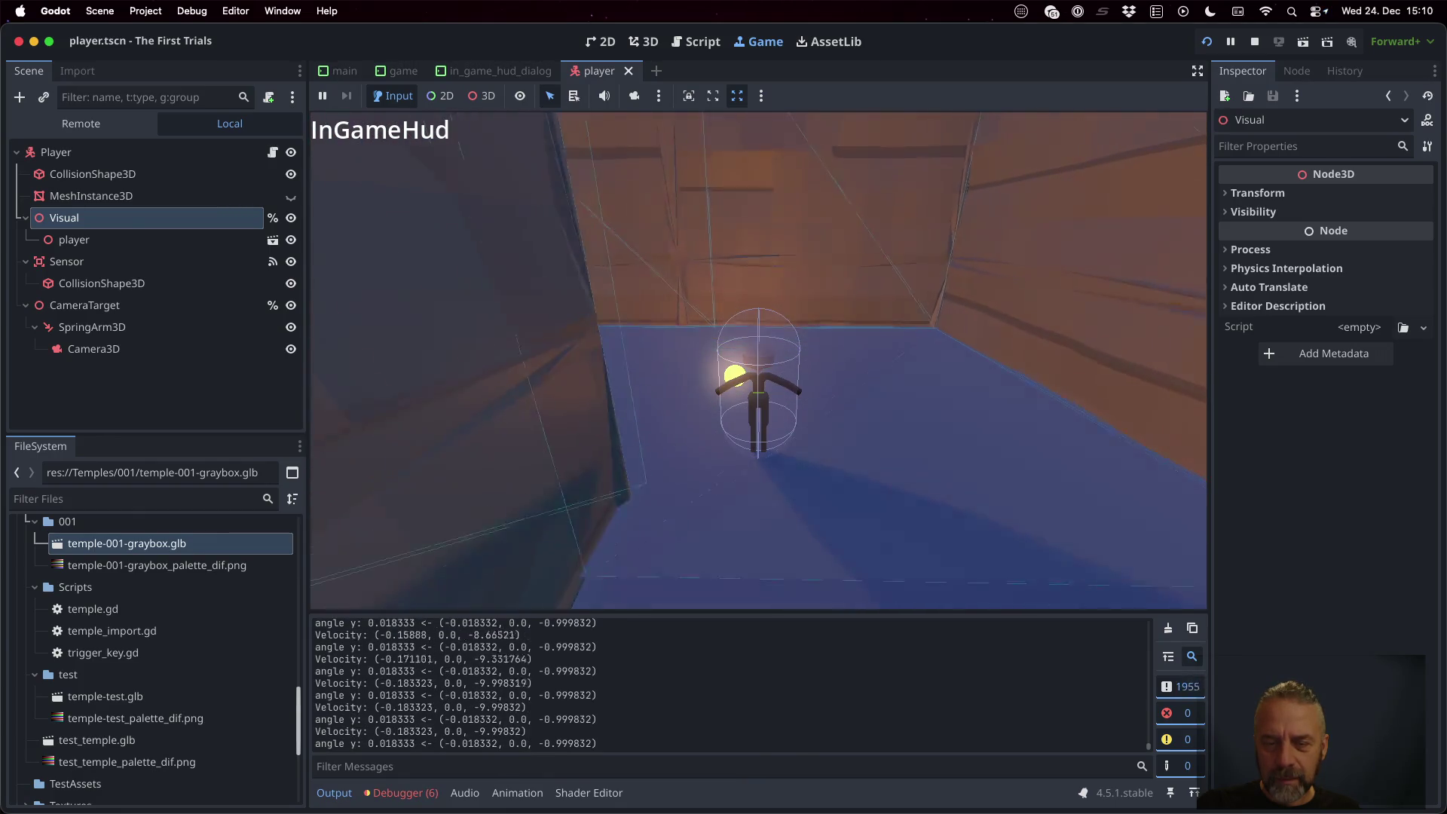
key("s")
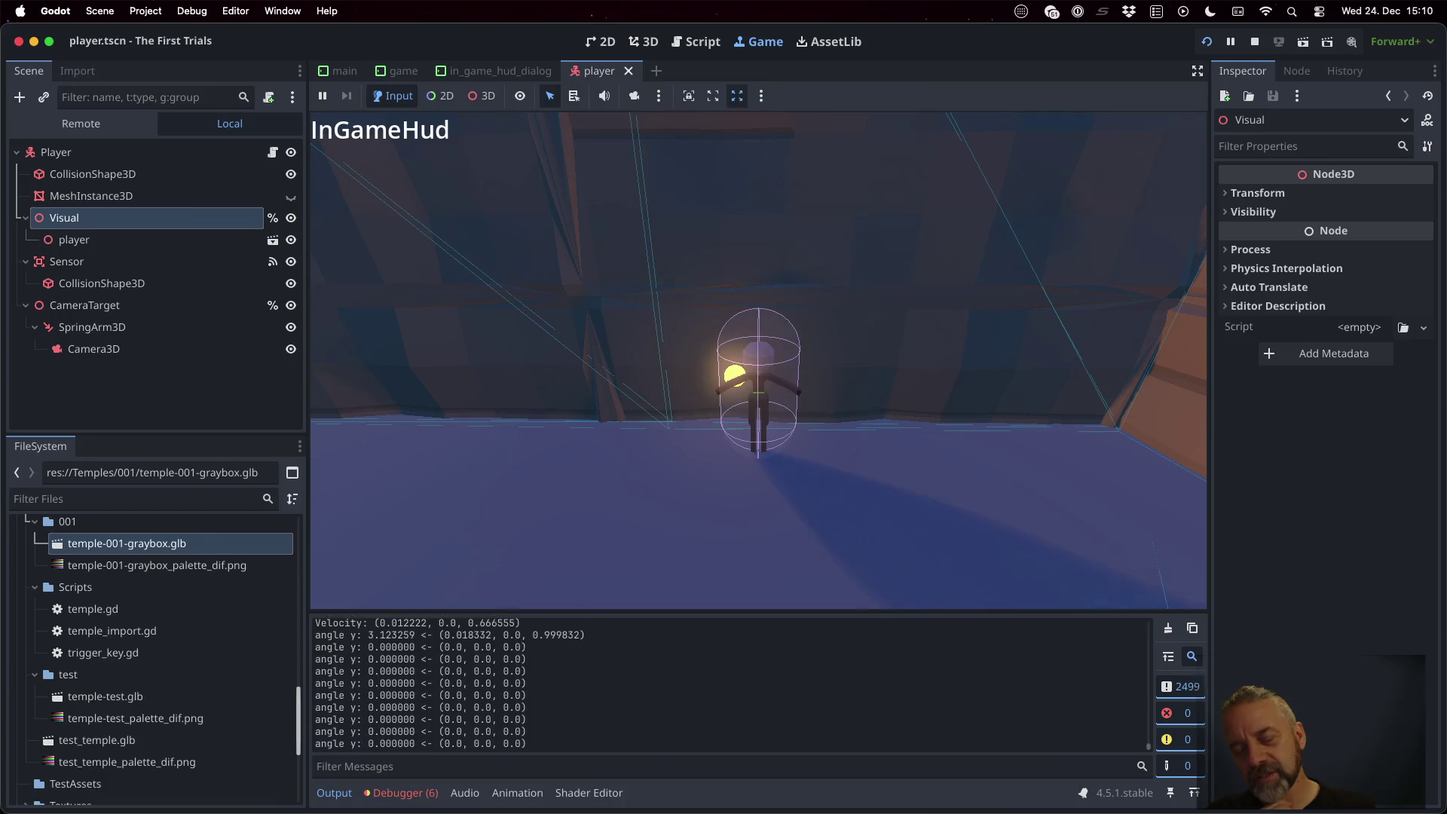
key("s")
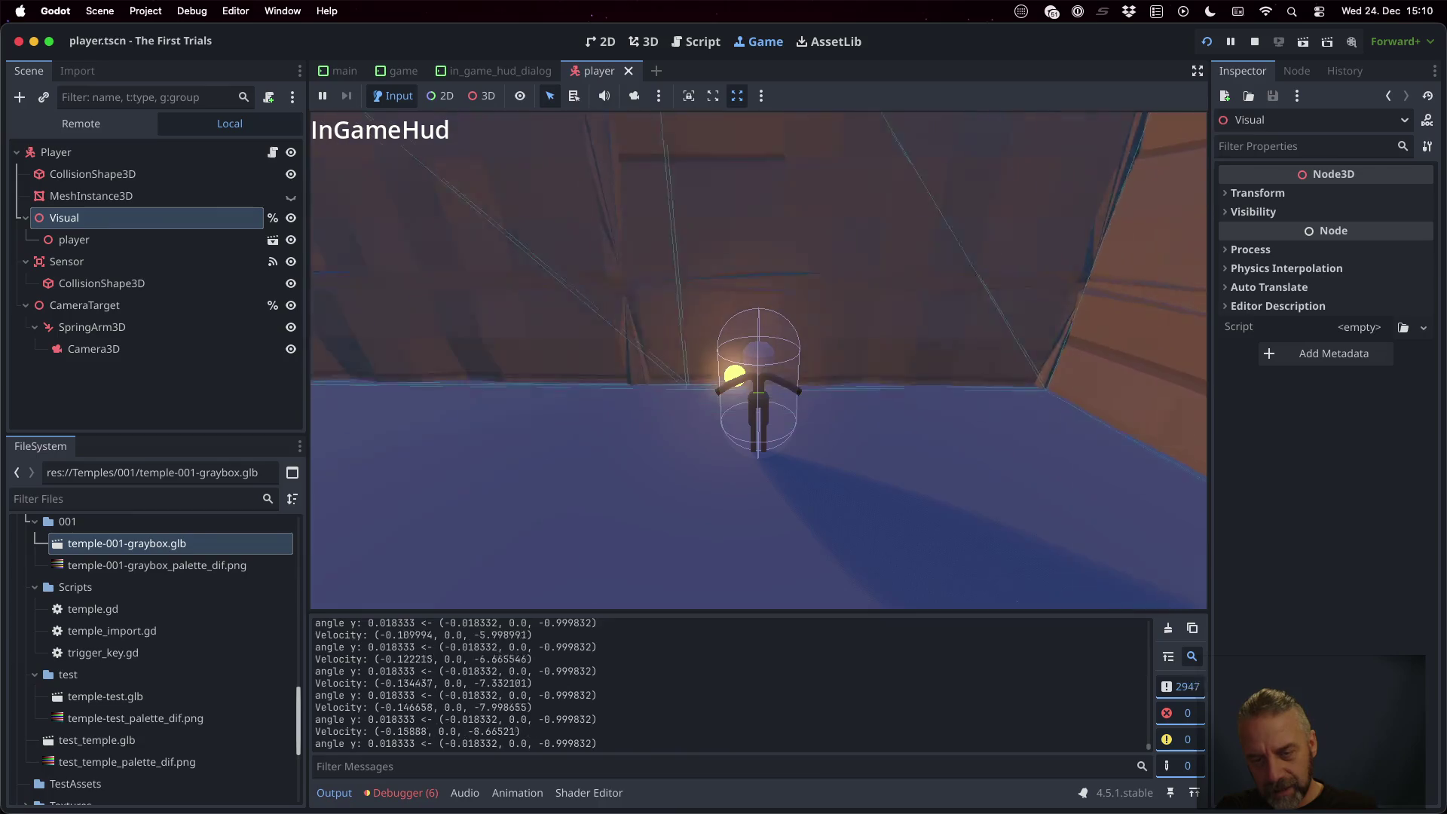
key("a")
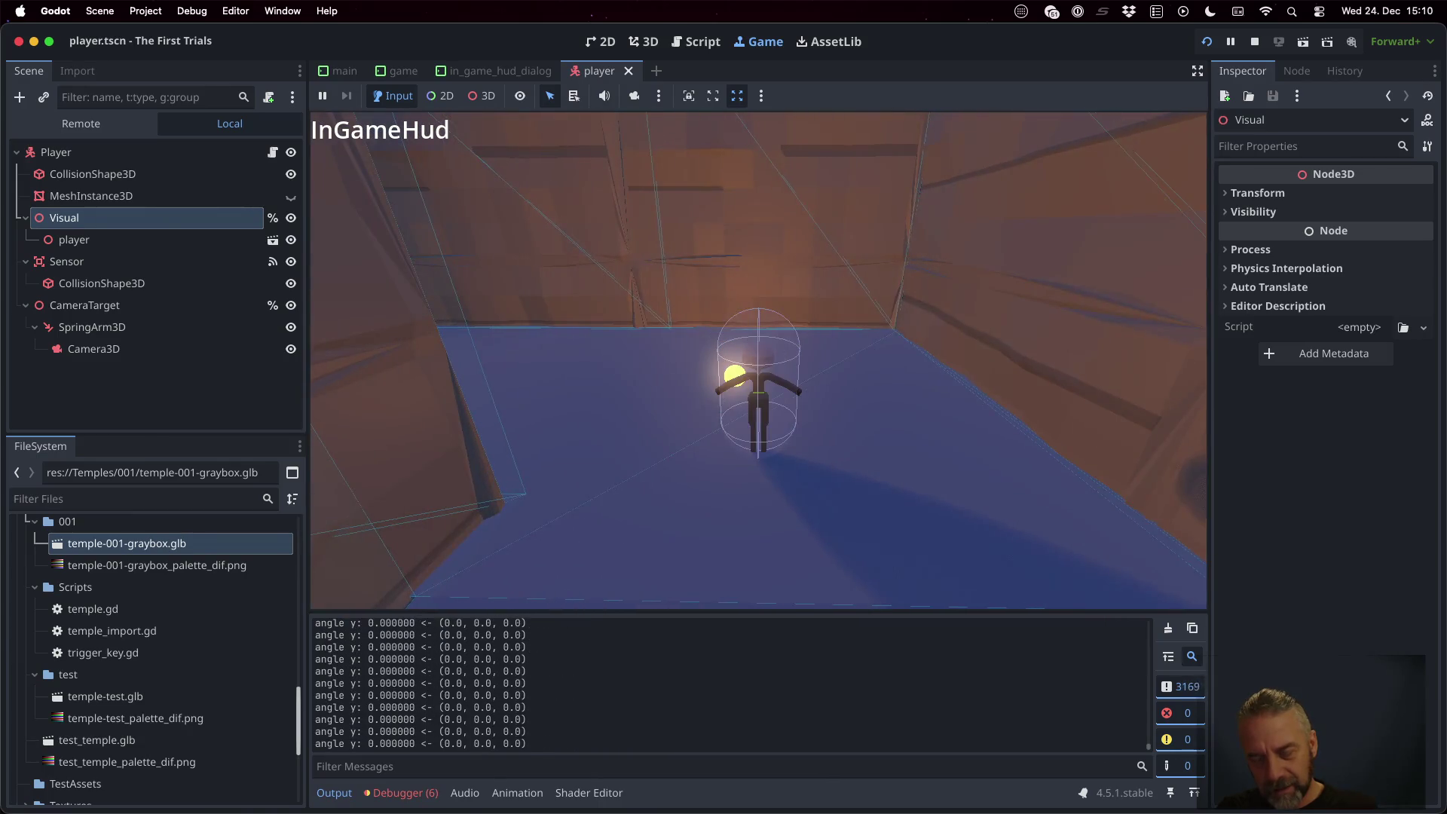
key("d")
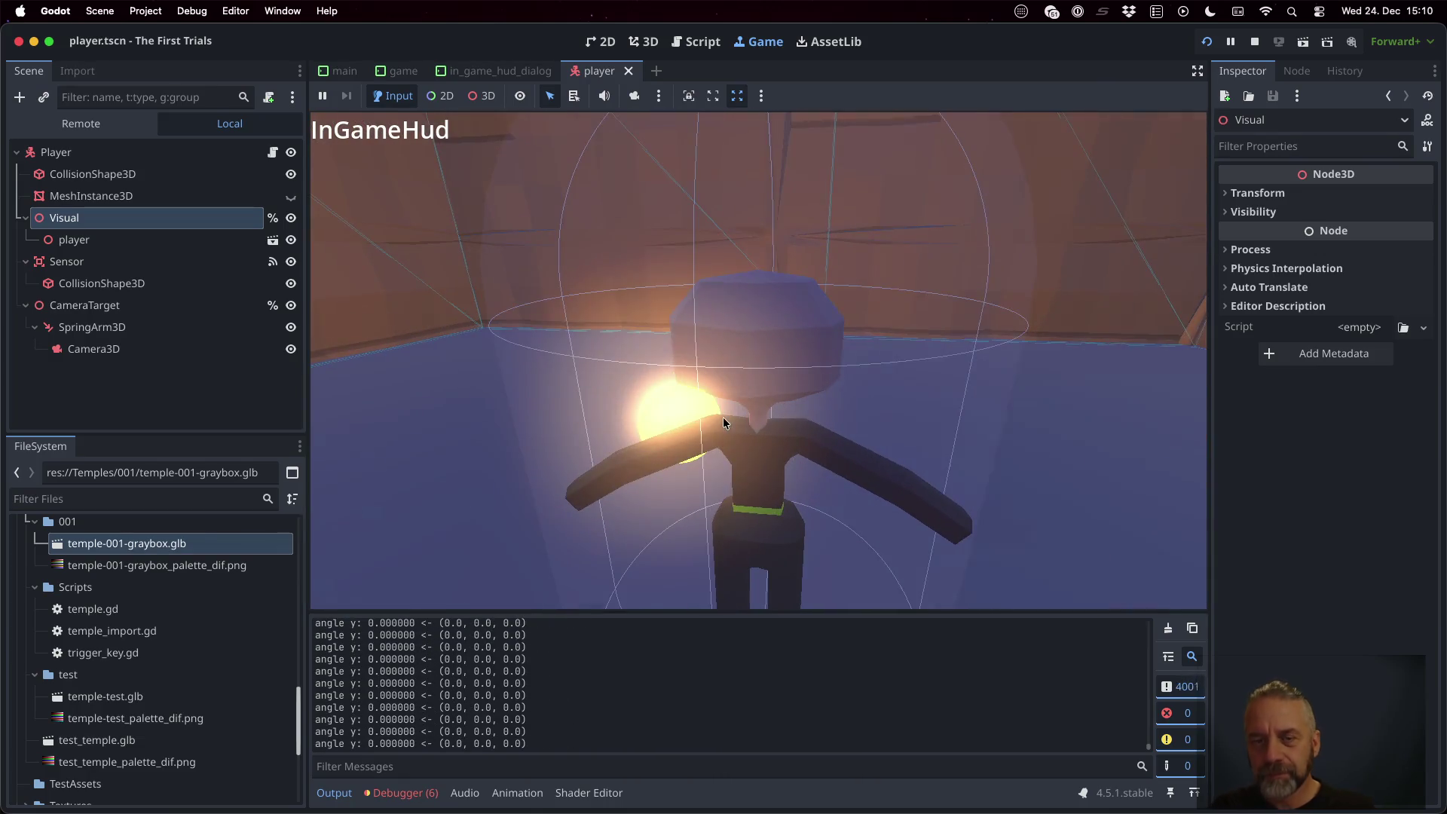
Stop the game and change line 100 to measure the angle from Vector3.BACK, then save player.gd
left_click(1255, 41)
double_click(733, 369)
type("VABACKWARD")
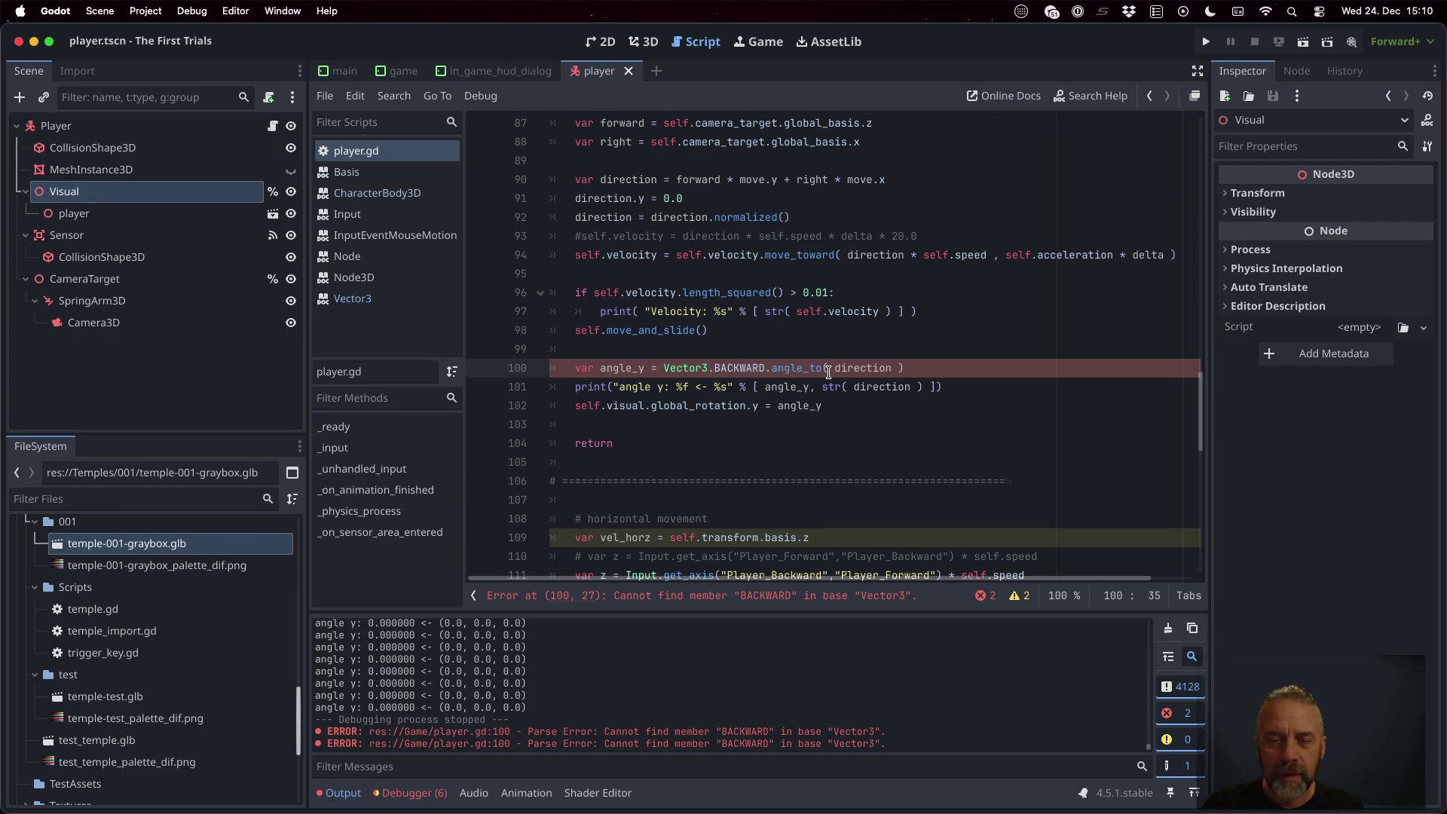
key("BackSpace")
key("BackSpace")
key("super+s")
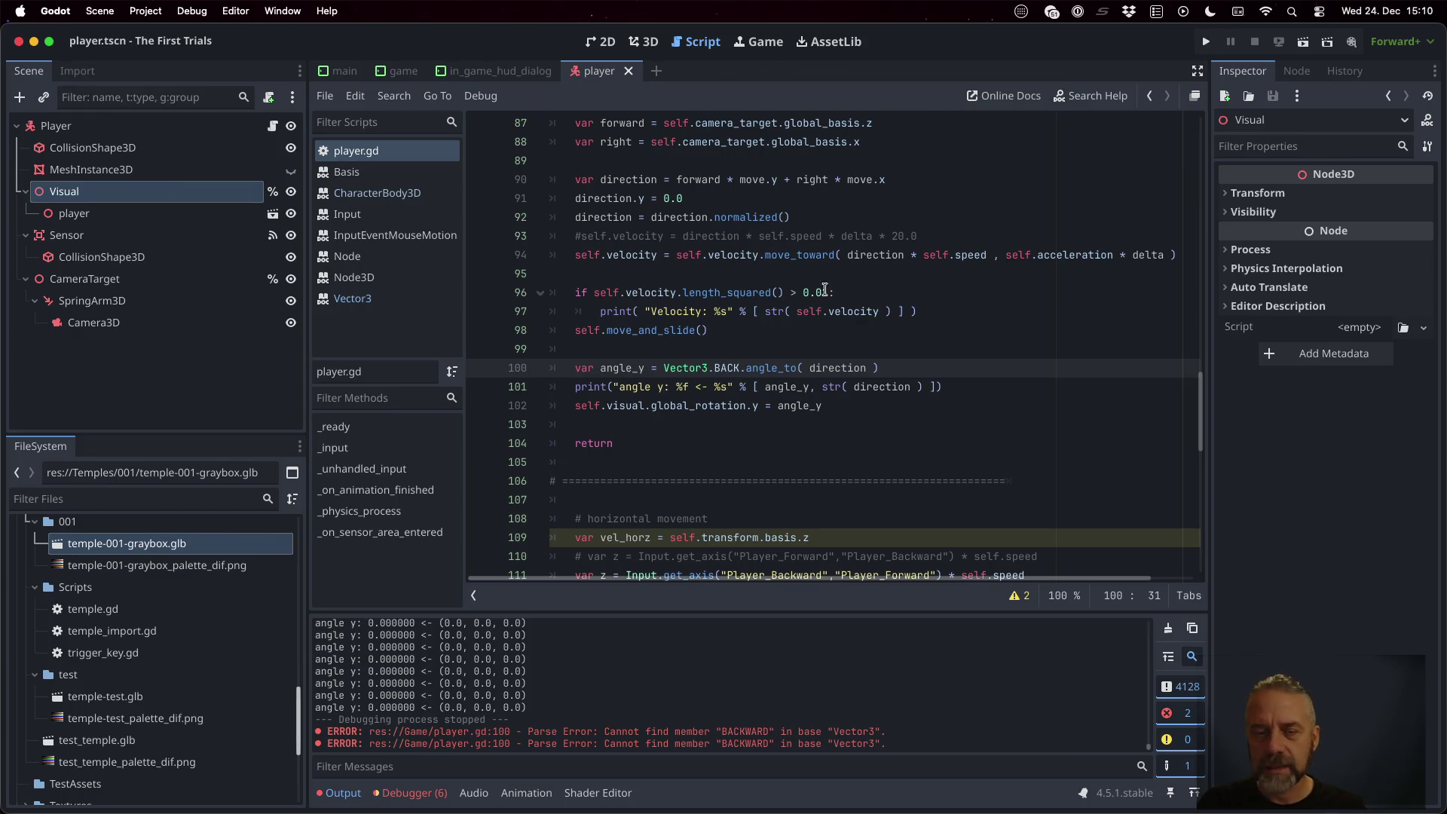
left_click(723, 377, "super")
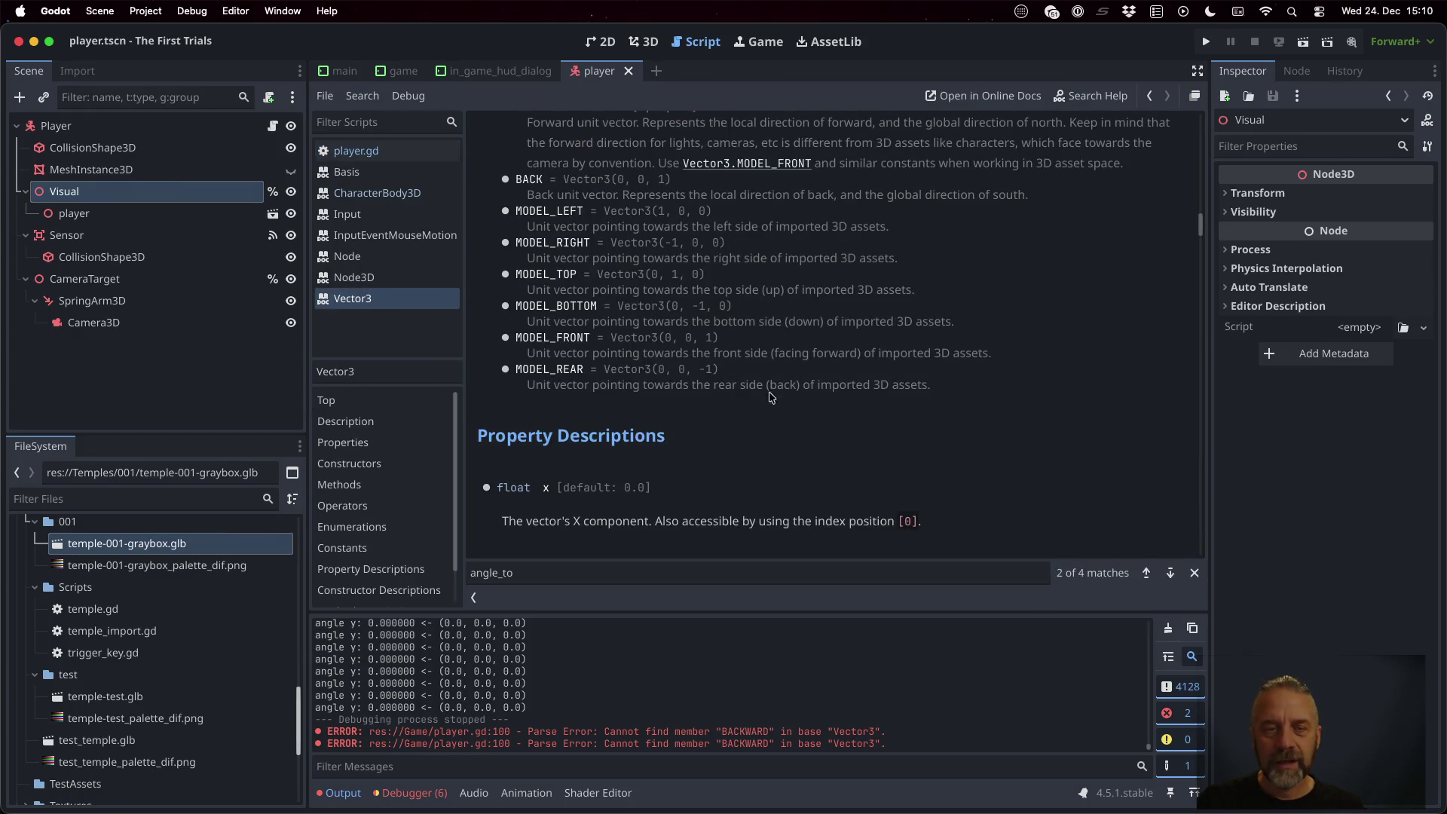
scroll(776, 409, "up", 3)
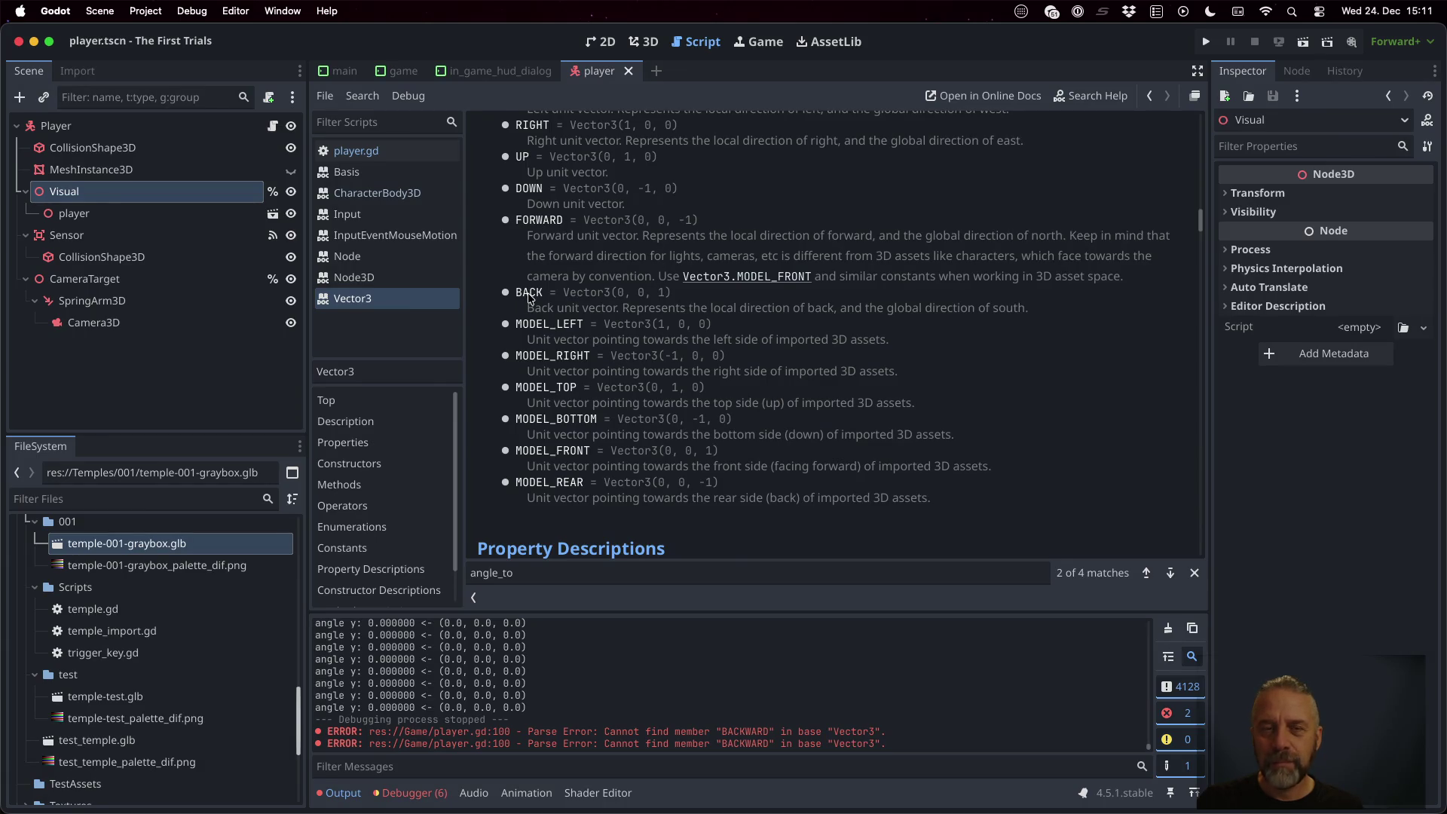
scroll(530, 297, "up", 1)
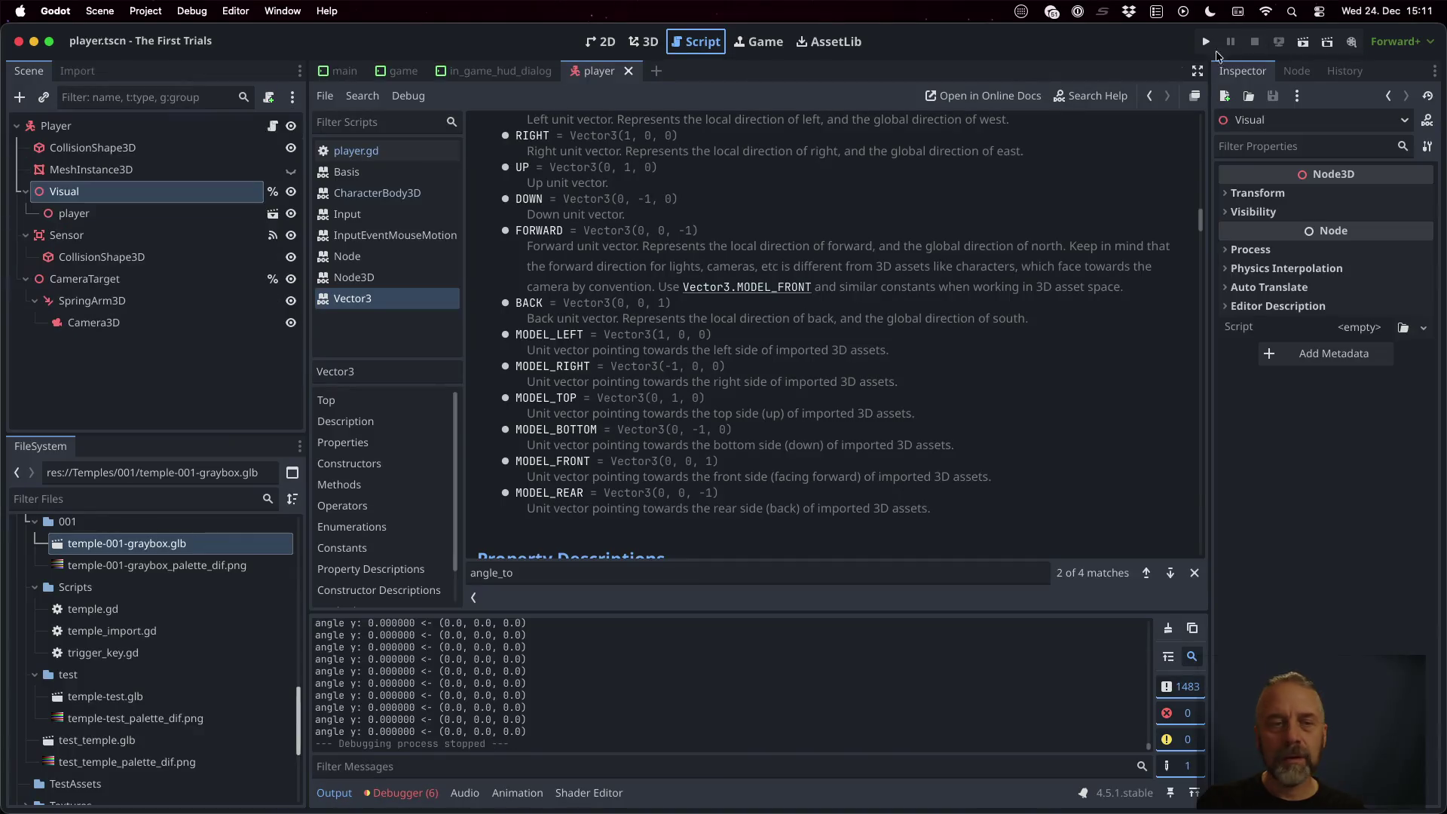
left_click(452, 149)
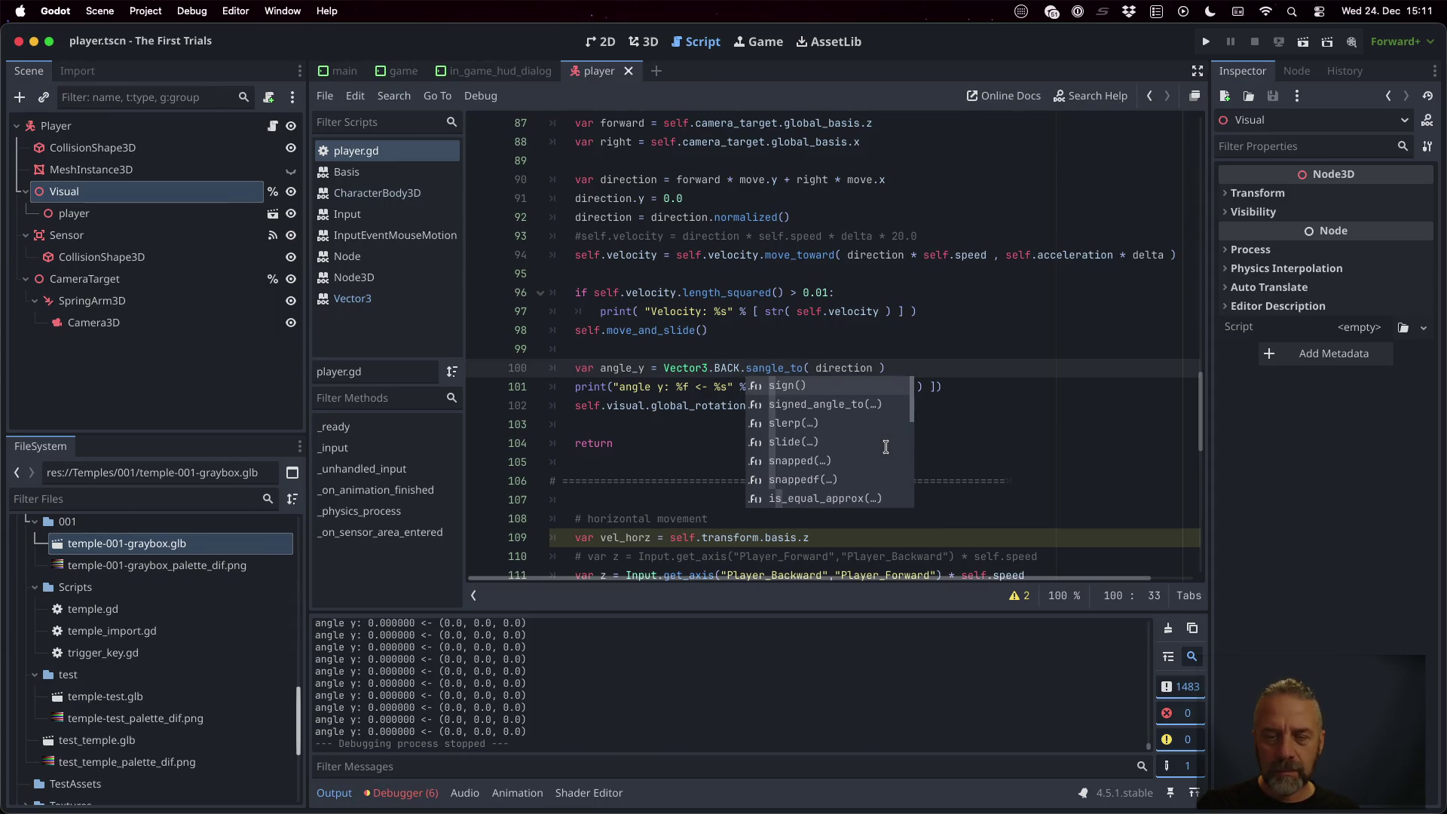
Switch line 100 to signed_angle_to and check its documentation
key("Down")
key("Tab")
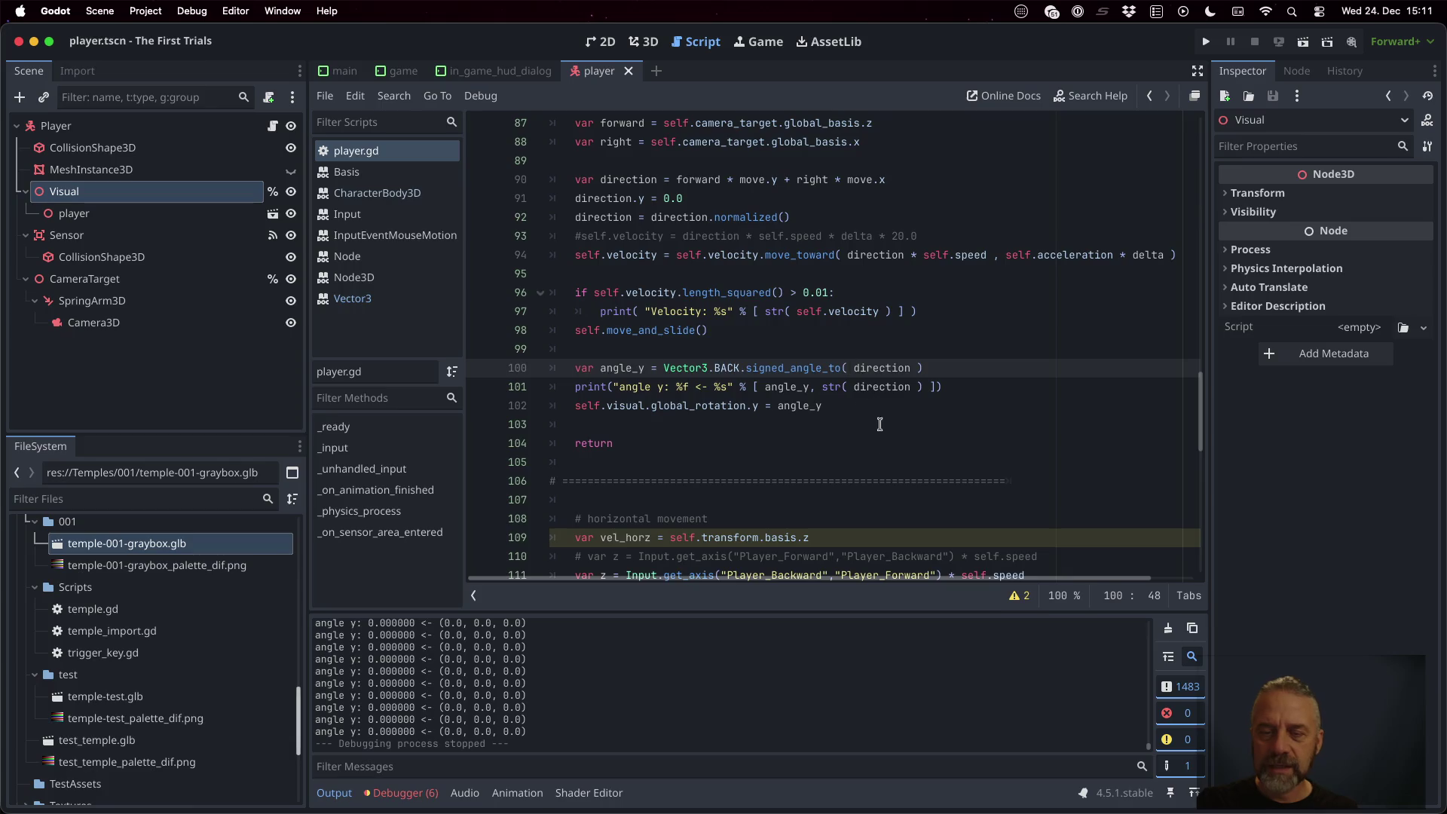
left_click(807, 368, "super")
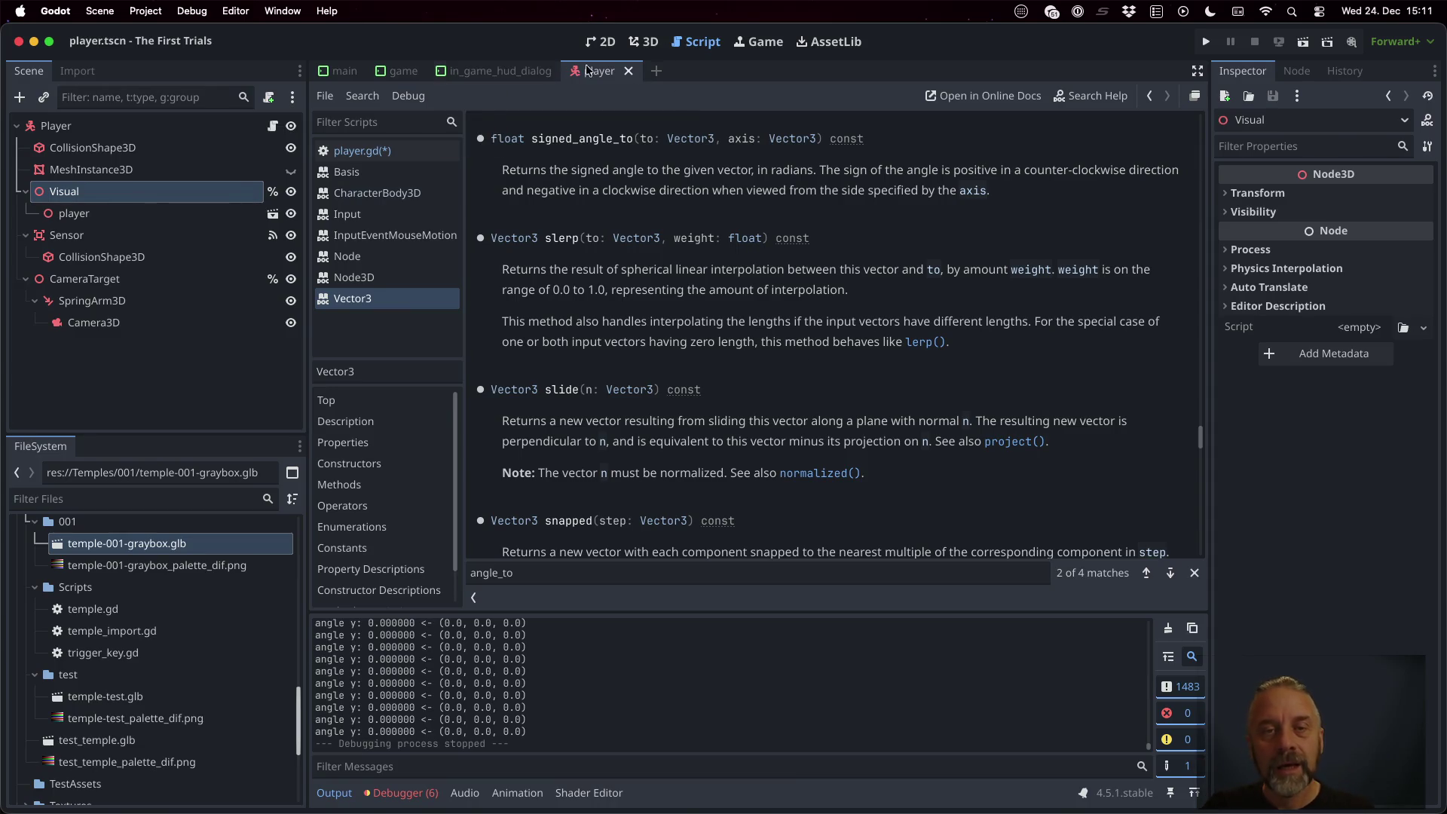
left_click(432, 147)
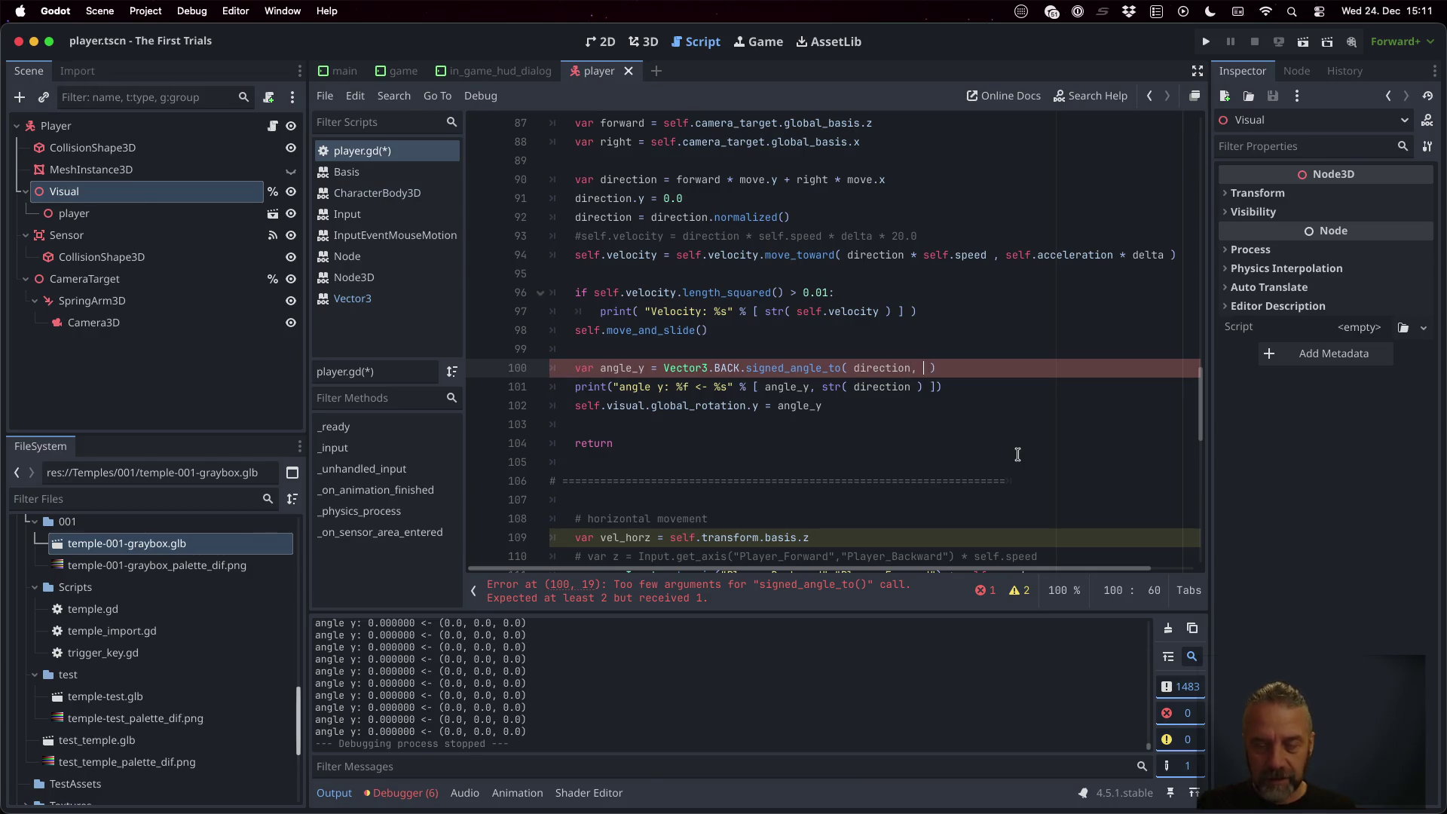
Add Vector3.UP as the rotation axis, save player.gd, and run the game
type("ctor3.")
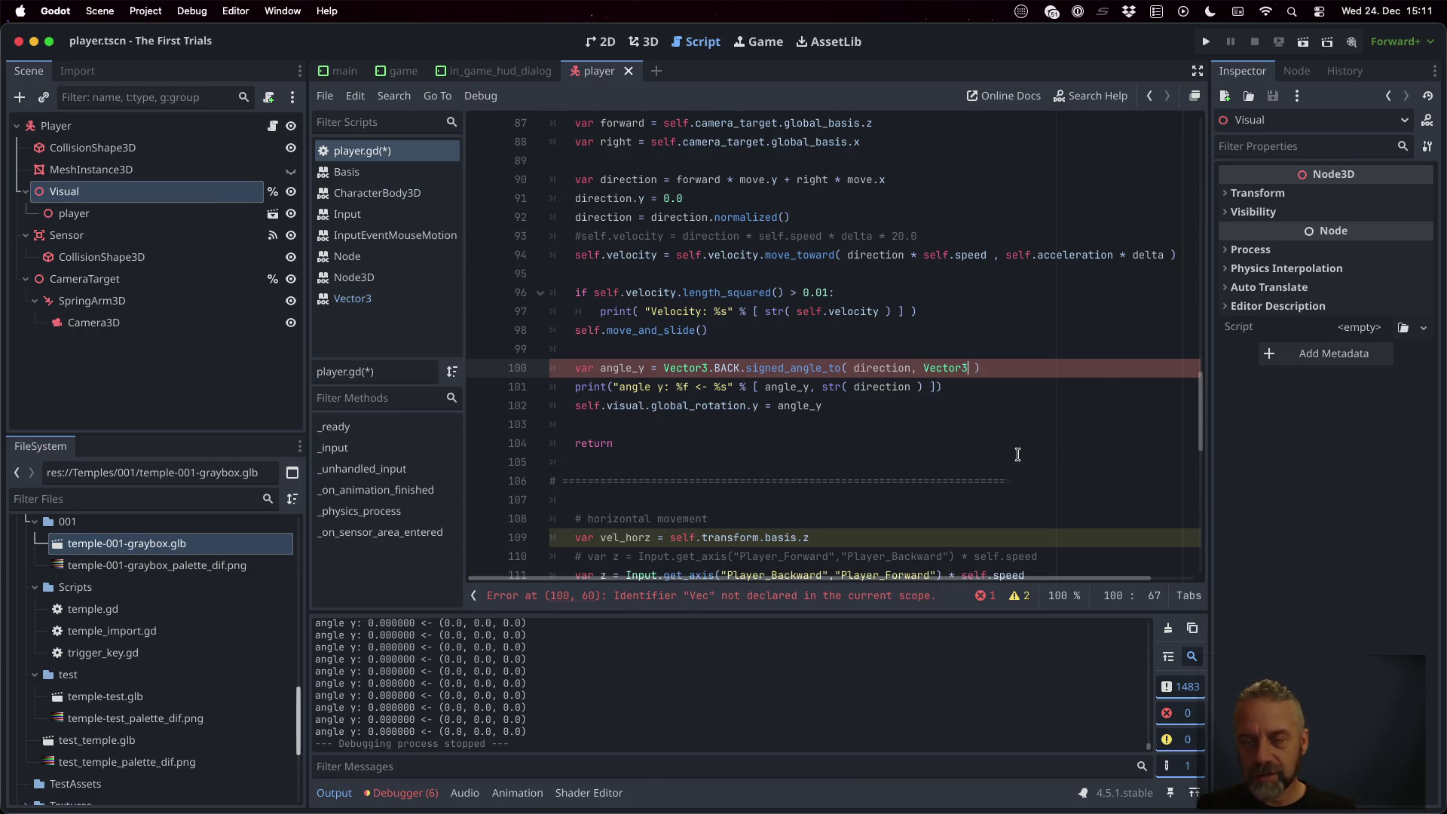
type("UP")
key("super+s")
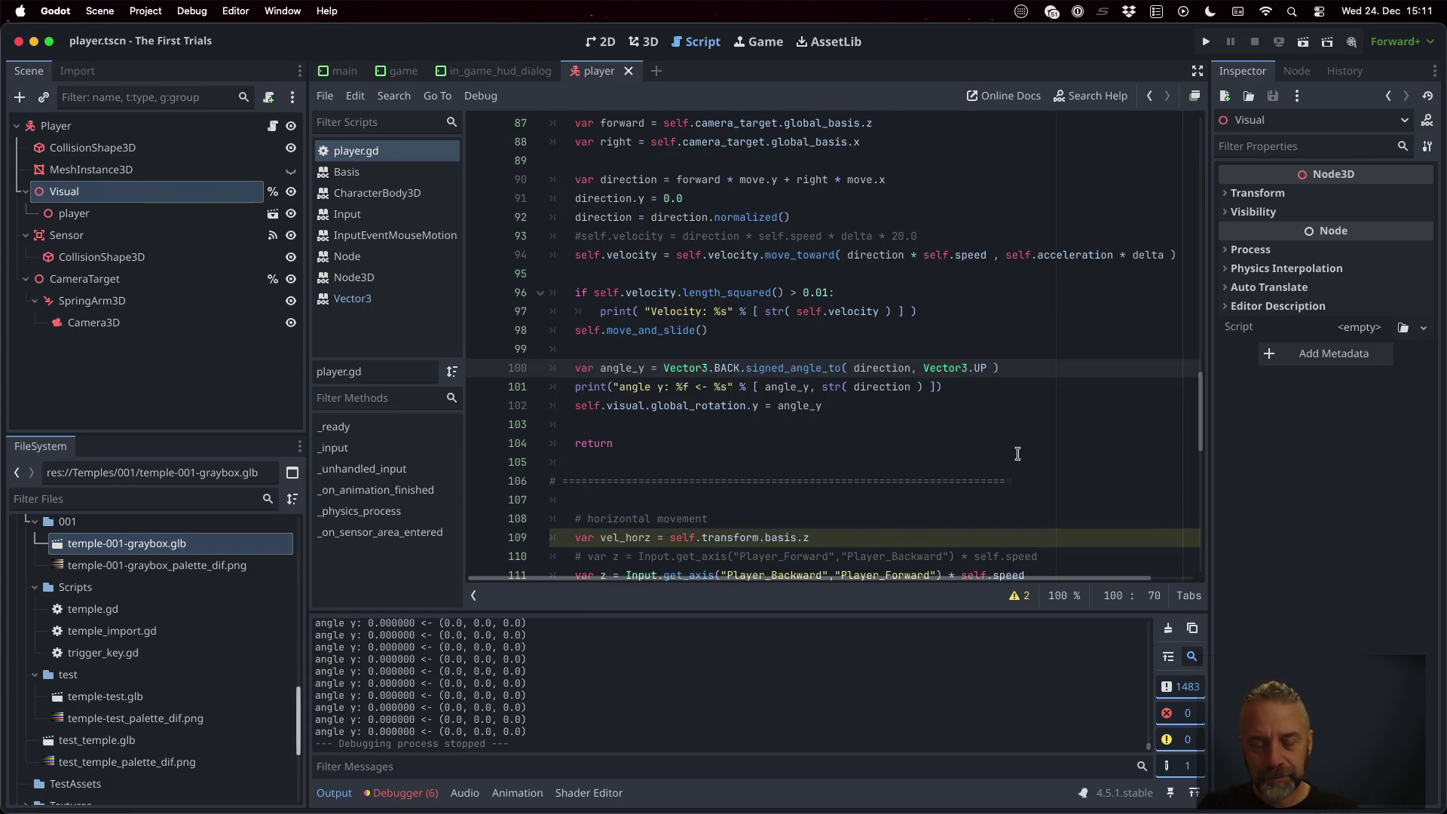
mouse_move(942, 360)
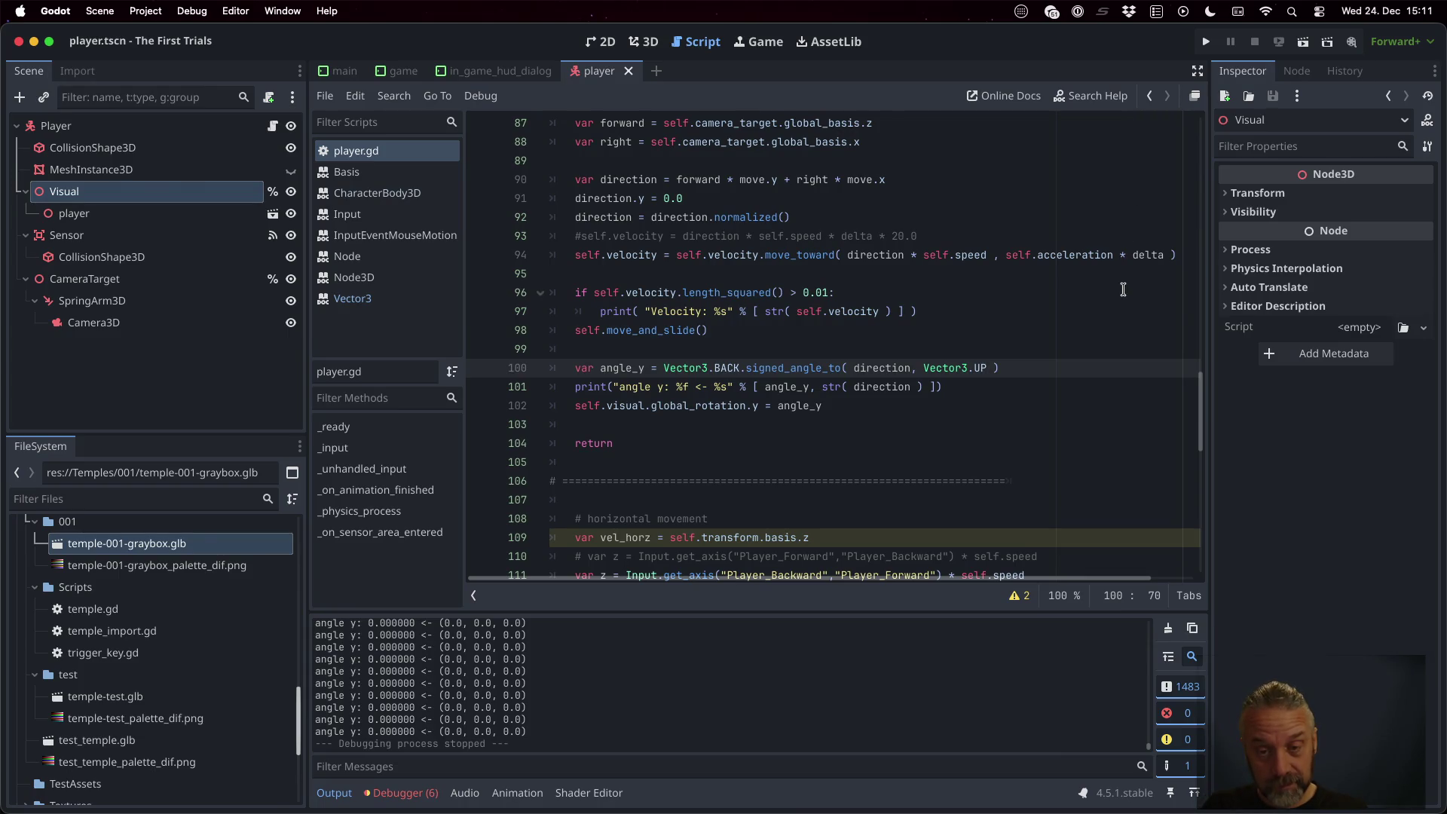
left_click(1205, 41)
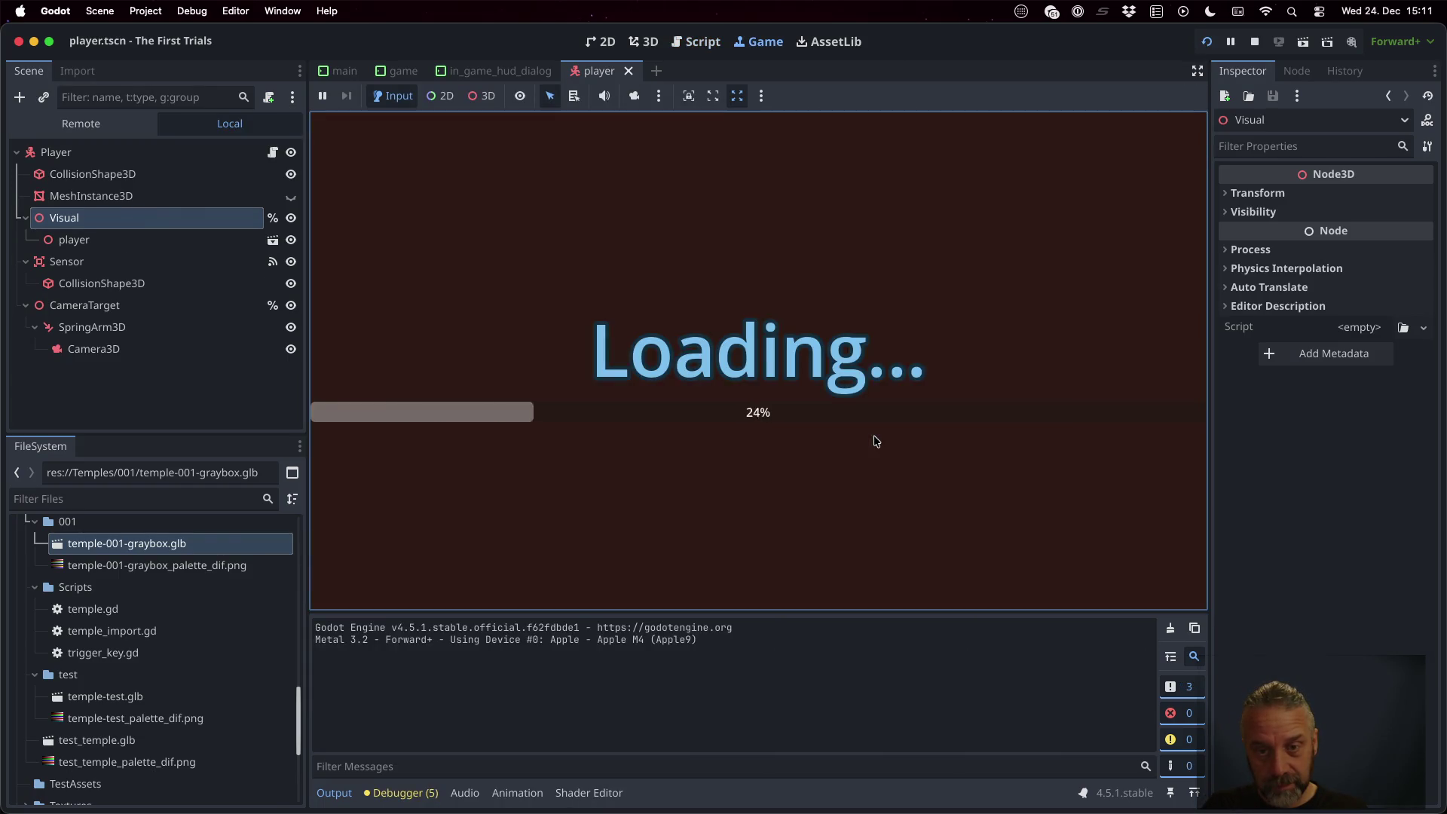
Walk the character forward, left, back and right to check the signed angles, then stop the game
key("w")
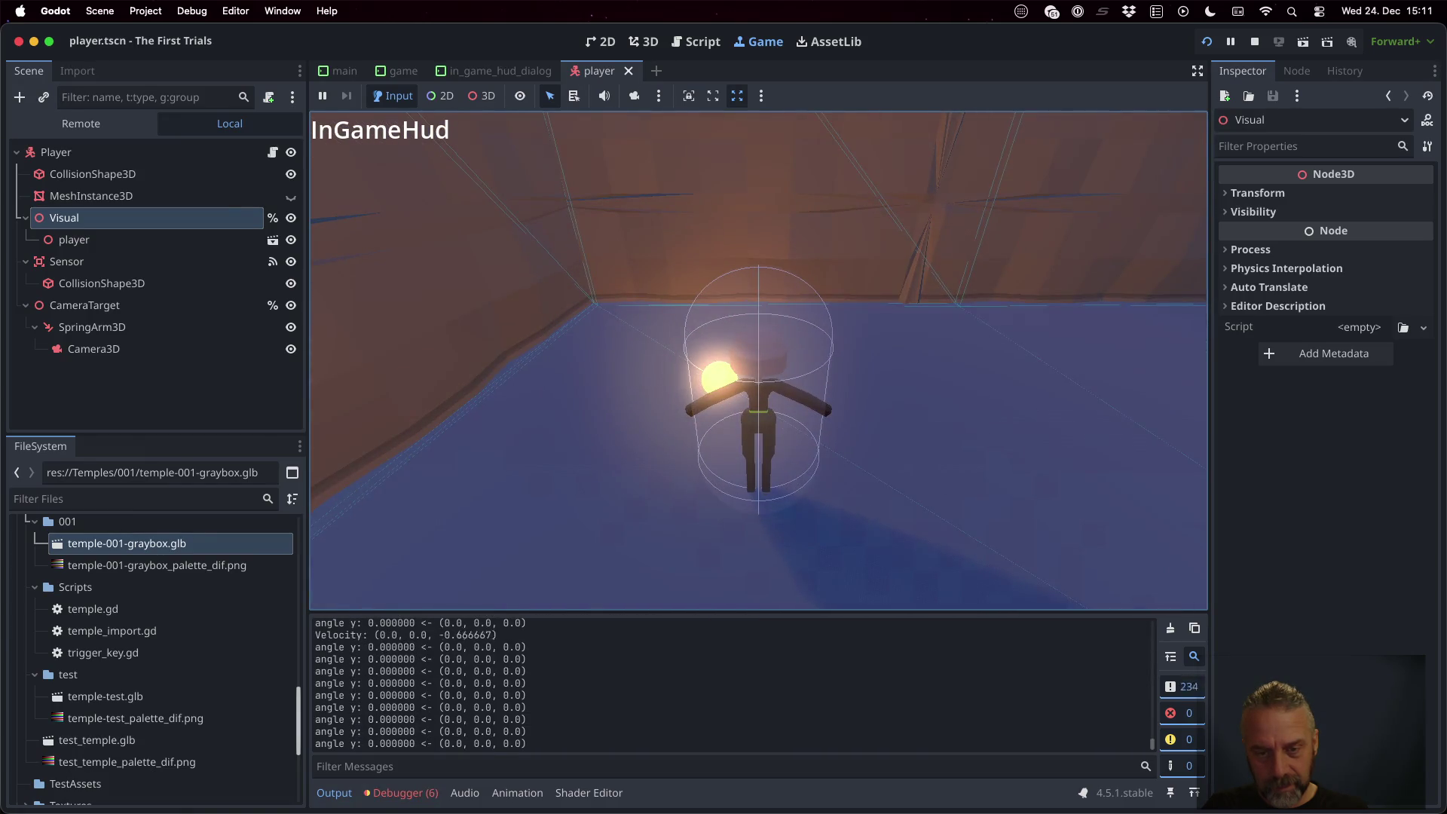
key("w")
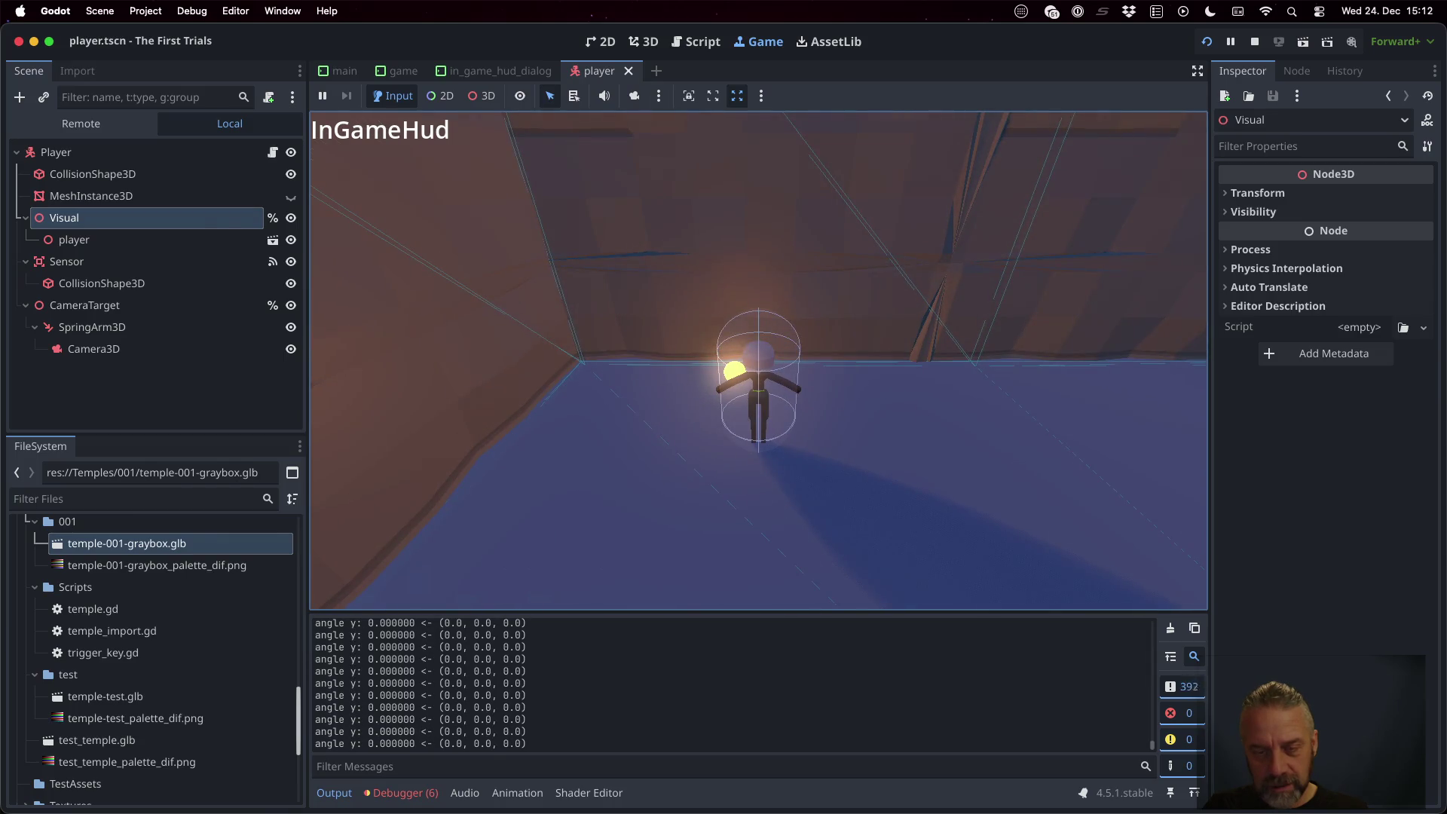
key("w")
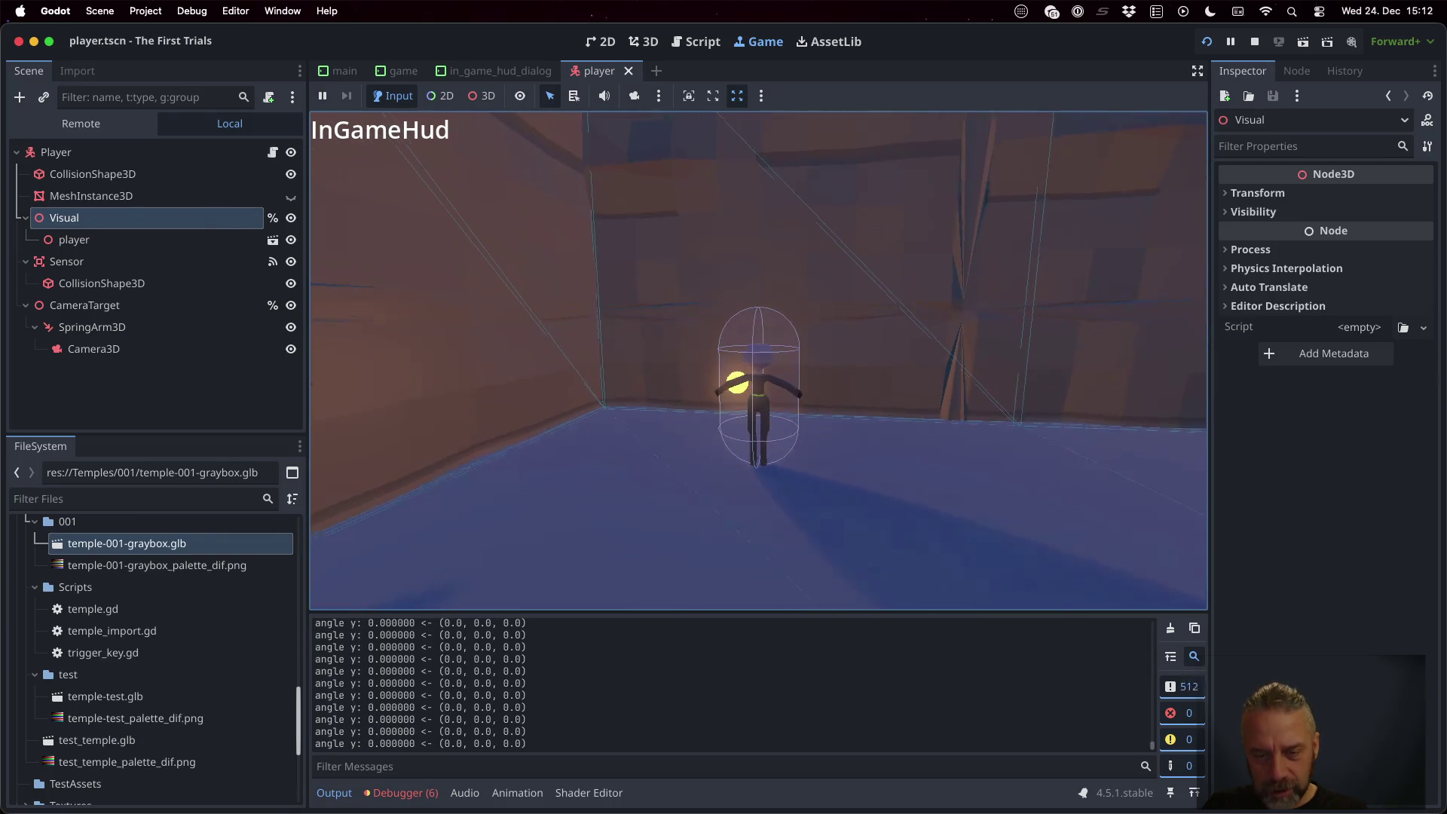
key("a")
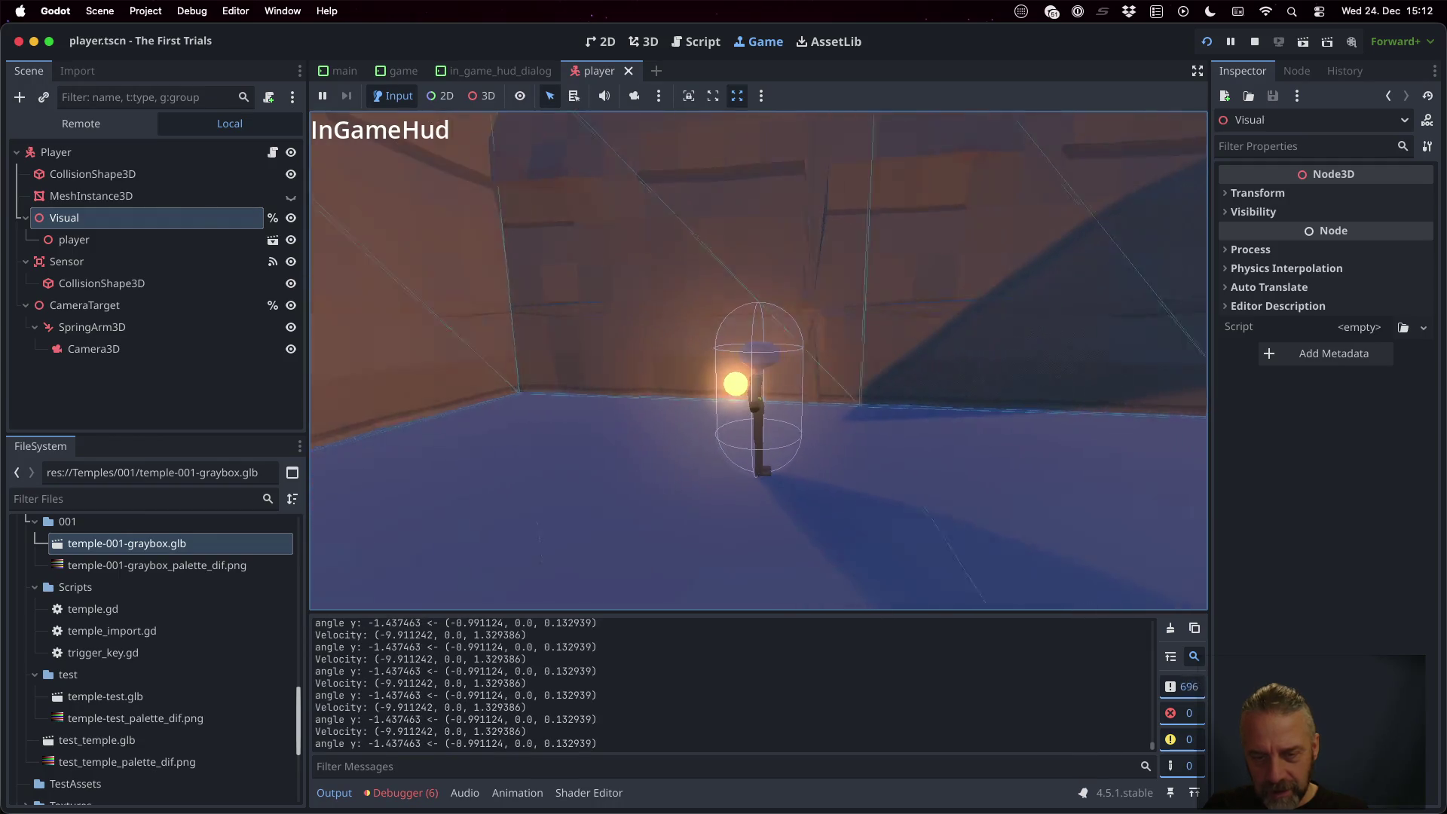
key("a")
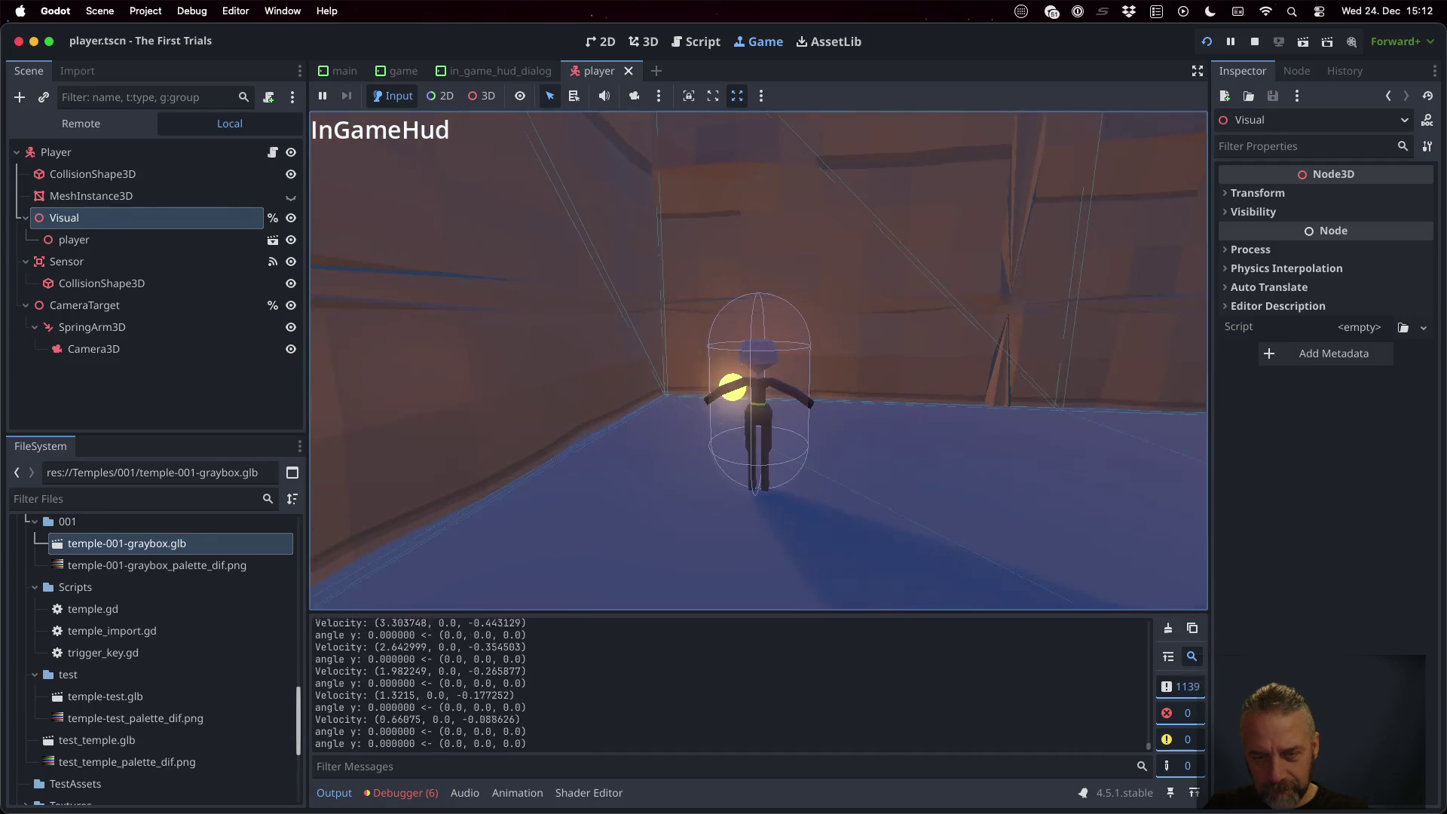
key("s")
key("d")
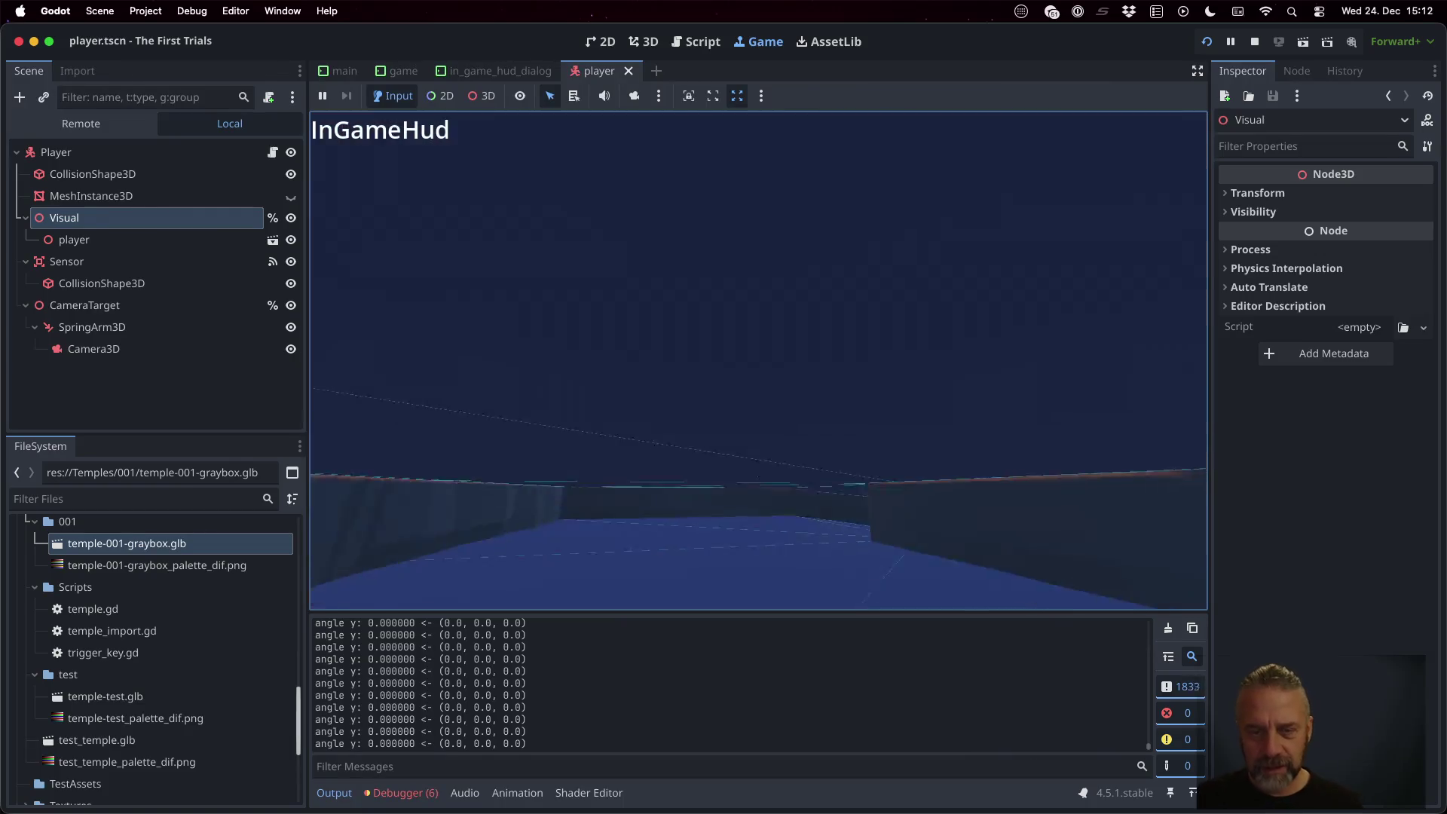
key("w")
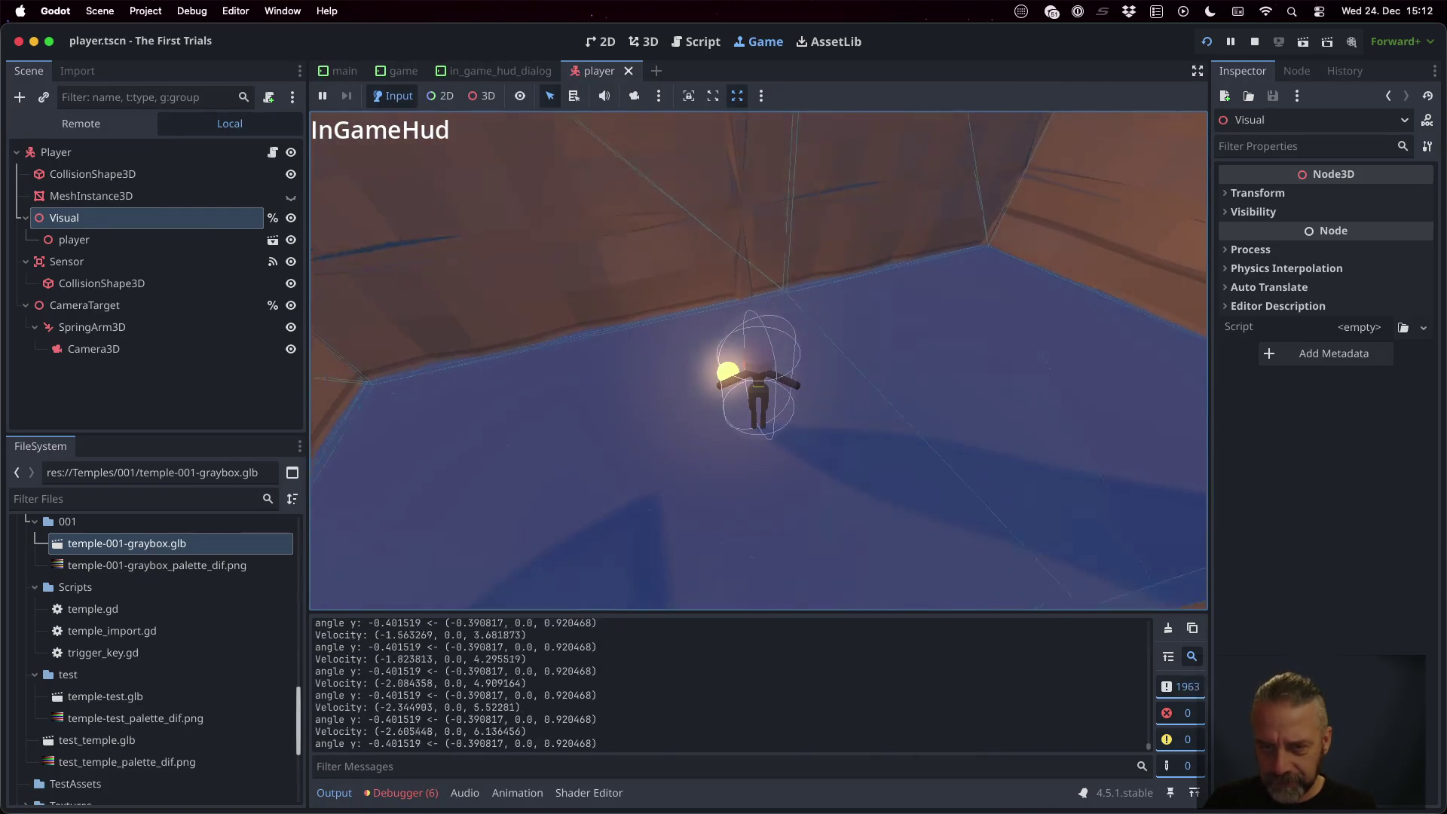
key("s")
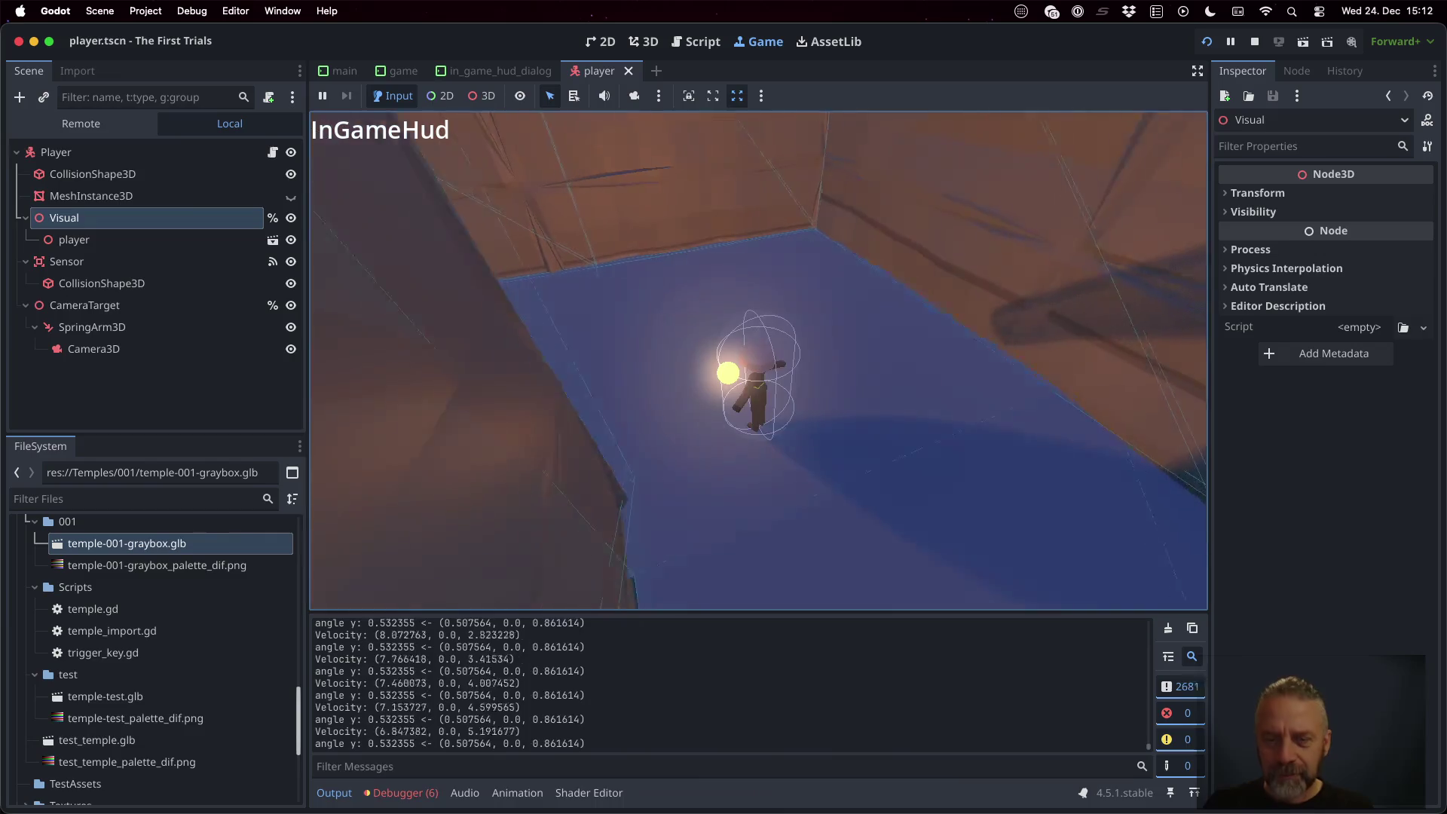
key("a")
key("d")
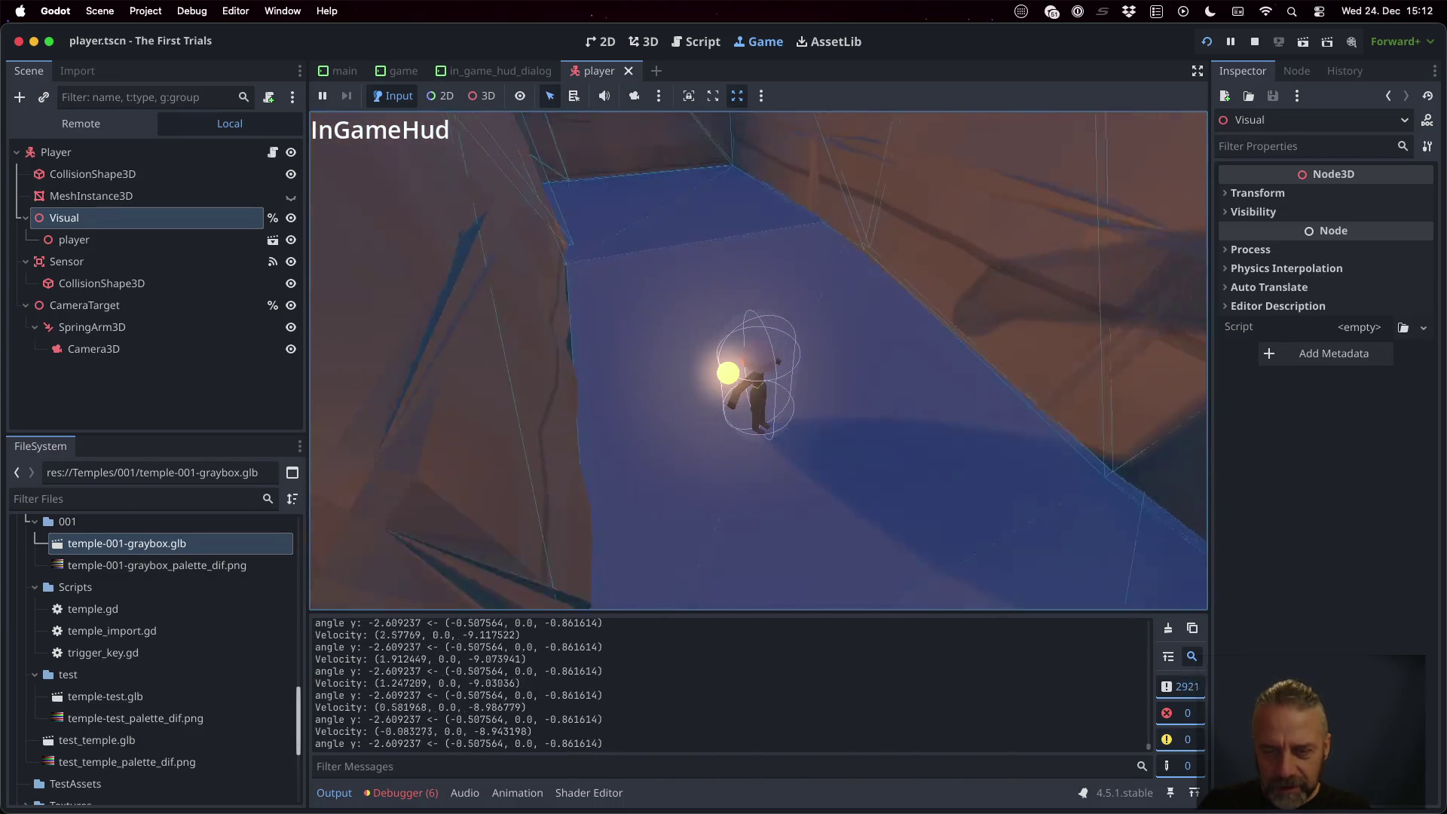
key("w")
key("d")
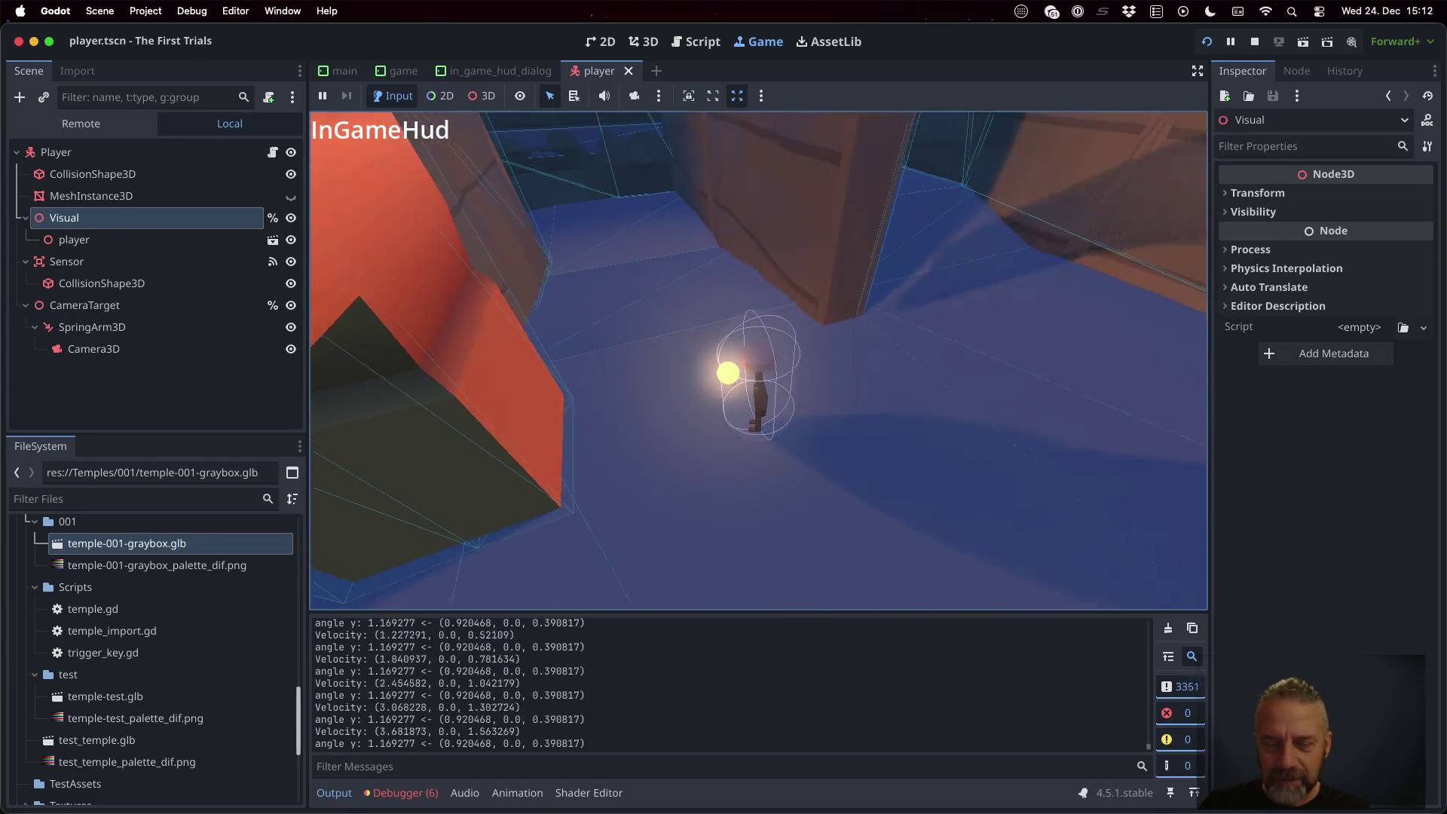
key("w")
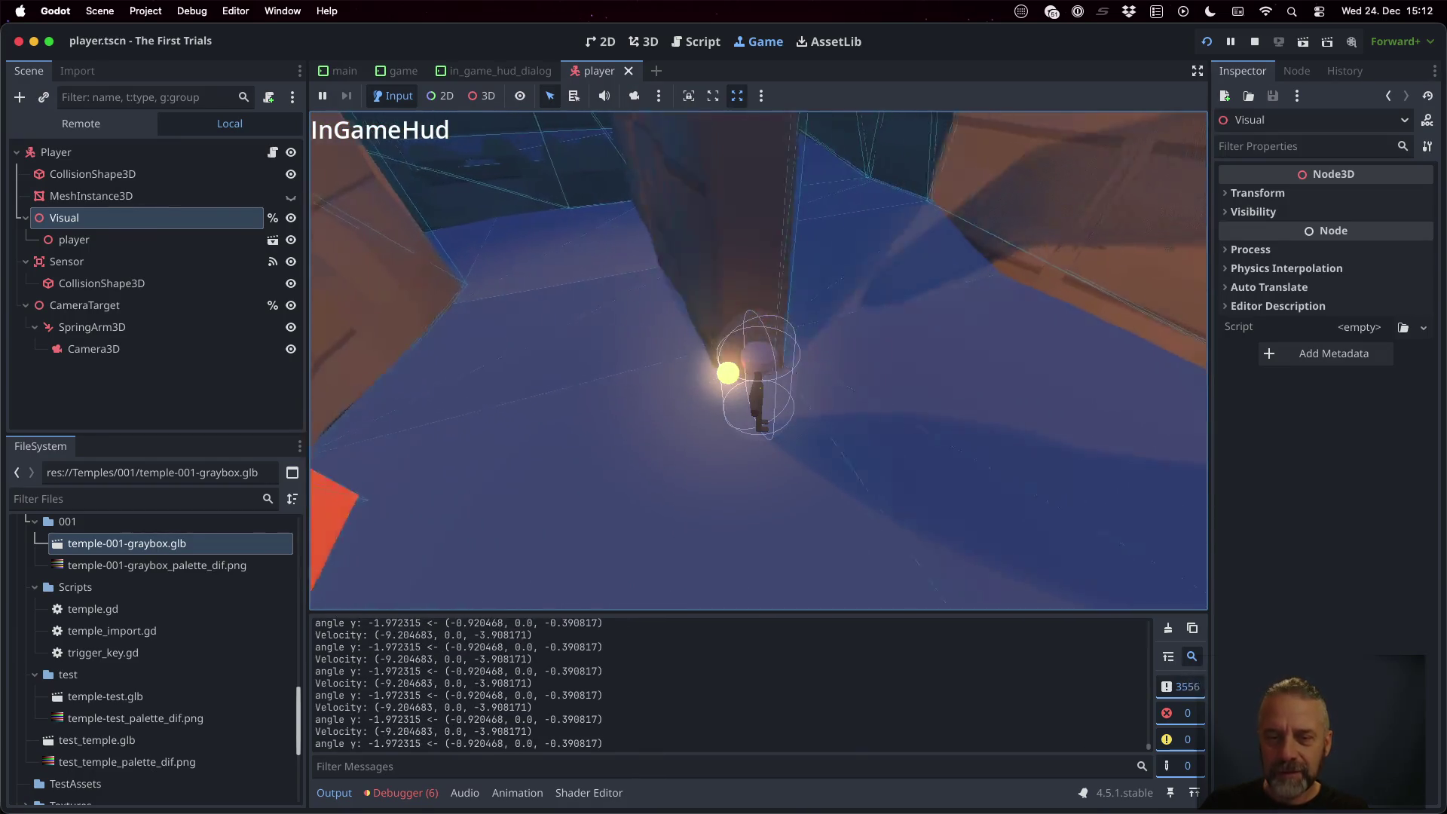
left_click(1256, 41)
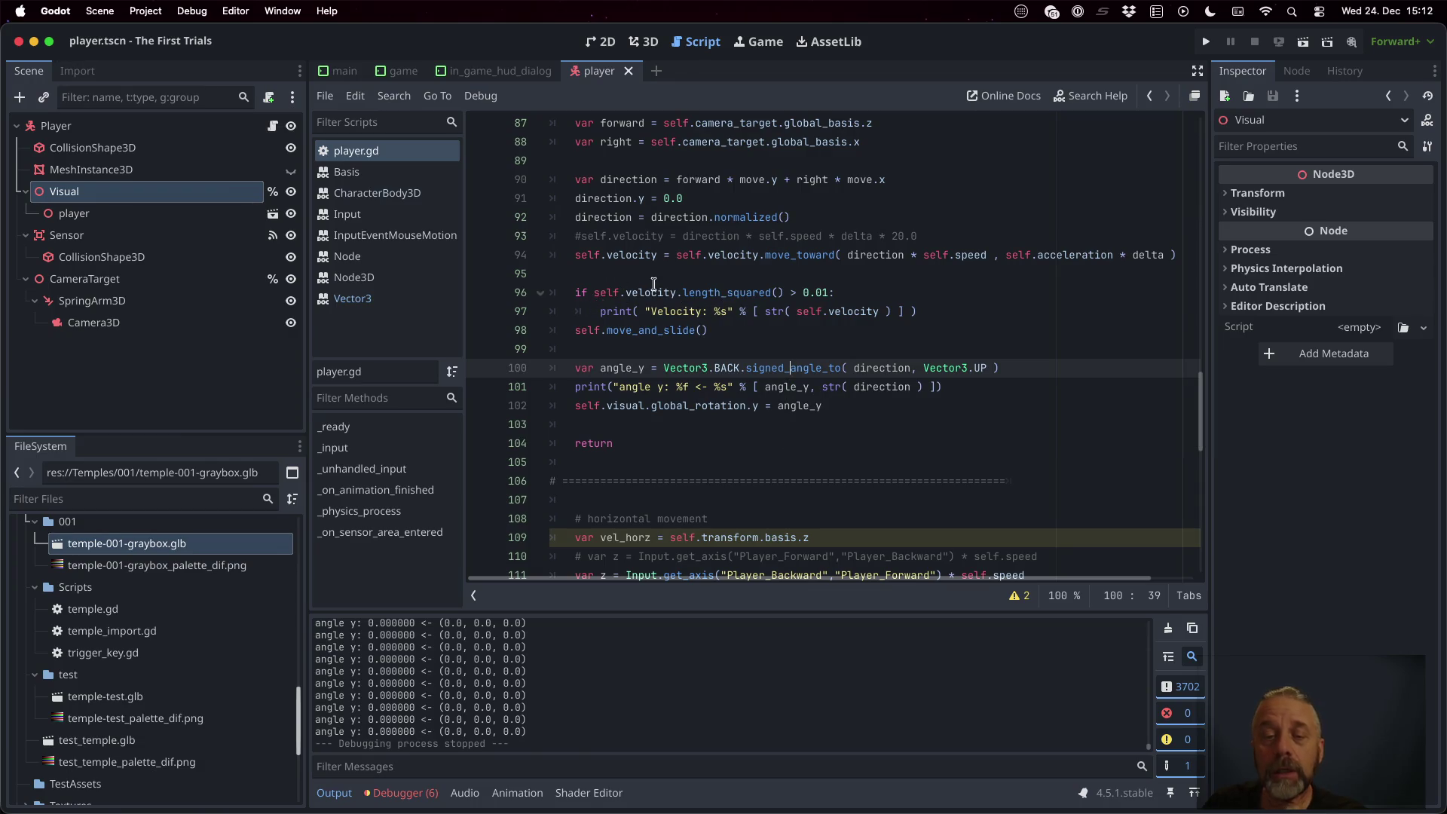
mouse_move(653, 283)
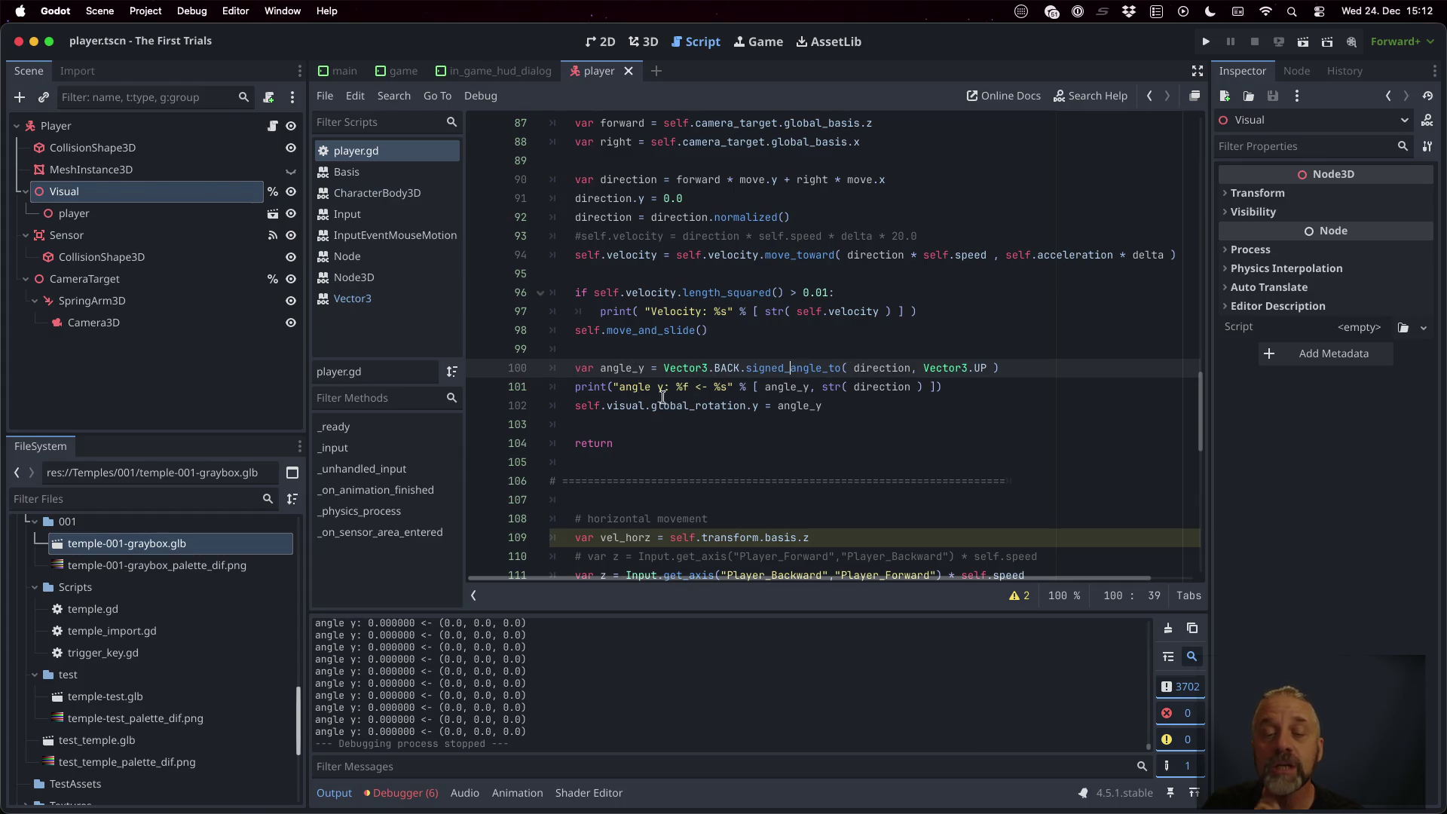
left_click(682, 409)
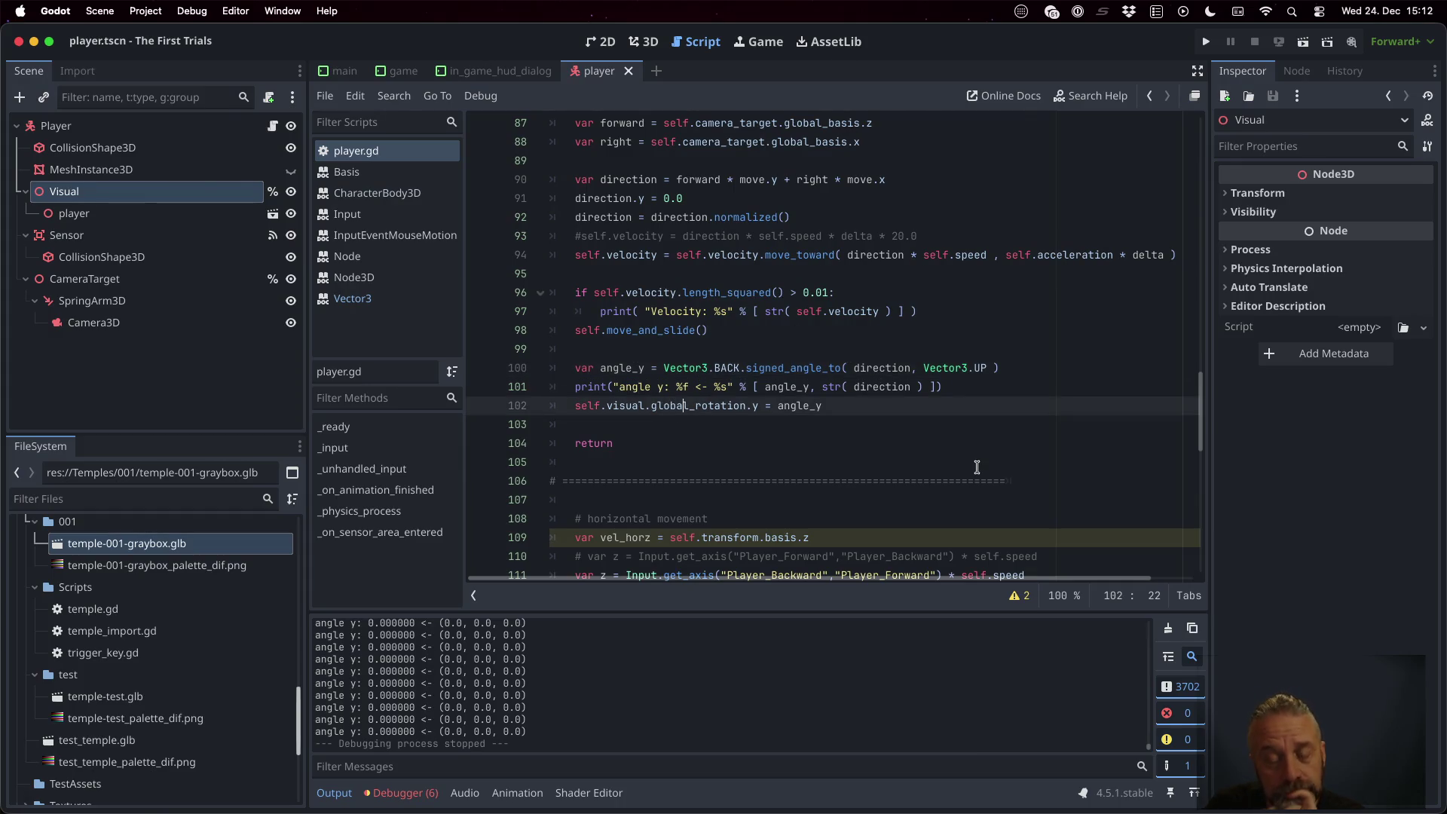
double_click(887, 389)
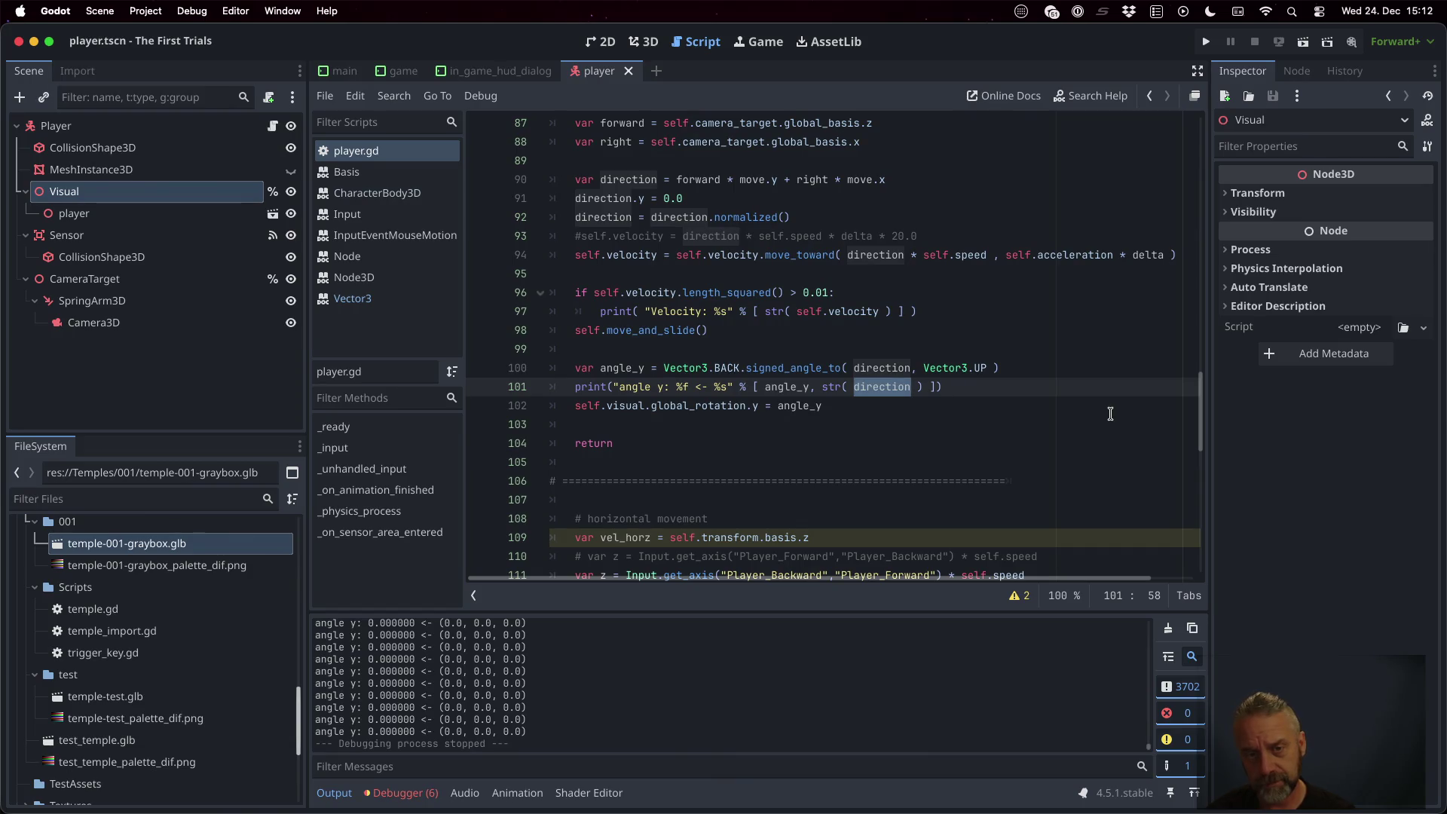
left_click(792, 348)
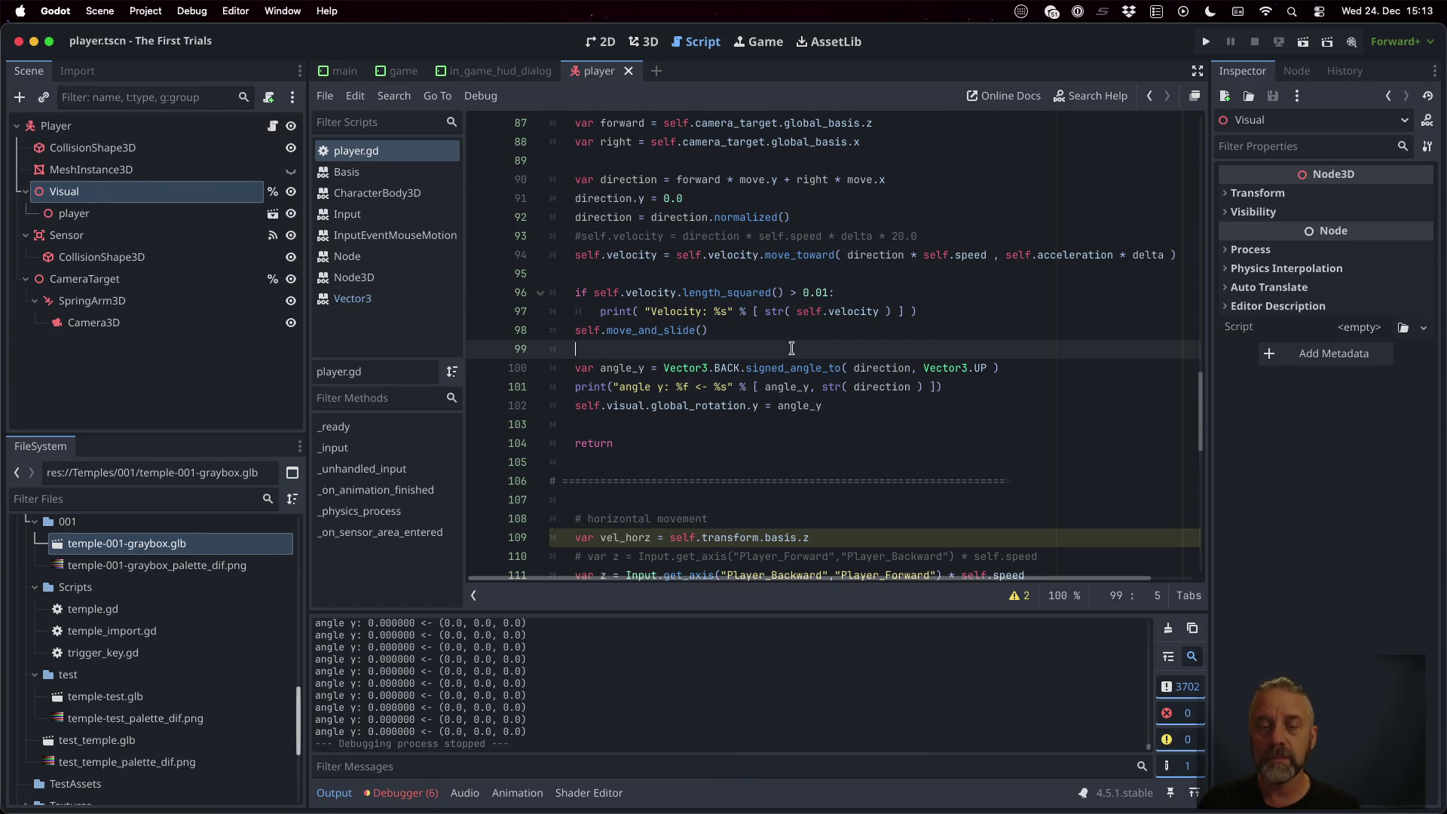
Add an 'if direction.length_squared() > 0.0:' guard line above the angle code
key("Return")
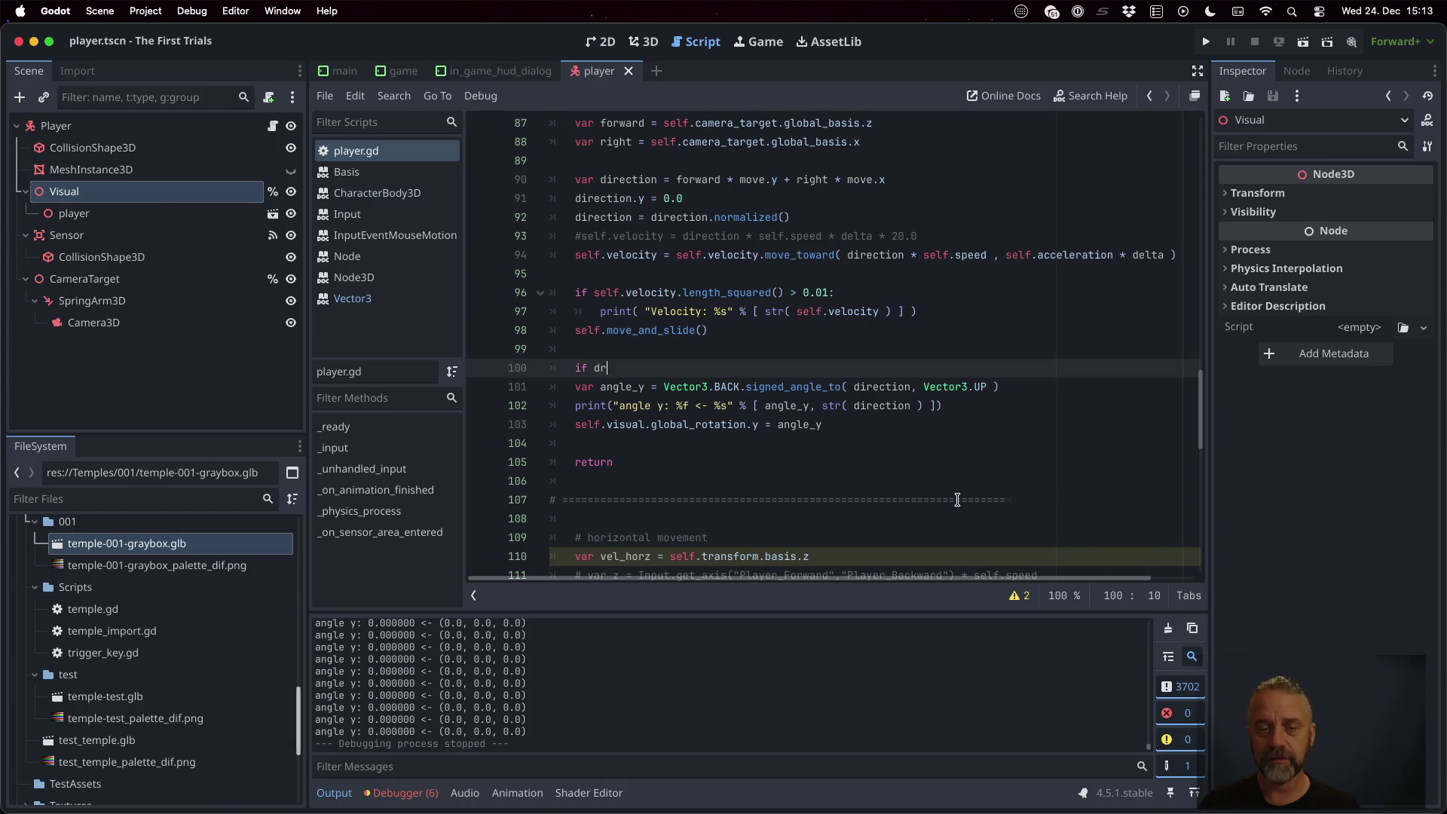
key("BackSpace")
type("irection.")
key("Down")
key("Return")
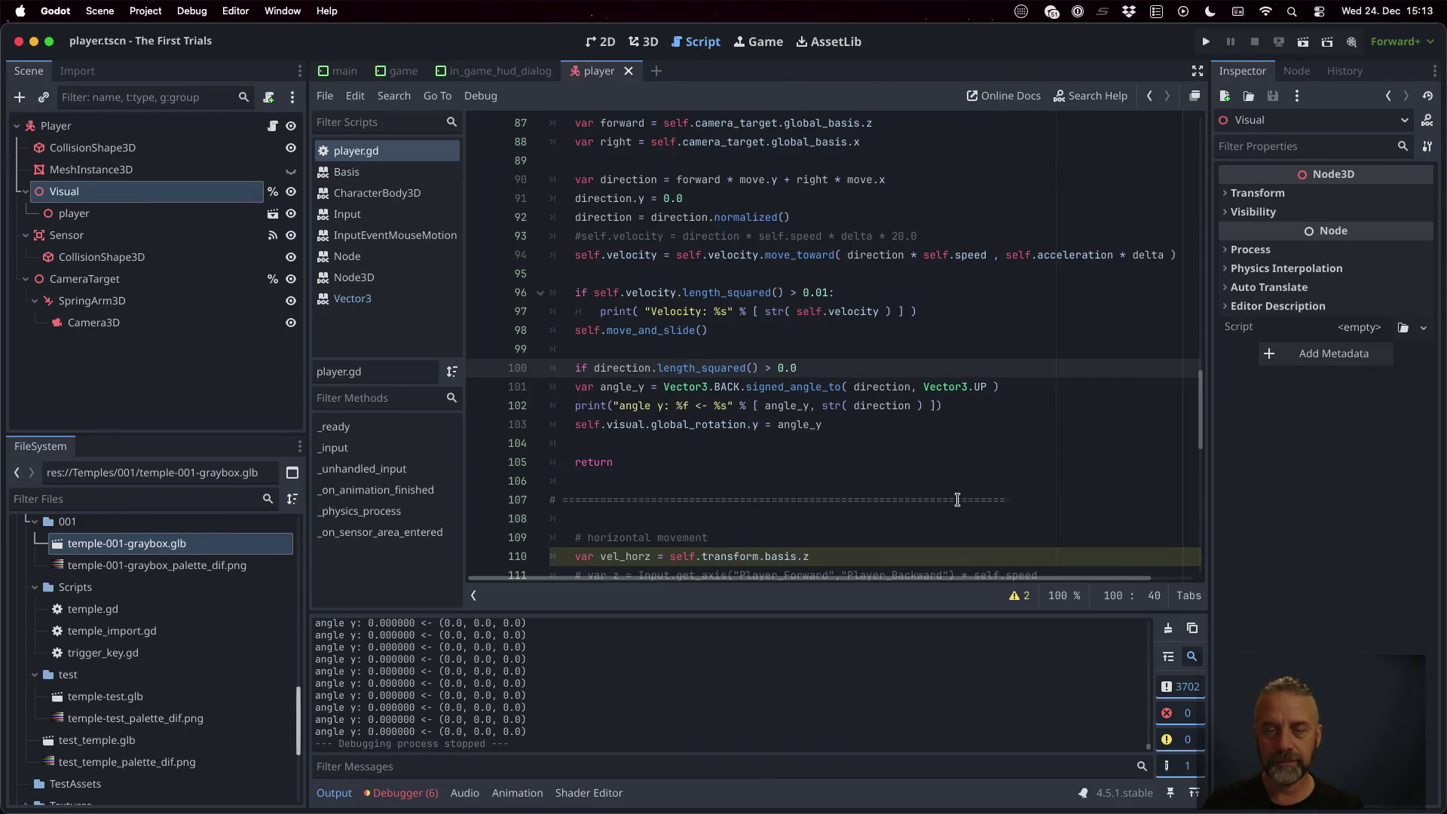
Indent the angle and rotation lines under the guard, save player.gd, and run the game
key("Down")
key("Home")
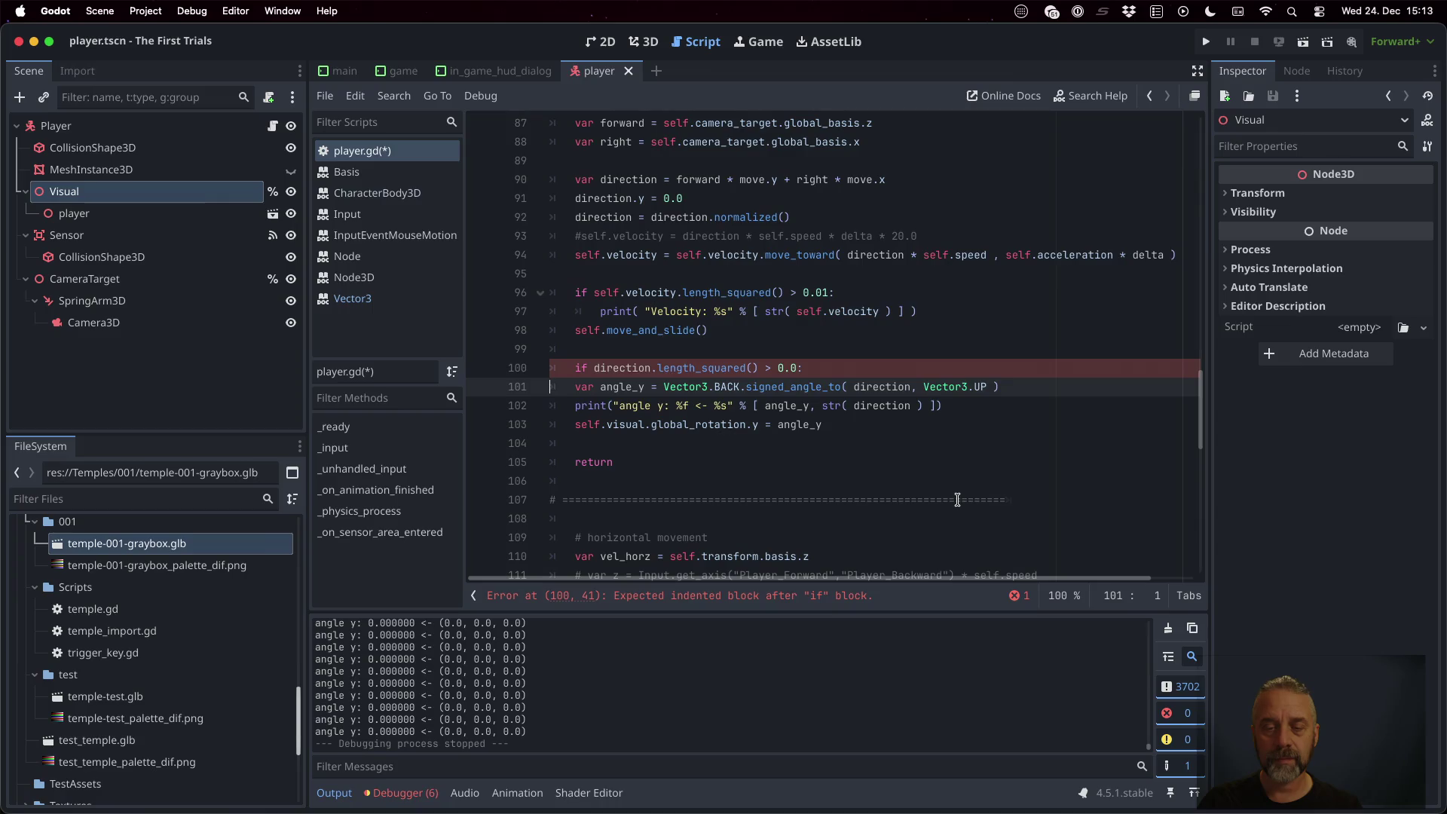
key("shift+Down")
key("shift+Down")
key("shift+Down")
key("Tab")
key("Left")
key("super+s")
key("Up")
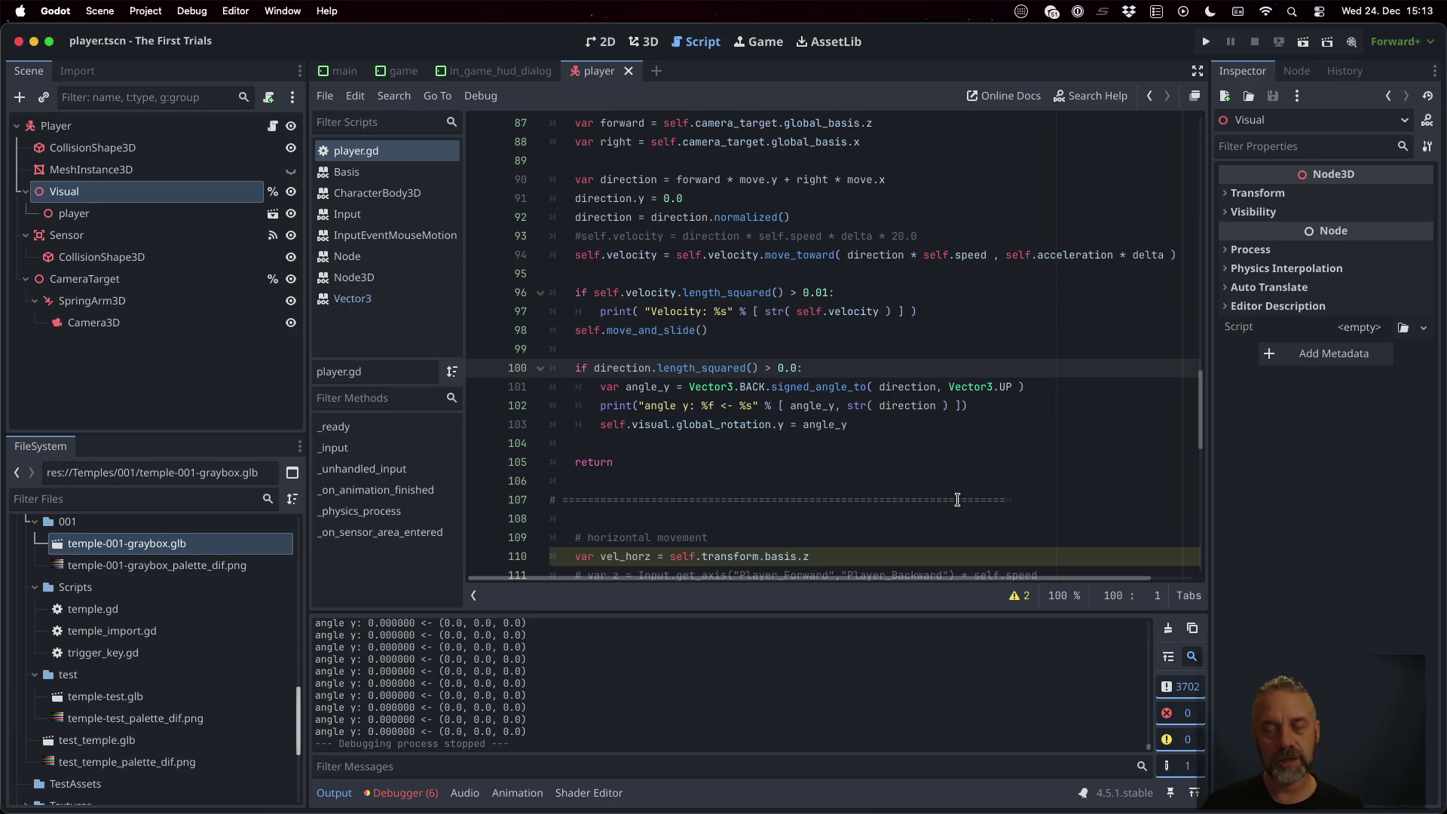
left_click(1212, 43)
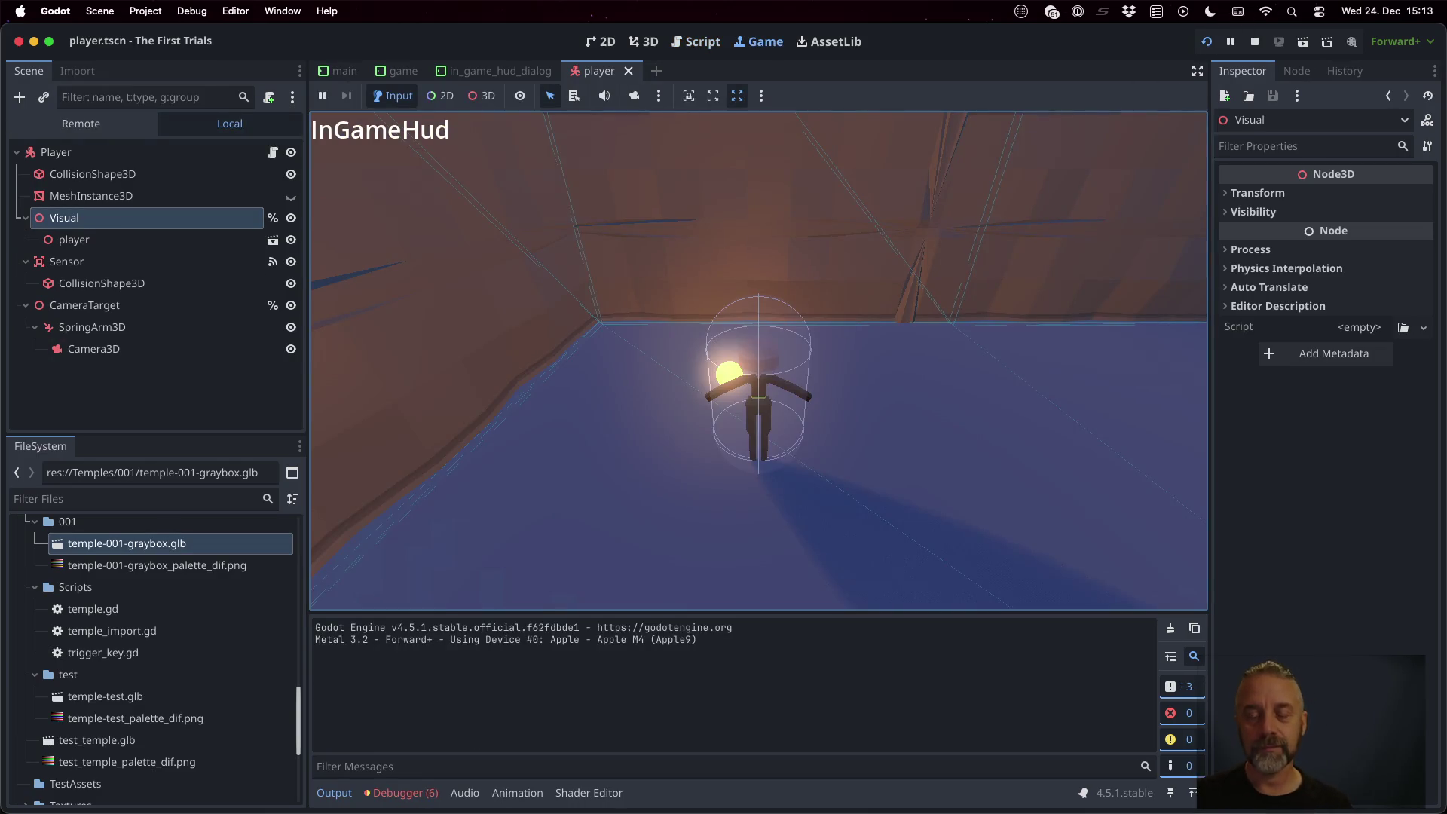
Walk the character left, right, toward the camera and down the corridor to check it faces its movement
key("d")
key("s")
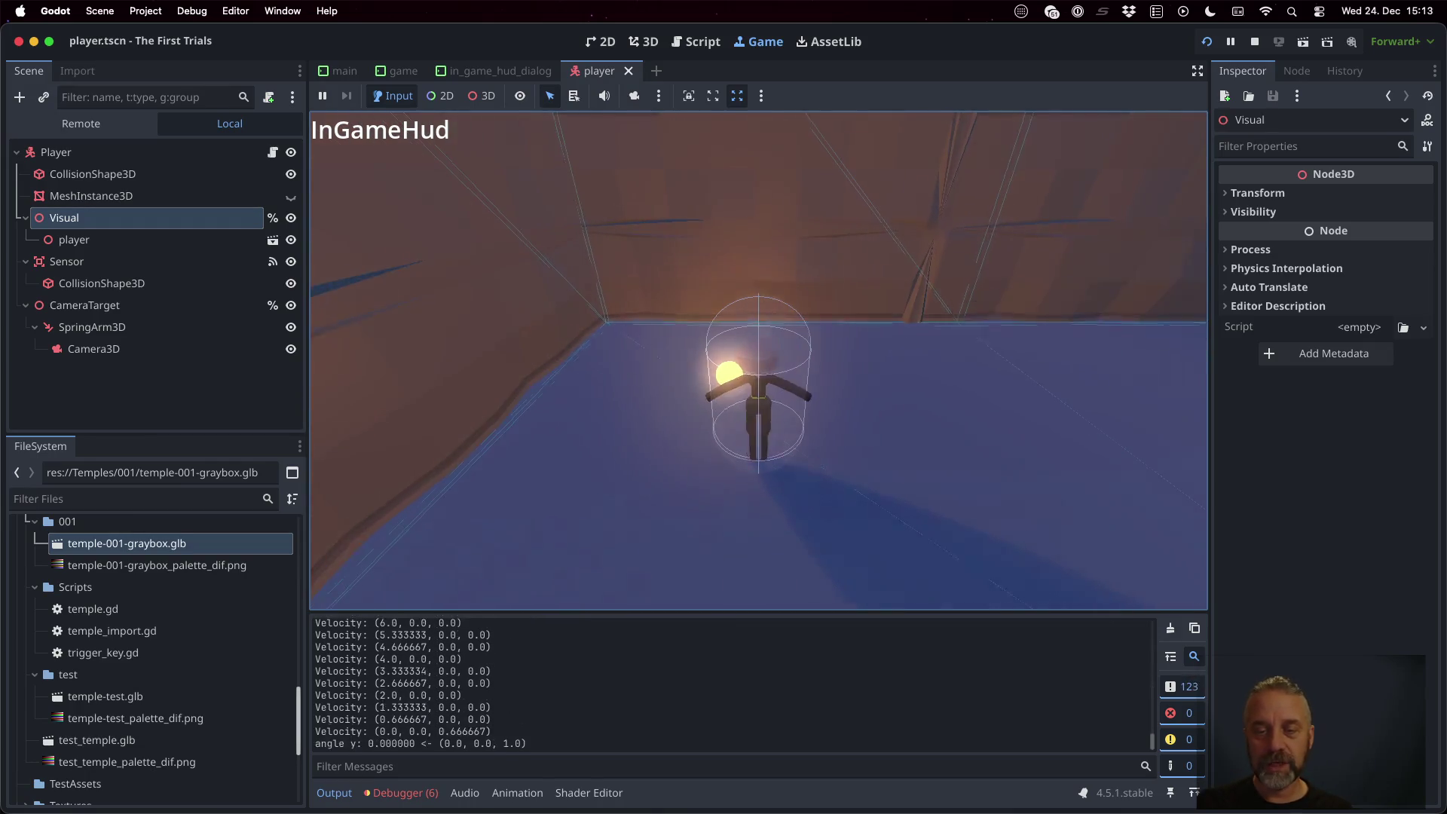
key("a")
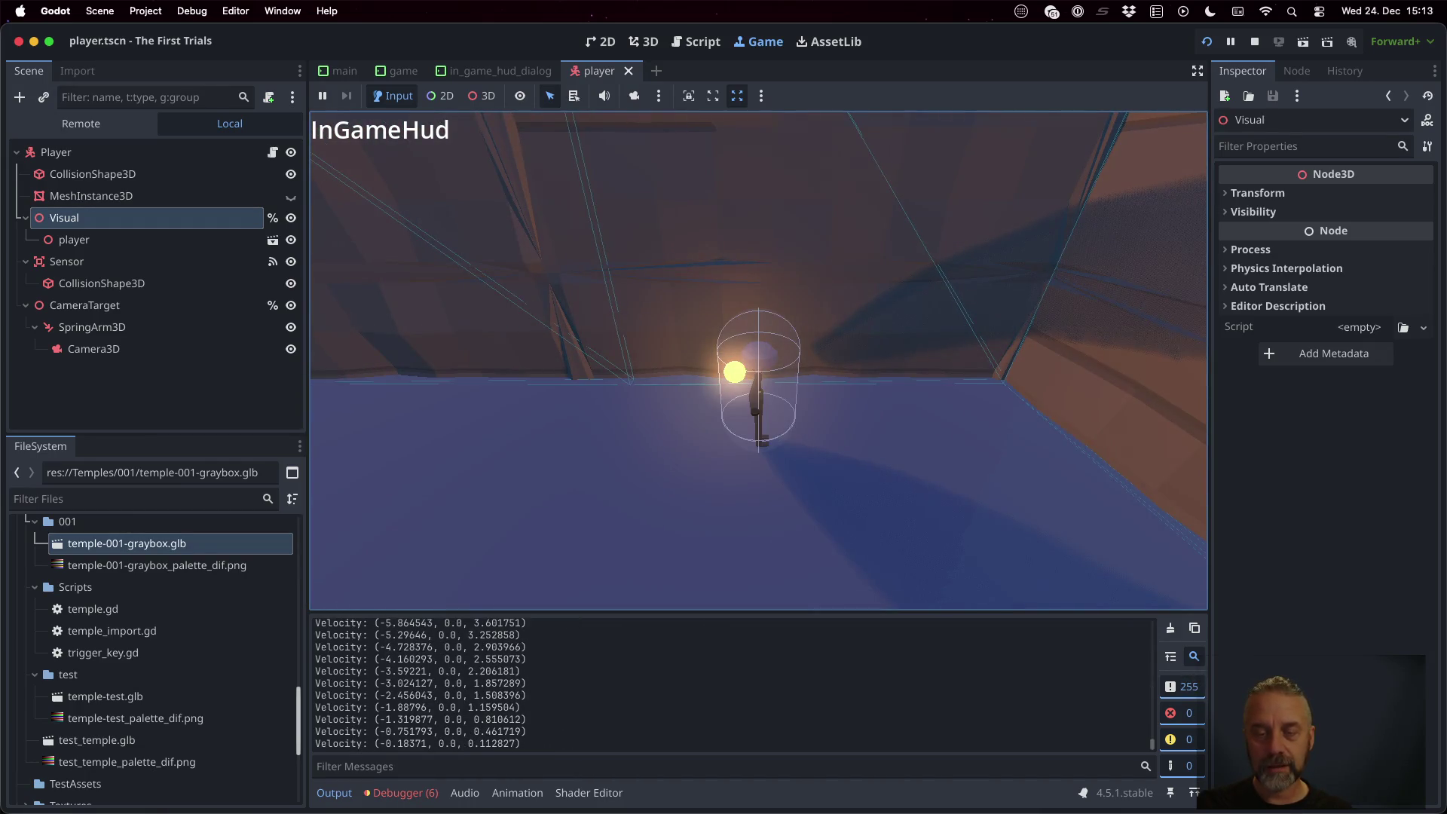
key("a")
key("a")
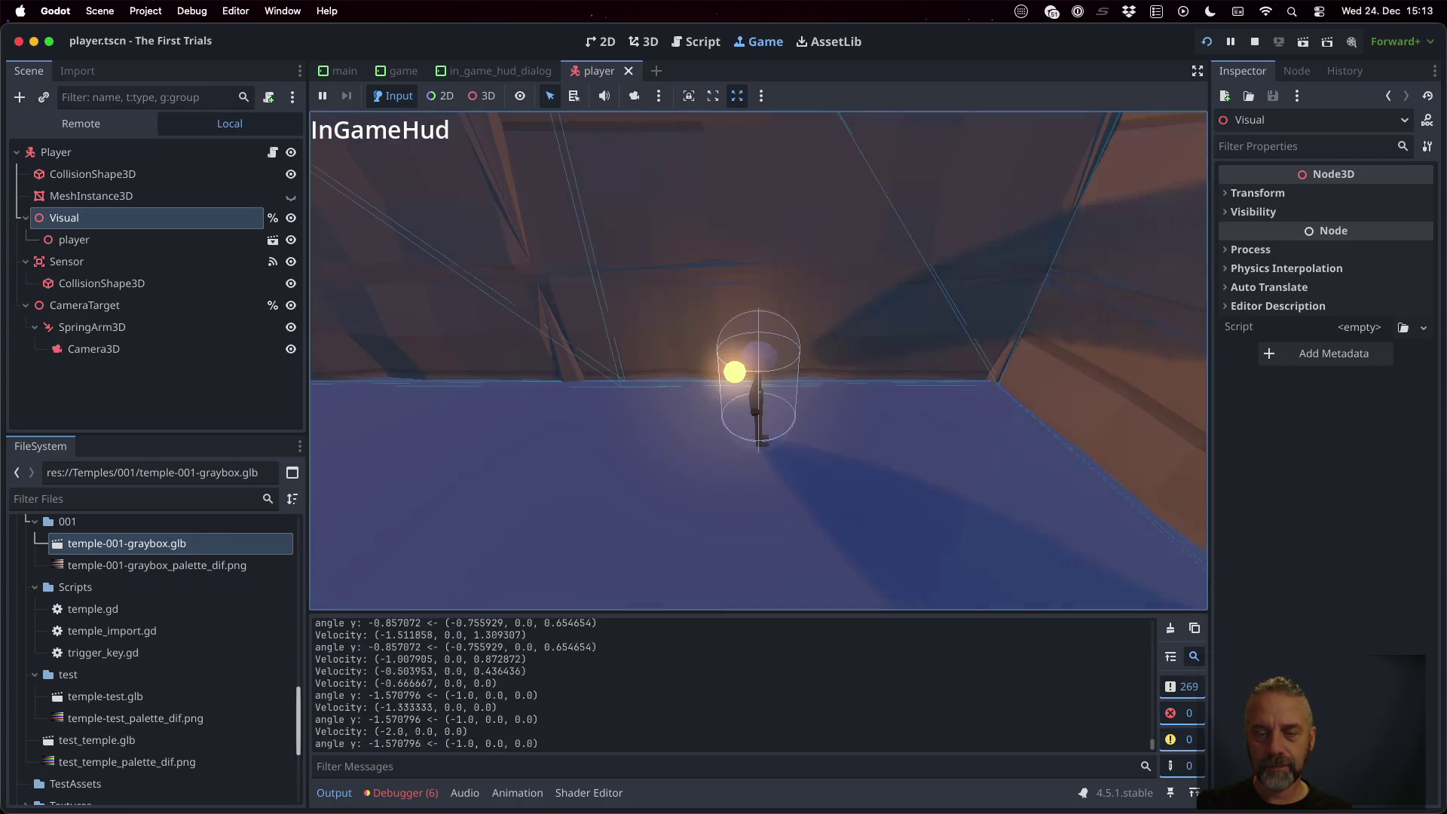
key("a")
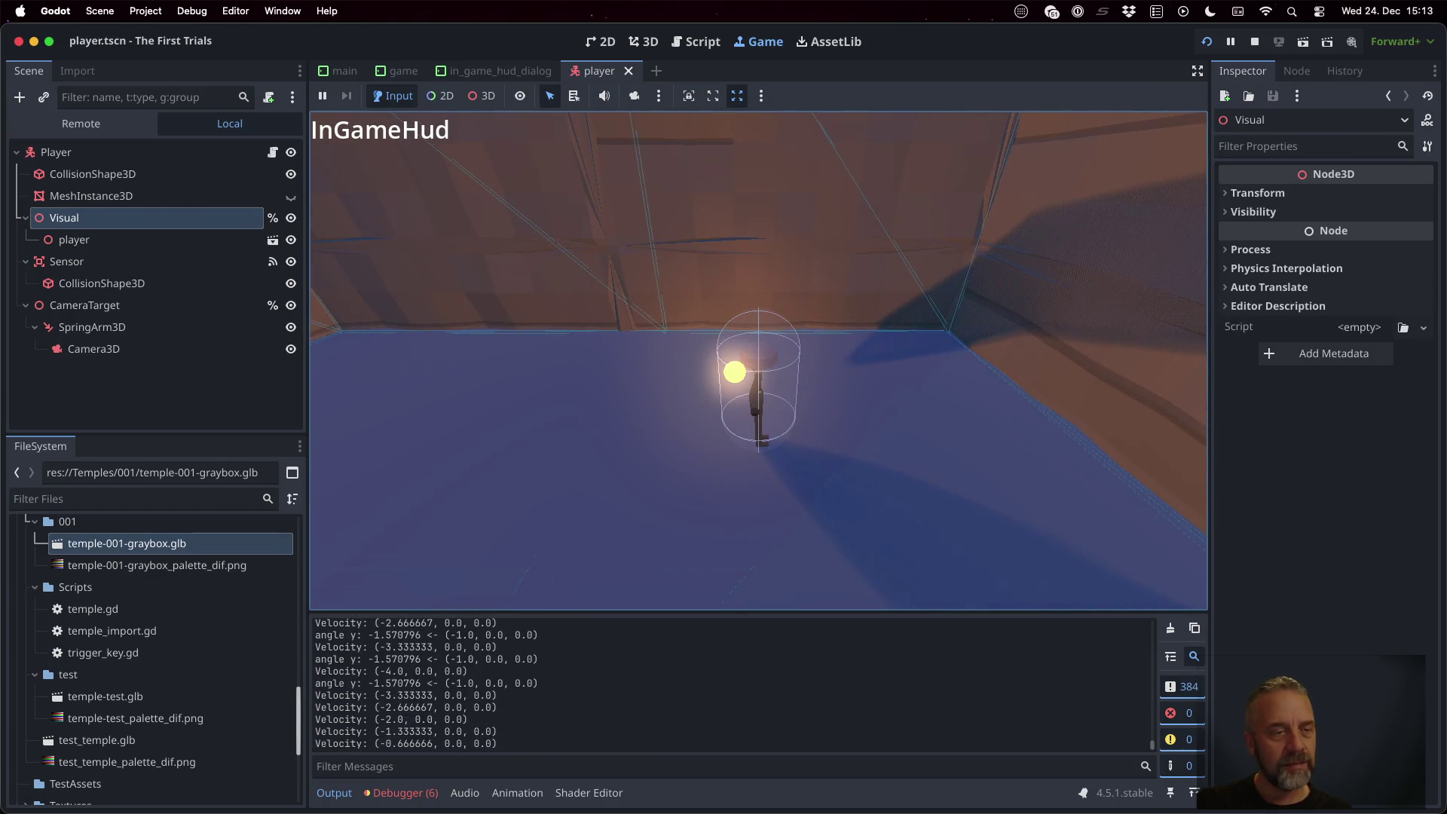
key("s")
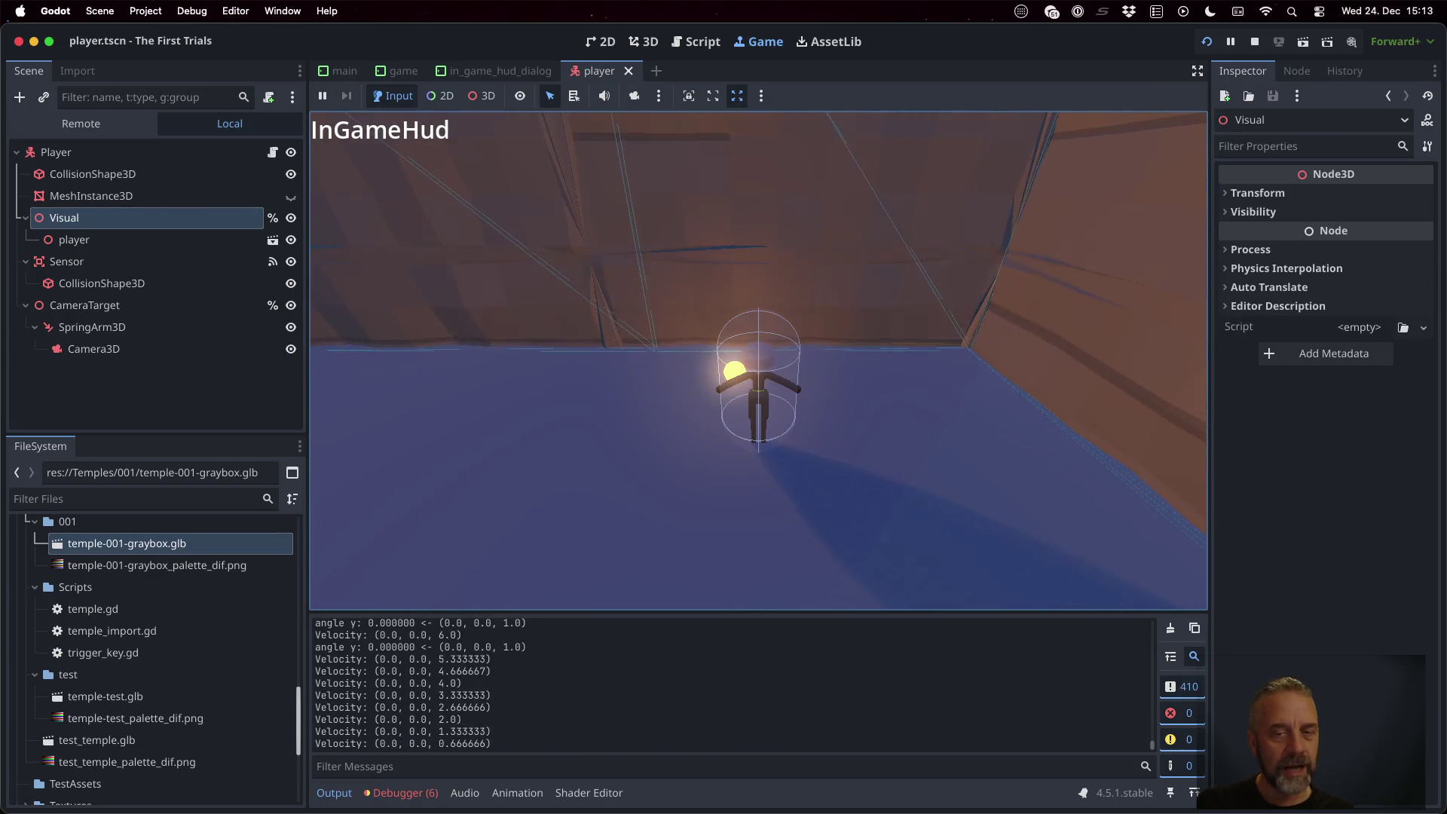
key("d")
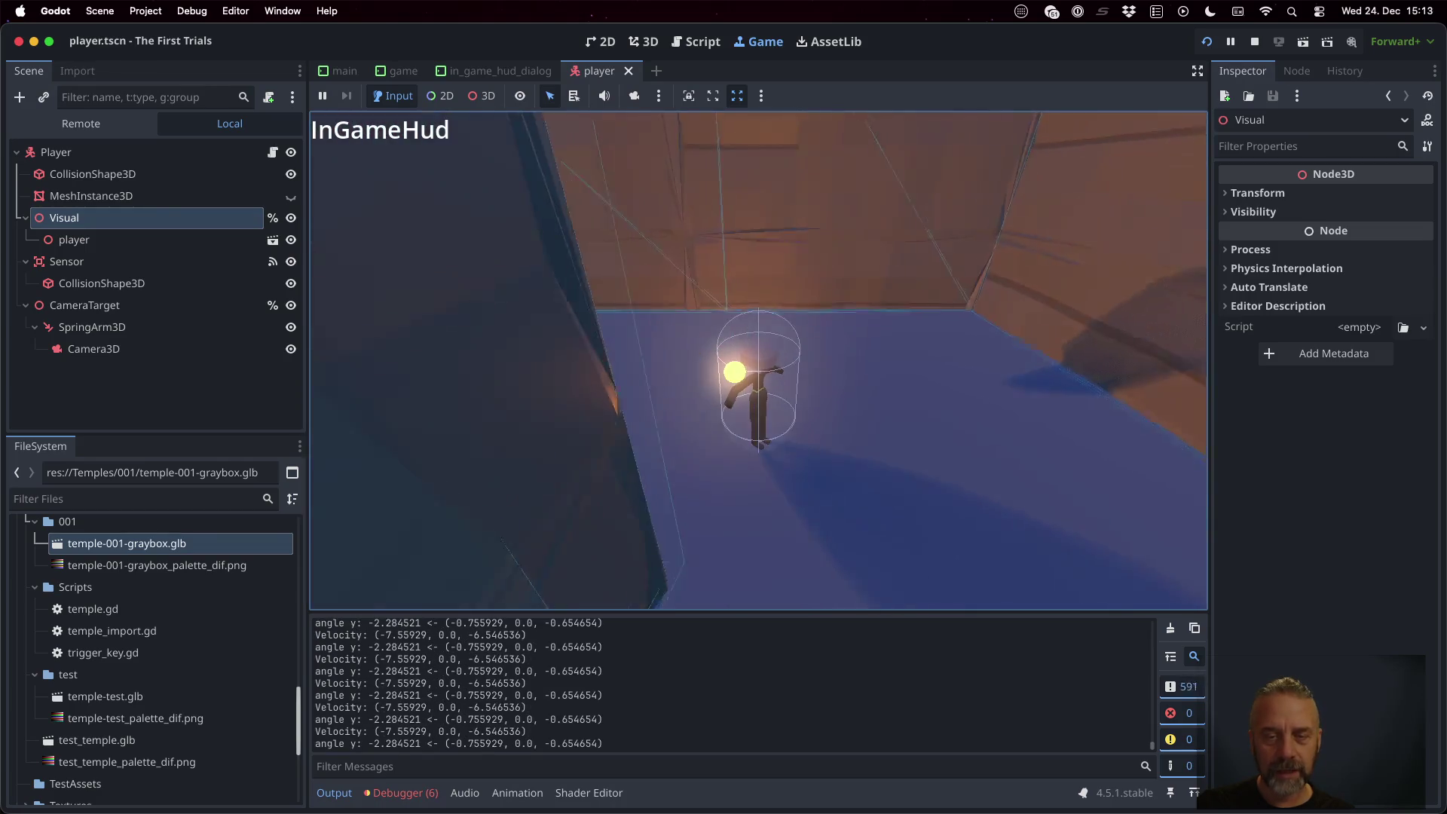
key("s")
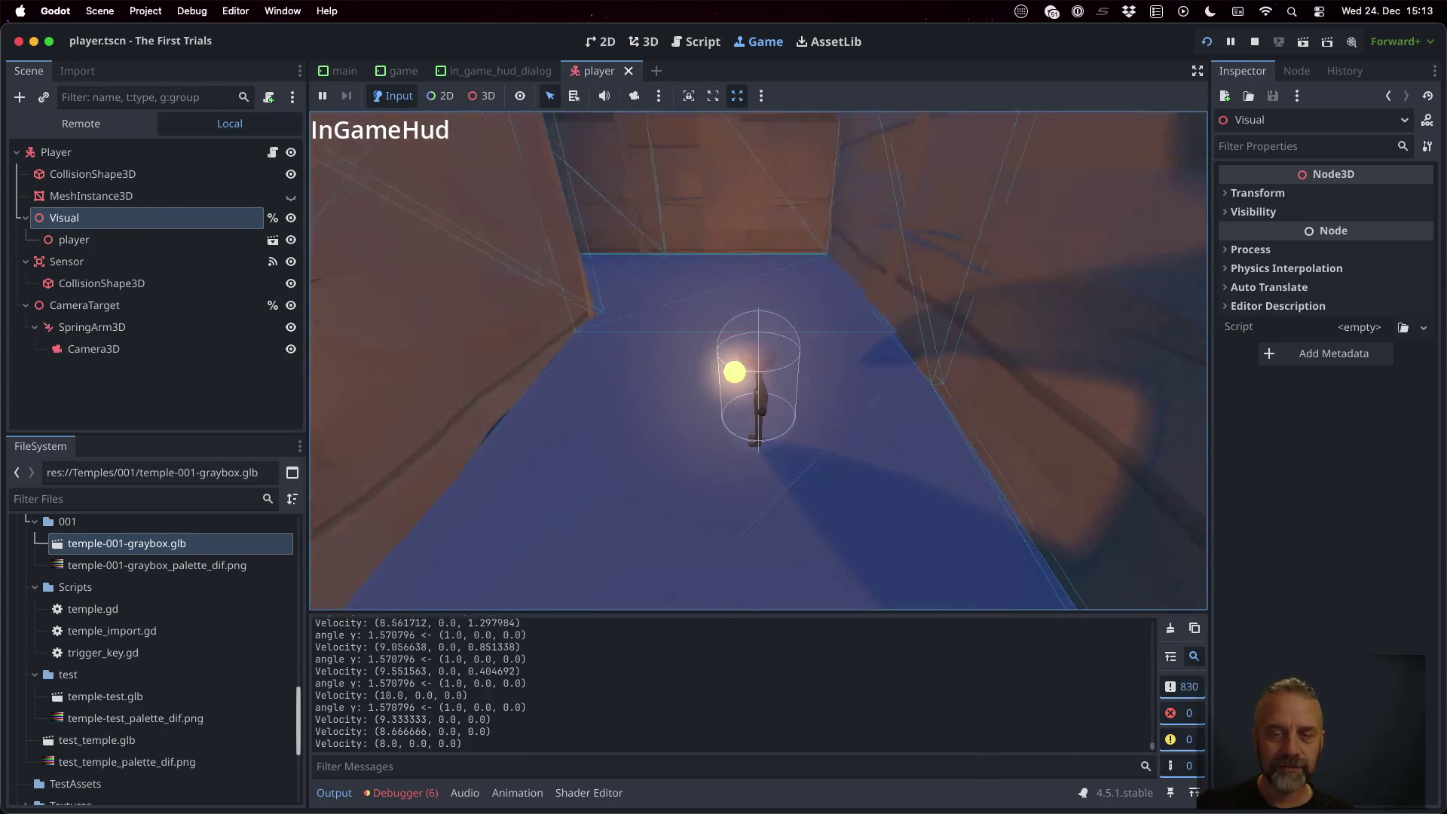
key("d")
key("w")
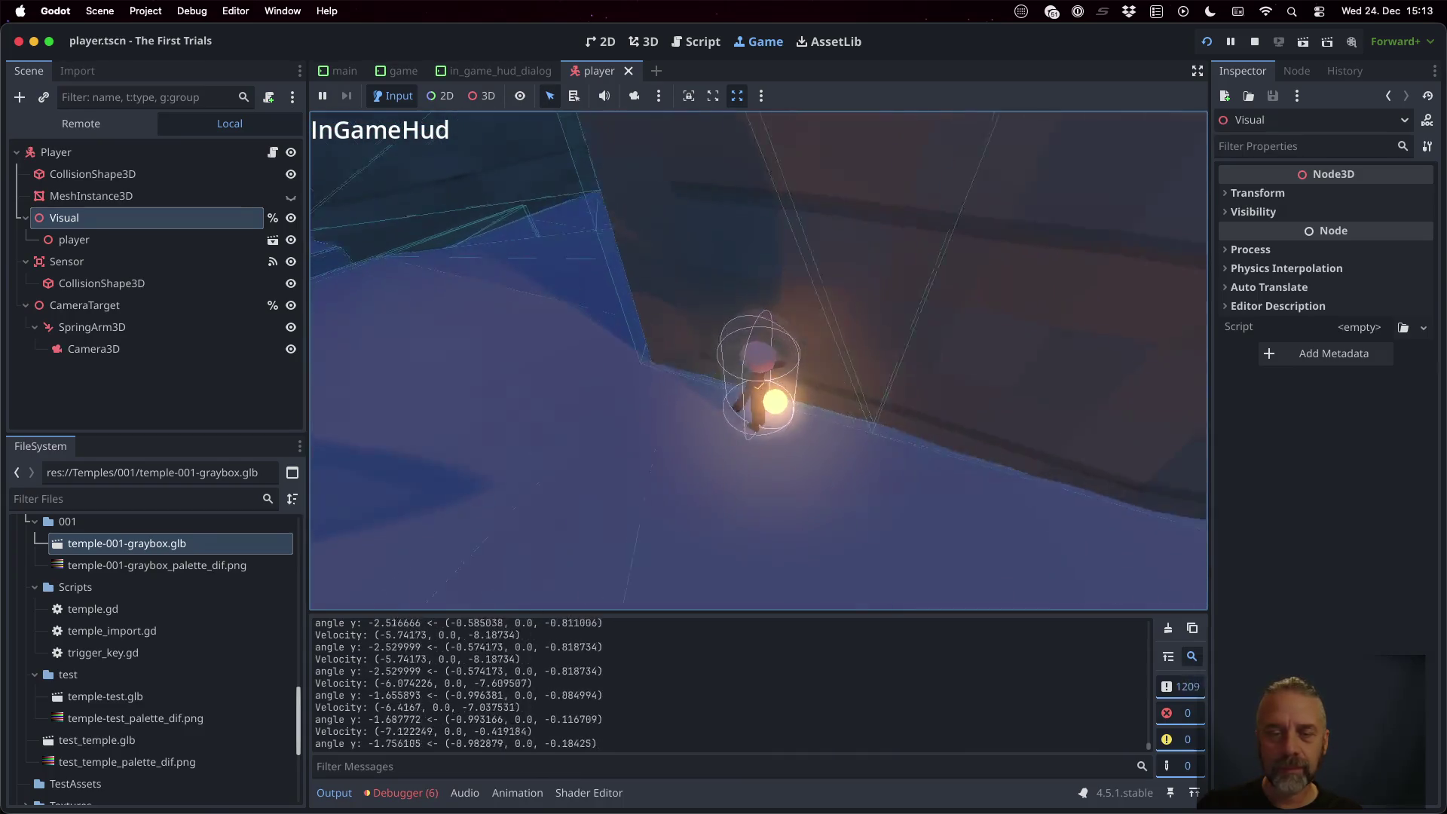
key("a")
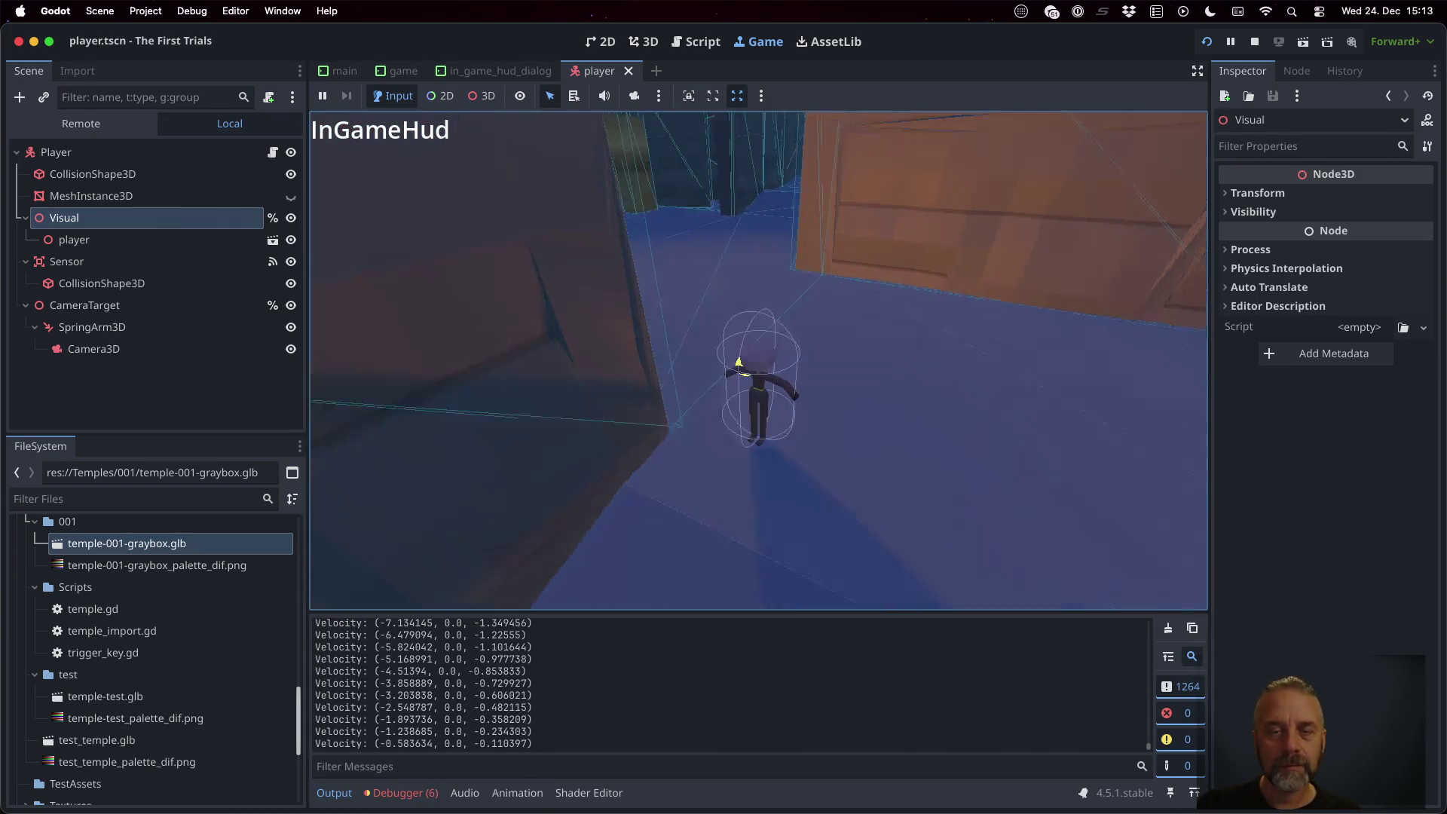
key("s")
Run the character toward the red gateway, turn it around several times, then stop the game
key("d")
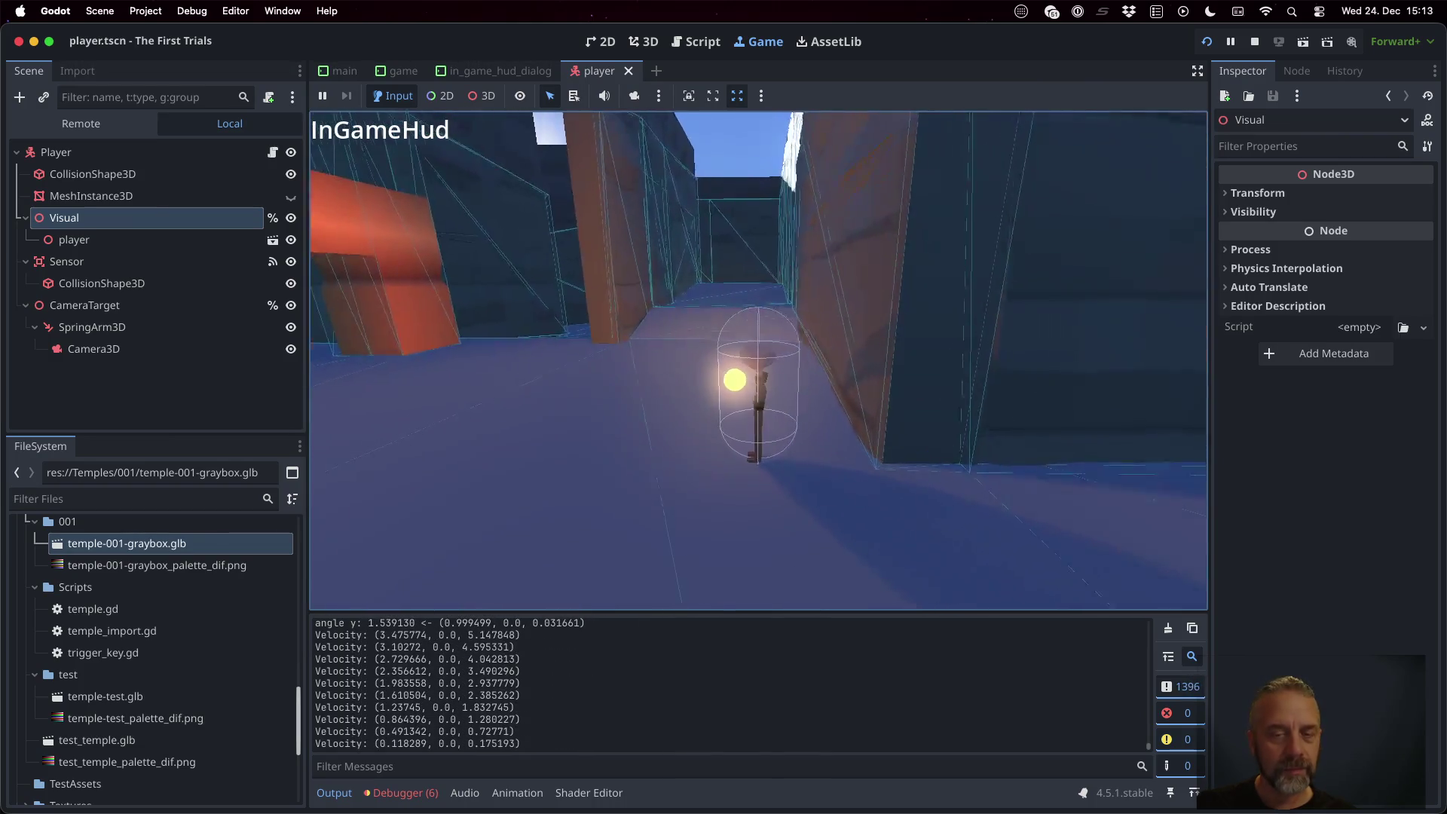
key("w")
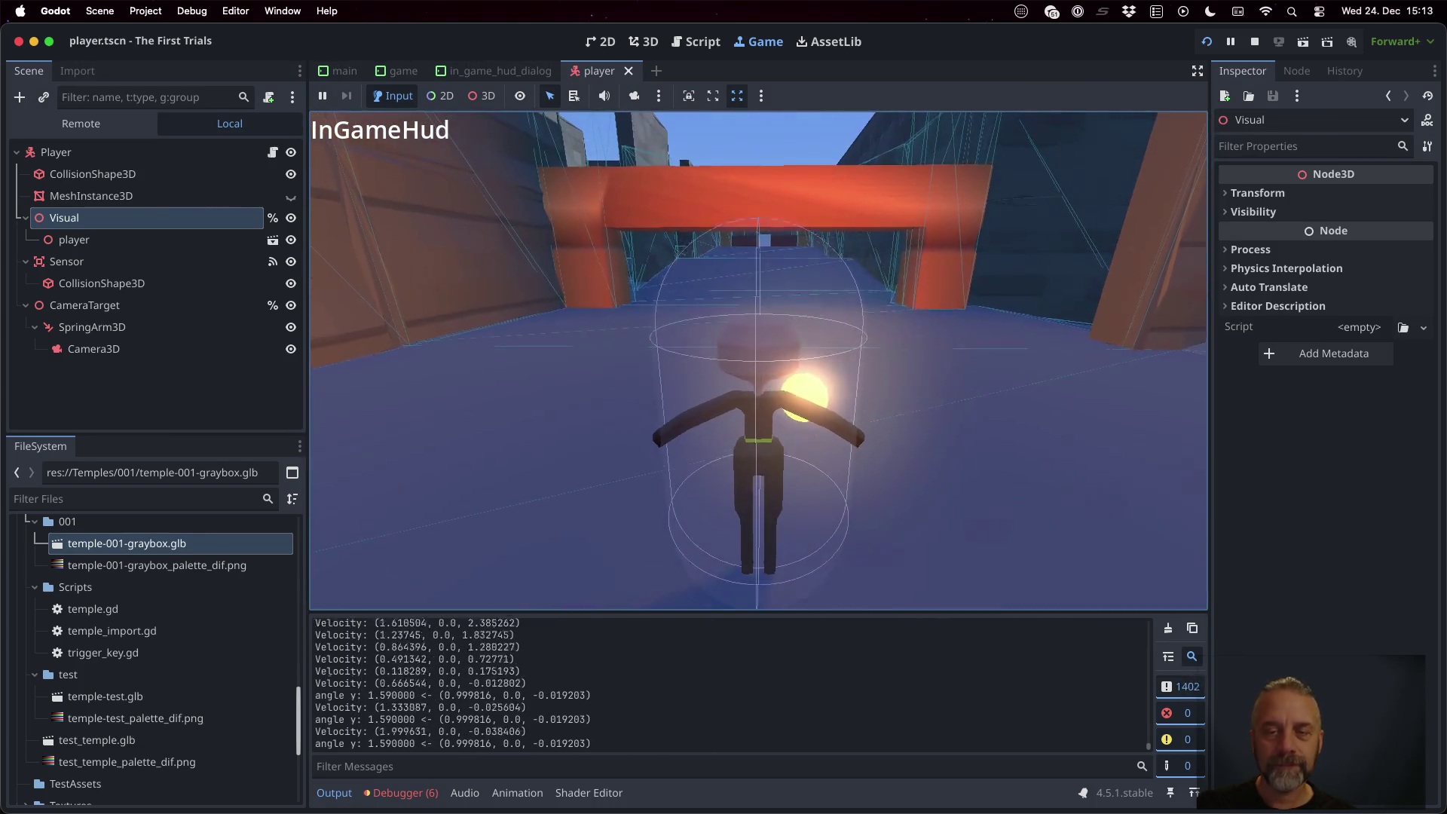
key("d")
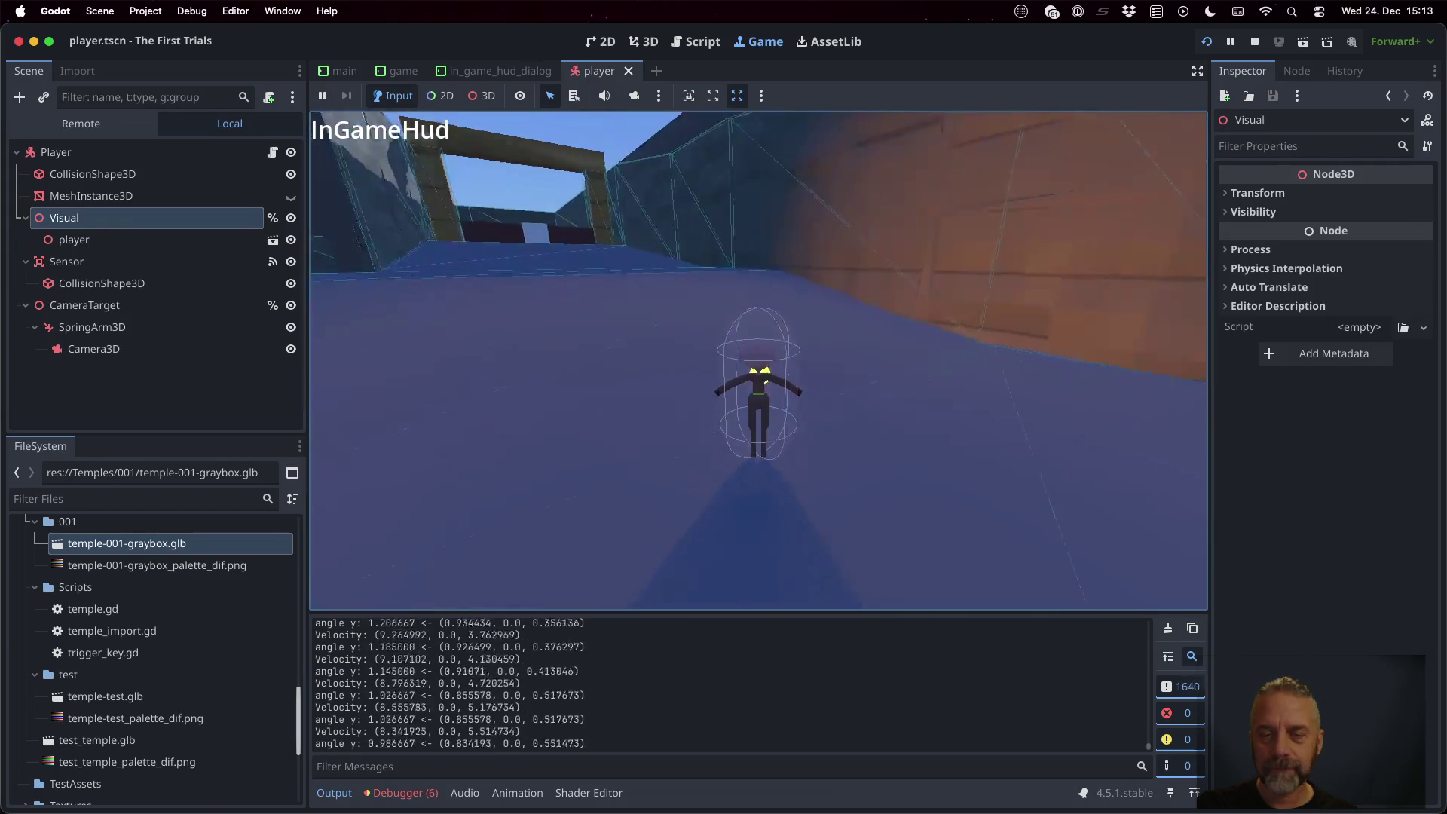
key("a")
key("w")
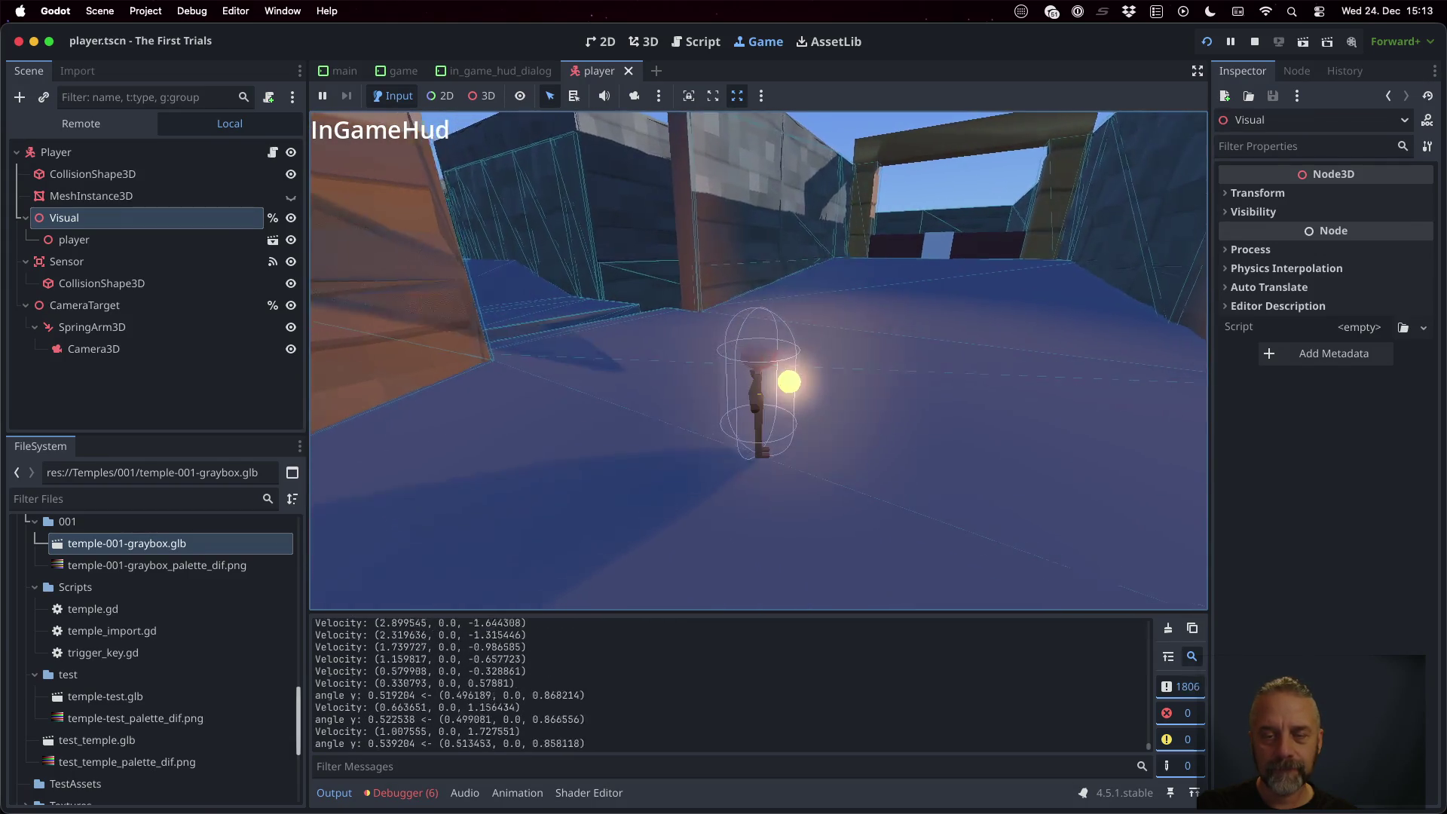
key("a")
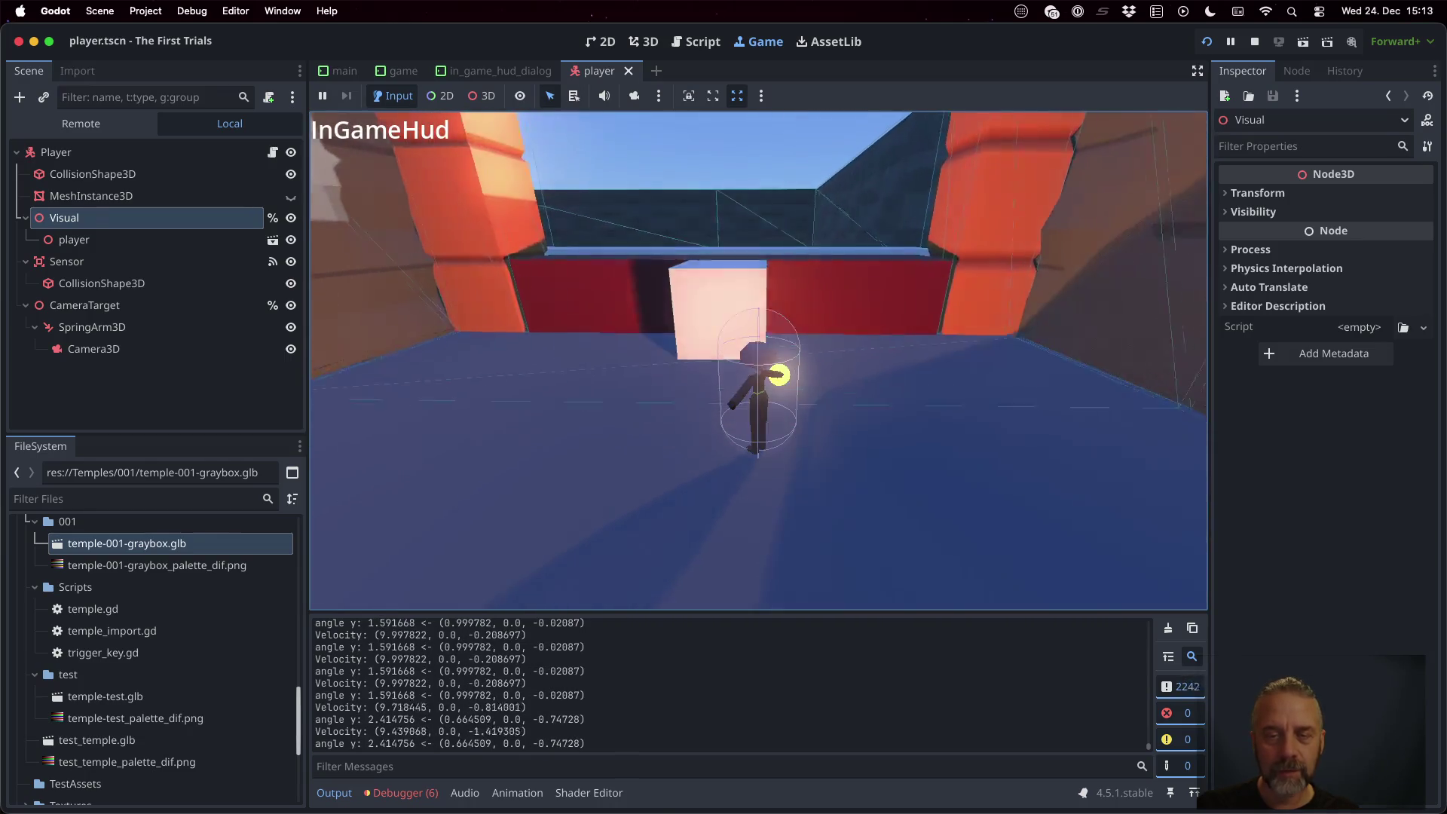
key("d")
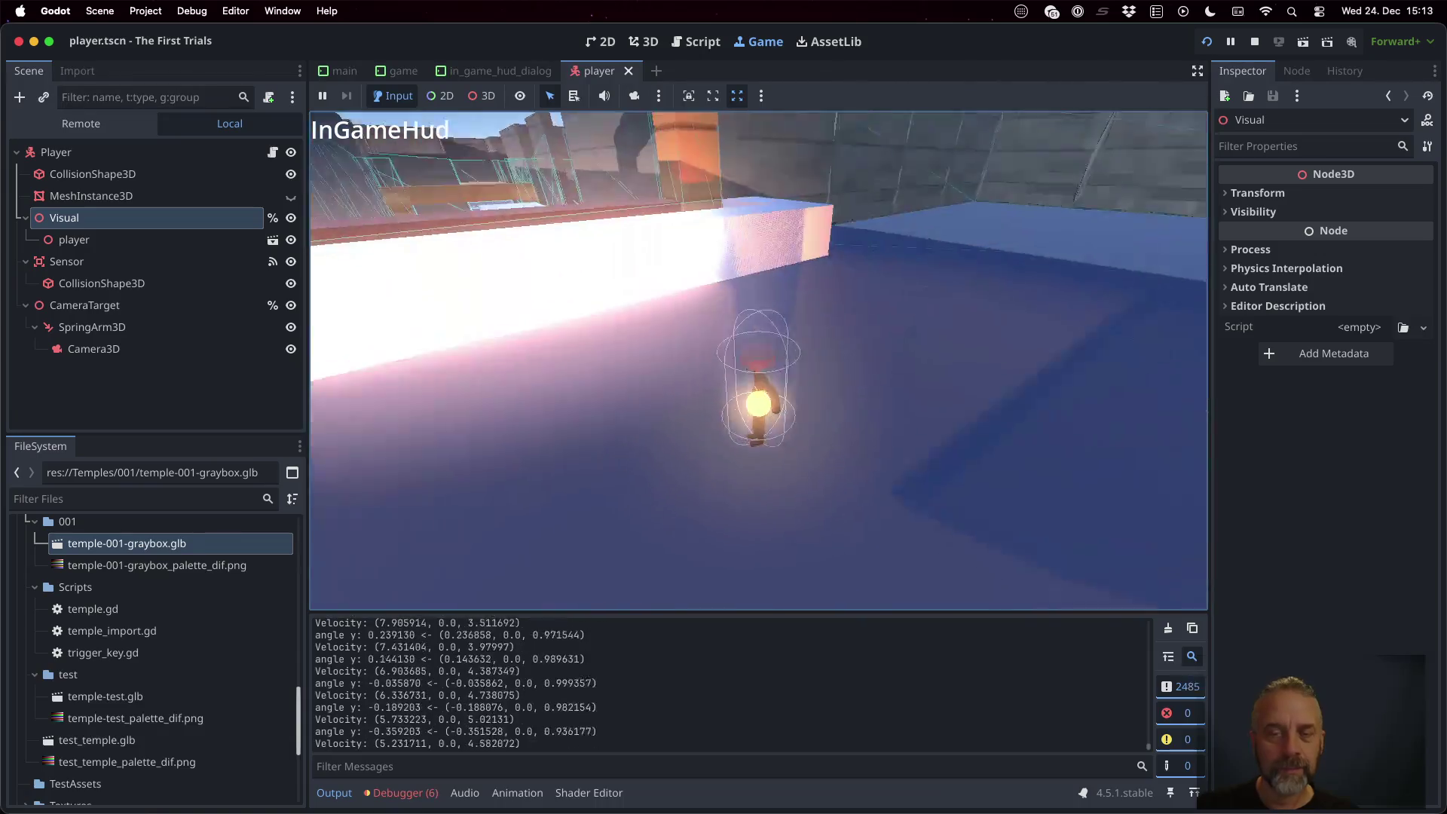
key("w")
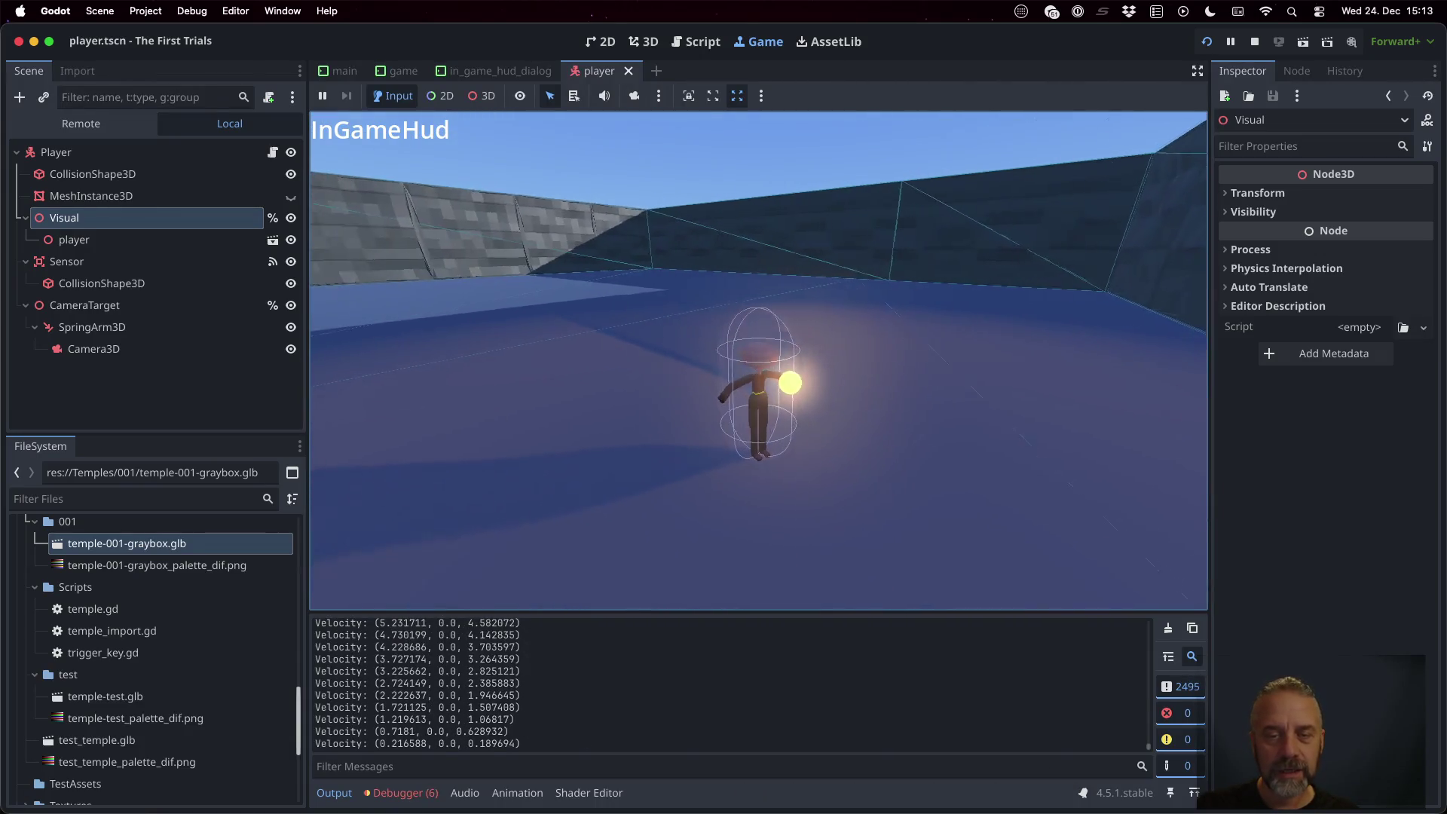
key("s")
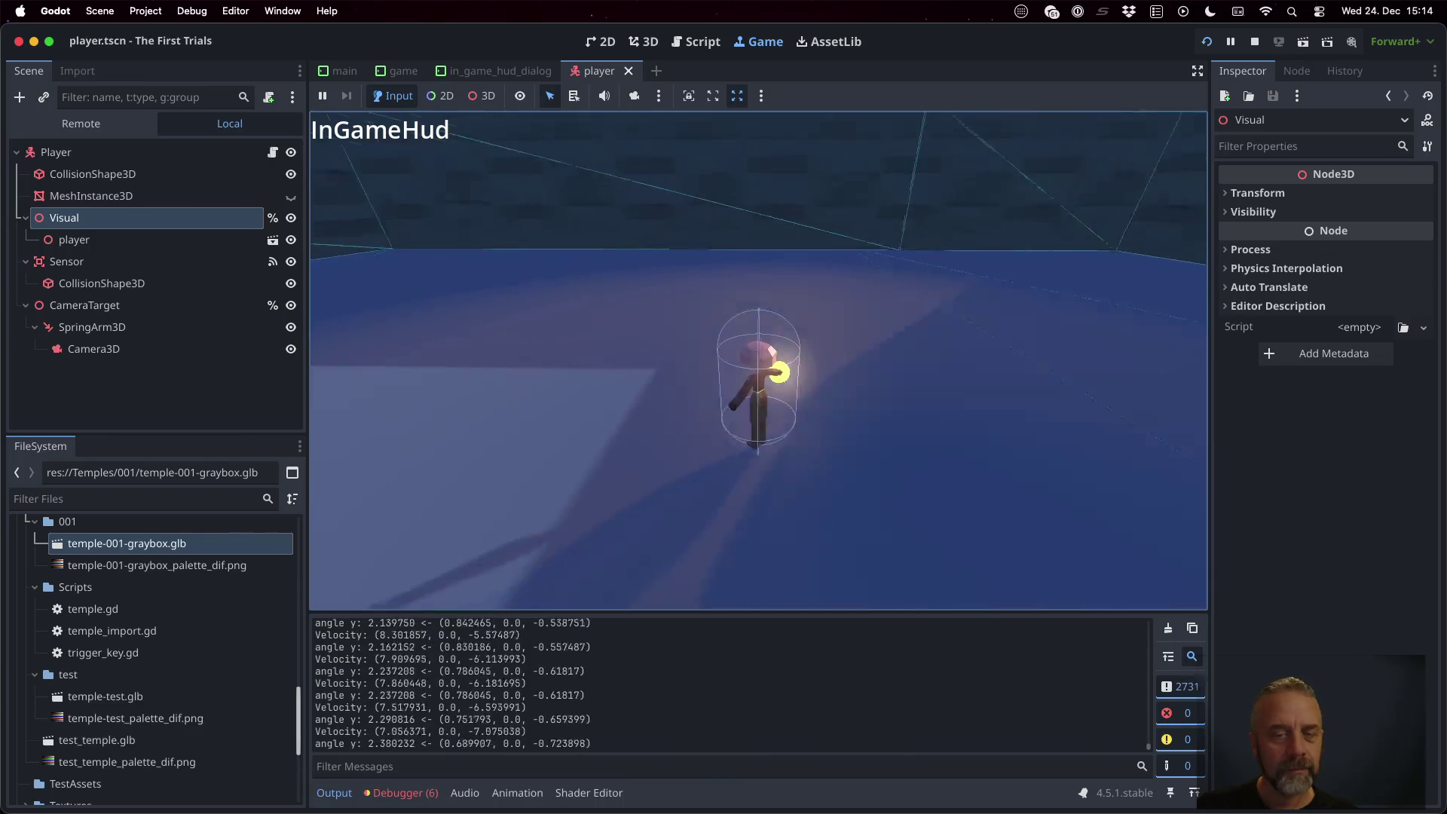
key("w")
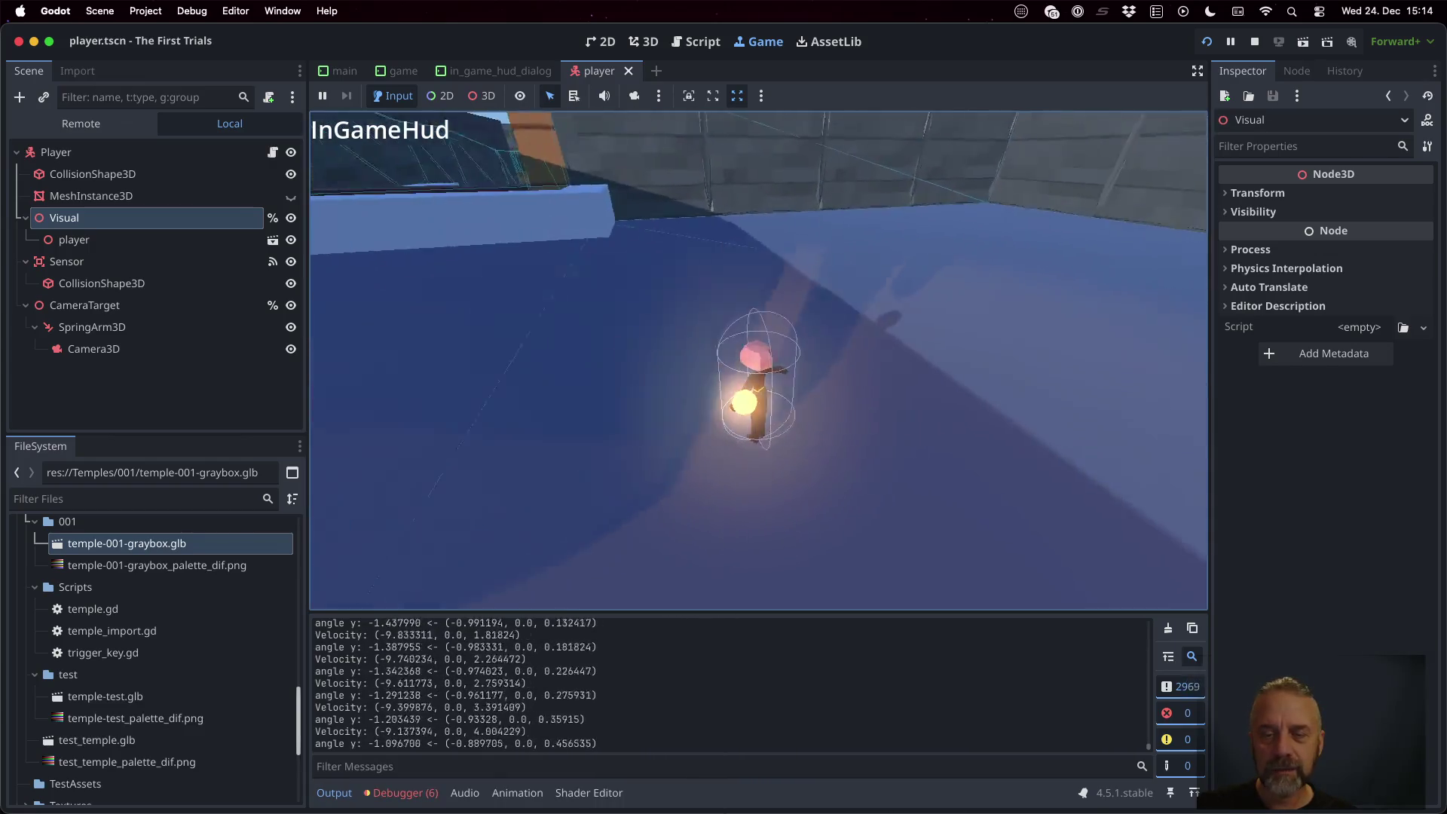
key("s")
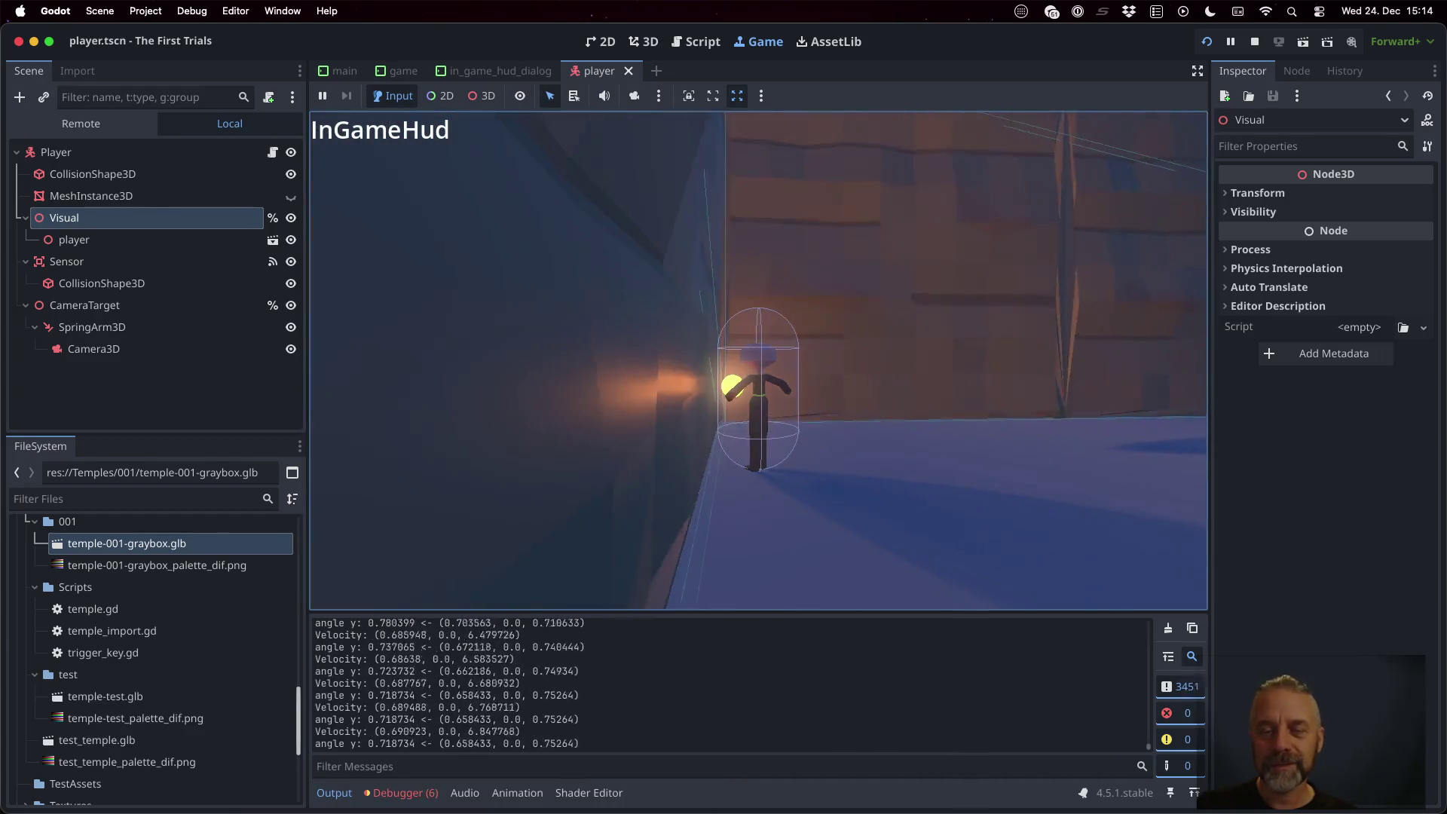
left_click(1254, 42)
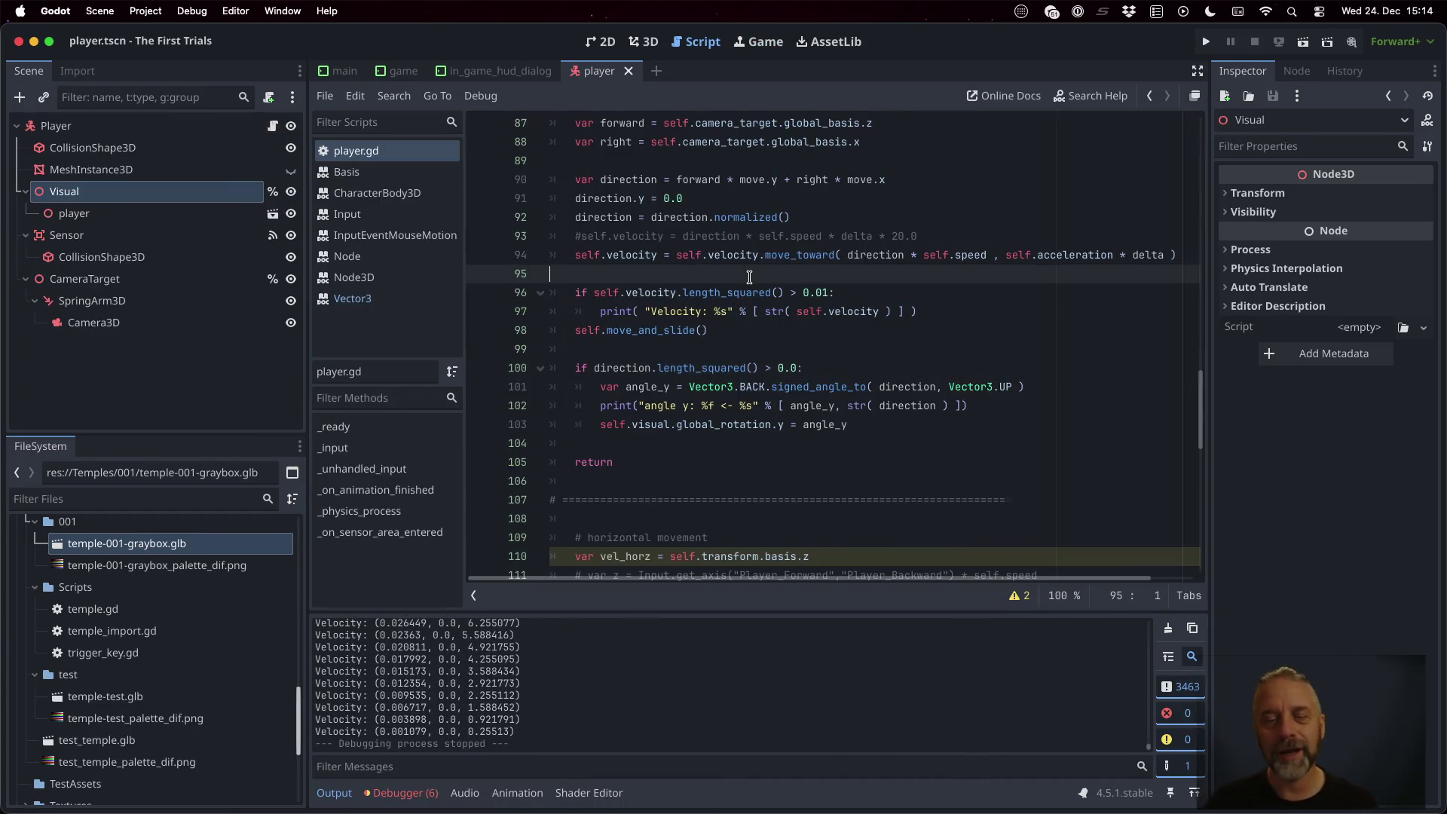
Trace where camera_mouse_scale scales mouse motion in _unhandled_input
scroll(820, 386, "up", 20)
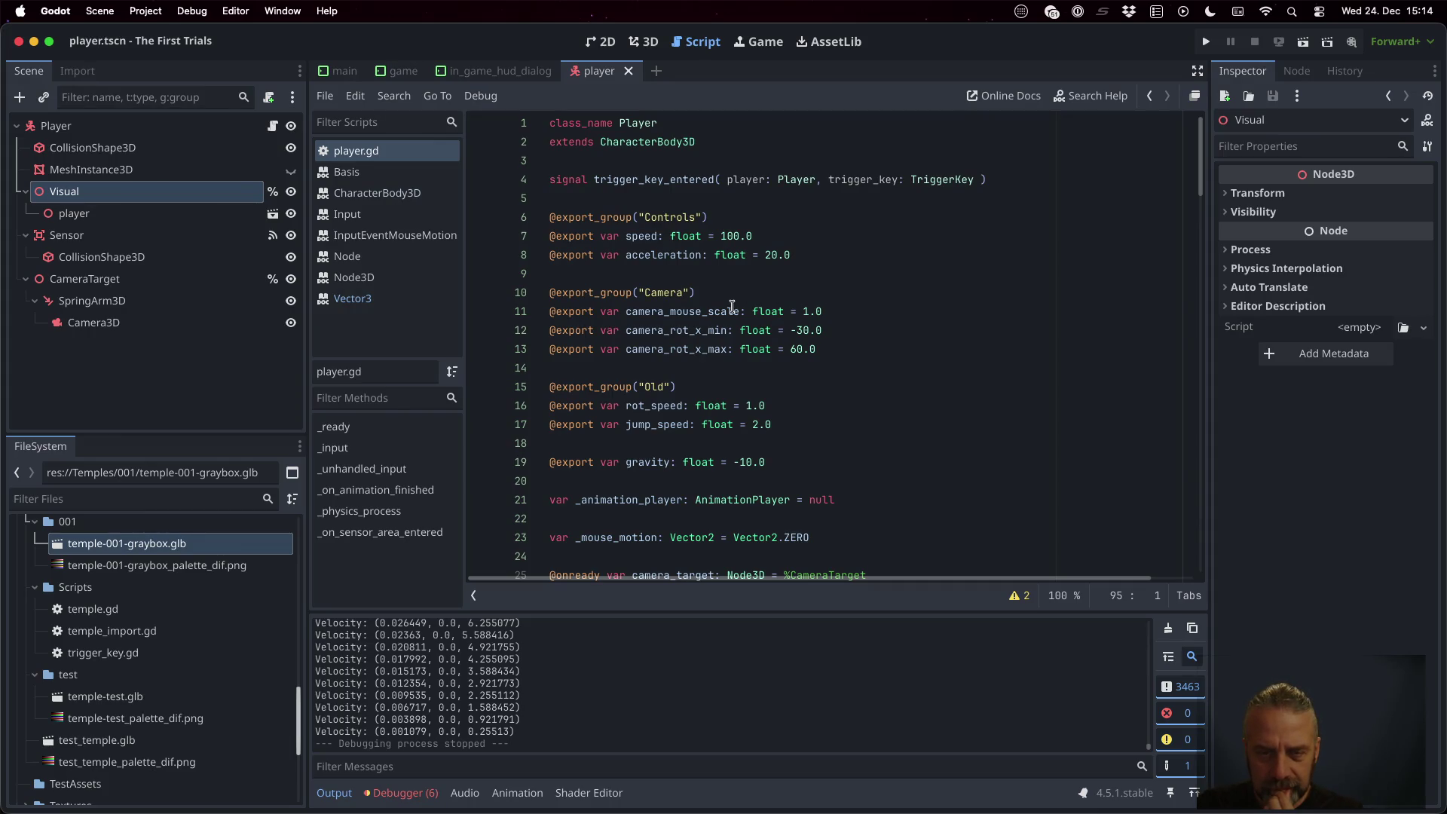
double_click(698, 310)
scroll(862, 391, "down", 15)
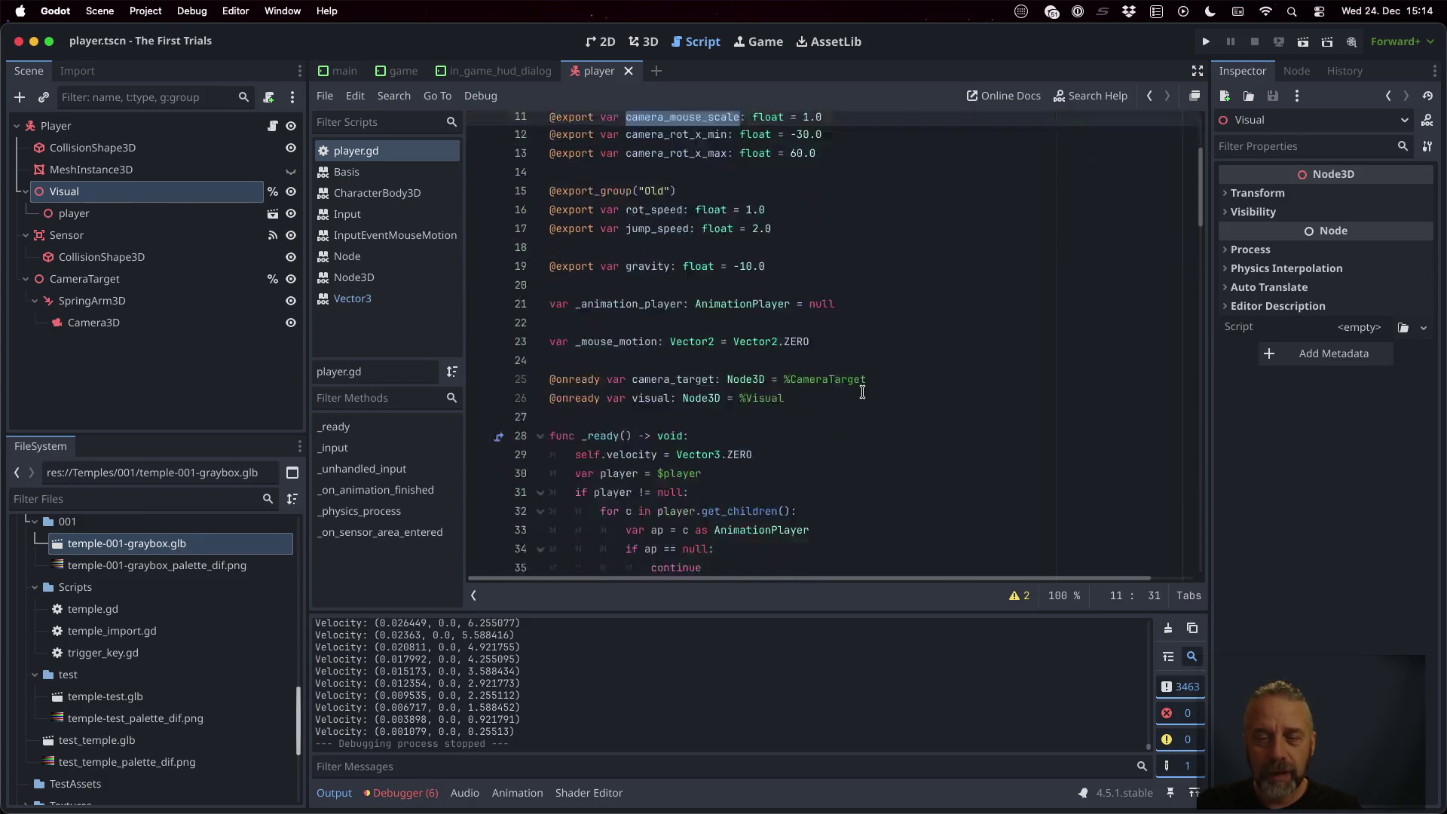
scroll(862, 392, "down", 14)
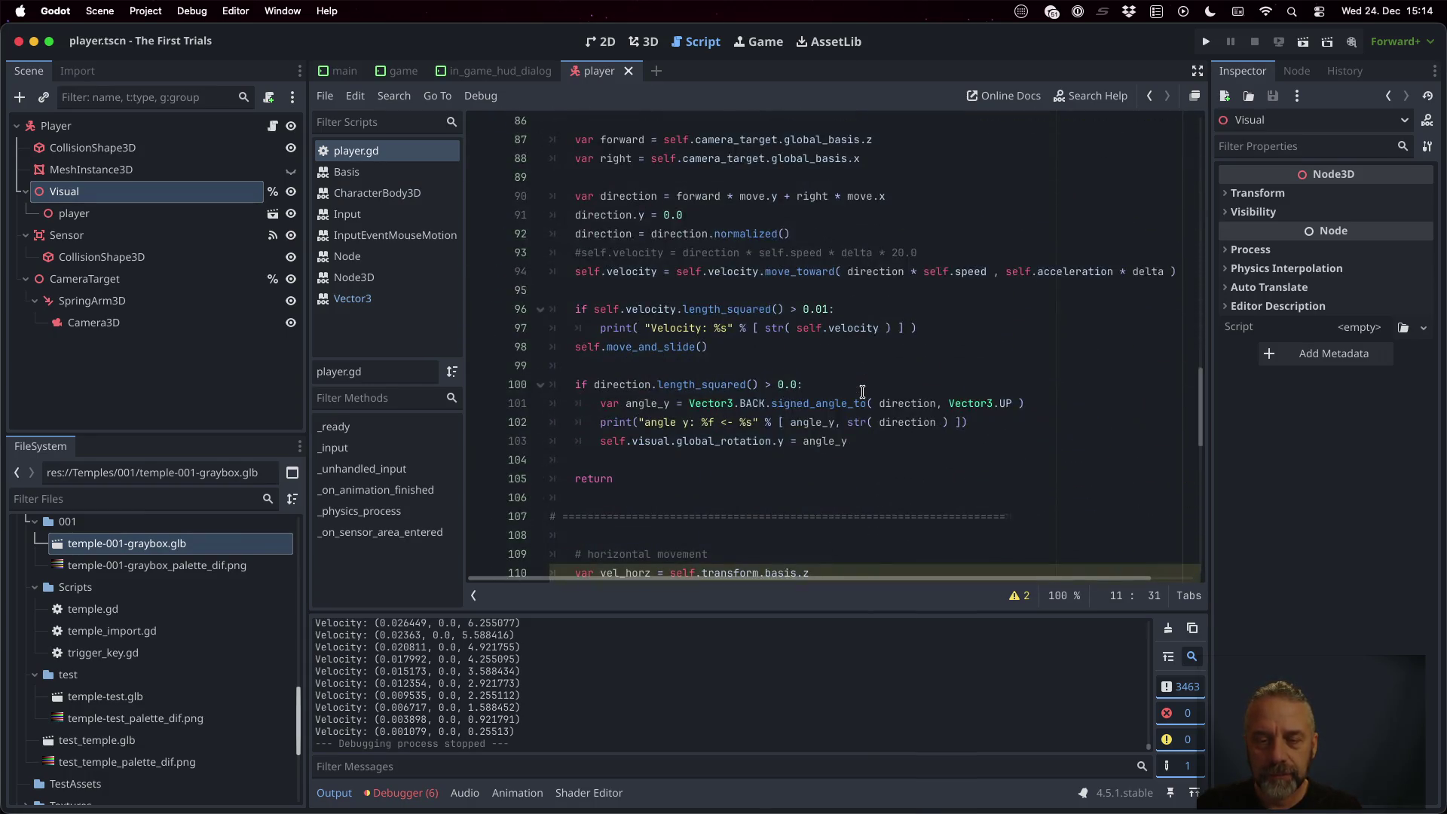
scroll(861, 391, "down", 3)
scroll(862, 391, "up", 14)
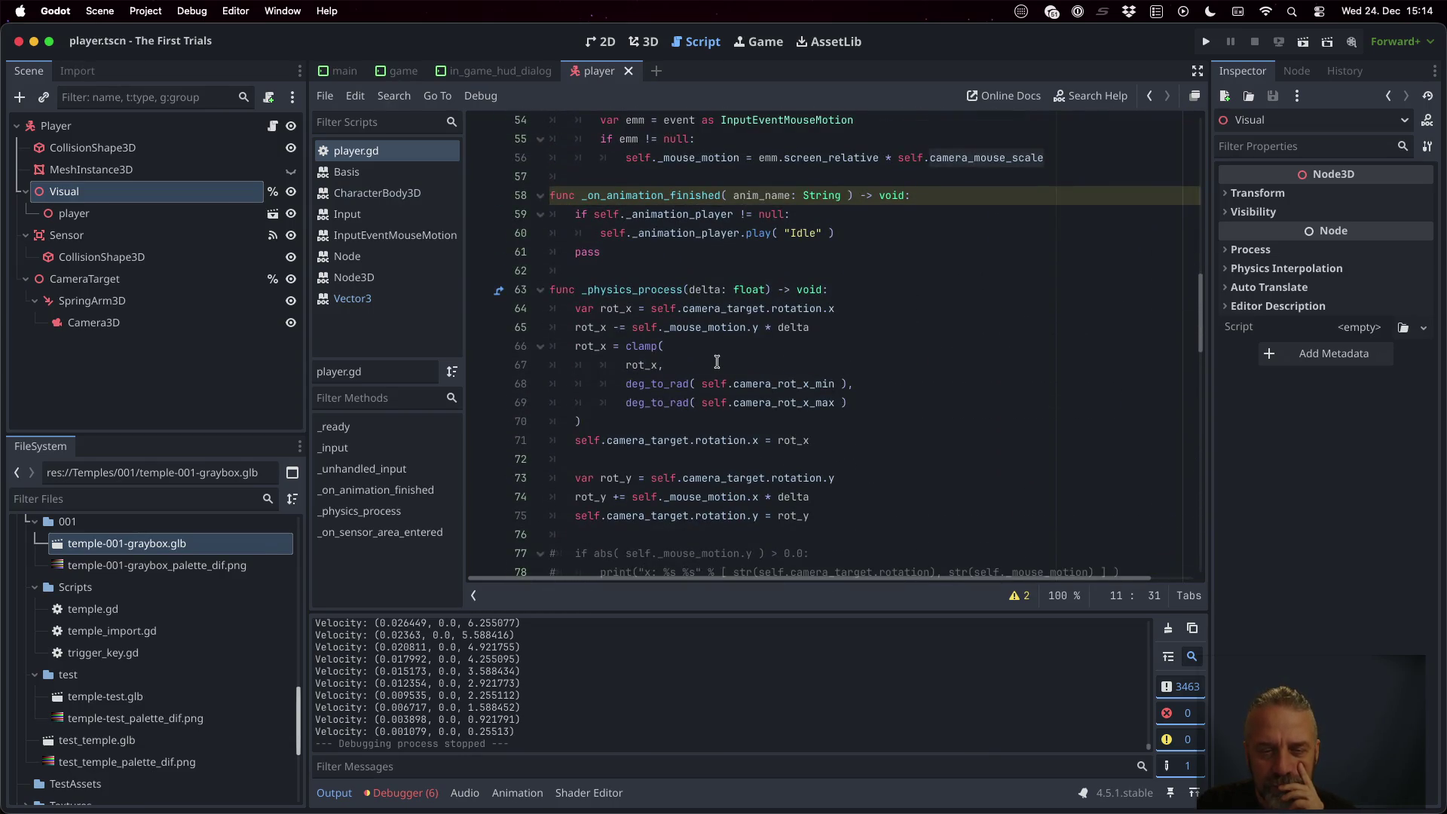
scroll(717, 363, "up", 1)
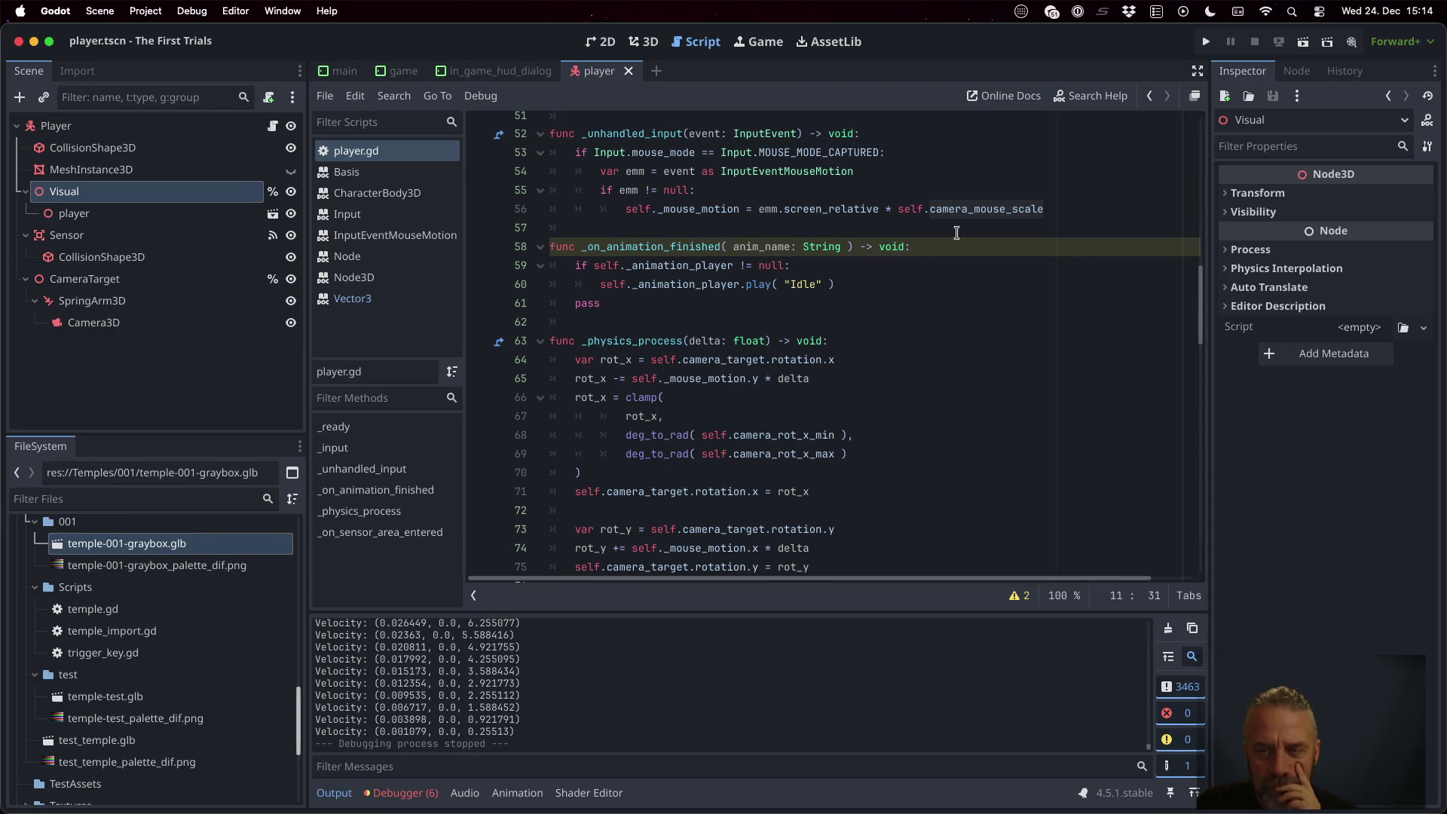
left_click(971, 207)
scroll(971, 208, "up", 17)
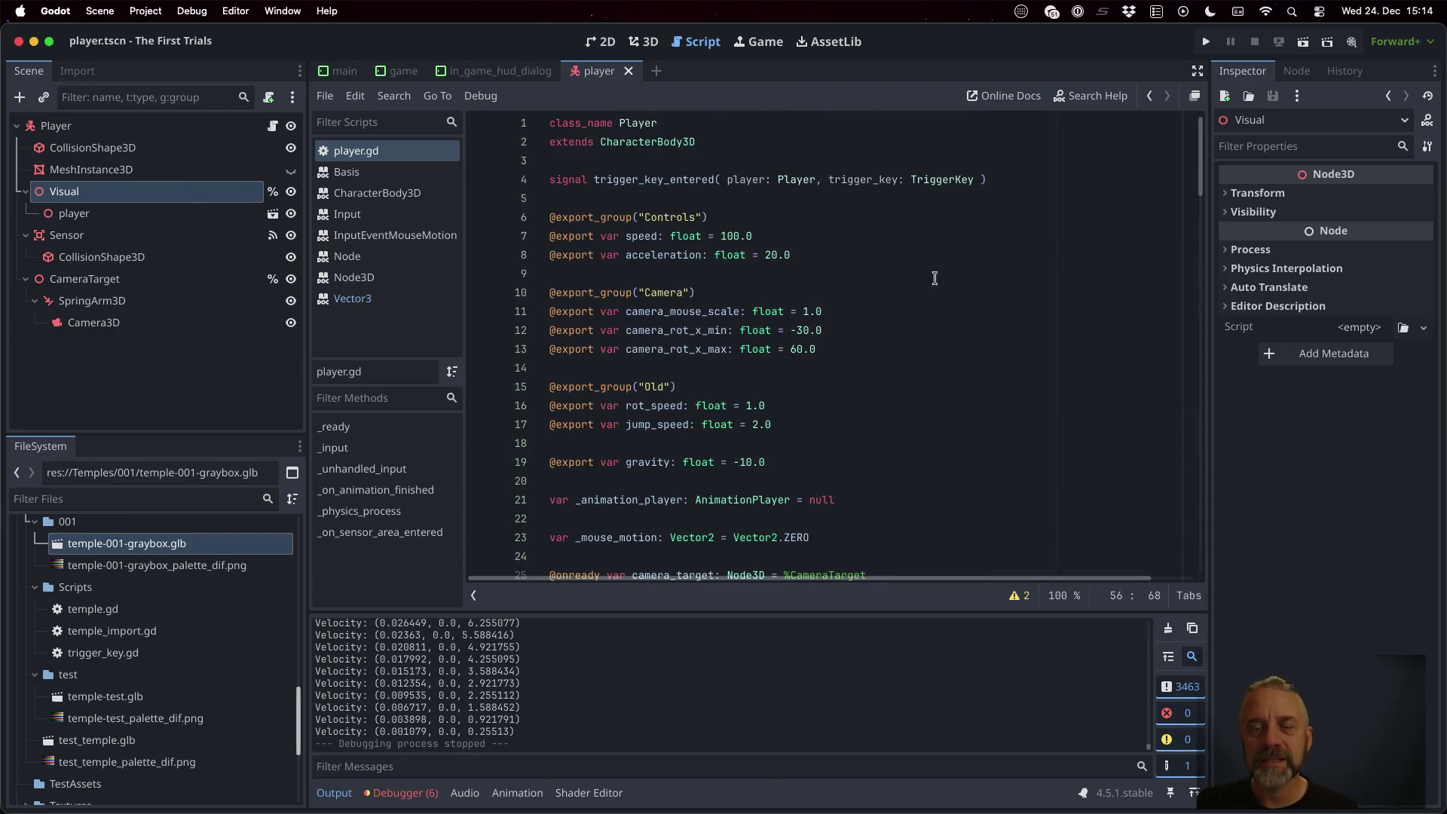
Set the camera_mouse_scale default to 0.25, save player.gd, and run the game
left_click(814, 310)
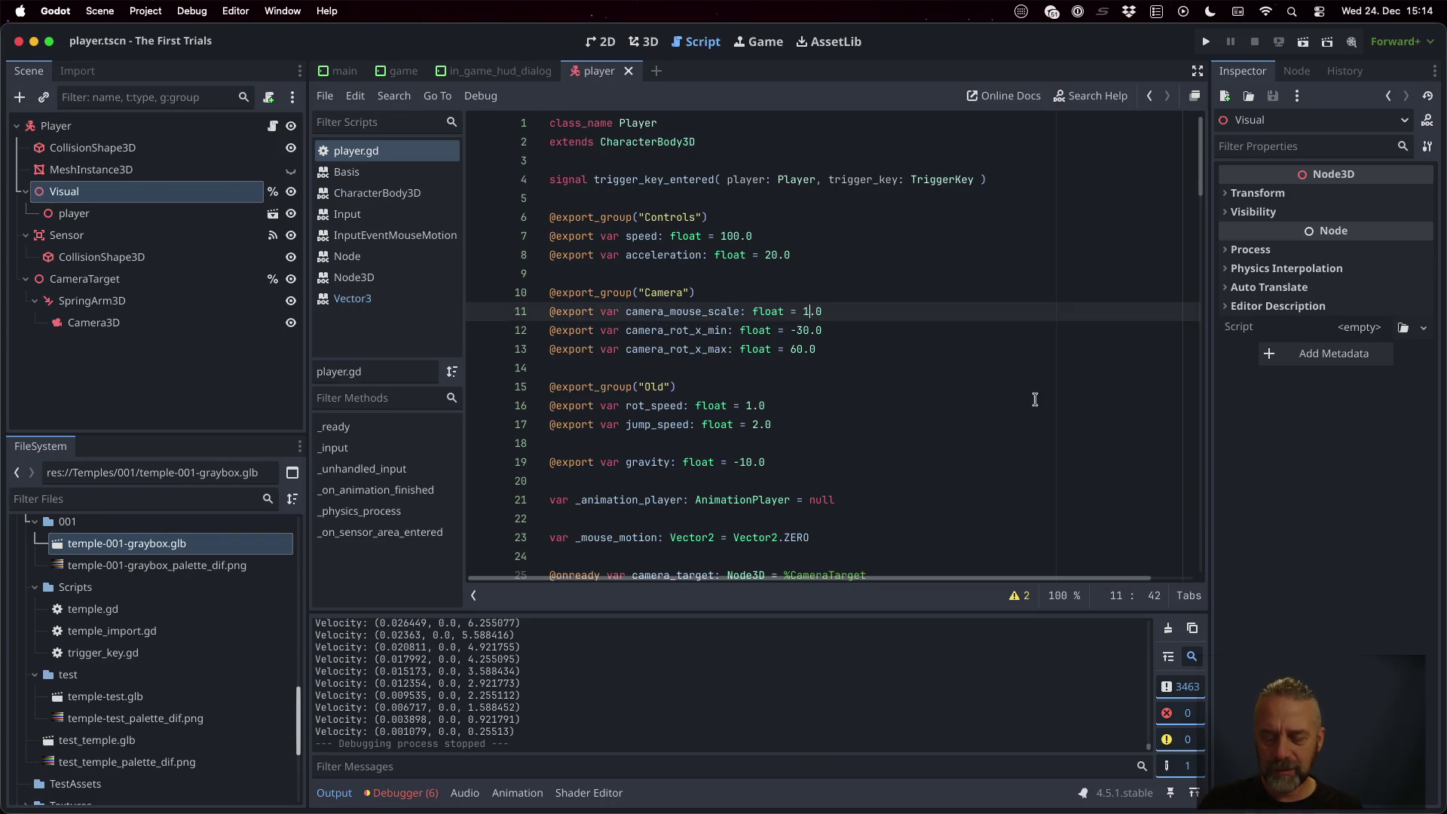
type("5")
key("super+s")
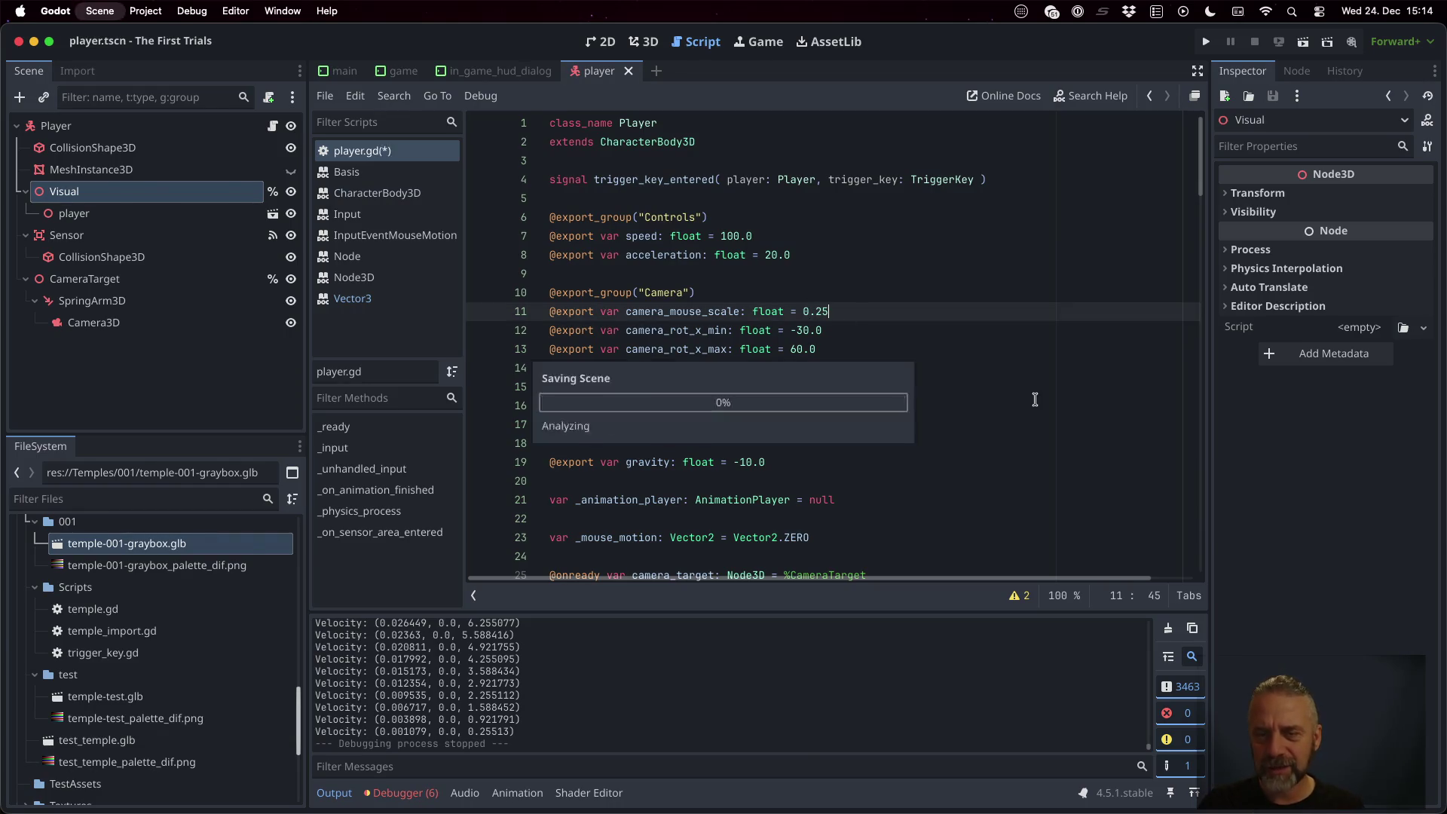
left_click(1209, 41)
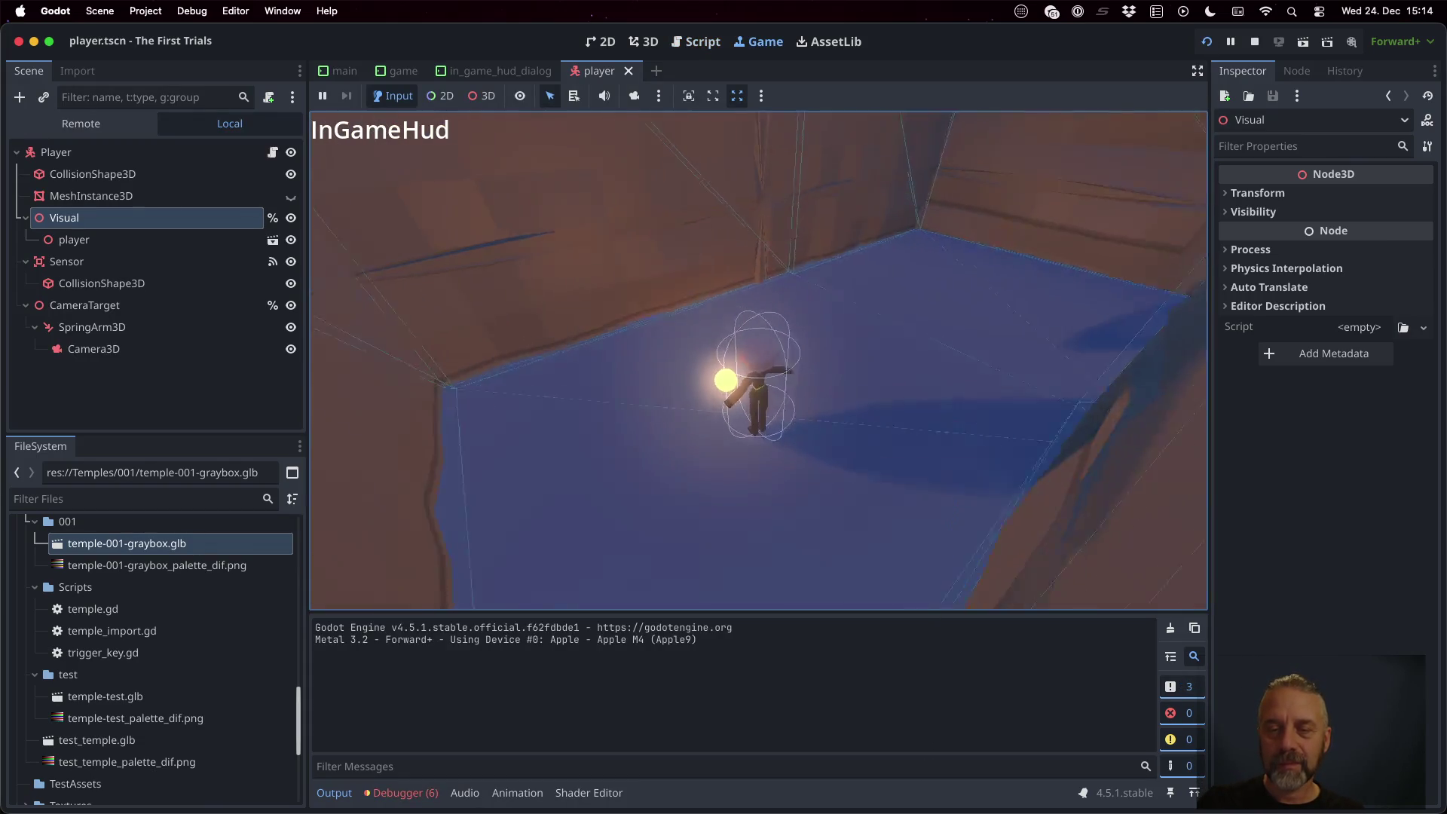
Walk the character through the temple corridors toward the red archway, swinging the camera at 0.25 mouse scale
key("w")
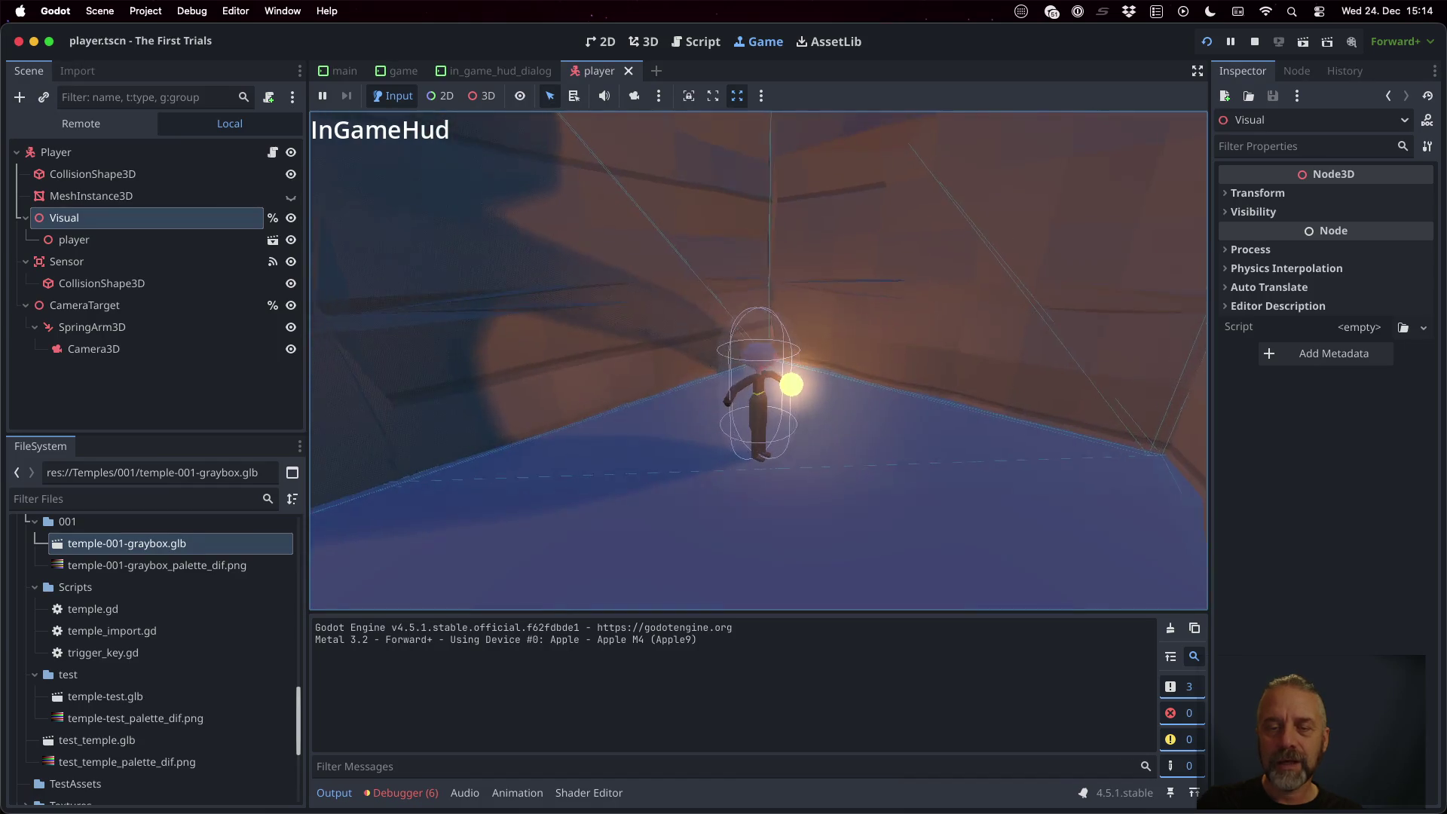
key("d")
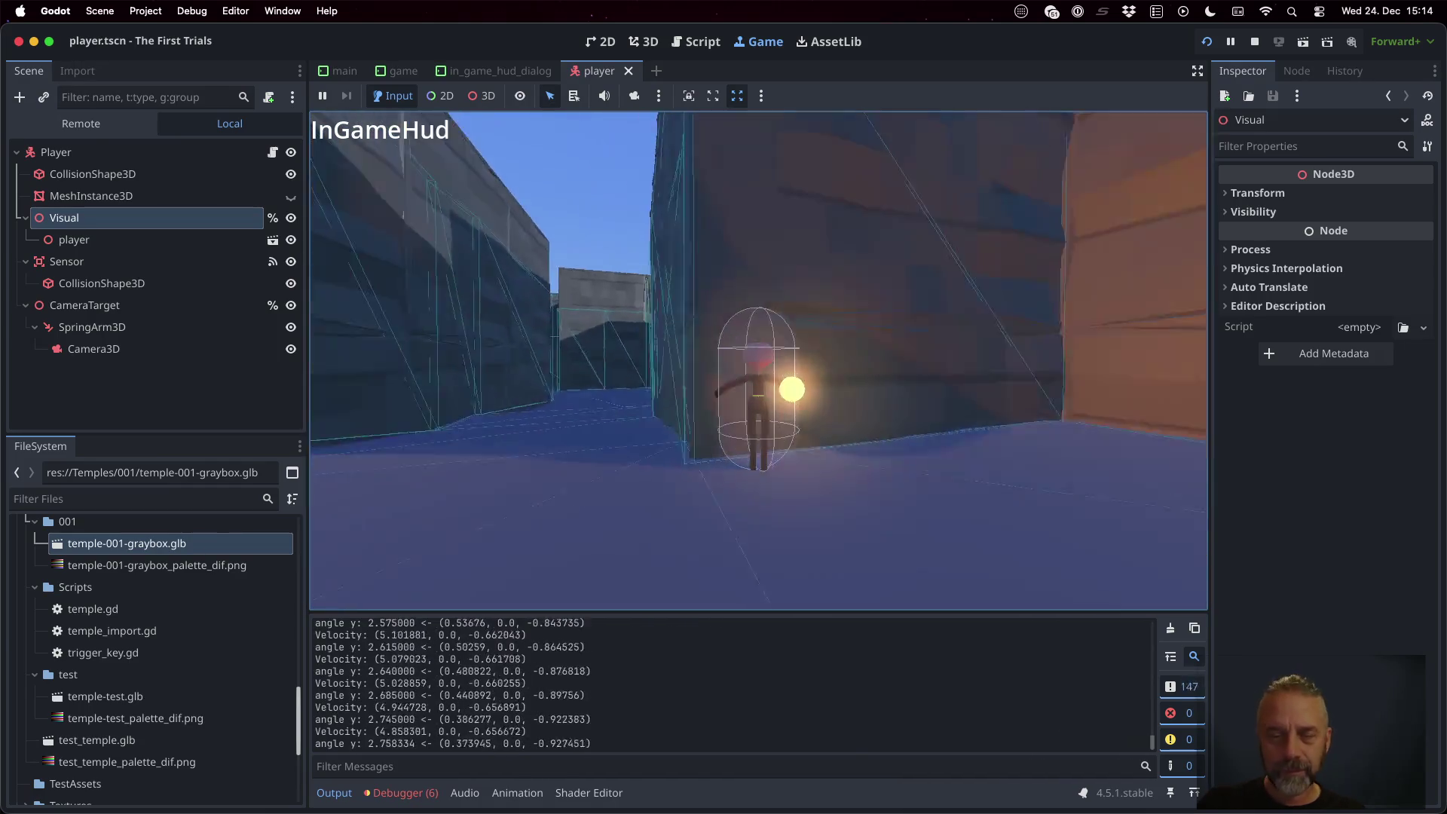
key("s")
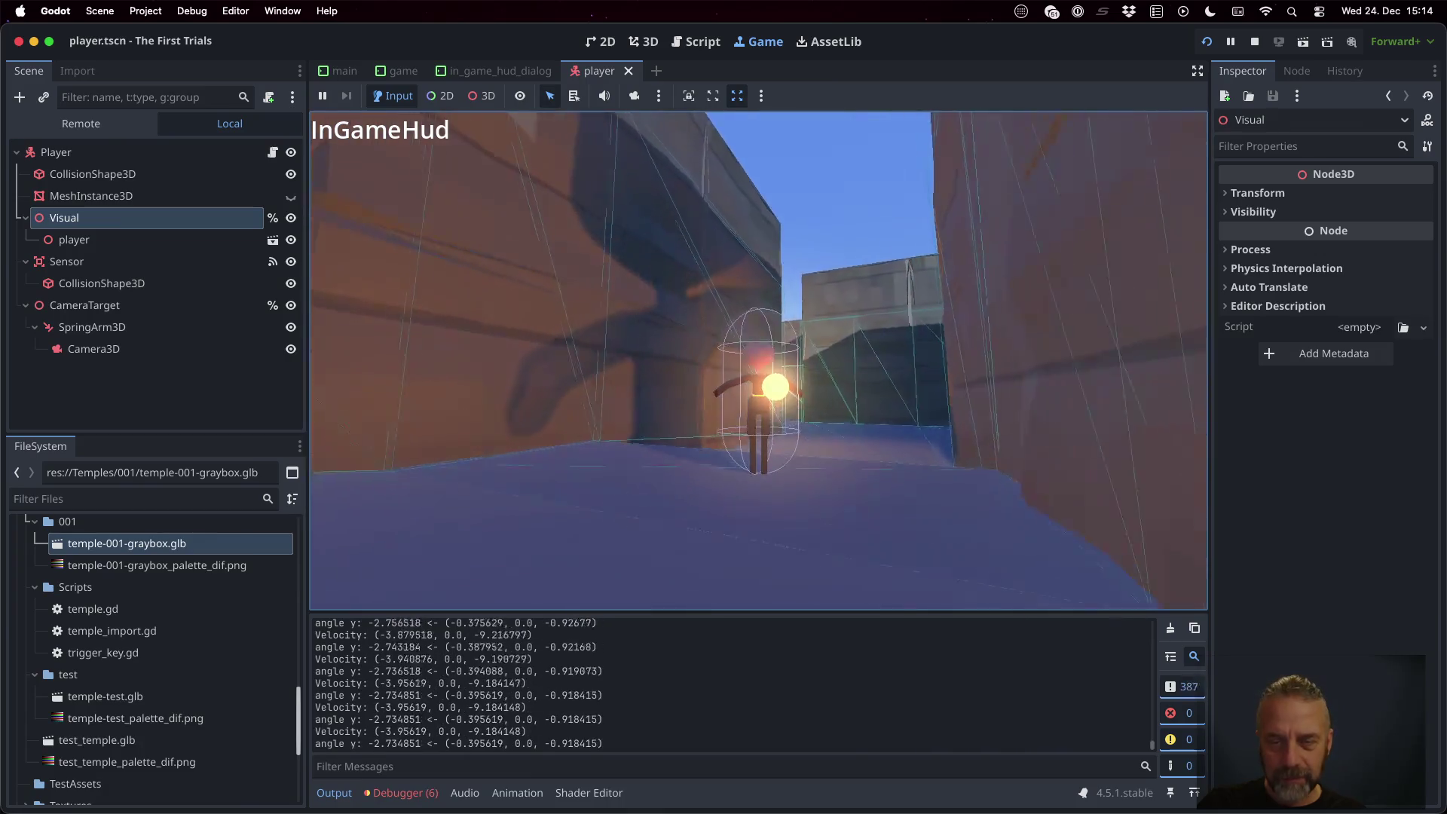
key("w")
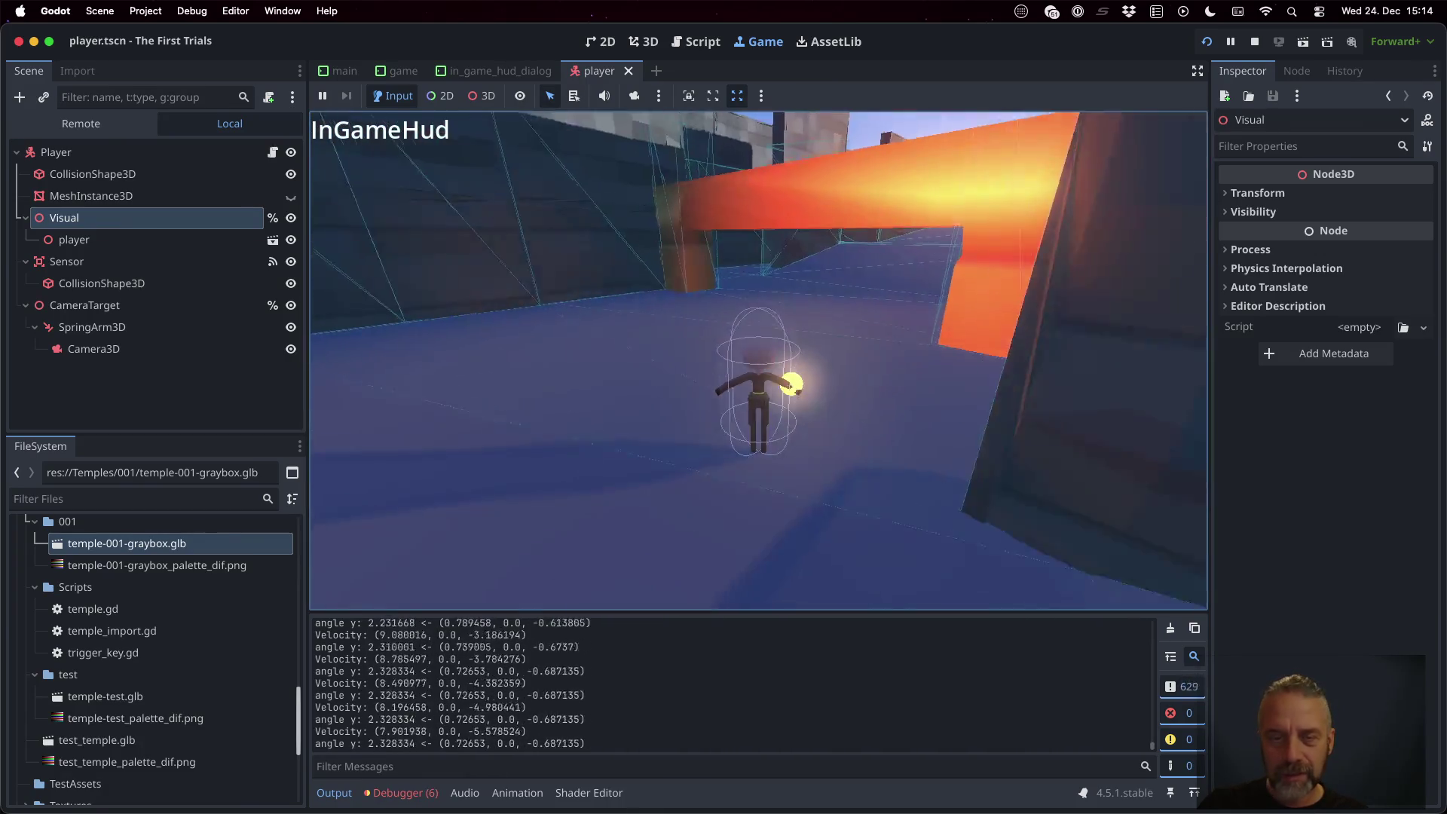
key("w")
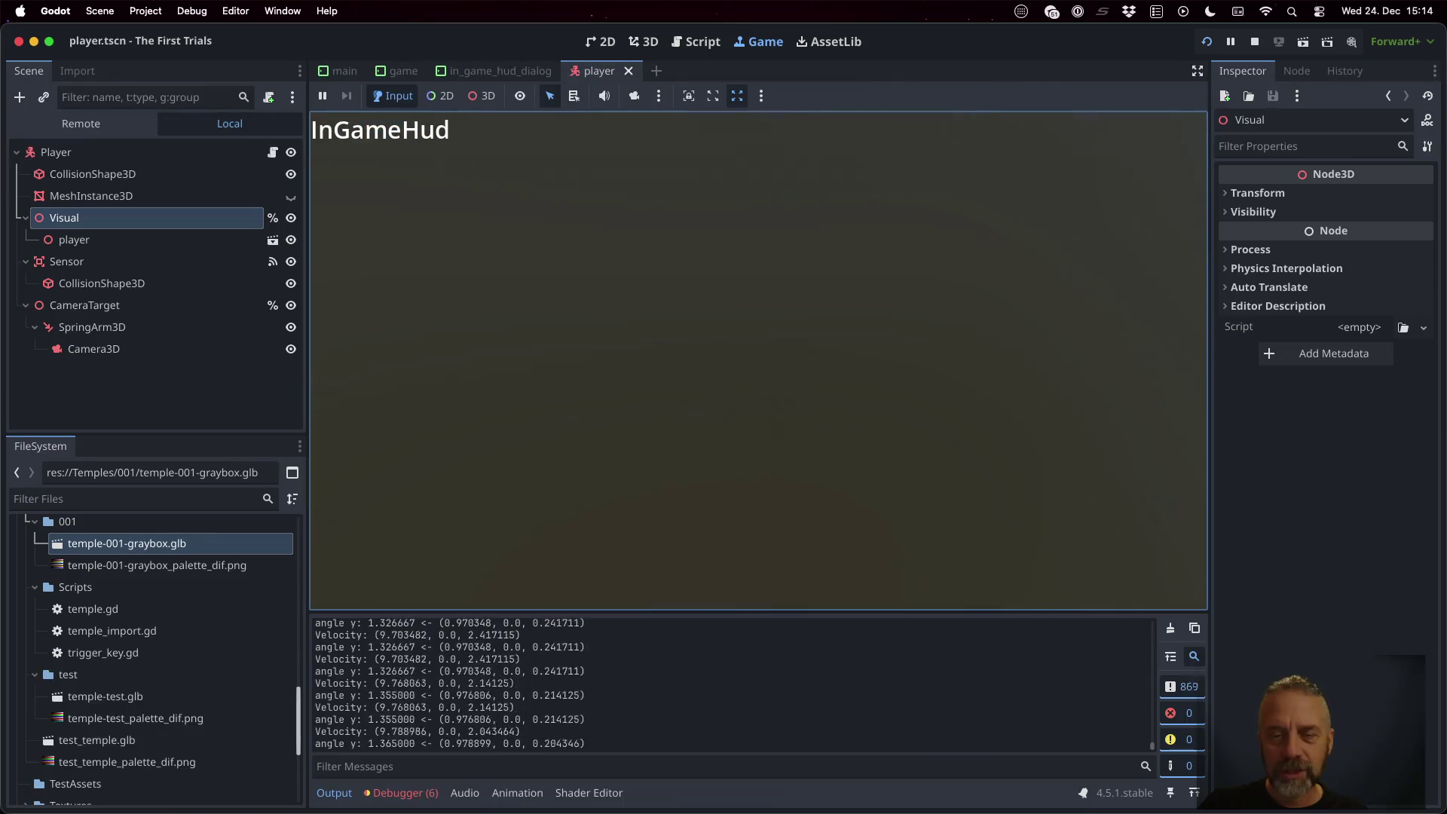
key("w")
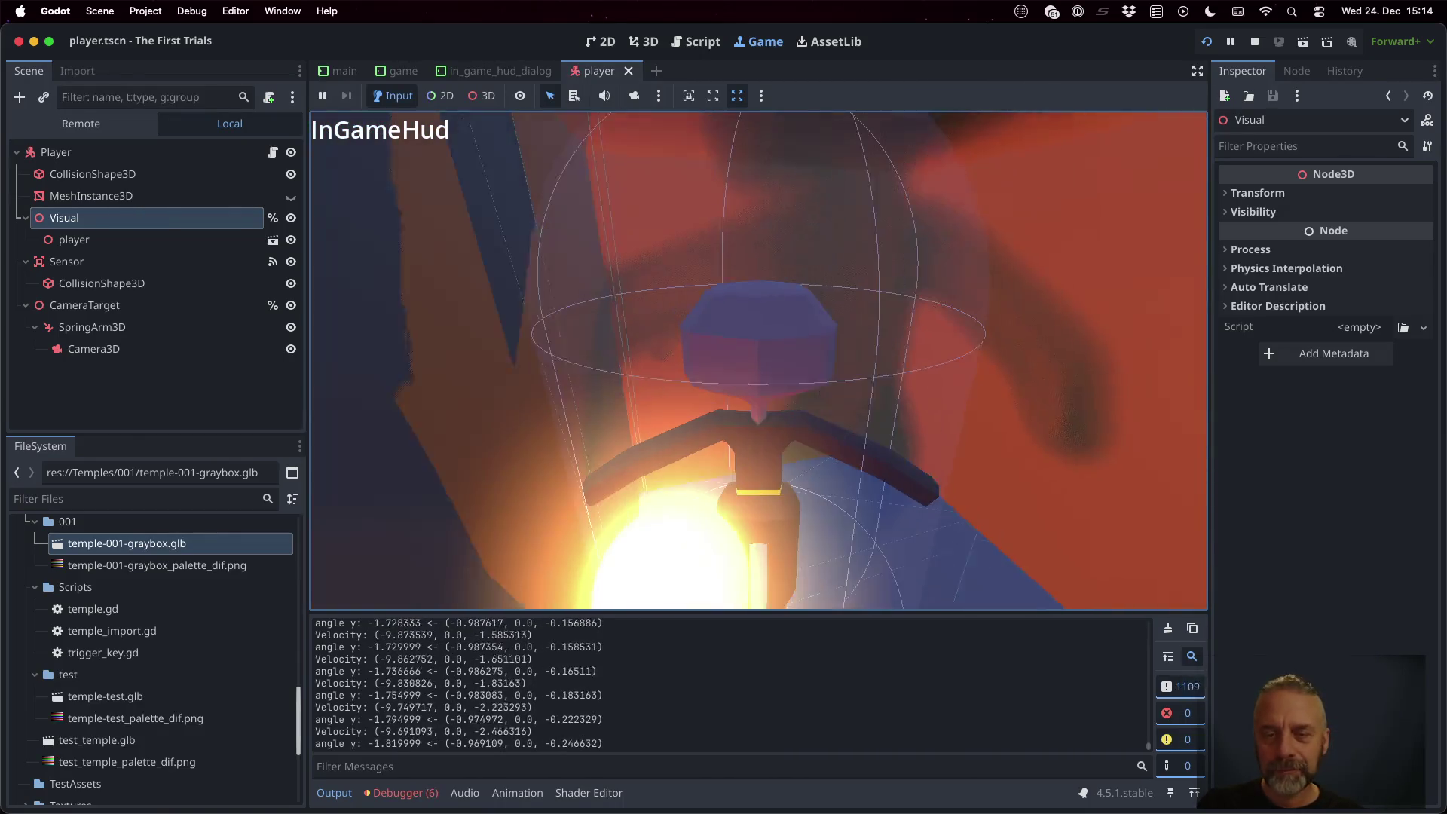
key("w")
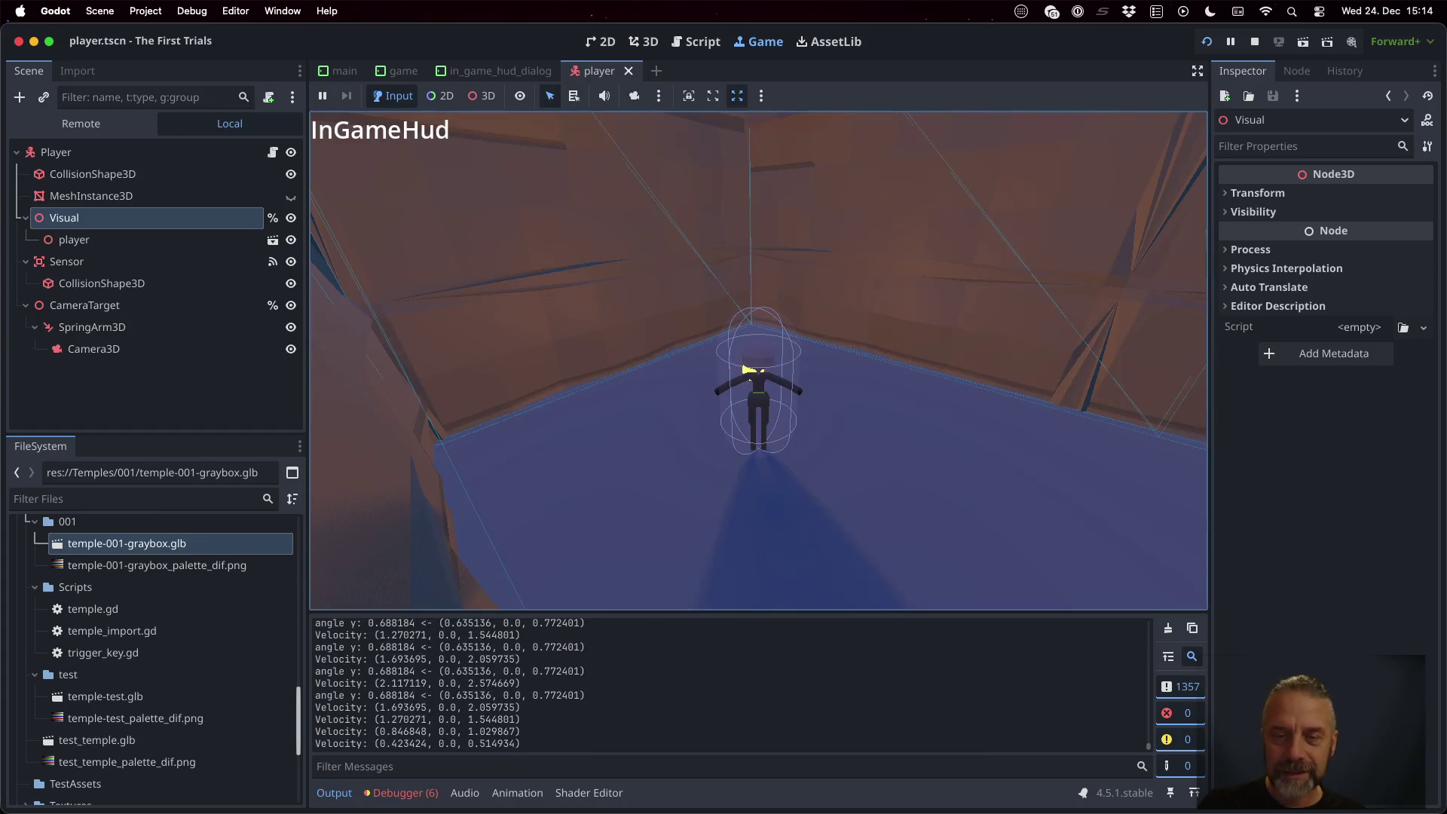
key("w")
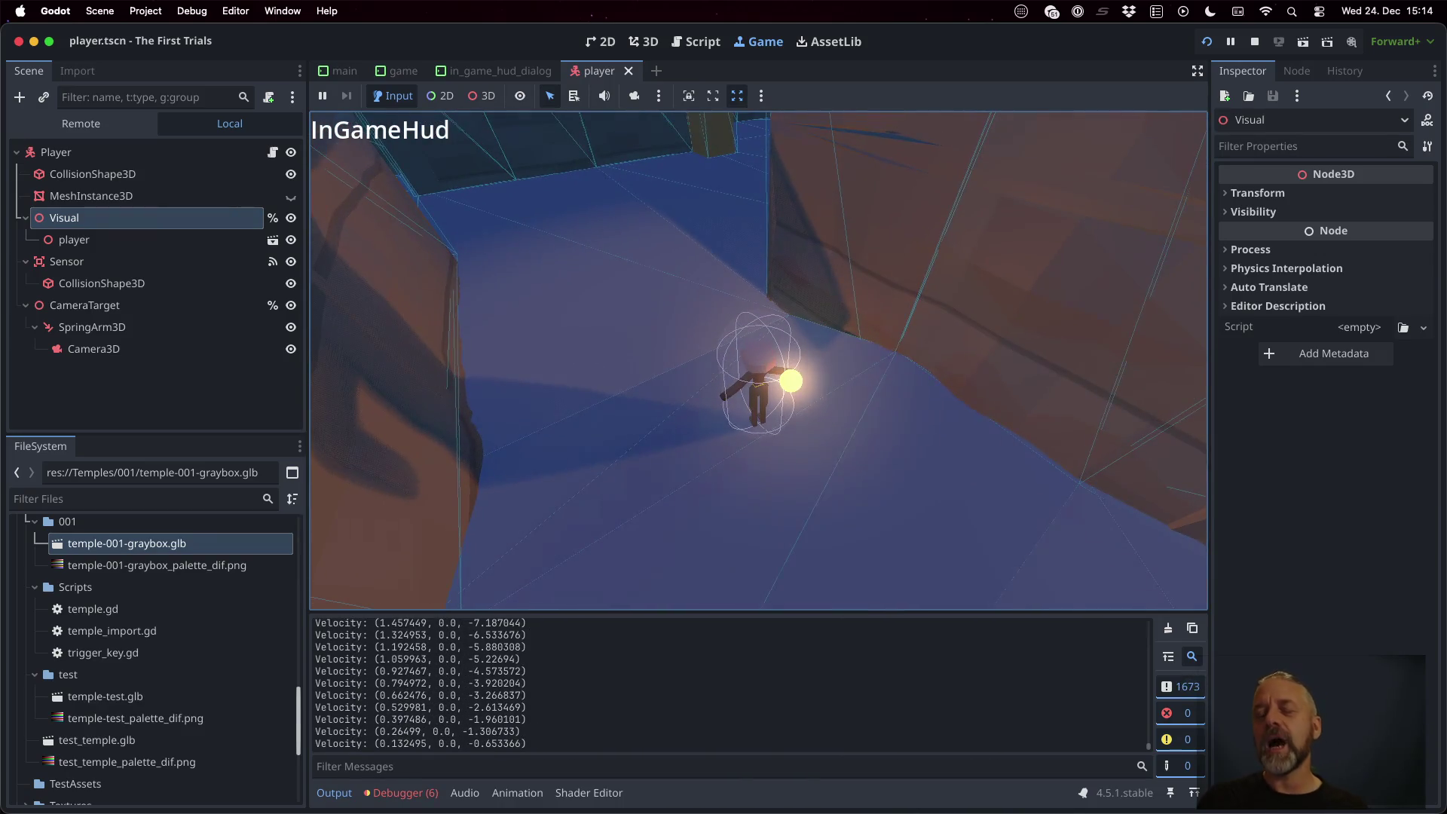
key("w")
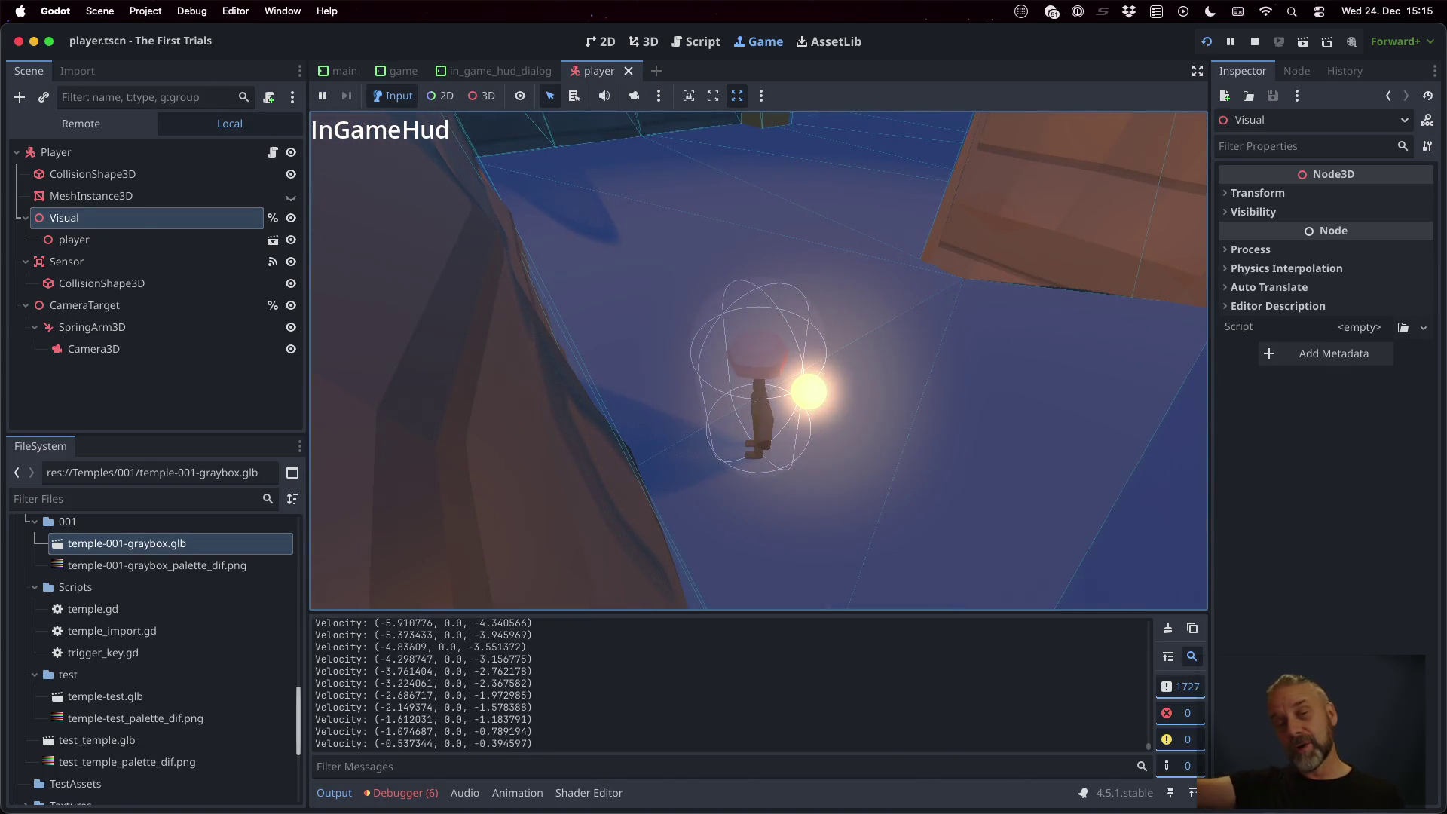
key("w")
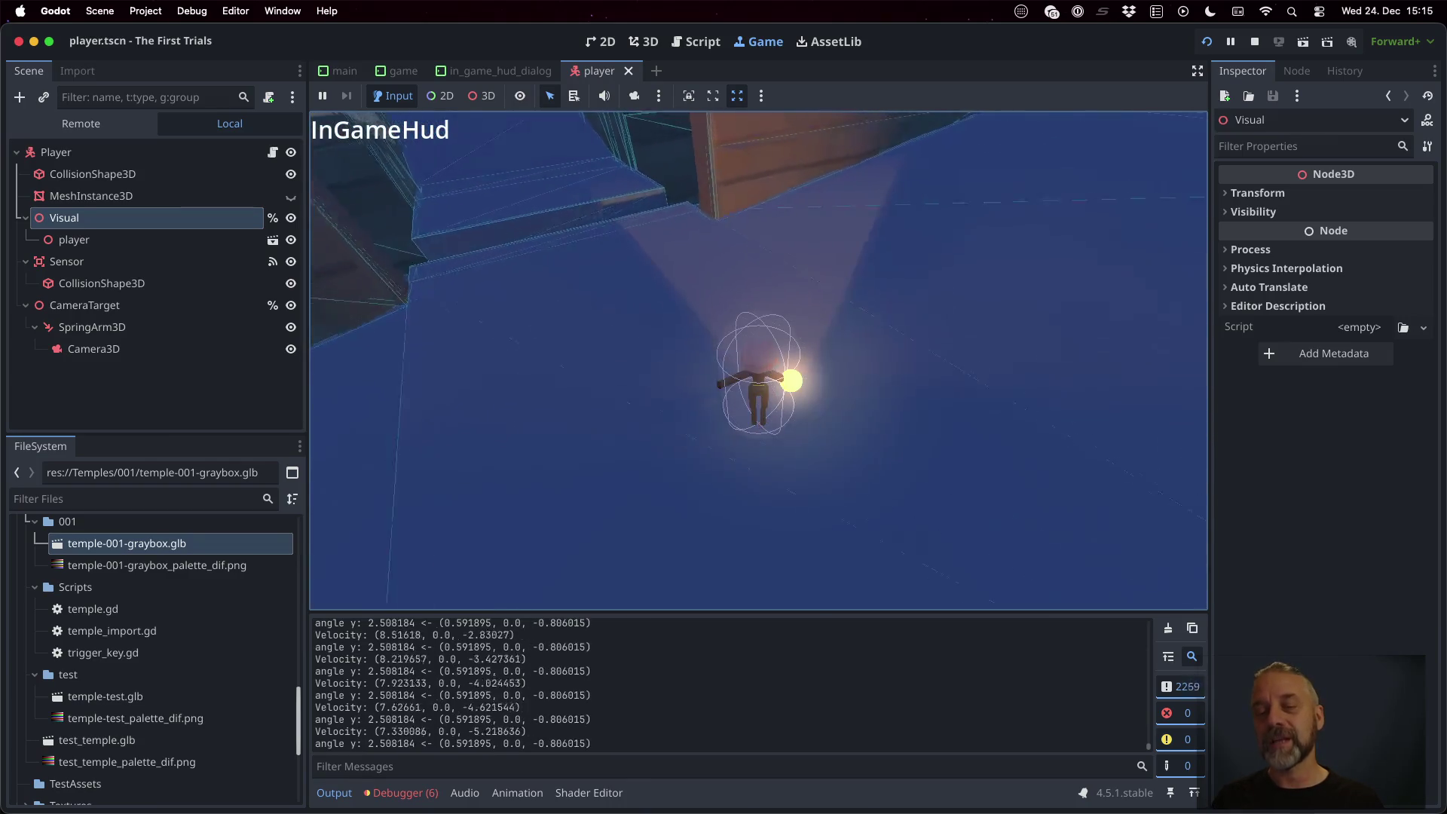
key("w")
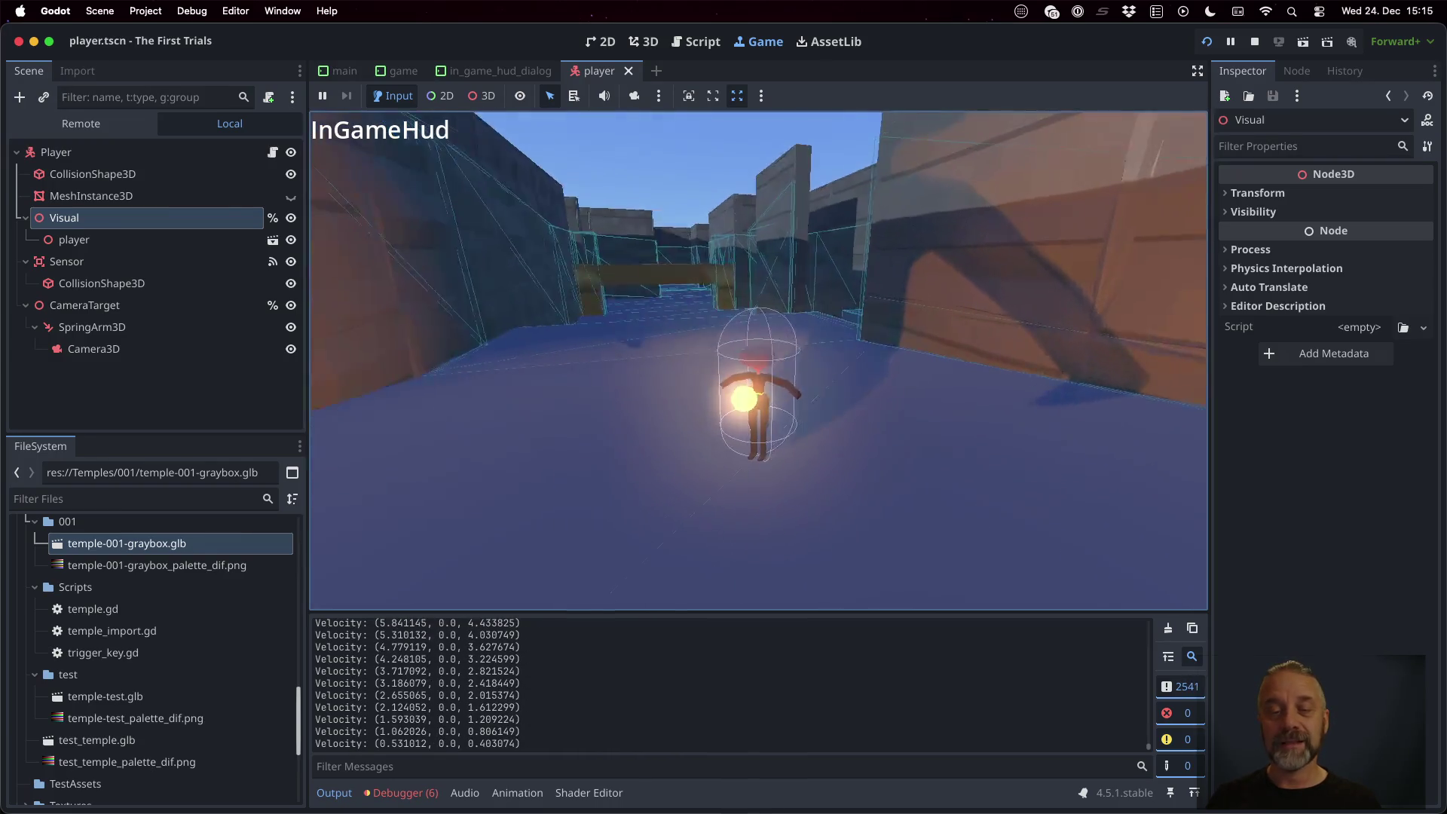
key("s")
key("w")
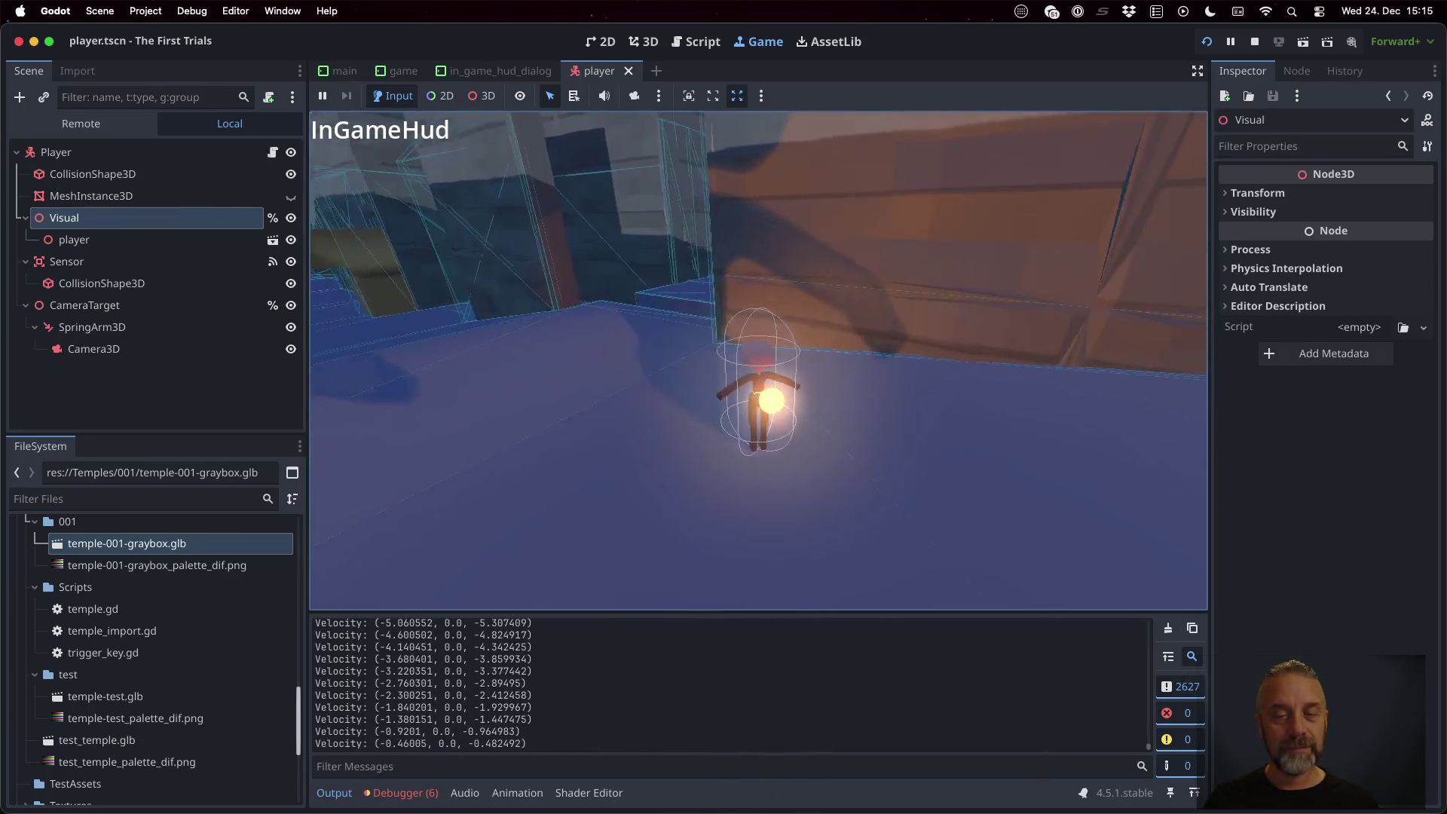
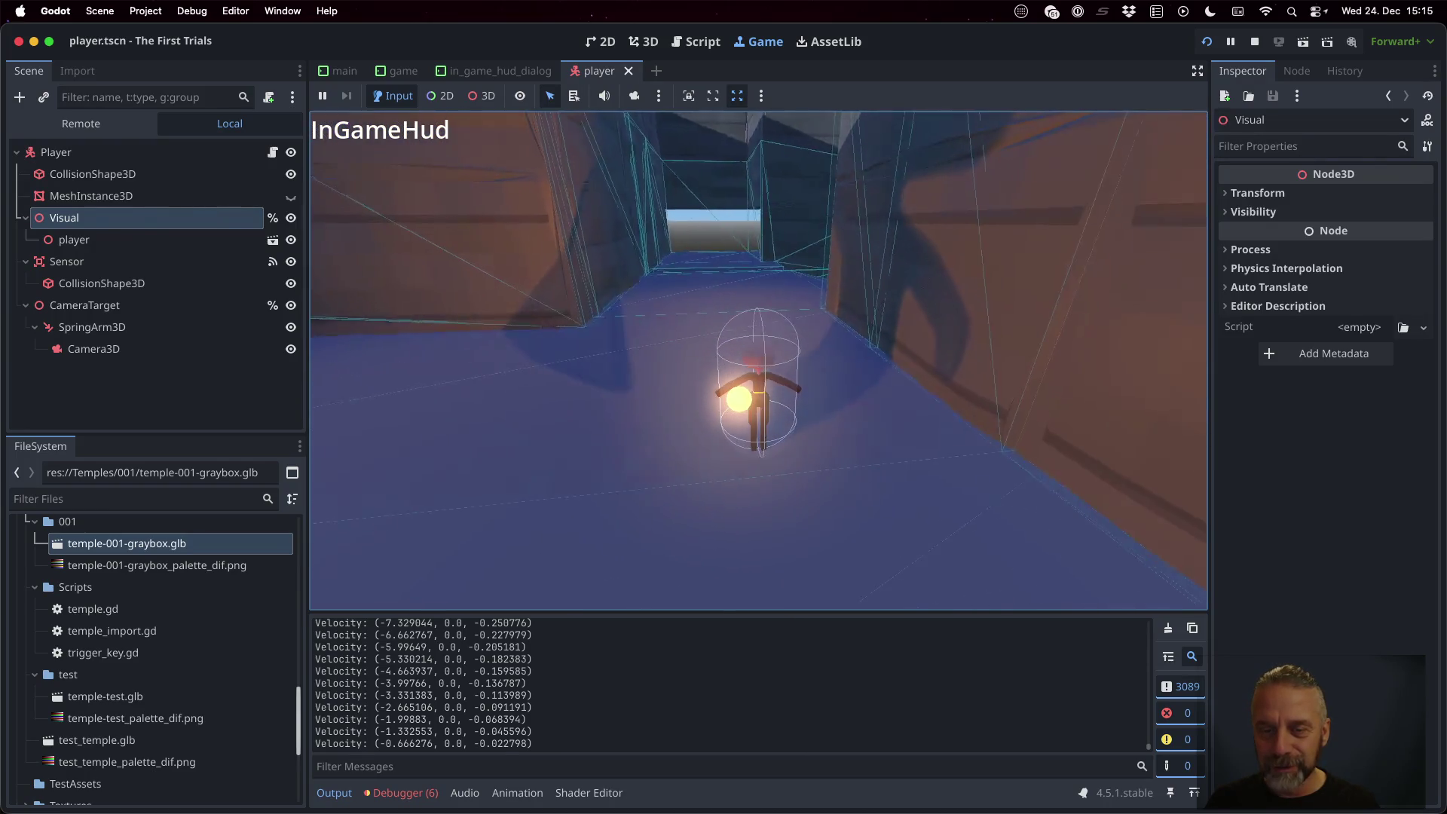
Play-test the character and camera with the W and A keys, then stop the game
key("w")
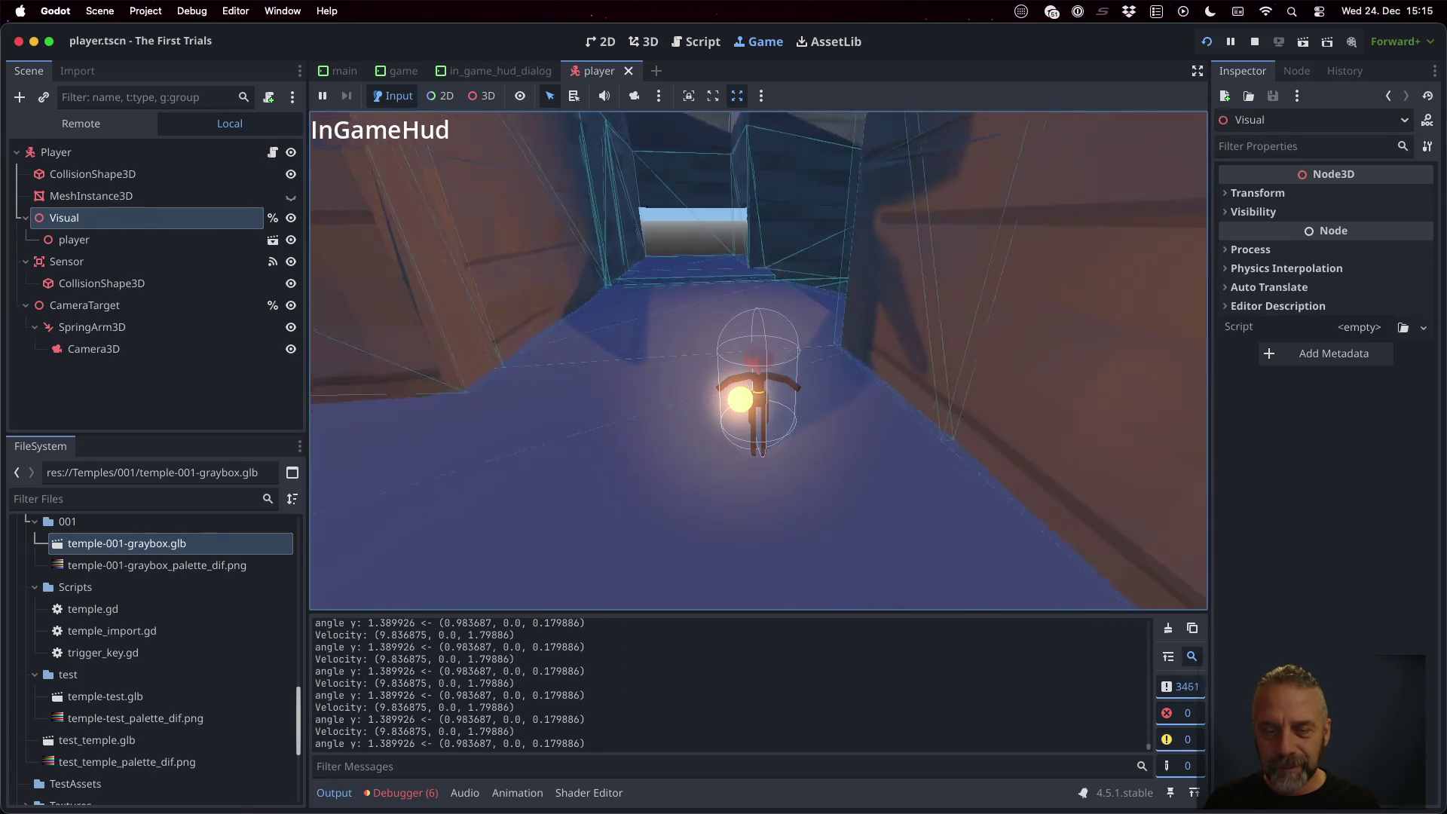
key("a")
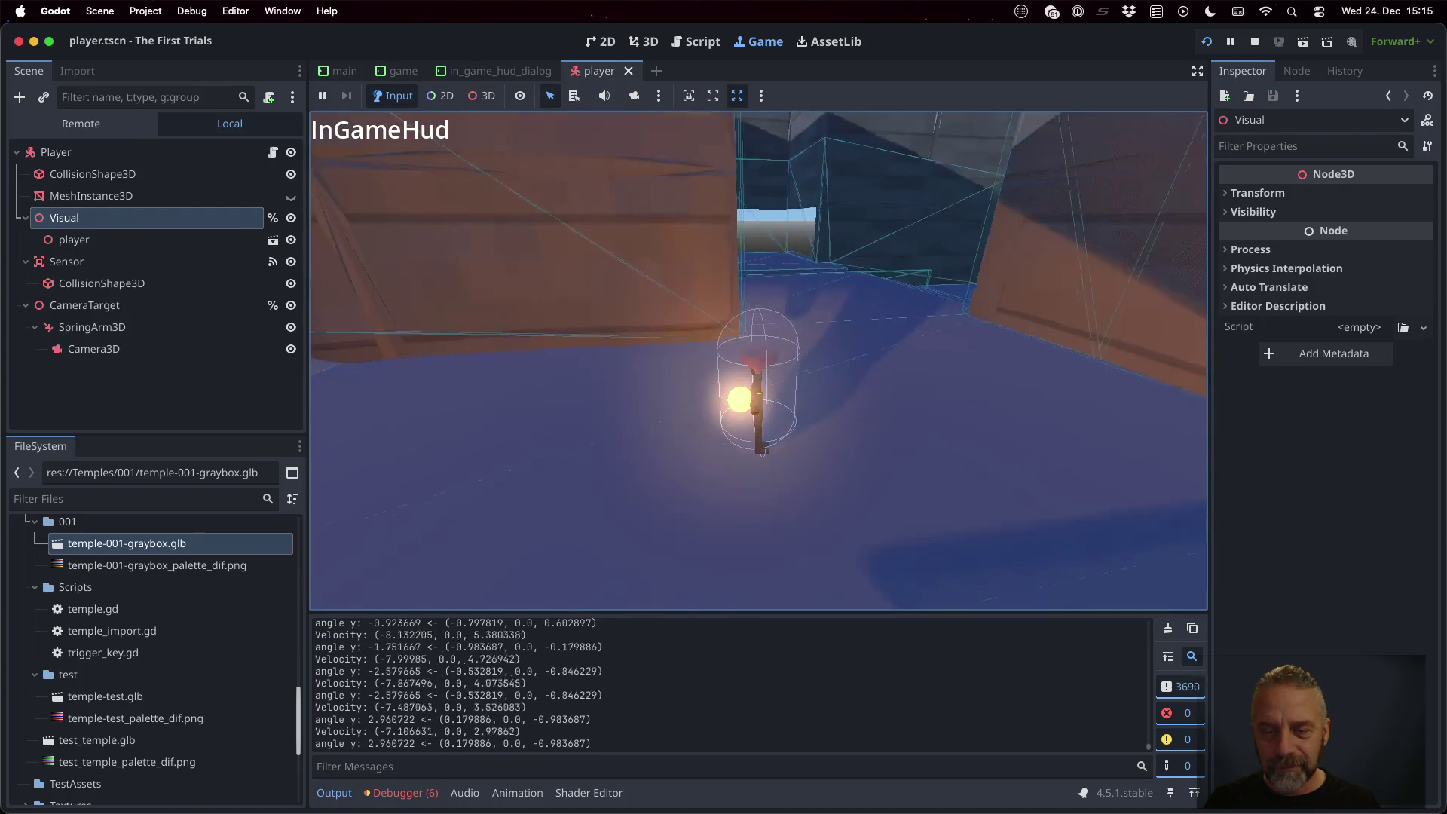
key("w")
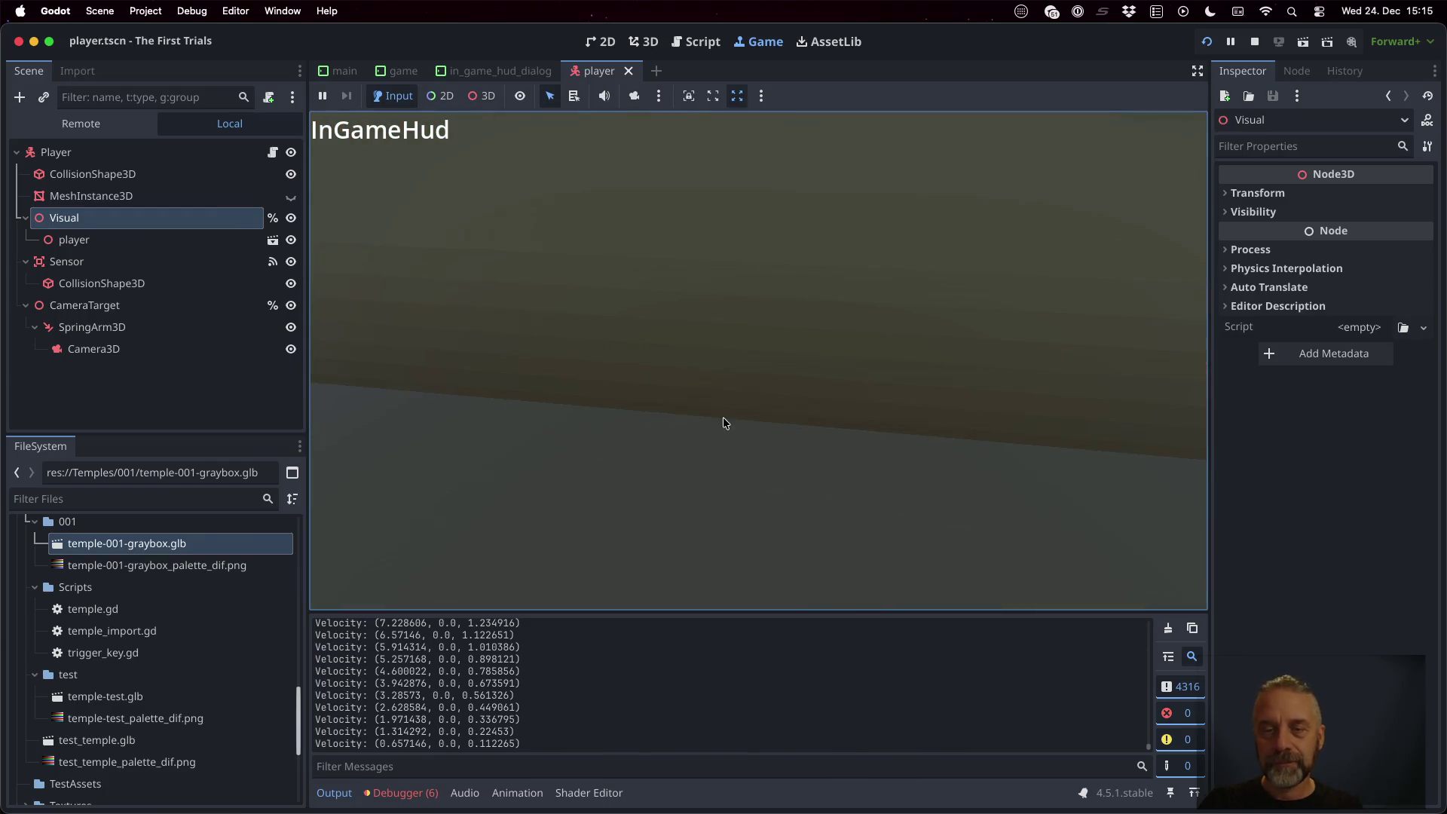
left_click(1254, 42)
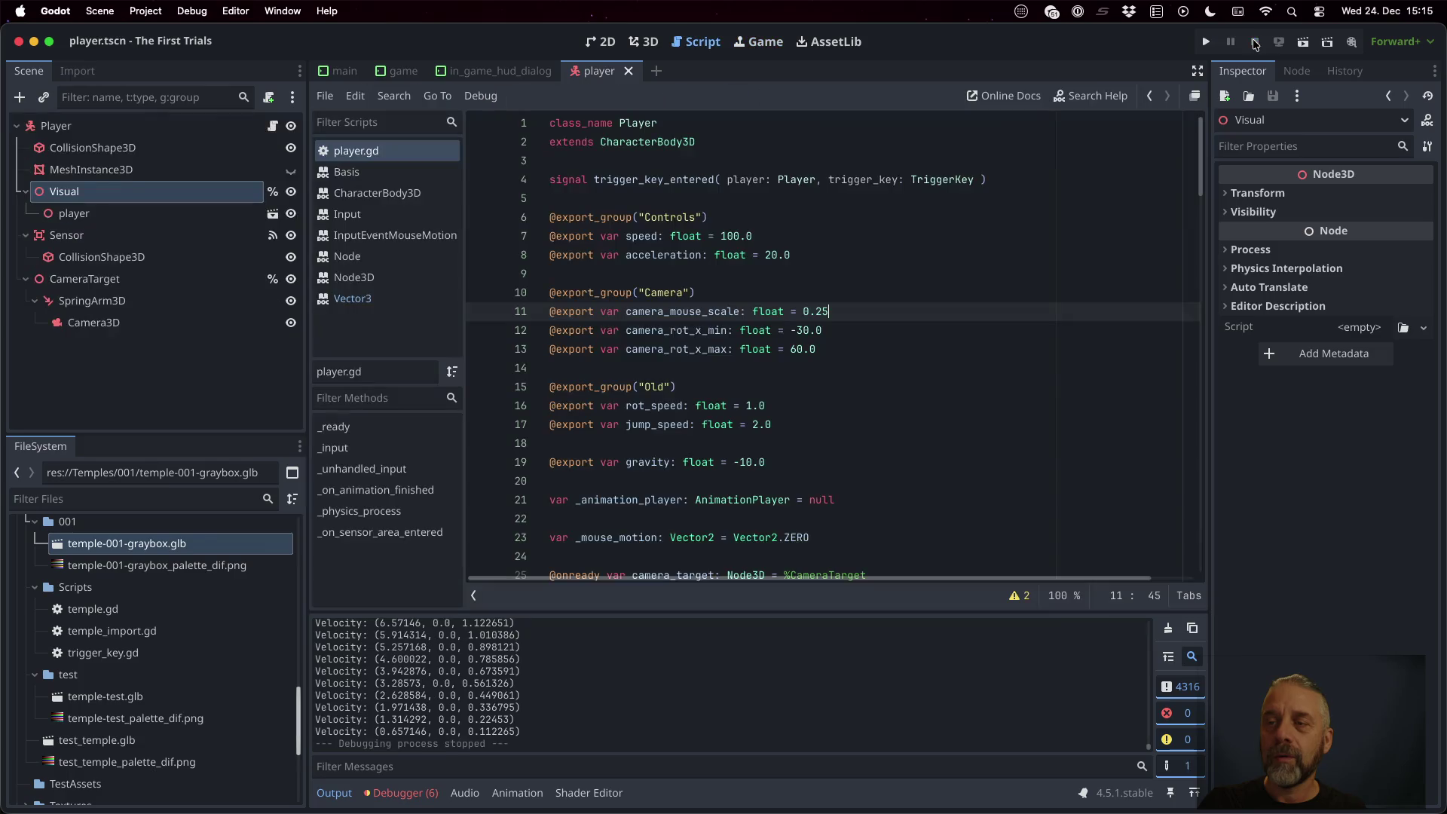
Scroll player.gd to _physics_process and highlight _mouse_motion on line 65
left_click(763, 43)
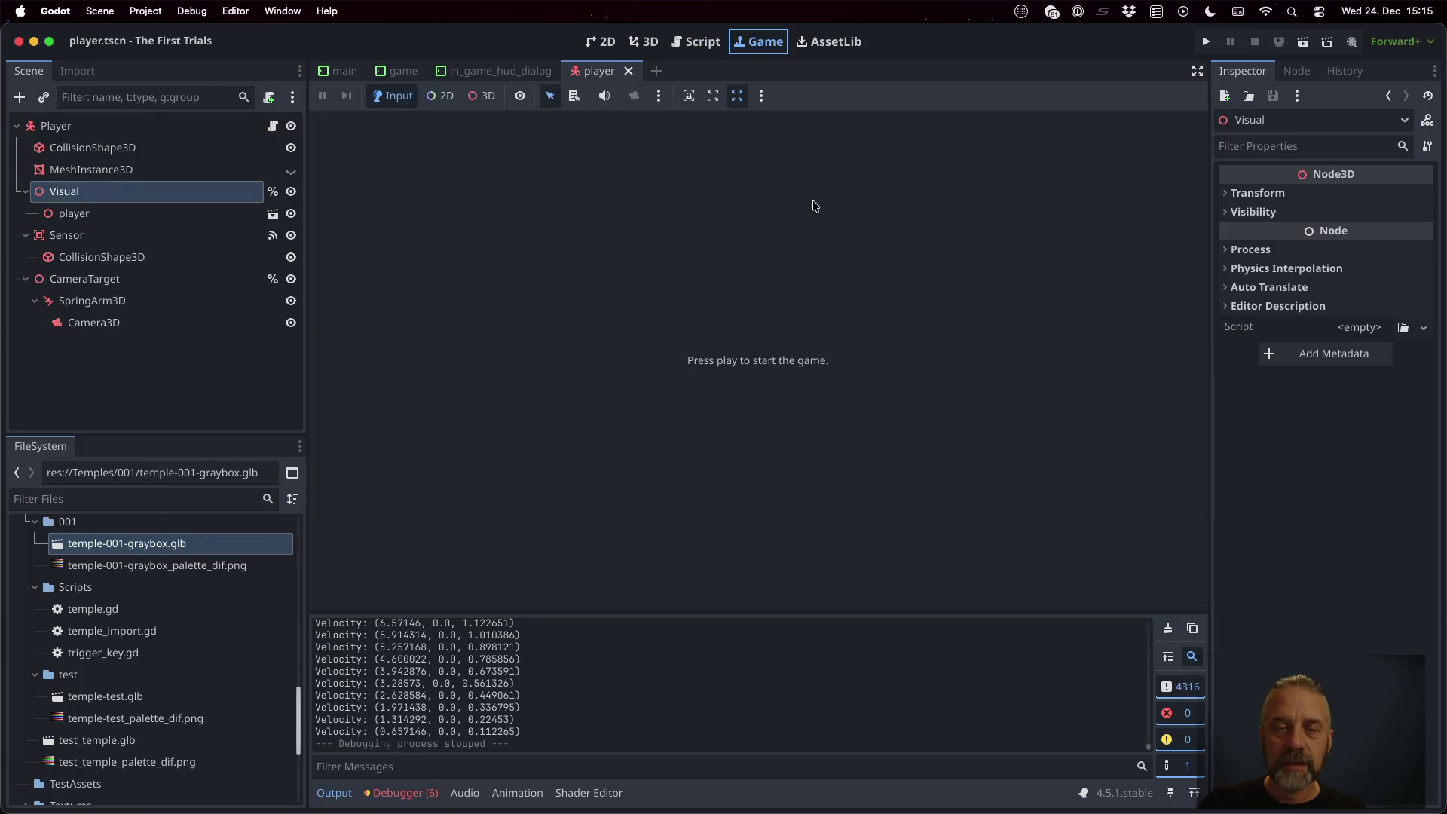
left_click(698, 45)
scroll(756, 416, "down", 10)
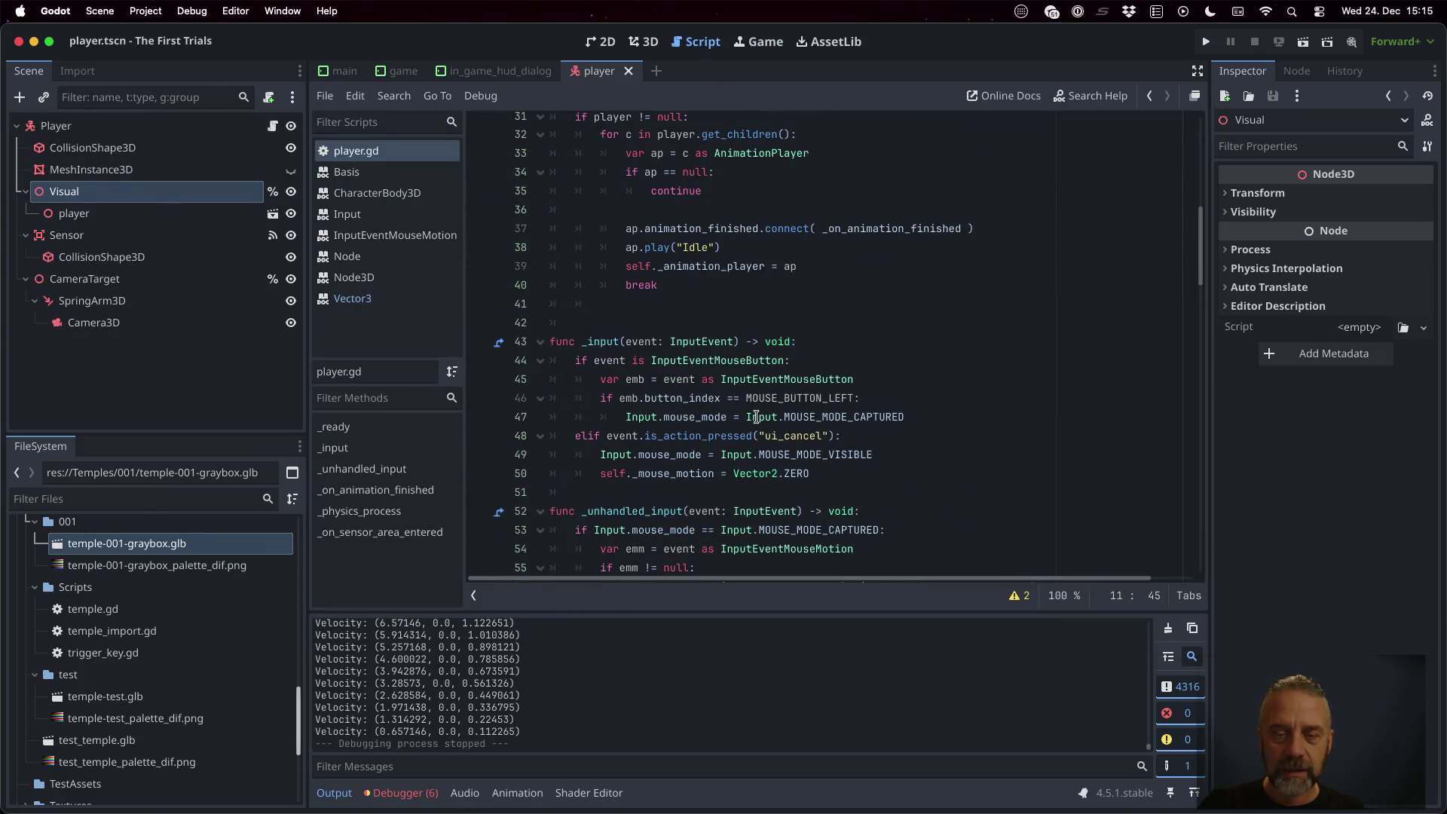
scroll(755, 416, "down", 9)
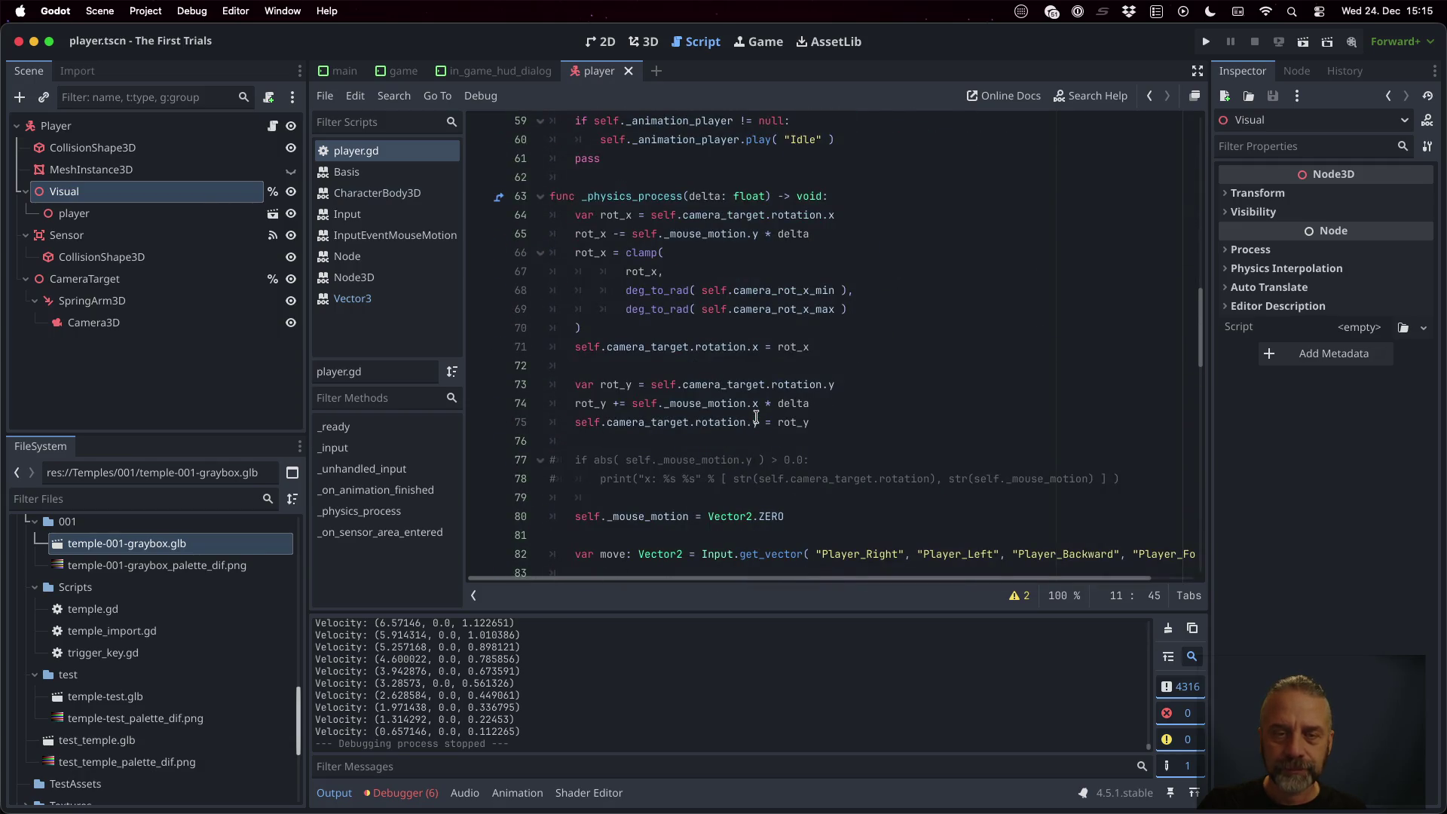
scroll(755, 417, "up", 5)
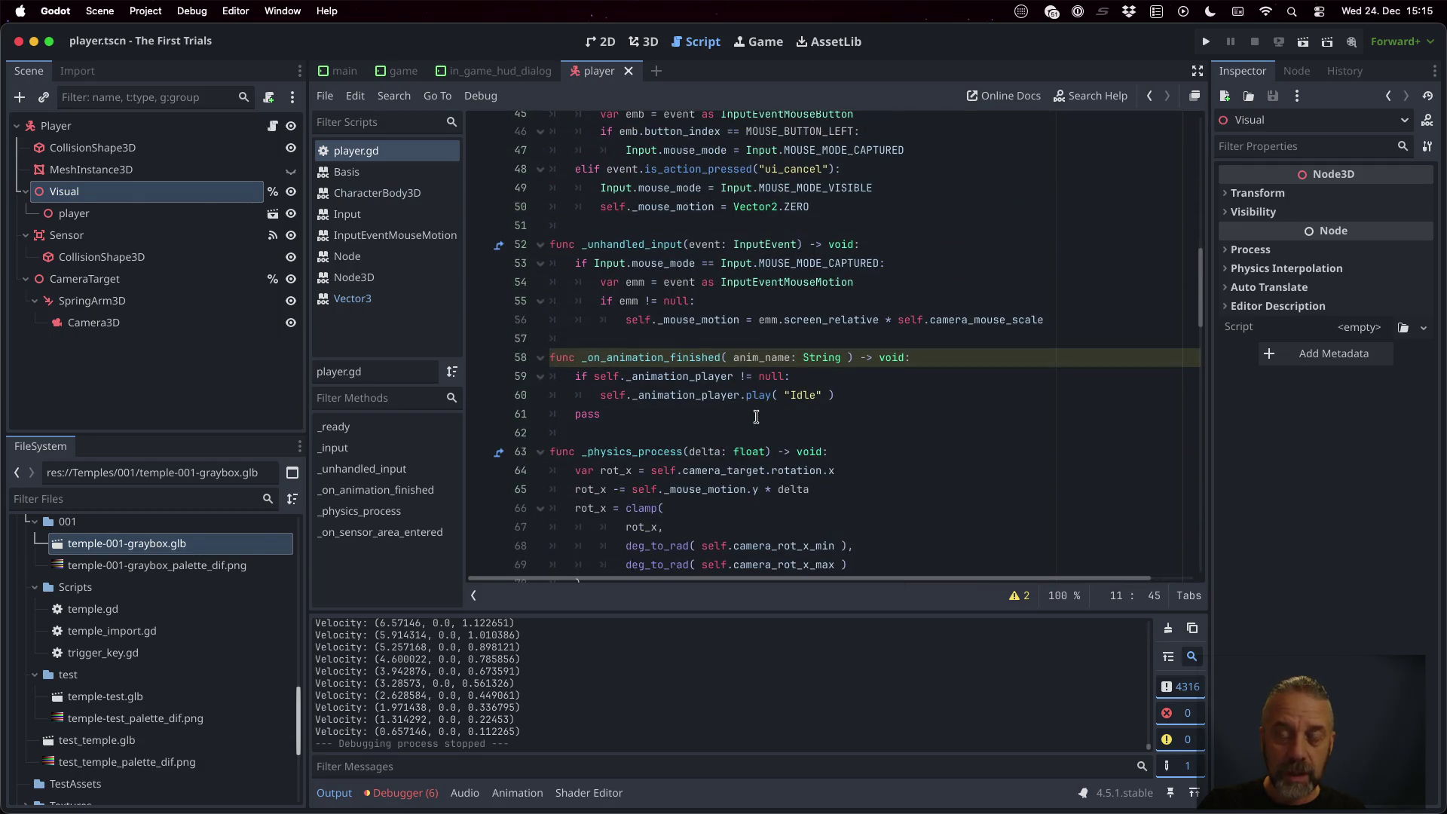
scroll(756, 416, "down", 5)
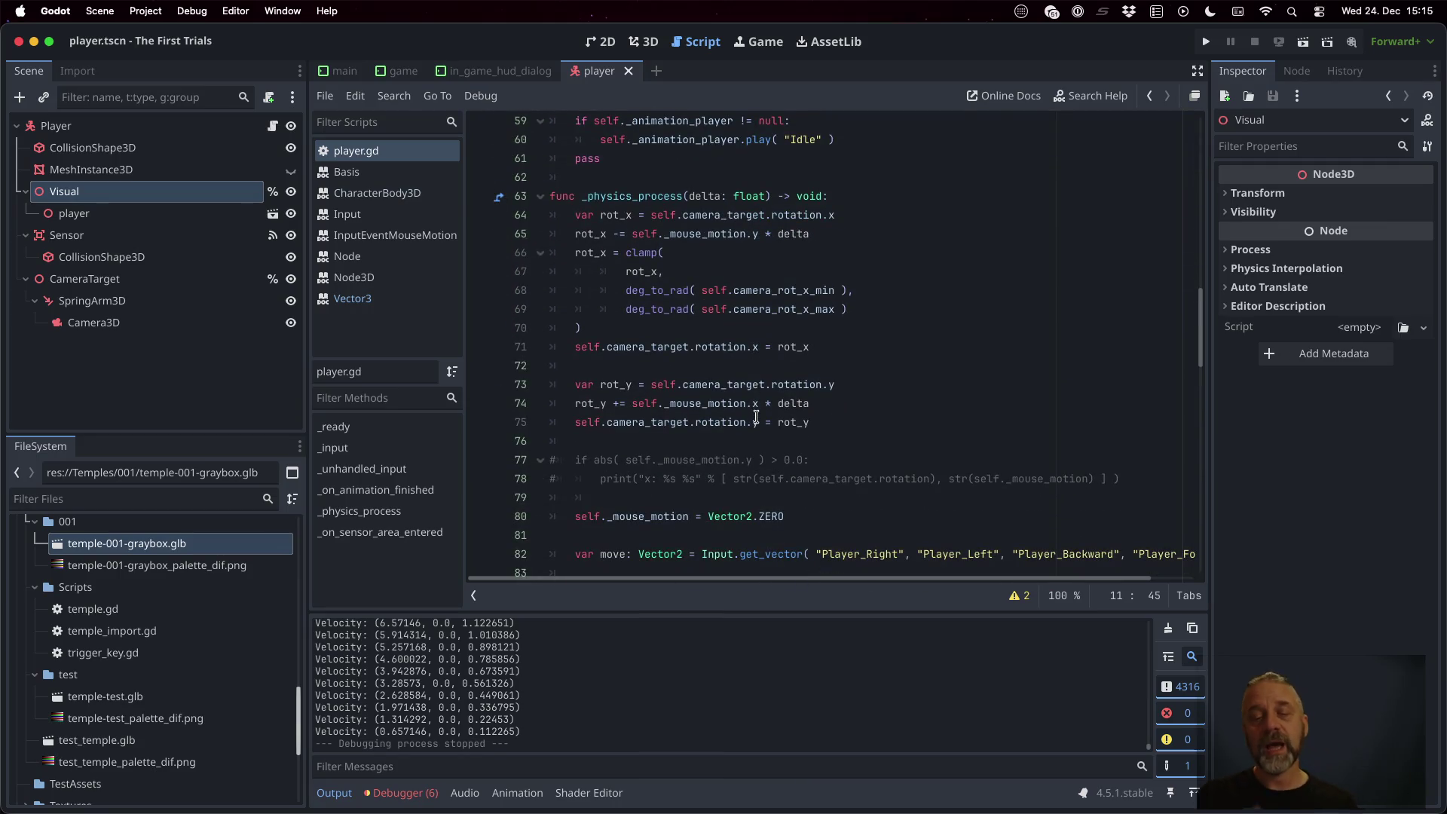
left_click(709, 217)
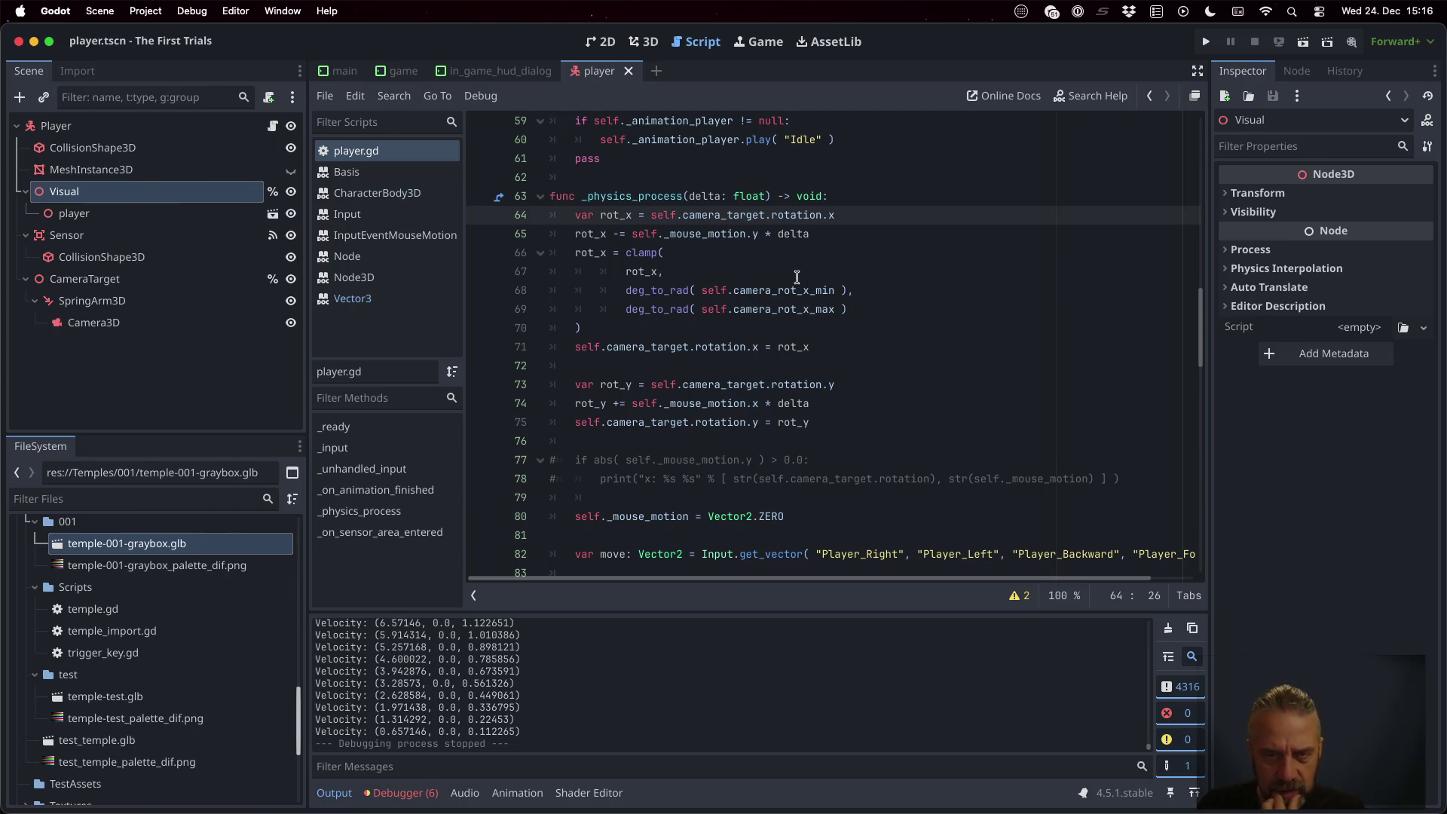
double_click(722, 235)
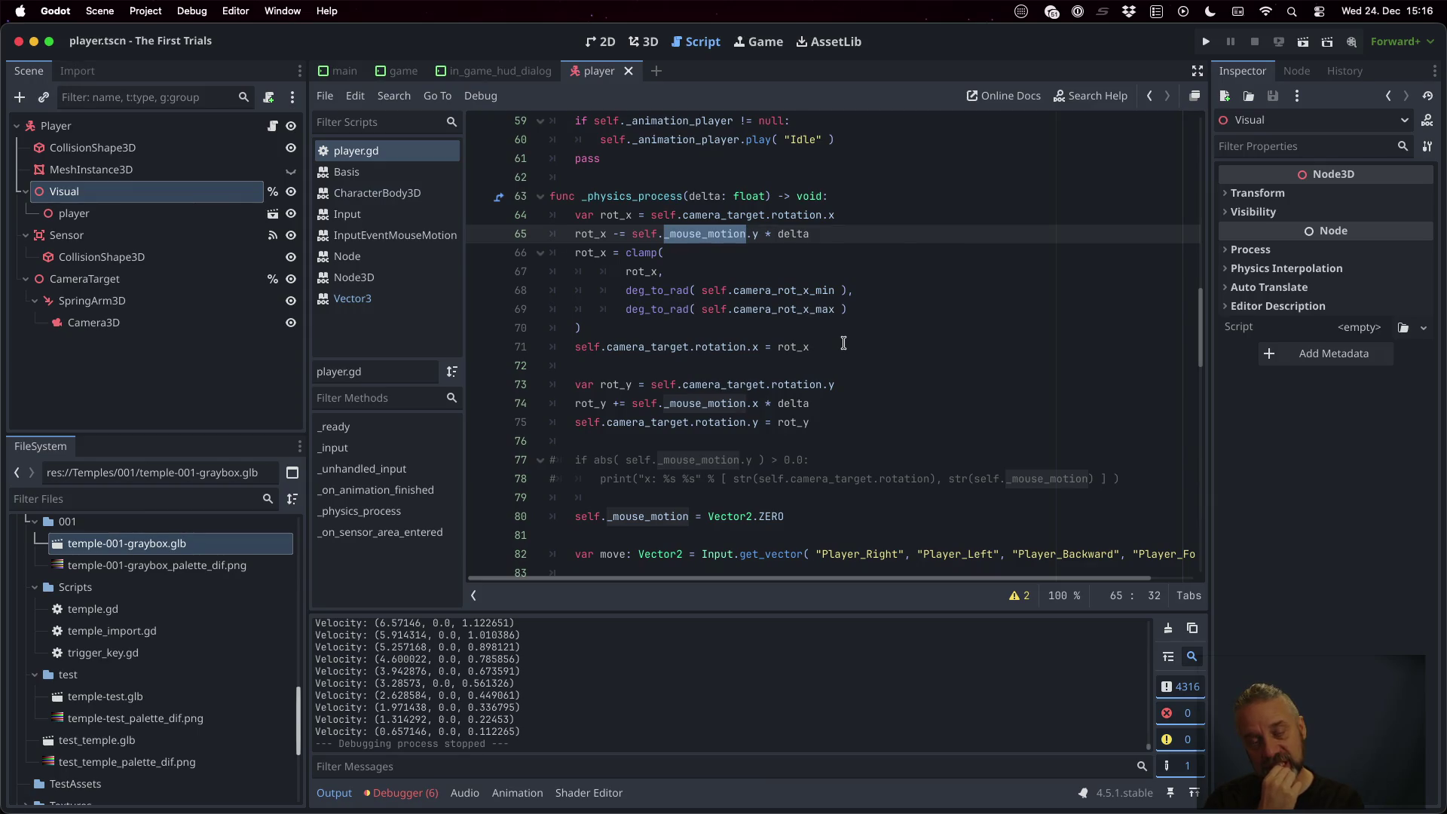
key("Up")
key("Up")
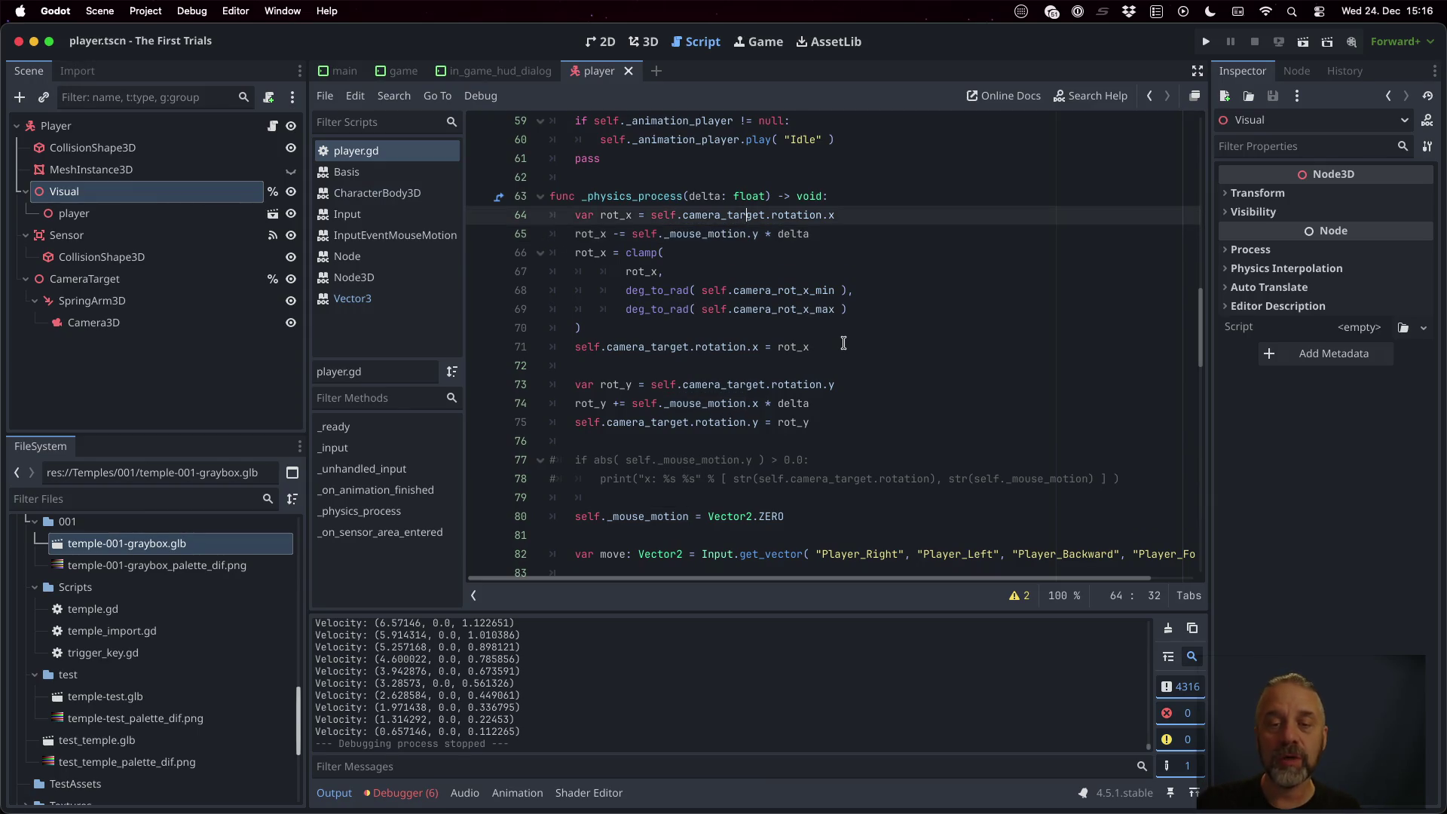
Declare var key_rot_x = Input.get_axis("Player_RotateCW", "Player_RotateCCW") on line 64
key("End")
key("Return")
type("var key_r")
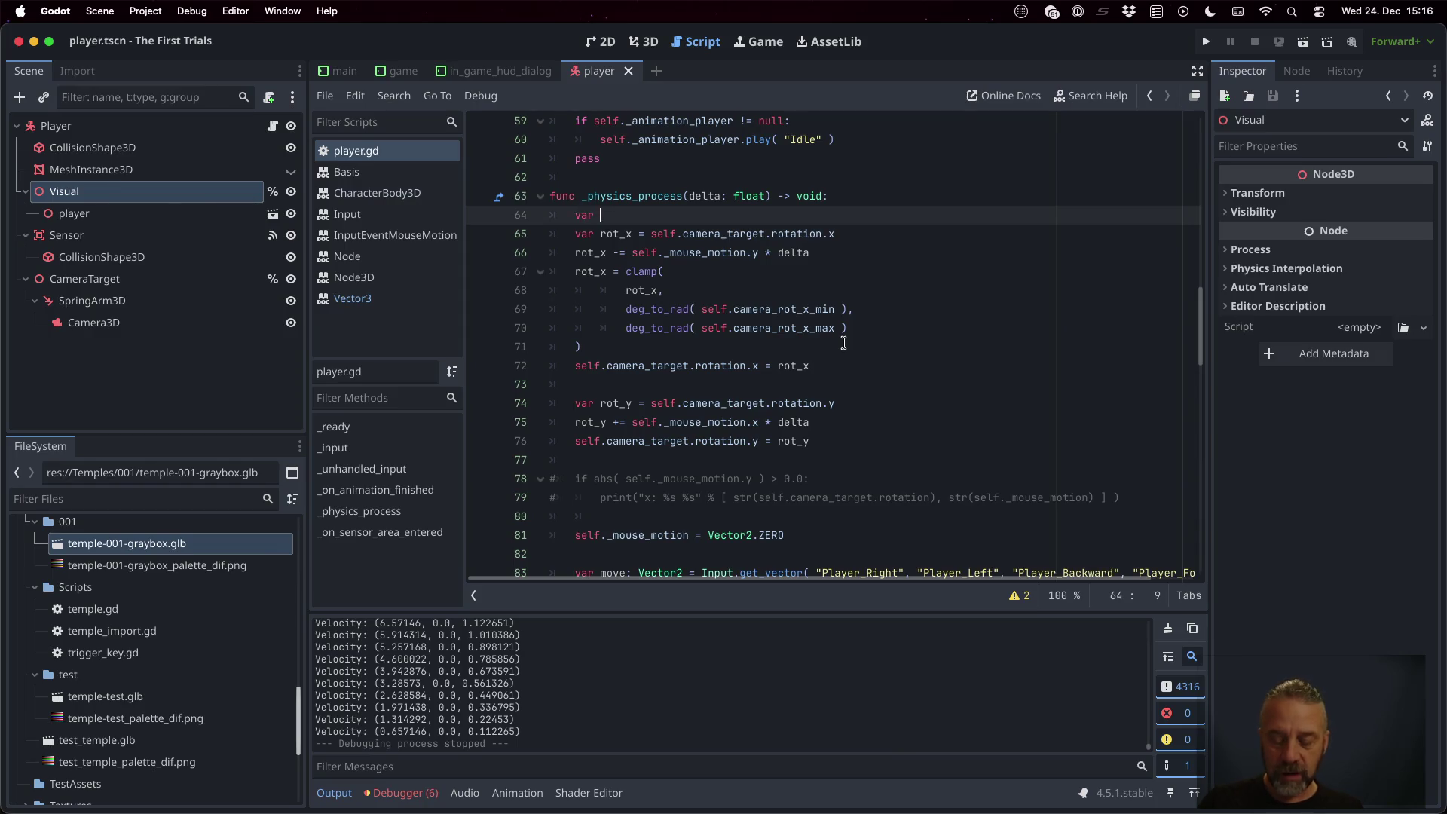
type("ot_x =")
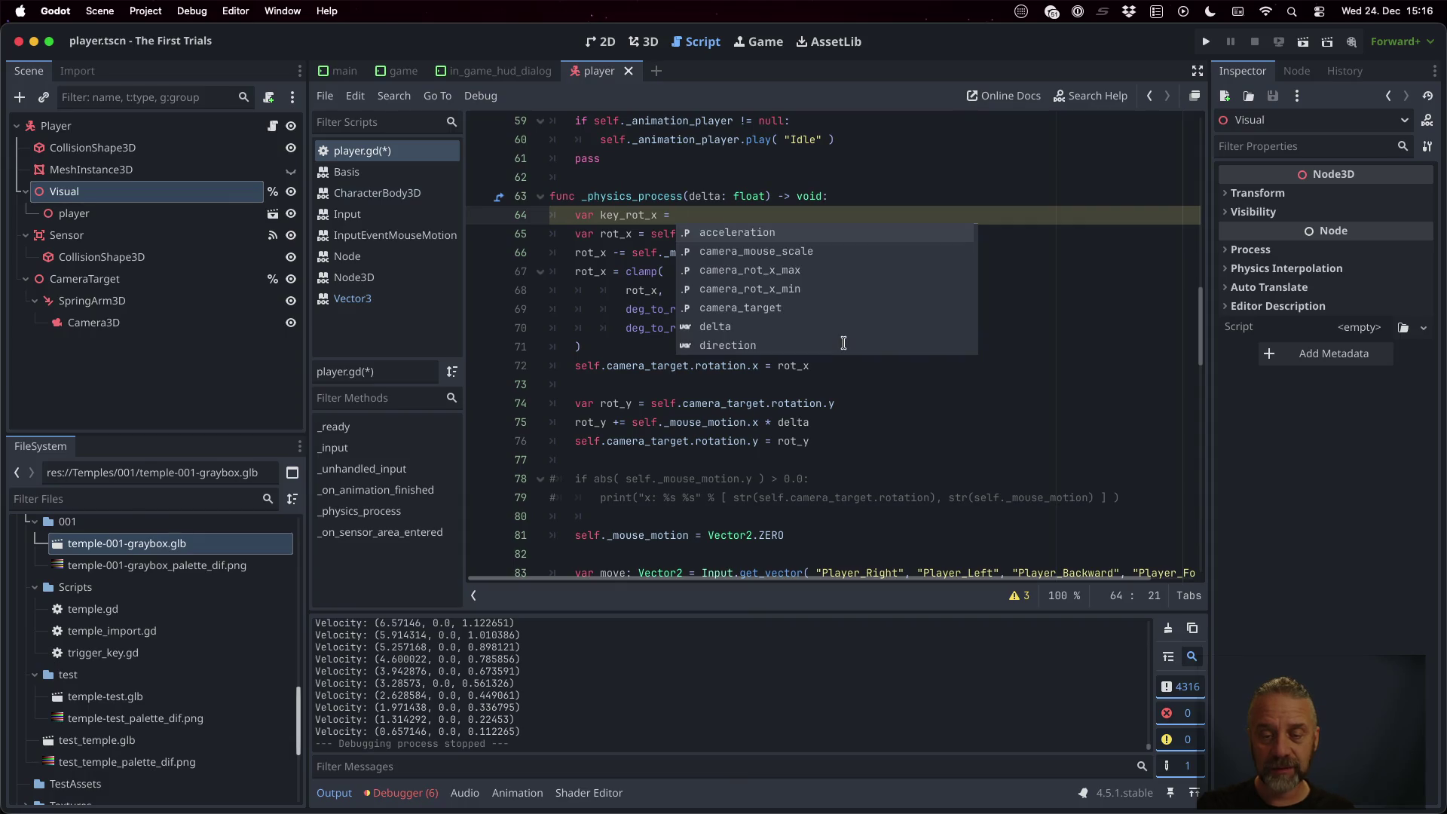
type("Input.get")
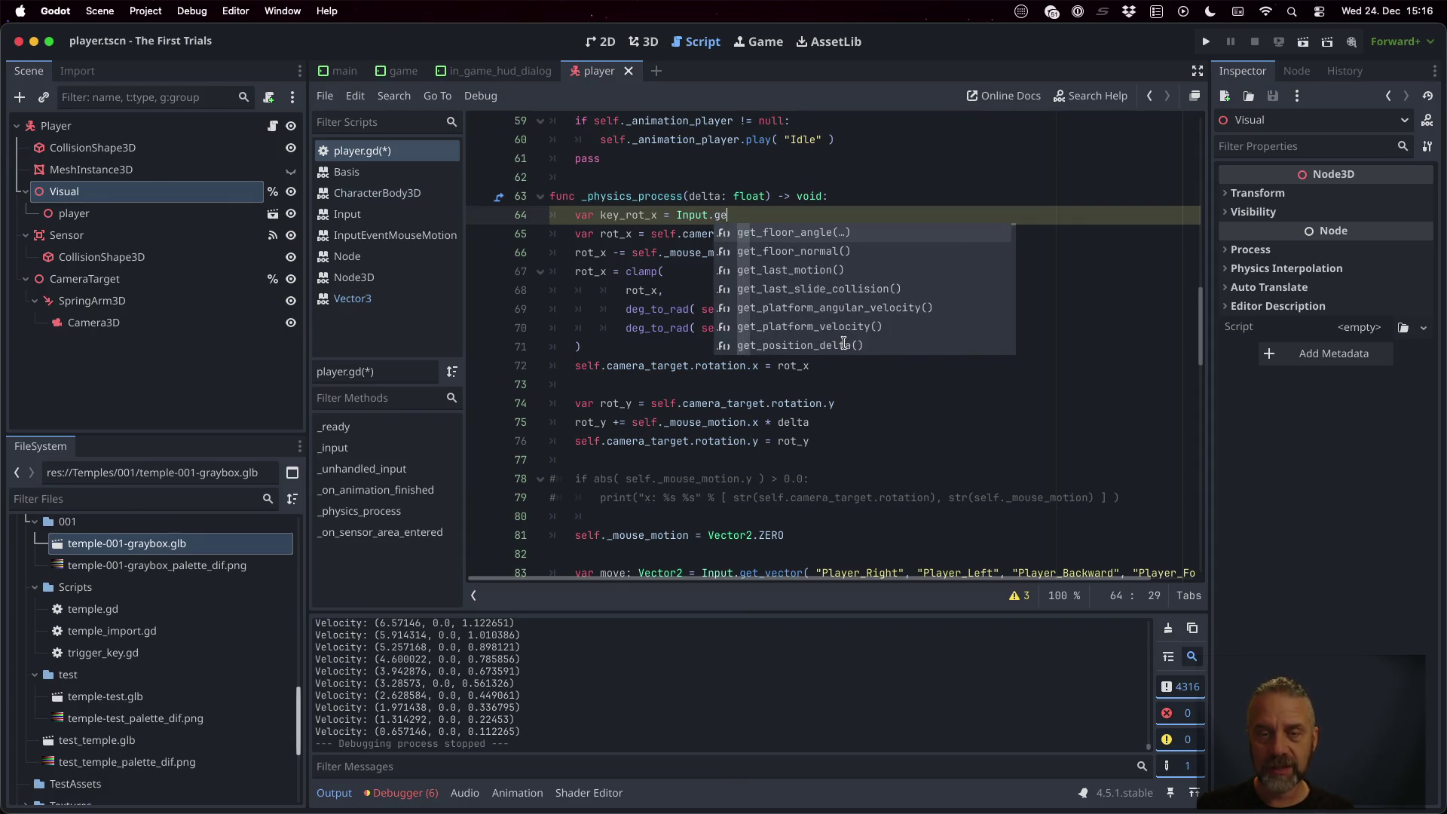
type("_ax")
key("Return")
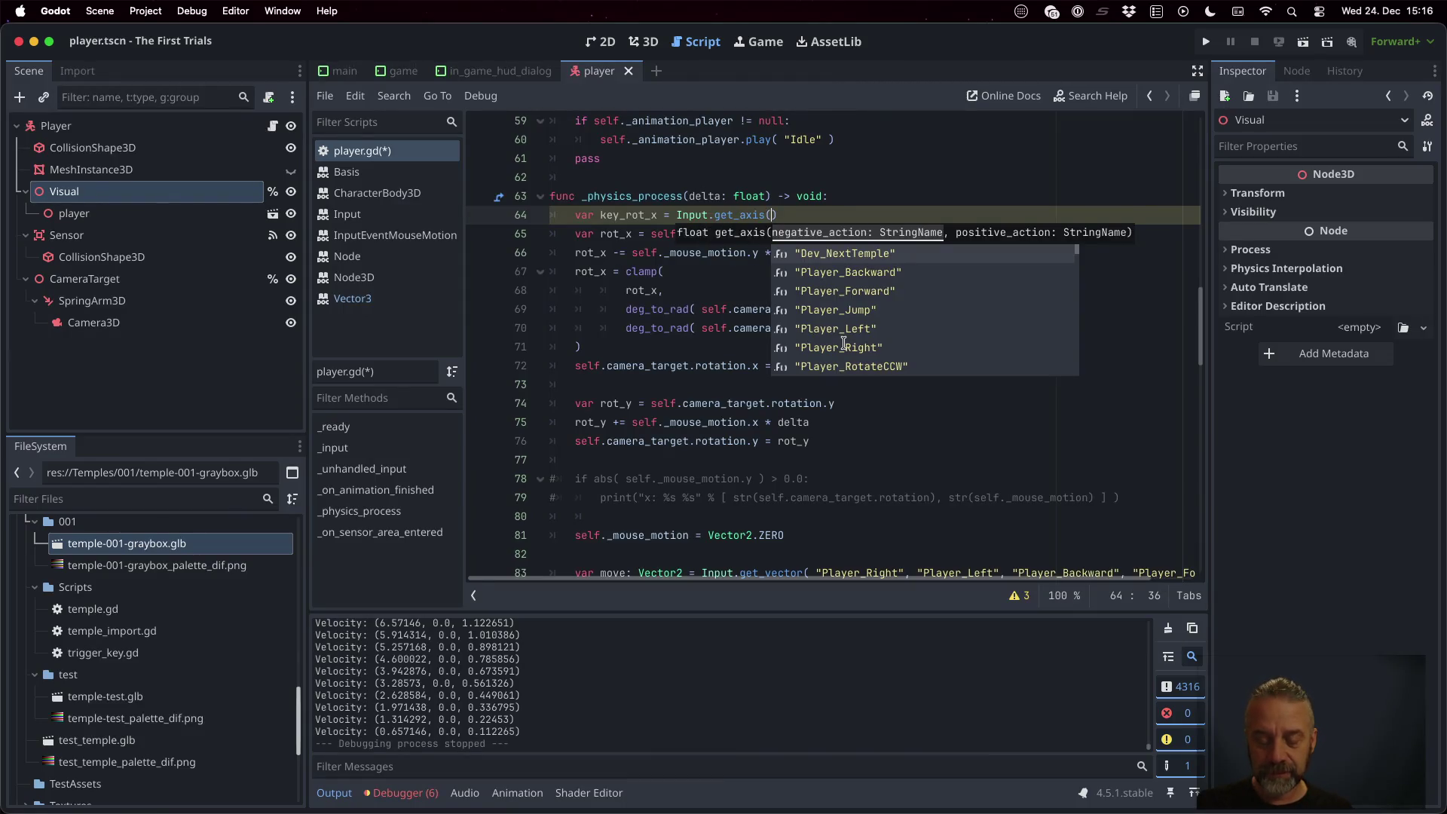
type("\"Pla")
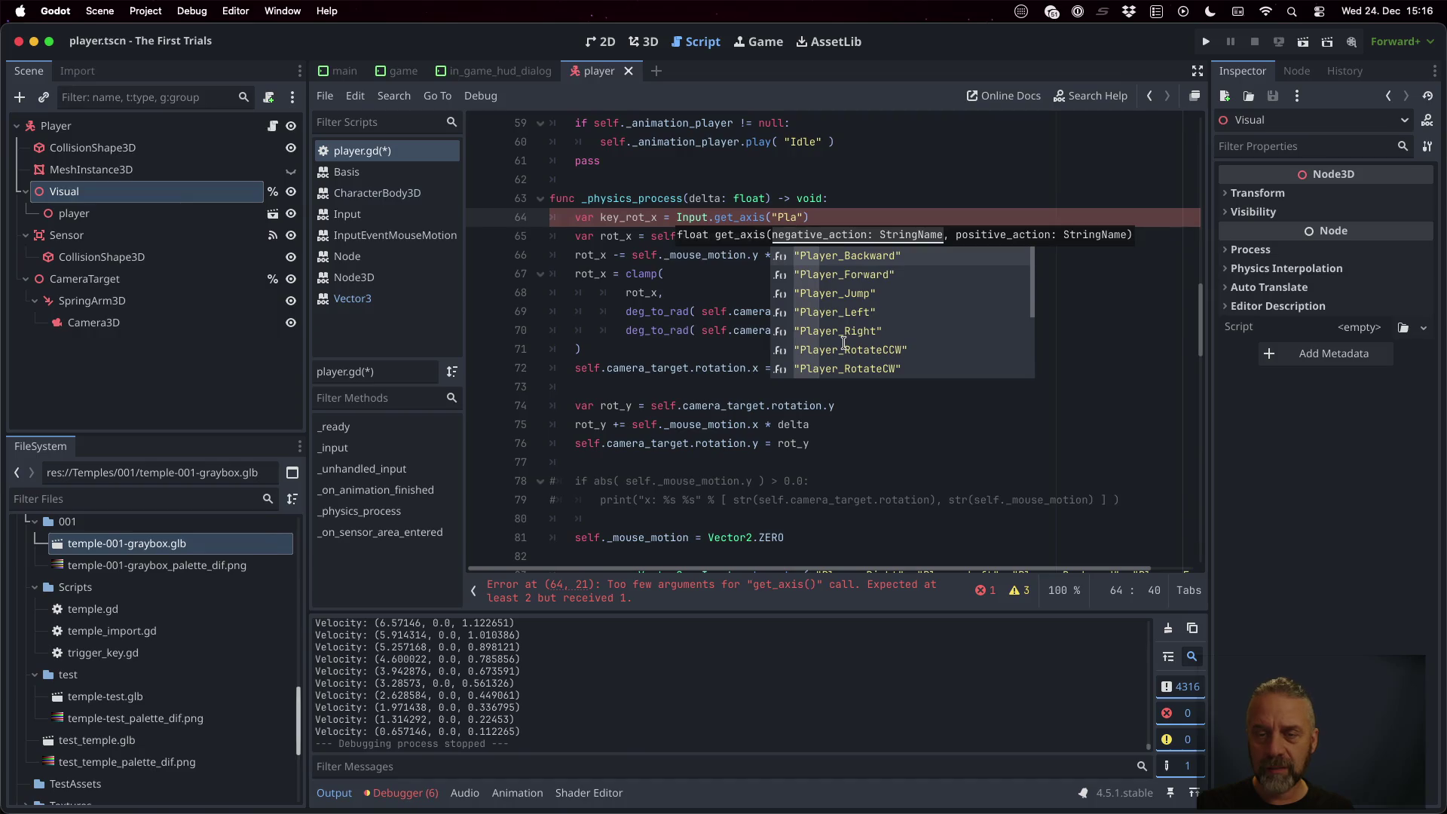
key("Down")
key("Down")
key("Down")
key("Return")
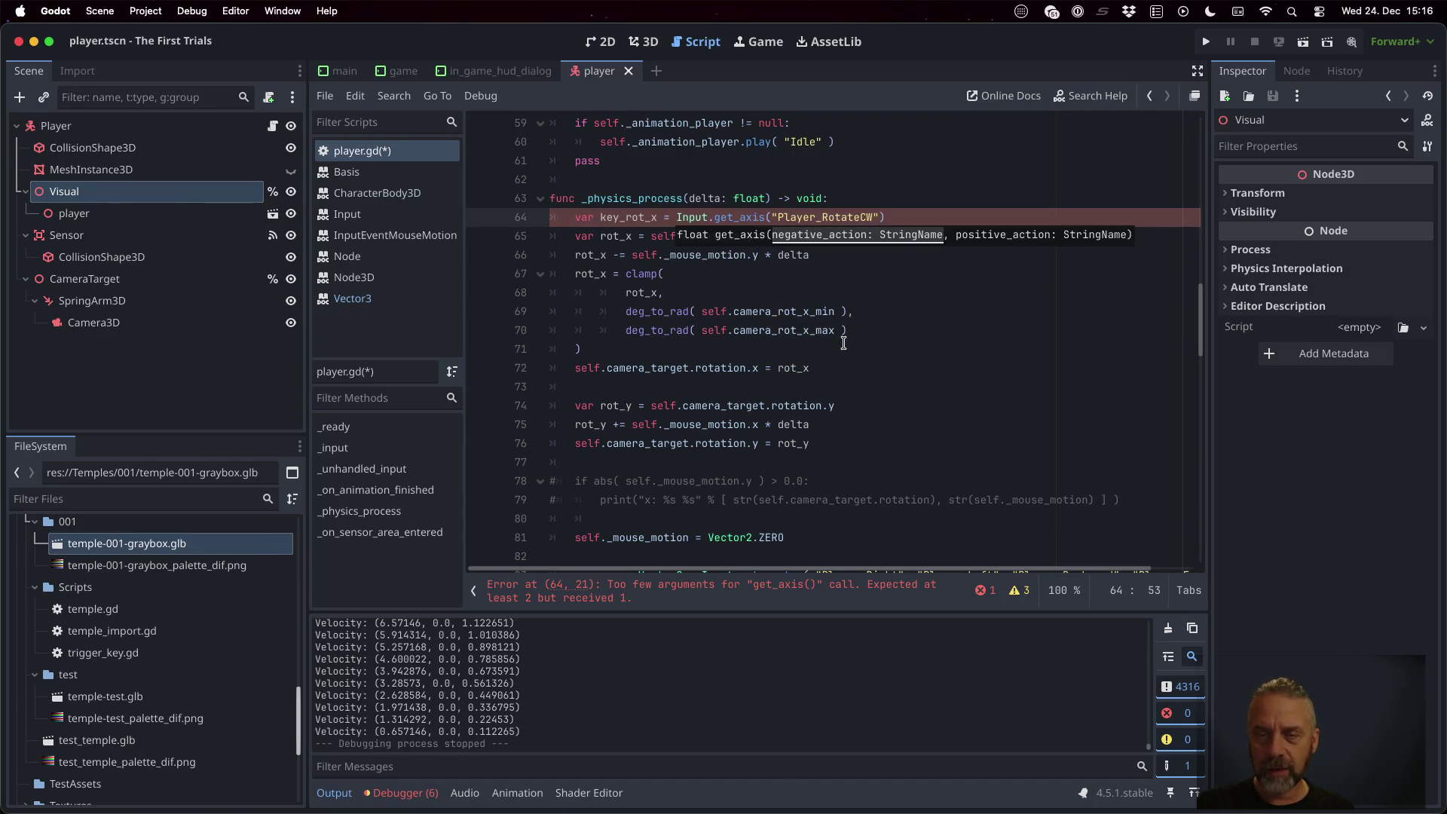
type(",")
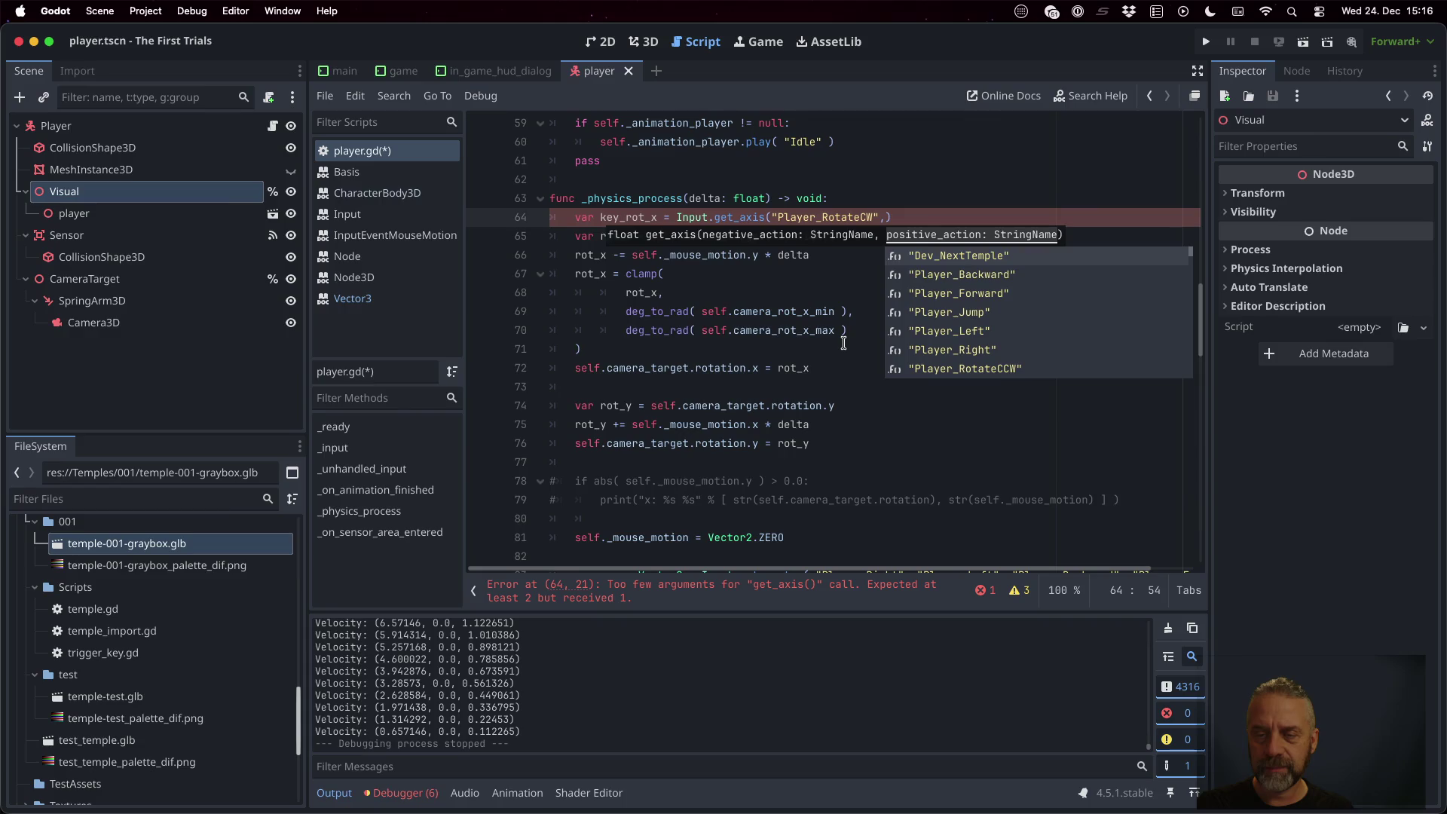
key("Down")
key("Down")
key("Down")
key("Return")
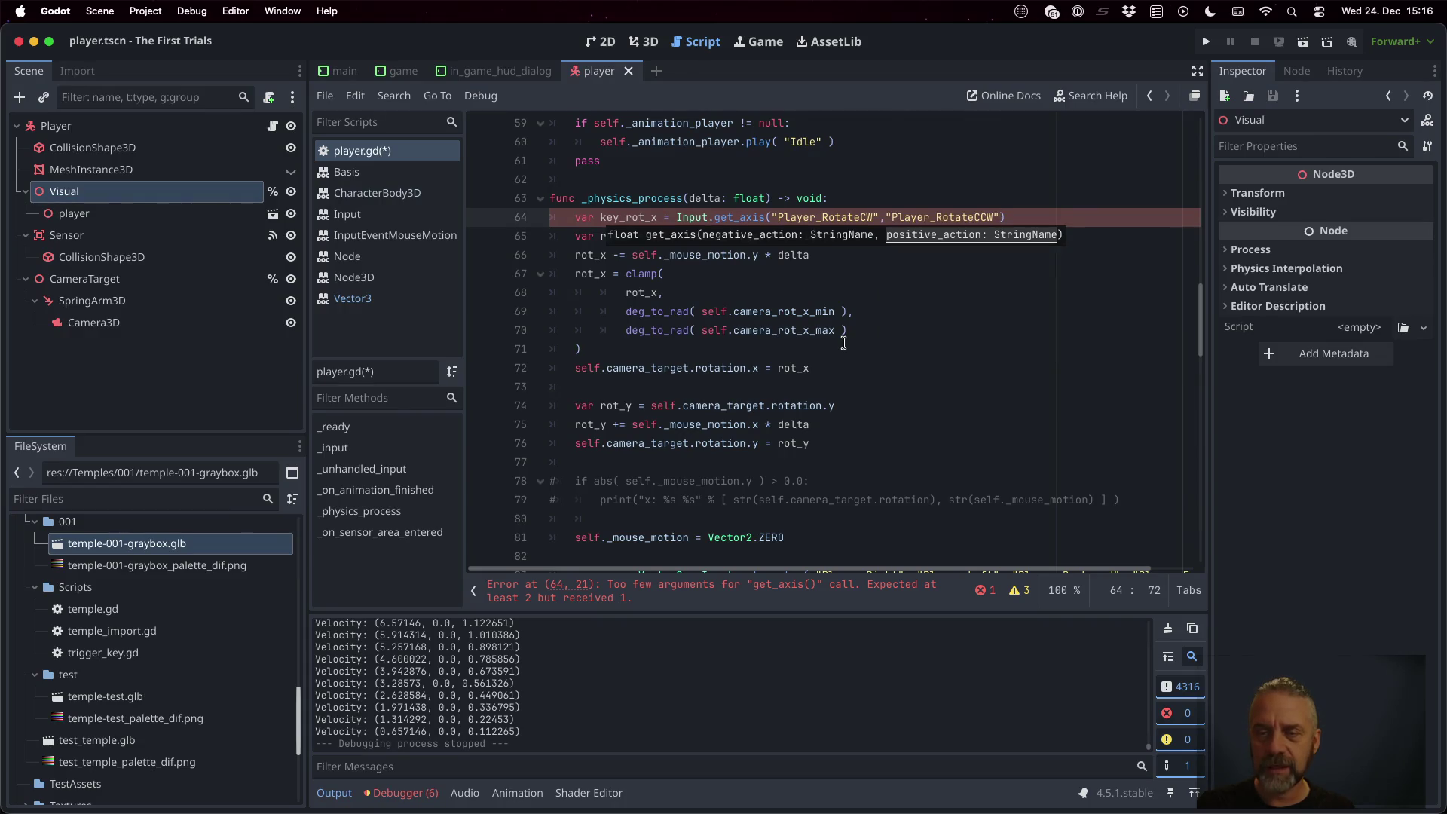
type(")")
key("Return")
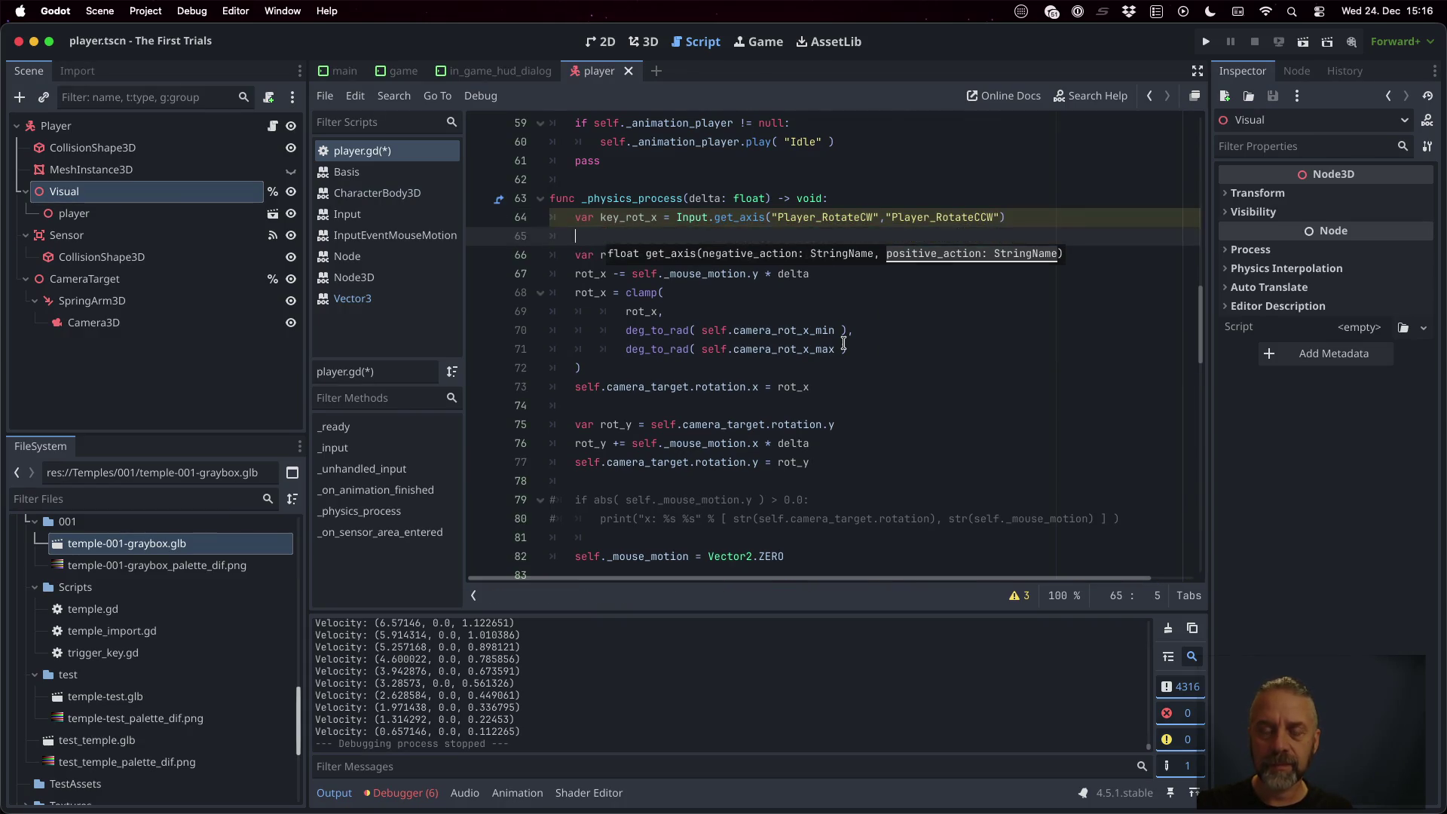
Add rot_x += key_rot_x * 10.0 after the mouse pitch line and save
key("Down")
key("Down")
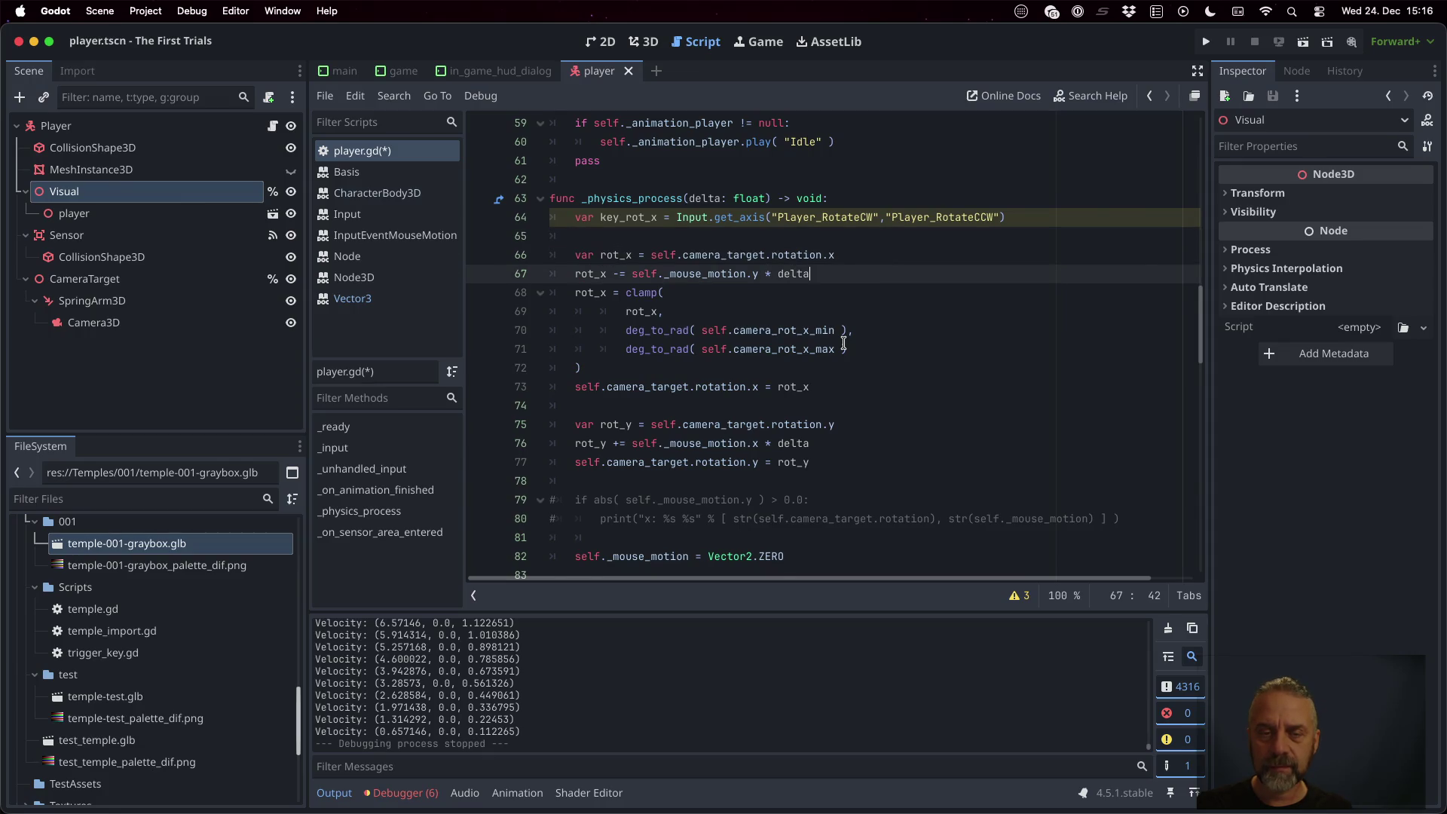
key("Return")
type("rot_x +=")
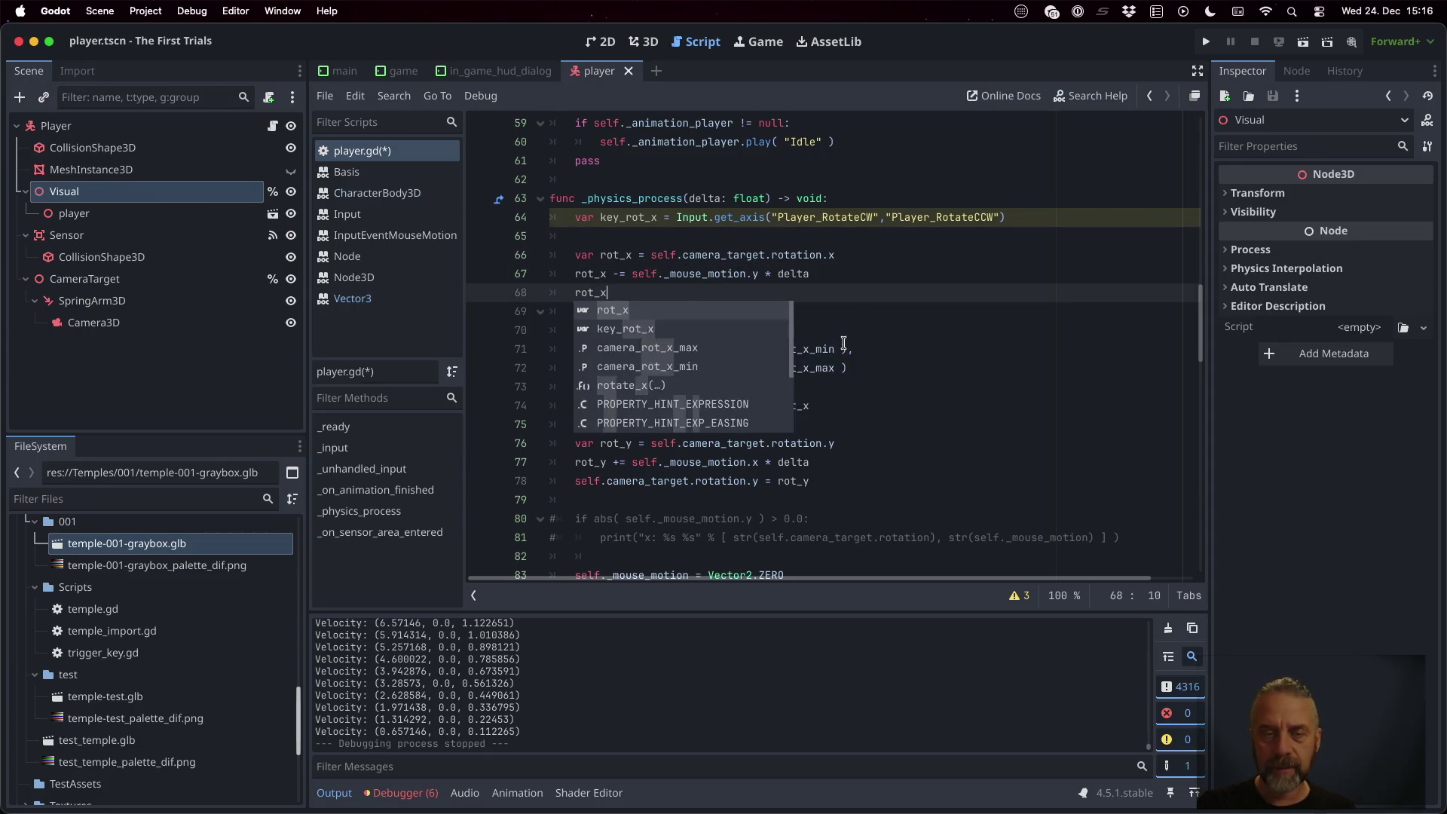
type(" key-r")
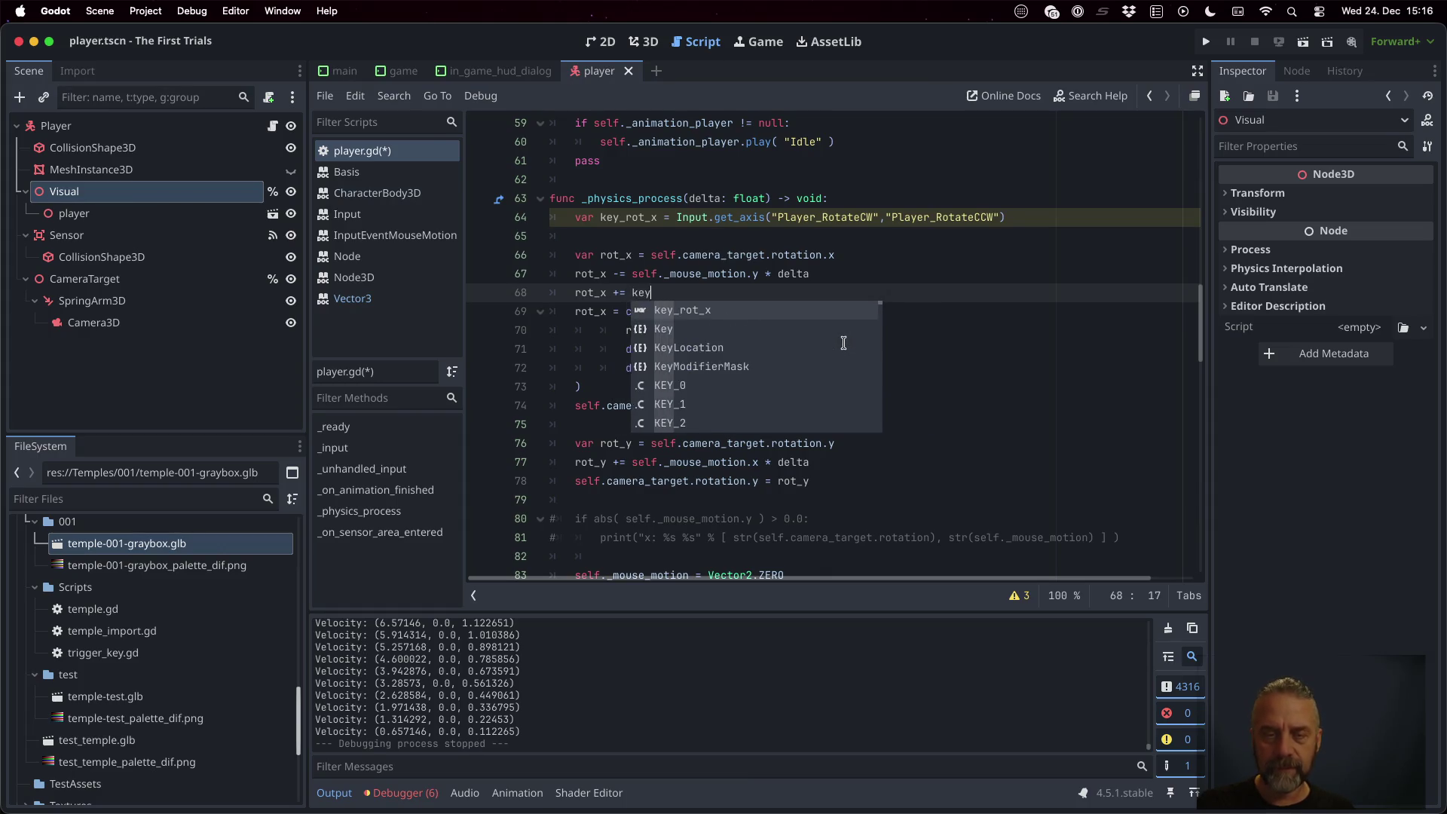
key("BackSpace")
key("BackSpace")
type("_ro")
key("Return")
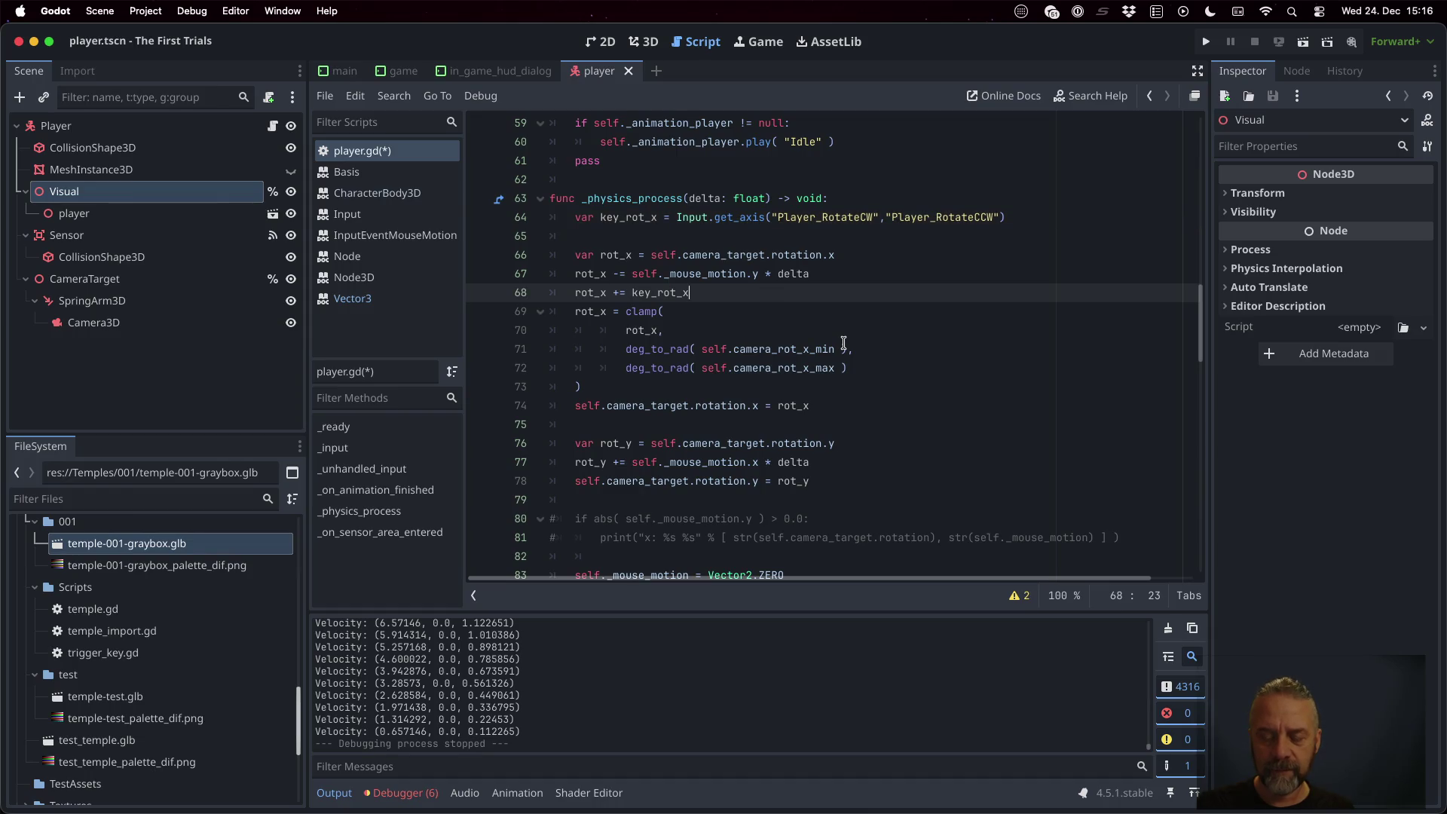
type("* 10.0")
key("super+s")
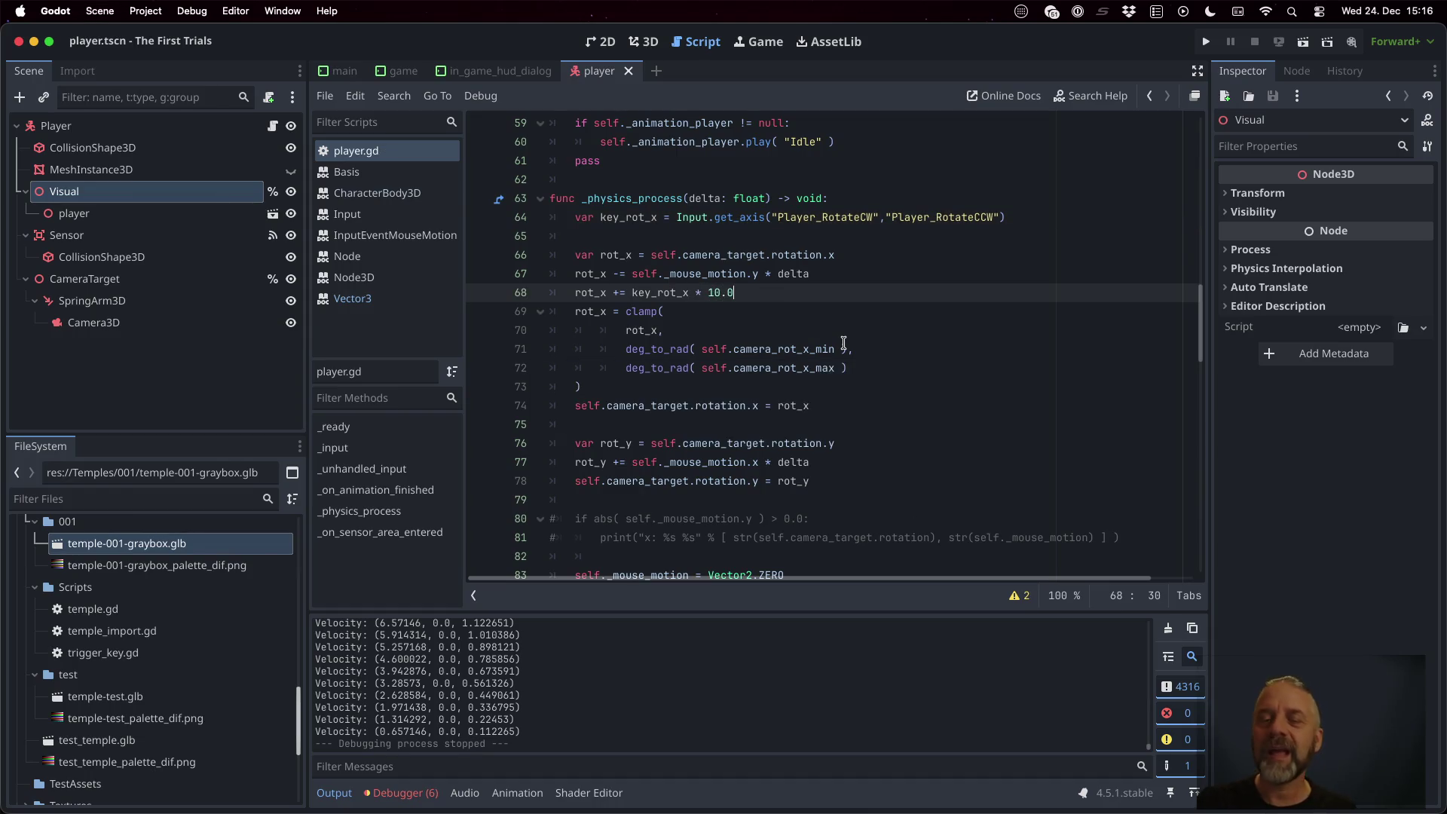
scroll(896, 264, "up", 15)
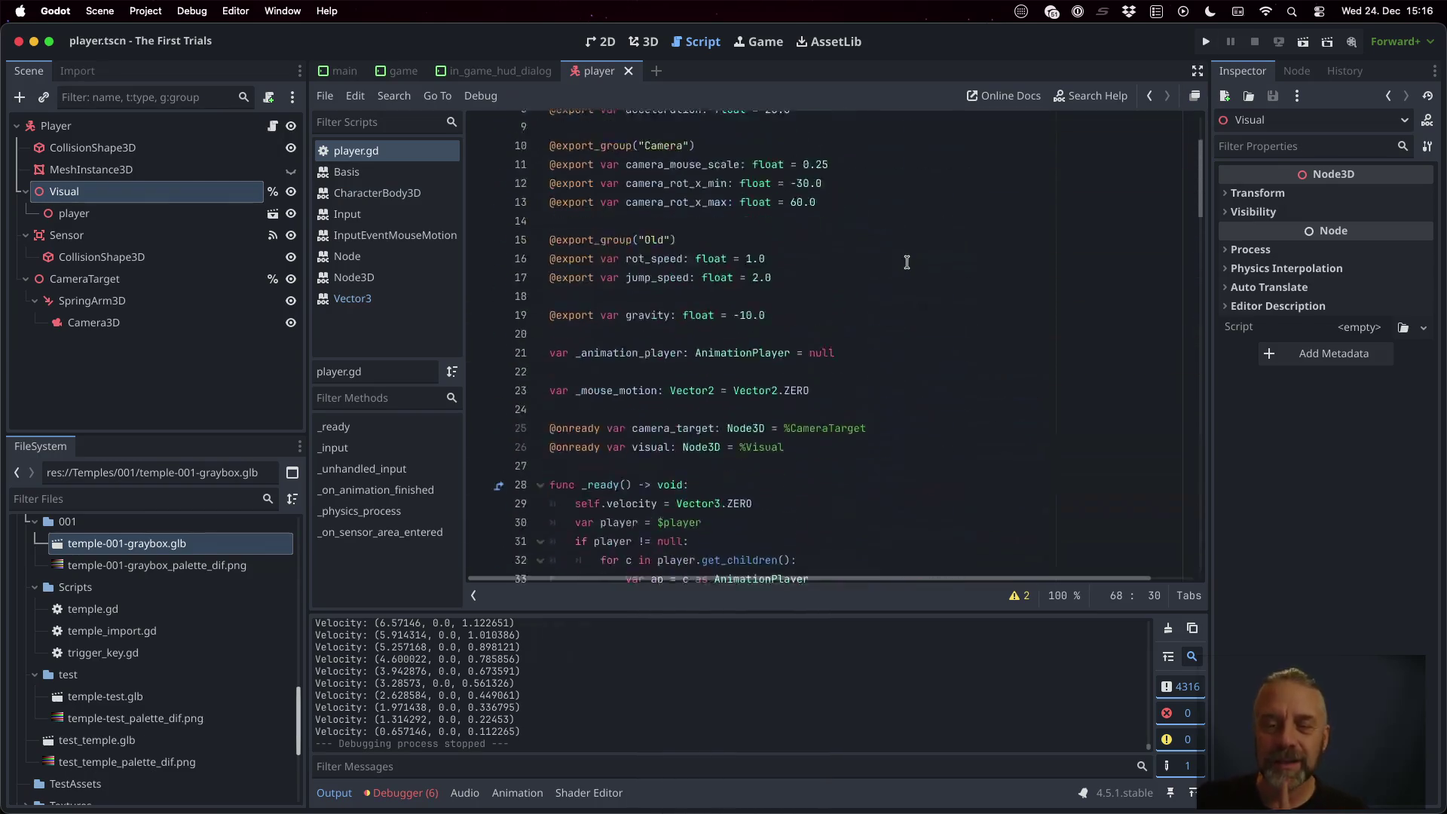
left_click(896, 264)
key("Down")
key("Down")
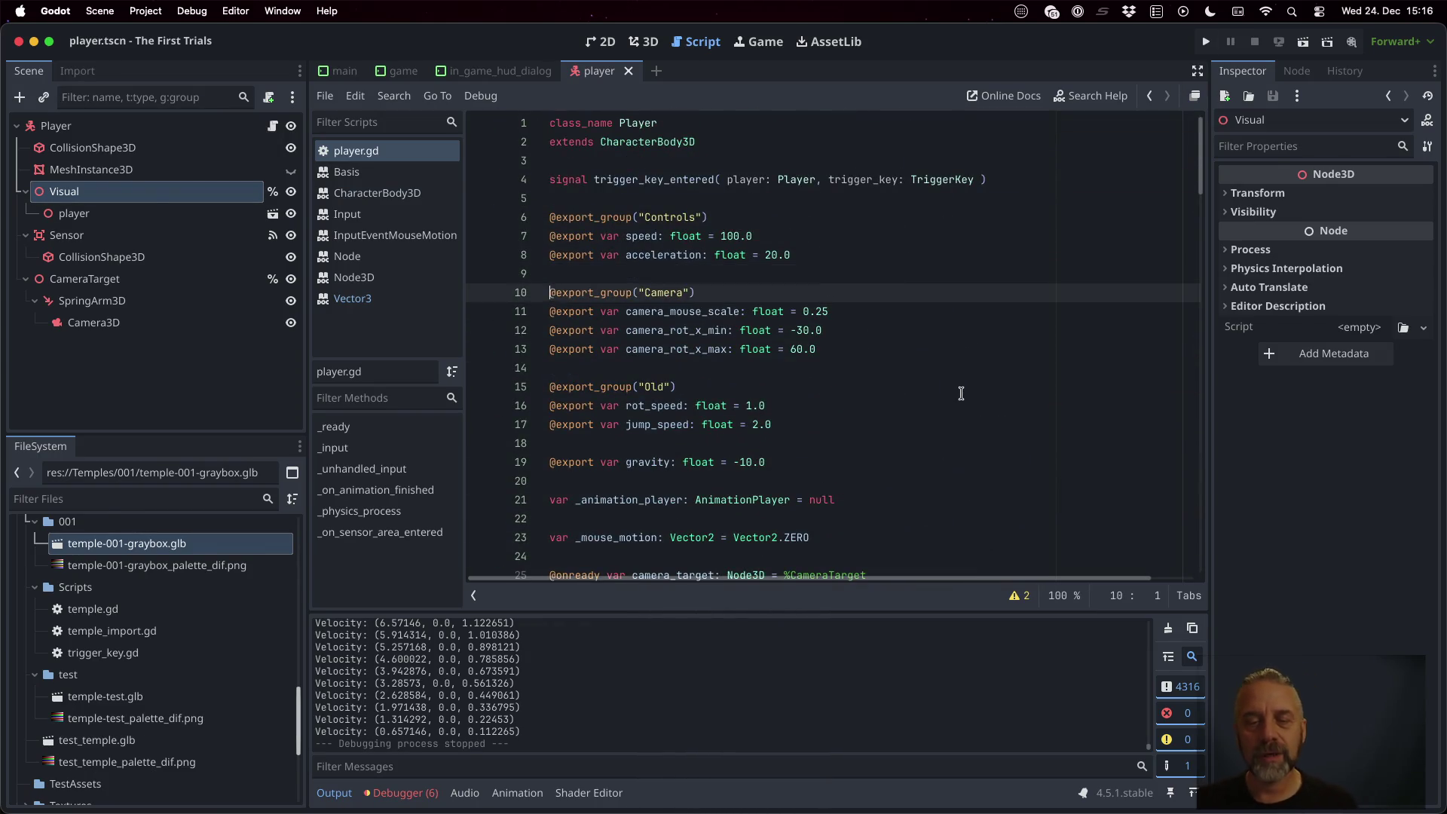
key("Down")
key("Down")
key("Down")
type("@ex")
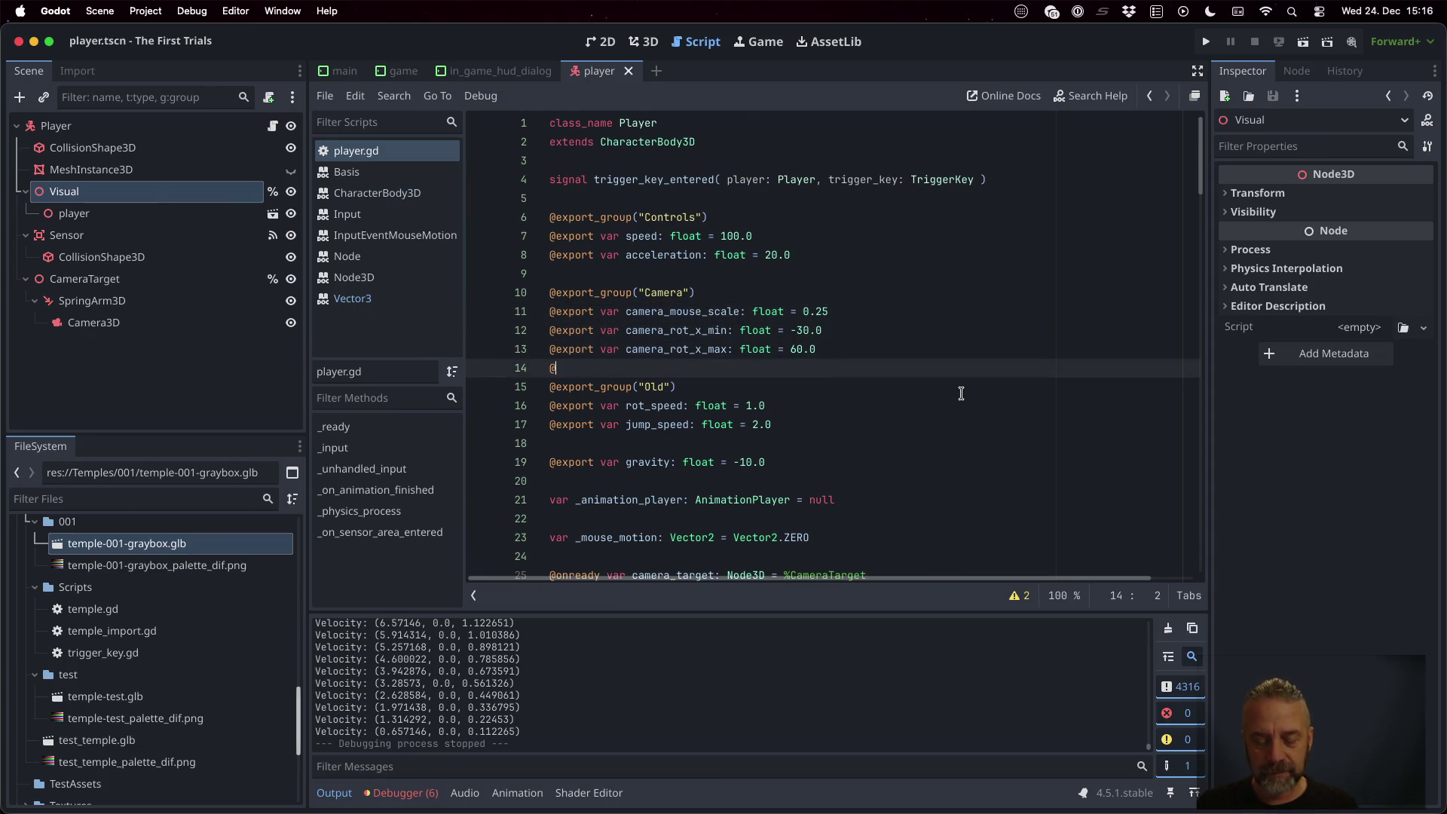
type("portvar")
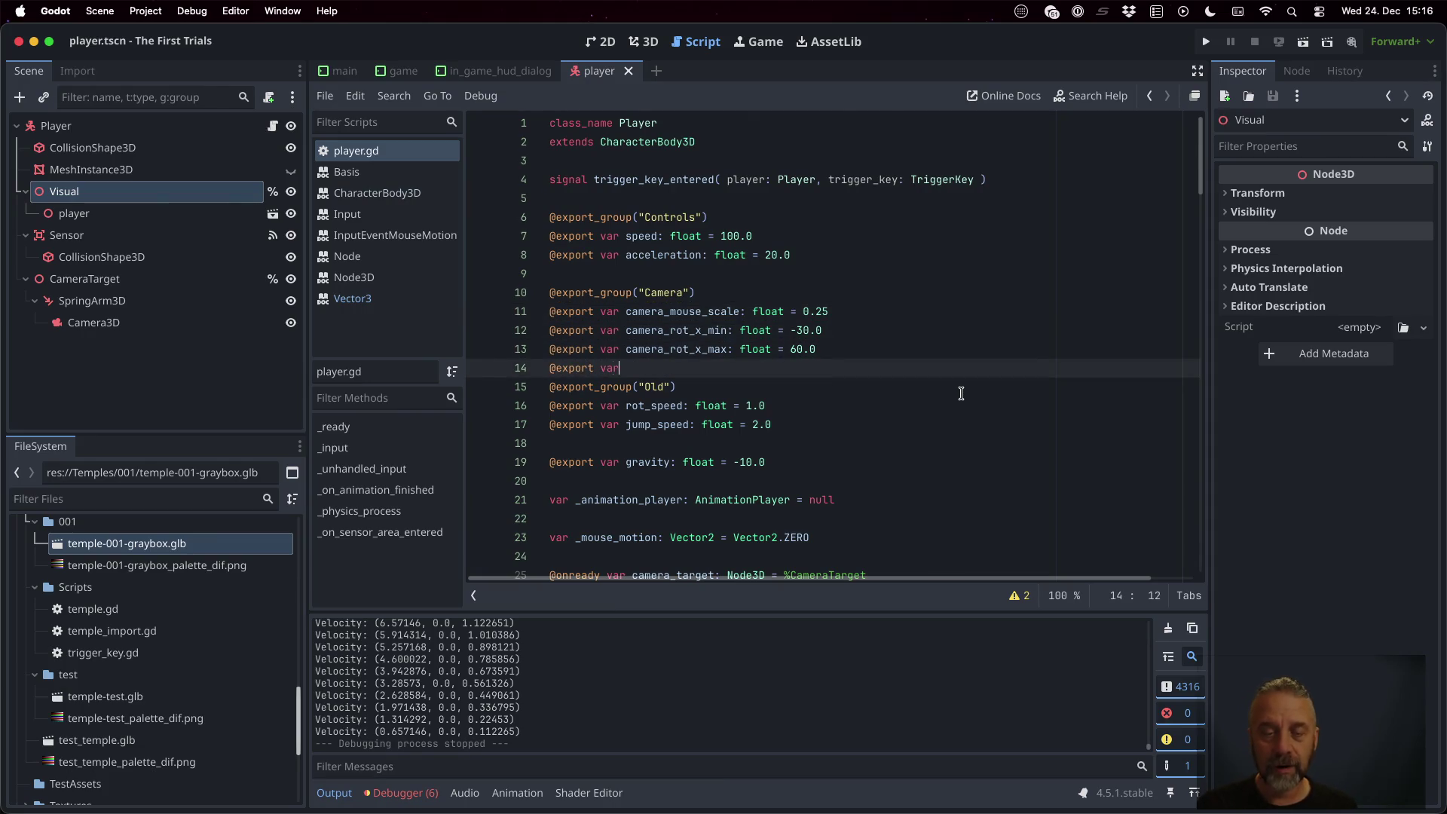
type("camera")
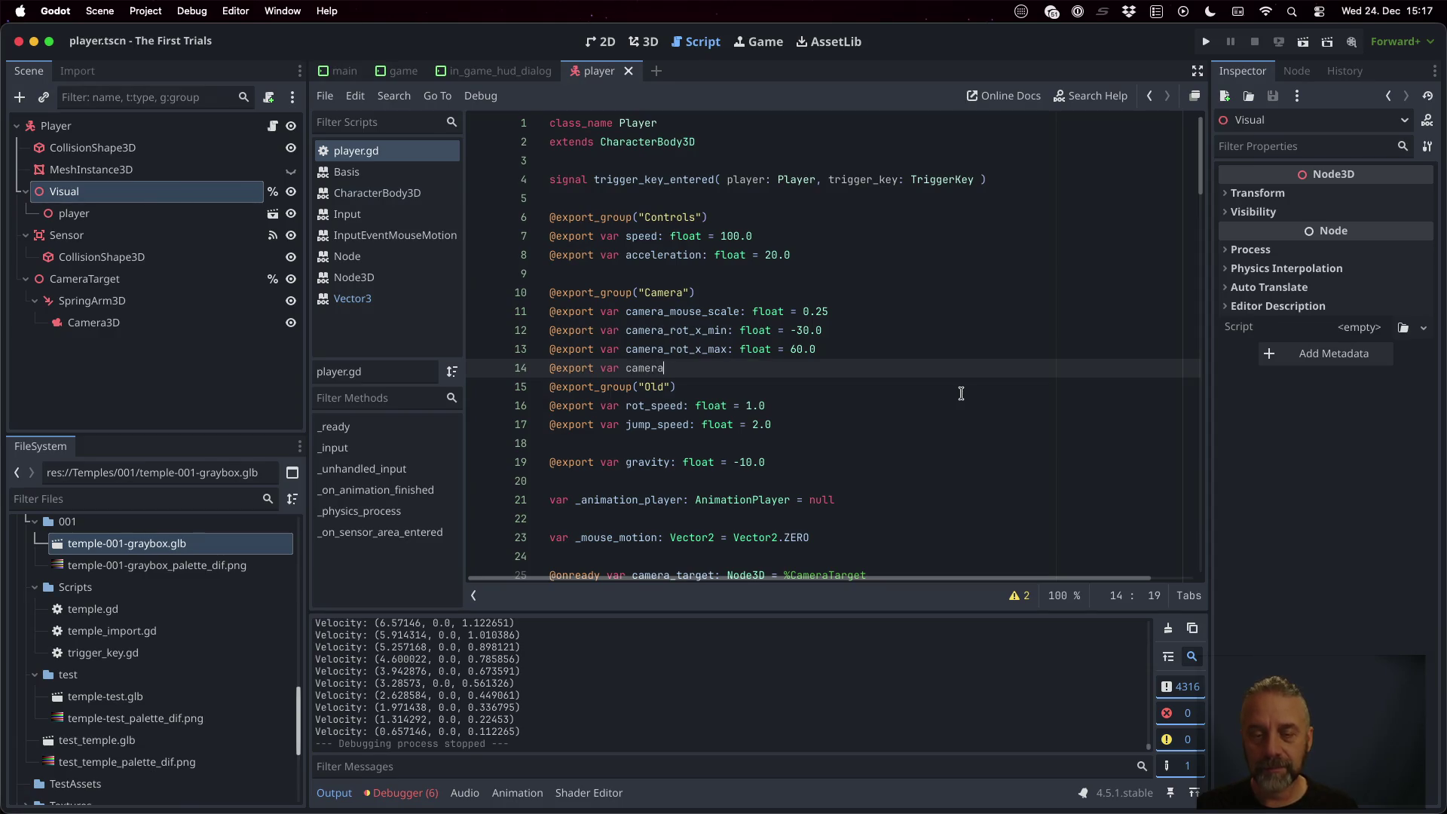
type("rot_x_k")
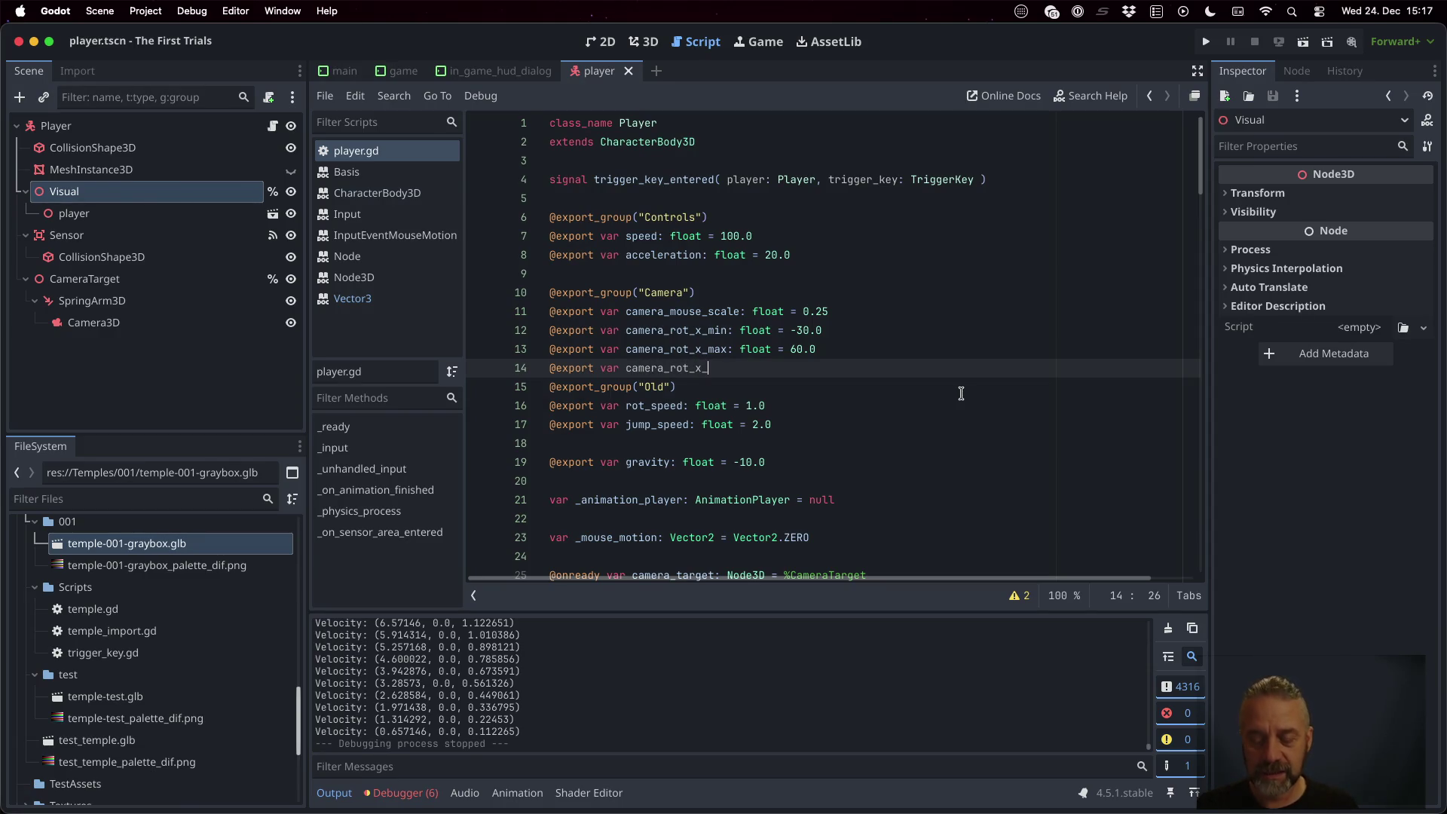
type("eyboard_sc")
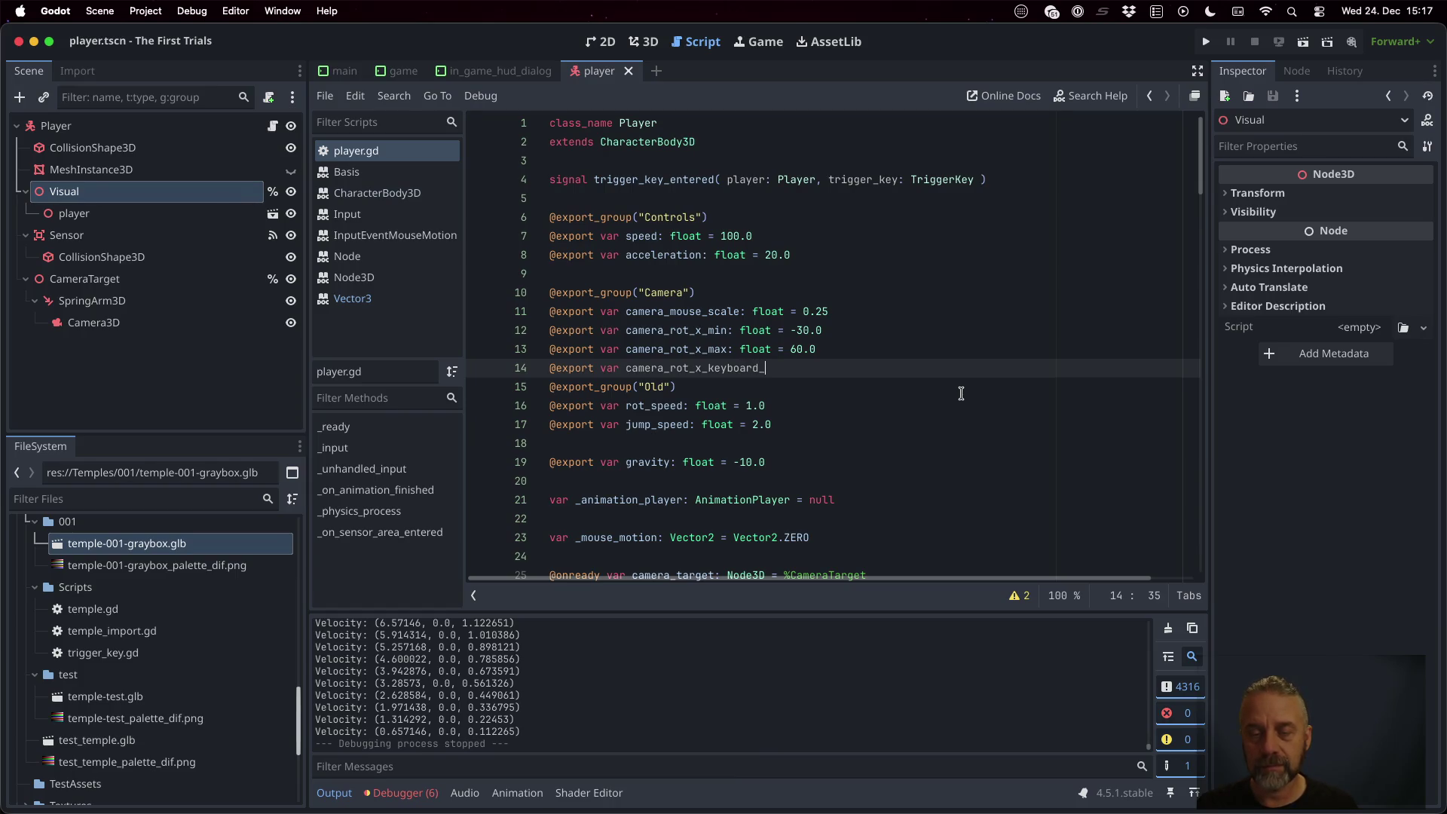
type("ale =")
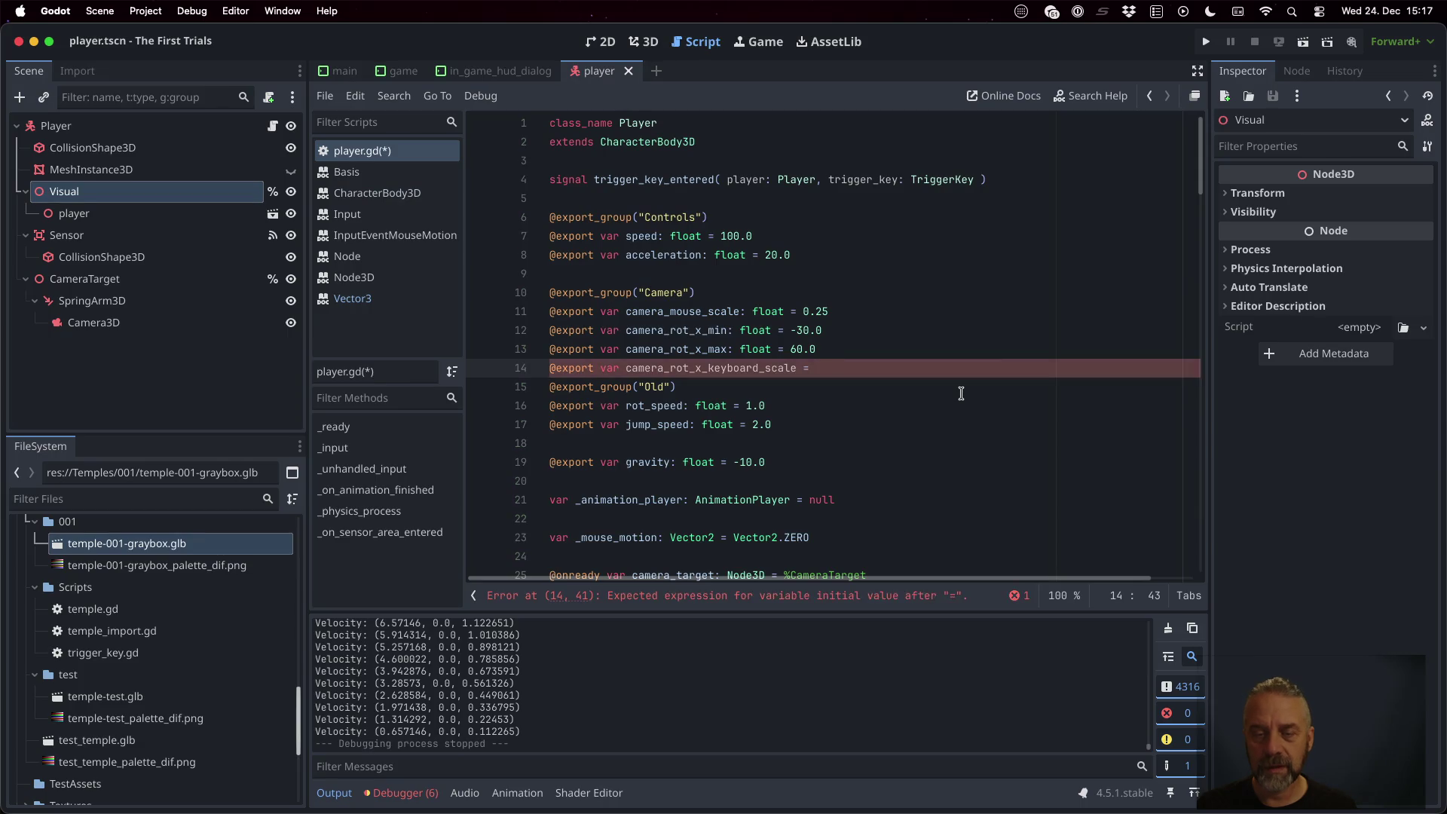
type("  float =")
key("Escape")
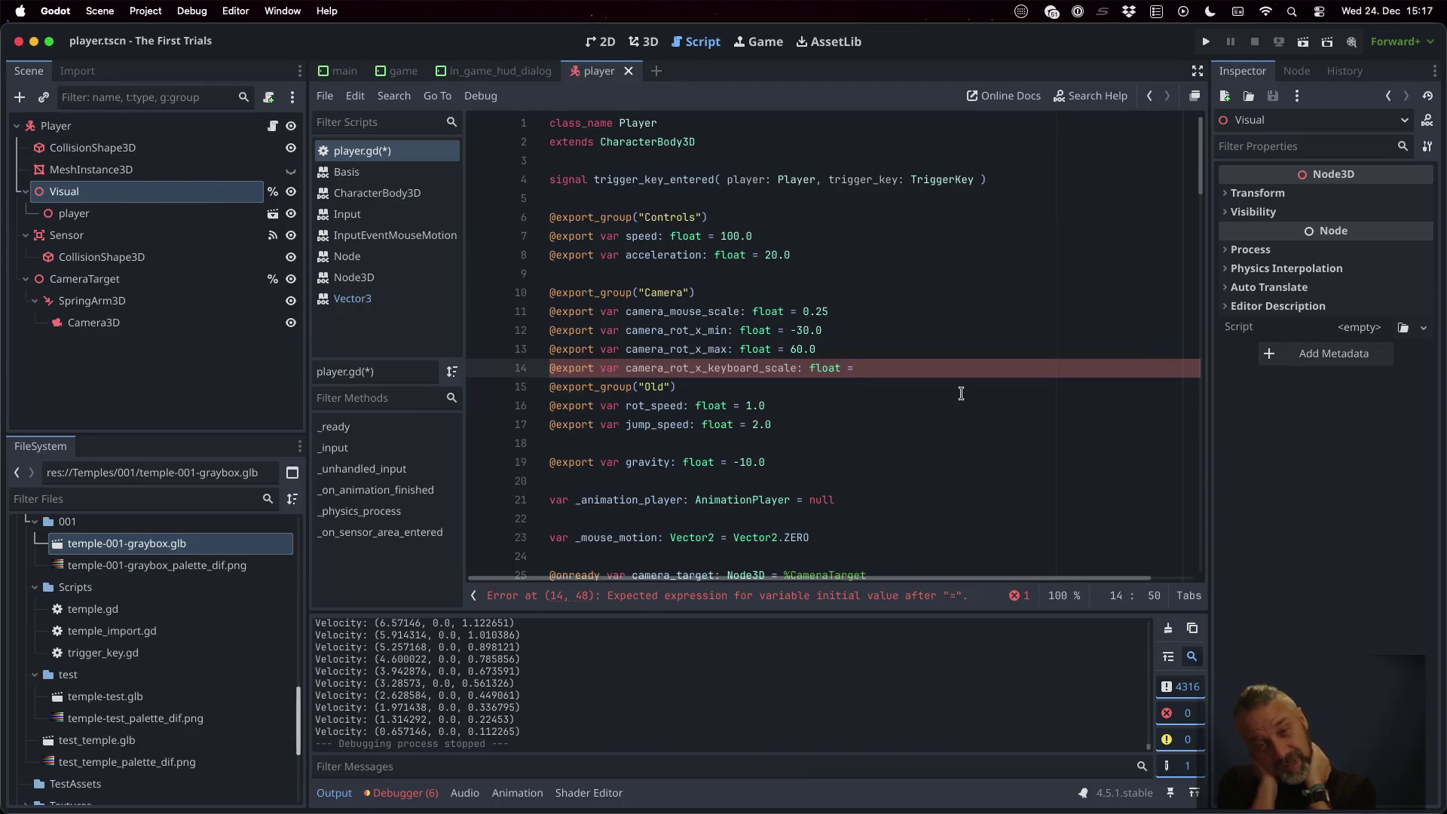
Name the export camera_rot_x_keyboard_speed with value 120.0 and save the script
left_click_drag(803, 311, 831, 311)
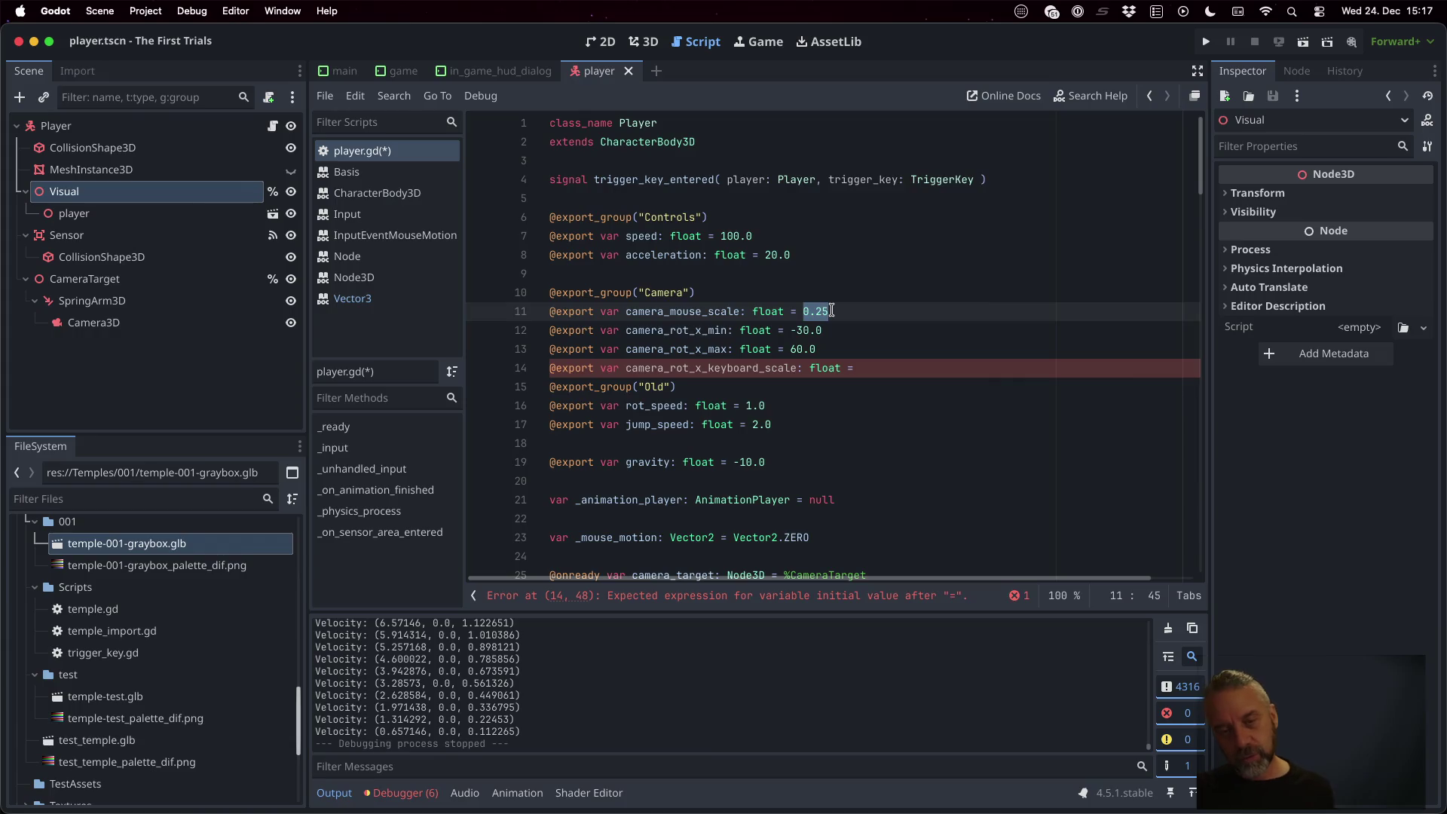
left_click(867, 365)
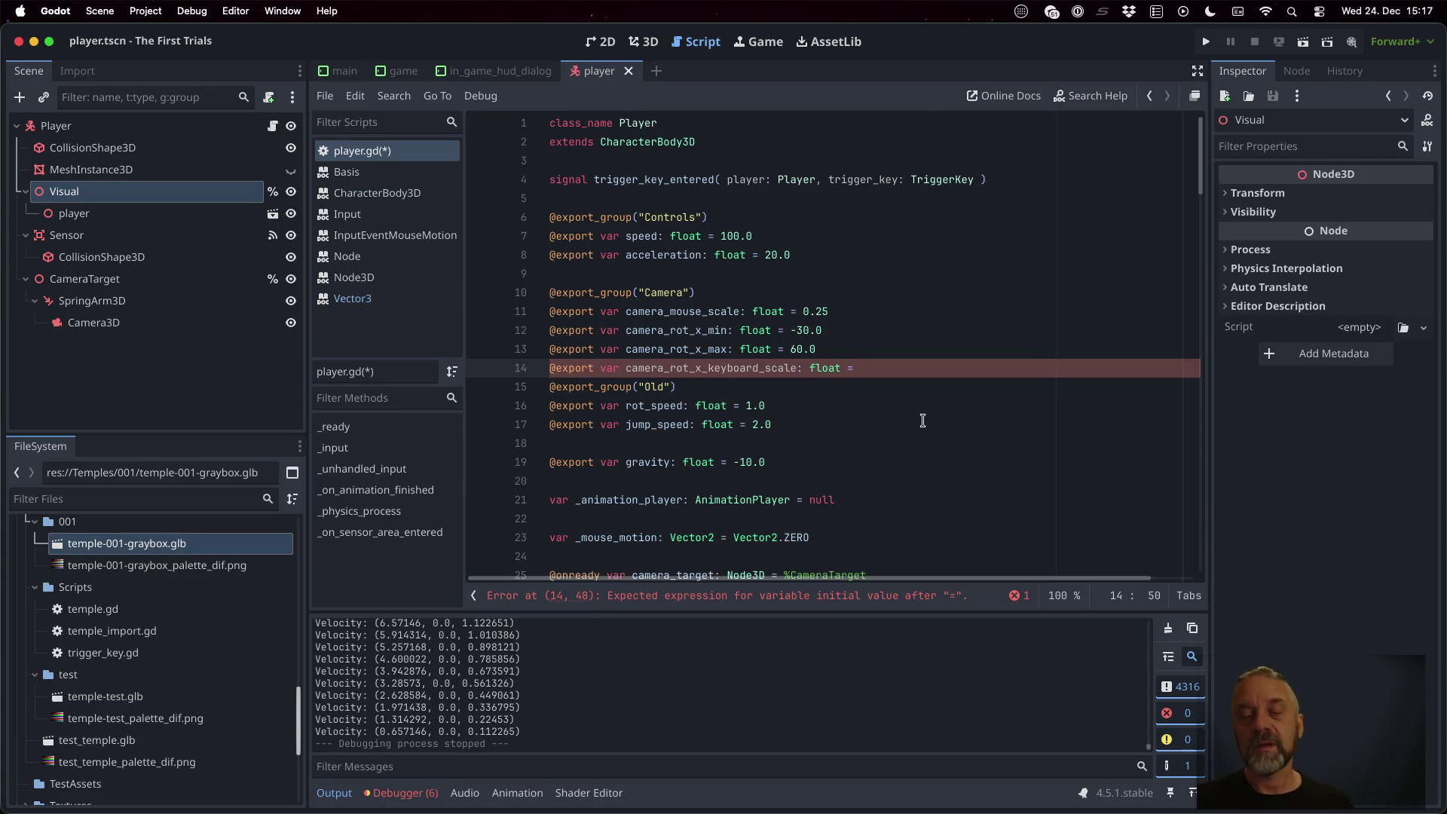
key("BackSpace")
key("BackSpace")
key("BackSpace")
type("speed")
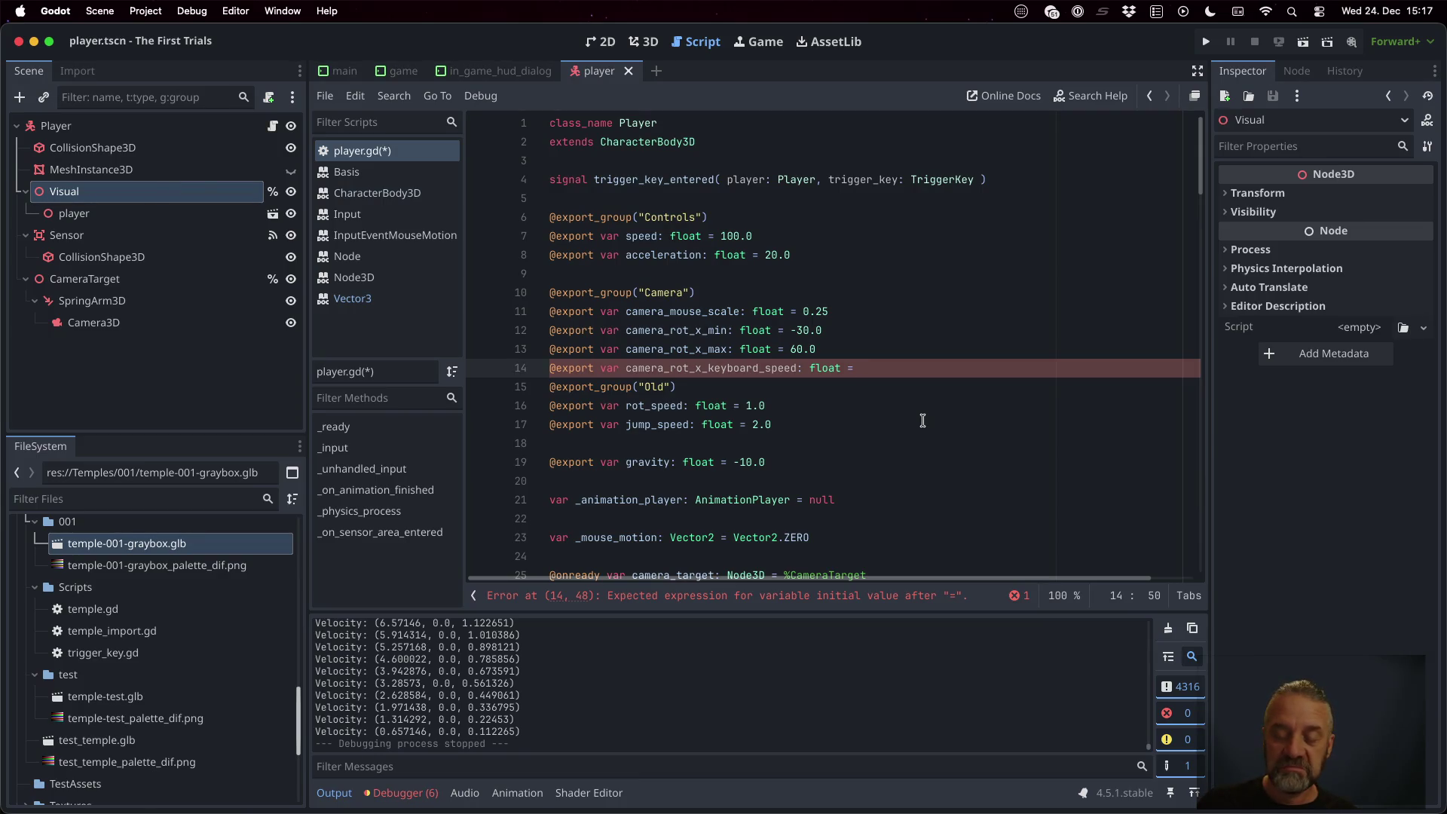
type("120.0")
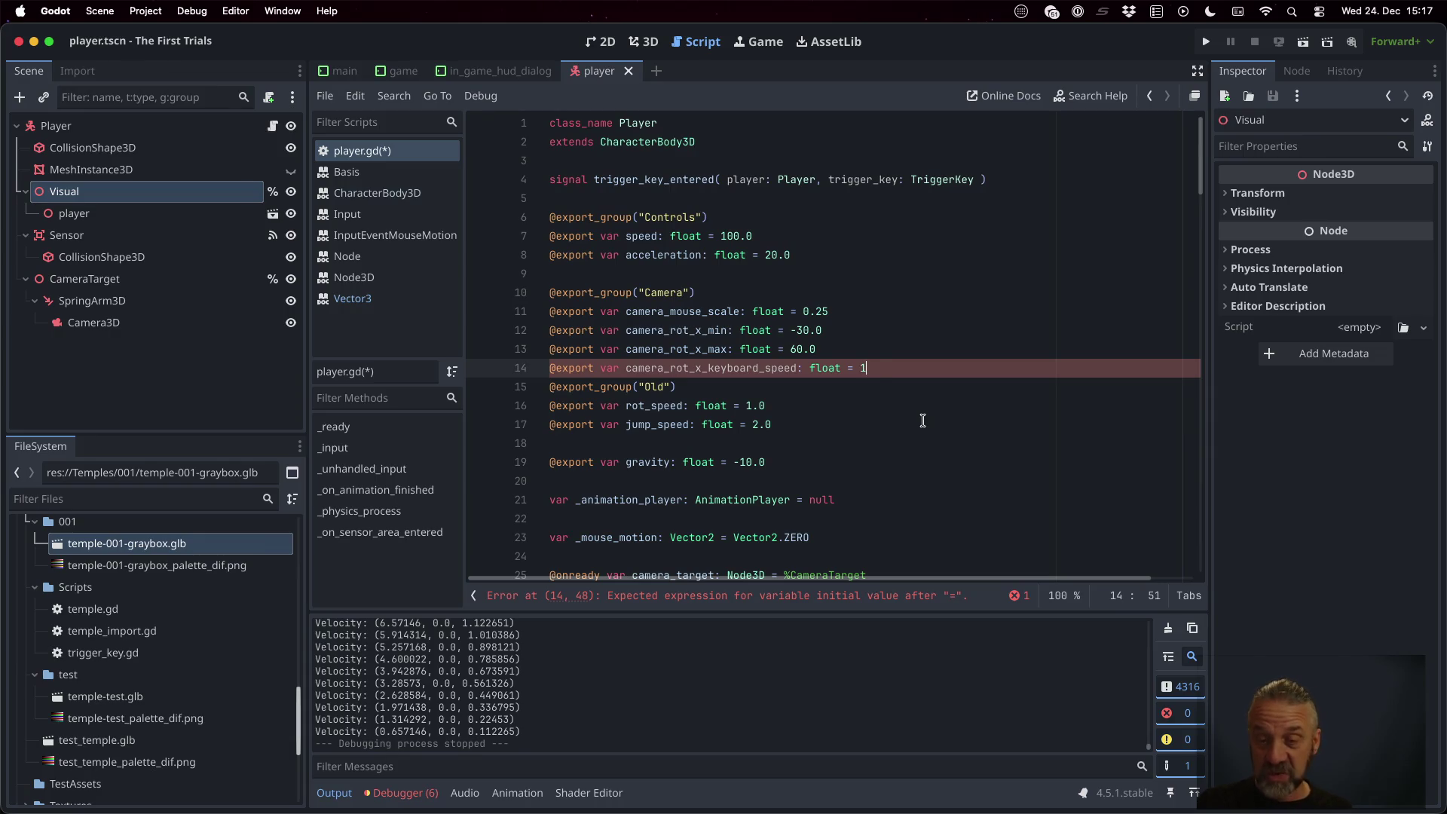
key("Return")
key("super+s")
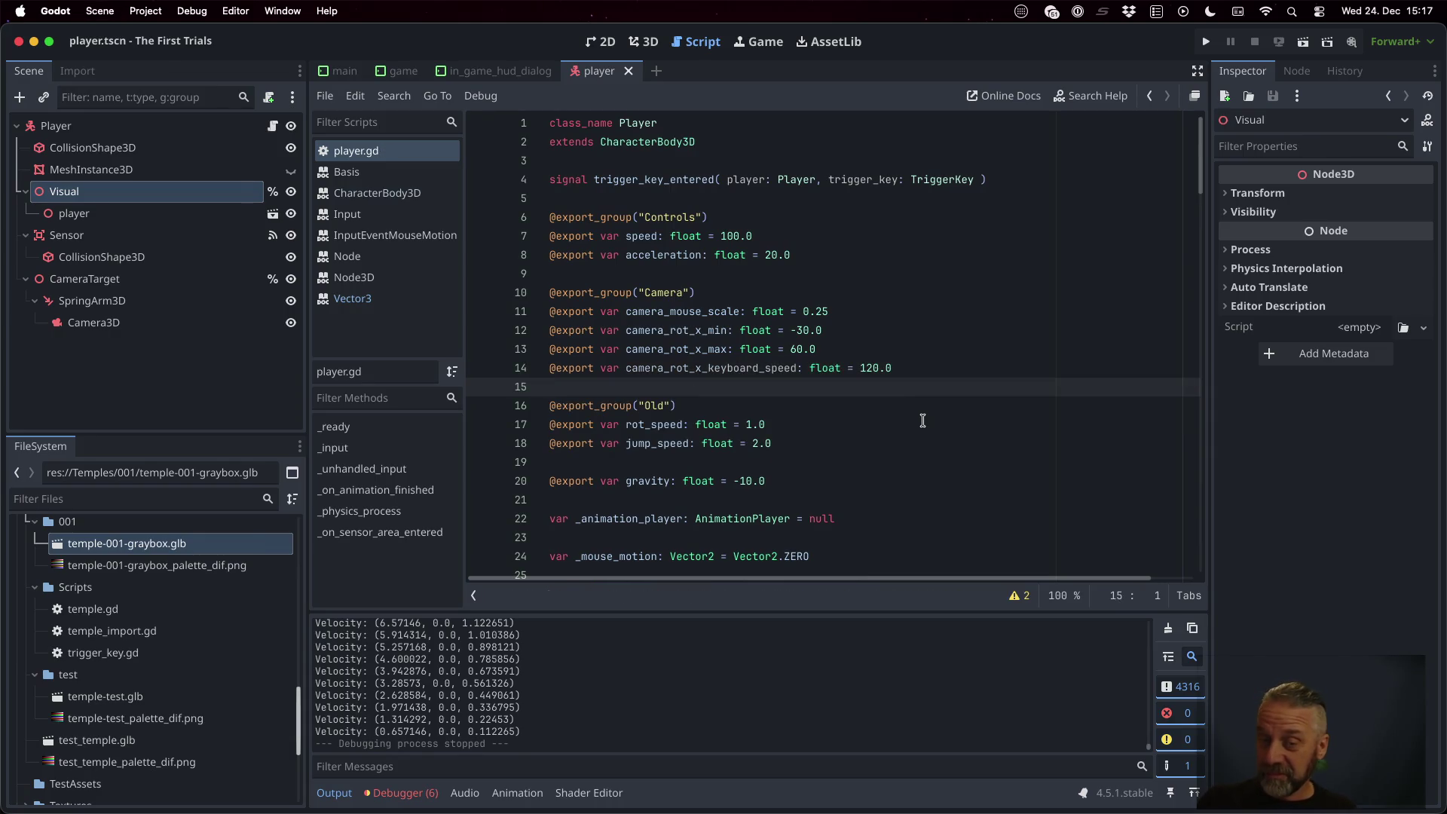
double_click(740, 368)
key("super+c")
scroll(868, 450, "down", 5)
Replace the 10.0 pitch factor with camera_rot_x_keyboard_speed * delta and test-run the game
scroll(869, 450, "down", 13)
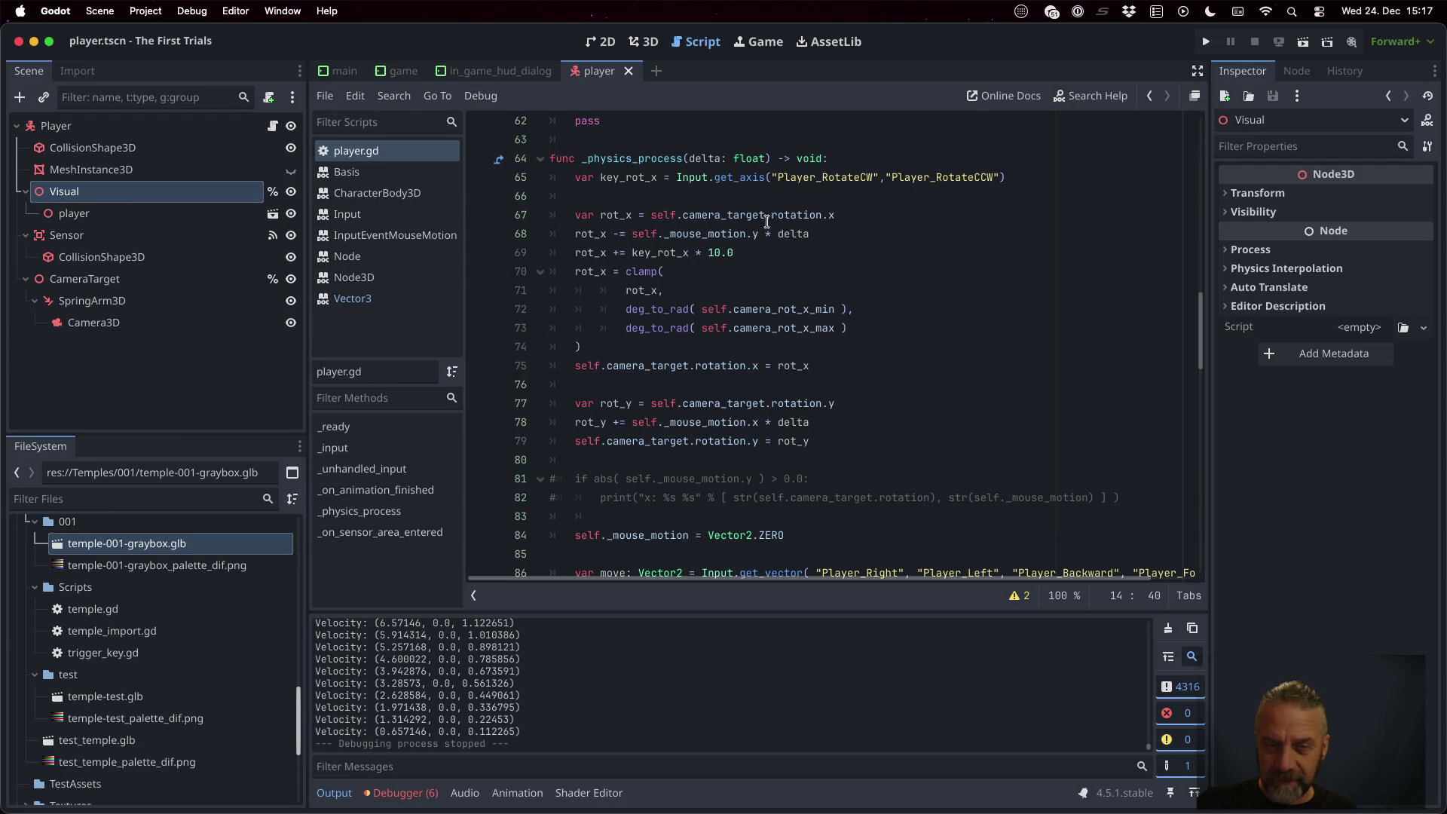
double_click(712, 253)
key("super+v")
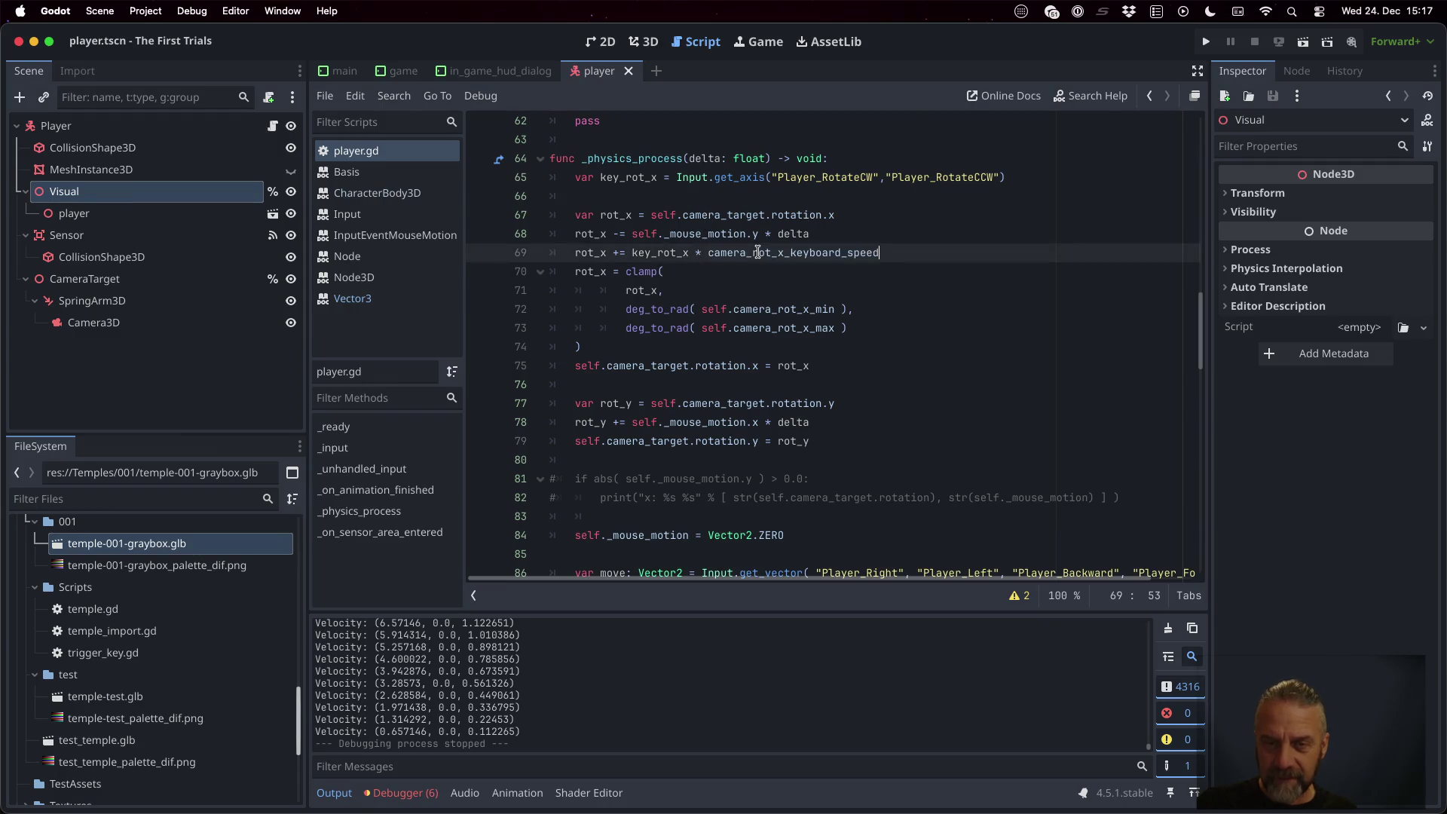
type("* delta")
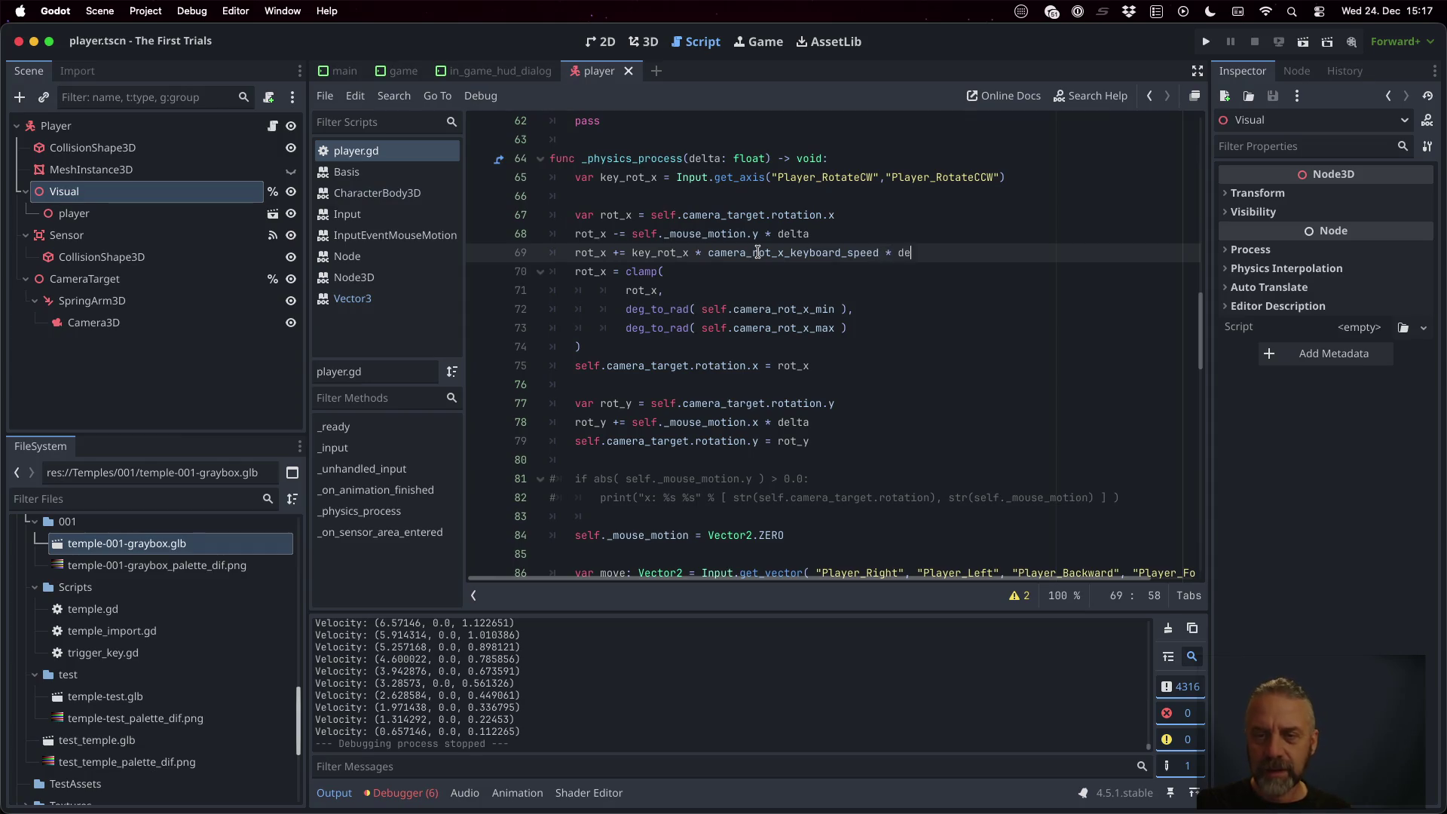
key("Escape")
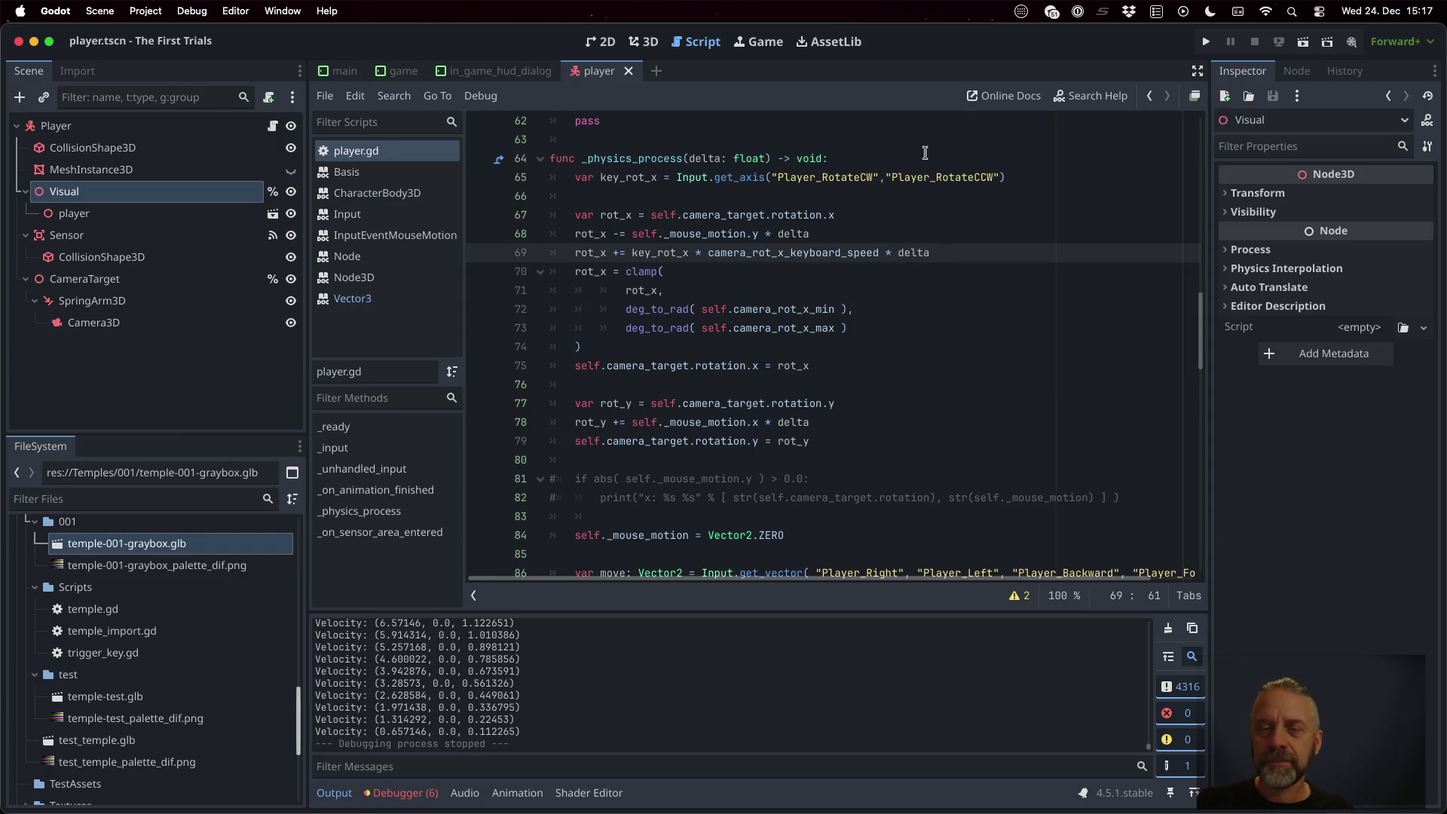
left_click(1201, 42)
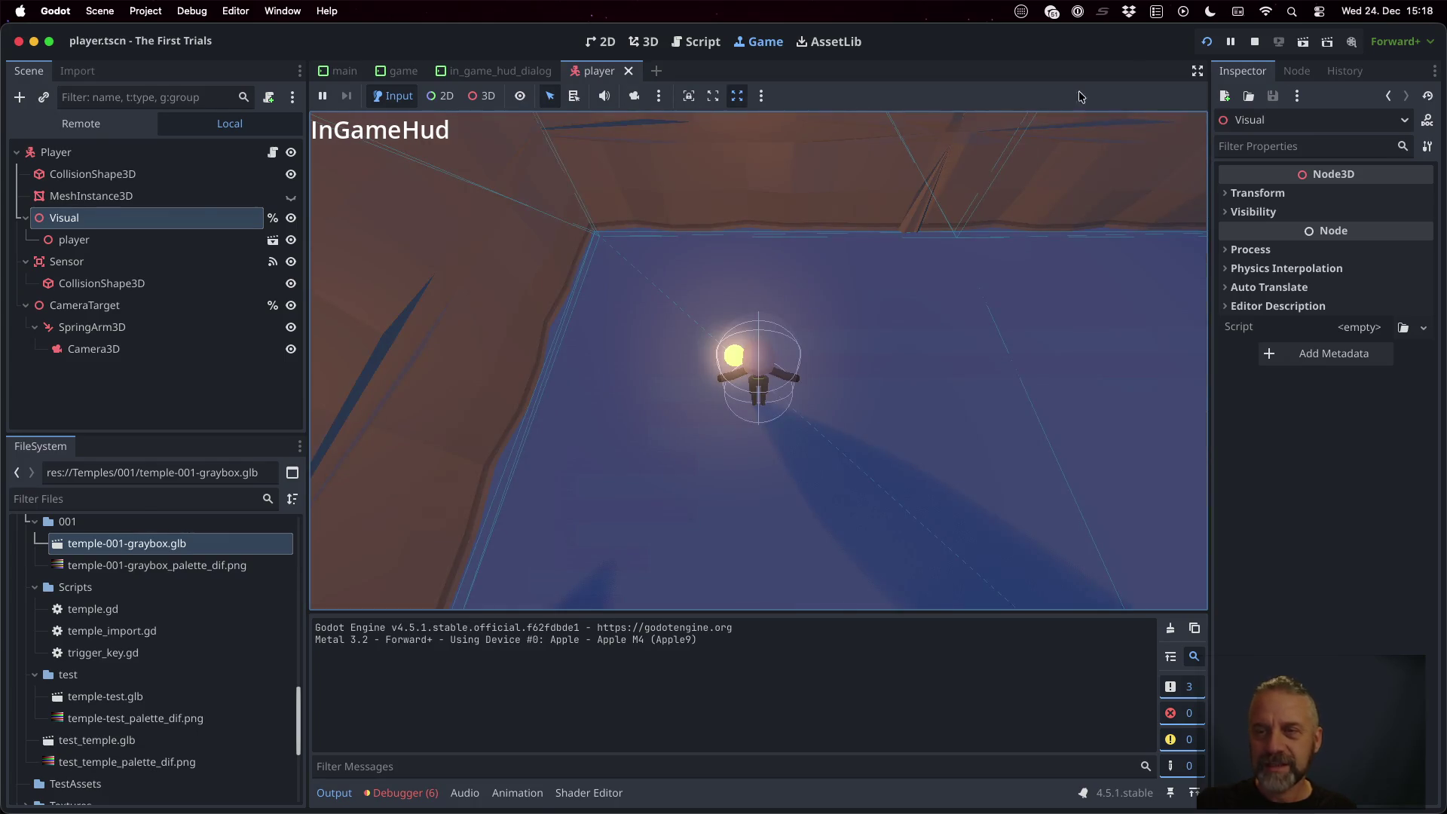
left_click(1253, 43)
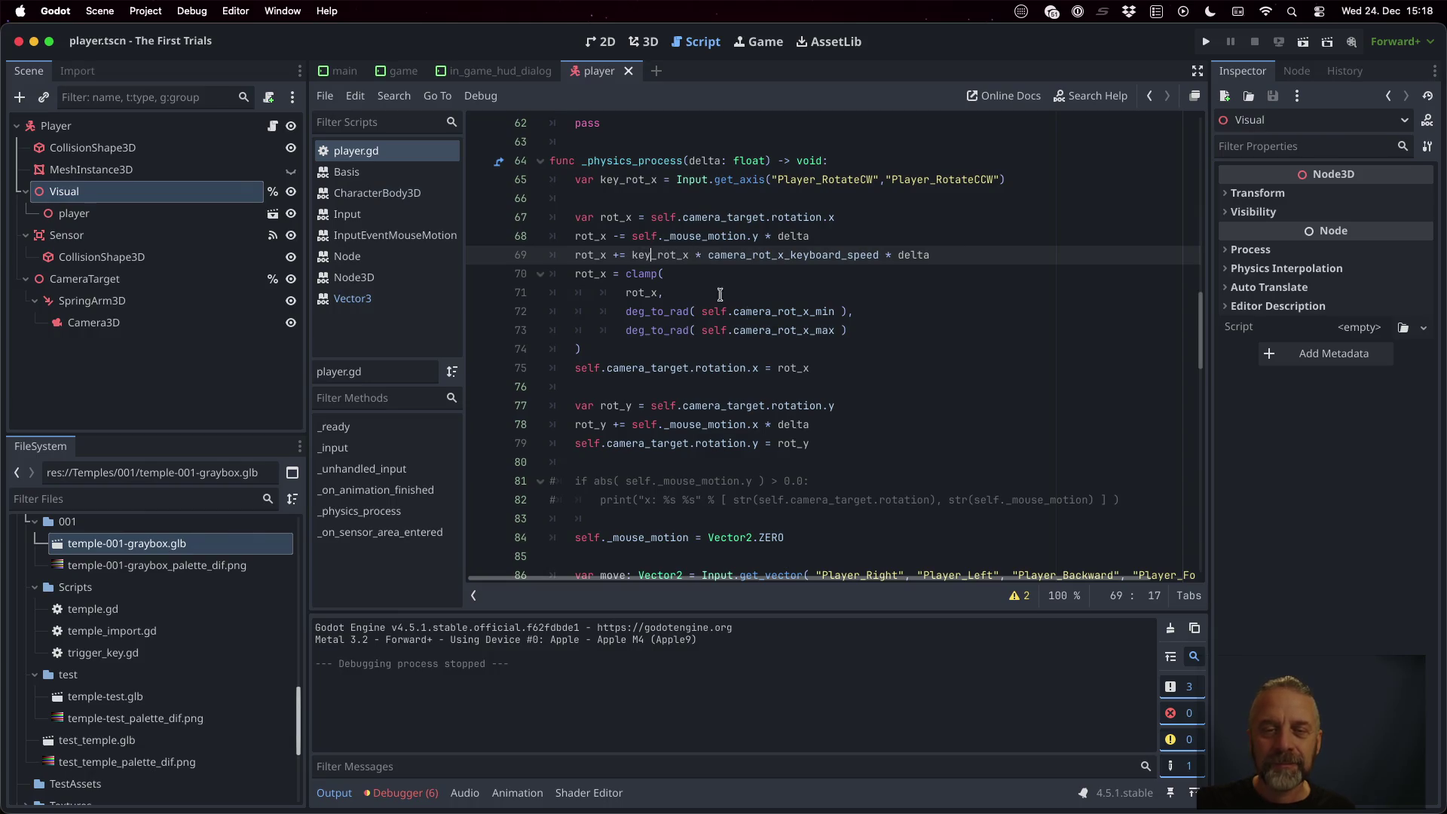
Move the keyboard rotation line down into the rot_y yaw block
key("Home")
key("shift+Down")
key("ctrl+x")
key("Down")
key("Down")
key("Down")
key("ctrl+v")
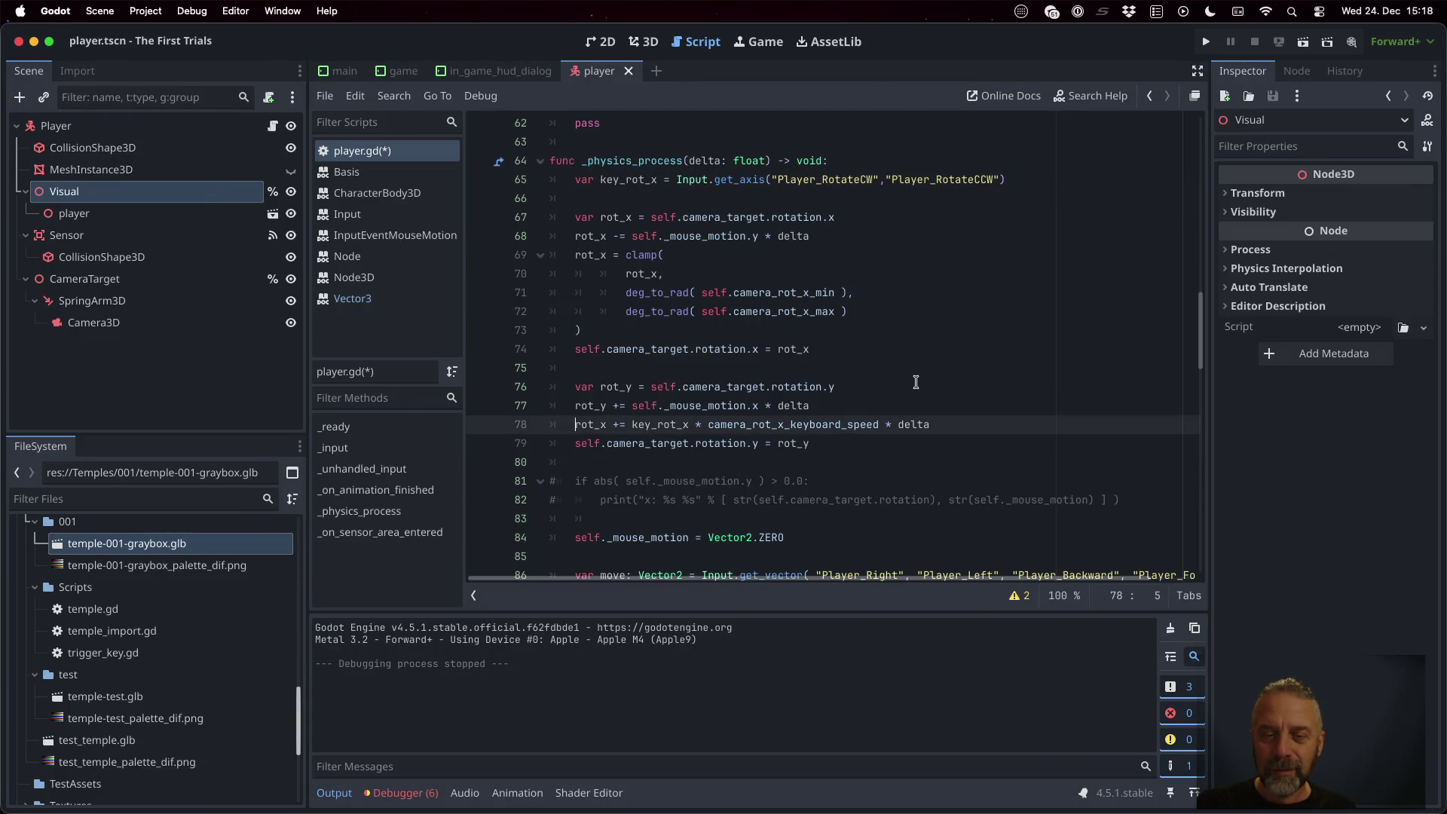
Change the pasted line to add to rot_y using camera_rot_y_keyboard_speed
key("BackSpace")
type("y")
key("Right")
key("Right")
key("Right")
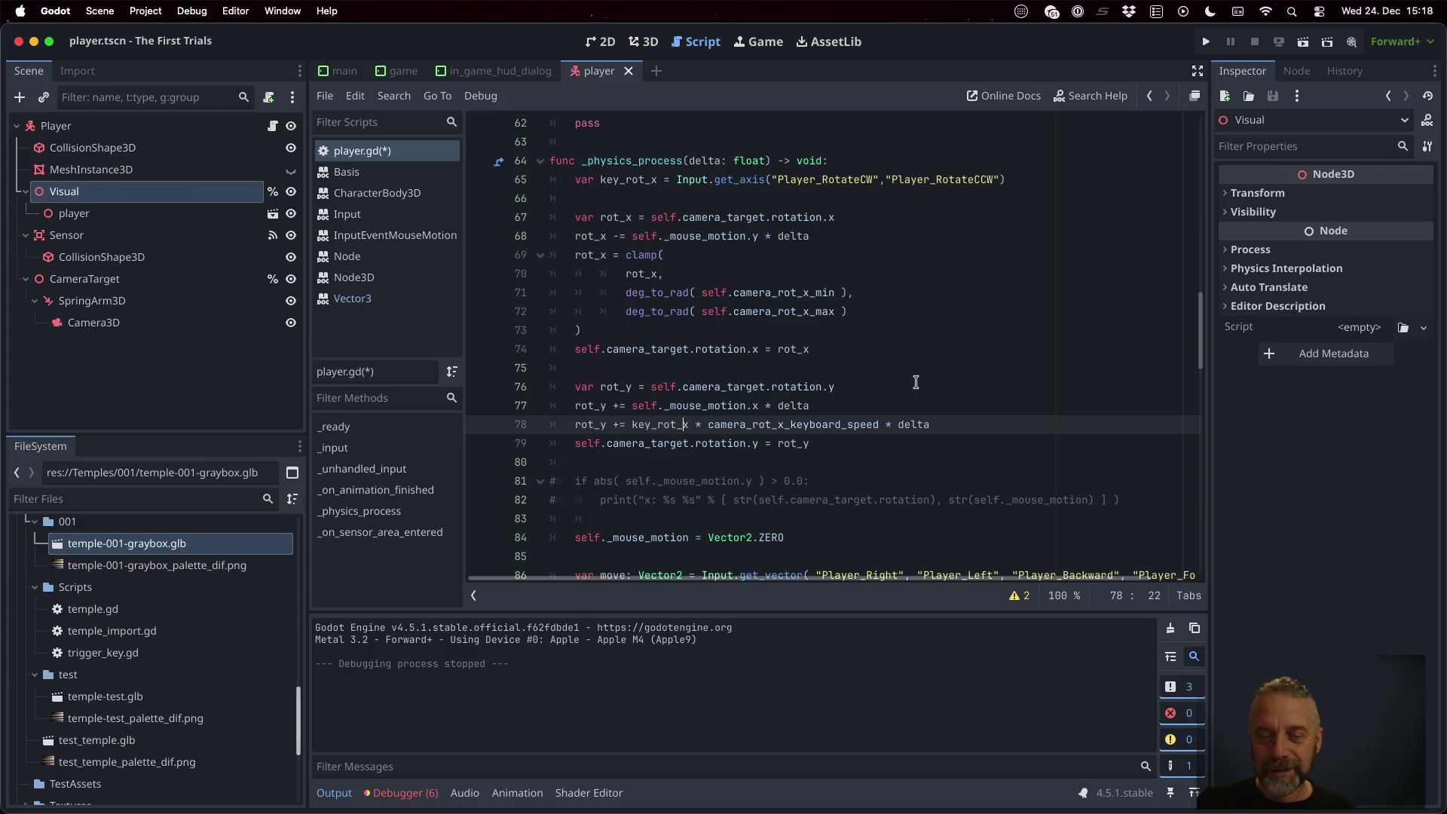
key("ctrl+s")
left_click(782, 426)
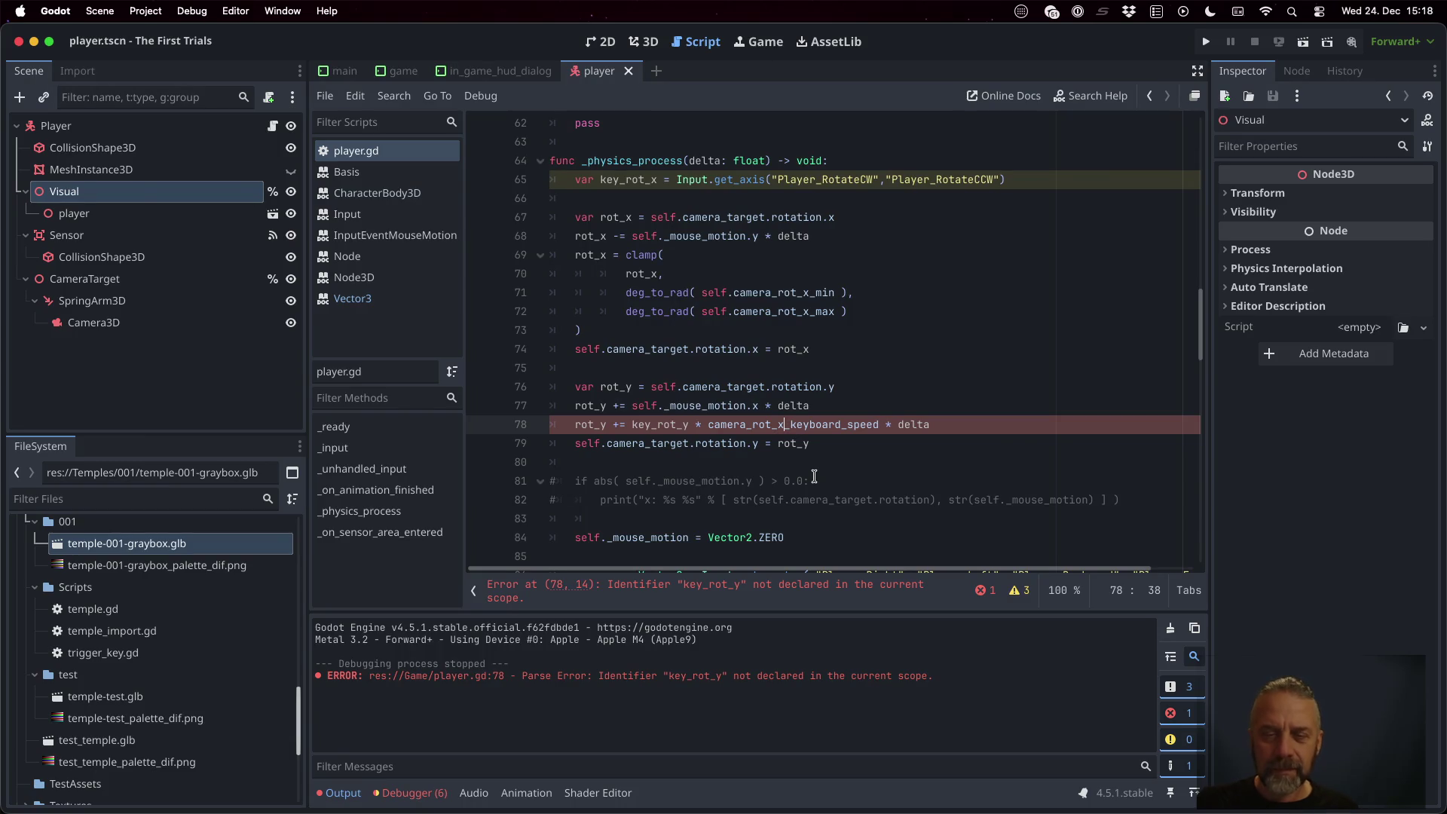
key("BackSpace")
type("y")
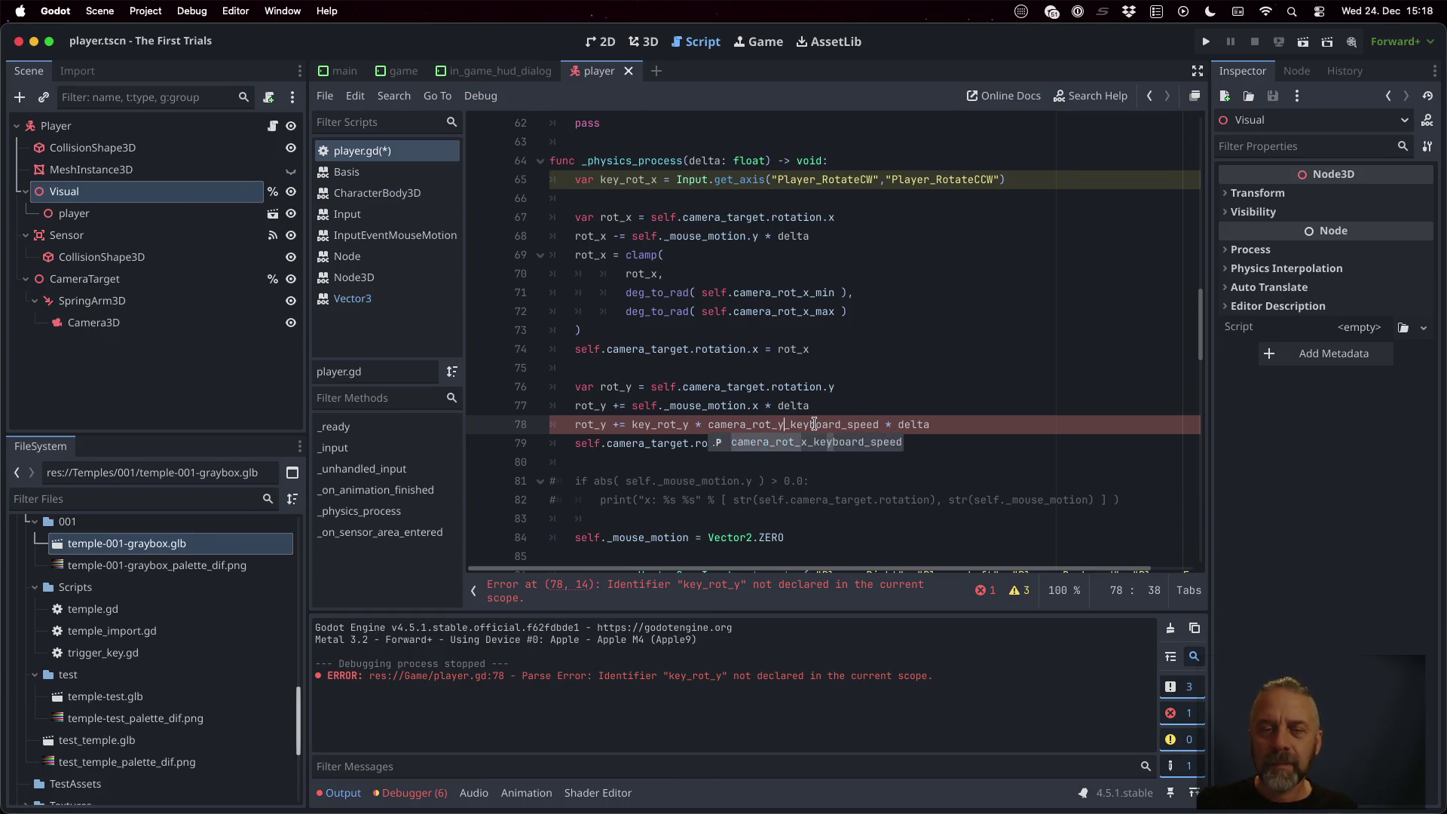
Rename the axis variable to key_rot_y, move its declaration above the yaw block, and save
left_click(658, 180)
key("BackSpace")
type("y")
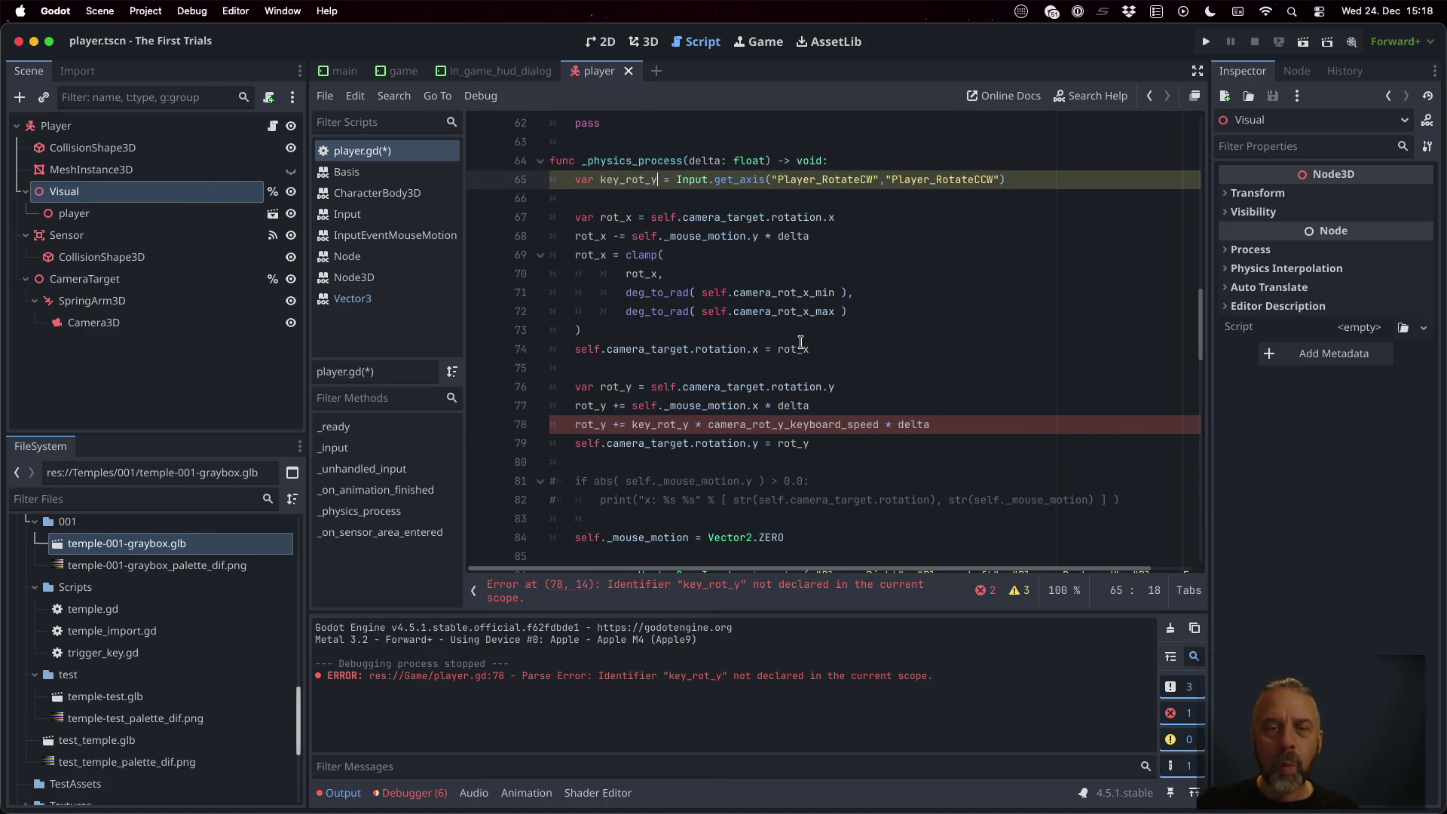
key("Home")
key("shift+Down")
key("super+x")
left_click(801, 341)
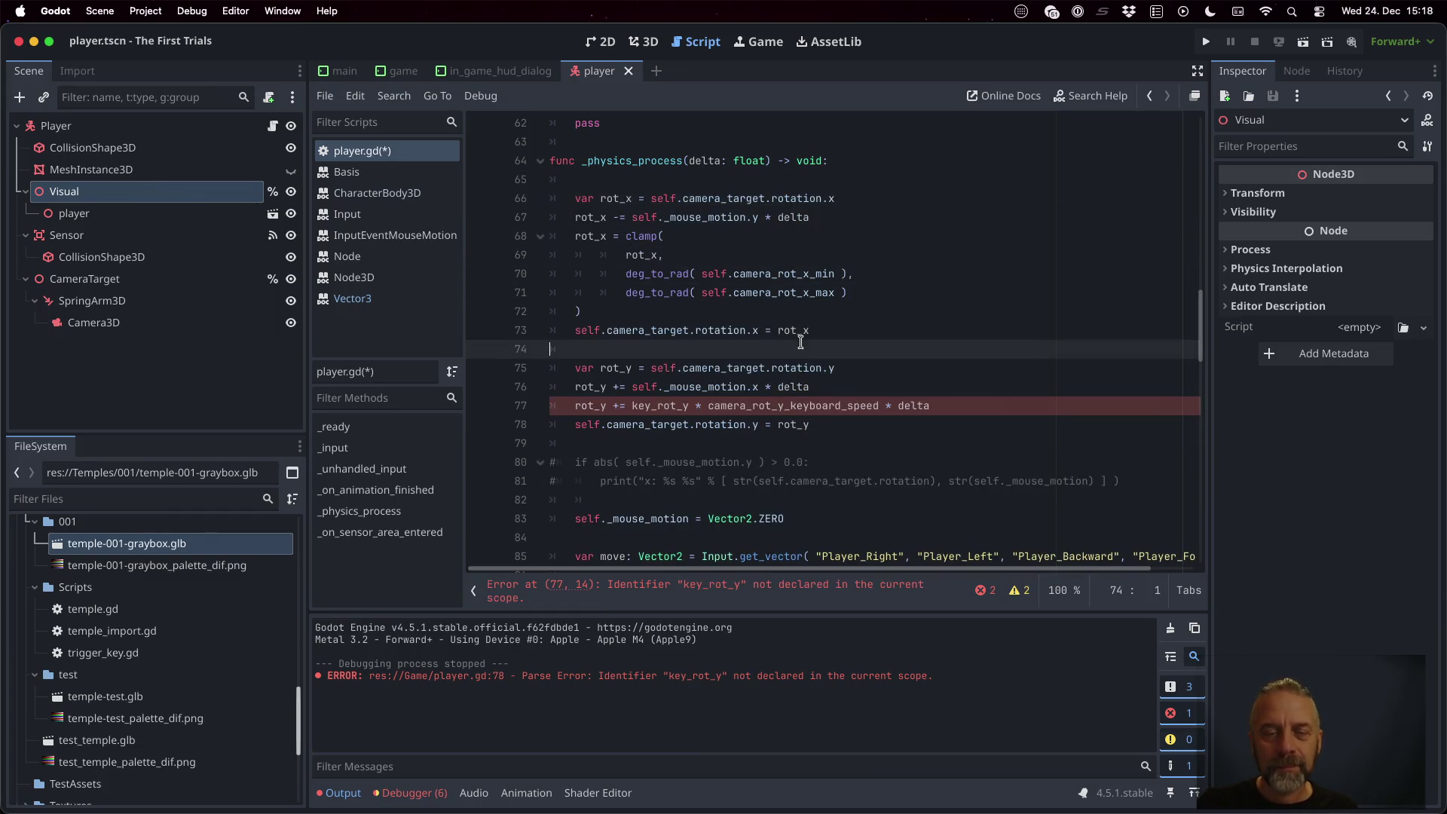
key("super+v")
key("Up")
key("Home")
key("Return")
key("Up")
key("Up")
key("Up")
key("super+s")
Rename the exported variable to camera_rot_y_keyboard_speed, save, and run the game
double_click(800, 443)
scroll(797, 362, "up", 20)
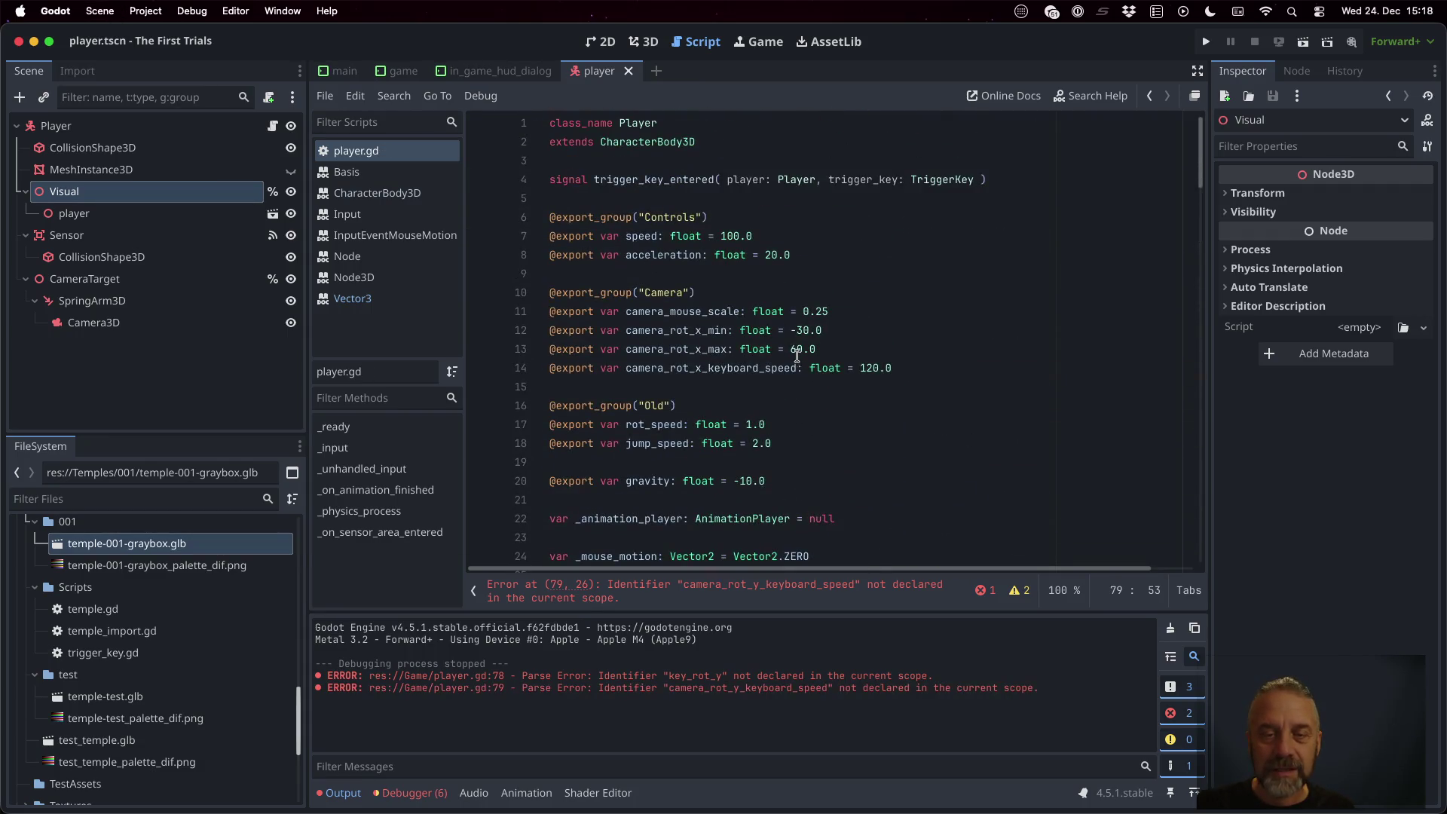
left_click(707, 368)
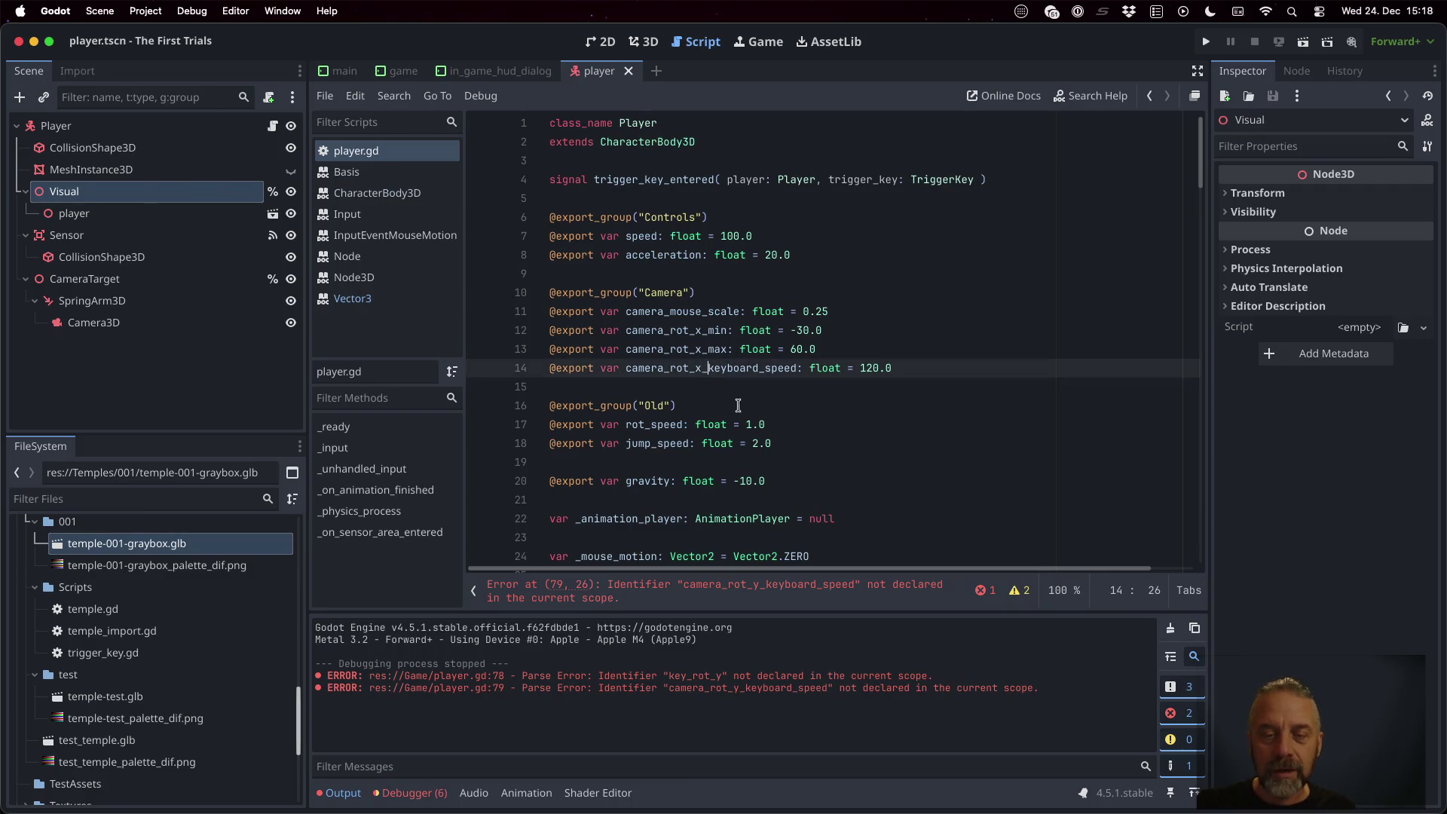
key("super+s")
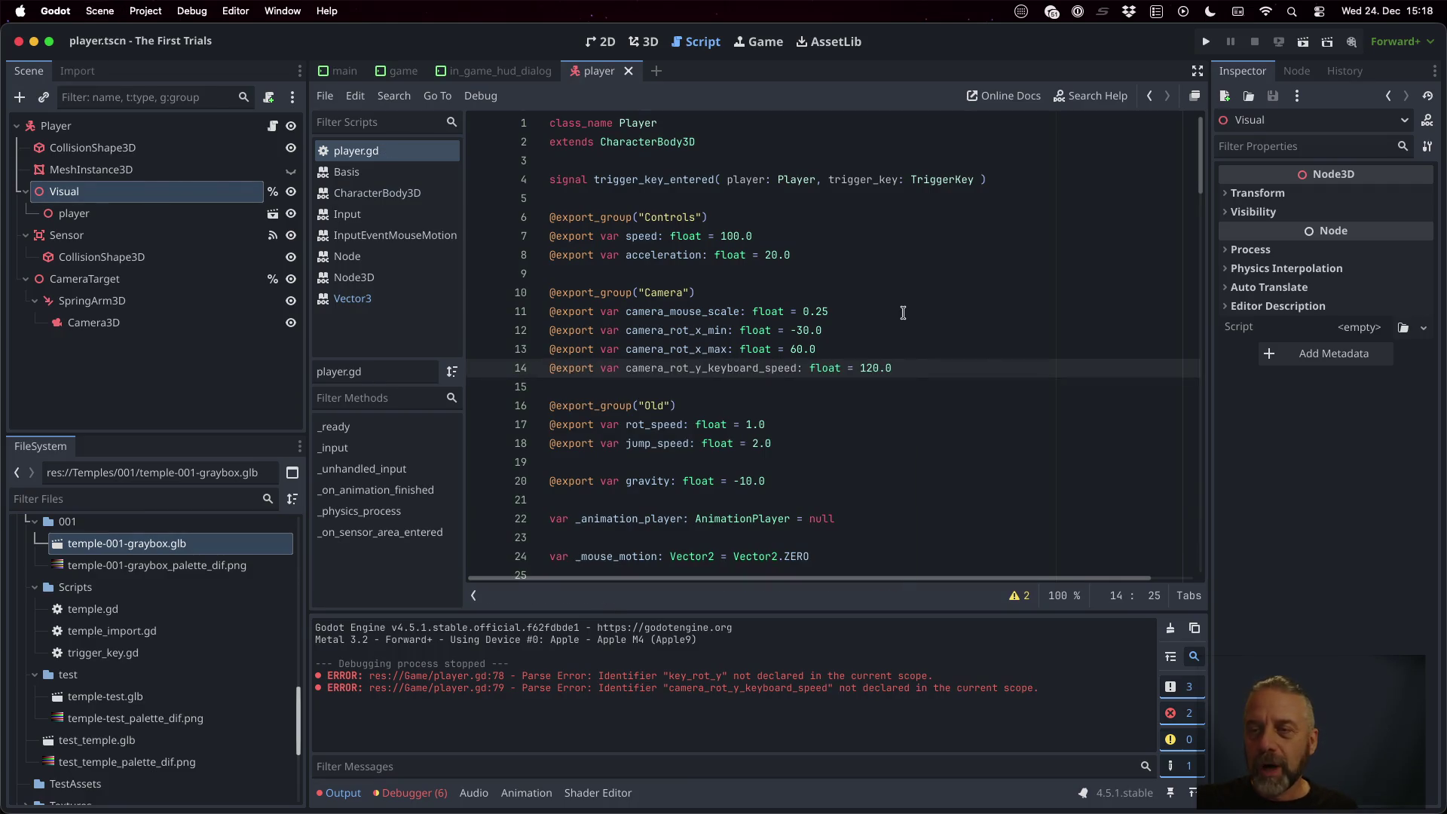
left_click(1201, 43)
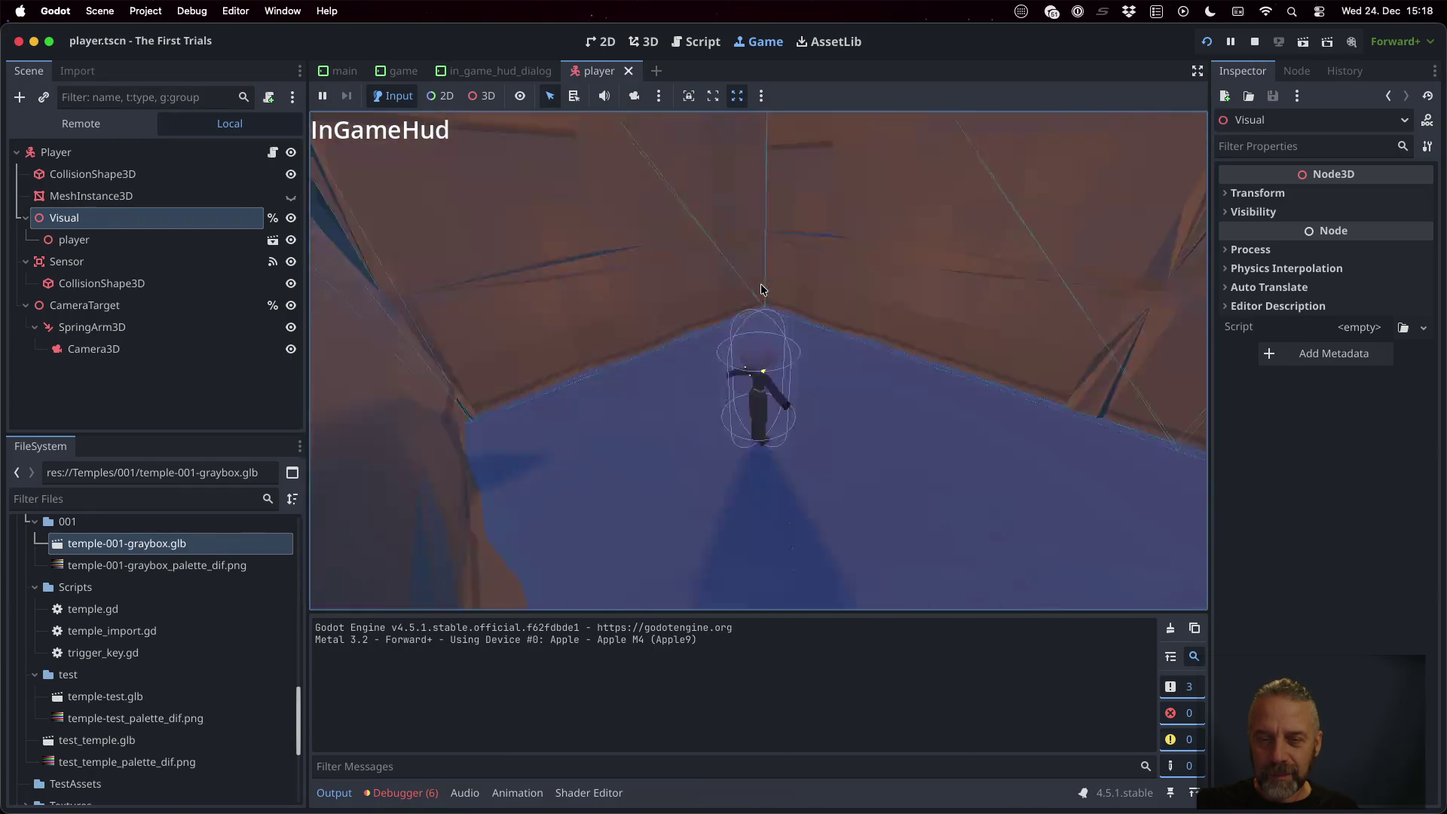
Stop the game and review the 120.0 keyboard speed and the yaw code
left_click(1254, 42)
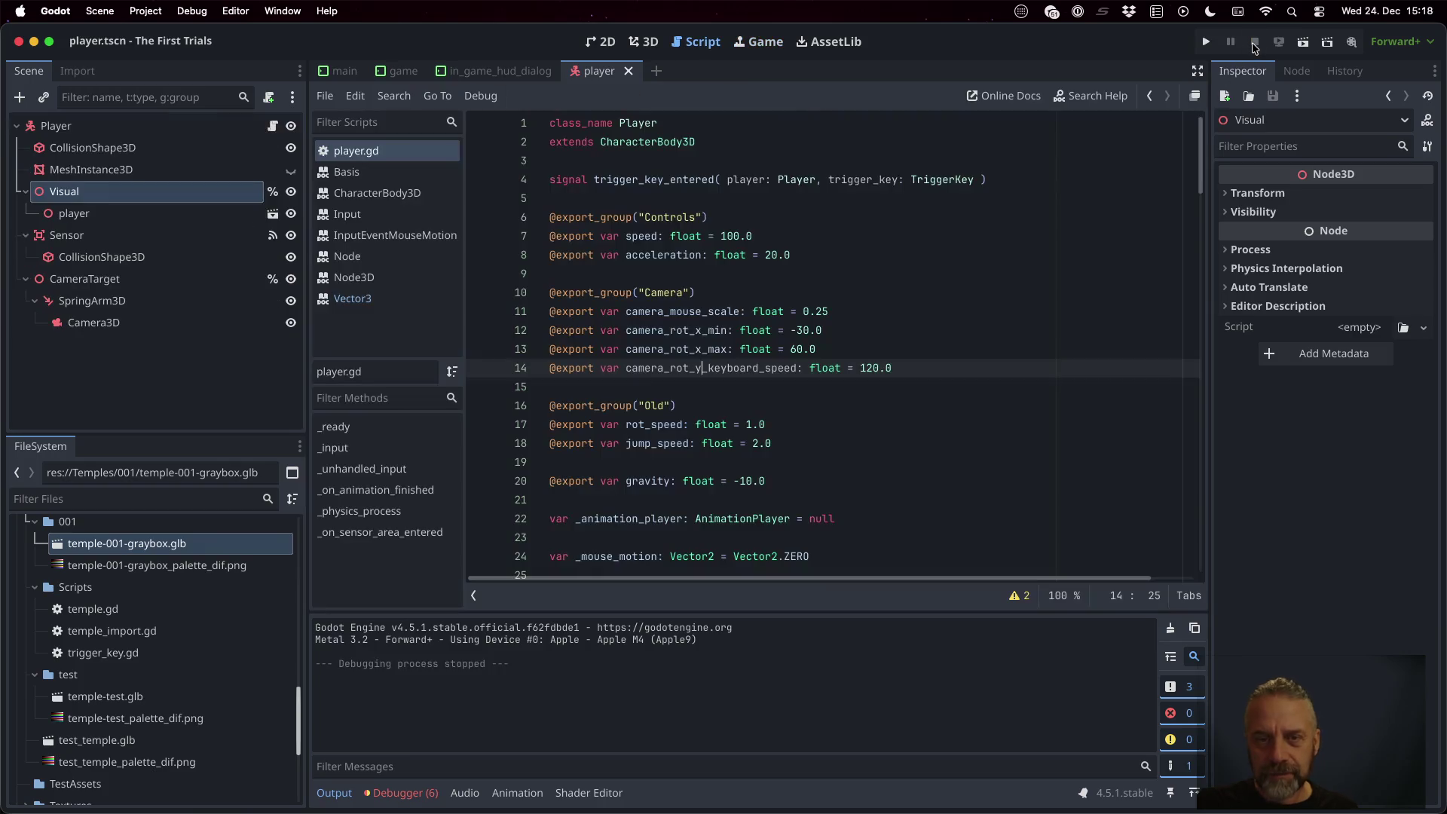
left_click(865, 368)
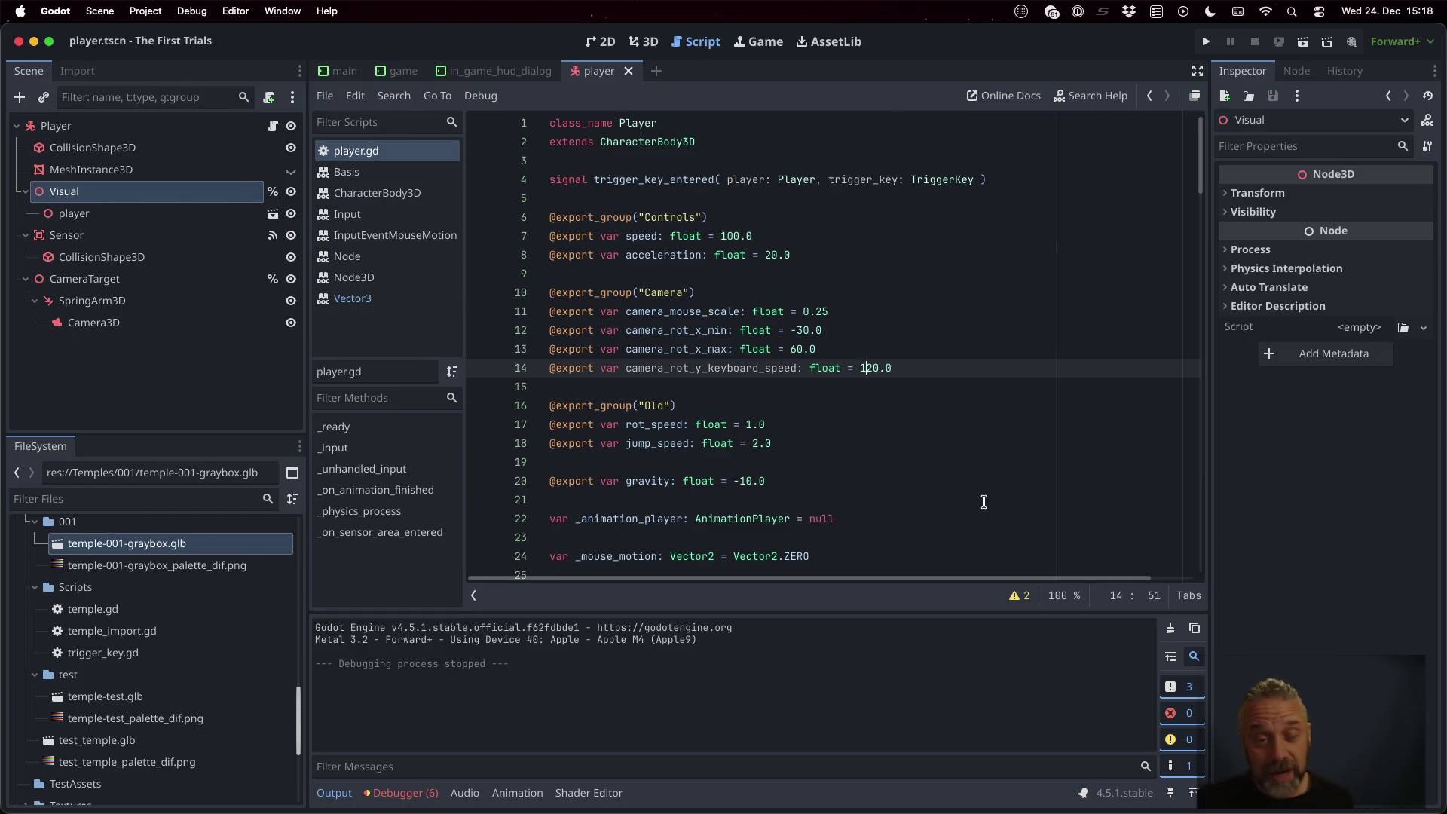
scroll(983, 501, "down", 15)
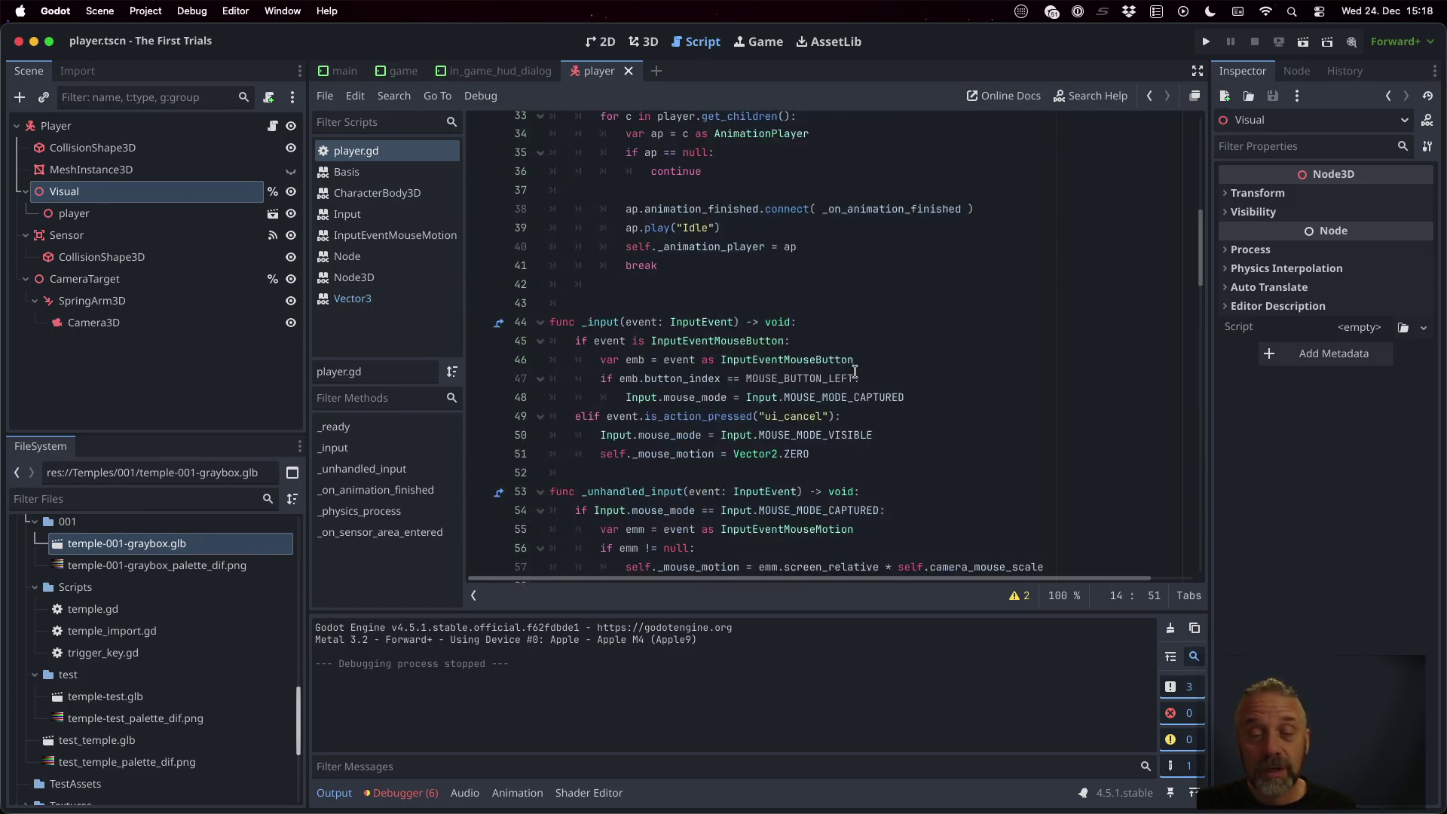
scroll(854, 372, "down", 8)
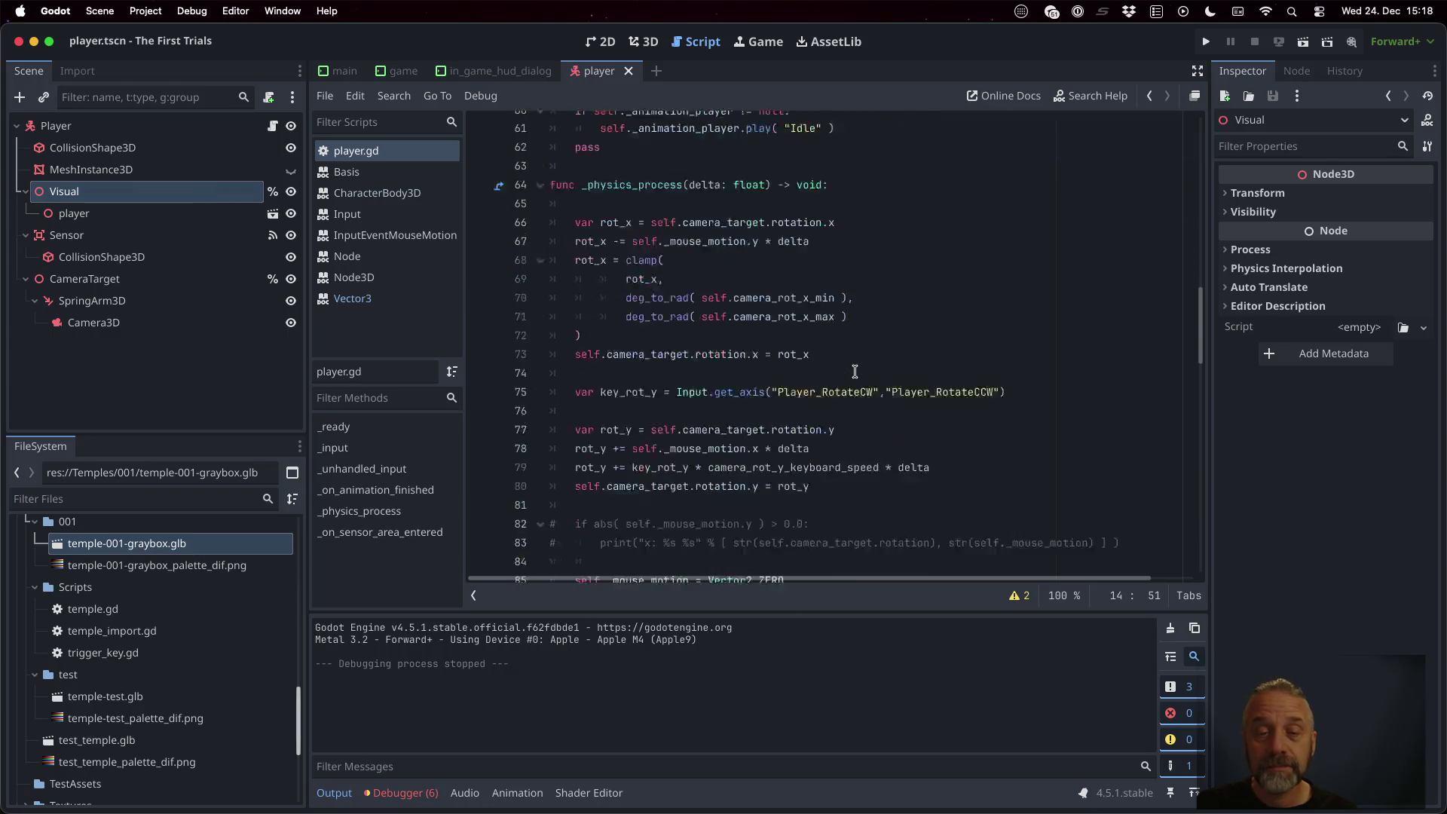
scroll(855, 371, "down", 2)
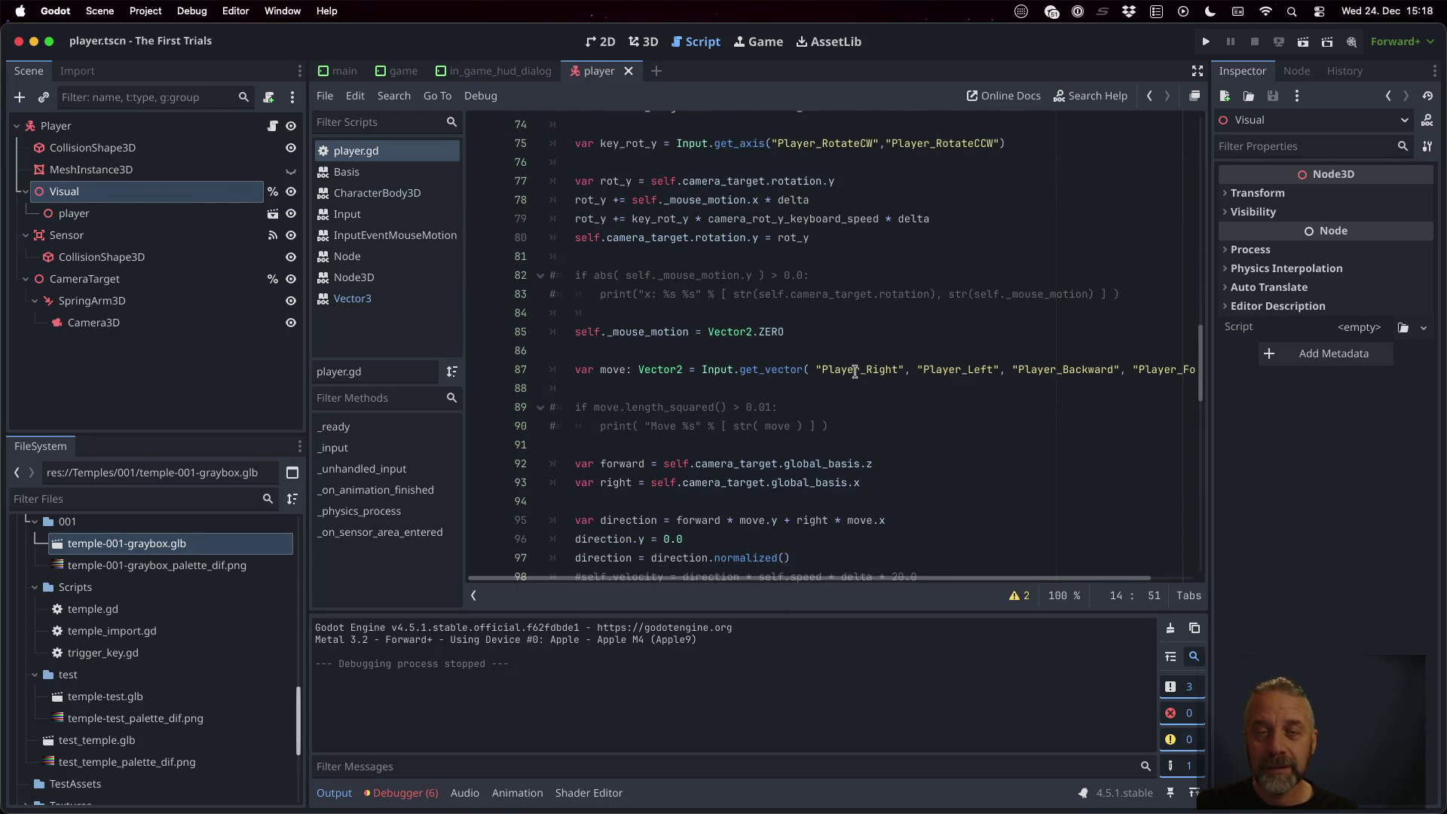
scroll(854, 372, "up", 4)
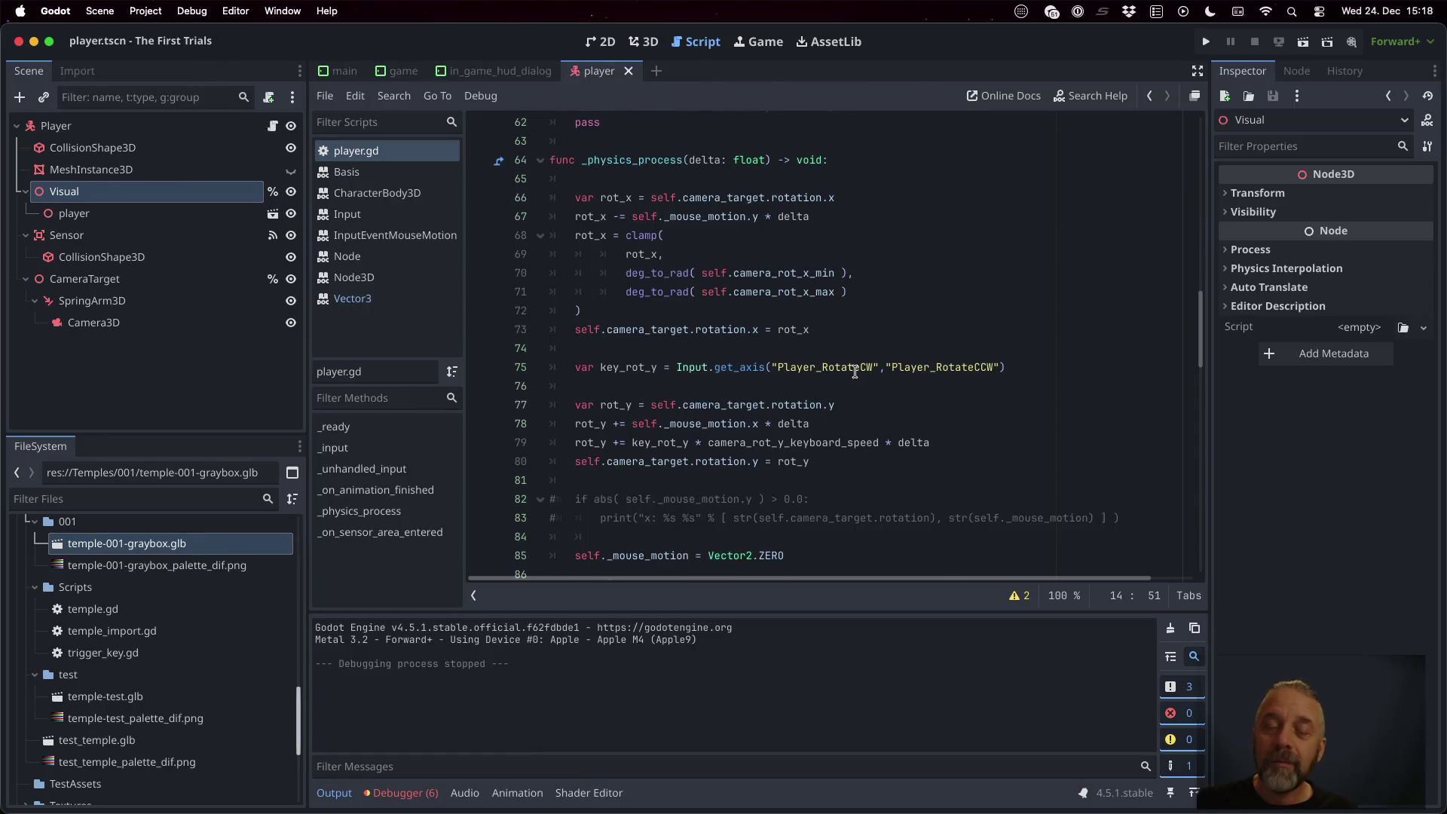
scroll(854, 371, "up", 1)
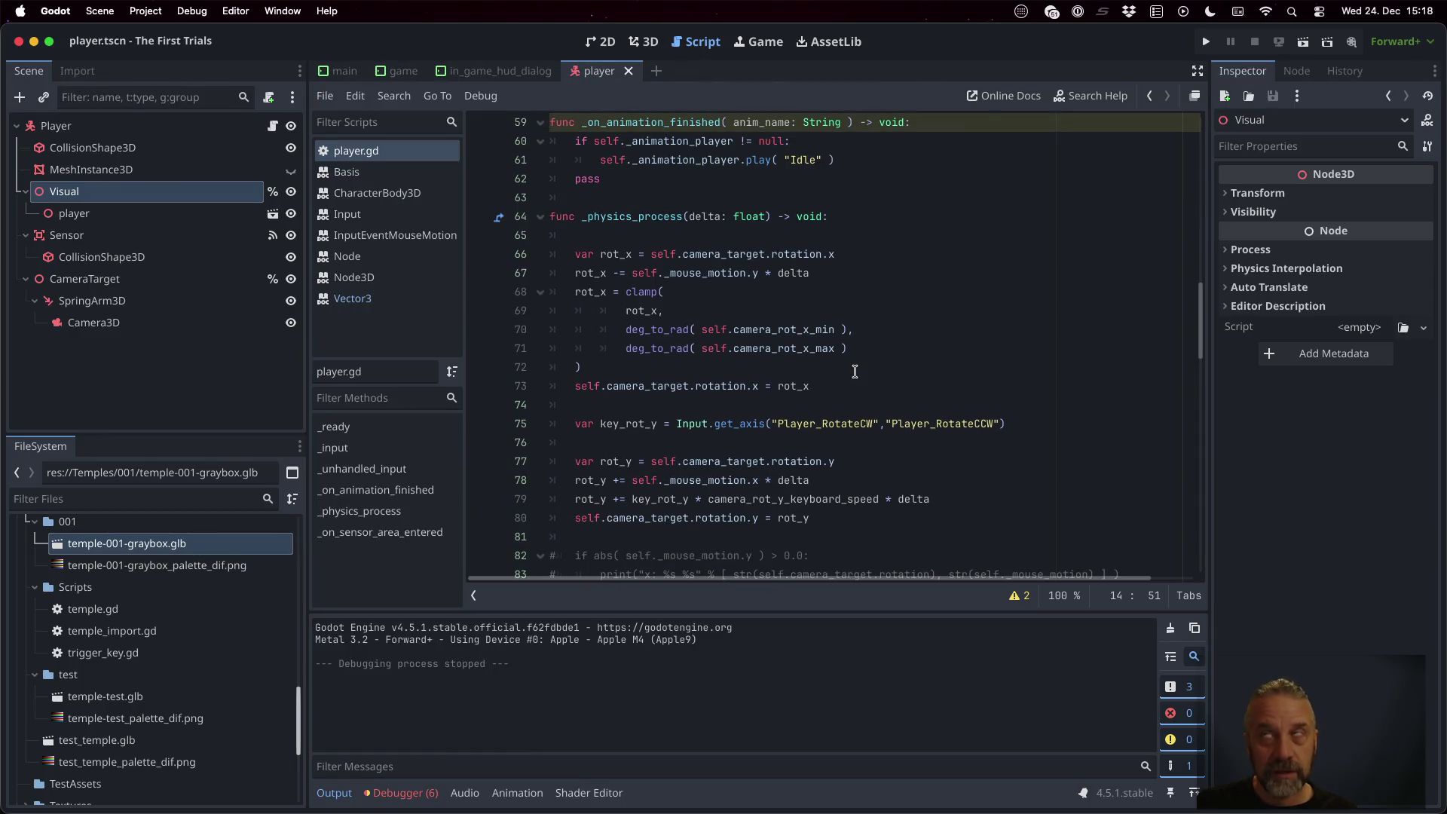
scroll(854, 372, "down", 1)
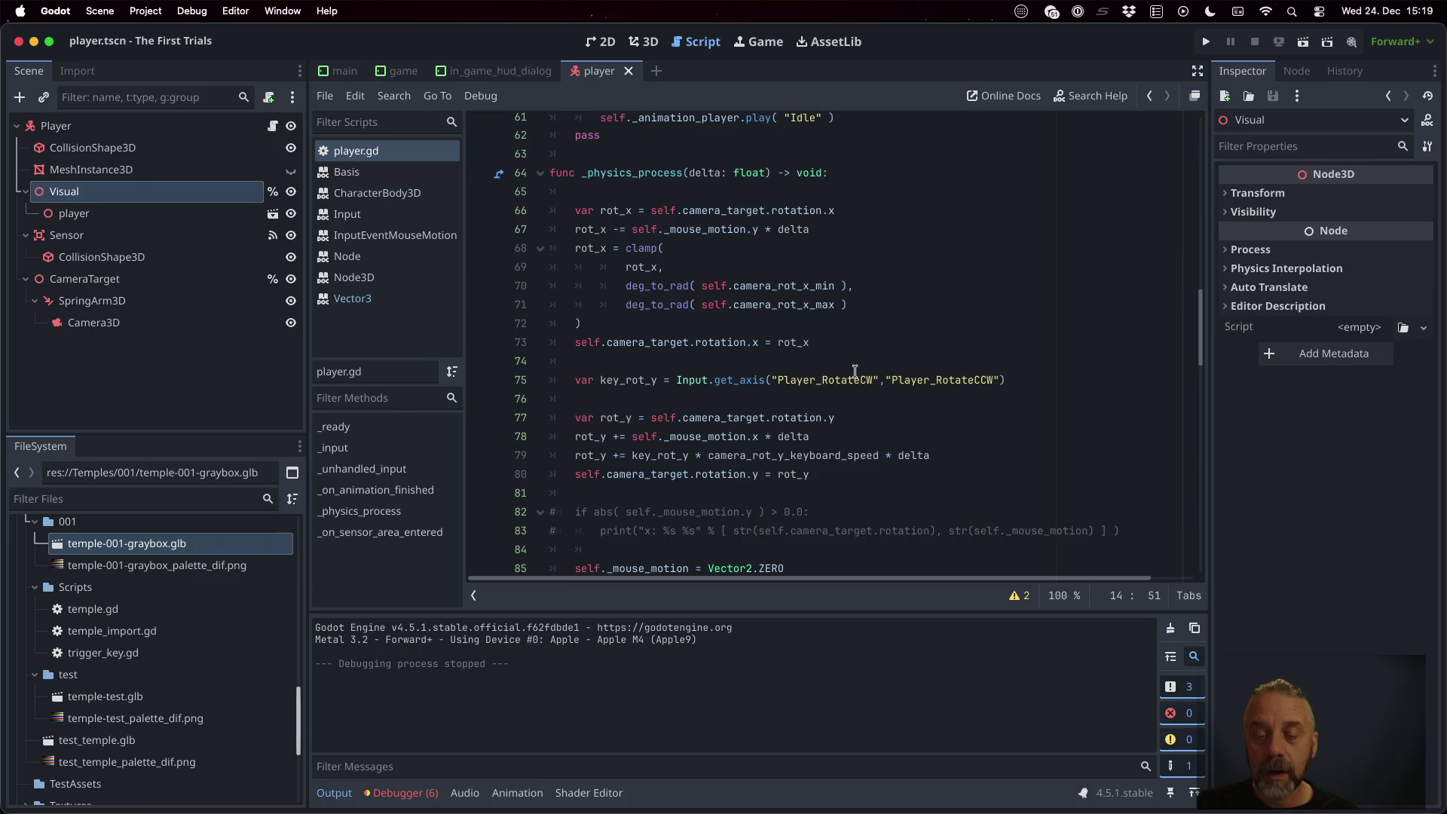
scroll(854, 371, "down", 1)
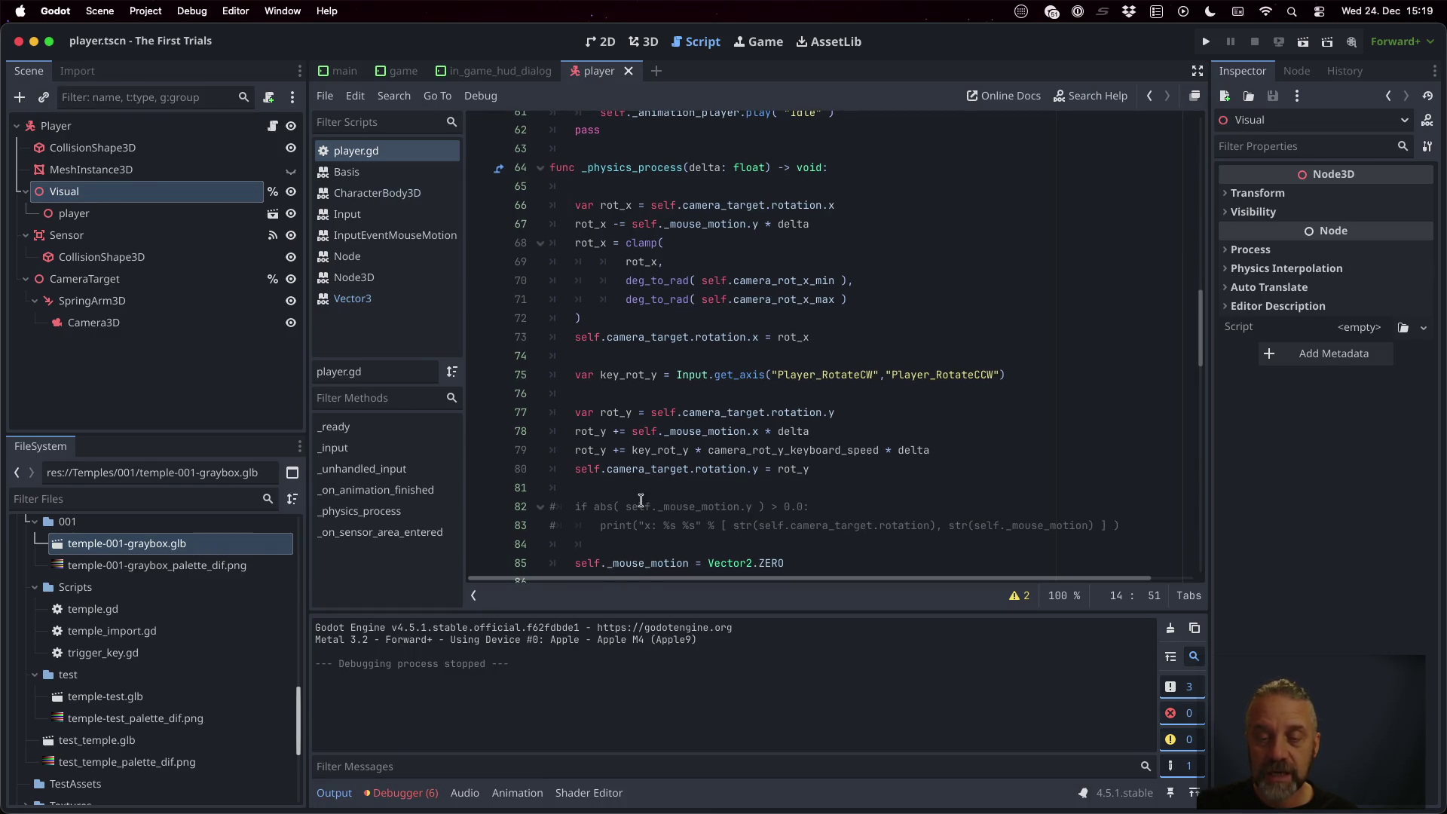
Wrap camera_rot_y_keyboard_speed in deg_to_rad() on line 79 and run the project
left_click(705, 451)
type("deg_")
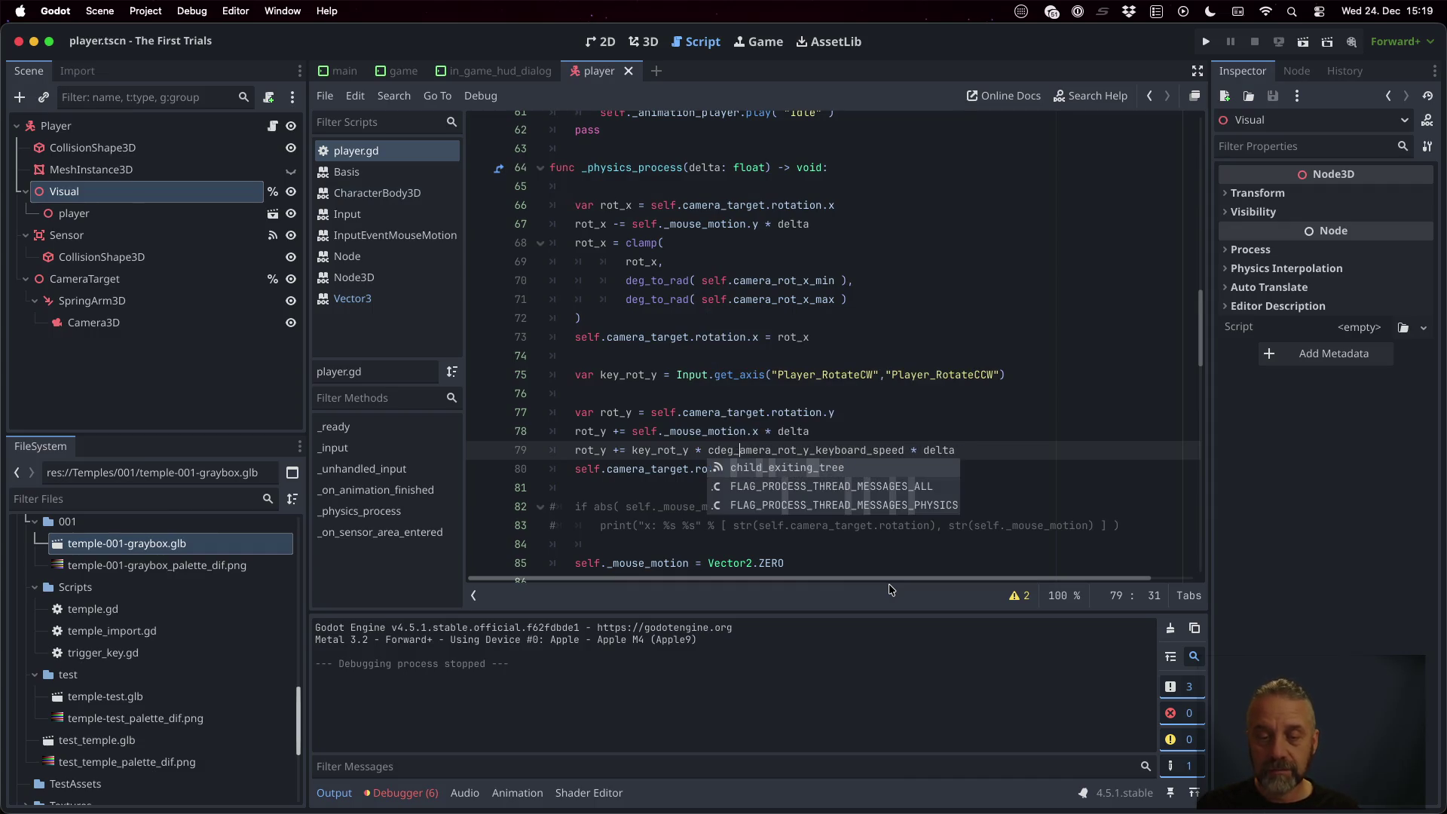
key("BackSpace")
key("BackSpace")
key("BackSpace")
key("Left")
type("dego")
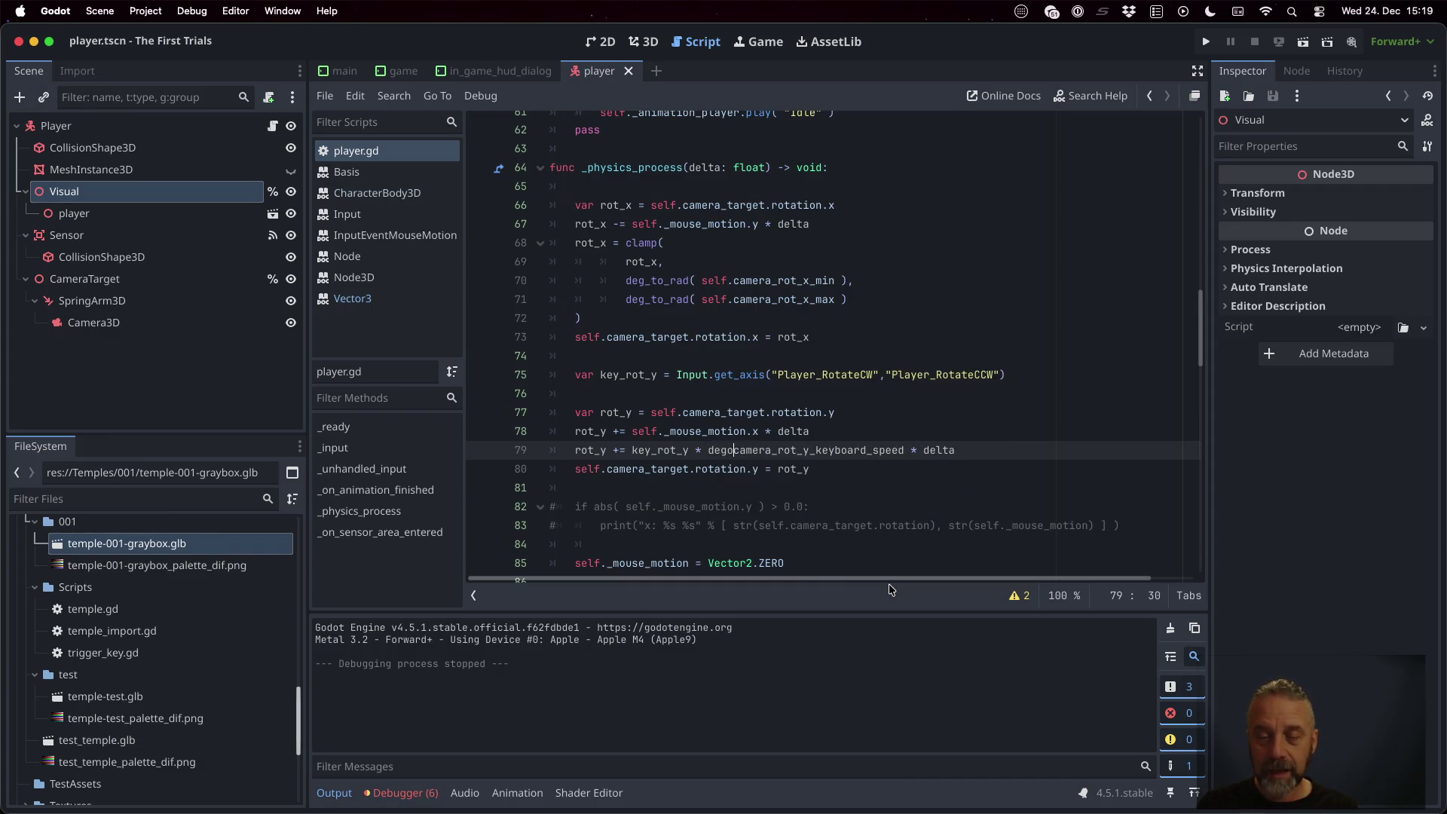
key("BackSpace")
type("_to_r")
key("Return")
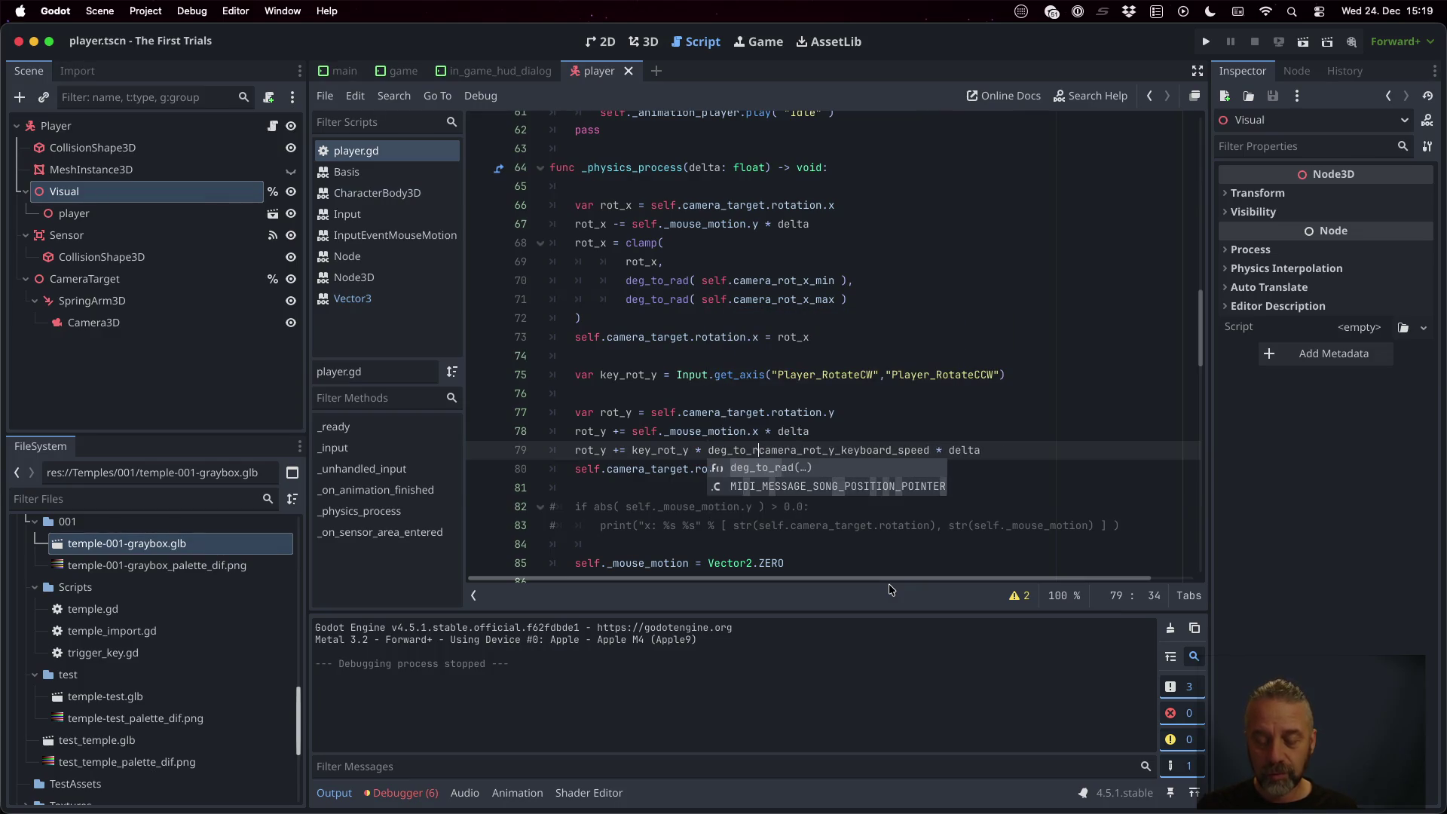
key("Right")
key("Right")
key("Right")
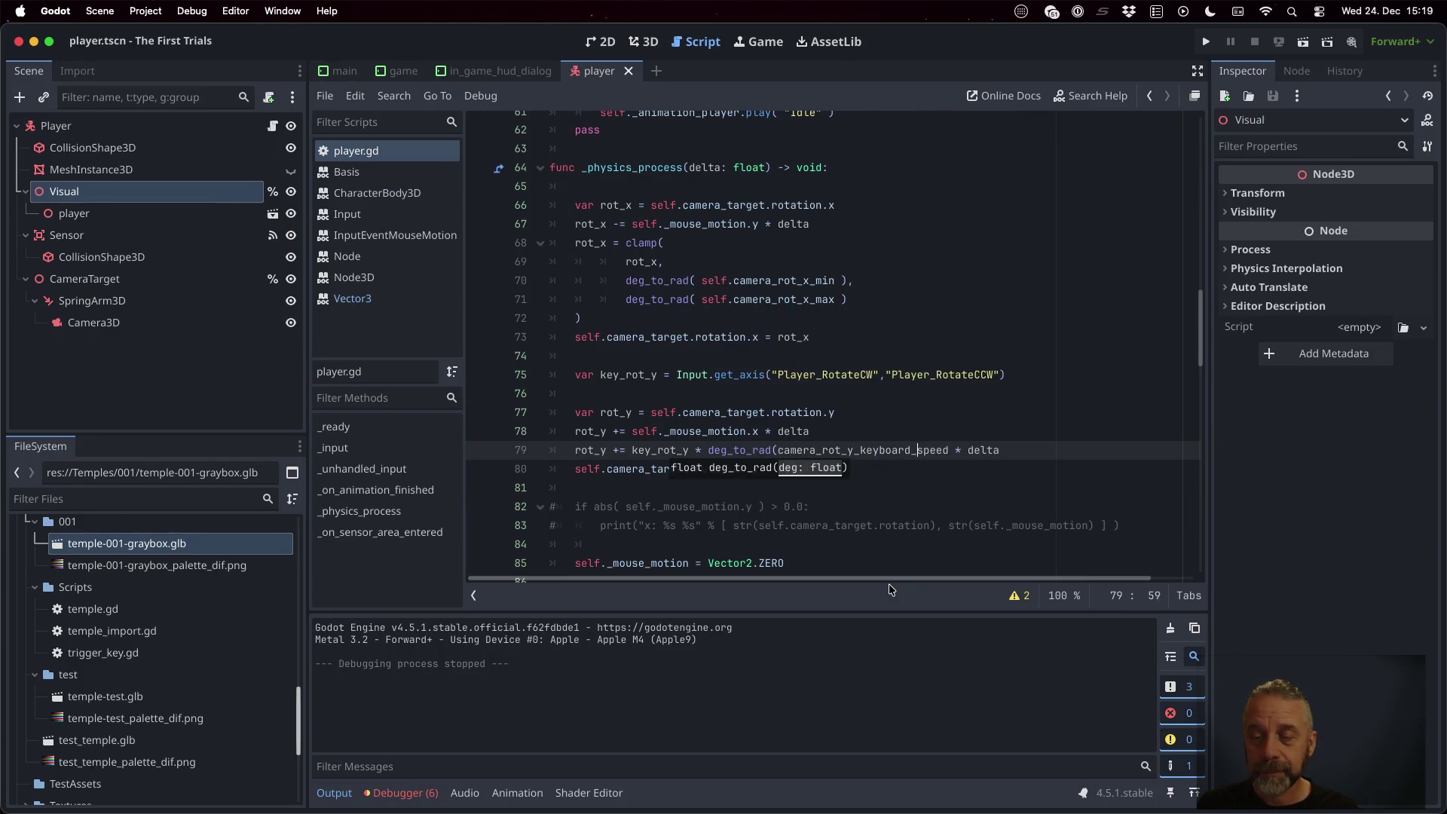
key("alt+Right")
type(")")
left_click(875, 429)
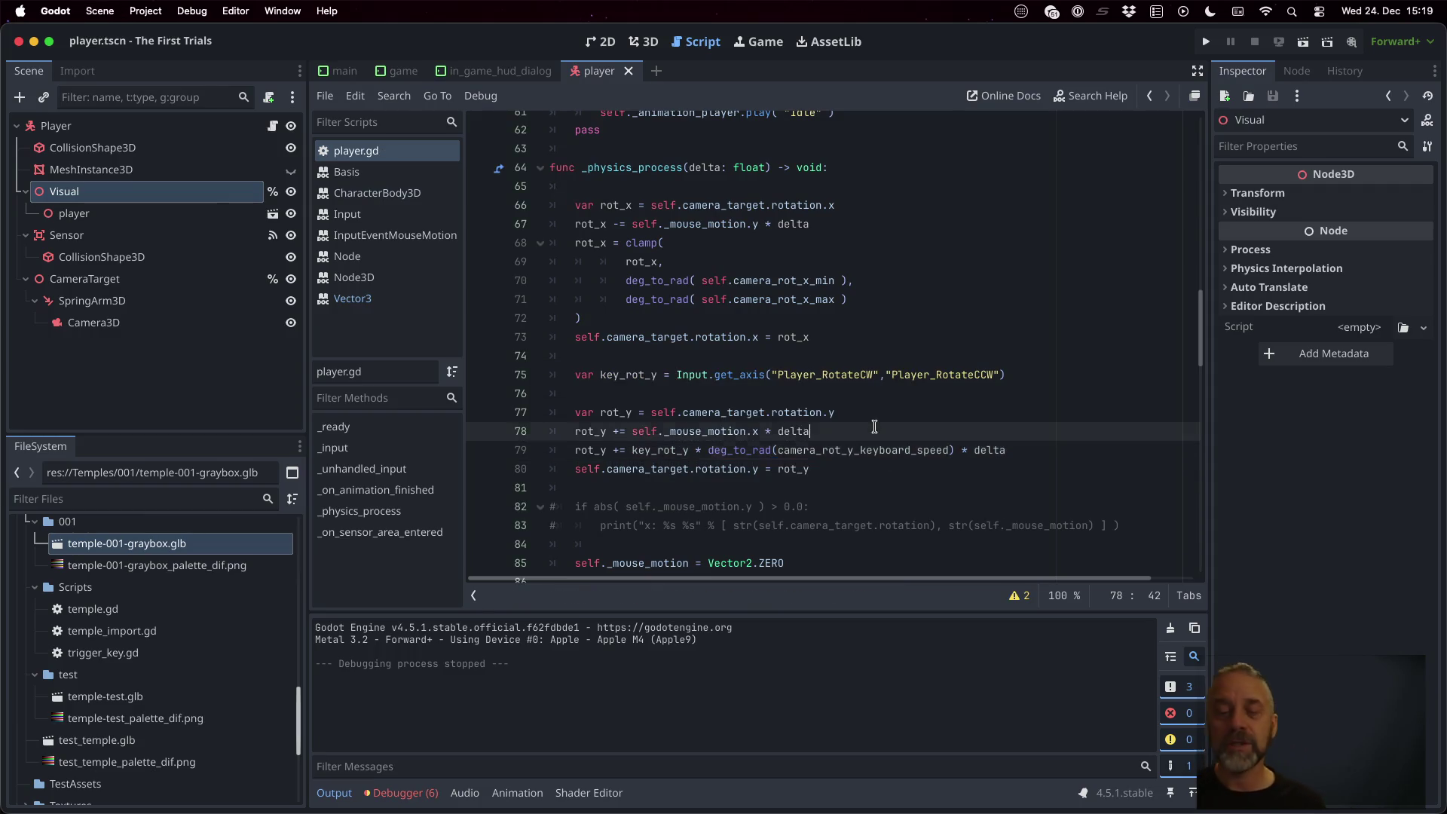
left_click(1208, 41)
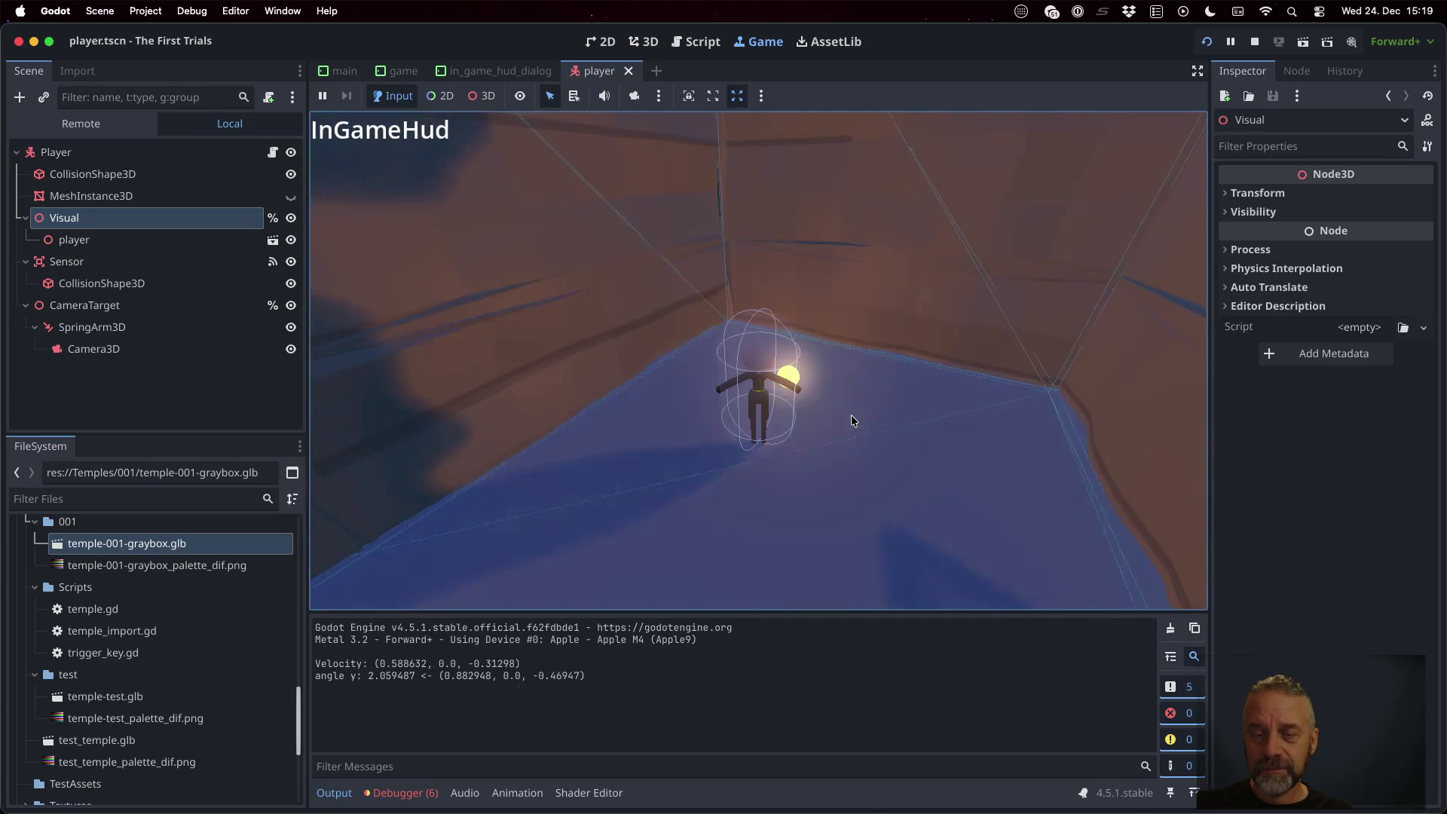
Walk the player through the temple corridors with W, A, S, D while turning the camera
key("w")
key("a")
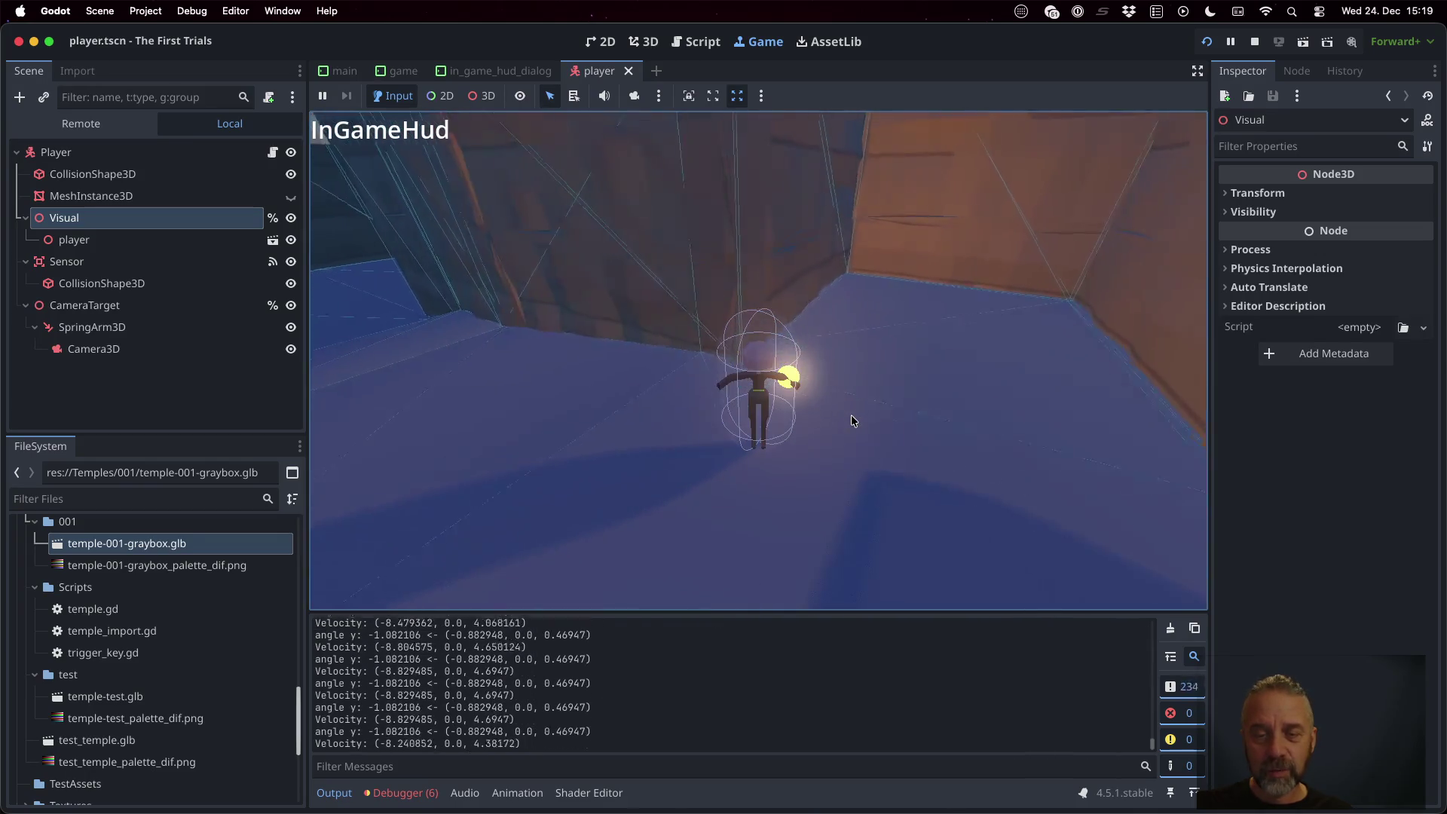
key("w")
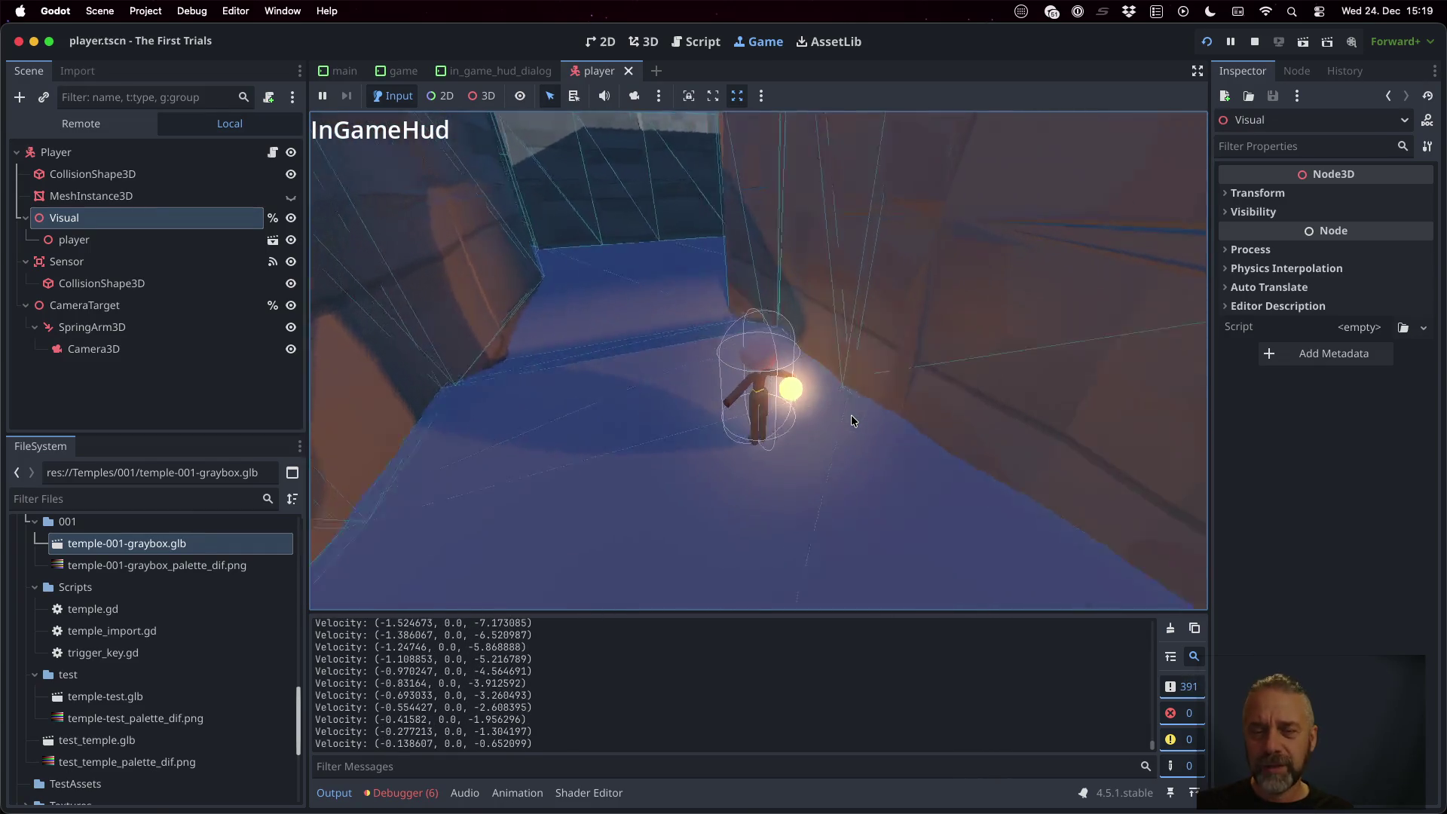
key("w")
key("d")
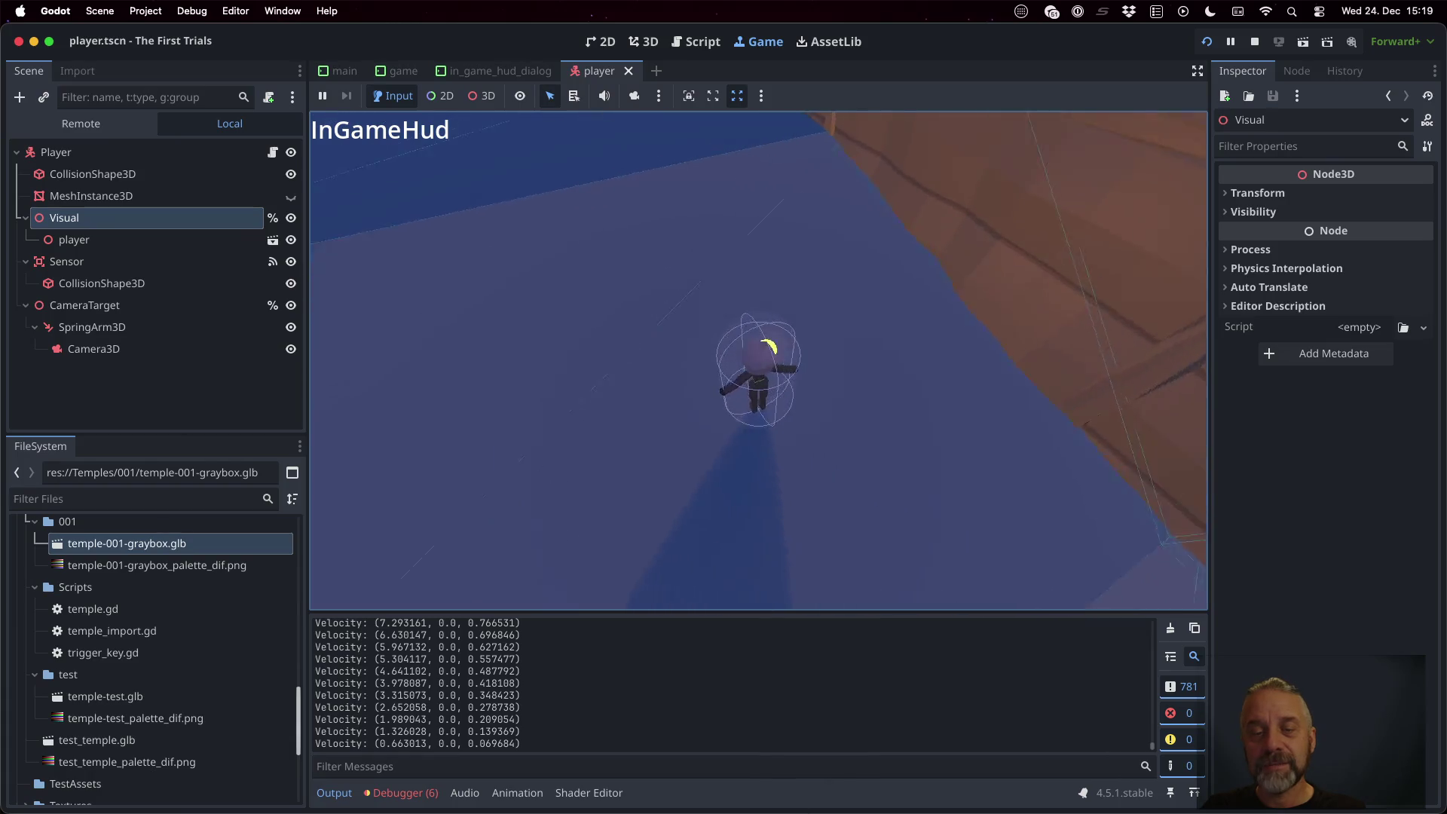
key("w")
key("w")
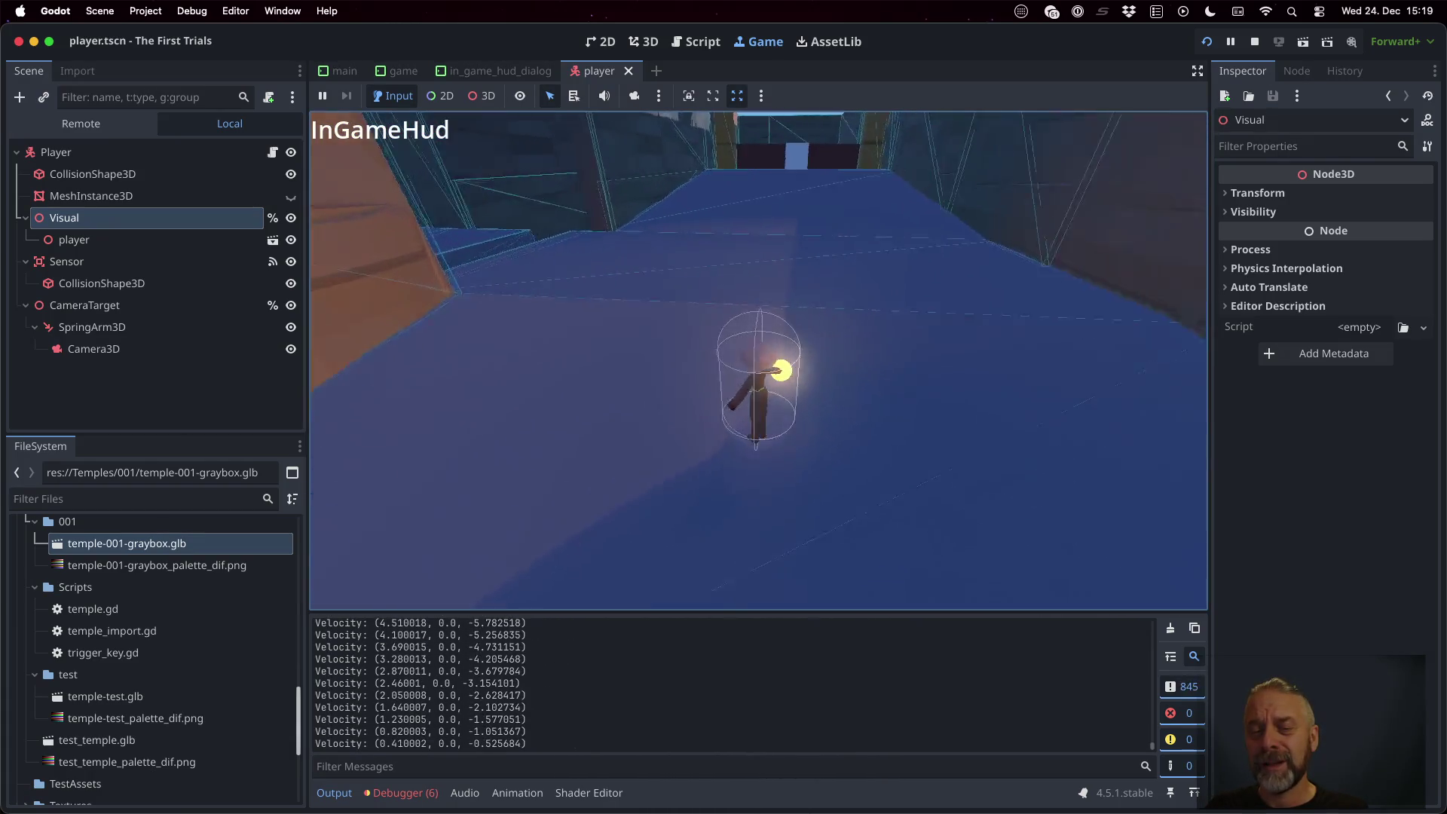
key("w")
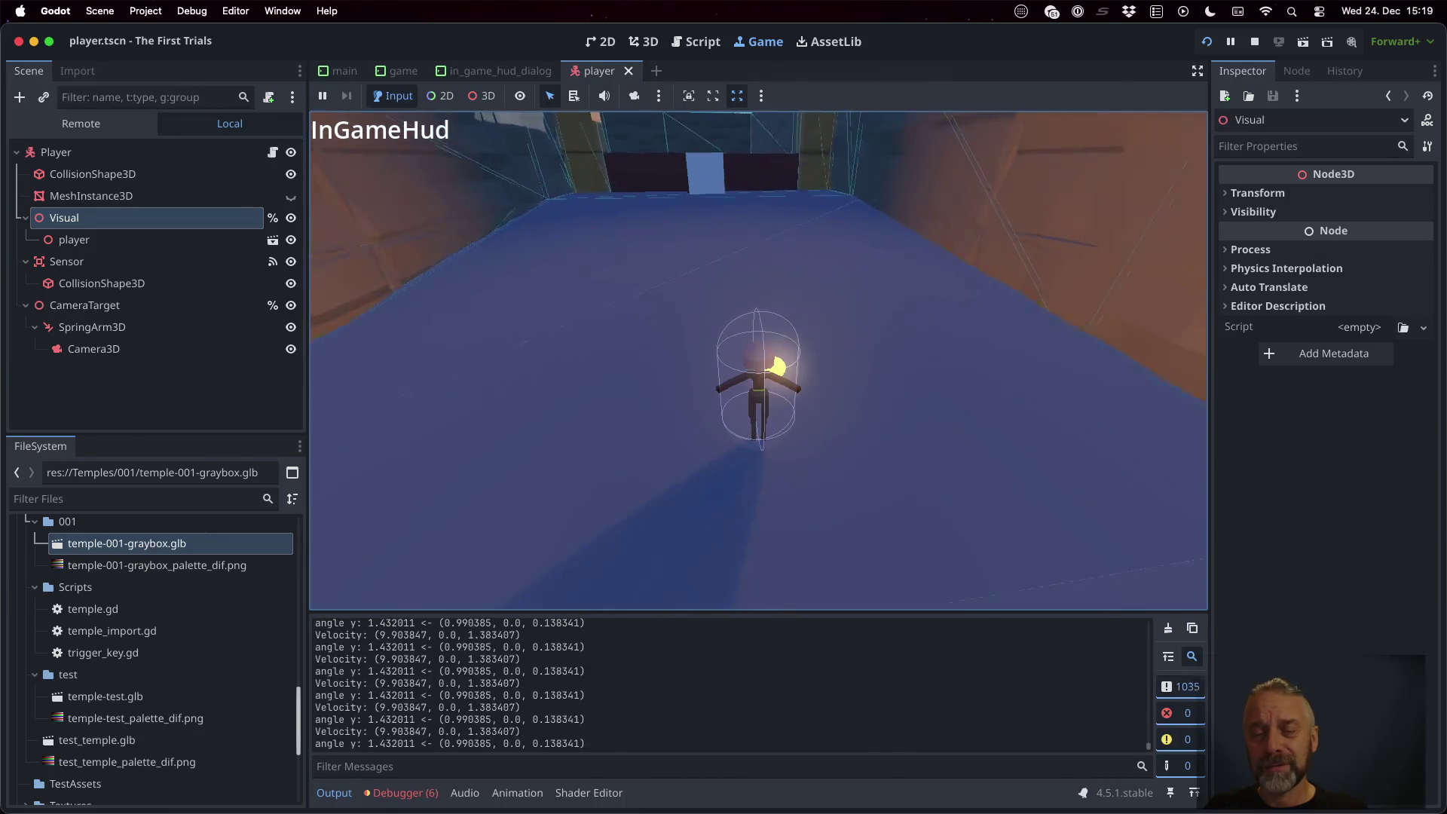
key("s")
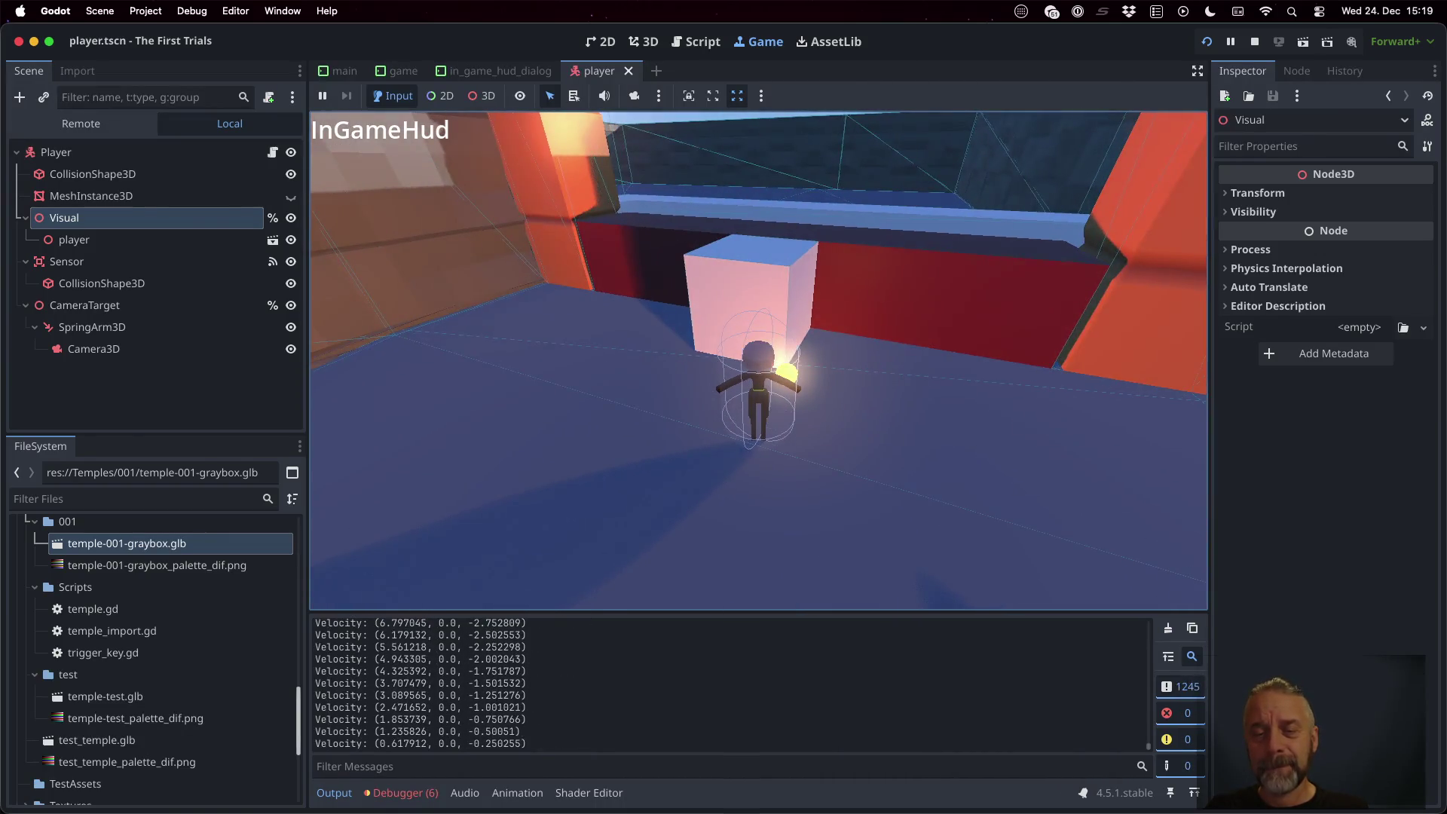
key("w")
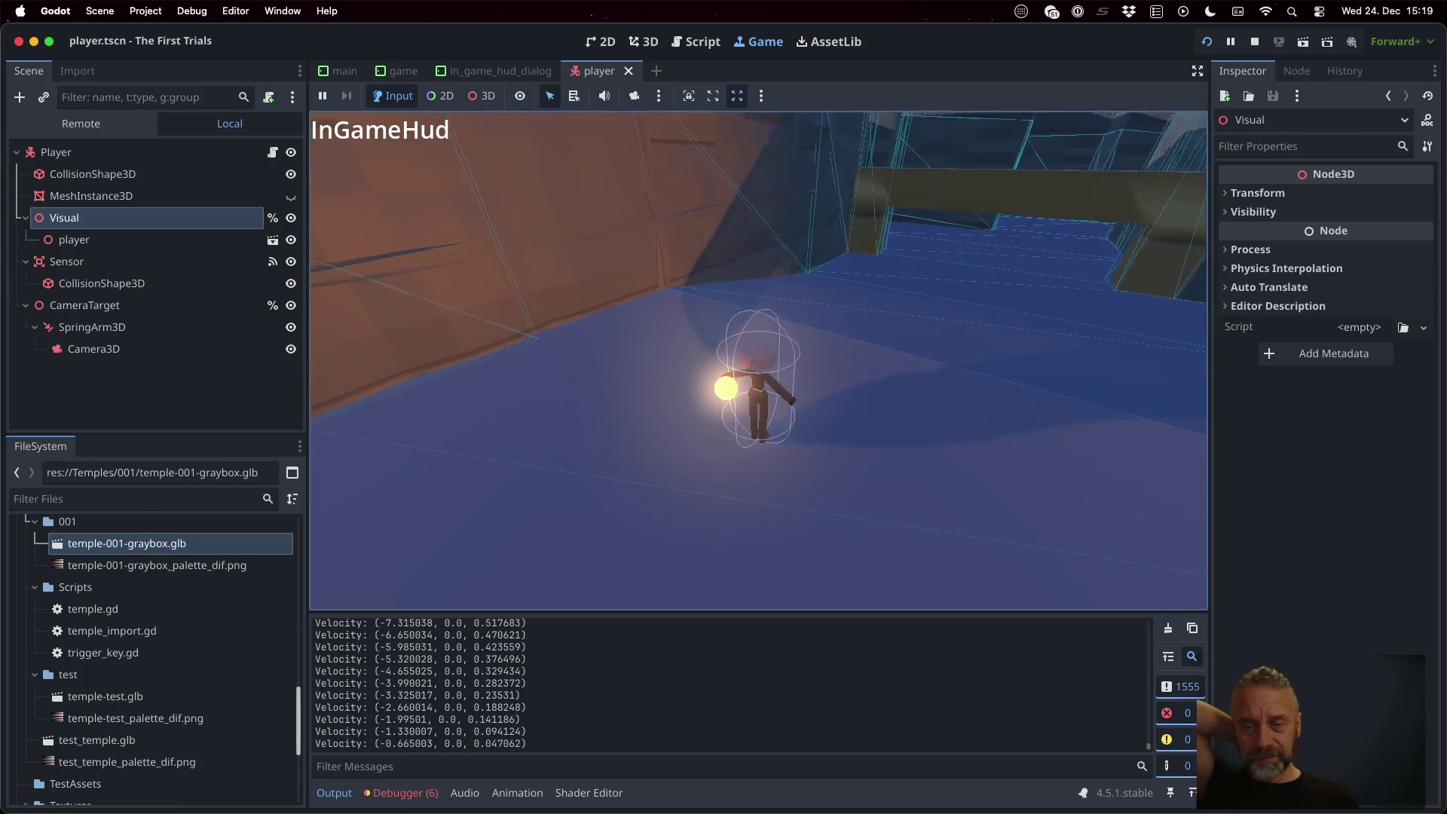
key("w")
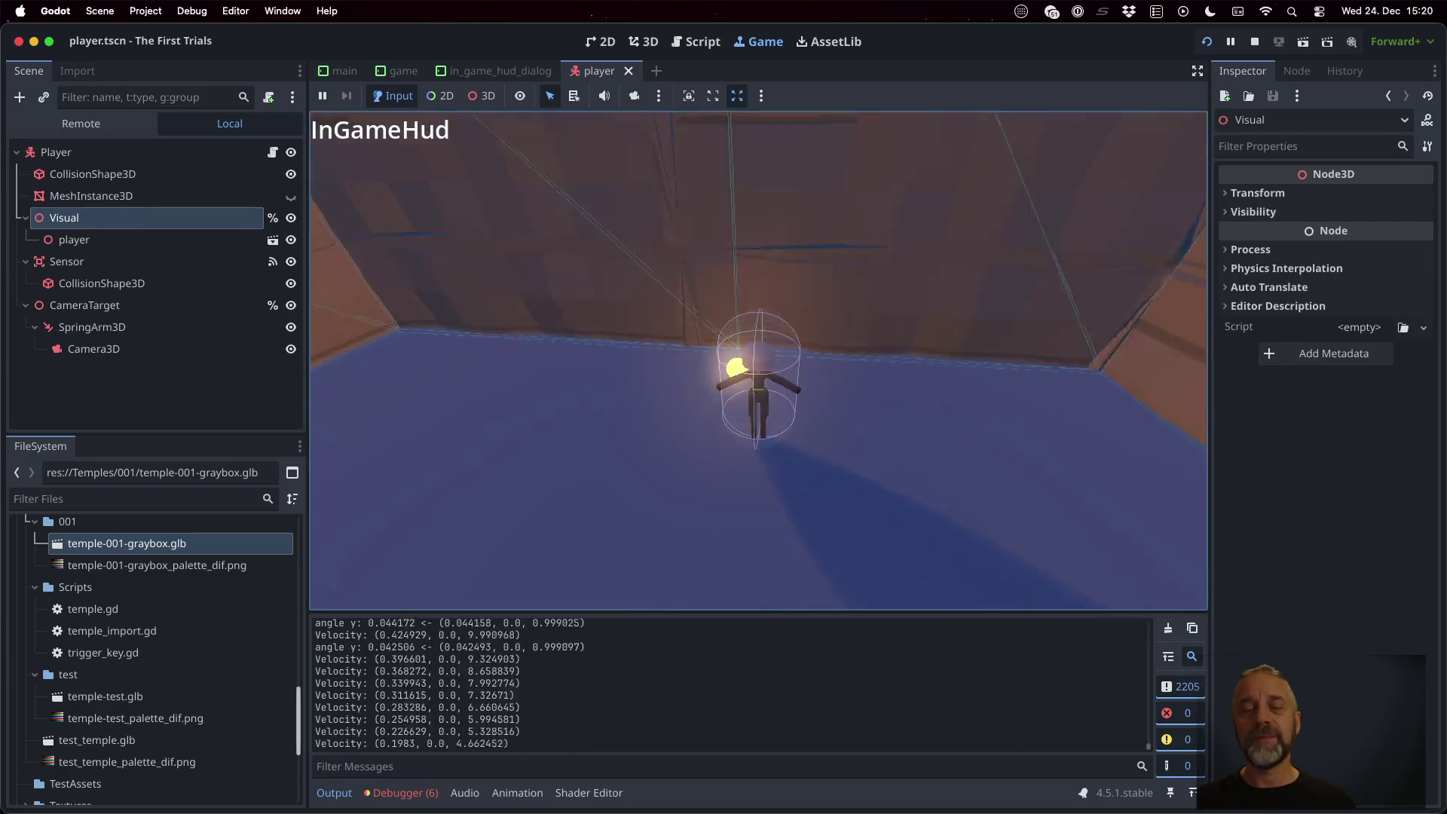
key("w")
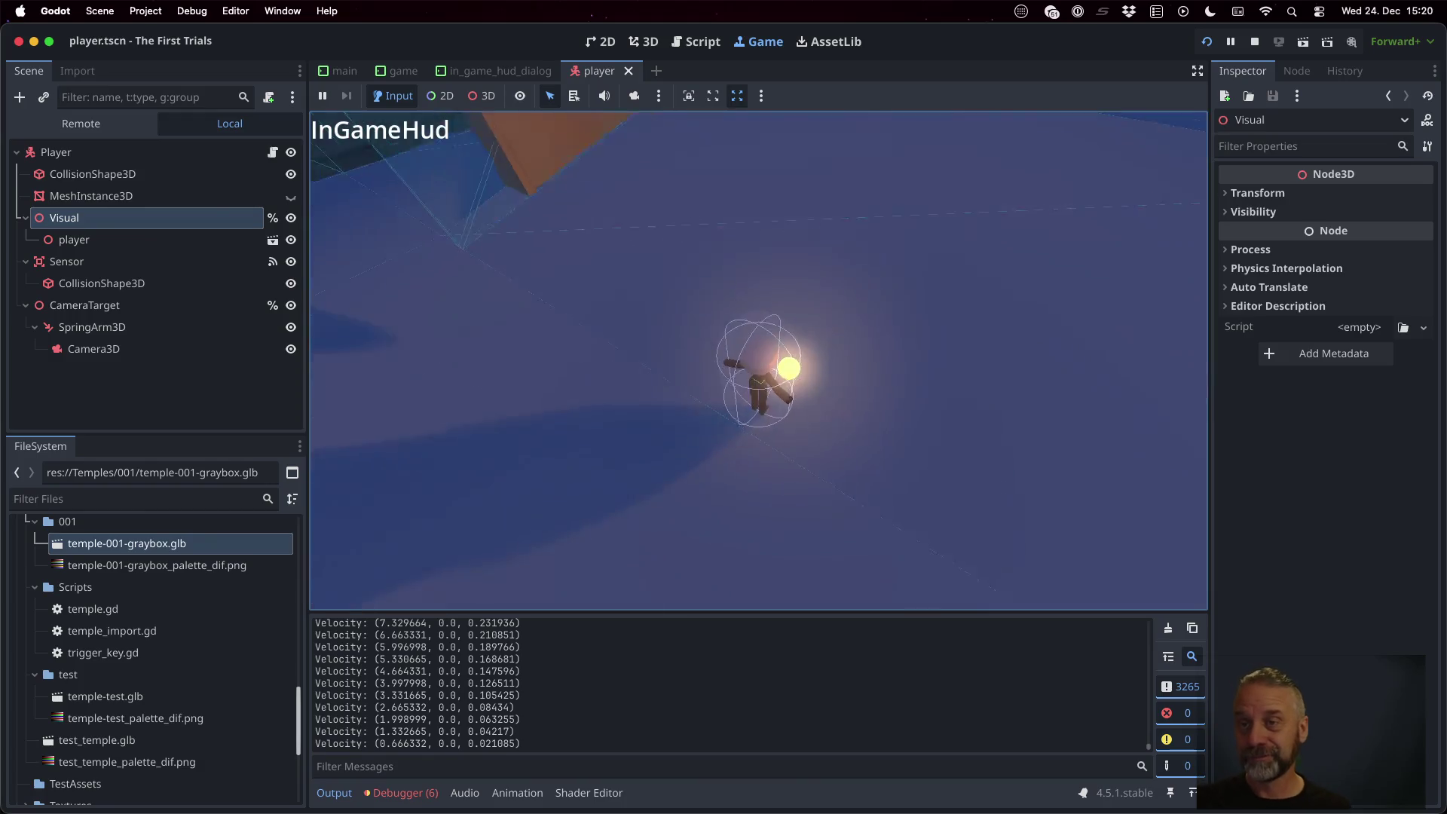
left_click(1318, 12)
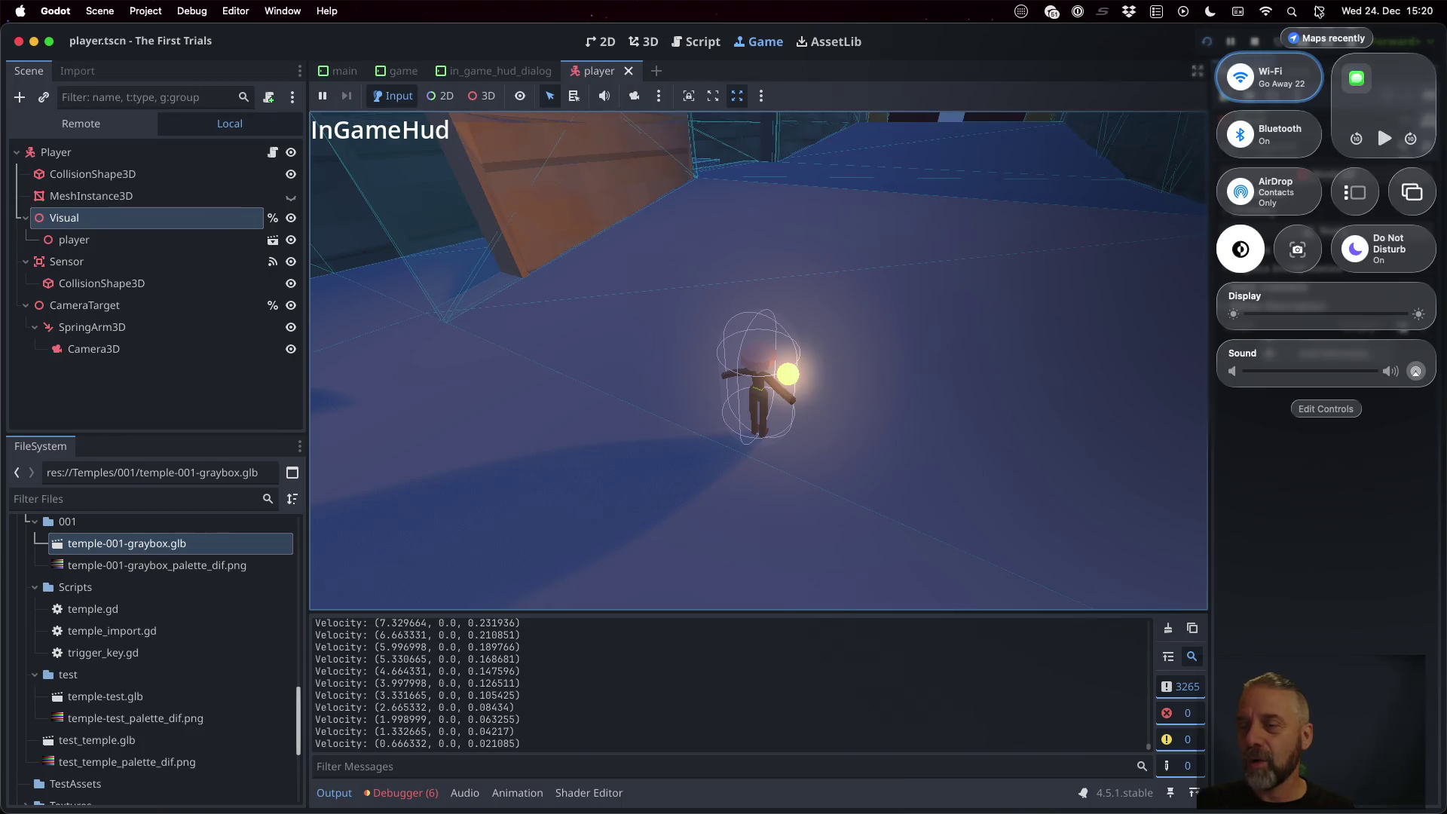
left_click(1292, 131)
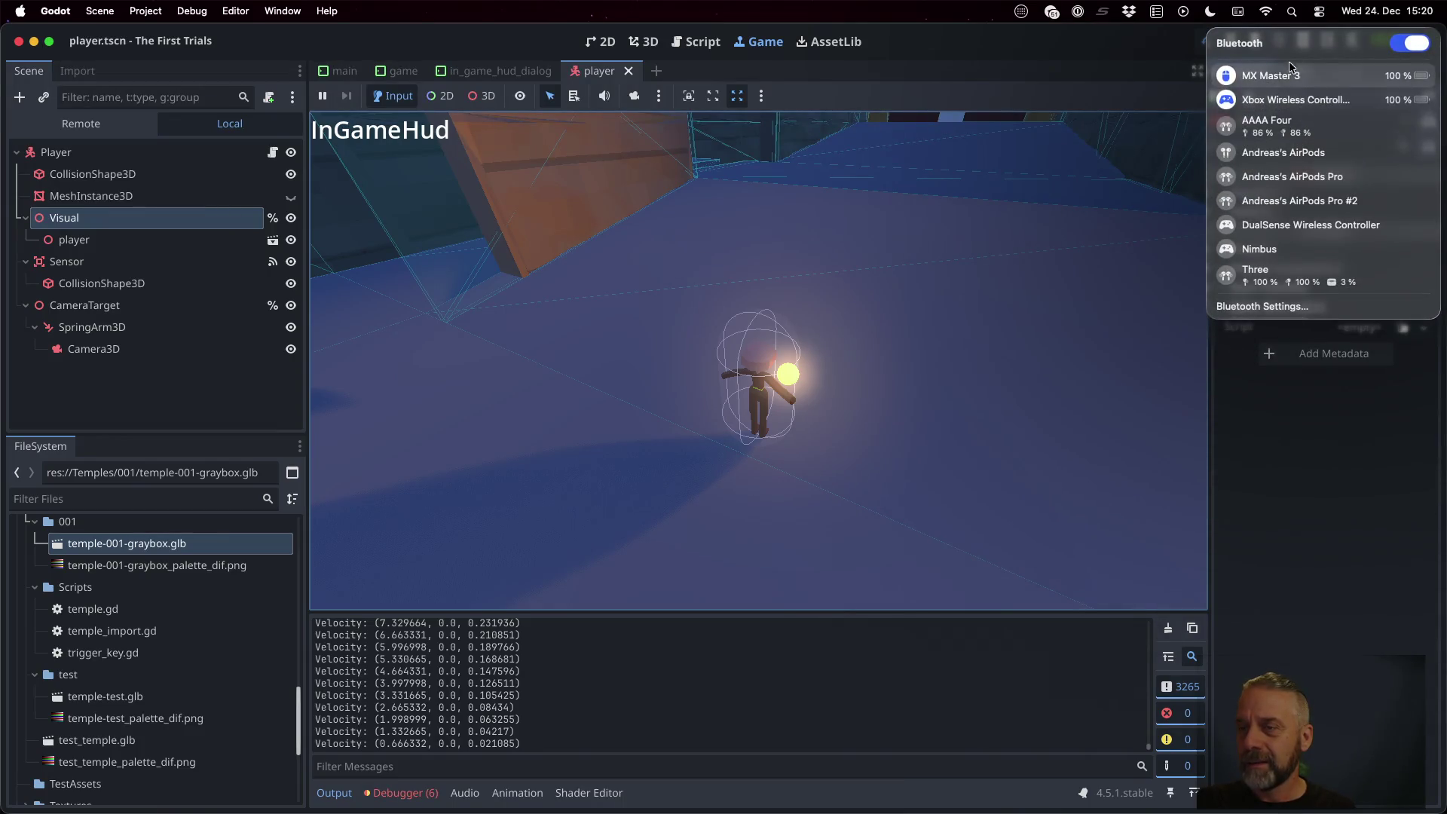
left_click(1040, 195)
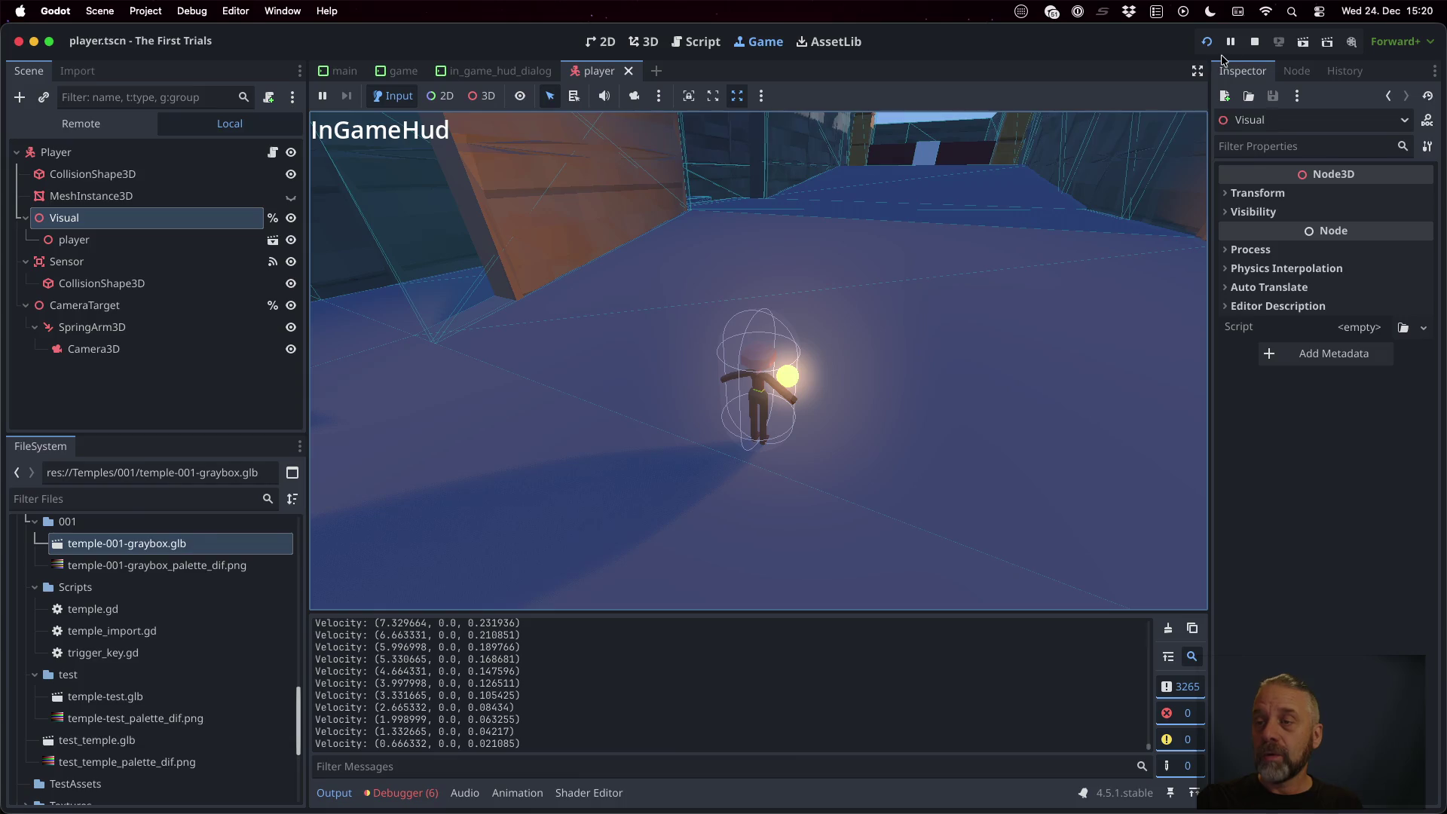
left_click(1254, 43)
In the Input Map, bind left stick up, down, left and right to Player_Forward/Backward/Left/Right
left_click(145, 11)
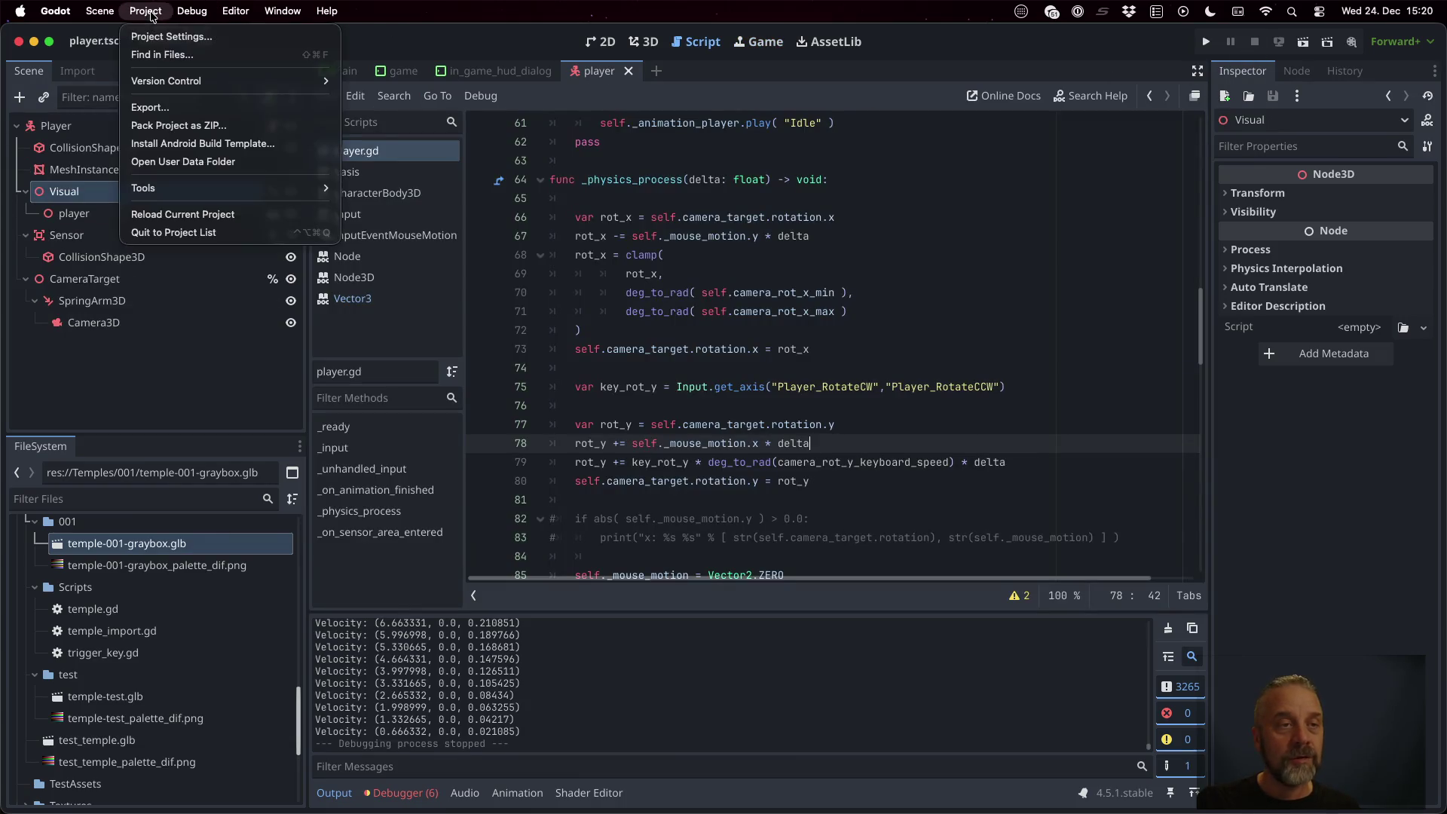
left_click(160, 35)
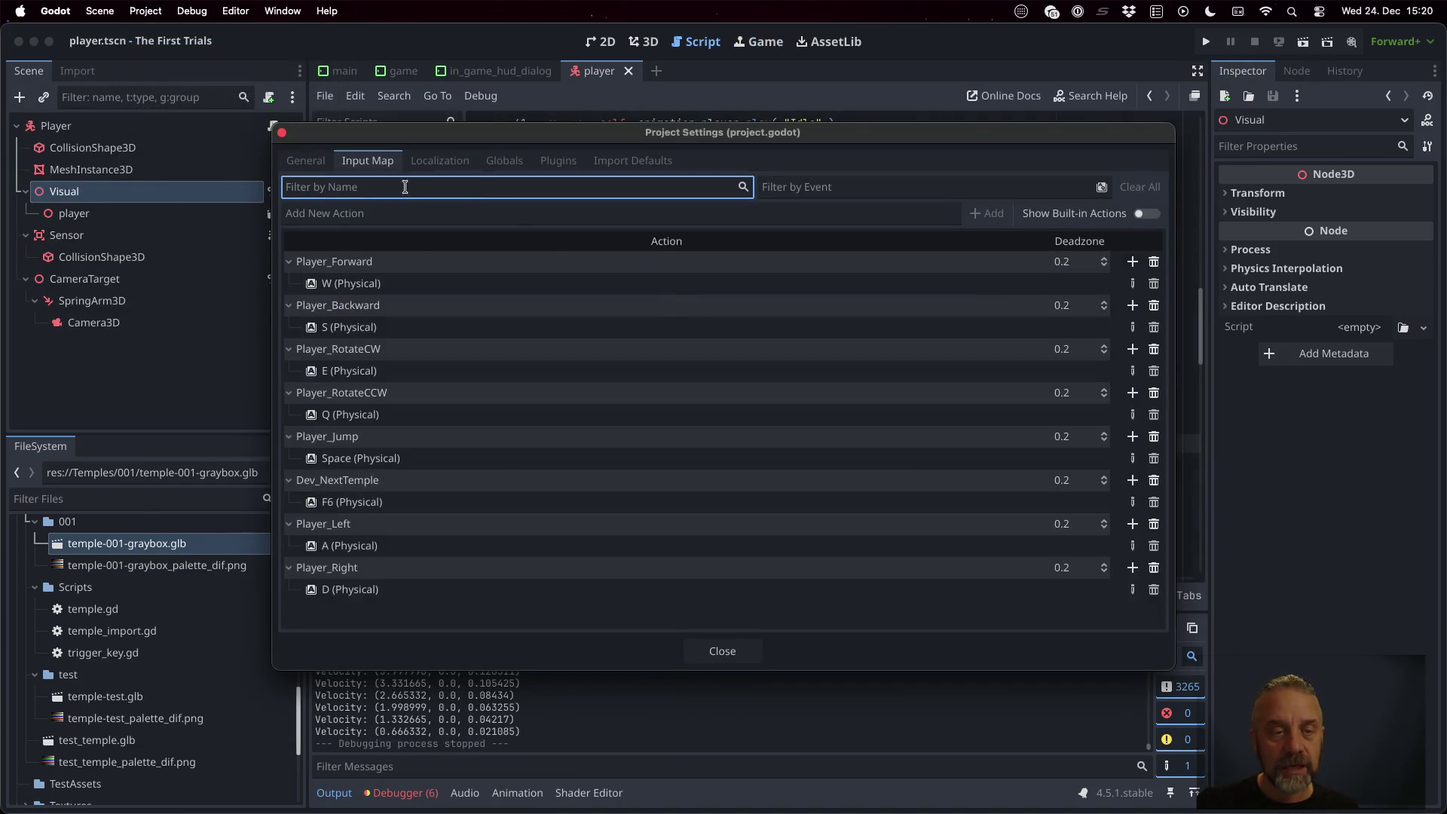
left_click(1129, 263)
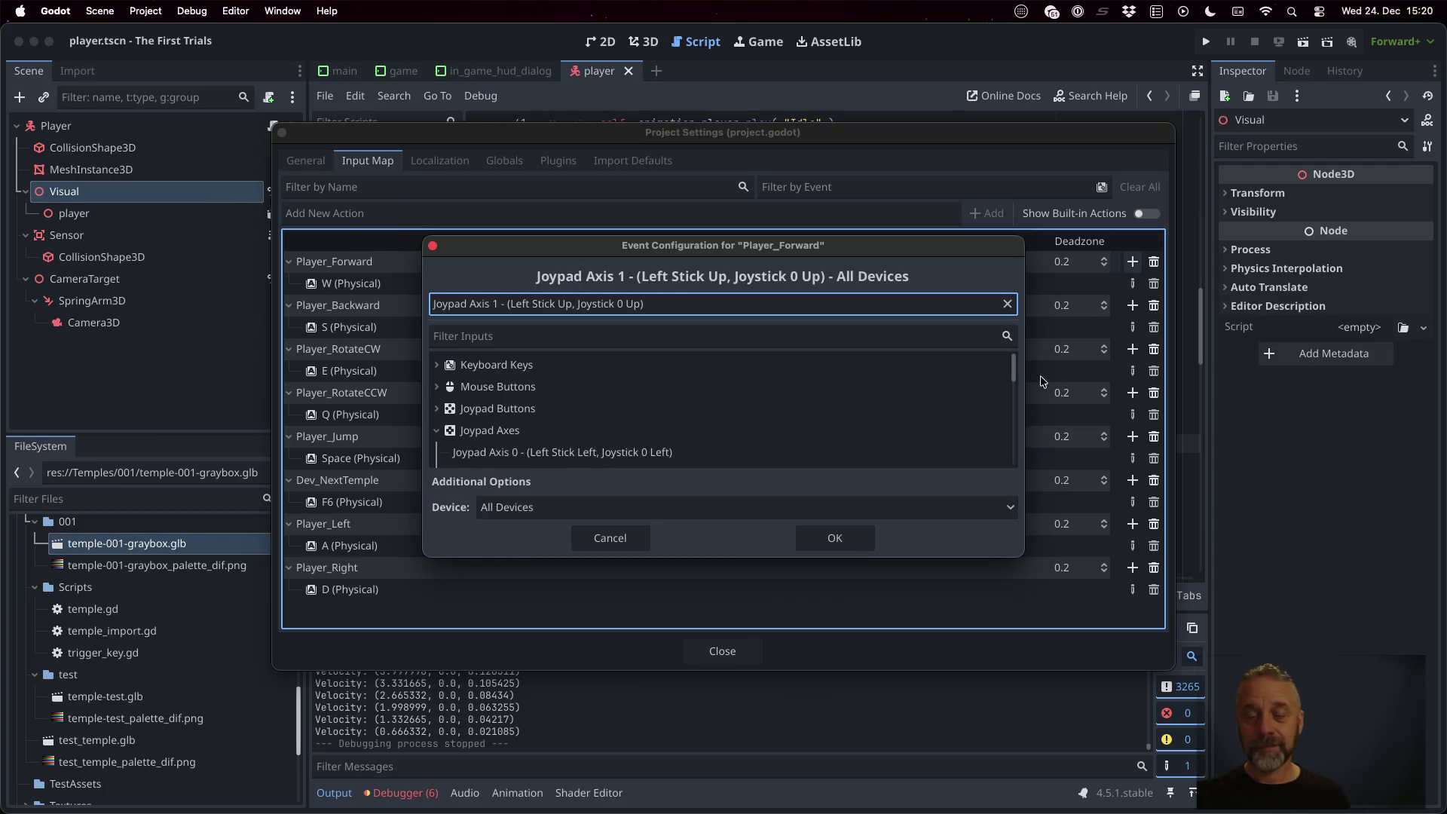
left_click(858, 543)
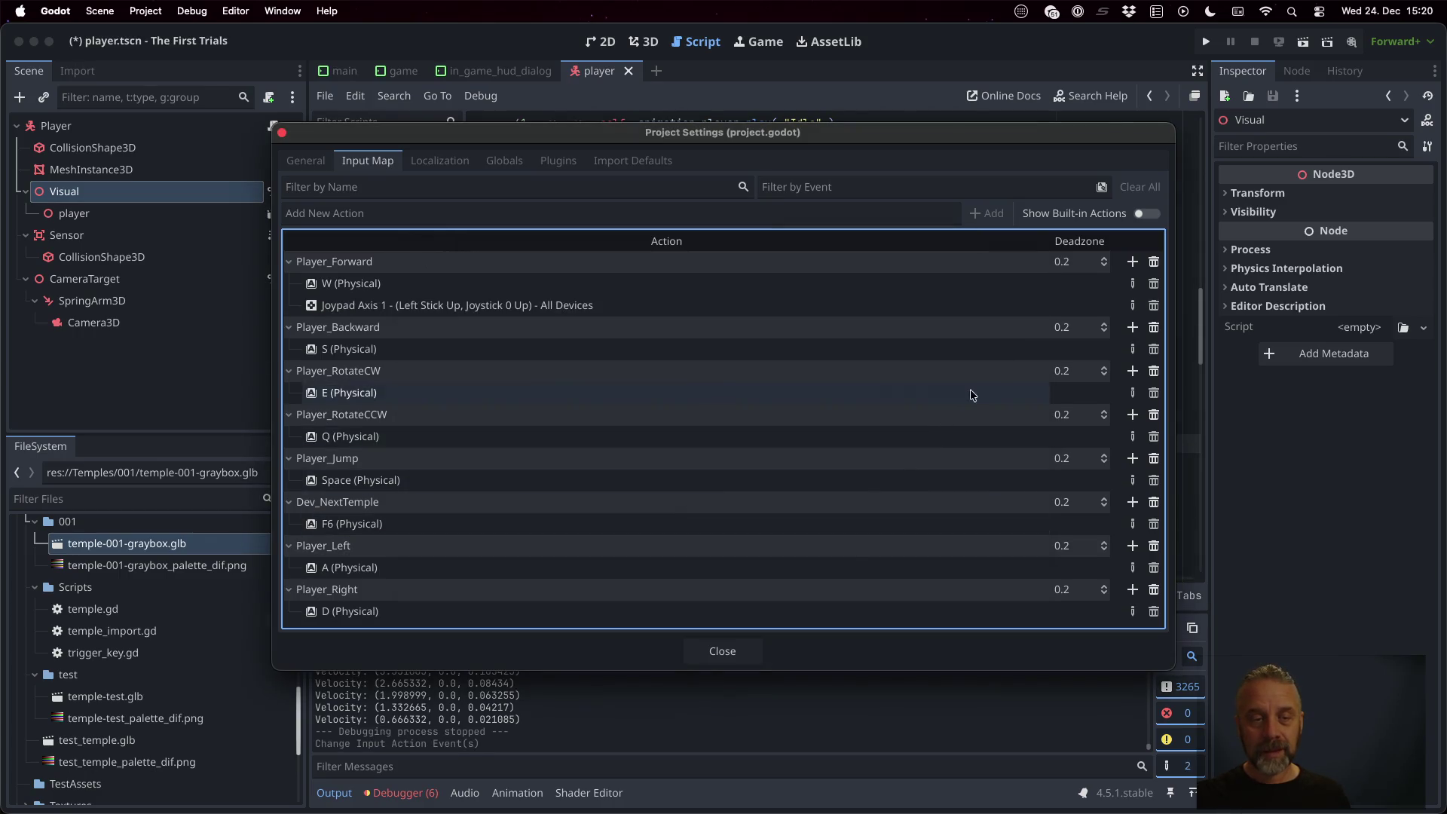
left_click(1133, 327)
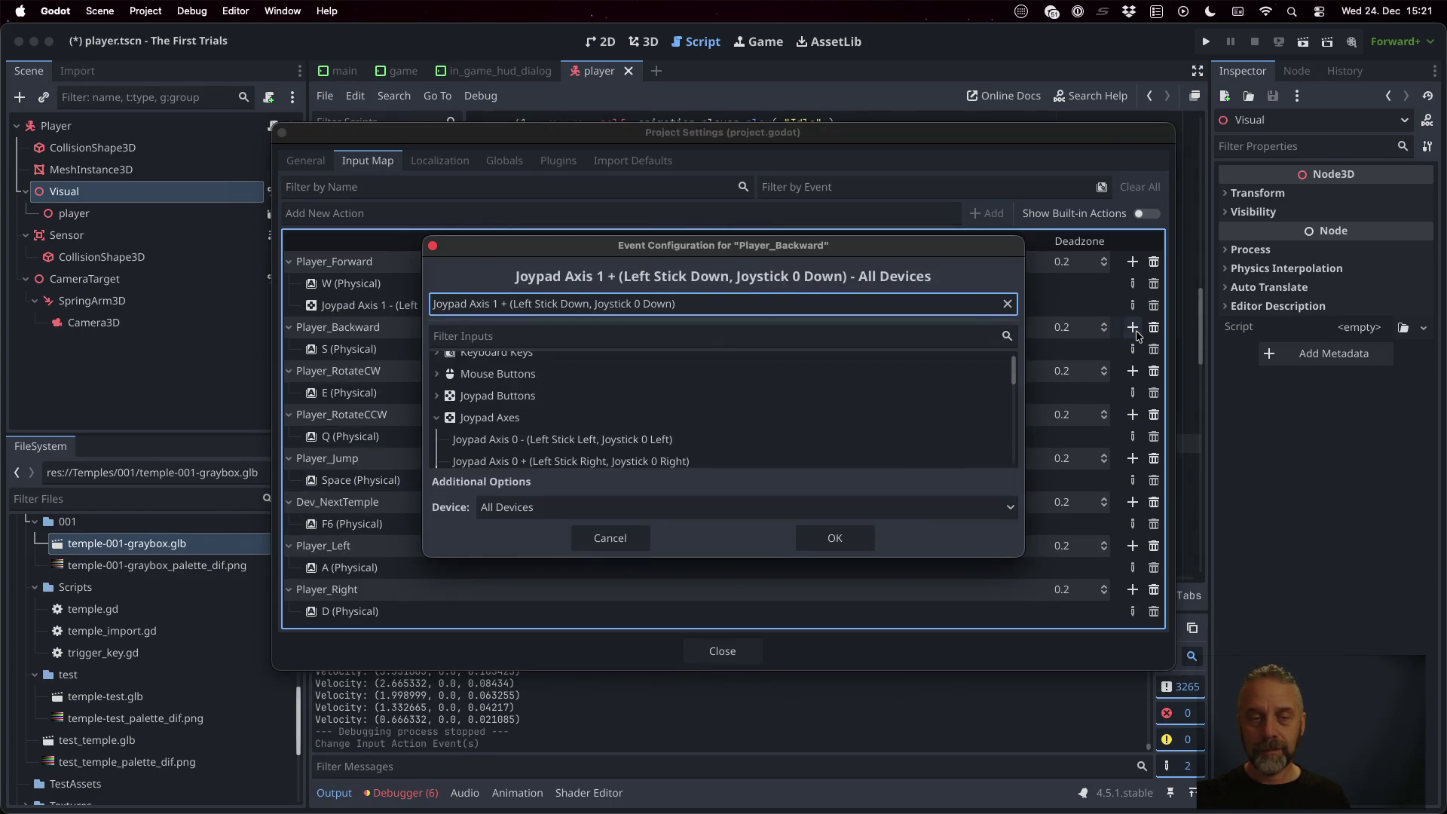
left_click(868, 530)
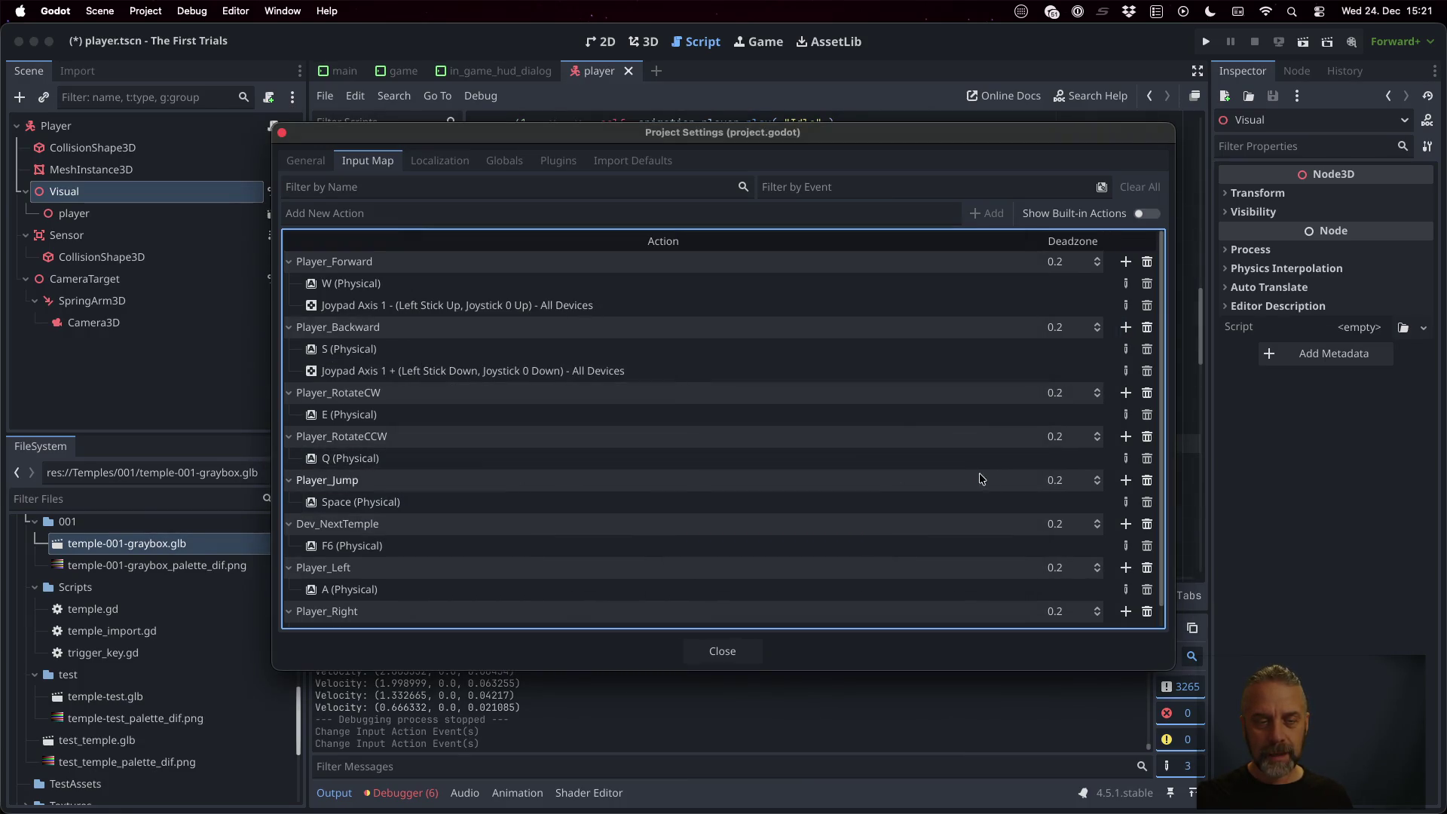
scroll(951, 497, "down", 1)
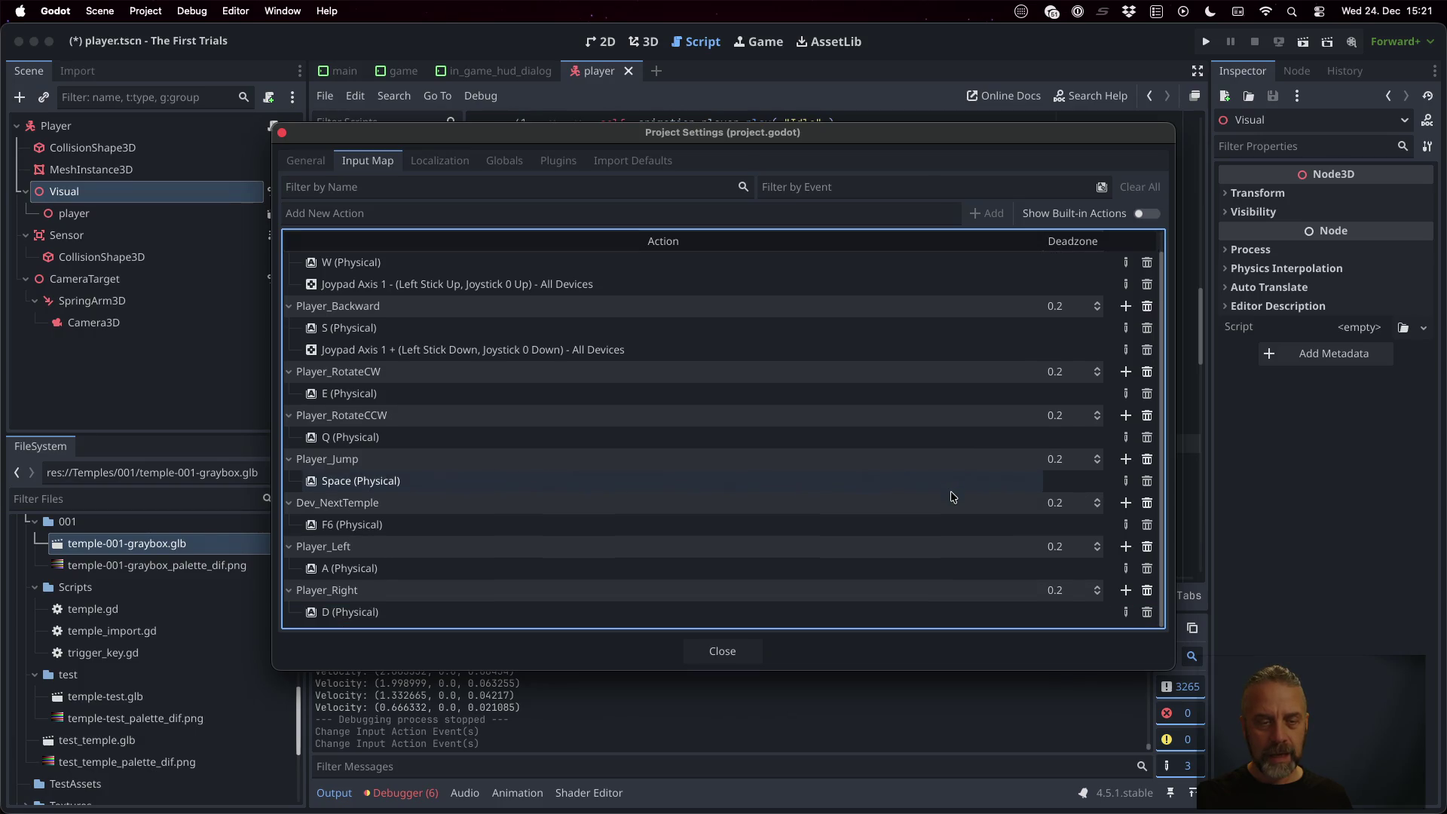
left_click(1126, 546)
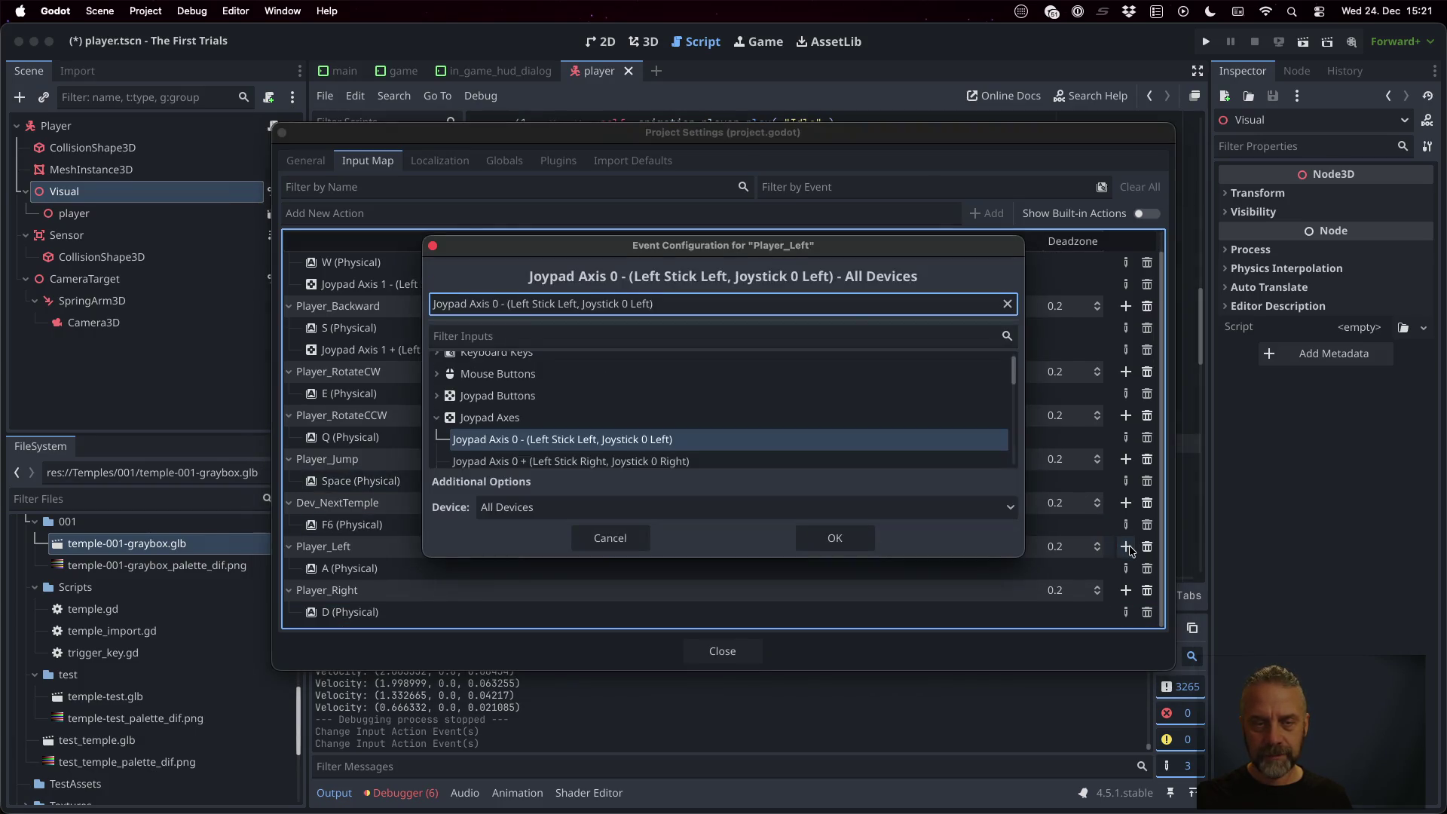
left_click(856, 538)
scroll(994, 568, "down", 1)
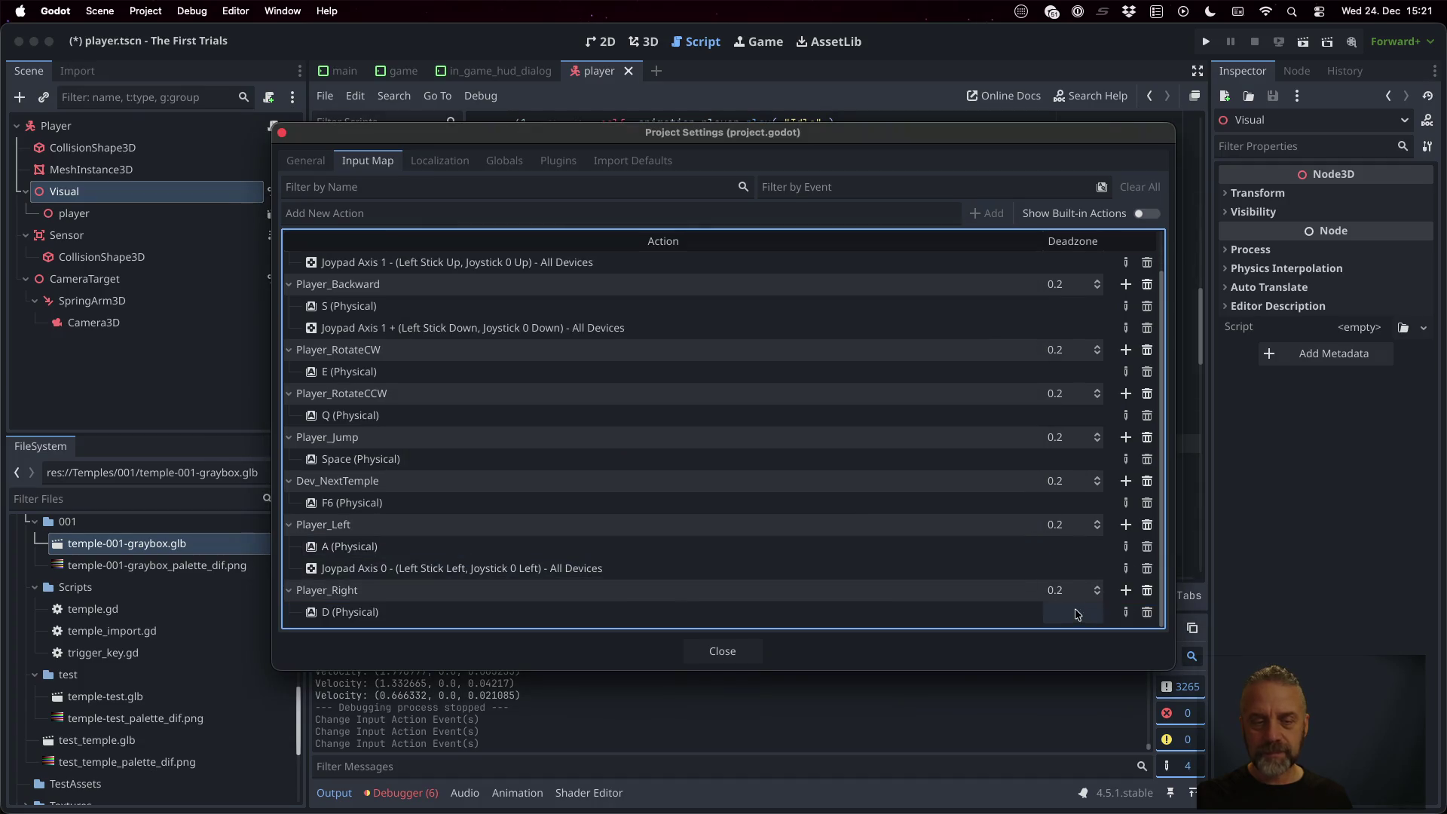
left_click(1125, 590)
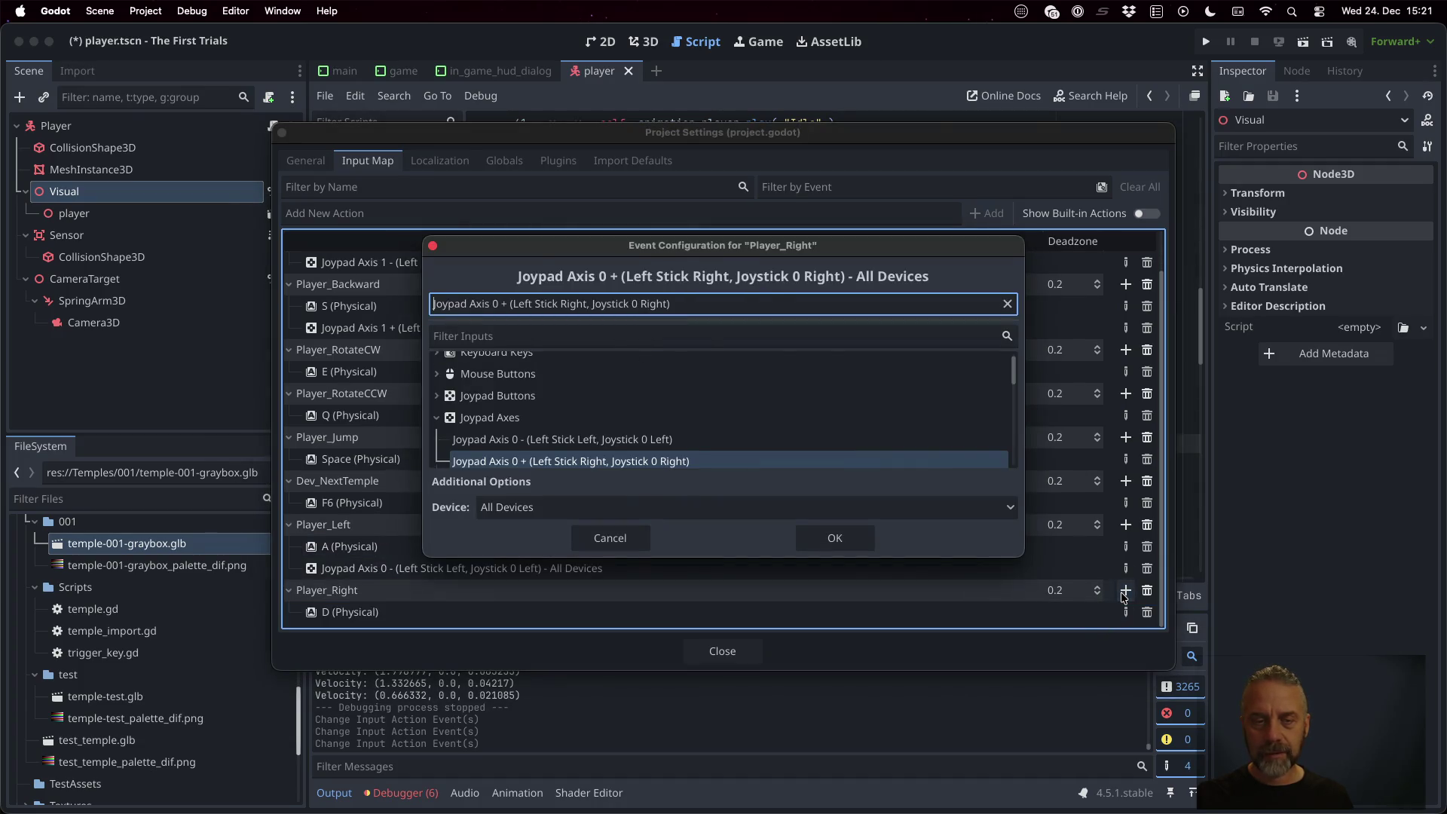
left_click(835, 538)
Bind right stick right to Player_RotateCW and left to Player_RotateCCW, then run the game
scroll(880, 535, "up", 2)
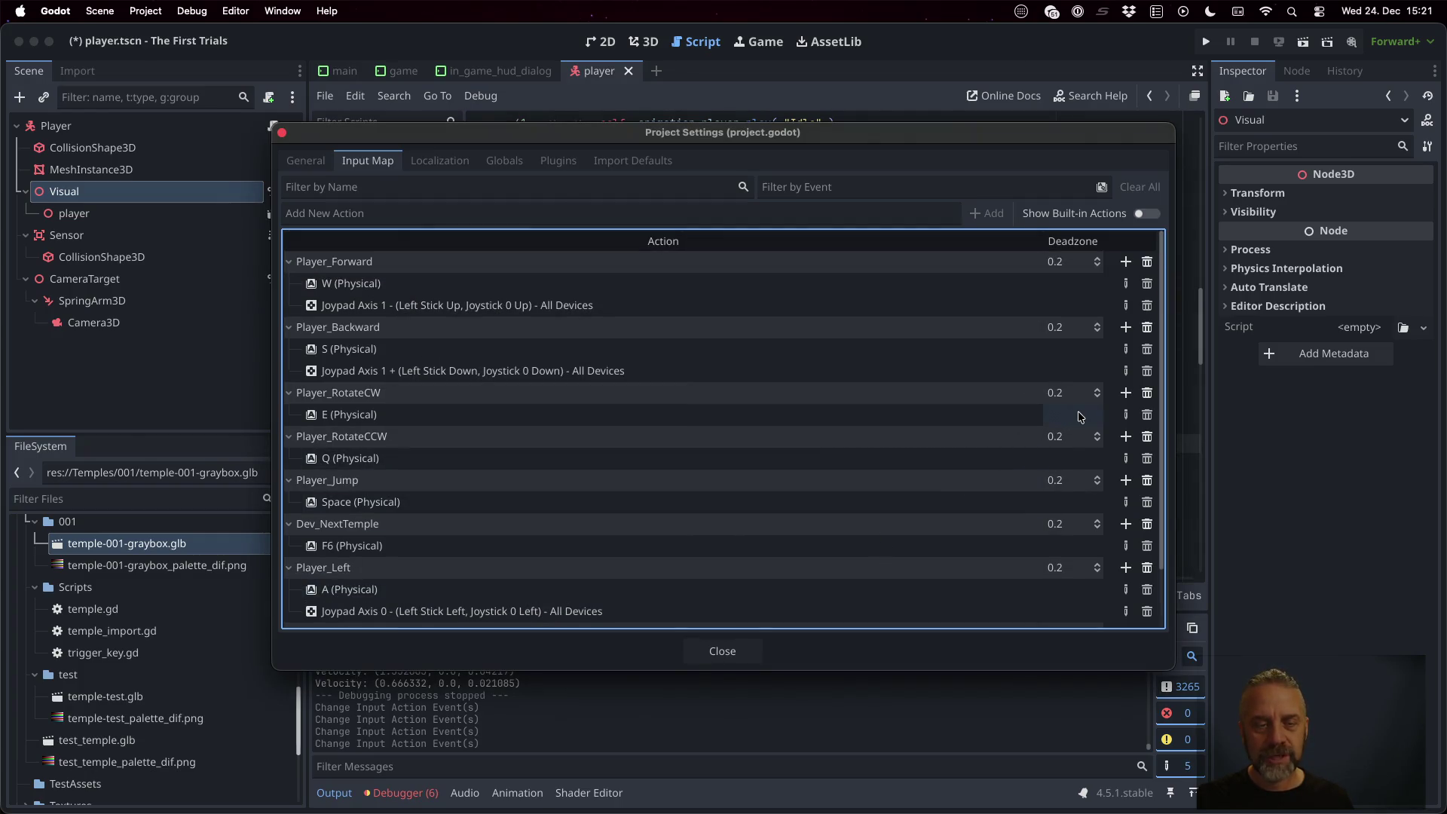
left_click(1126, 392)
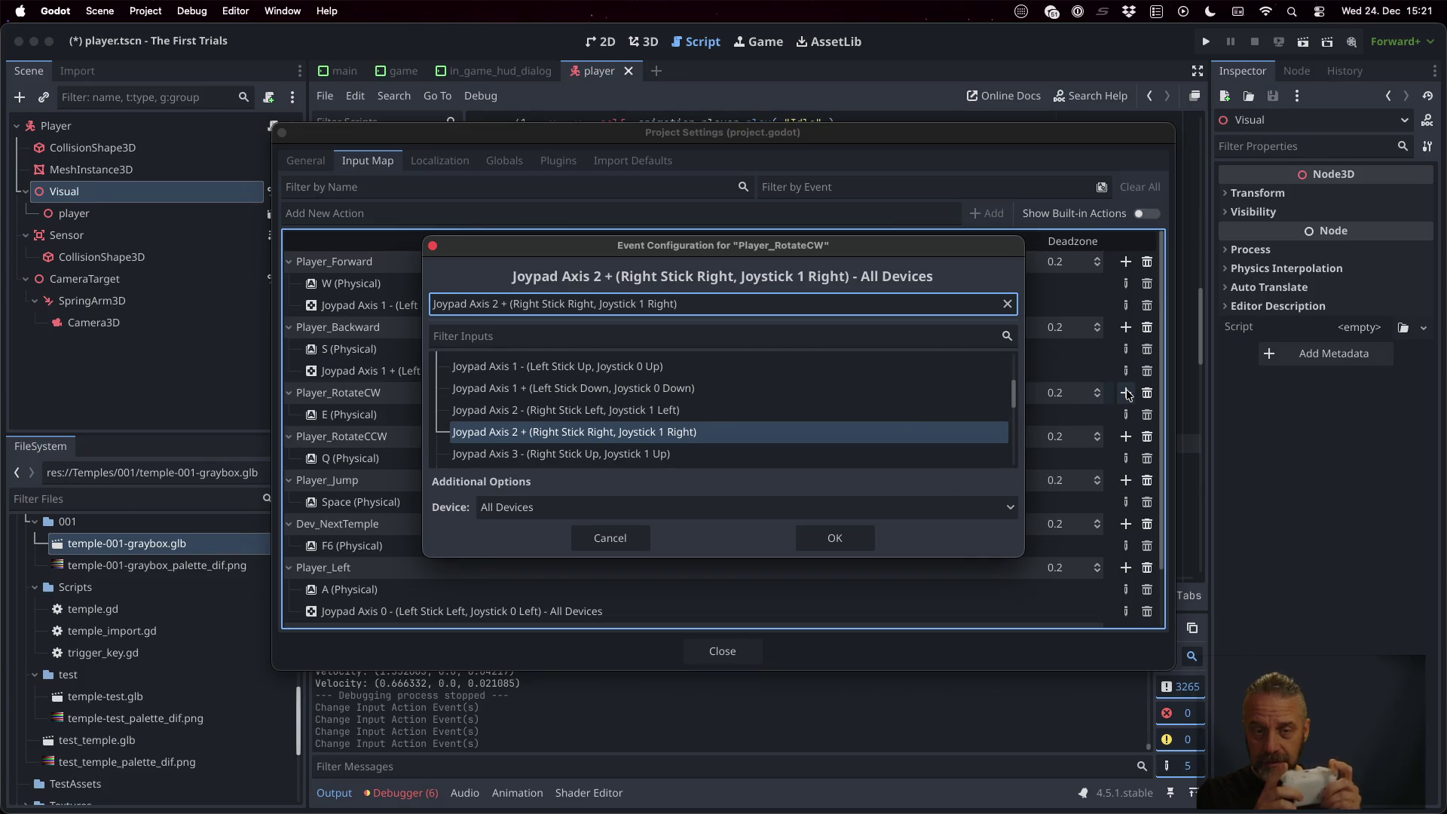
left_click(837, 537)
left_click(1122, 459)
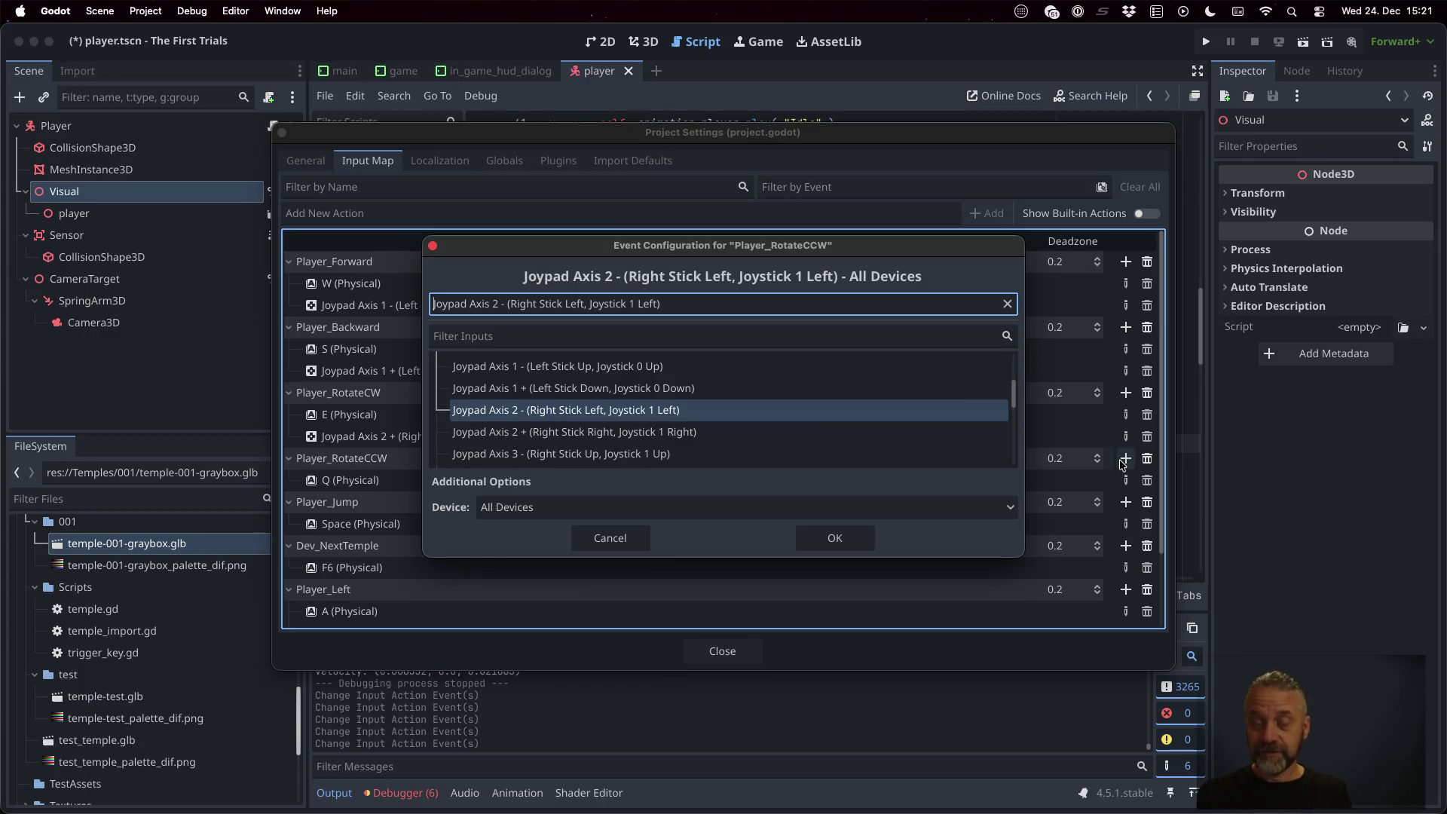
left_click(839, 551)
left_click(742, 654)
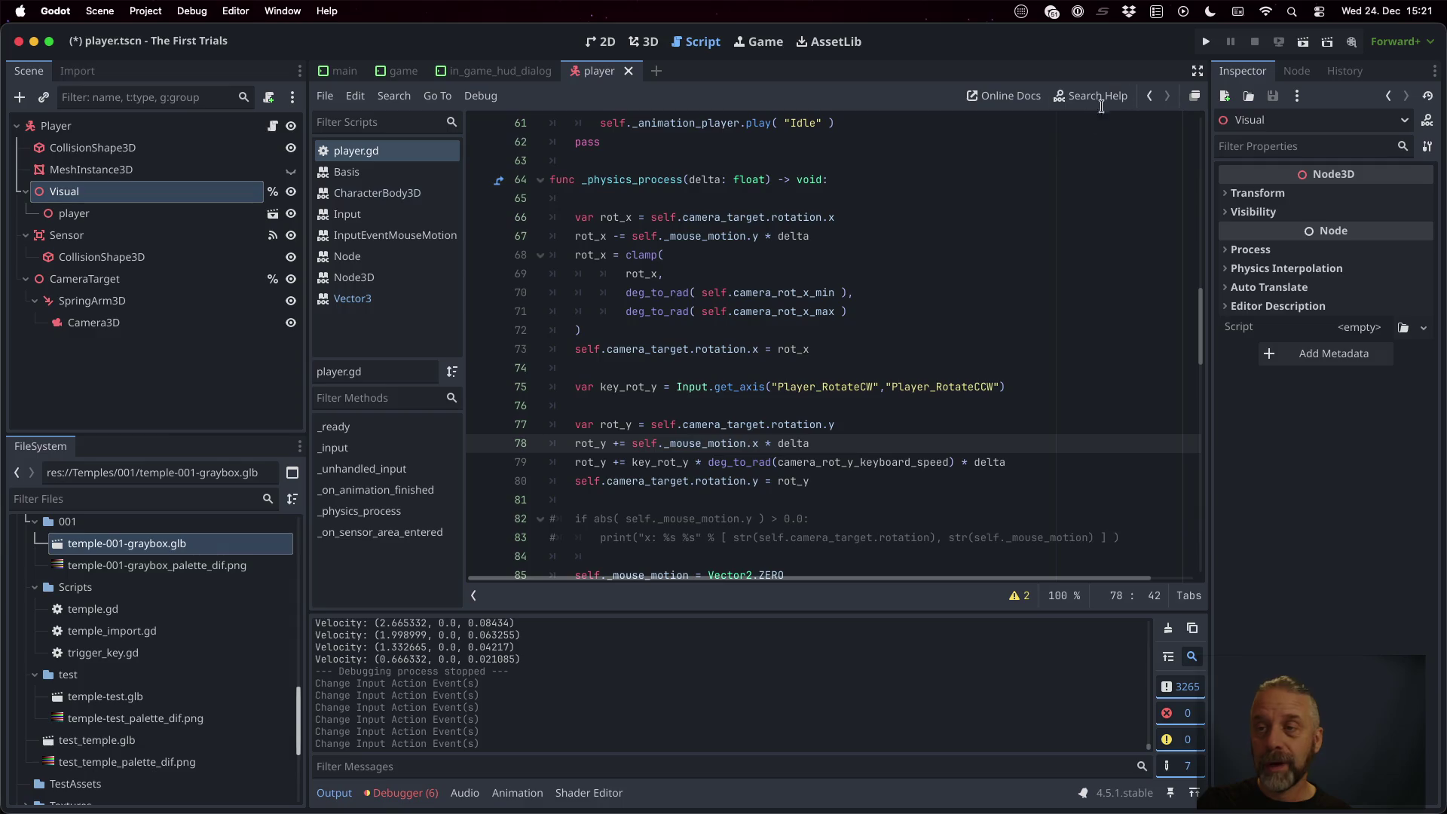
left_click(1203, 41)
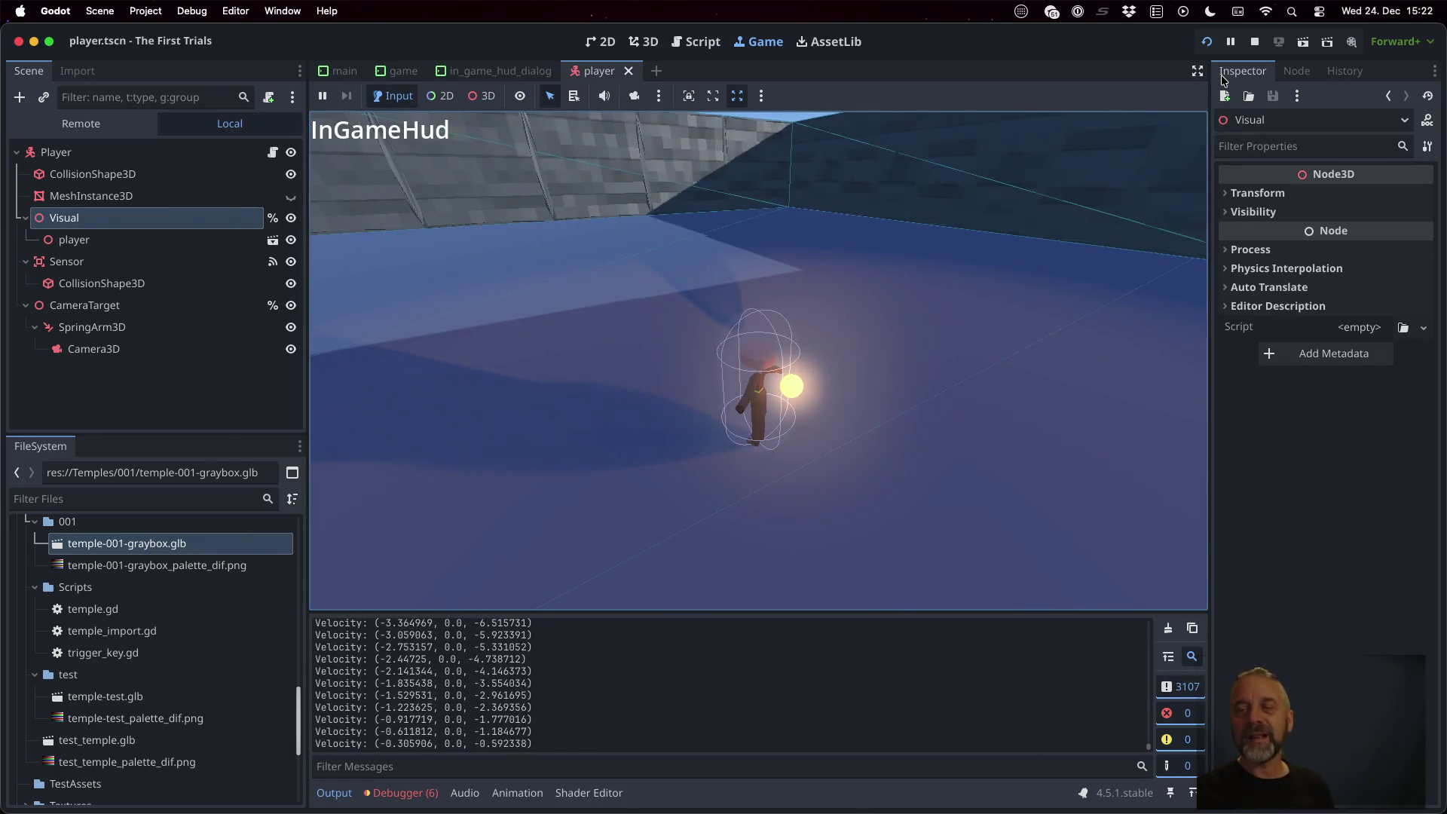
left_click(1256, 42)
left_click(874, 305)
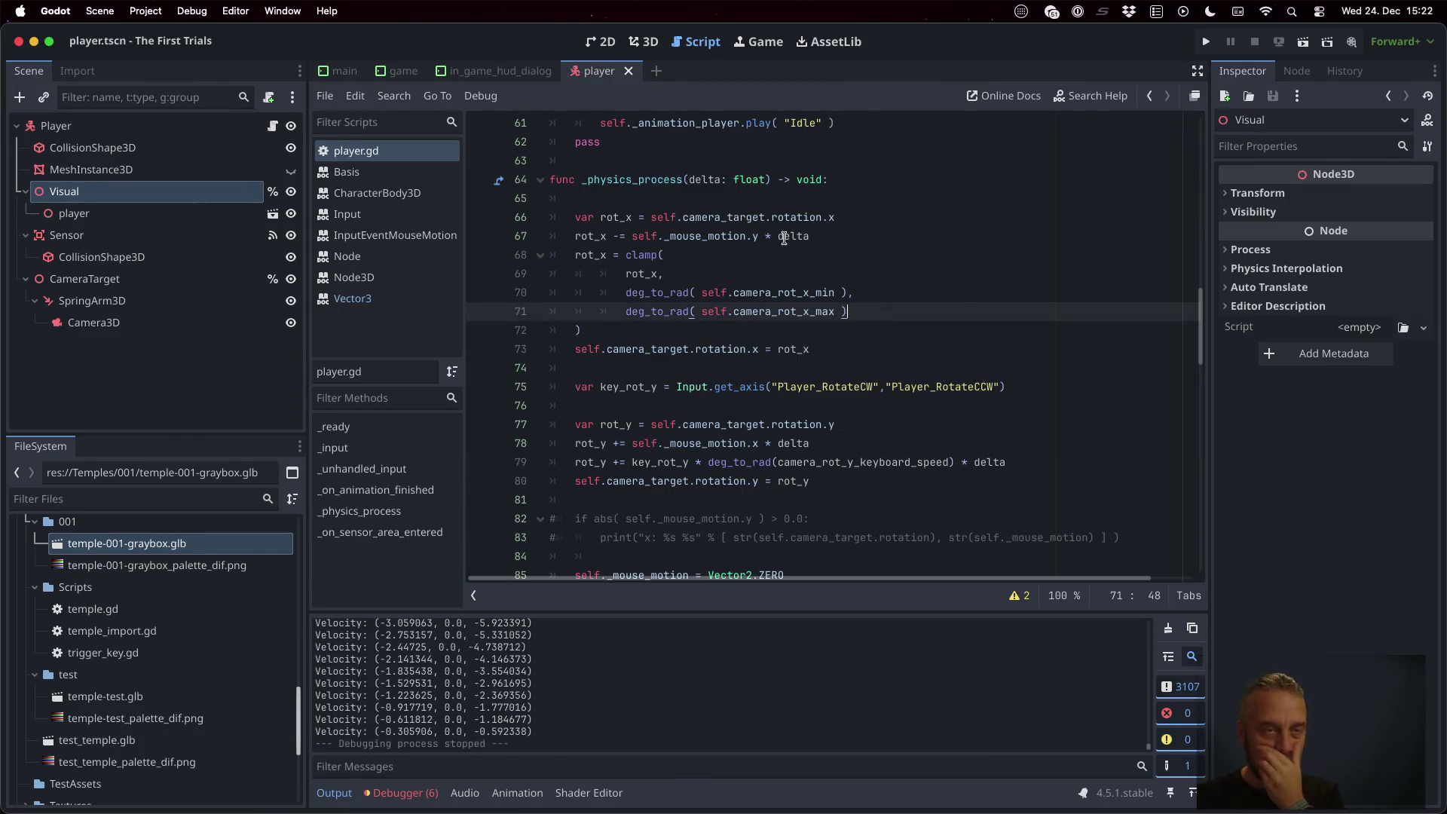
Create new Camera_Forward and Camera_Backward actions in the Project Settings Input Map
left_click(145, 10)
left_click(173, 36)
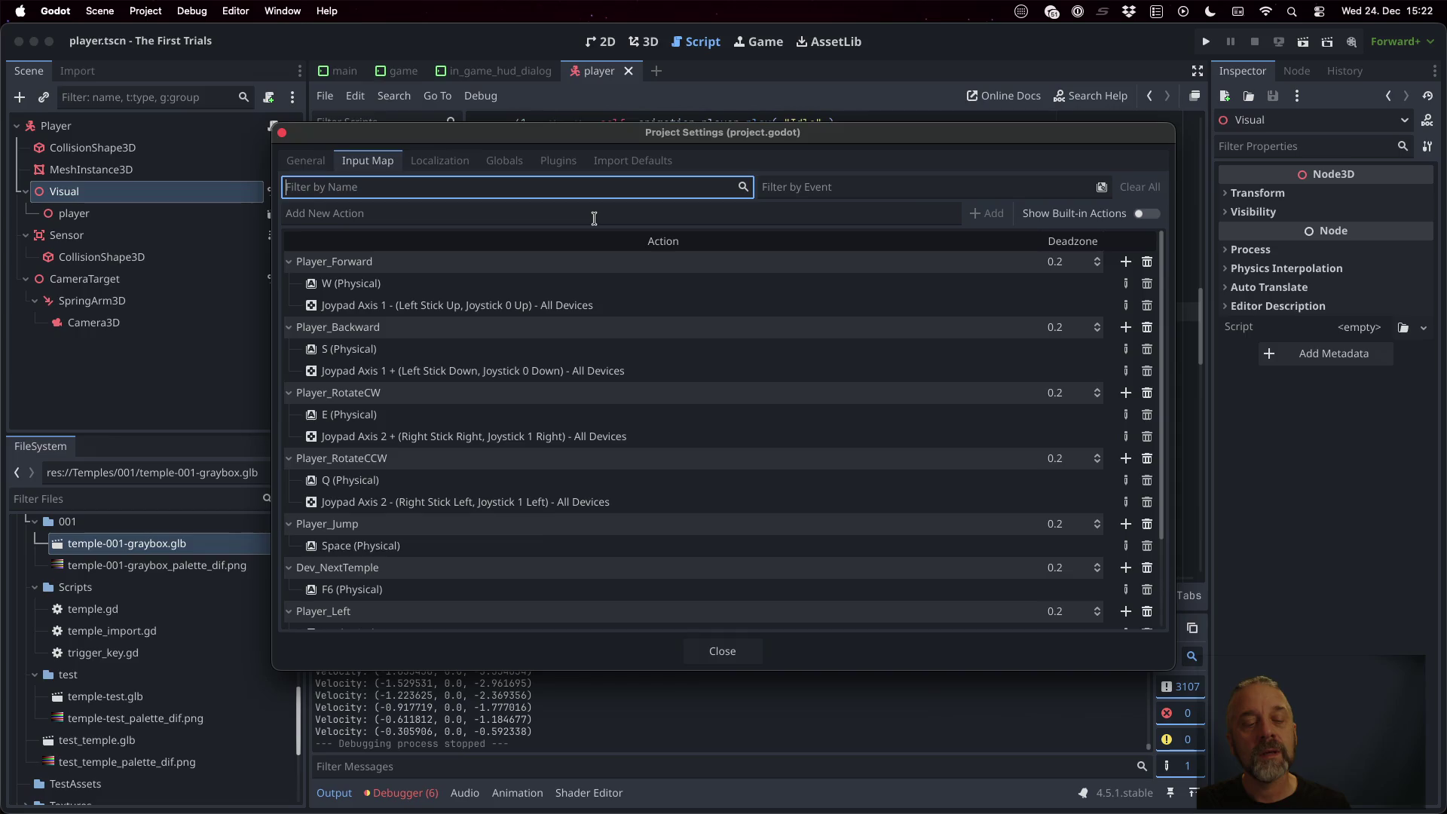
left_click(594, 214)
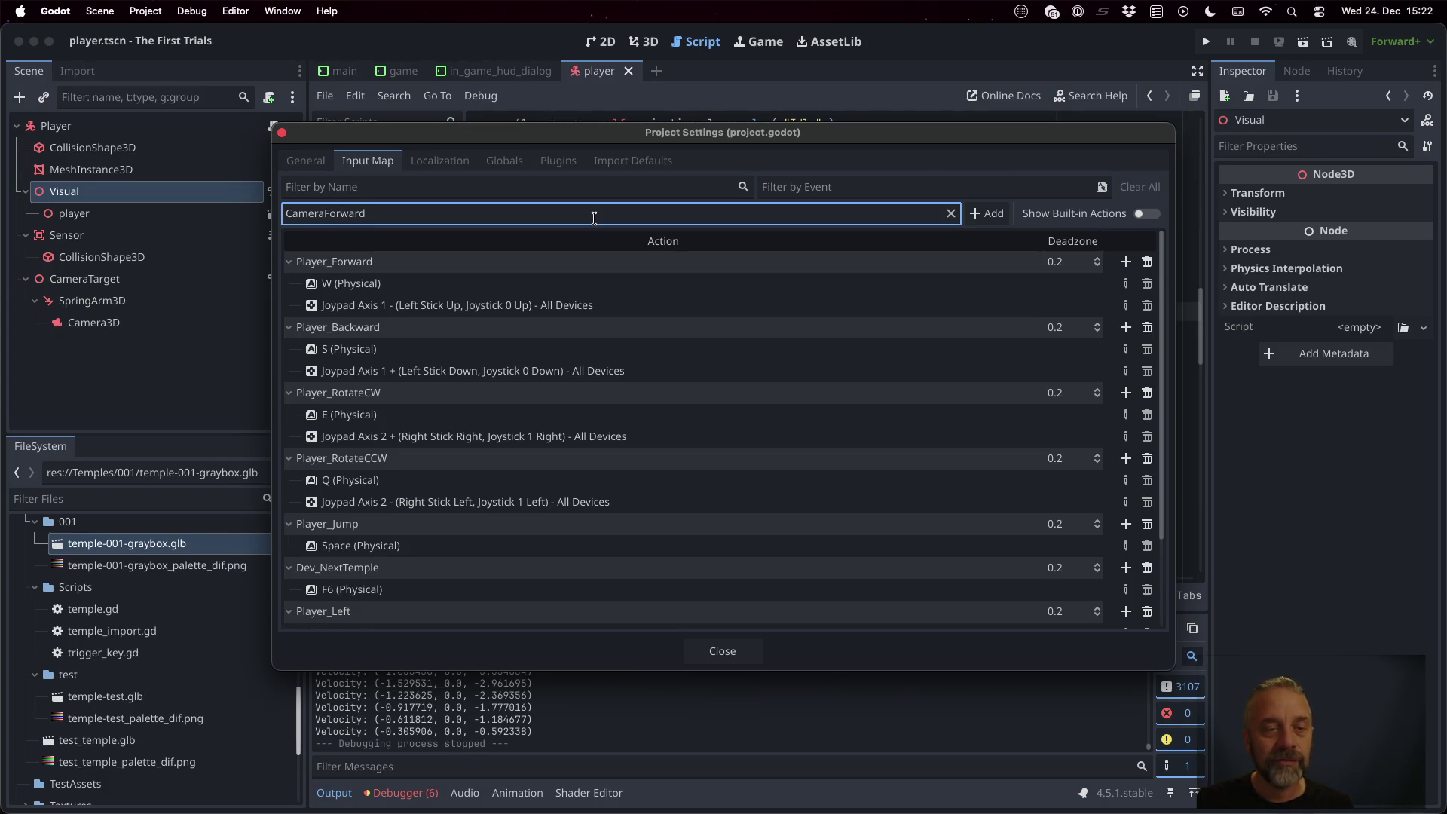
key("Return")
type("C")
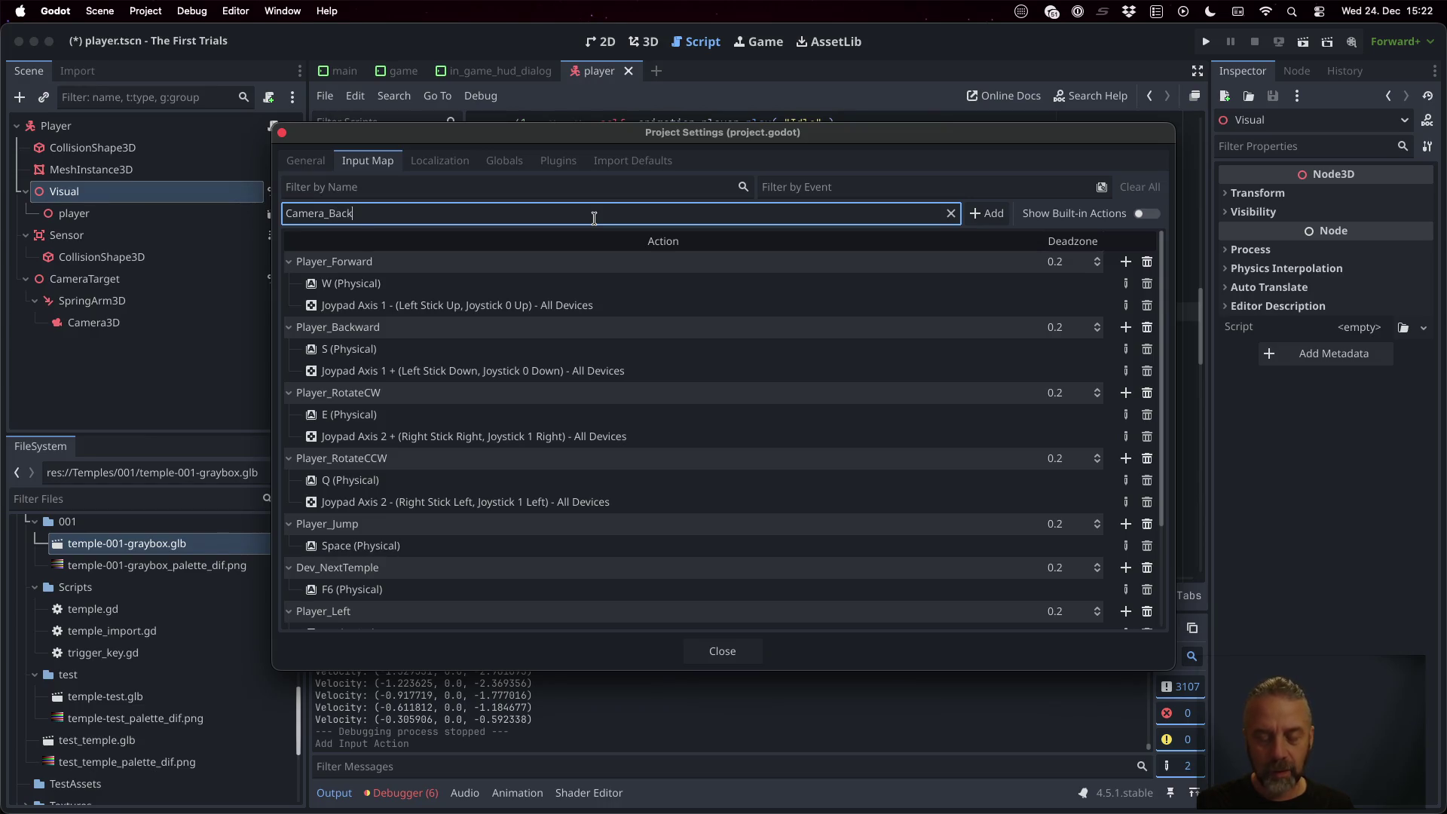
key("Return")
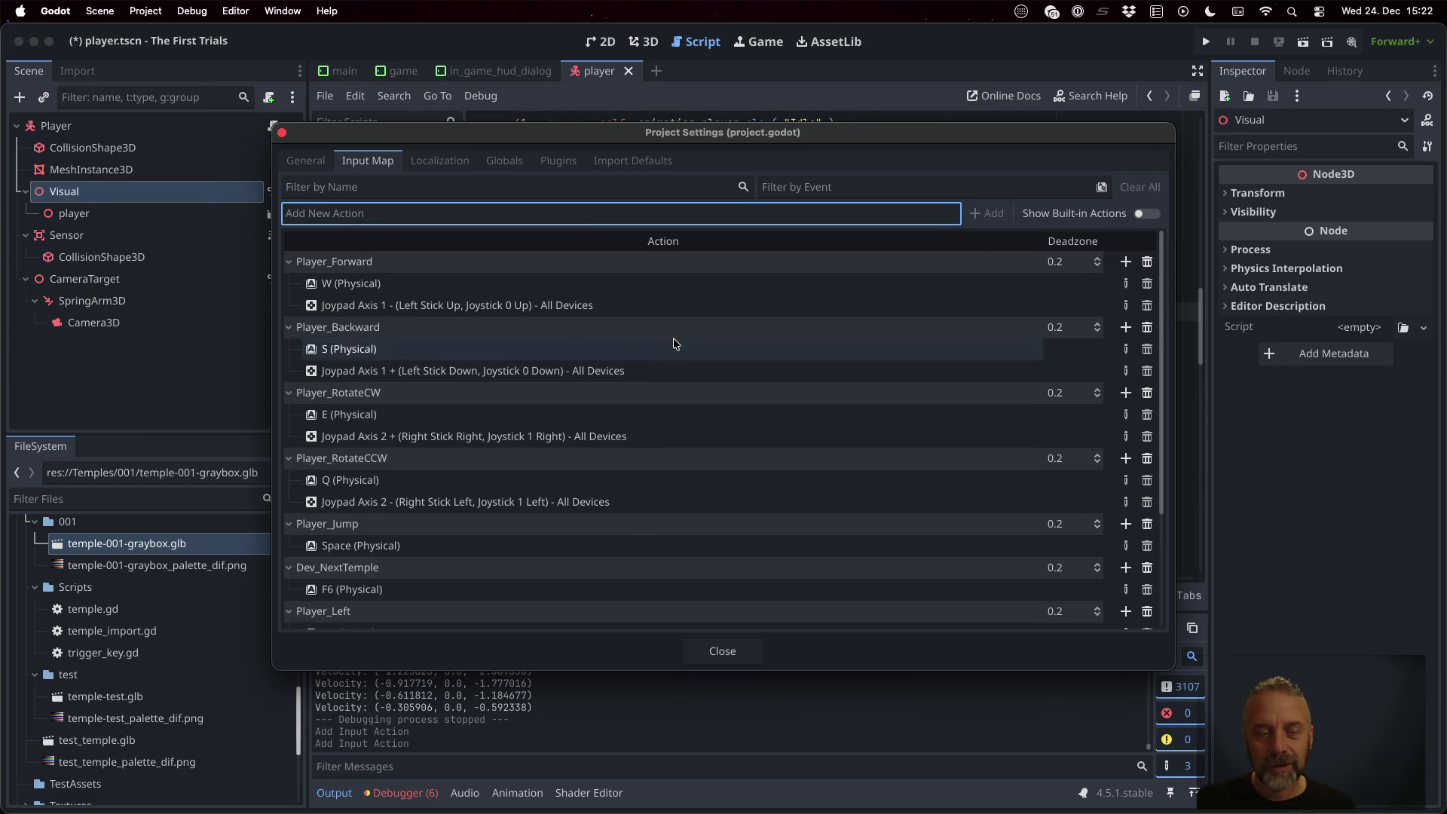
Bind Camera_Forward to right stick up (Joypad Axis 3 -) and the R key
scroll(699, 395, "down", 3)
left_click(1122, 591)
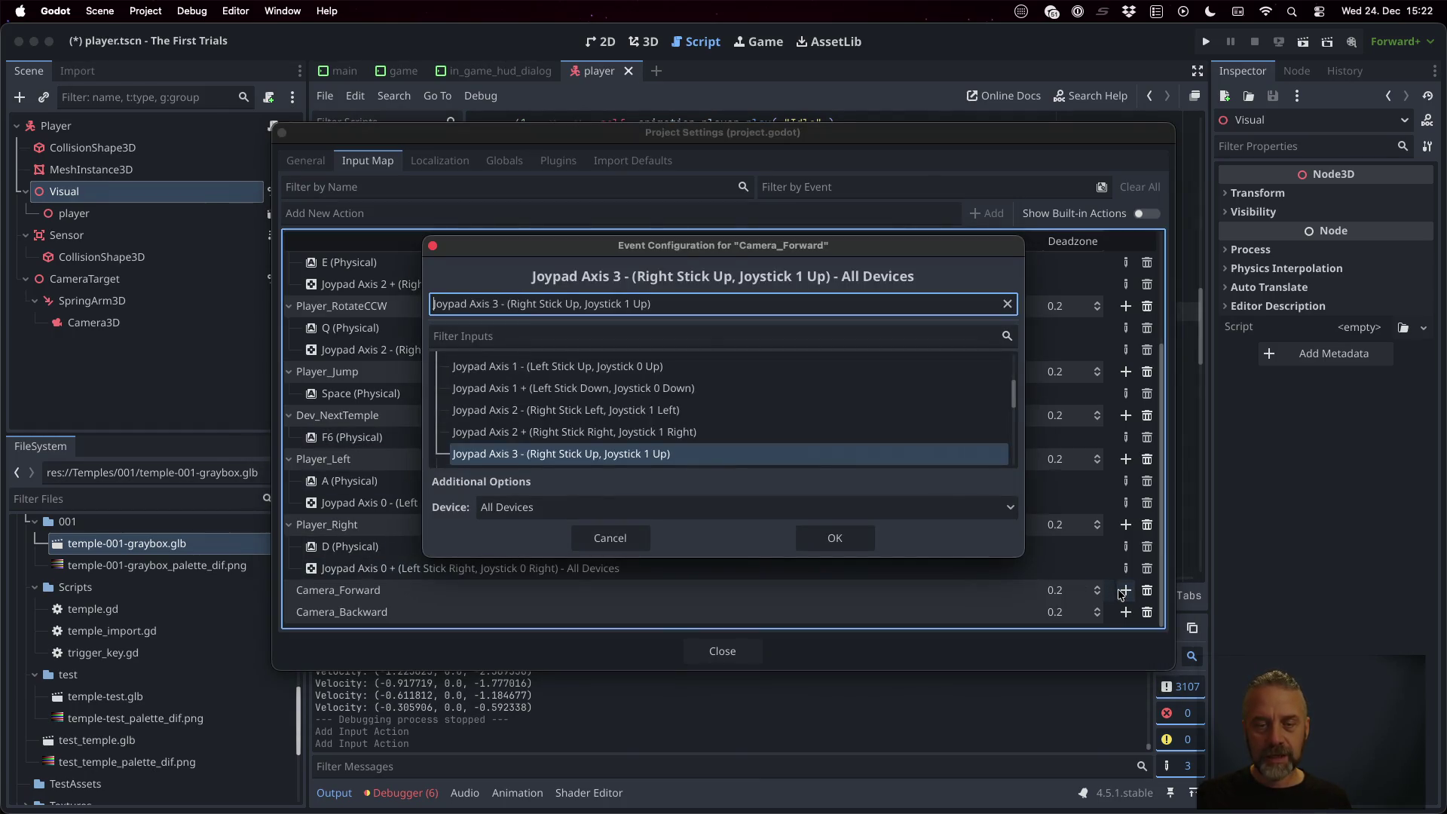
left_click(834, 537)
scroll(1034, 592, "down", 1)
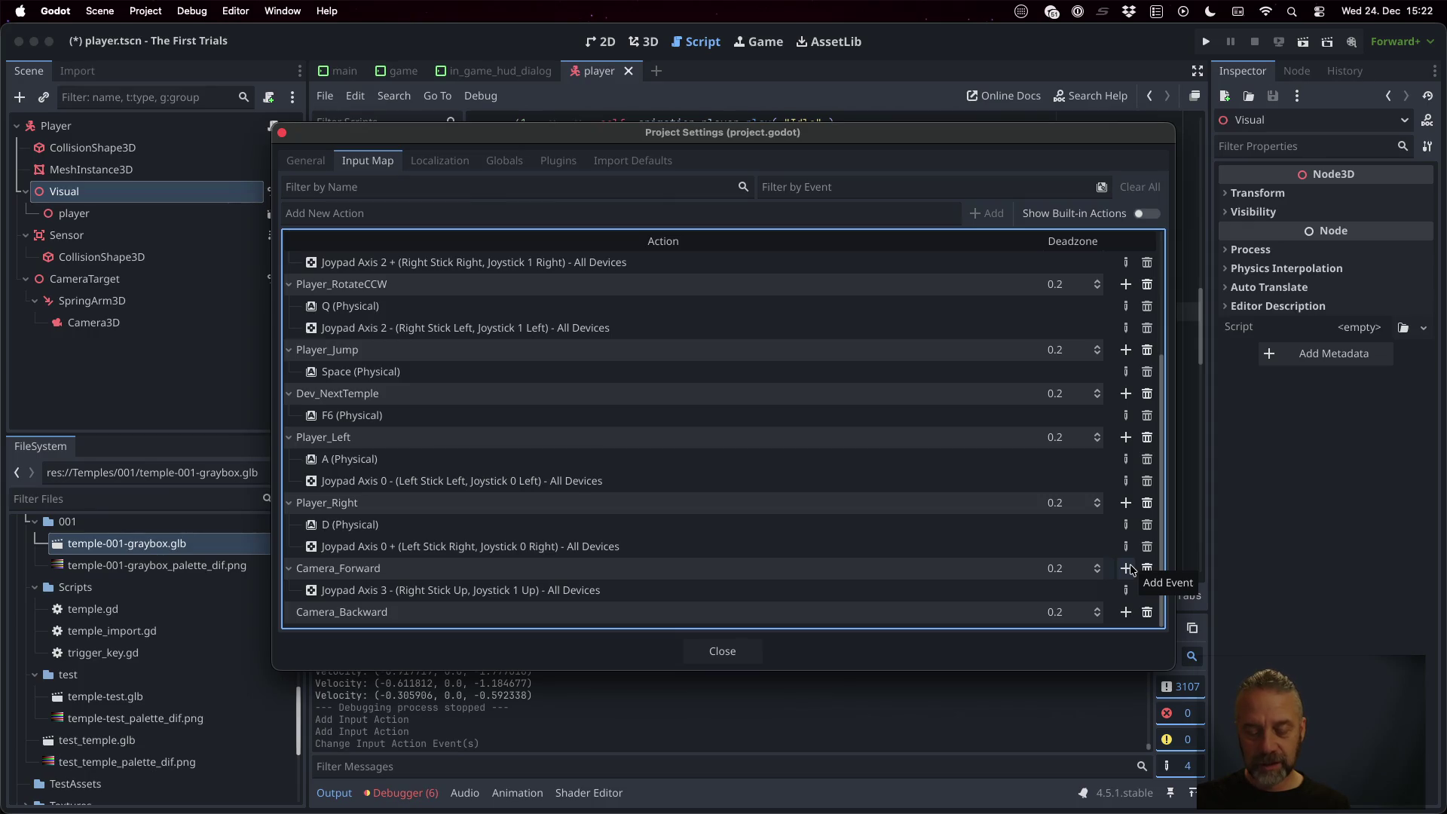
left_click(1130, 570)
key("r")
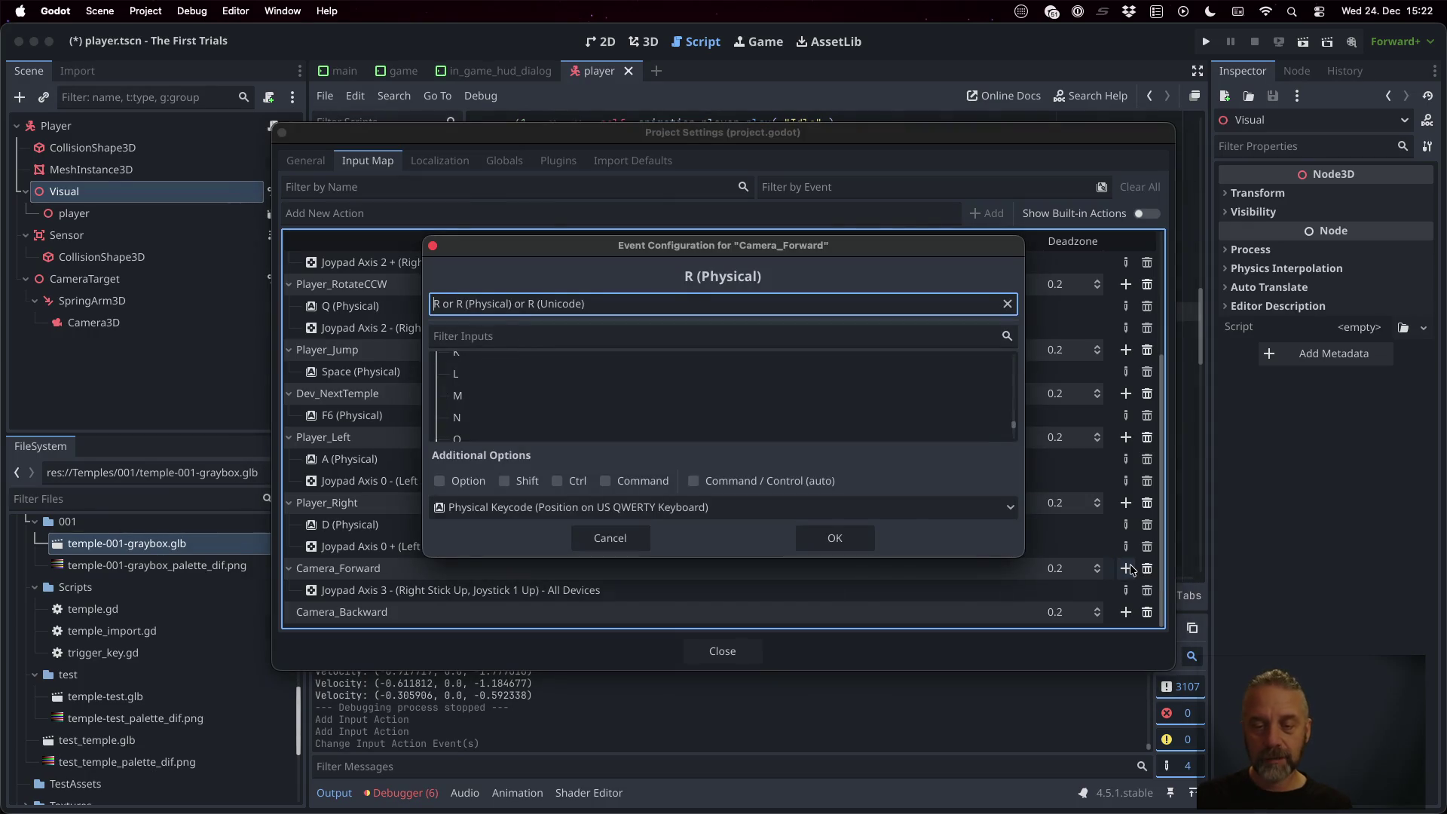
left_click(834, 538)
scroll(1105, 590, "down", 1)
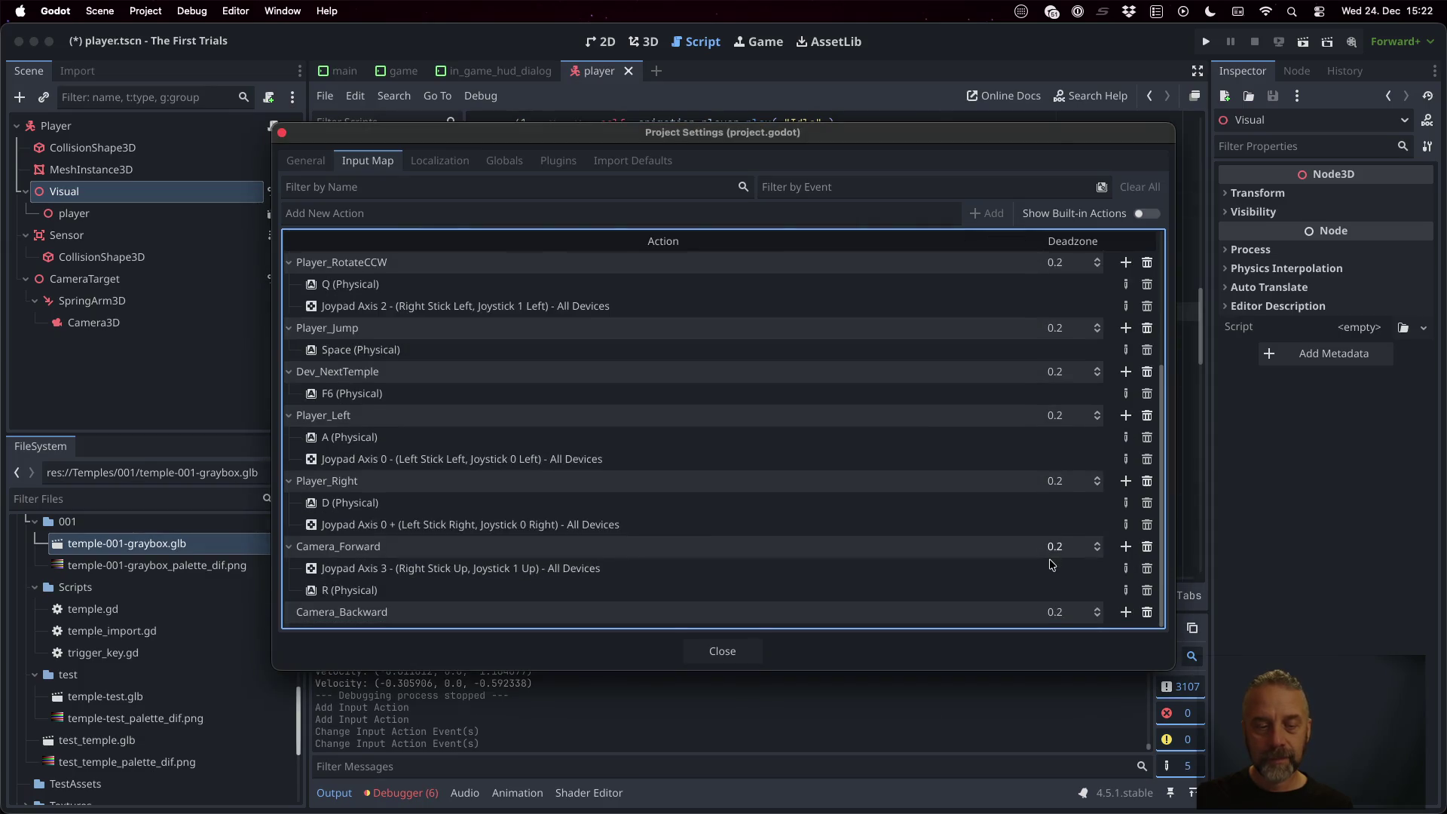
Bind Camera_Backward to right stick down (Joypad Axis 3 +) and the D key, then close Project Settings
left_click(1127, 611)
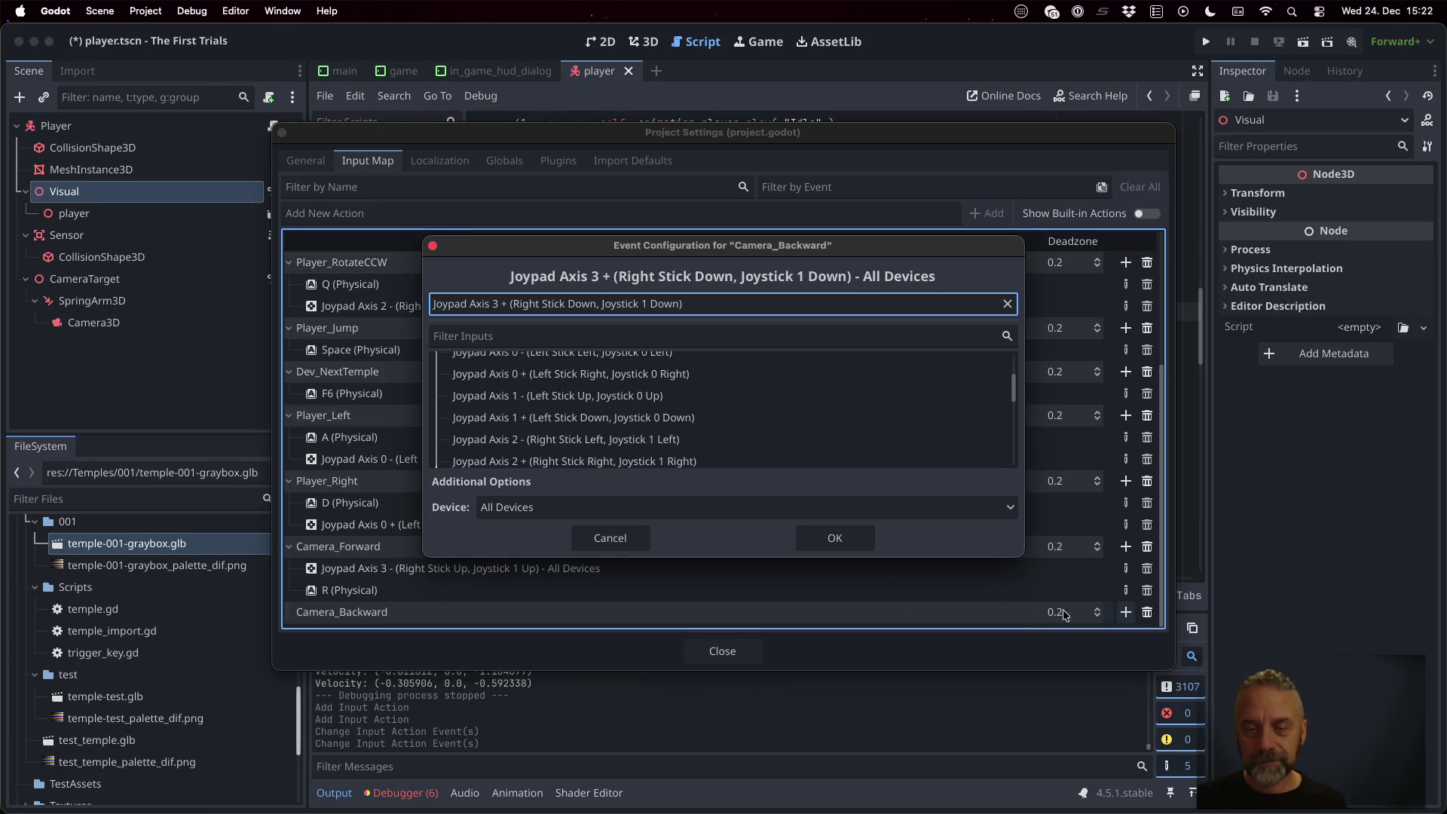
left_click(850, 539)
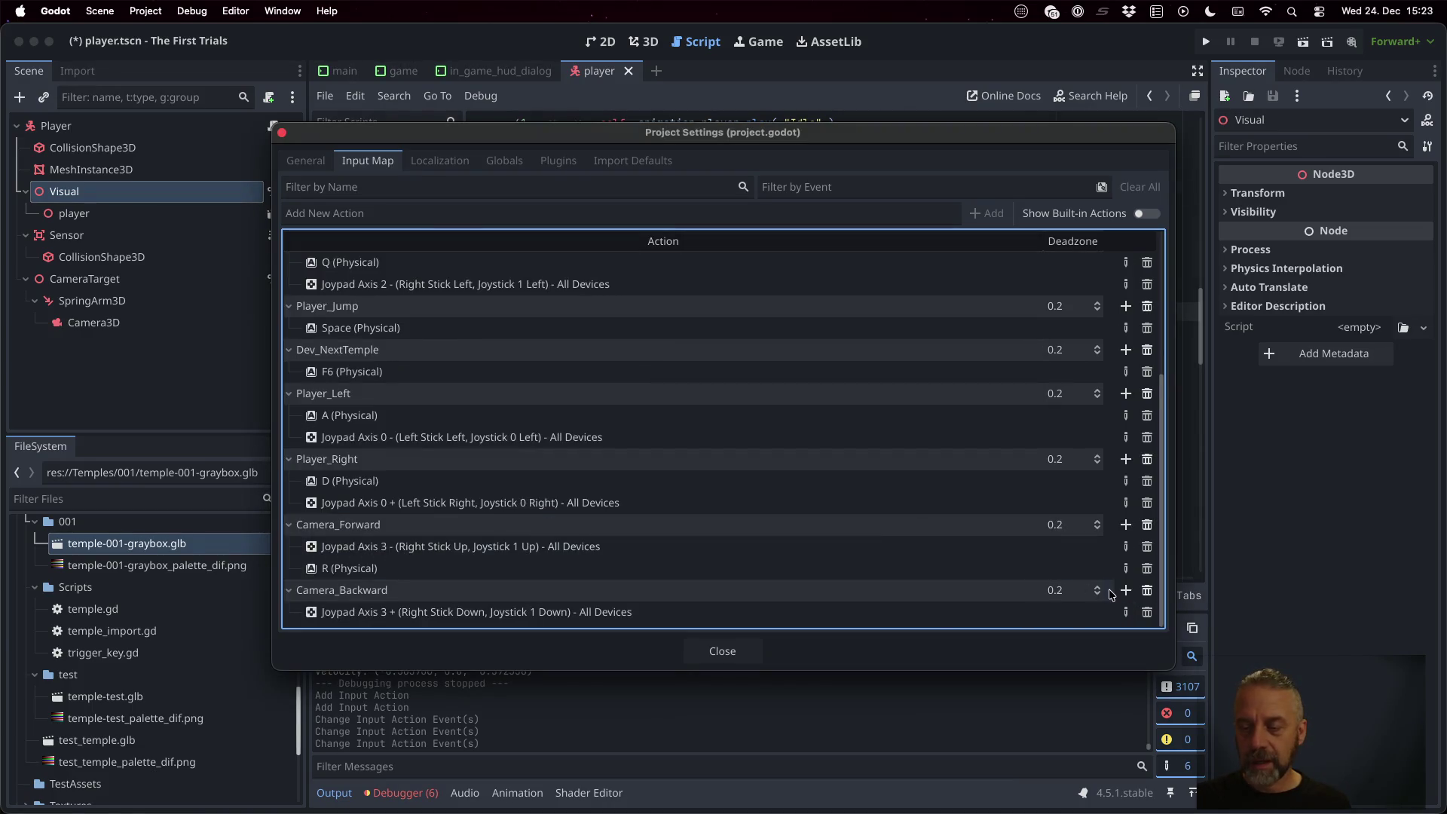
left_click(1125, 590)
key("d")
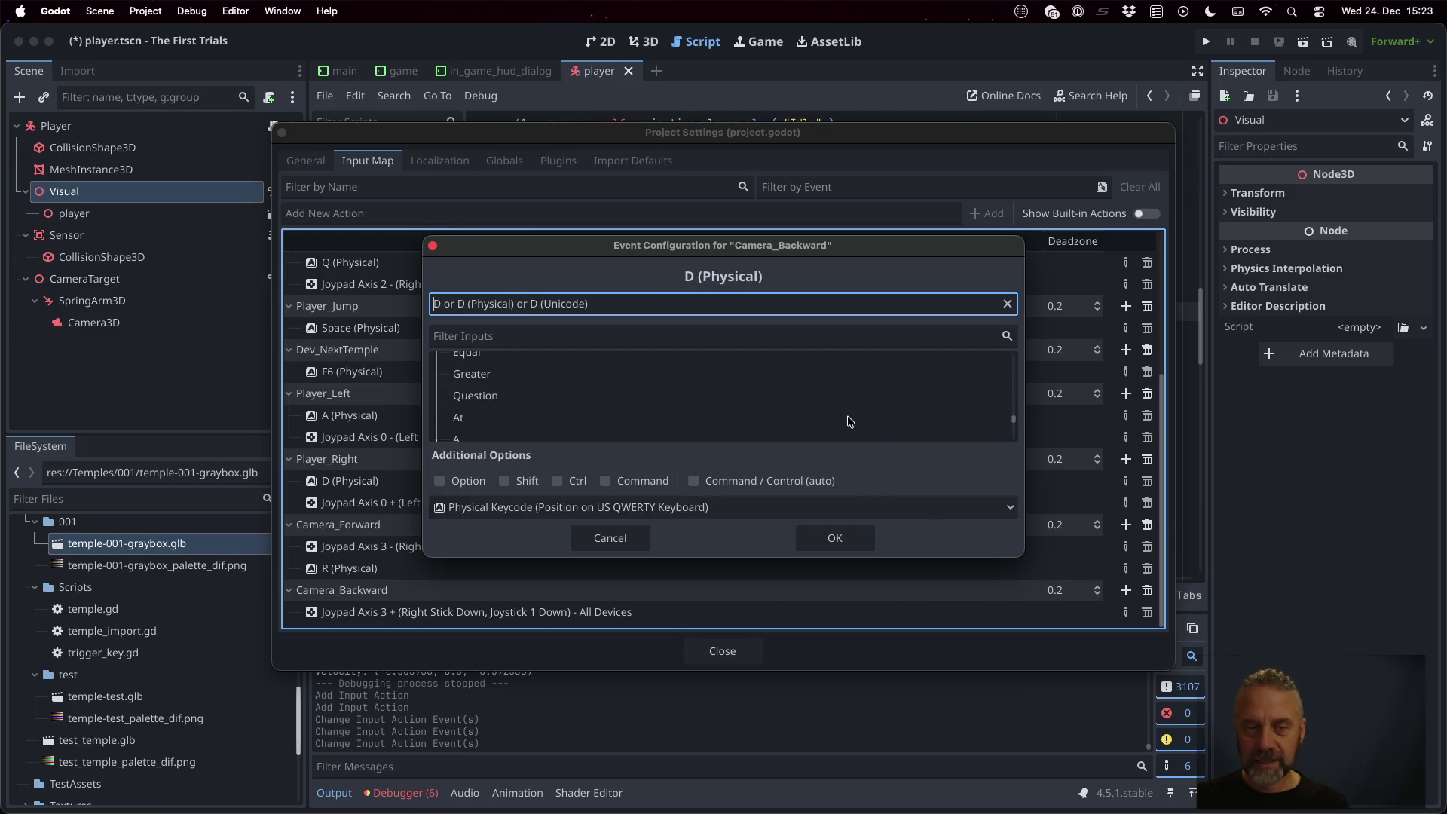
left_click(852, 540)
left_click(755, 647)
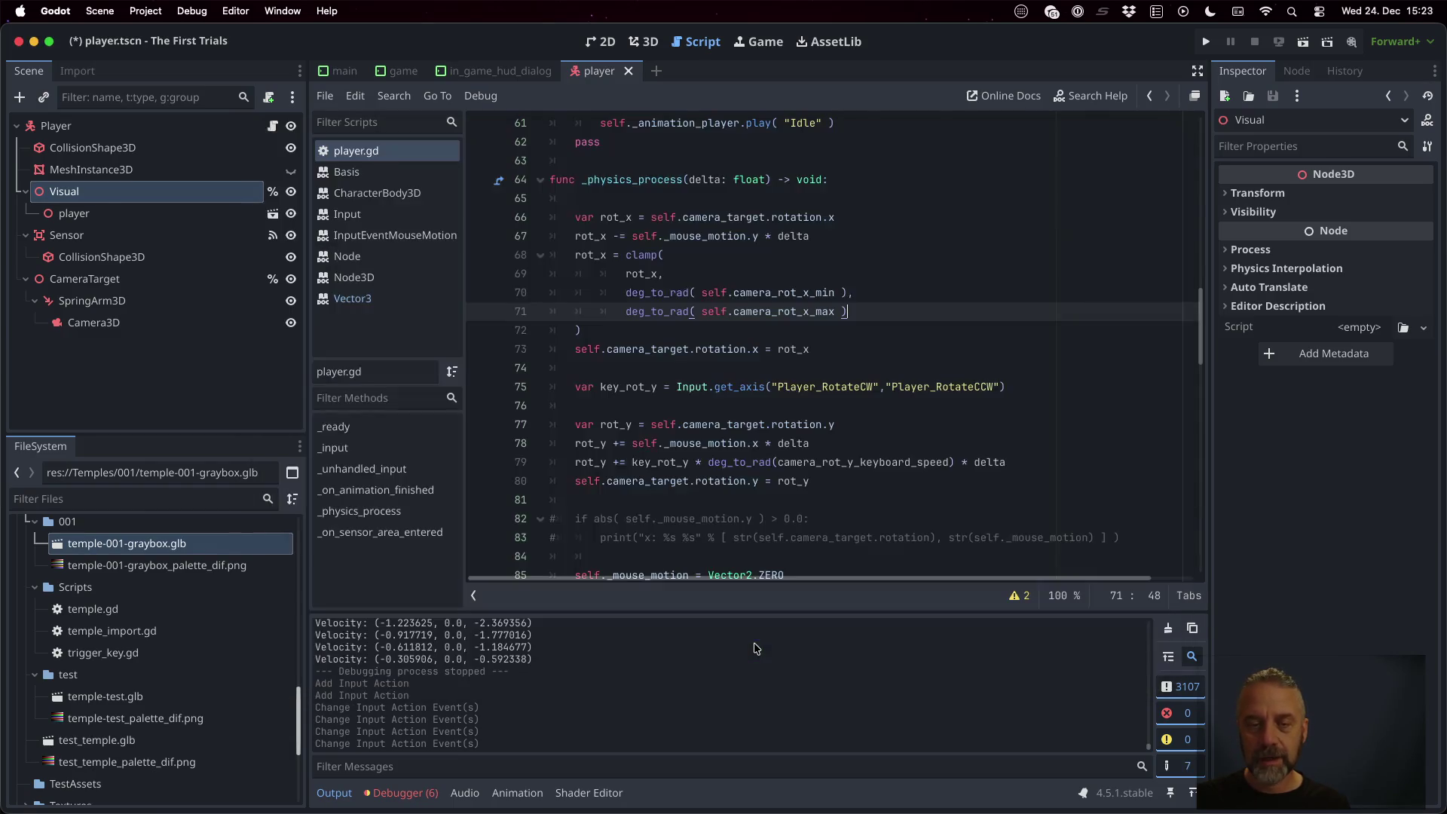
Select the whole camera_rot_y_keyboard_speed declaration line in player.gd
scroll(750, 392, "up", 1)
scroll(750, 397, "up", 20)
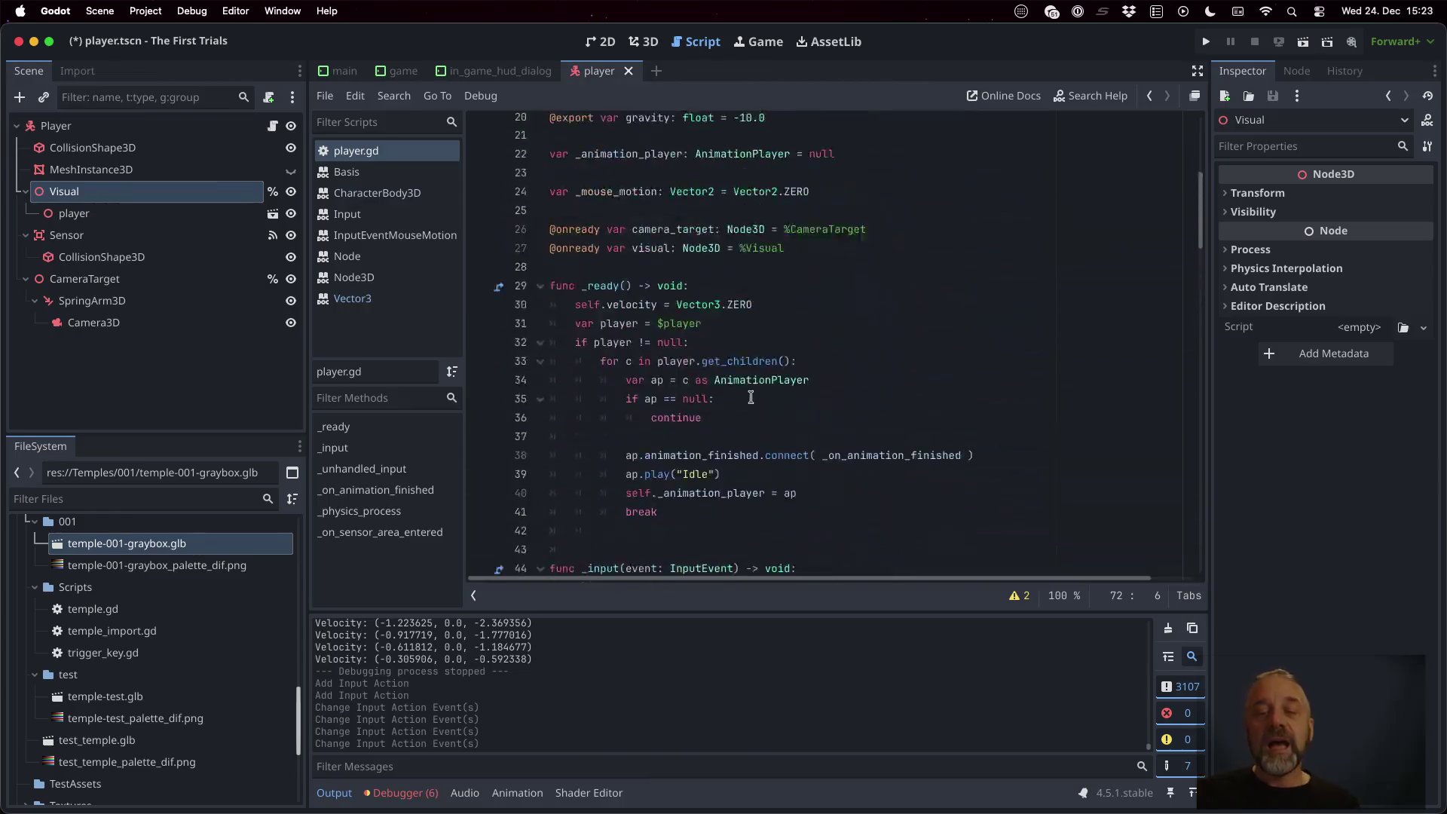
scroll(743, 292, "down", 1)
left_click(743, 292)
key("Down")
key("shift+Left")
key("shift+Left")
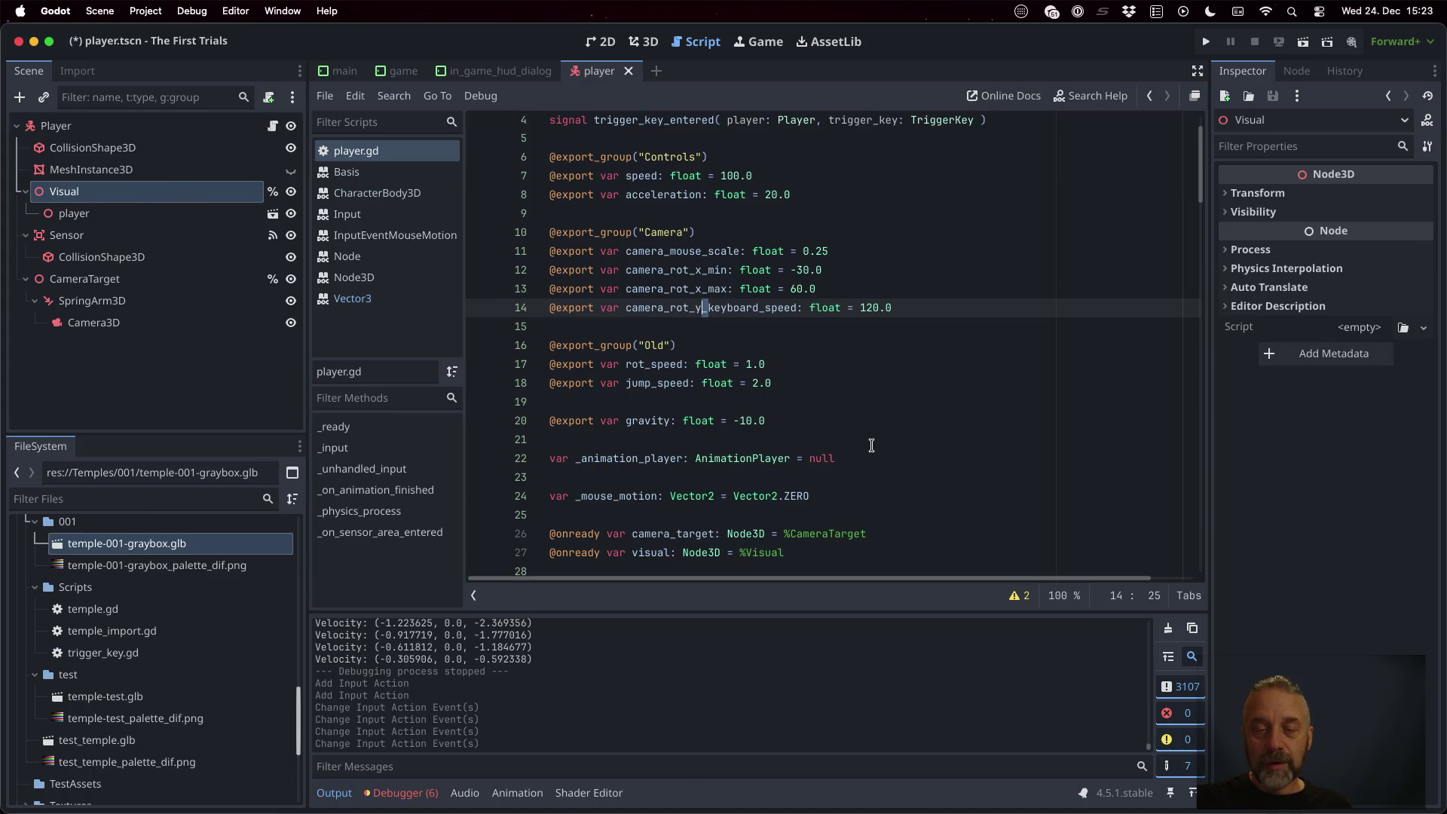
key("Home")
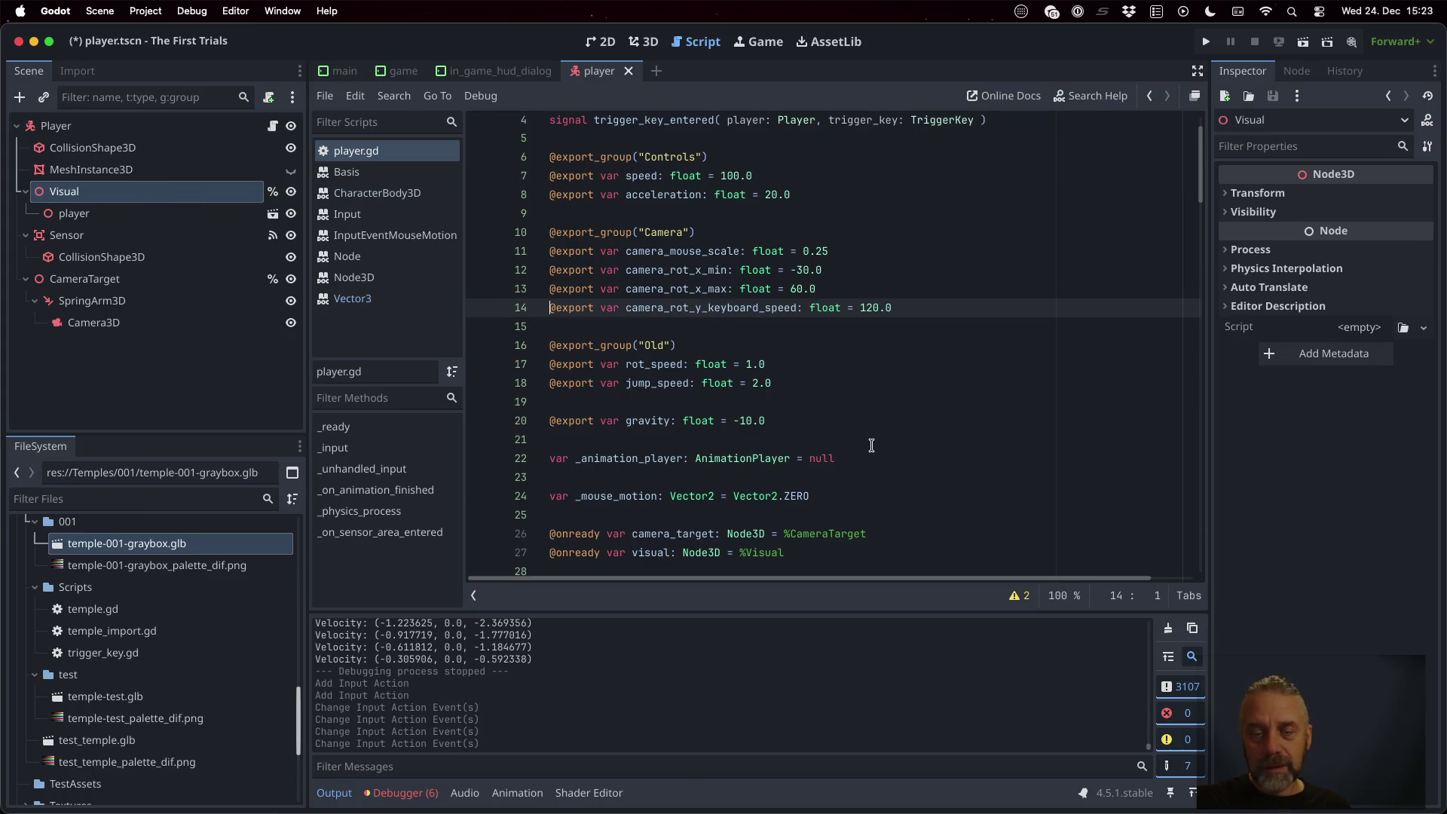
key("shift+Down")
Duplicate it as camera_rot_x_keyboard_speed = 120.0 and save the script
key("ctrl+shift+d")
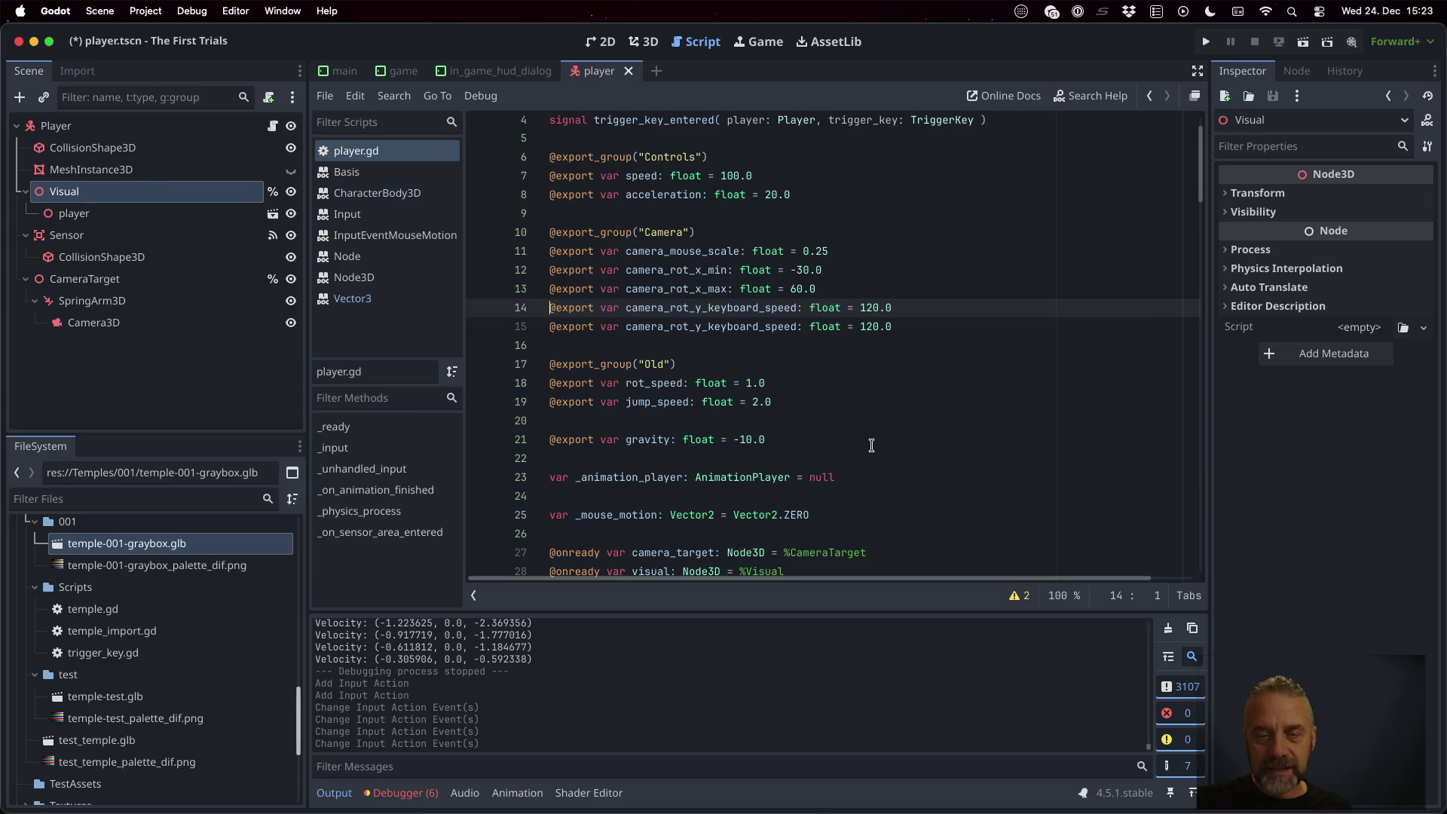
key("Right")
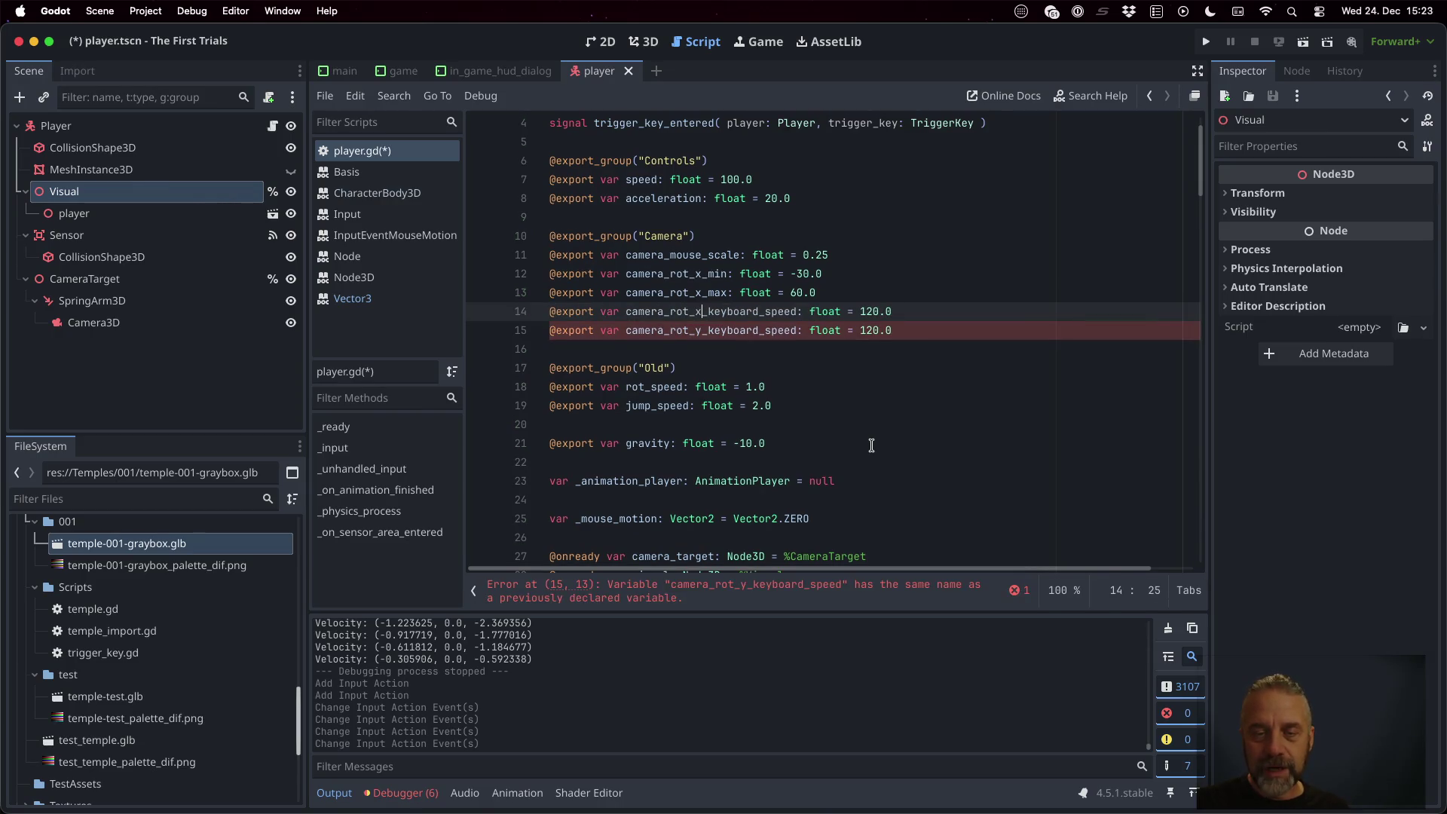
key("ctrl+s")
scroll(888, 390, "down", 15)
scroll(888, 393, "down", 12)
scroll(887, 393, "up", 7)
scroll(887, 393, "up", 7)
scroll(887, 393, "up", 3)
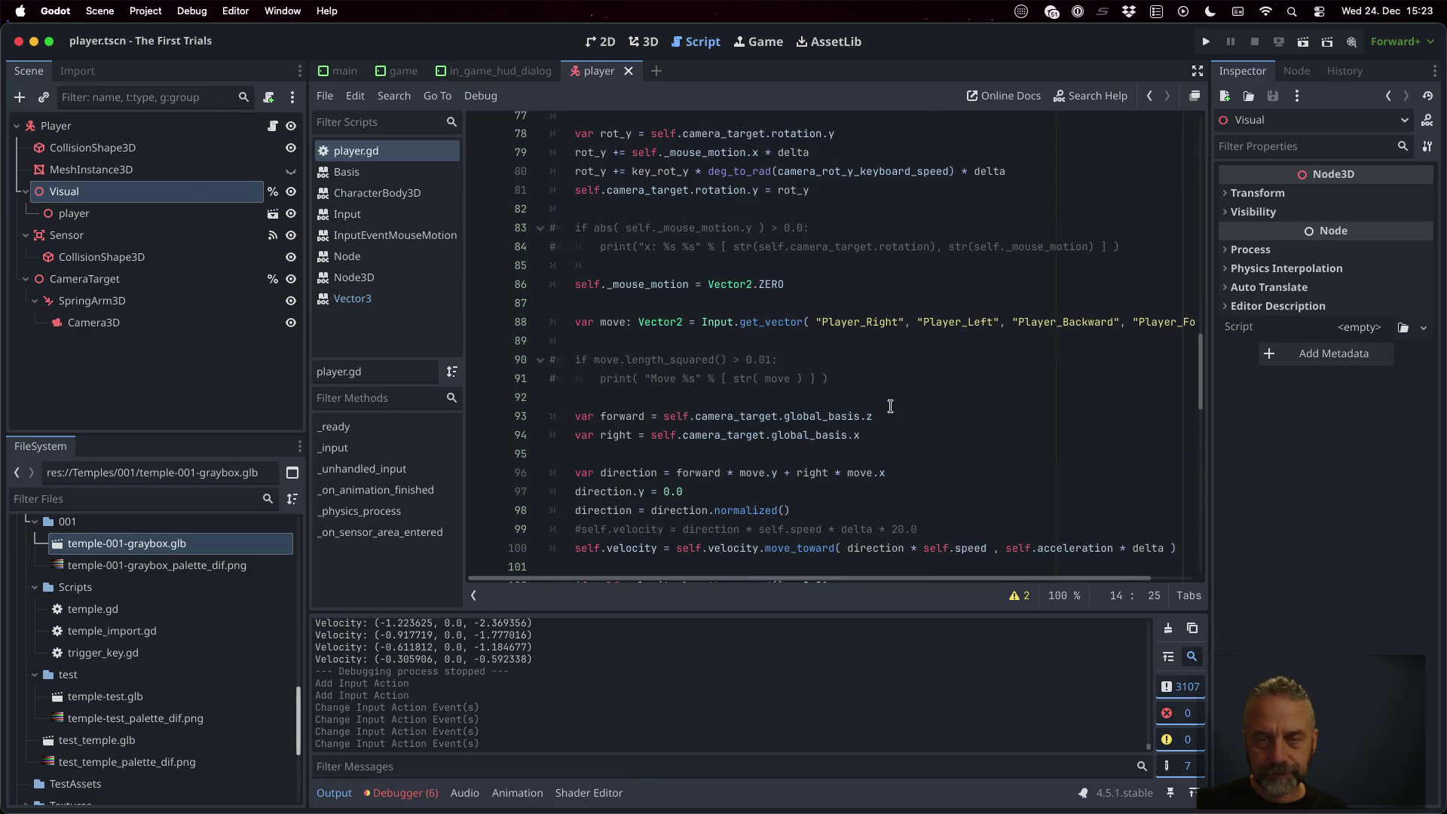
scroll(889, 406, "up", 3)
Copy the key_rot_y line to the start of _physics_process, renaming it key_rot_x
left_click(873, 260)
key("Down")
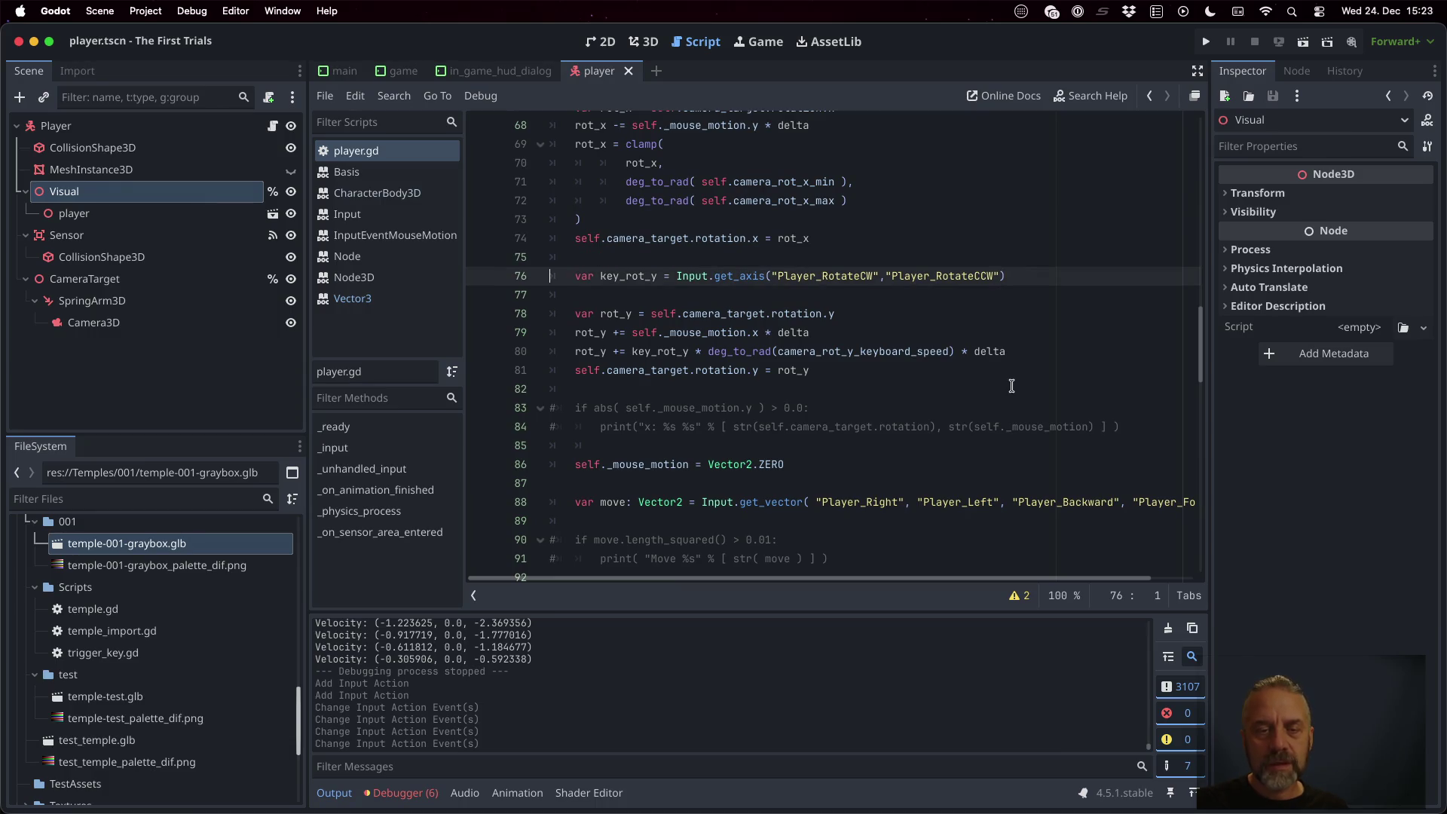
key("shift+Down")
key("super+c")
key("Up")
key("Up")
key("Up")
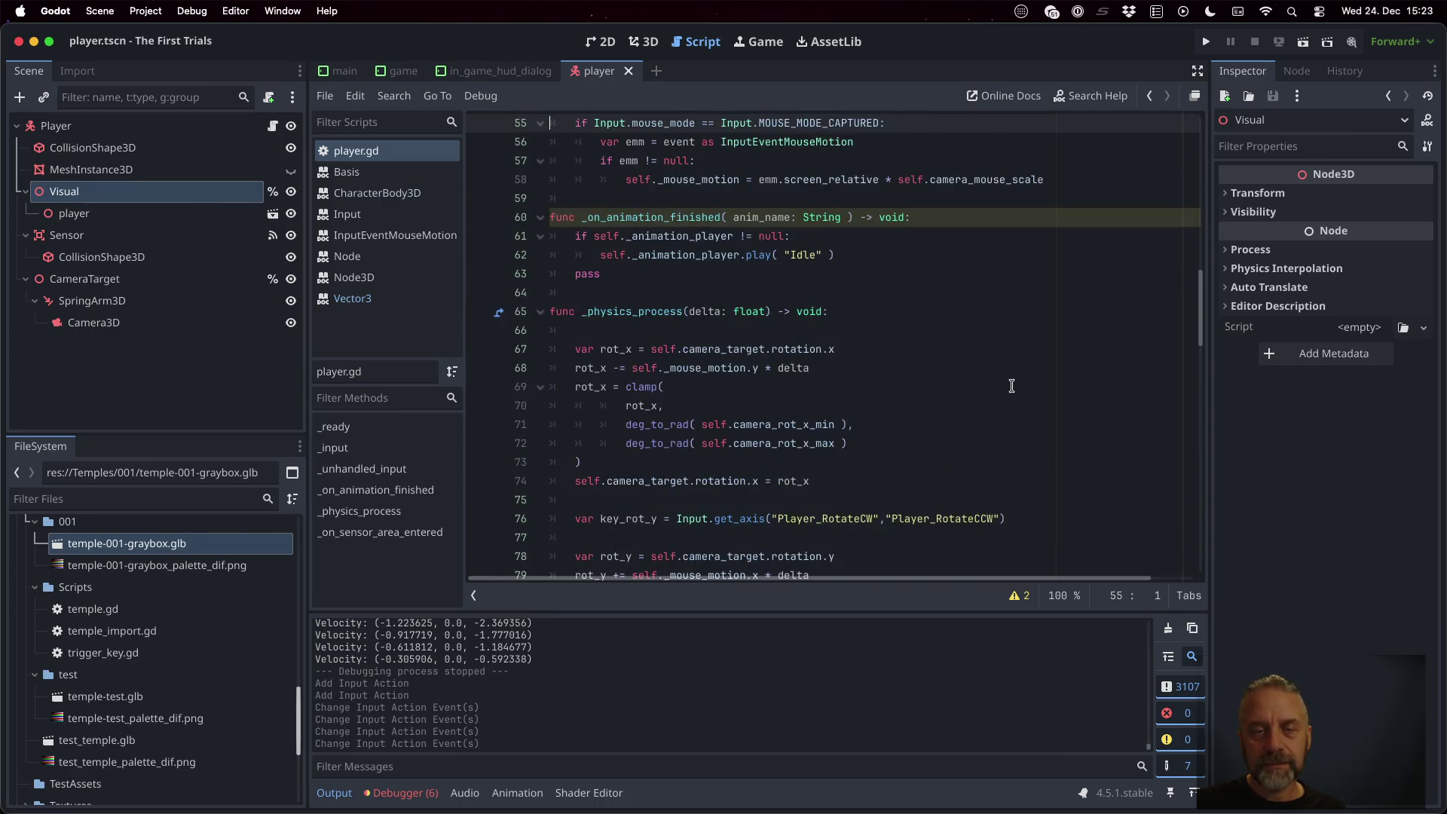
key("super+v")
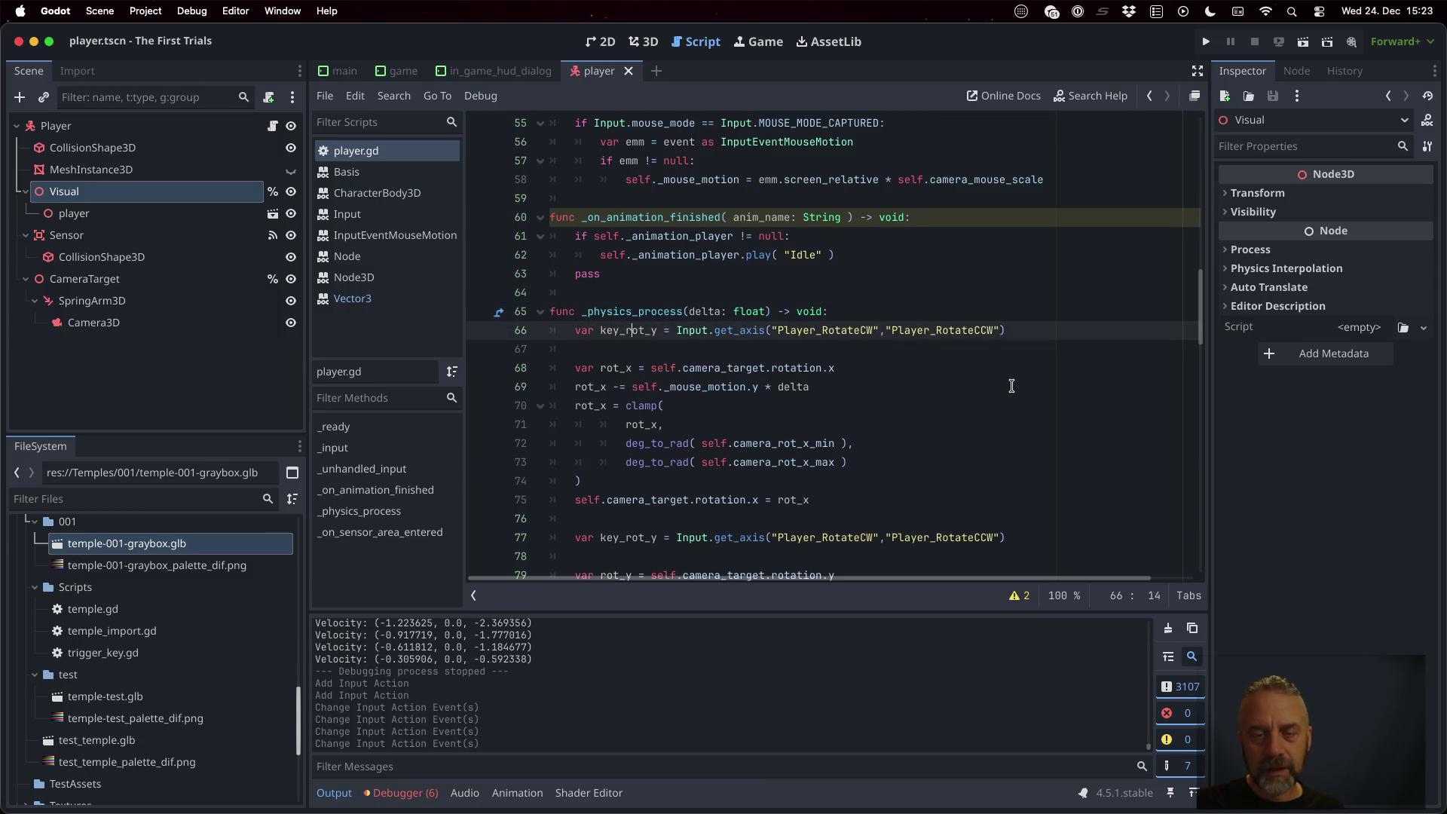
key("Delete")
type("x")
key("Right")
key("Right")
key("Right")
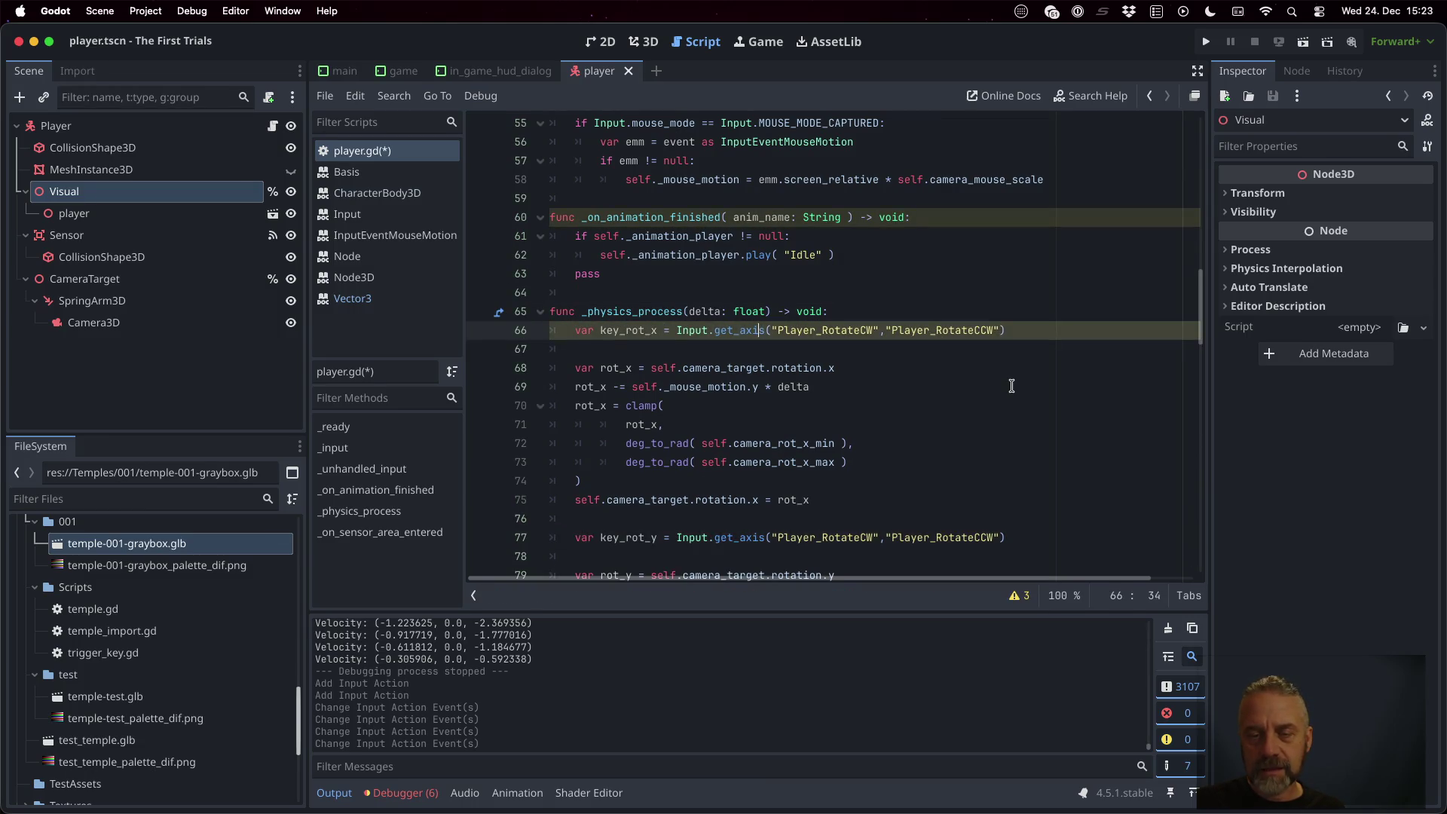
Replace its Player_RotateCW/CCW actions with Camera_Forward and Camera_Backward
key("shift+Right")
key("shift+Right")
key("shift+Right")
type("Camer")
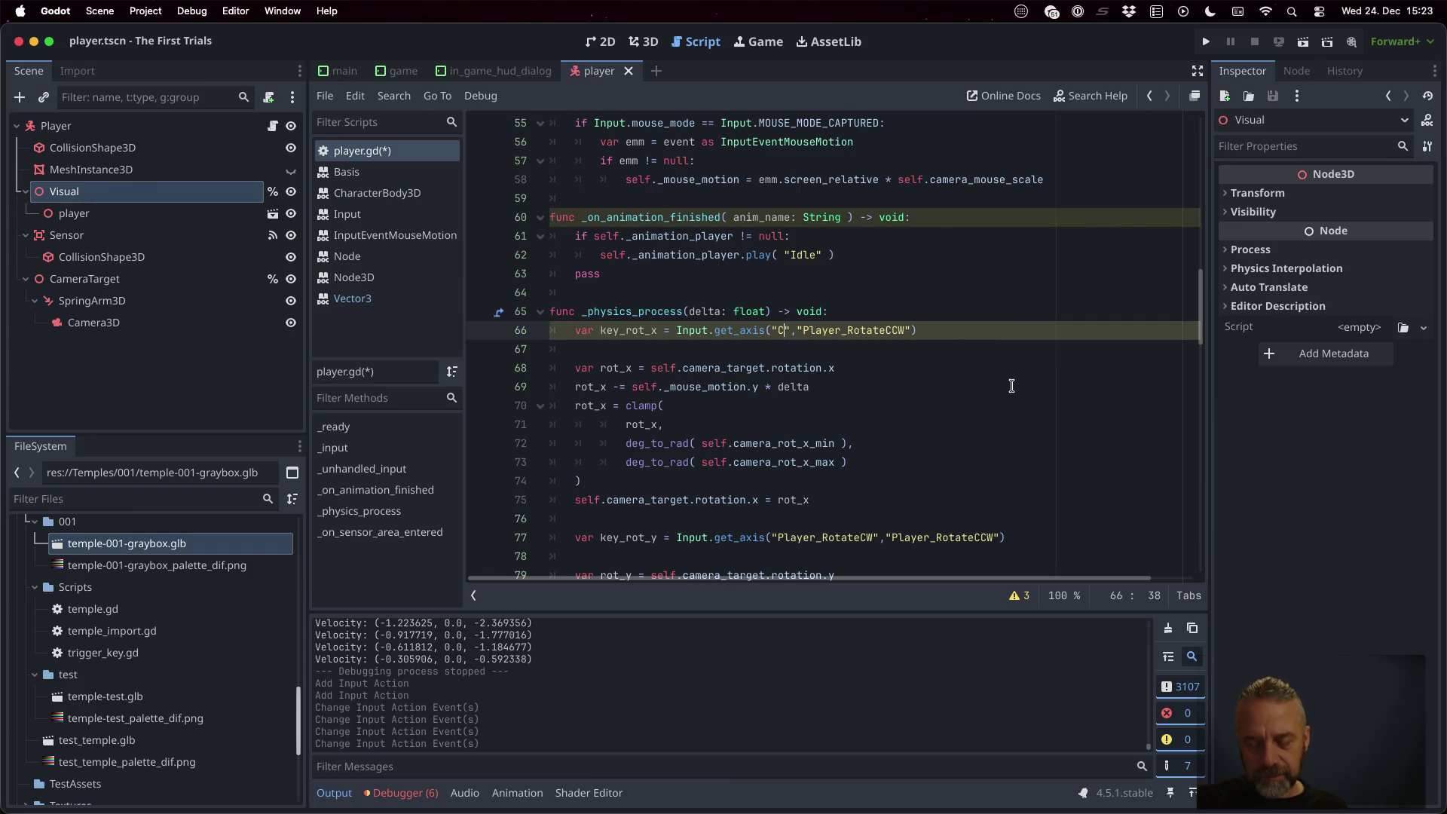
type("a_")
key("Down")
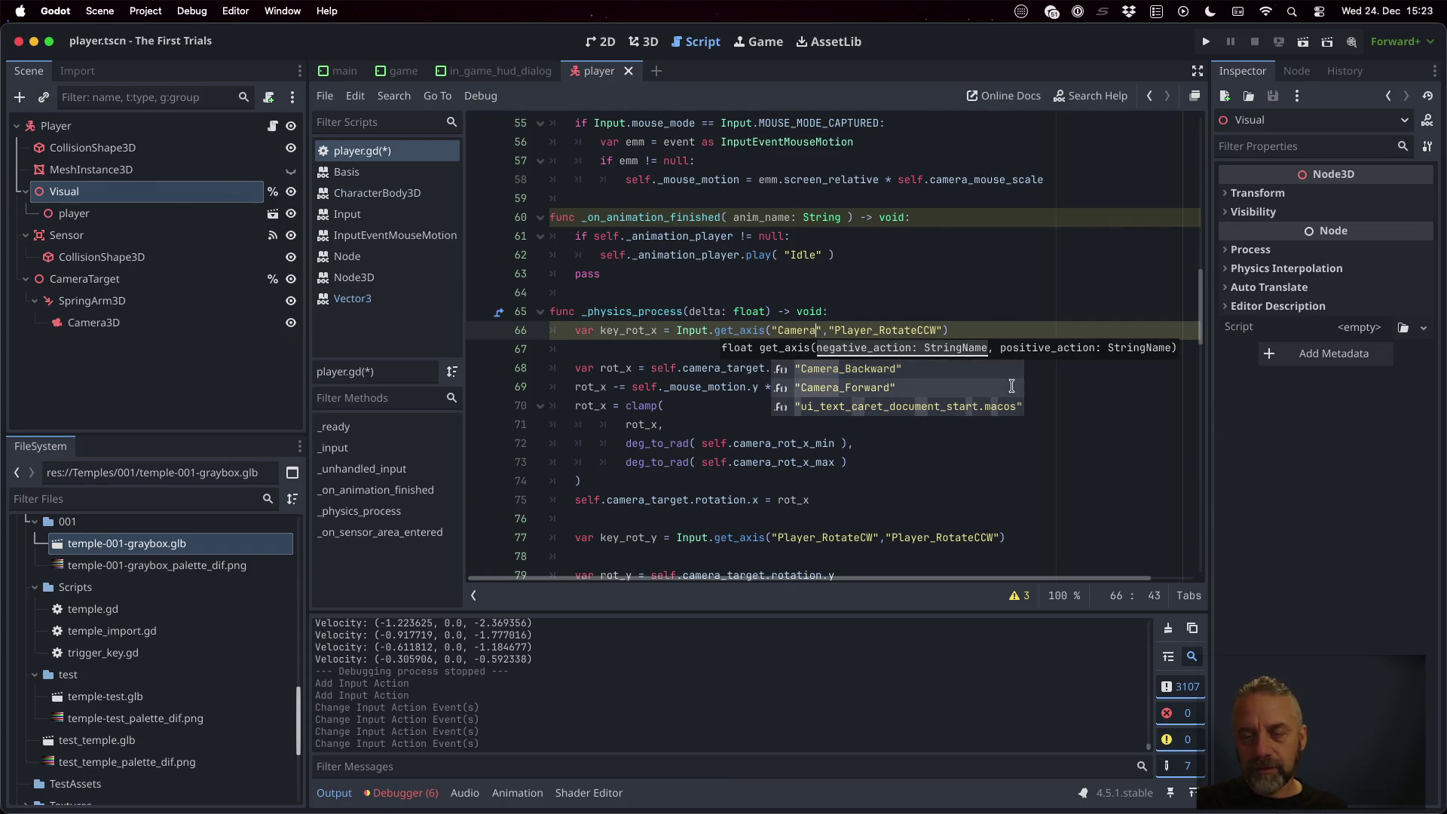
key("Return")
key("shift+Right")
key("shift+Right")
key("shift+Right")
type("Ca")
key("Return")
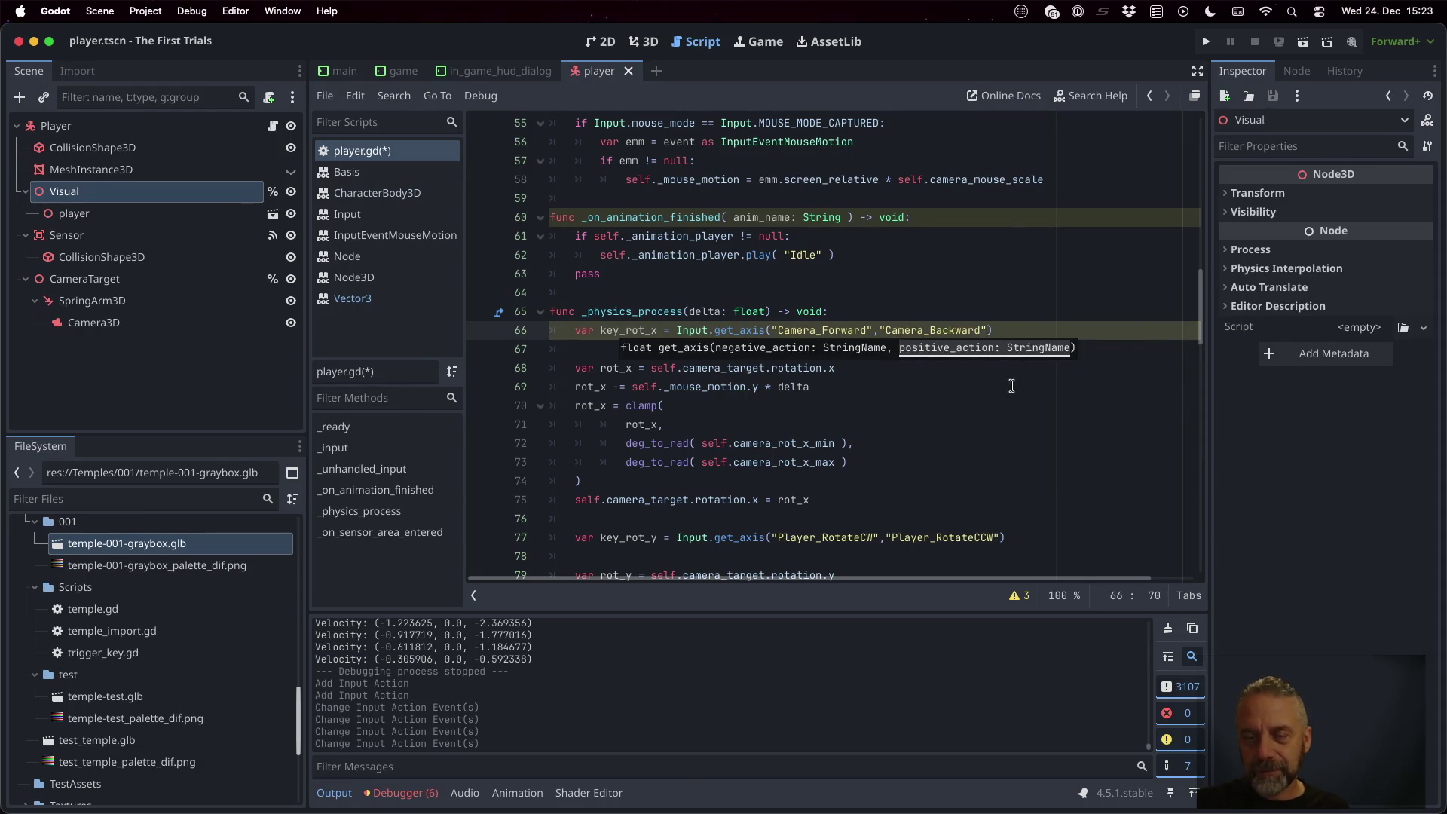
Add rot_x += key_rot_x * delta after the mouse pitch line and save
key("Down")
key("Down")
key("Down")
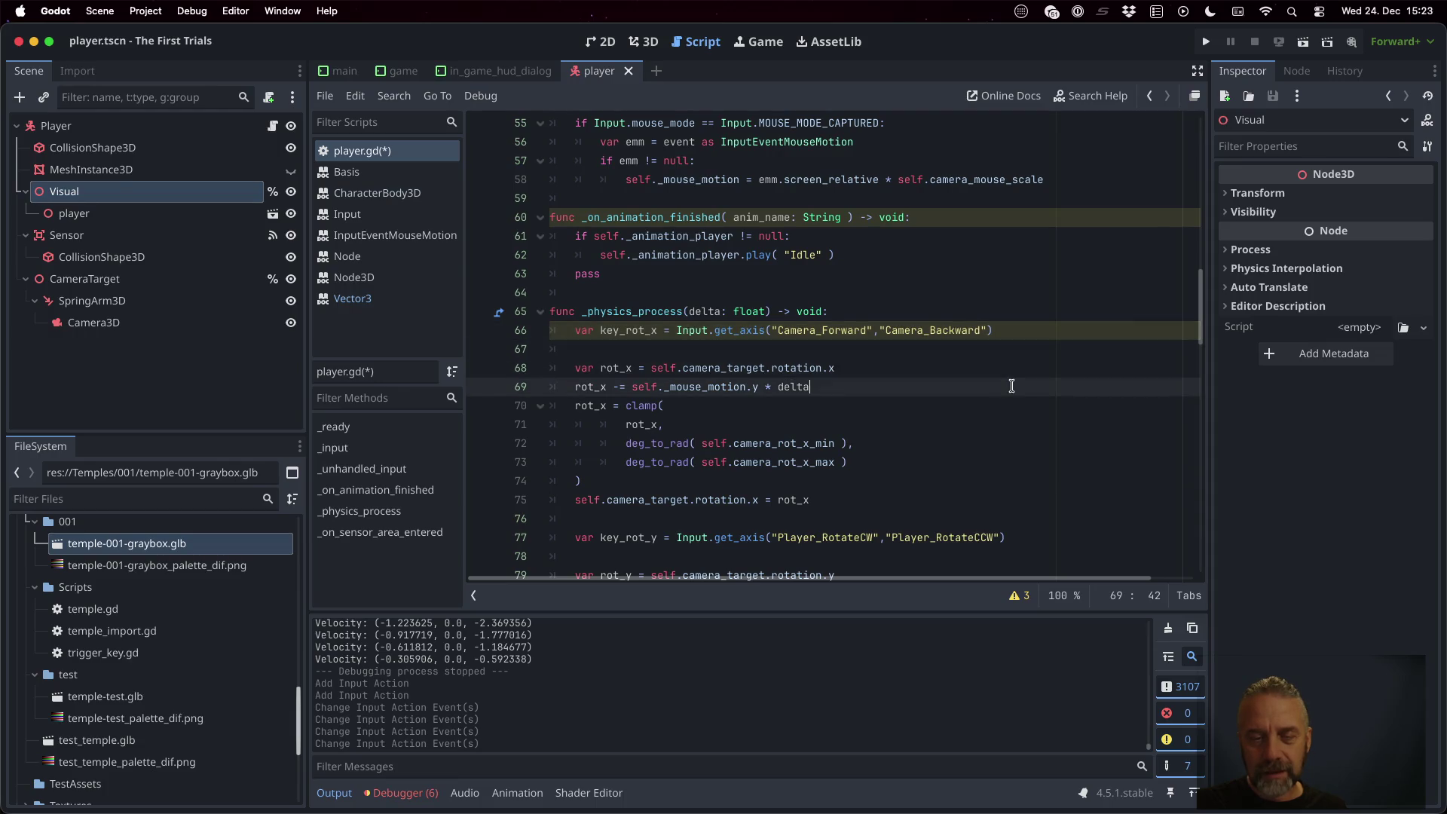
key("Return")
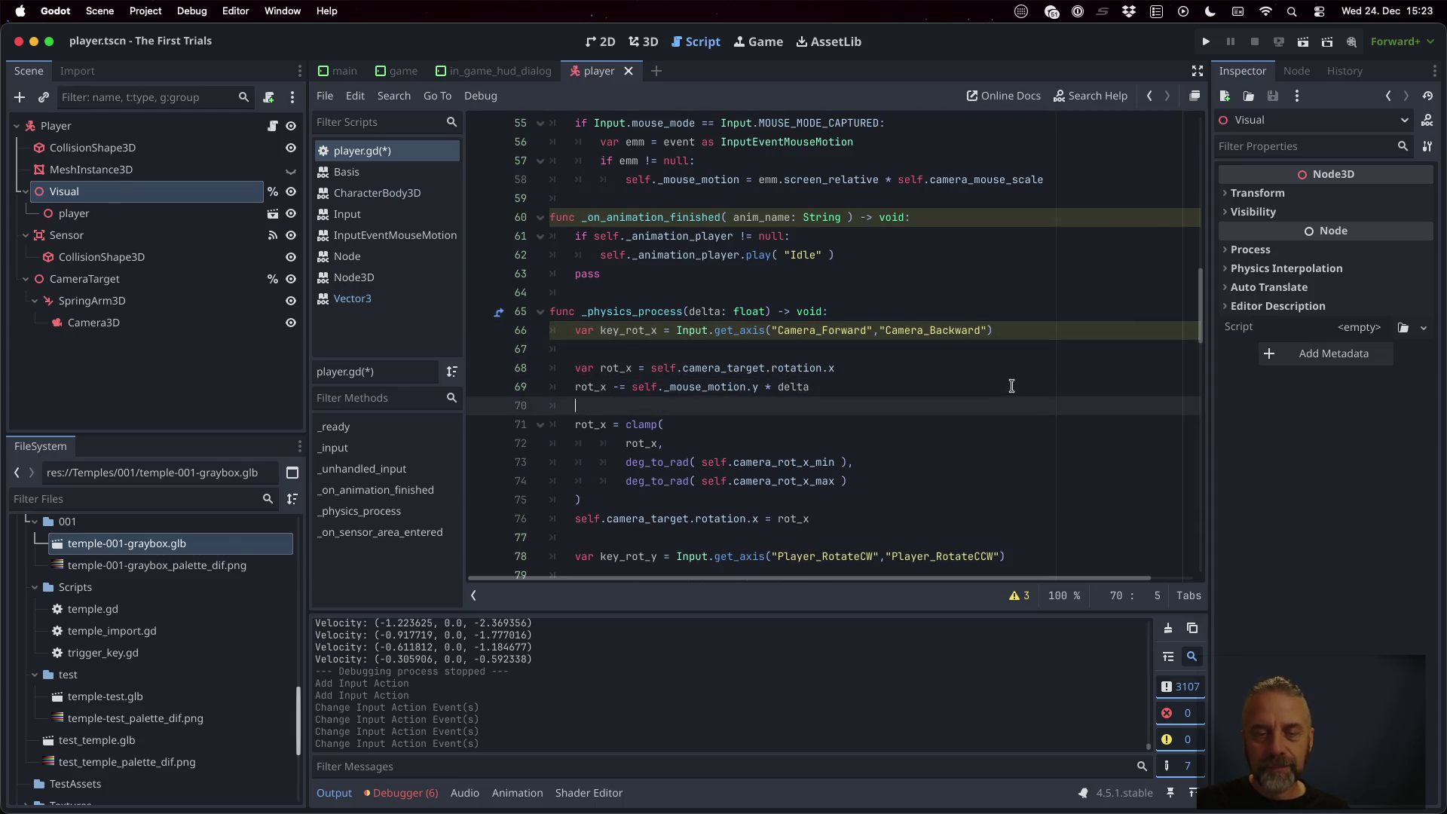
type("rot_x += key")
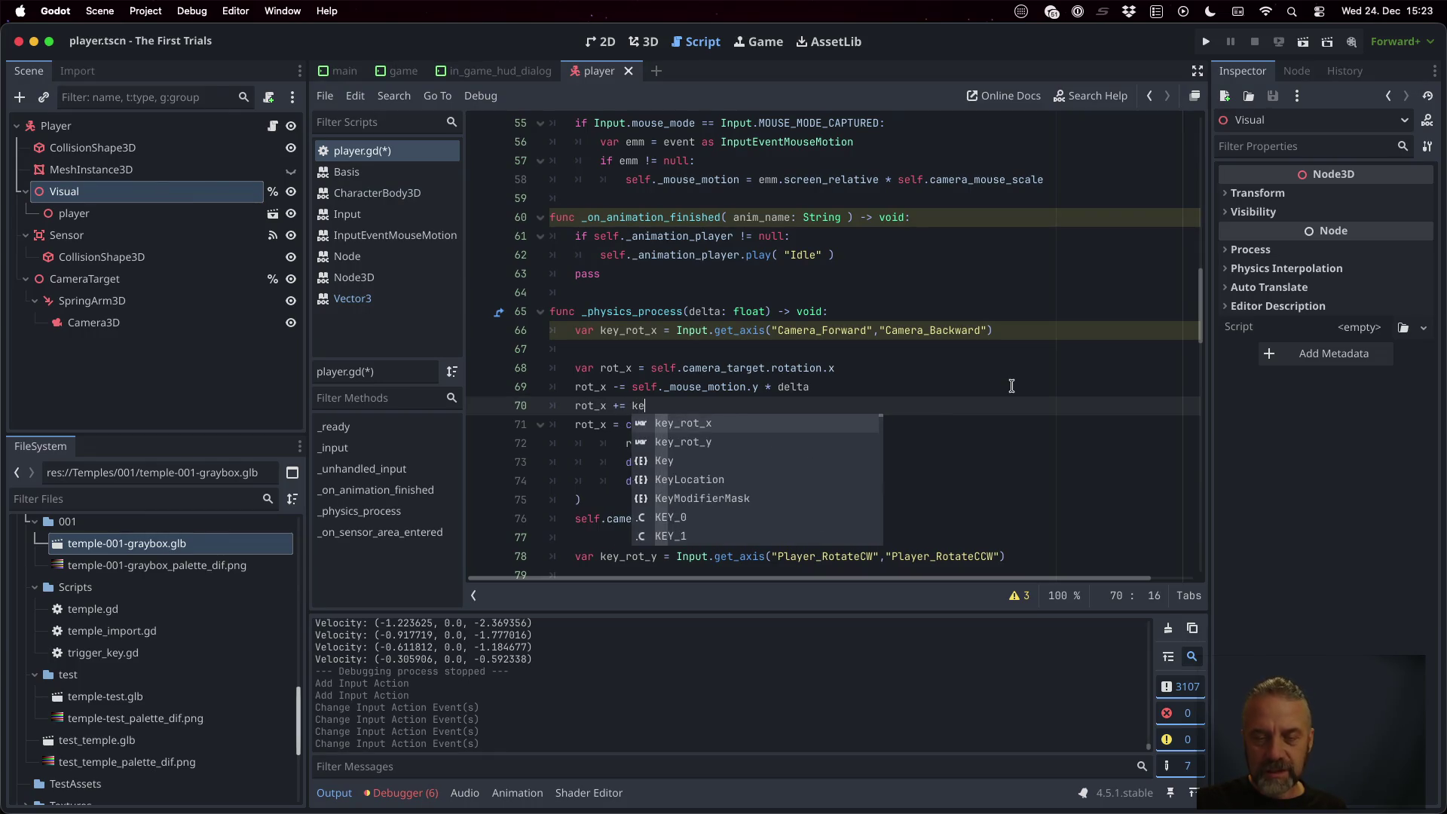
key("Return")
type("delta")
key("ctrl+s")
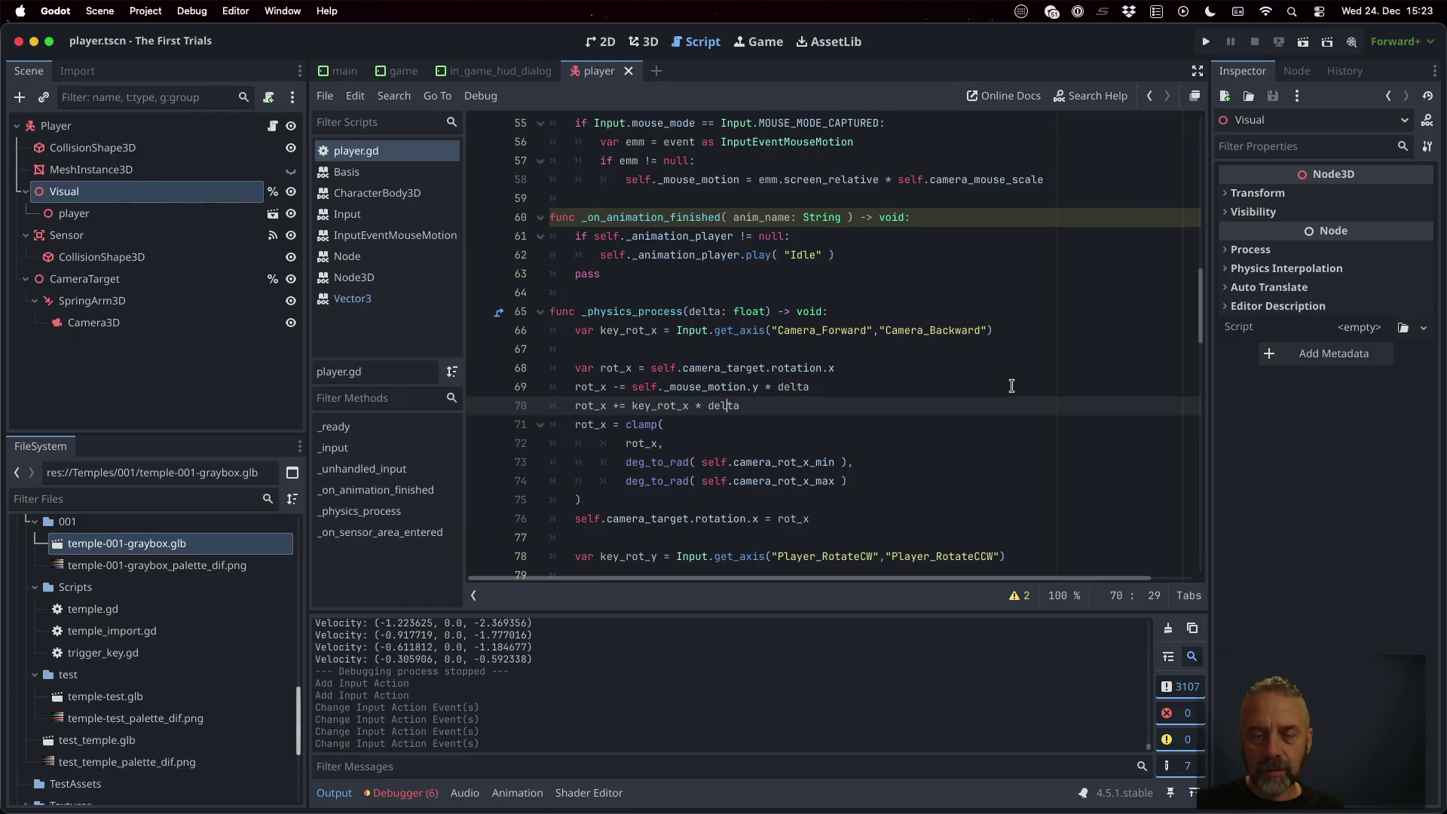
Insert the deg_to_rad keyboard speed factor before * delta in the pitch line, then run the game
scroll(1004, 393, "down", 5)
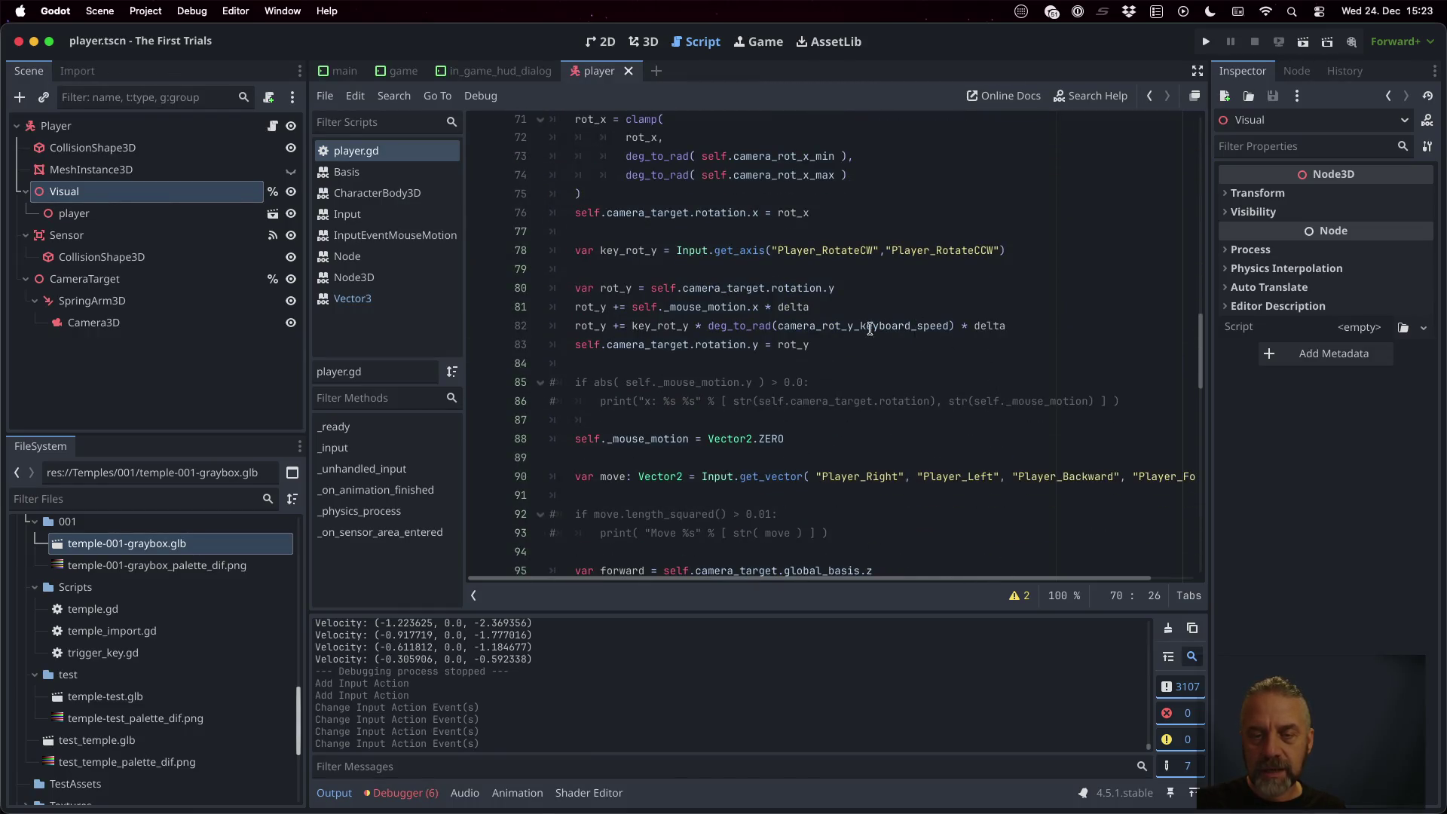
left_click_drag(696, 326, 955, 320)
key("super+c")
scroll(904, 324, "up", 7)
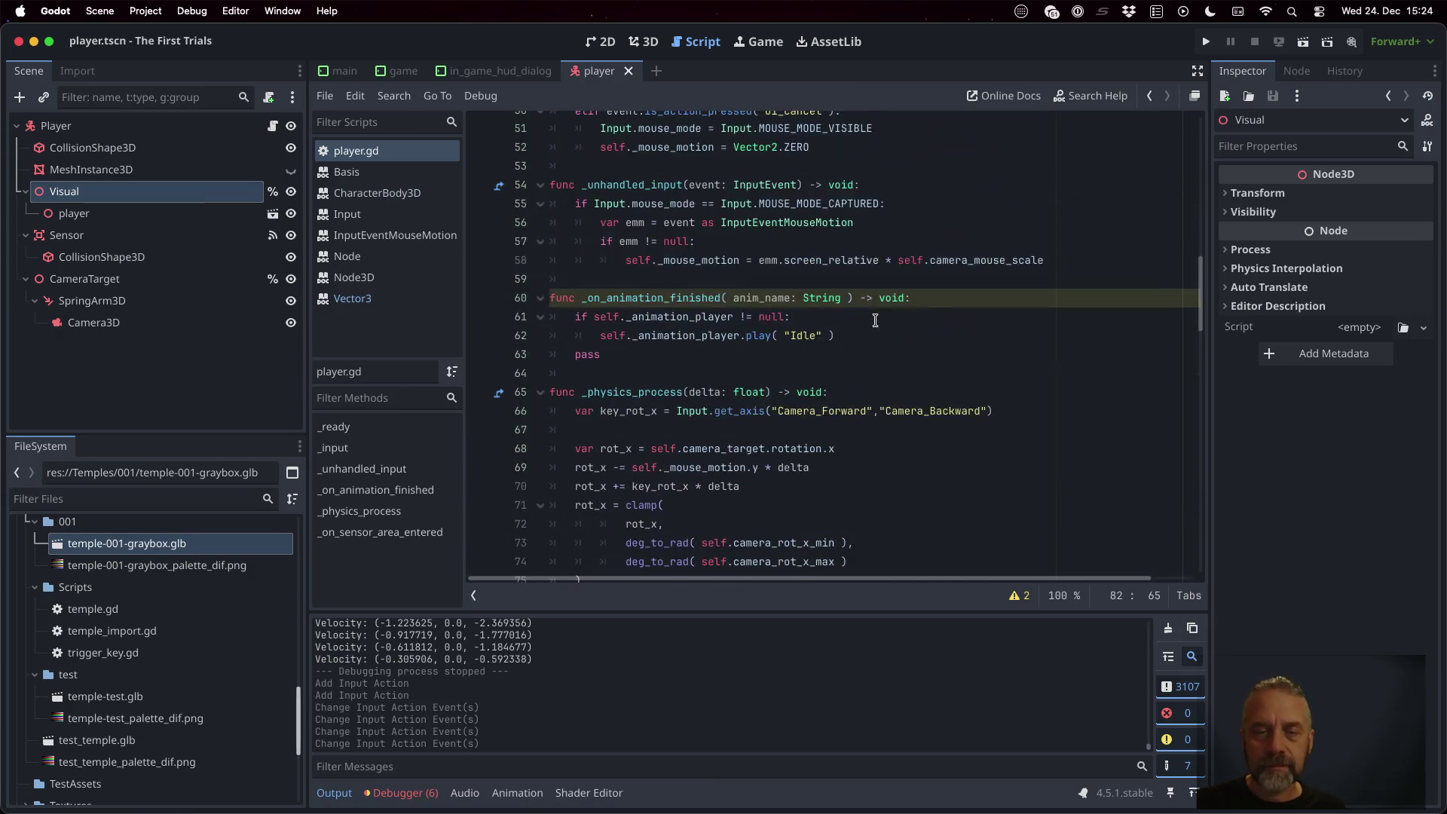
left_click(694, 485)
key("super+v")
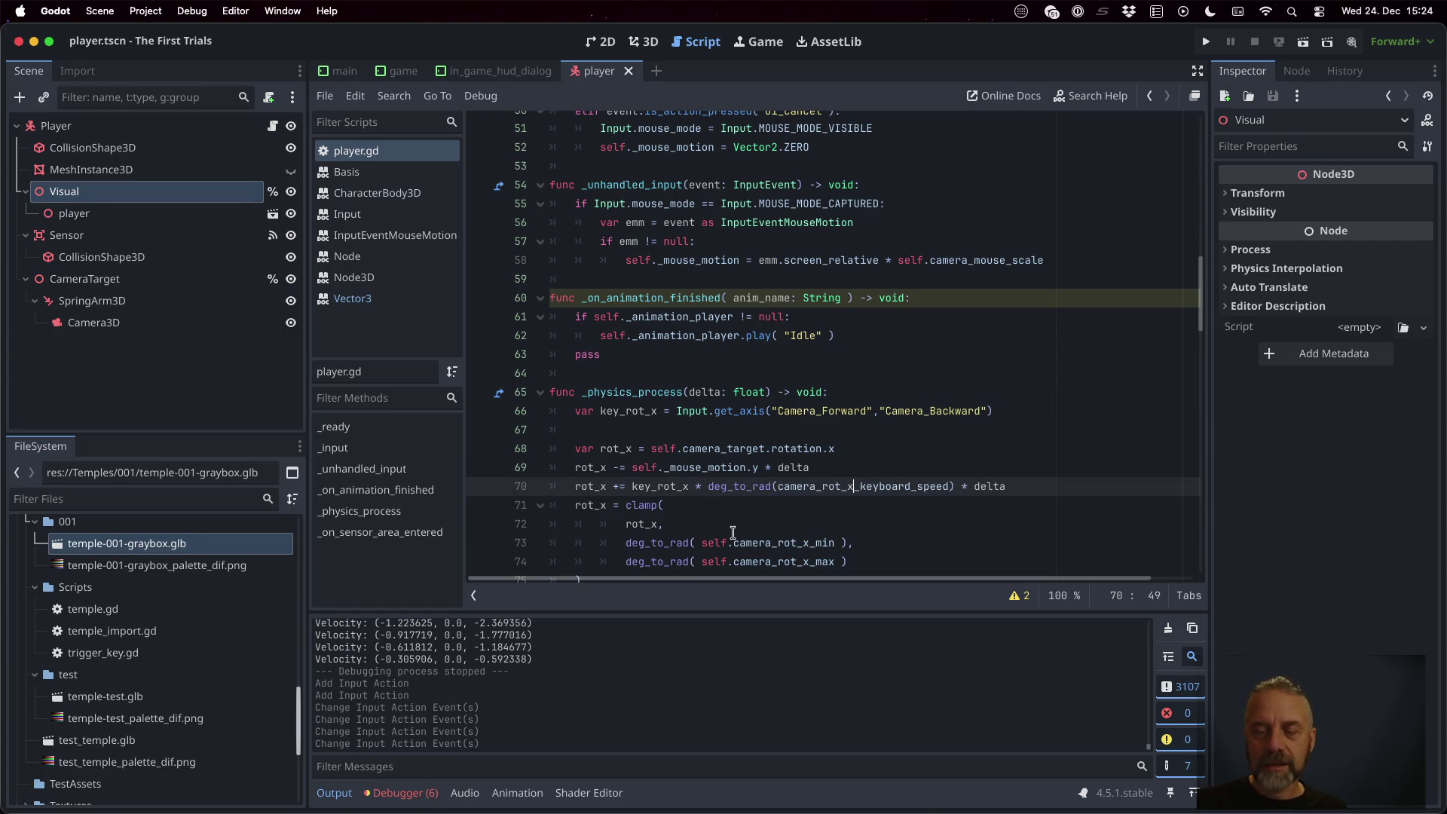
left_click(1205, 41)
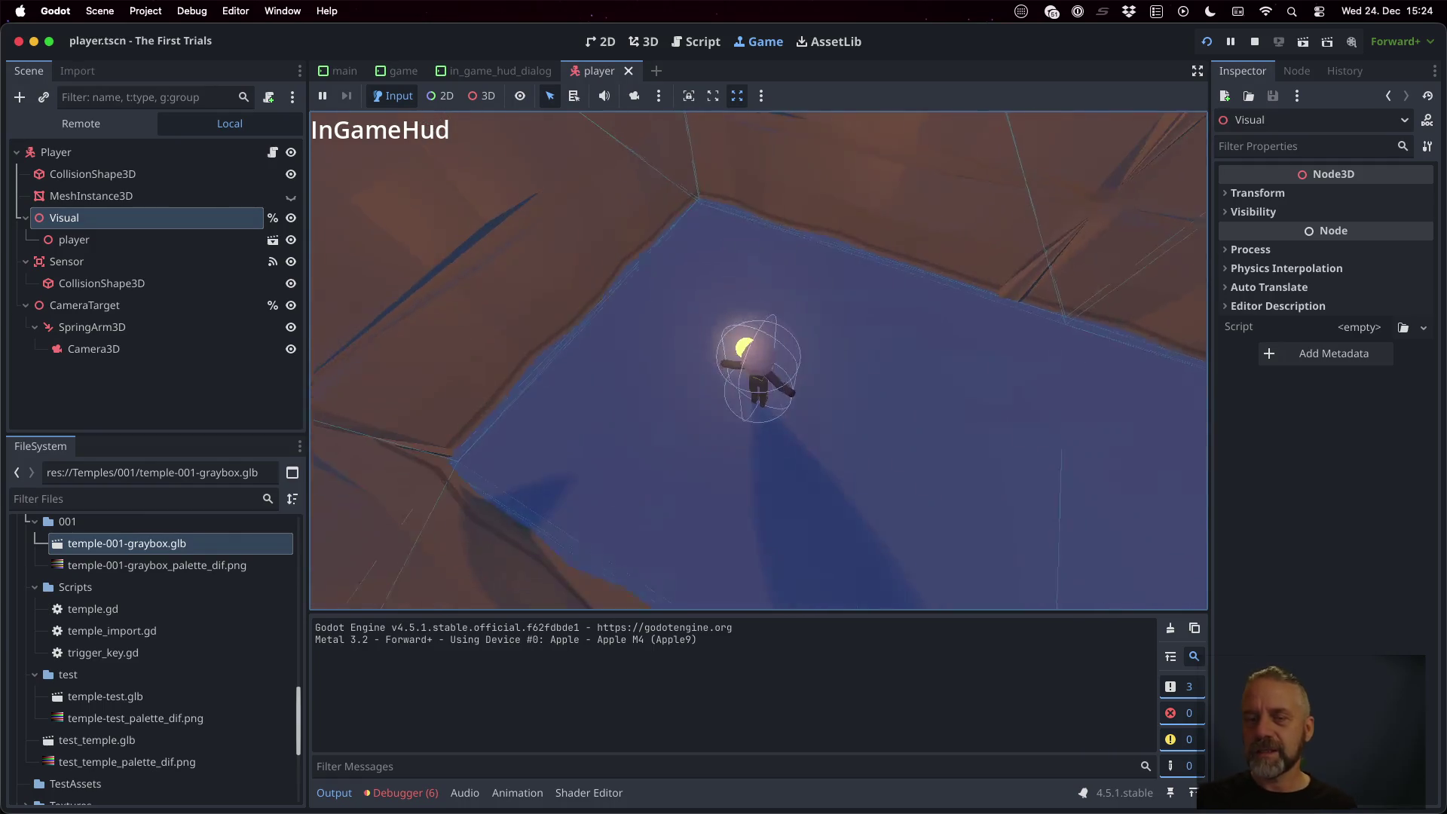
left_click(1245, 42)
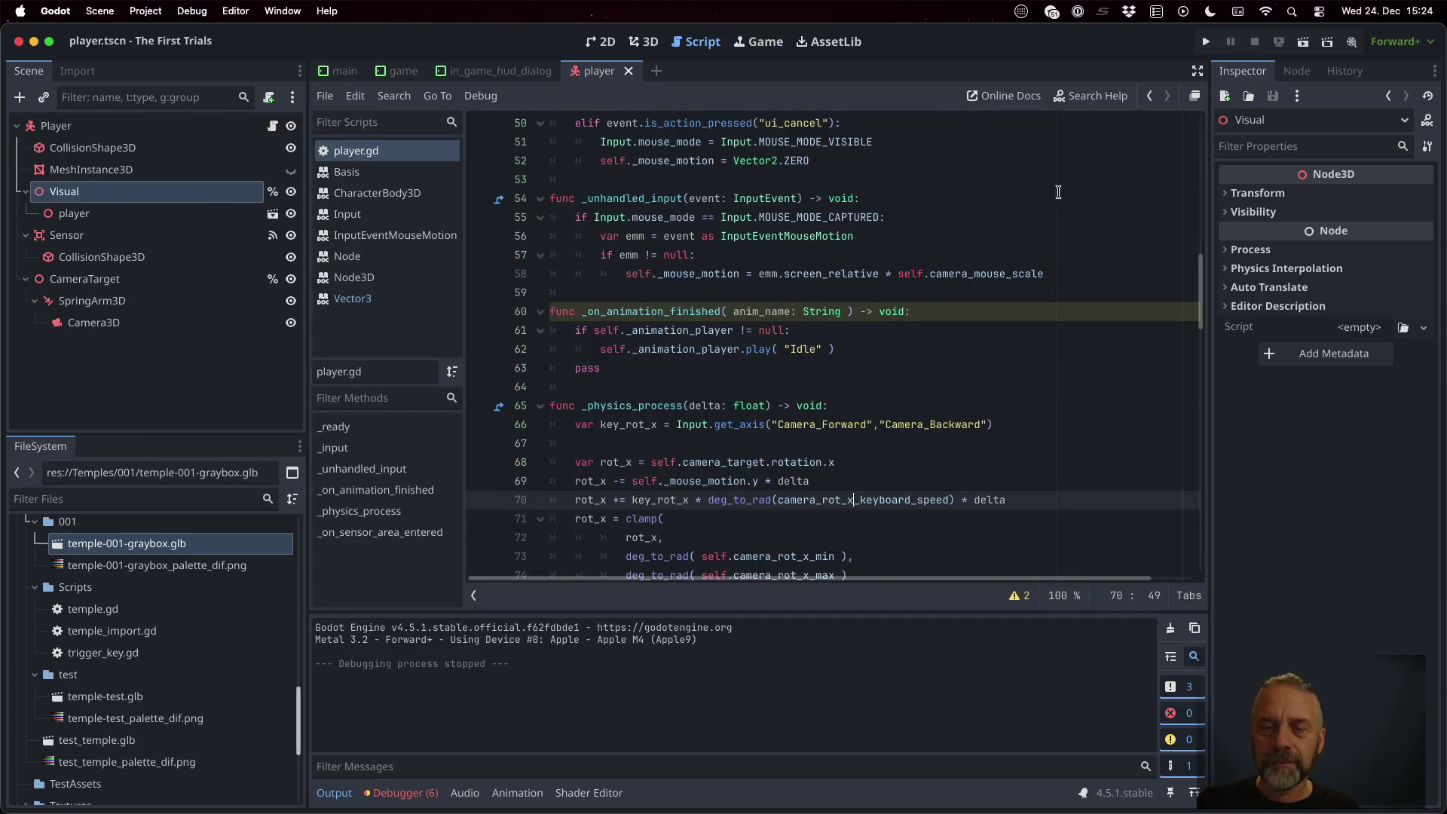
Replace the D key binding on Camera_Backward with the F key in the Input Map
left_click_drag(822, 425, 868, 425)
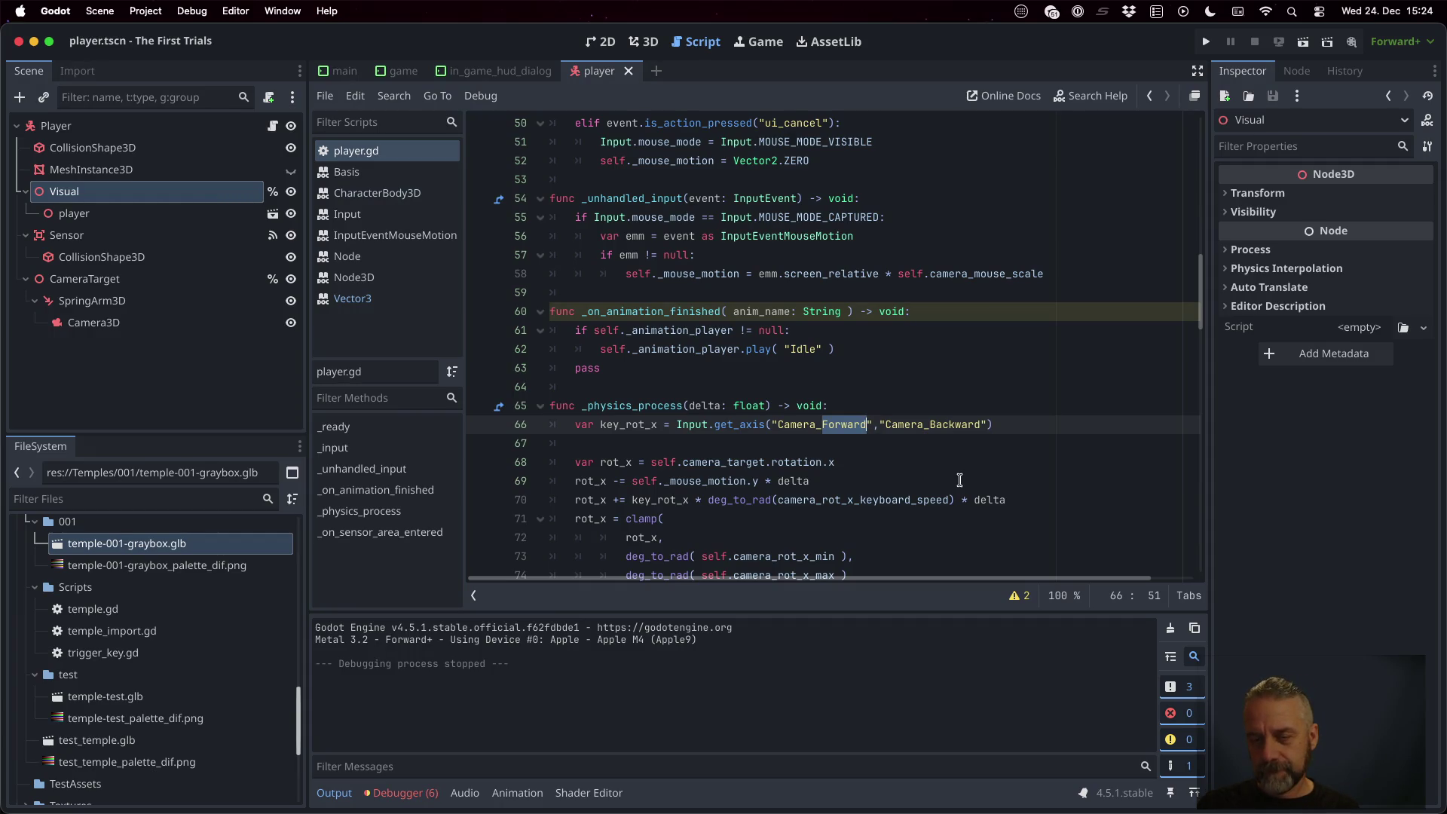
left_click(140, 11)
left_click(827, 364)
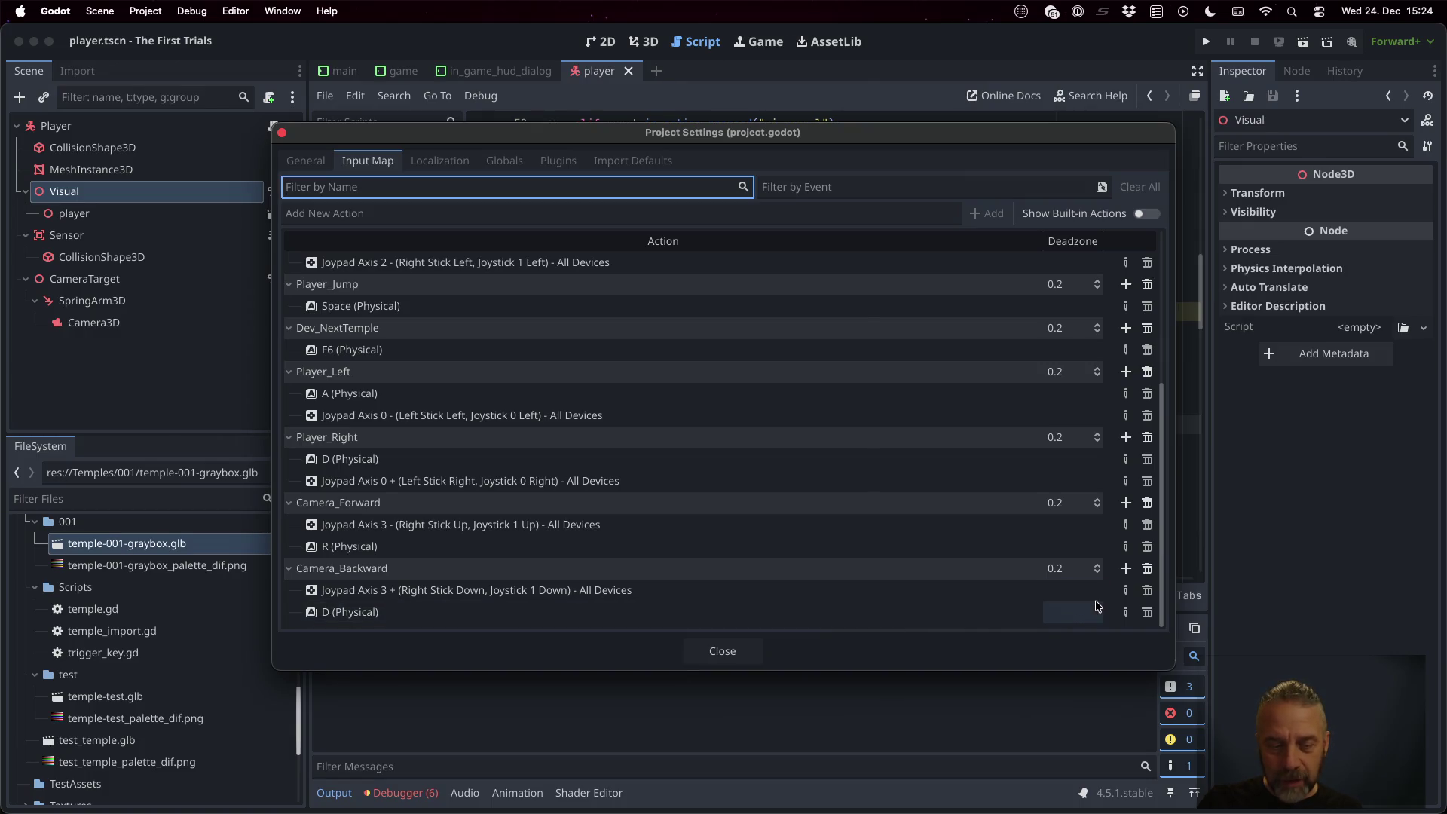
left_click(1145, 611)
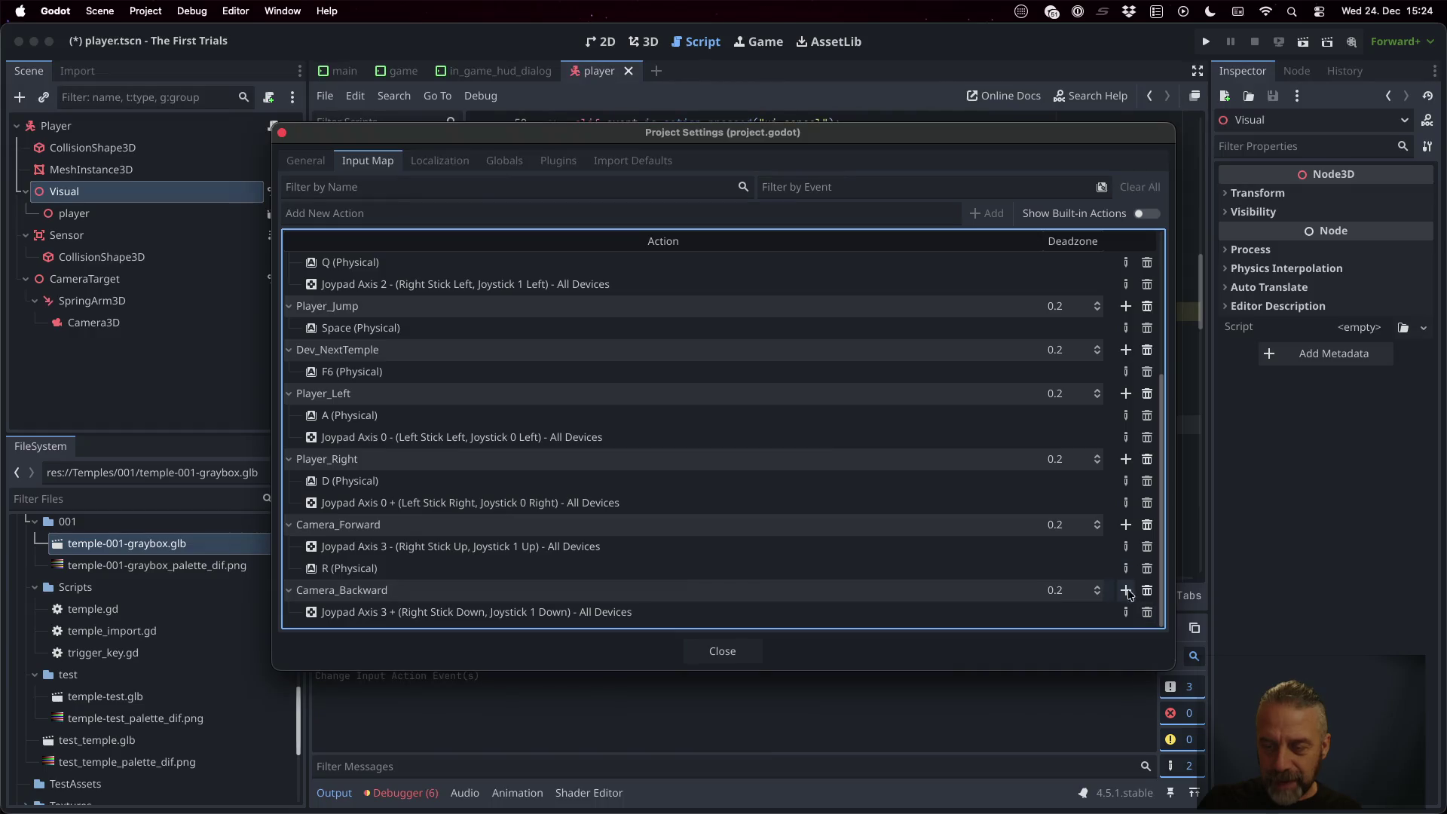
left_click(1125, 591)
key("f")
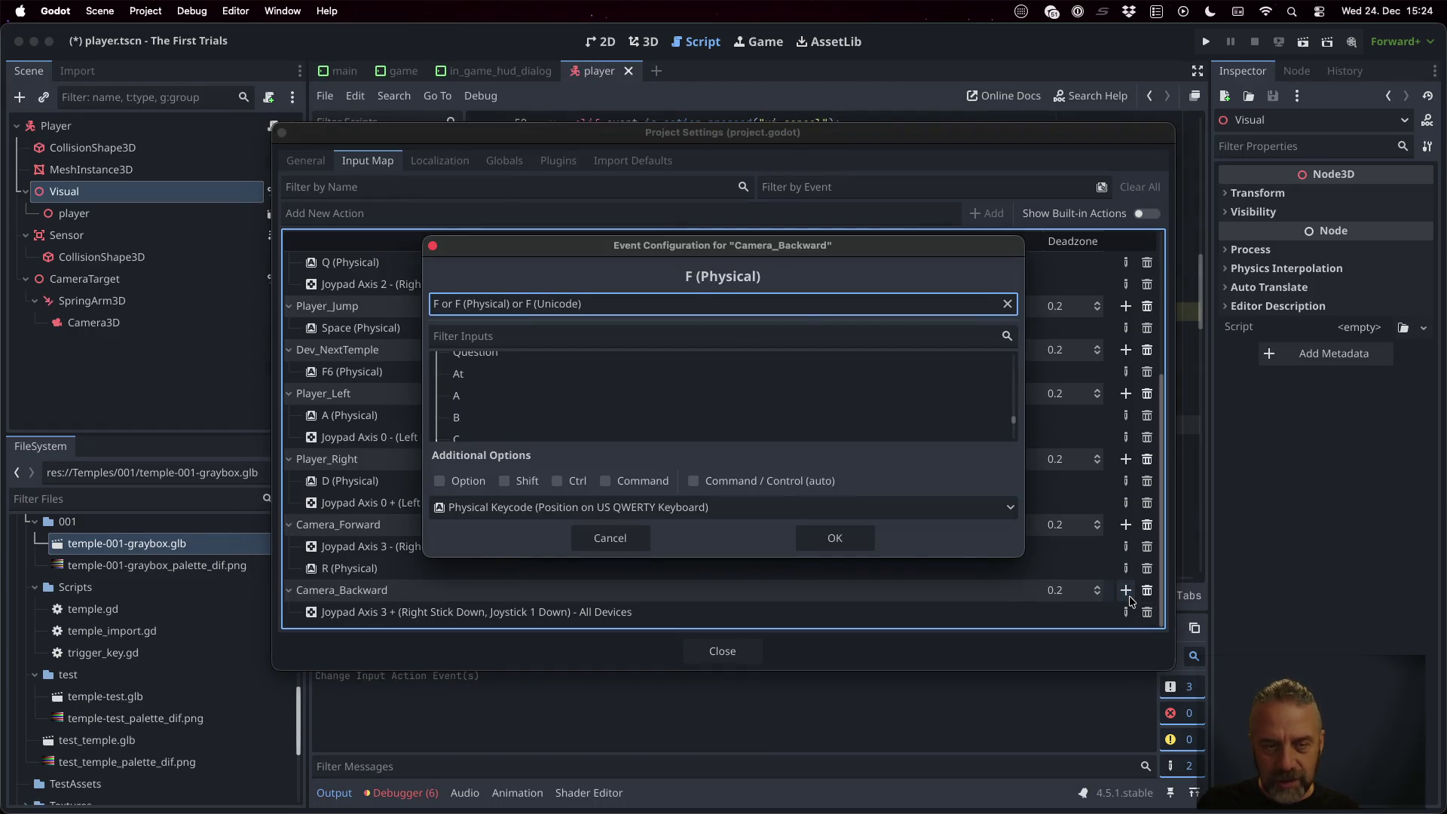
left_click(832, 537)
Close Project Settings, run the game and press W to pitch the camera
left_click(722, 650)
left_click(1205, 41)
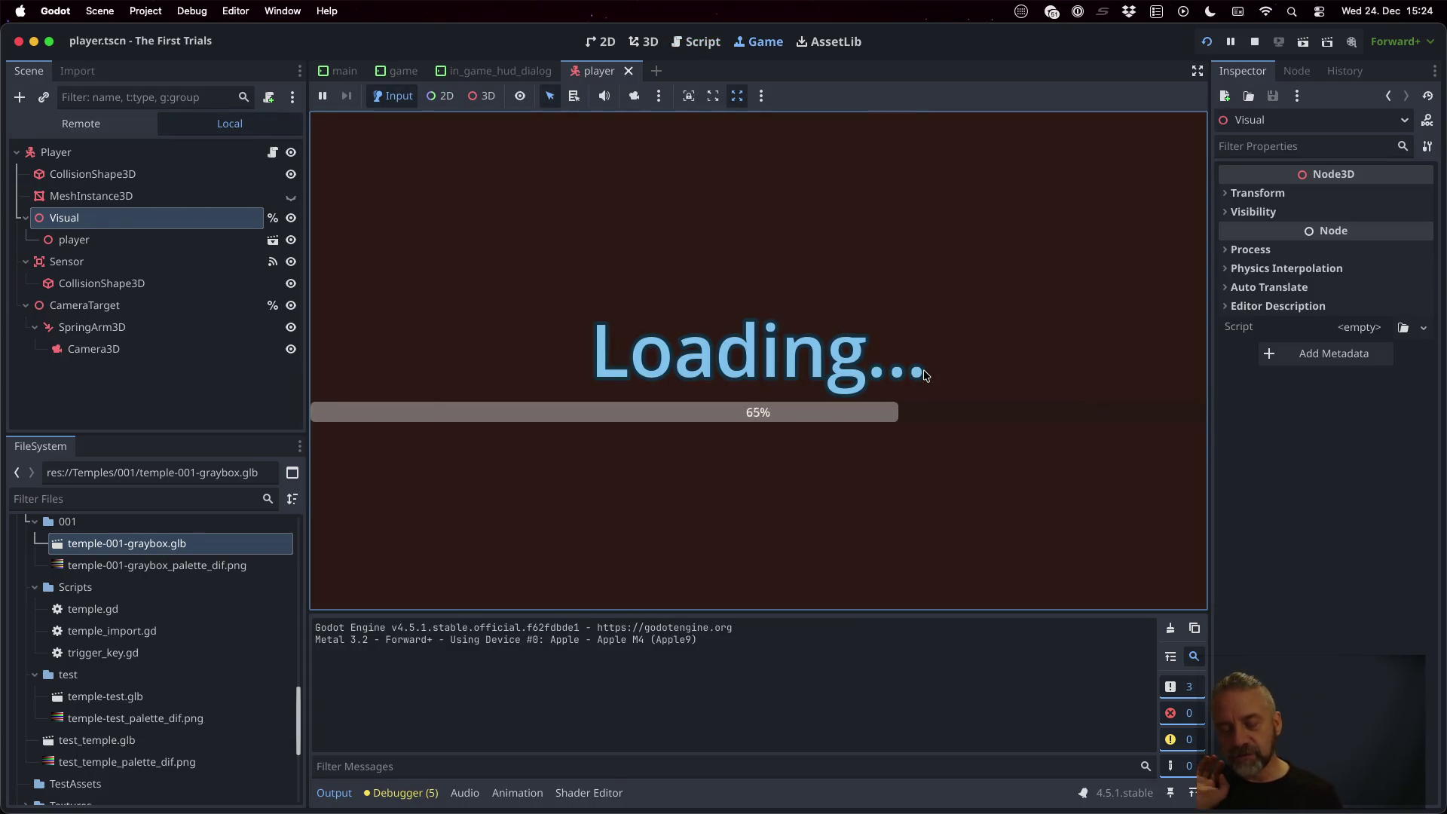
key("w")
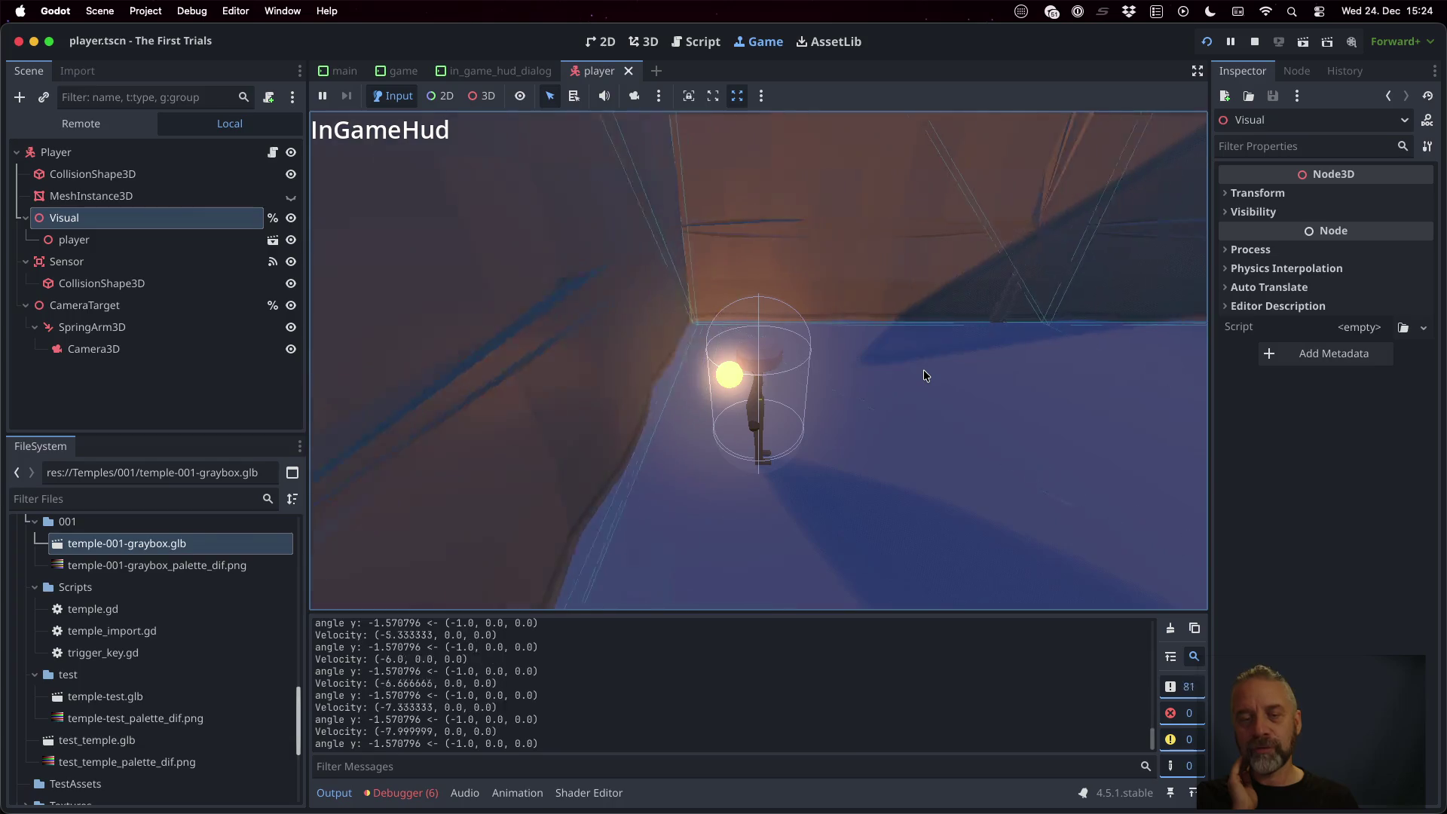